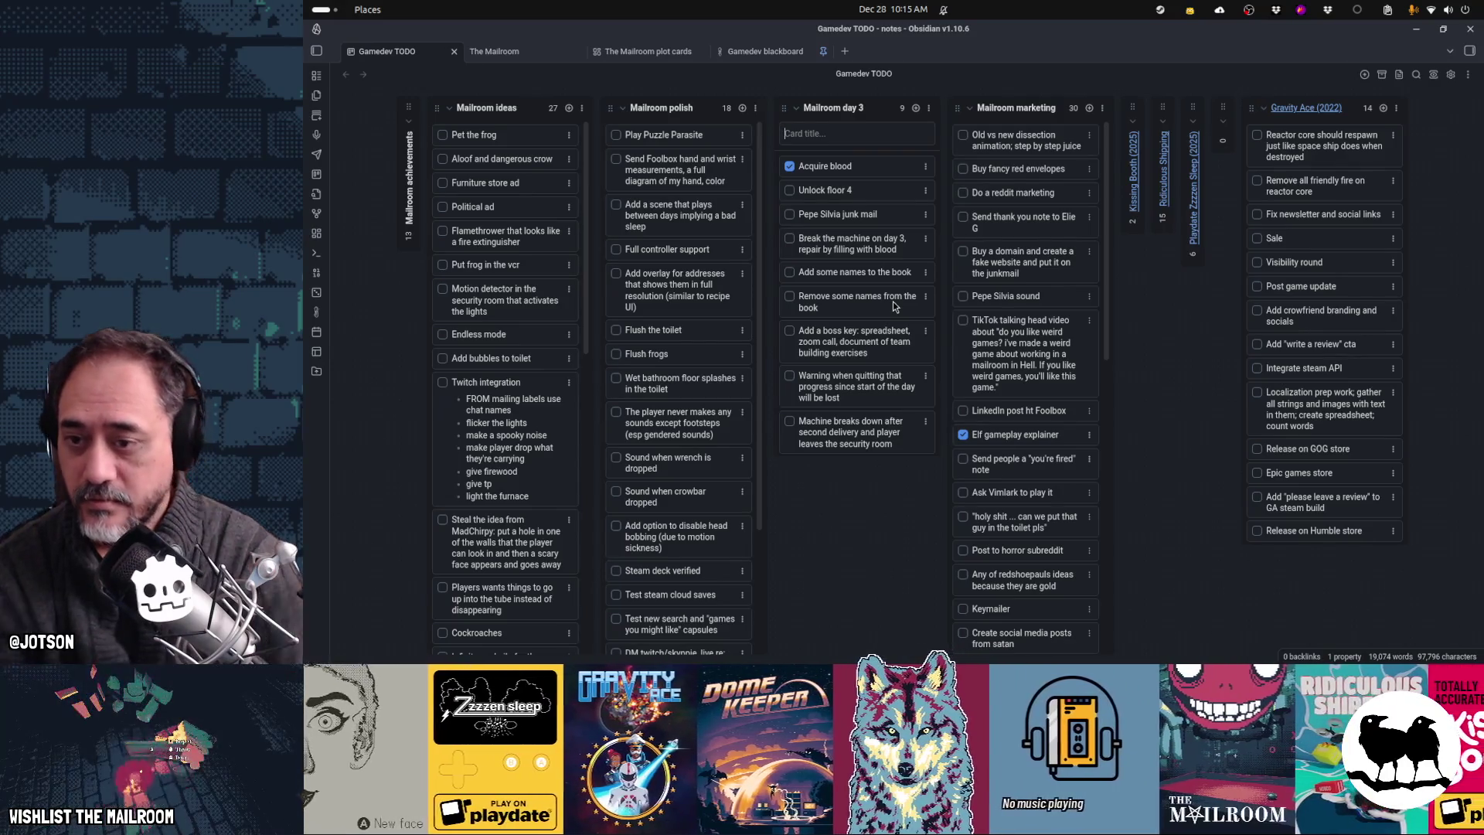
Step: Bring Firefox's 'los angeles weather' results (56°F, sunny) in front of the Obsidian notes board
mouse_move(688, 657)
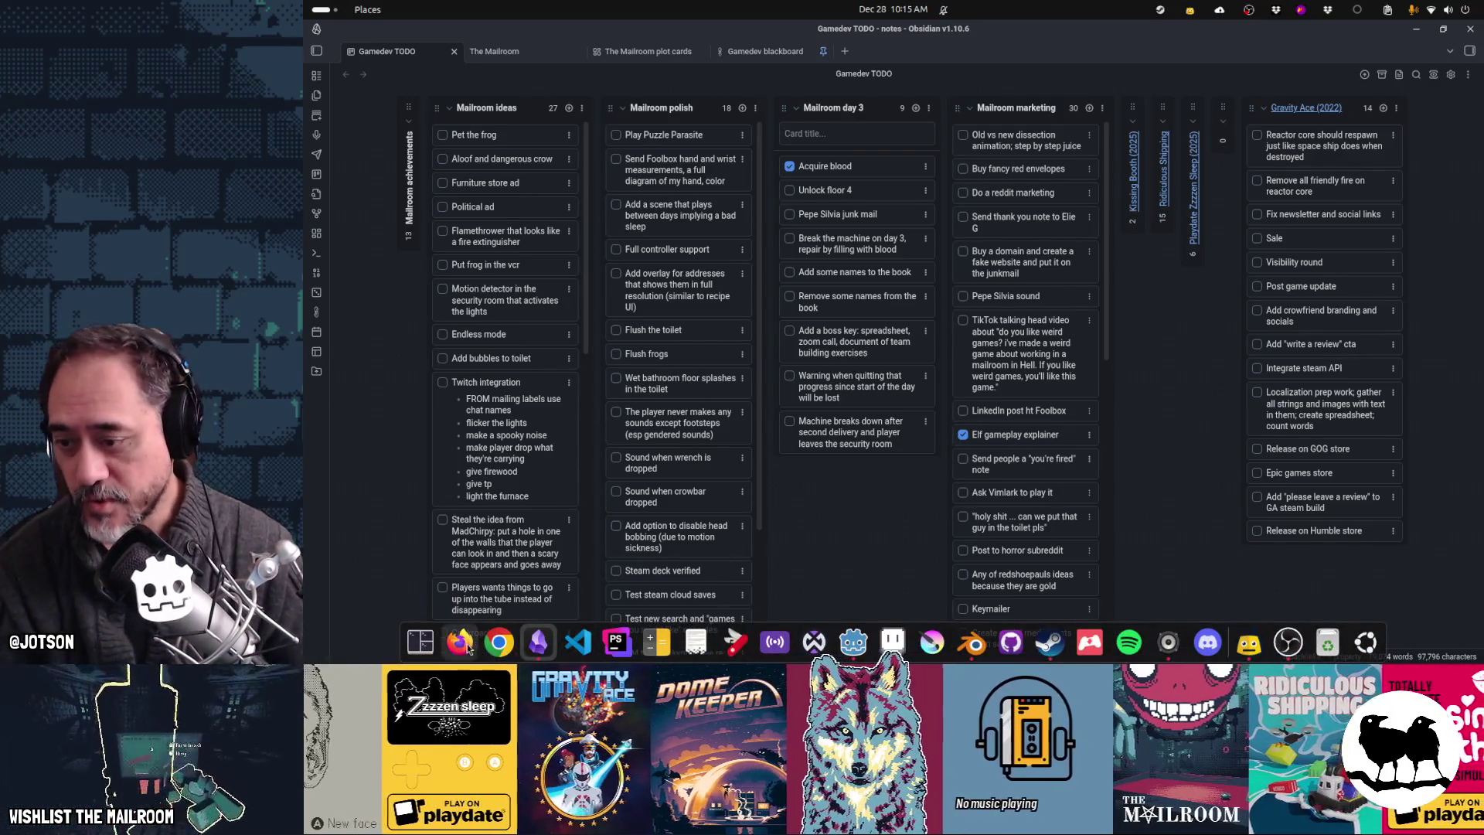
key("super")
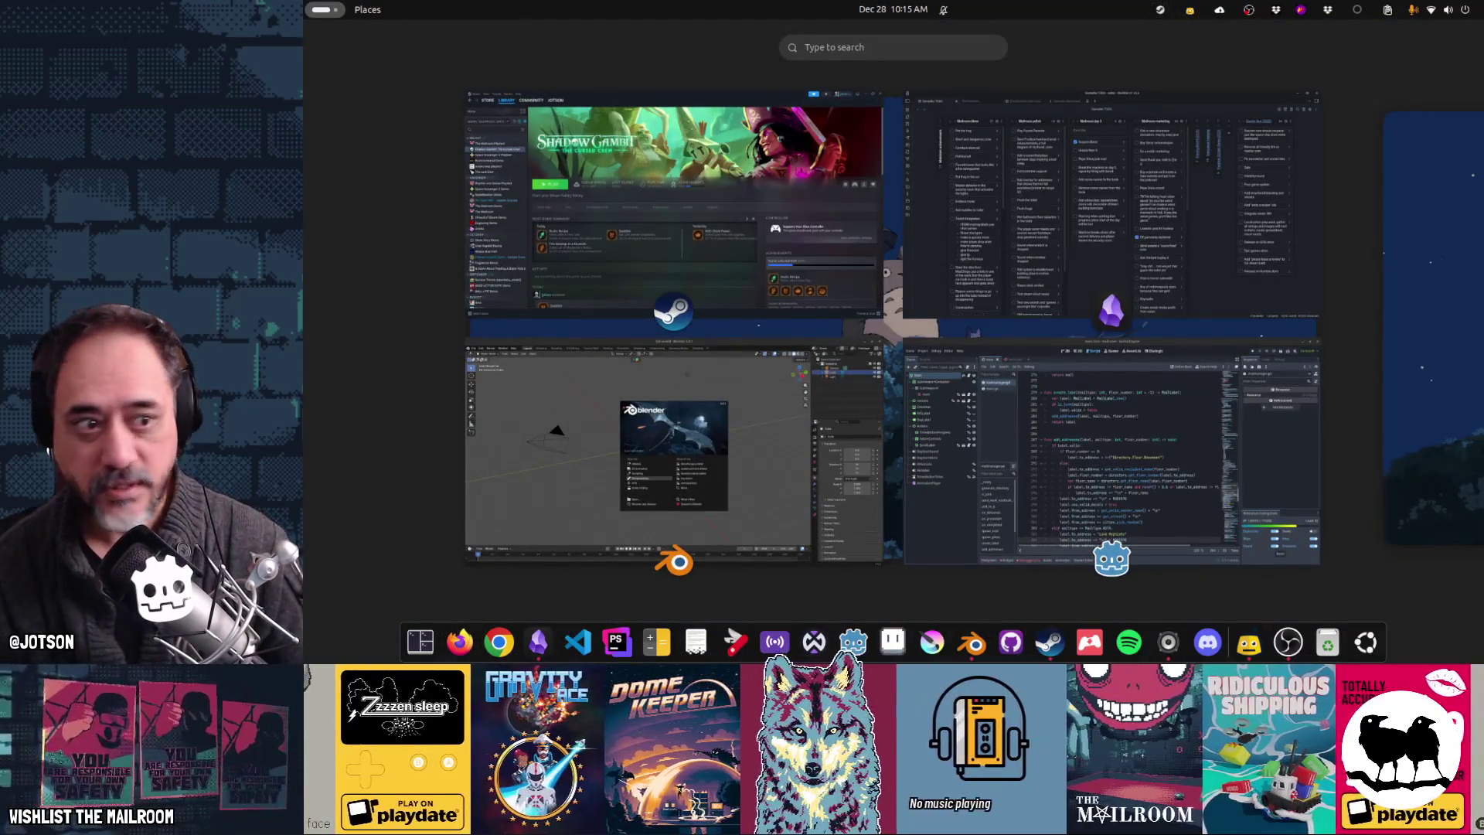
key("super")
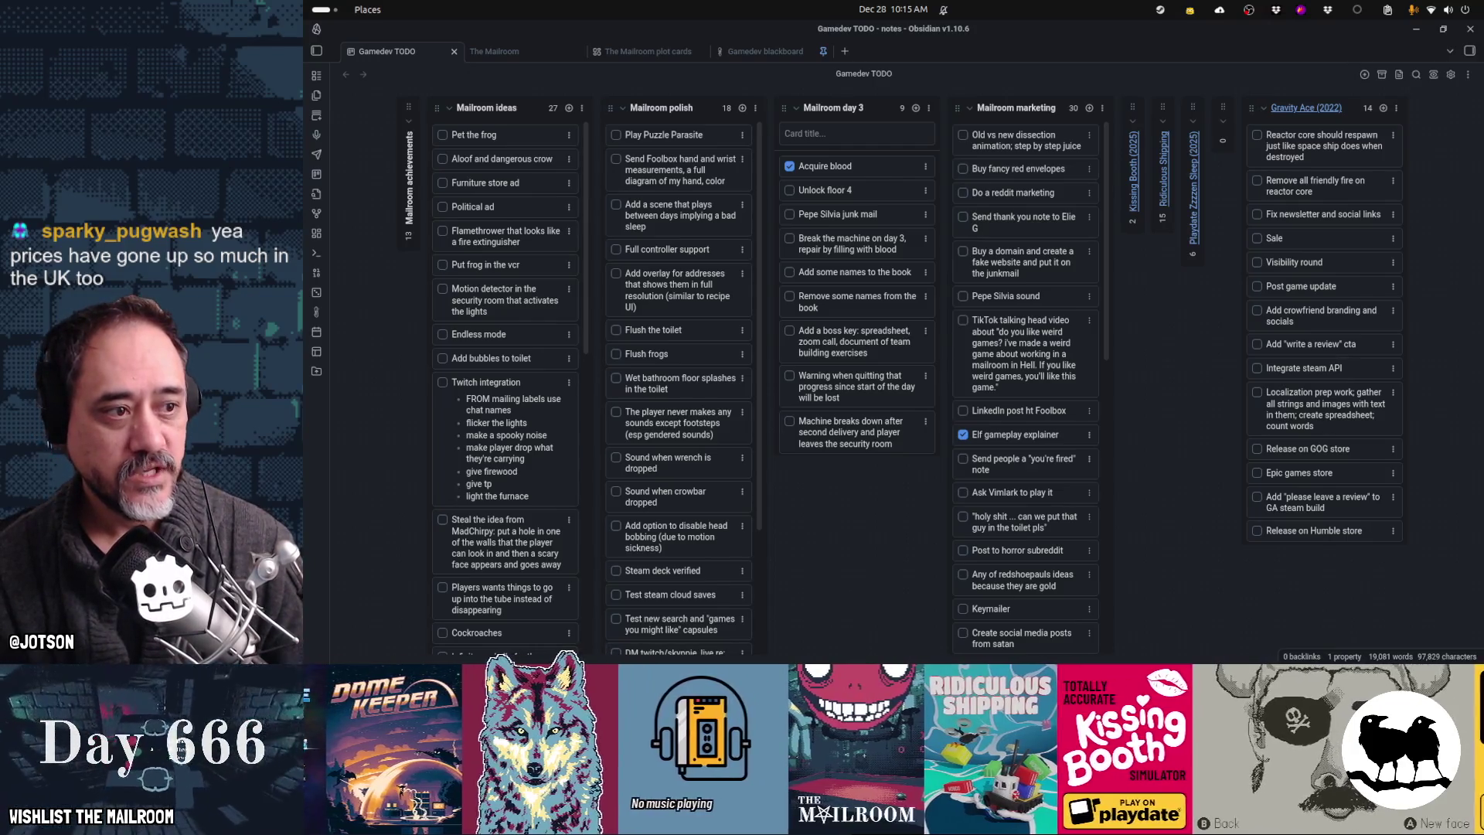
key("alt+Tab")
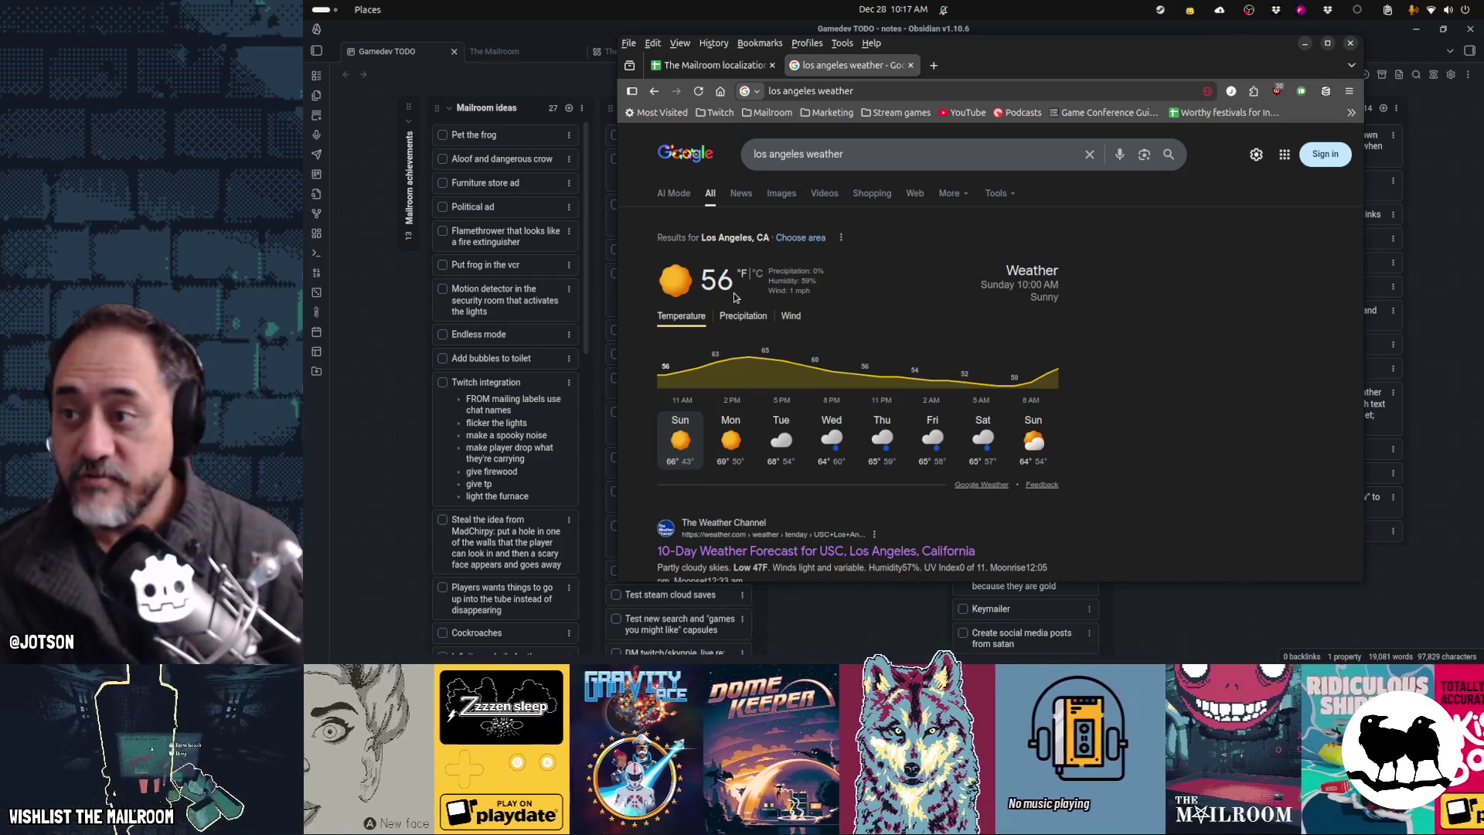
Step: Focus Obsidian so the Gamedev TODO kanban board covers the weather page
left_click(528, 41)
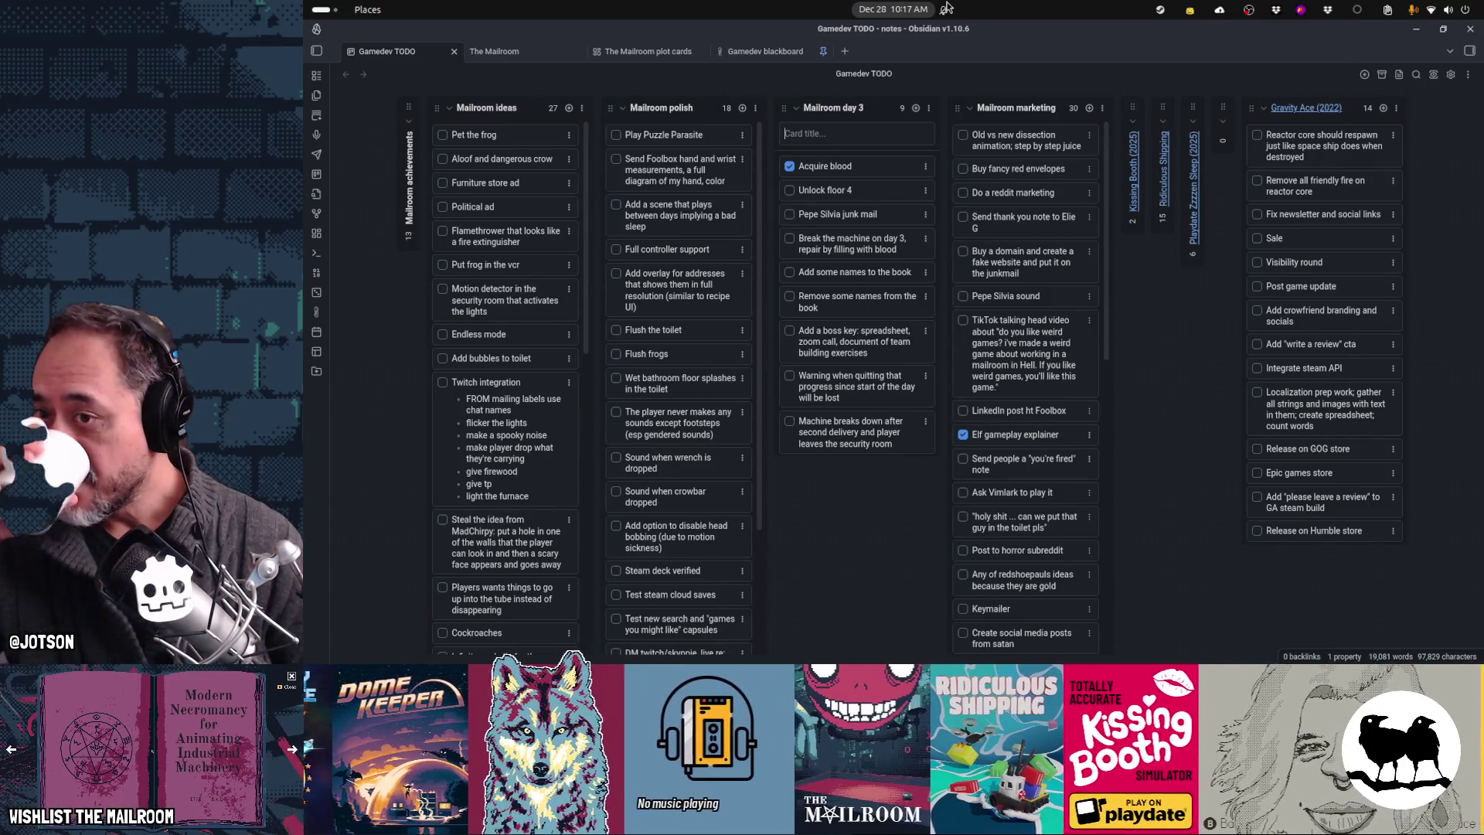
Step: Mark 'Unlock floor 4' done and move 'Break the machine on day 3' above 'Pepe Silvia junk mail'
left_click(790, 190)
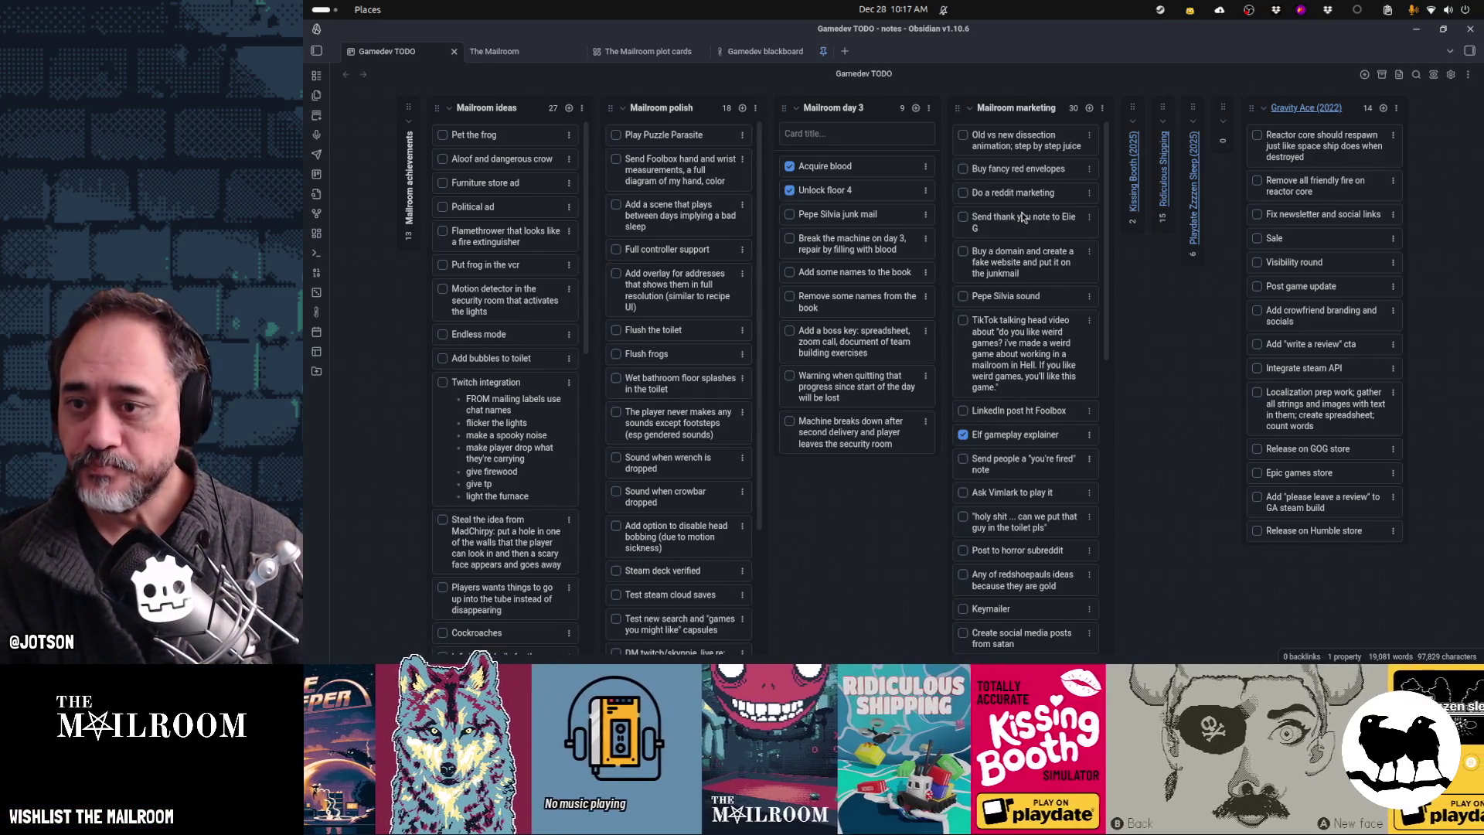
left_click_drag(828, 246, 855, 224)
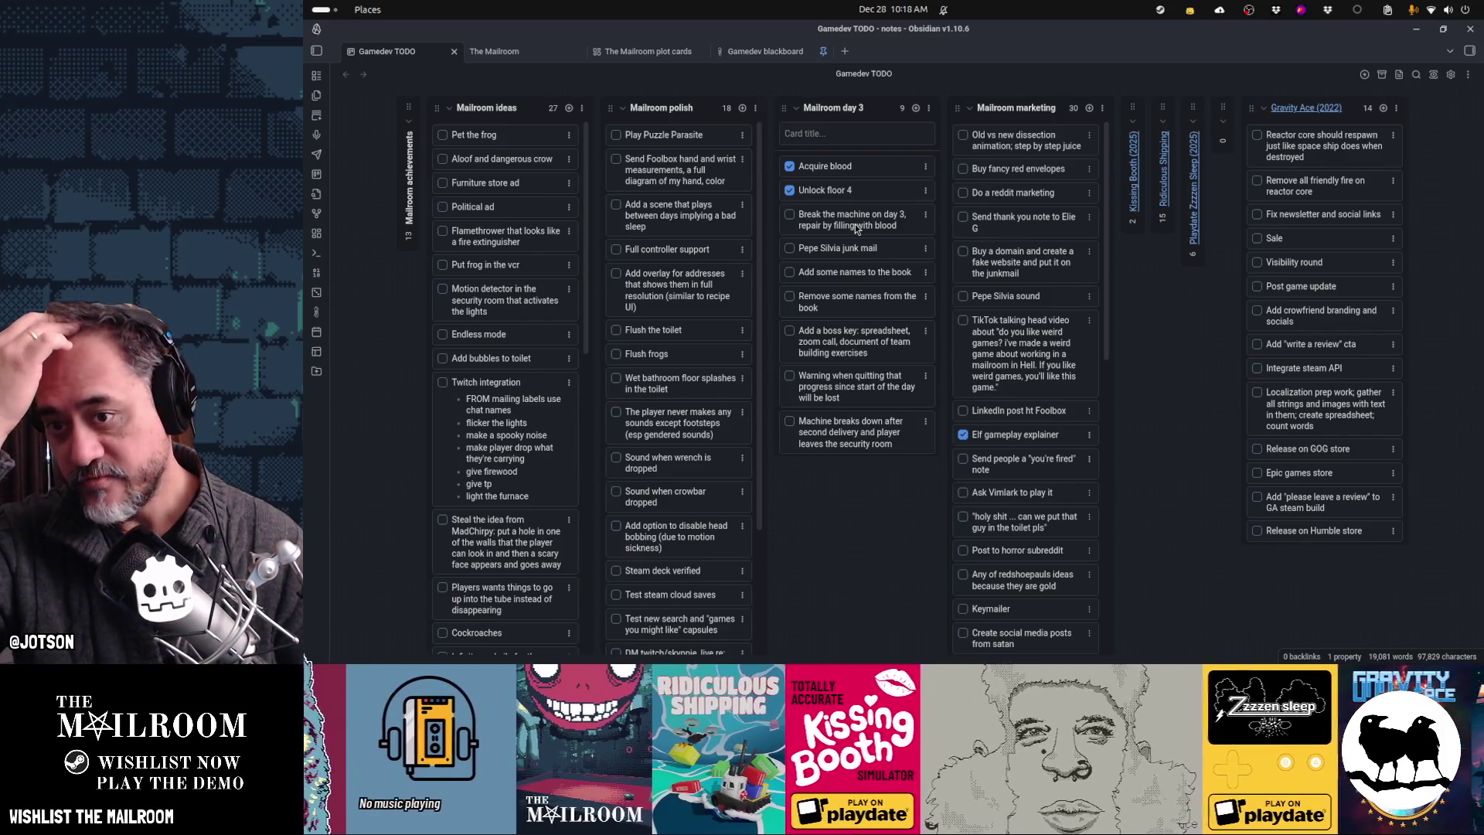
mouse_move(925, 658)
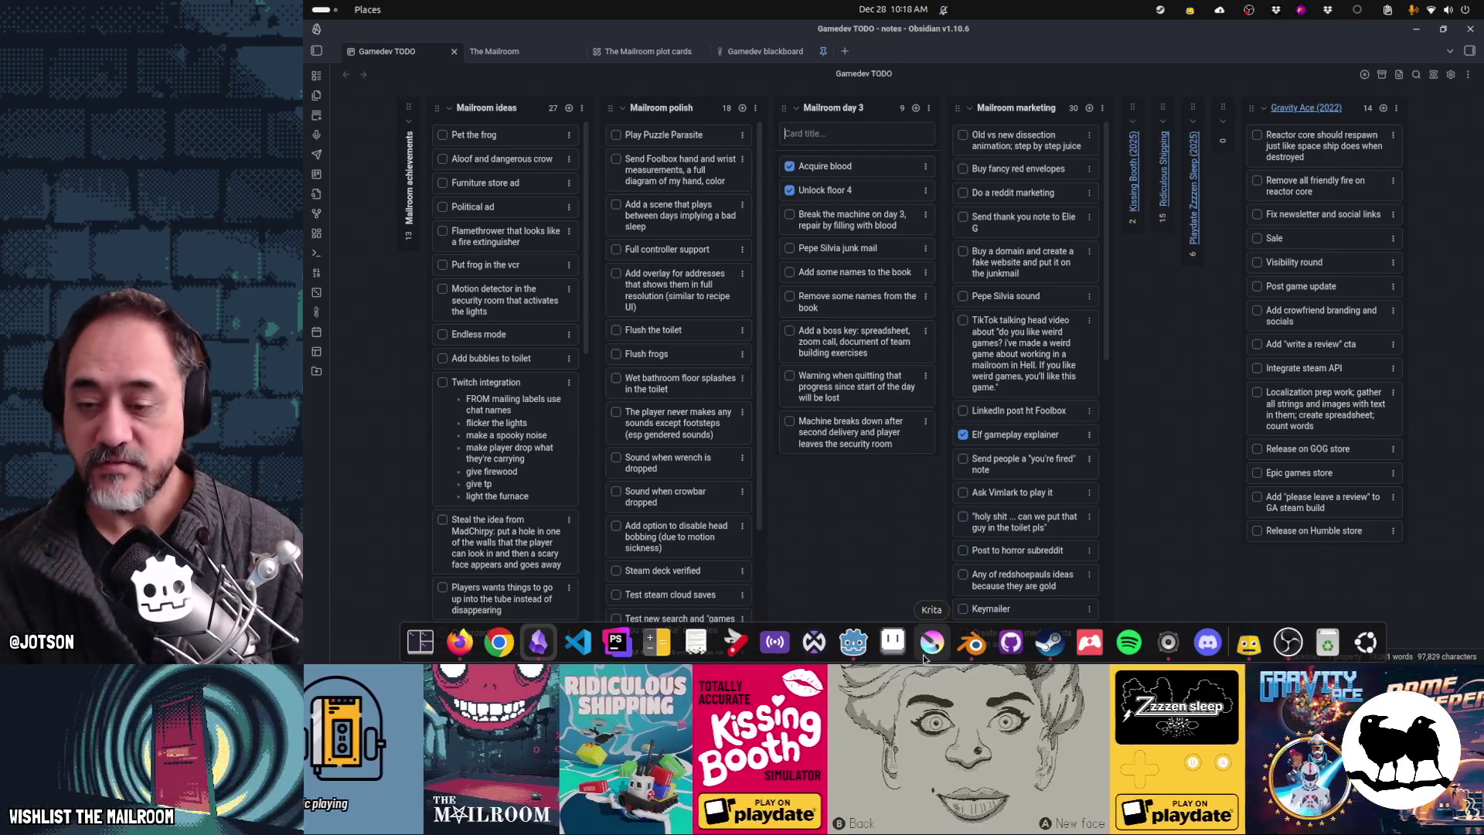
left_click(854, 641)
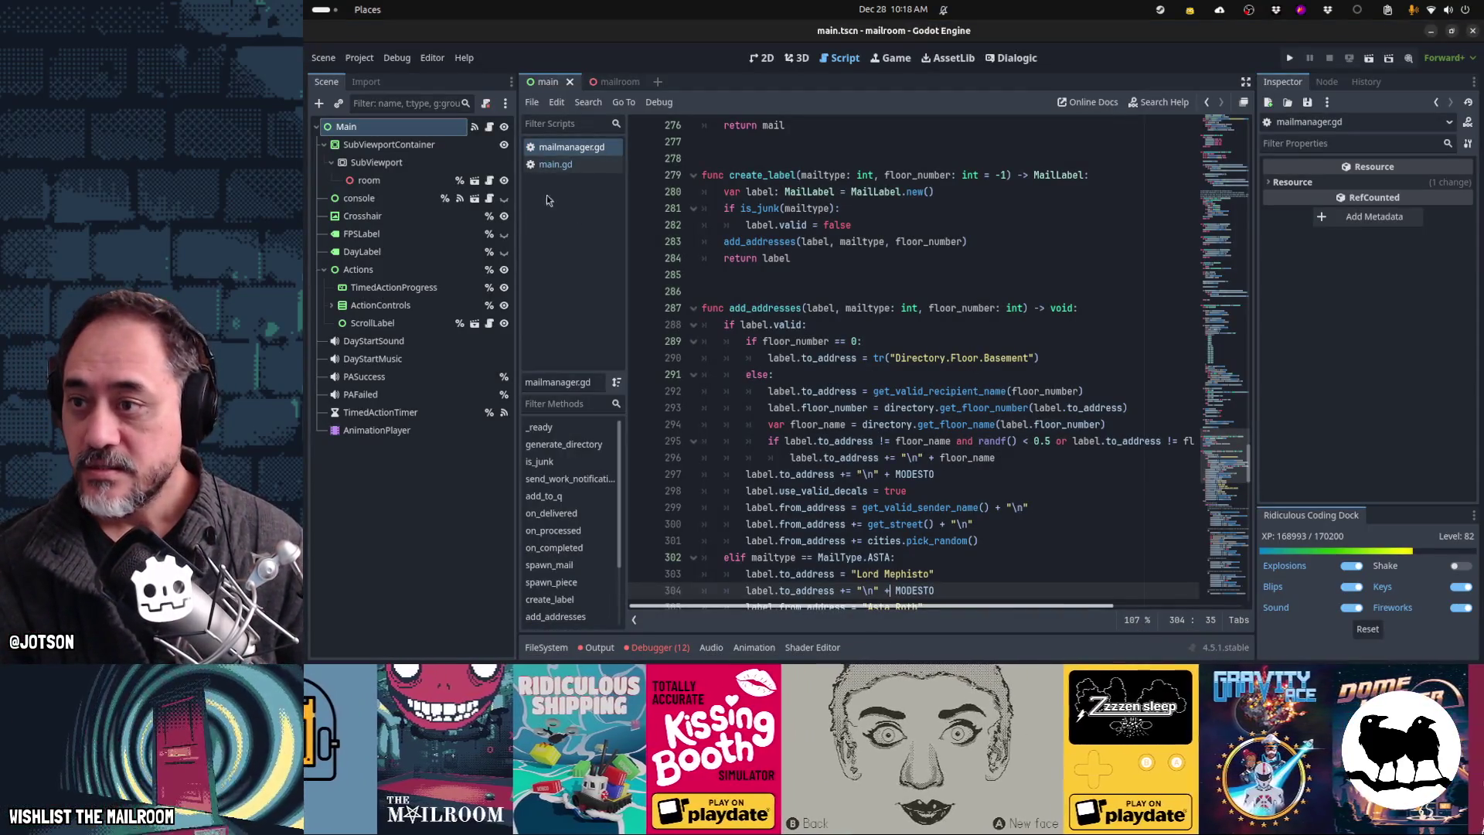
Step: Open main.gd and look through its day 2 mail queue setup and the day 3 branch
left_click(556, 163)
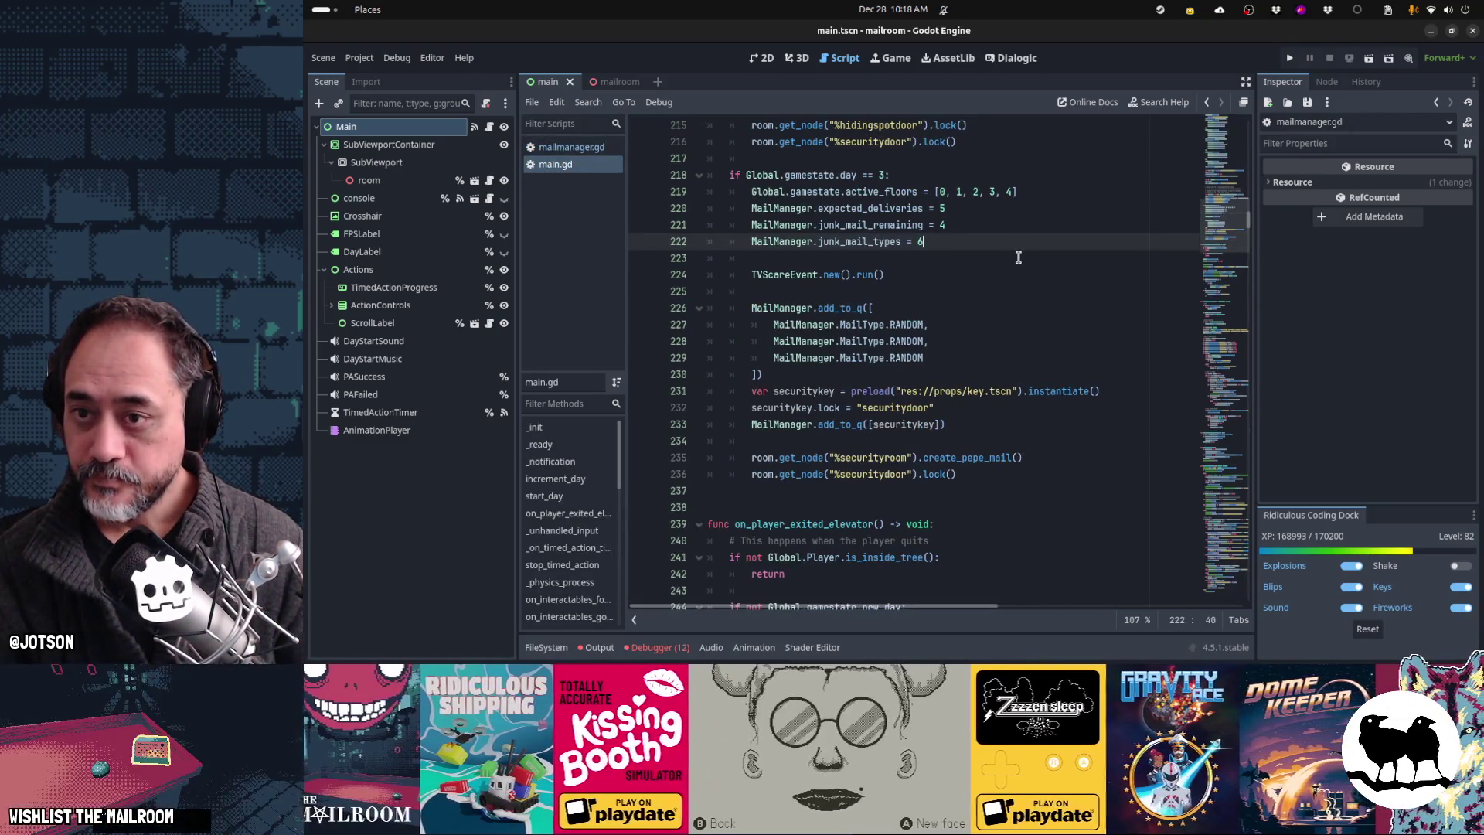
scroll(1019, 257, "up", 5)
scroll(1019, 258, "up", 1)
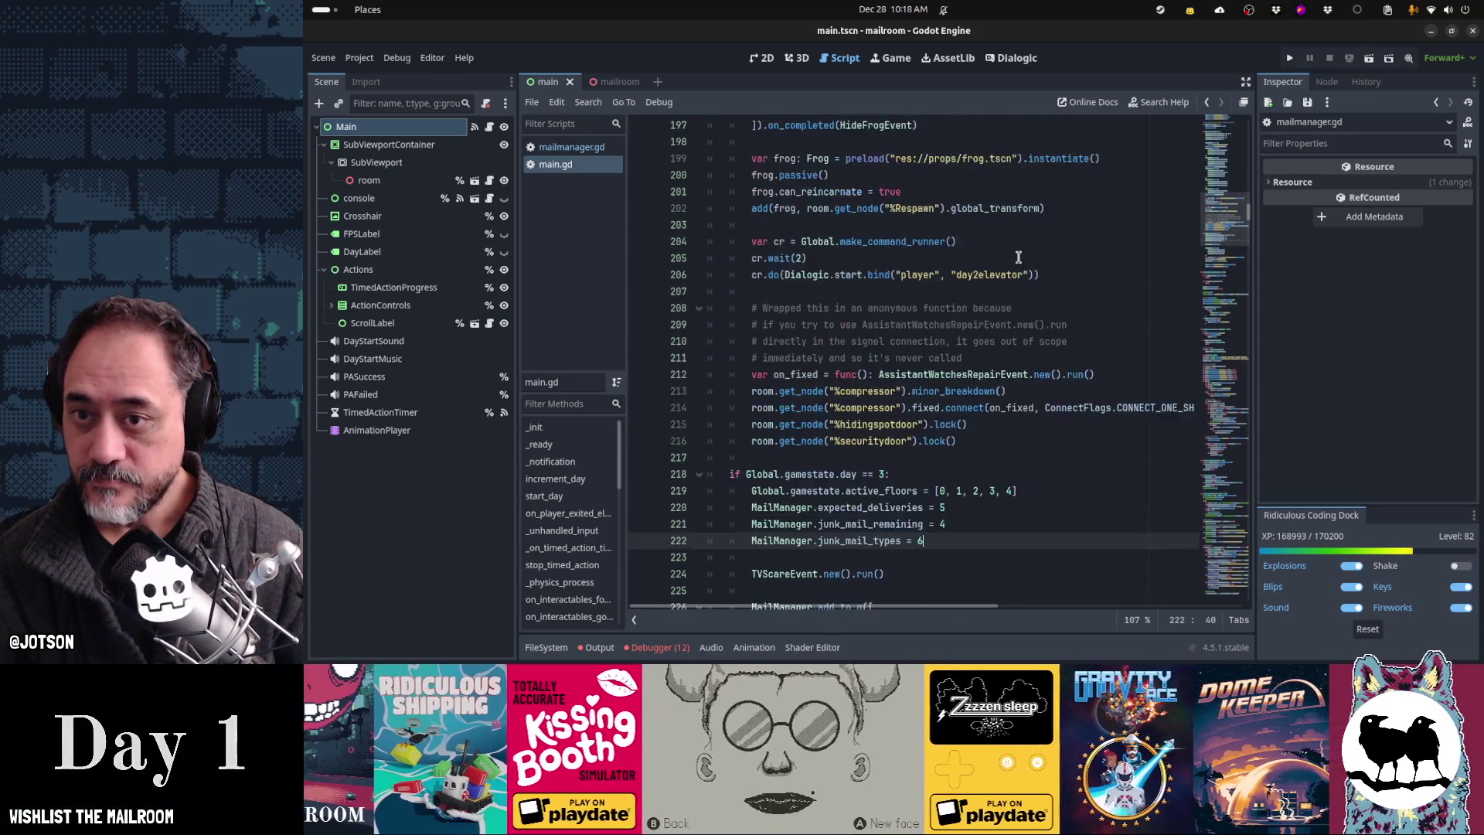
scroll(1019, 258, "up", 2)
scroll(1019, 257, "up", 2)
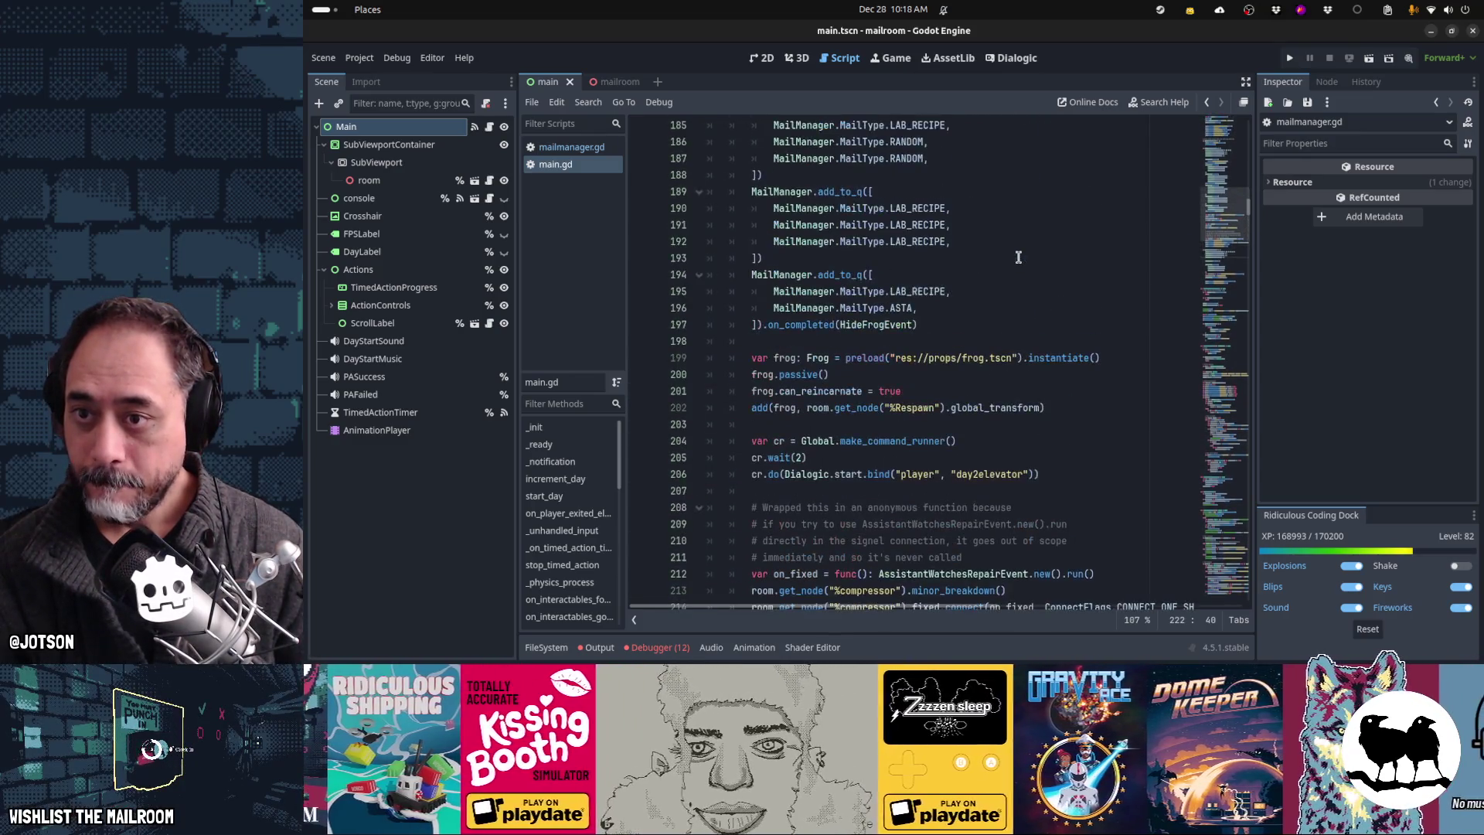
scroll(1019, 257, "up", 6)
scroll(1019, 257, "up", 3)
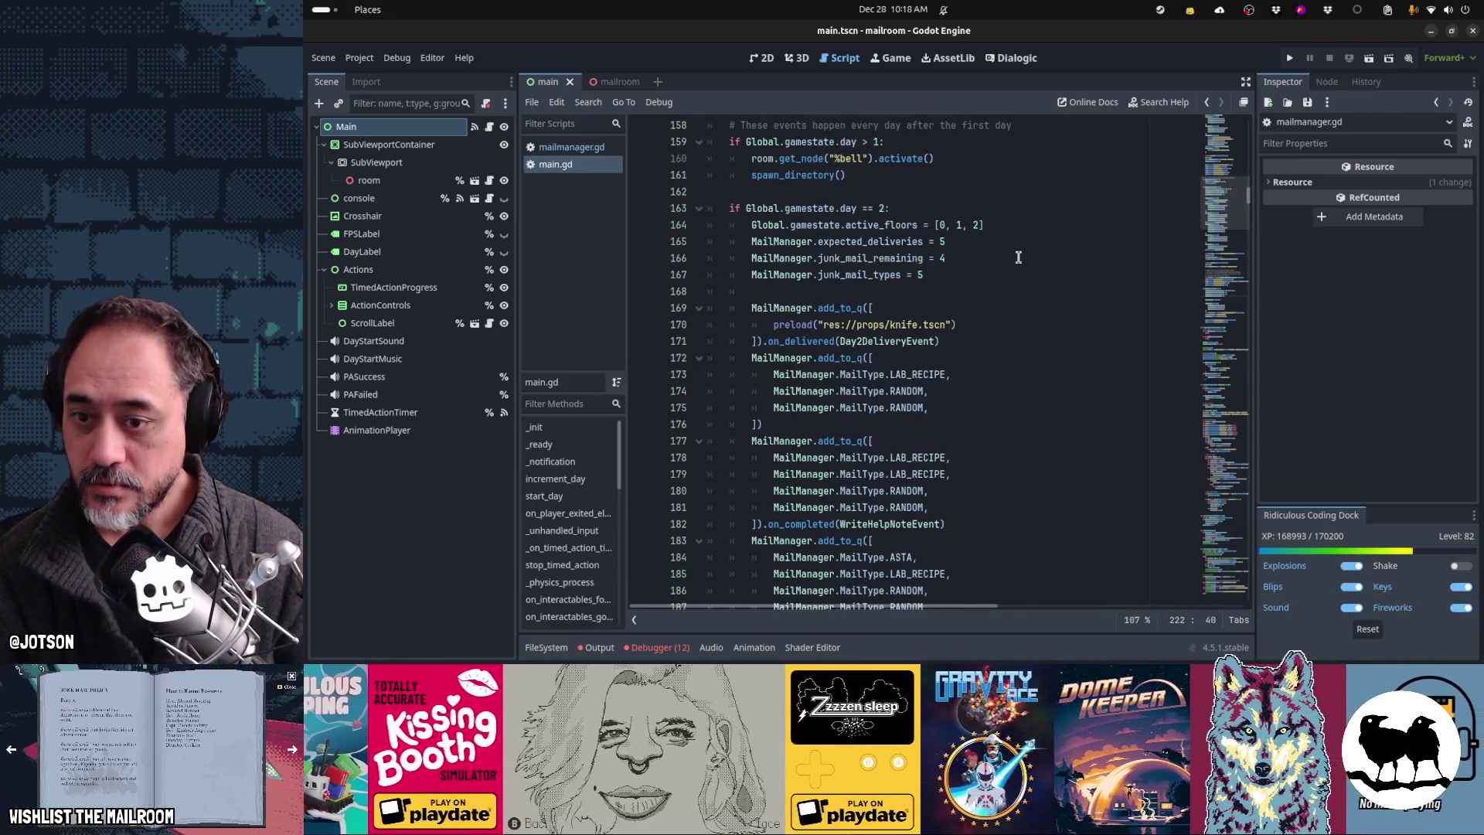
scroll(1019, 257, "up", 3)
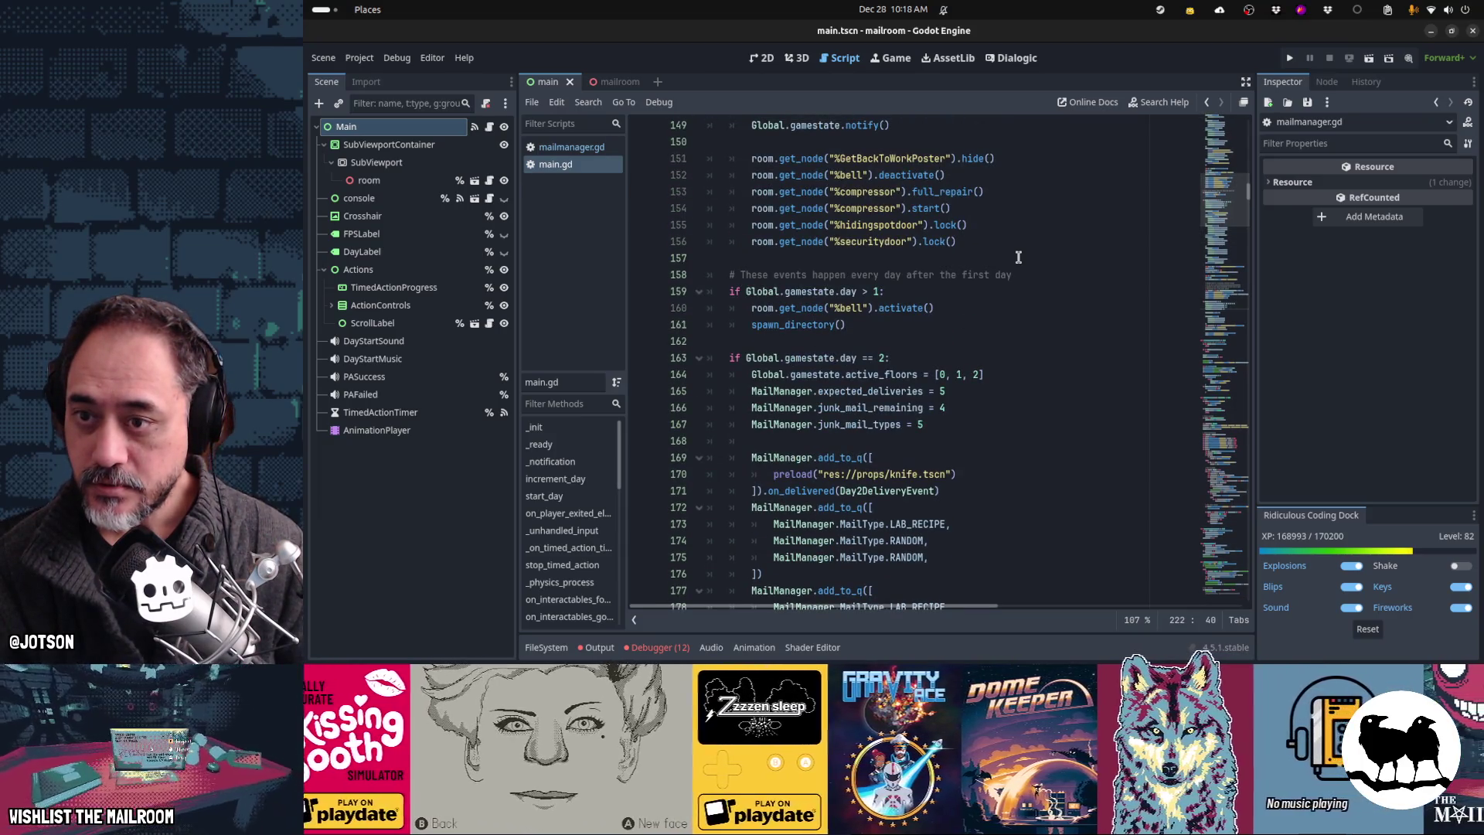
scroll(1019, 257, "down", 3)
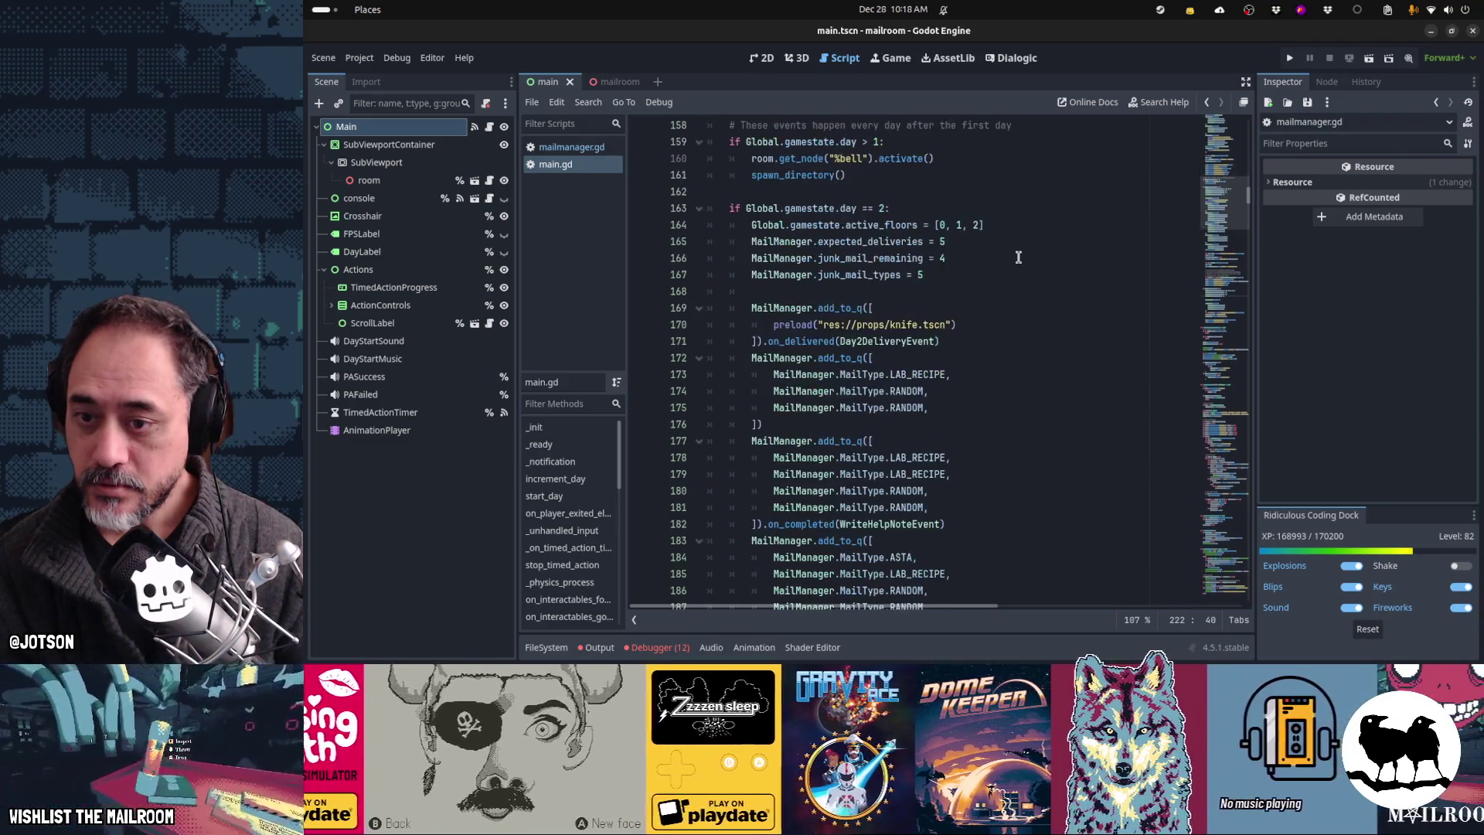
scroll(1019, 257, "down", 2)
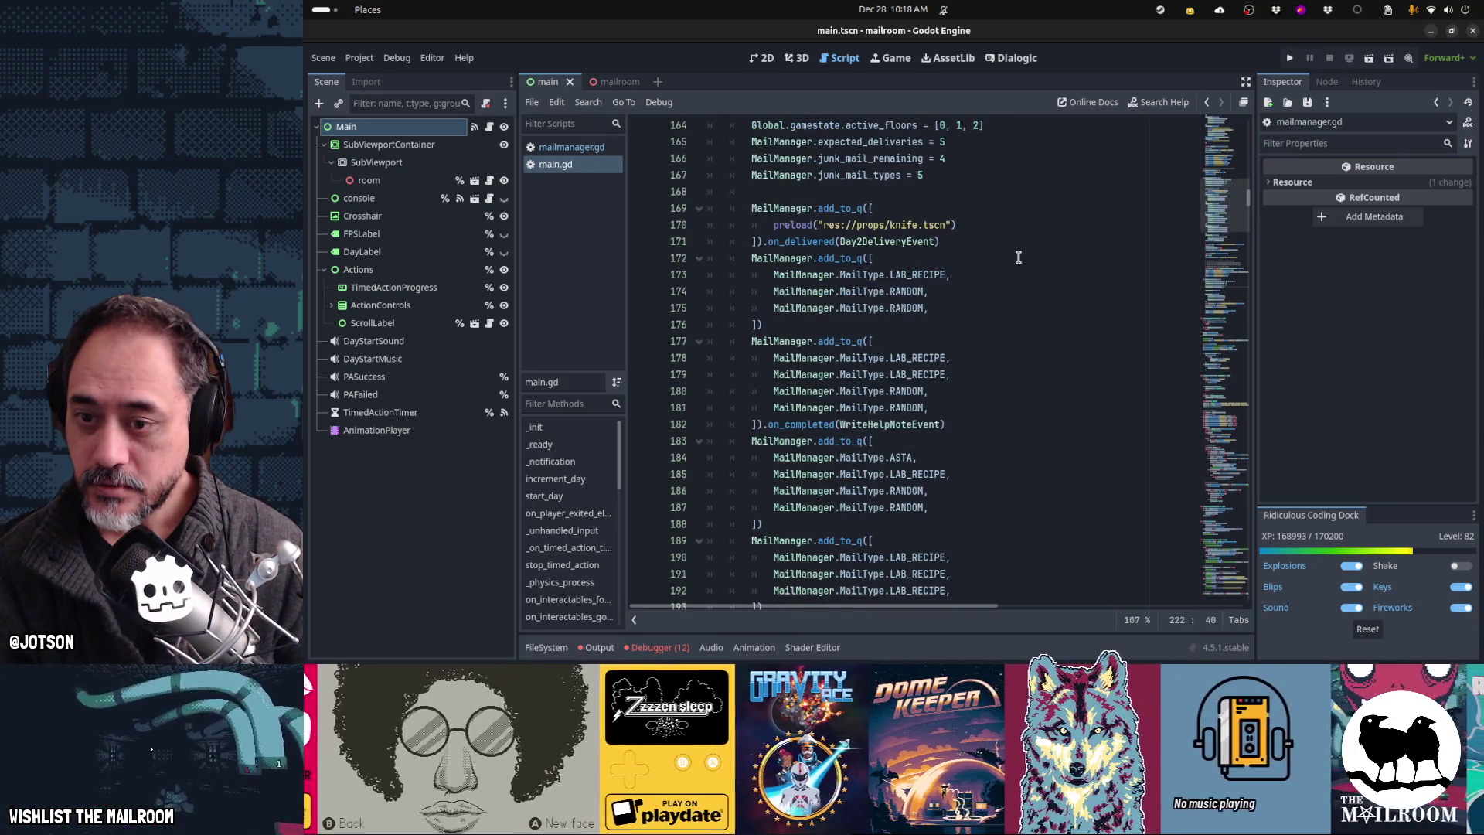
scroll(1019, 258, "down", 5)
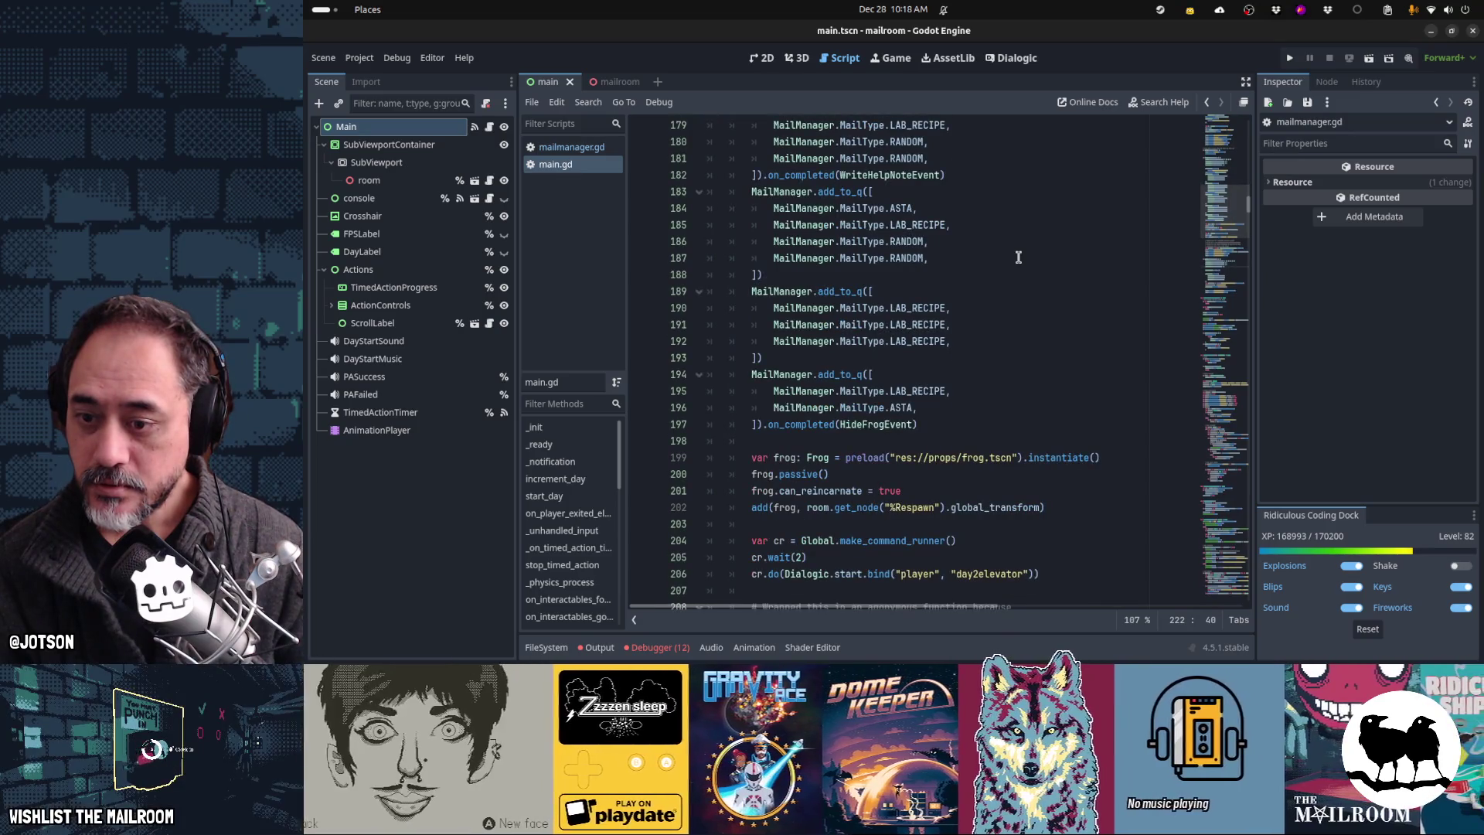
scroll(1018, 257, "down", 3)
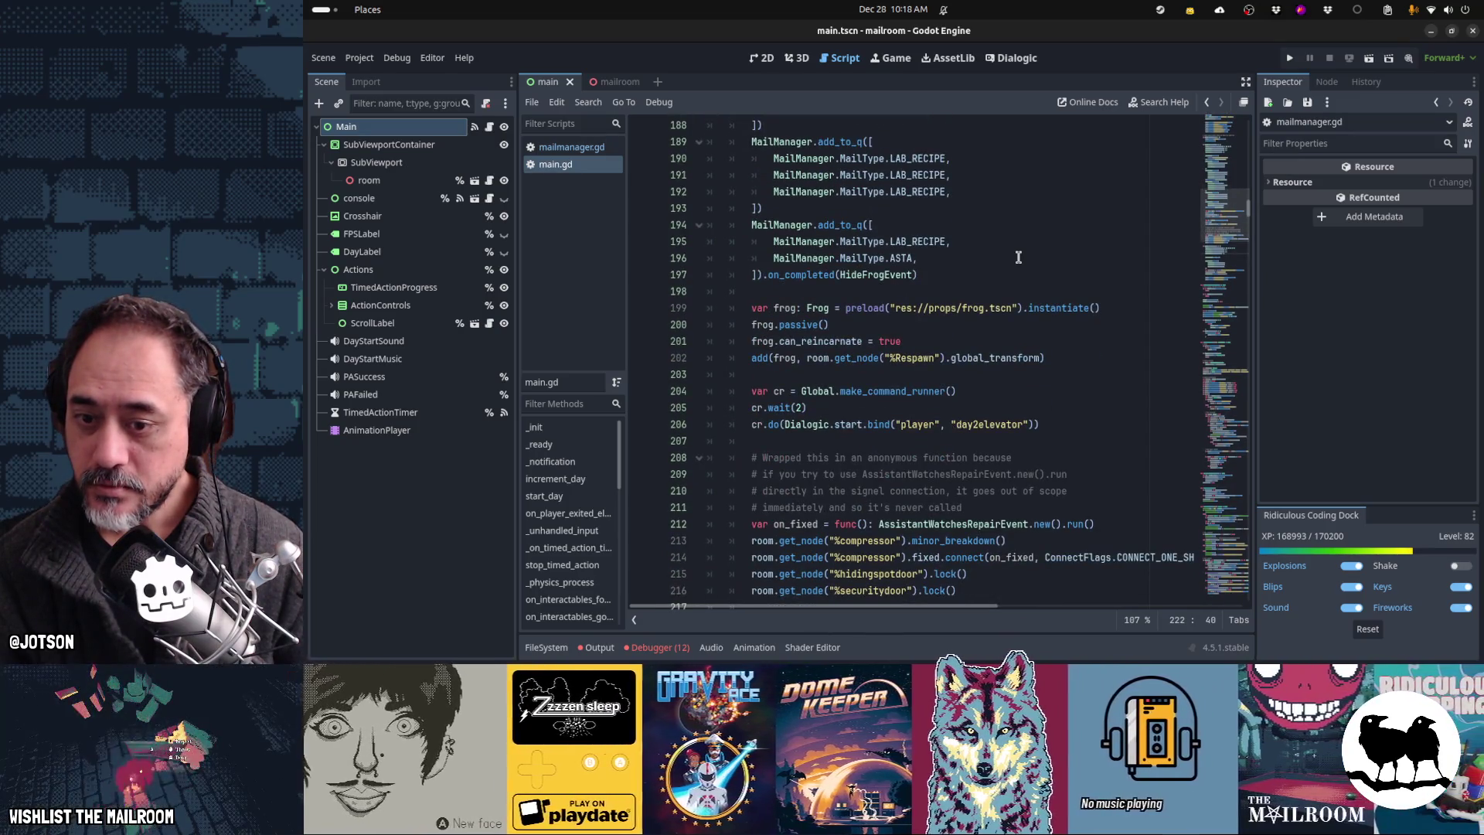
scroll(1019, 257, "down", 2)
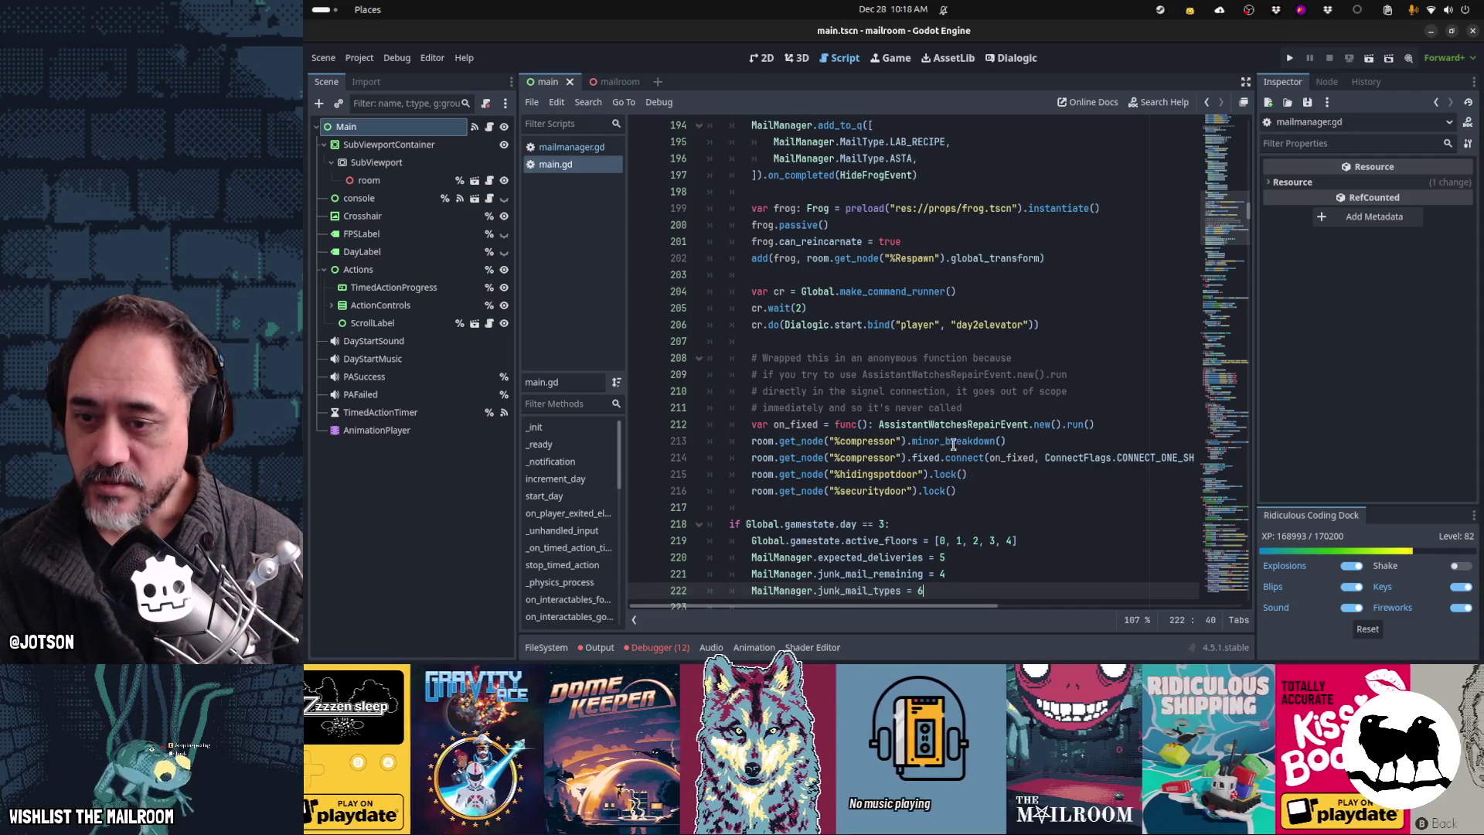
Step: Select the compressor minor_breakdown and on_fixed repair lines 212–214 for copying
left_click(956, 443)
key("End")
key("shift+Home")
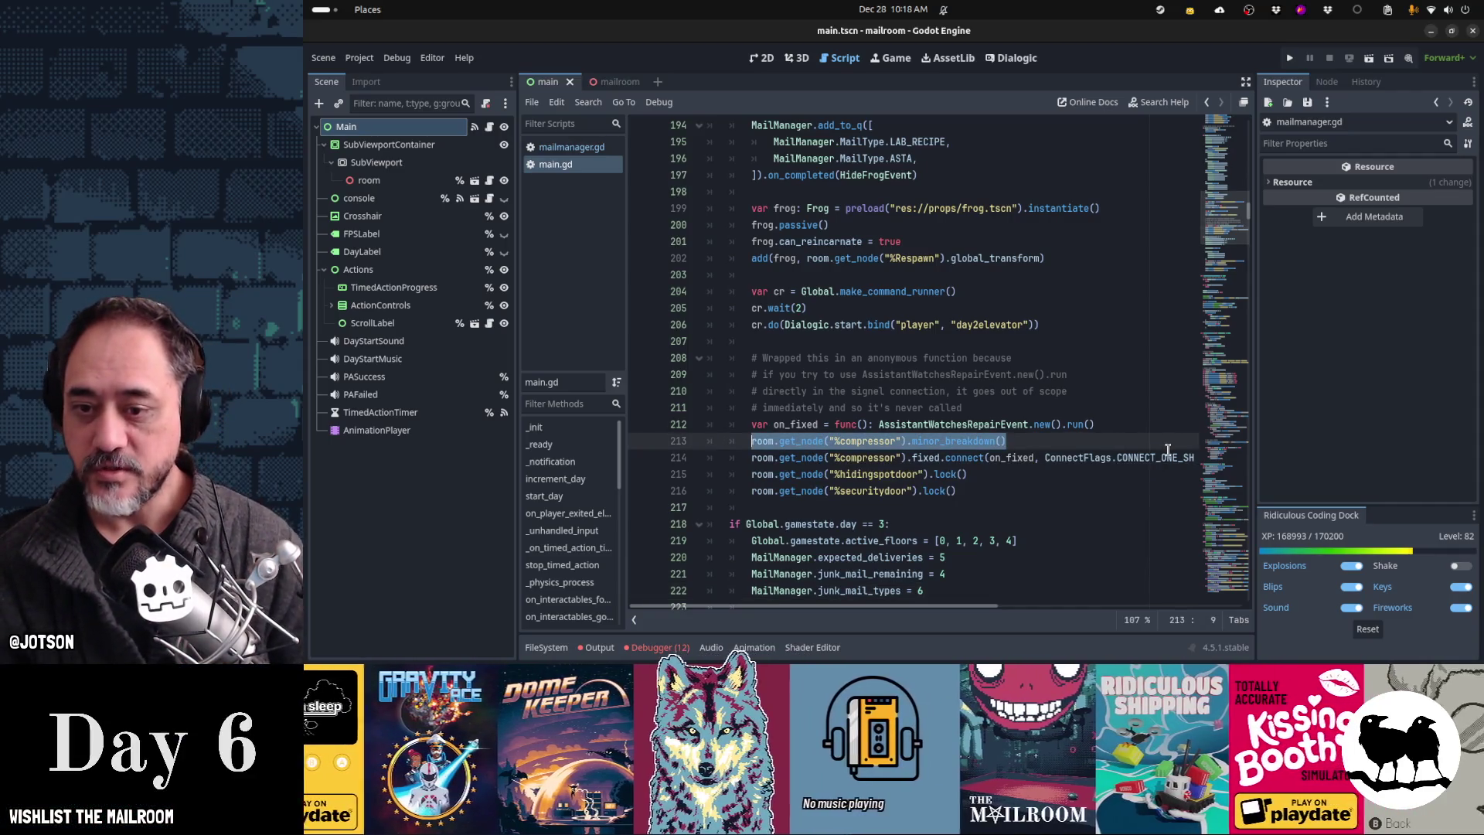
scroll(1126, 436, "down", 4)
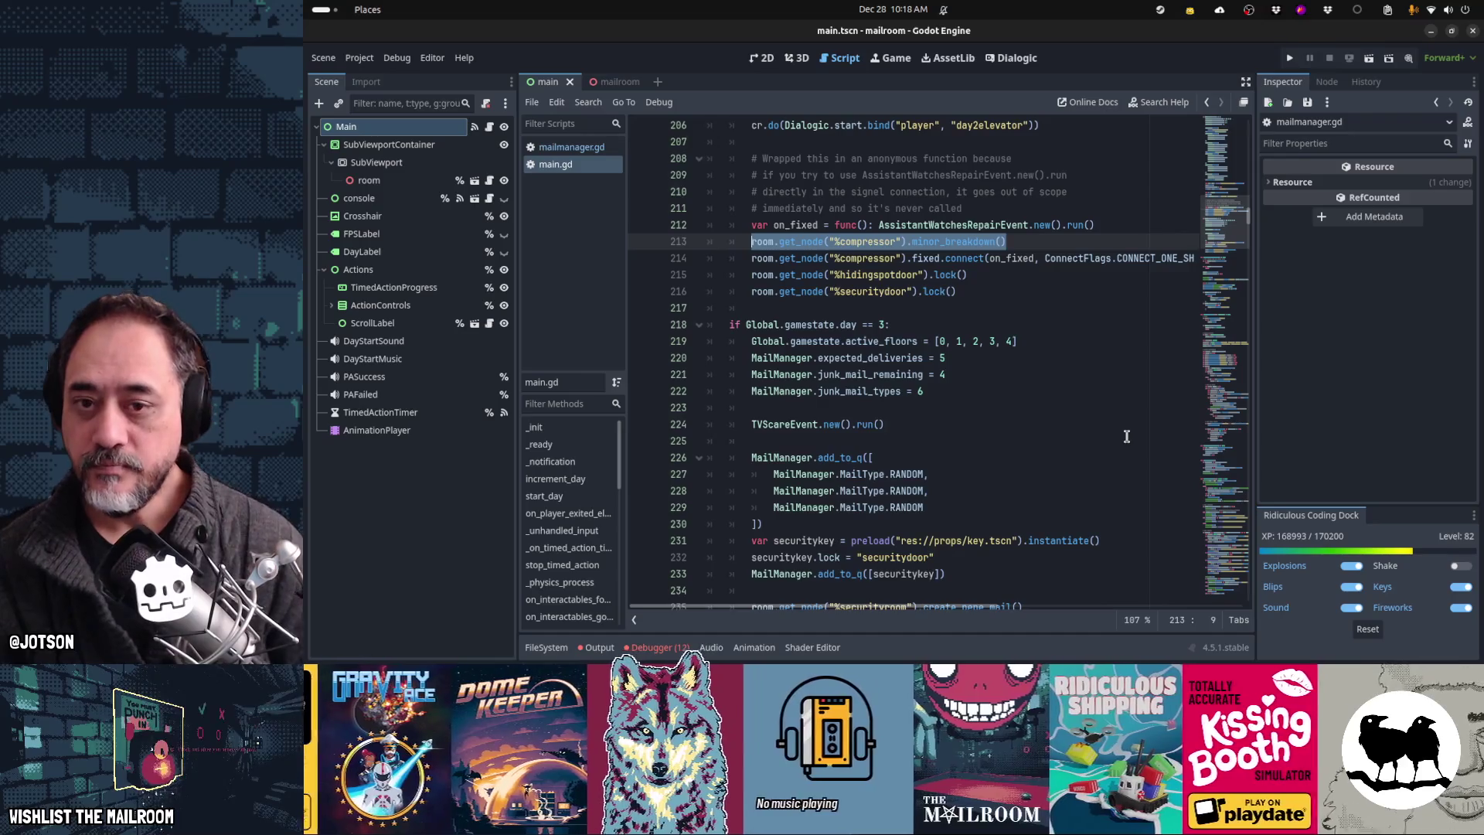
key("Left")
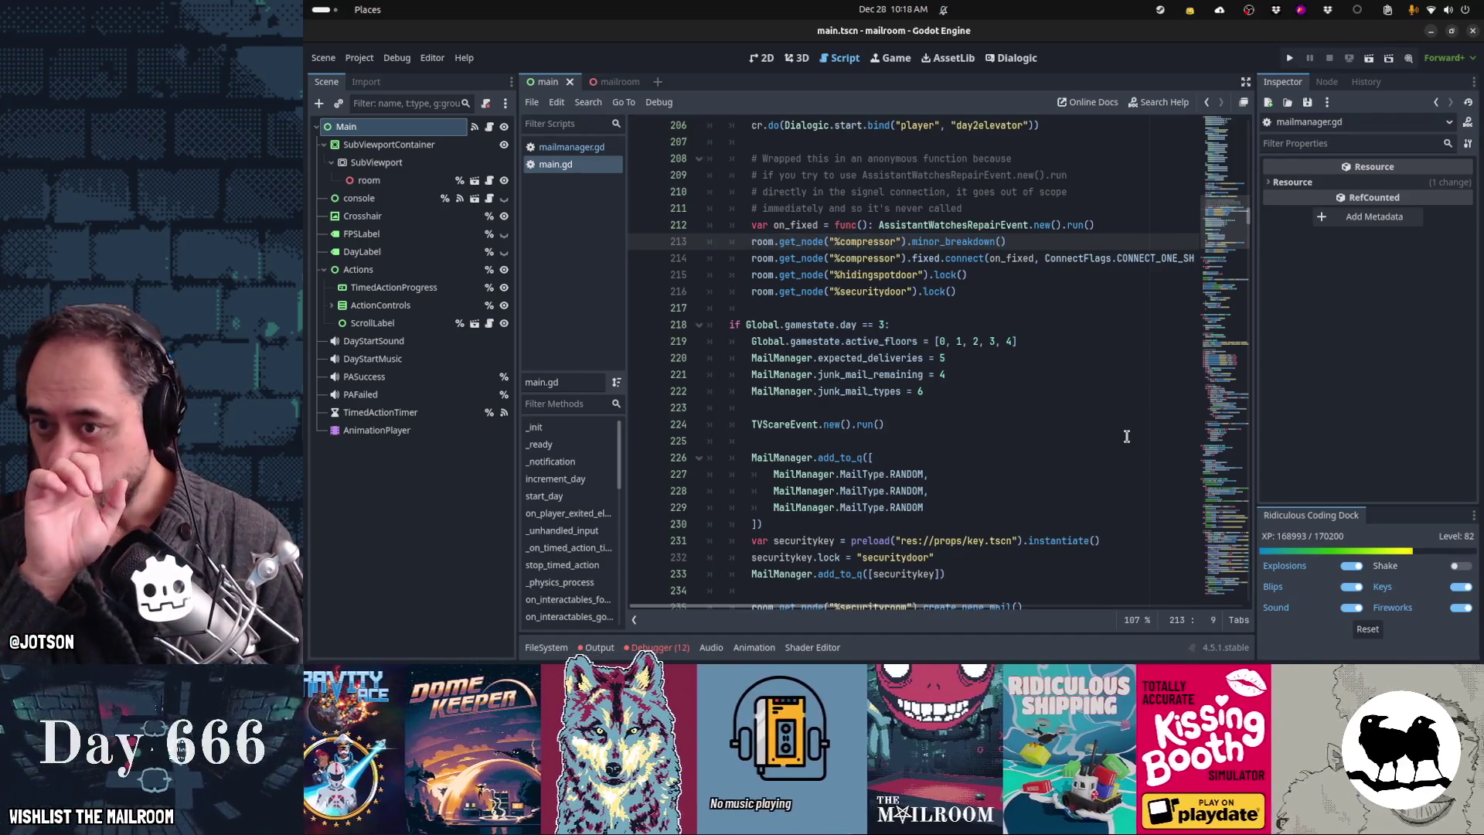
key("Up")
key("shift+Down")
key("shift+Down")
key("shift+Down")
key("ctrl+c")
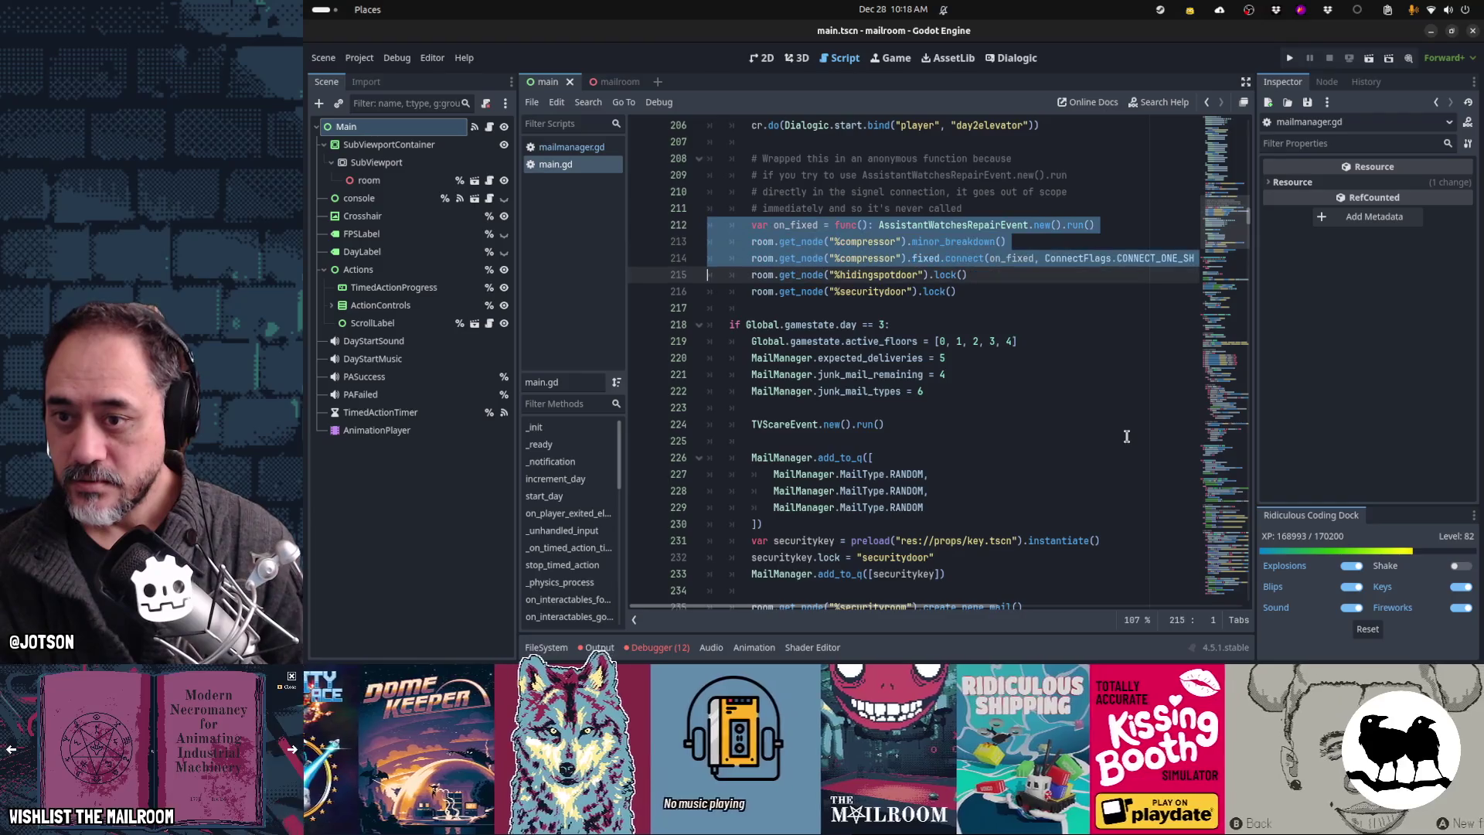
Step: Paste the three compressor lines into the day 3 block at line 234
key("Down")
key("Down")
key("Down")
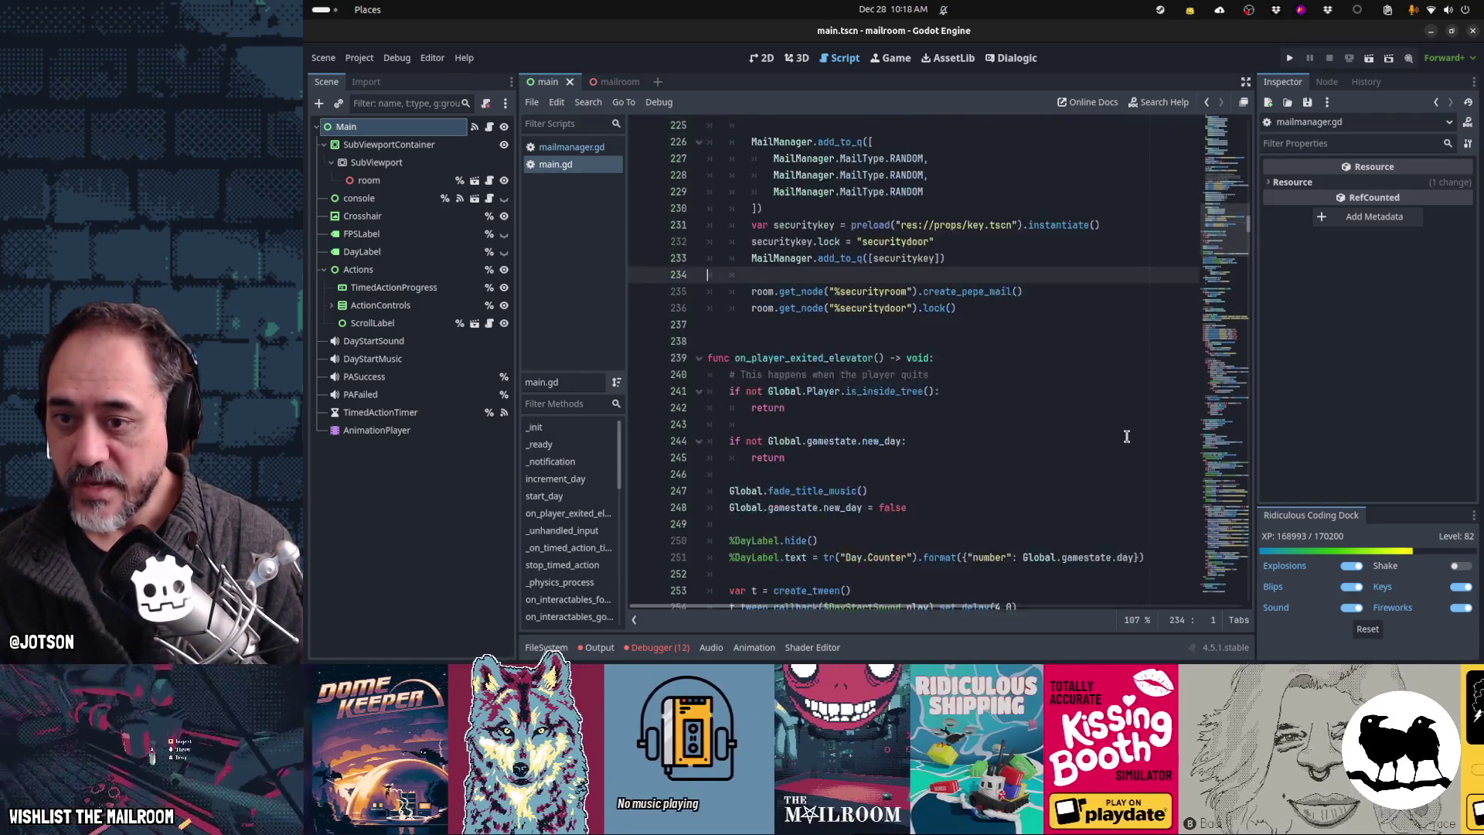
scroll(1126, 436, "up", 3)
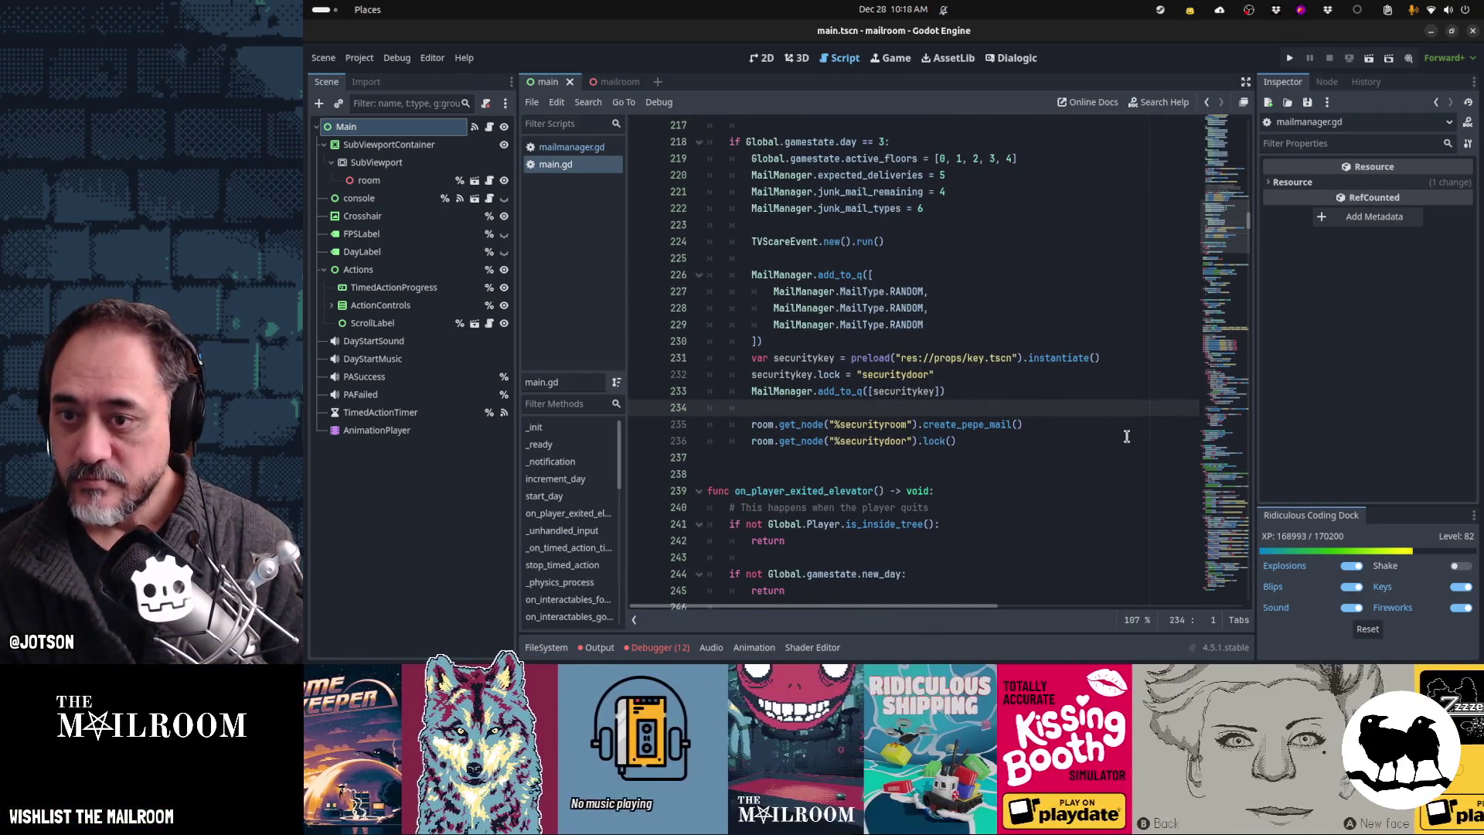
key("Return")
key("ctrl+v")
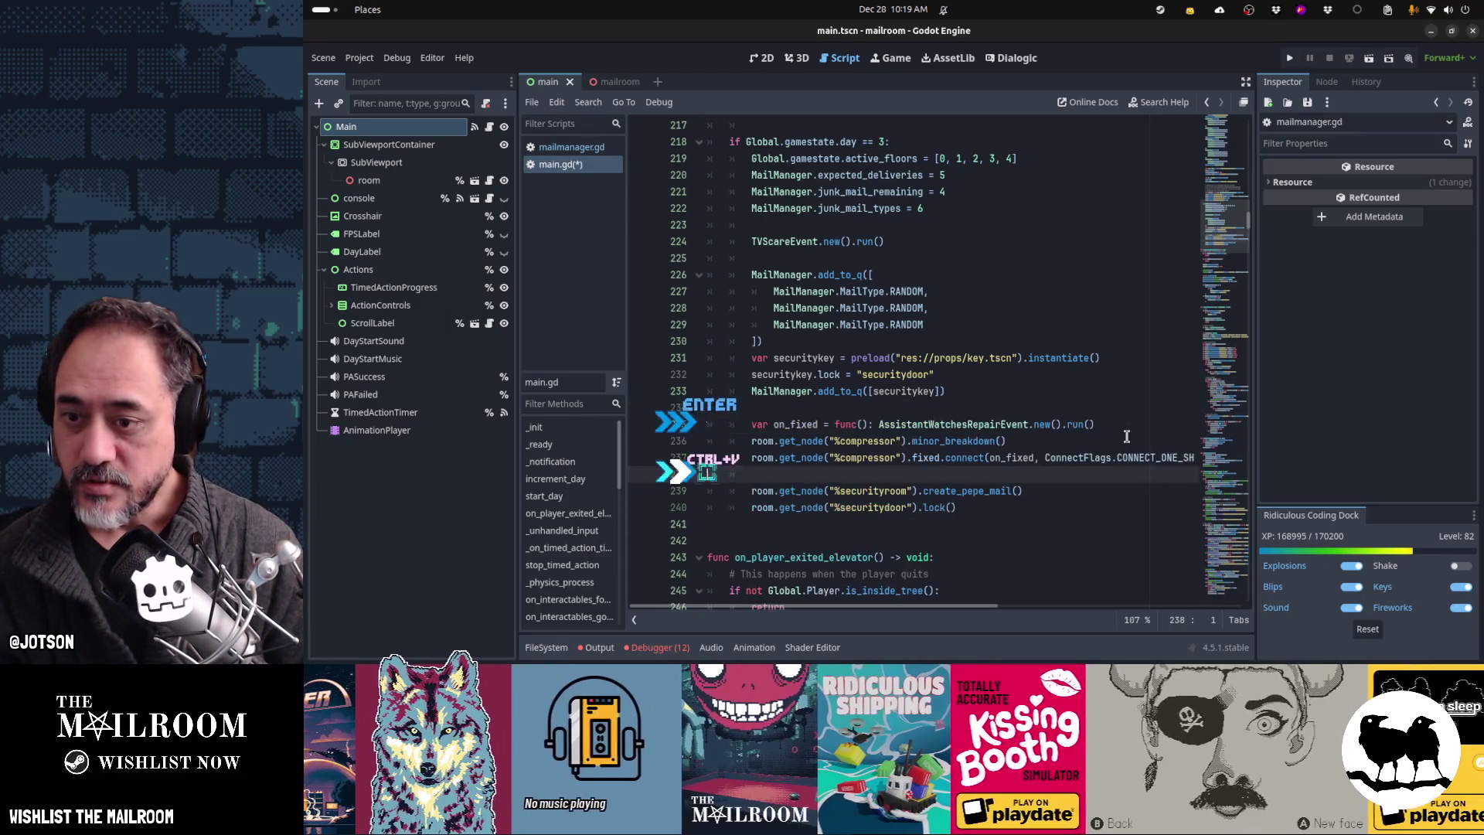
key("Up")
key("Up")
key("Up")
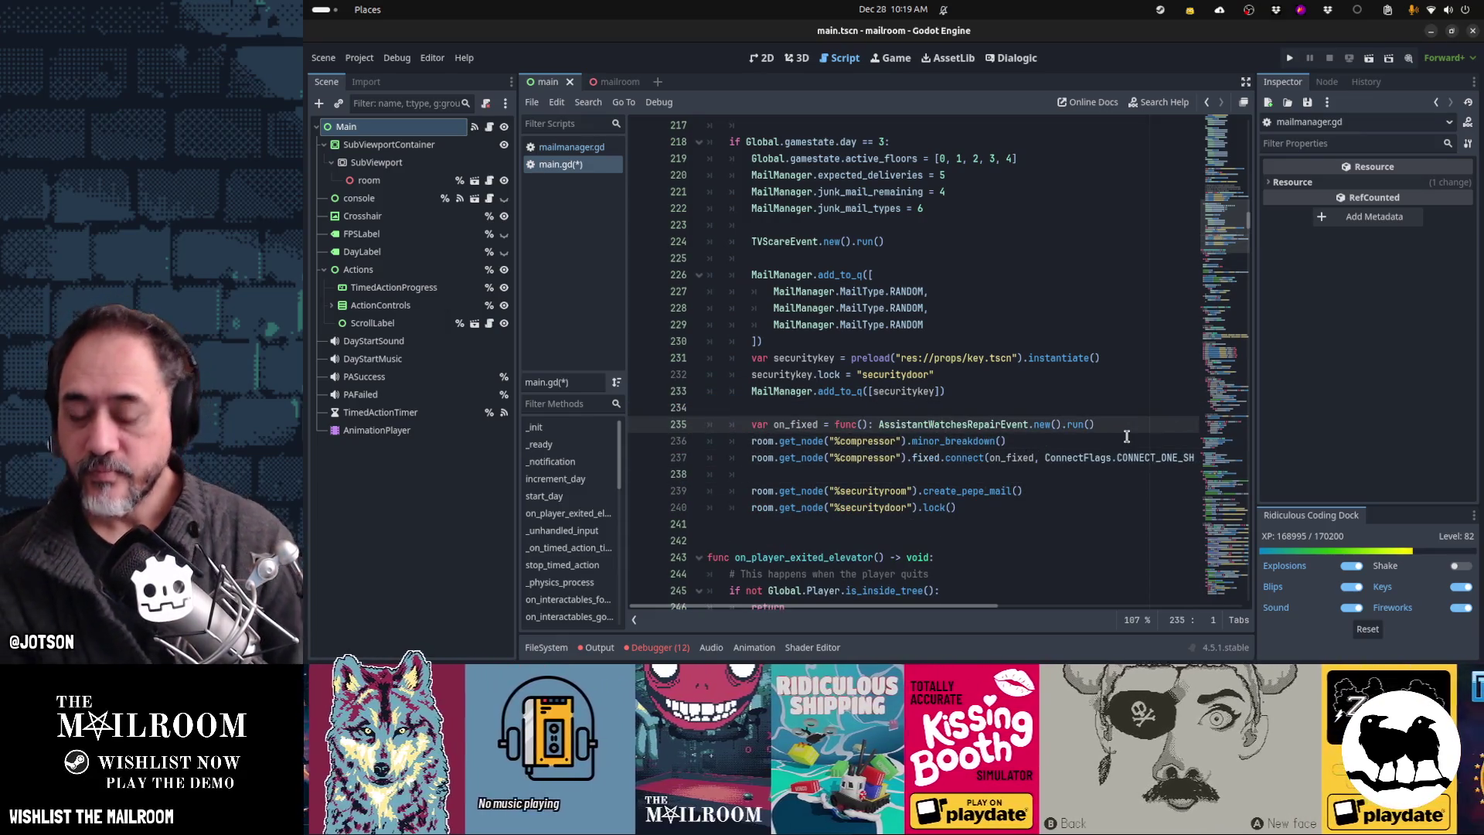
key("Down")
key("Down")
key("Down")
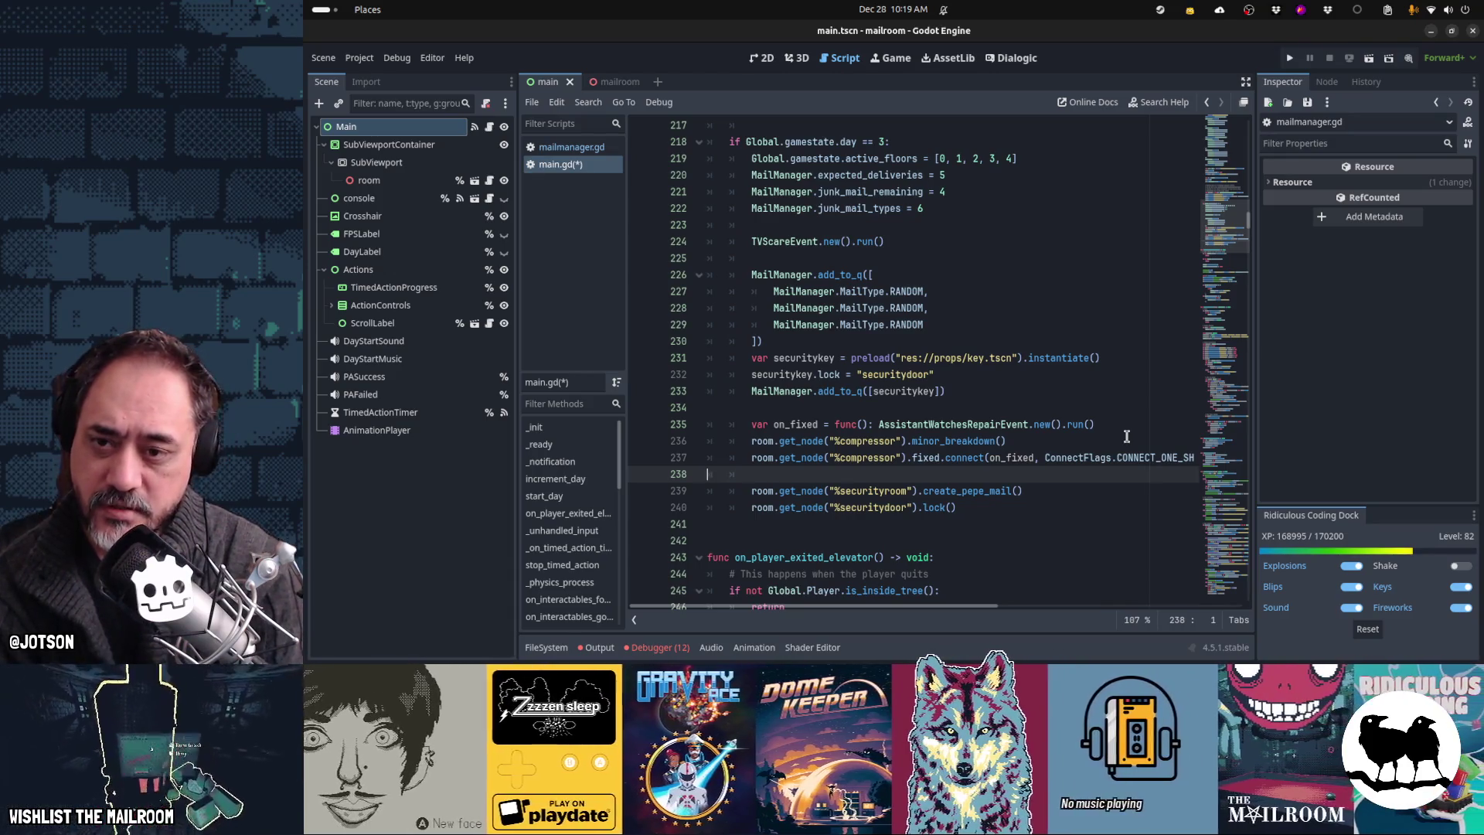
key("Up")
key("Up")
key("Up")
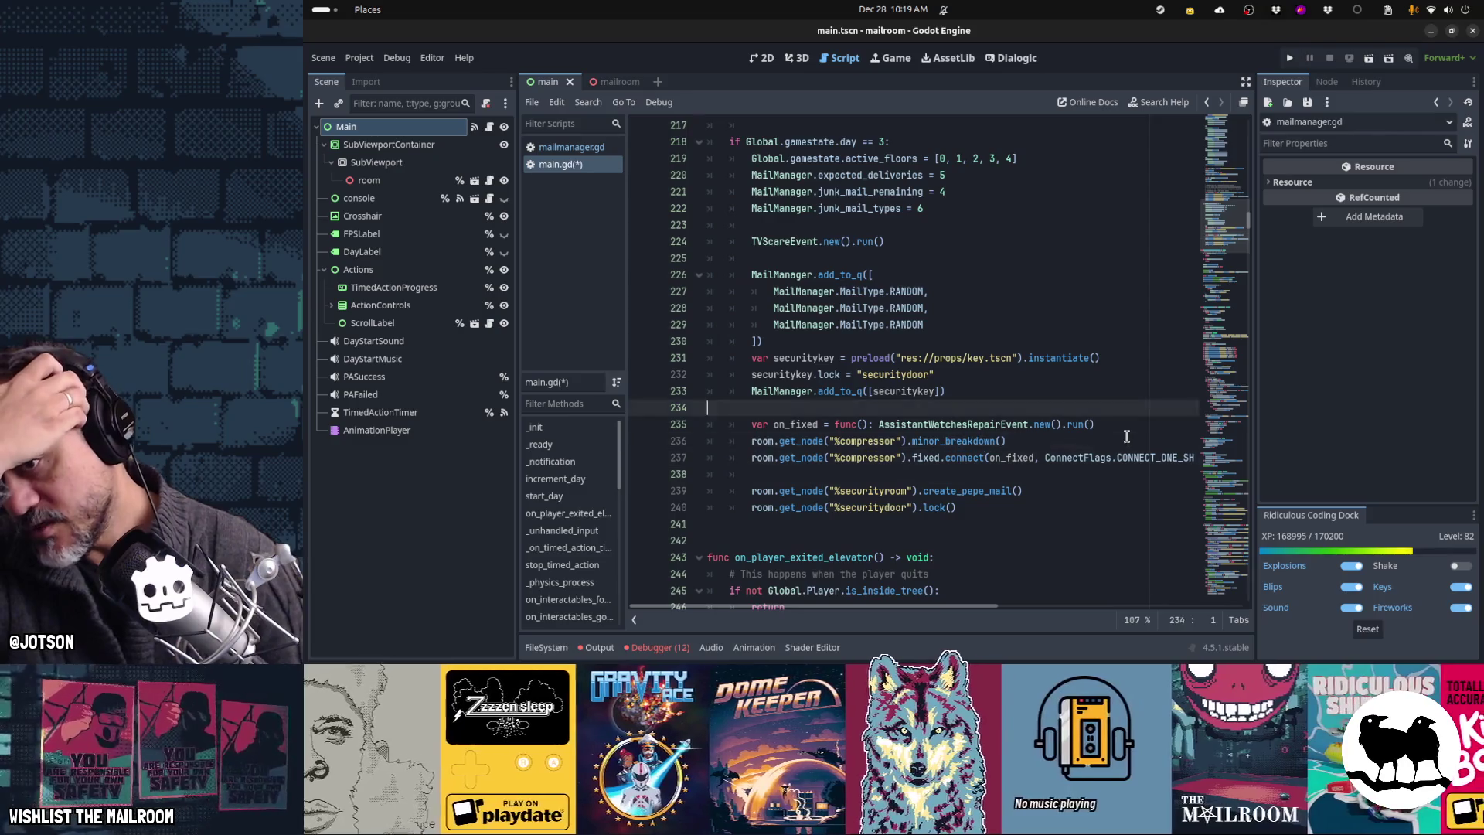
Step: Duplicate the random-mail queue block (lines 226–230) below line 234 in day 3
key("Down")
key("Down")
key("Down")
key("Down")
key("Down")
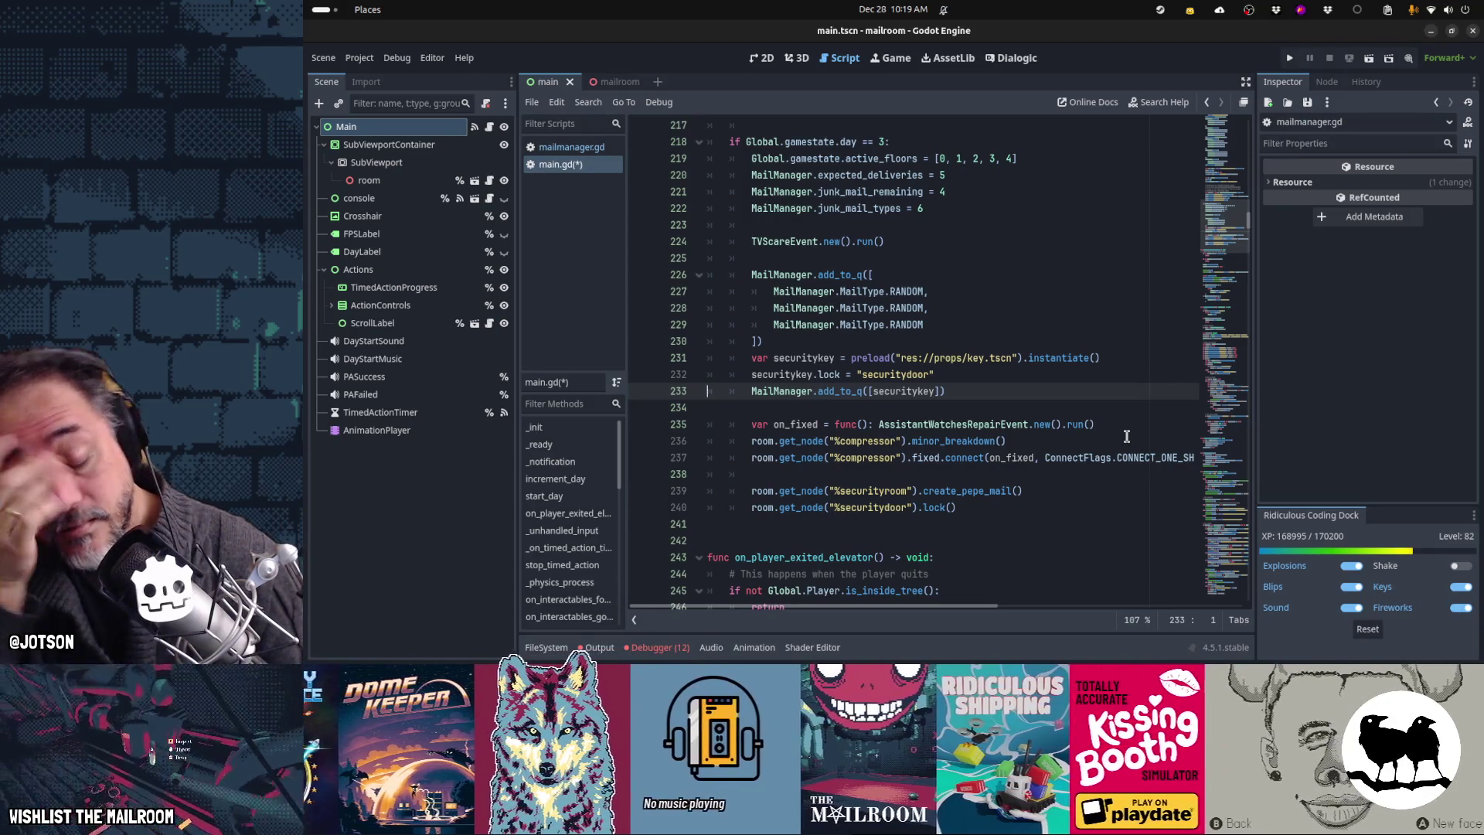
key("Up")
key("Up")
key("Up")
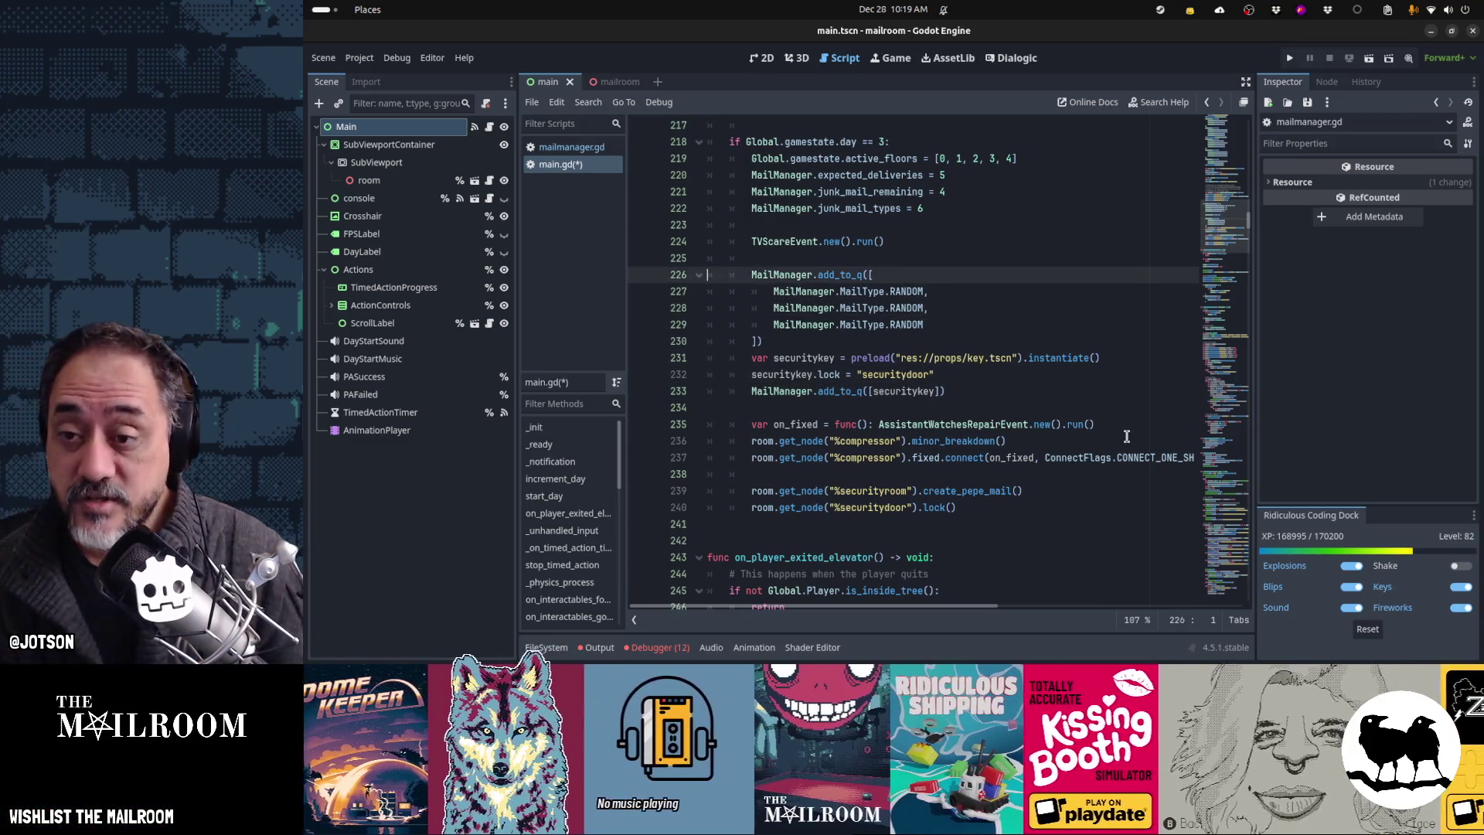
key("shift+Down")
key("shift+Down")
key("shift+Down")
key("ctrl+c")
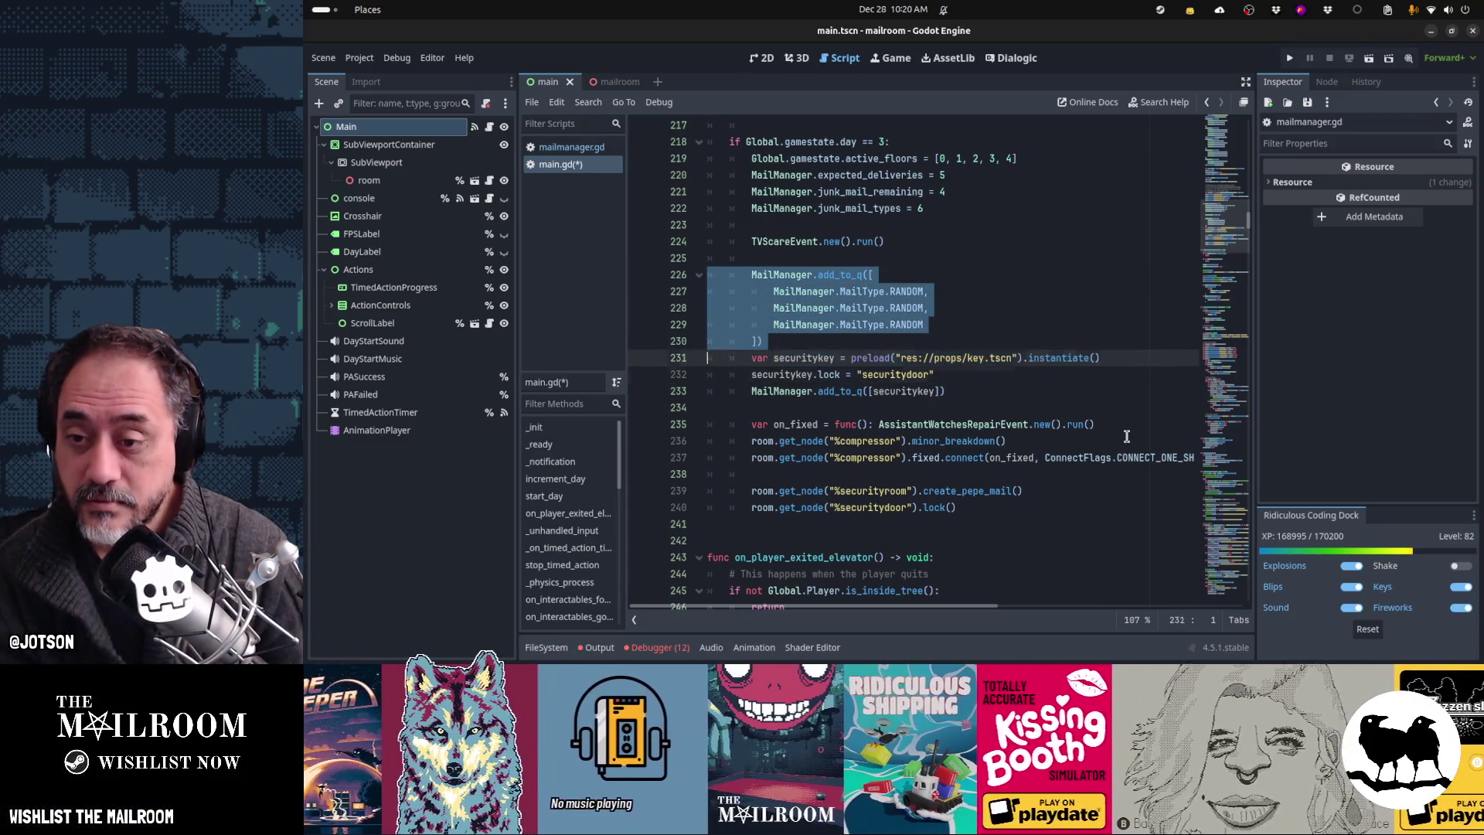
key("Down")
key("Down")
key("Down")
key("Return")
key("ctrl+v")
key("Up")
key("Up")
key("Up")
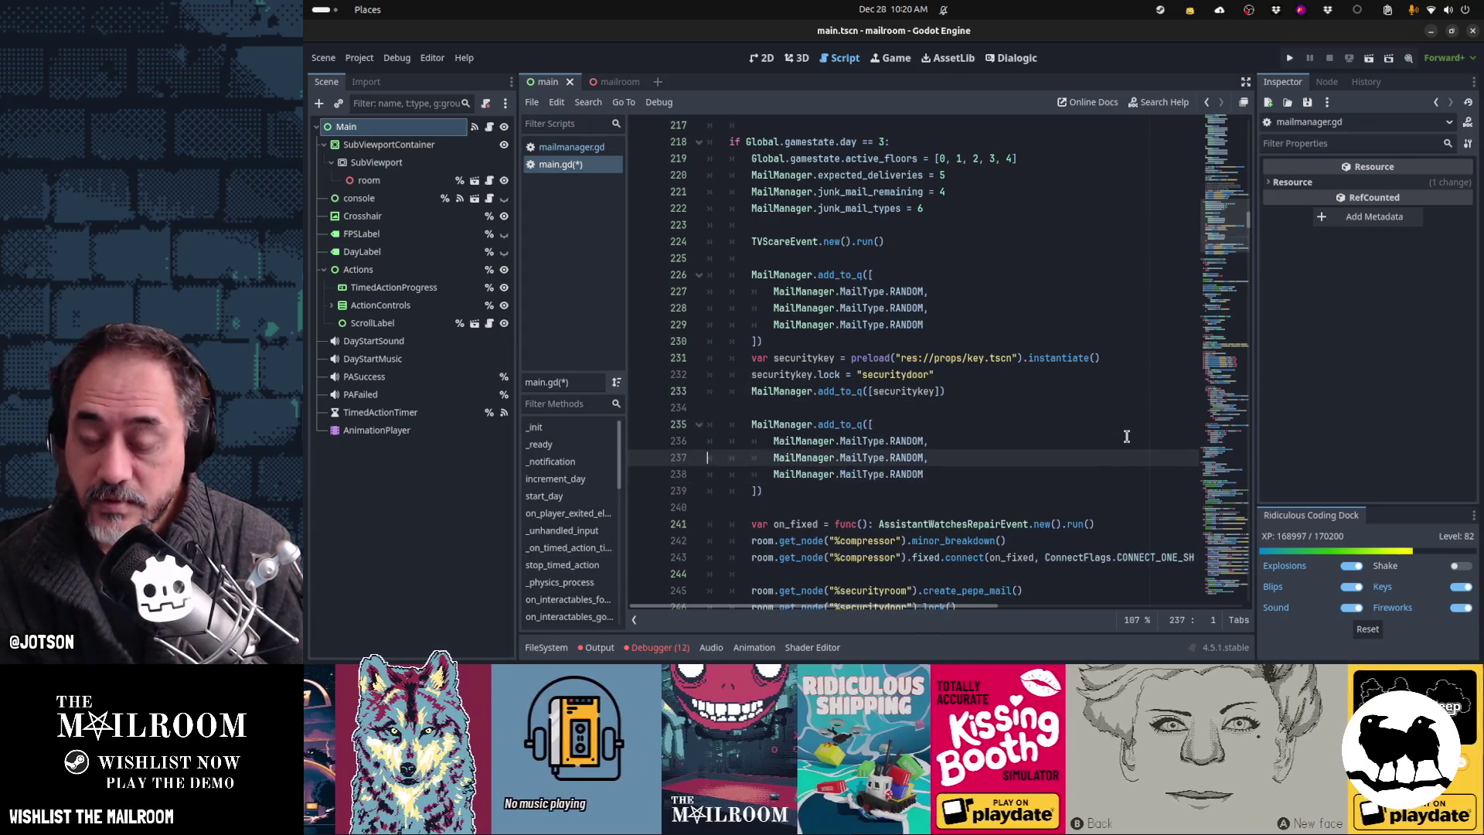
key("Down")
key("Down")
key("Down")
key("Down")
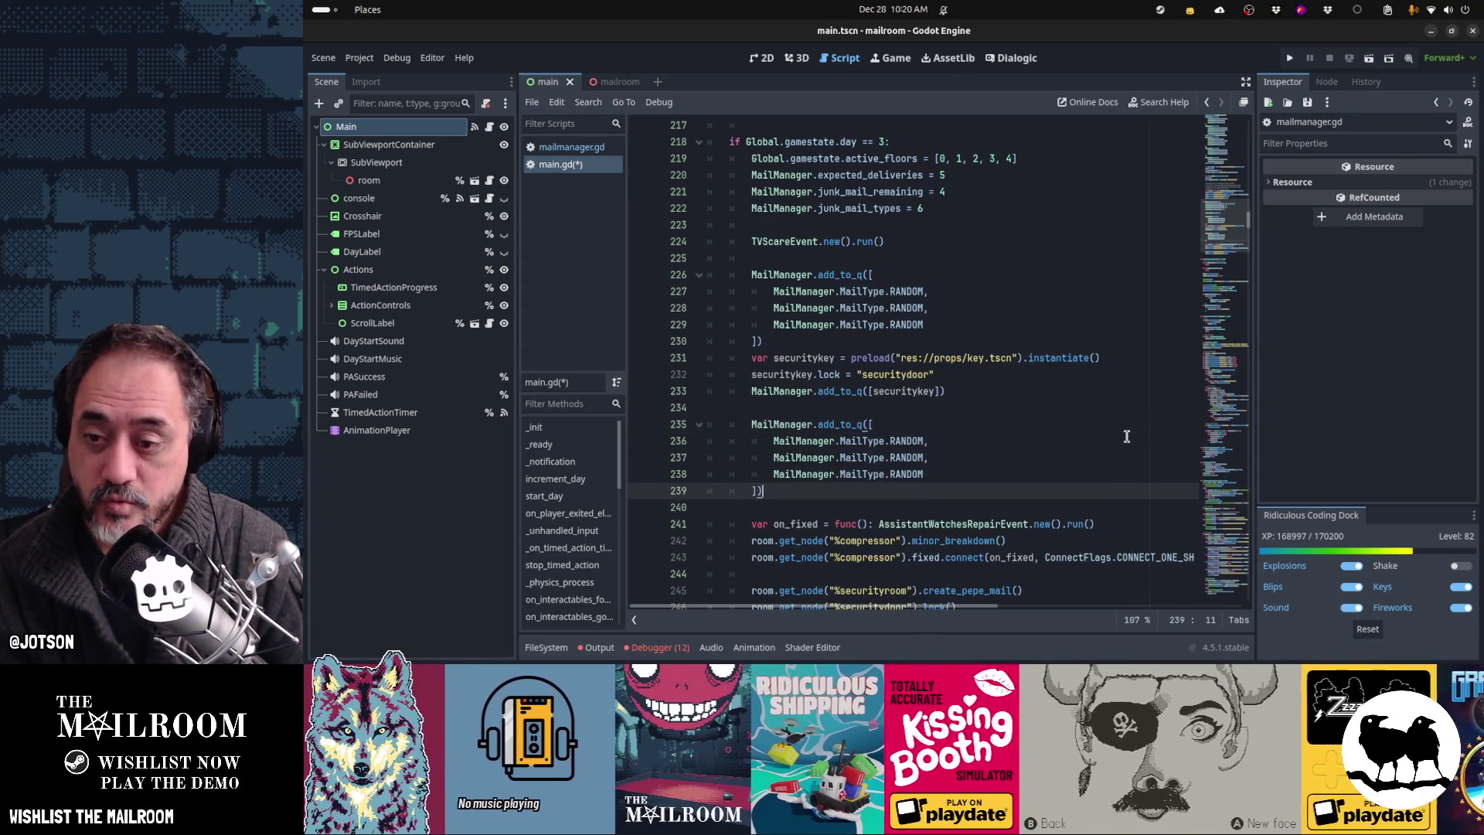
Step: Append .on_delivered(Day2BreakMachineEvent) to the duplicated mail batch
type(".on_de")
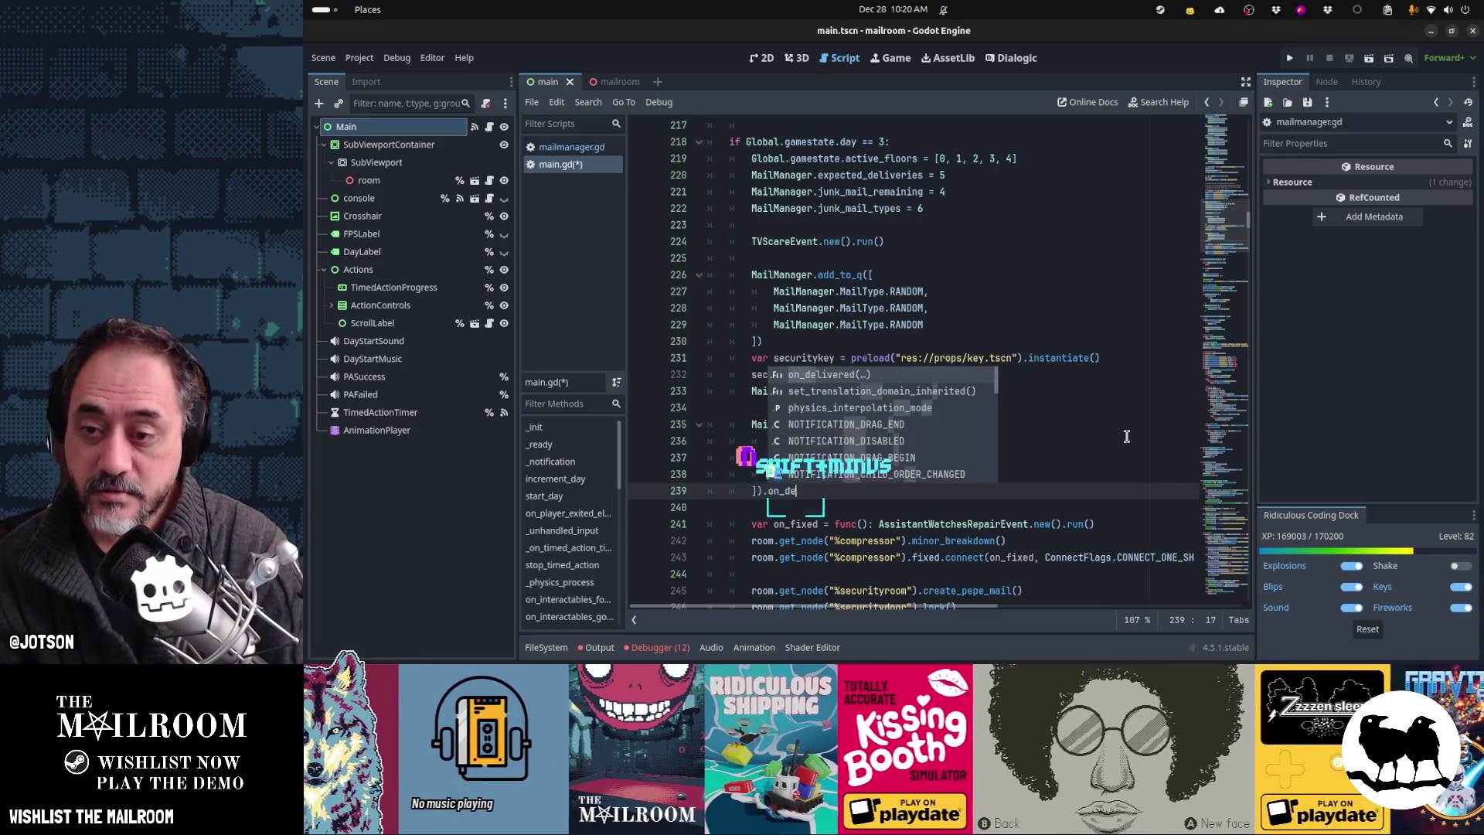
key("Return")
key("Home")
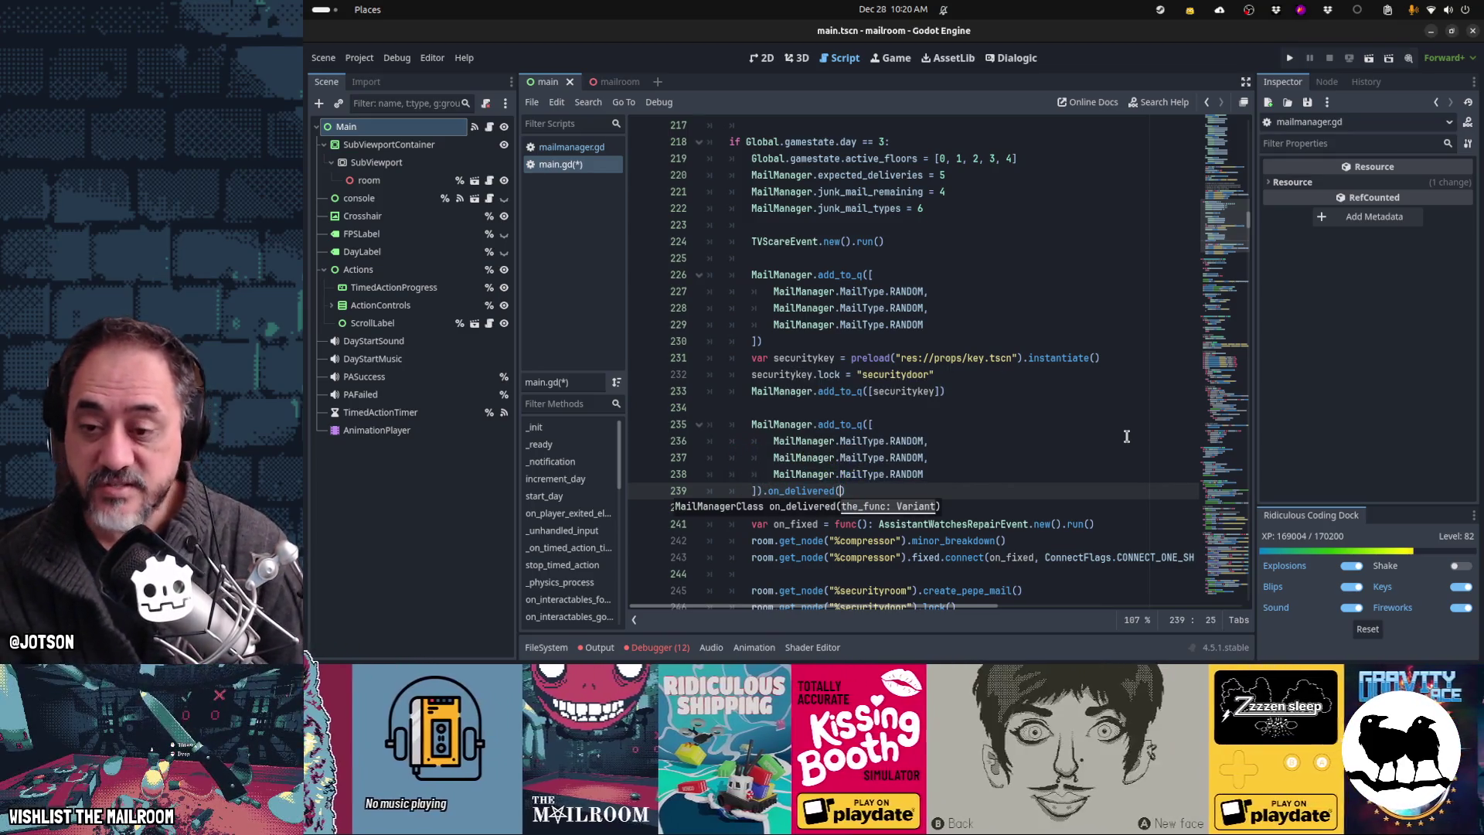
key("Down")
key("Down")
key("Up")
key("Up")
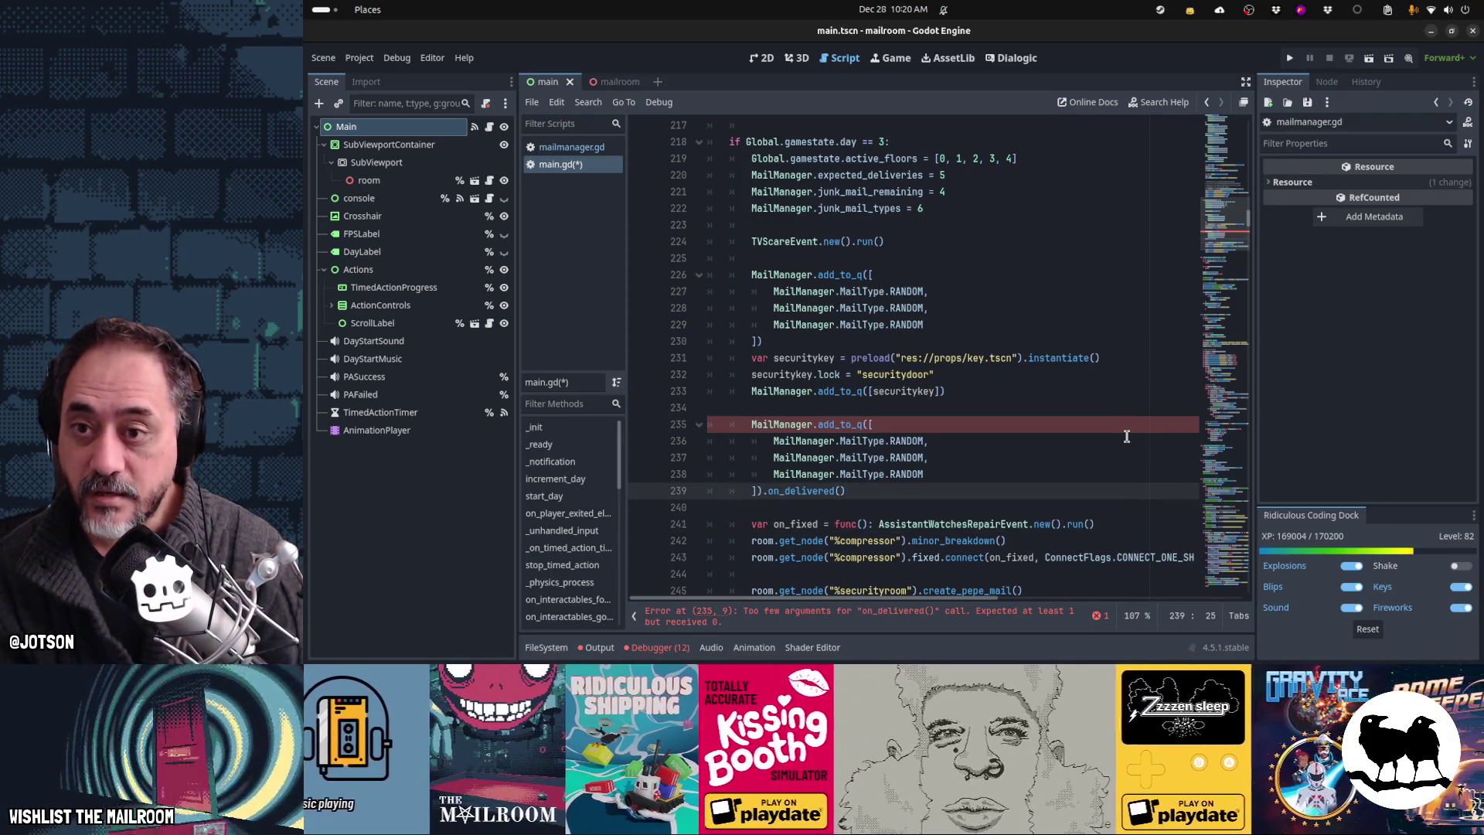
type("Da")
type("yBreakMai")
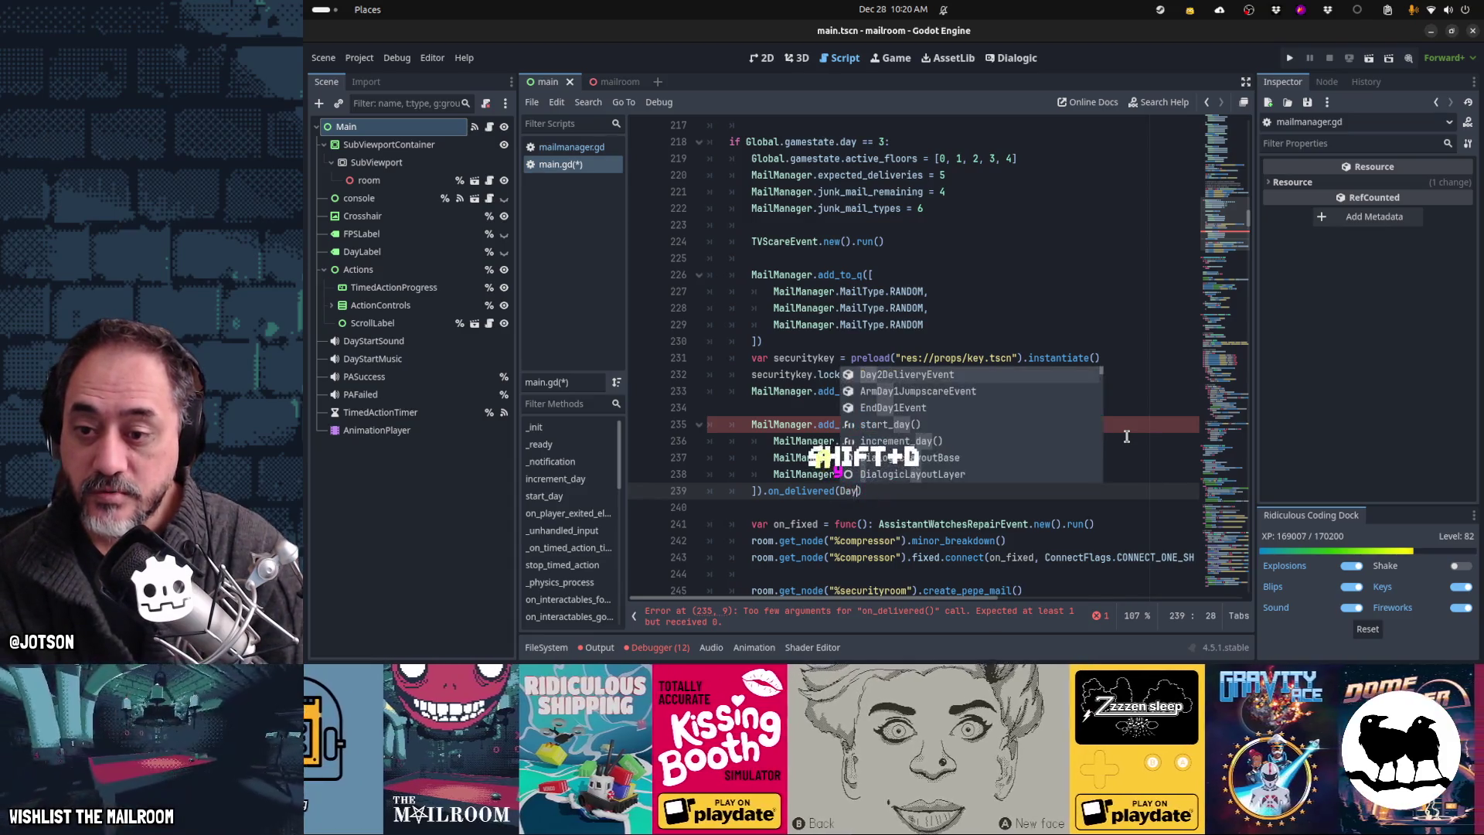
type("hineEvent.")
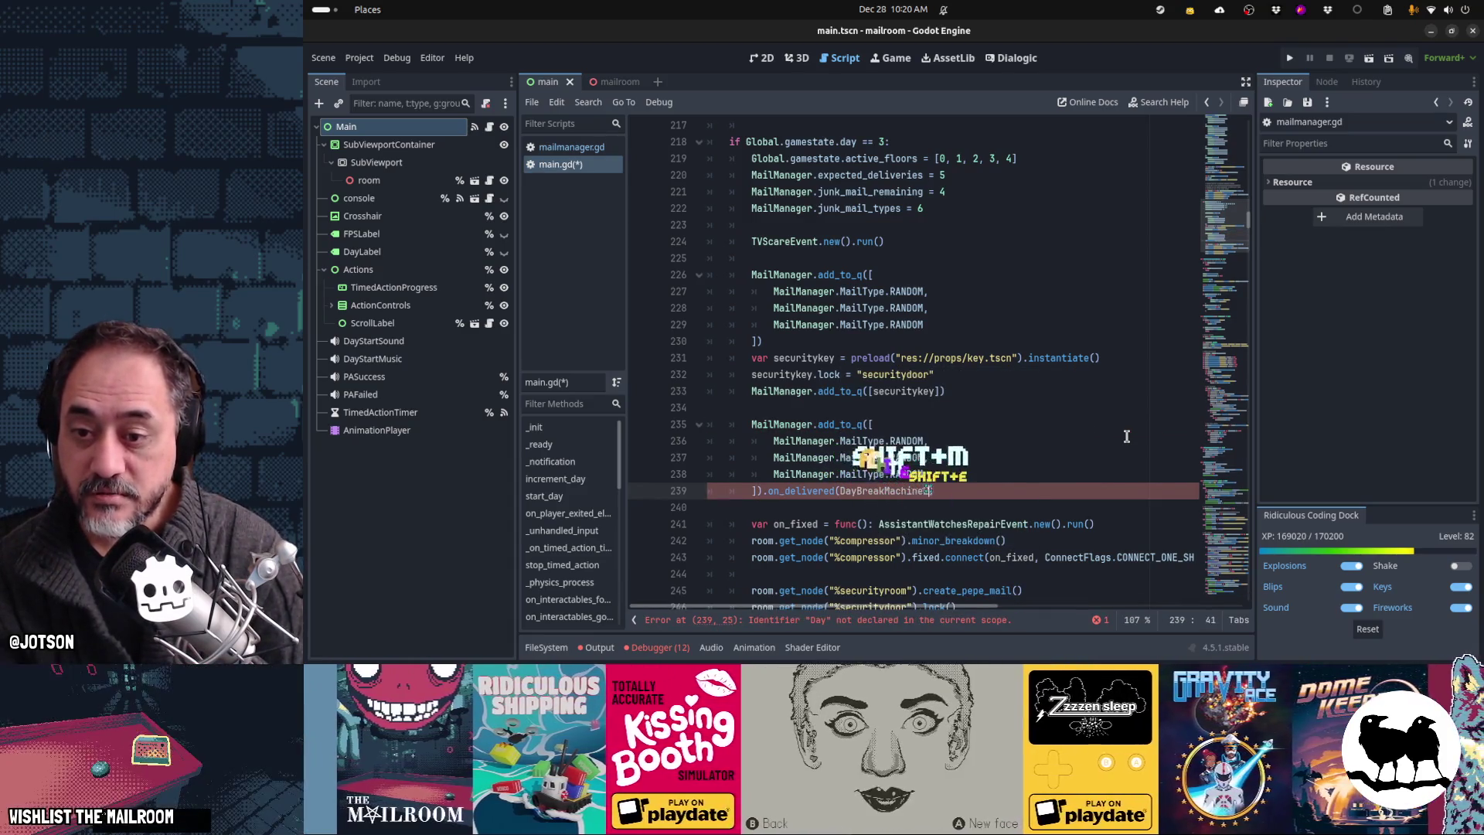
key("BackSpace")
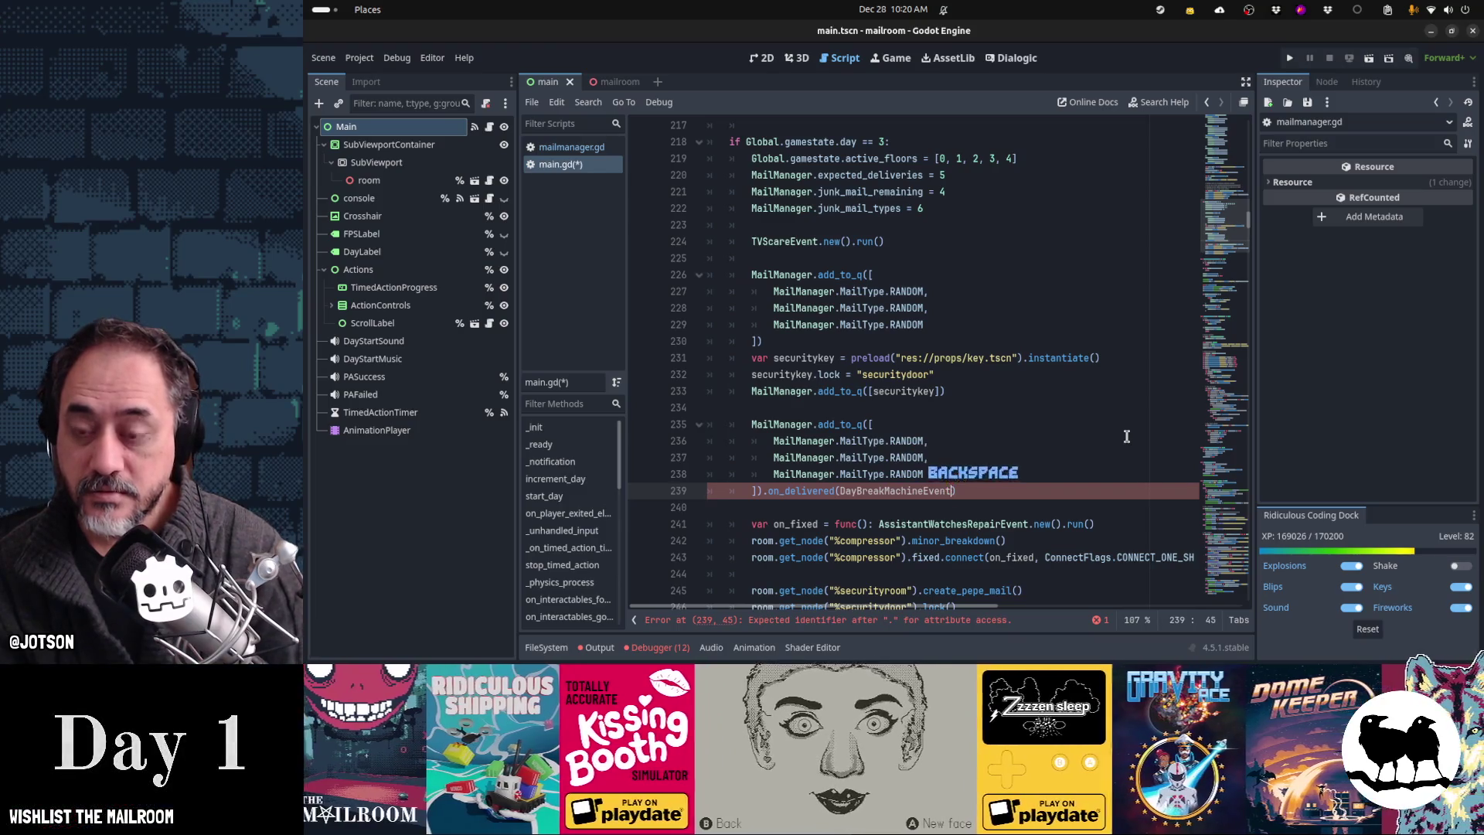
key("Left")
key("Left")
key("Left")
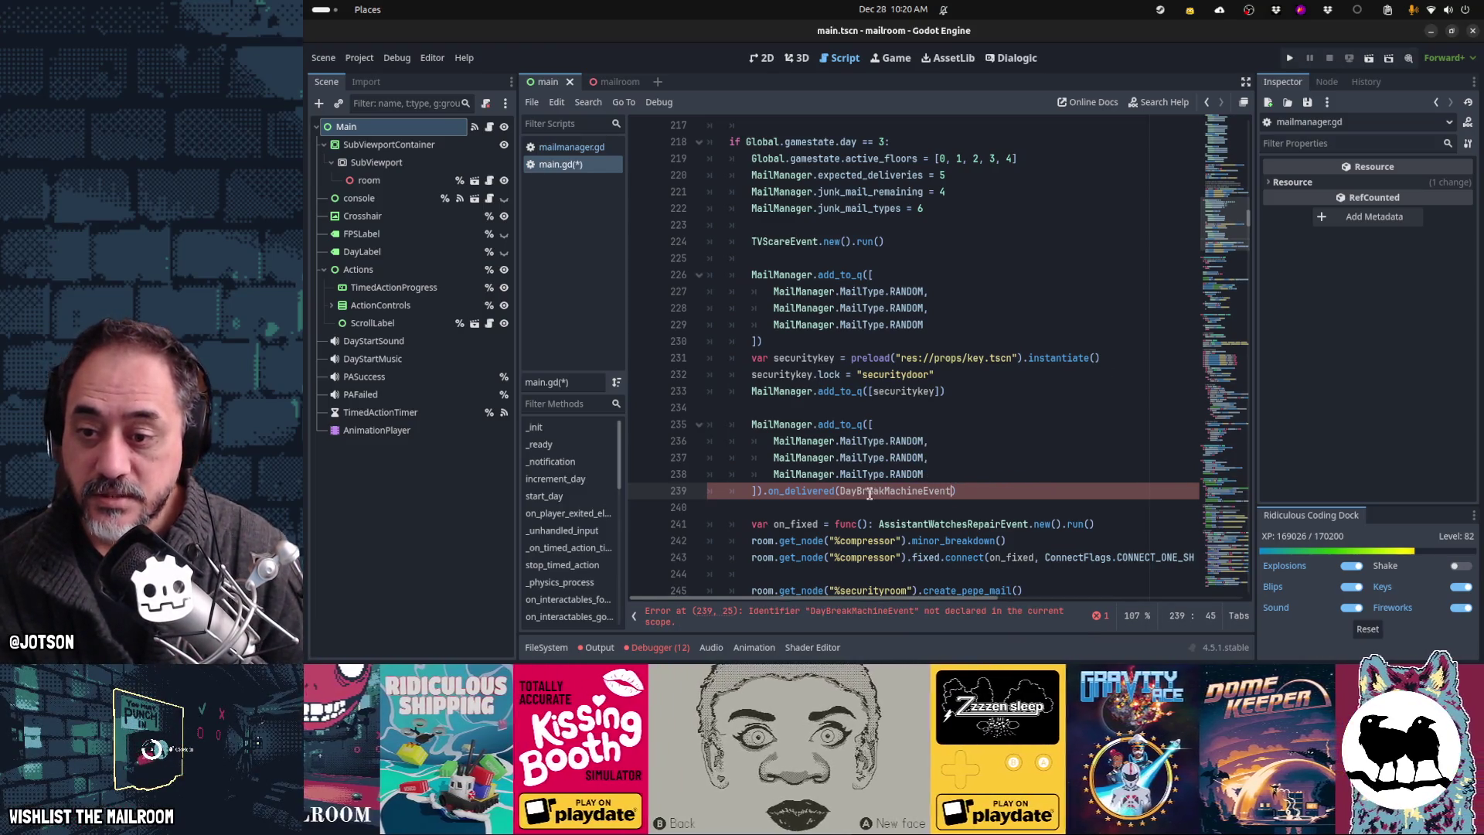
type("2")
Step: Cut the three compressor repair lines out of day 3 and save main.gd
scroll(985, 448, "up", 10)
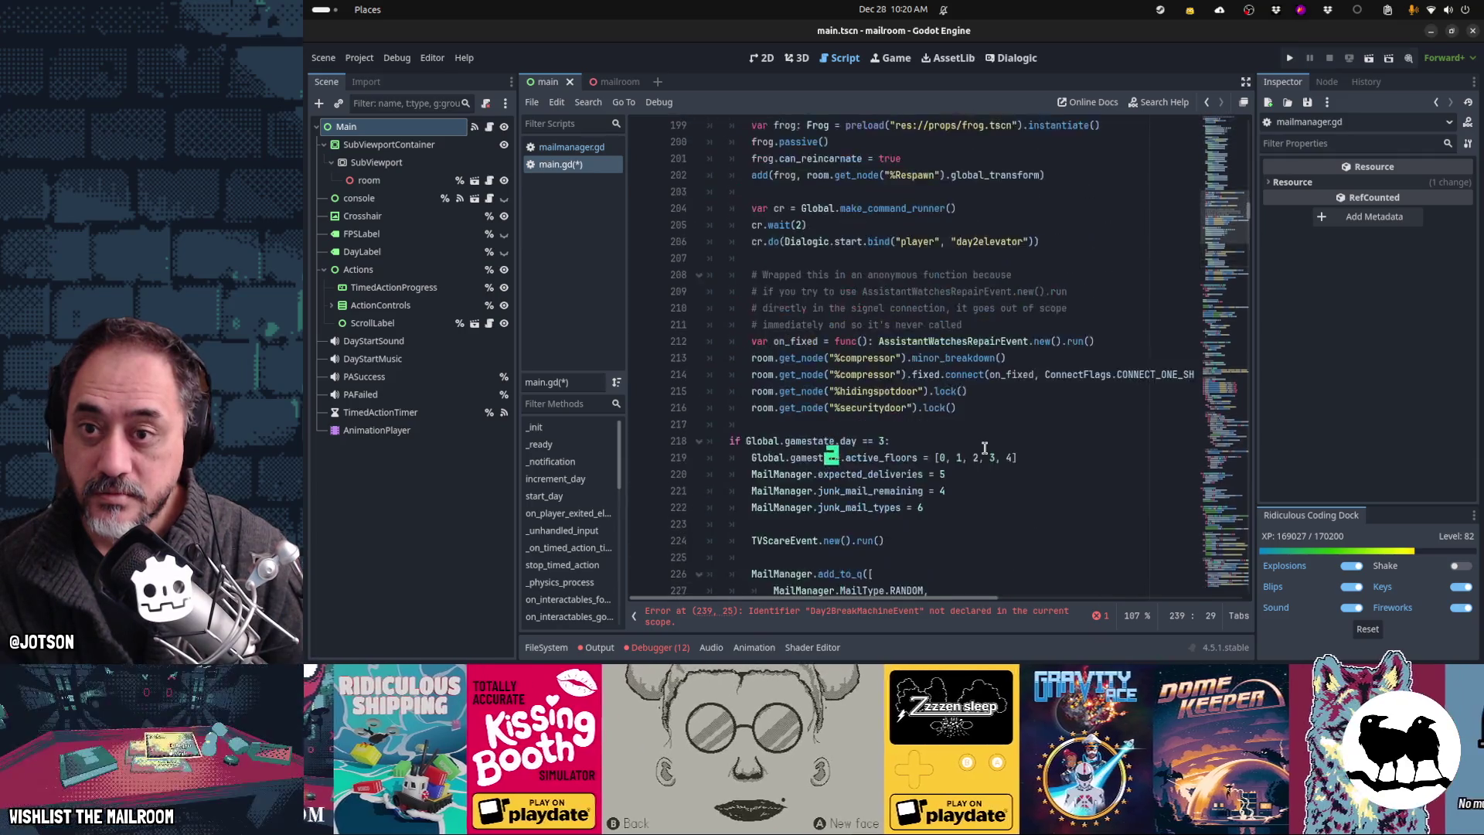
scroll(984, 448, "up", 4)
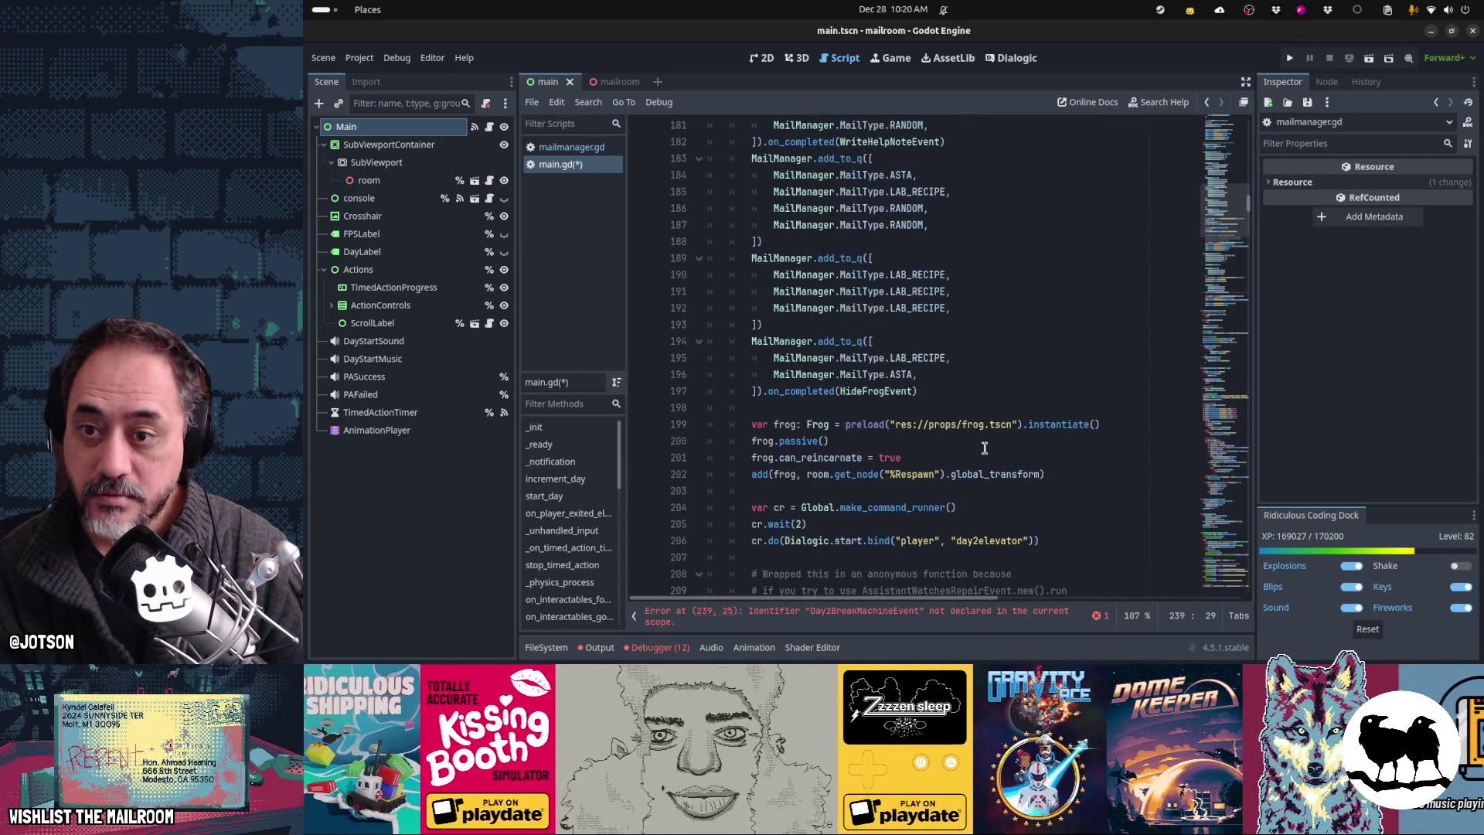
scroll(985, 448, "down", 15)
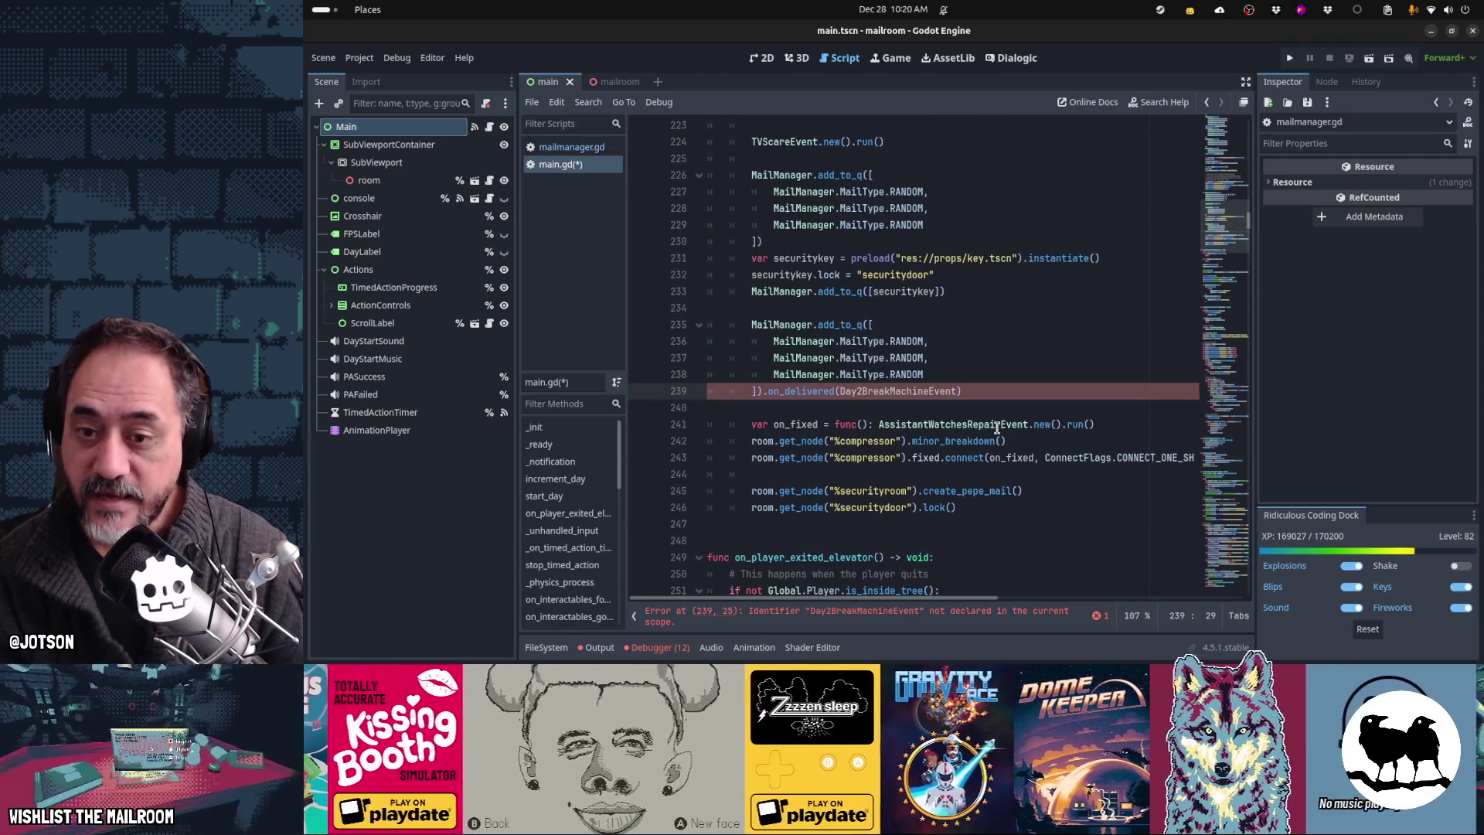
key("Down")
key("Down")
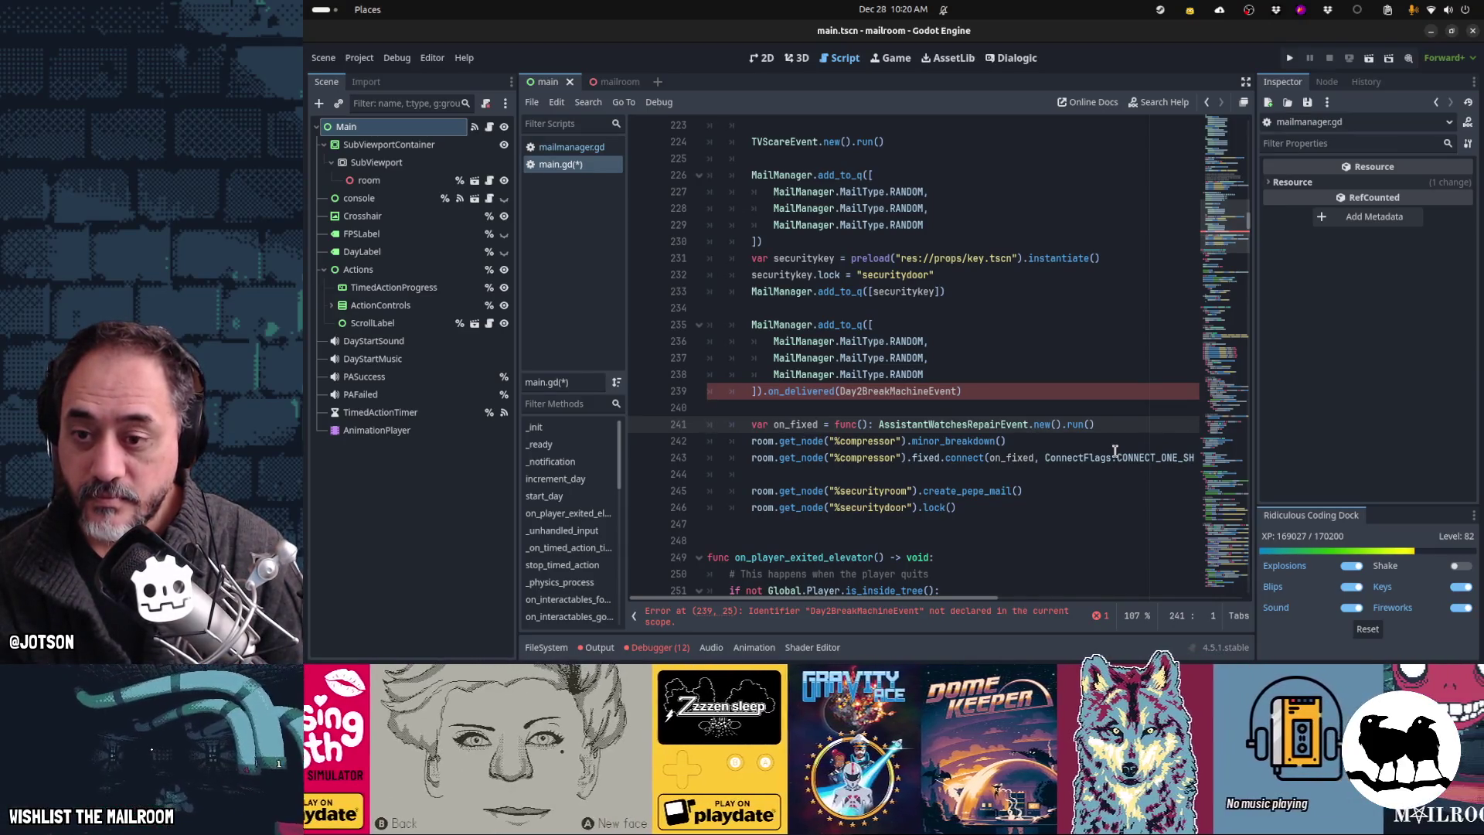
key("shift+Down")
key("shift+Down")
key("shift+Down")
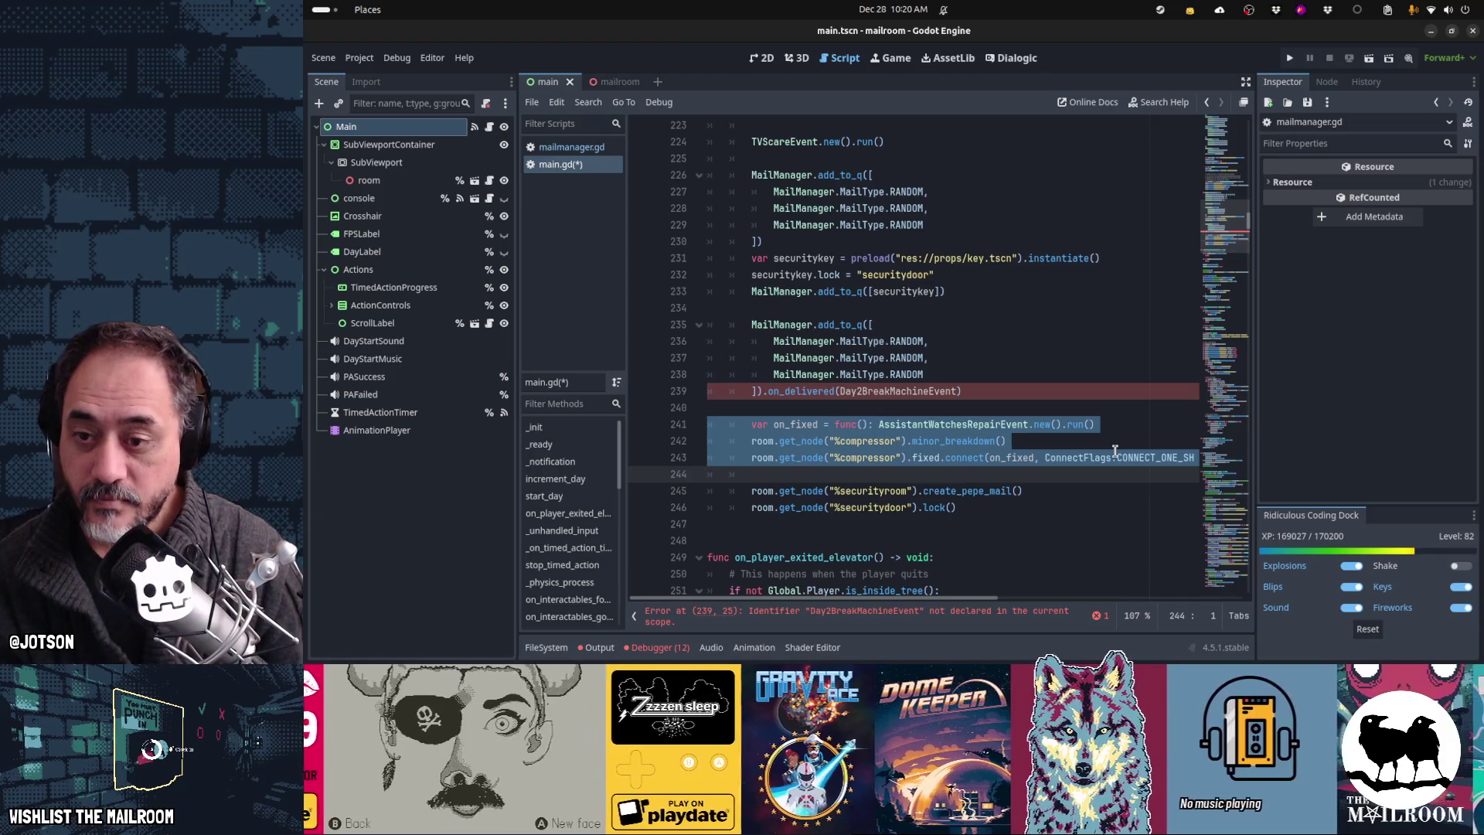
key("ctrl+x")
key("Delete")
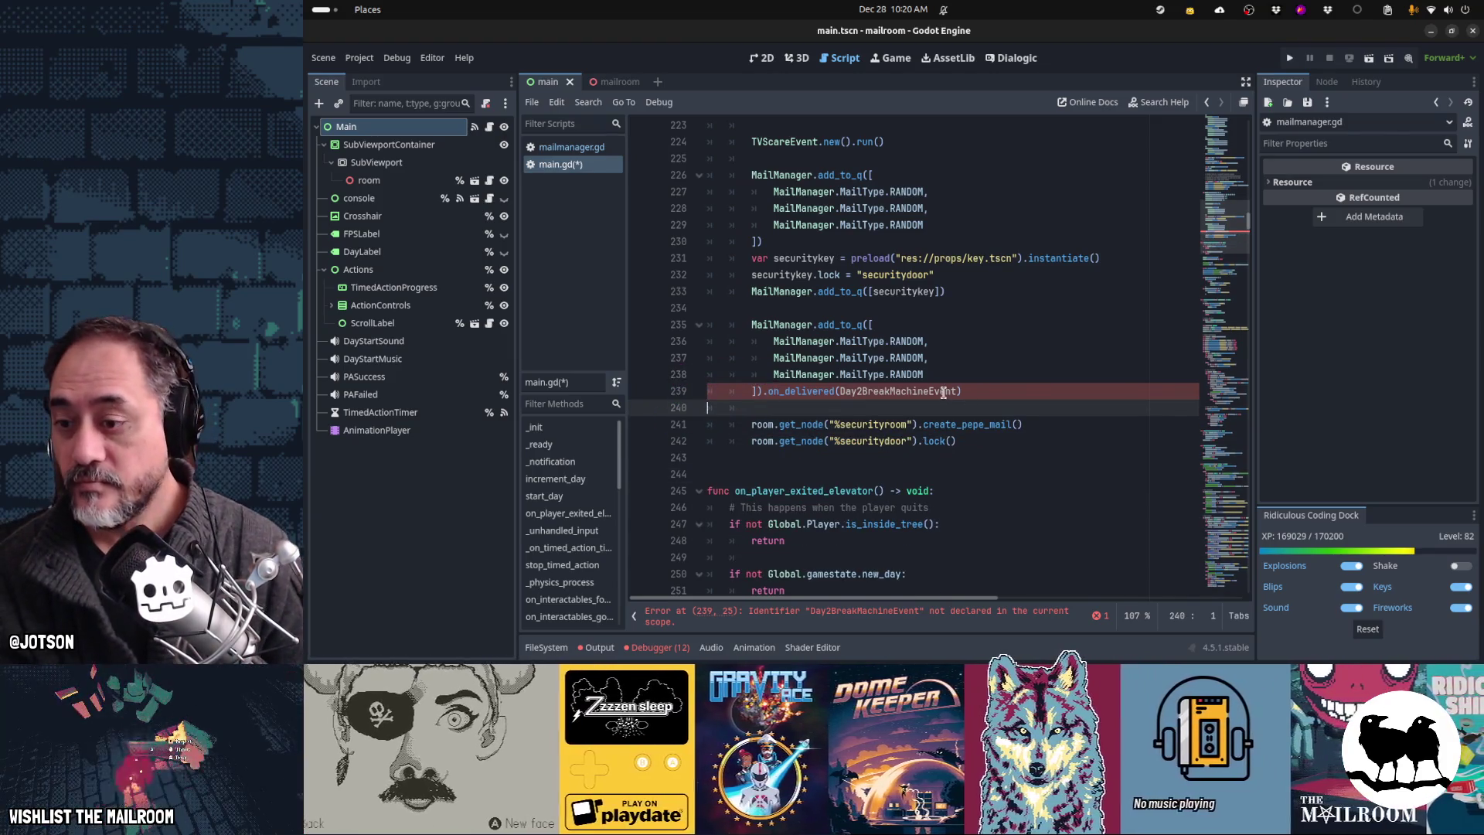
key("ctrl+s")
left_click(545, 649)
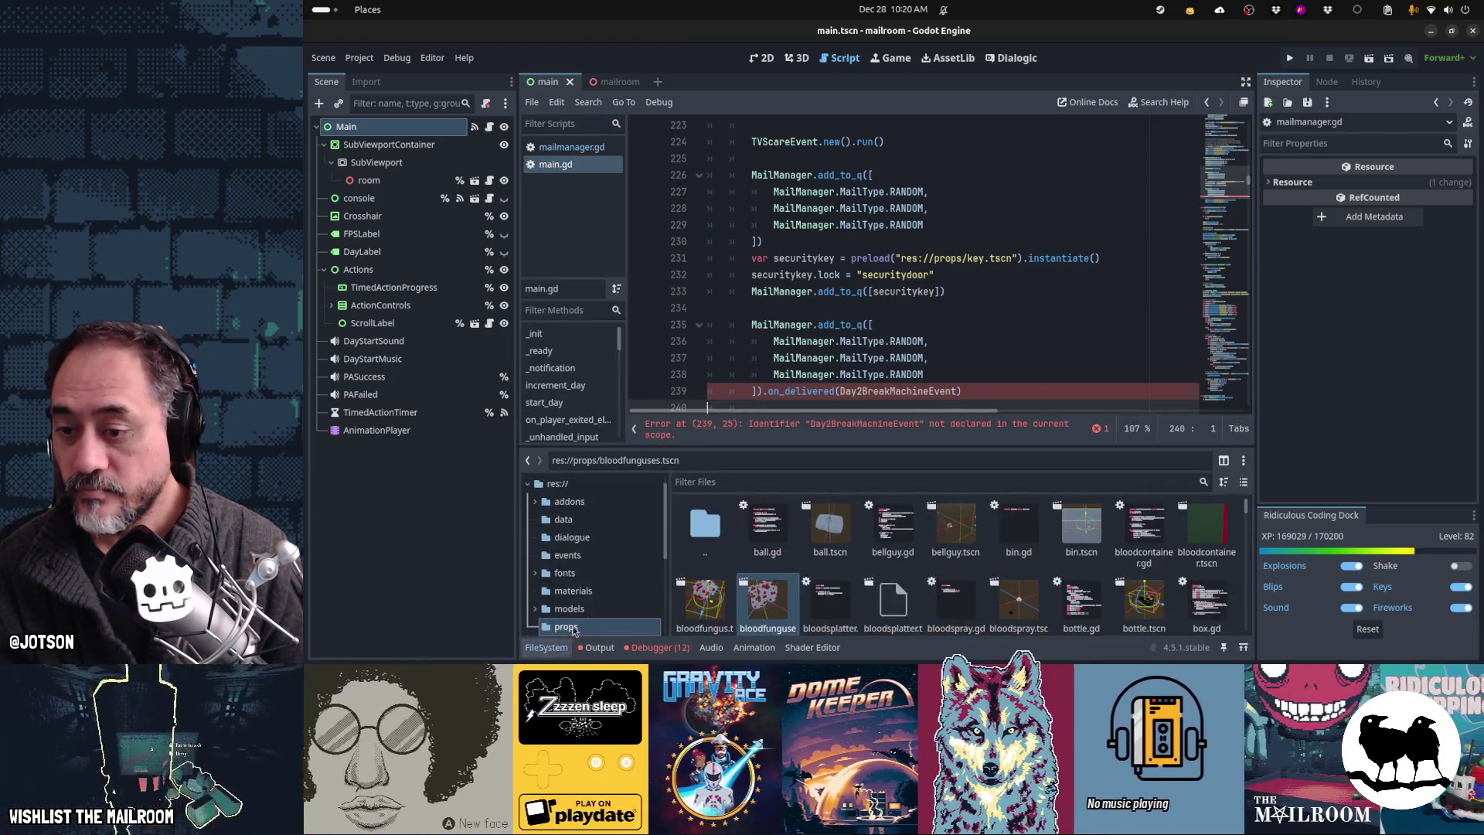
Step: Open day2delivery.gd from the events folder as a reference, cancelling the Save Scene As dialog
left_click(610, 563)
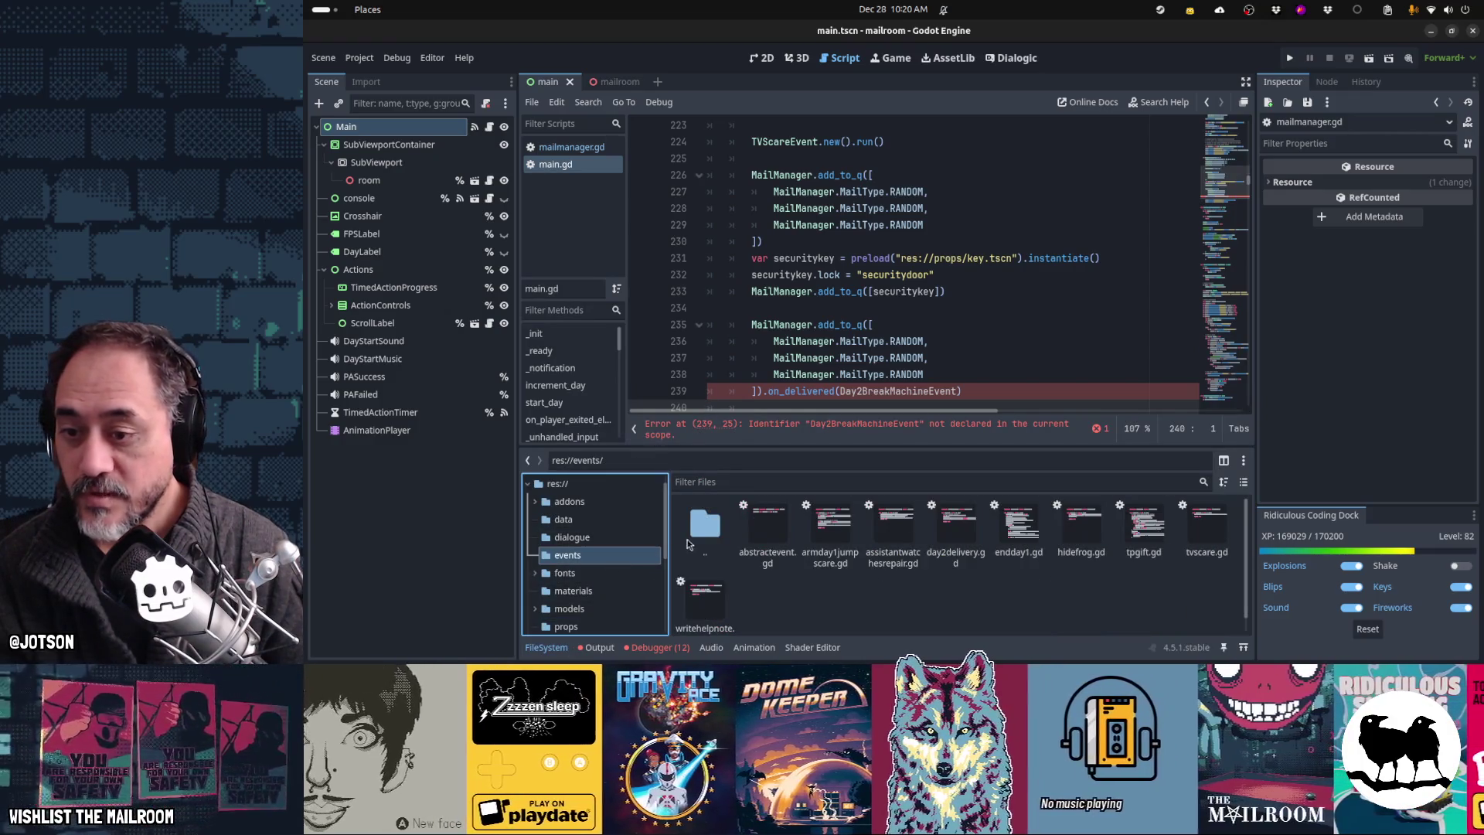
right_click(827, 583)
left_click(824, 569)
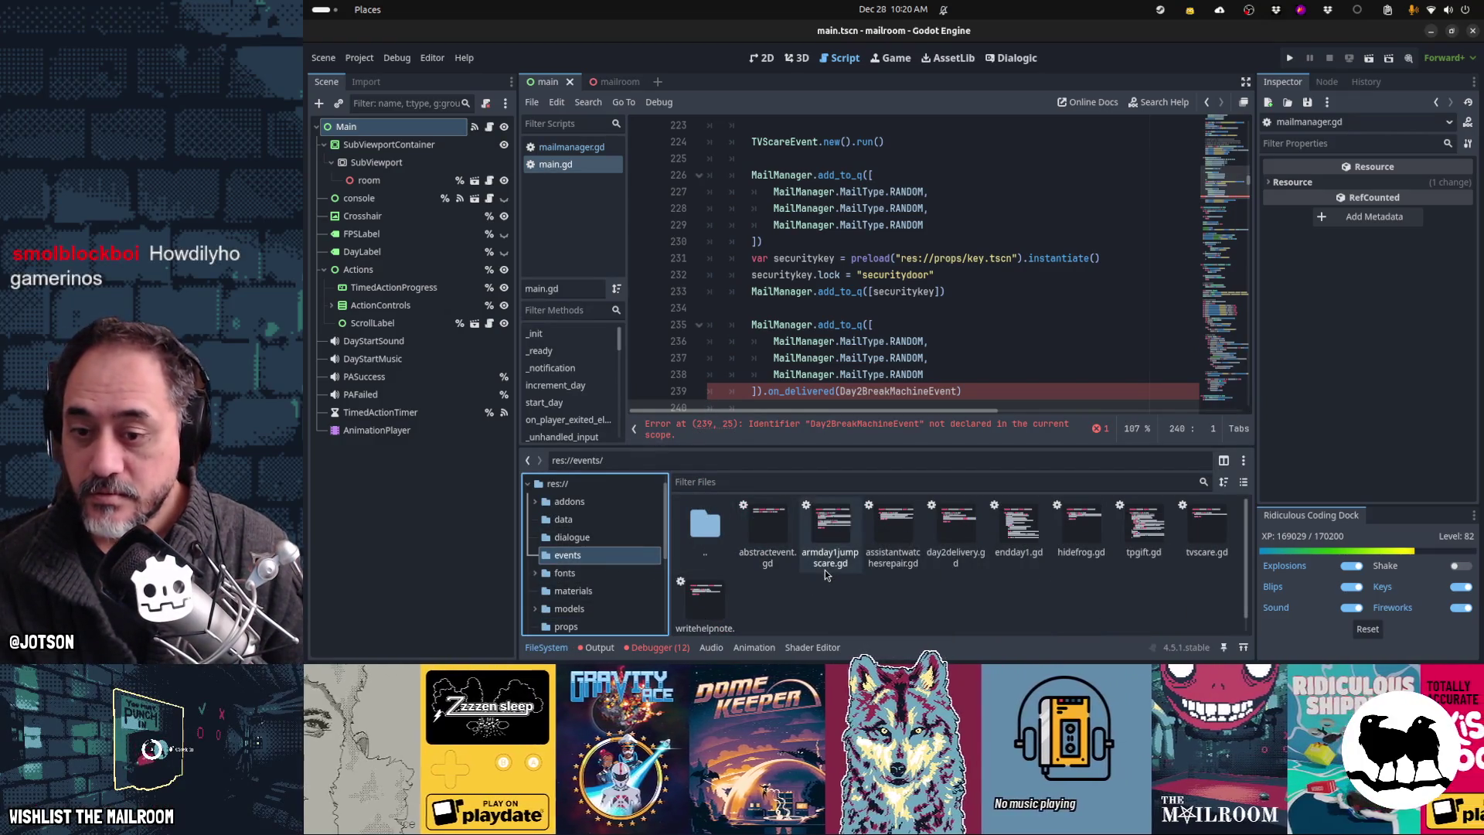
double_click(943, 538)
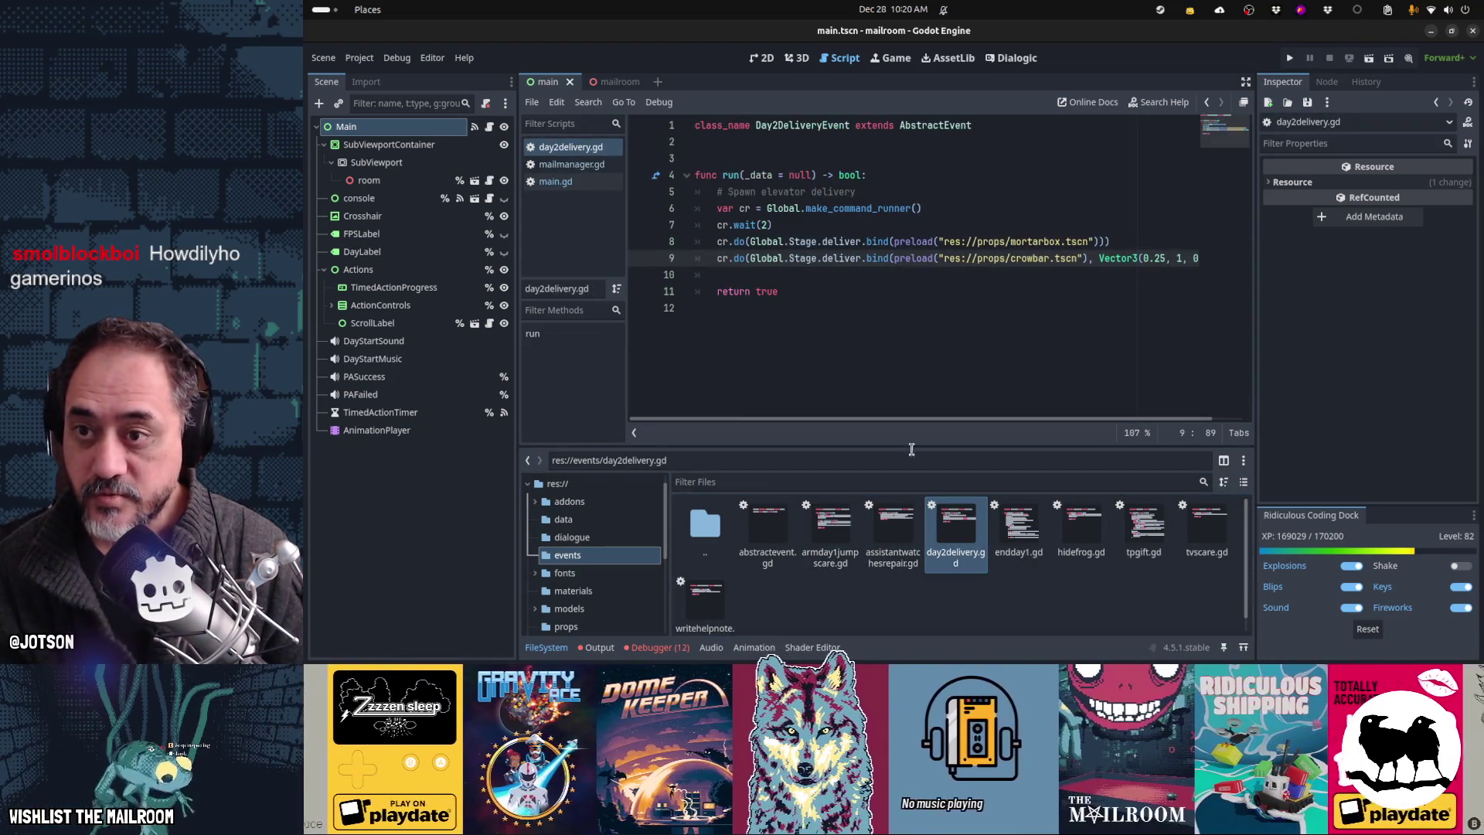
left_click(871, 331)
key("ctrl+shift+s")
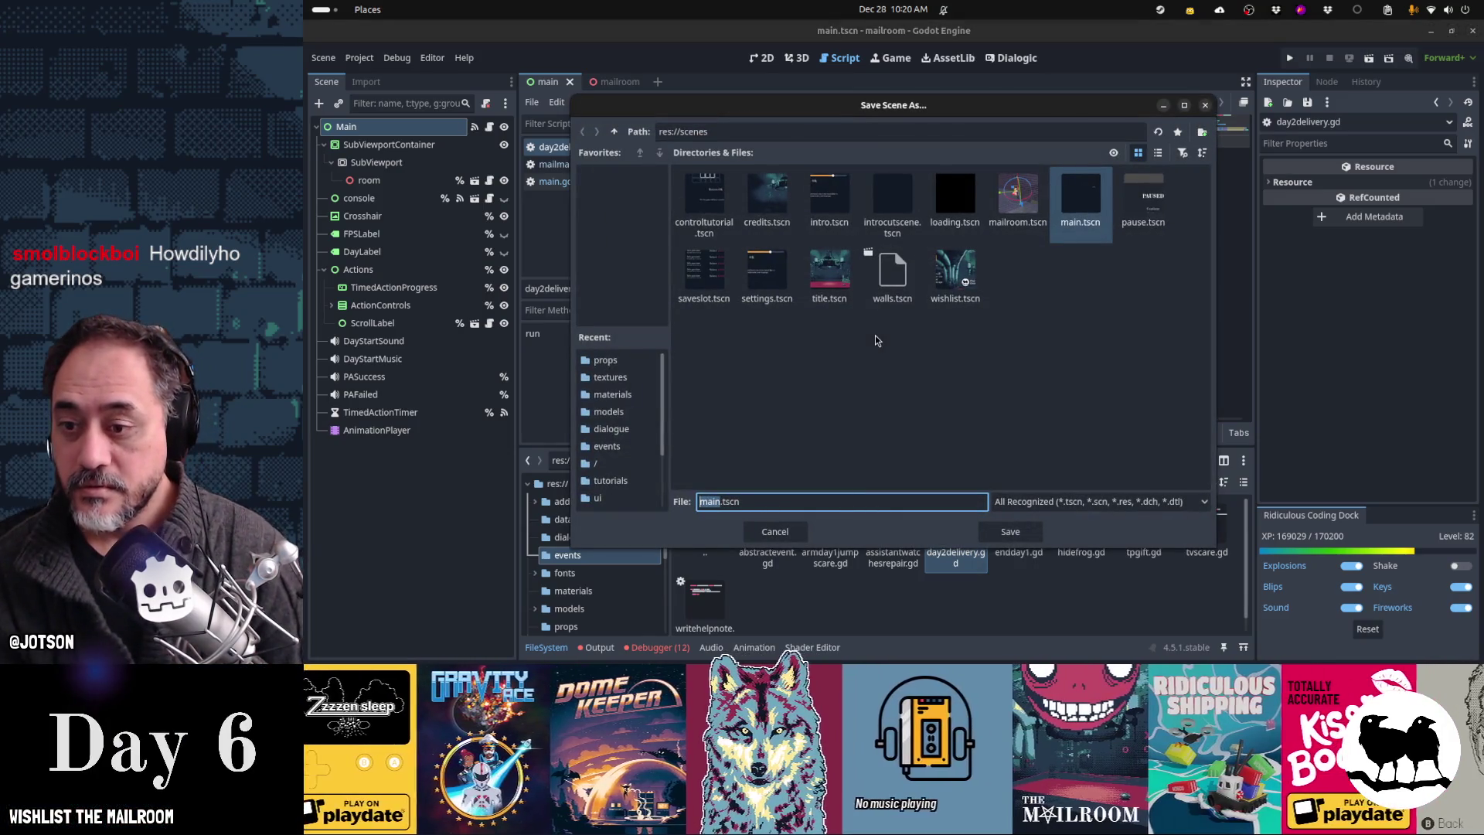
key("Escape")
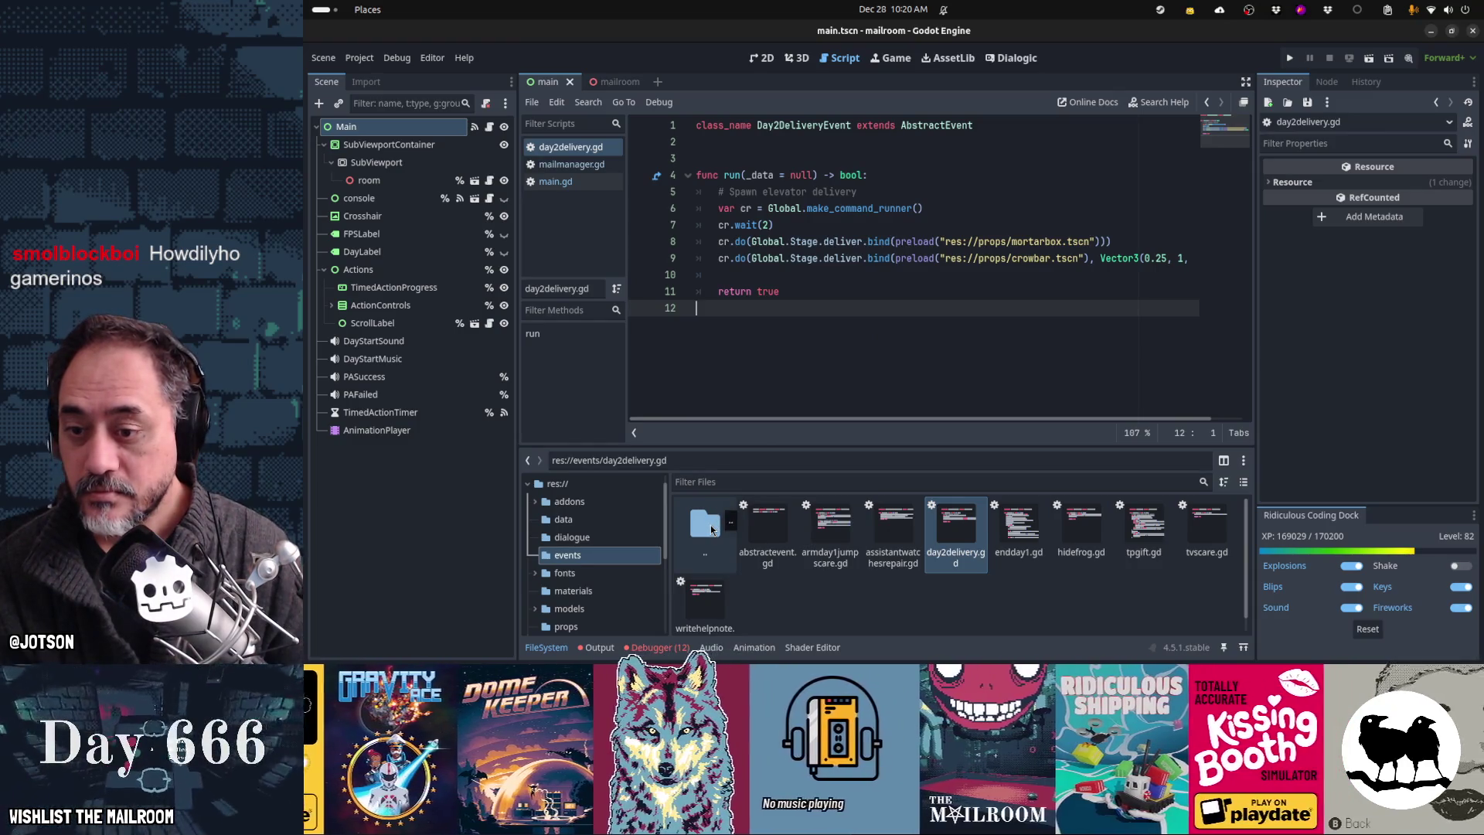
right_click(882, 537)
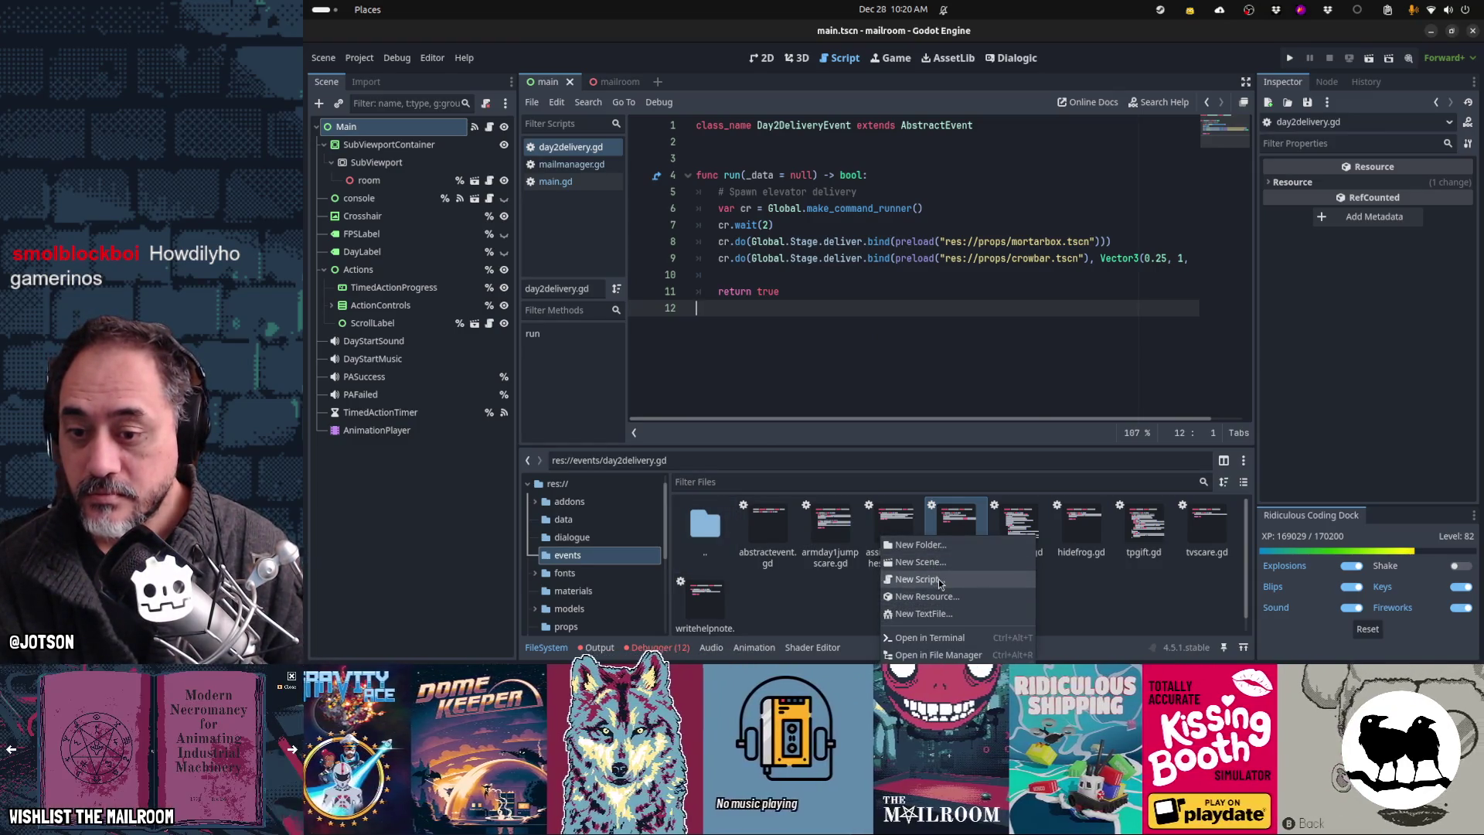
Step: Create res://events/day2breakmachine.gd inheriting AbstractEvent and open it
left_click(938, 578)
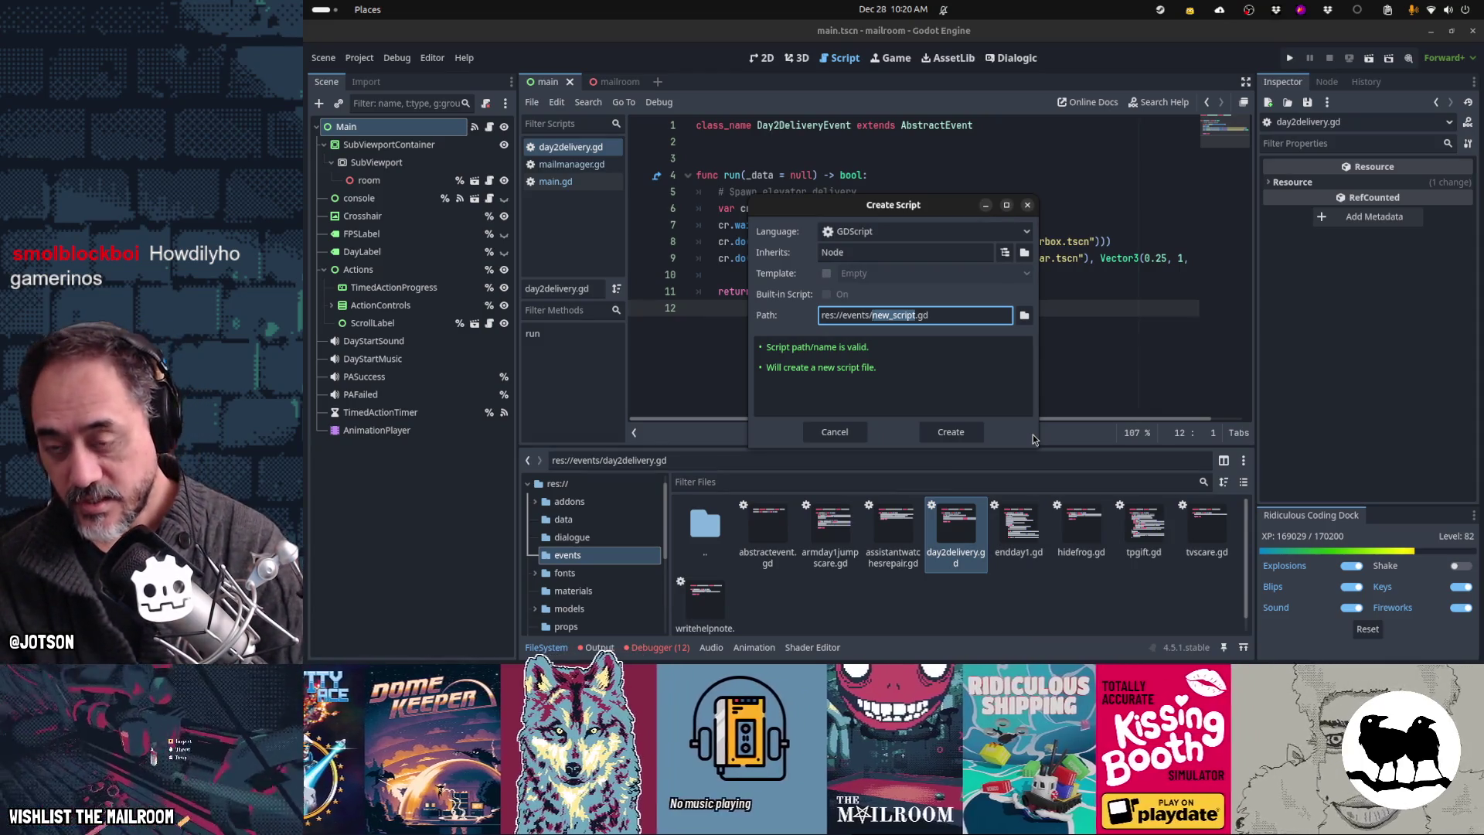
type("day2breakm")
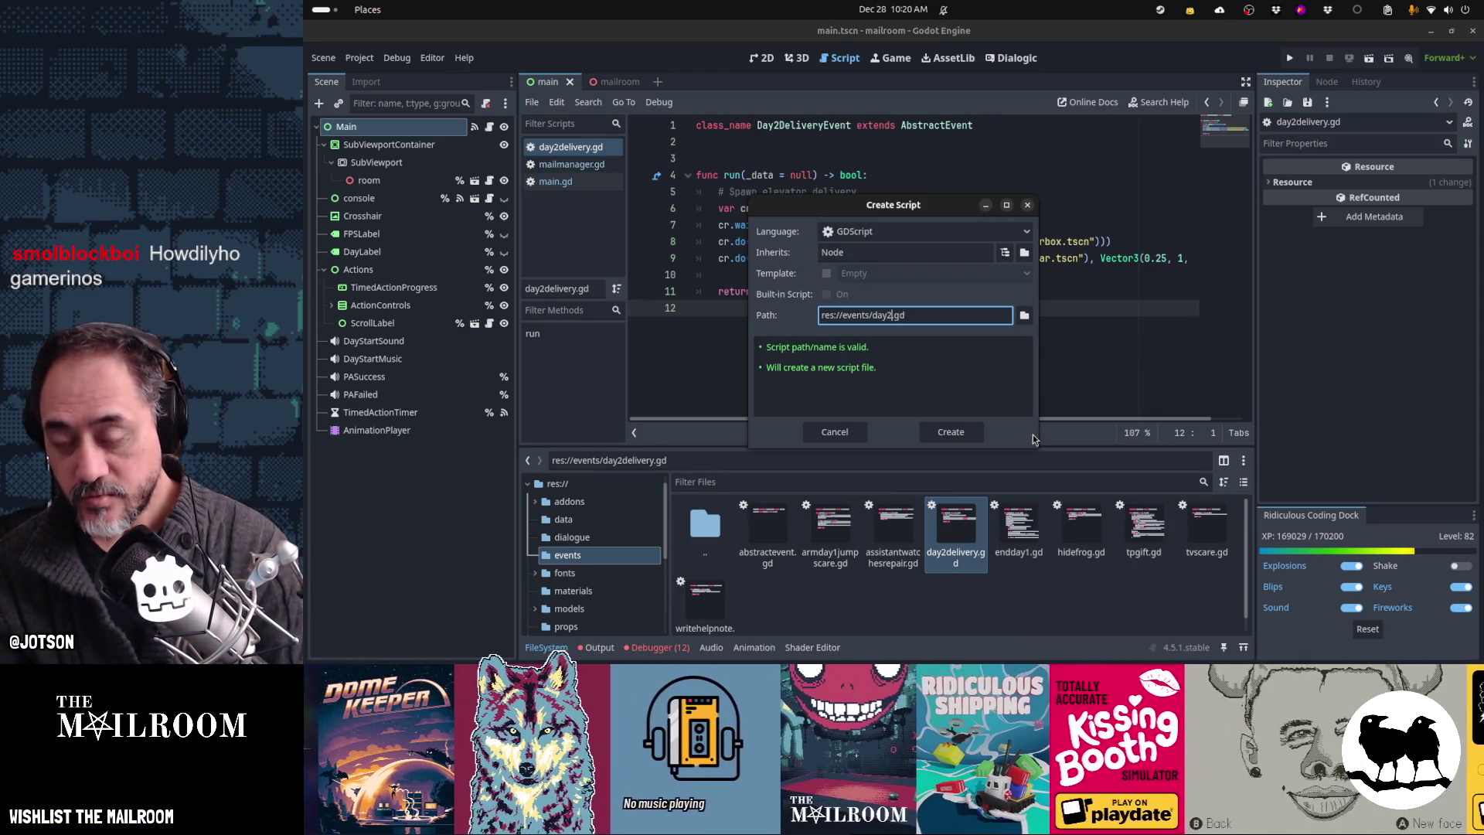
type("achine")
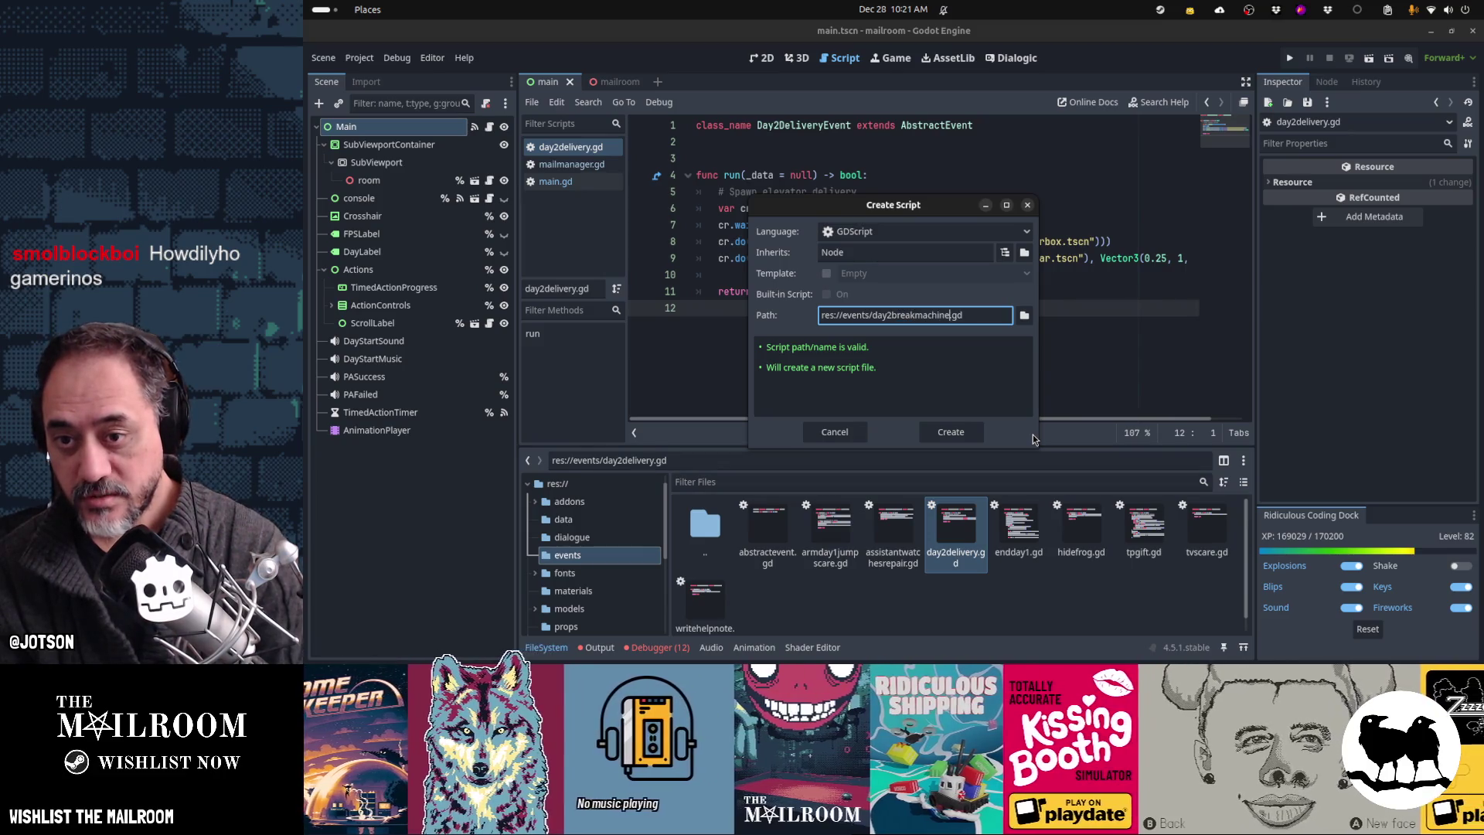
left_click(918, 254)
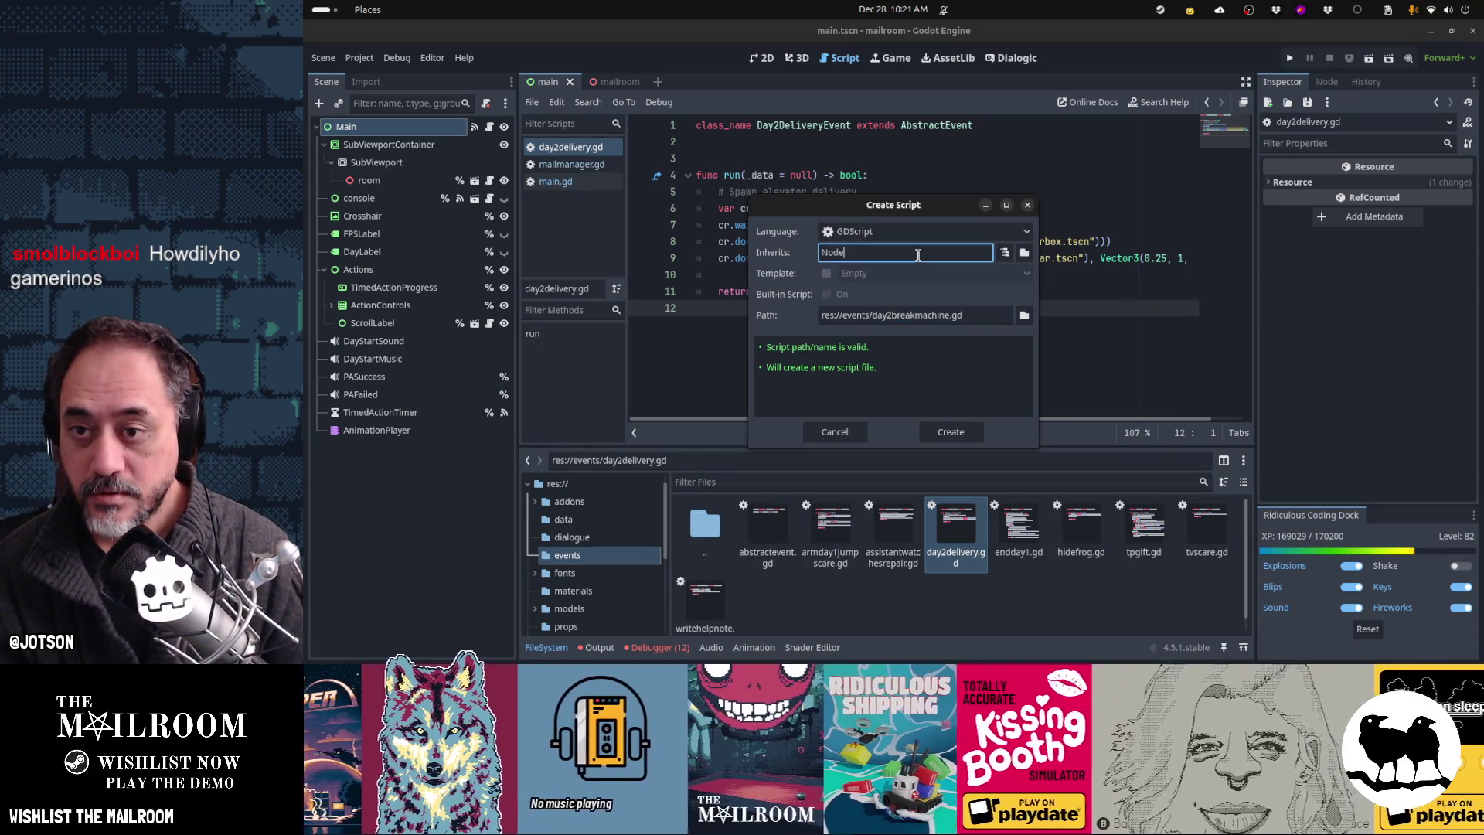
double_click(919, 255)
type("AbstractEvent")
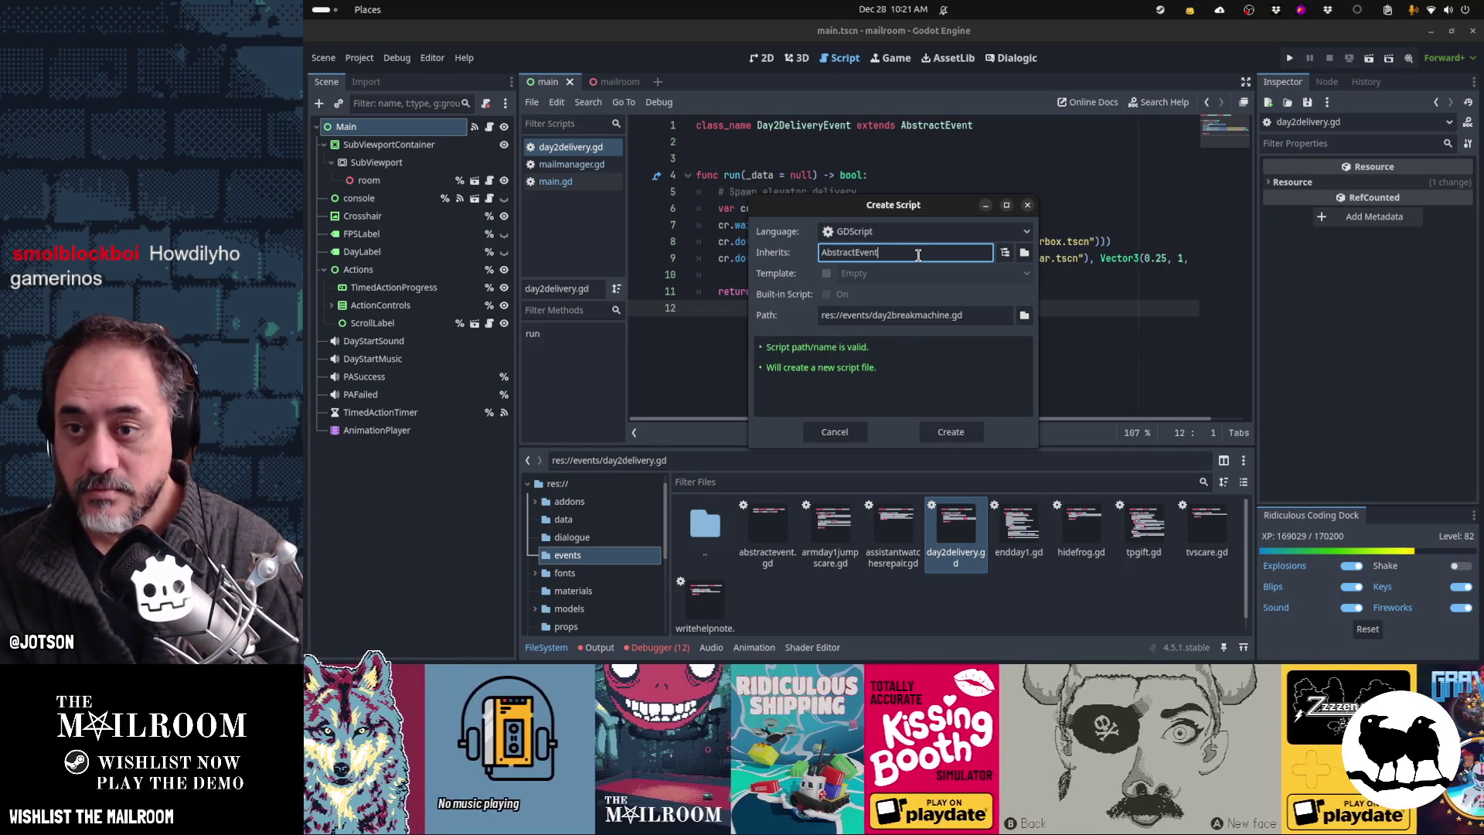
left_click(949, 433)
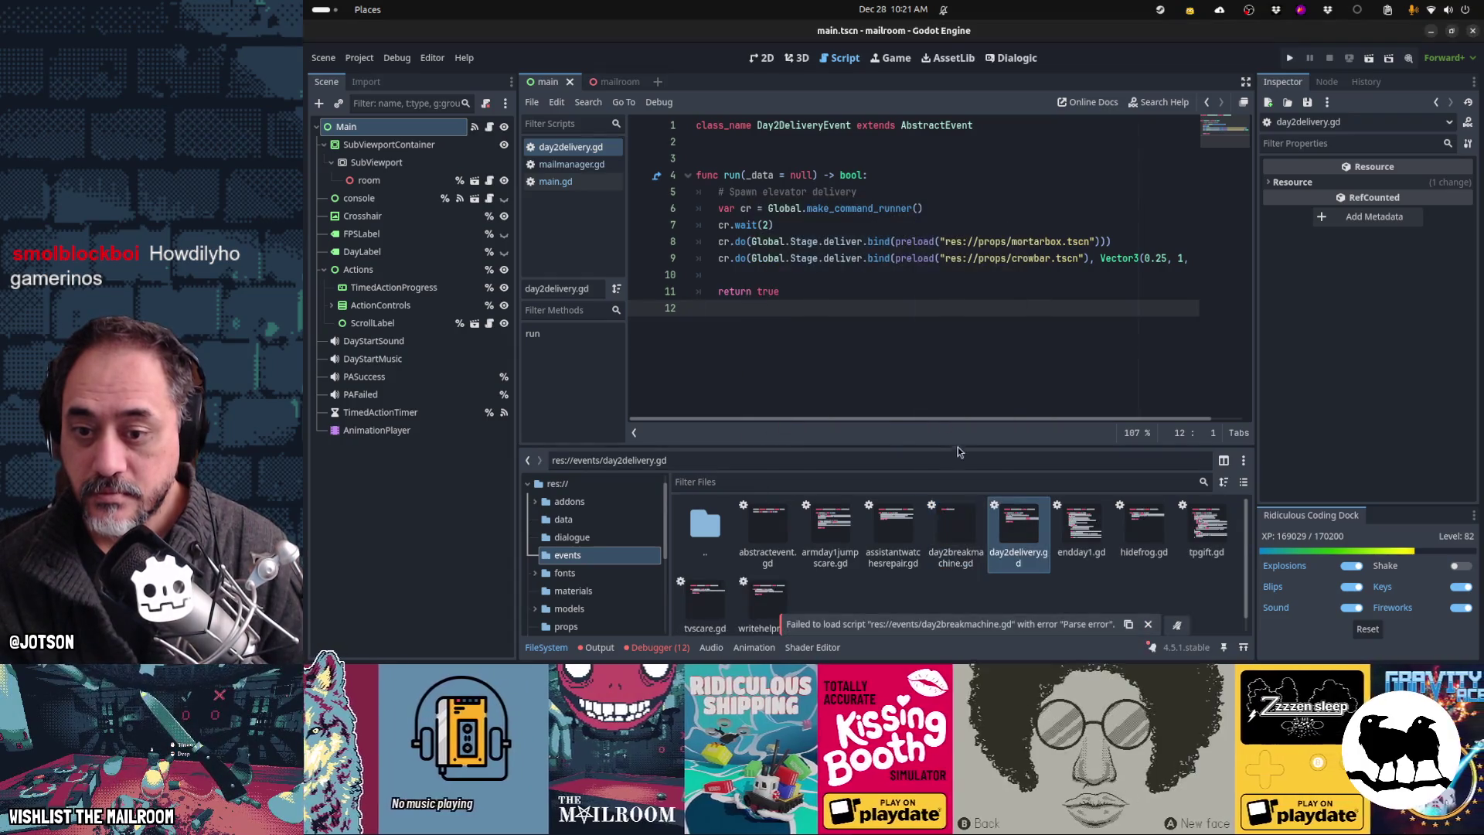
double_click(956, 534)
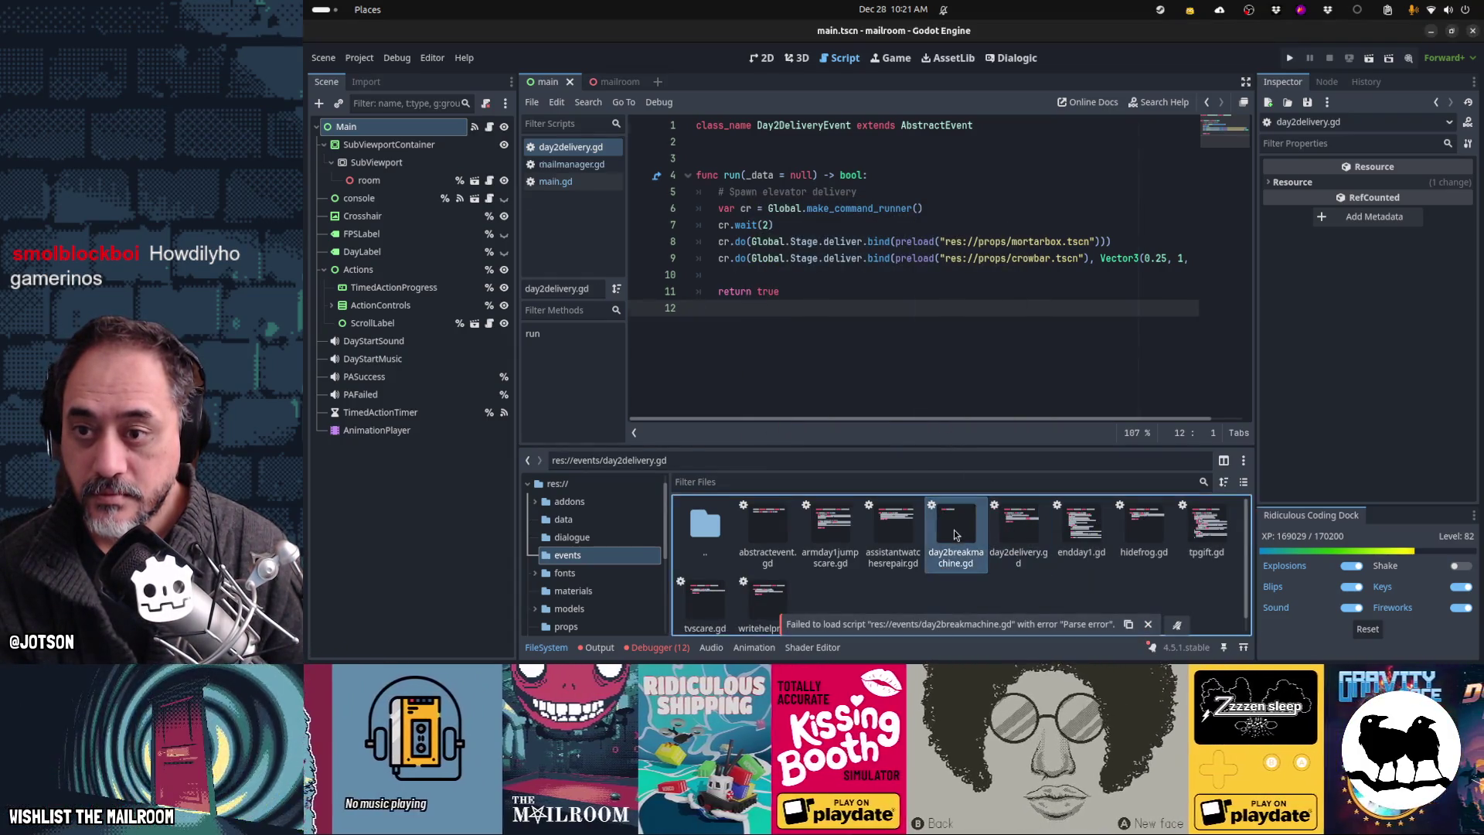
Step: Add a run function to day2breakmachine.gd and paste the compressor breakdown lines into it
left_click(871, 316)
key("Return")
key("Return")
type("func _")
key("BackSpace")
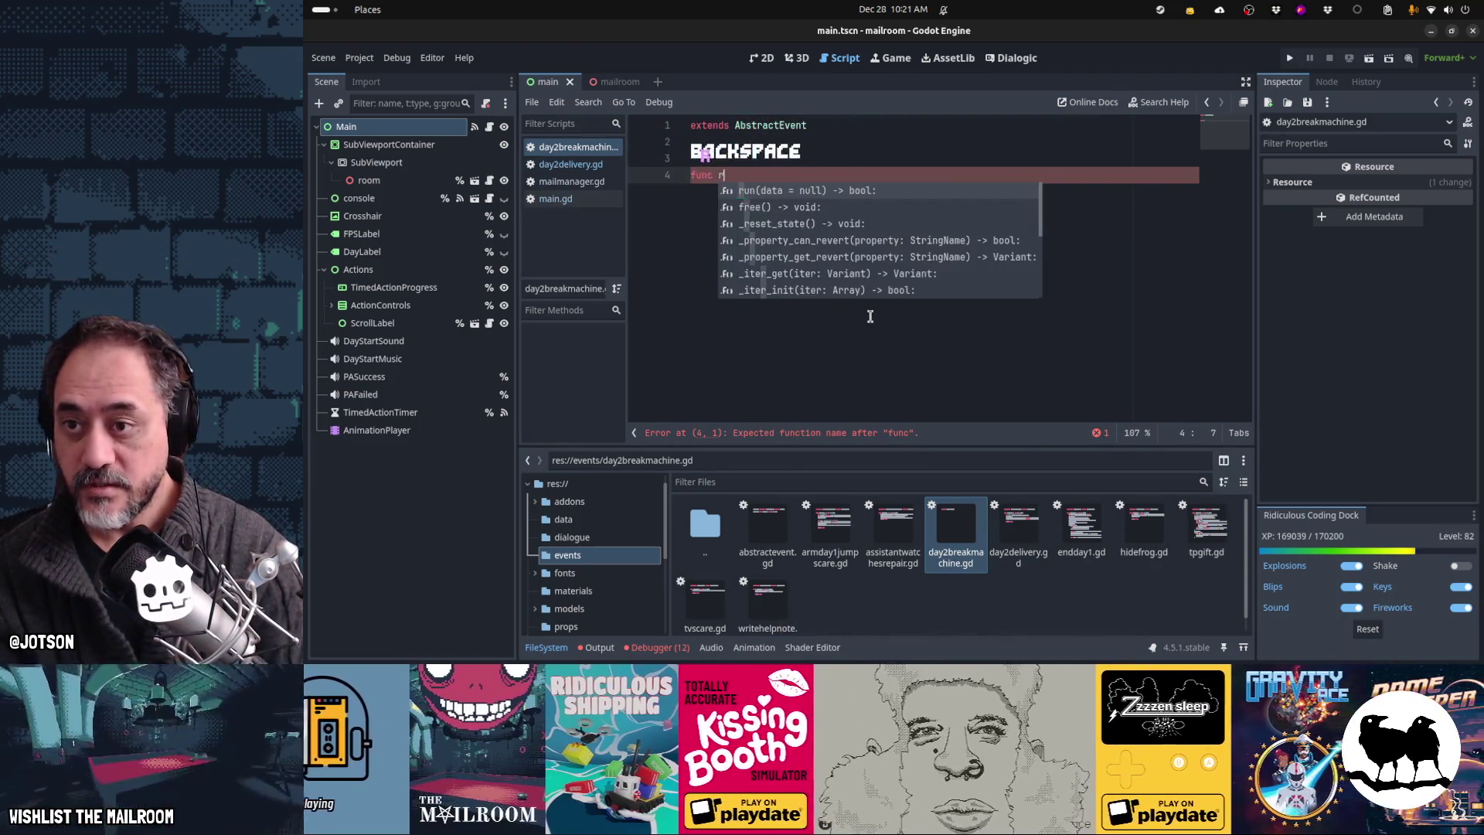
type("r")
key("Tab")
key("Return")
type("var on_fixed = func(): AssistantWatchesRepairEvent.new().run() \troom.get_node(\"%compressor\").minor_breakdown() \troom.get_node(\"%compressor\").fixed.connect(on_fixed, ConnectFlags.CONNECT_ONE_SHOT)")
key("BackSpace")
Step: Dedent the pasted body, rename the parameter to _data, and delete the on_fixed line
key("shift+Down")
key("shift+Down")
key("shift+Down")
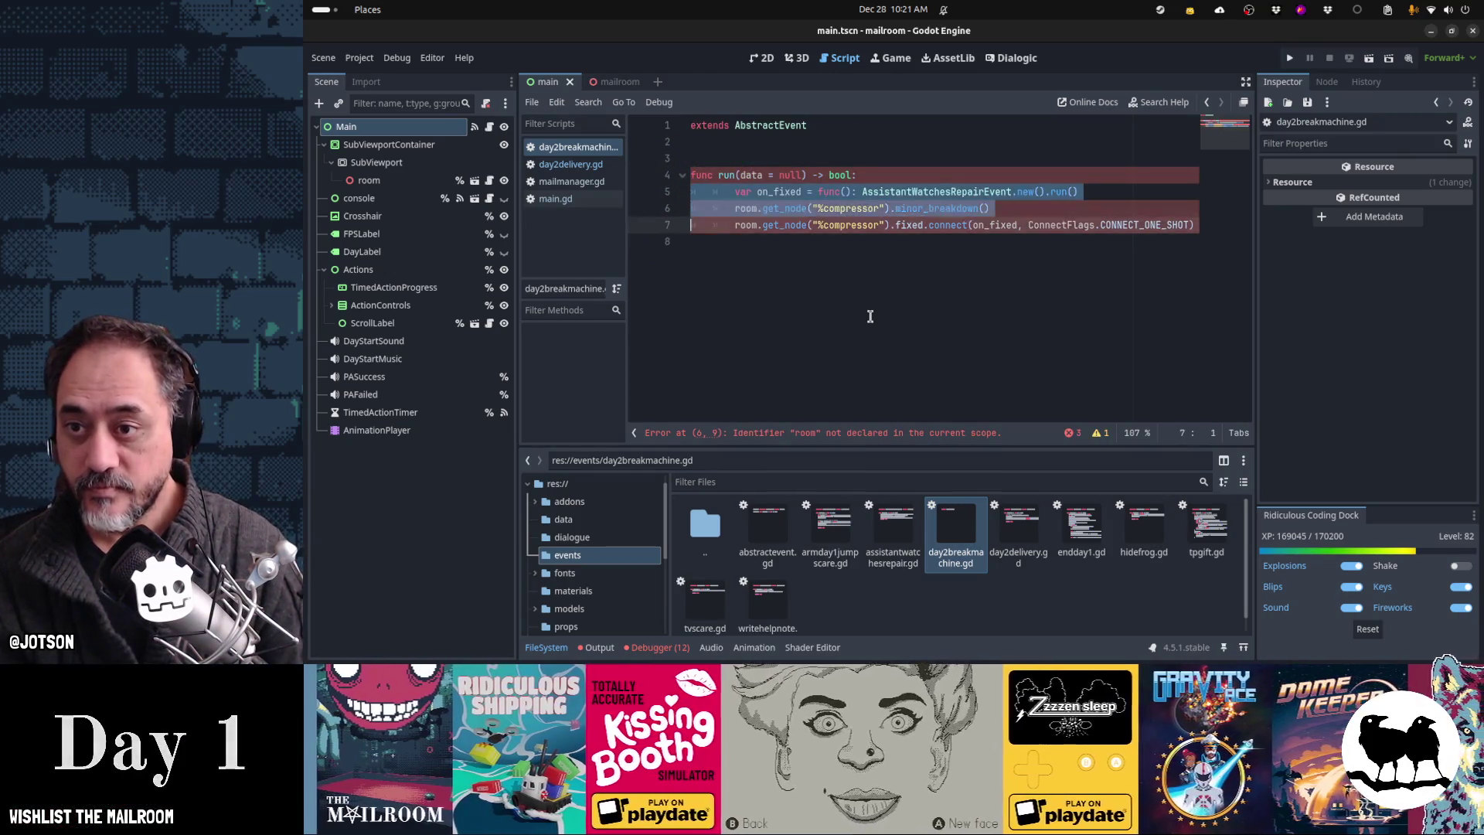
key("shift+Tab")
key("Up")
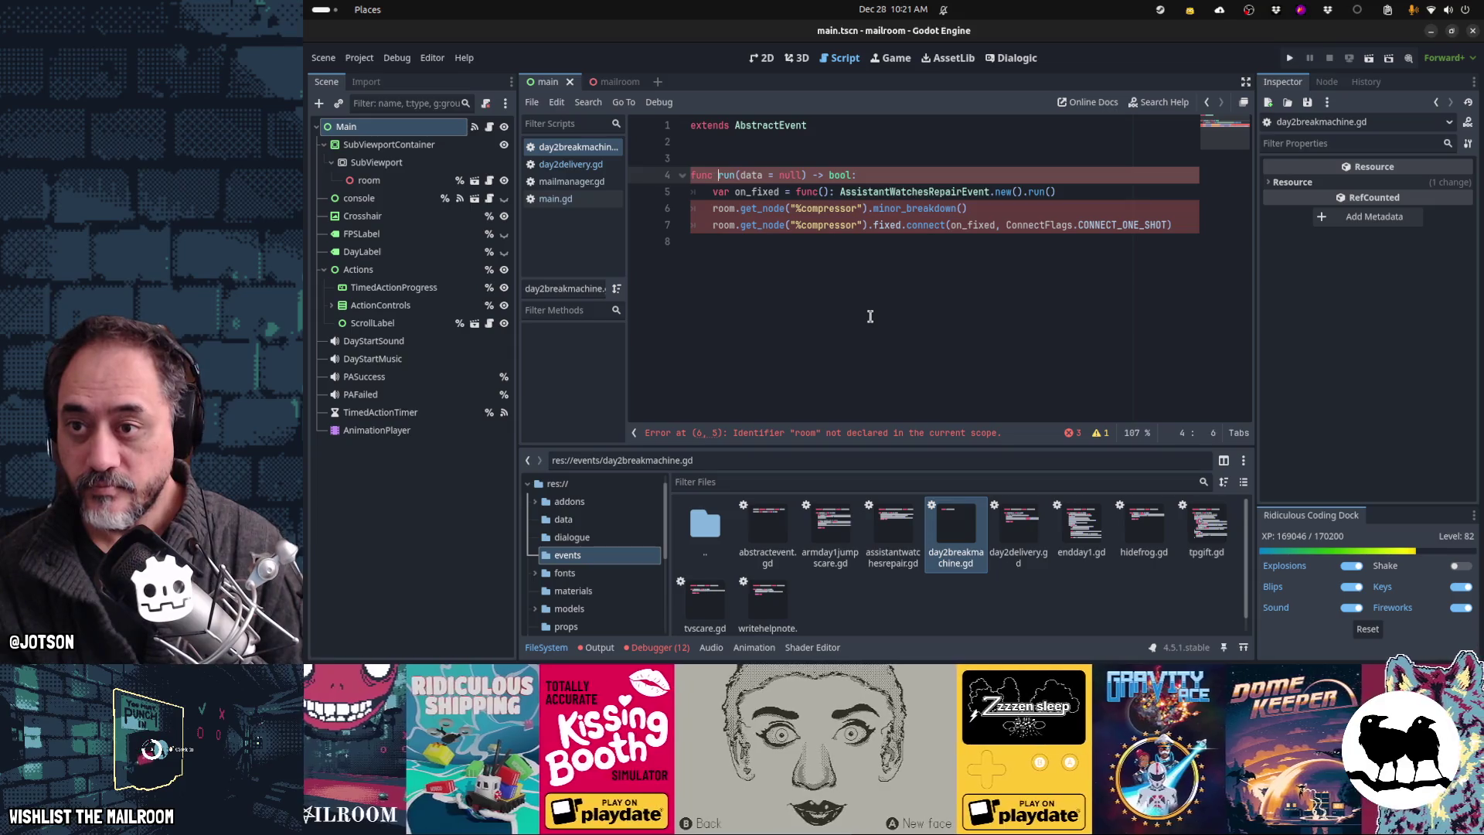
type("_")
key("Down")
type("#")
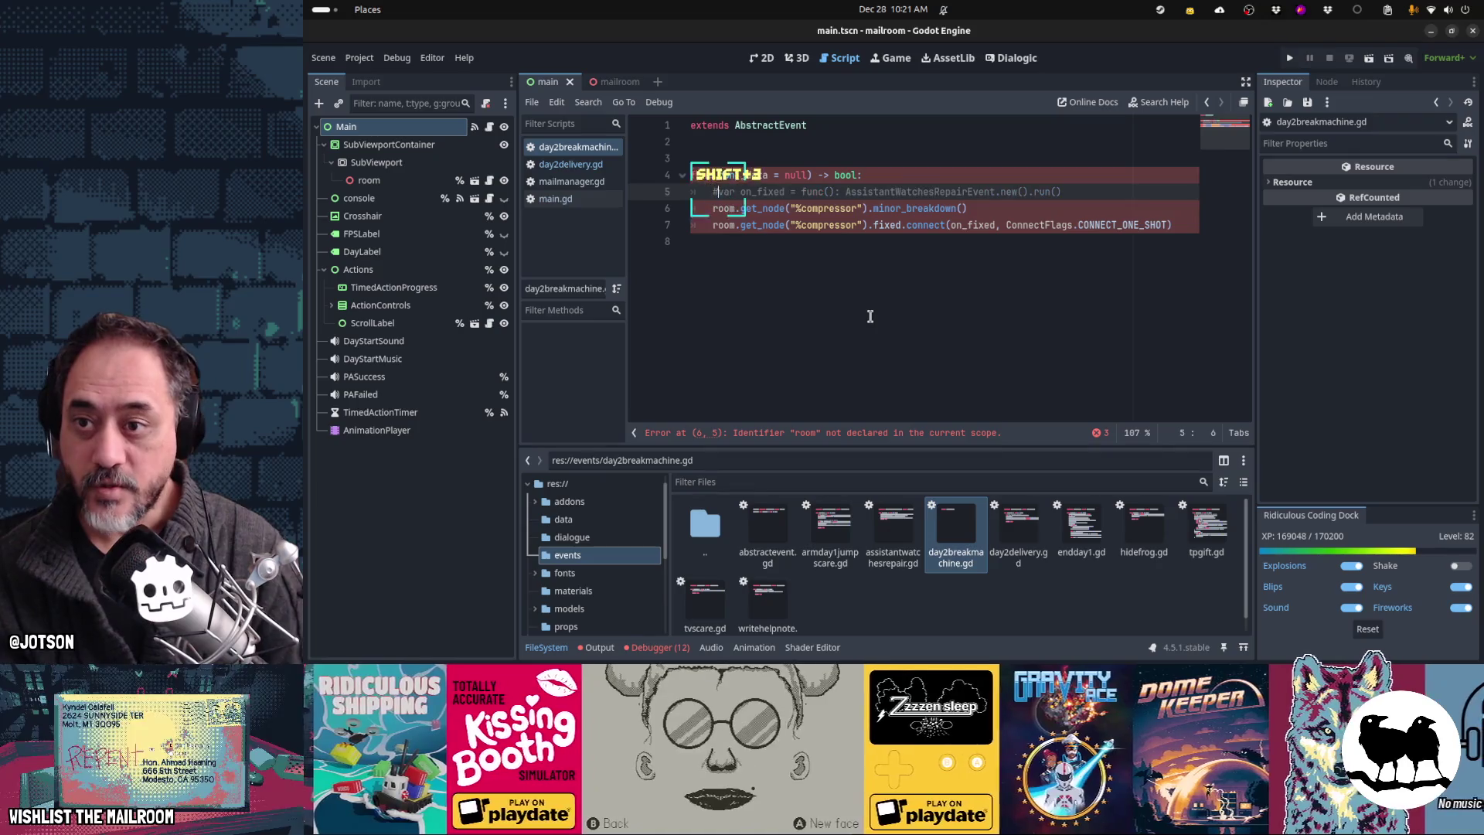
key("Home")
key("shift+Down")
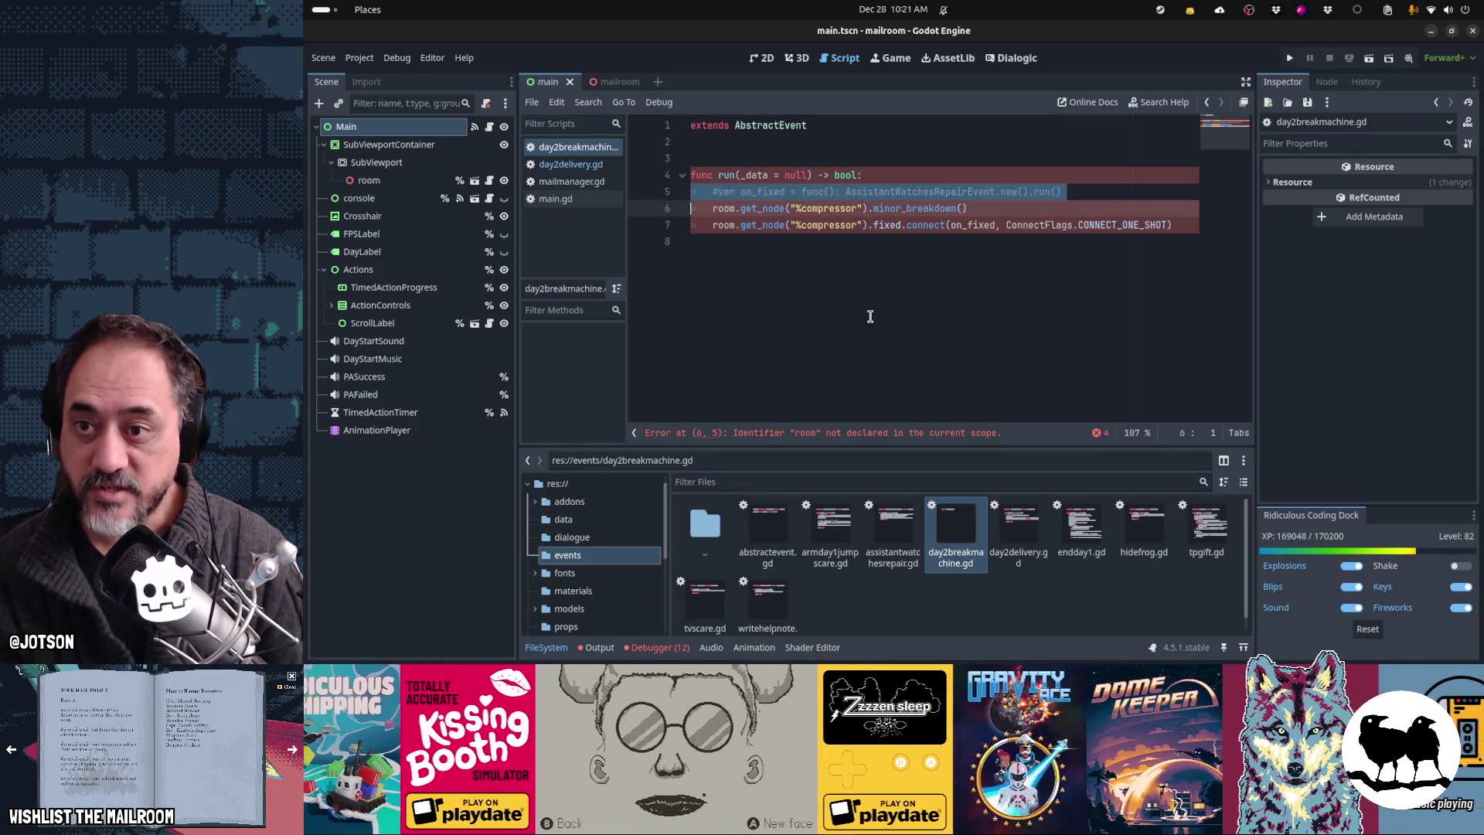
key("Delete")
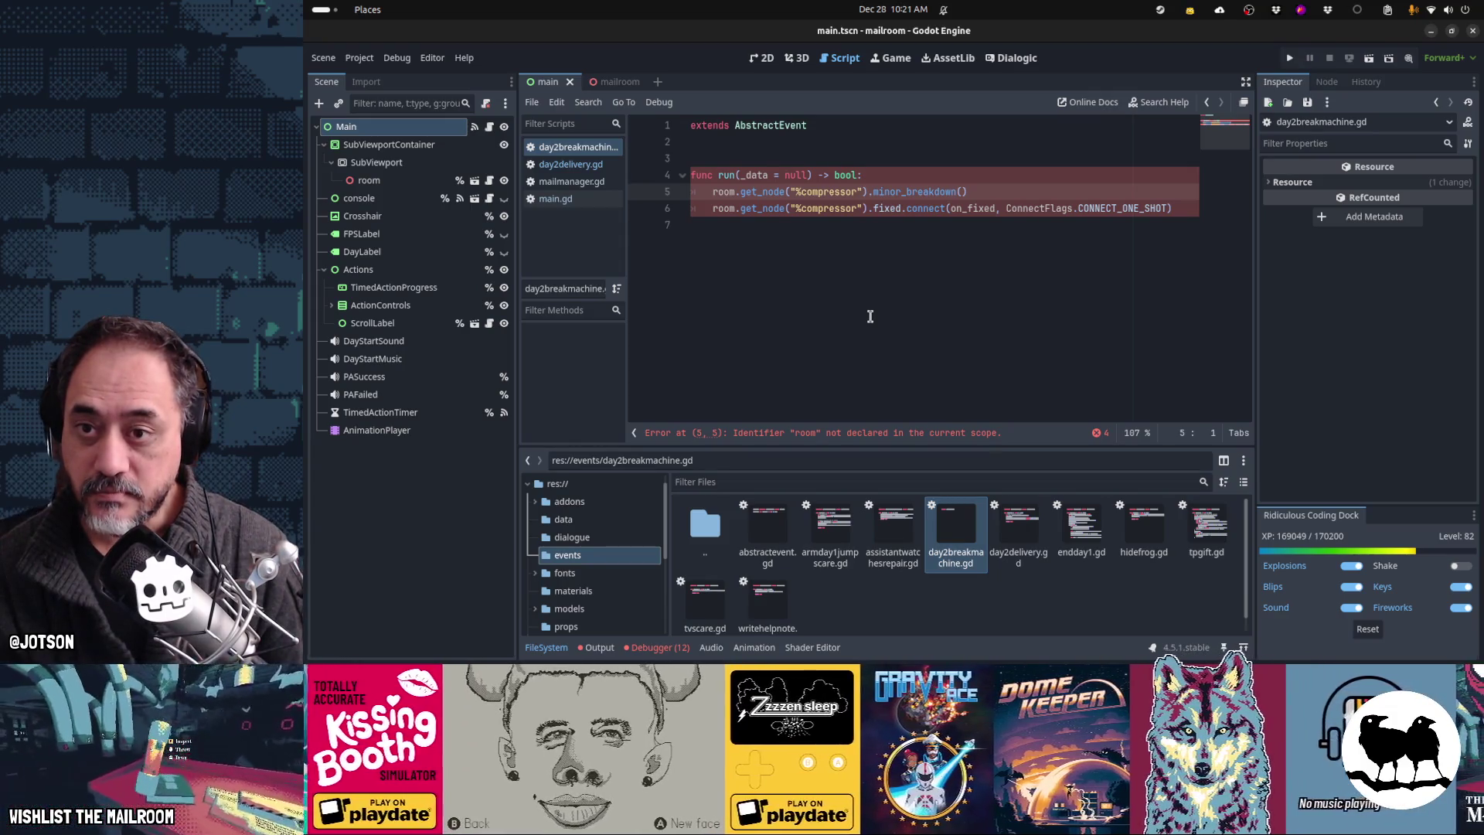
key("ctrl+shift+Left")
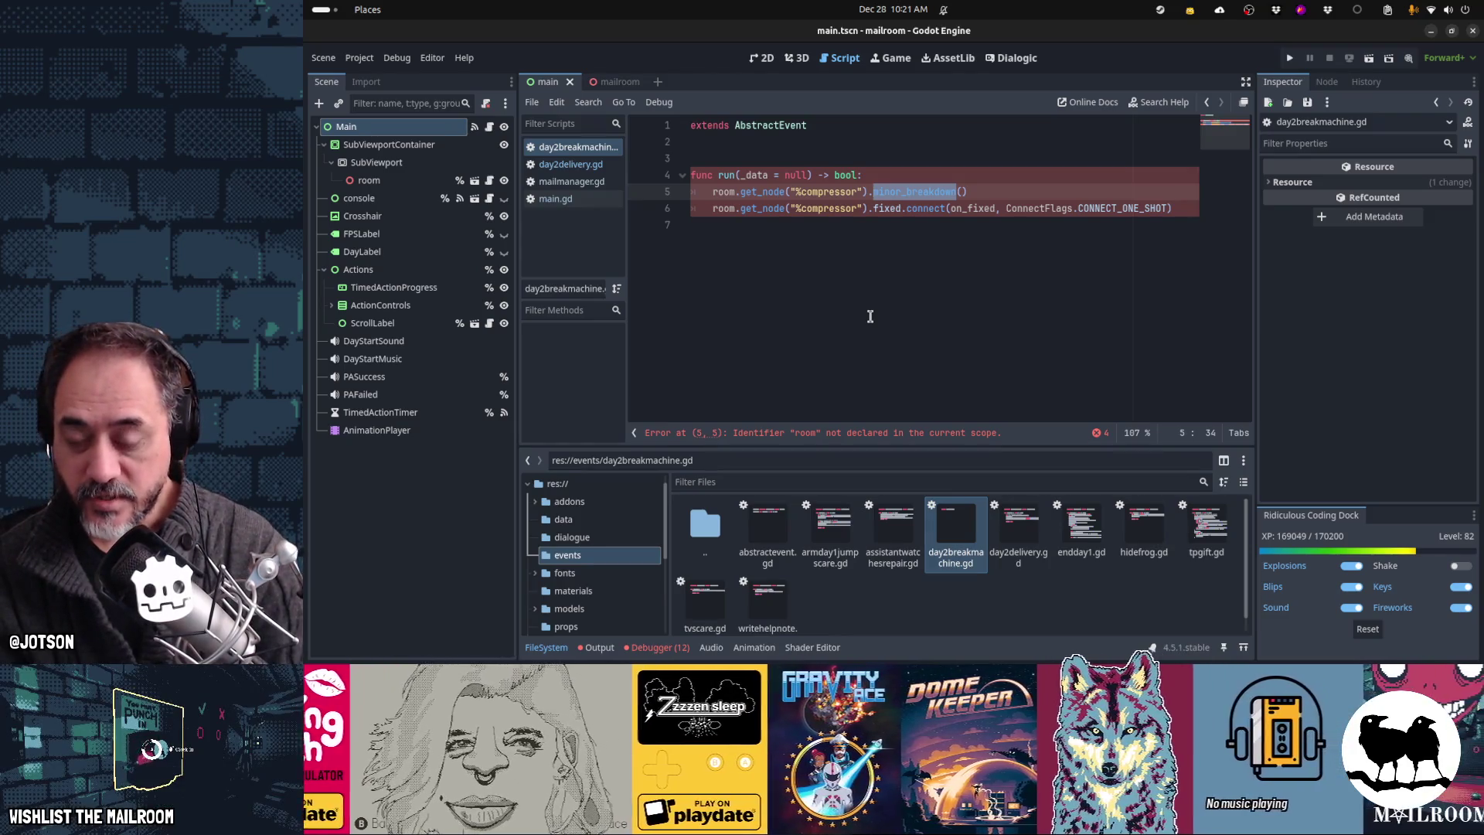
Step: Change the compressor call from minor_breakdown to outofblood_breakdown
type("outof_blood_")
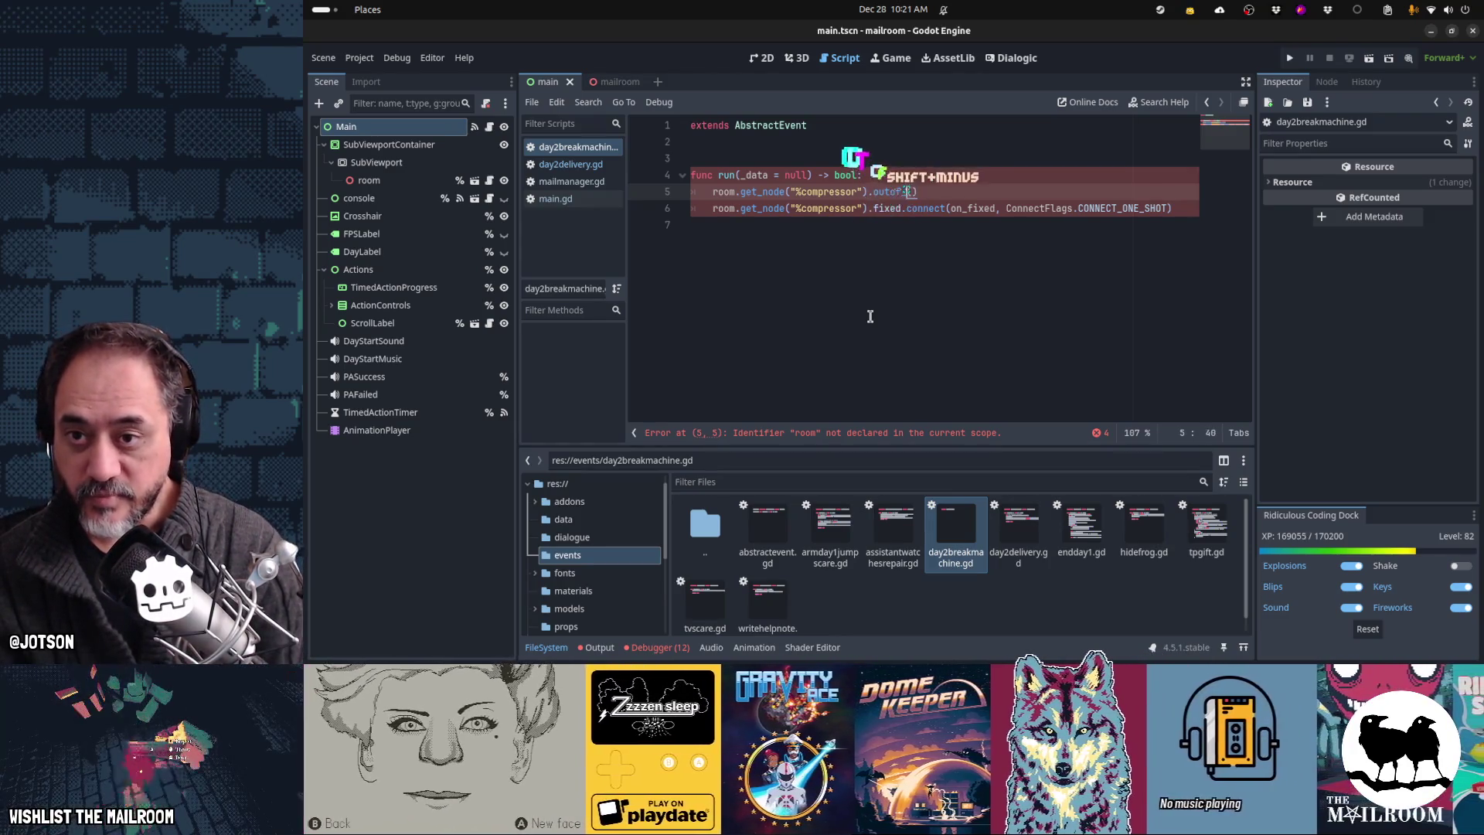
key("BackSpace")
key("BackSpace")
key("BackSpace")
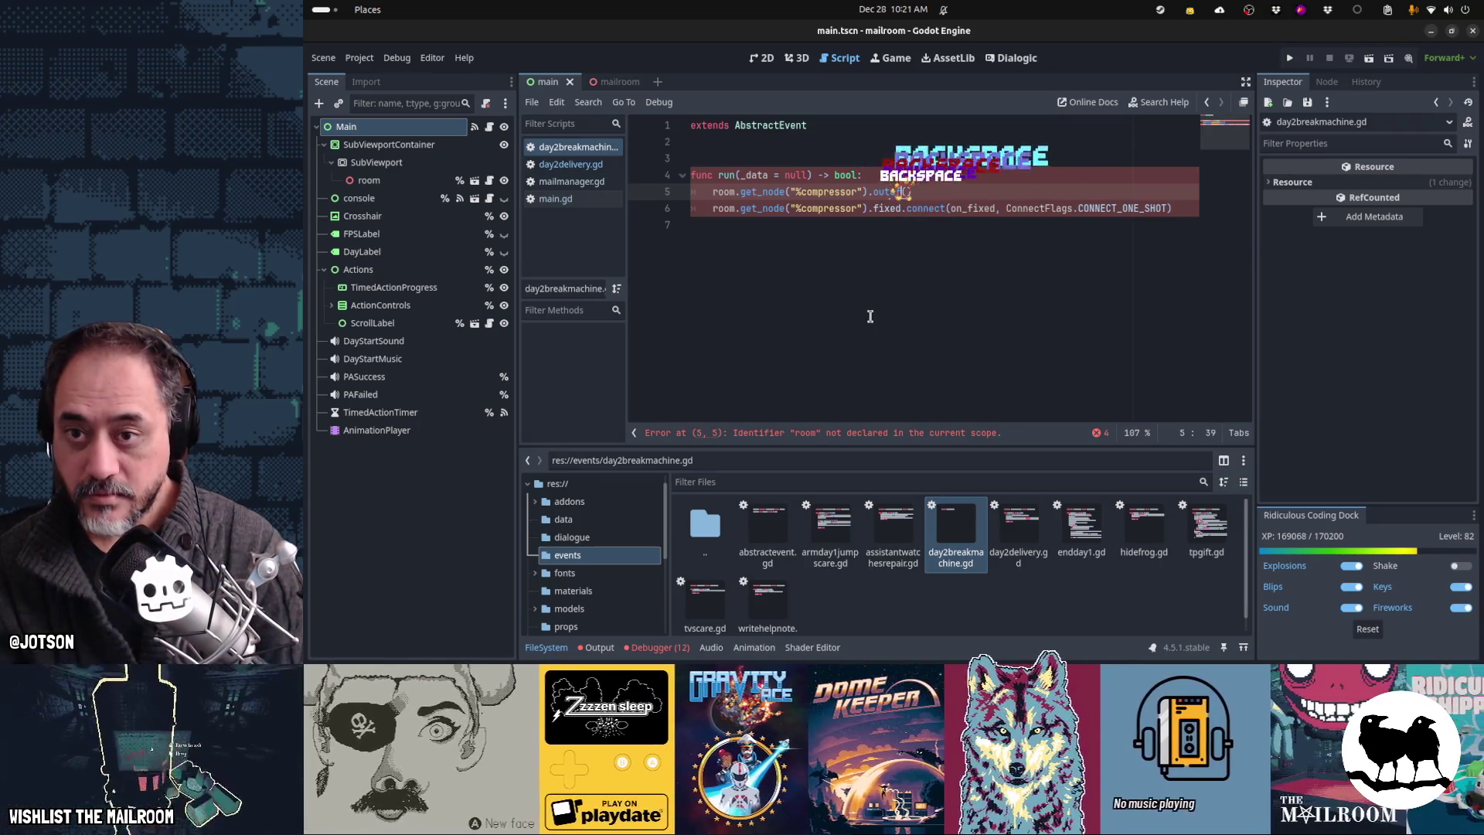
type("blood_")
type("breakdown")
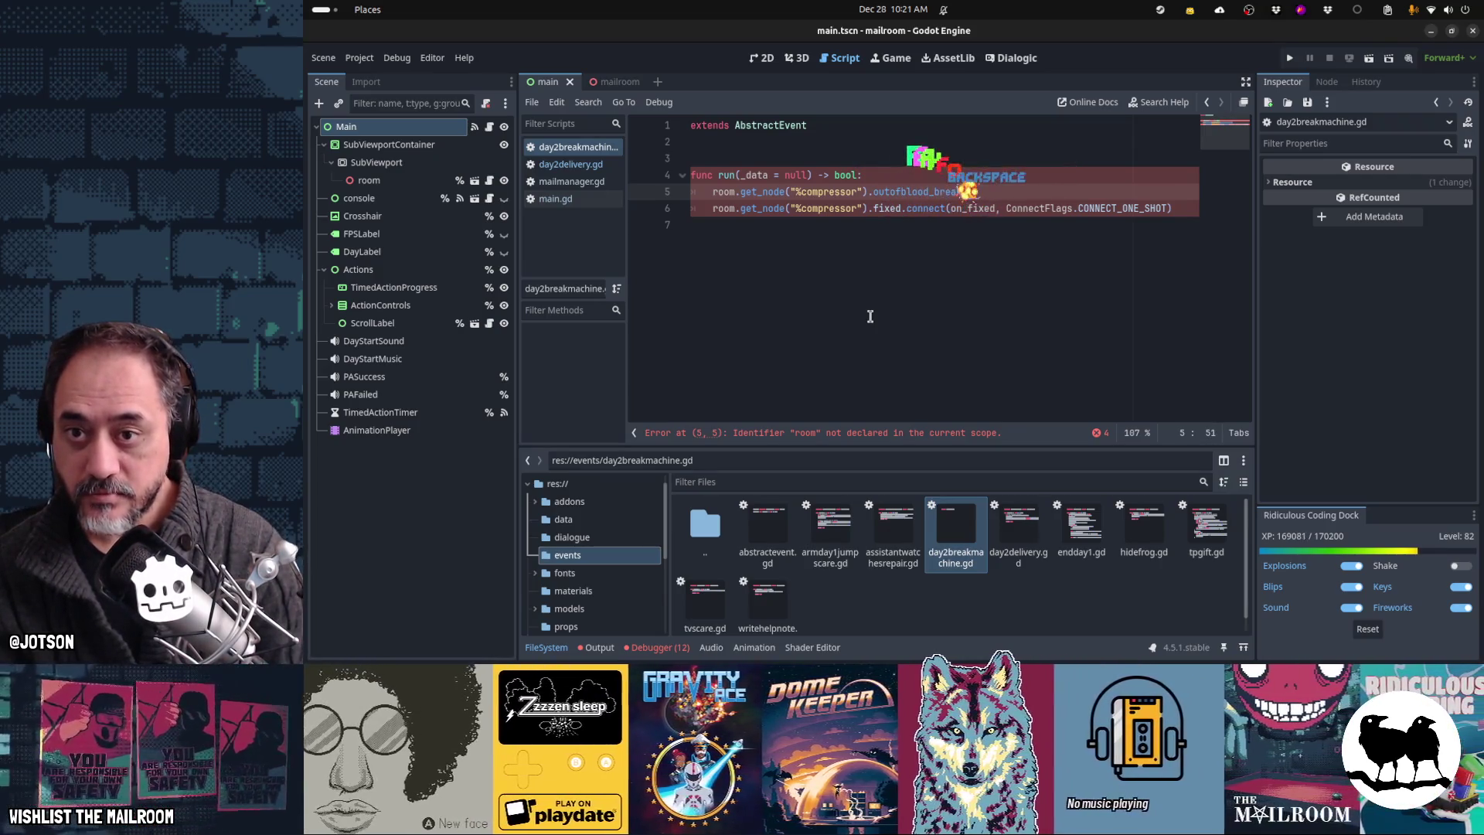
key("Down")
key("ctrl+Left")
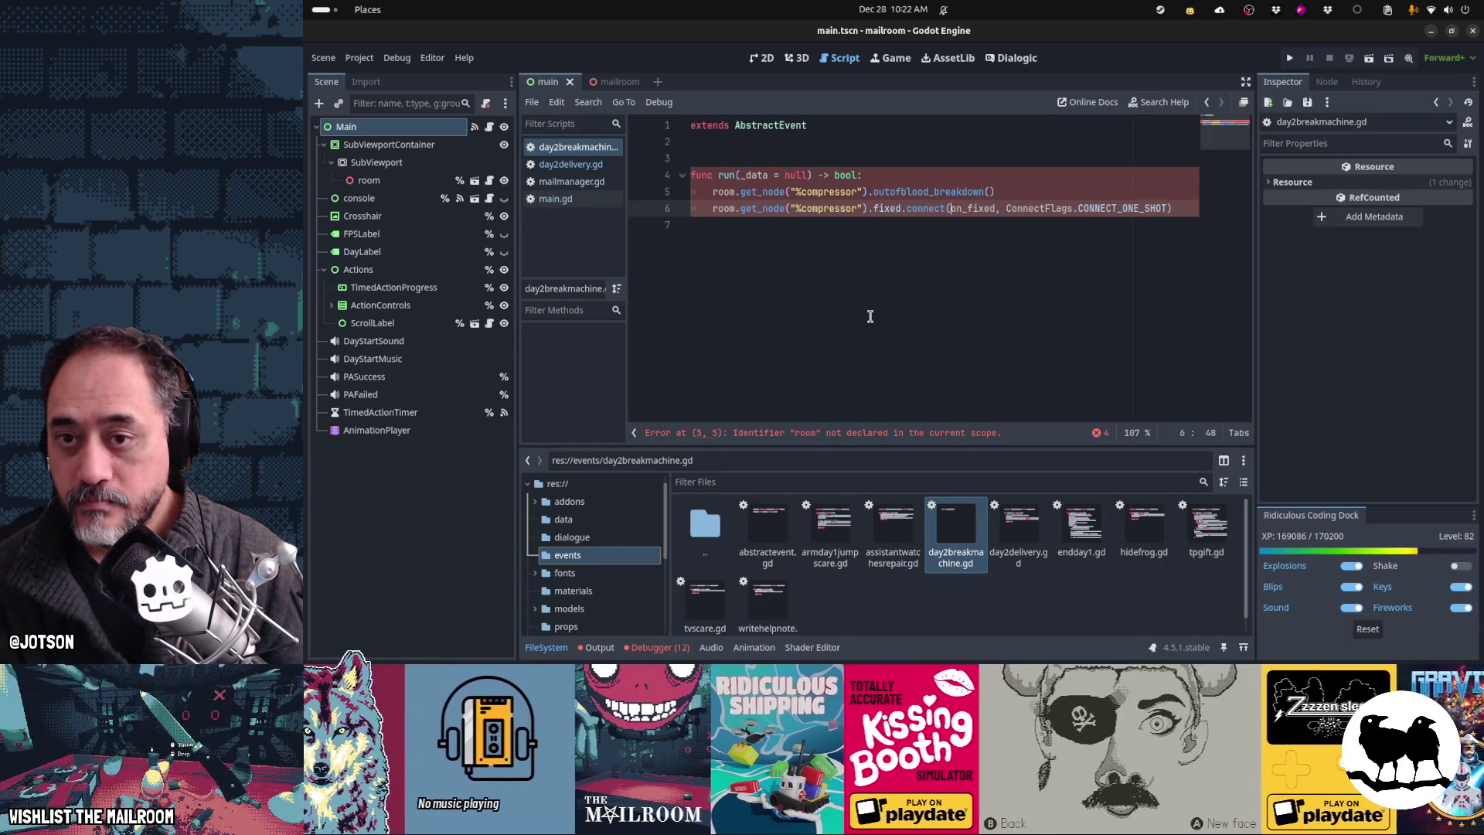
Step: Connect the fixed signal to Global.Stage.intercom("day2fixed")
type("obal.Stage.inter")
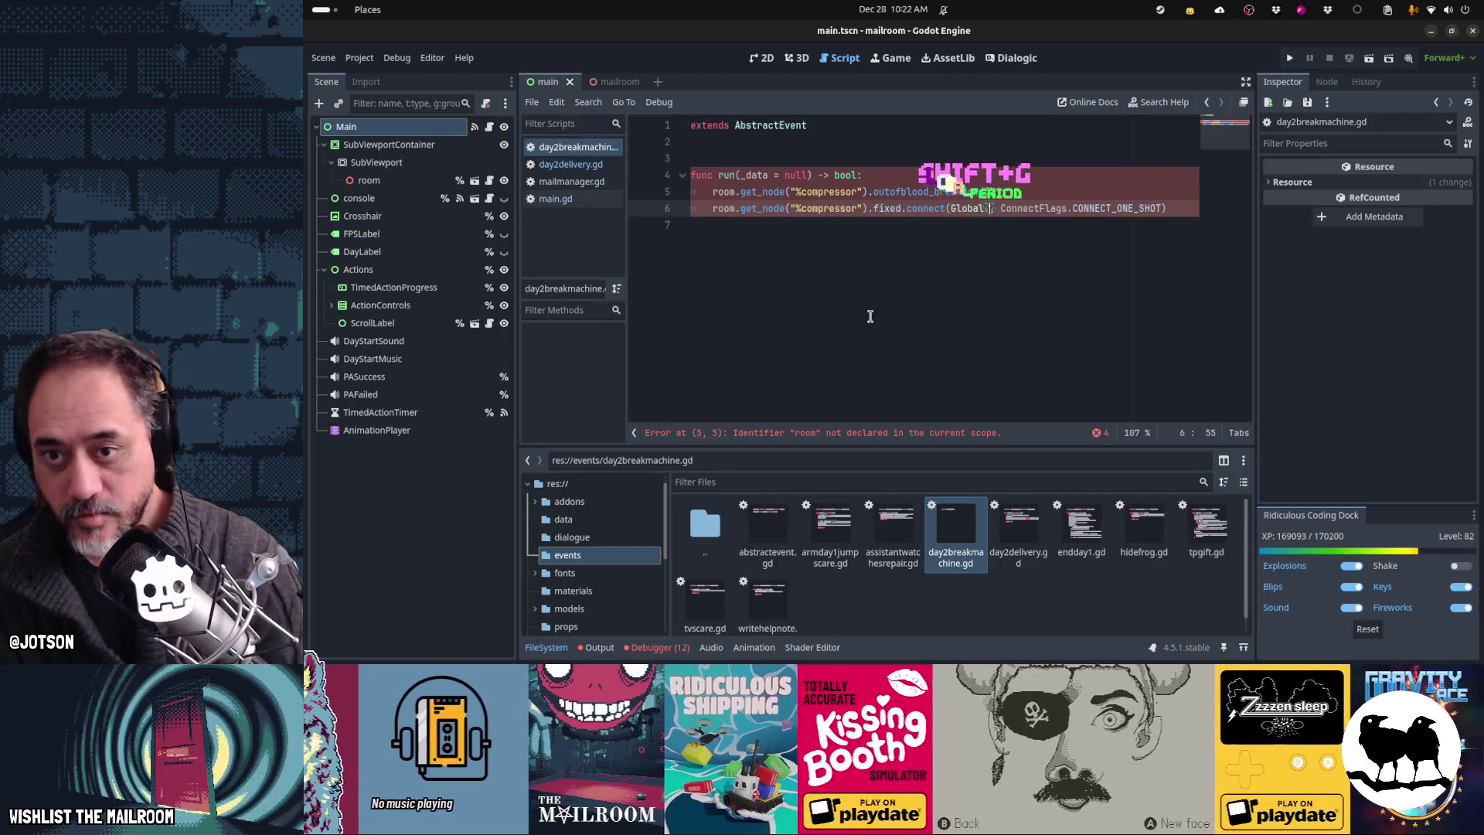
type("fcom")
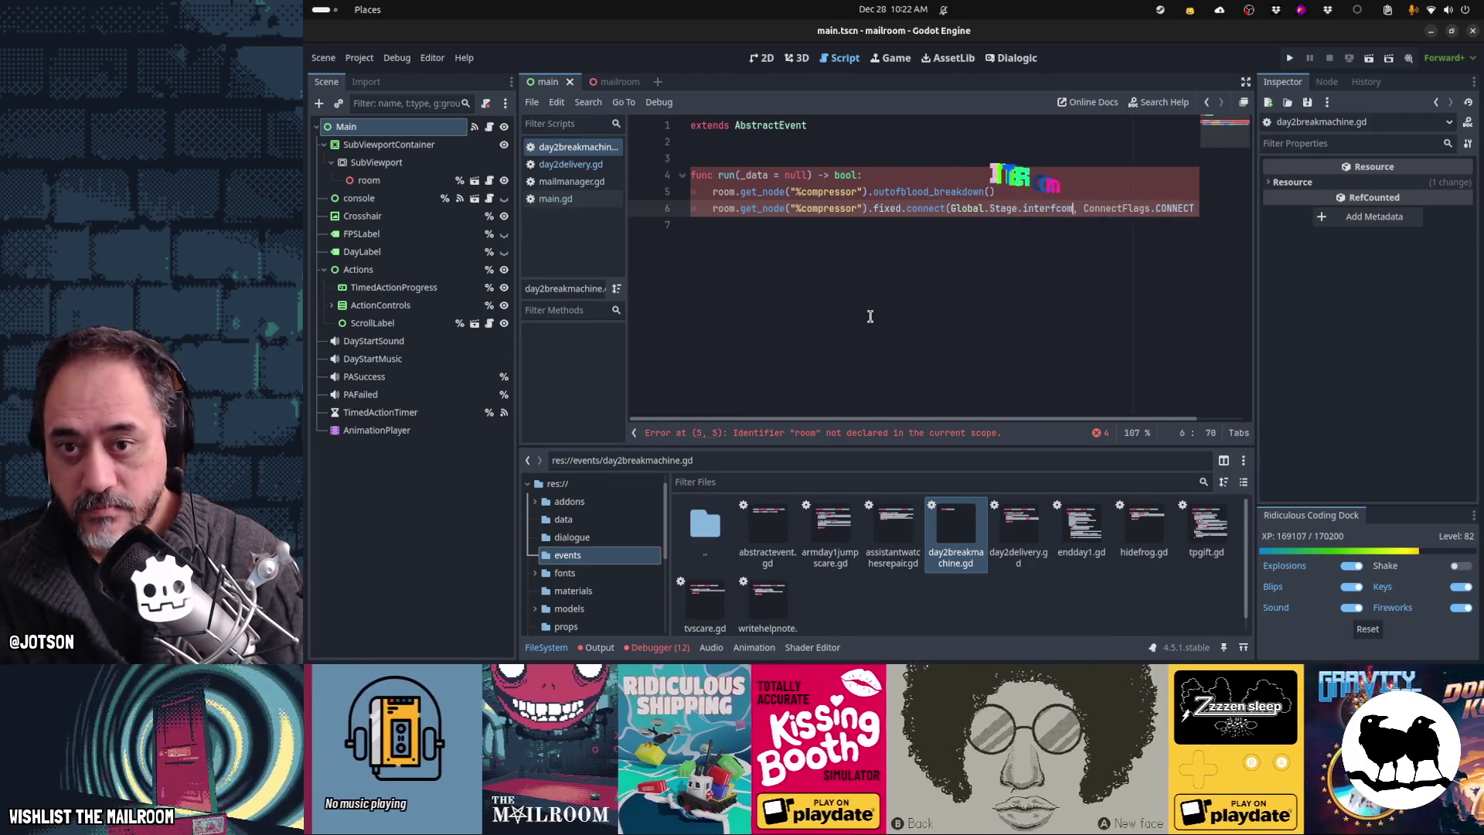
key("BackSpace")
key("BackSpace")
key("BackSpace")
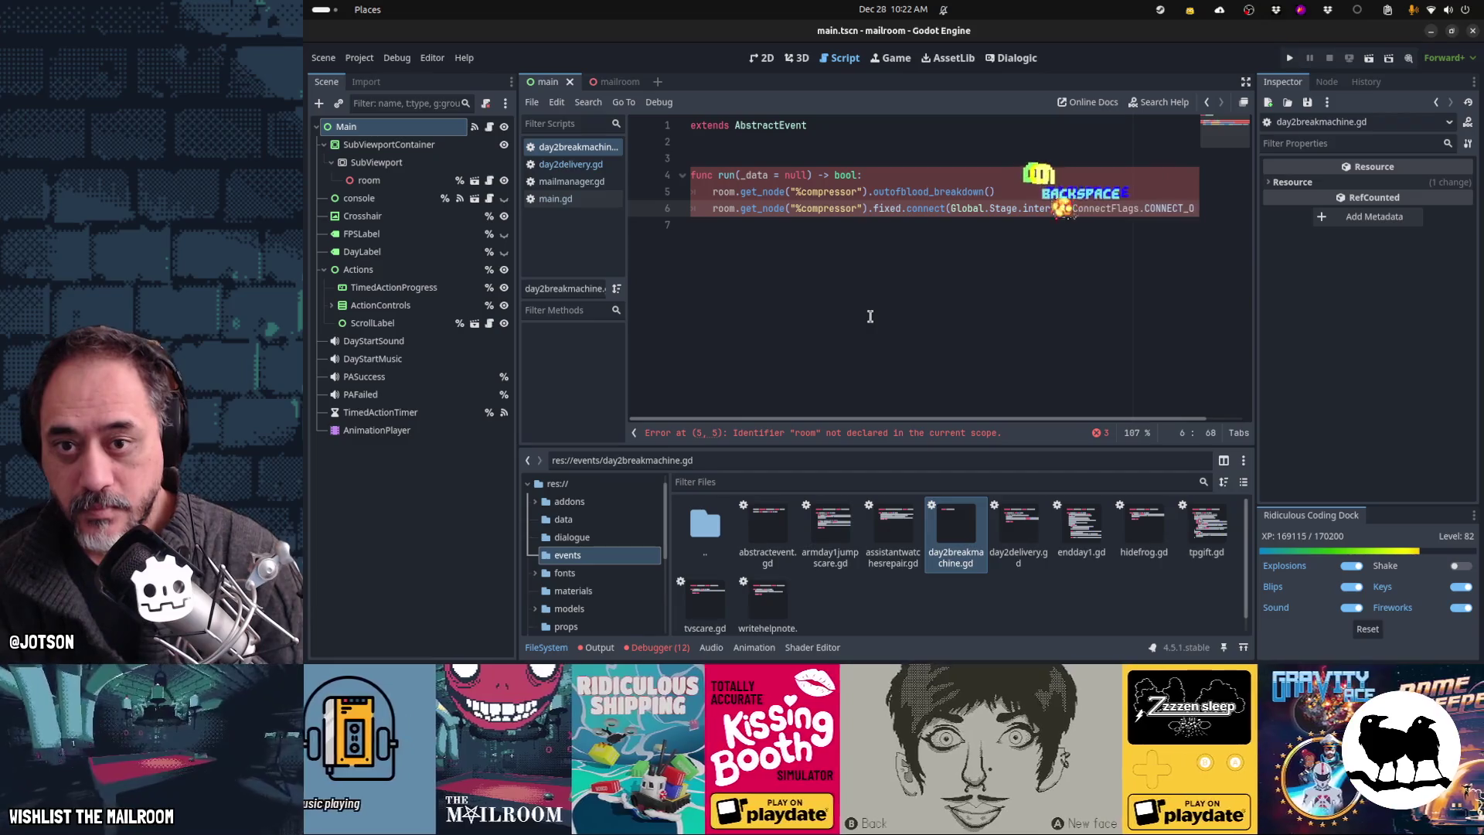
key("BackSpace")
type("com")
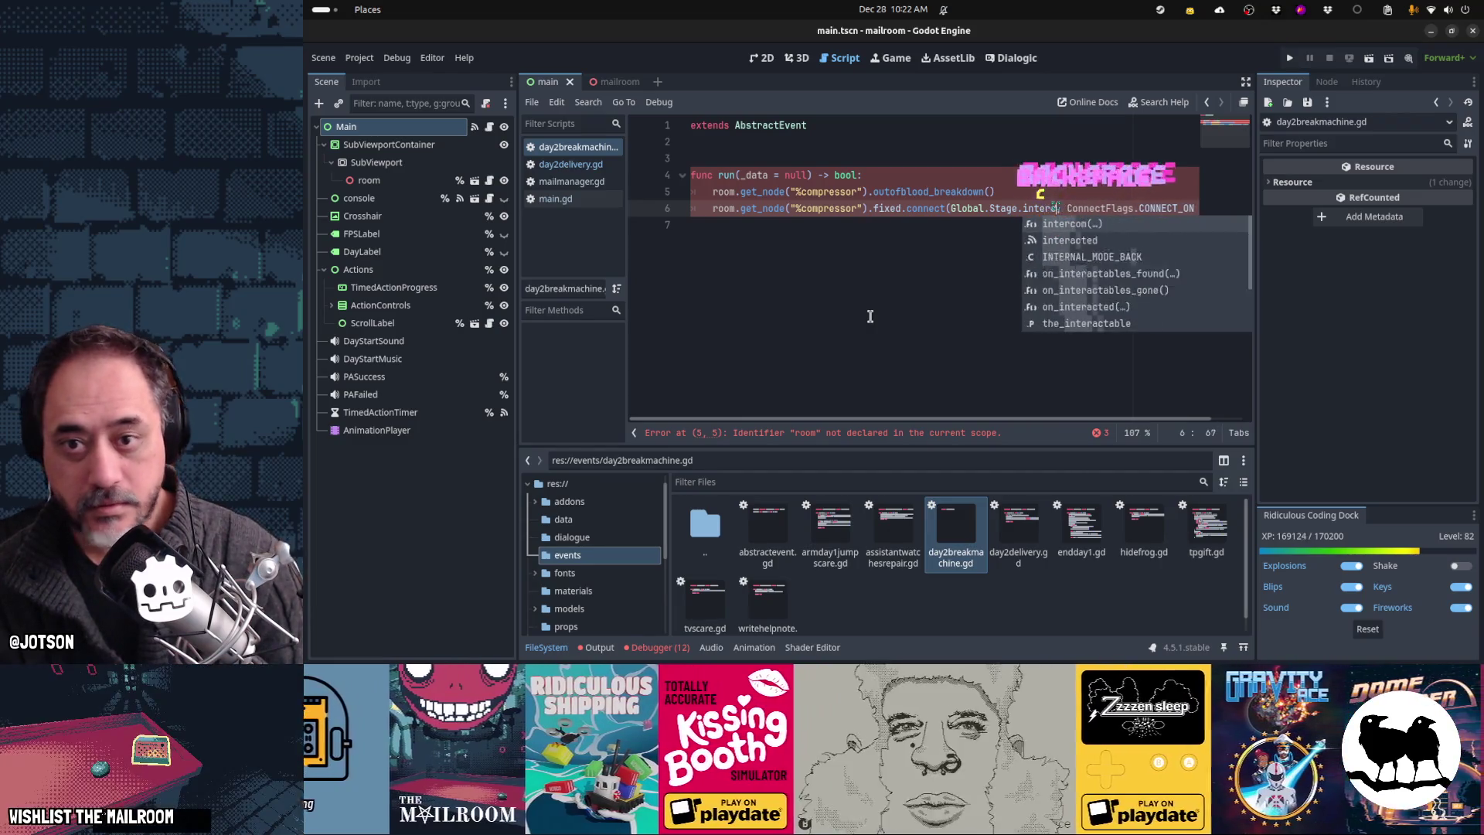
type("(")
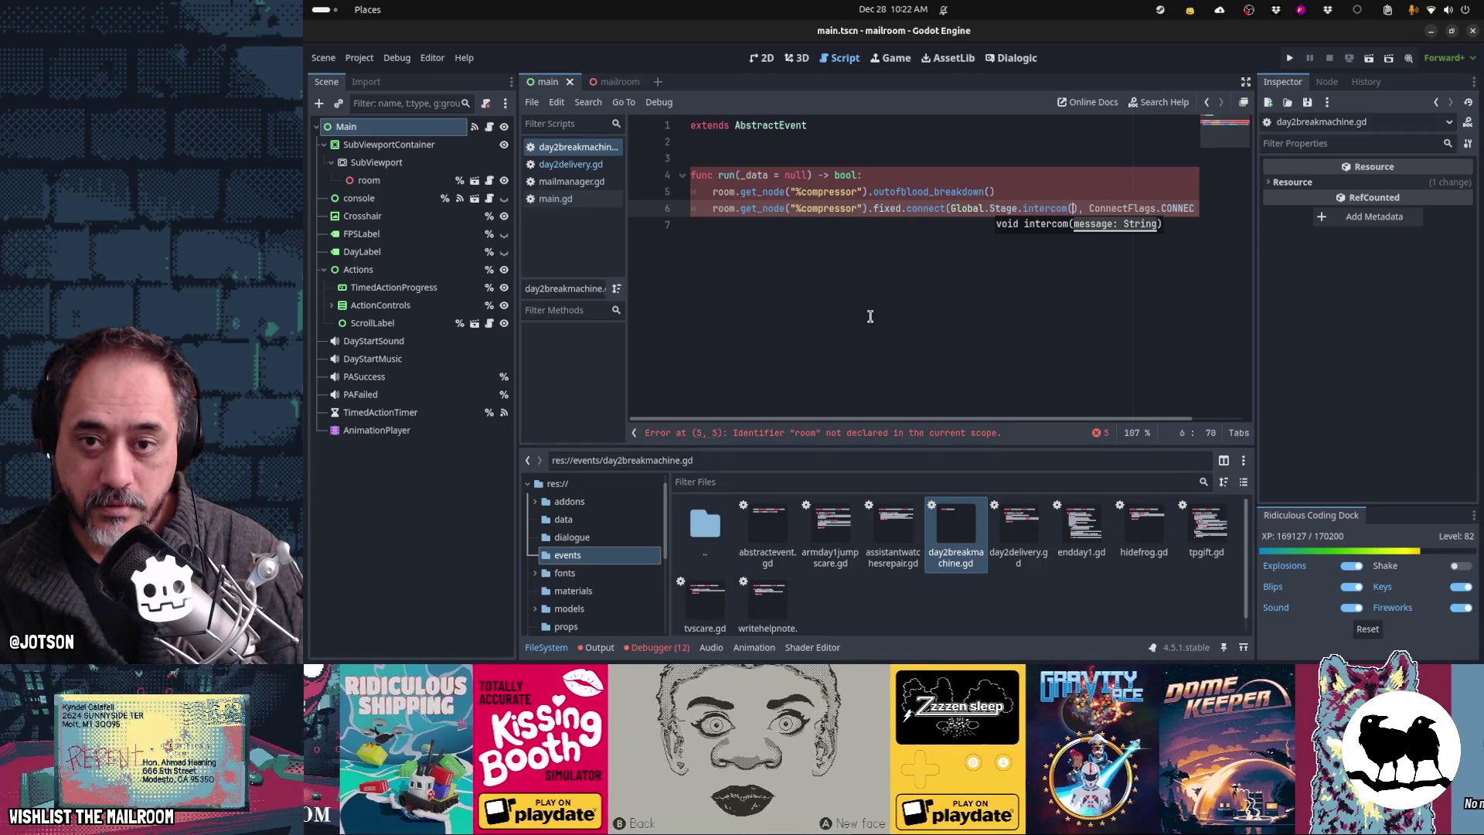
type("?")
key("BackSpace")
type("\"day2fixed")
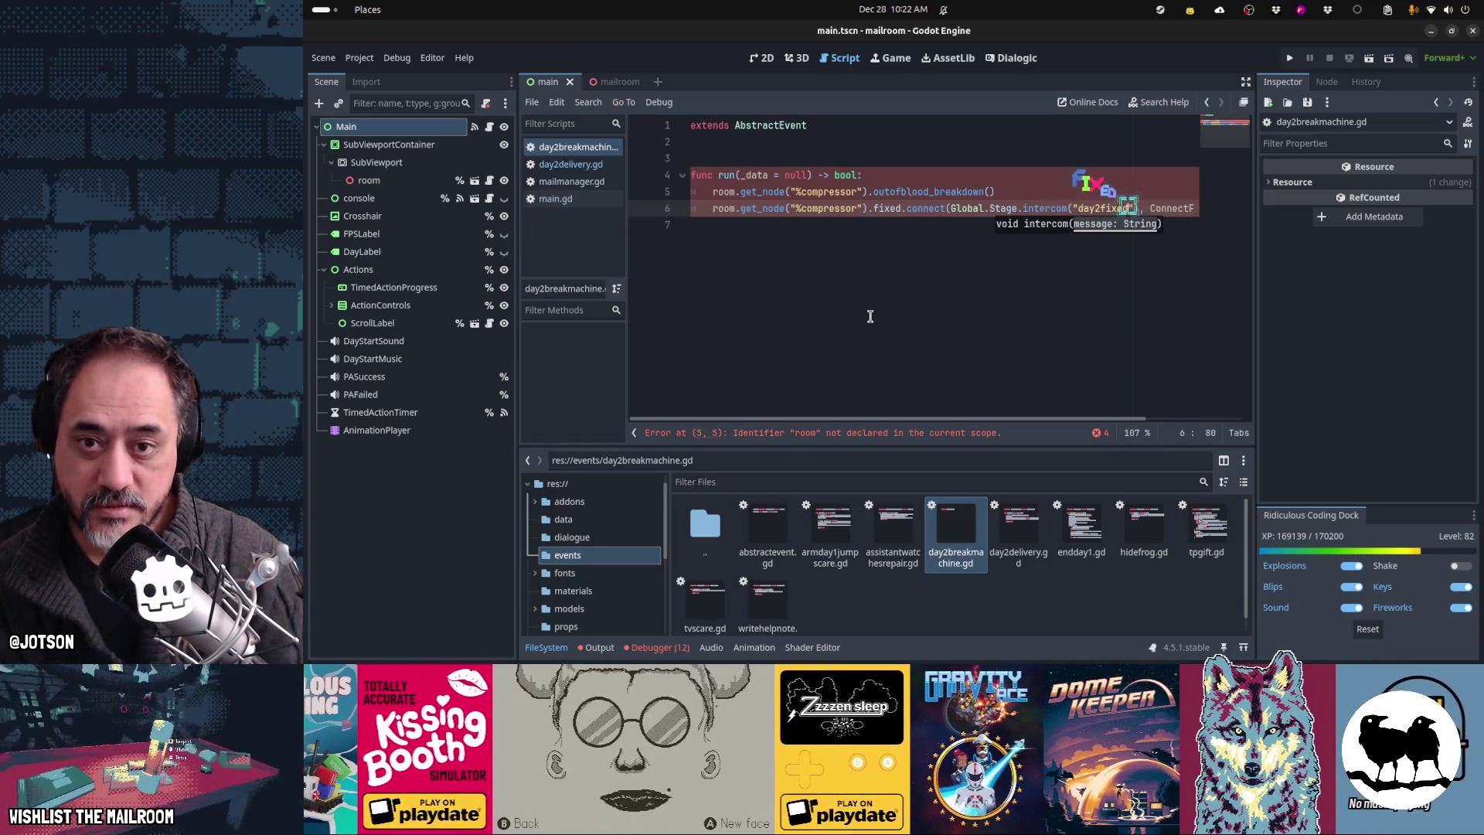
key("Escape")
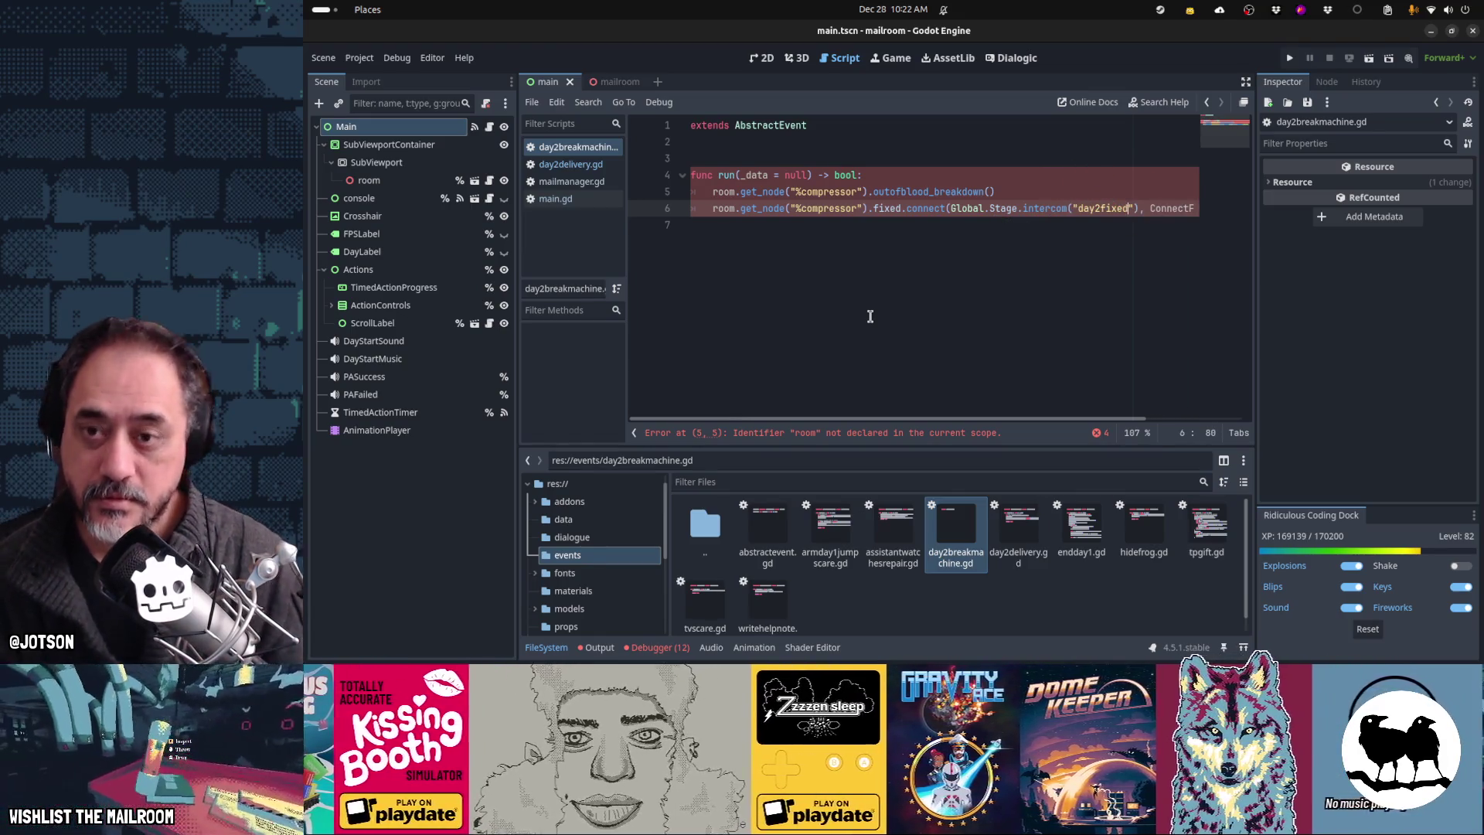
Step: Prefix the room references on lines 5 and 6 with Global.Stage
key("Up")
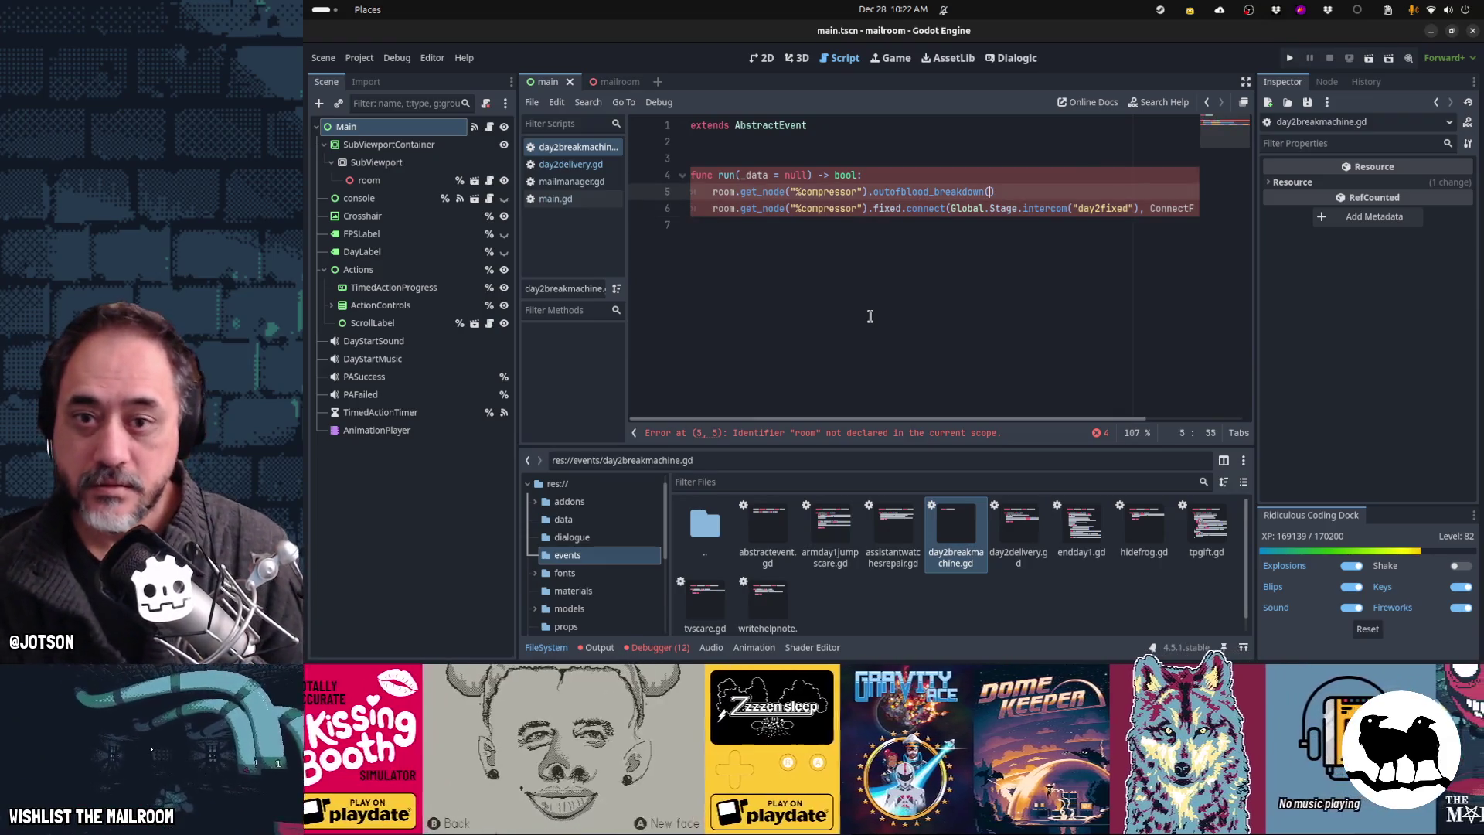
key("Down")
key("End")
key("Home")
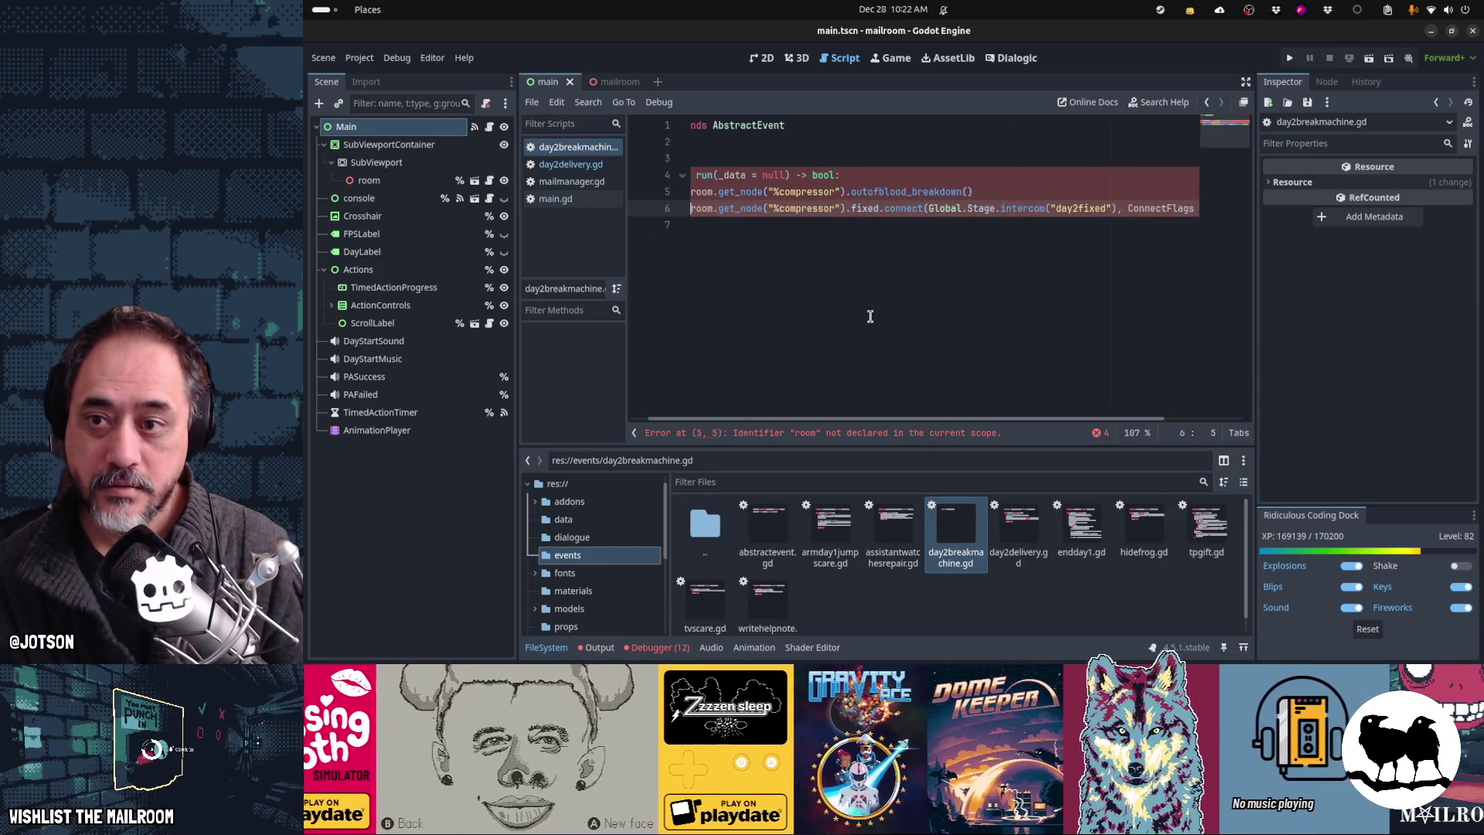
type("Global.Stage.")
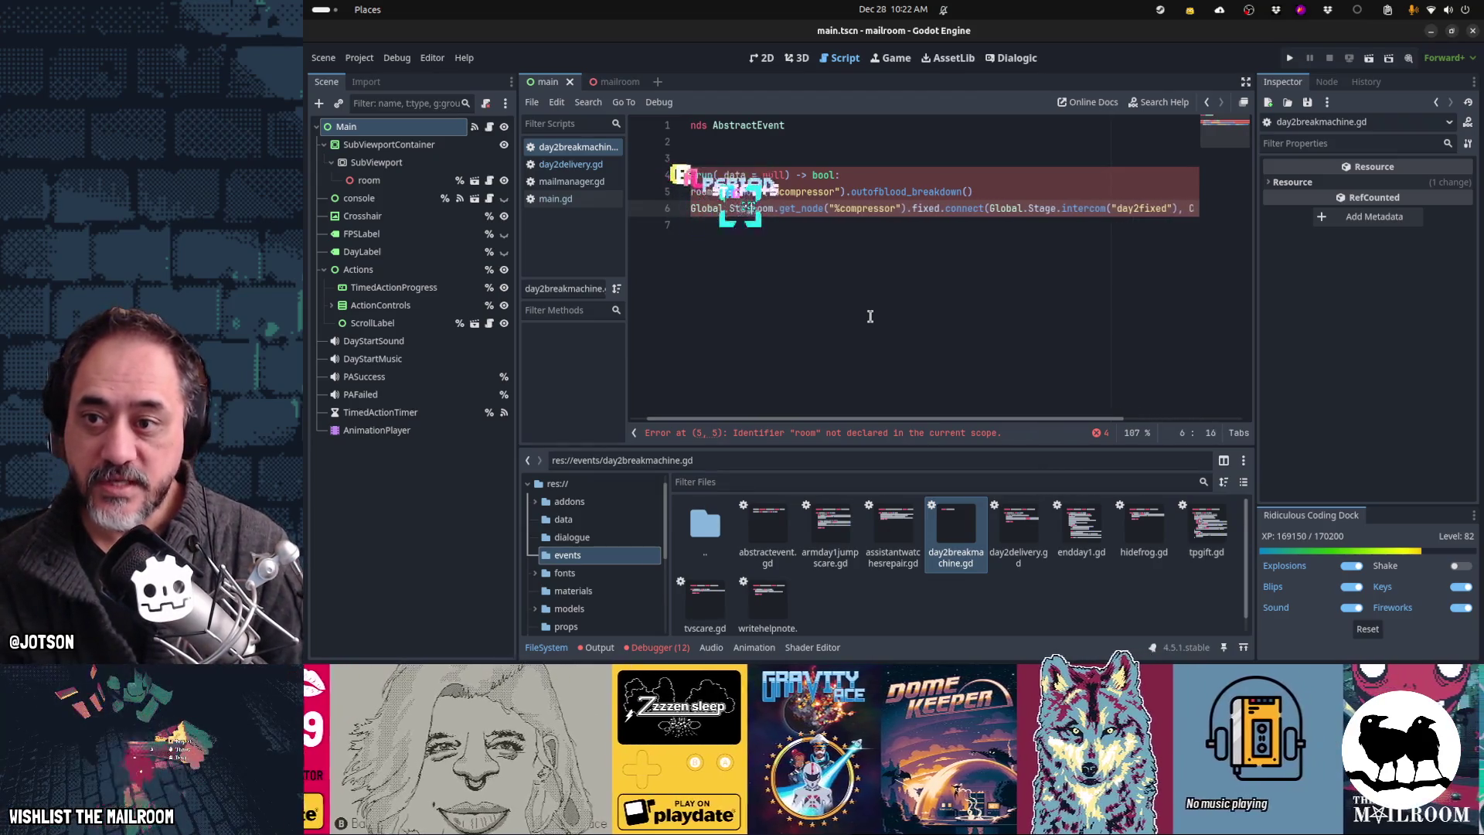
key("Up")
key("Escape")
key("Up")
key("Home")
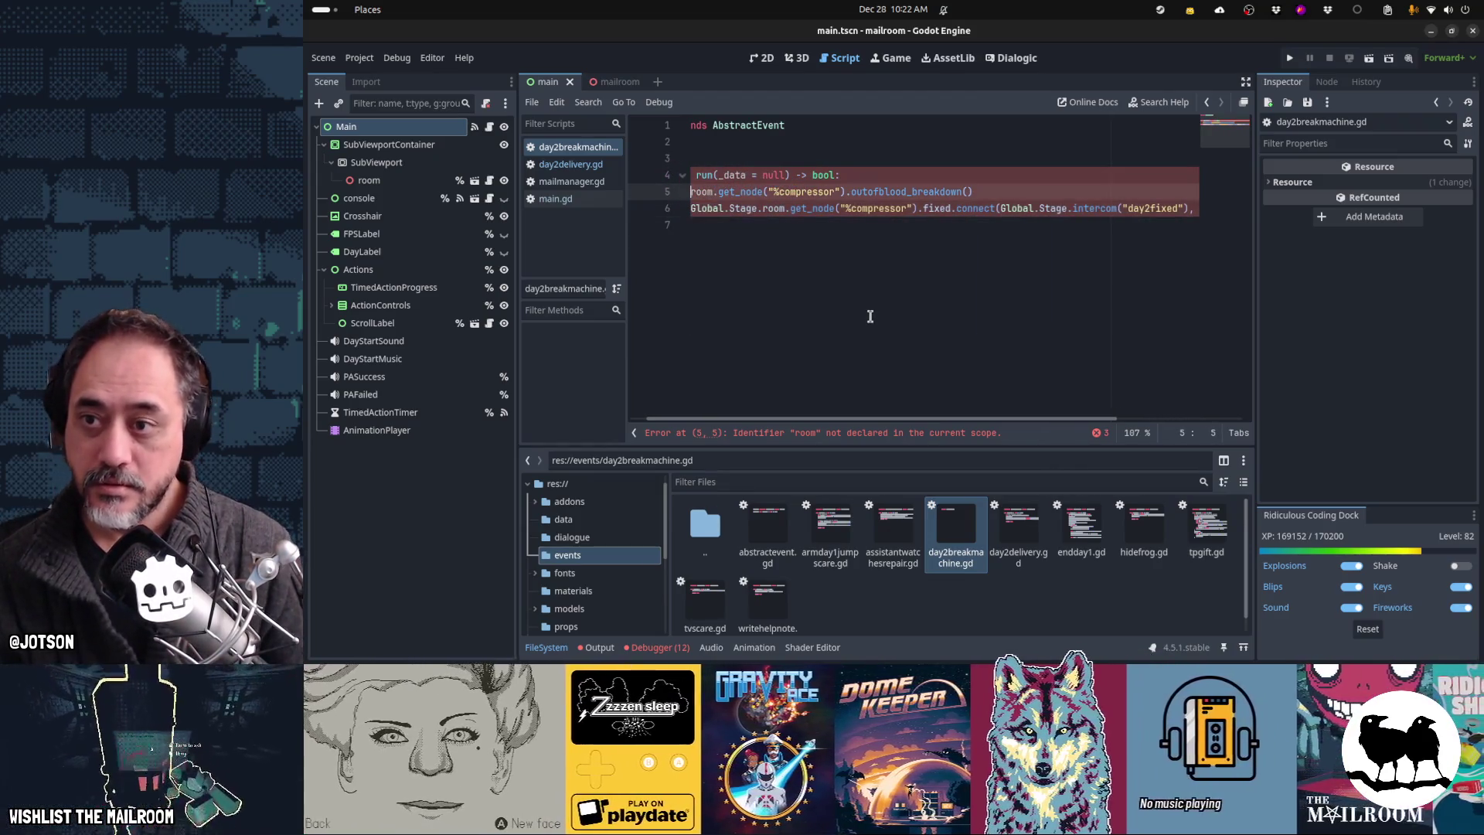
key("Home")
key("Home")
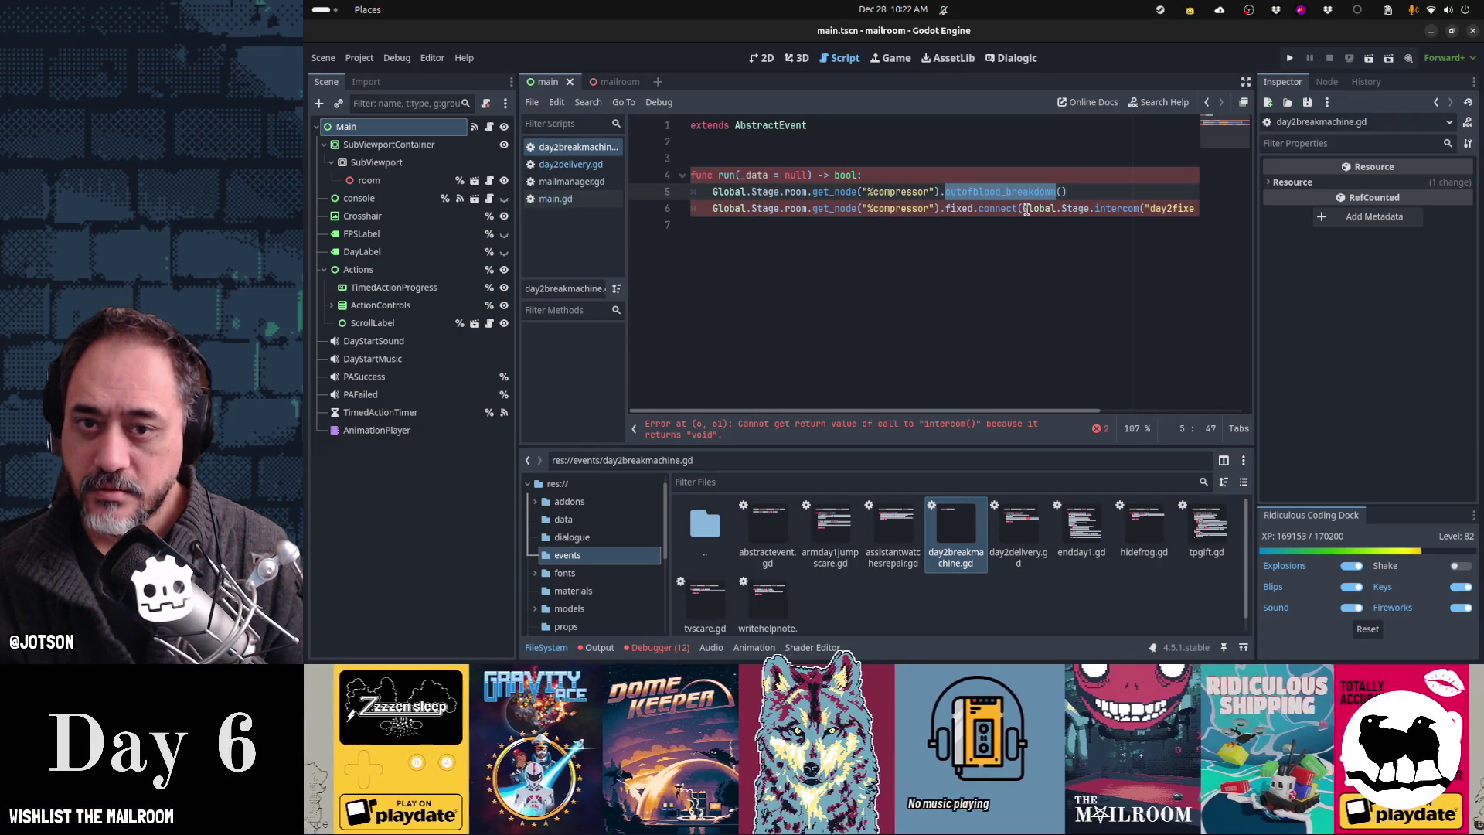
Step: Add a return true statement at the end of run
mouse_move(1027, 209)
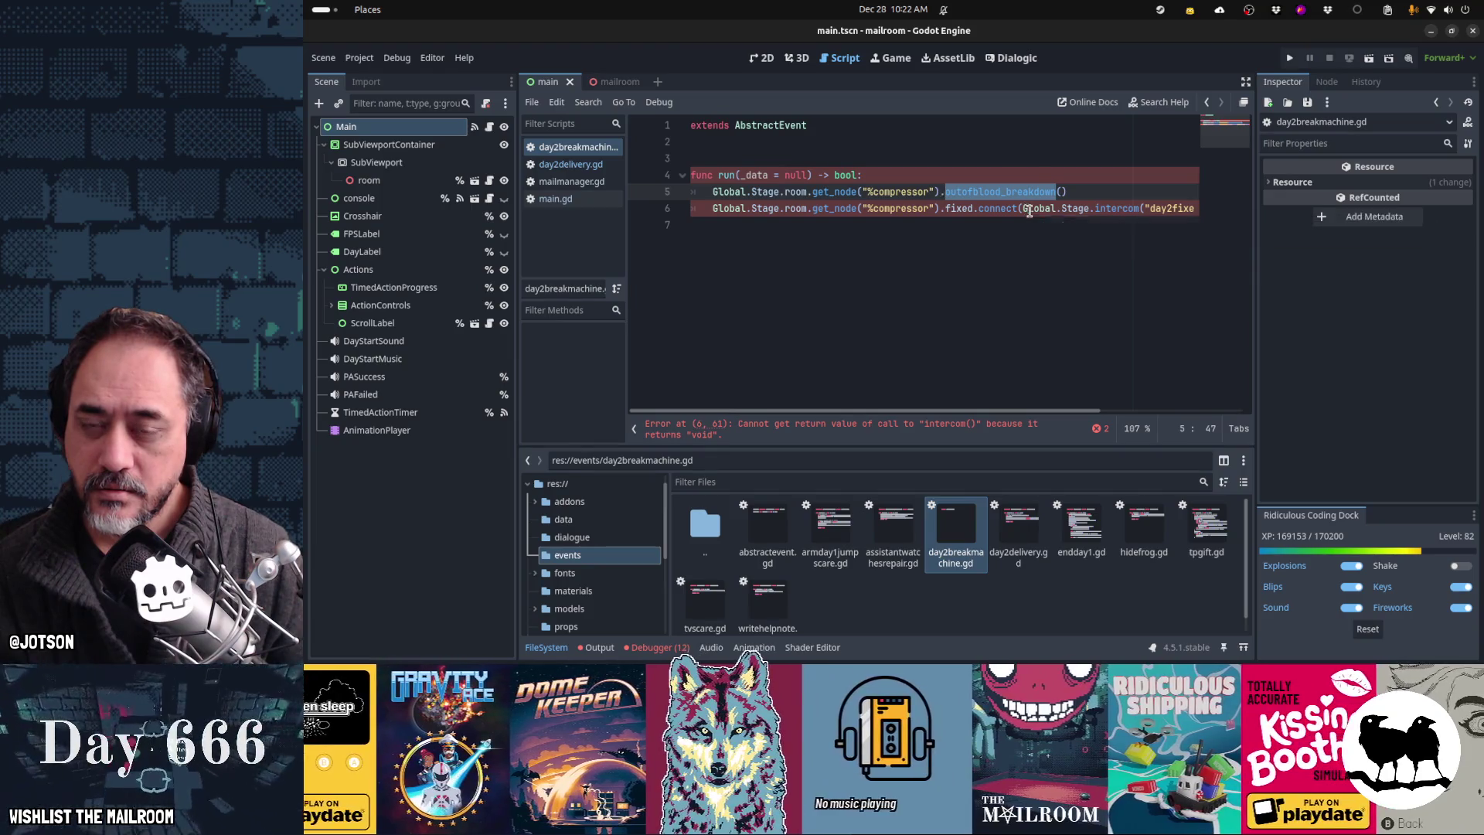
left_click(1027, 209)
key("ctrl+Right")
key("ctrl+Right")
key("ctrl+Right")
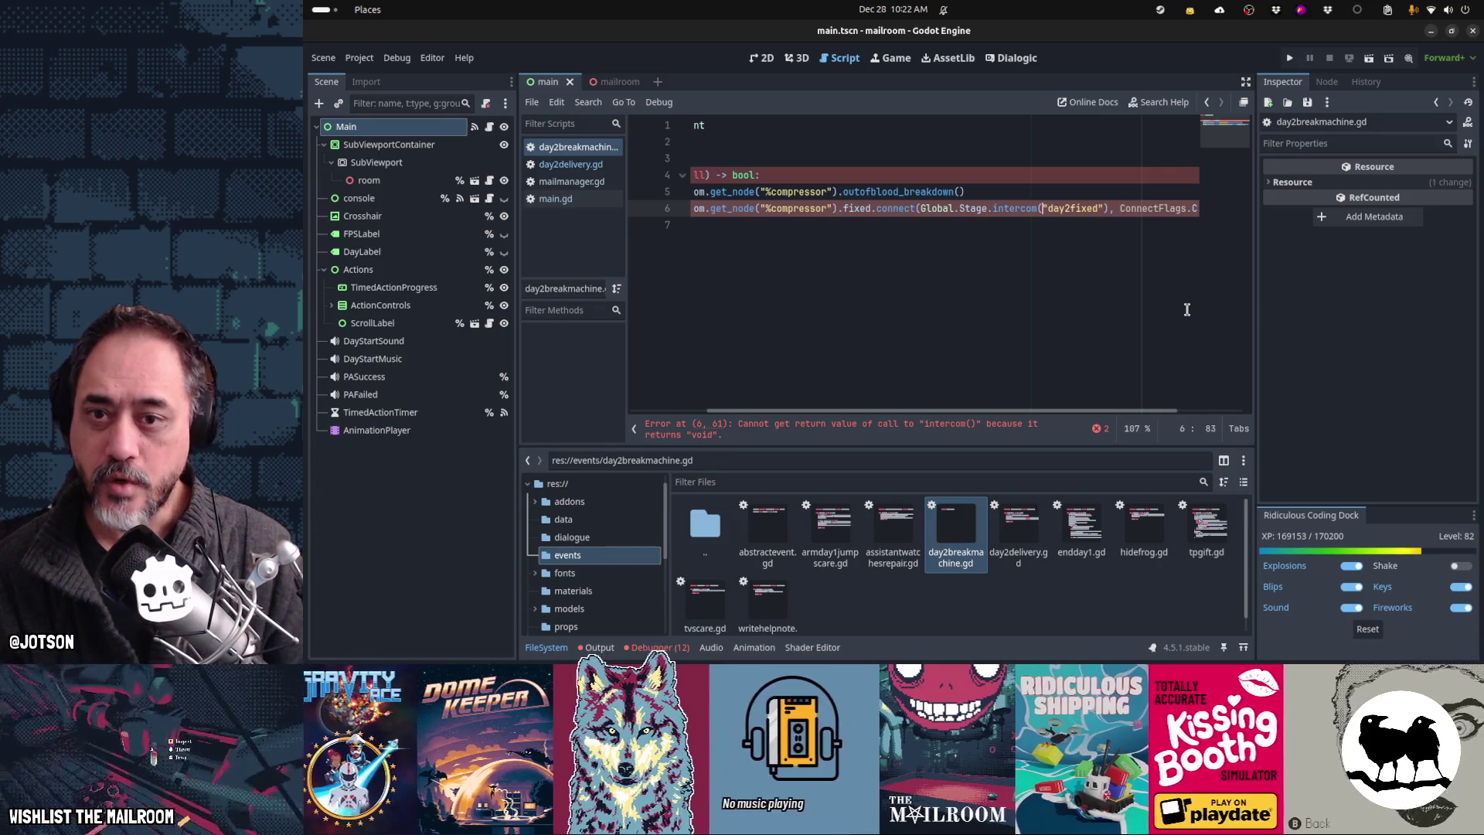
key("Right")
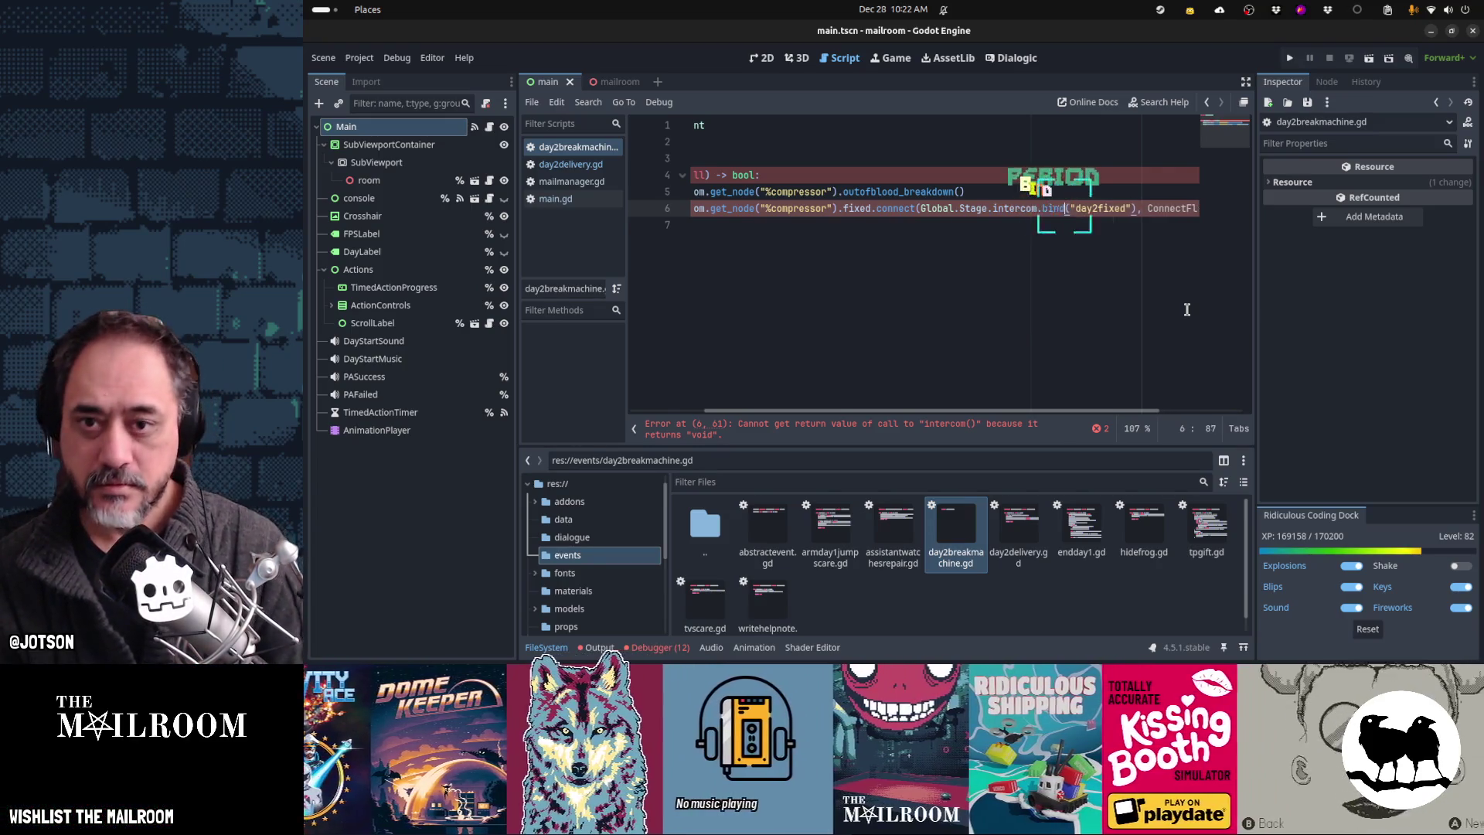
key("Home")
key("Up")
key("Up")
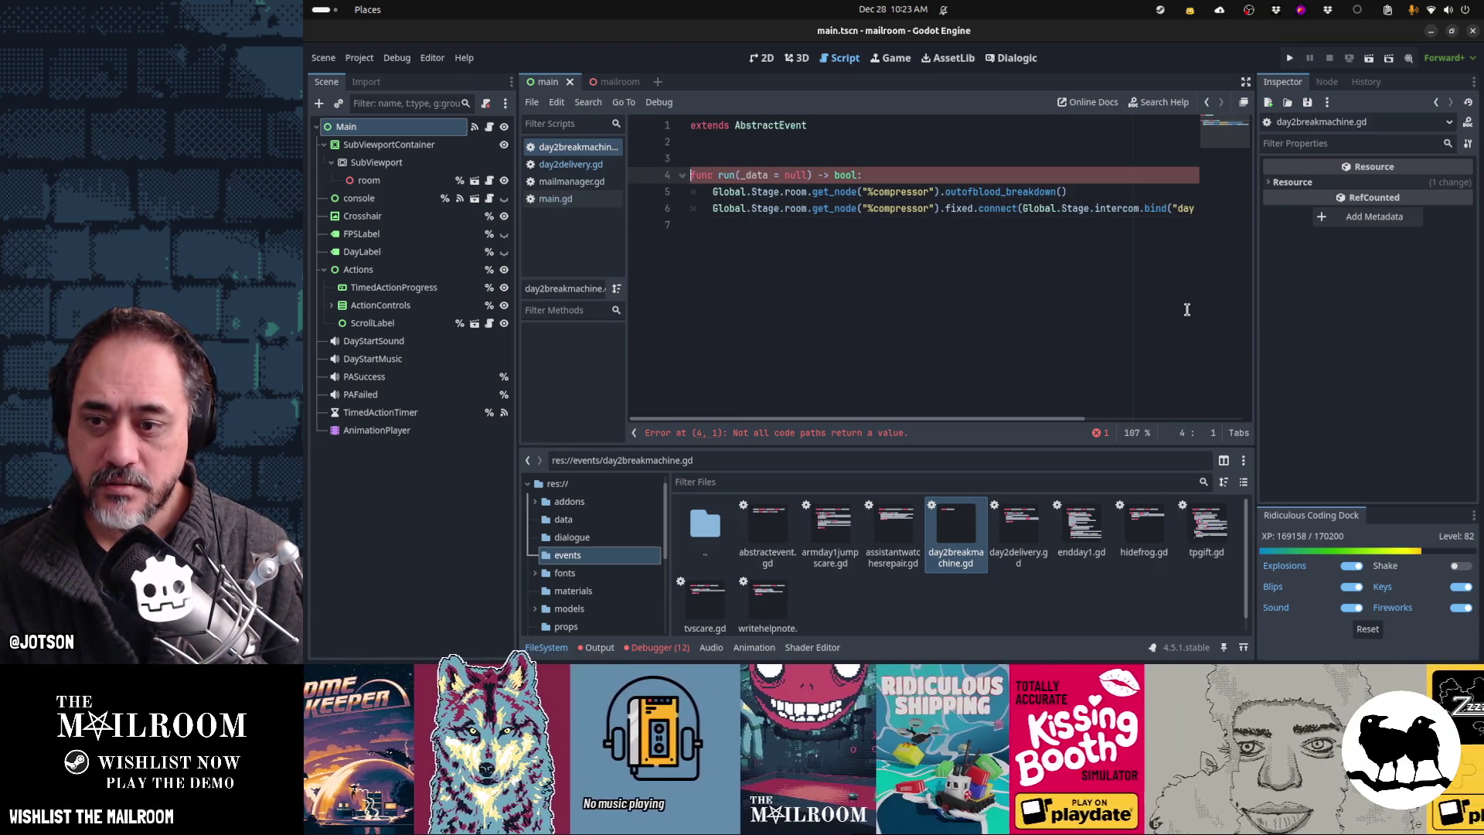
key("Down")
key("Down")
key("Down")
key("Tab")
type("return true")
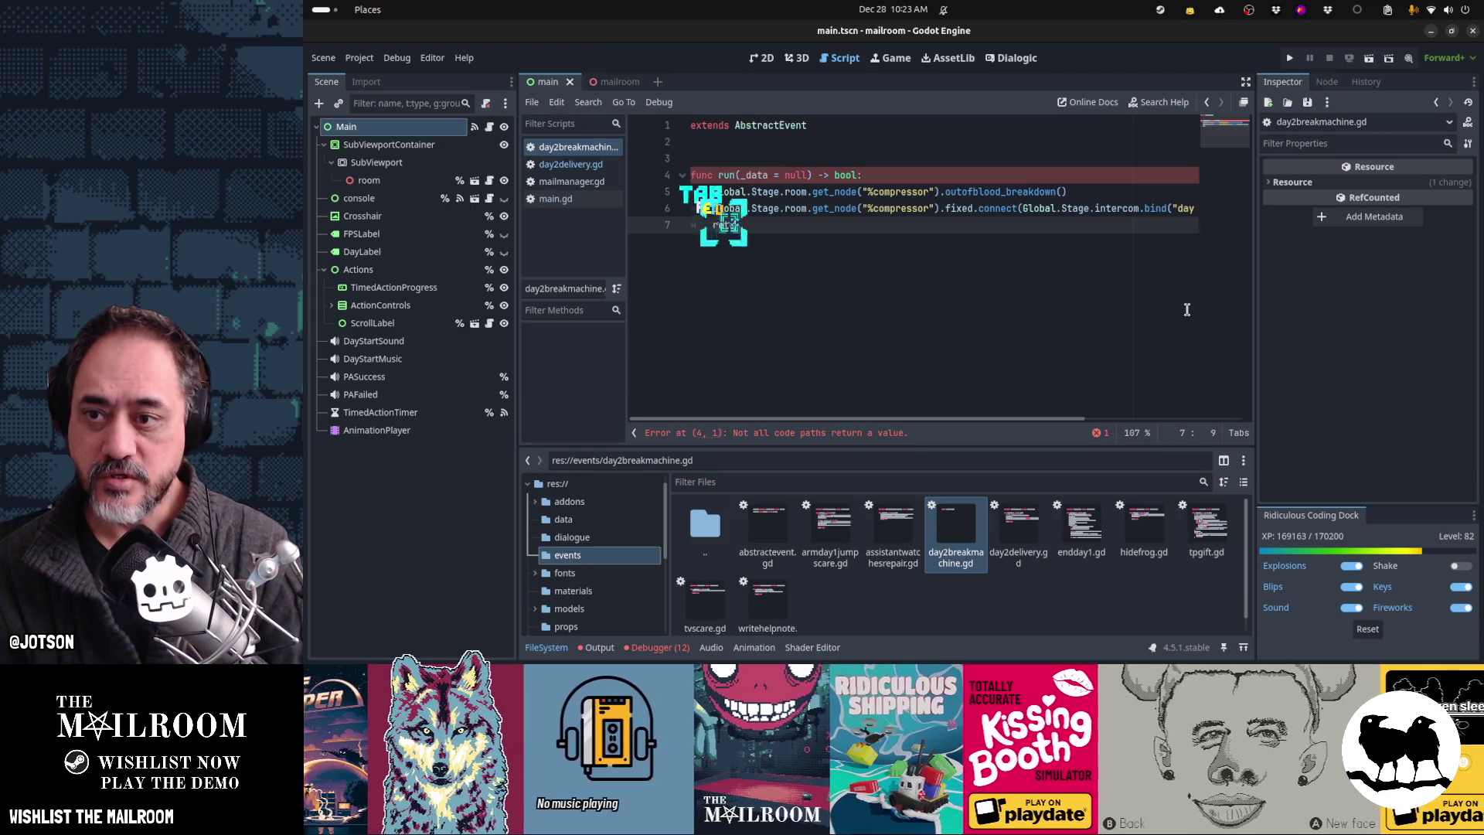
Step: Select the outofblood_breakdown method name and save day2breakmachine.gd
key("Up")
key("Up")
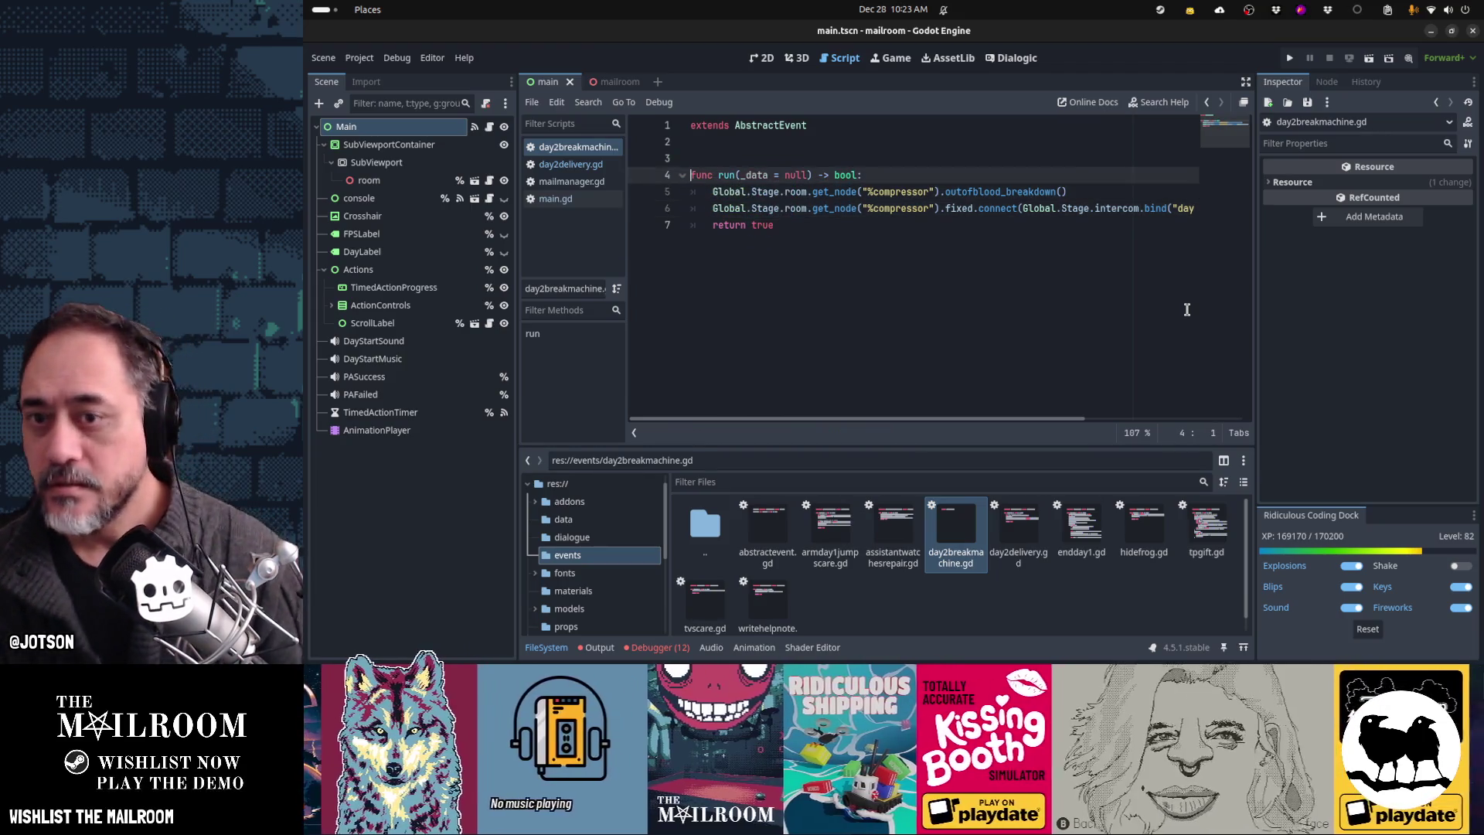
key("End")
key("Left")
key("Left")
key("ctrl+shift+Left")
key("ctrl+c")
key("ctrl+s")
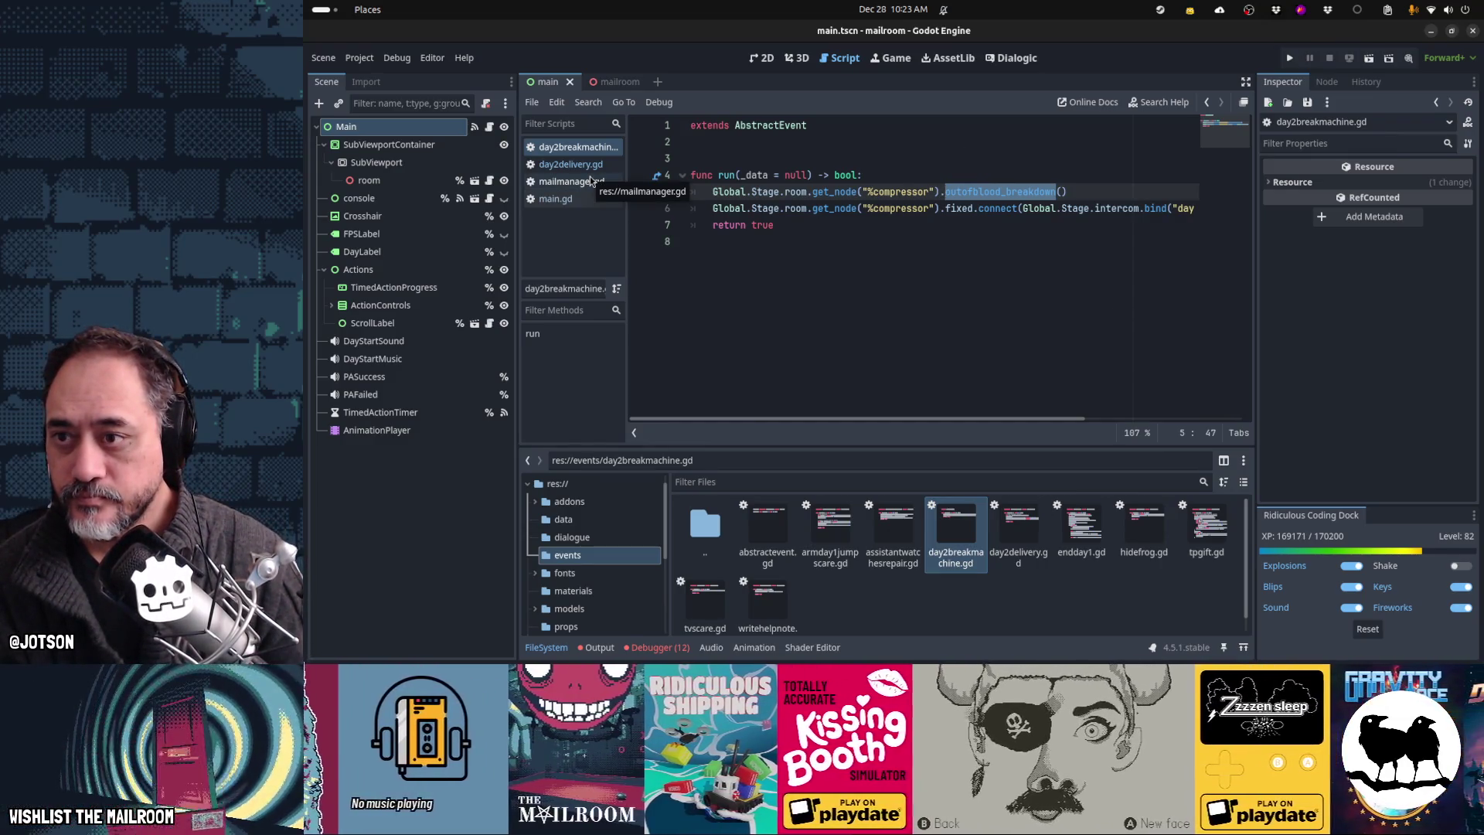
Step: Open compressor.gd through Quick Open and jump to line 54
key("shift+alt+o")
type("compressor")
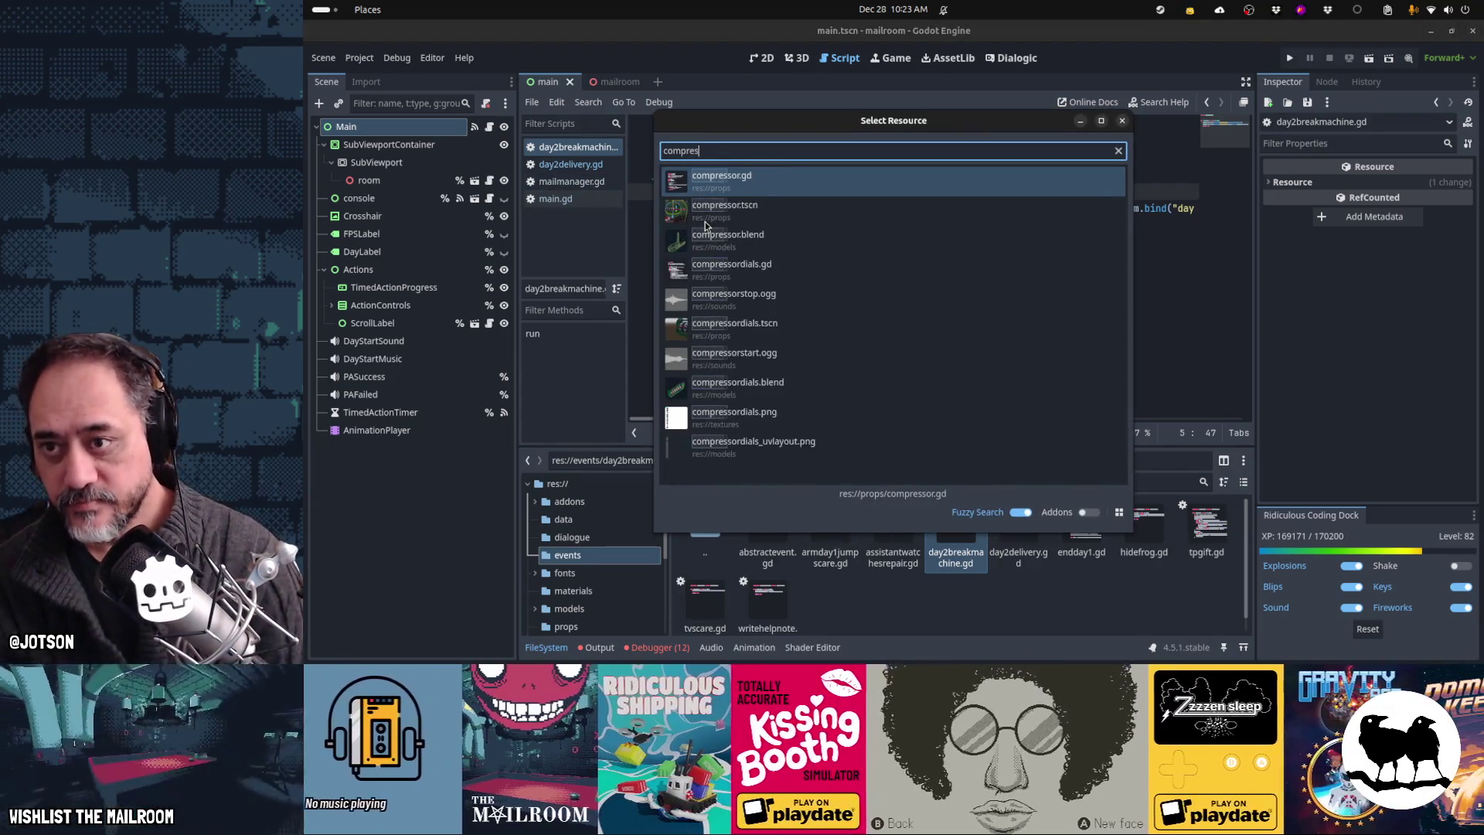
key("Return")
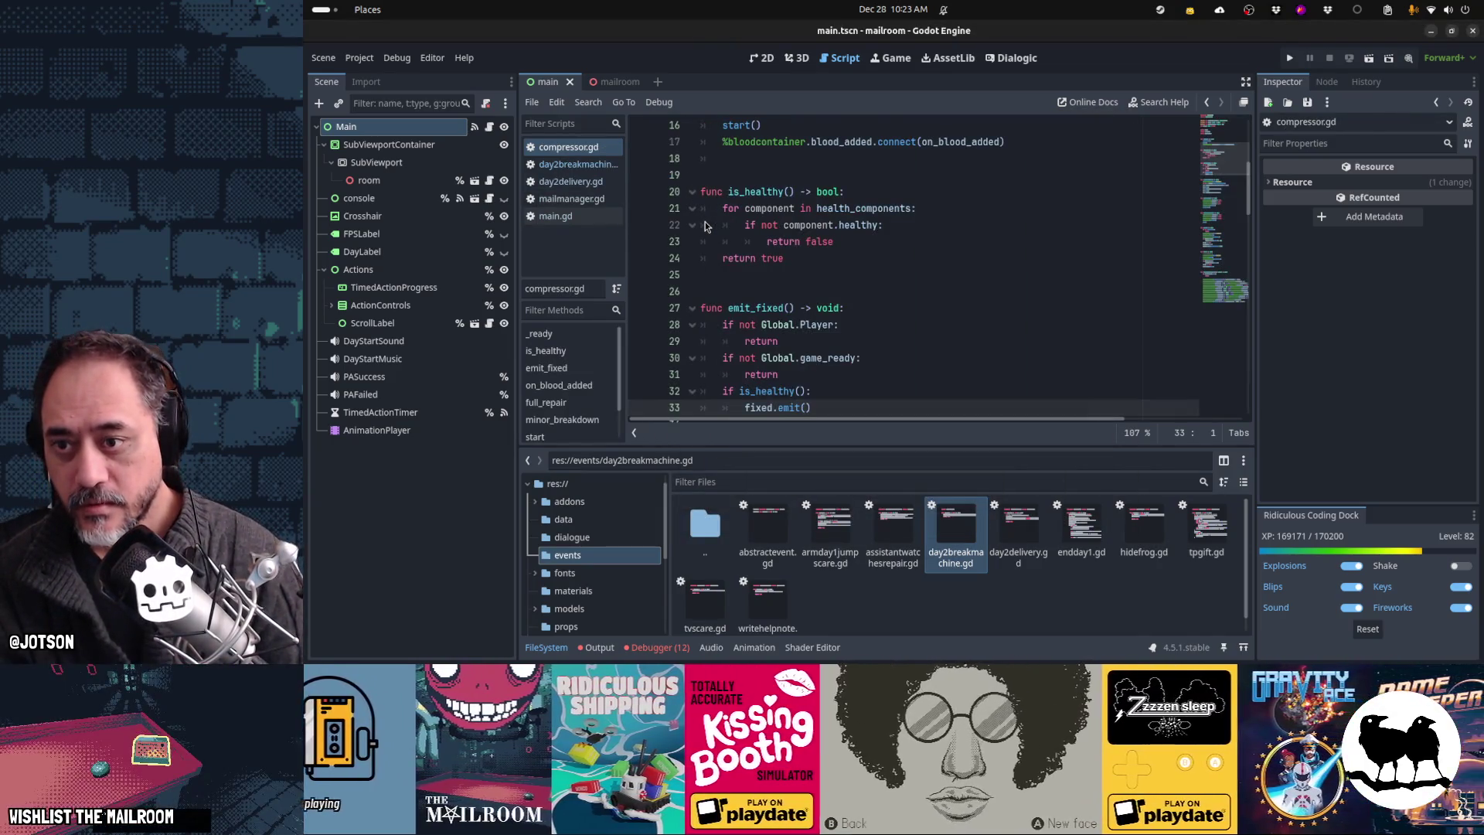
scroll(705, 224, "down", 10)
scroll(705, 224, "up", 3)
key("ctrl+l")
type("54")
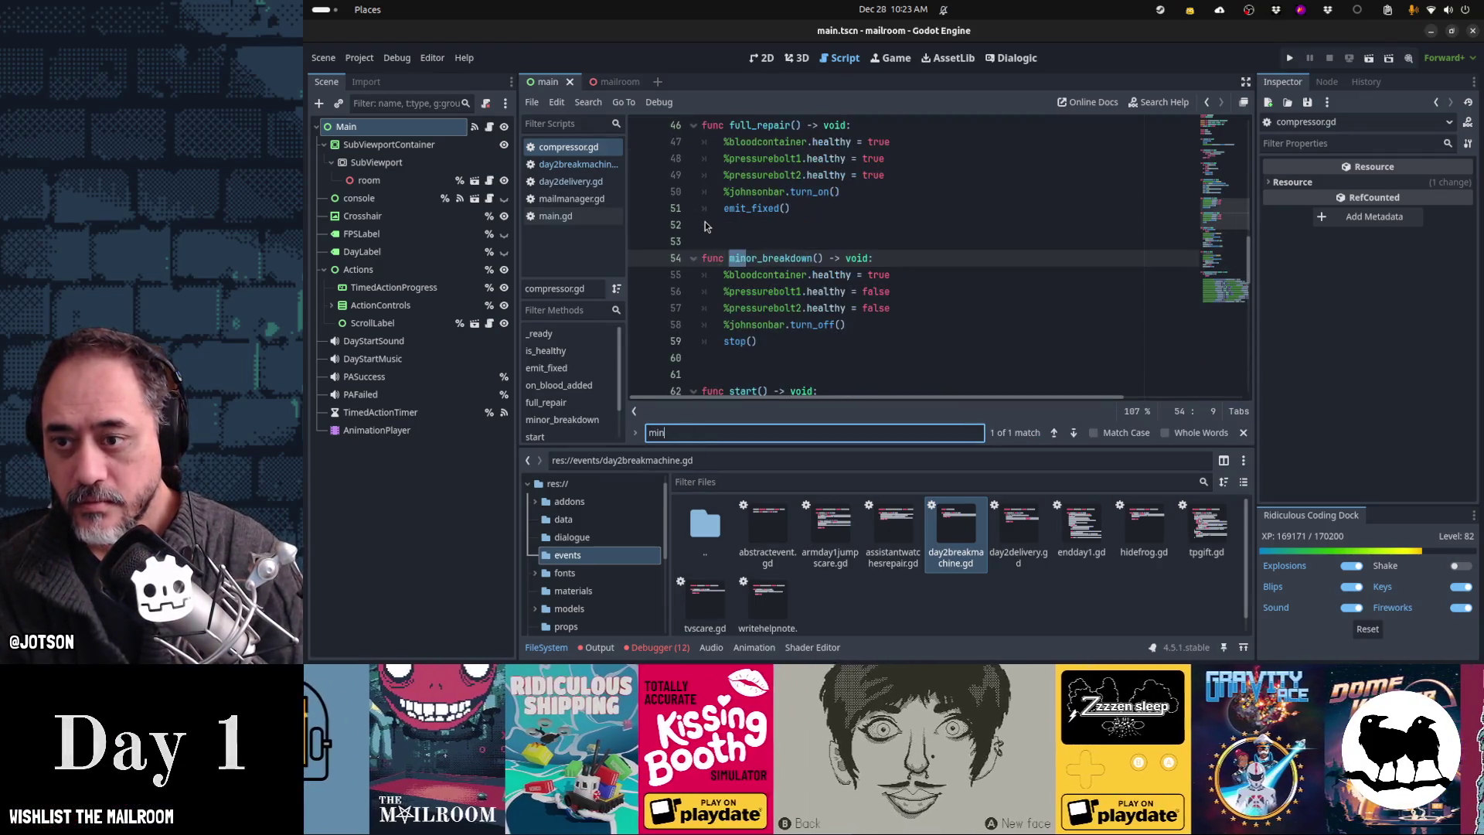
key("Return")
Step: Add an outofblood_breakdown() -> void function after minor_breakdown whose body calls stop()
key("Down")
key("Down")
key("Down")
key("End")
key("Return")
key("Return")
key("Return")
type("func")
key("ctrl+v")
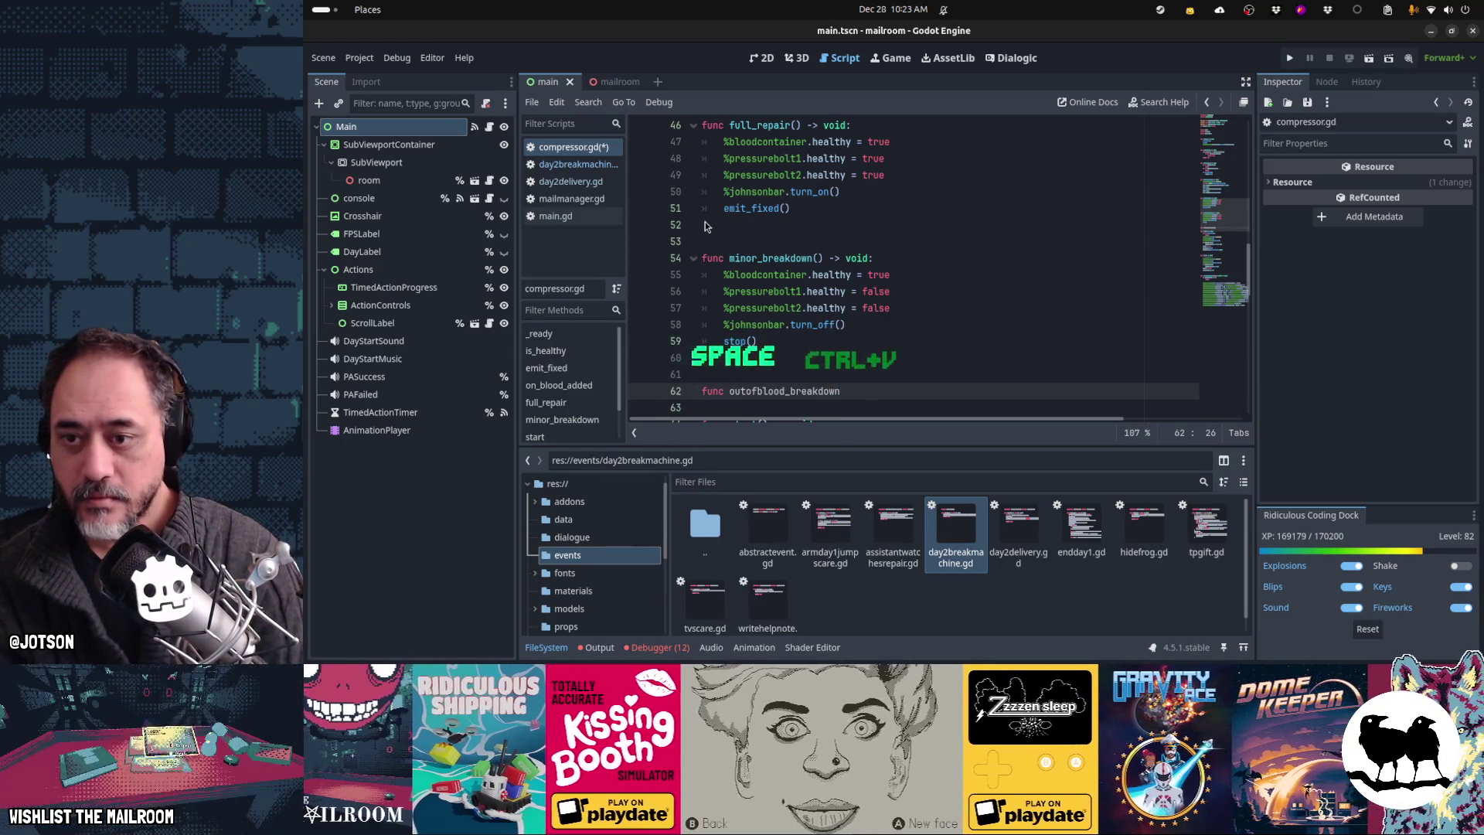
type("() -> void:")
key("Return")
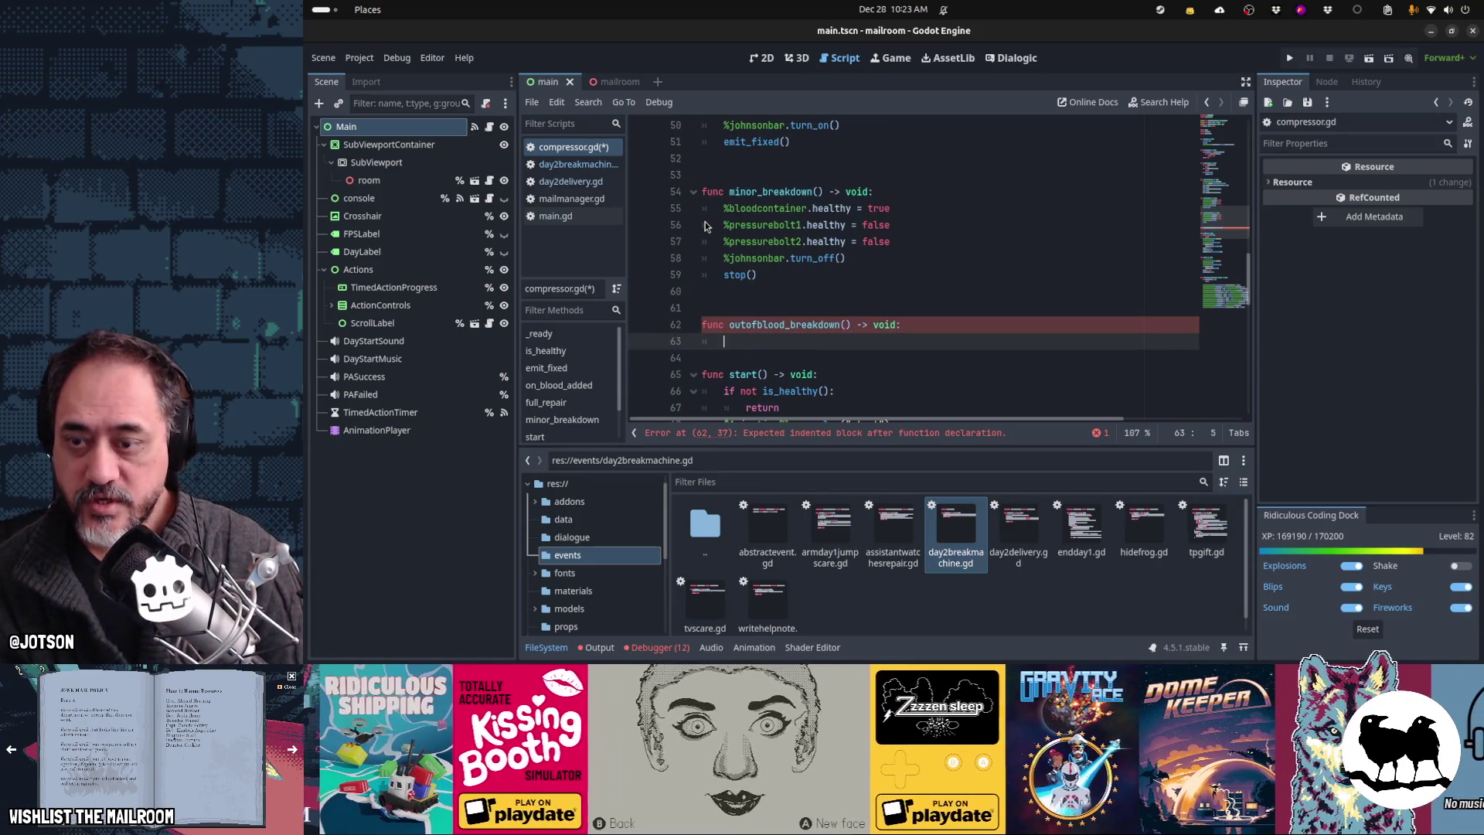
type("stop()")
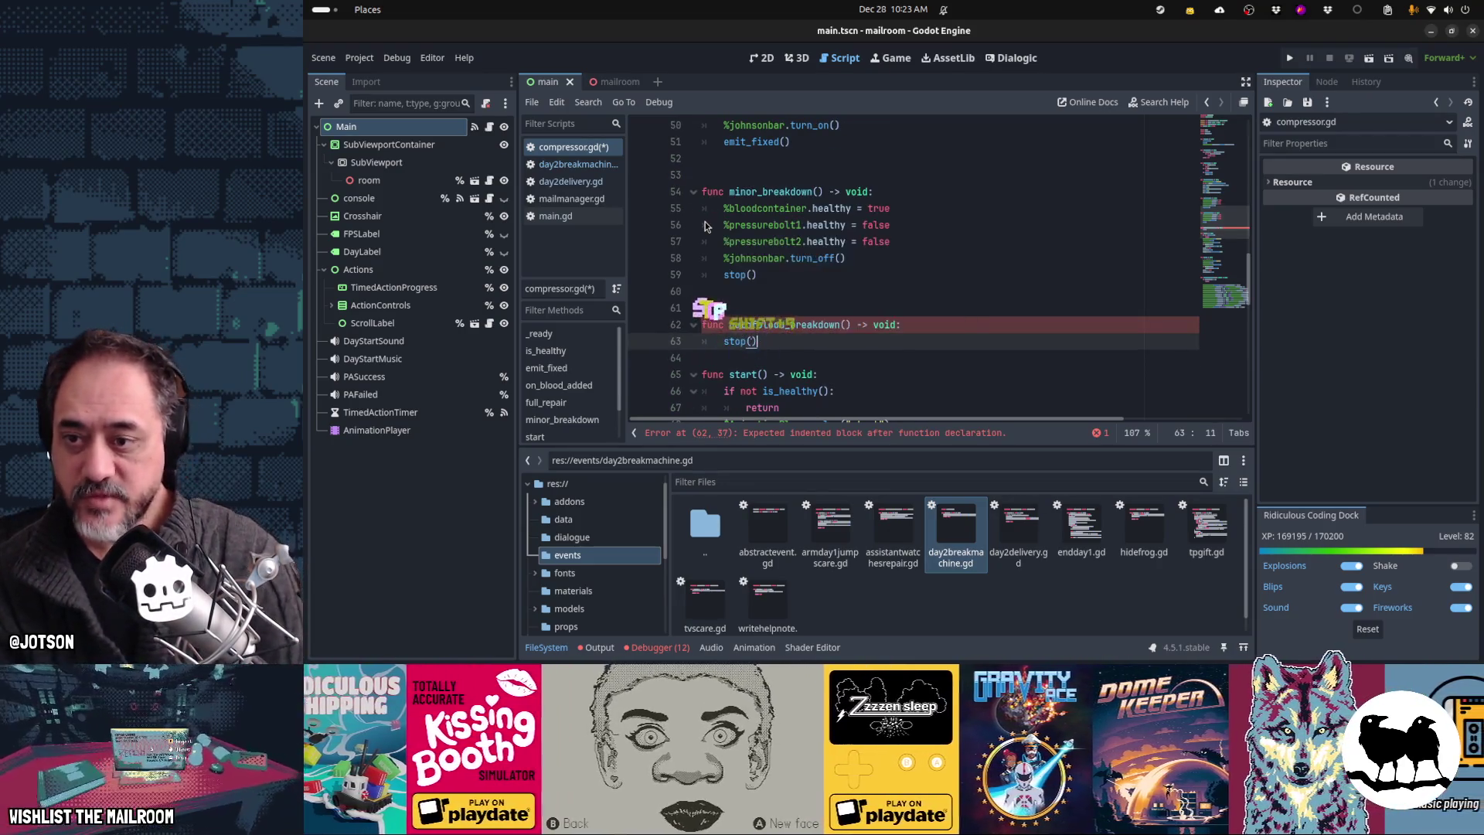
key("Return")
Step: Insert '%bloodcontainer.health = false' above the stop() call
key("Up")
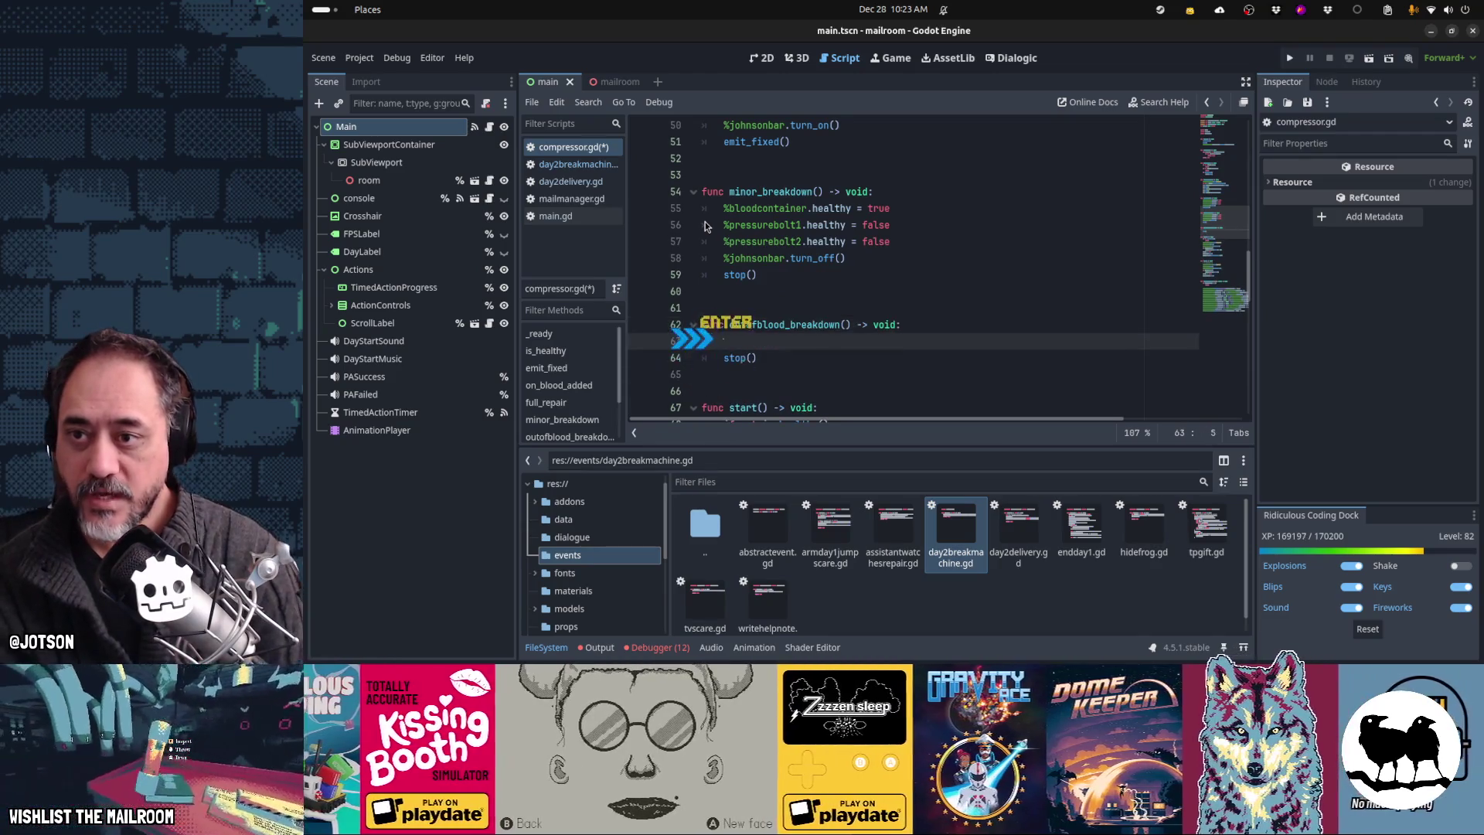
key("Return")
key("Up")
type("%bloodcontainer")
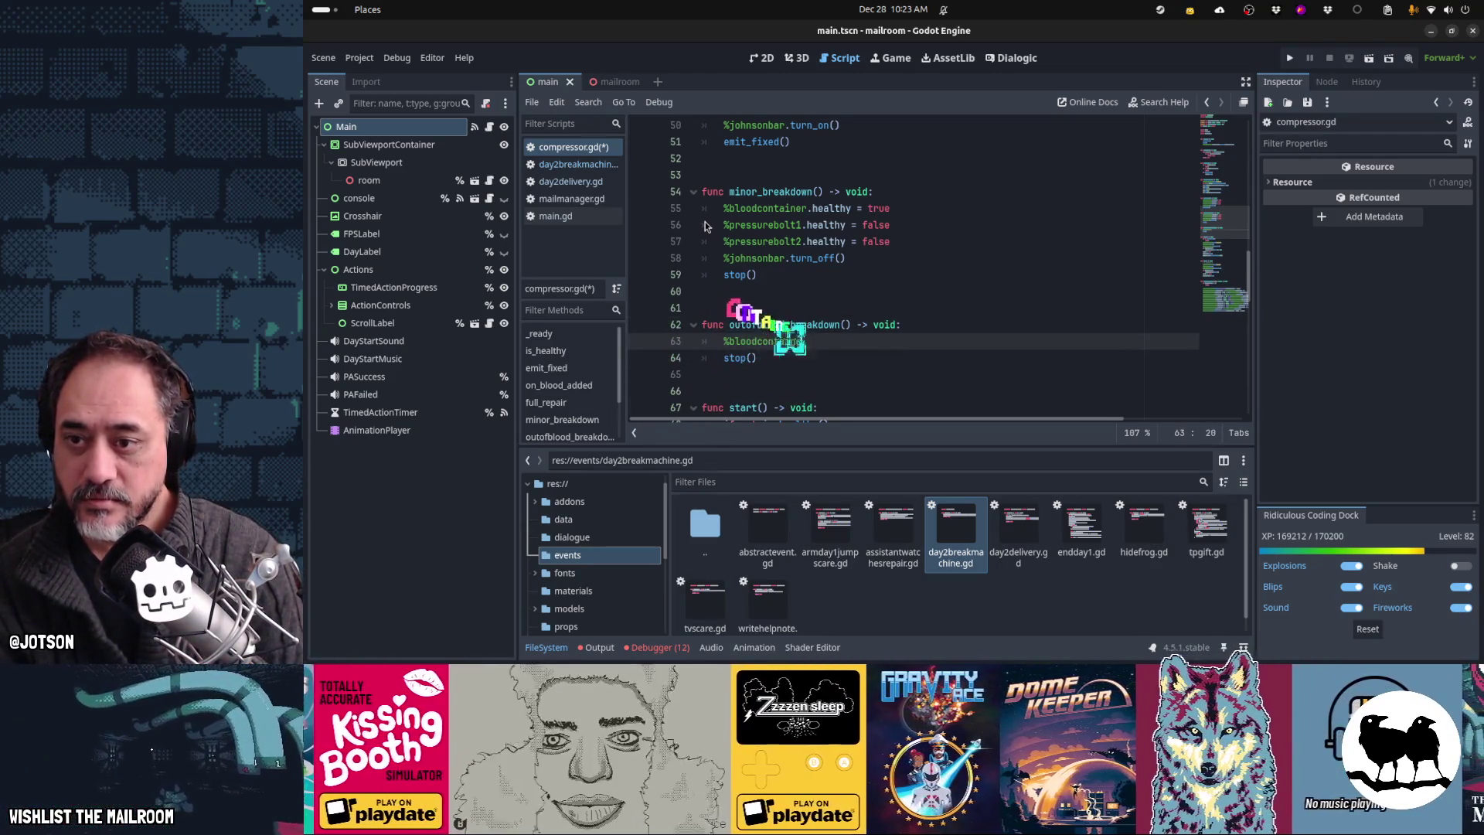
type(".health = false")
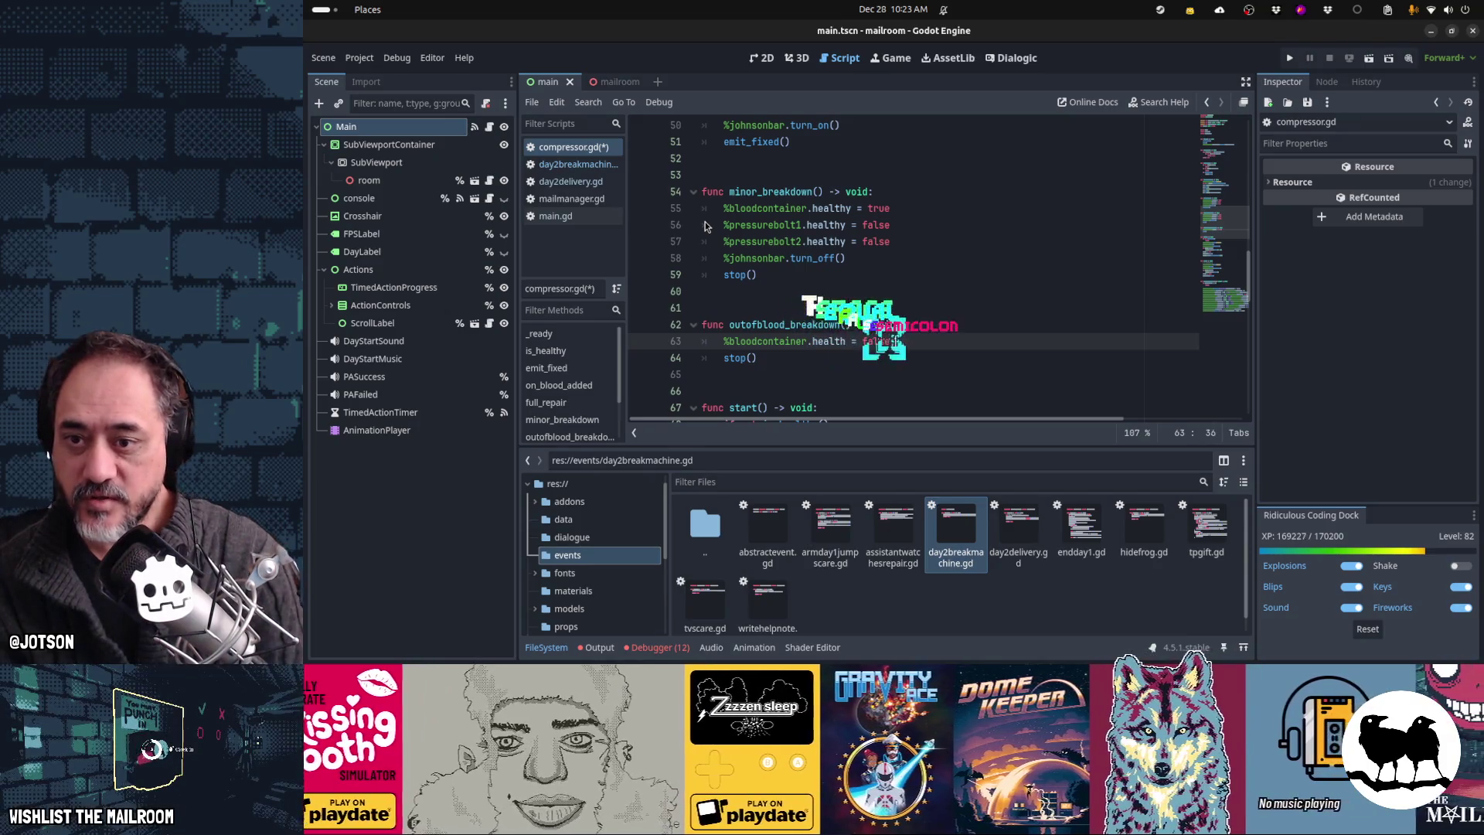
key("Home")
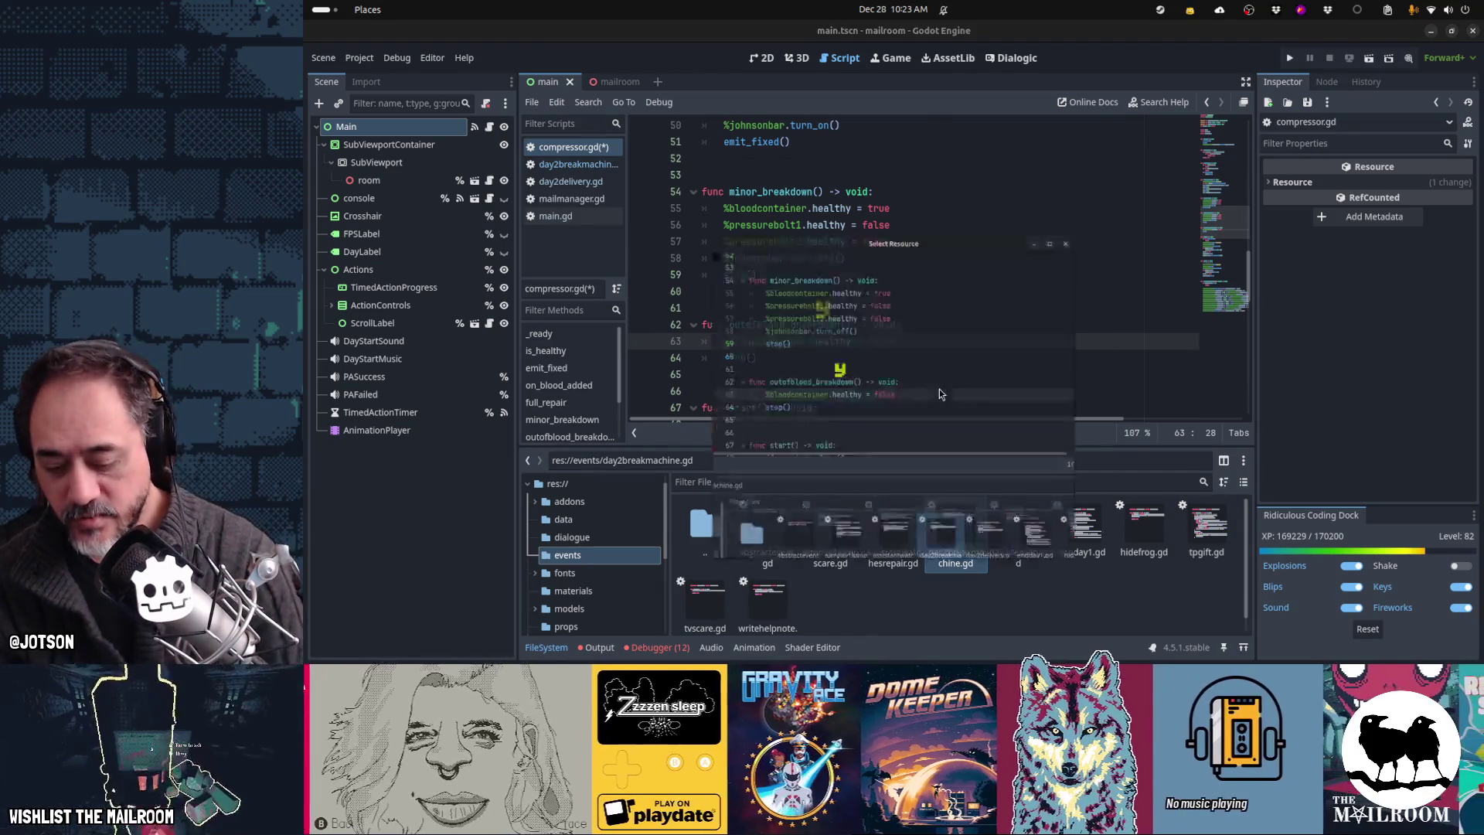
Step: Open bloodcontainer.gd via the quick file search and page through the script
key("alt+shift+o")
type("bloodcont")
key("Return")
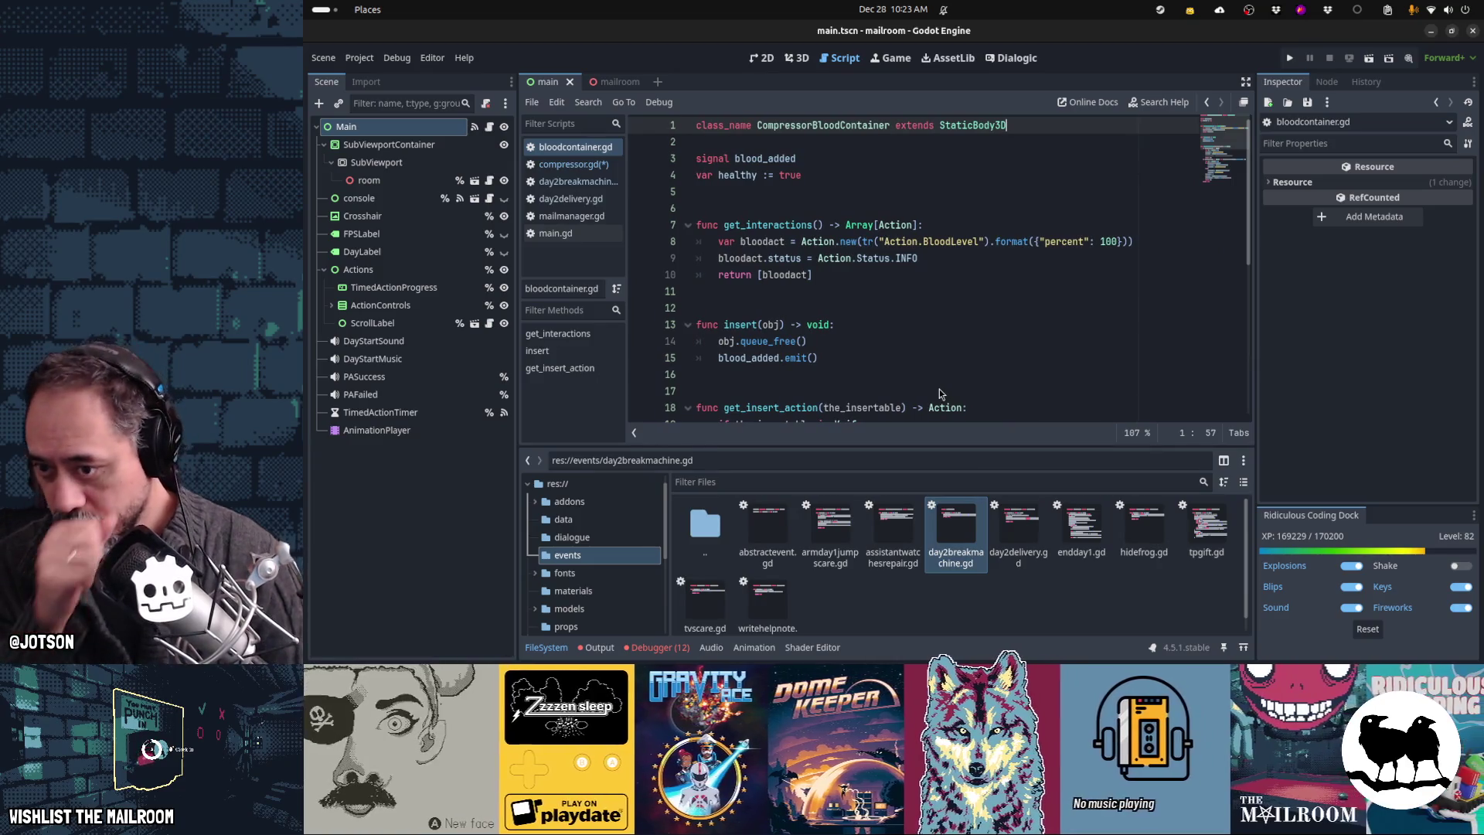
key("Down")
key("Down")
key("Down")
key("Down")
key("Down")
key("Down")
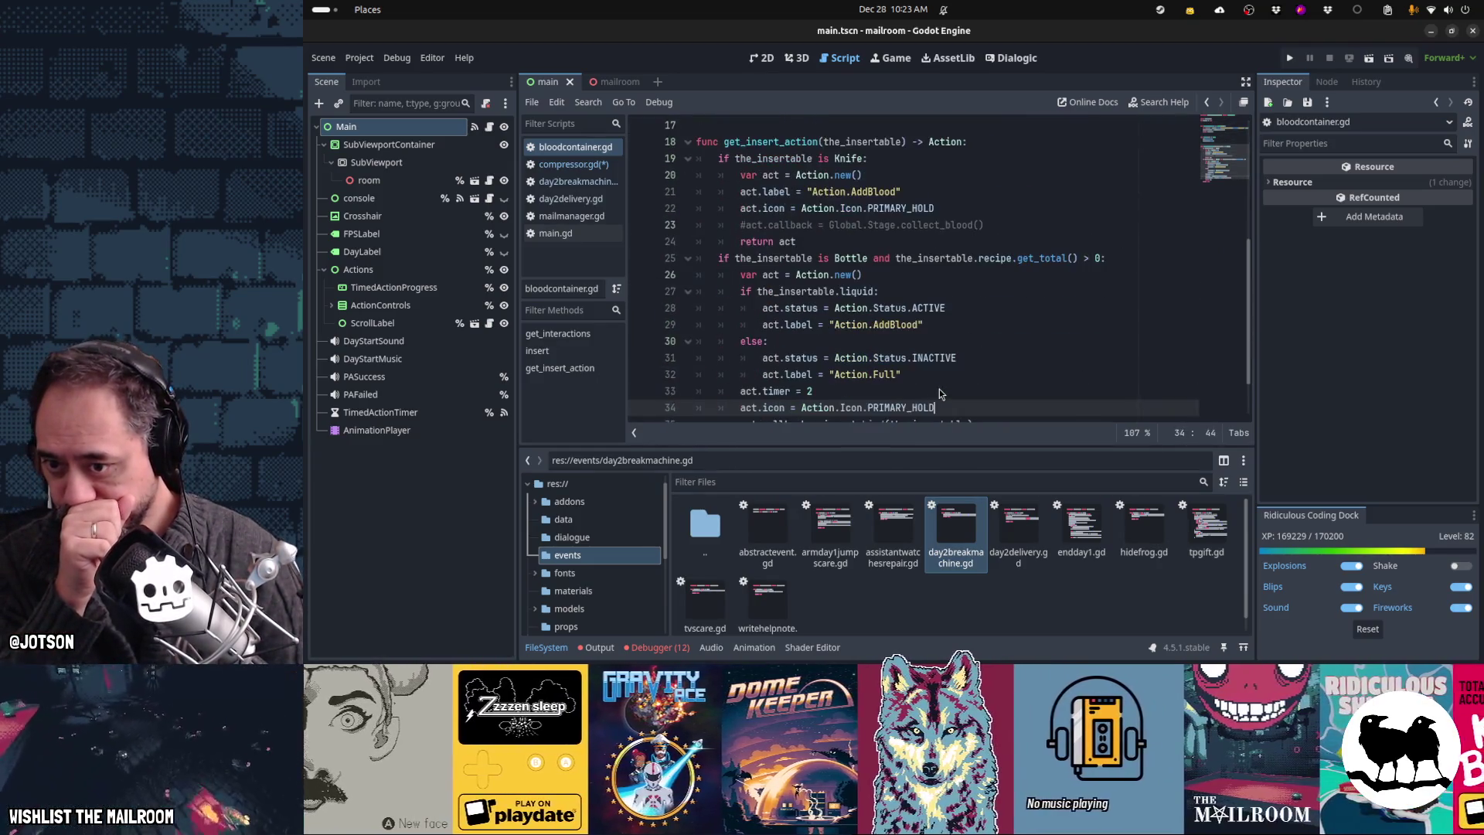
key("Page_Up")
key("Page_Up")
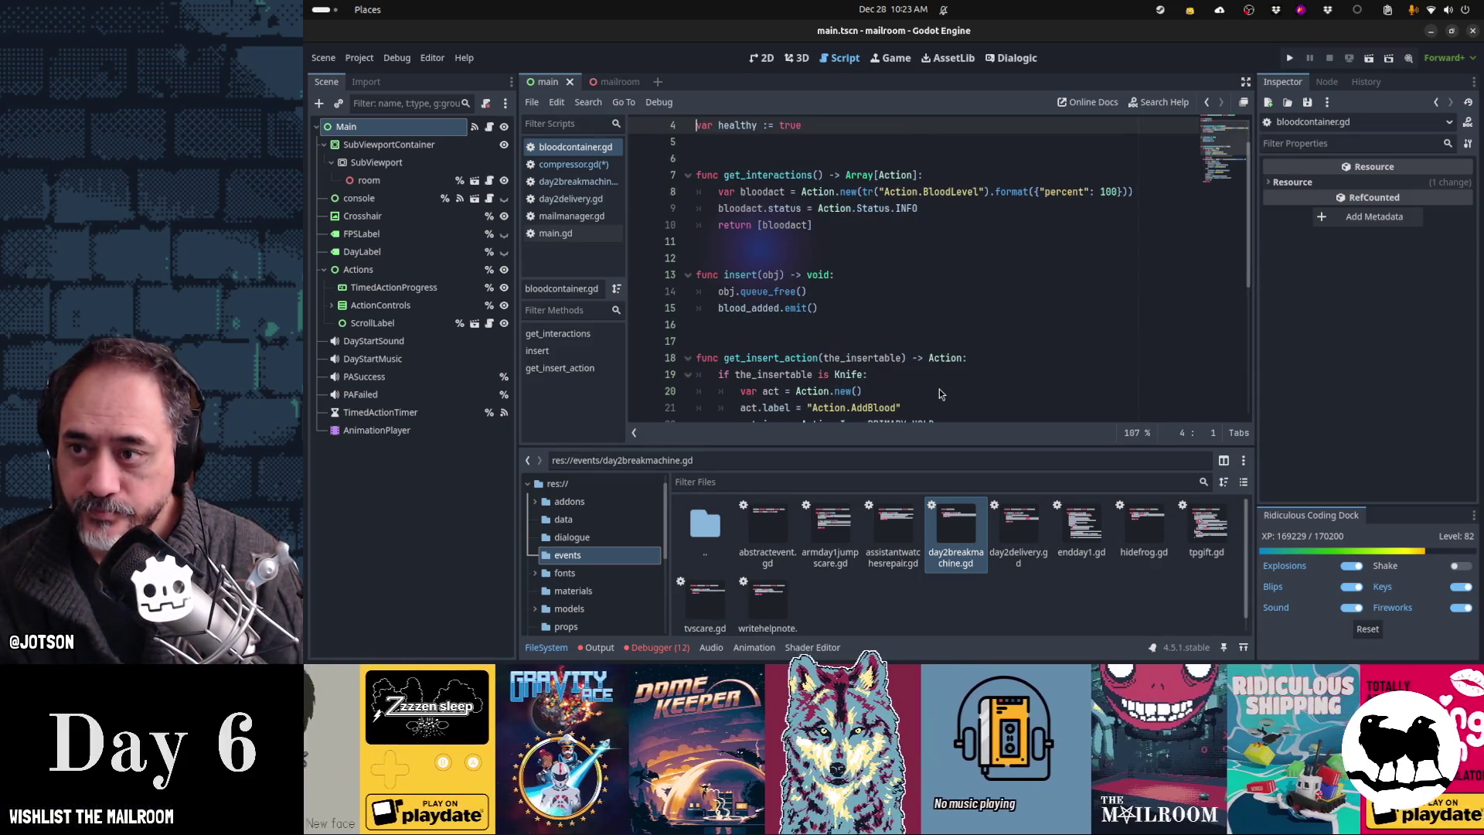
Step: Find pressurebolt.gd in the quick file search and open it
key("shift+alt+o")
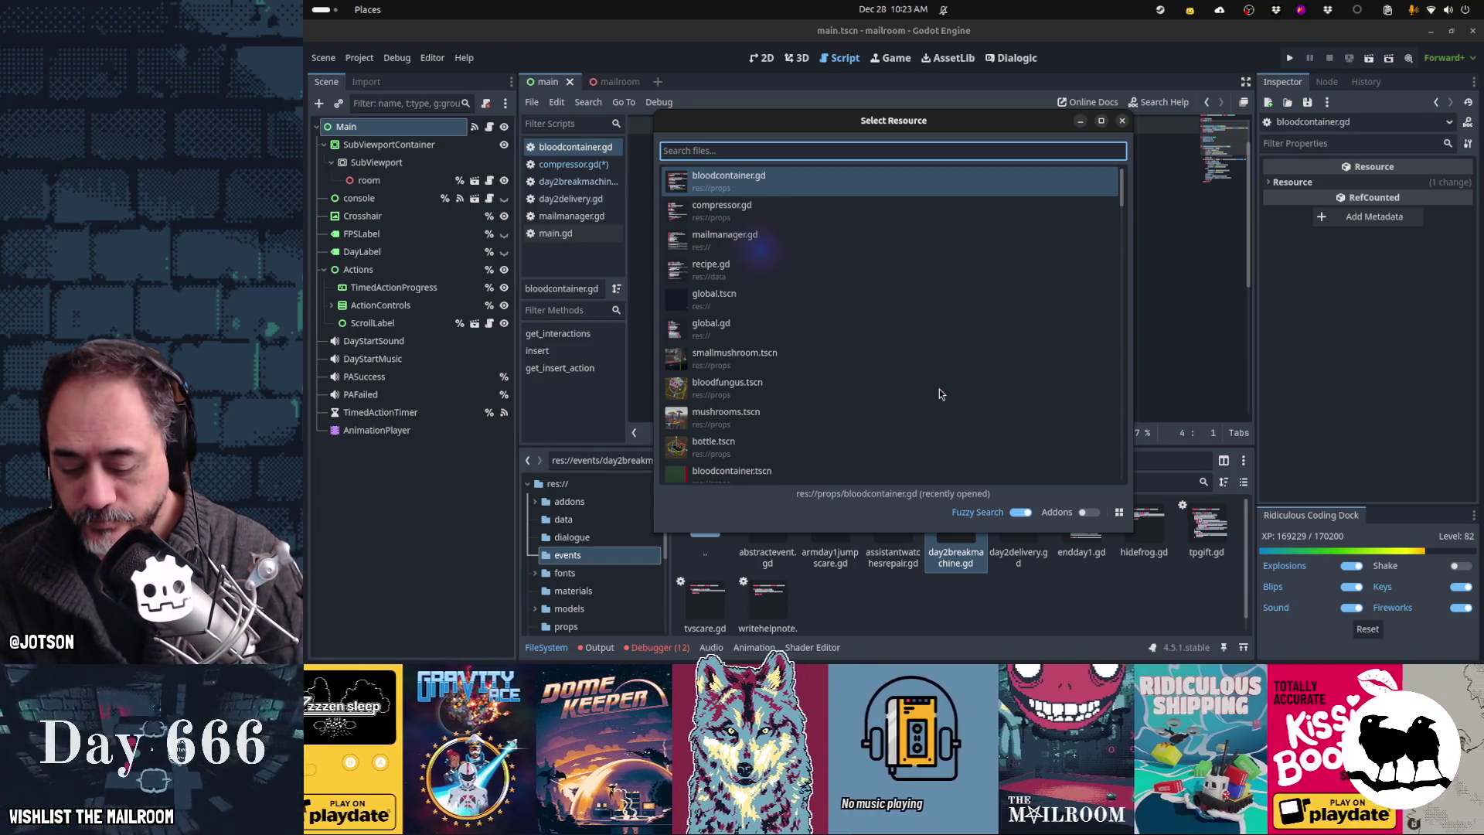
type("nut")
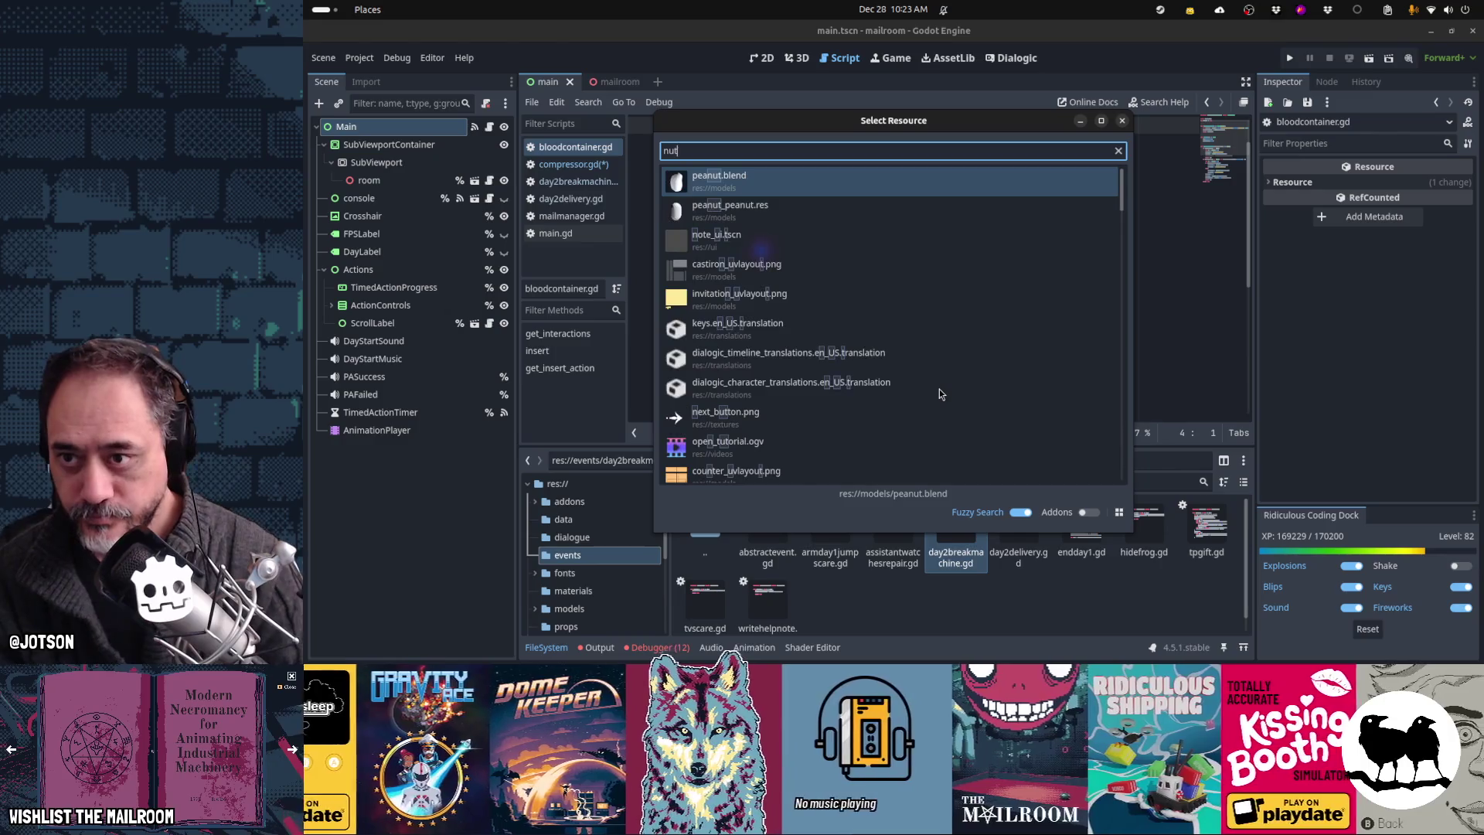
key("BackSpace")
key("BackSpace")
key("BackSpace")
type("compressor")
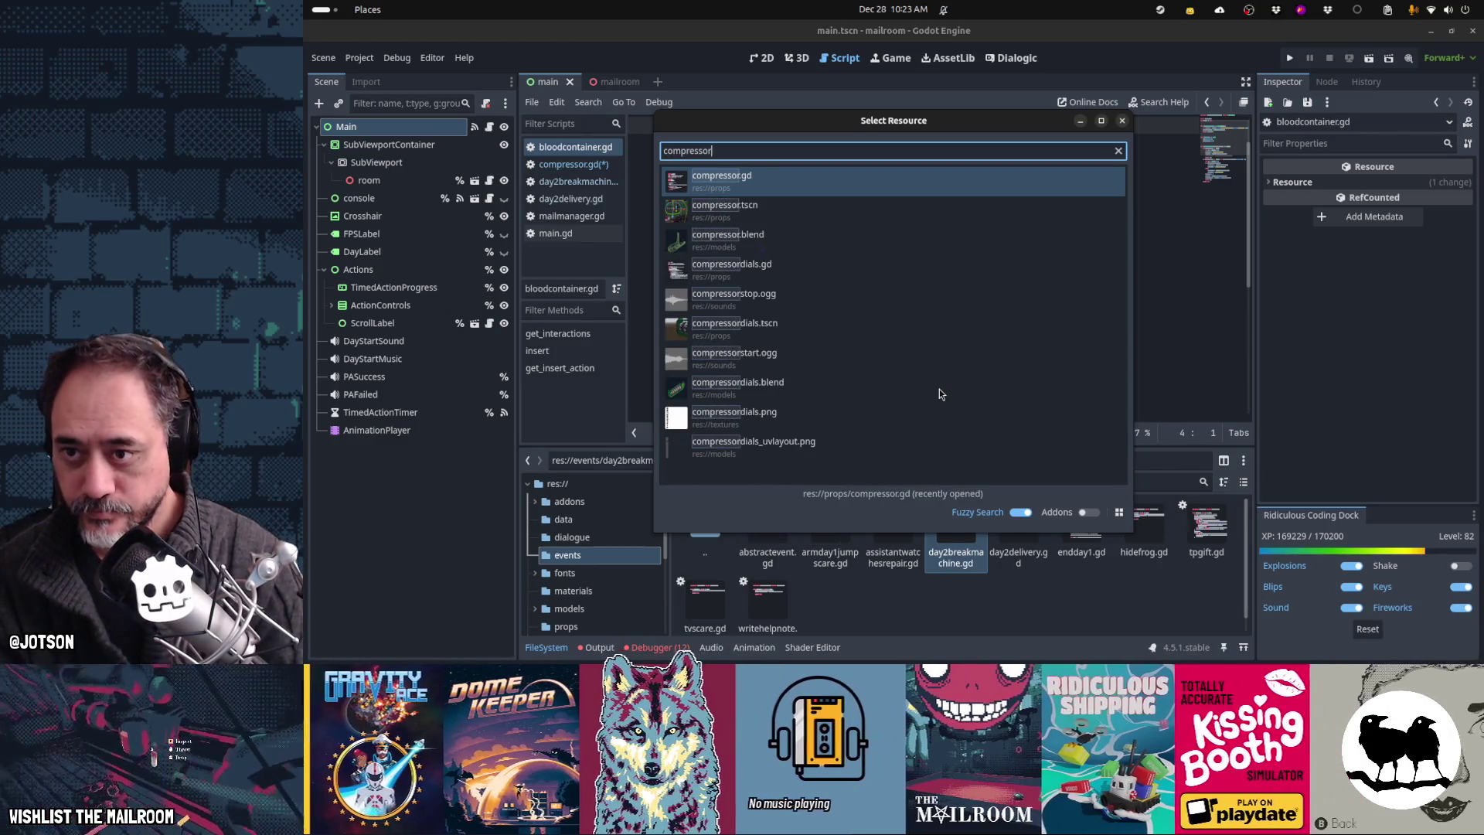
type("nut")
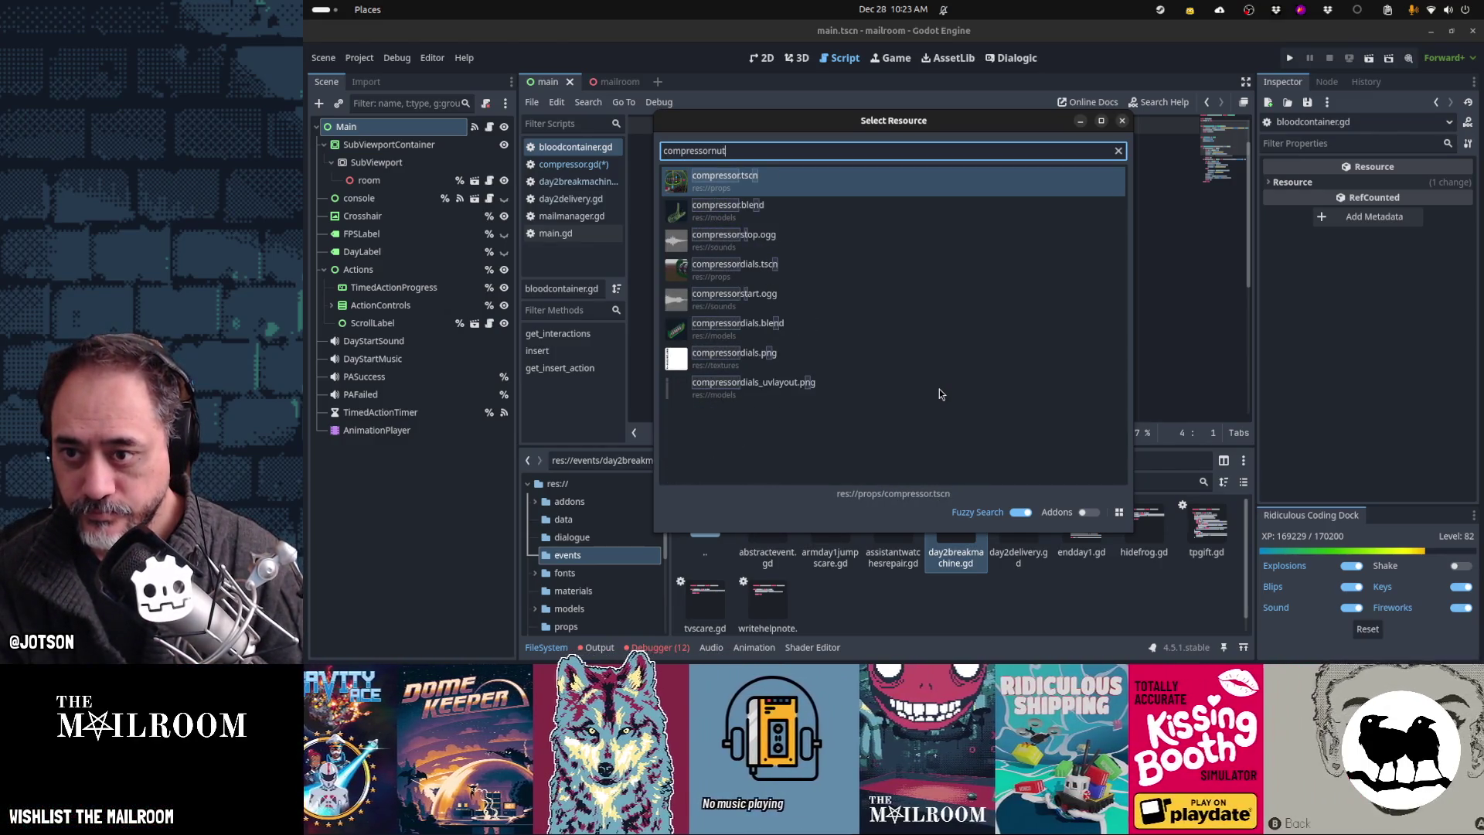
key("BackSpace")
key("BackSpace")
key("BackSpace")
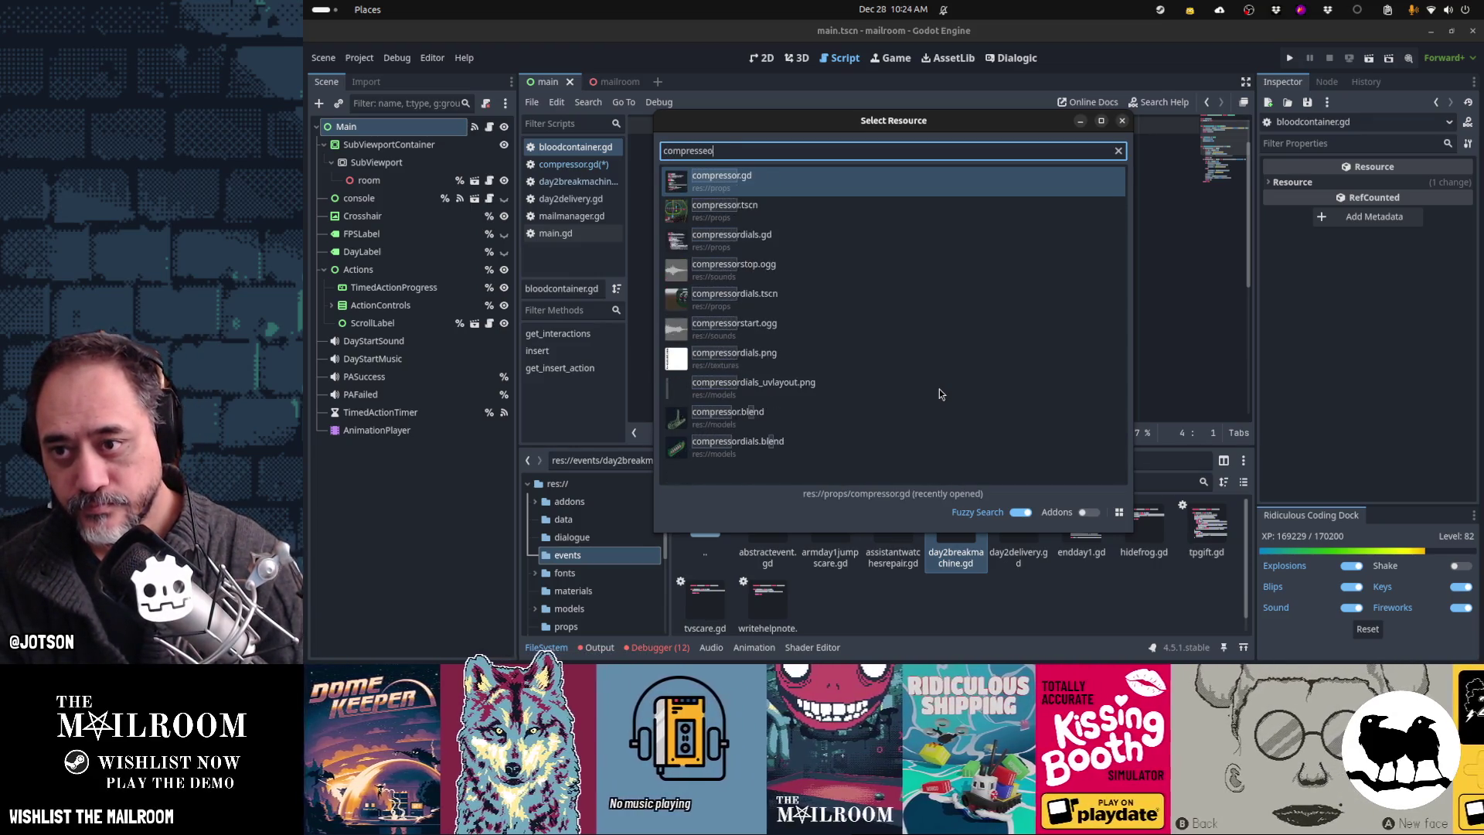
type("orbol")
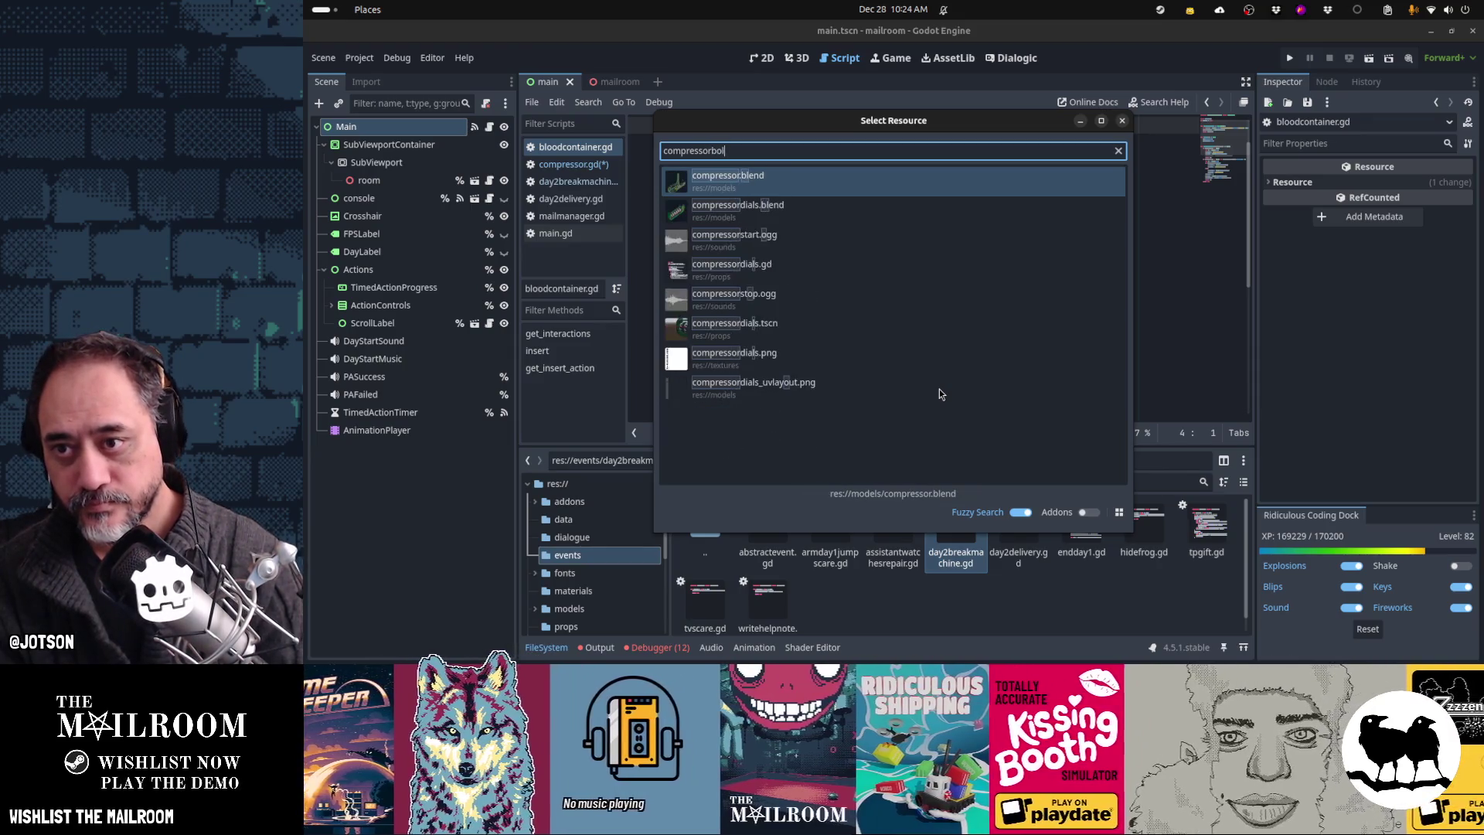
type("tbolt")
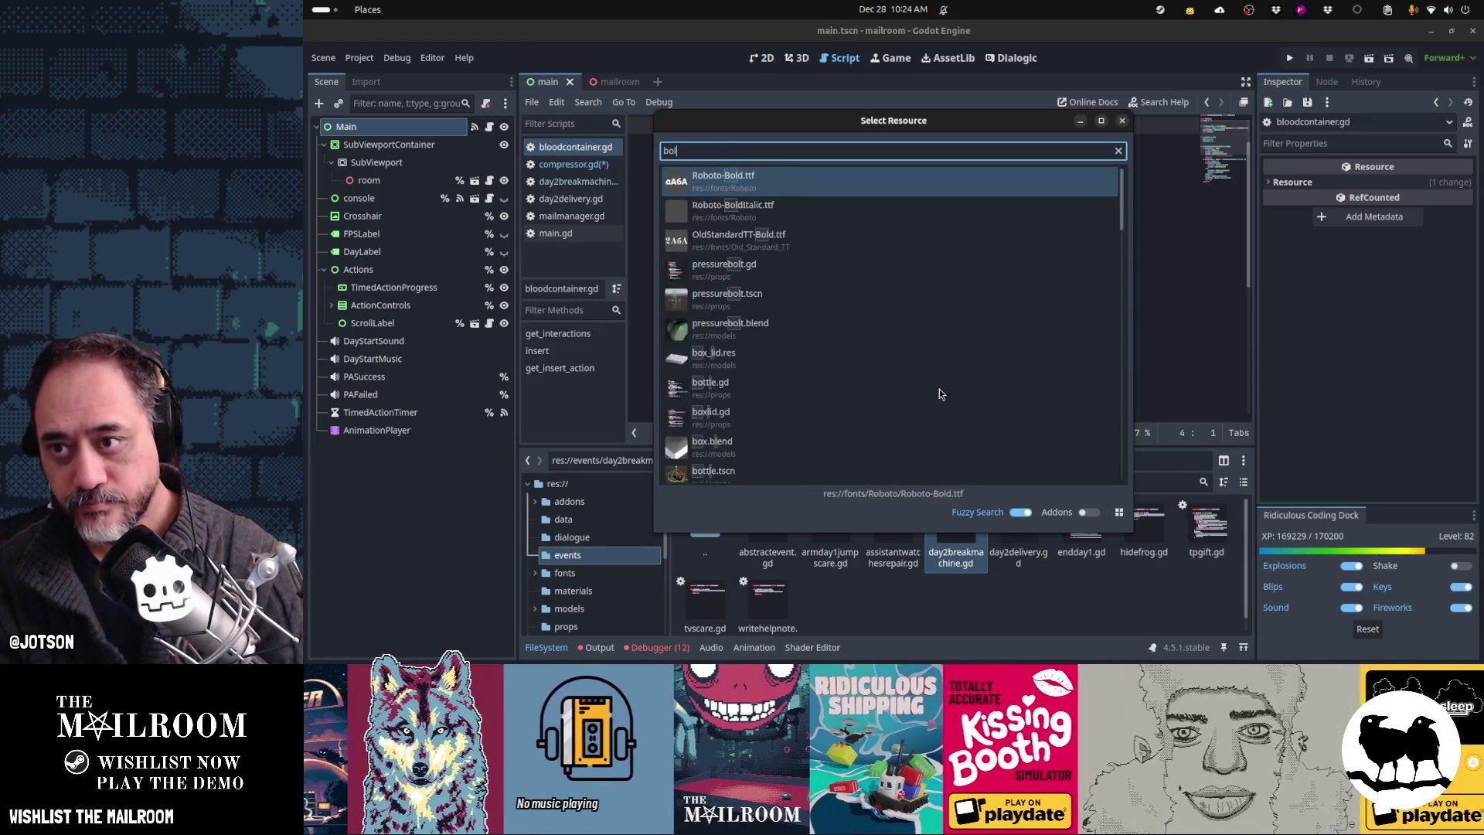
key("Return")
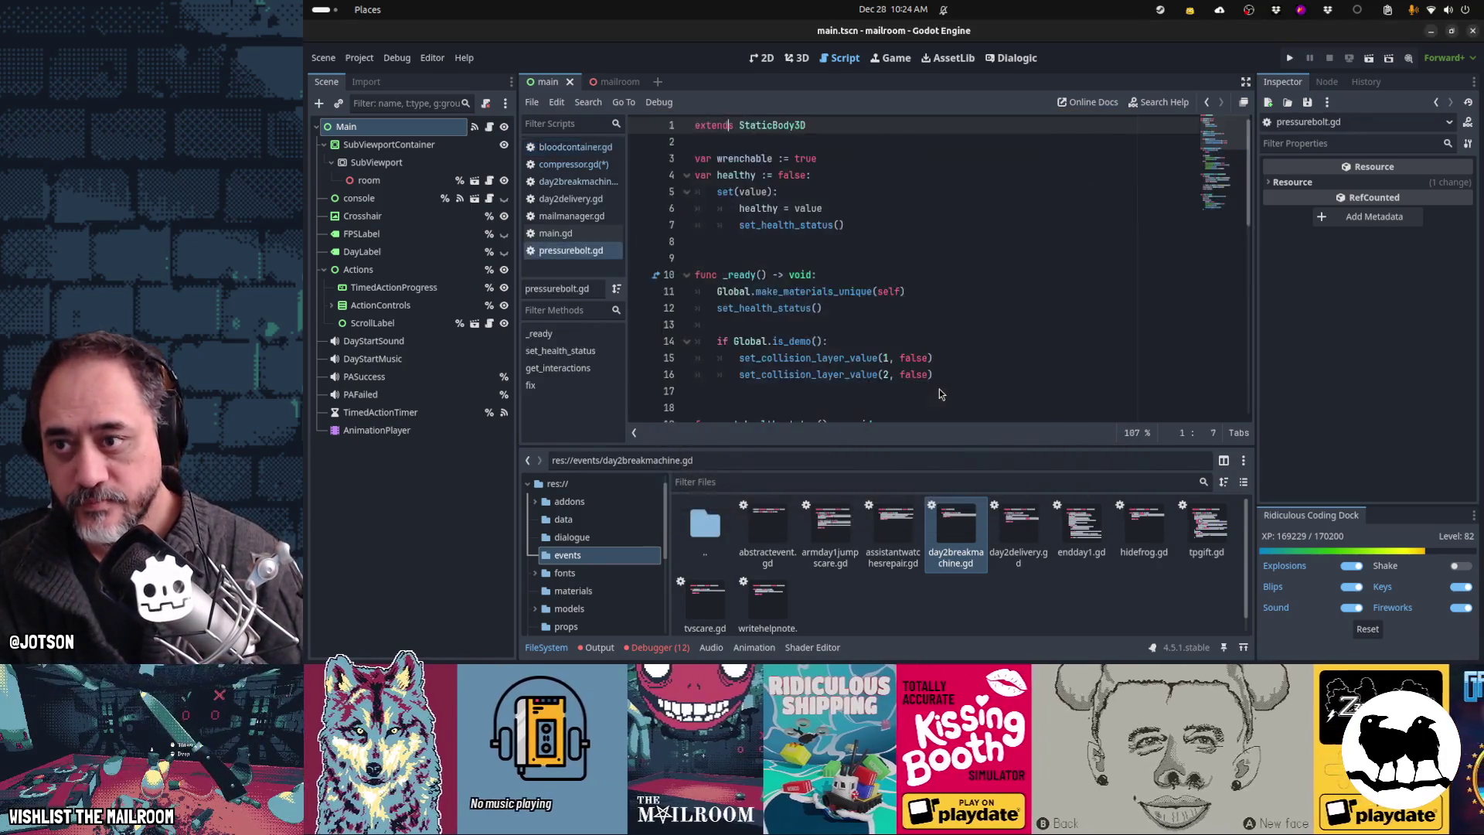
Step: In pressurebolt.gd, select the healthy variable together with its setter
key("Down")
key("Down")
key("Down")
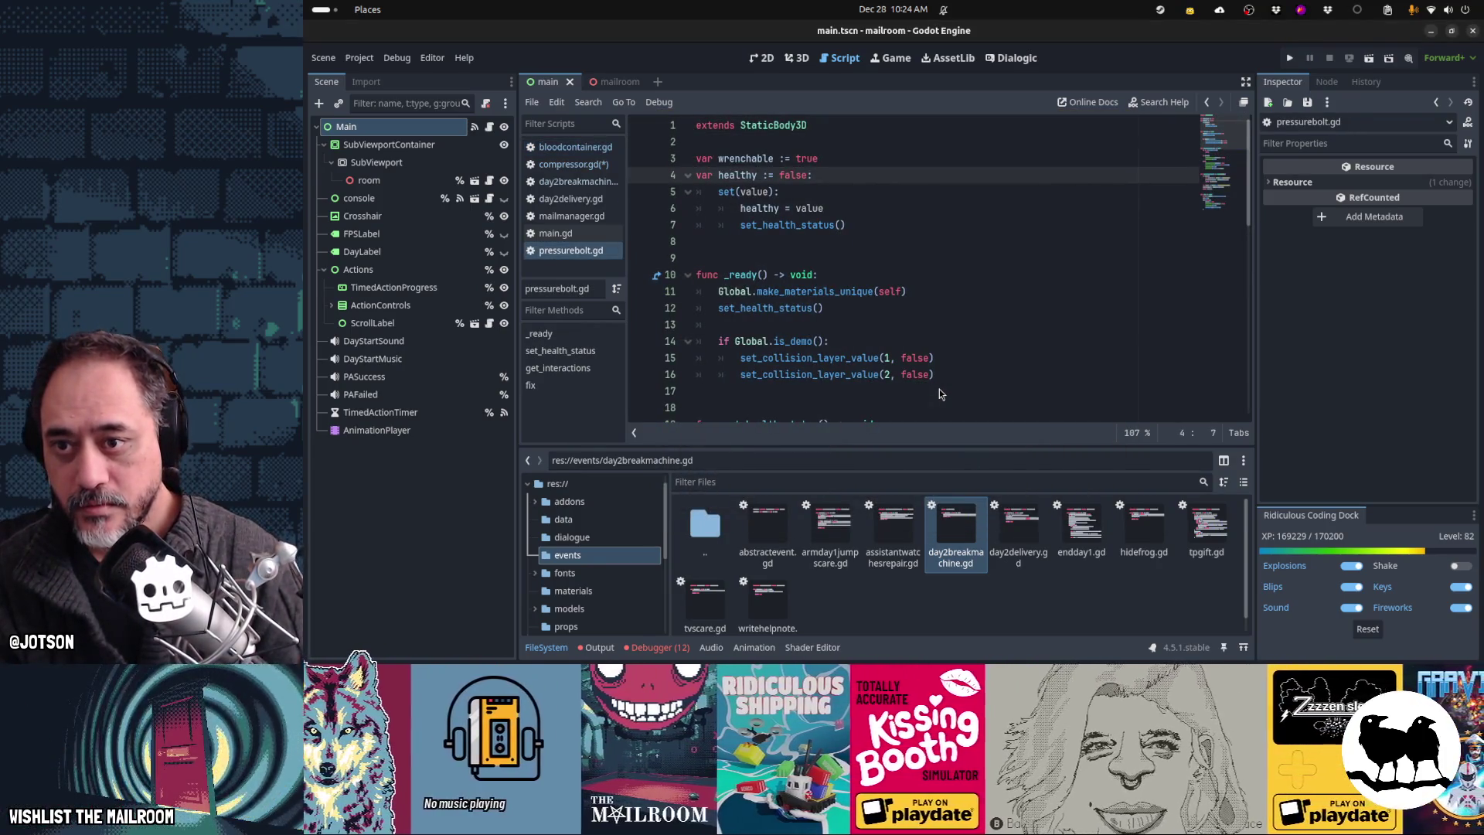
key("Down")
key("Down")
key("Down")
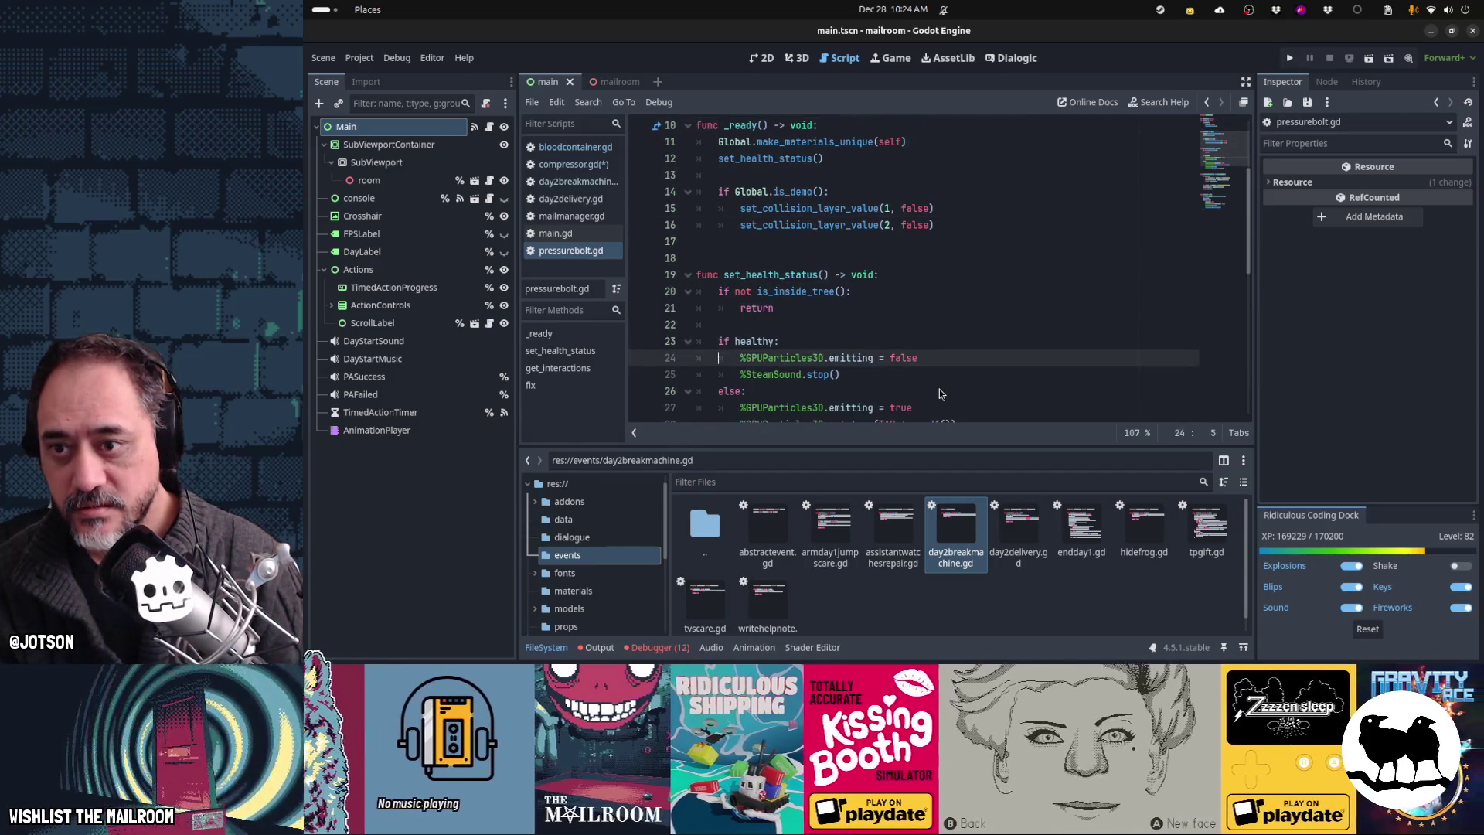
key("Up")
key("Up")
key("Up")
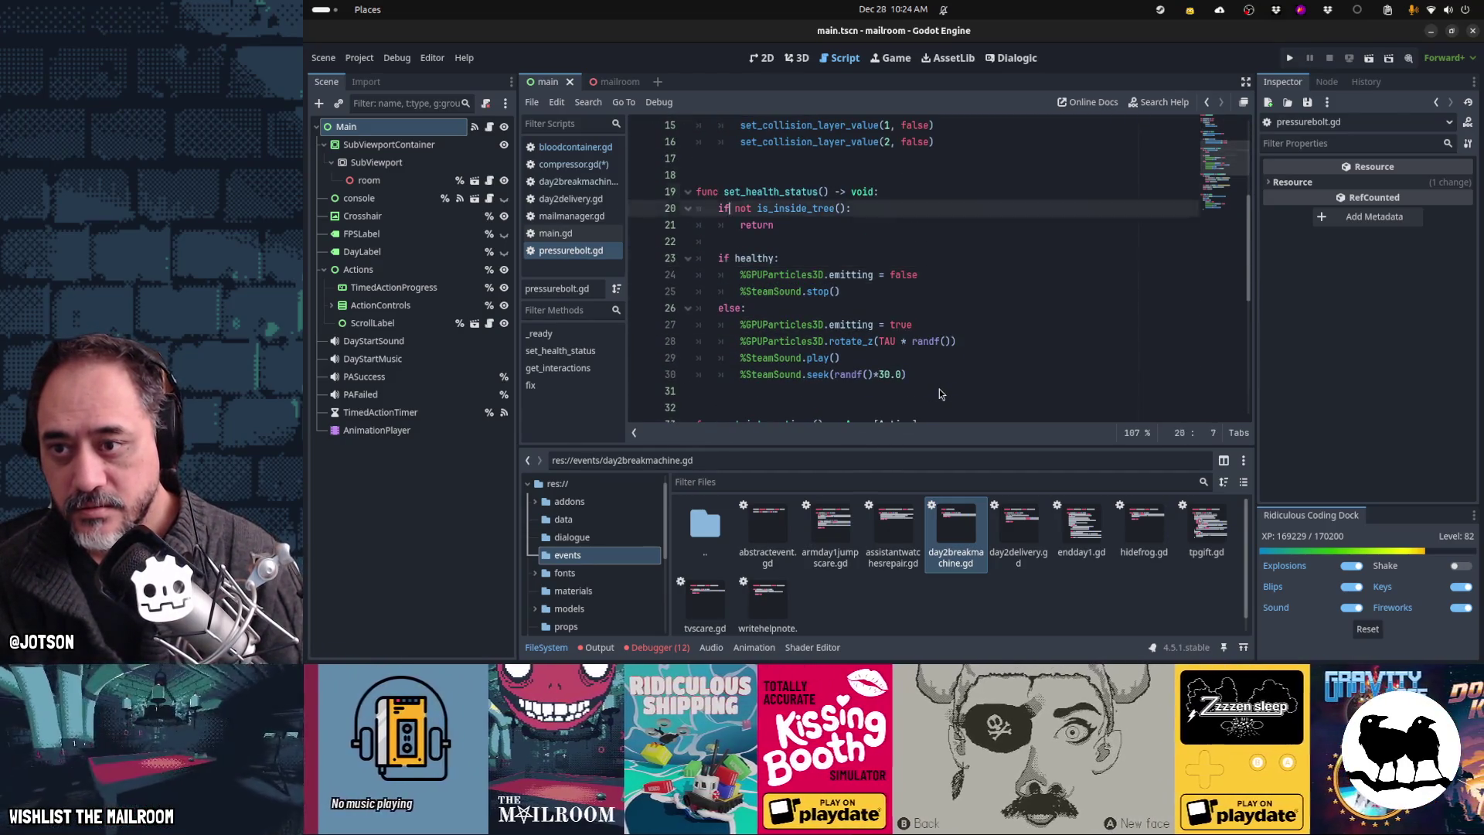
key("Down")
key("Down")
key("Down")
key("shift+Down")
key("shift+Down")
key("shift+Down")
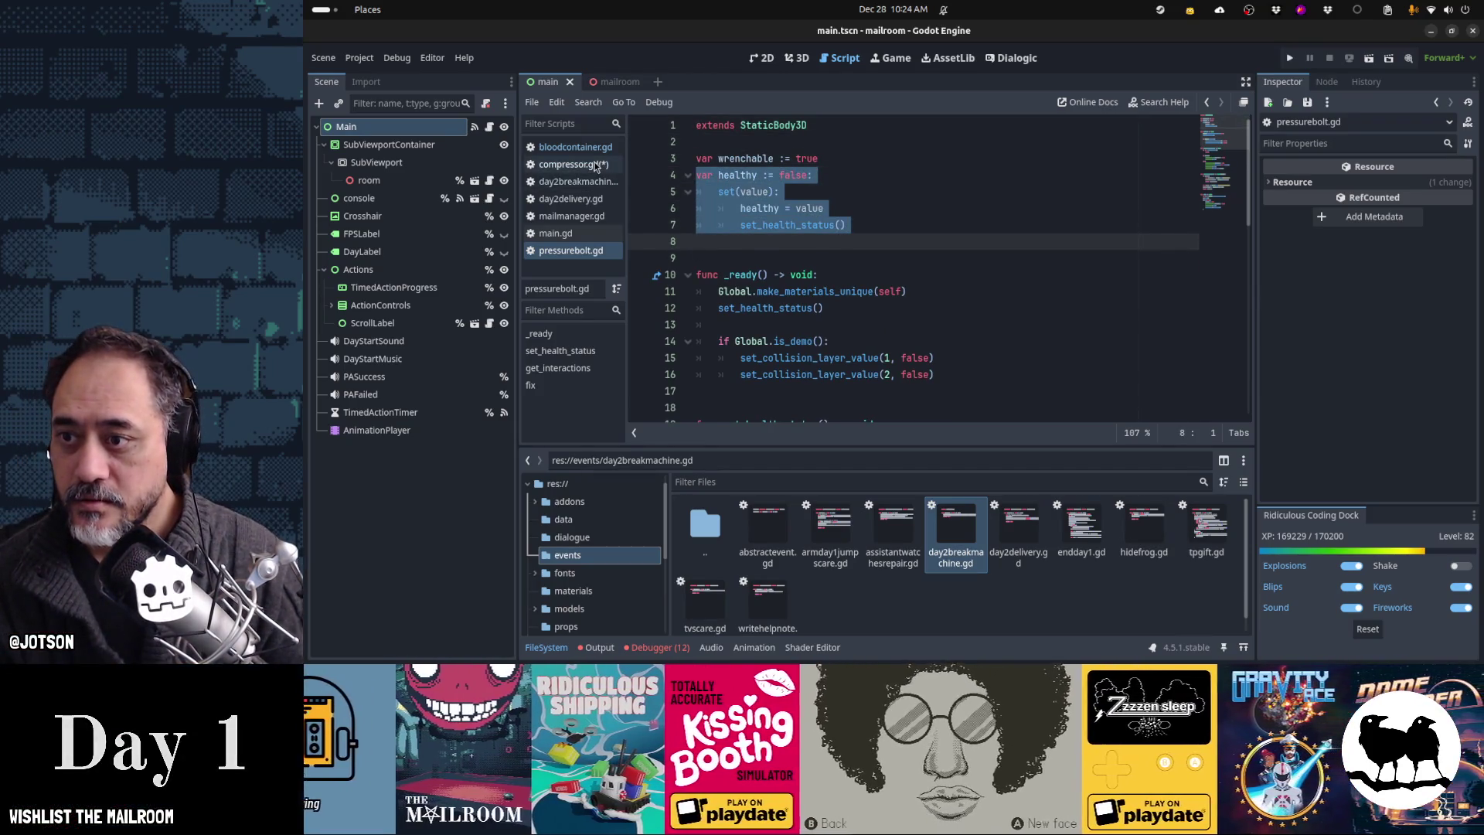
Step: Save compressor.gd, then paste the healthy setter into bloodcontainer.gd, replacing the old 'healthy := true' line
left_click(596, 167)
key("ctrl+s")
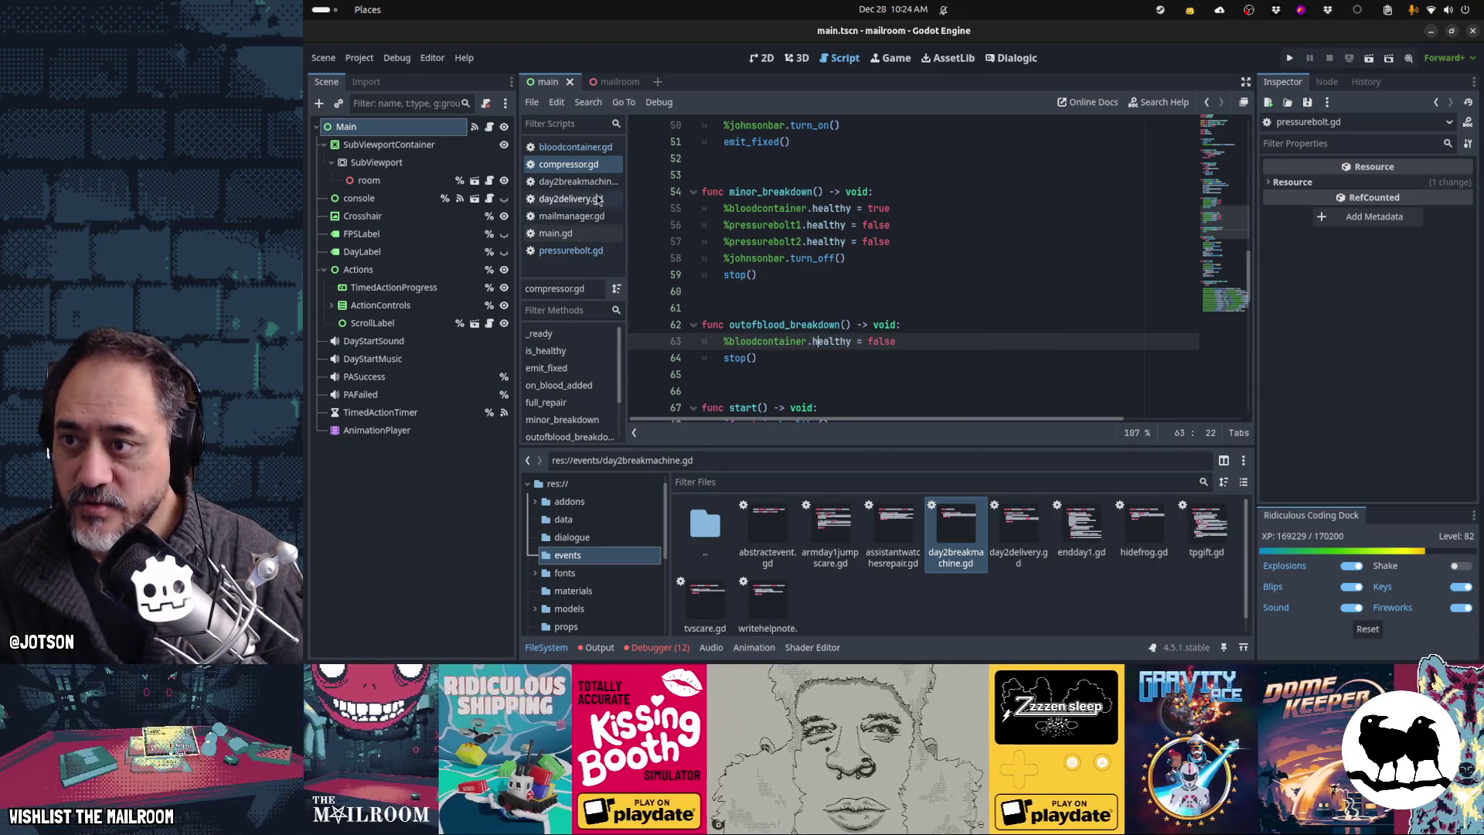
left_click(583, 150)
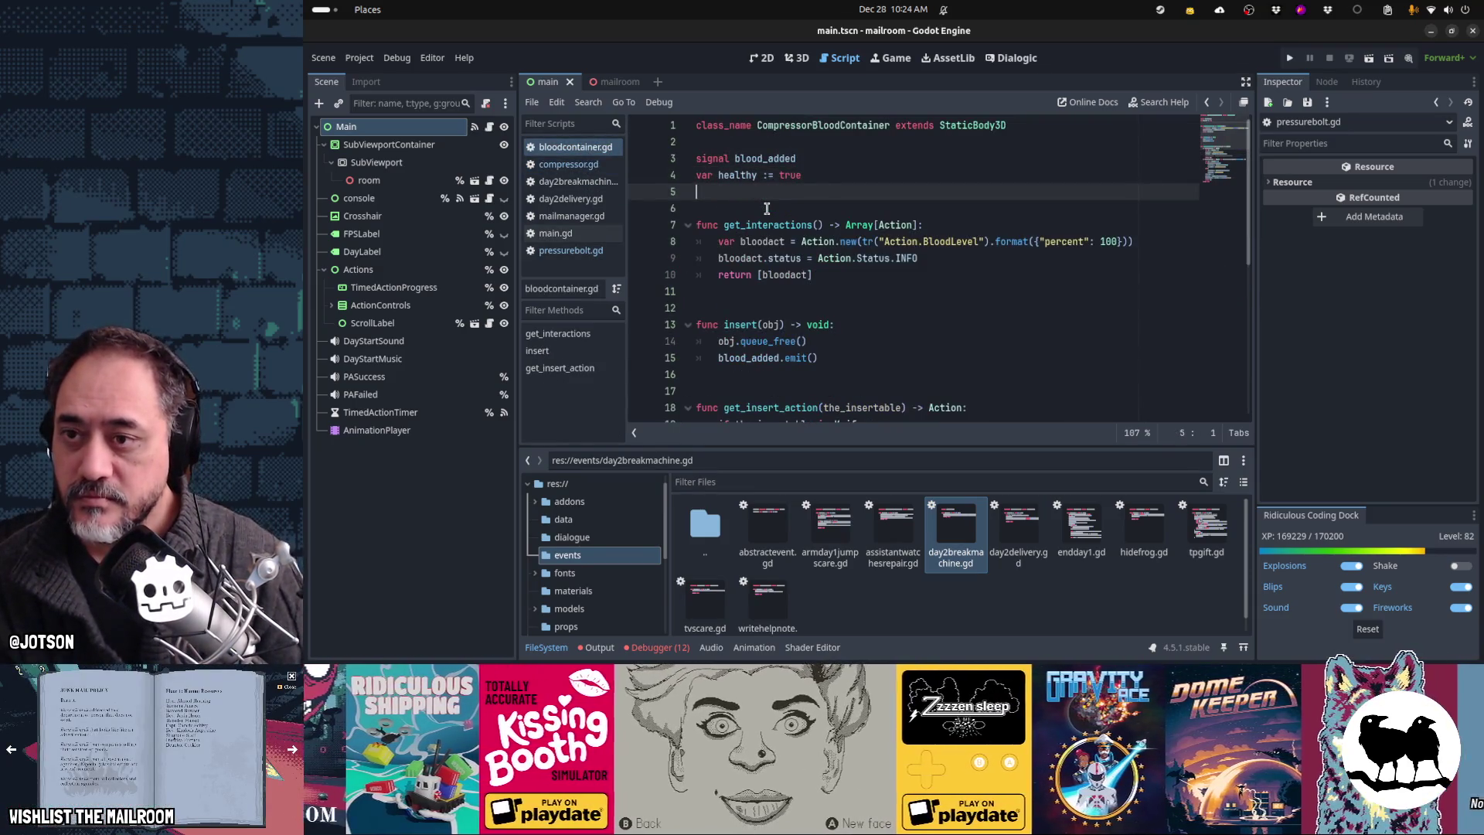
type("var healthy := false: \tset(value): \t\thealthy = value \t\tset_health_status()")
key("Up")
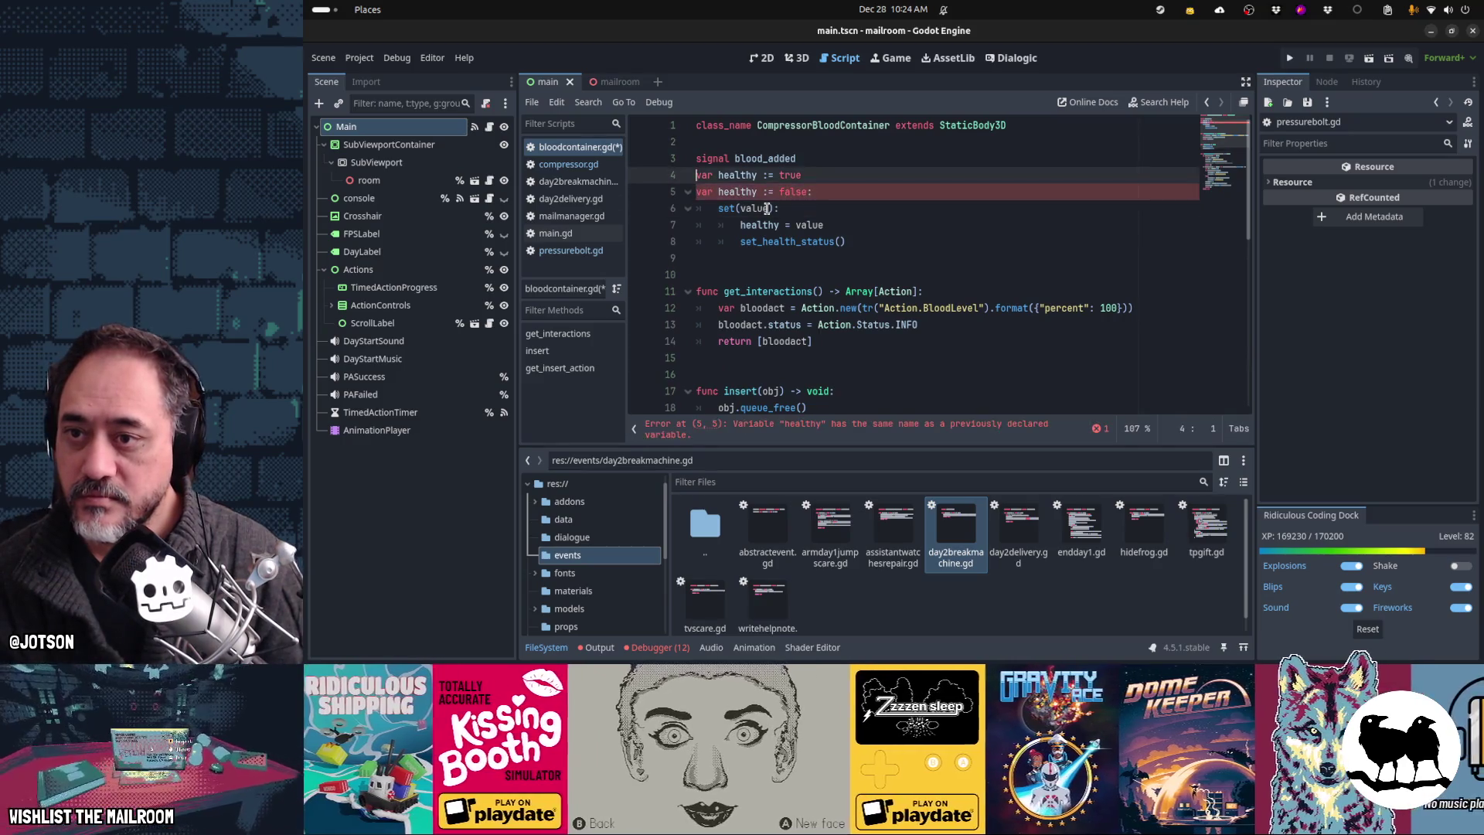
key("ctrl+x")
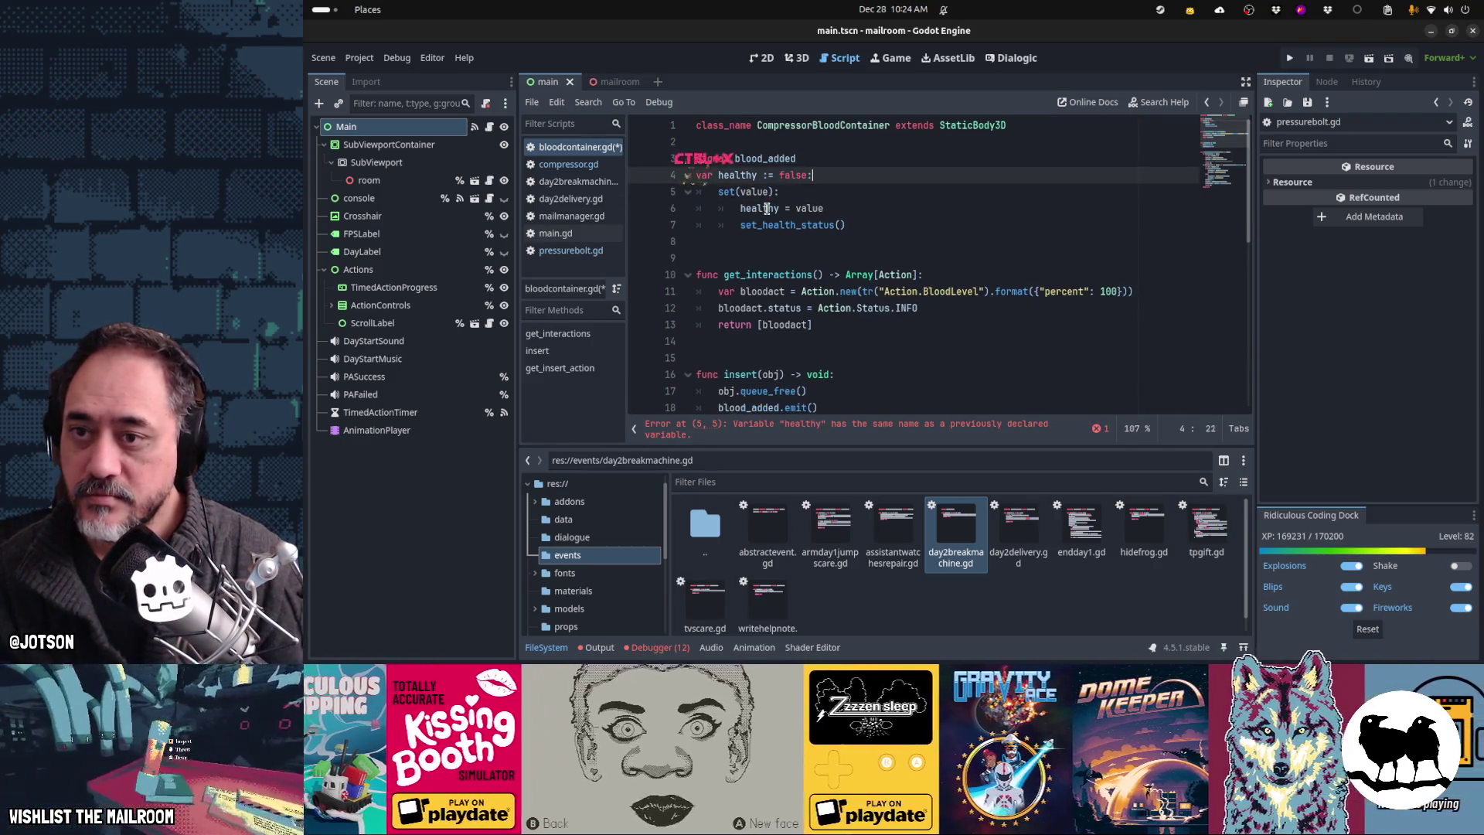
type("tru:")
key("Down")
key("Down")
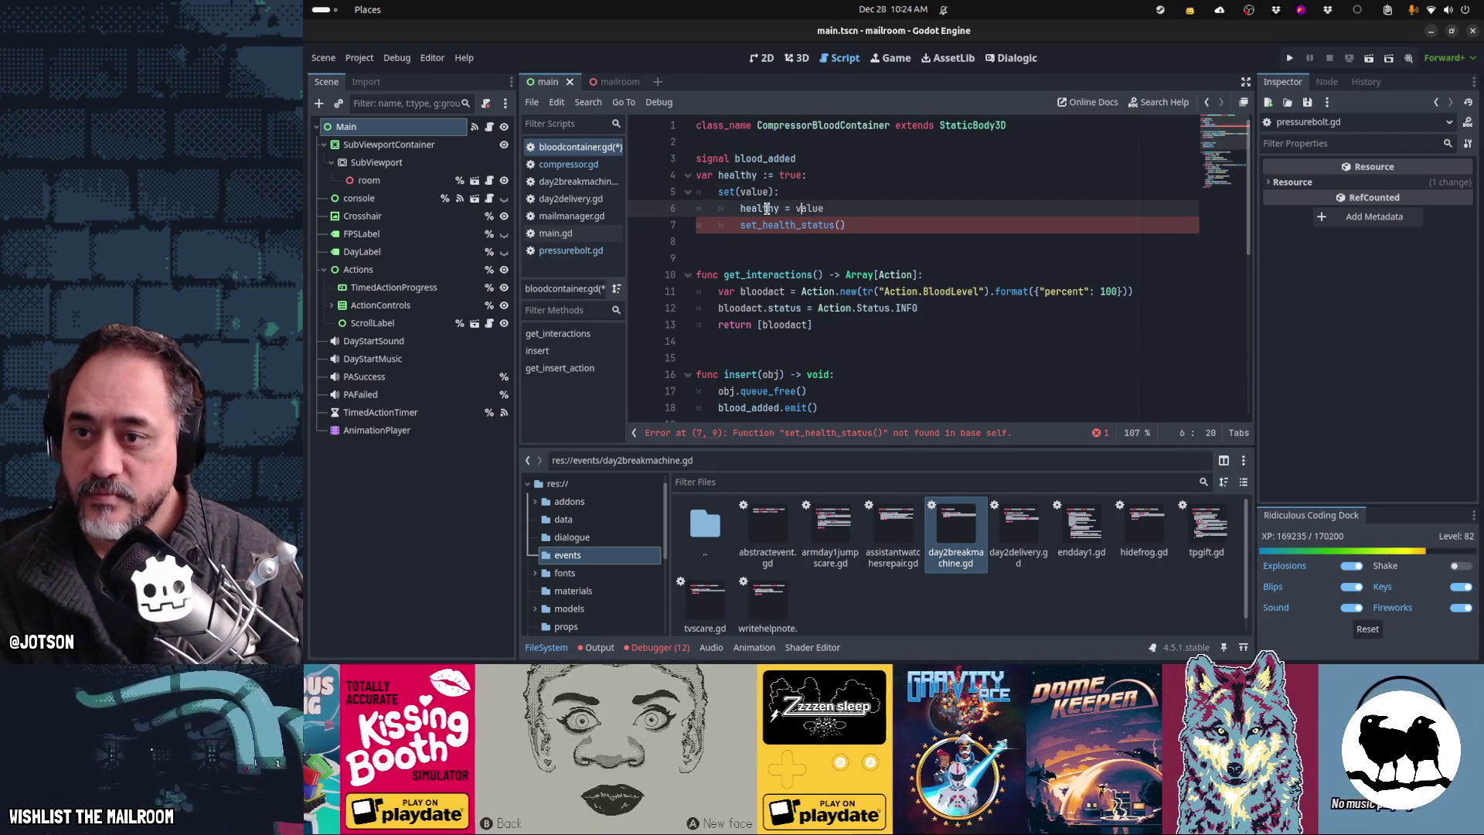
Step: Add an empty 'func set_health_status() -> void:' at the end of bloodcontainer.gd
key("ctrl+Down")
key("Down")
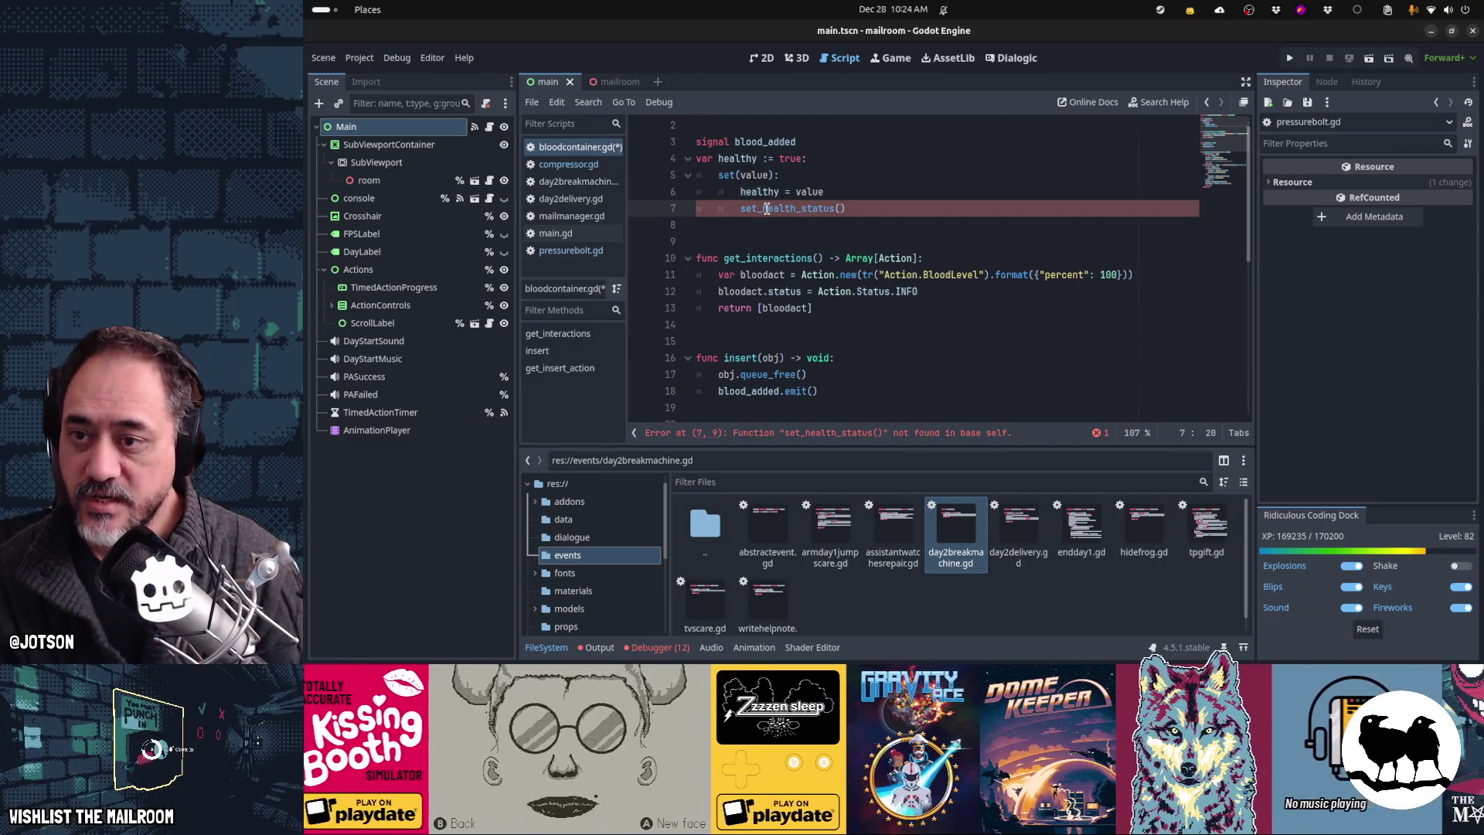
key("ctrl+Down")
key("ctrl+Down")
key("ctrl+Down")
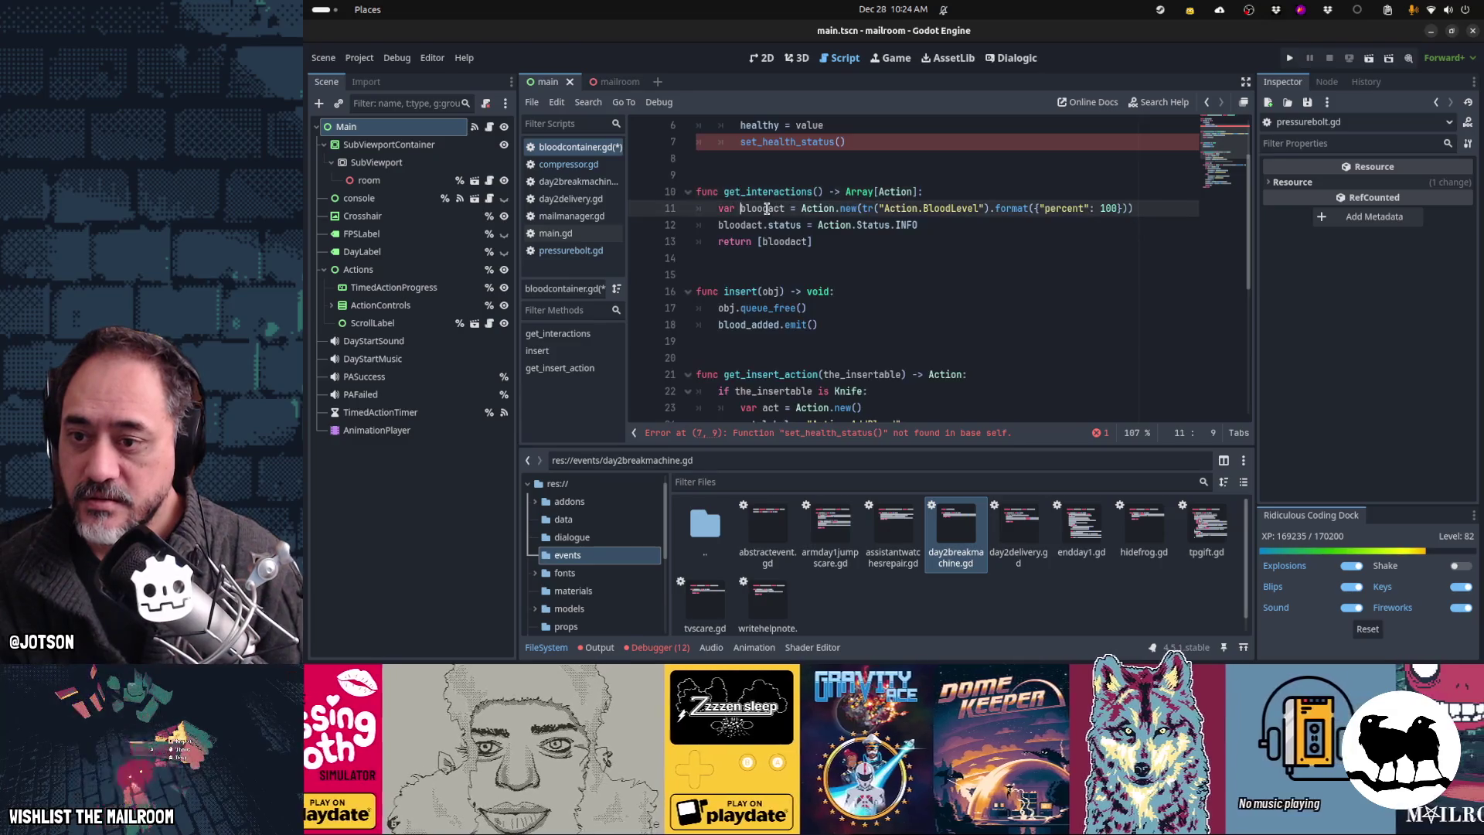
key("ctrl+End")
key("Return")
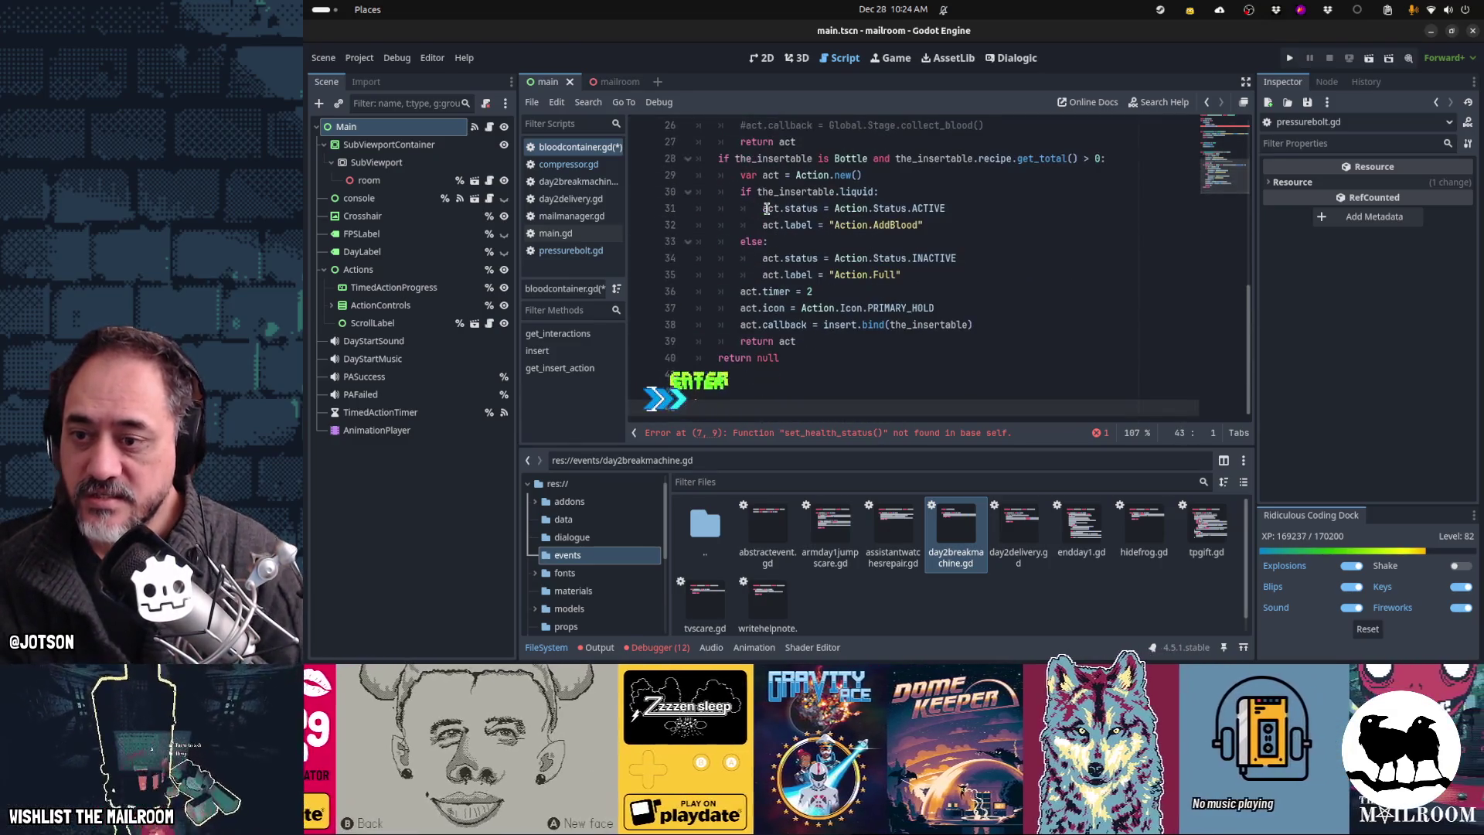
type("func set_health_status(")
key("ctrl+v")
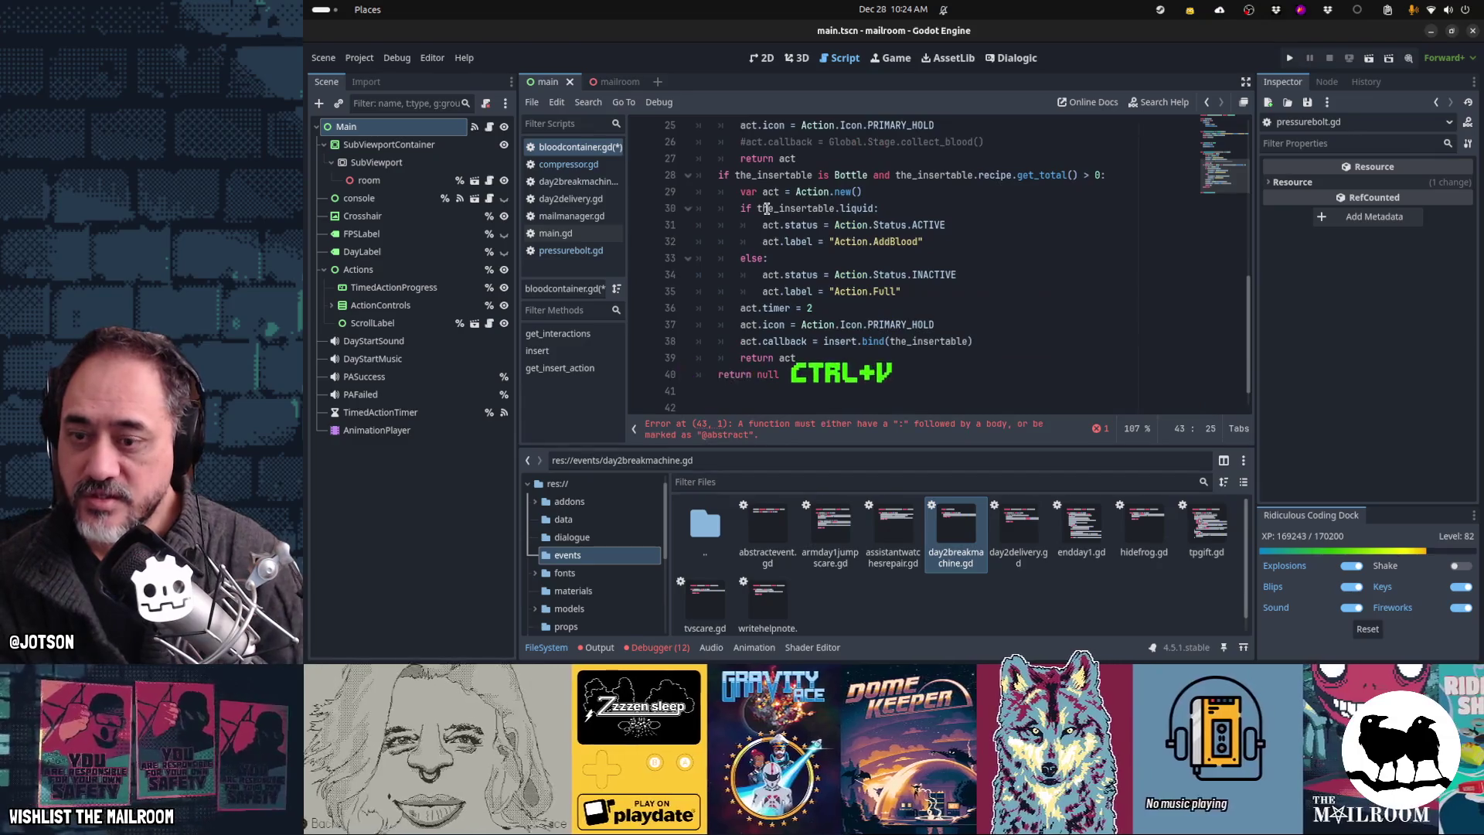
type("-> void:")
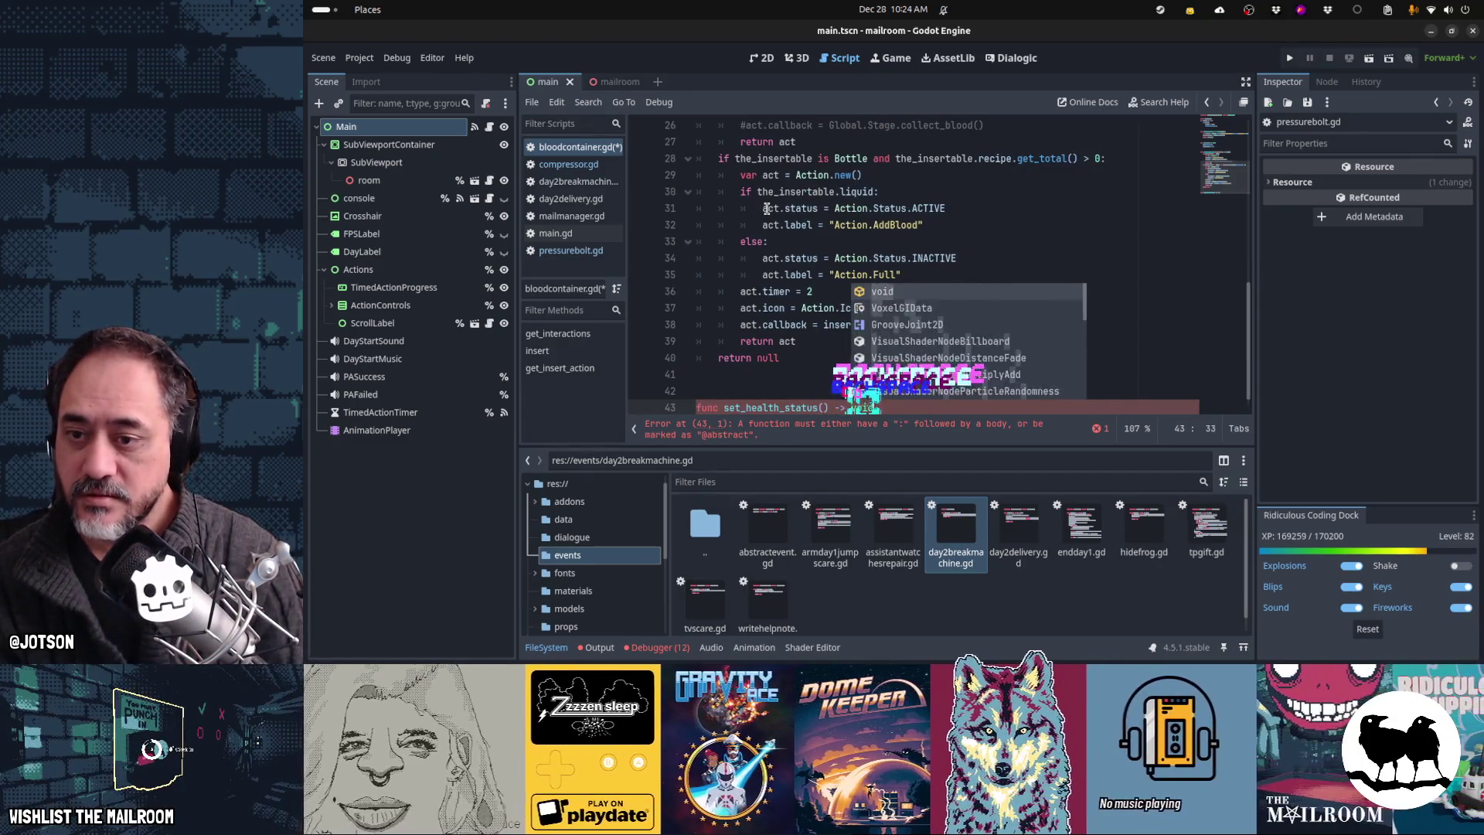
key("Return")
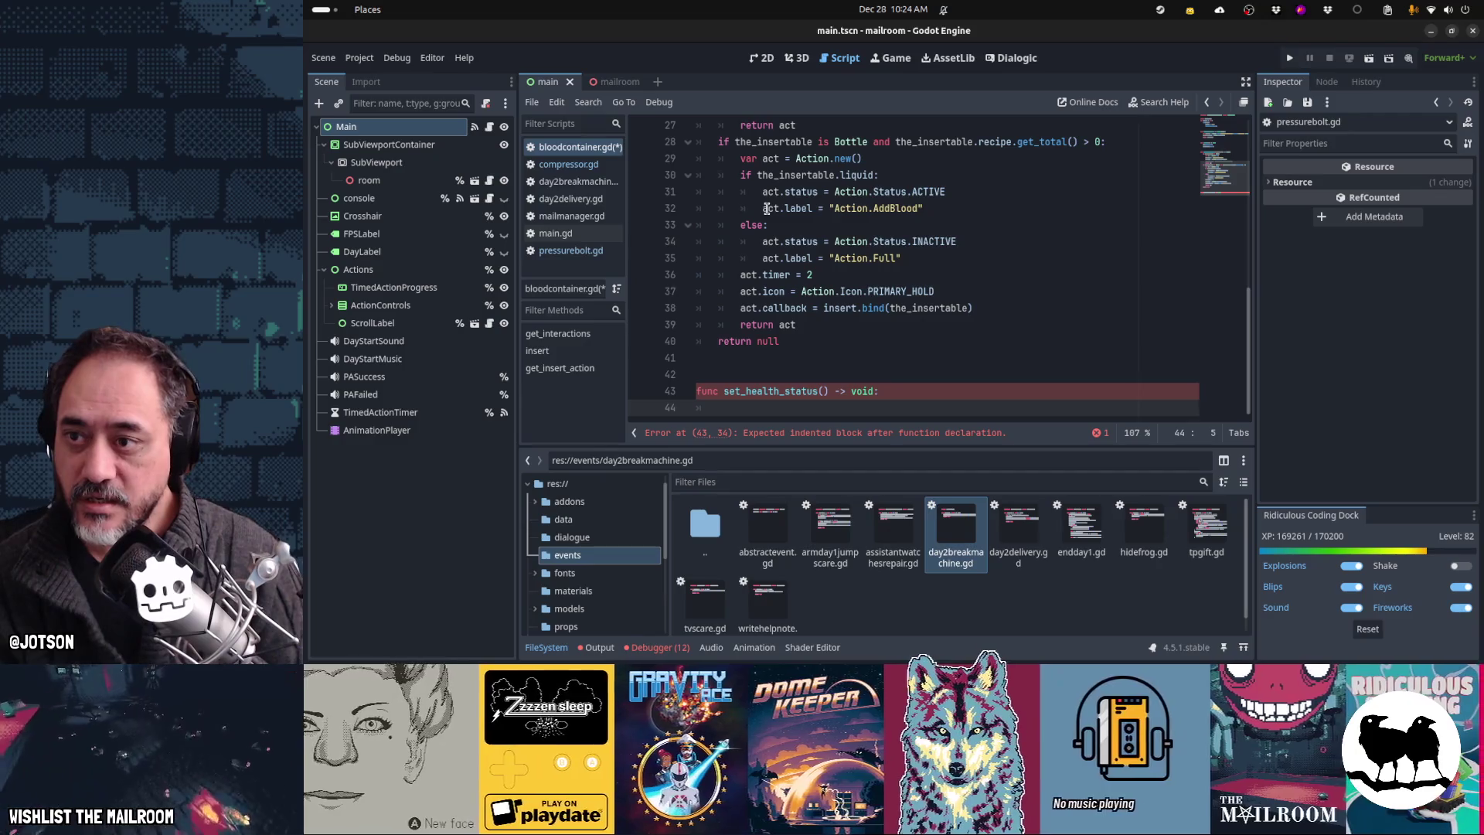
Step: Search for 'bloodctonainer' in the quick file search
key("Page_Up")
key("Page_Up")
key("Page_Up")
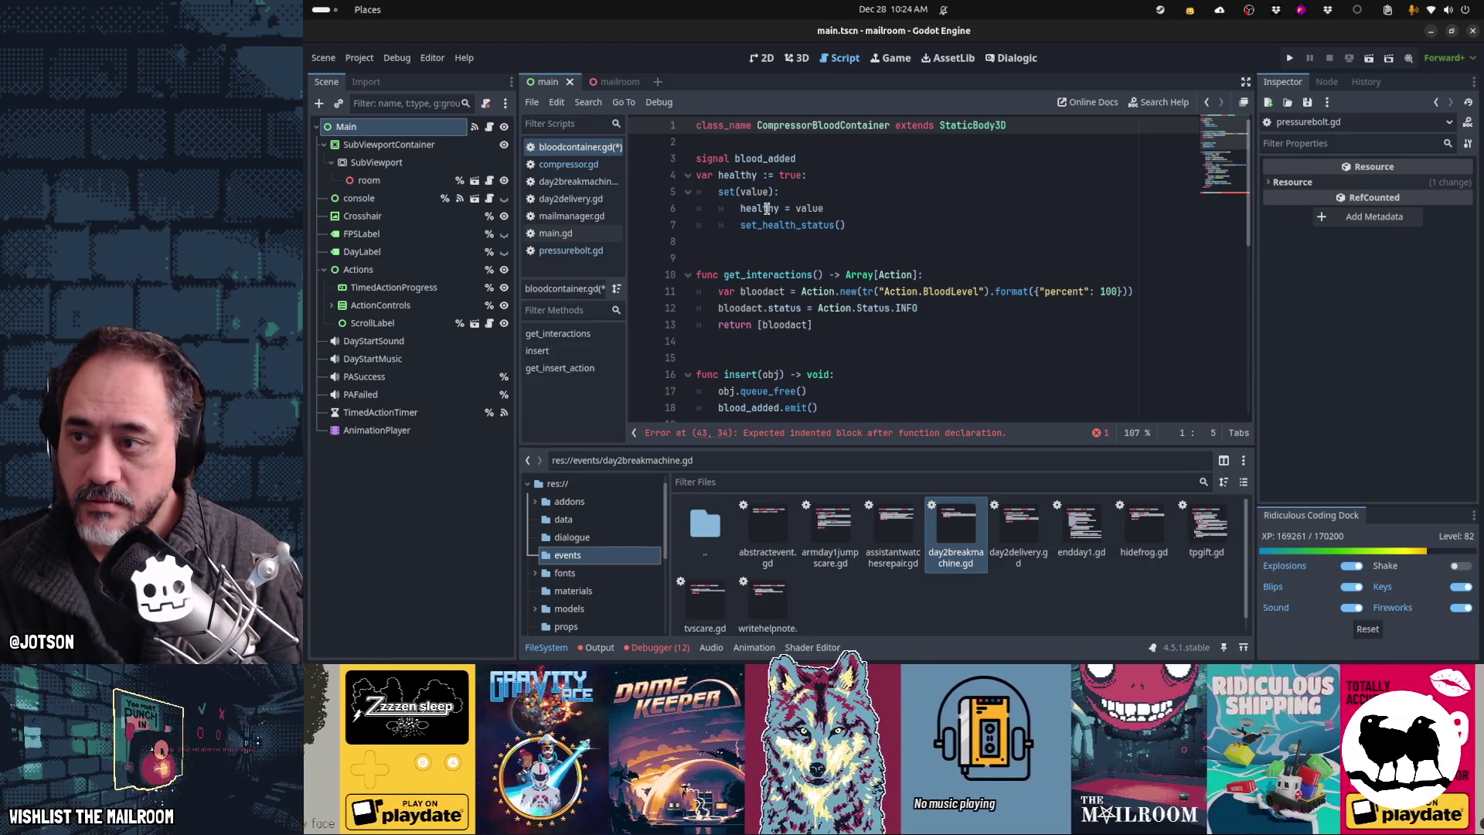
key("Page_Down")
key("Page_Down")
key("Page_Down")
key("alt+shift+o")
type("blood")
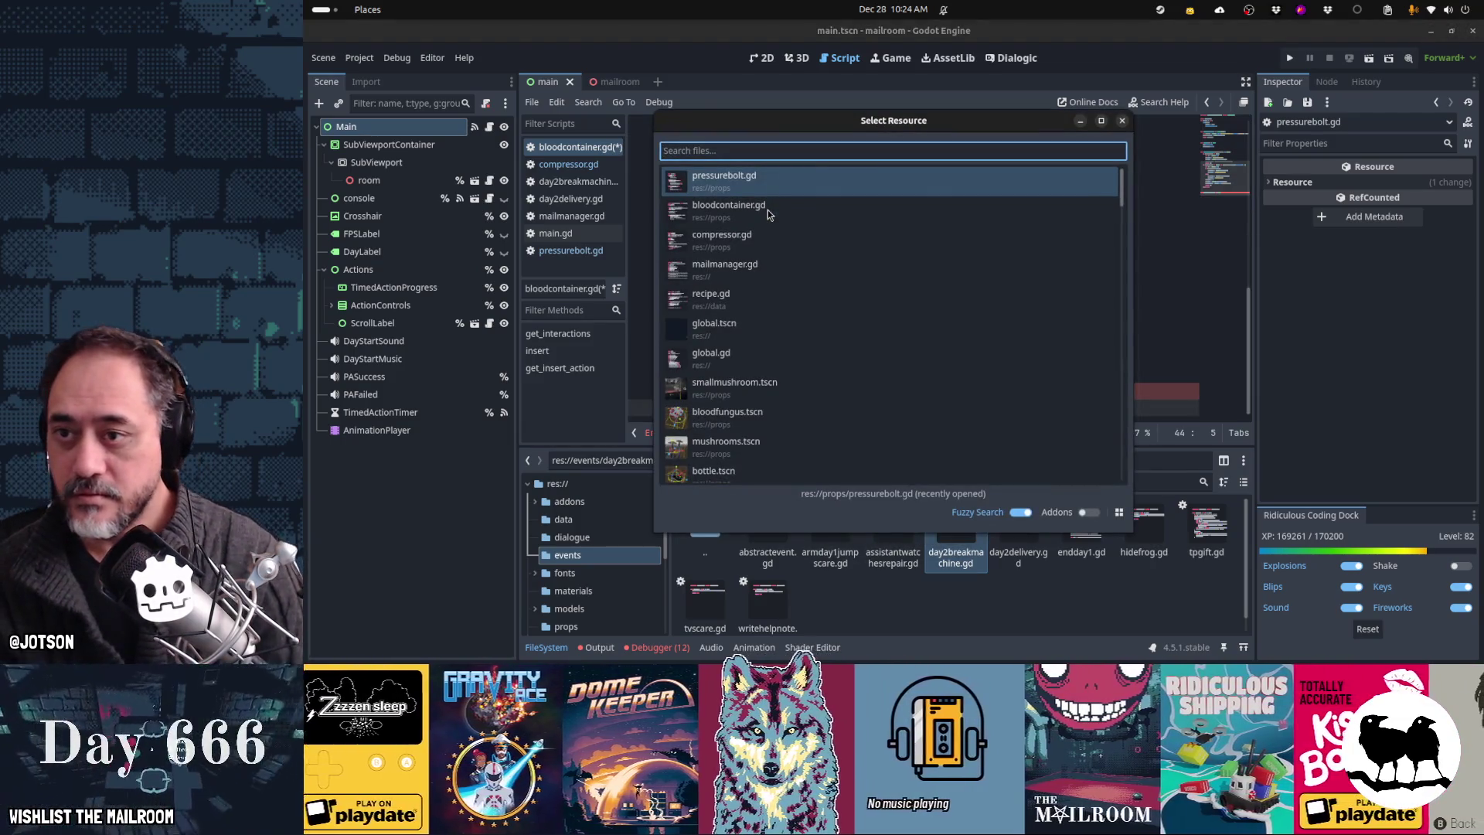
type("ctonainer")
Step: Open bloodcontainer.tscn and add '%ProgressBar.value = 0' inside set_health_status
key("ctrl+a")
type("blo")
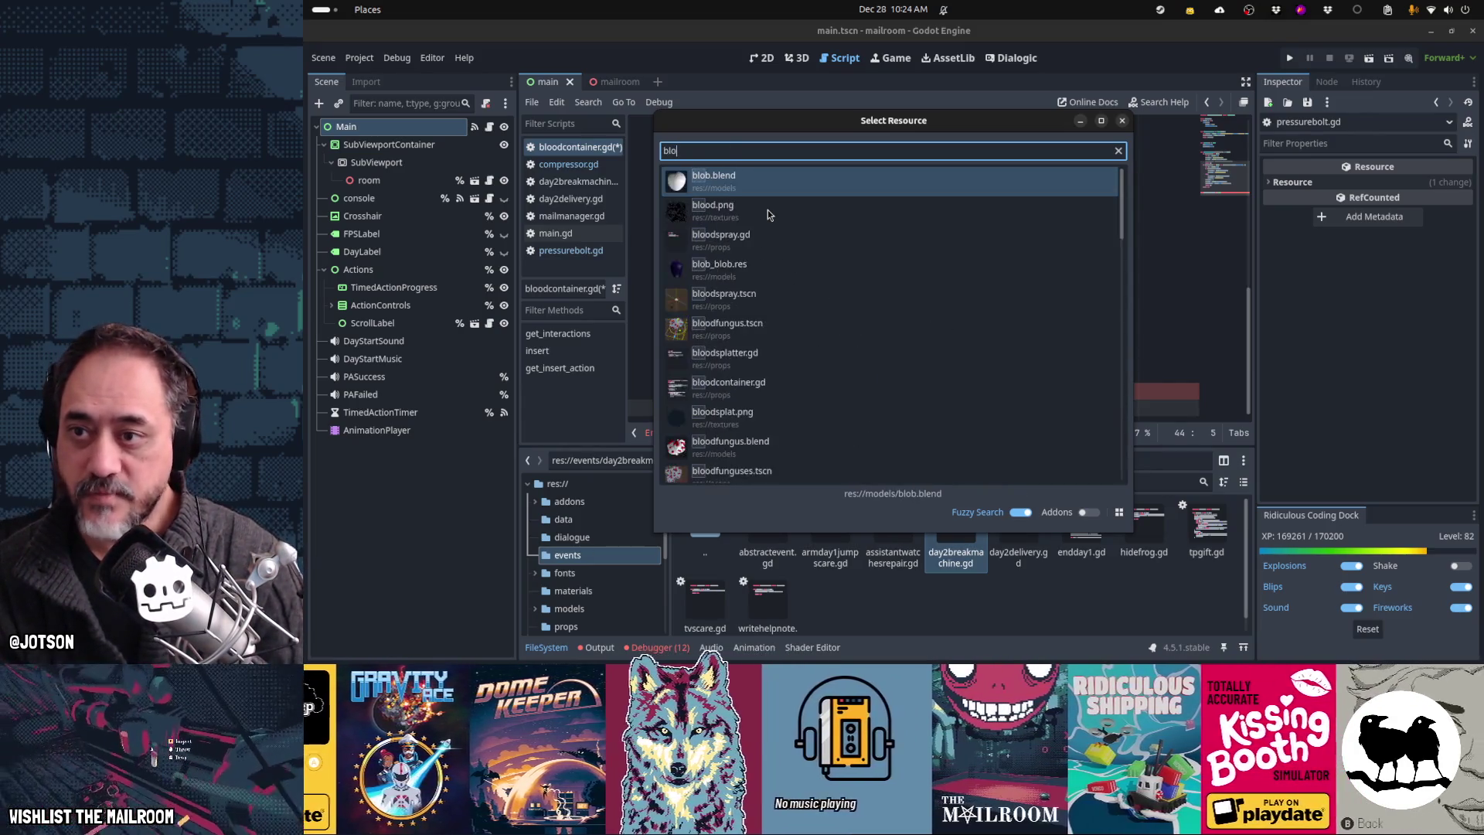
type("odcontainer")
left_click(767, 210)
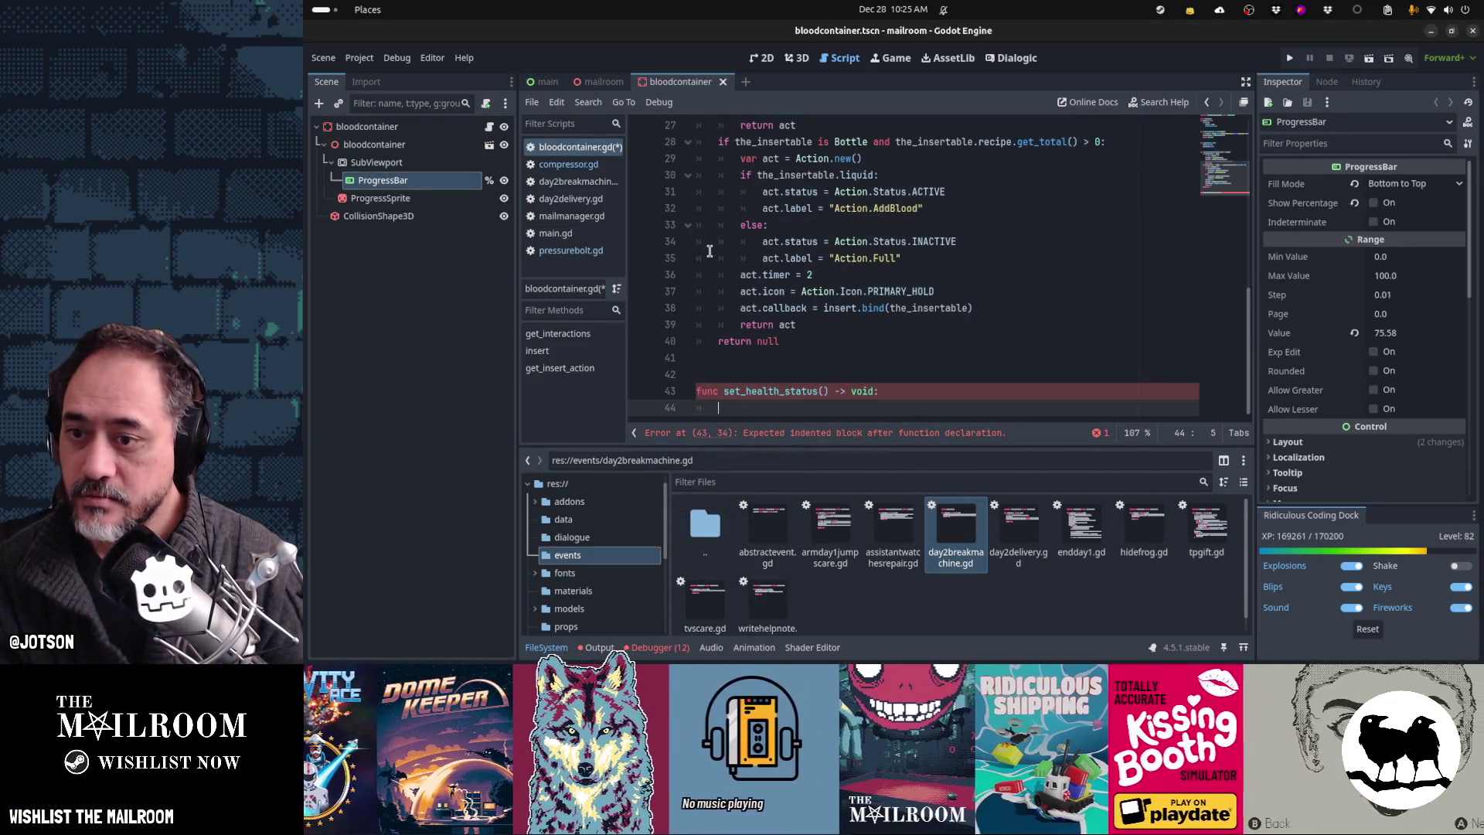
key("Tab")
type("$%Progress")
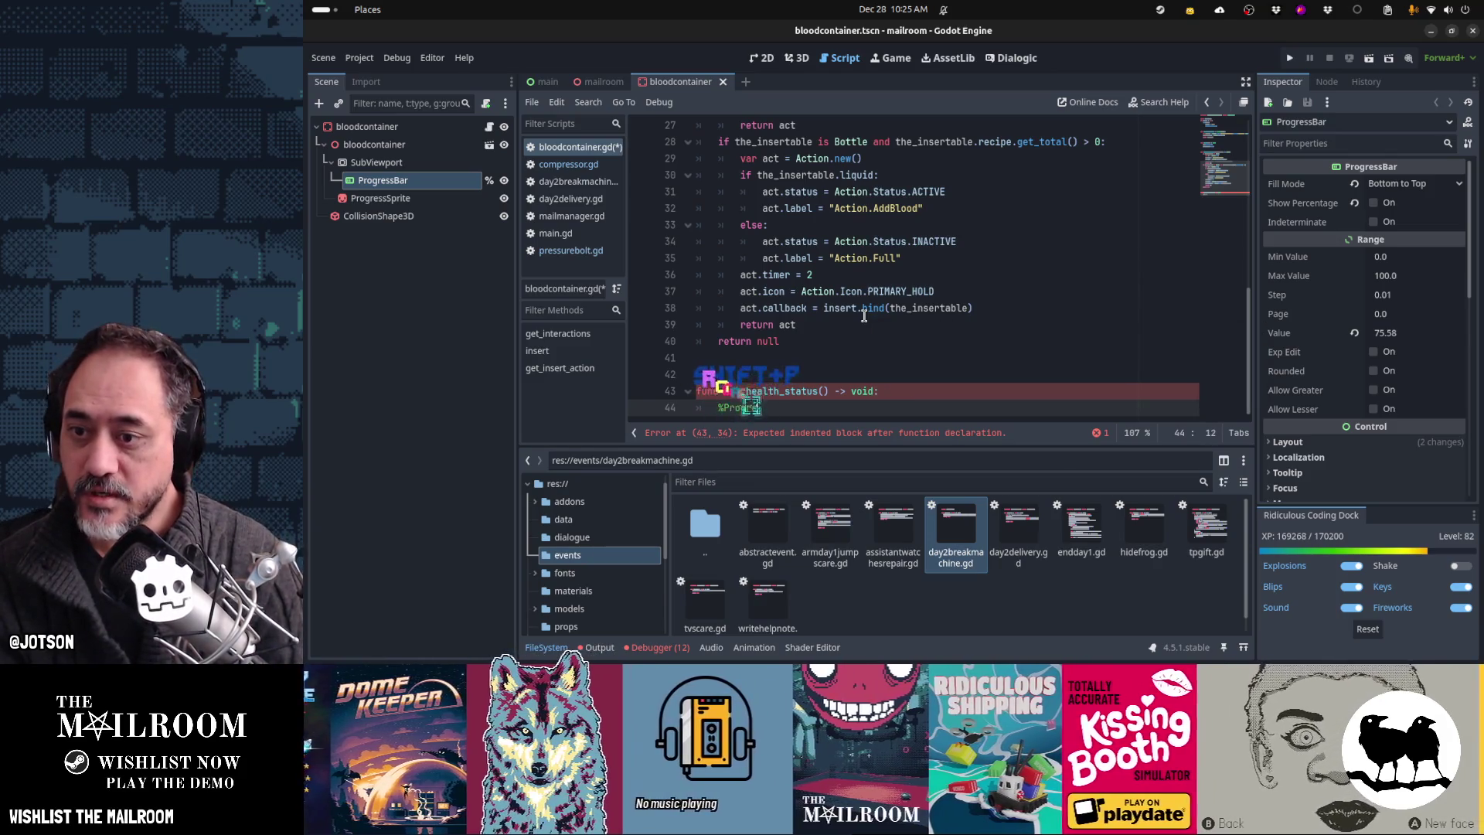
type("Bar")
key("BackSpace")
type("r.value = 0")
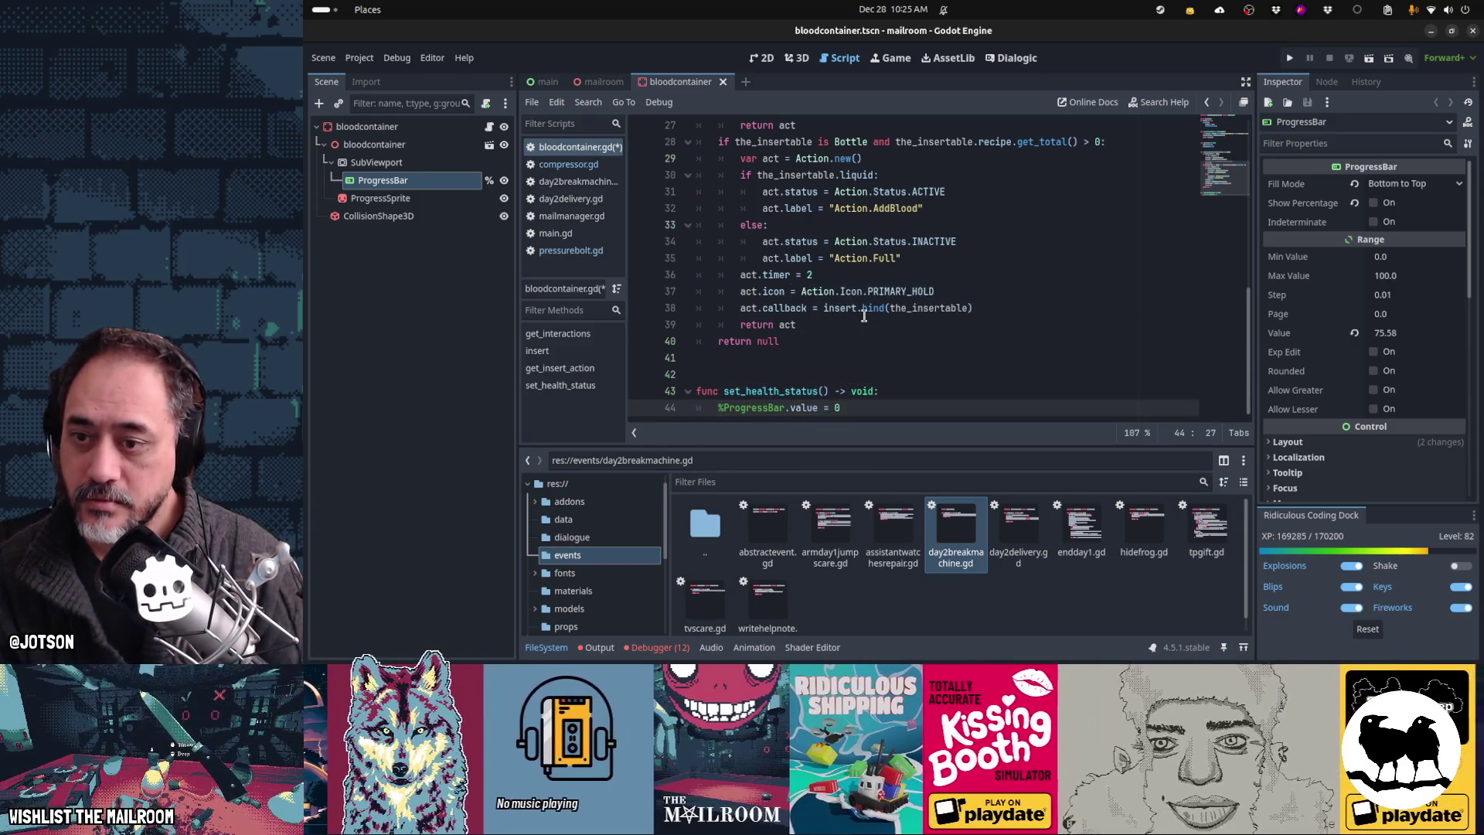
key("Return")
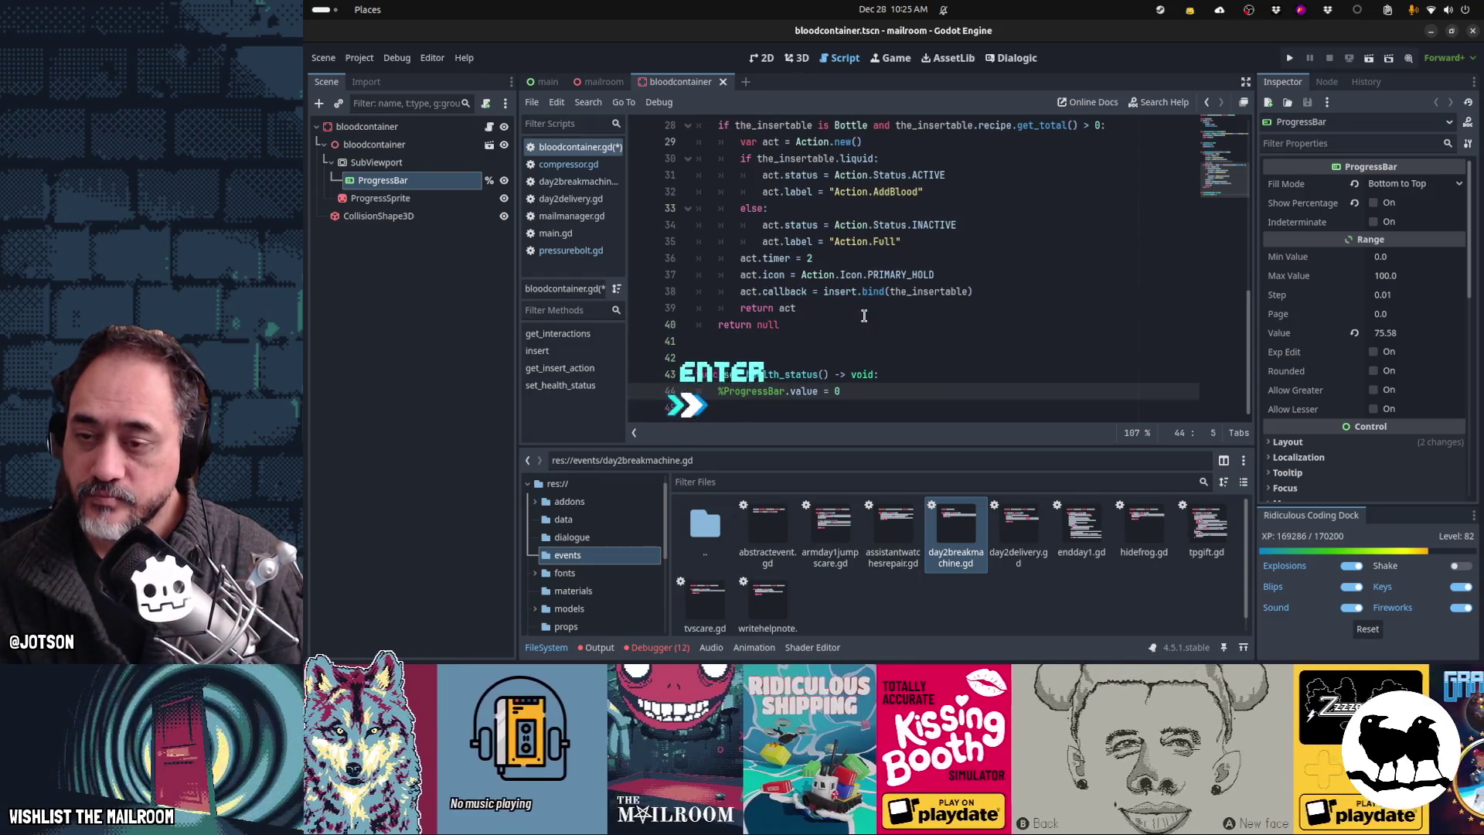
Step: Check pressurebolt.gd's _ready call to set_health_status, then return to the top of bloodcontainer.gd
key("Up")
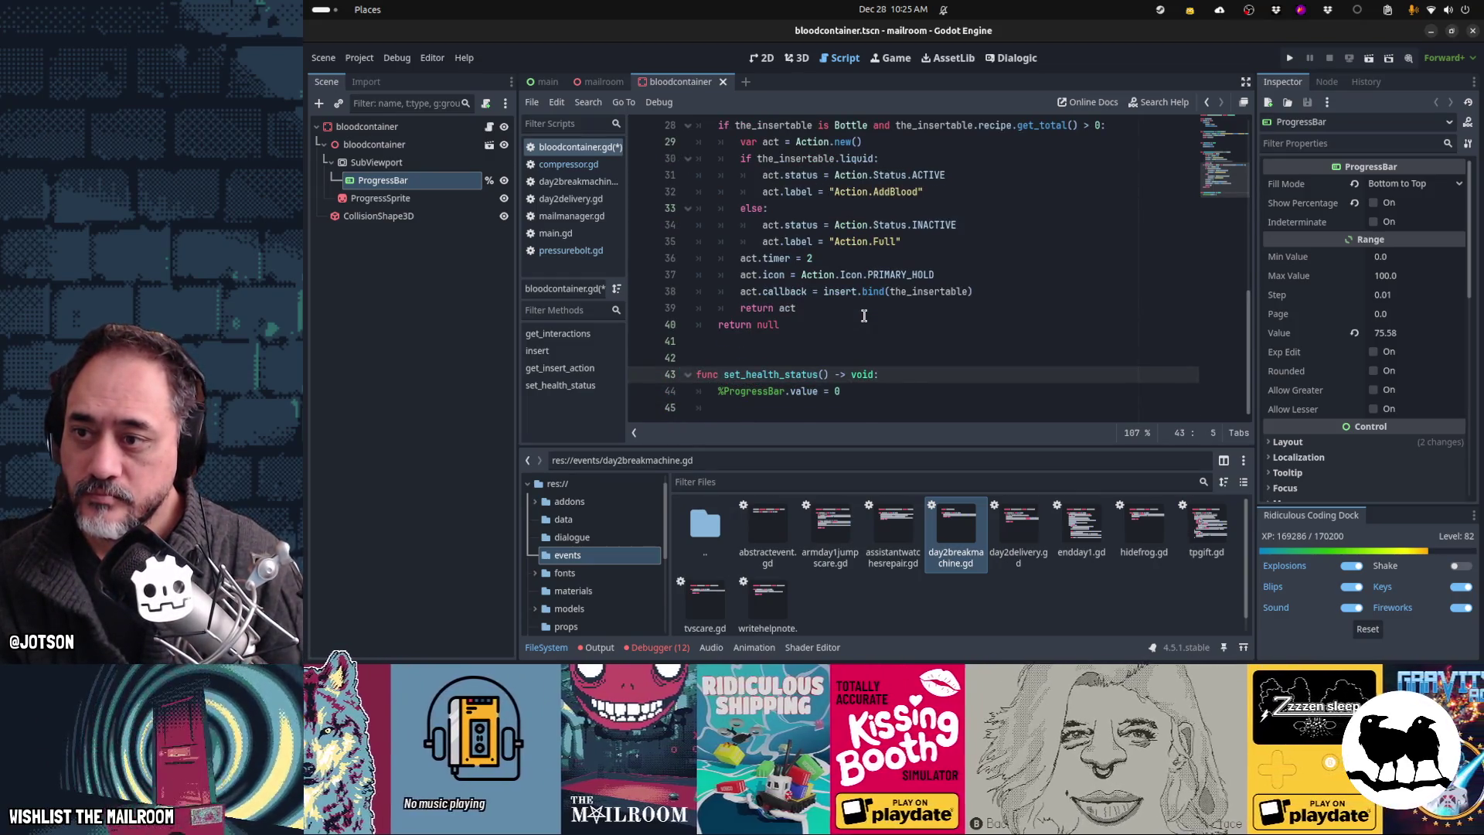
key("alt+Left")
key("Escape")
key("Up")
key("Down")
key("Down")
key("Down")
key("End")
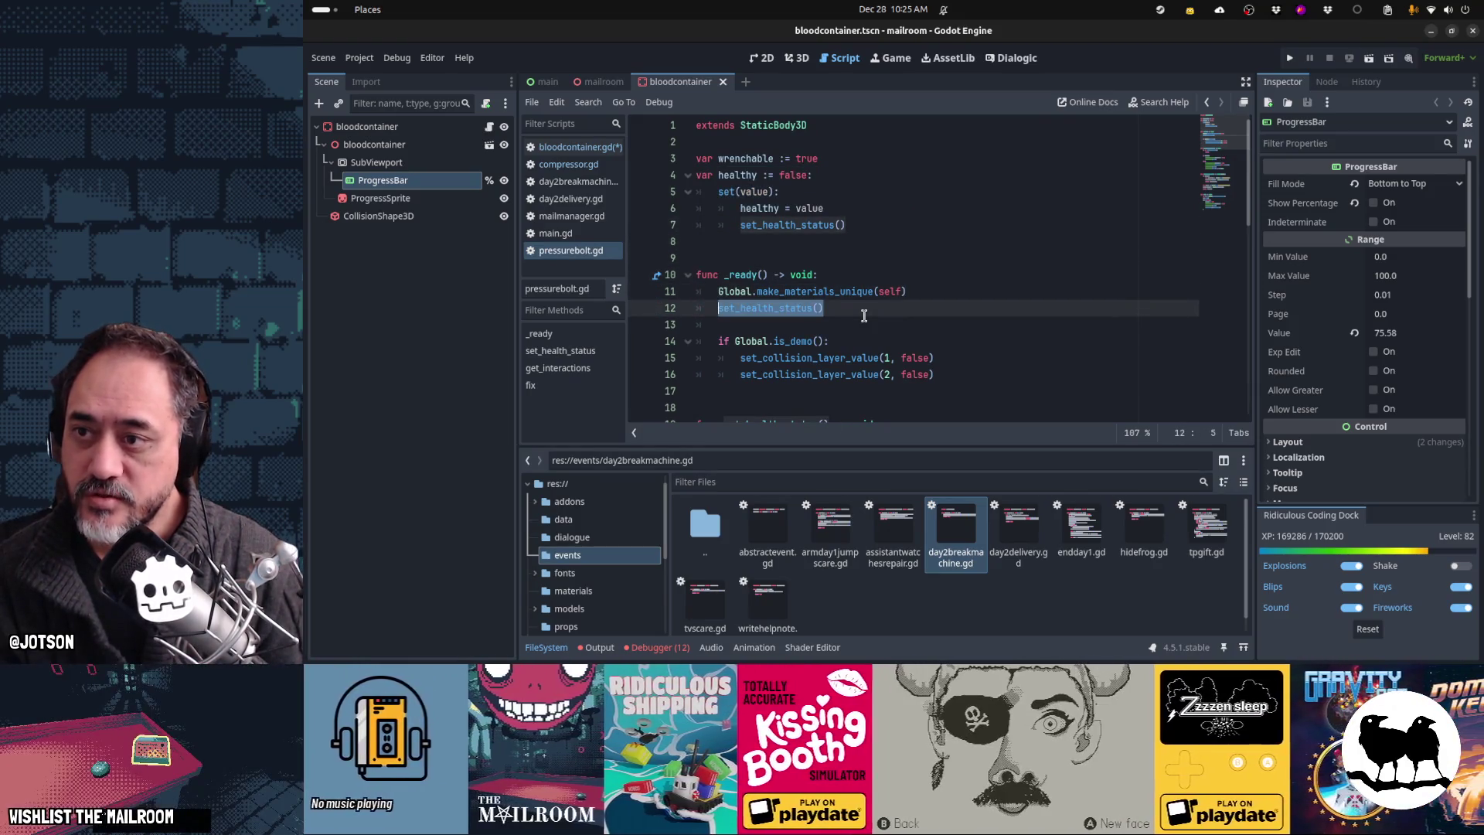
key("alt+Right")
key("ctrl+Home")
key("Down")
key("Down")
key("Down")
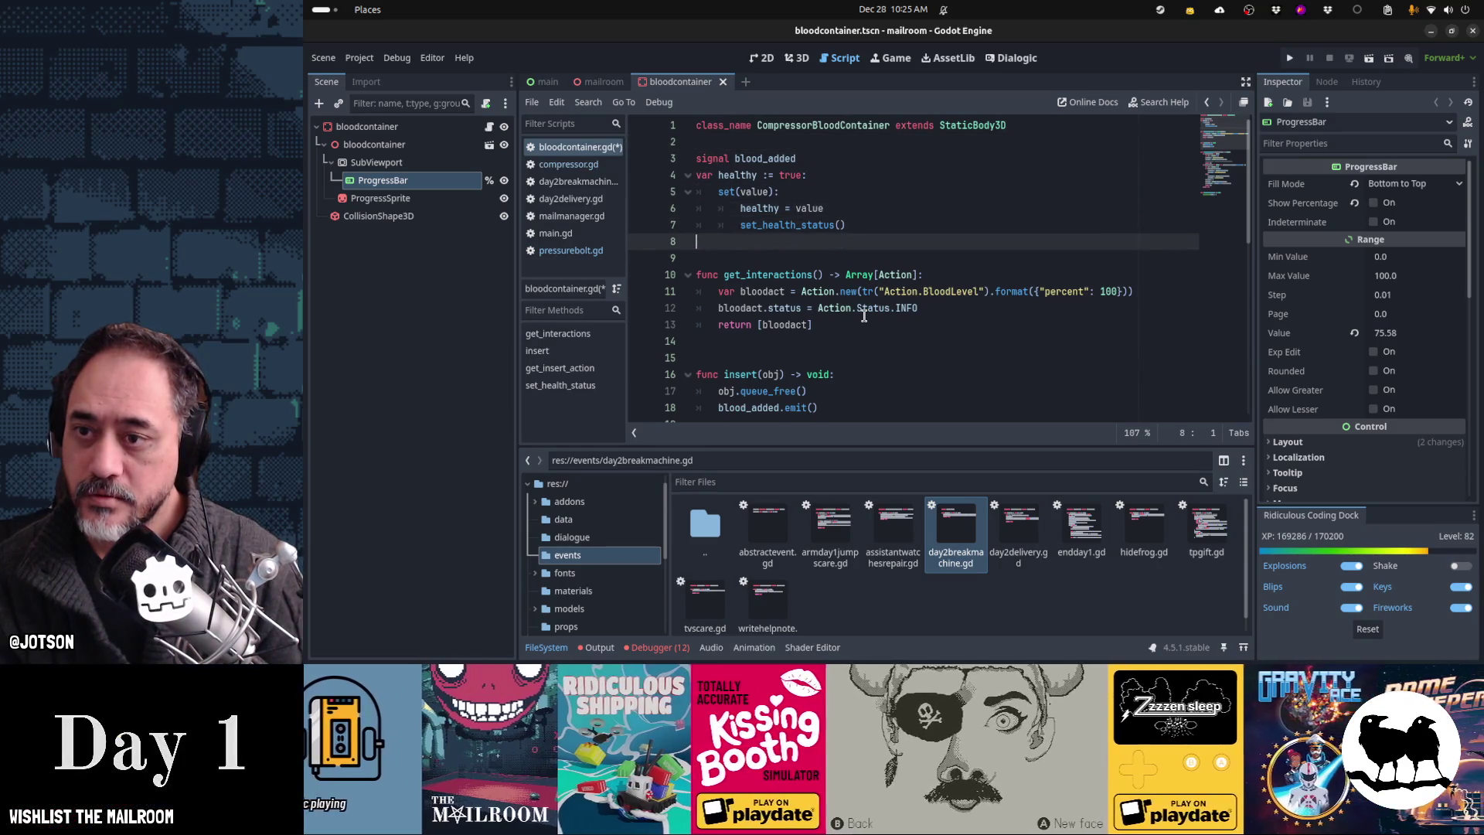
Step: Add a '_ready() -> void' function that calls set_health_status()
key("Return")
key("Return")
type("func _ready() -> void:")
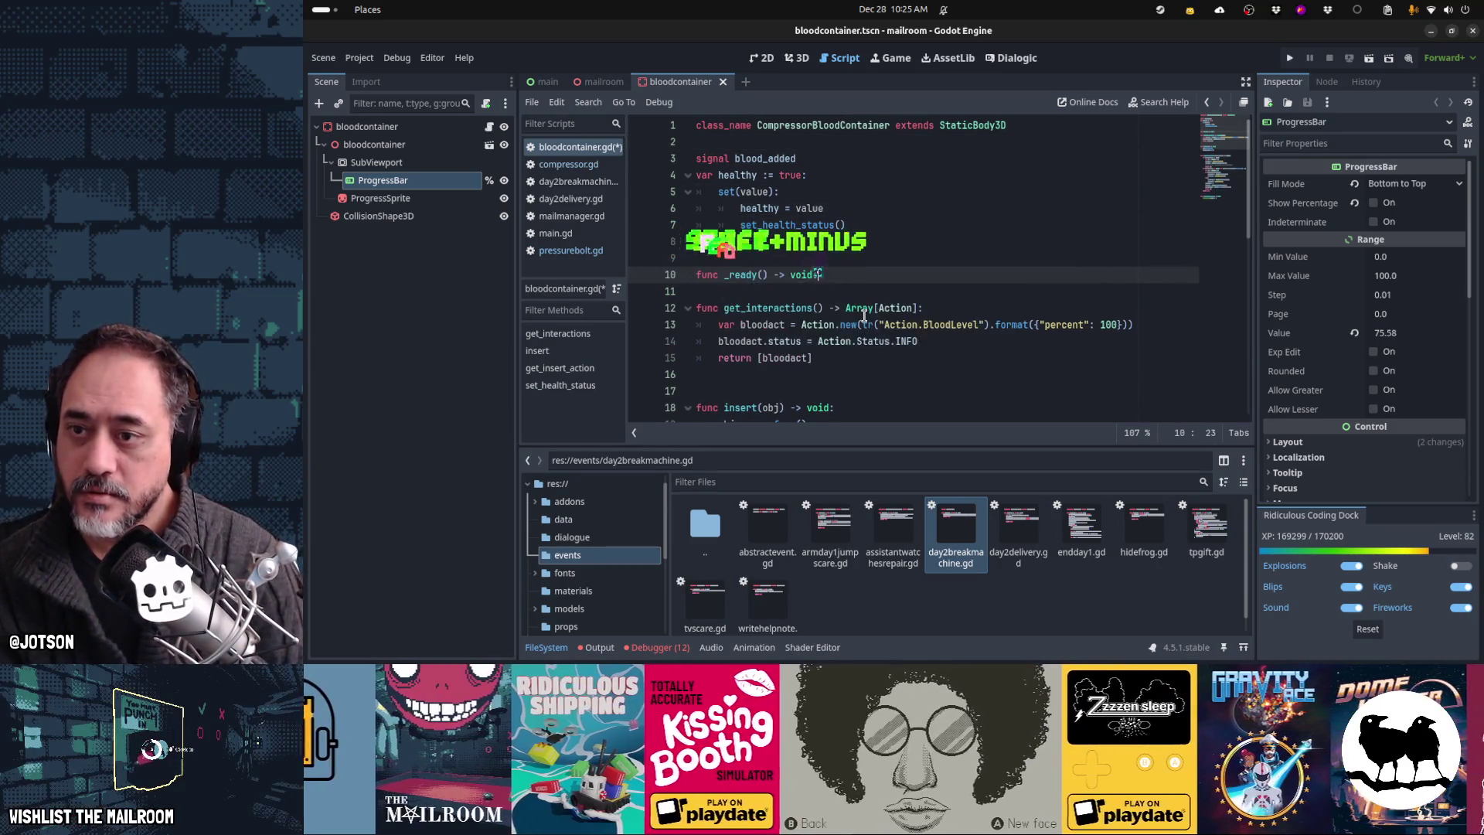
key("Return")
type("set_health_status()")
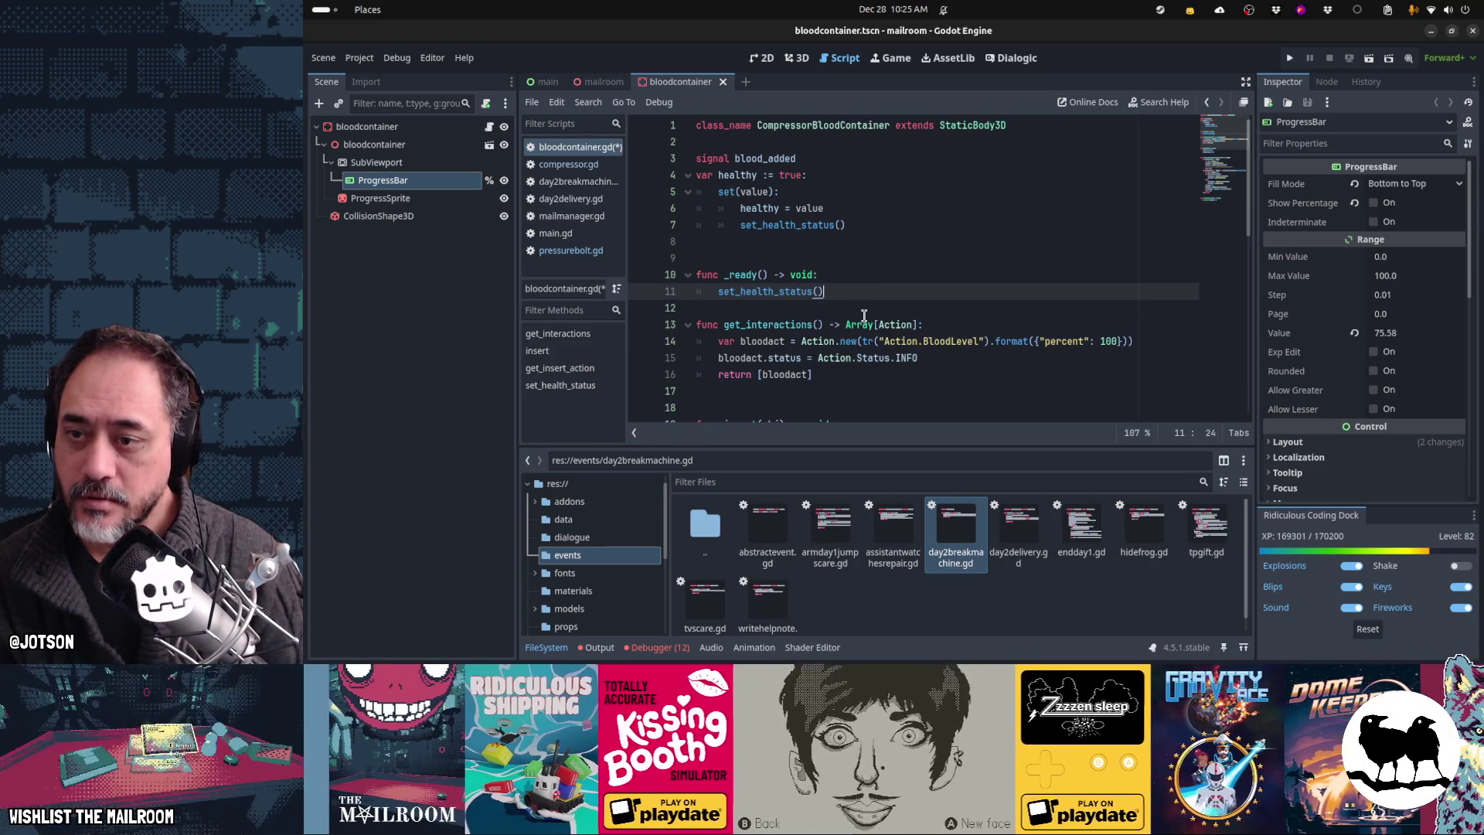
key("Return")
Step: Wrap the ProgressBar assignment in an 'if healthy:' check
key("ctrl+End")
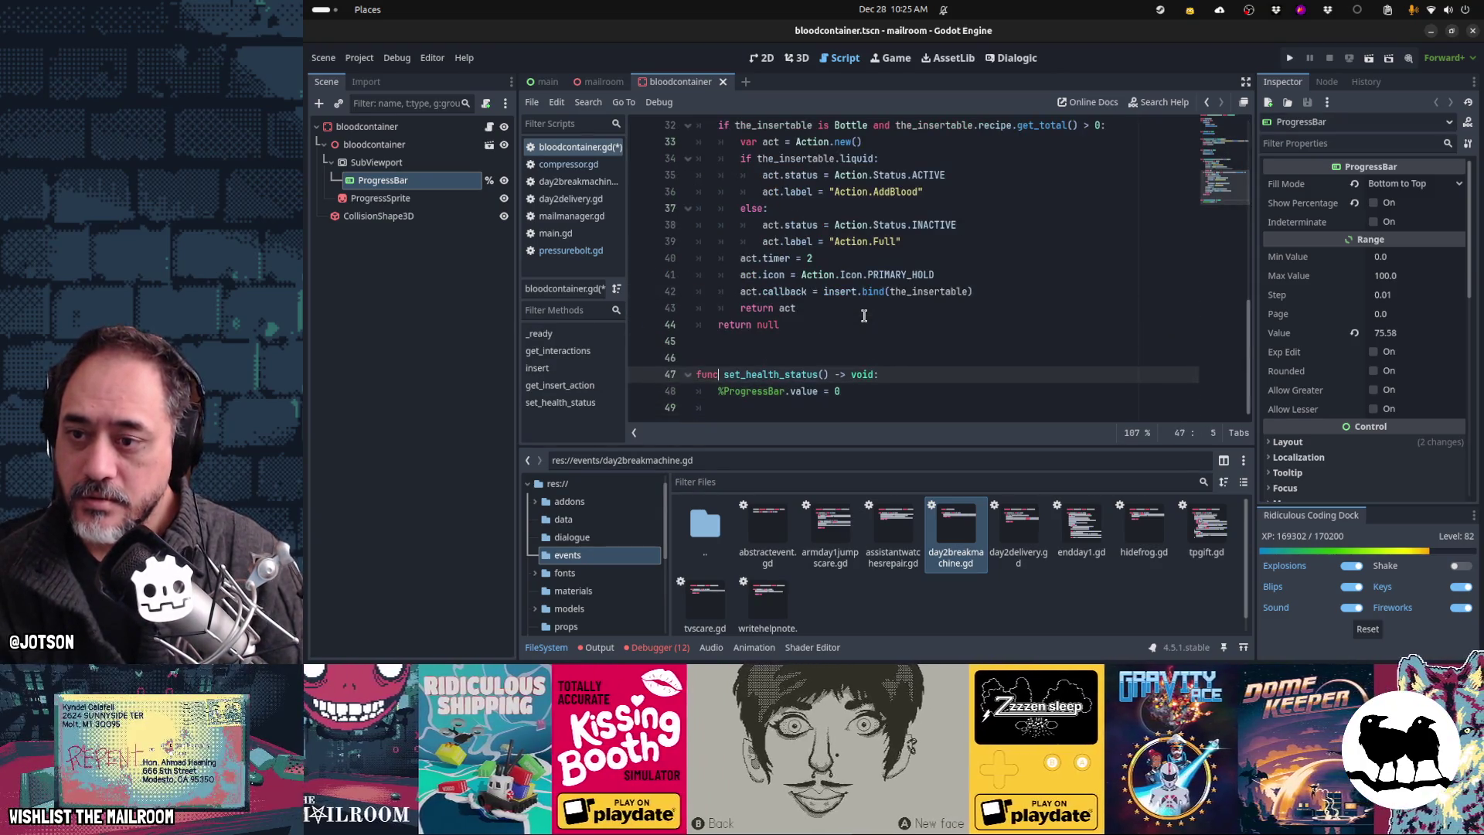
key("Return")
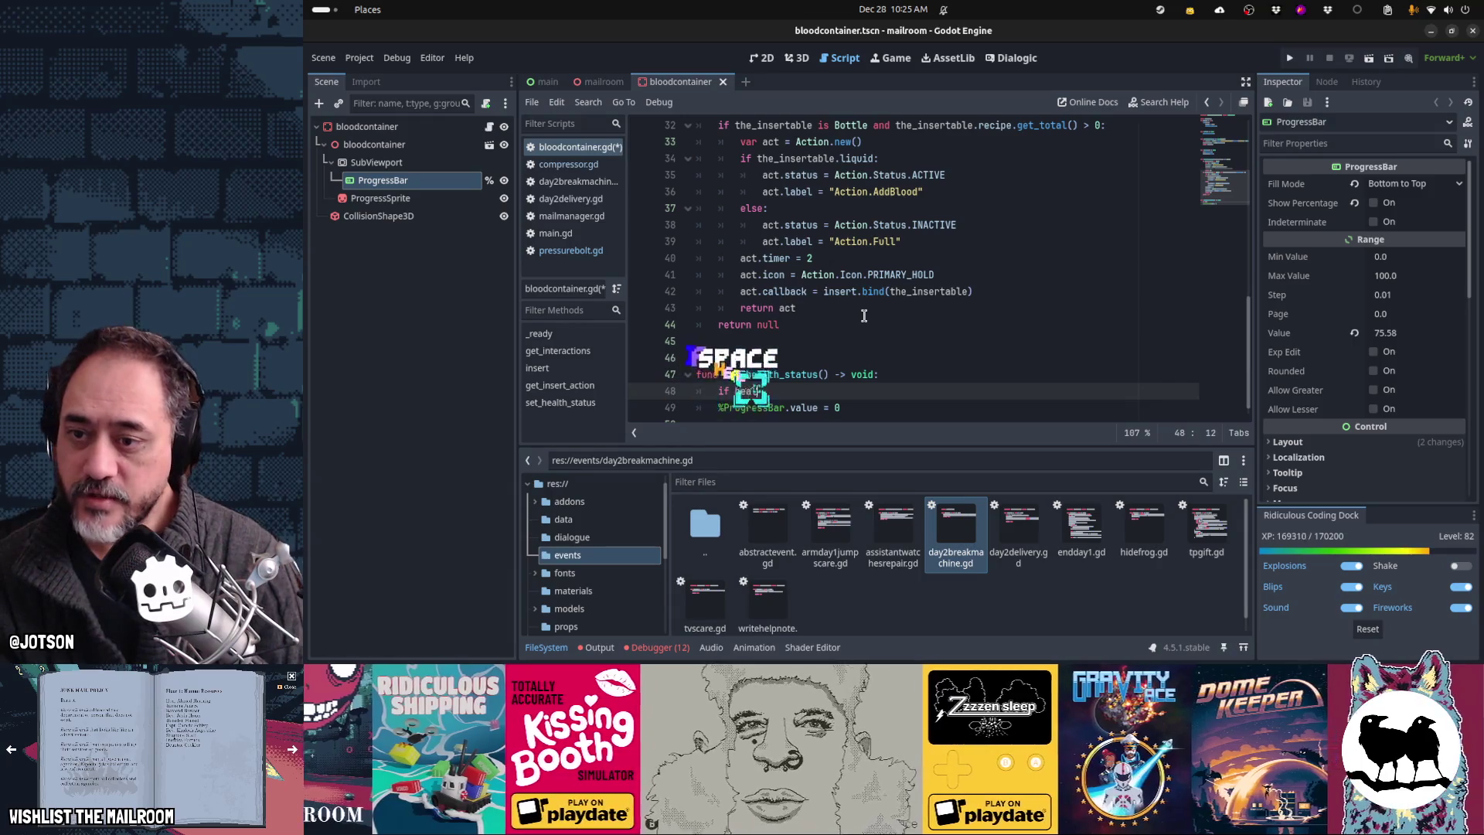
type("heal")
key("Tab")
type(":")
key("Down")
key("Home")
key("Tab")
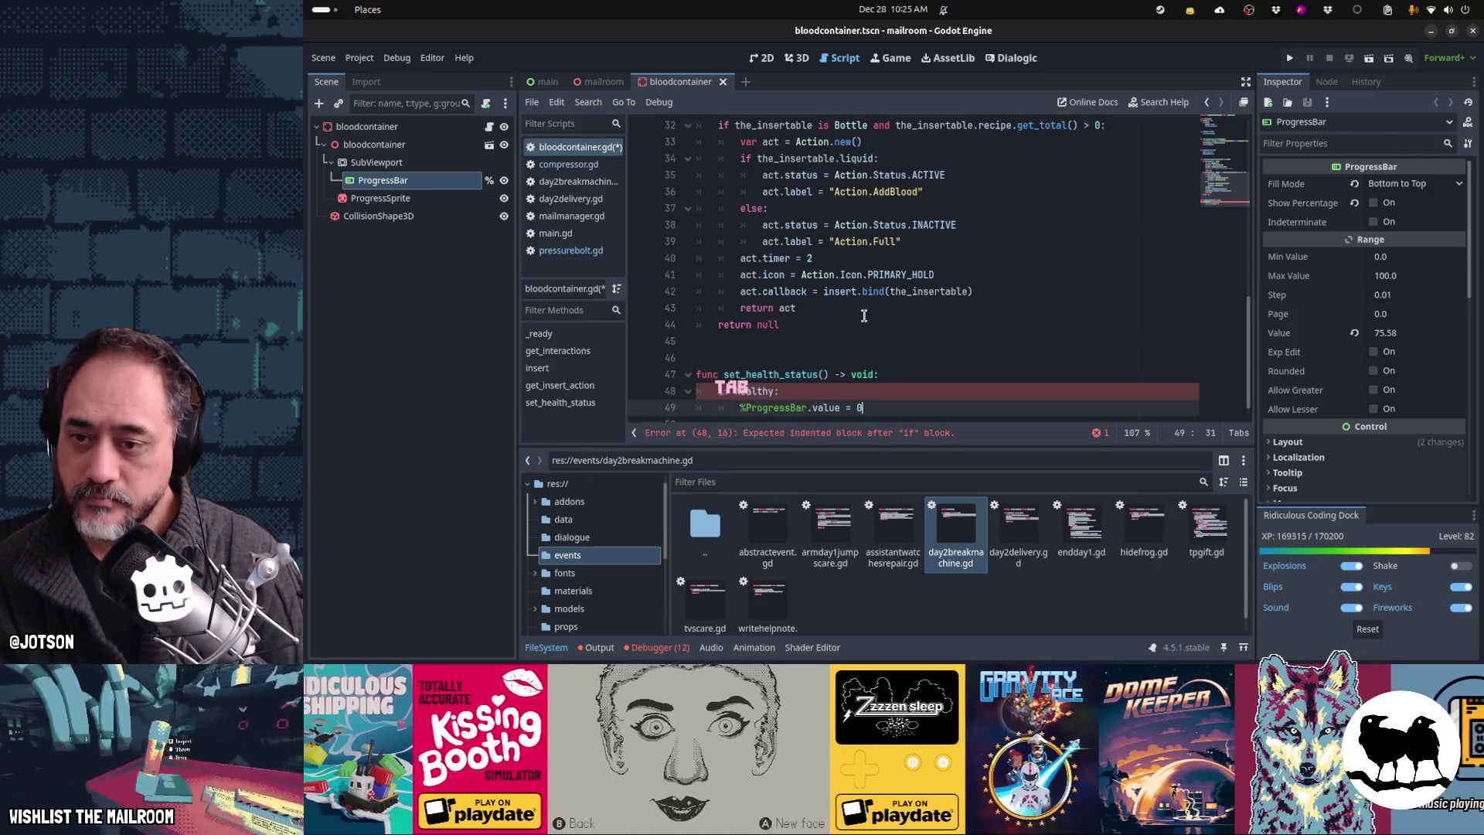
Step: Add an else branch setting the ProgressBar to 0 and change the healthy value to 100
key("End")
key("Return")
key("BackSpace")
type("else:")
key("ctrl+c")
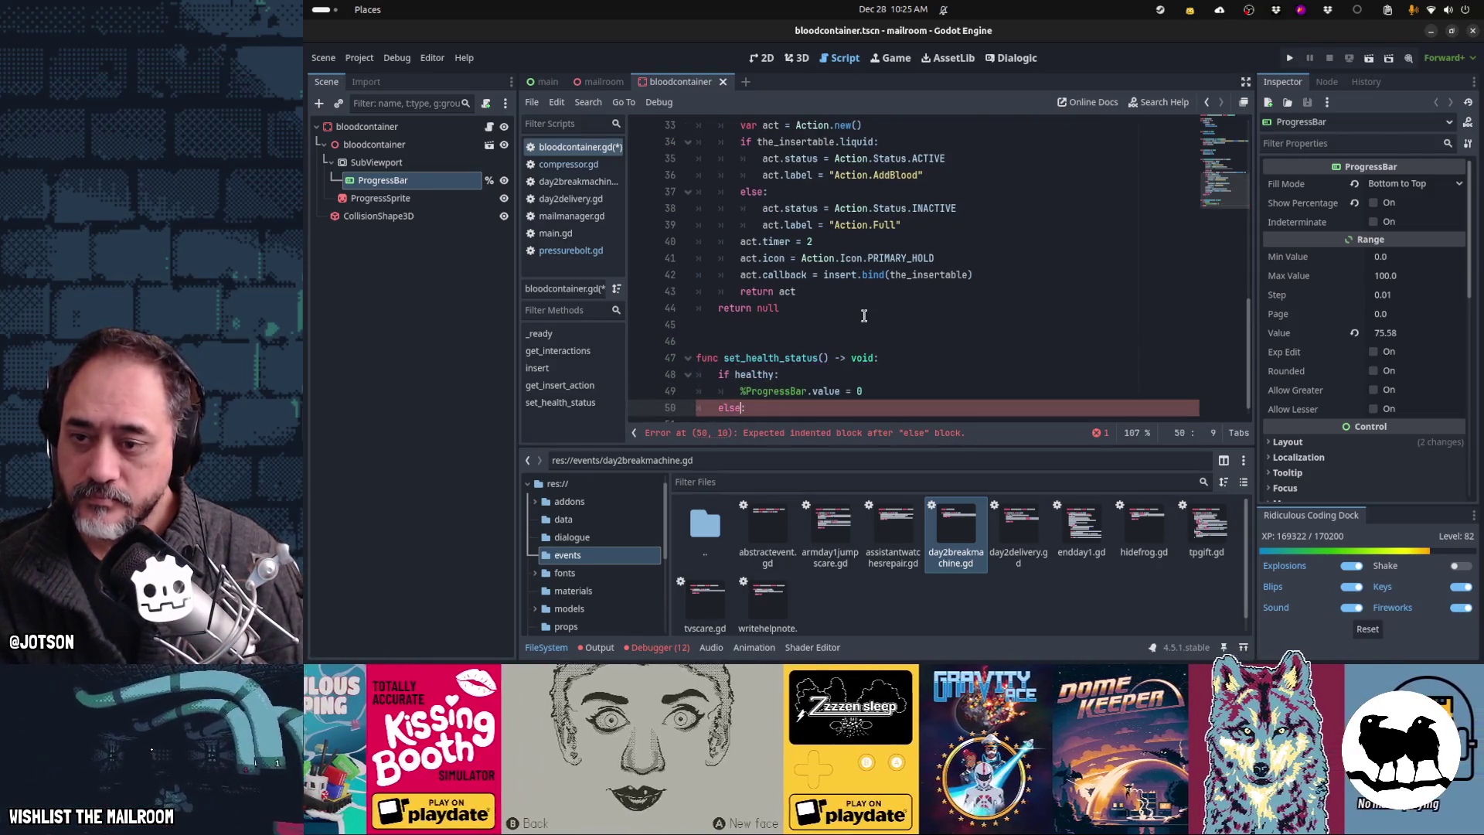
key("Down")
key("End")
key("Return")
key("ctrl+v")
key("Up")
key("Up")
key("BackSpace")
type("100")
key("Down")
key("Down")
key("End")
key("Return")
key("BackSpace")
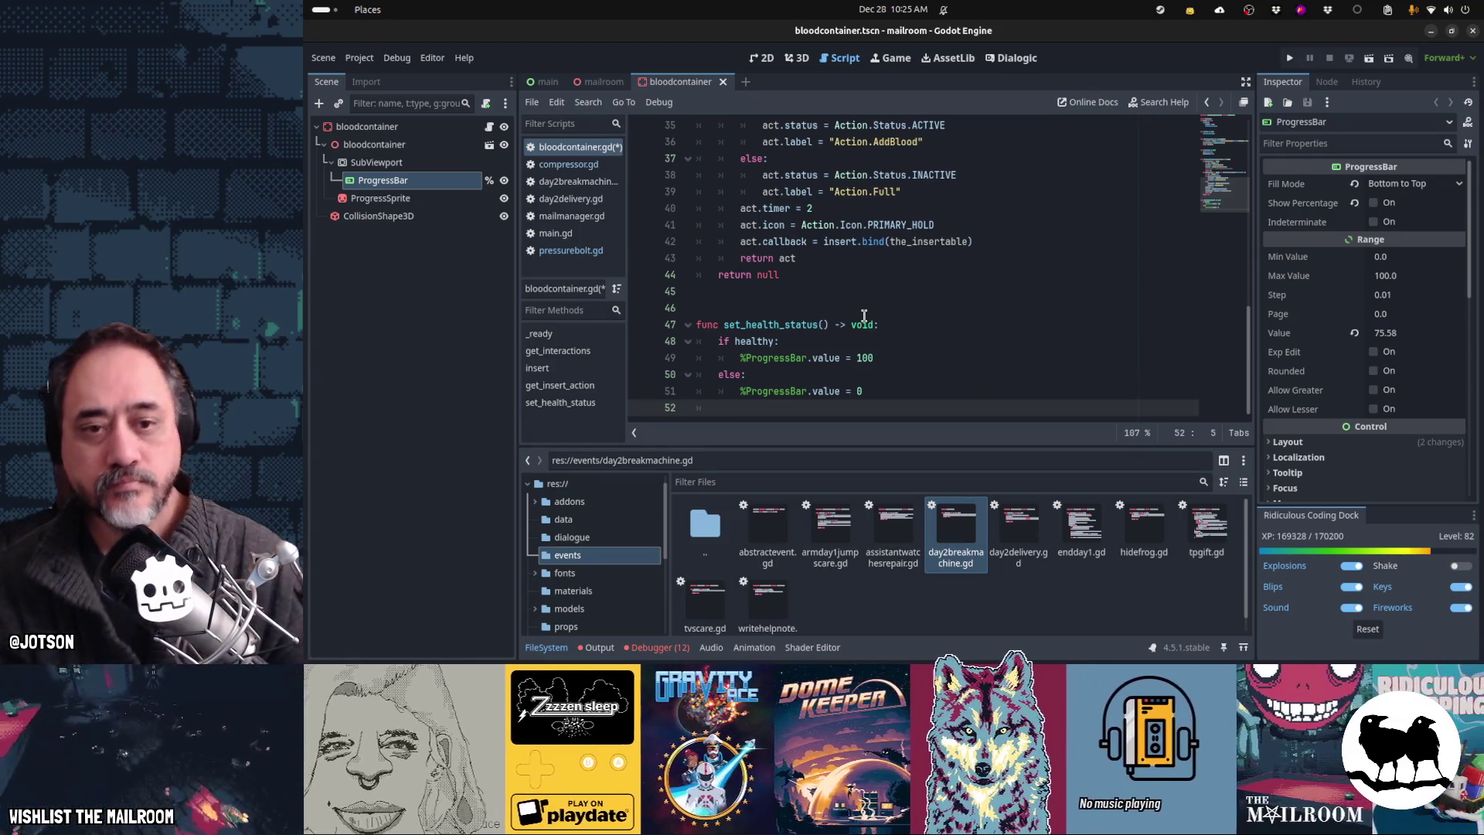
Step: Set the ProgressBar's Max Value and Value to 500 in the Inspector
left_click(1408, 283)
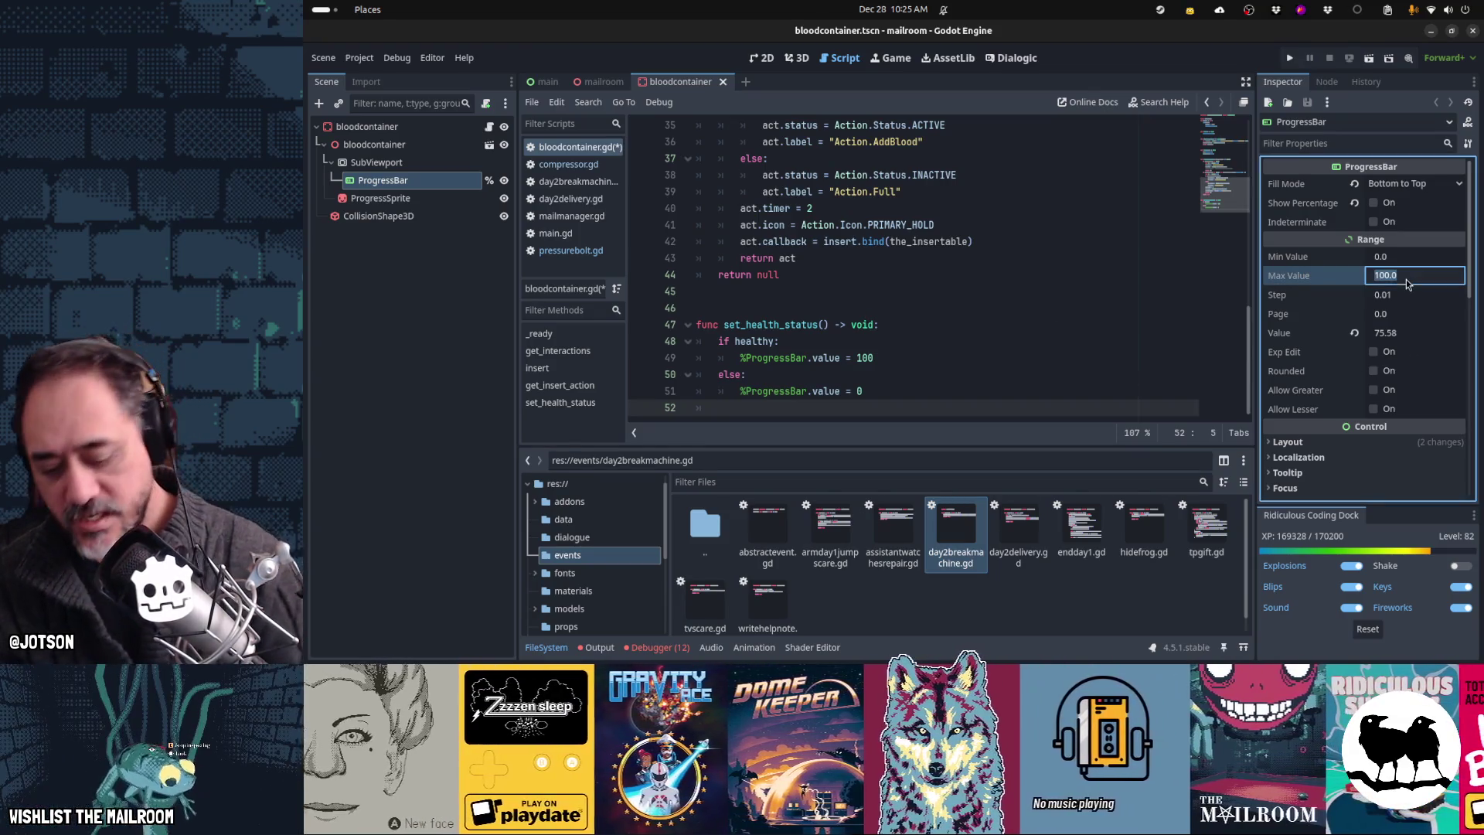
type("500")
key("Tab")
key("Tab")
key("Tab")
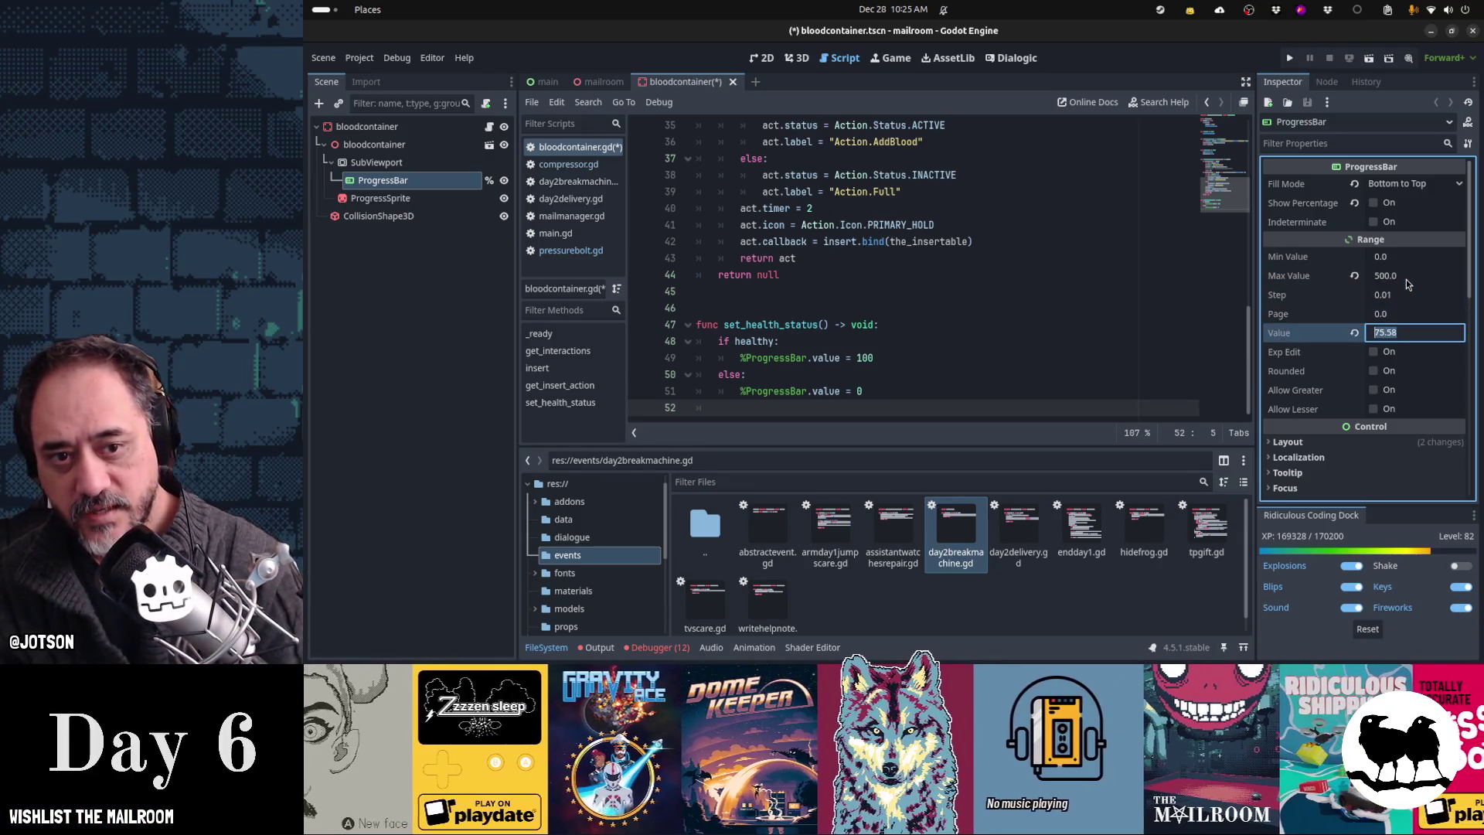
type("500")
key("Return")
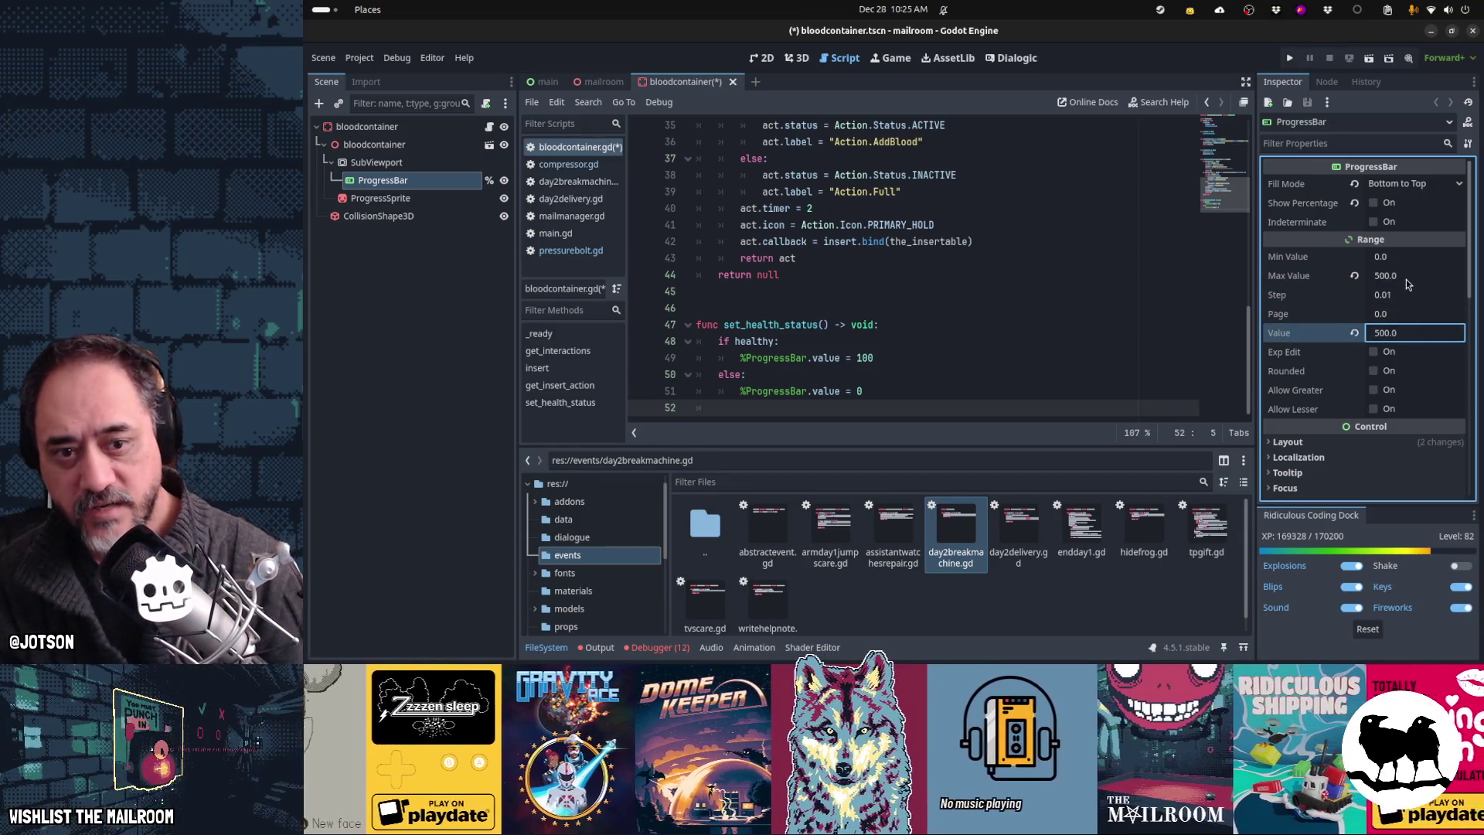
Step: Change the healthy branch on line 49 to '%ProgressBar.value = 500'
left_click(979, 363)
key("BackSpace")
key("BackSpace")
key("BackSpace")
type("500")
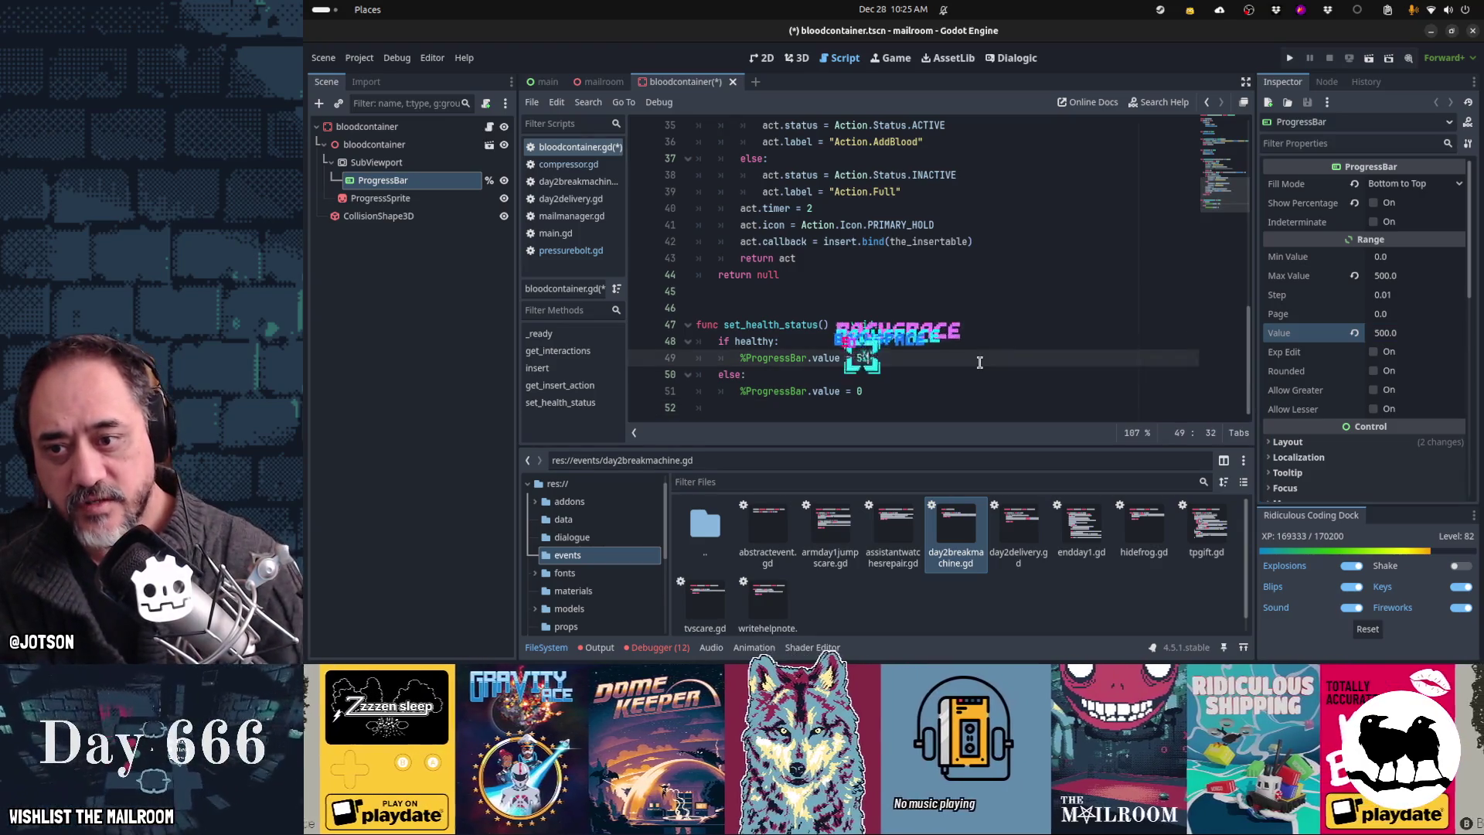
key("Down")
key("Down")
key("Down")
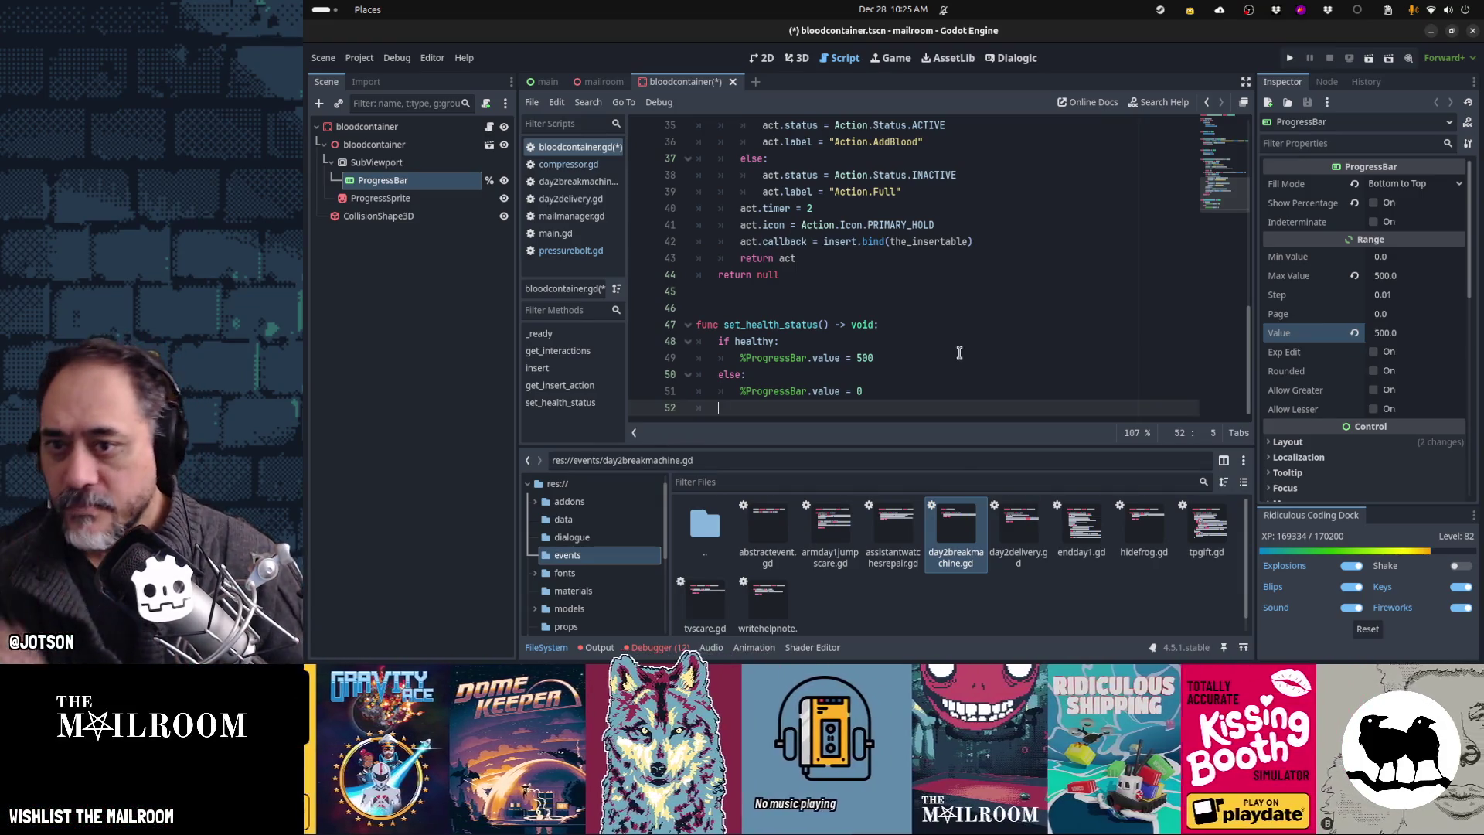
scroll(959, 353, "up", 4)
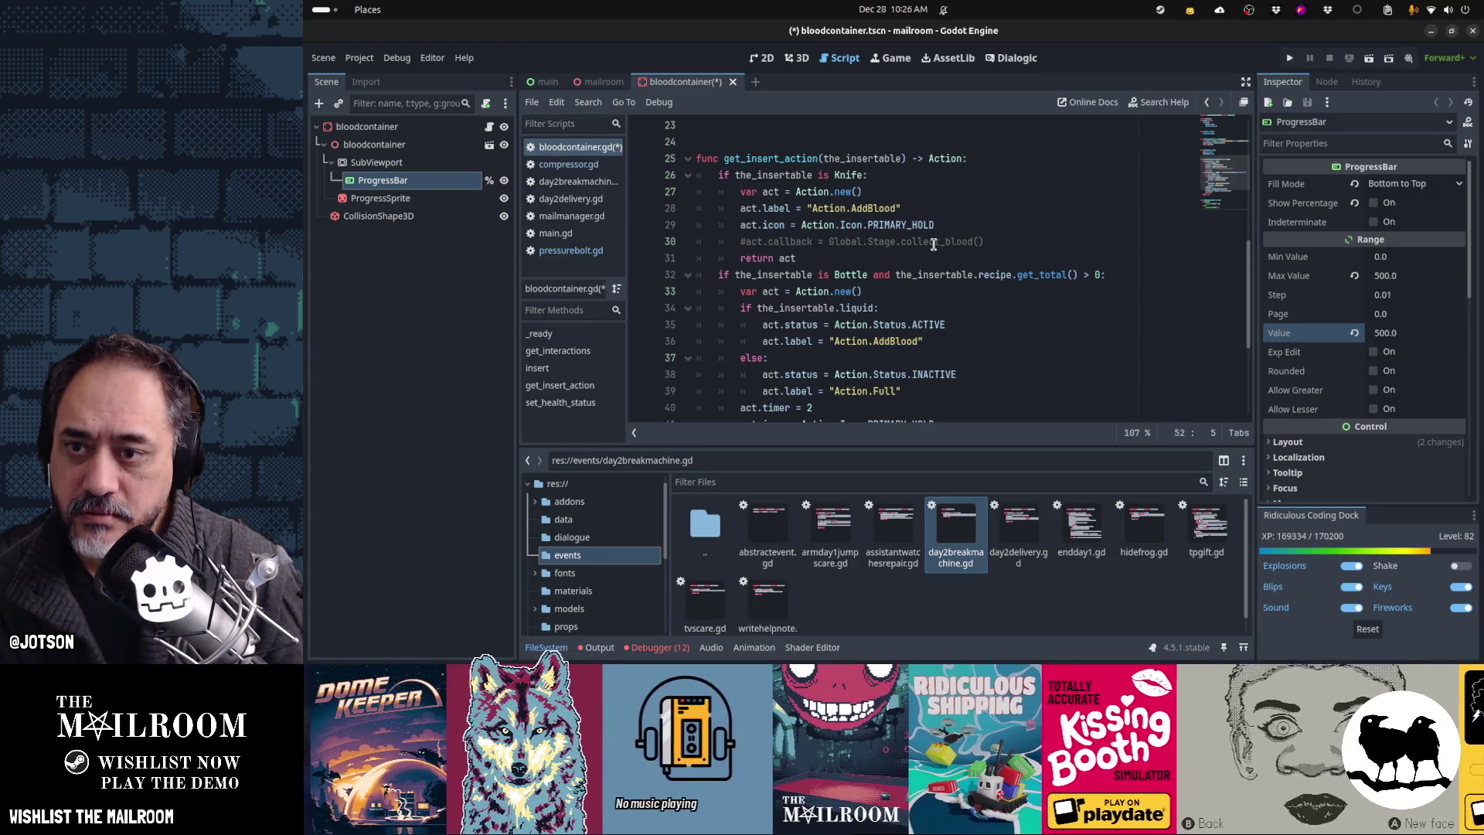
Step: Comment out the Knife block on lines 26–31 with Ctrl+K and remove the doubled '#' on line 30
left_click(909, 177)
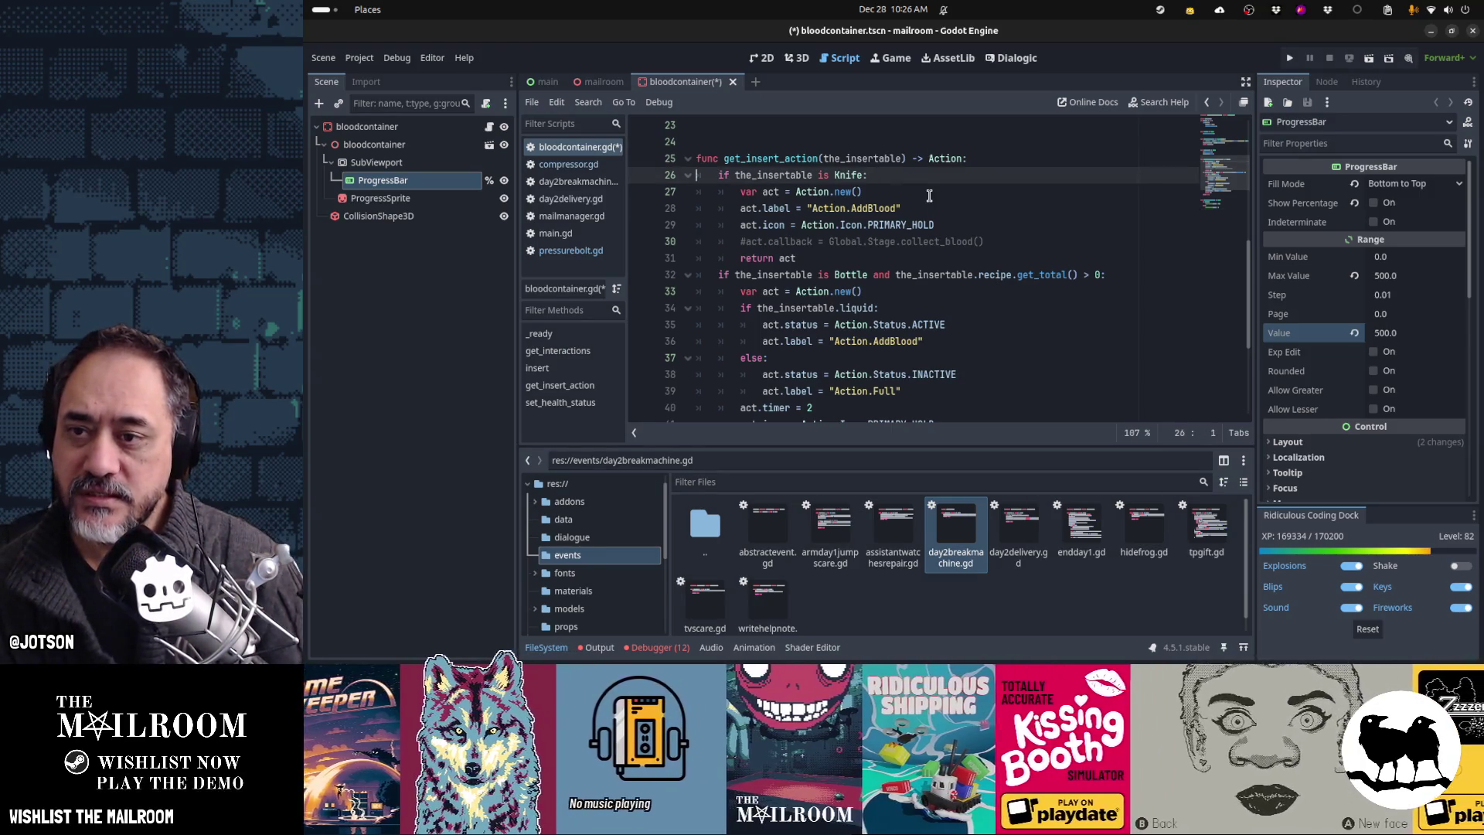
key("shift+Down")
key("shift+Down")
key("shift+Down")
key("ctrl+k")
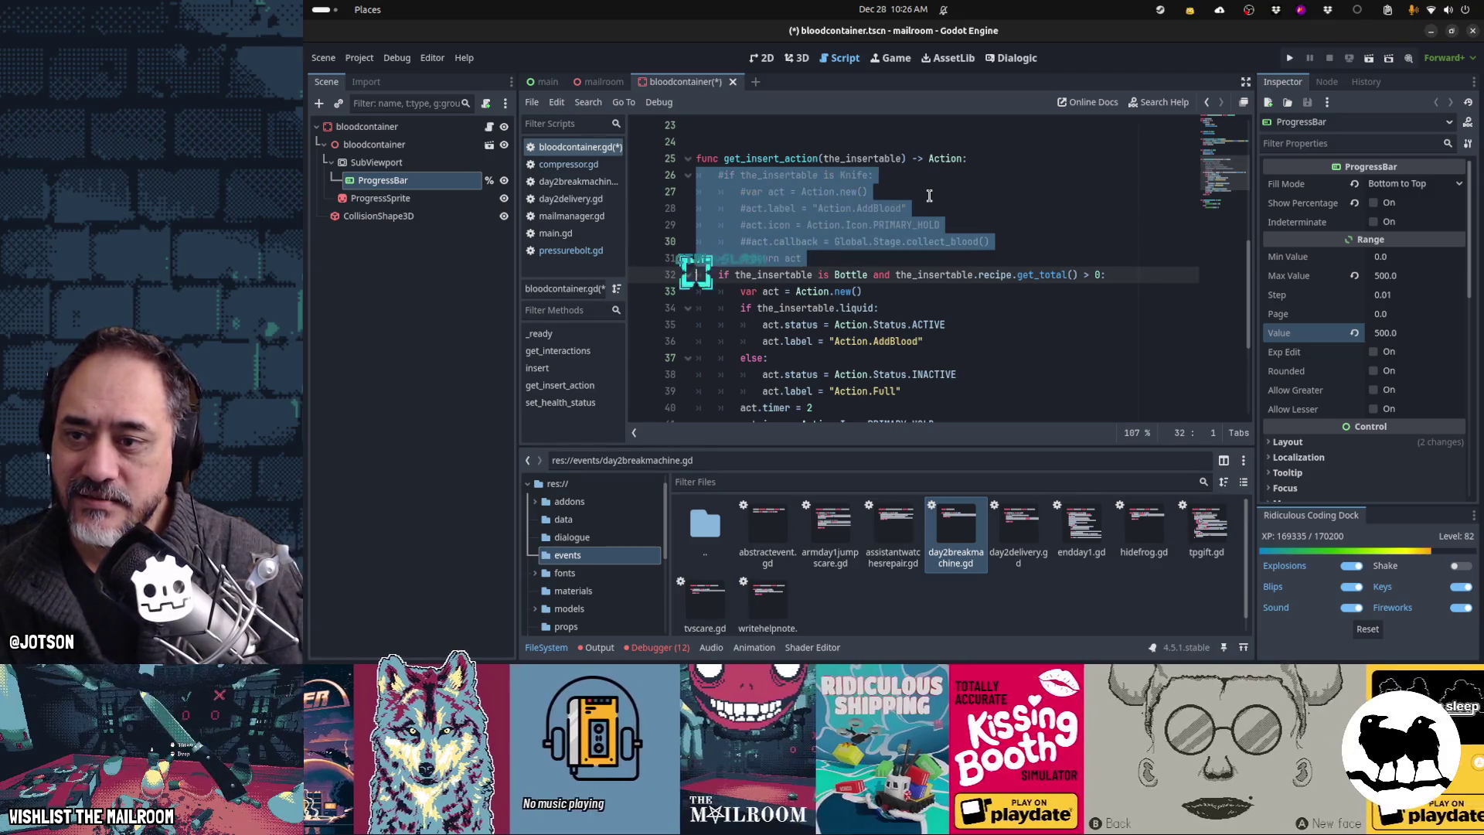
key("Up")
key("Up")
key("Home")
key("Delete")
key("Down")
key("Down")
key("Down")
key("Left")
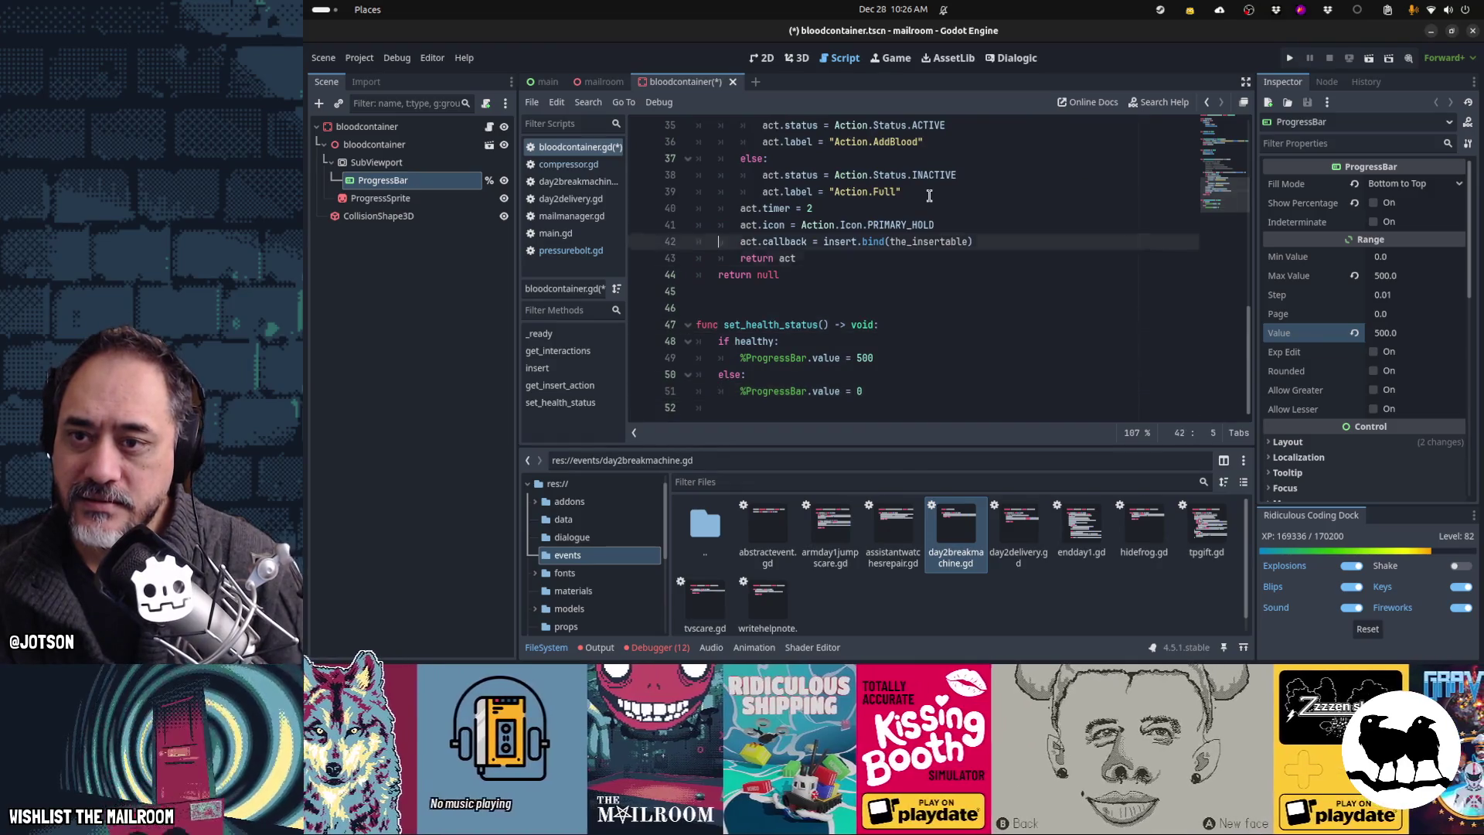
key("Up")
key("Up")
key("Up")
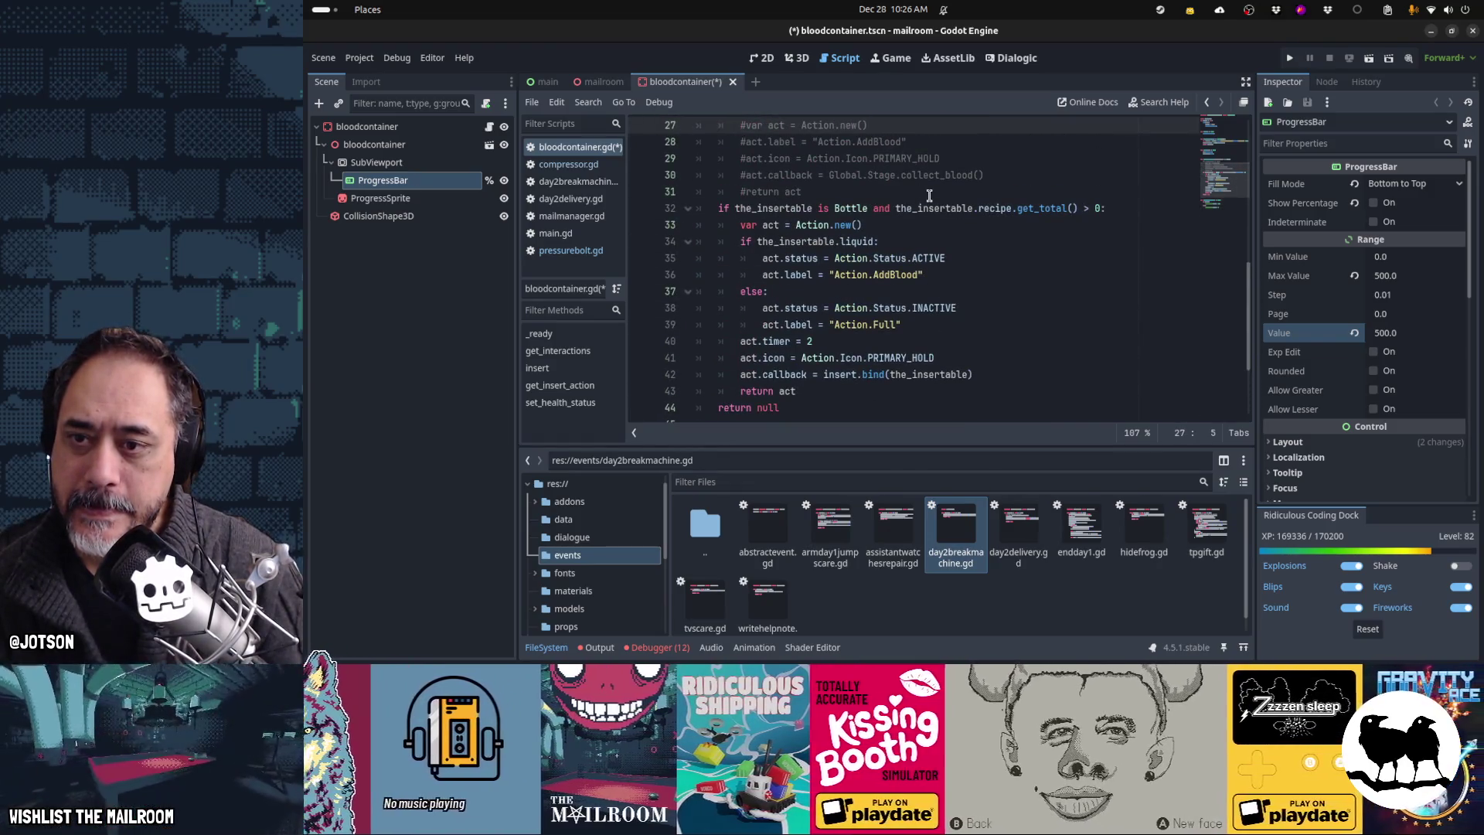
key("Down")
key("Down")
key("Down")
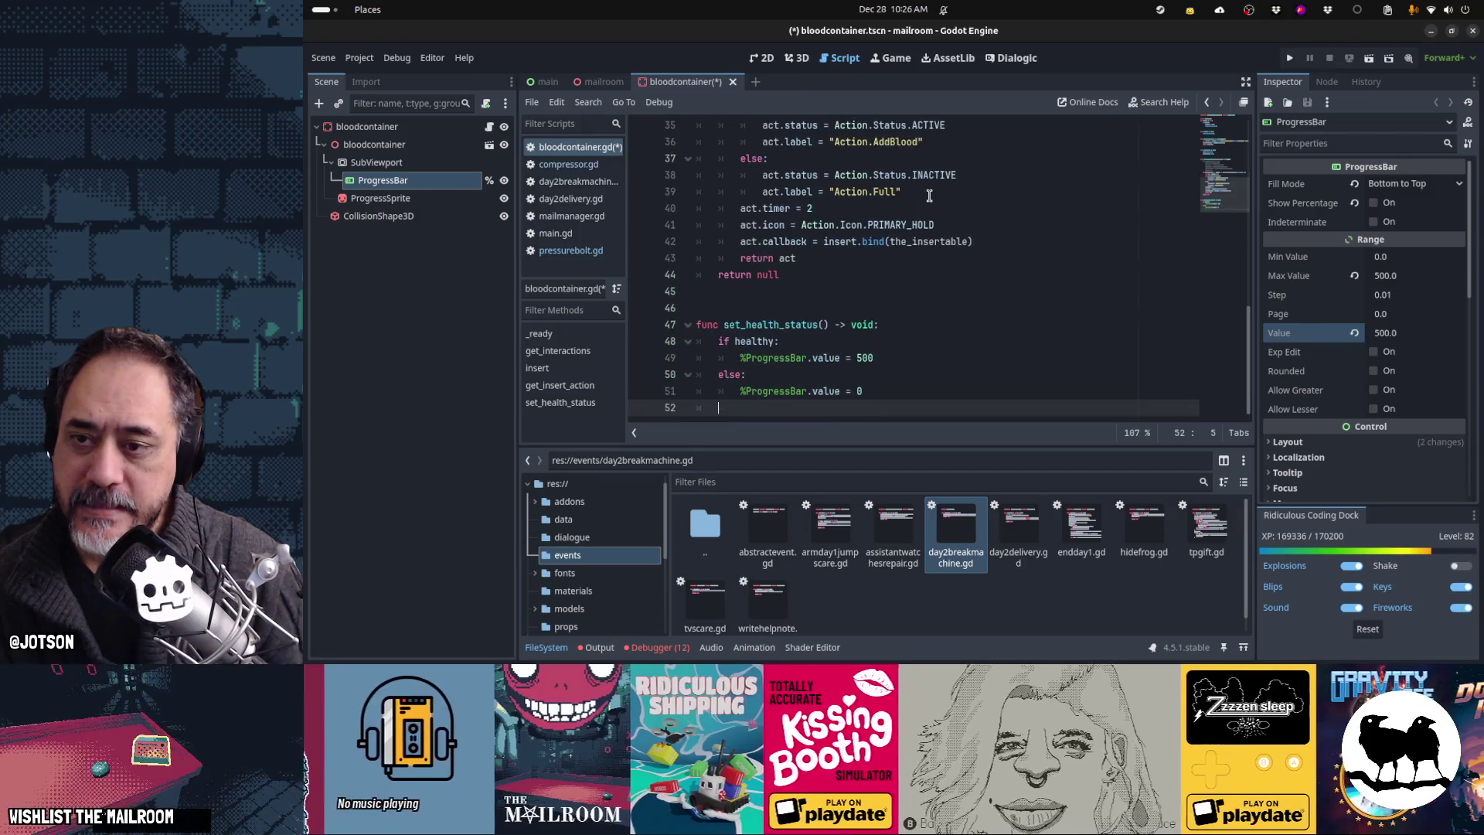
Step: Review bloodcontainer.gd from top to bottom
key("Up")
key("Up")
key("Up")
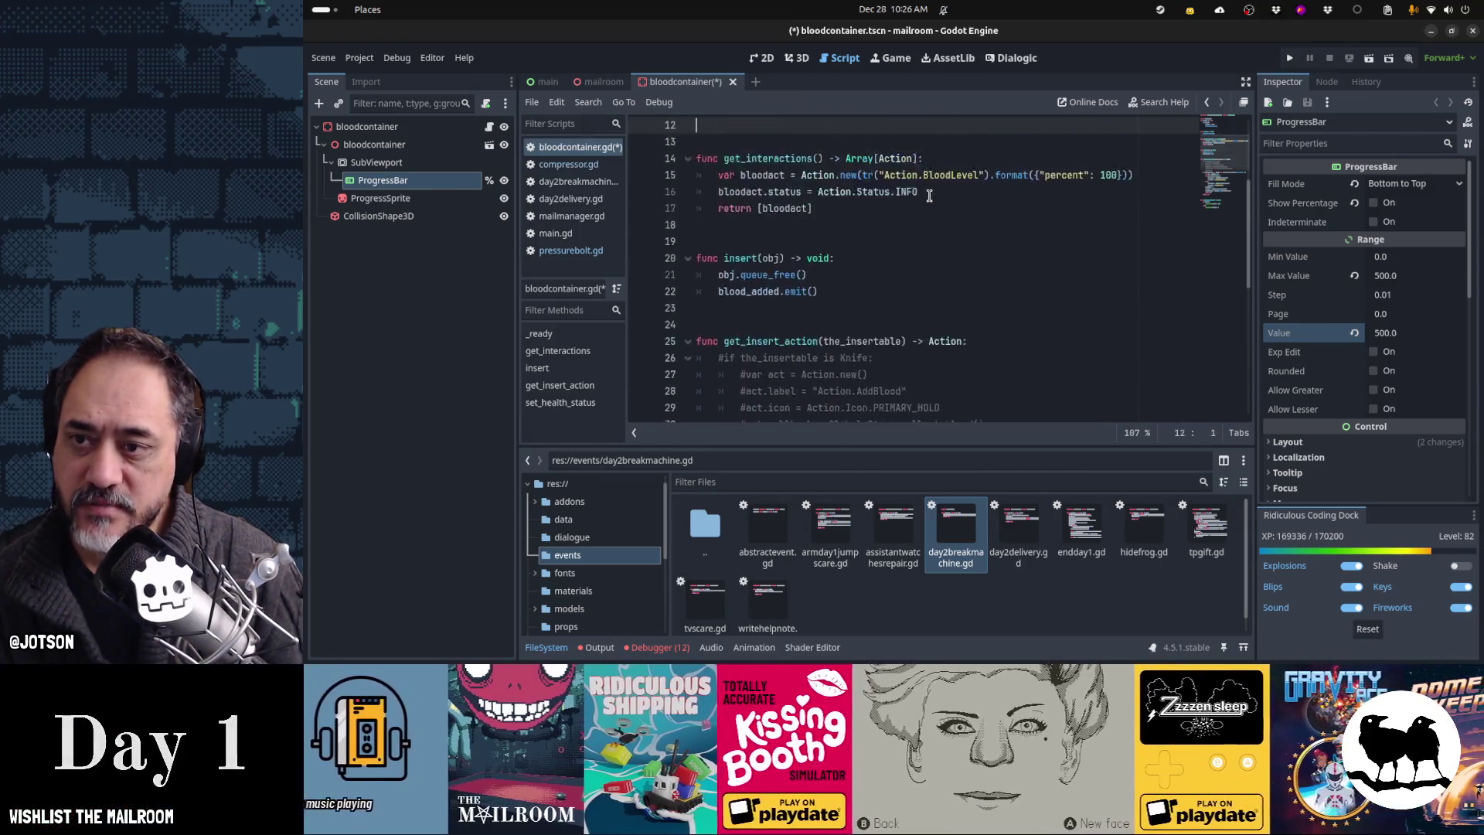
key("Up")
key("Up")
key("Up")
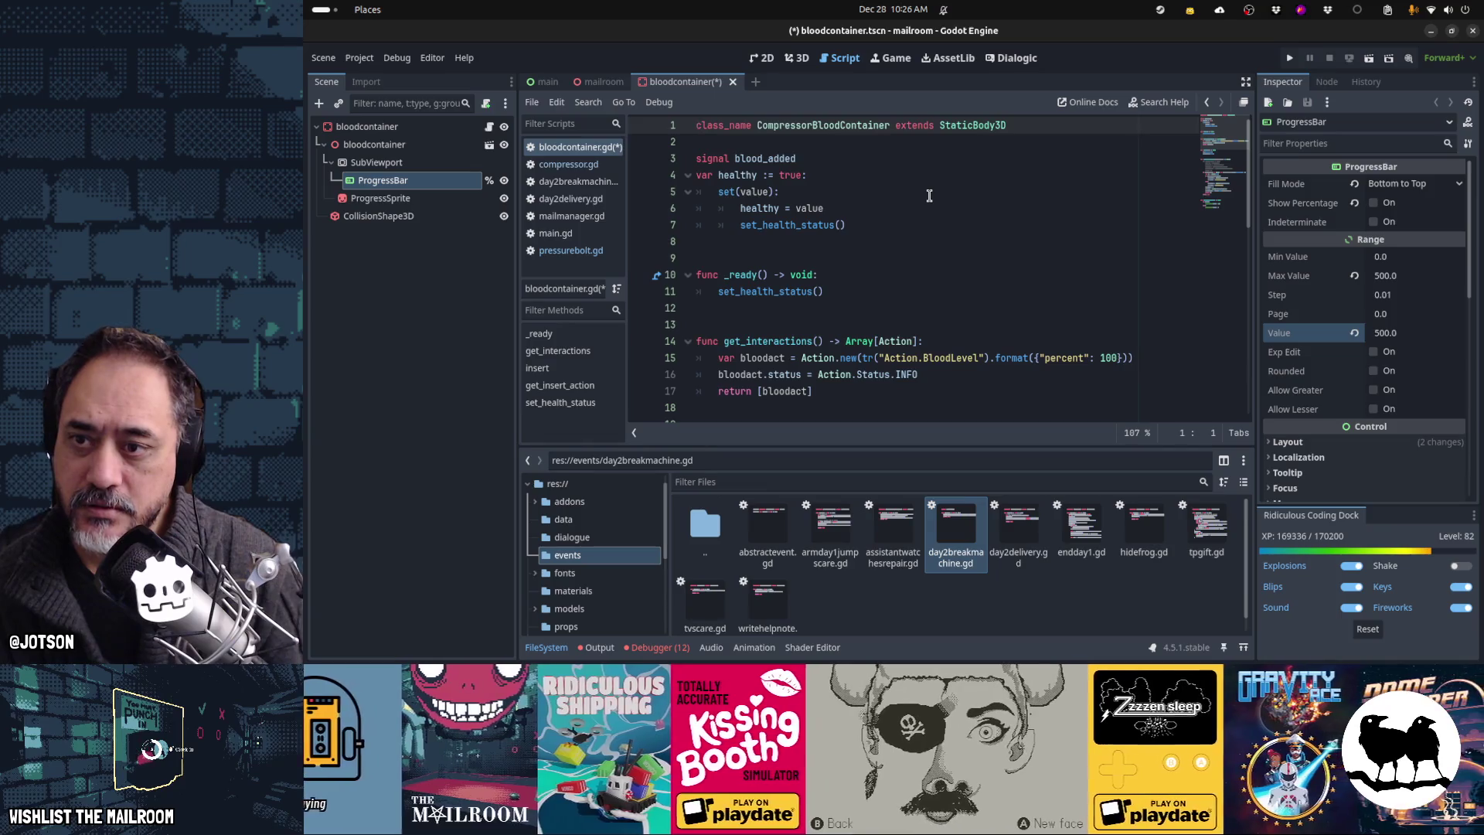
key("ctrl+End")
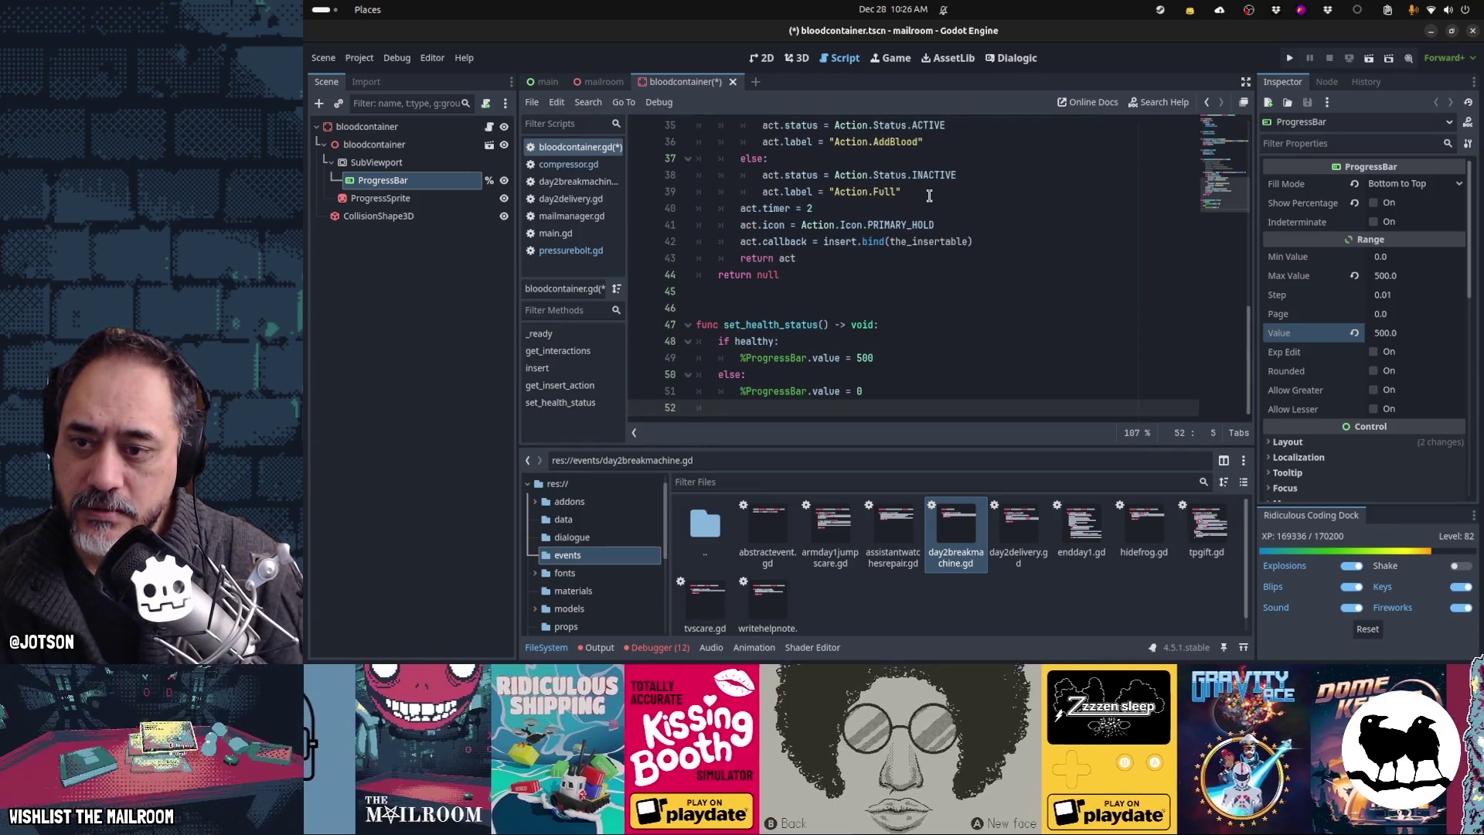
key("Up")
key("Up")
key("Up")
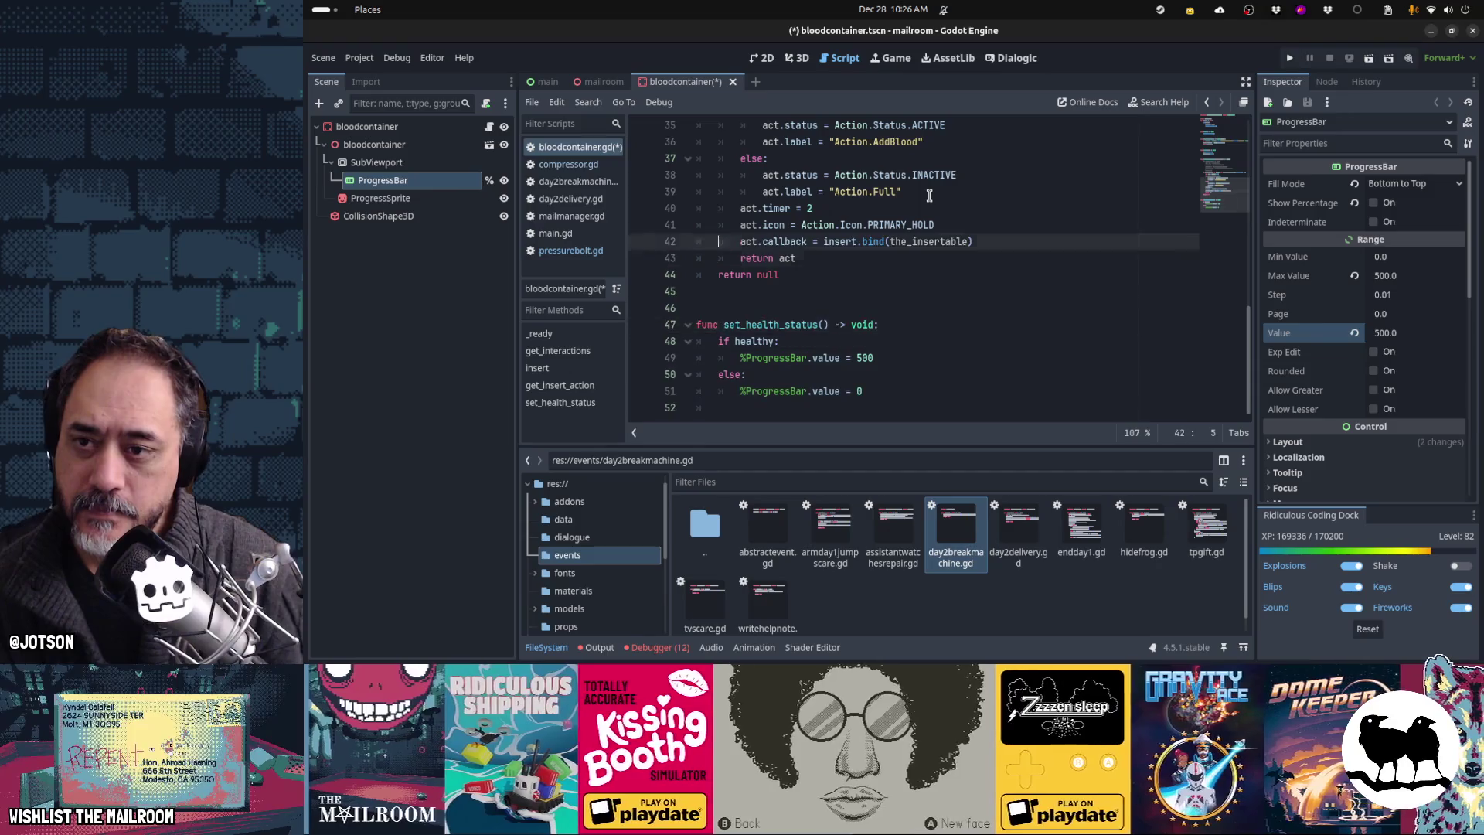
key("Up")
key("Up")
key("Up")
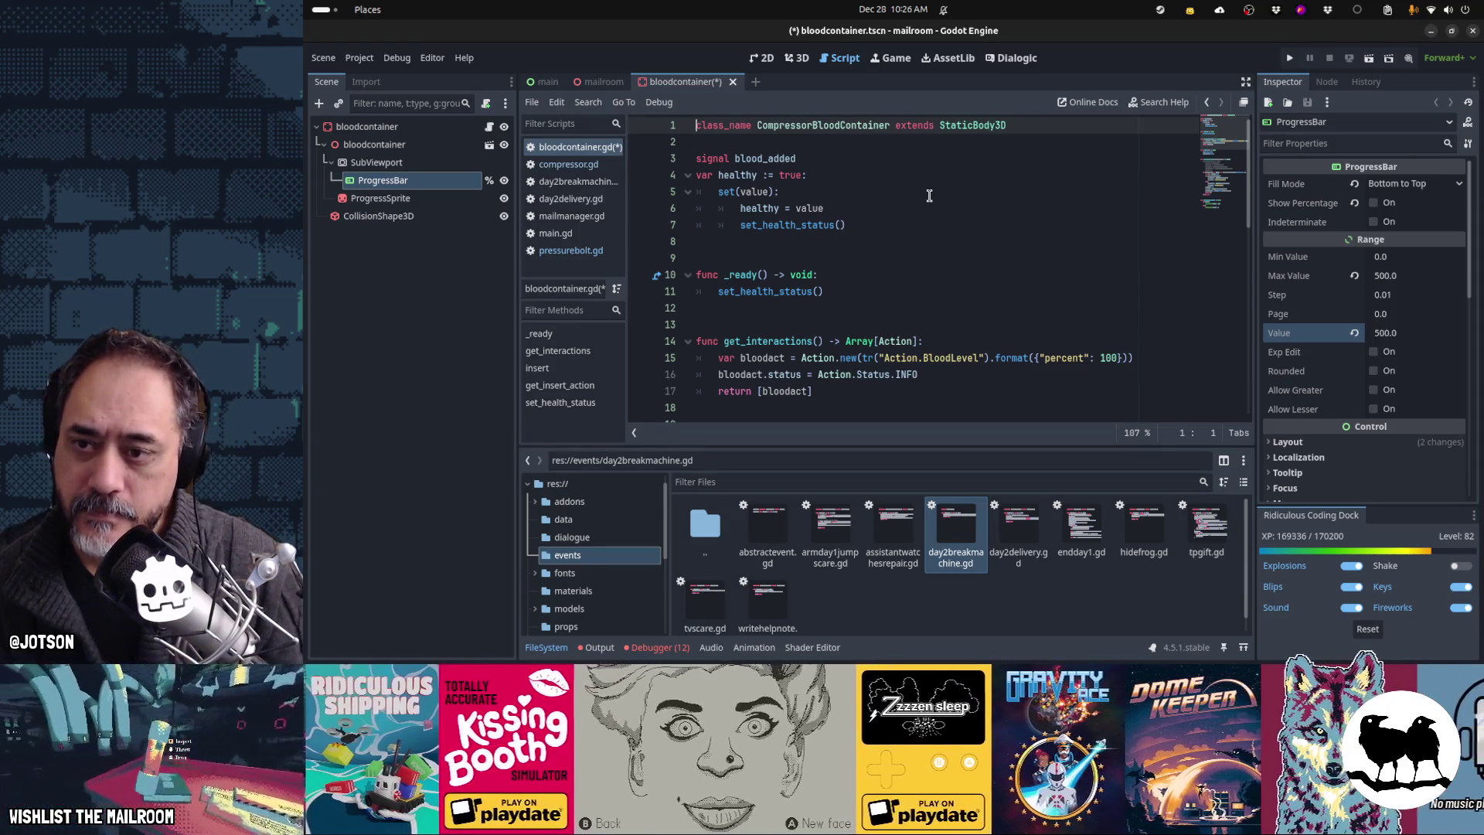
key("ctrl+End")
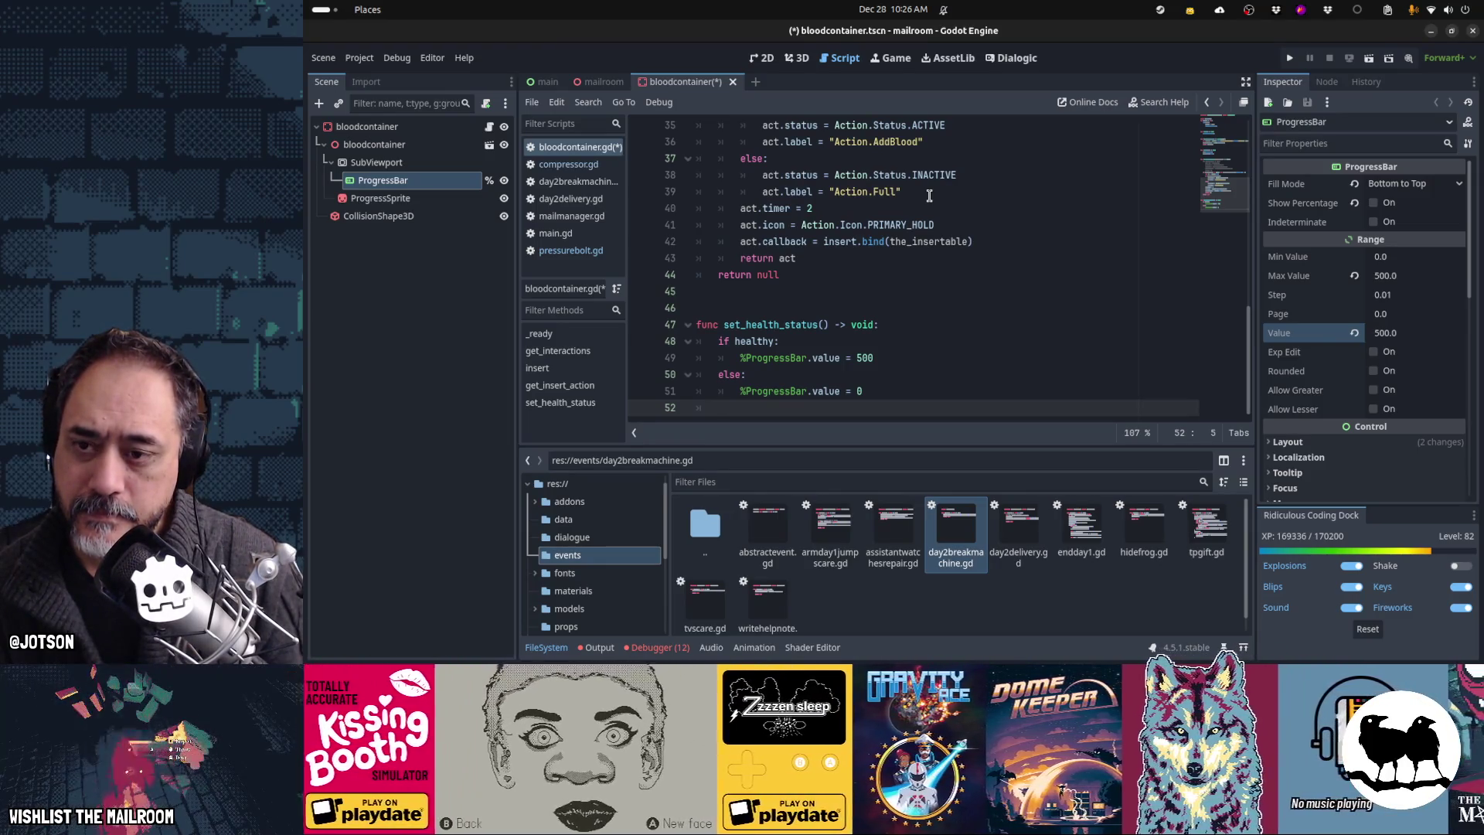
key("ctrl+Home")
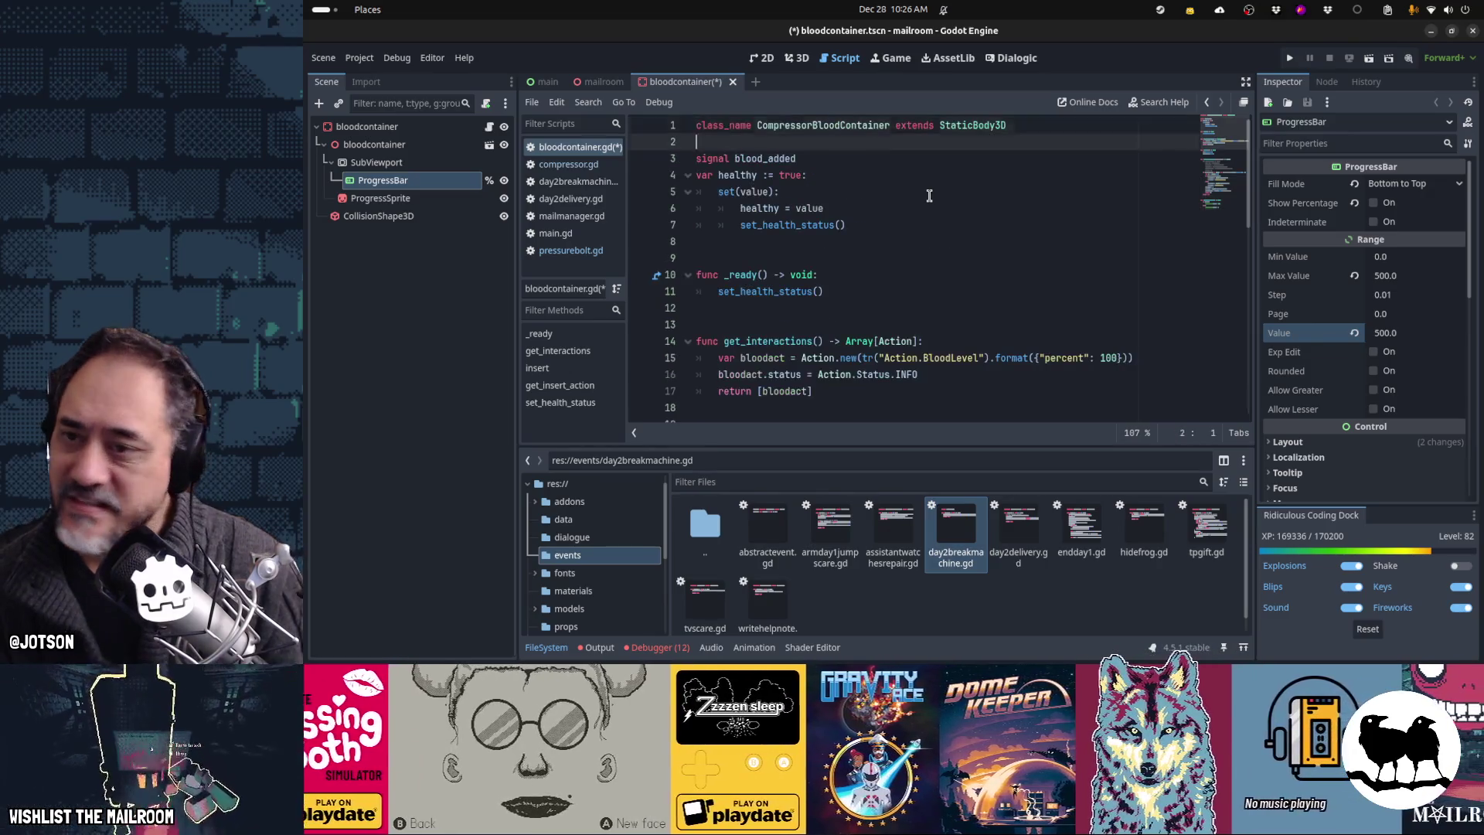
key("Down")
key("Down")
key("Down")
key("ctrl+End")
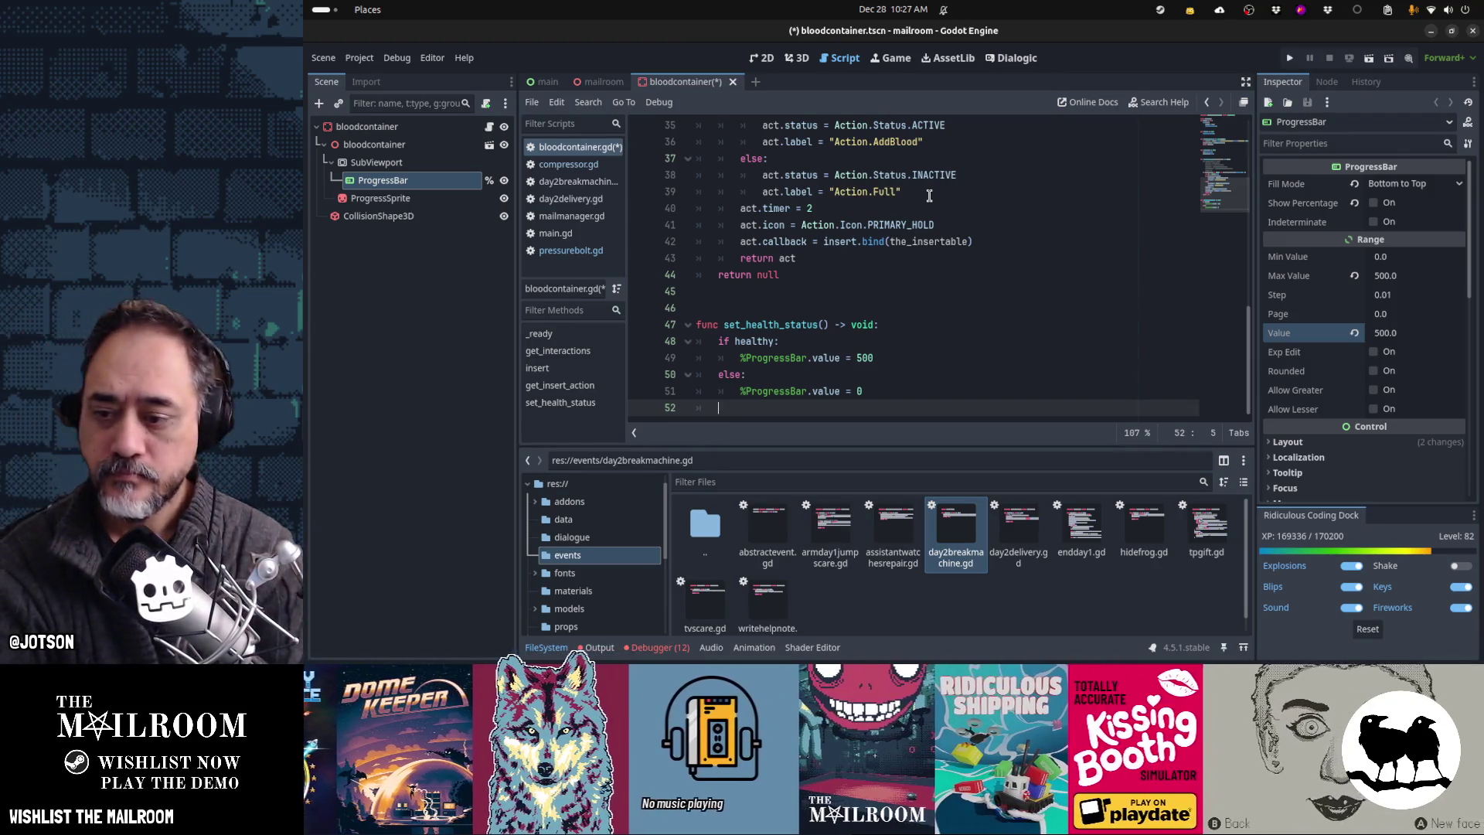
Step: Clear the twelve logged errors in the Debugger, collapse the panel, and return to the script's top
left_click(657, 647)
left_click(611, 456)
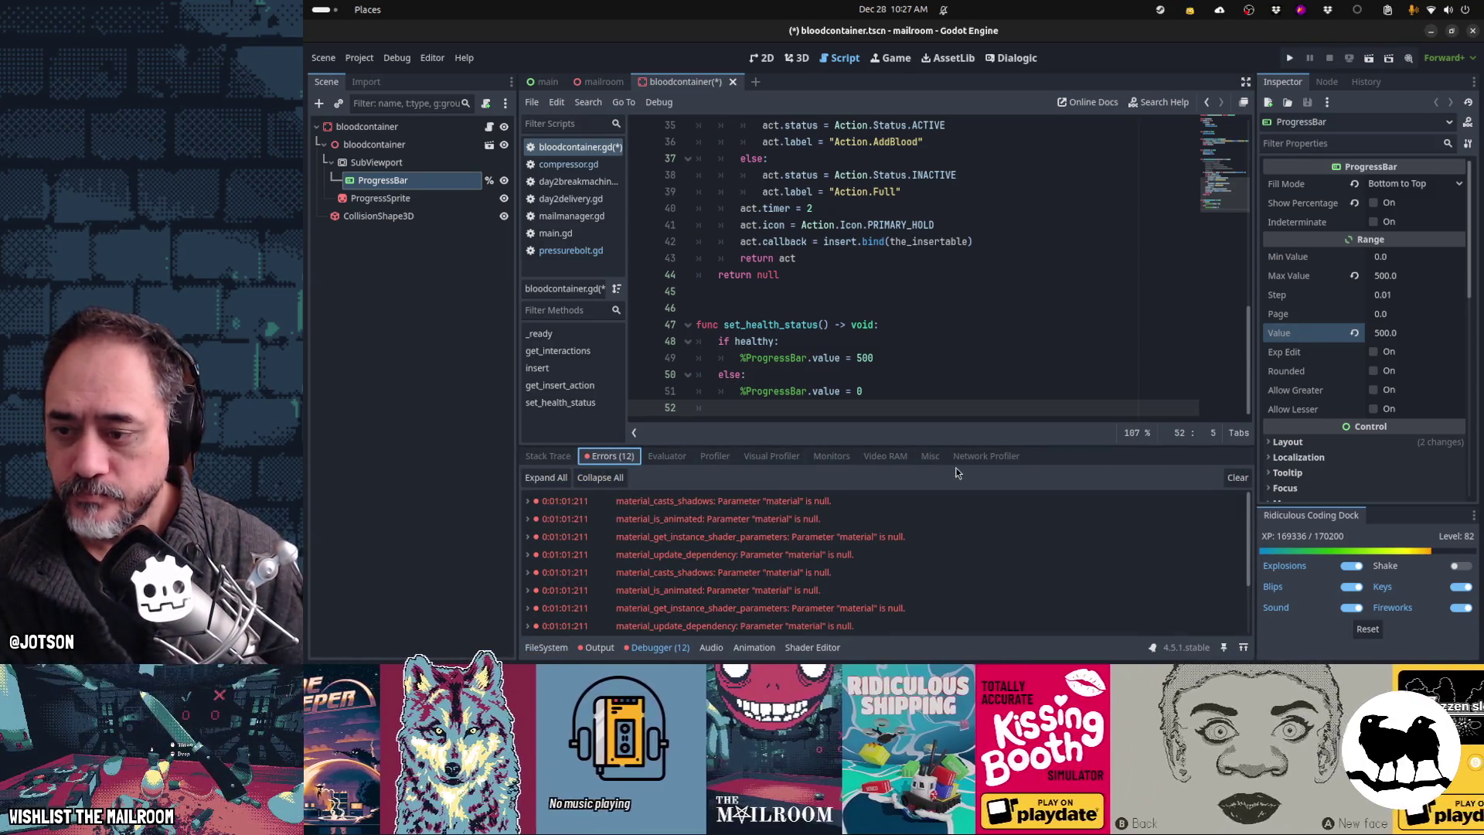
scroll(958, 528, "down", 1)
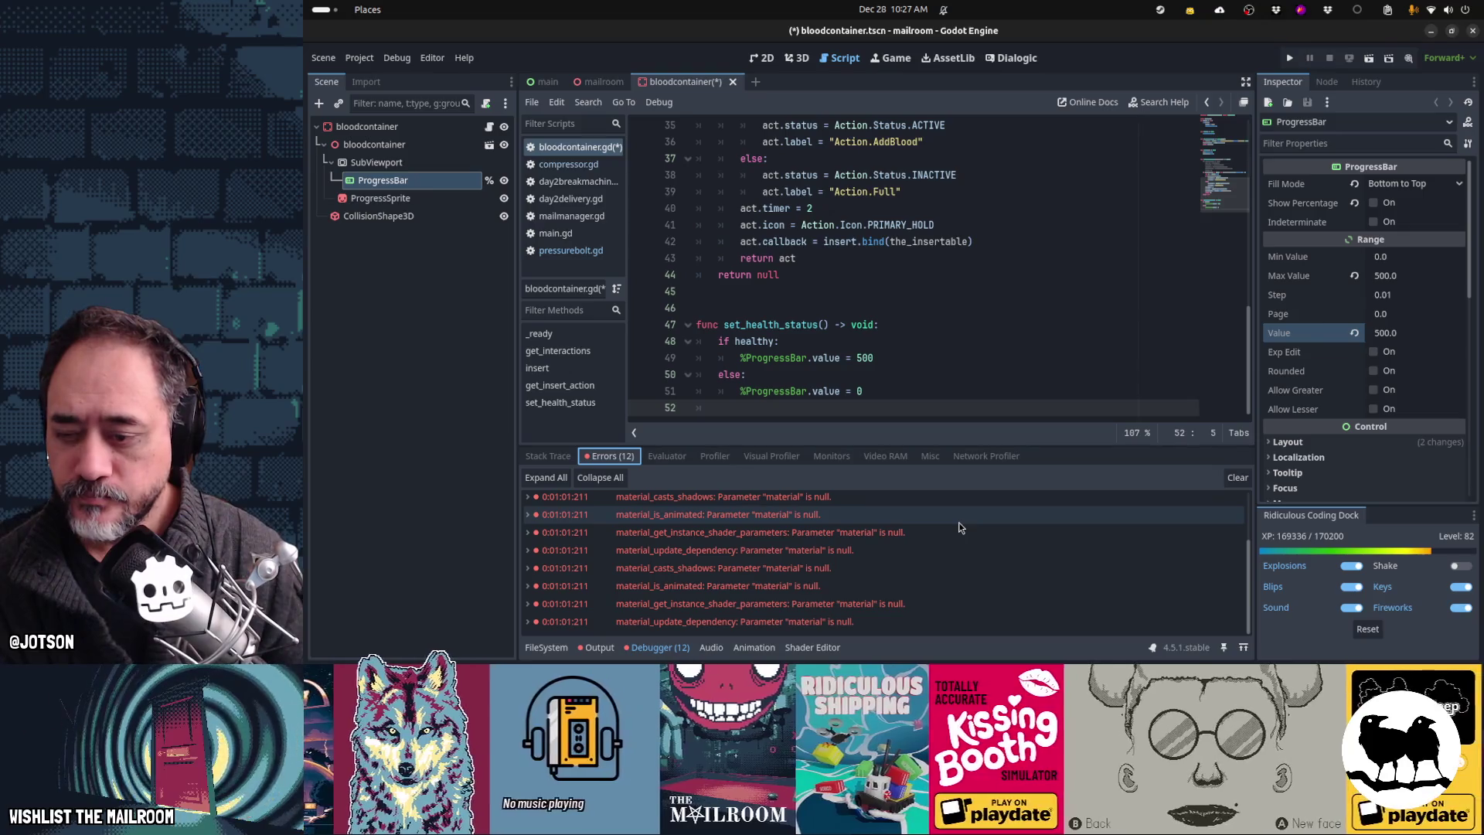
left_click(1237, 477)
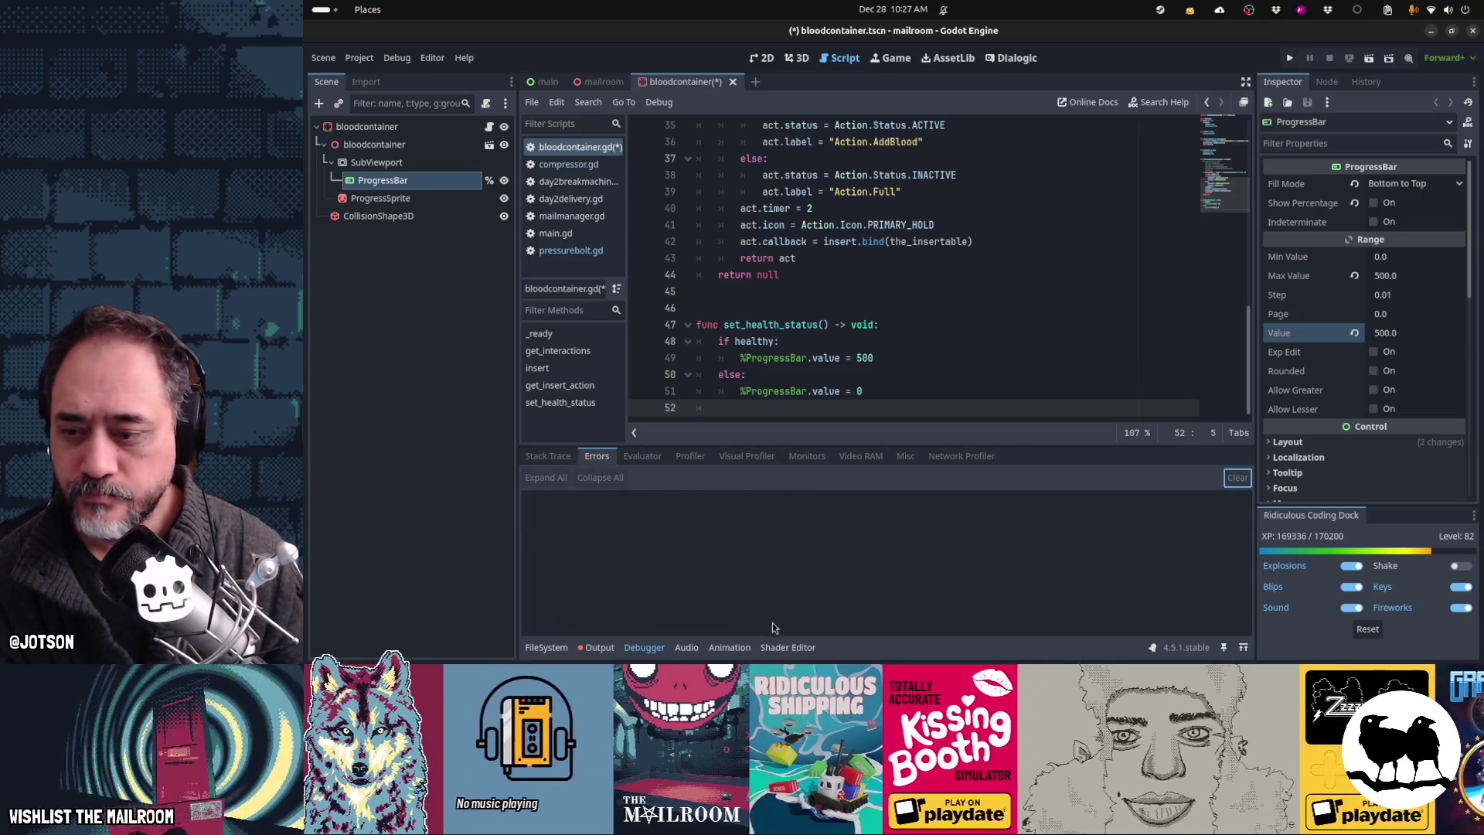
left_click(650, 648)
left_click(878, 407)
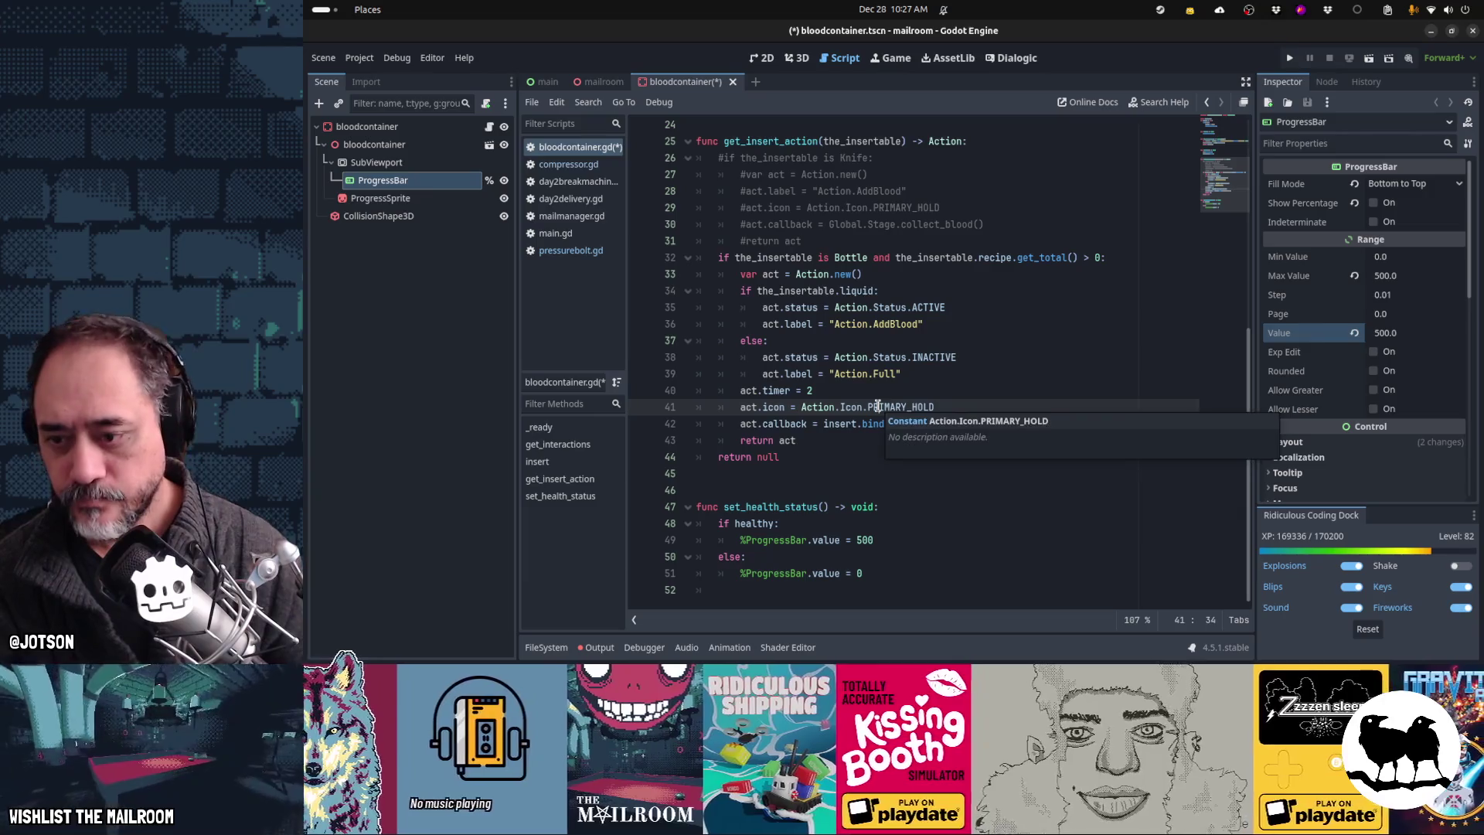
left_click(966, 374)
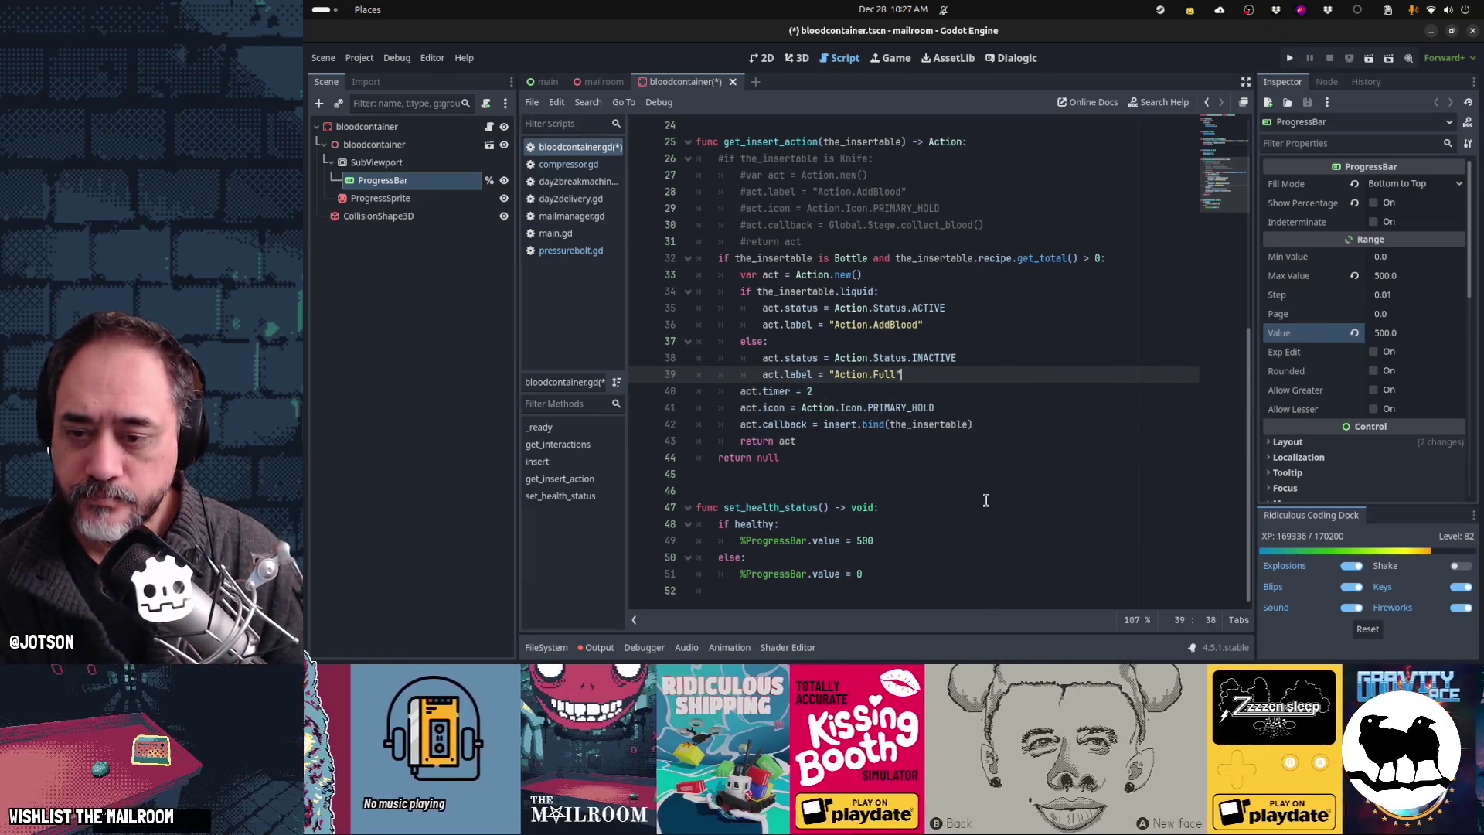
scroll(982, 501, "up", 6)
scroll(979, 507, "up", 2)
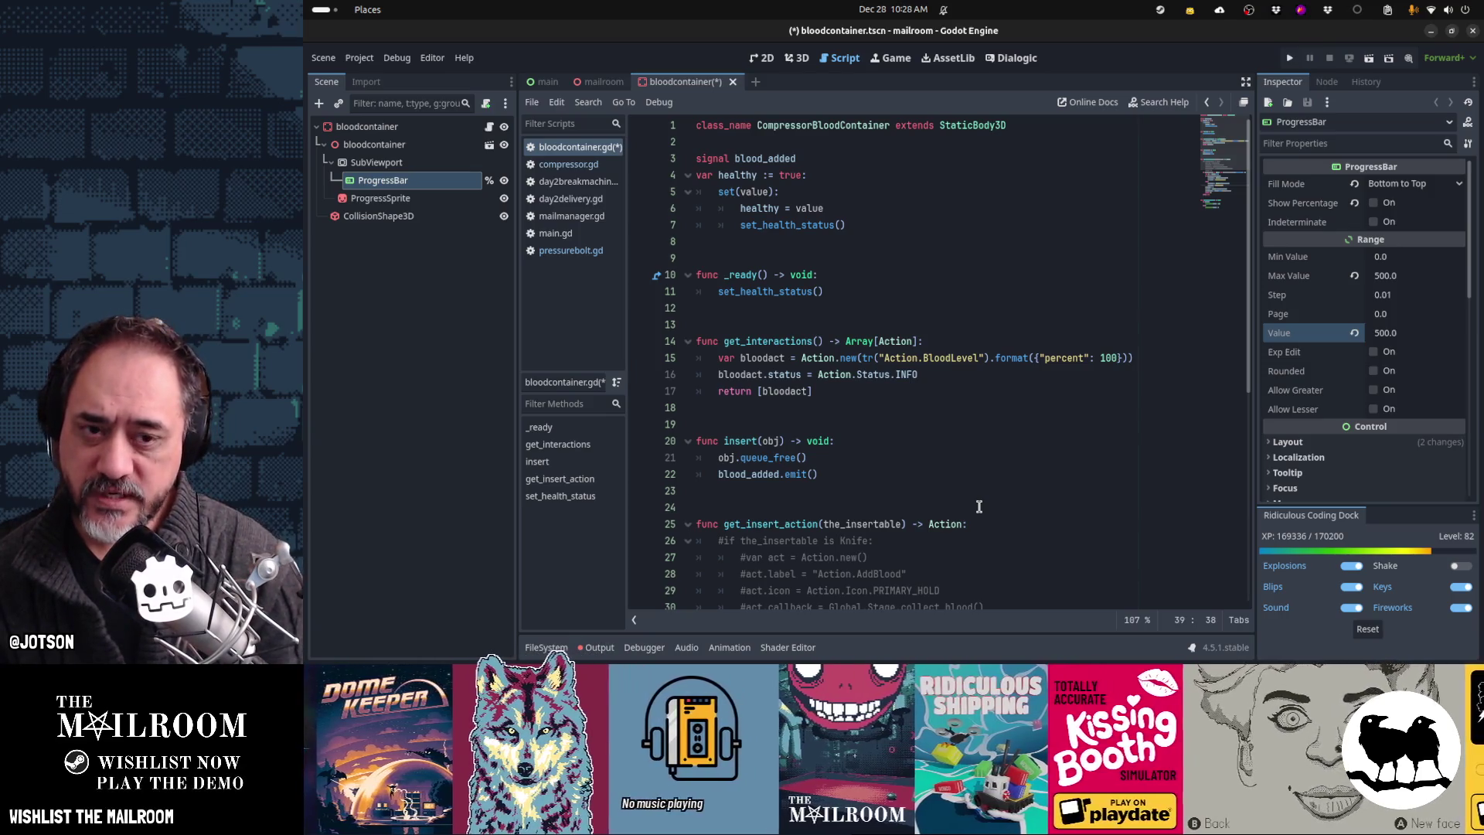
Step: Set the ProgressBar's Max Value to 100 in the Inspector
left_click(1410, 276)
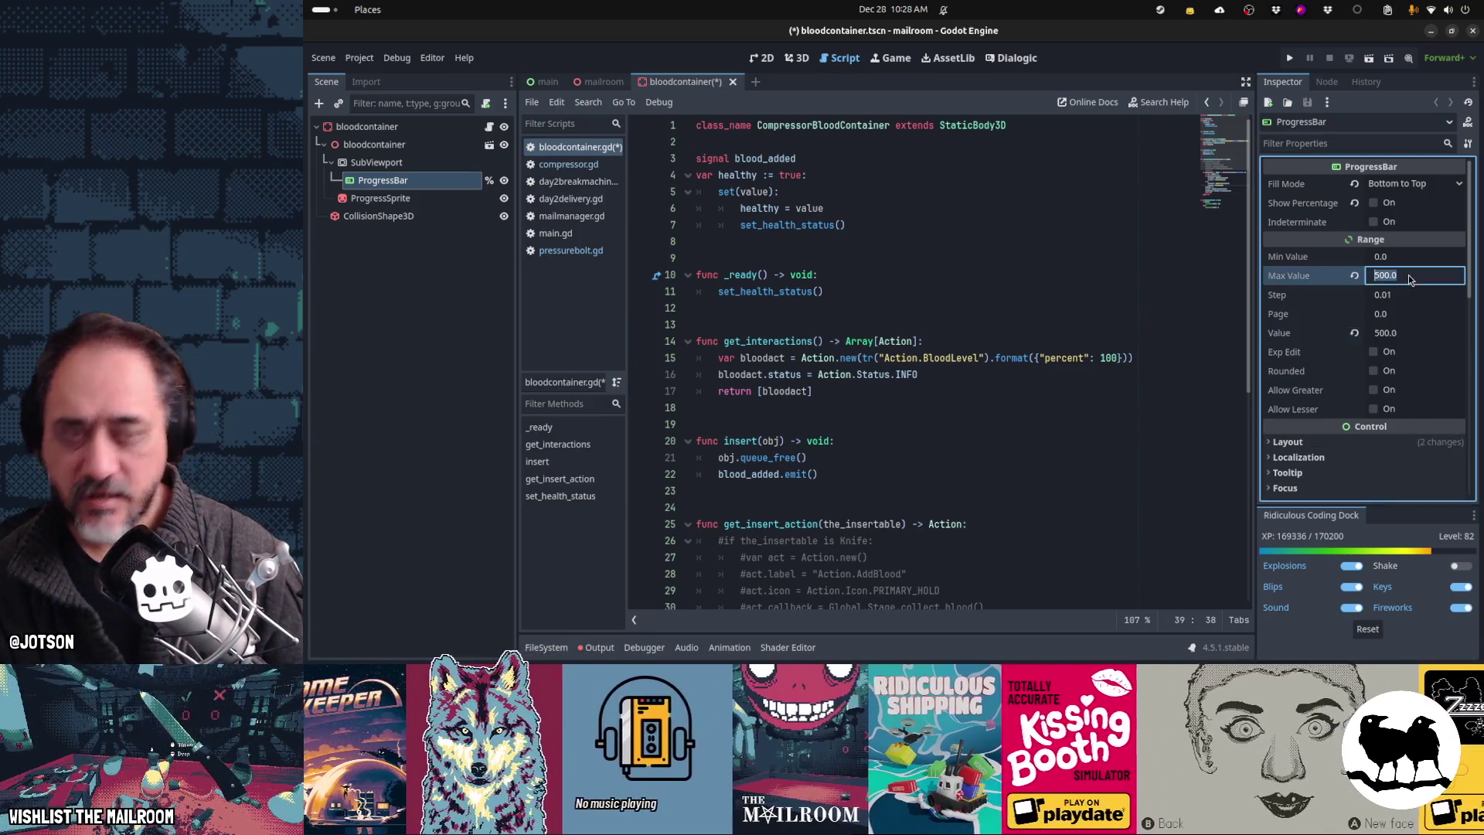
type("100")
key("Tab")
key("Tab")
key("Tab")
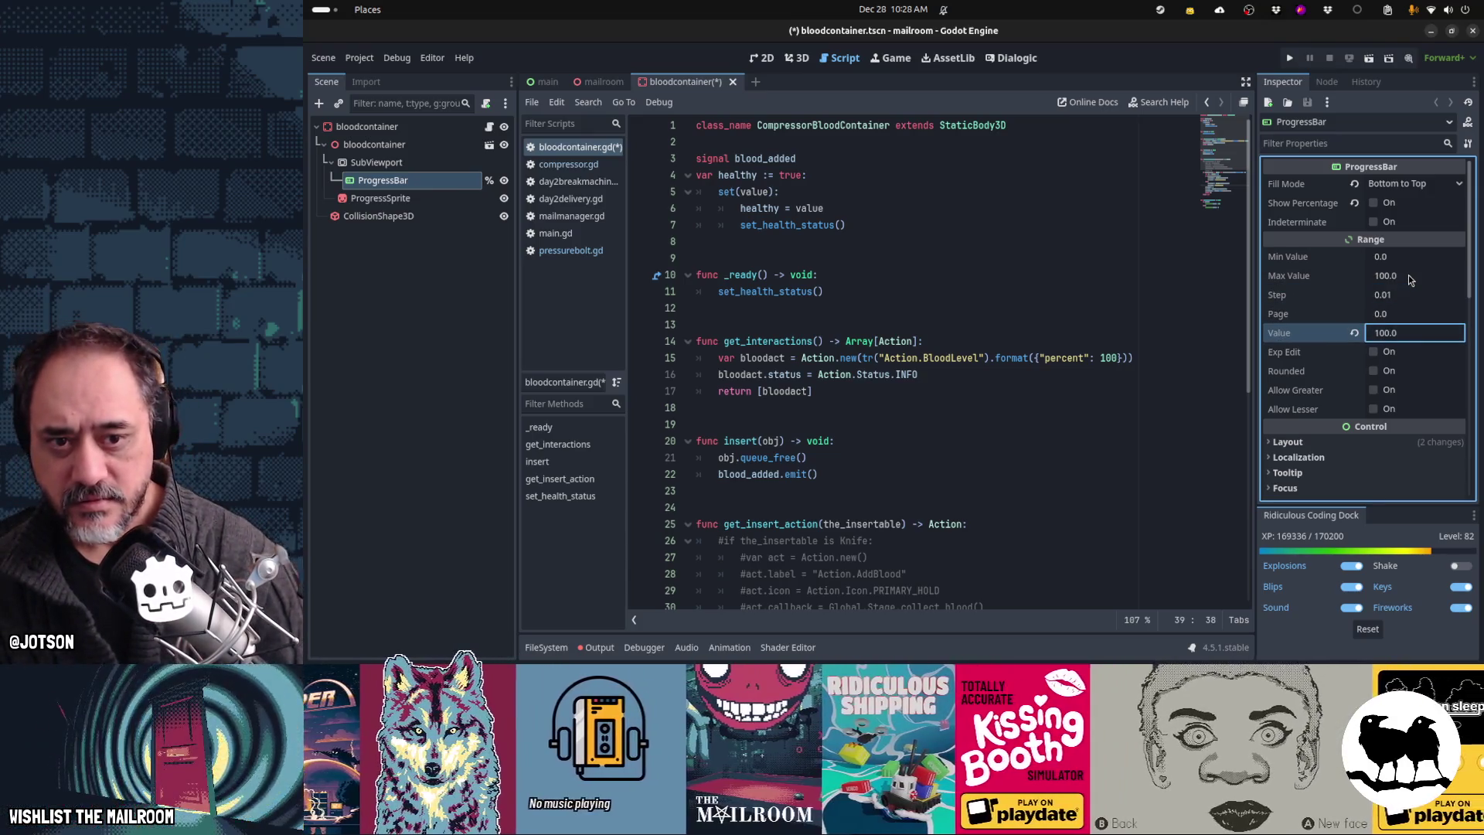
Step: Save bloodcontainer.gd, close pressurebolt.gd, and check compressor.gd before returning to bloodcontainer.gd
left_click(861, 359)
key("ctrl+s")
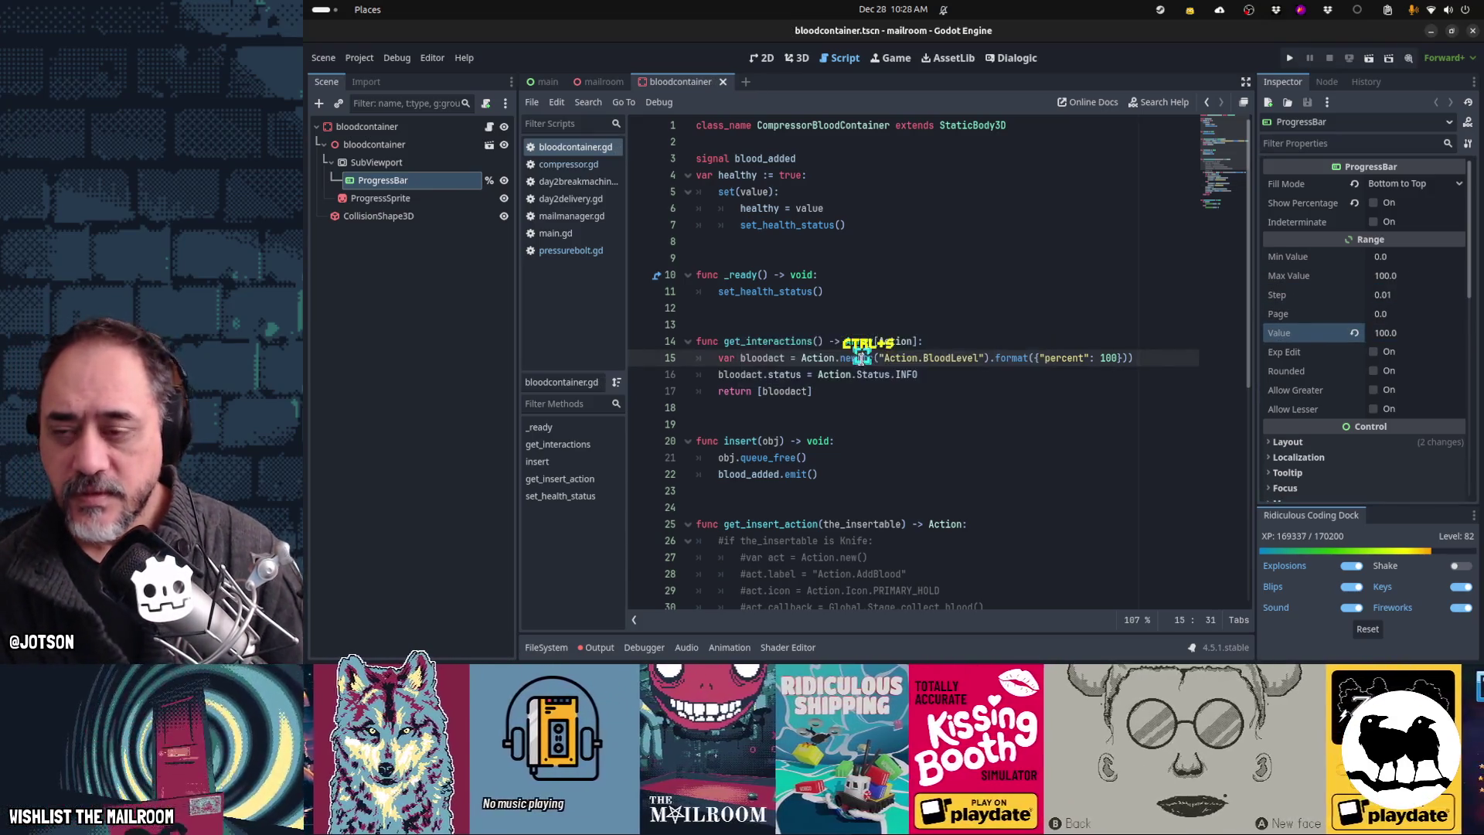
scroll(861, 359, "down", 5)
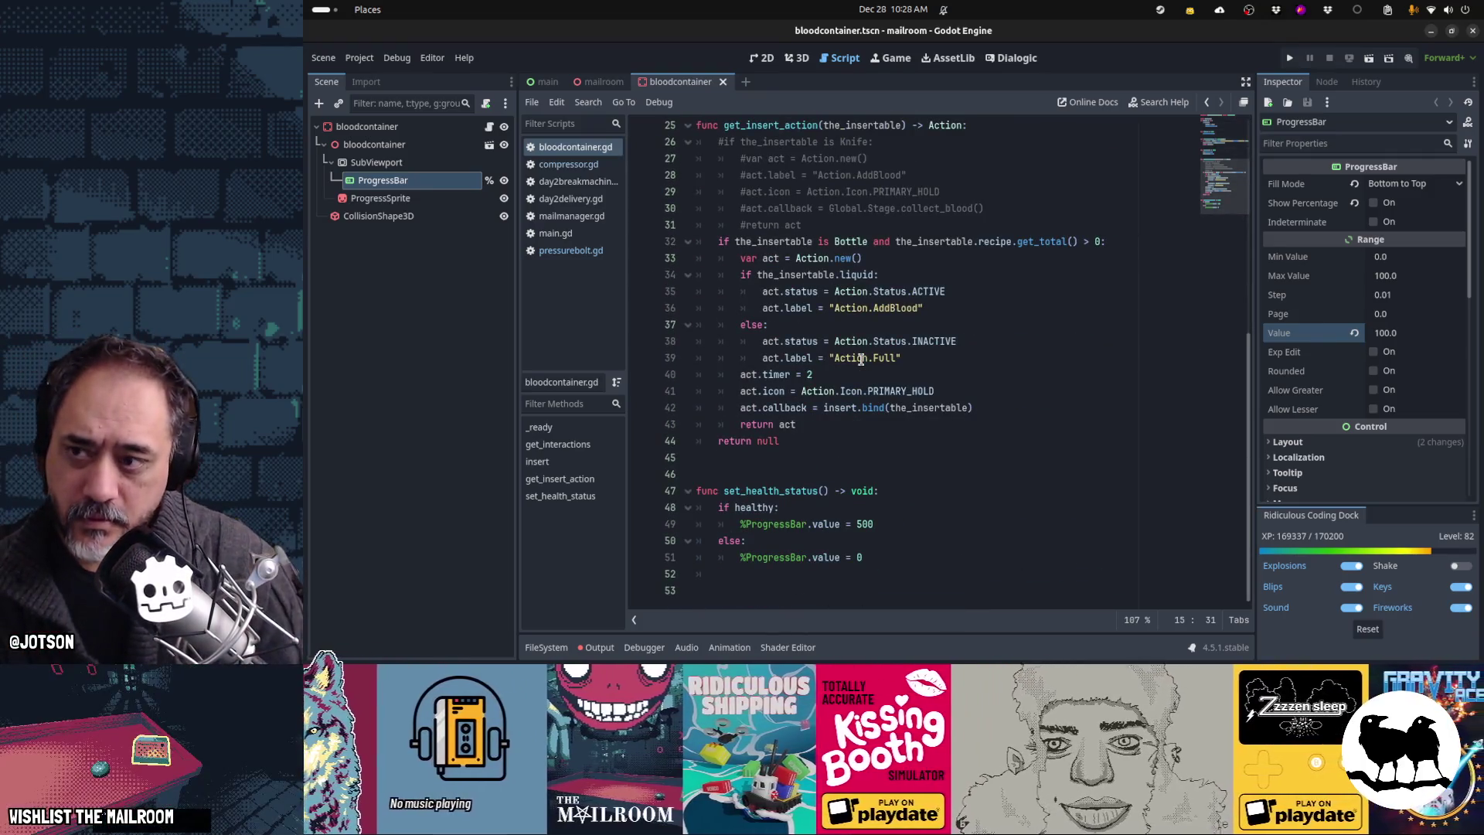
middle_click(570, 249)
left_click(581, 168)
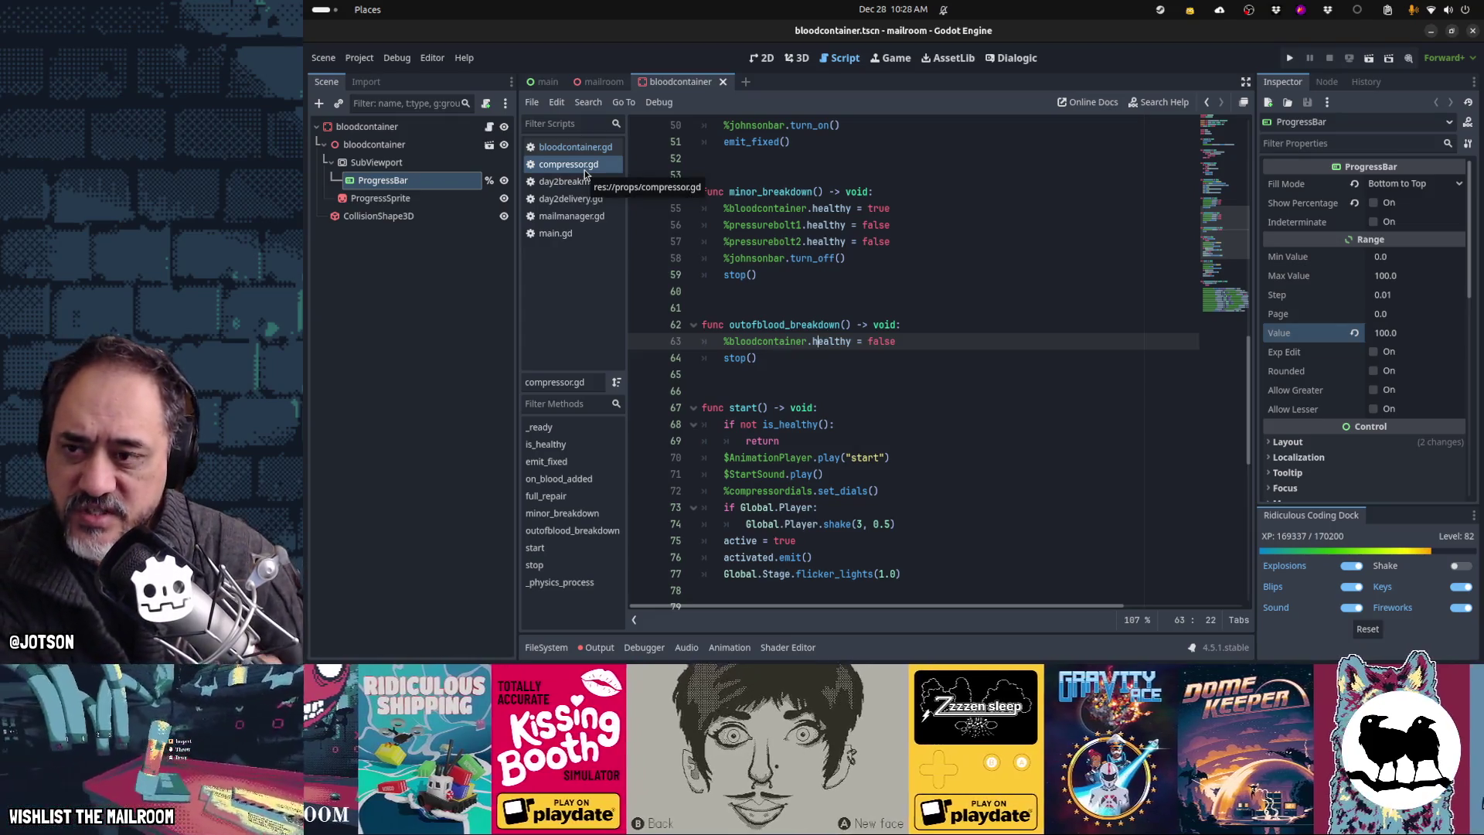
left_click(582, 148)
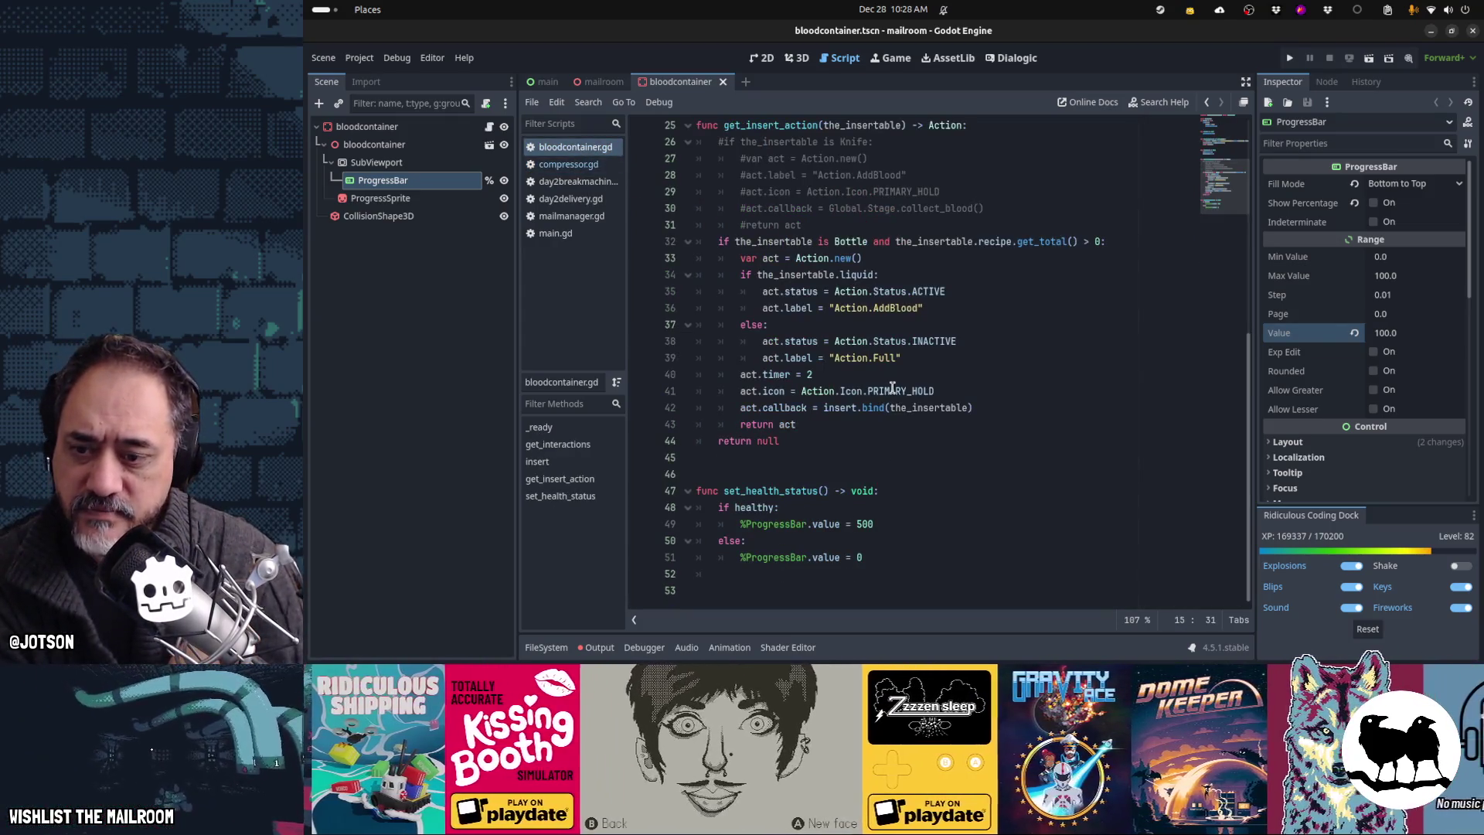
Step: Change the 500 on line 49 to 100 and remove the empty last line
left_click(877, 523)
double_click(877, 523)
type("100")
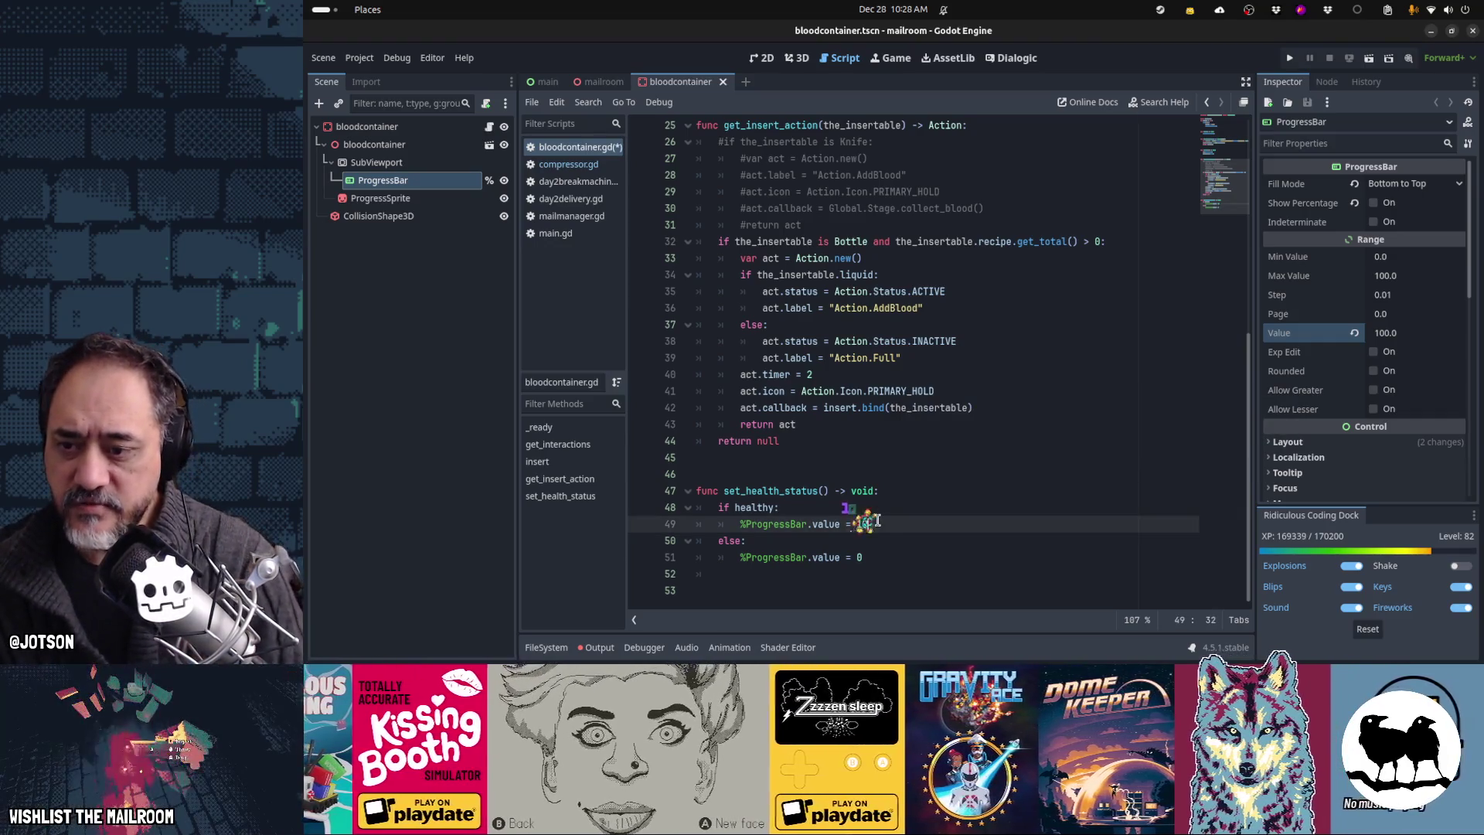
key("ctrl+End")
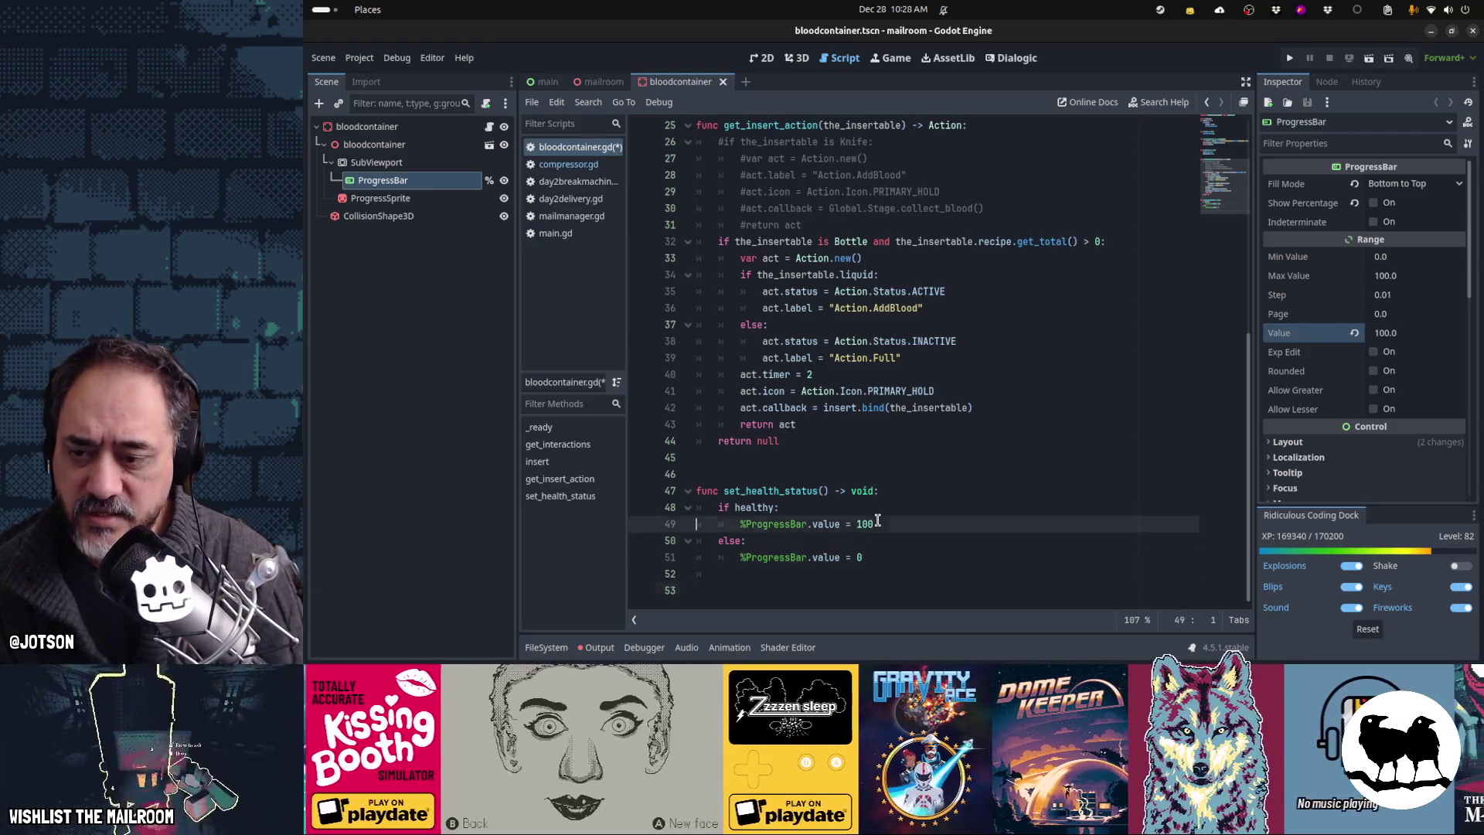
key("BackSpace")
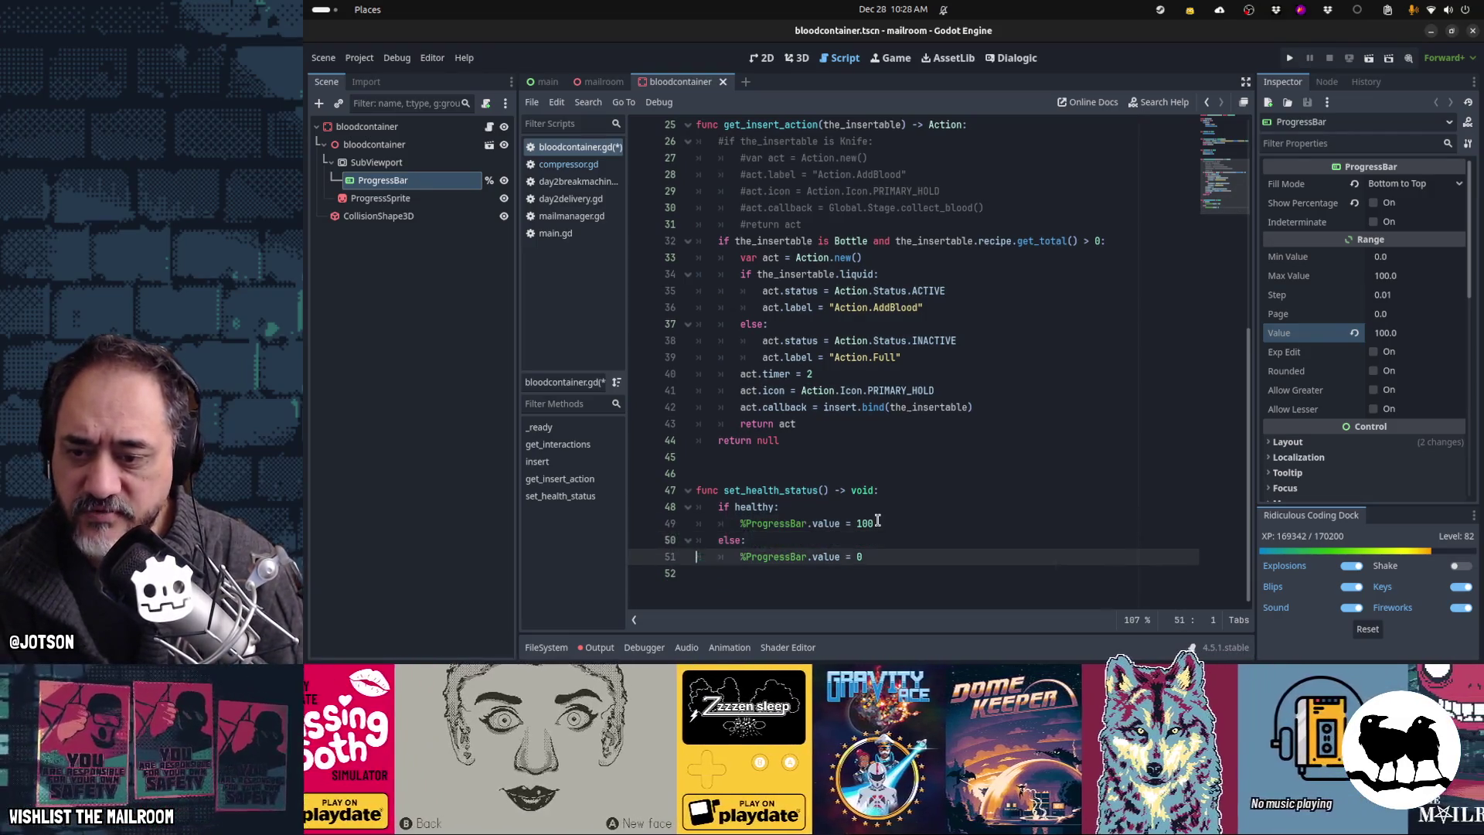
Step: Declare 'var liquid_capacity = 500' near the top of the script
key("ctrl+Home")
key("Down")
key("Down")
key("Down")
key("Down")
key("Down")
key("Down")
type("var light")
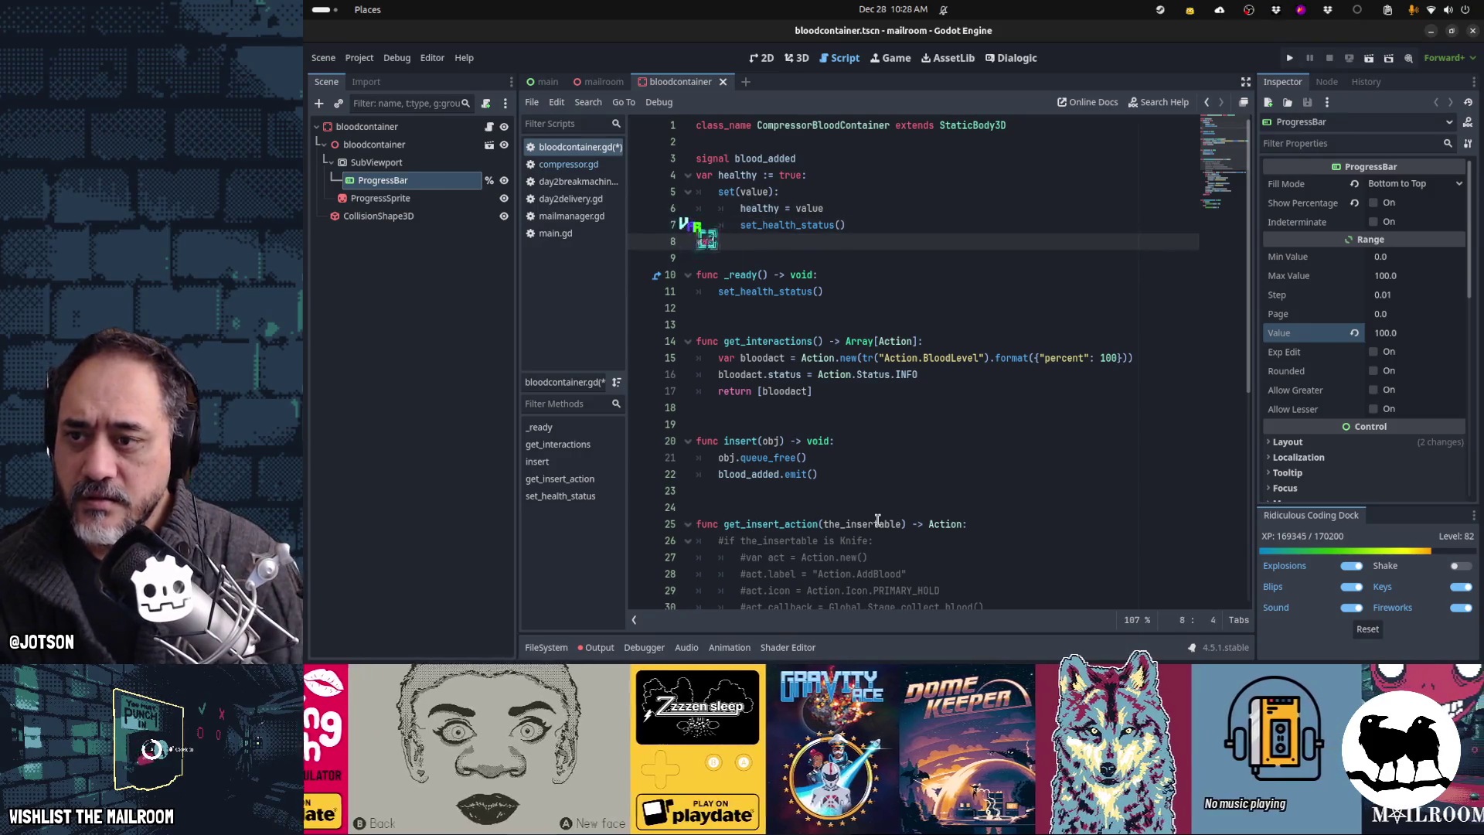
key("BackSpace")
key("BackSpace")
key("BackSpace")
type("quid_capacity = 500")
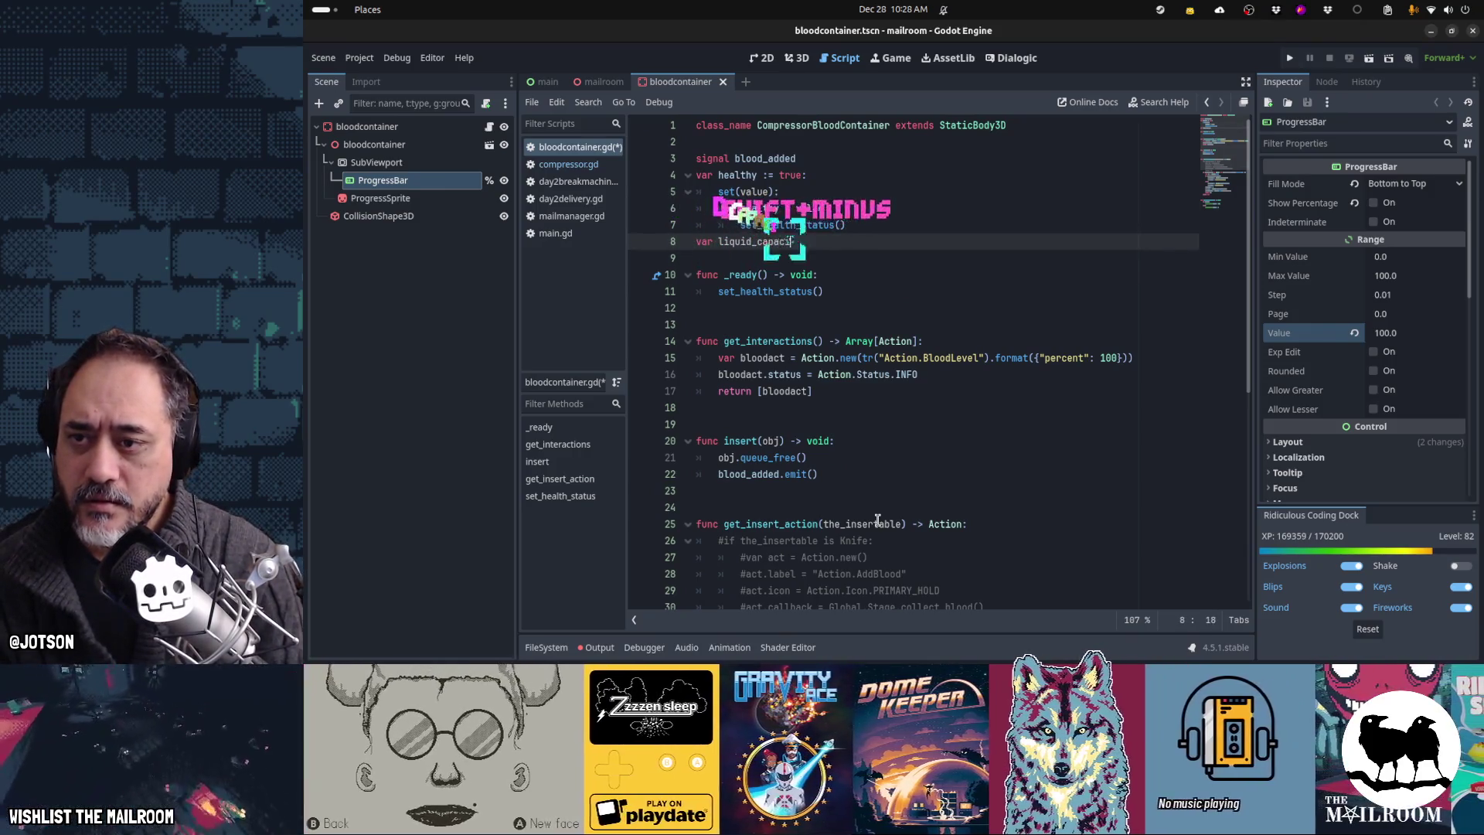
key("Return")
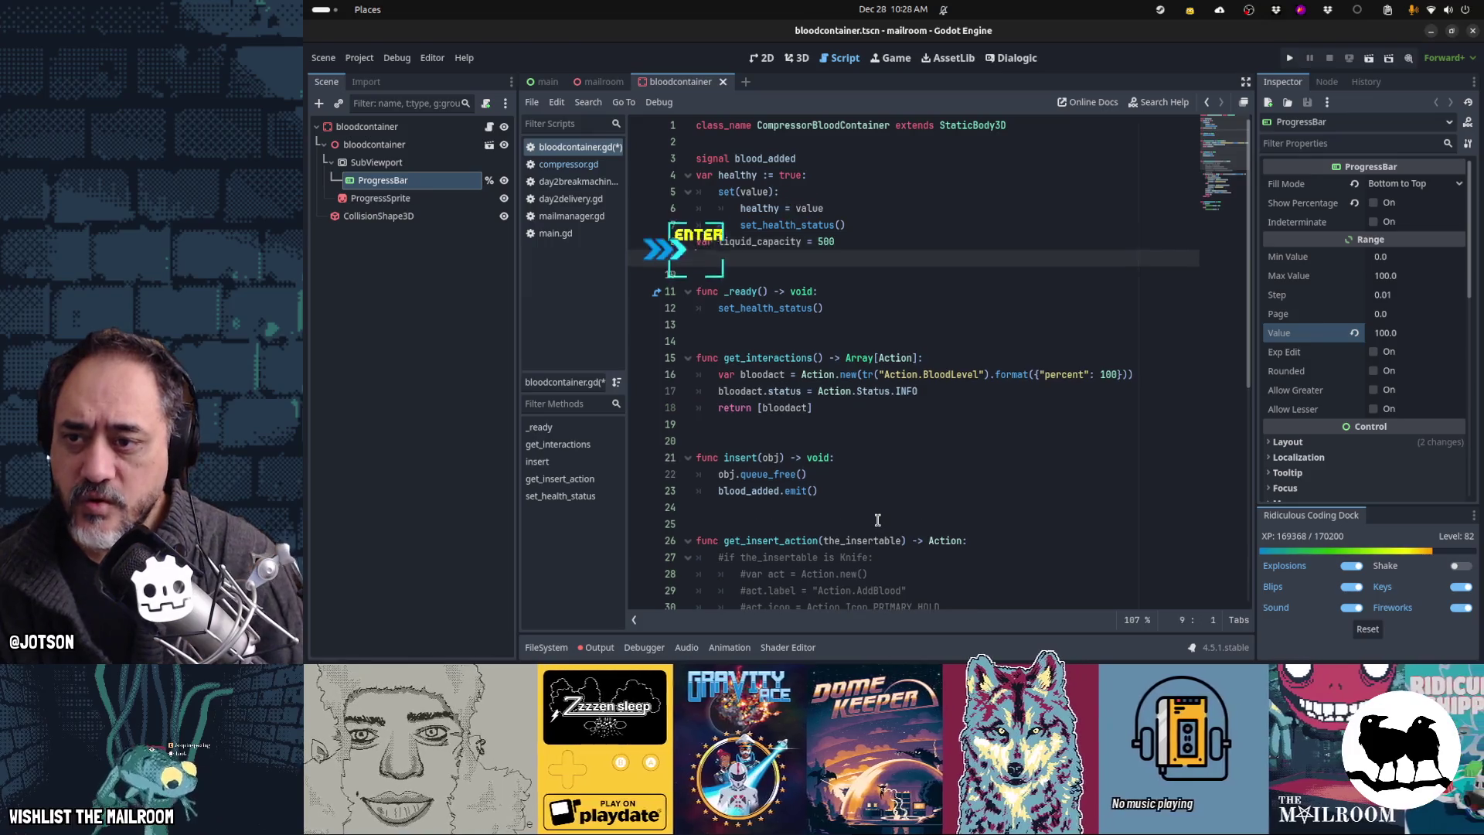
key("Up")
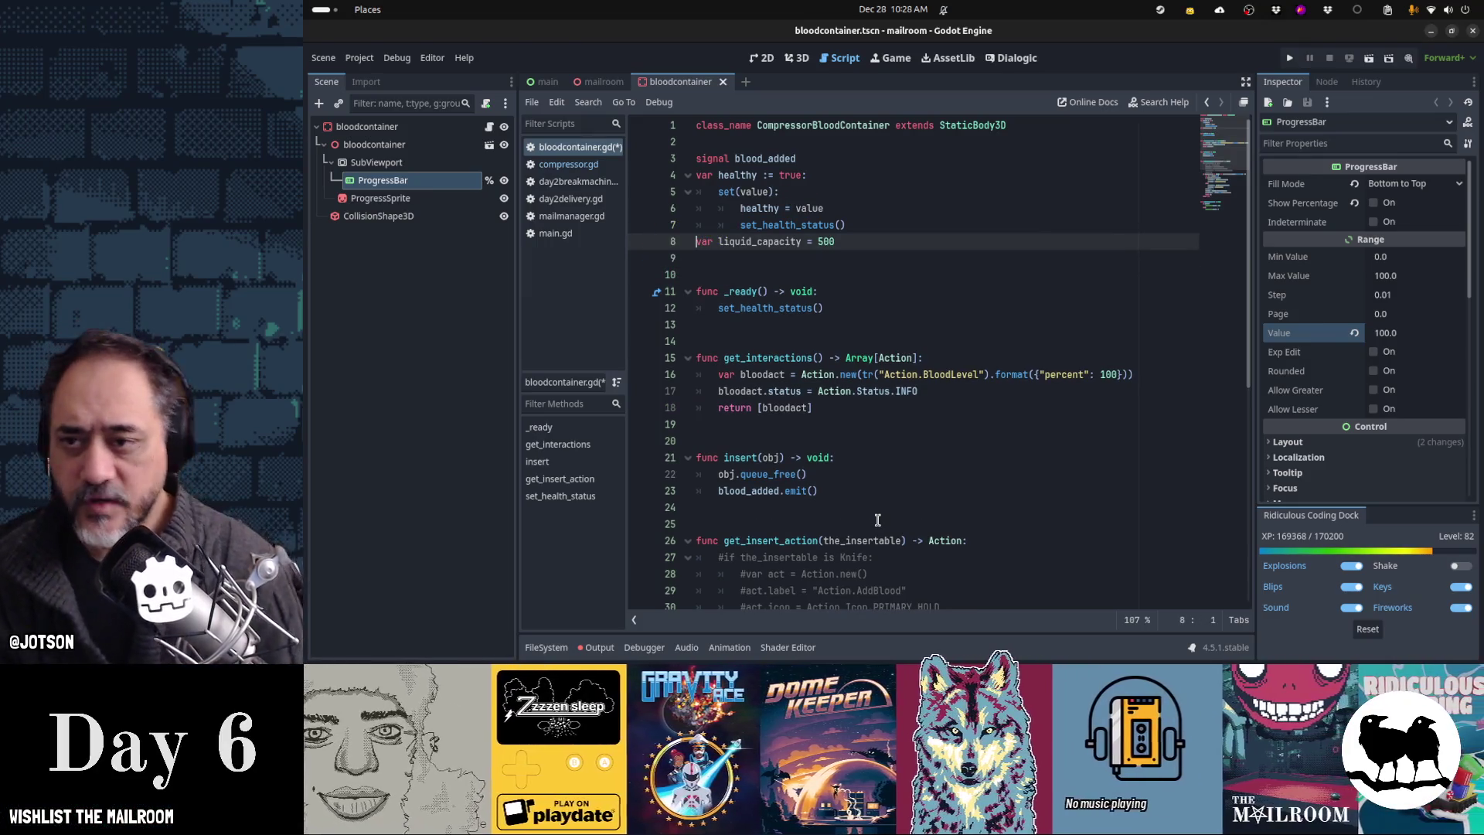
Step: Look over the top and closing lines of the script
key("ctrl+End")
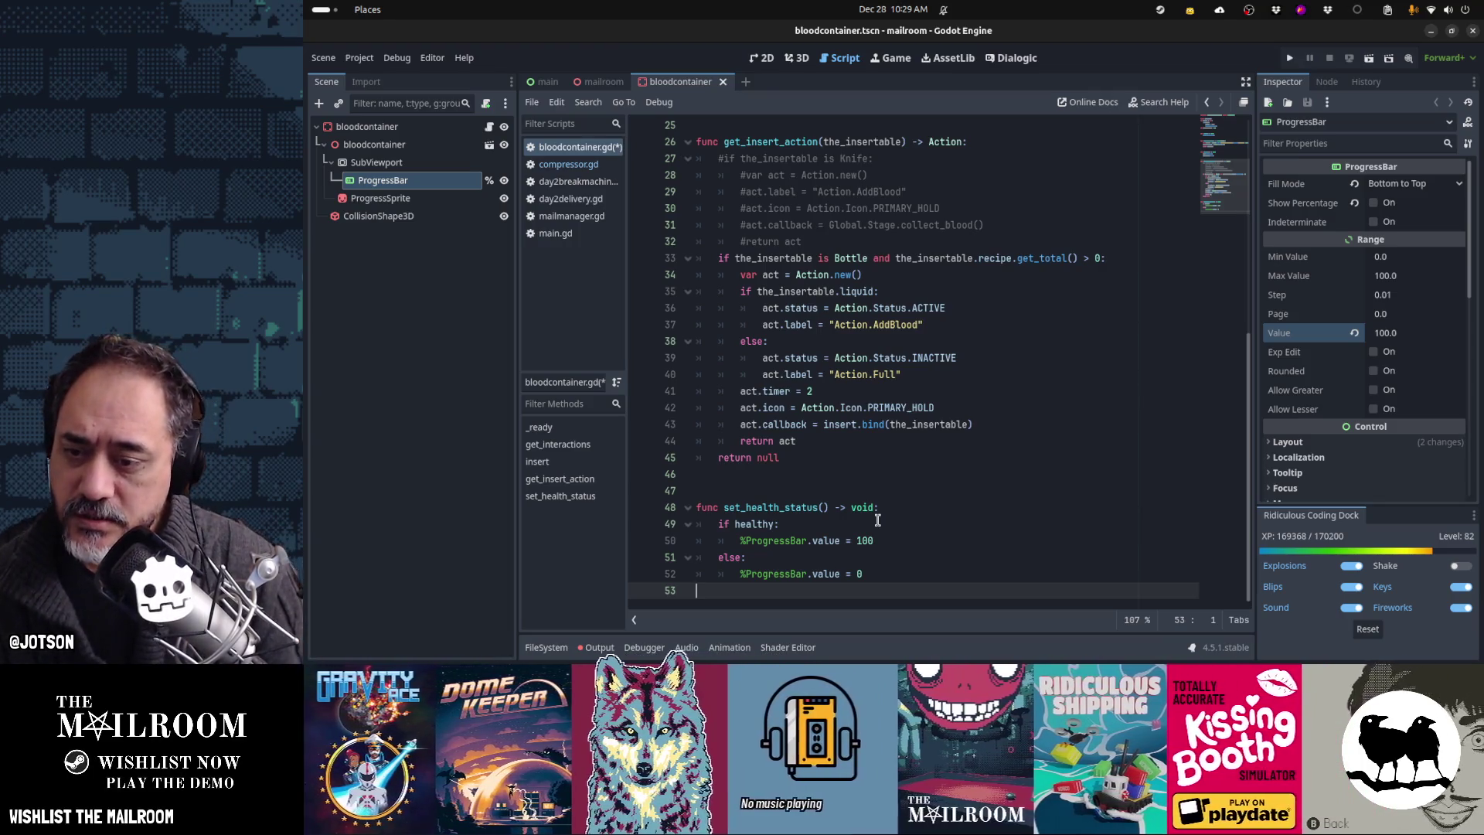
key("ctrl+Home")
key("Down")
key("Down")
key("Down")
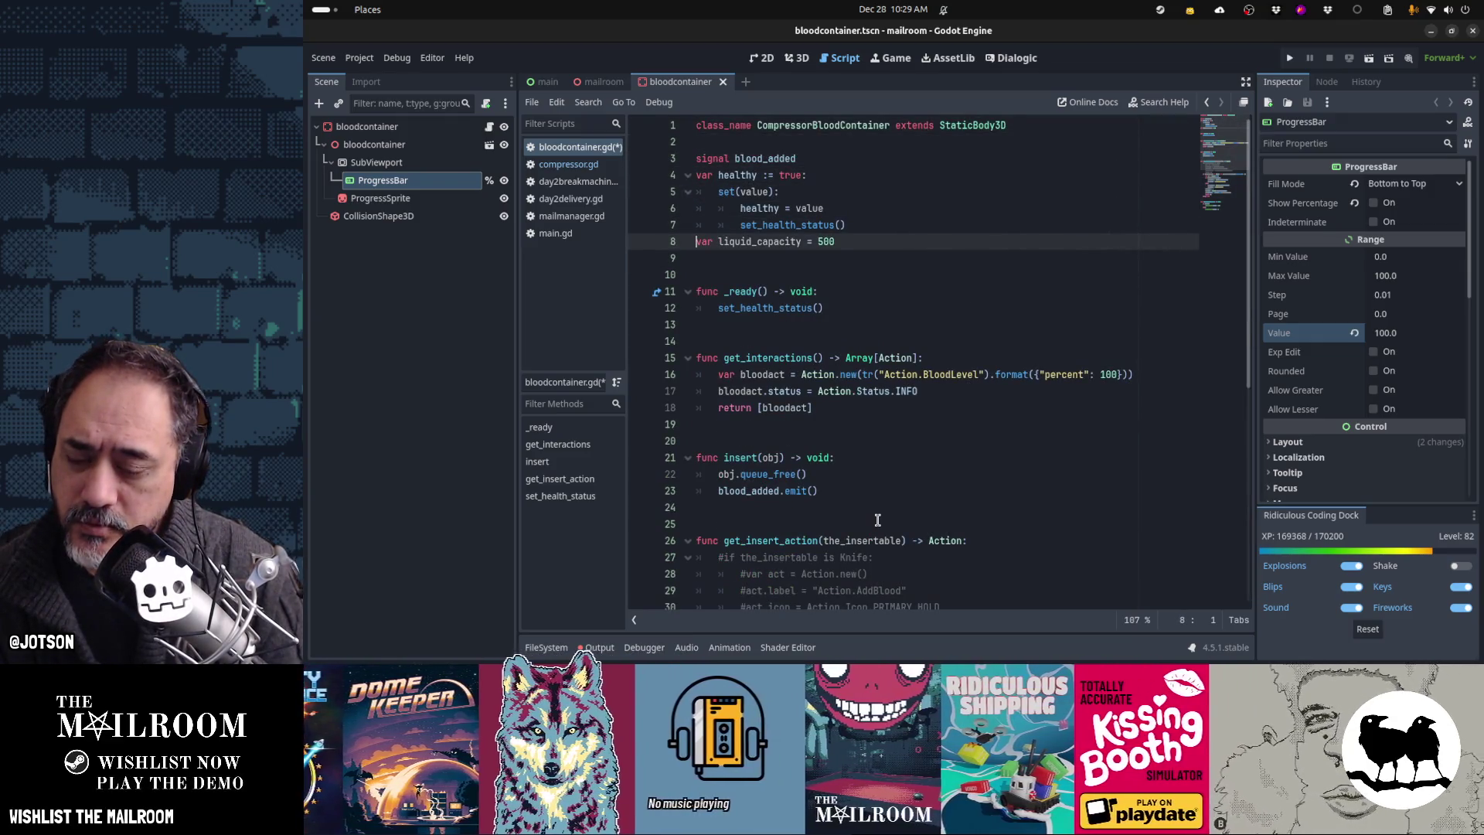
key("ctrl+End")
key("Up")
key("Up")
key("Up")
key("Up")
key("Up")
key("Up")
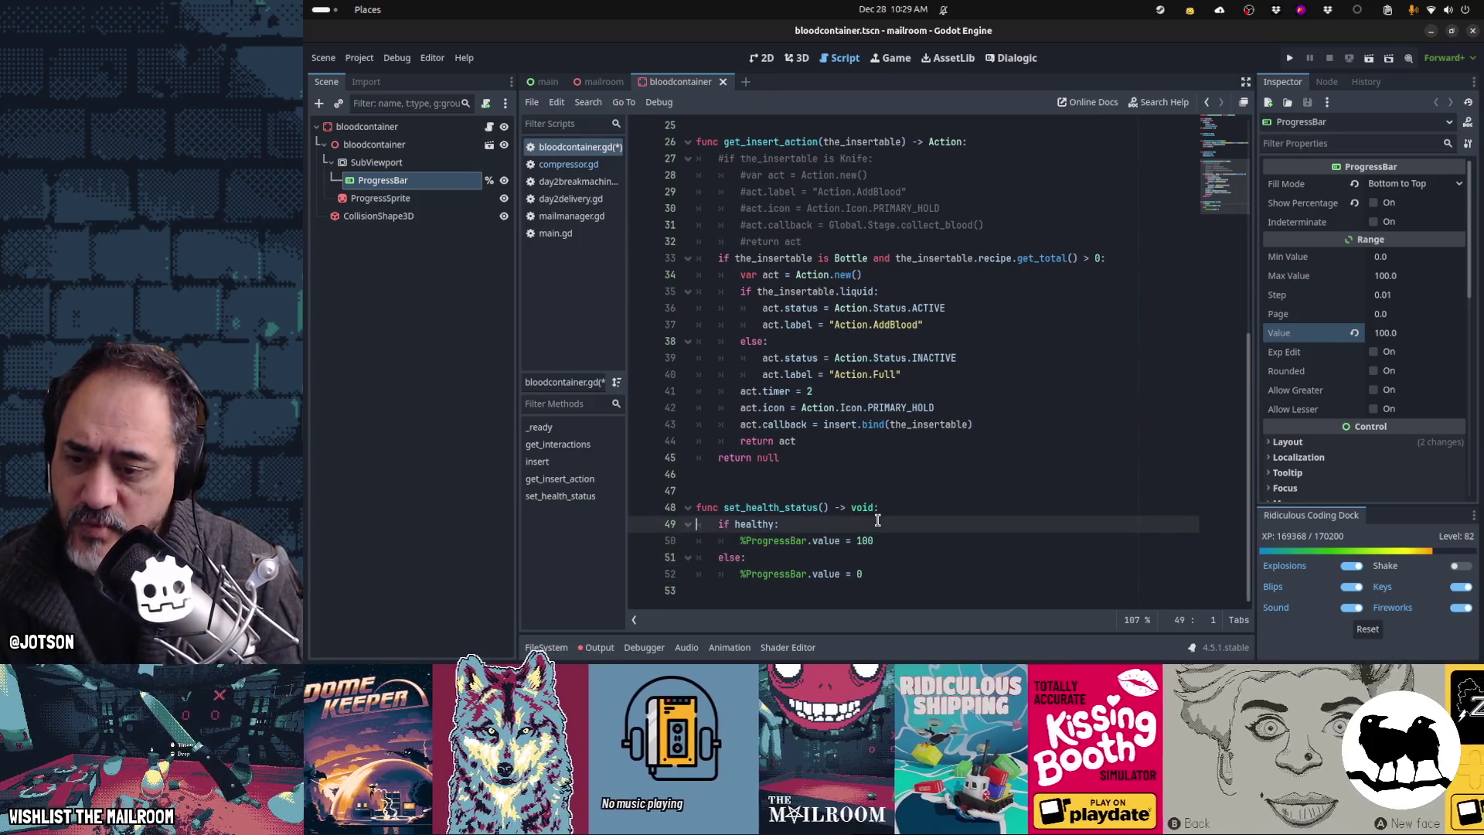
key("Up")
key("Up")
key("Up")
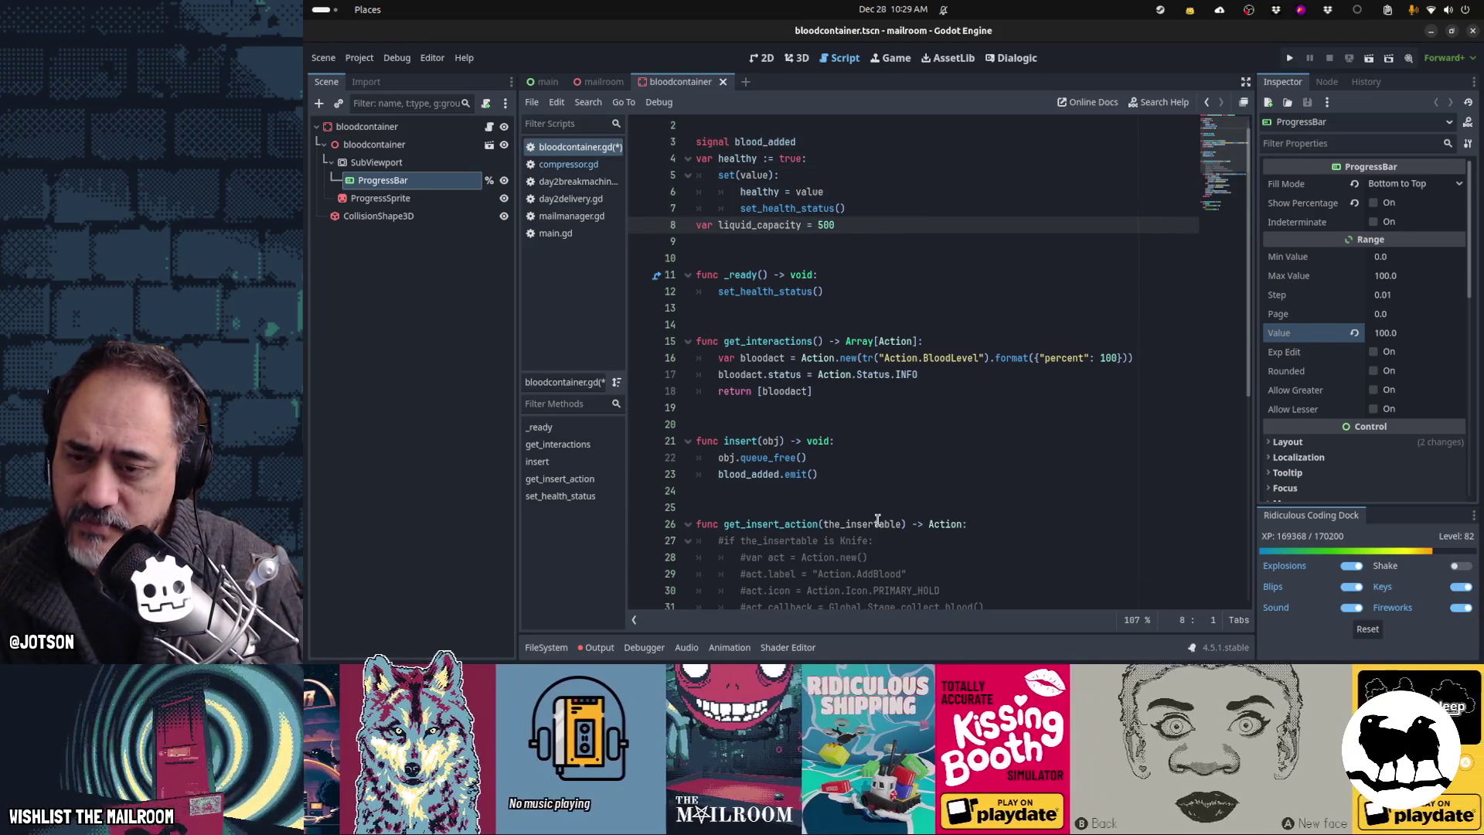
key("ctrl+End")
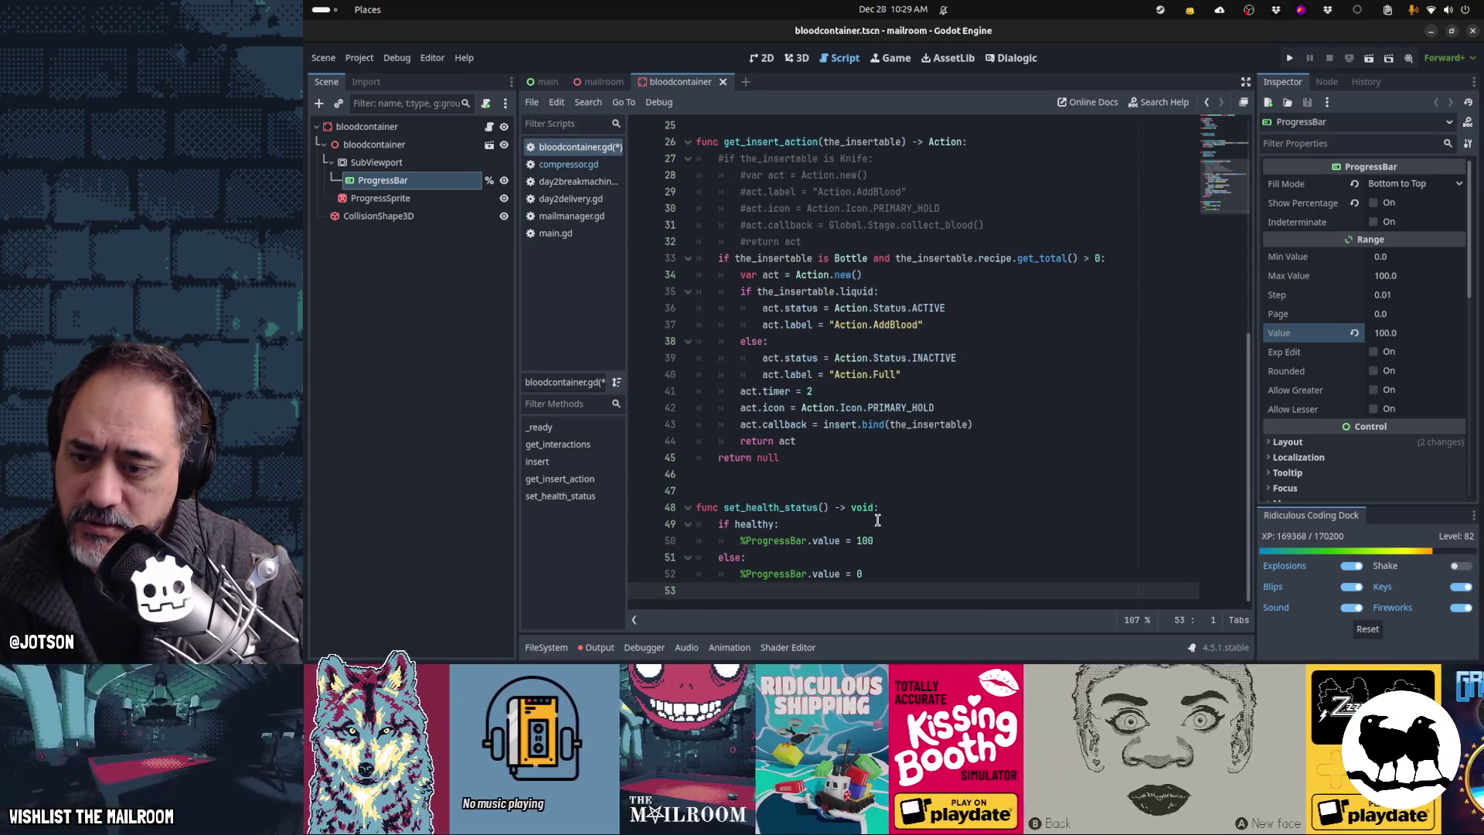
key("Up")
key("Up")
key("Up")
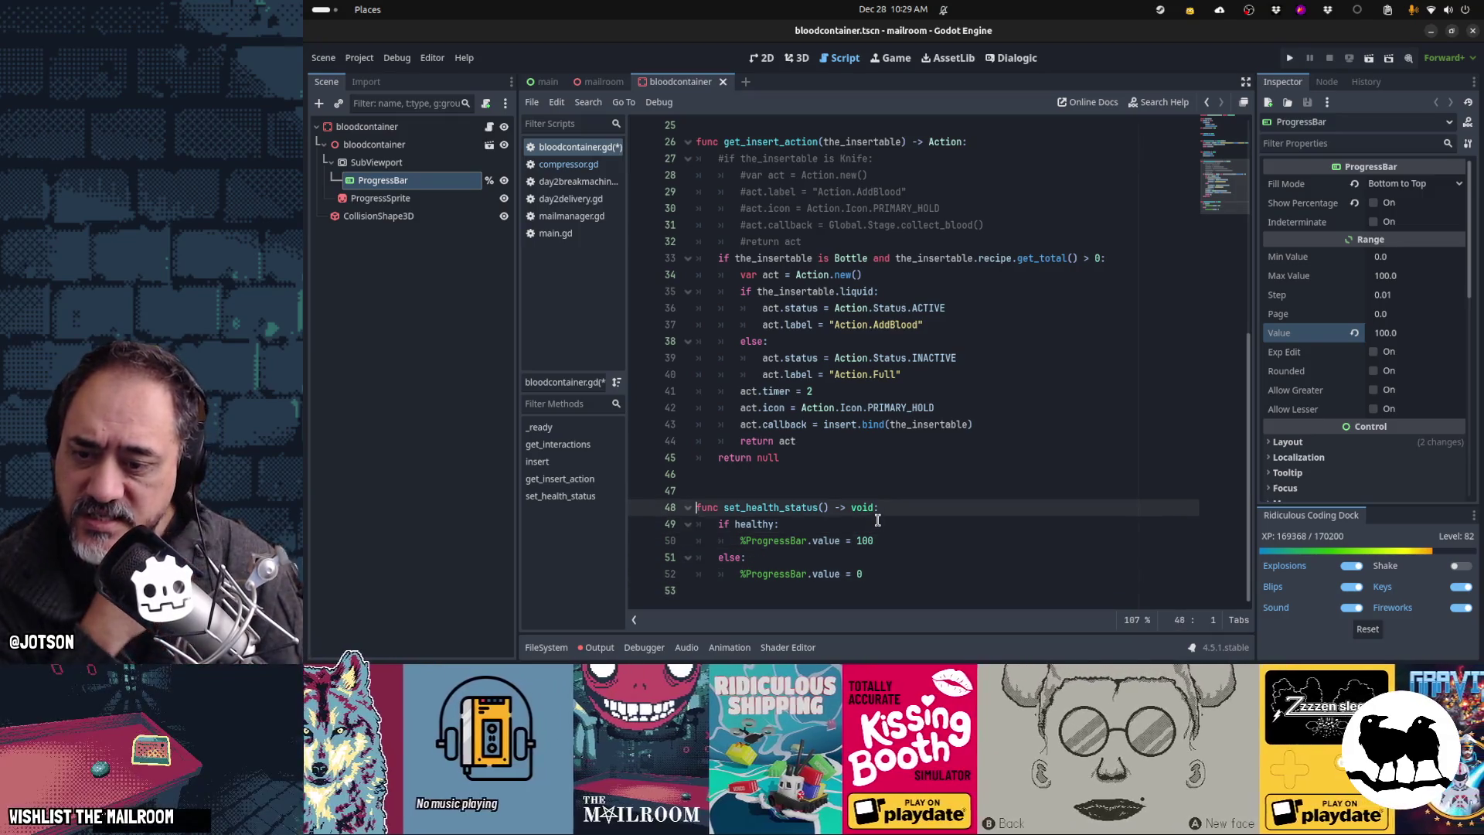
Step: Save bloodcontainer.gd
key("Down")
key("Down")
key("Down")
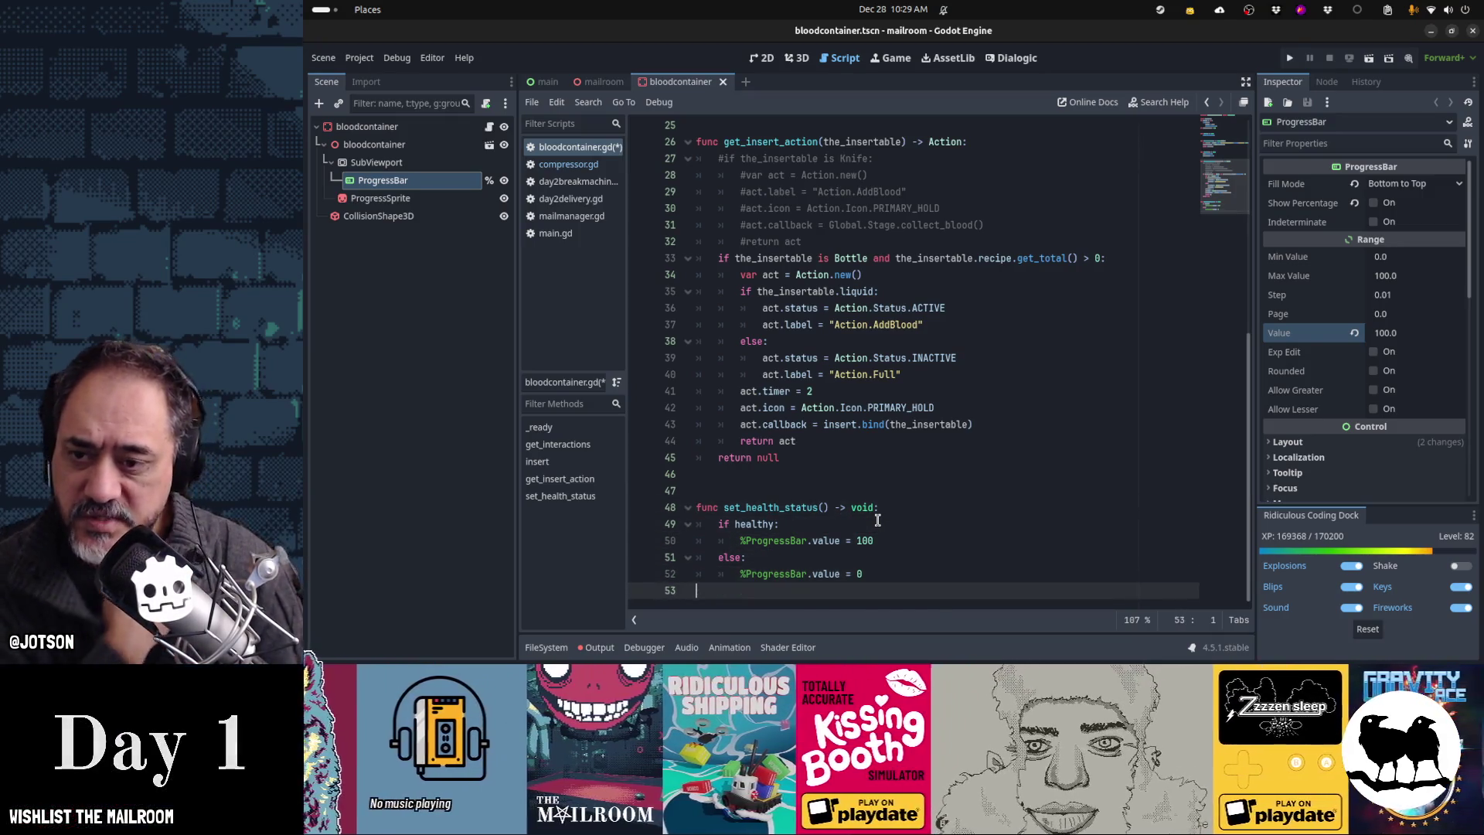
key("ctrl+Home")
key("ctrl+s")
Step: Copy the three timed fill callback lines from bottle.gd and return to bloodcontainer.gd
key("ctrl+shift+t")
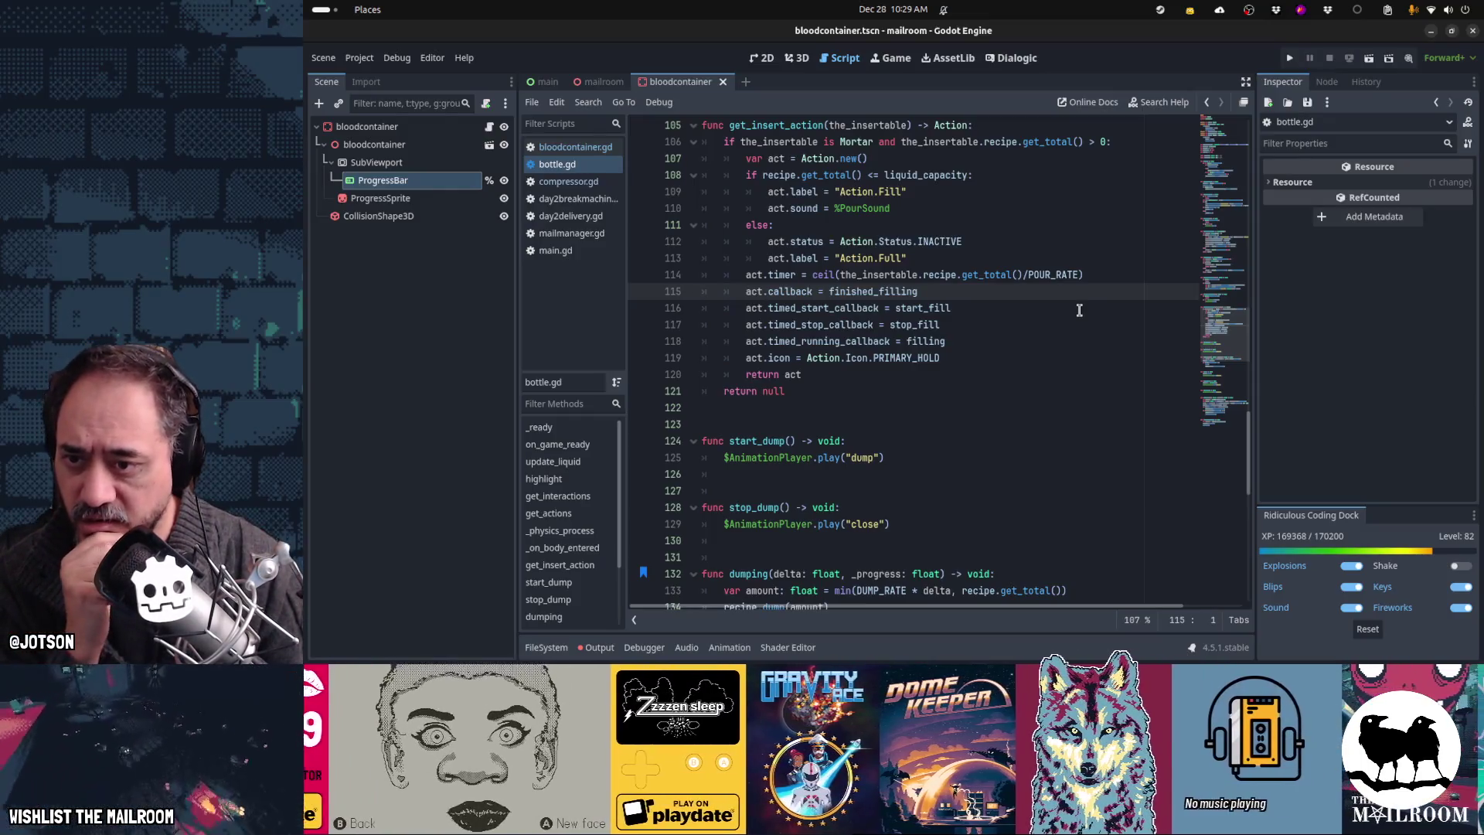
key("shift+Down")
key("shift+Down")
key("shift+Down")
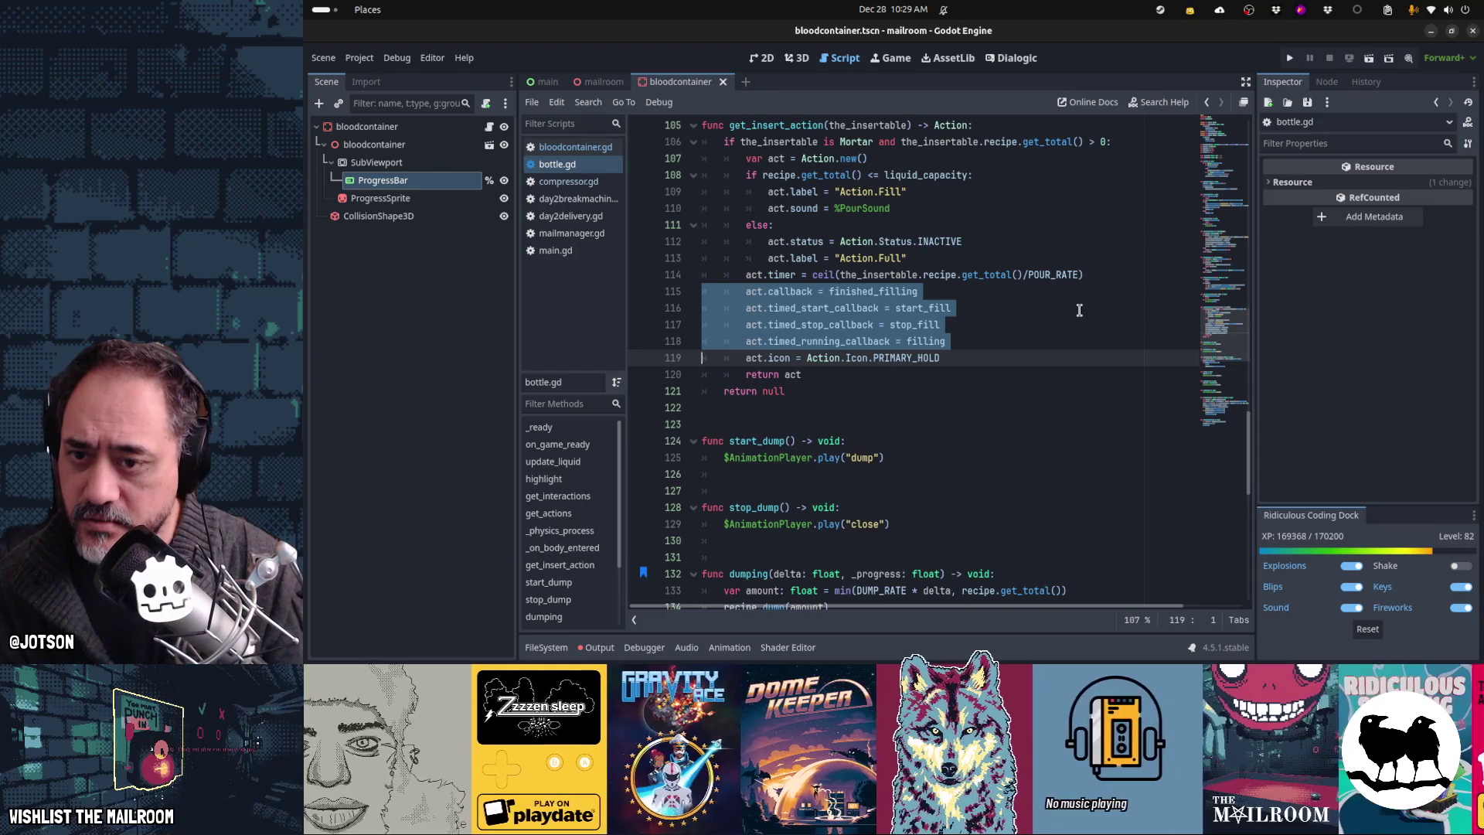
key("Up")
key("Up")
key("Up")
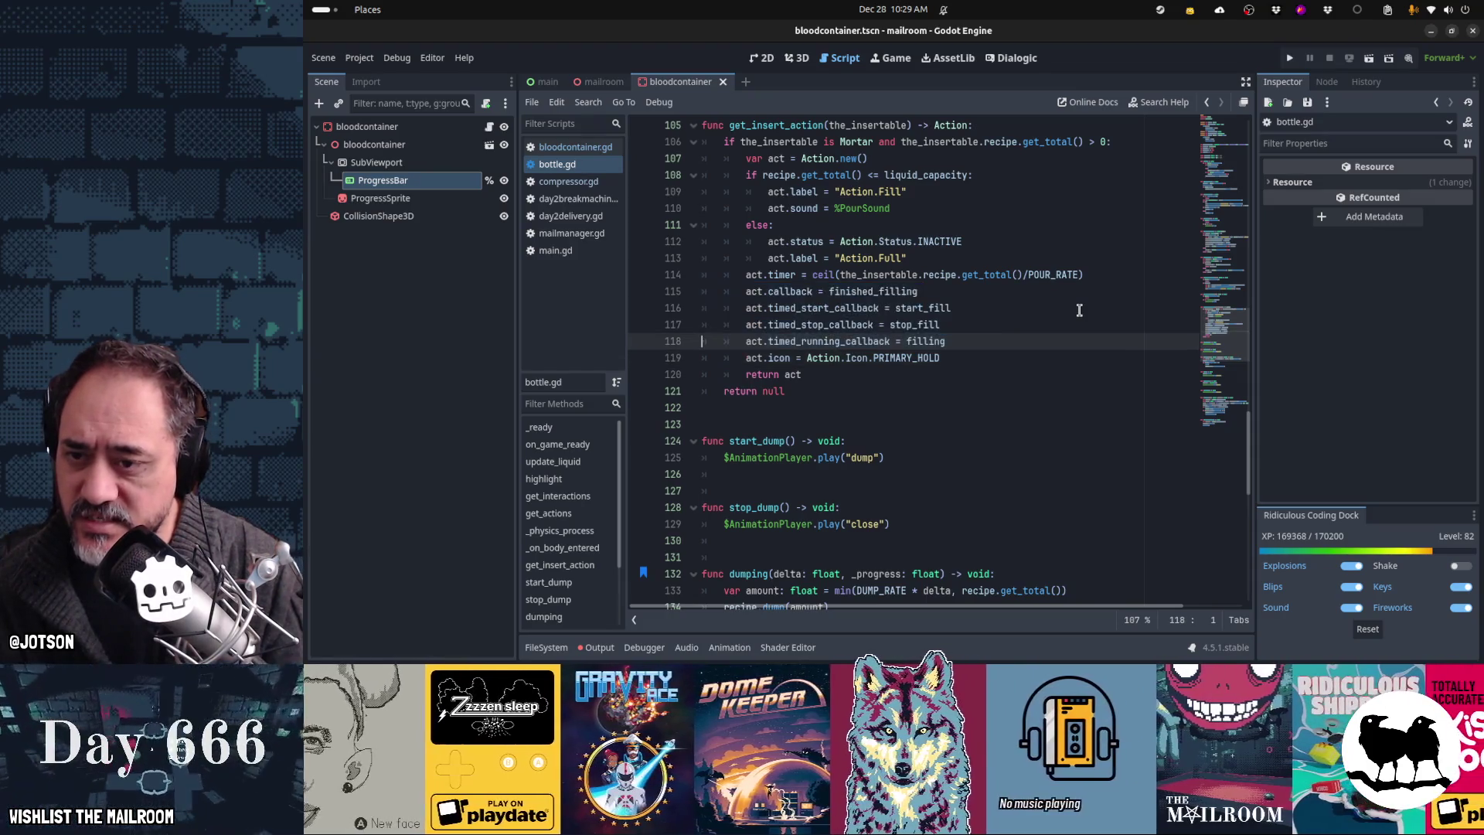
key("shift+Down")
key("shift+Down")
key("shift+Down")
key("ctrl+c")
key("ctrl+shift+period")
key("ctrl+shift+comma")
key("ctrl+shift+comma")
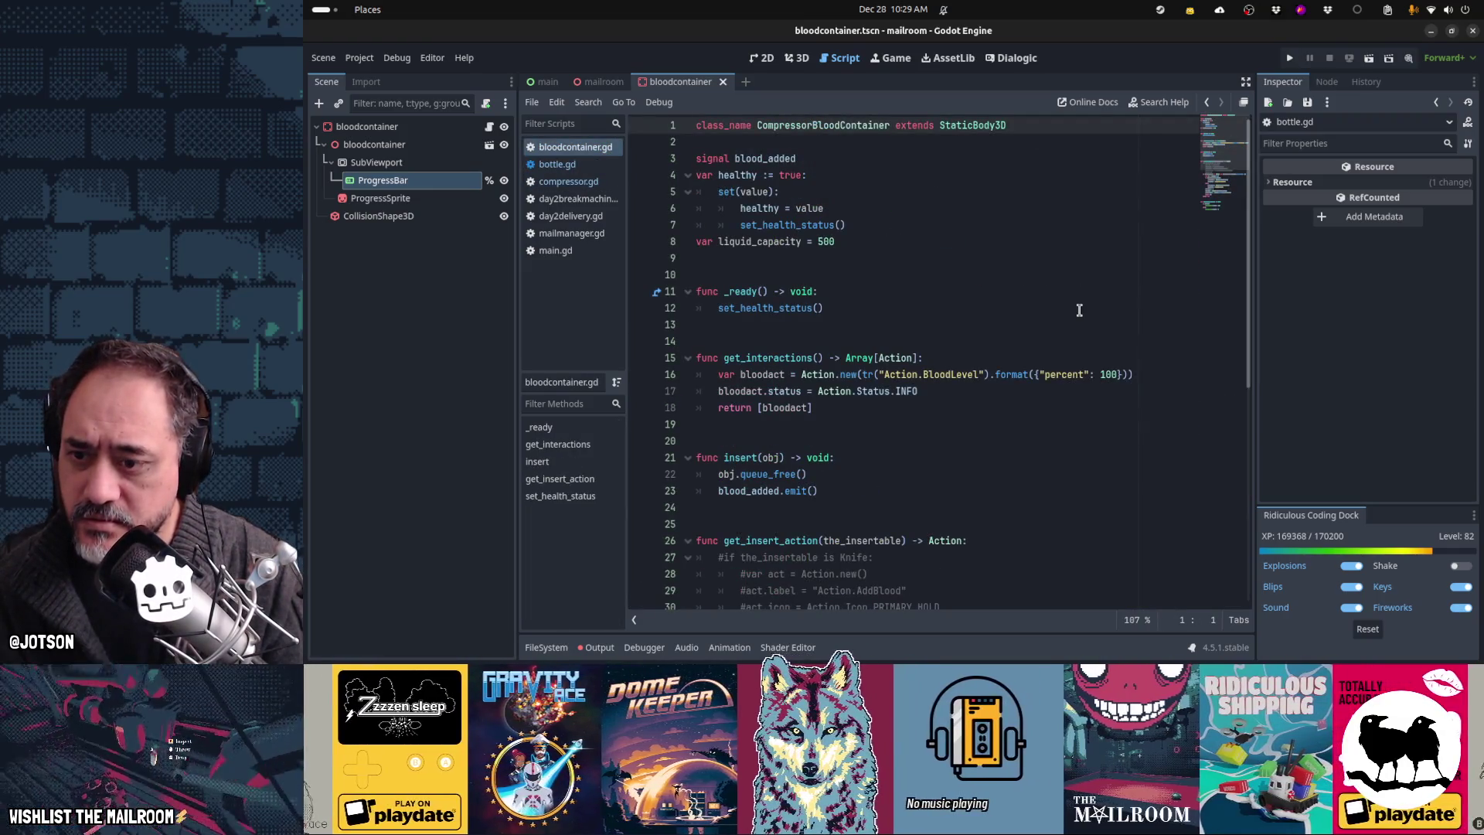
key("ctrl+End")
key("Up")
key("Up")
key("Up")
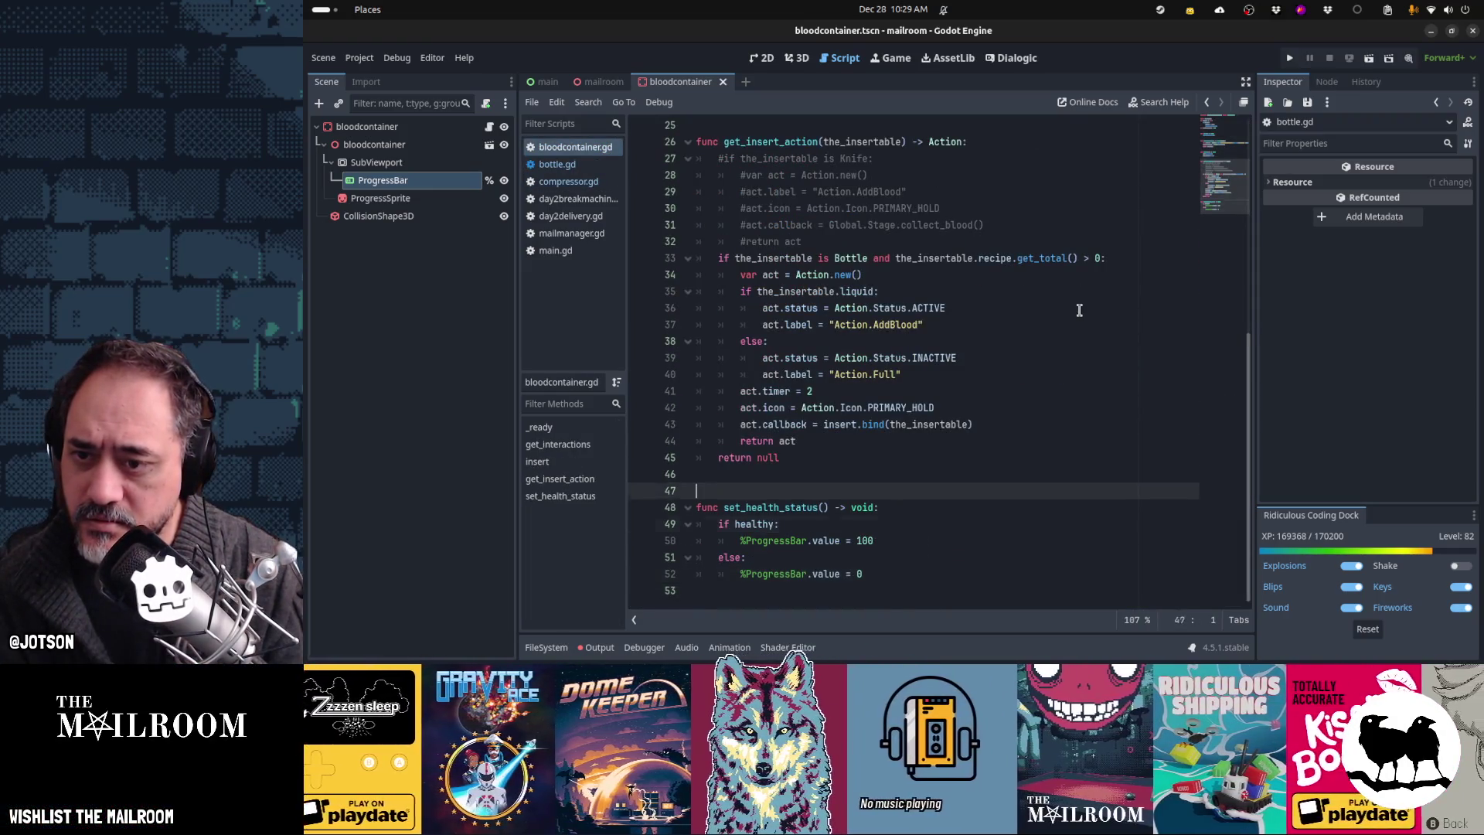
Step: Paste the start_fill, stop_fill and filling timed callbacks above the else line, indented into the AddBlood branch
key("Up")
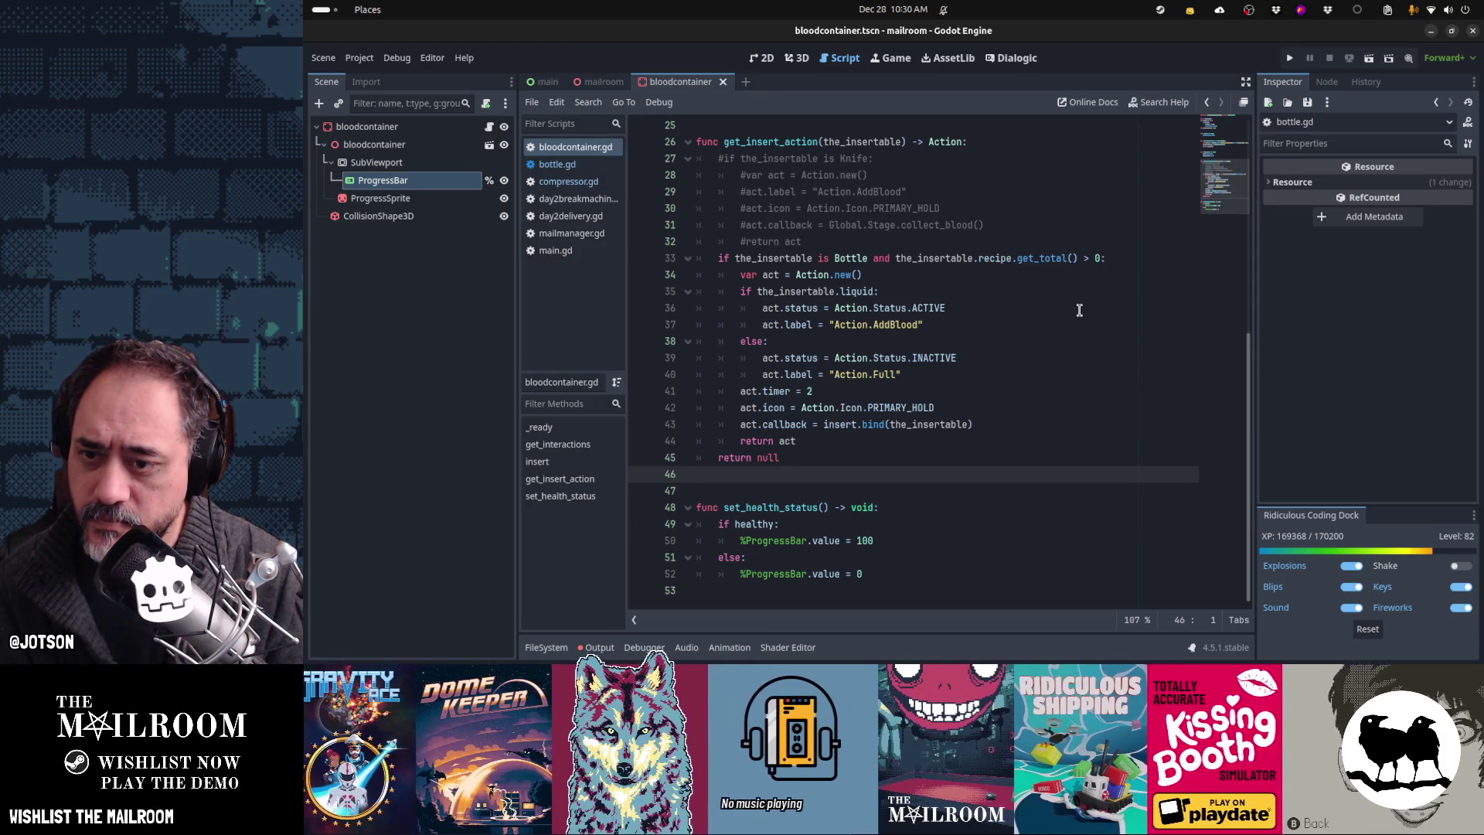
key("Up")
key("Up")
key("Up")
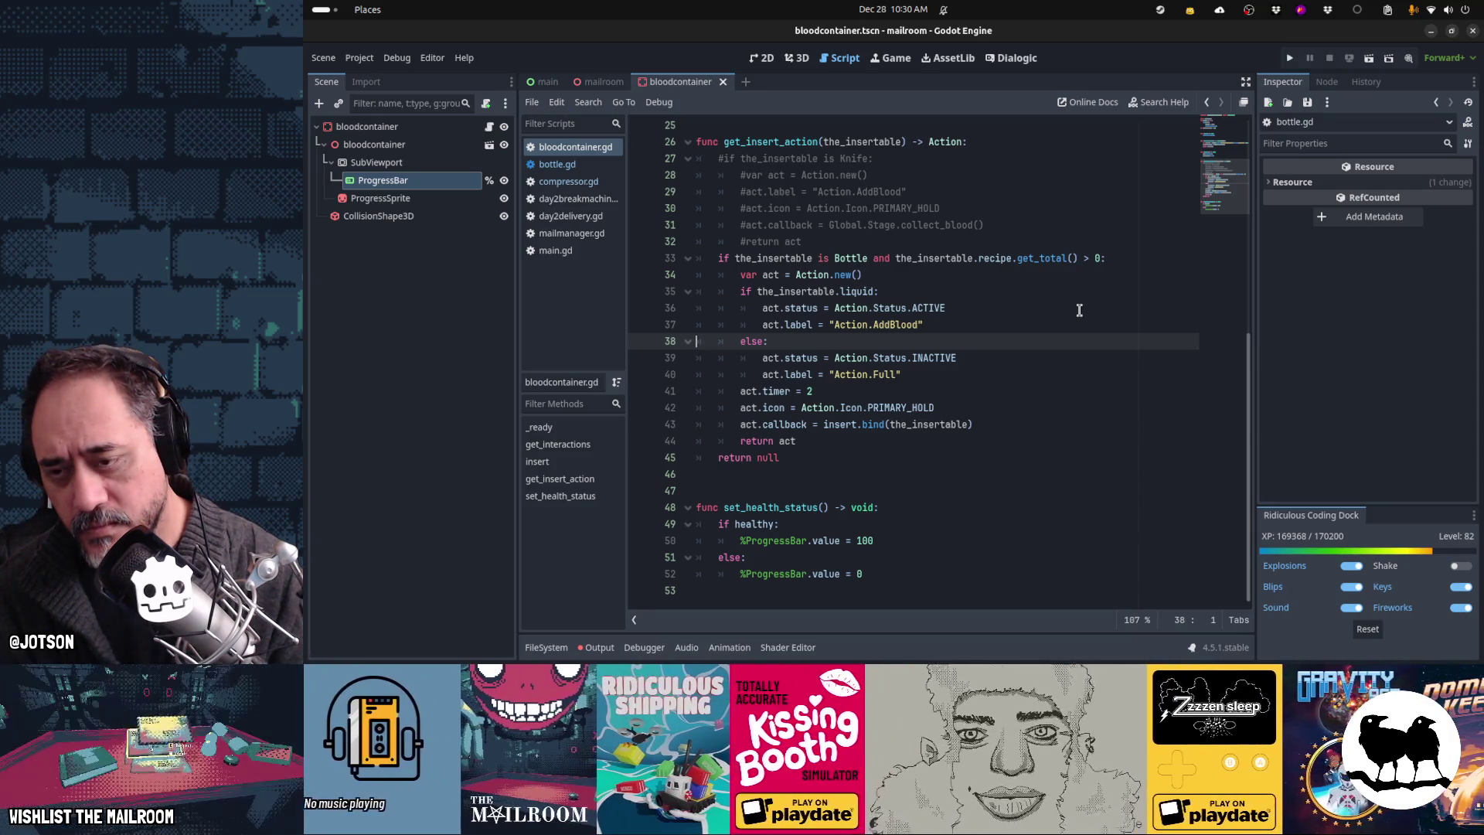
key("ctrl+v")
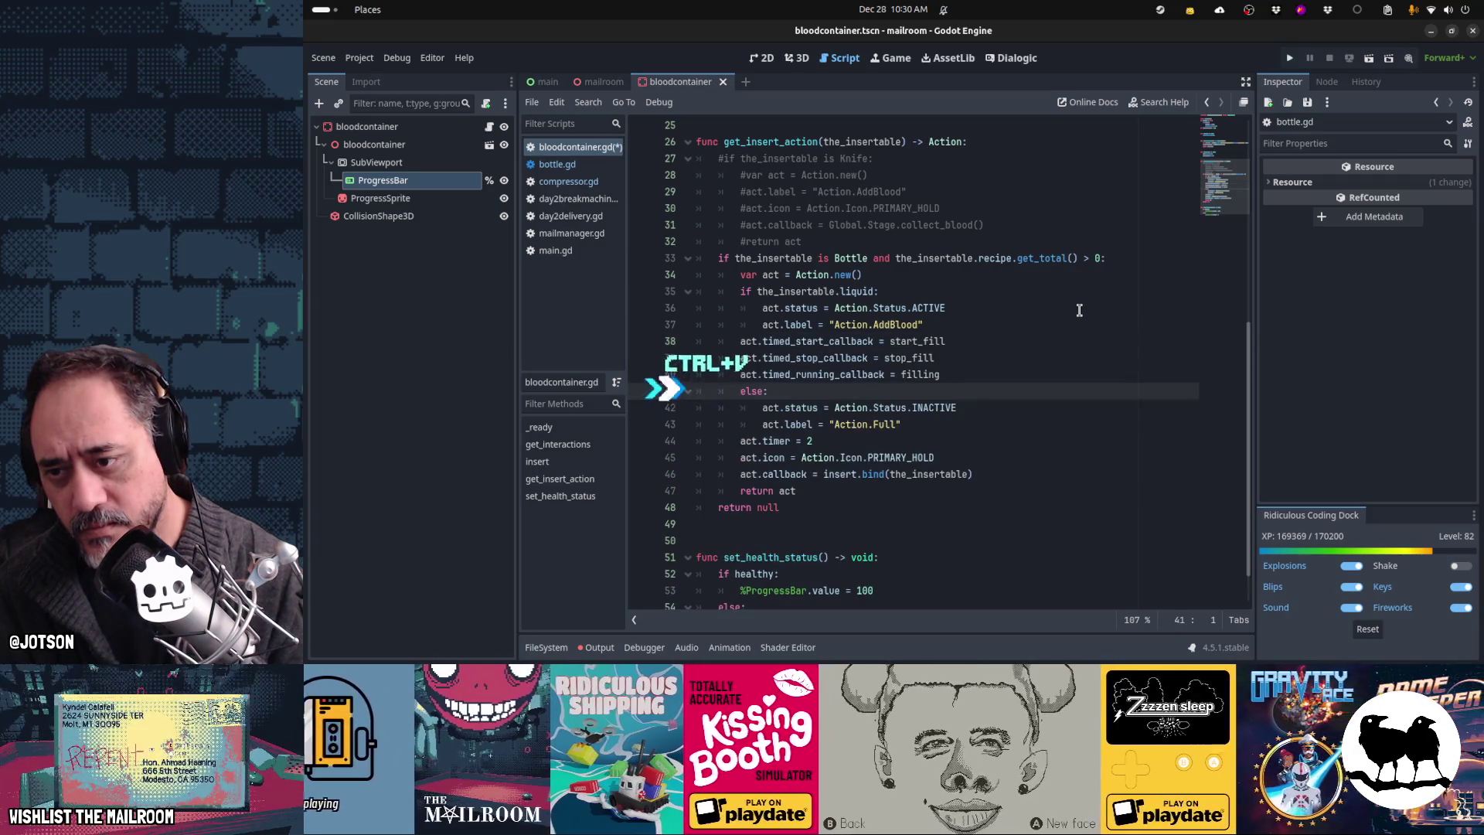
key("shift+Up")
key("shift+Up")
key("shift+Up")
key("Tab")
key("Up")
key("Up")
key("Up")
key("End")
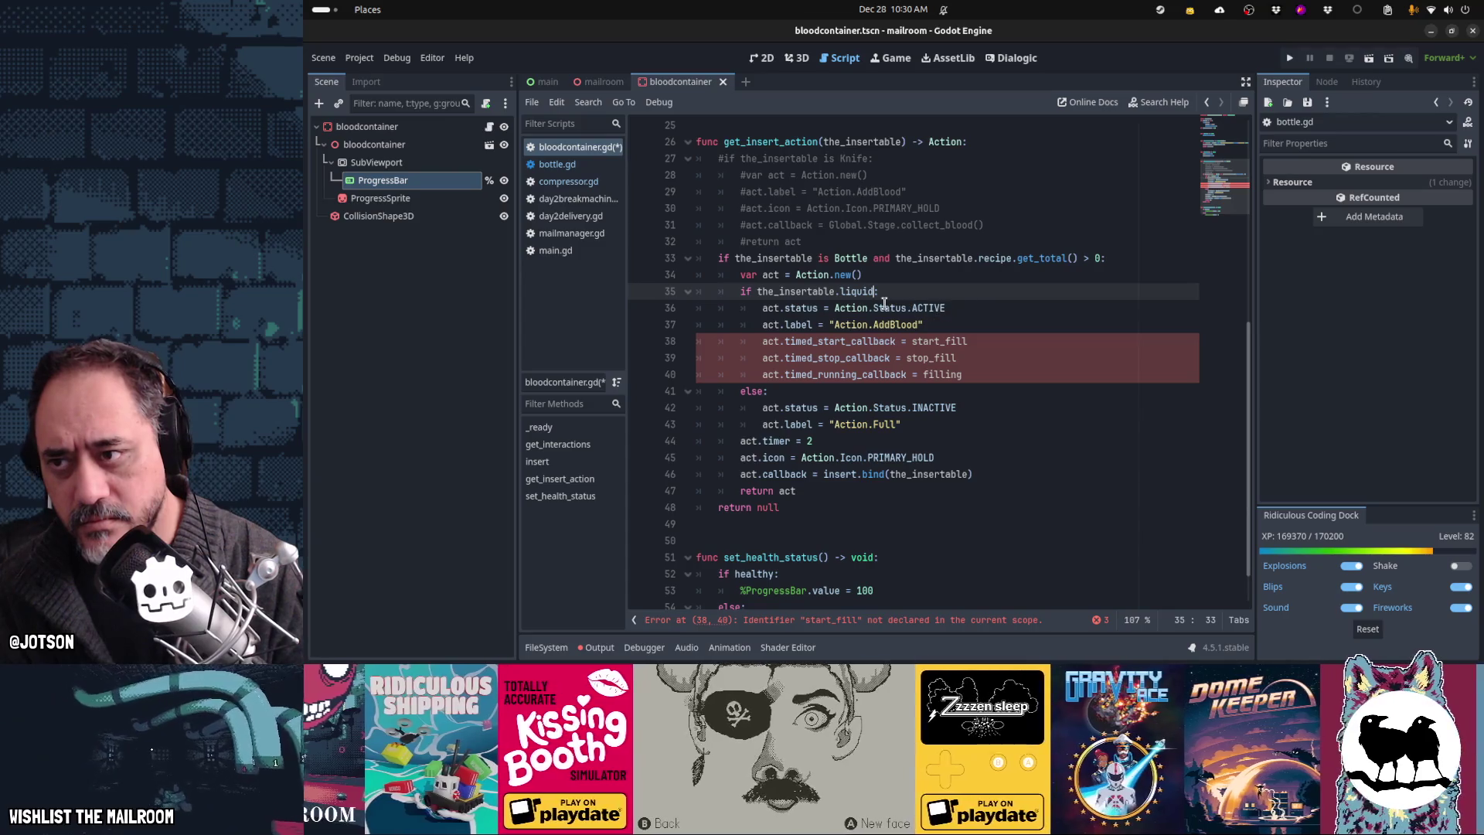
left_click(593, 165)
key("ctrl+Home")
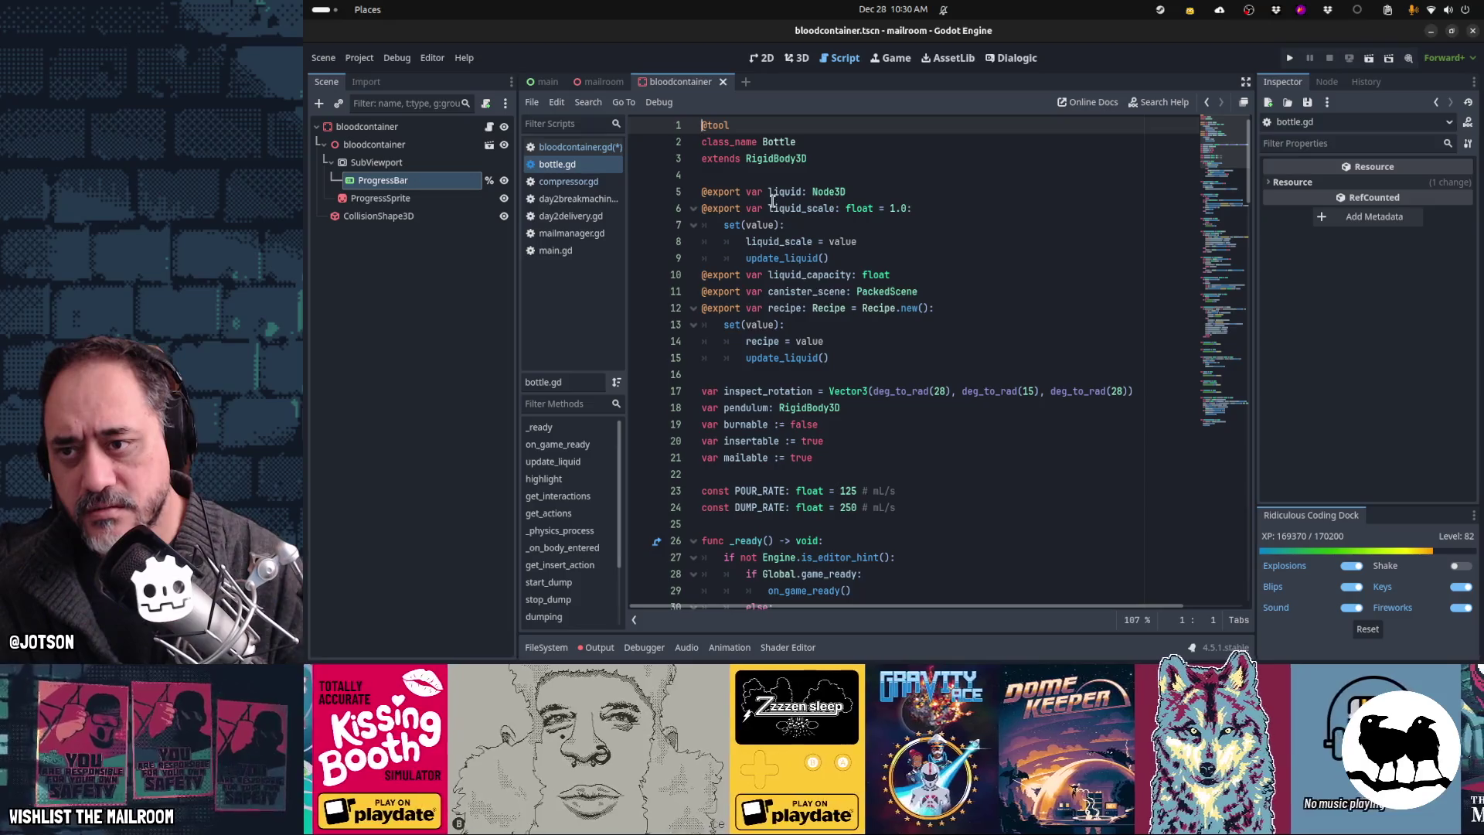
Step: Highlight every use of 'liquid' in bottle.gd, then return to bloodcontainer.gd's inner liquid check
double_click(775, 192)
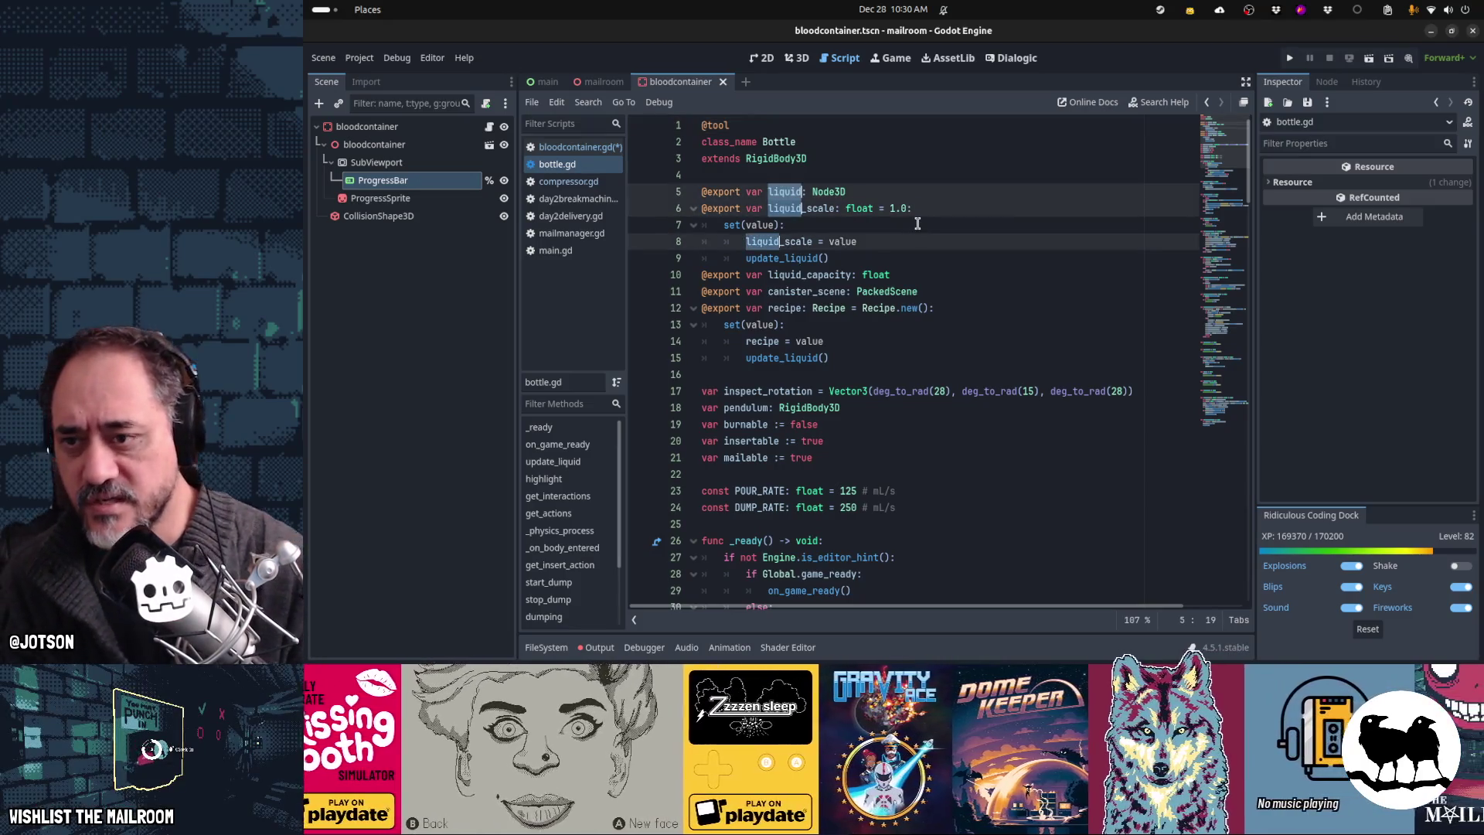
scroll(918, 224, "down", 2)
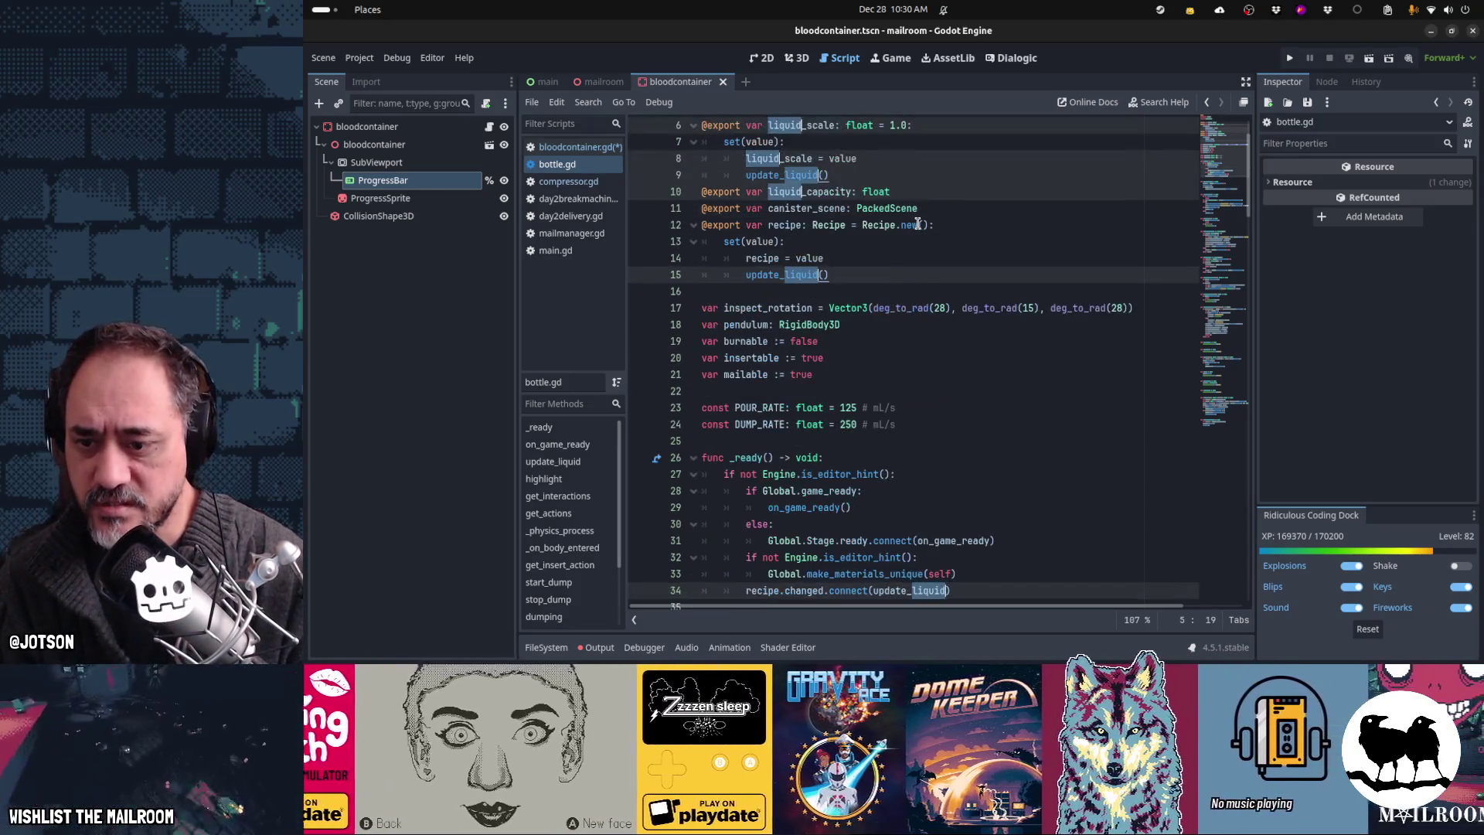
scroll(918, 223, "down", 4)
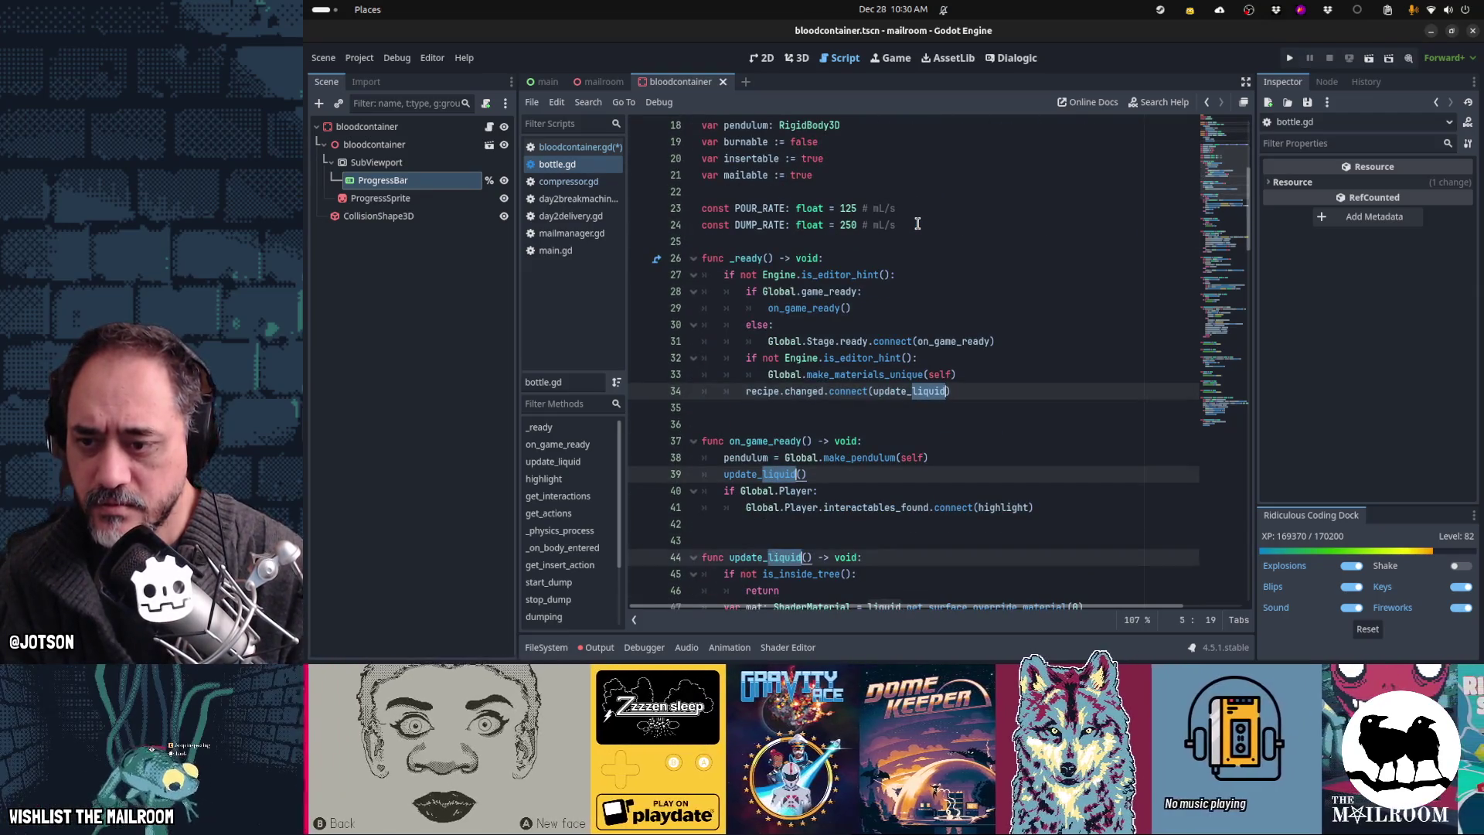
scroll(918, 223, "down", 2)
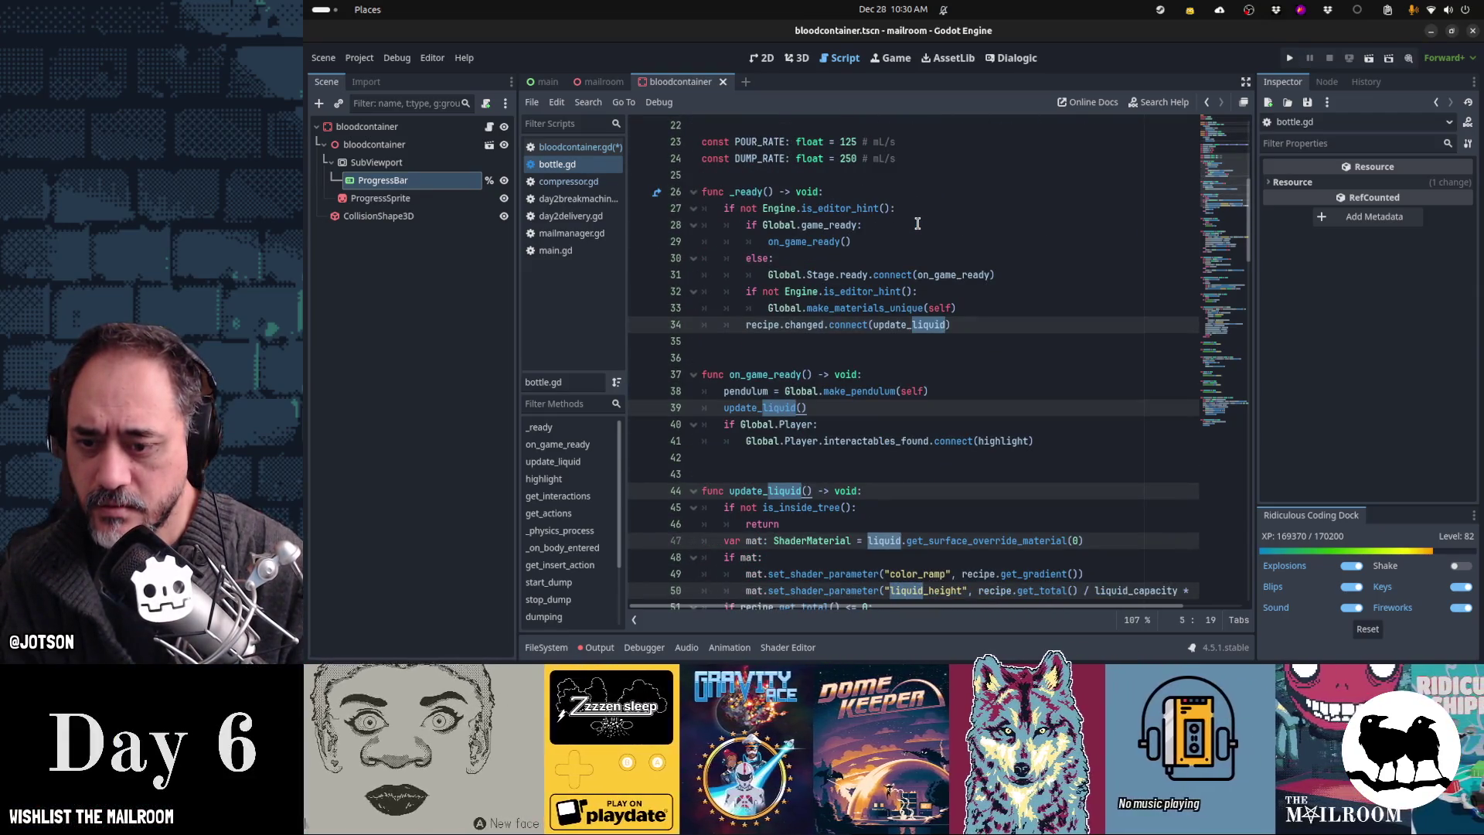
scroll(917, 224, "down", 4)
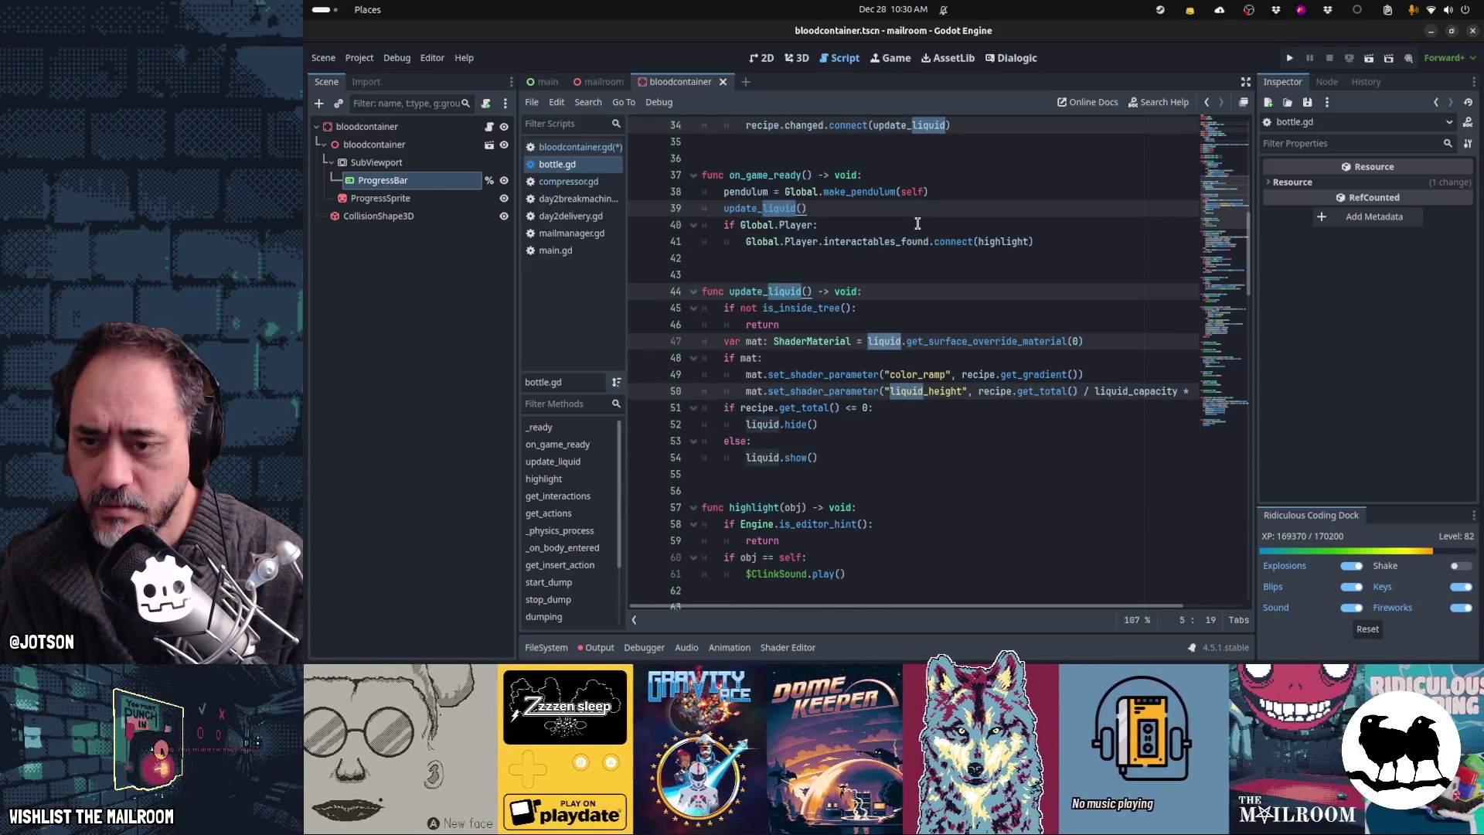
scroll(918, 223, "up", 10)
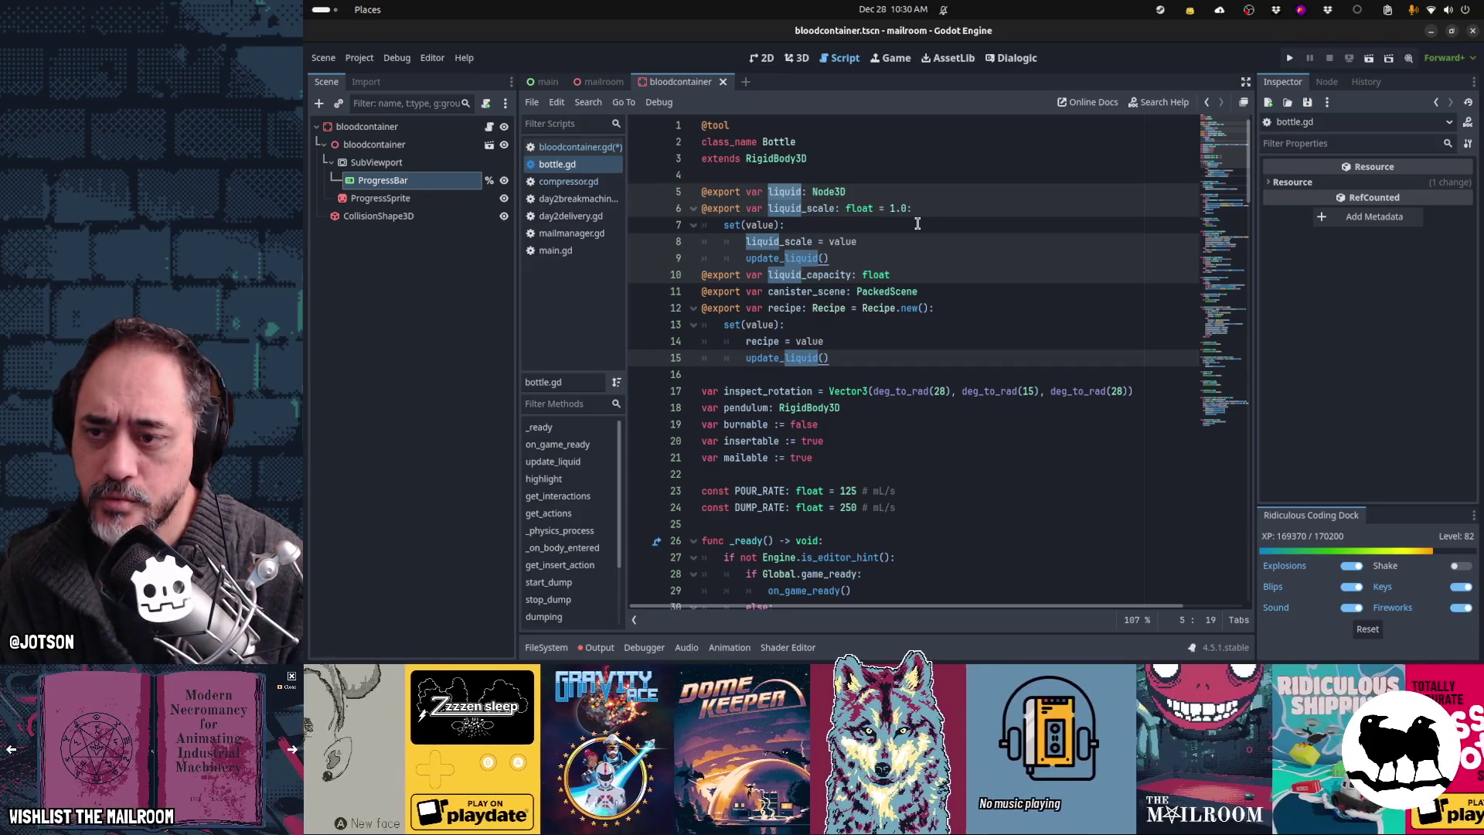
left_click(586, 148)
key("Up")
key("Up")
key("Up")
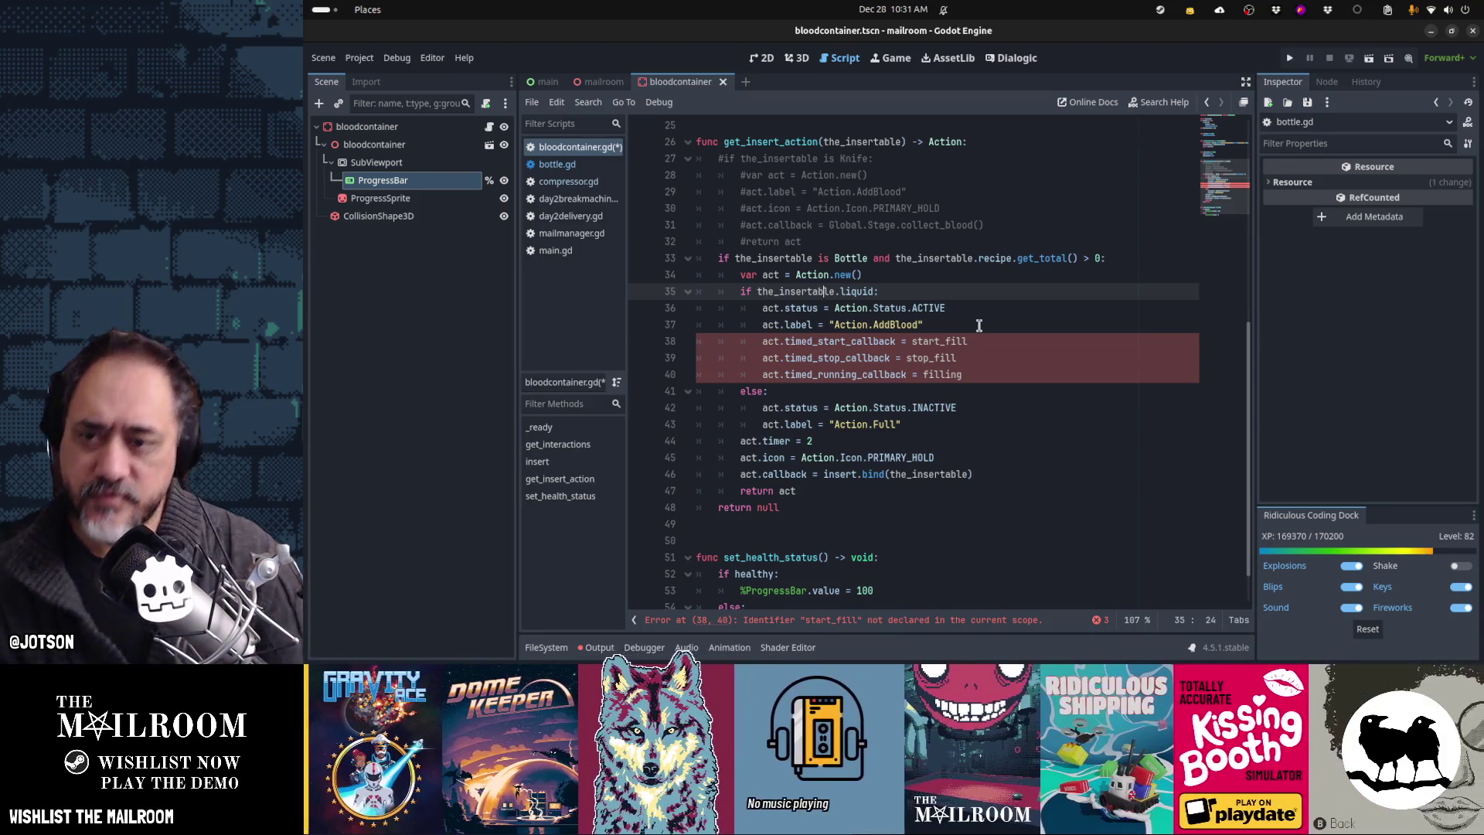
Step: Replace 'liquid' in the line 35 check with 'recipe.get_total() > 0' and compare it with line 33
key("ctrl+shift+Left")
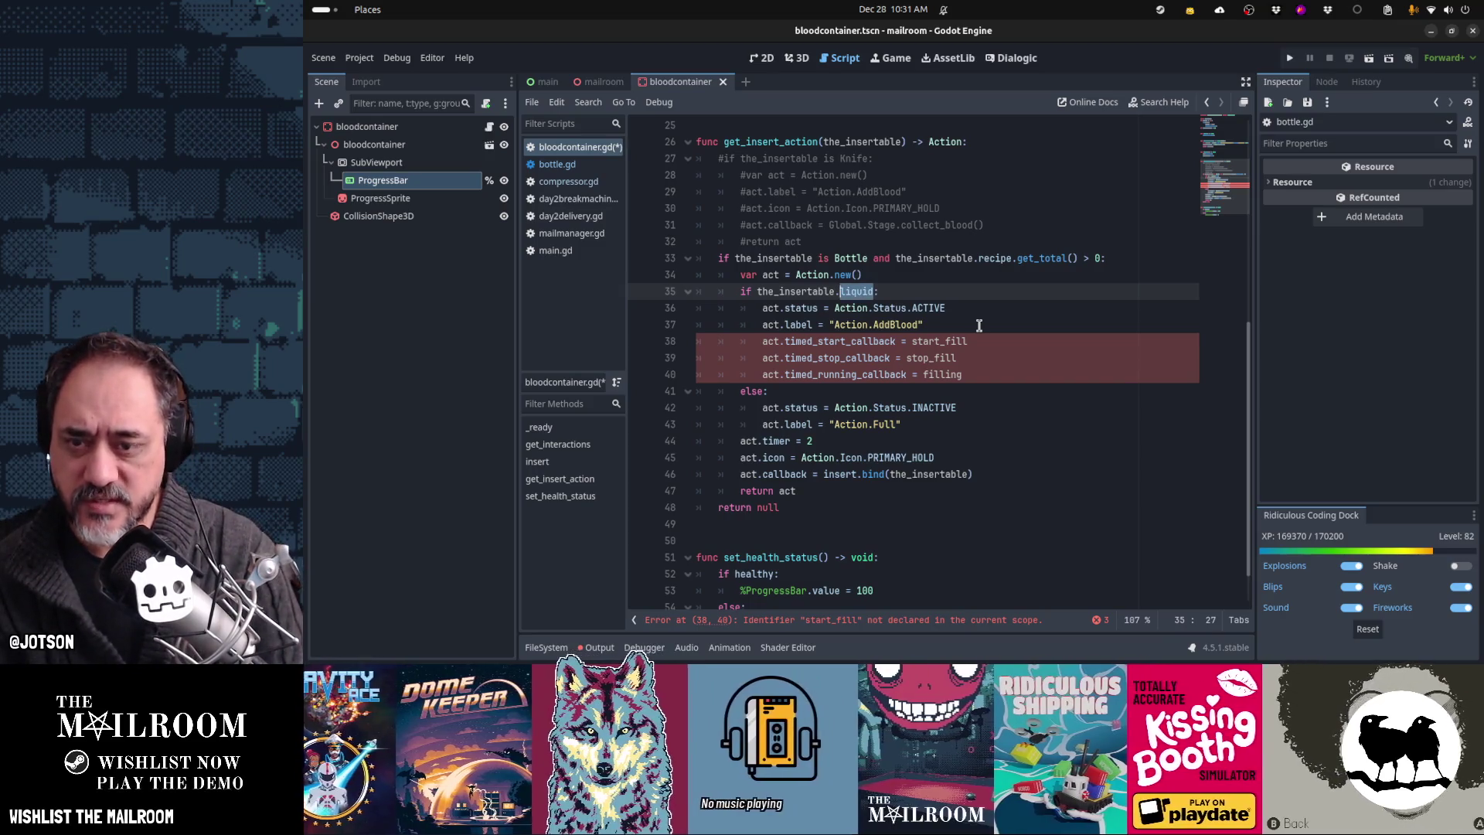
type("recipe.get_")
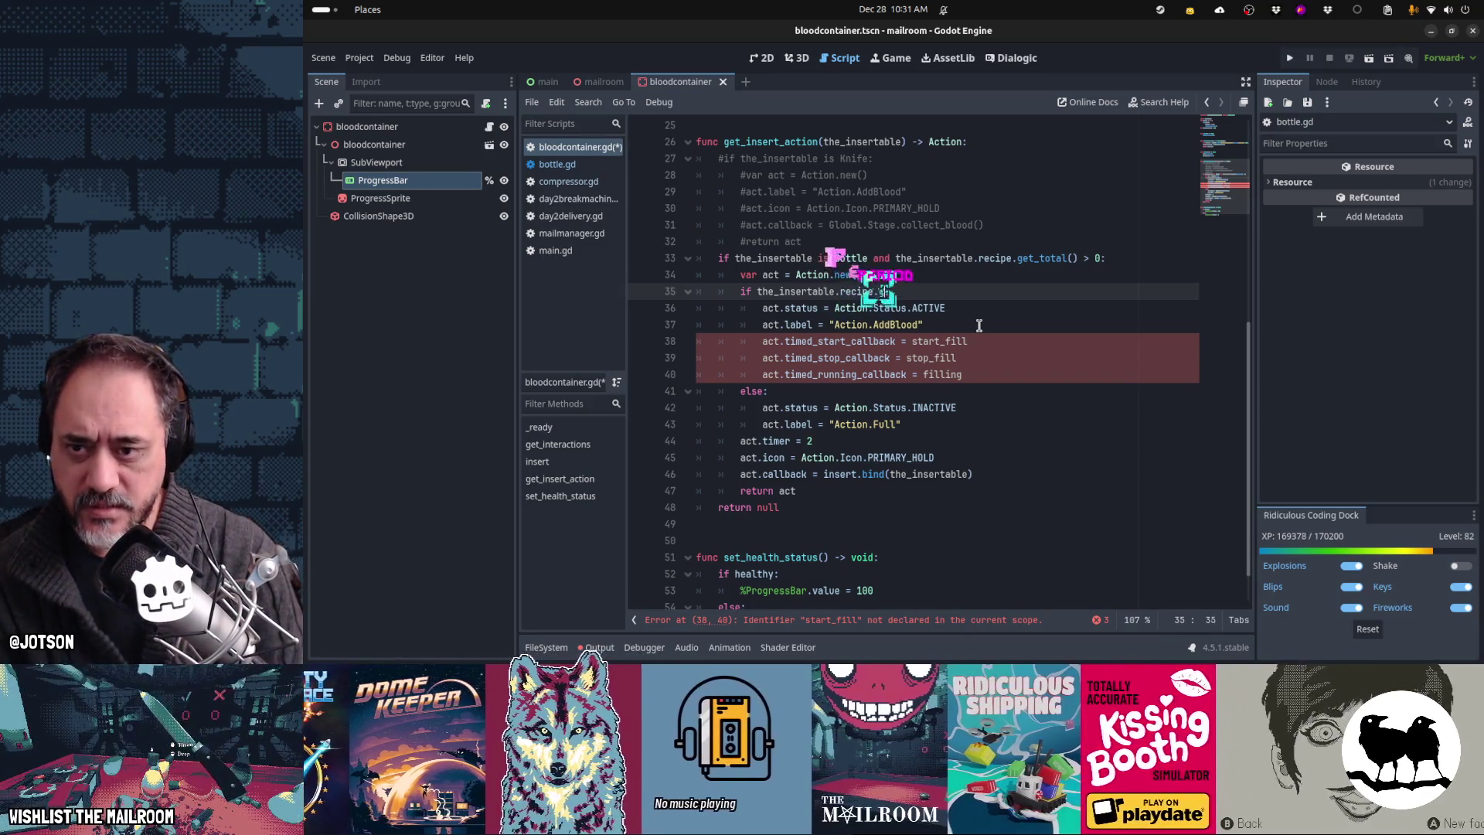
type("total()")
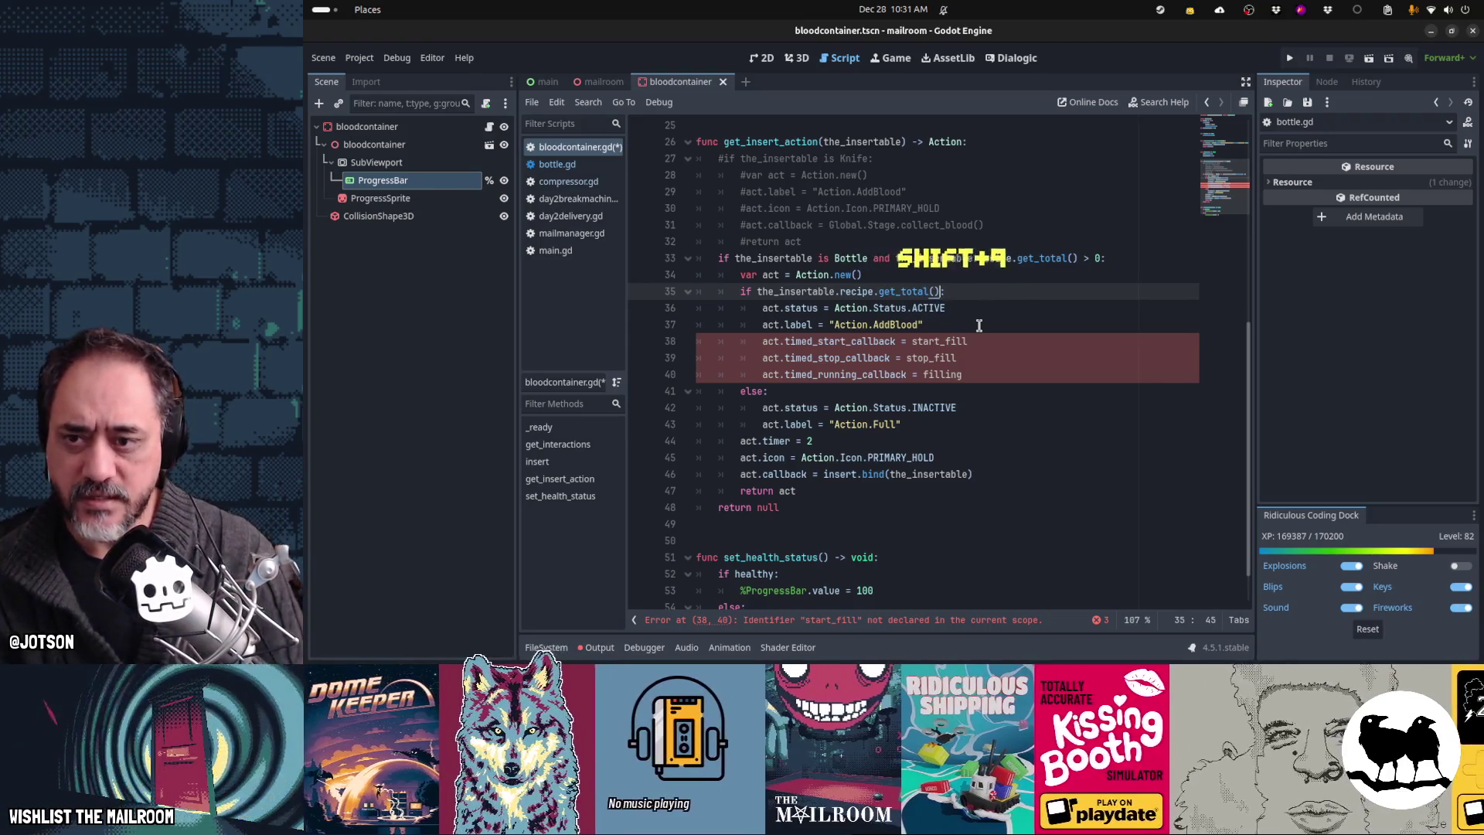
type(" > 0")
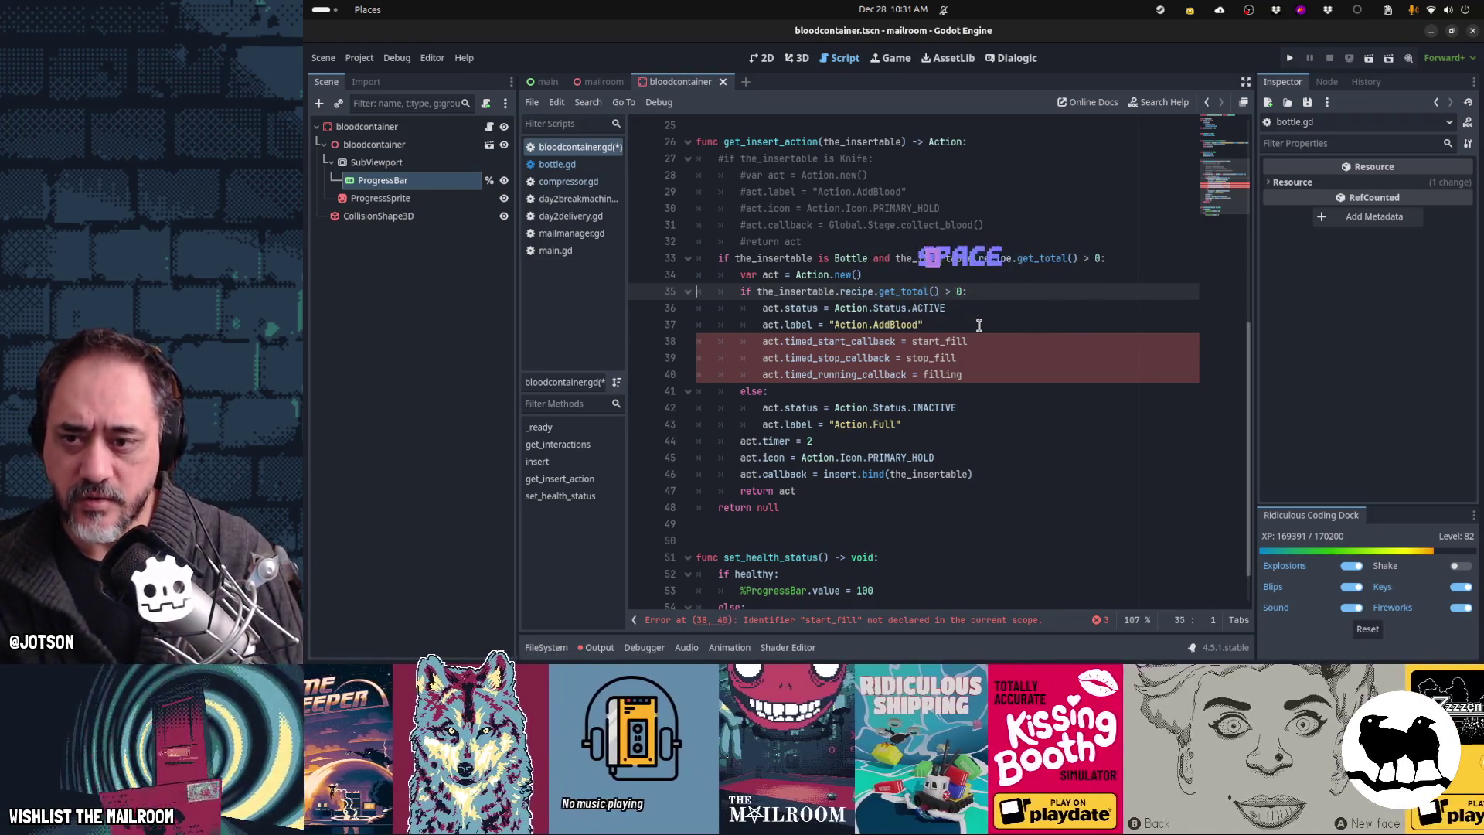
key("Down")
key("Down")
key("Down")
key("Down")
key("Down")
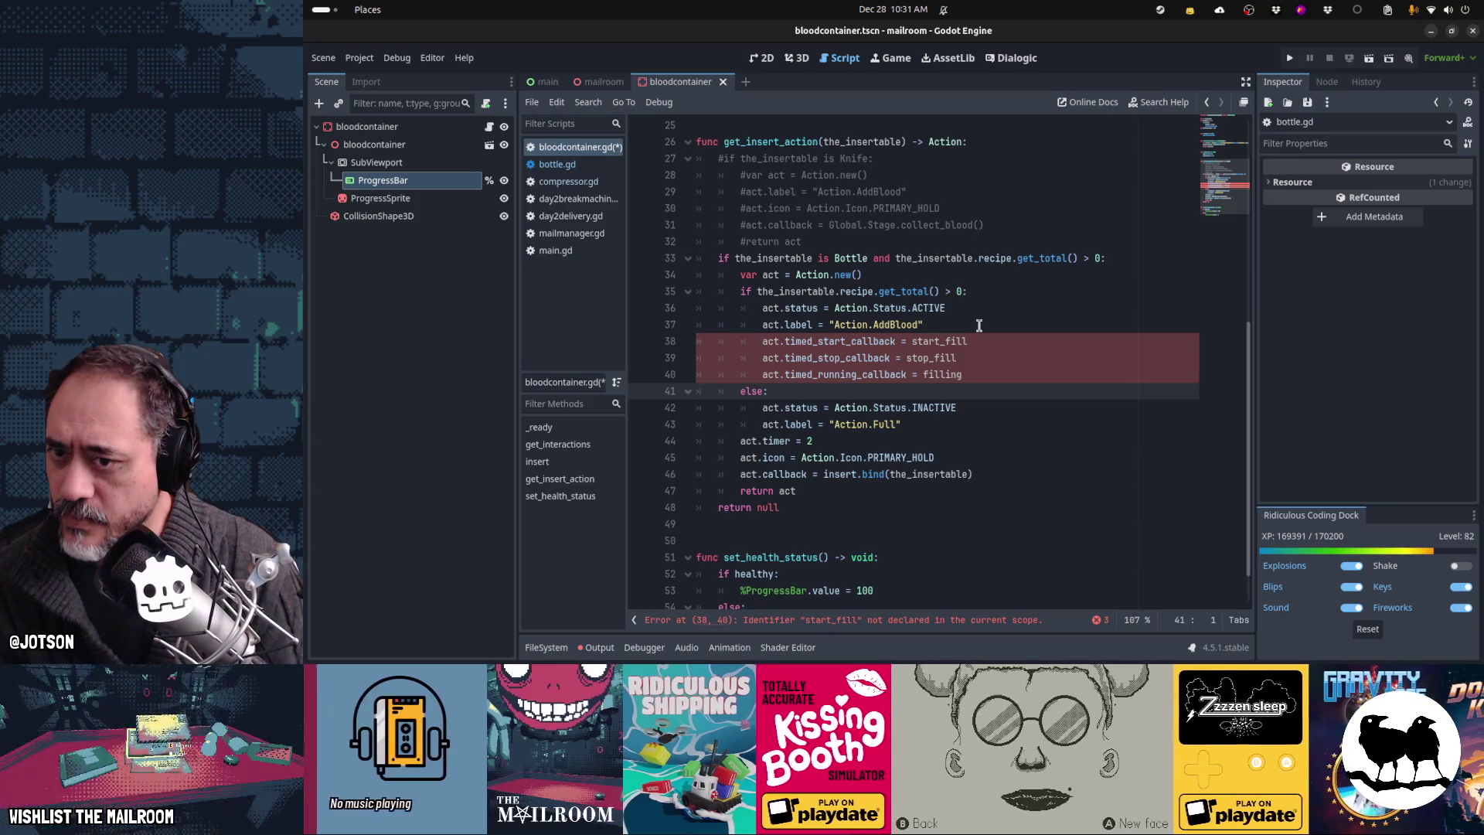
key("Up")
key("Up")
key("Up")
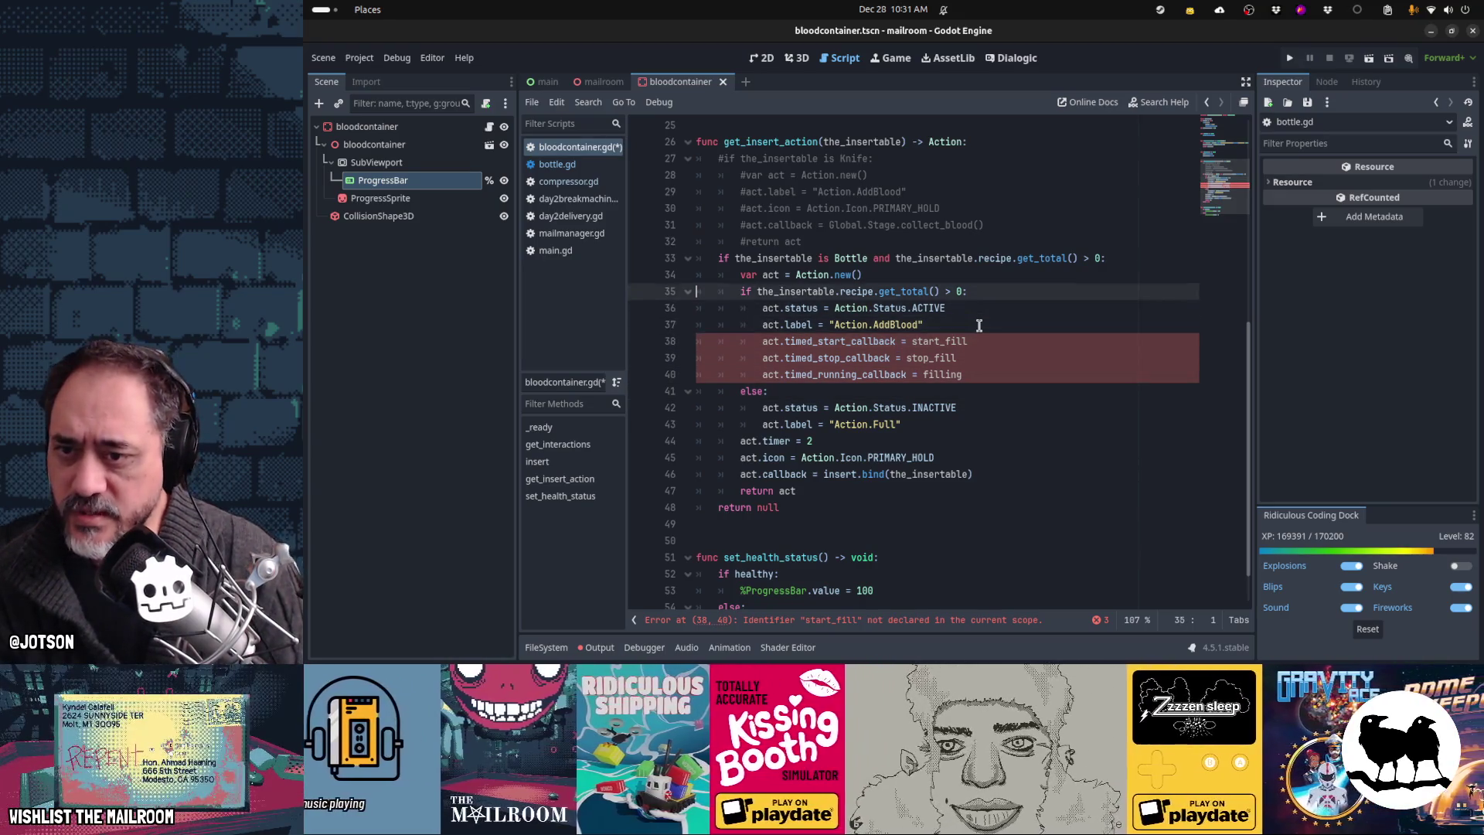
key("ctrl+shift+Left")
key("ctrl+shift+Left")
key("ctrl+shift+Left")
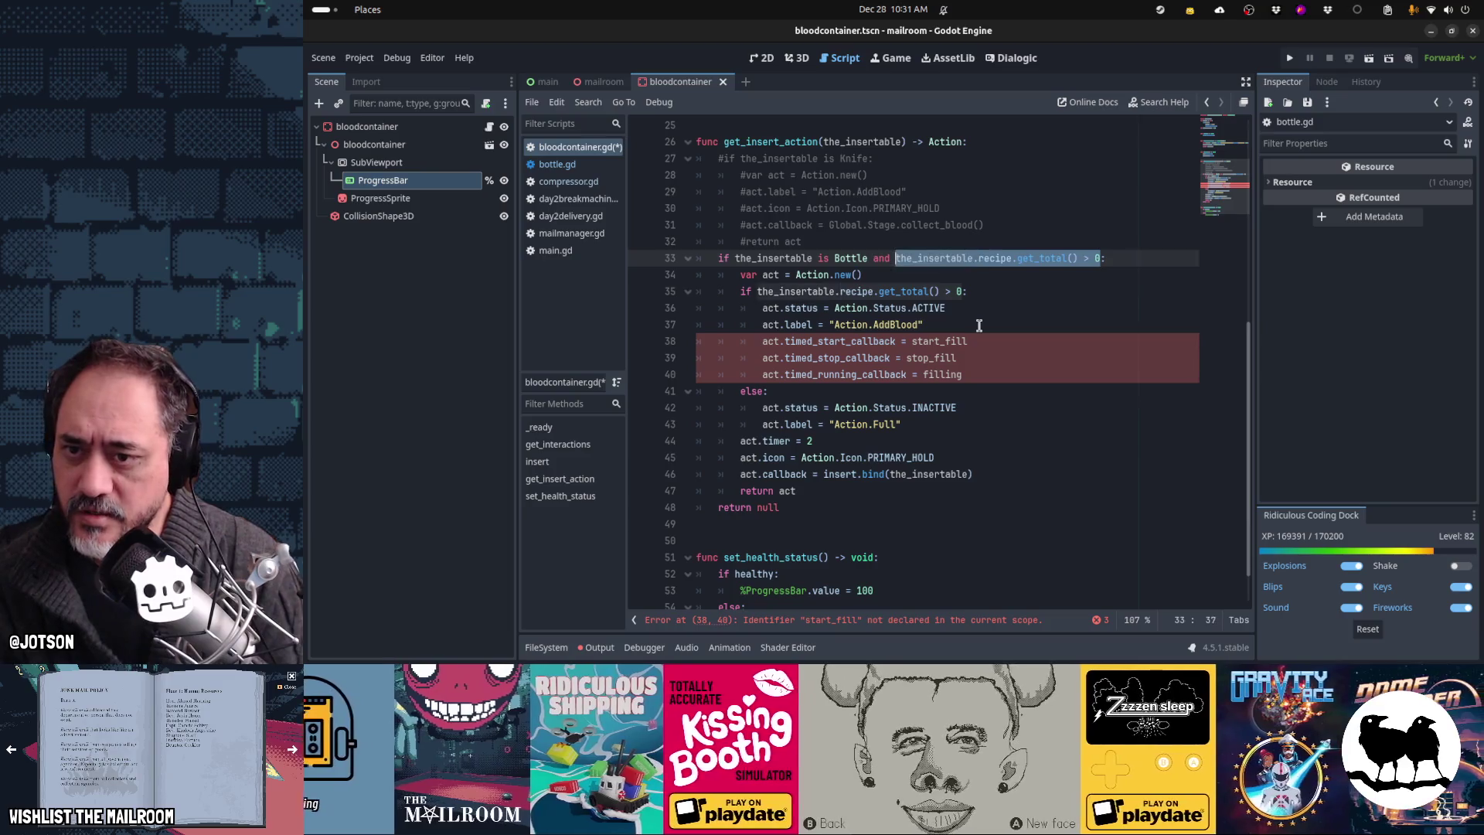
key("Down")
key("Down")
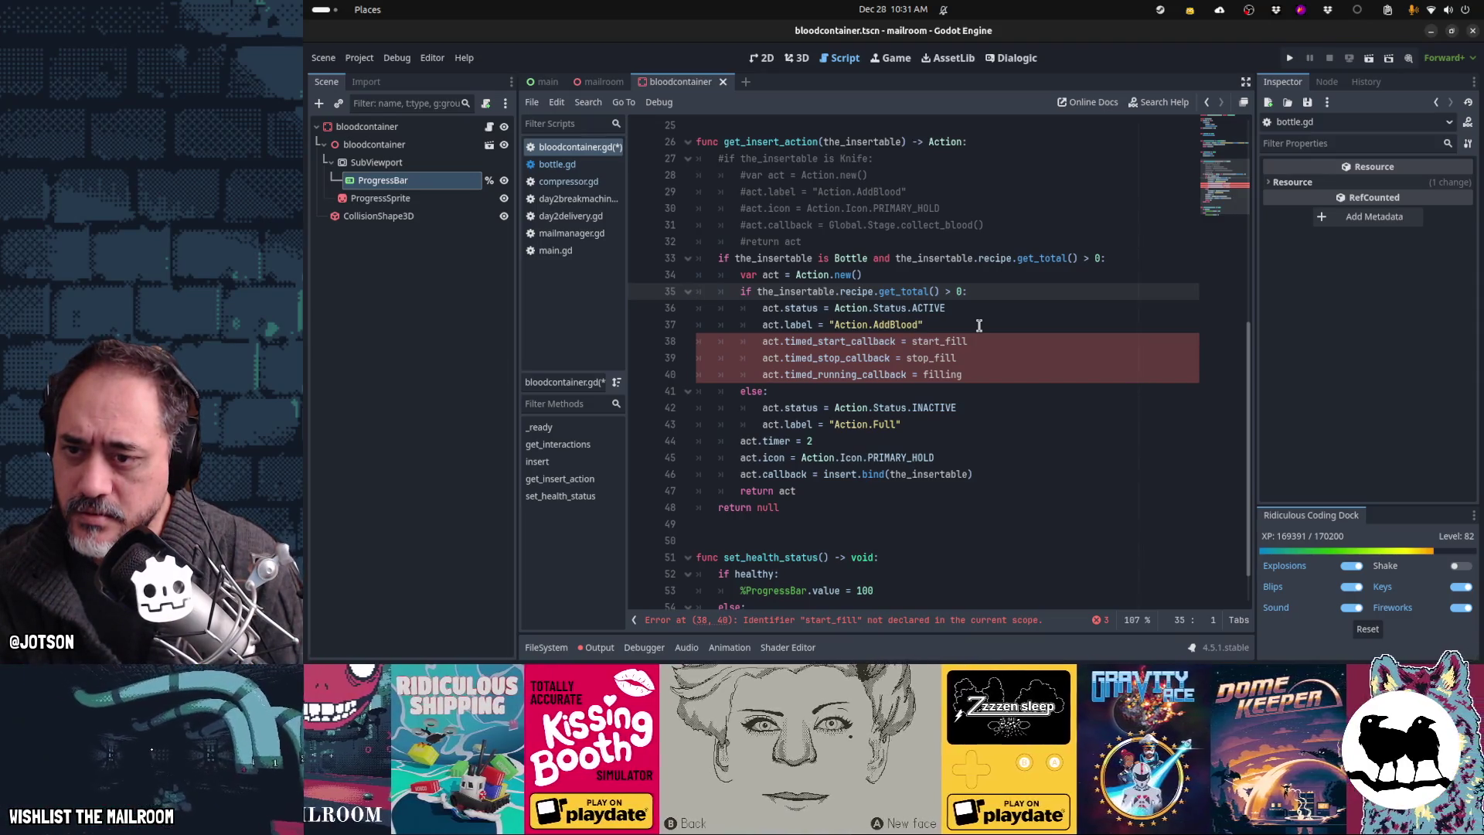
Step: Delete the redundant inner if line and dedent its branch one level
key("shift+Down")
key("Delete")
key("shift+Down")
key("shift+Down")
key("shift+Down")
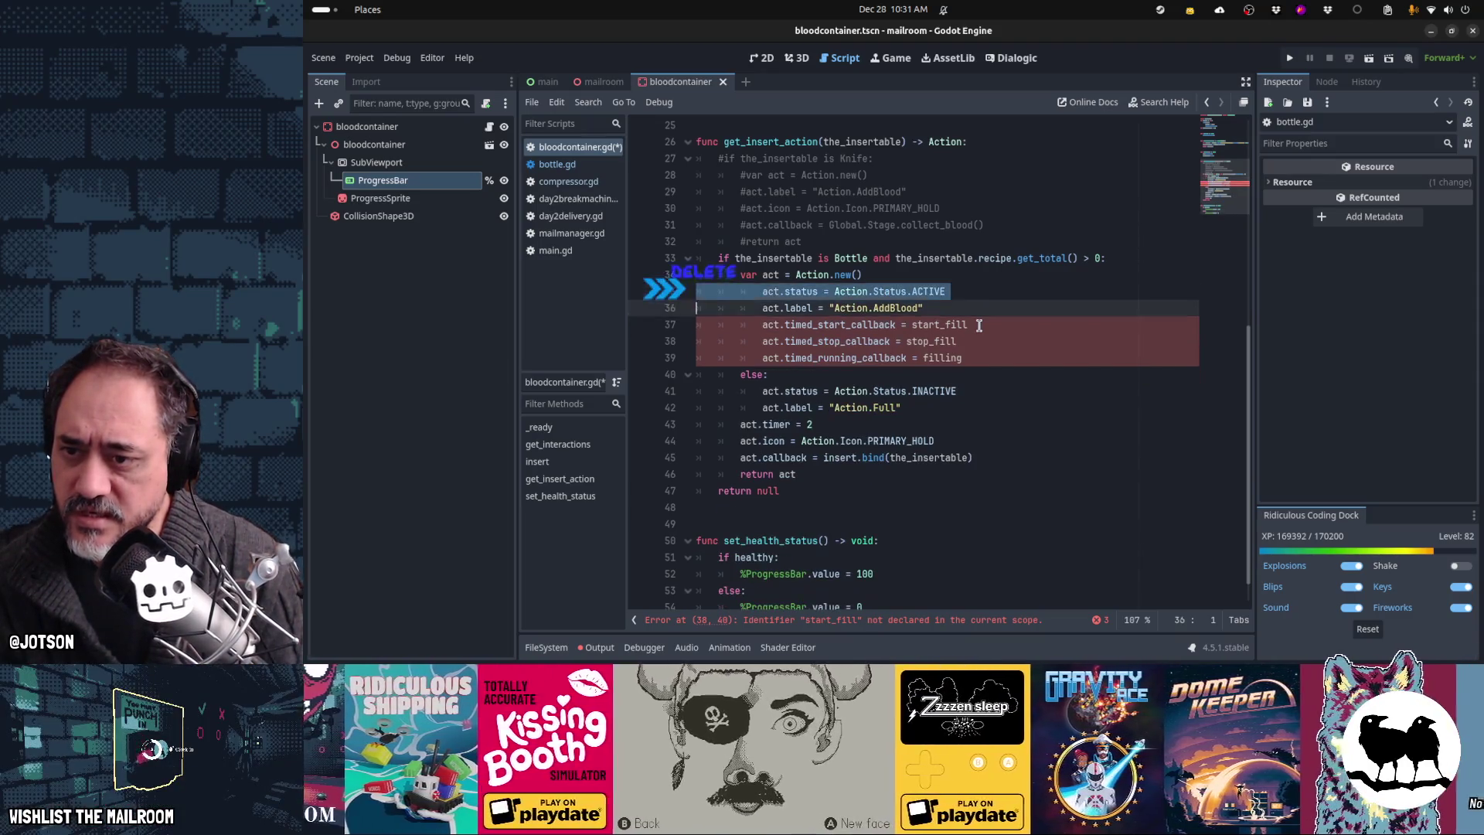
key("shift+Tab")
Step: Delete the leftover else branch so get_insert_action falls through to return null
key("Down")
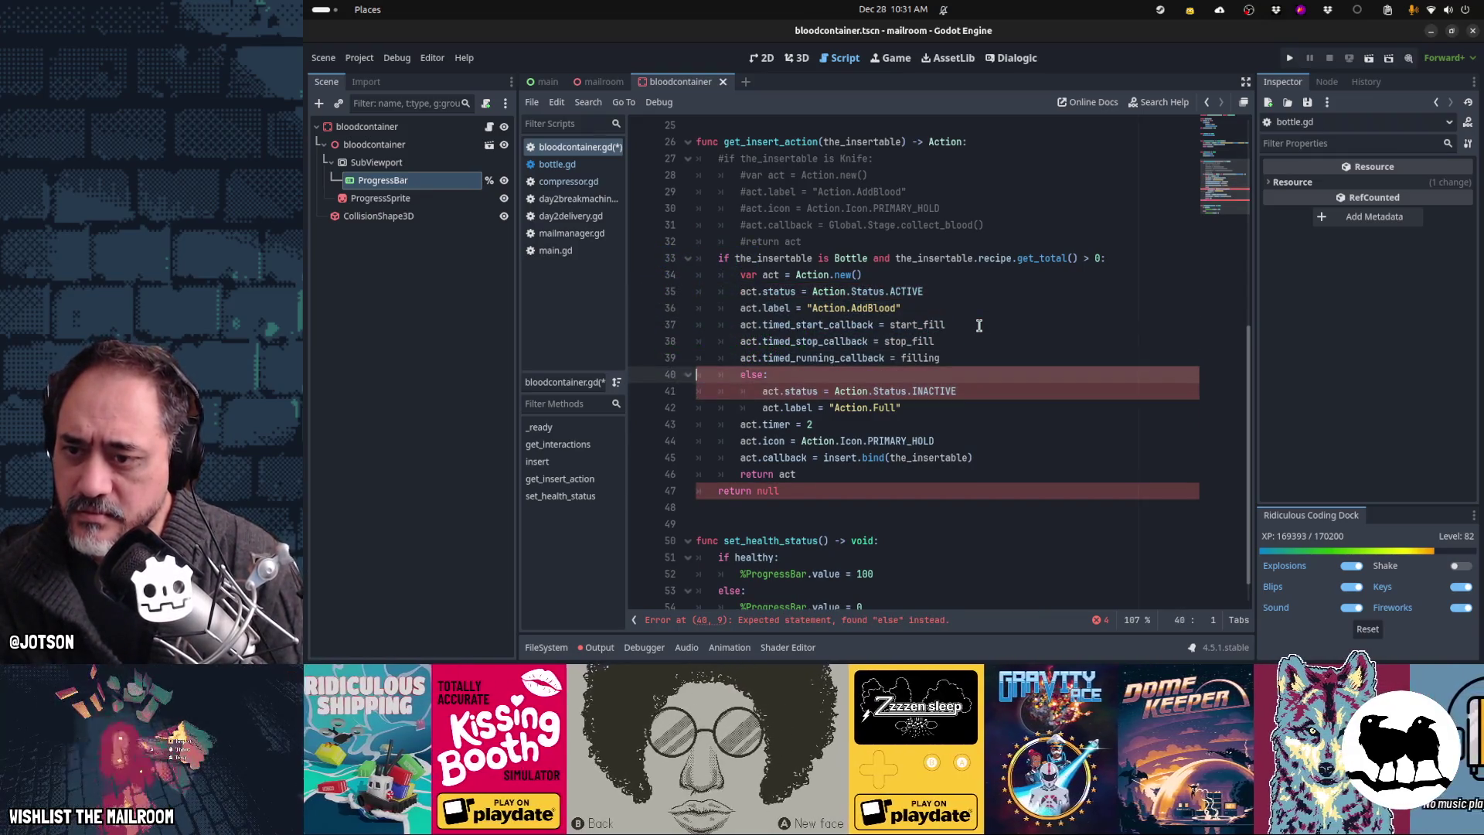
key("shift+Down")
key("shift+Down")
key("shift+Up")
key("Delete")
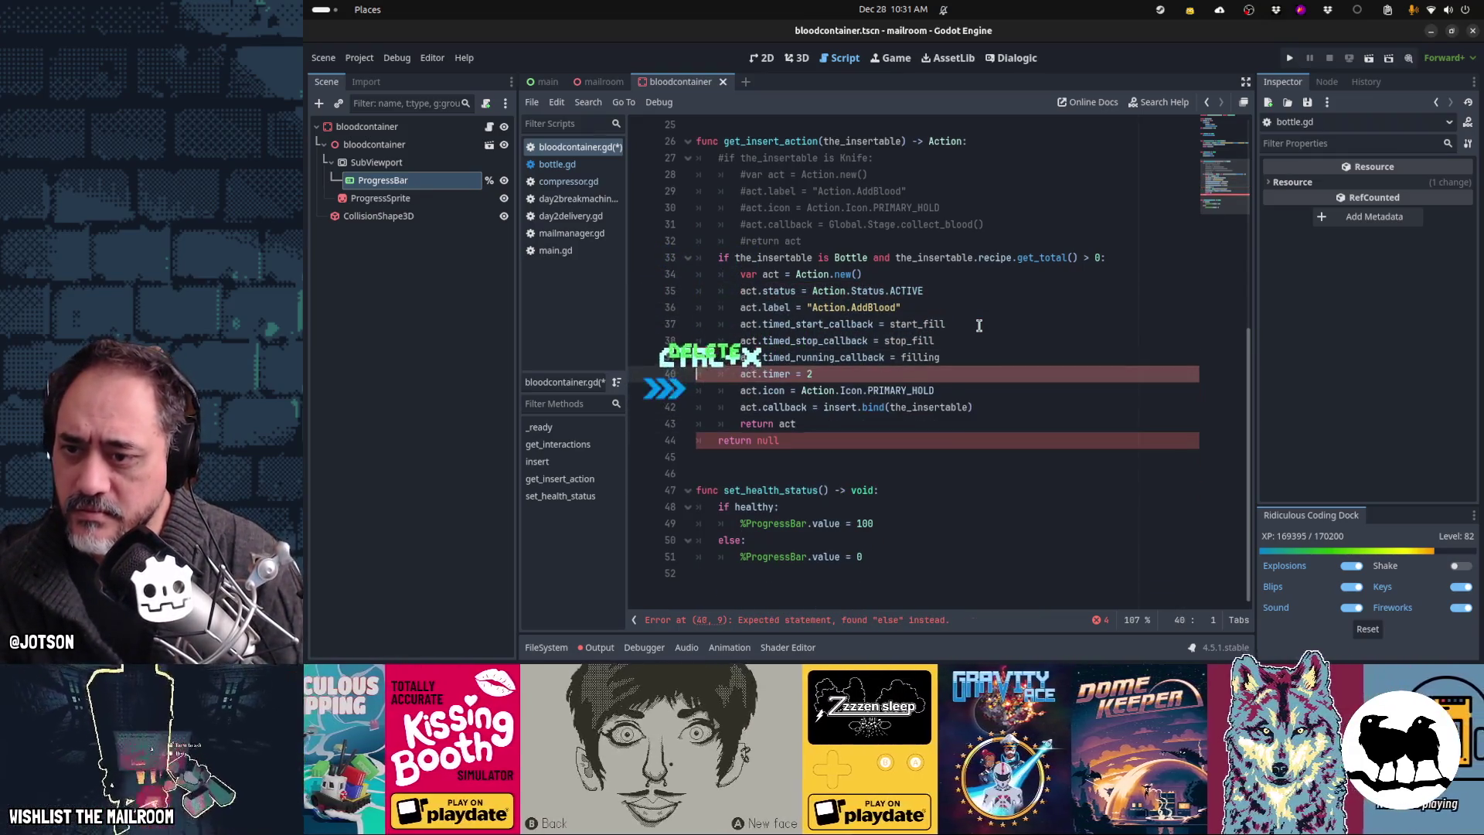
key("shift+Up")
key("shift+Up")
key("shift+Up")
key("Down")
key("Down")
key("Down")
key("Home")
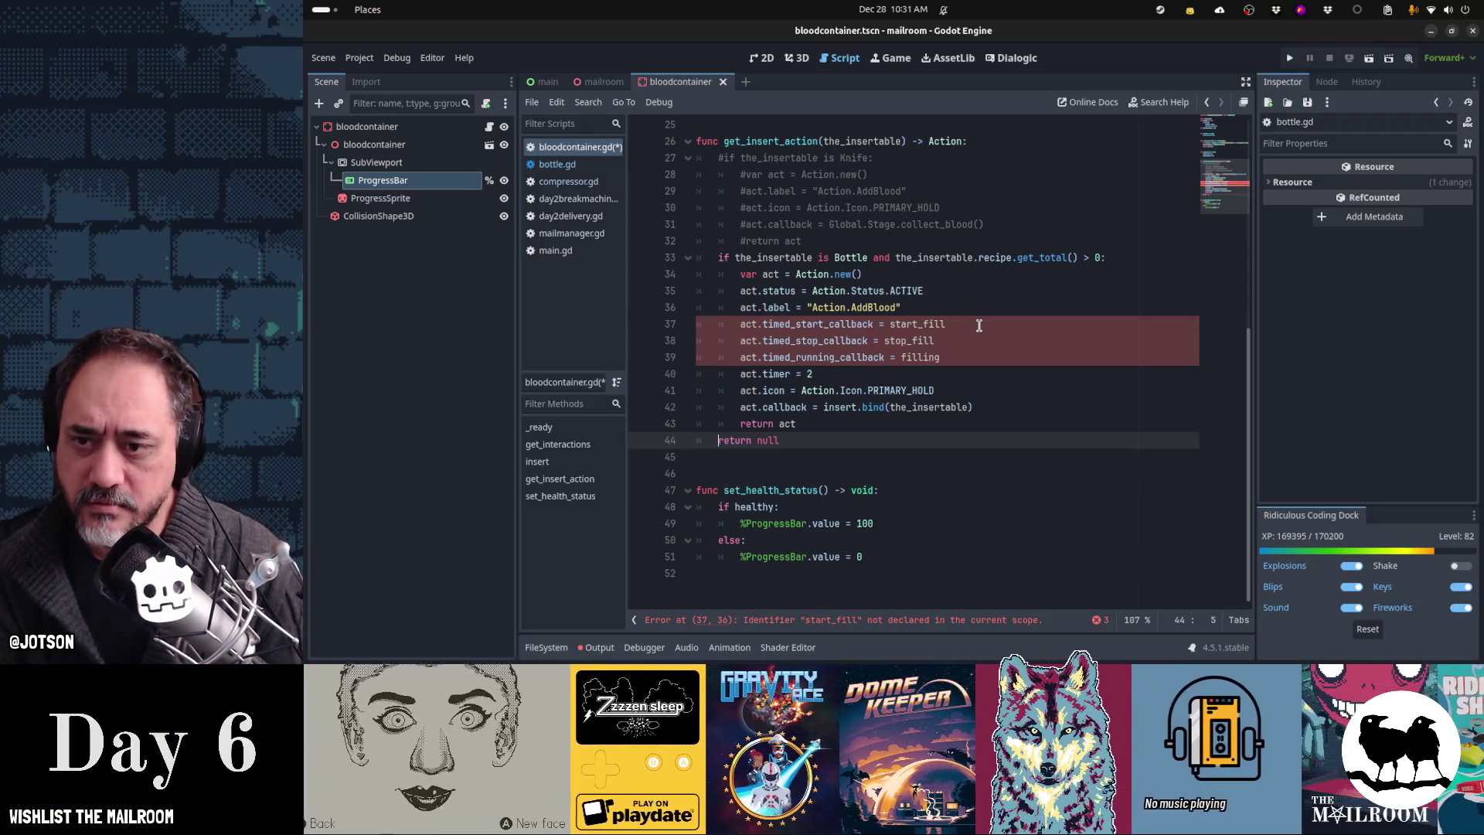
key("Up")
key("Up")
key("Up")
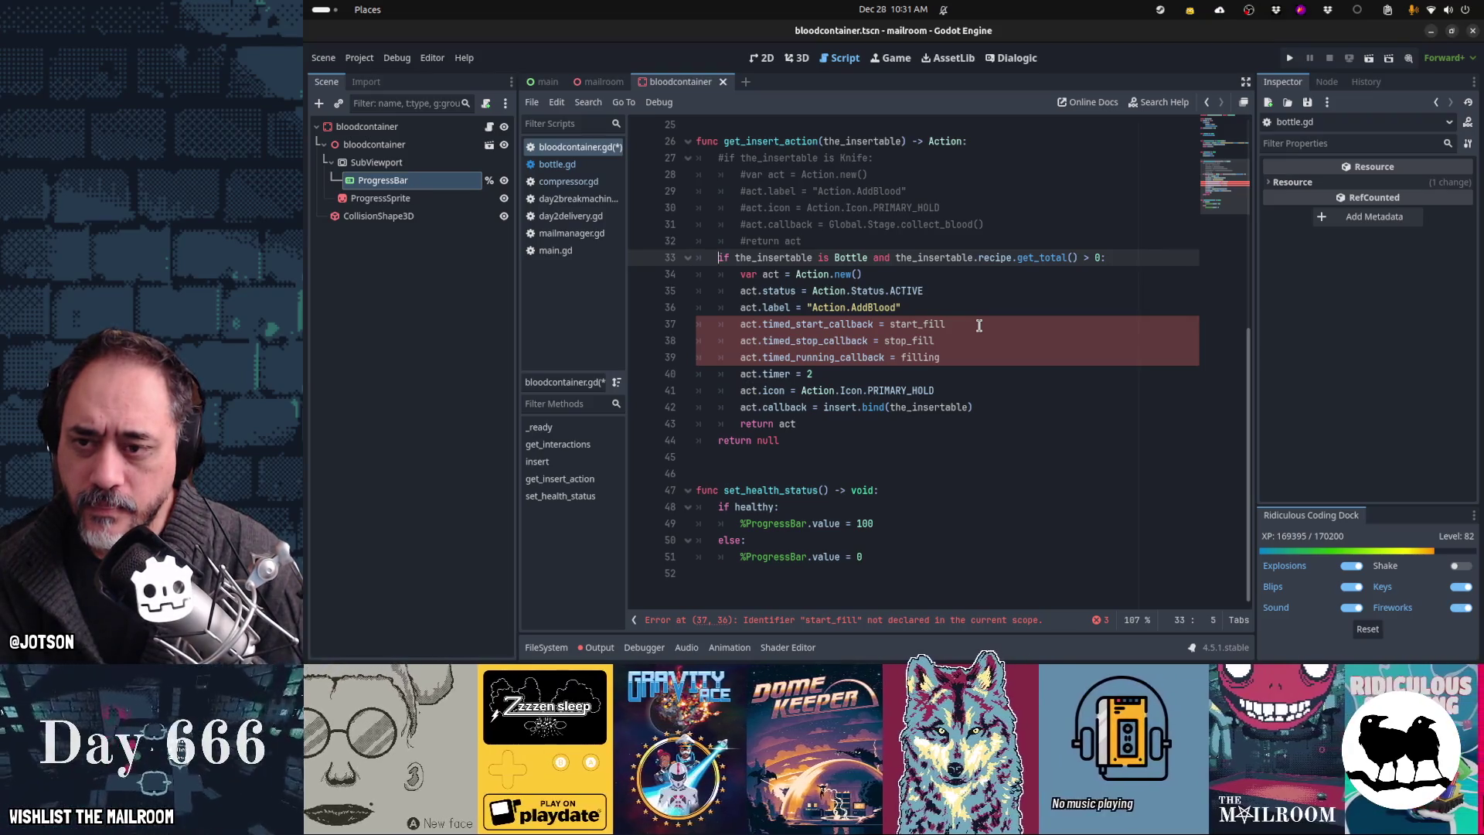
key("Down")
key("Down")
key("Down")
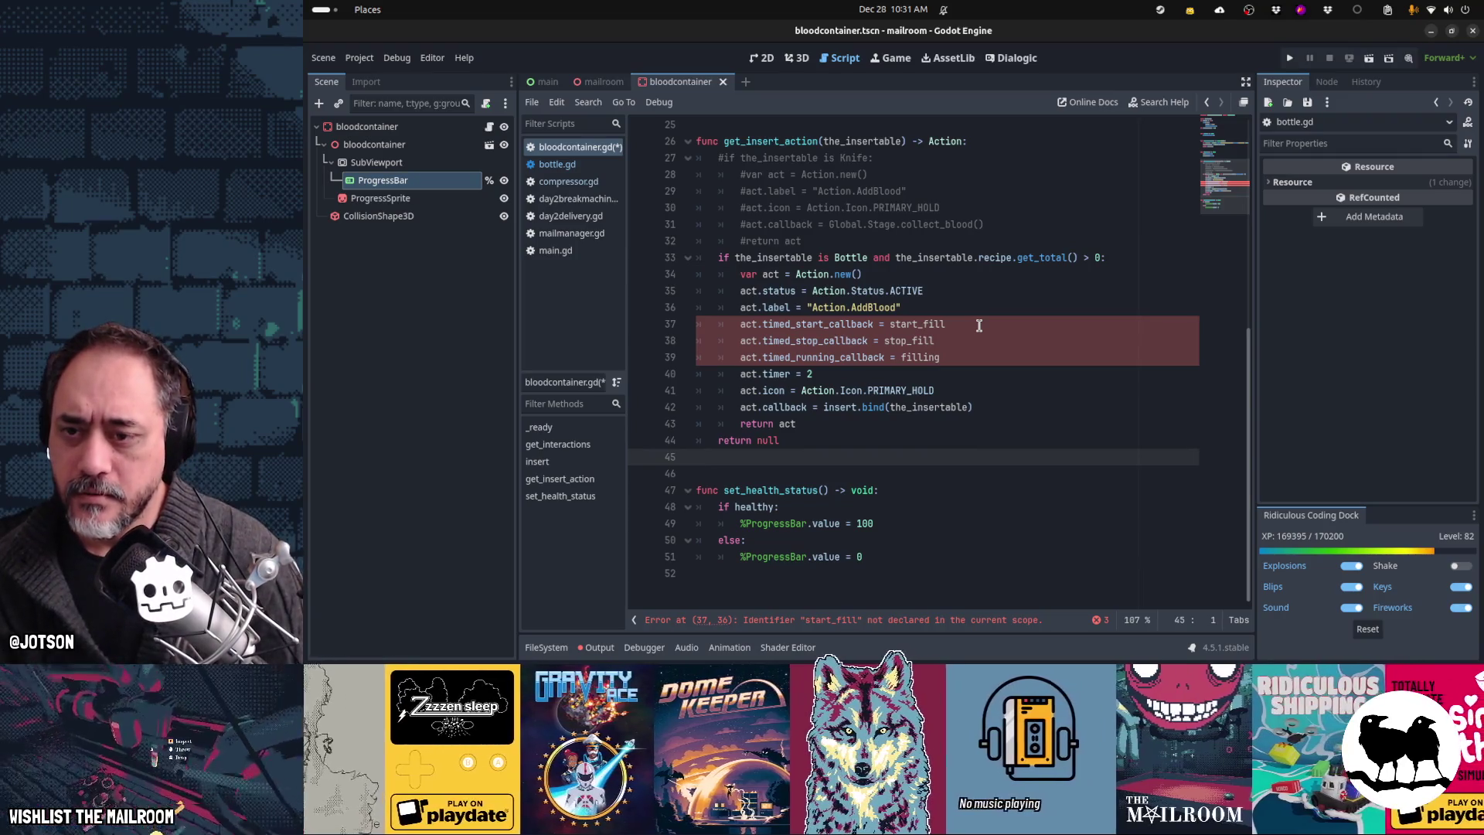
key("alt+Left")
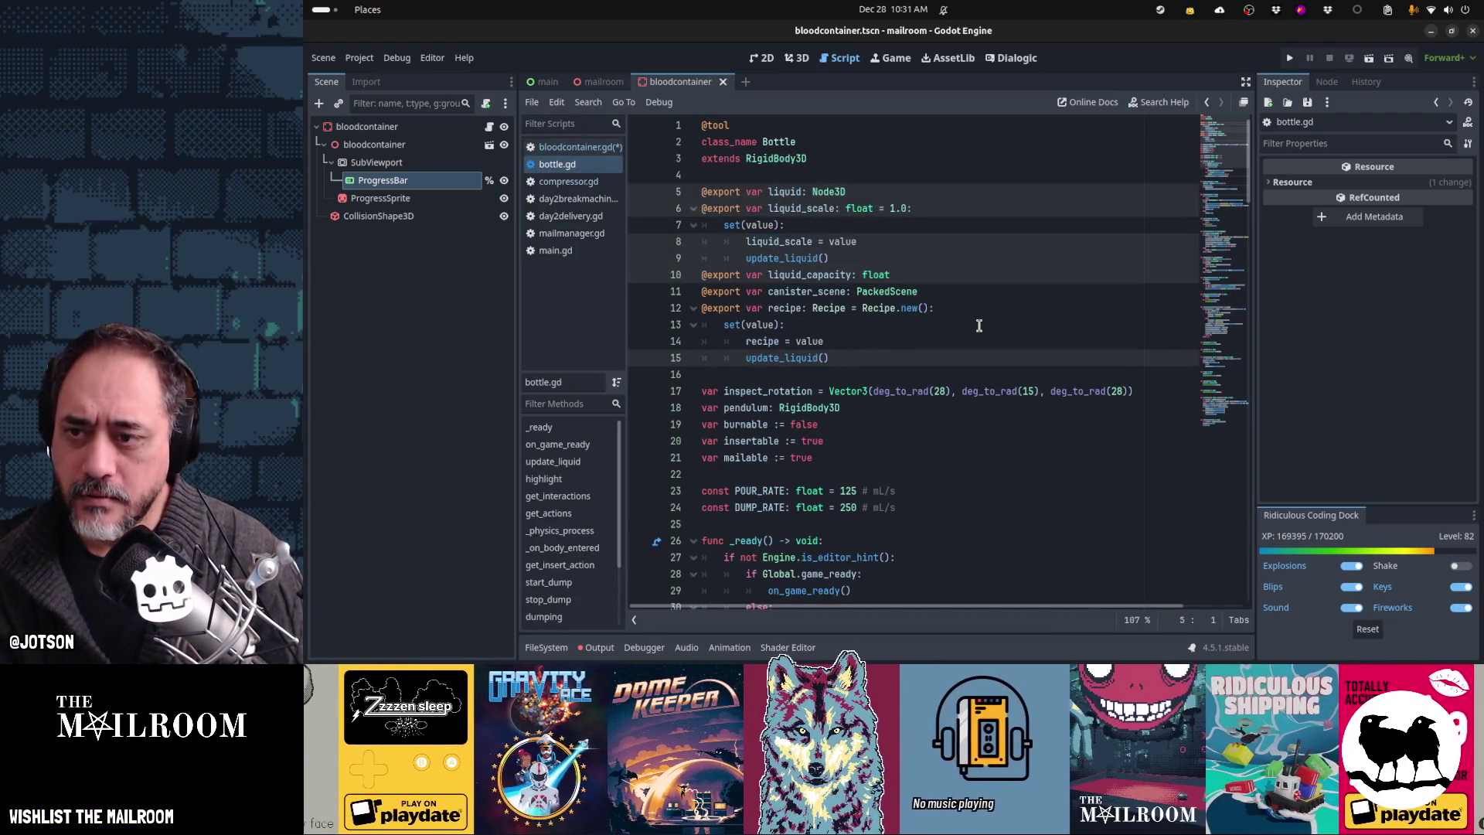
Step: Copy start_fill, stop_fill and filling from bottle.gd and paste them after line 45 of bloodcontainer.gd
key("ctrl+End")
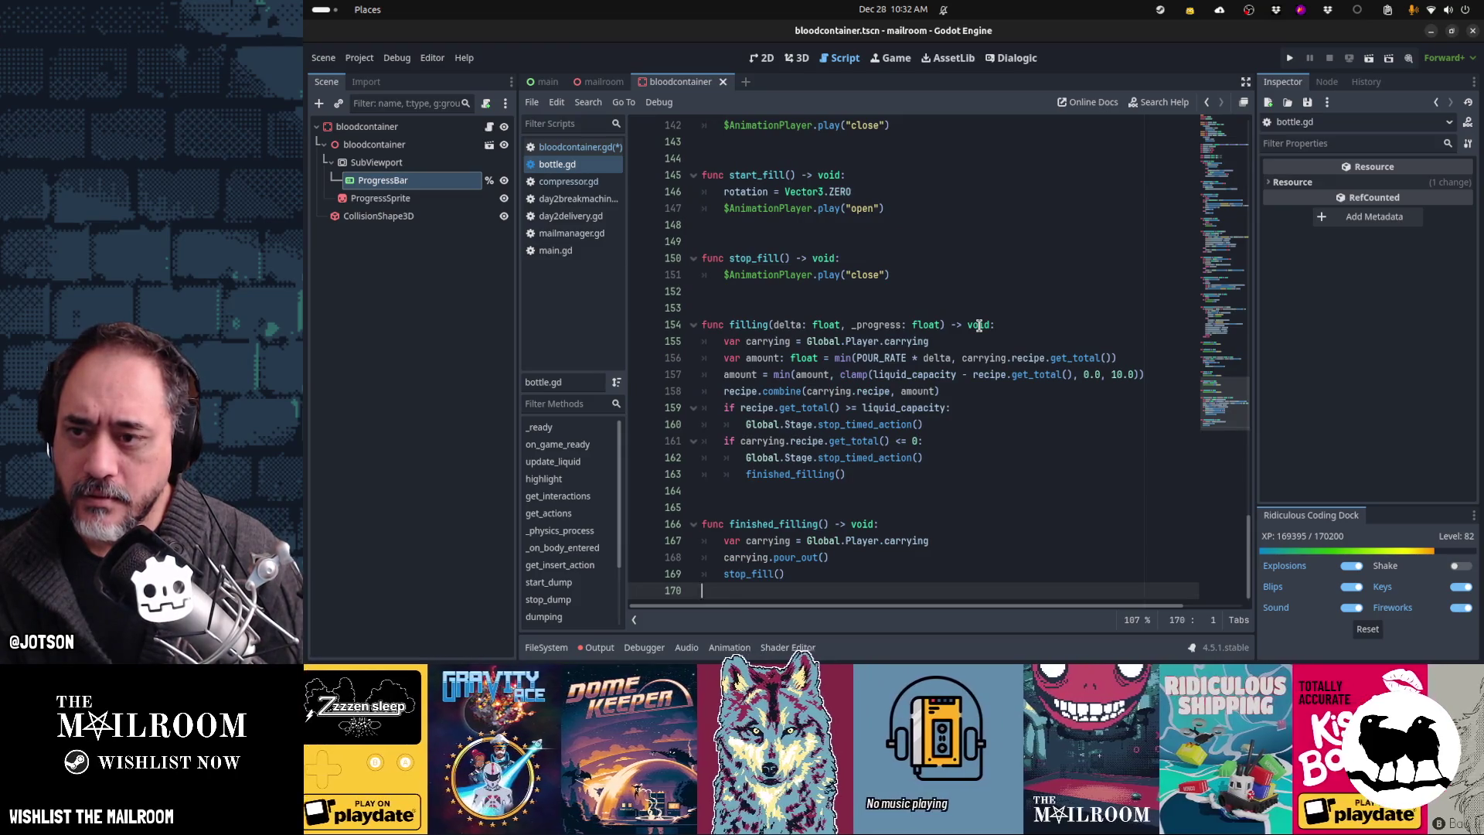
key("Up")
key("Up")
key("Up")
key("shift+Down")
key("shift+Down")
key("shift+Down")
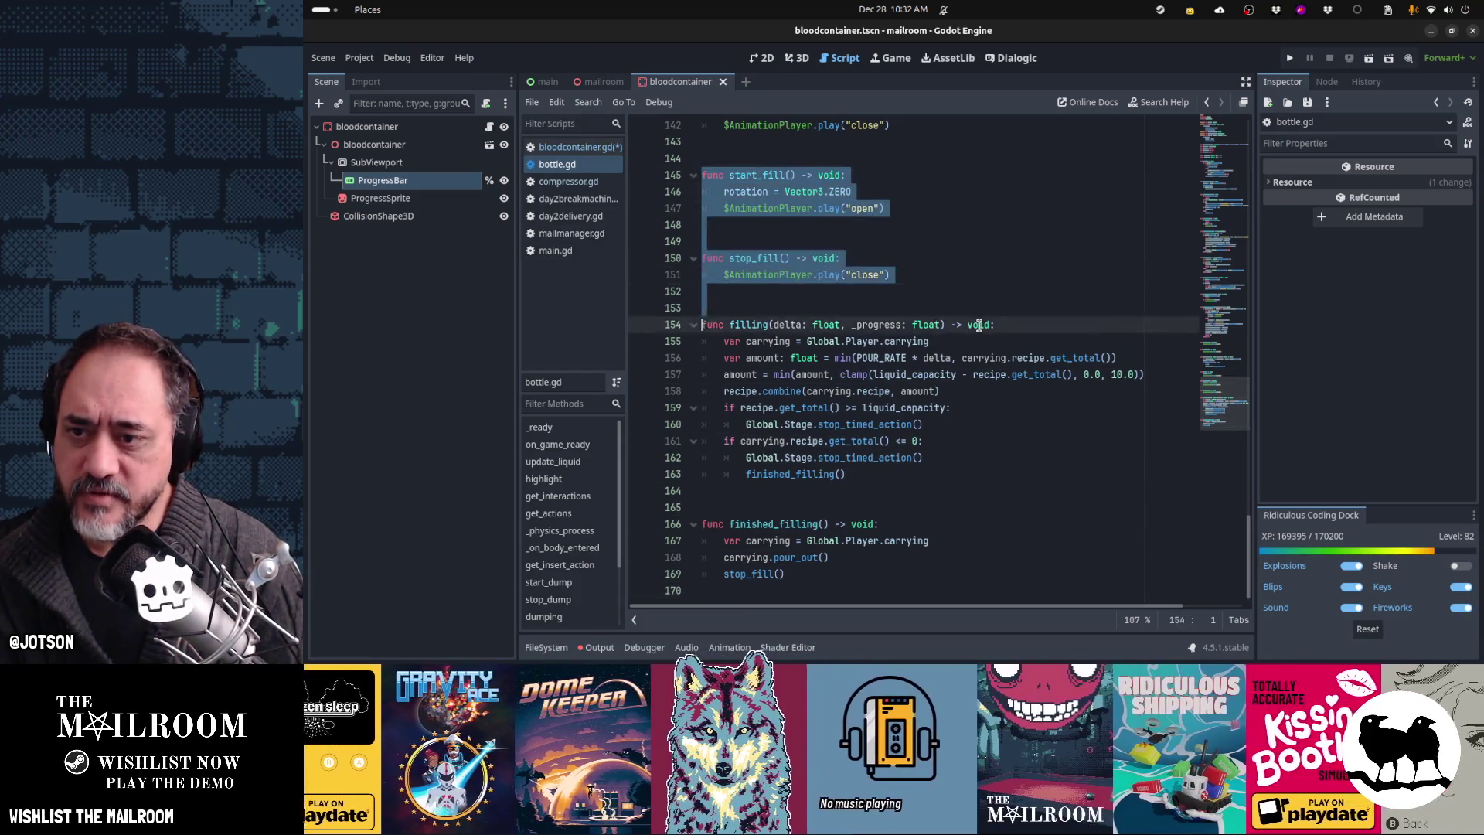
key("shift+Down")
key("shift+Down")
key("shift+Down")
key("ctrl+c")
key("alt+Left")
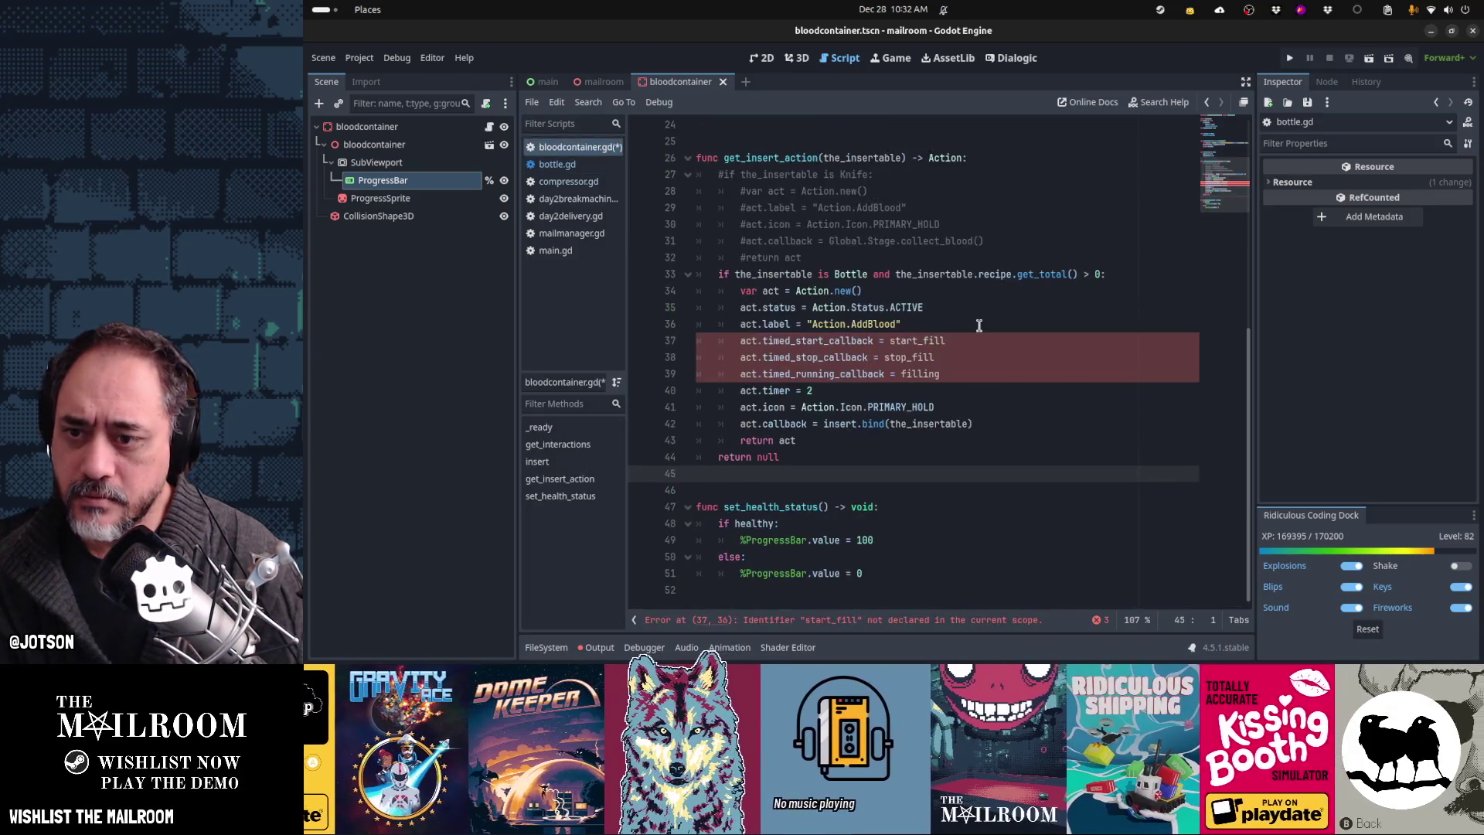
key("Return")
key("ctrl+v")
key("Up")
key("Up")
key("Up")
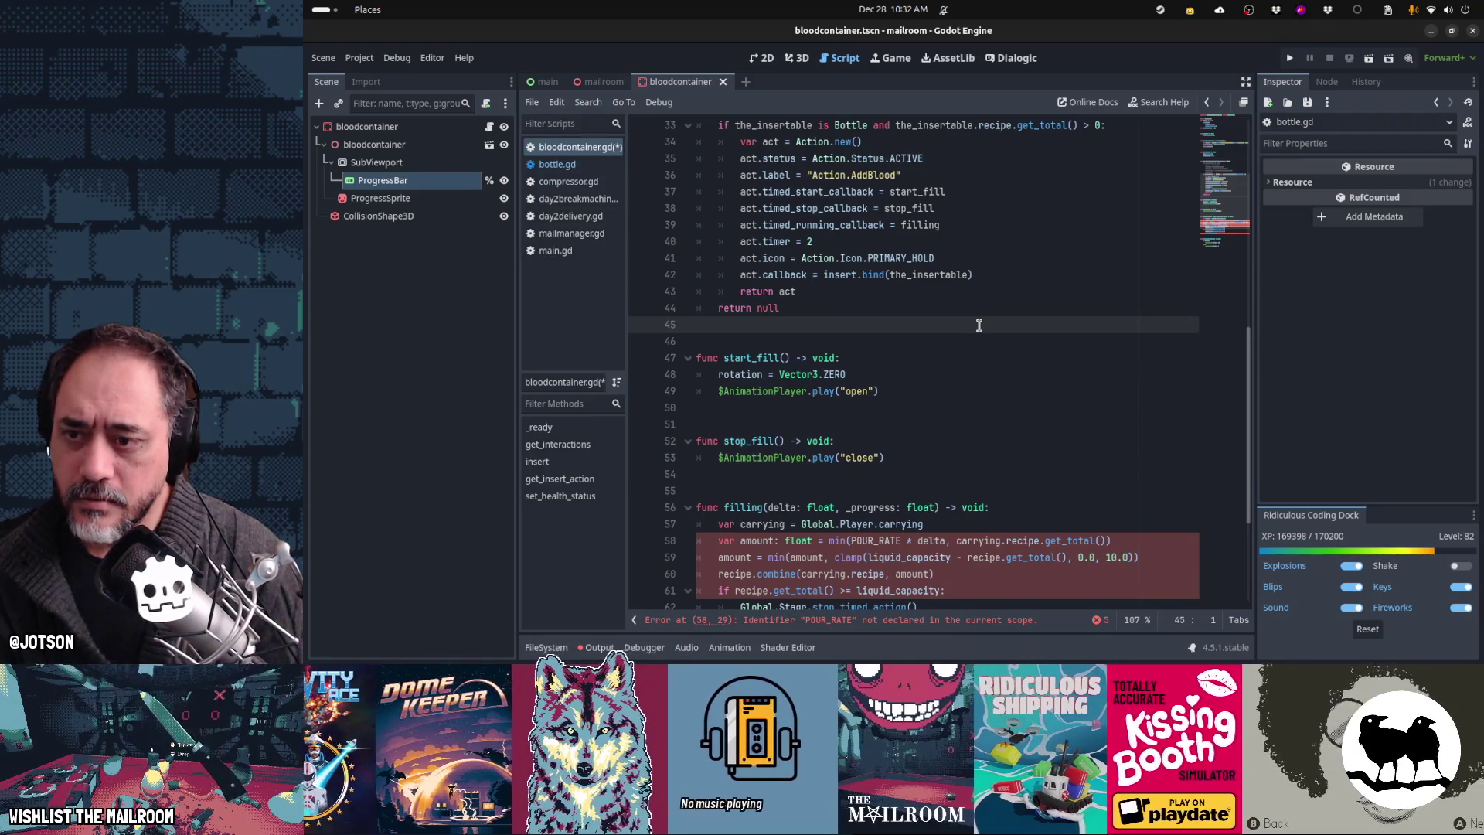
Step: Delete the pasted start_fill and stop_fill functions and their callback assignment lines
key("Up")
key("Down")
key("Down")
key("Down")
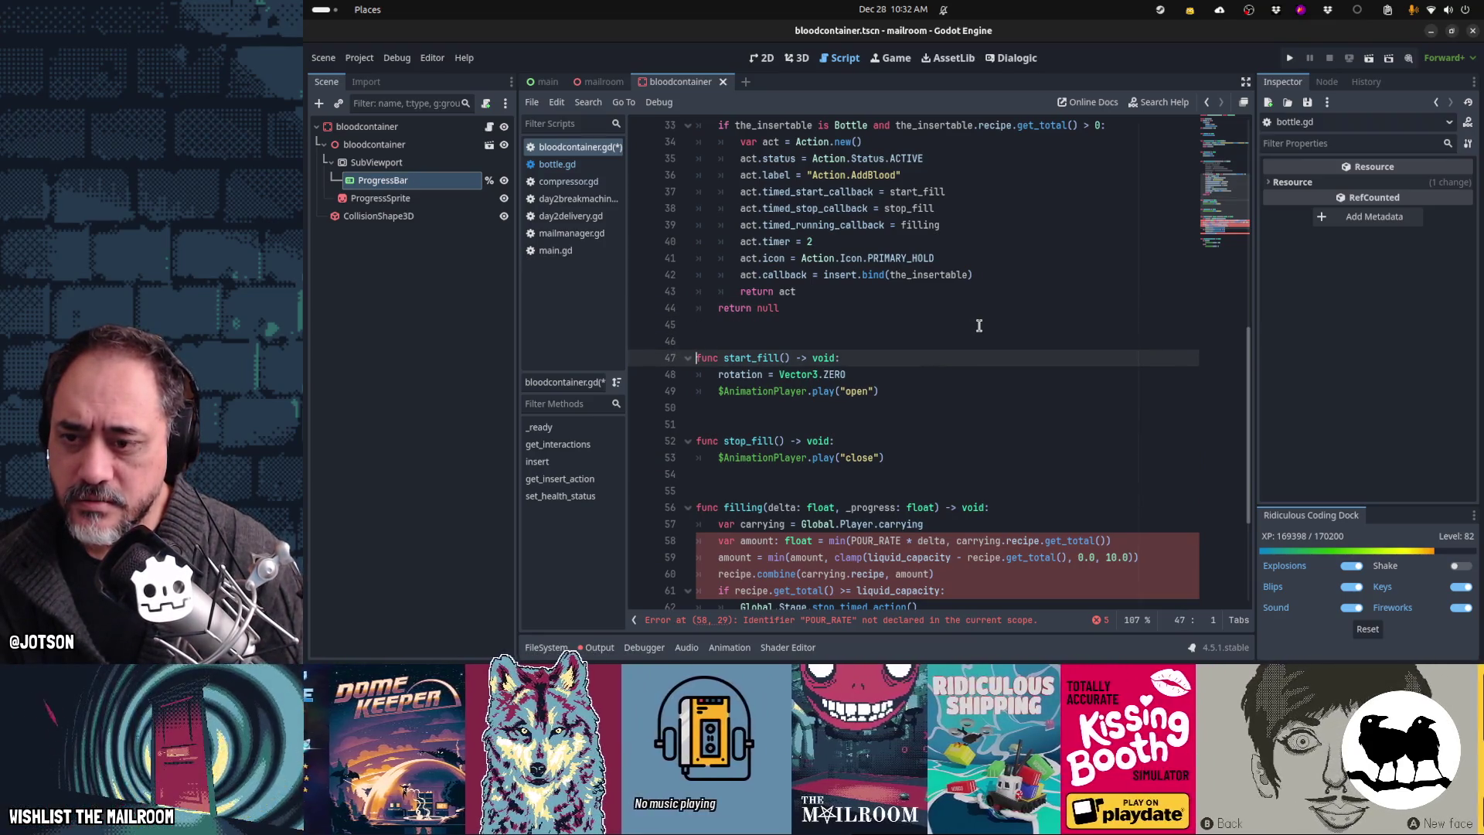
key("shift+Down")
key("shift+Down")
key("shift+Down")
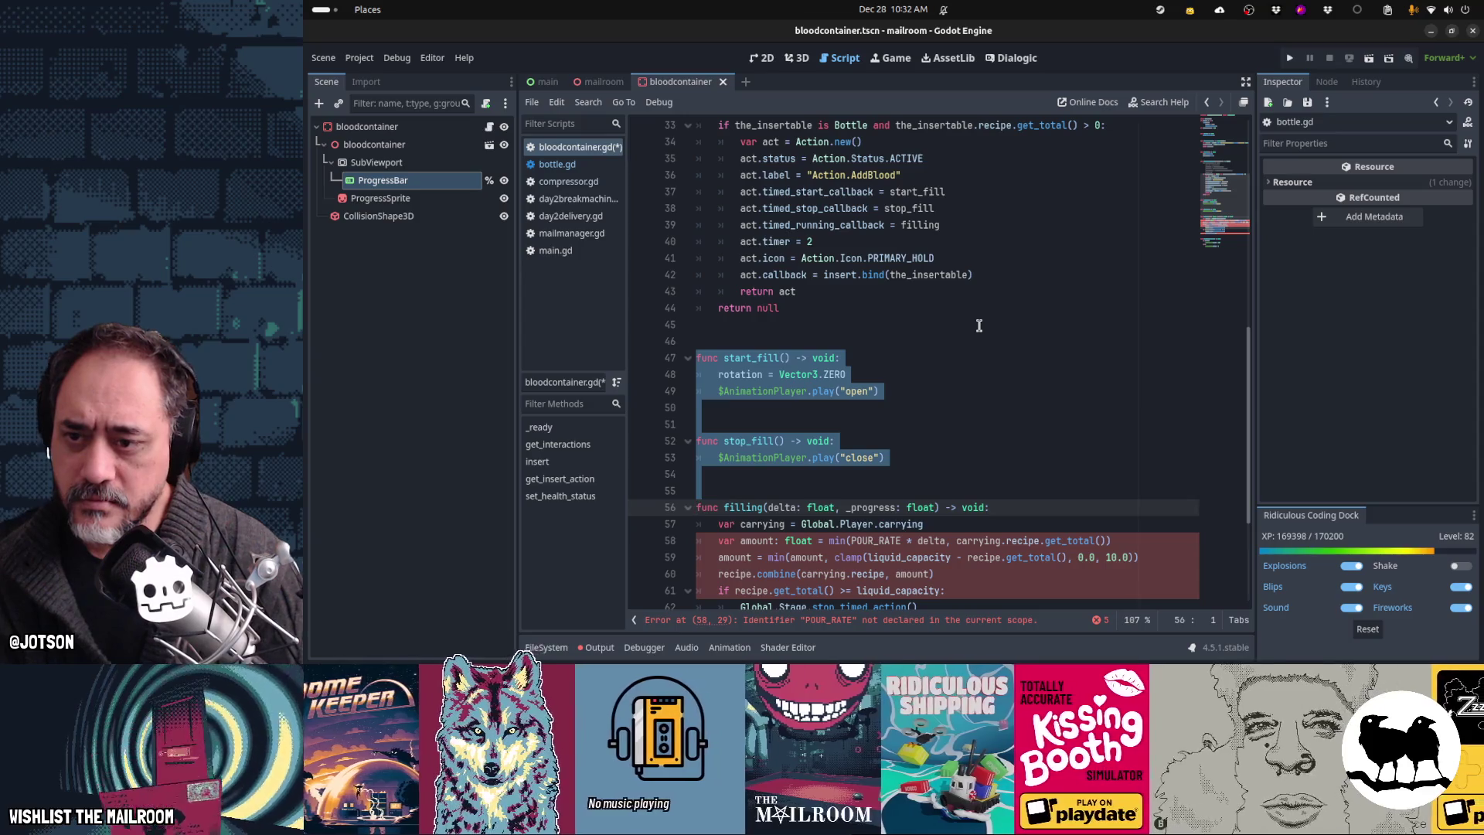
key("Delete")
key("Up")
key("Up")
key("Up")
key("shift+Down")
key("shift+Down")
key("Delete")
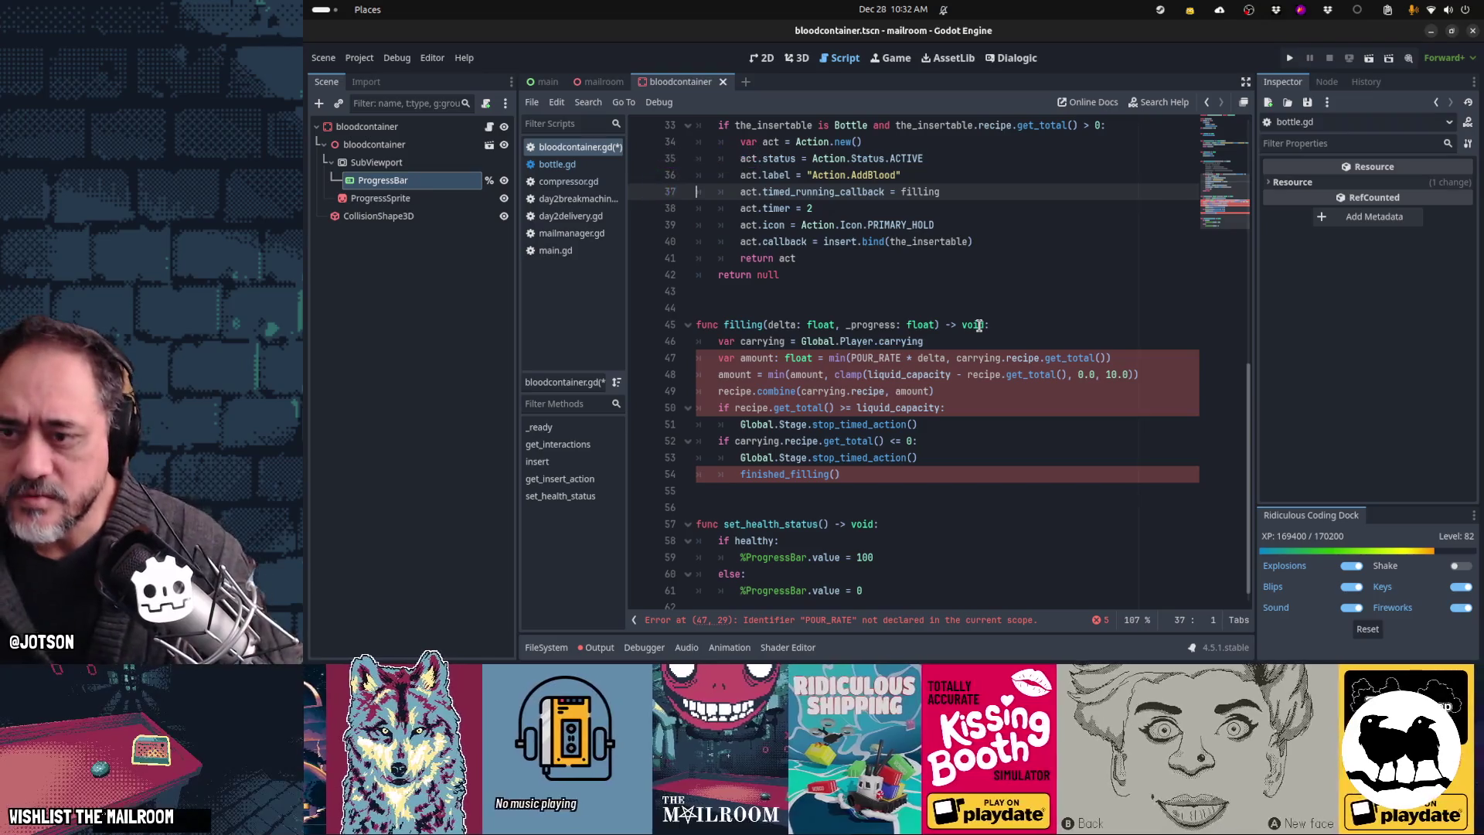
key("Down")
key("Down")
key("Down")
key("Down")
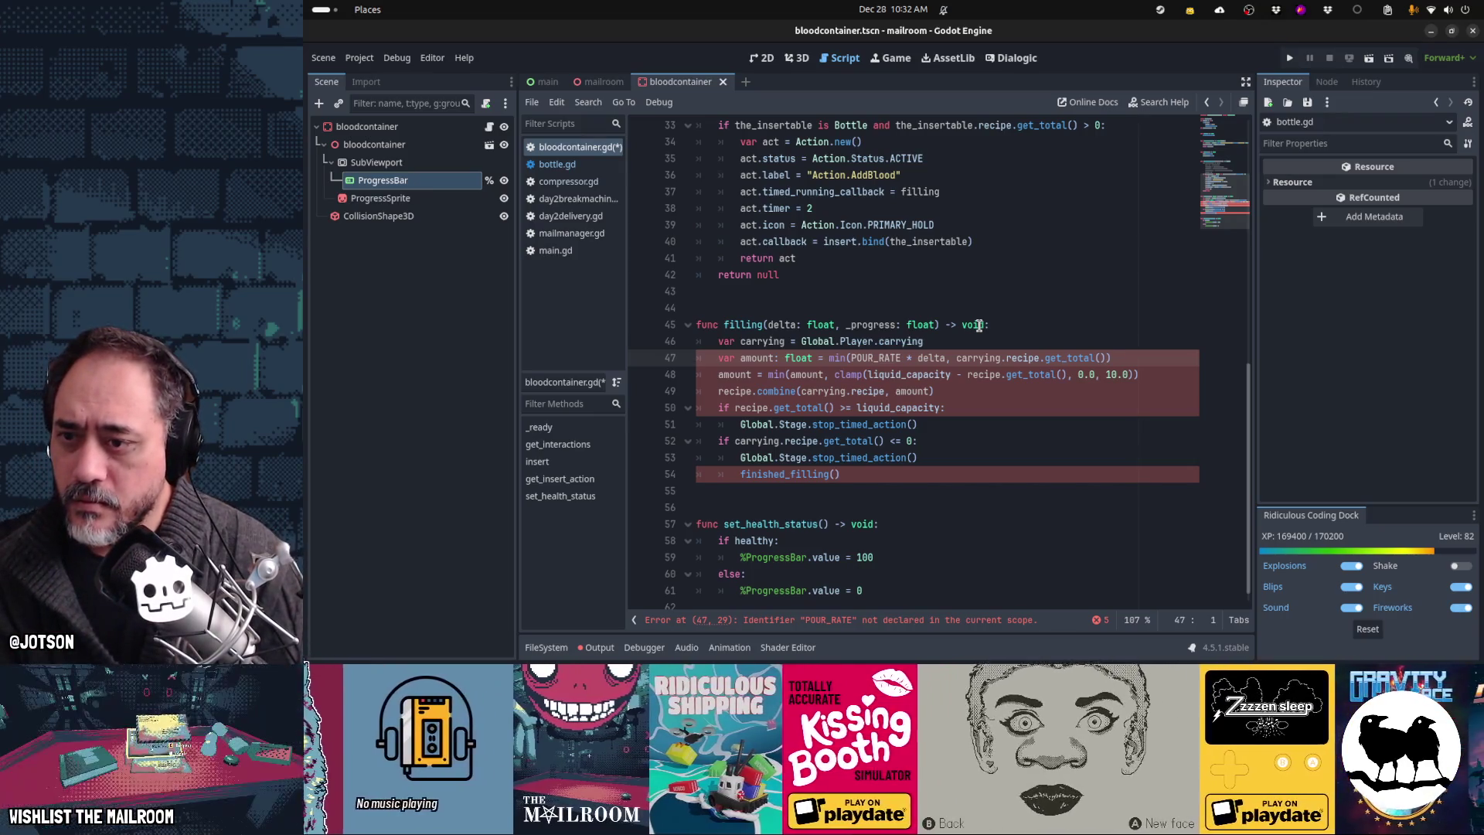
Step: Copy finished_filling from bottle.gd and paste it below filling in bloodcontainer.gd
key("alt+Left")
key("Down")
key("Down")
key("shift+Down")
key("shift+Down")
key("shift+Down")
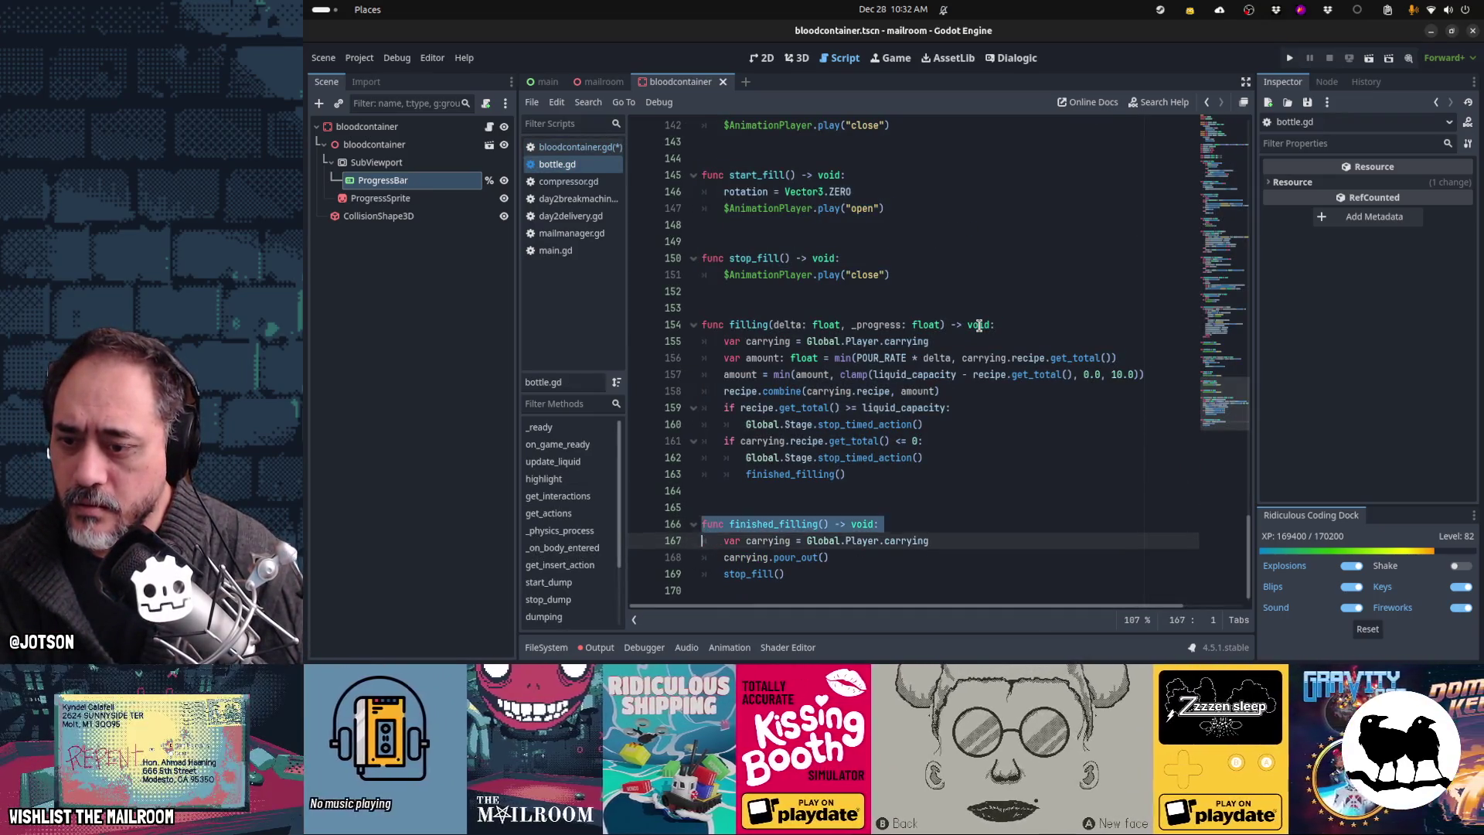
key("alt+Right")
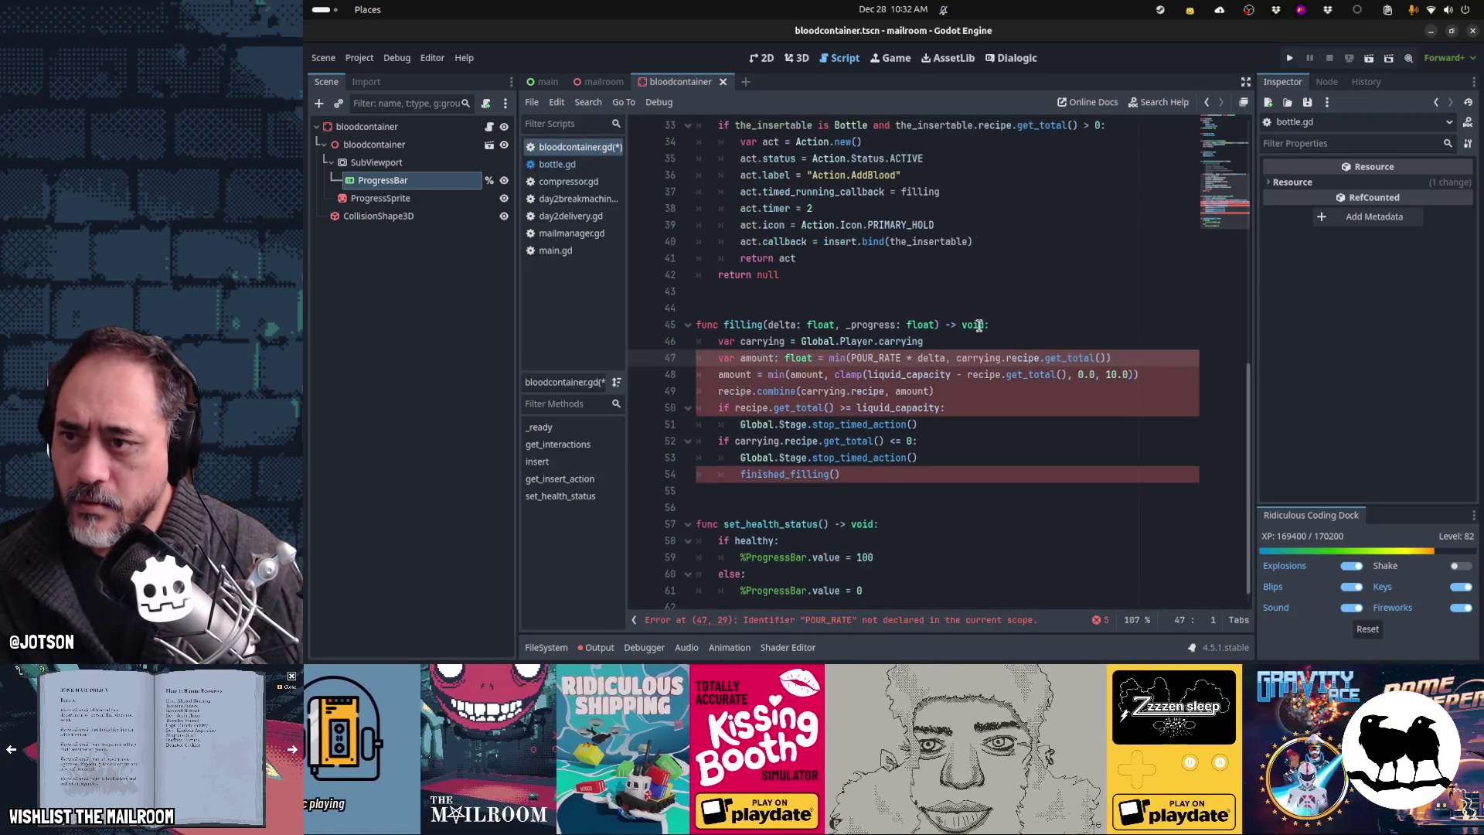
key("Up")
key("Down")
key("Down")
key("Down")
key("Return")
key("Return")
key("ctrl+v")
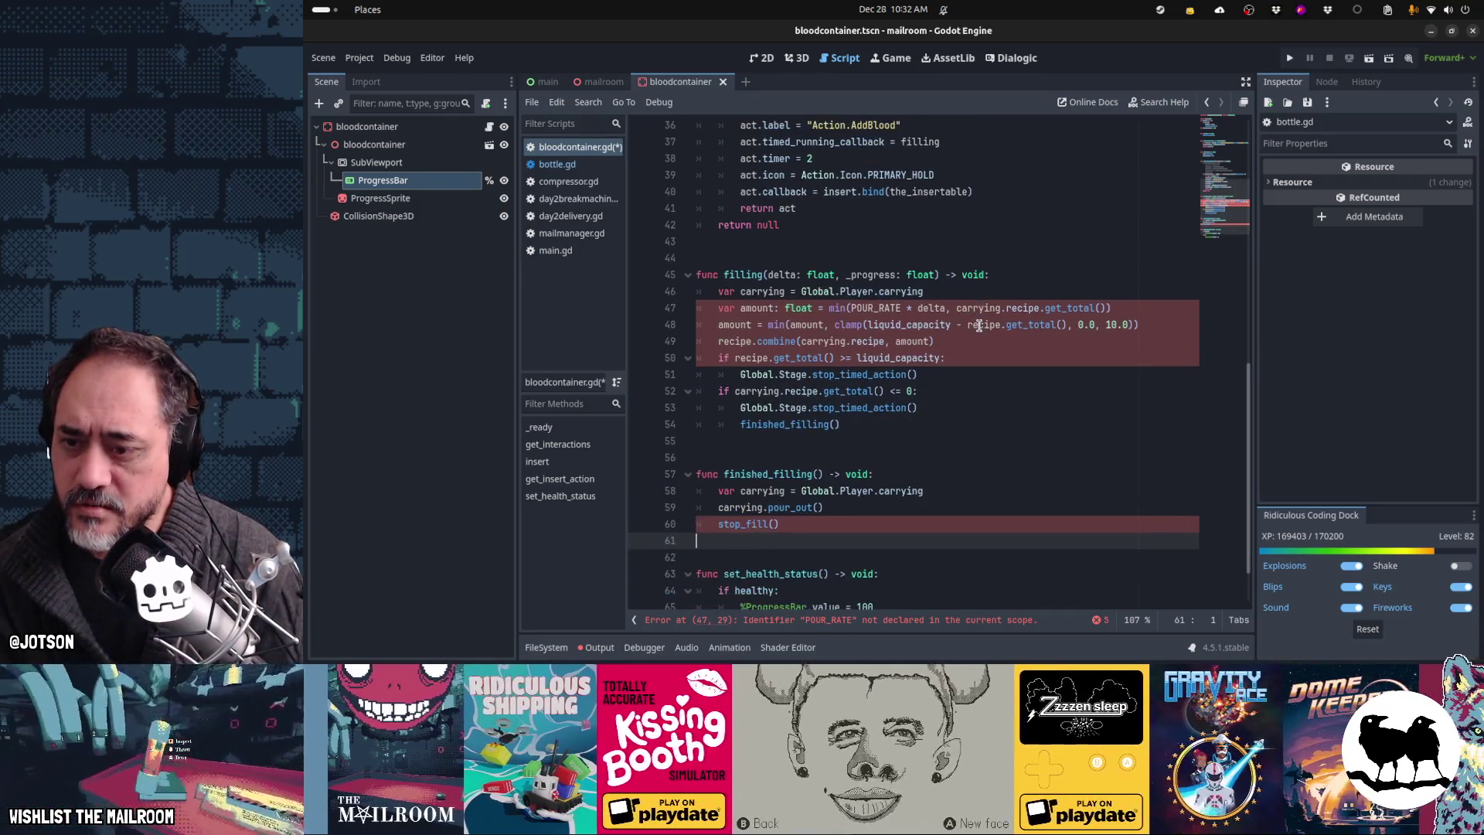
Step: Cut the stop_fill() call from finished_filling, then search for mortar.gd
key("Up")
key("Up")
key("alt+Left")
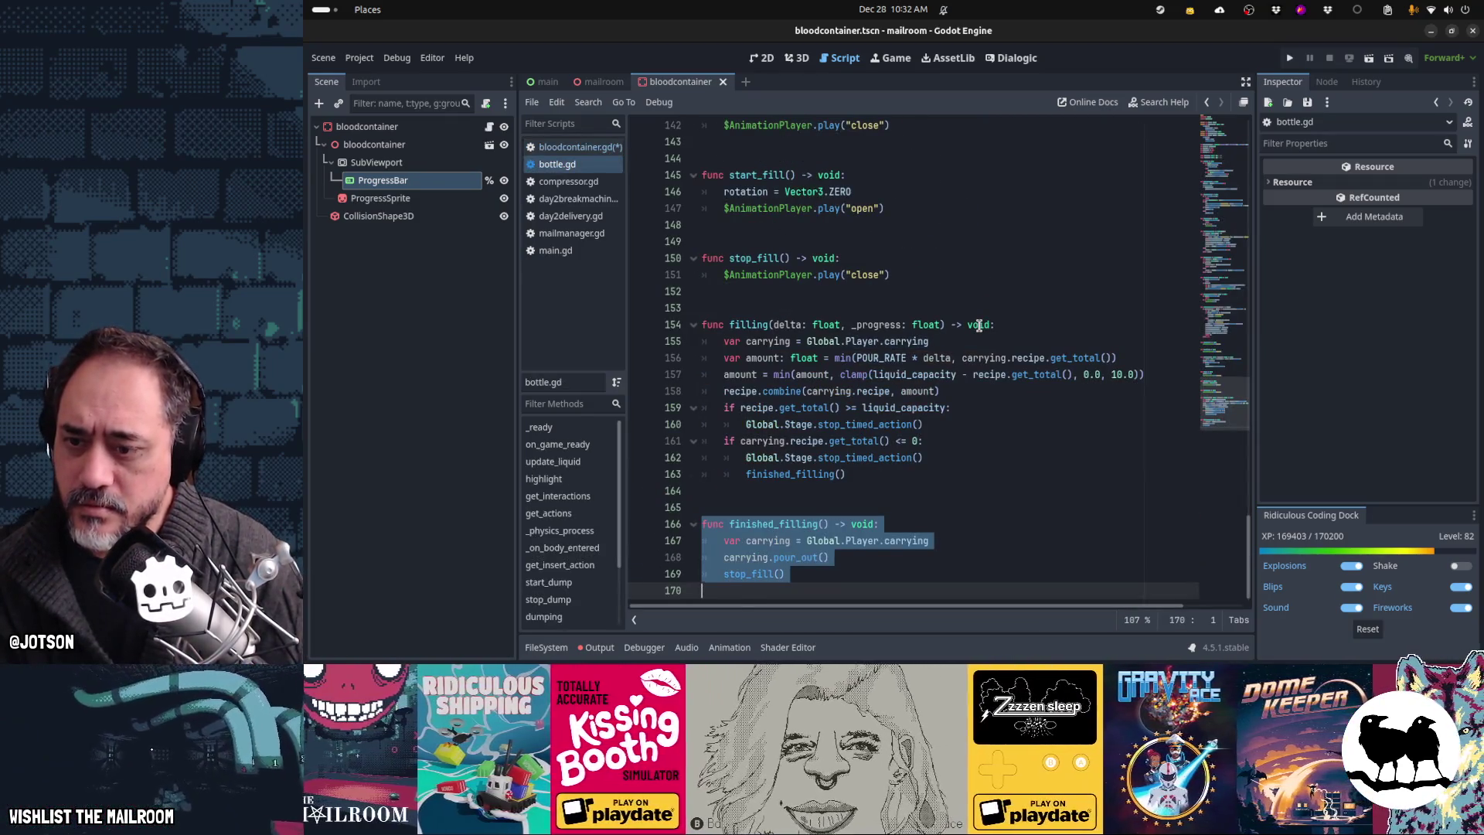
key("Up")
key("Up")
key("Up")
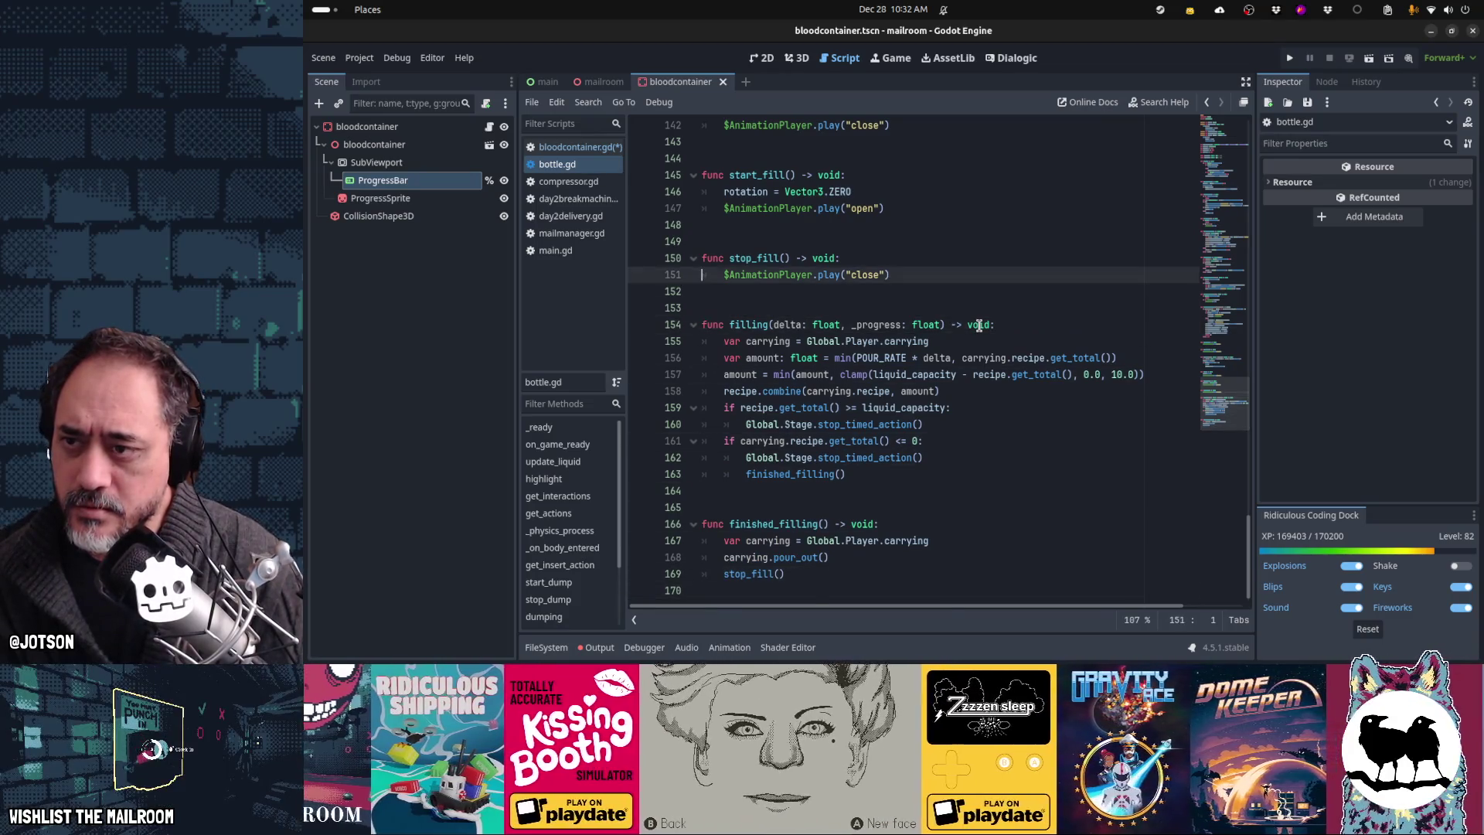
key("alt+Right")
key("Down")
key("ctrl+x")
key("Up")
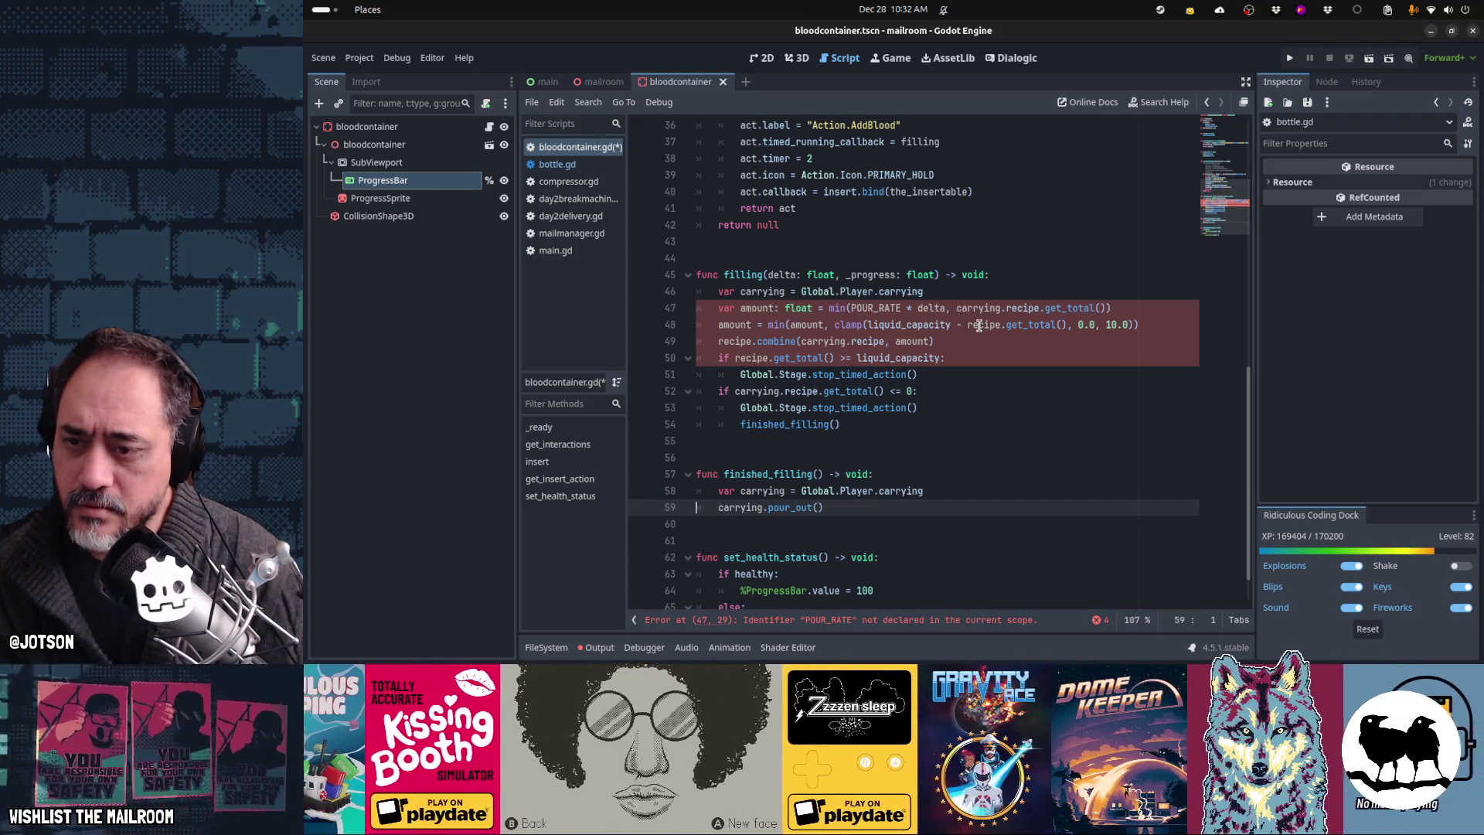
key("Down")
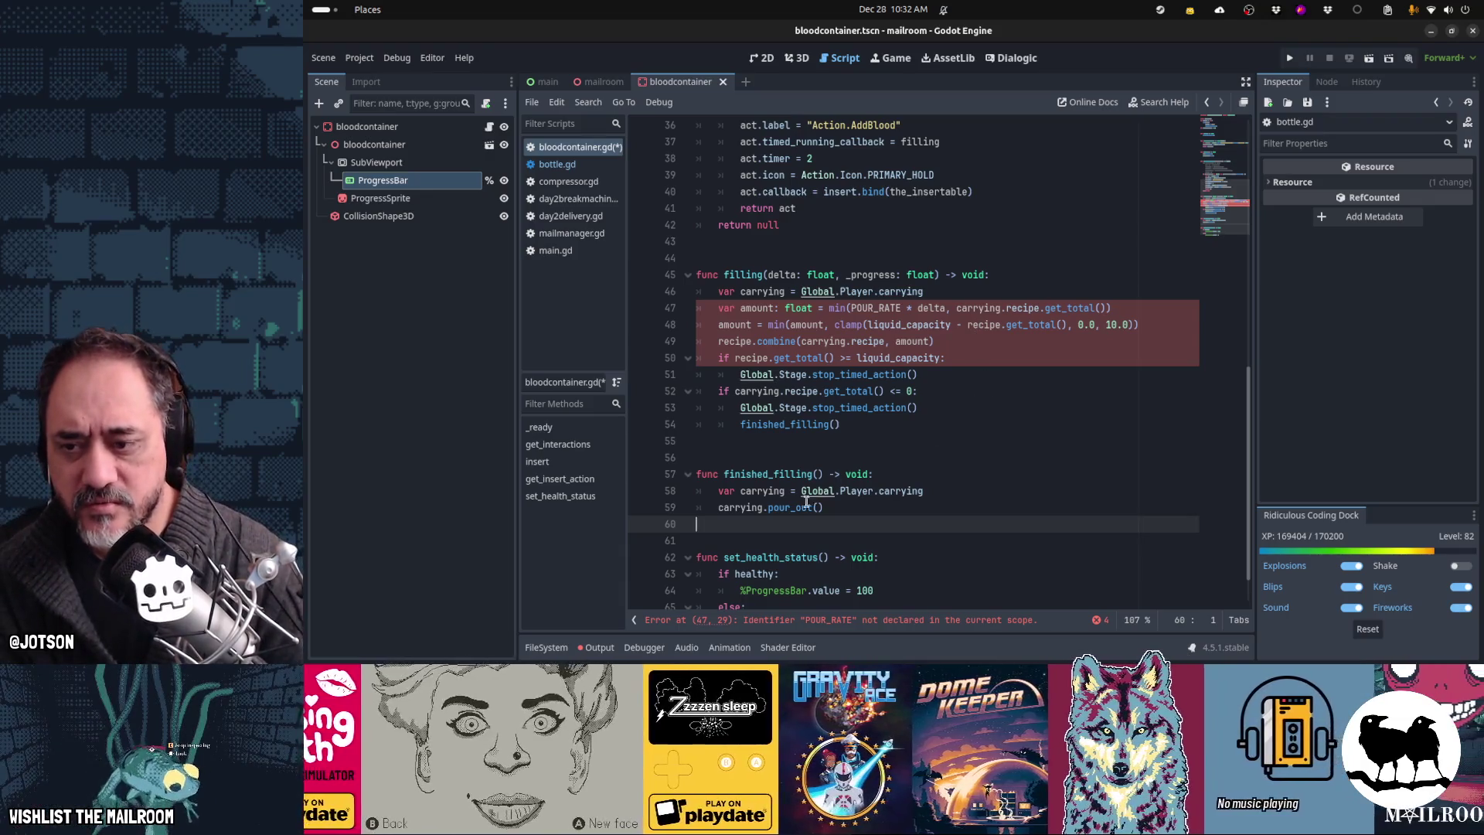
key("shift+alt+o")
type("mortar.")
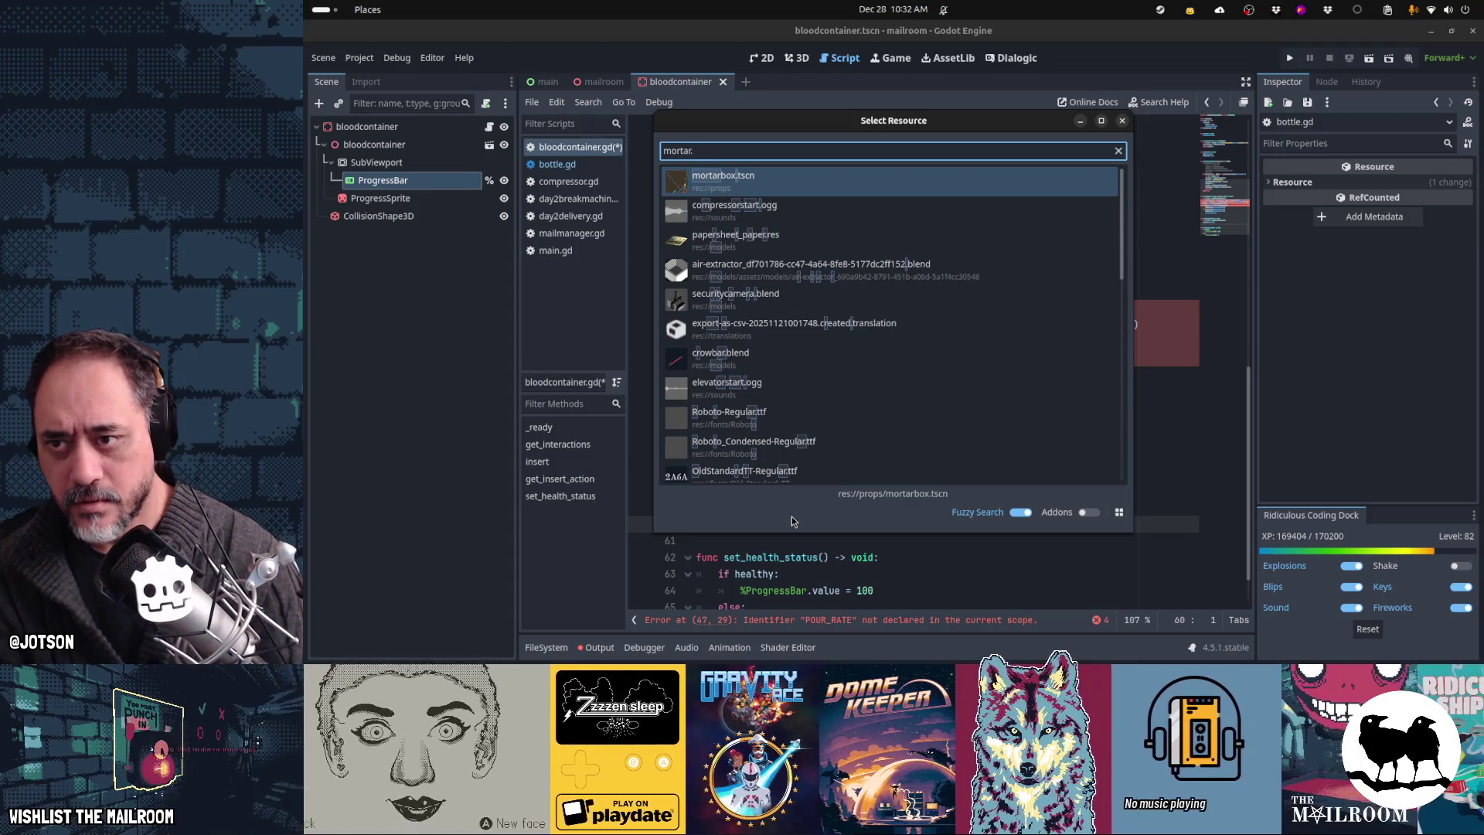
type("gd")
Step: Open molcajete.gd and find its pour_out function, which clears the recipe and hides the goo
key("ctrl+a")
type("molca")
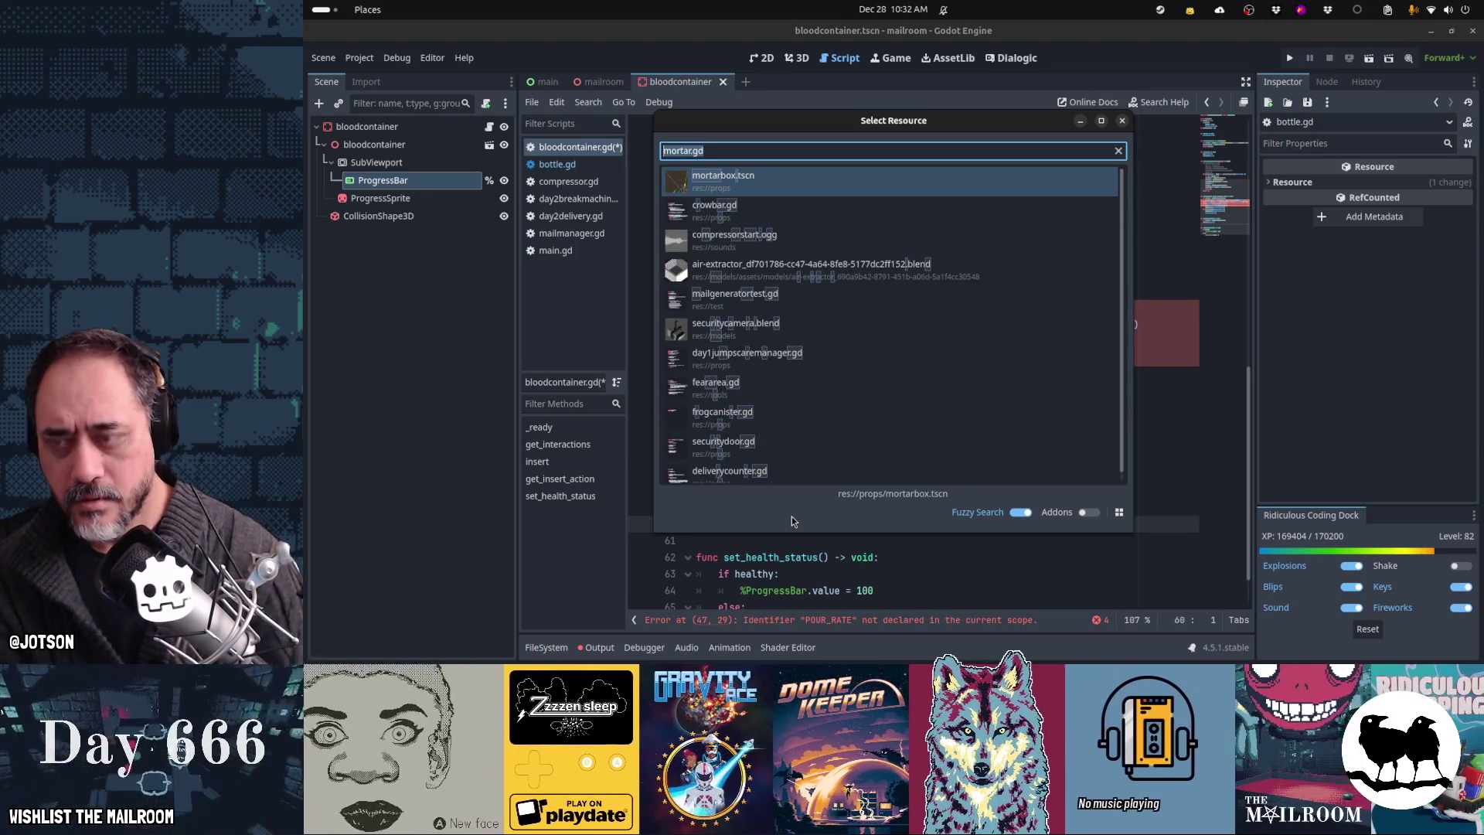
key("Return")
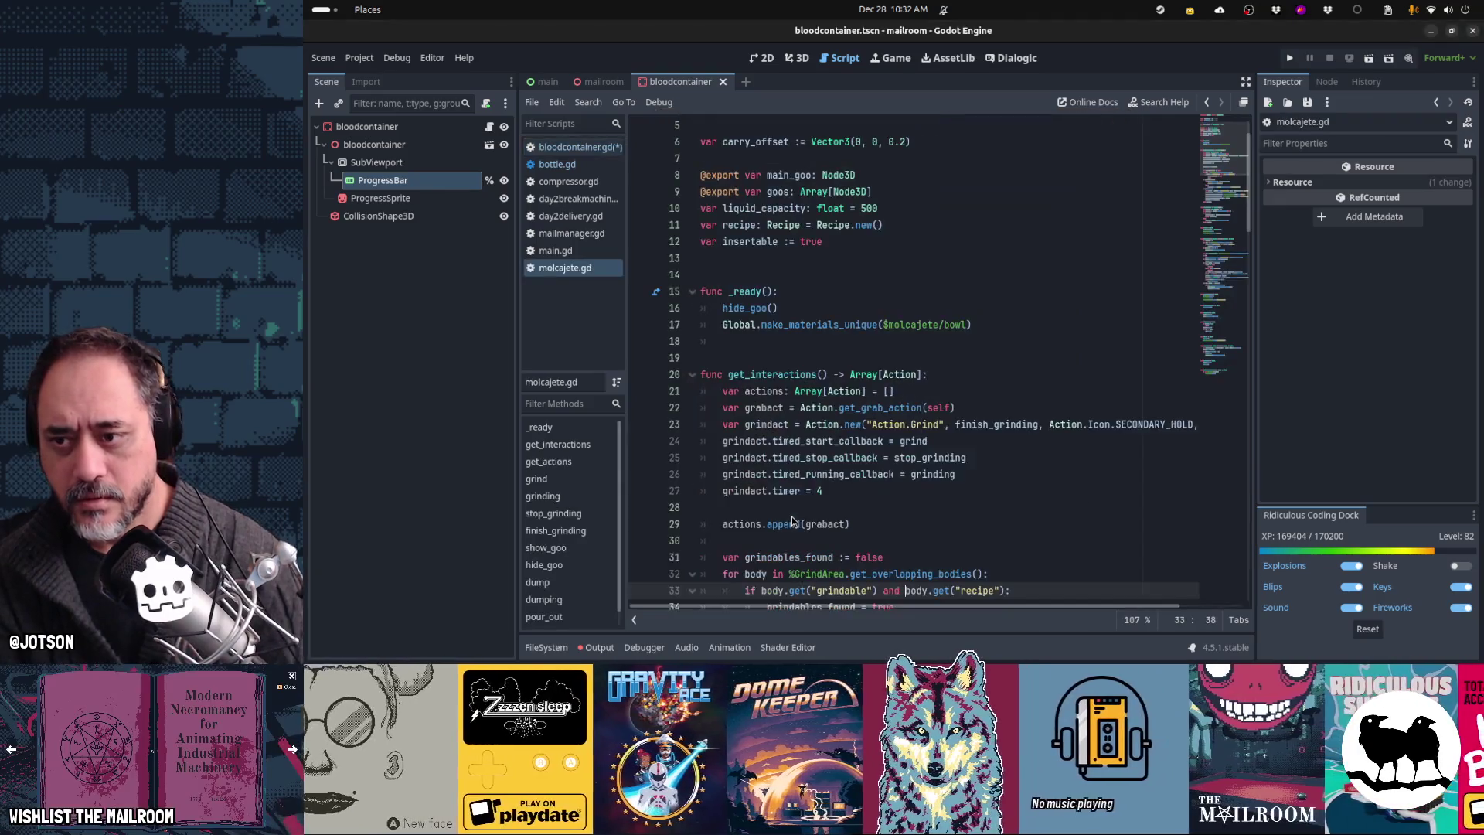
key("ctrl+f")
type("poou")
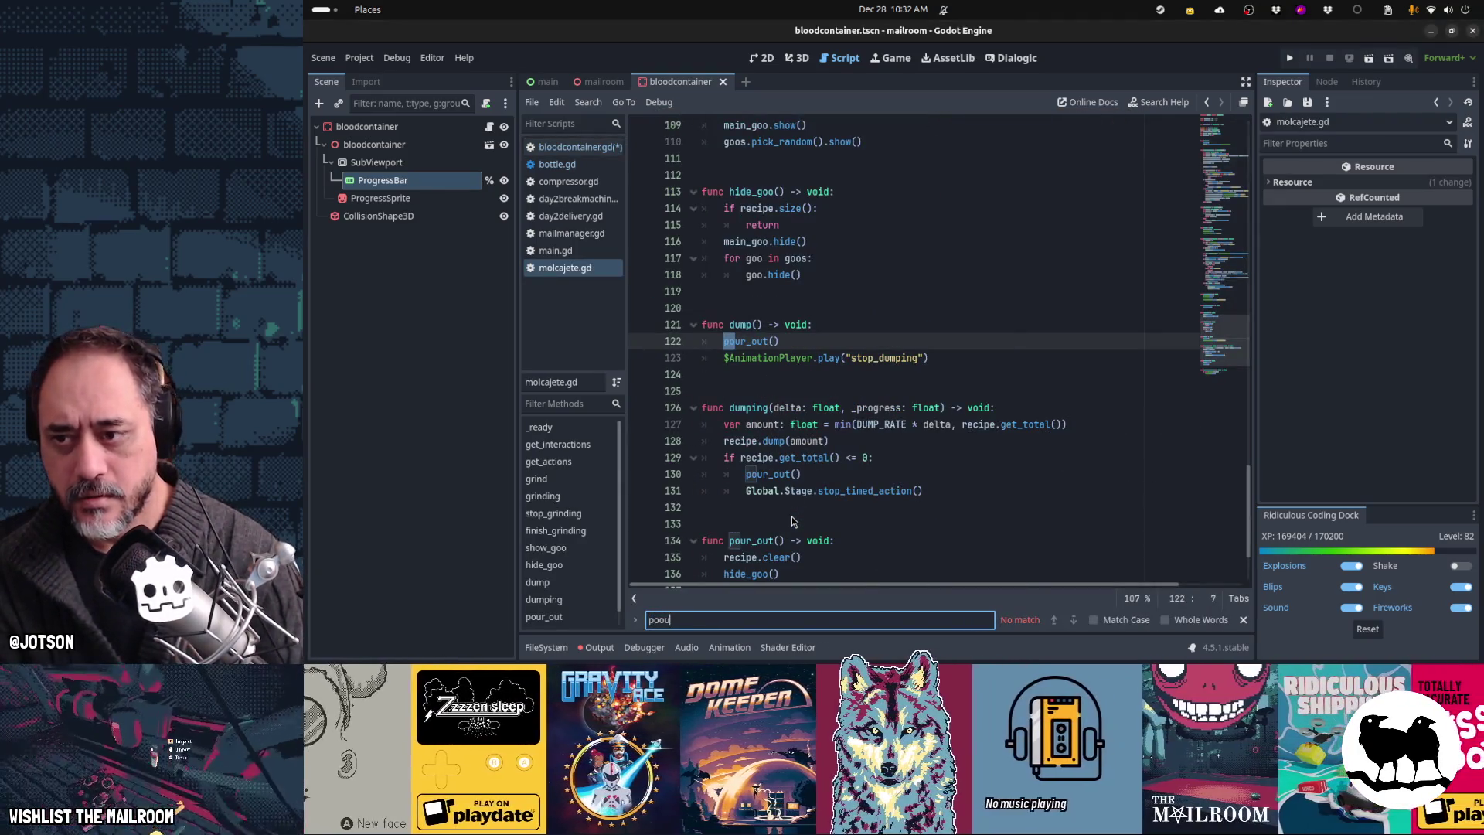
key("Escape")
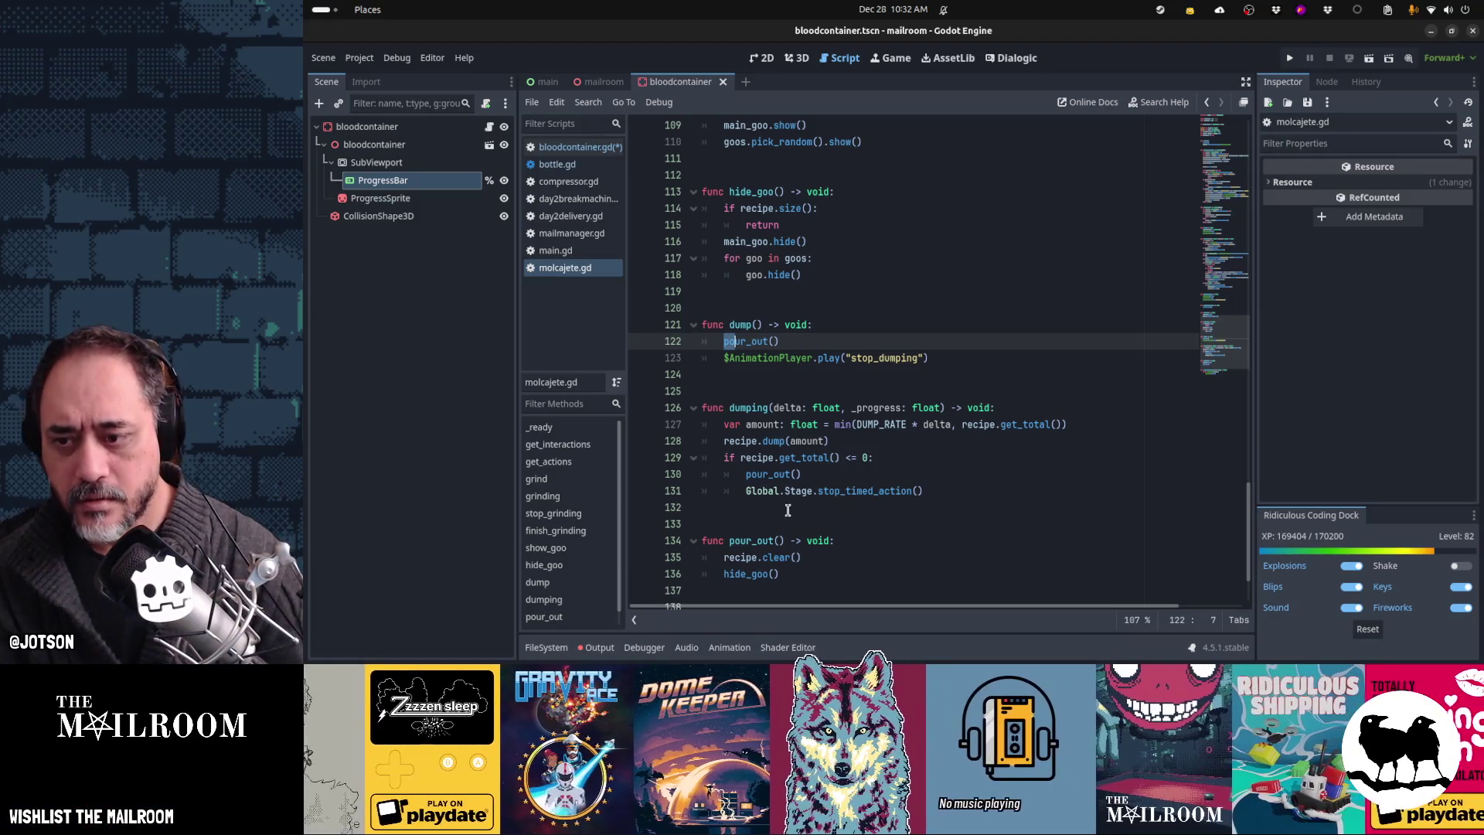
scroll(773, 548, "down", 1)
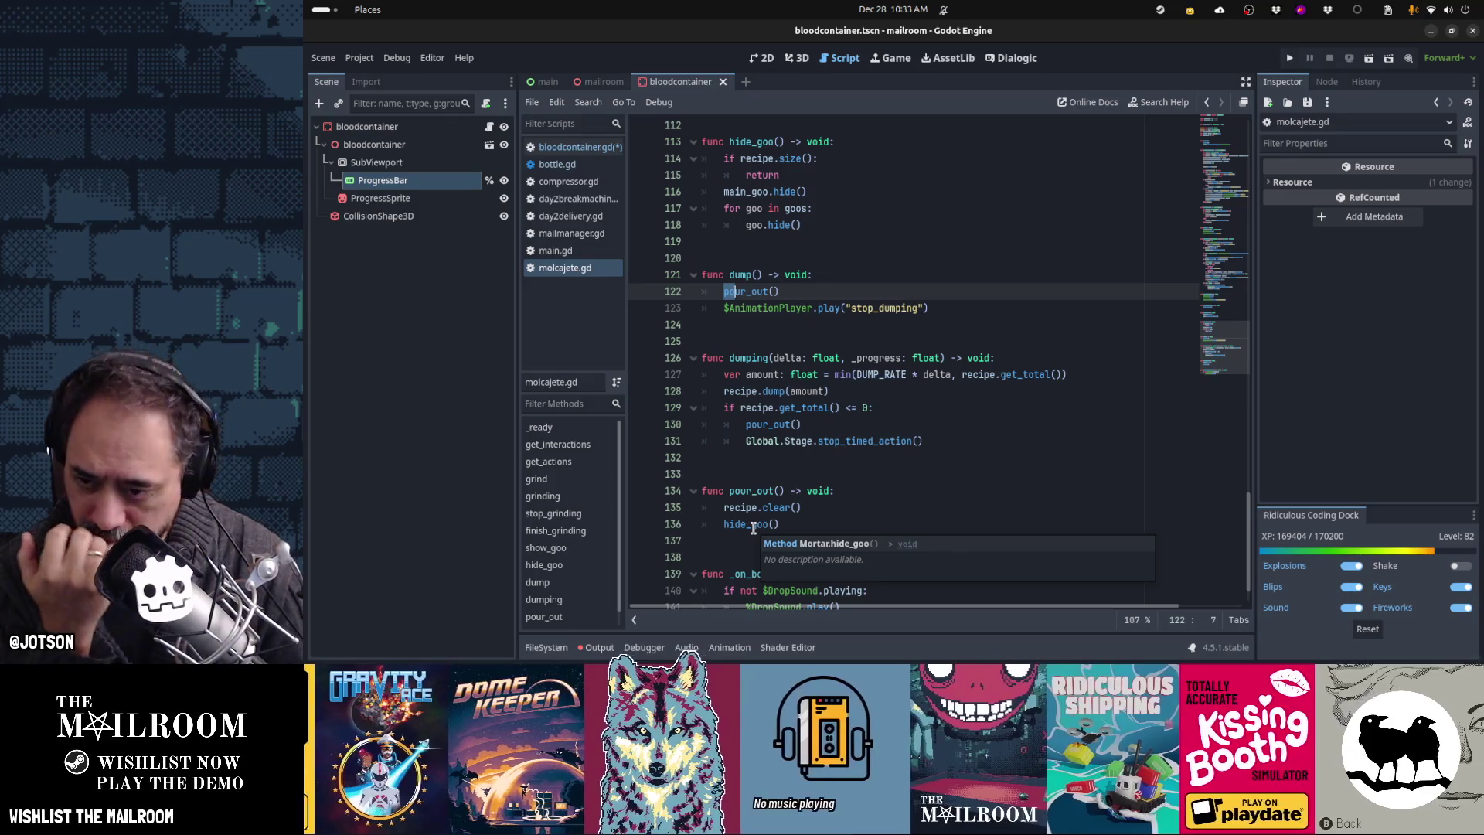
Step: Reopen bottle.gd and locate the pour_out call inside finished_filling
key("ctrl+alt+o")
type("bottle")
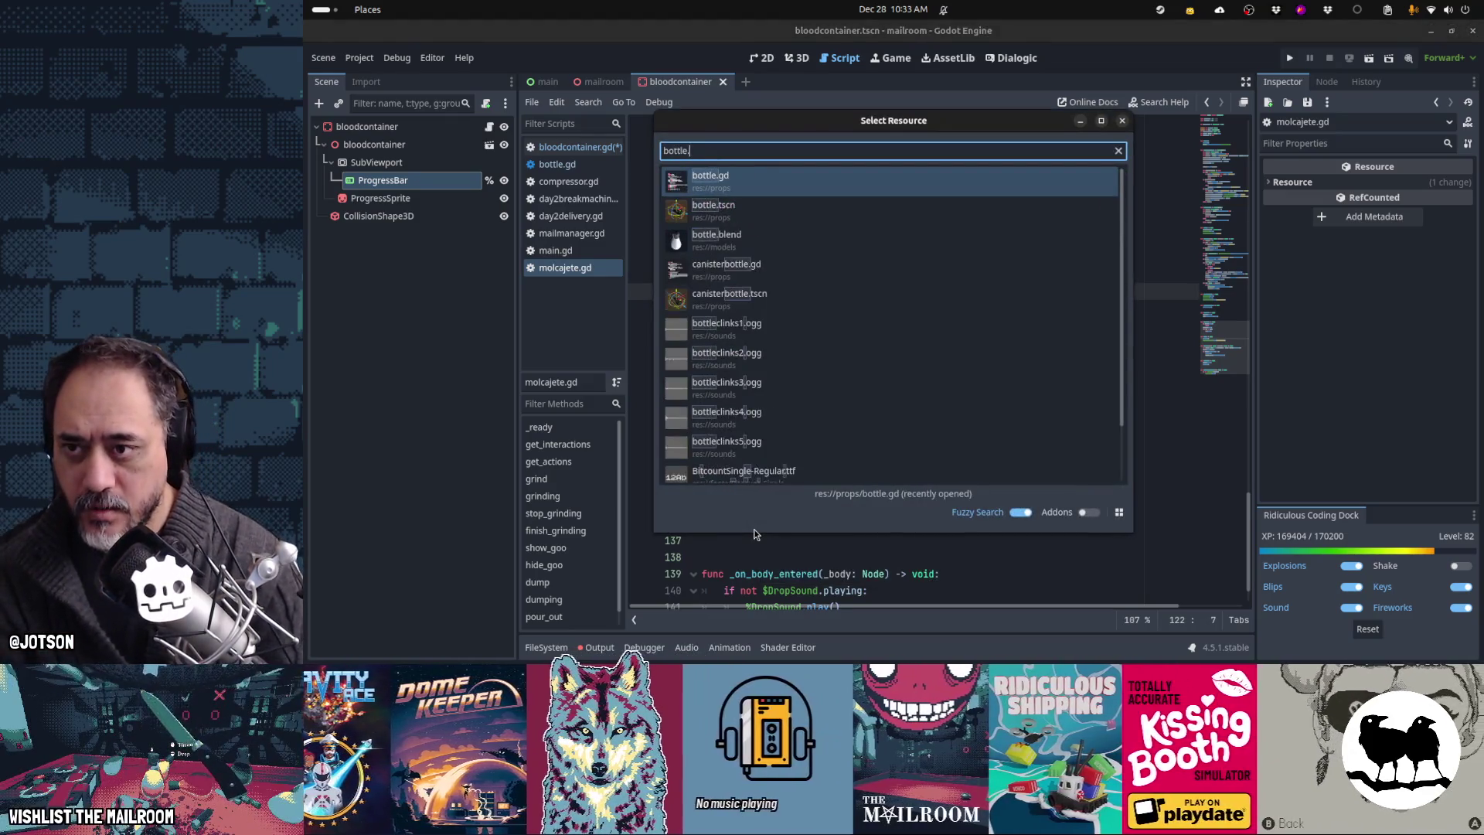
key("Return")
key("ctrl+f")
type("ur_out")
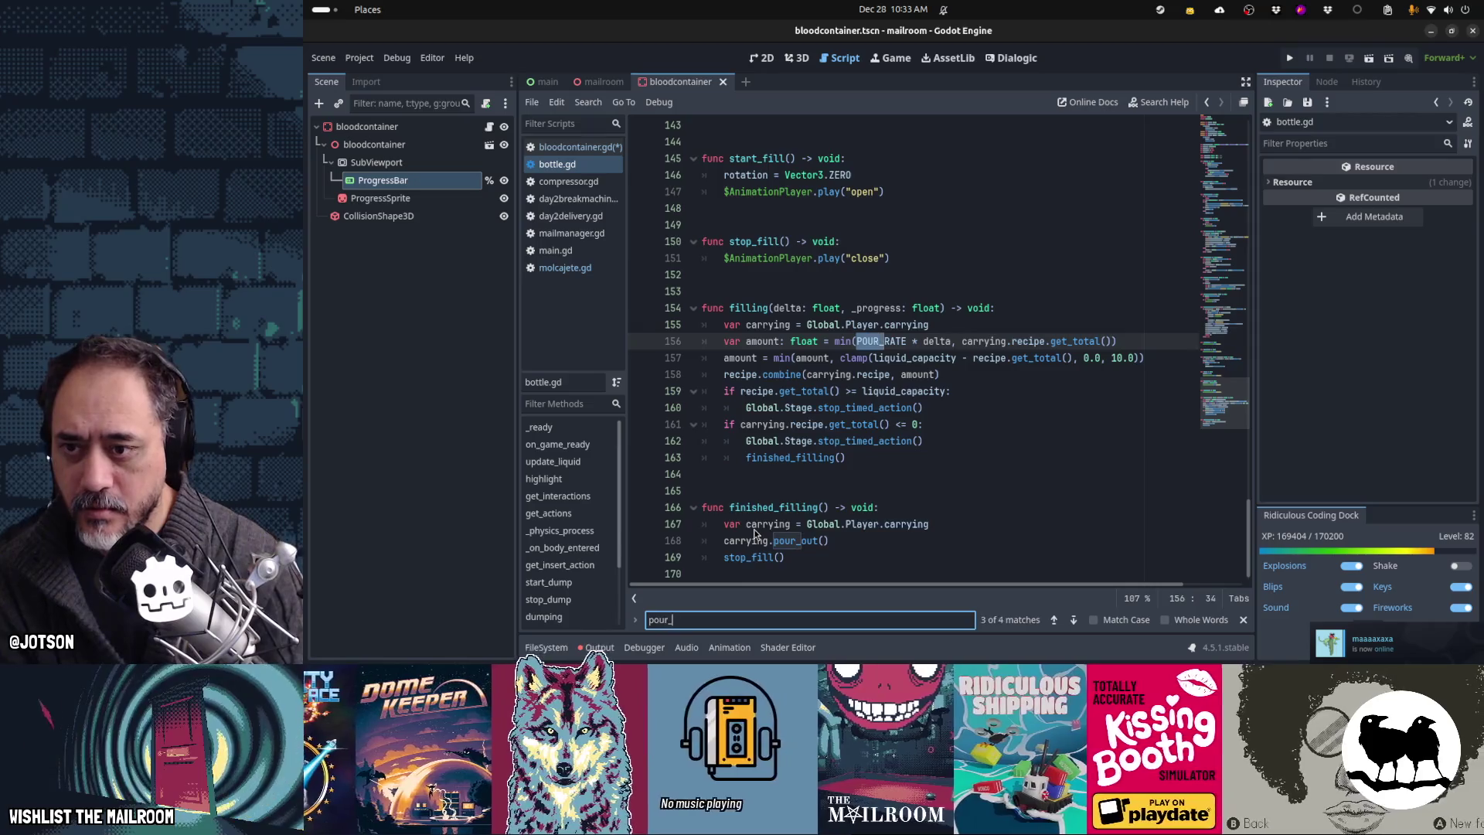
key("Escape")
key("ctrl+f")
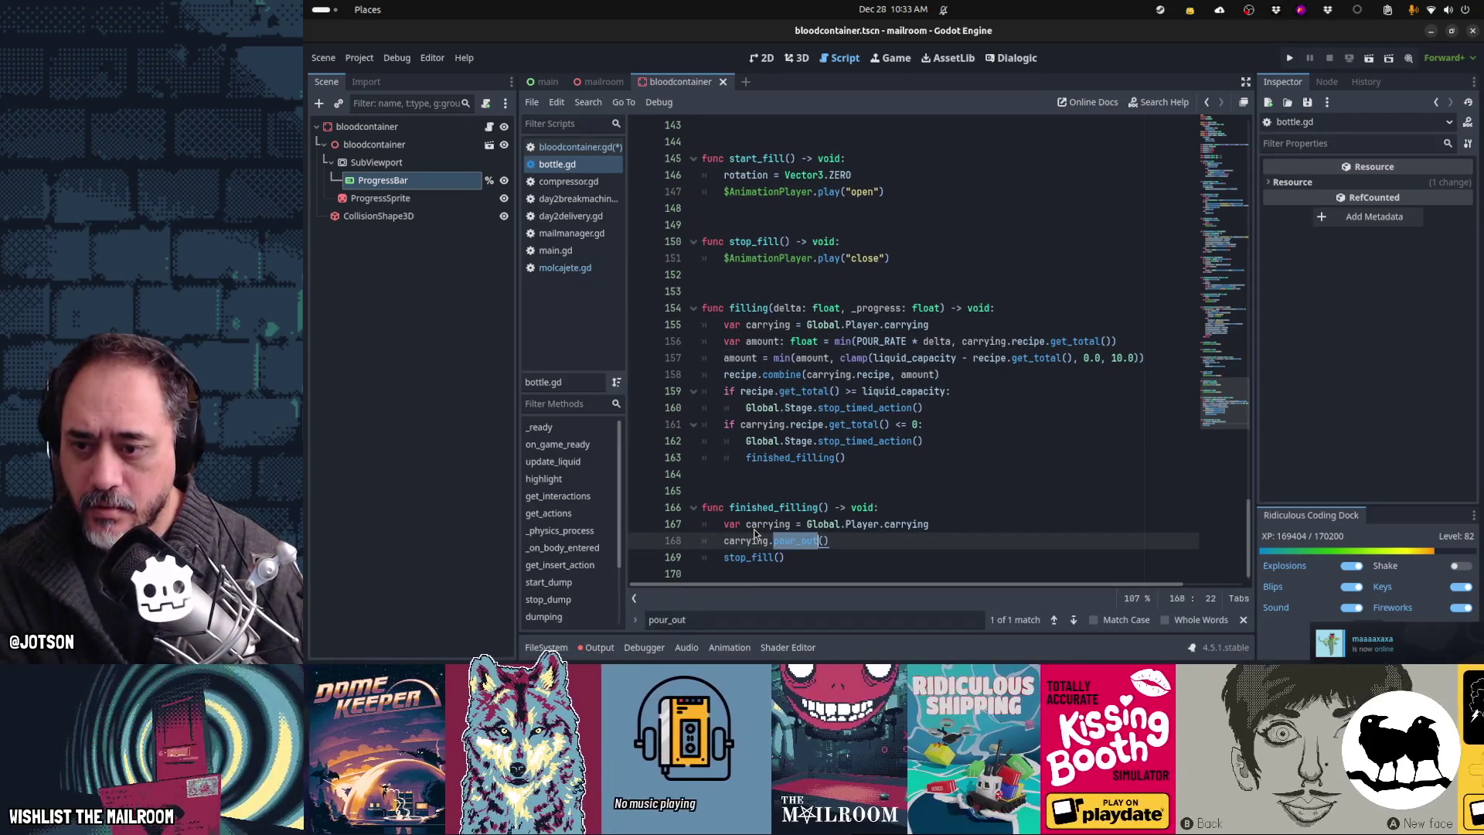
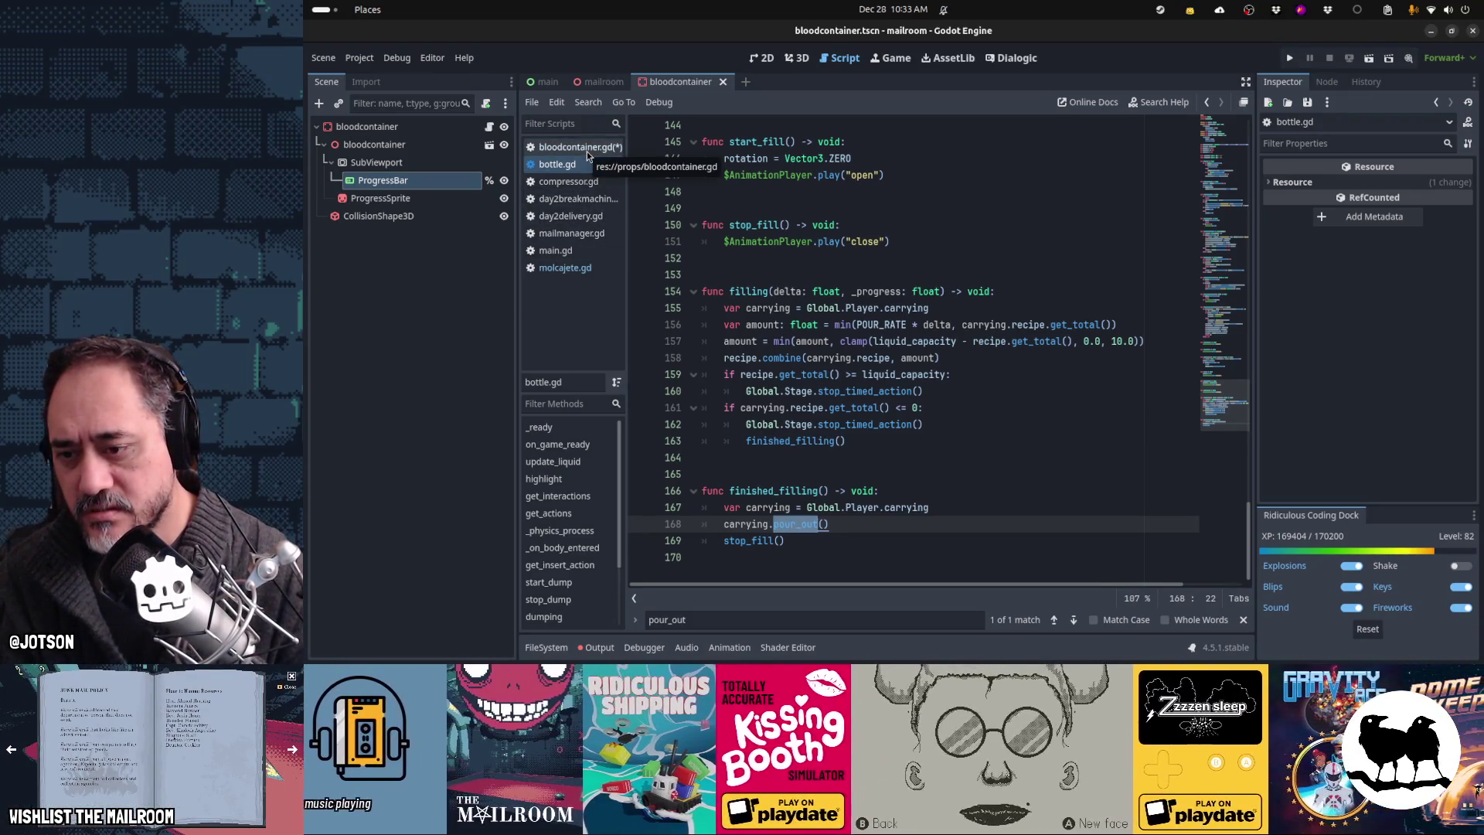
Step: Open bloodcontainer.gd and delete the finished_filling function
left_click(587, 148)
scroll(913, 372, "down", 1)
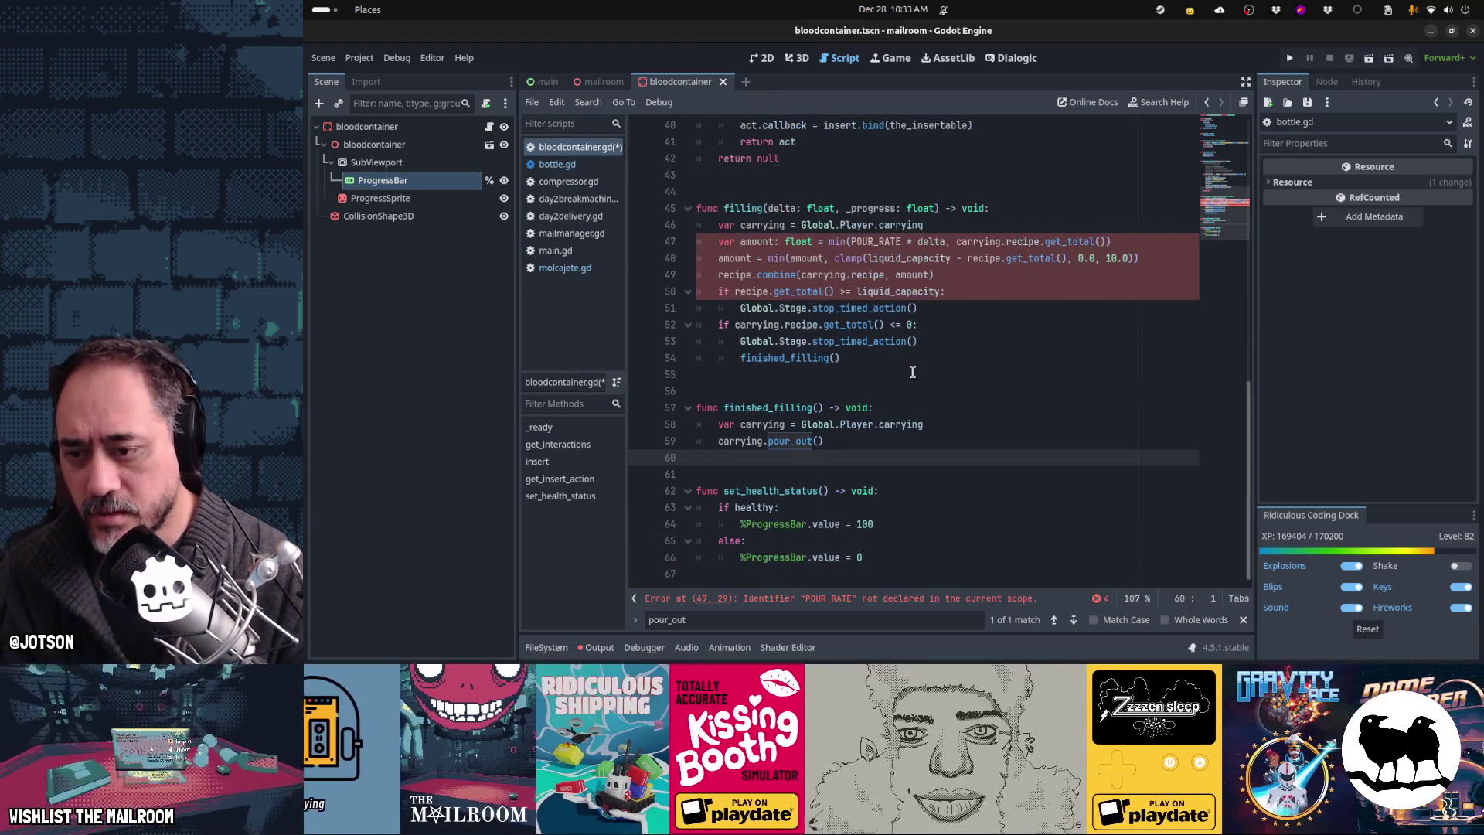
left_click(881, 408)
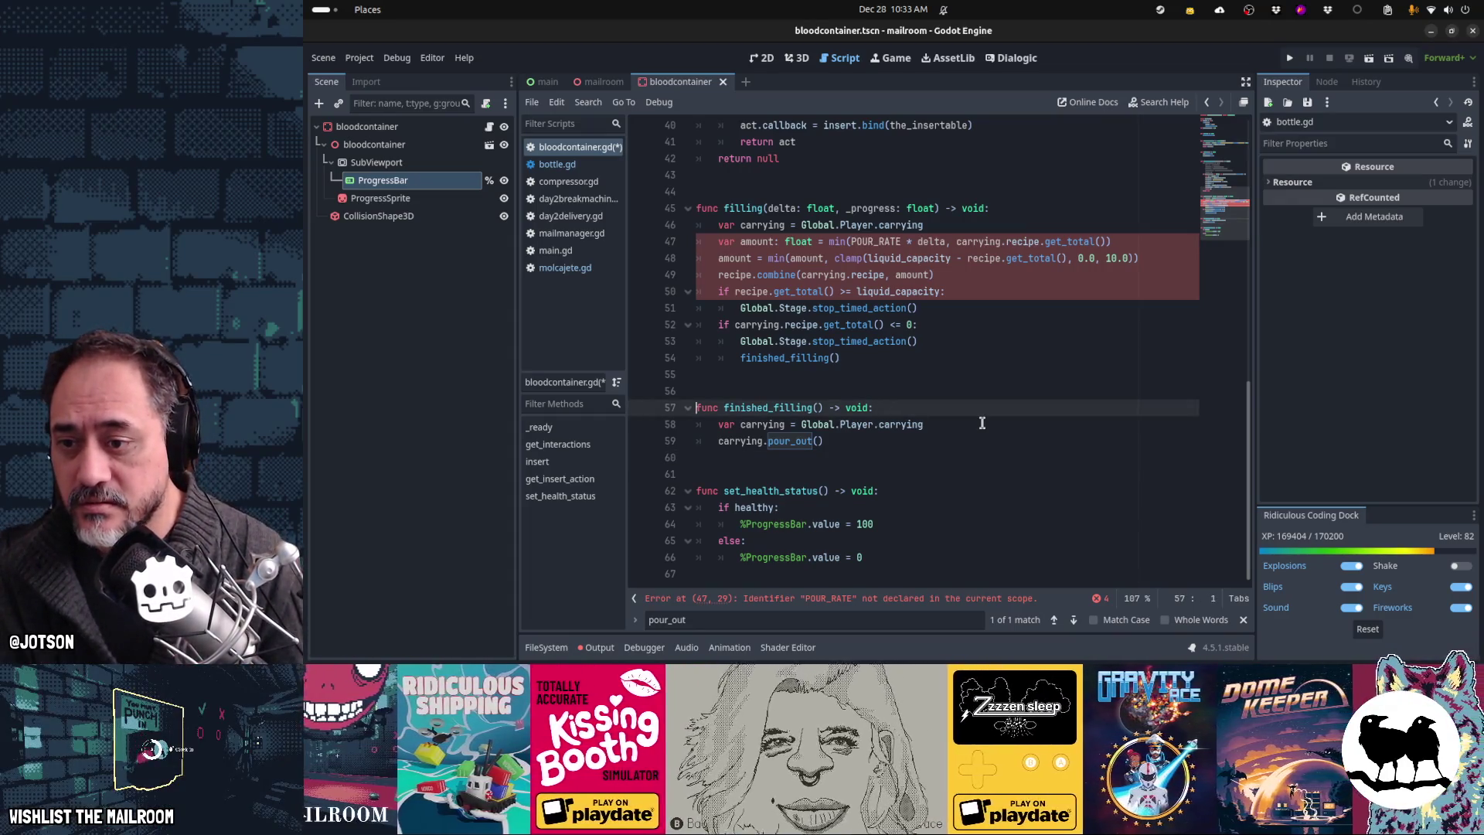
key("shift+Down")
key("shift+Down")
key("shift+Down")
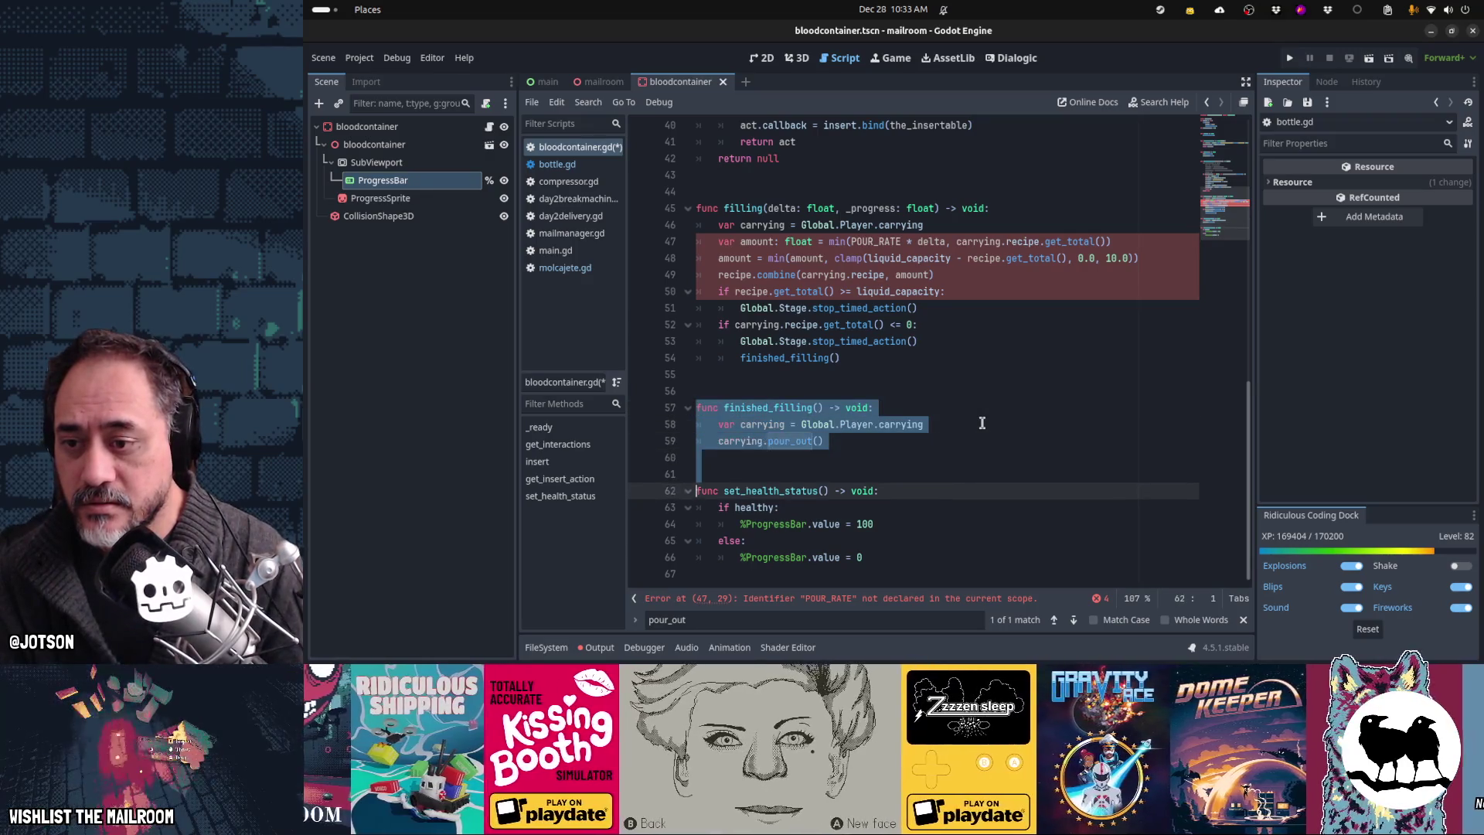
key("Delete")
key("Up")
key("Up")
key("Up")
Step: Cut the finished_filling() call out of the filling function
scroll(981, 423, "up", 4)
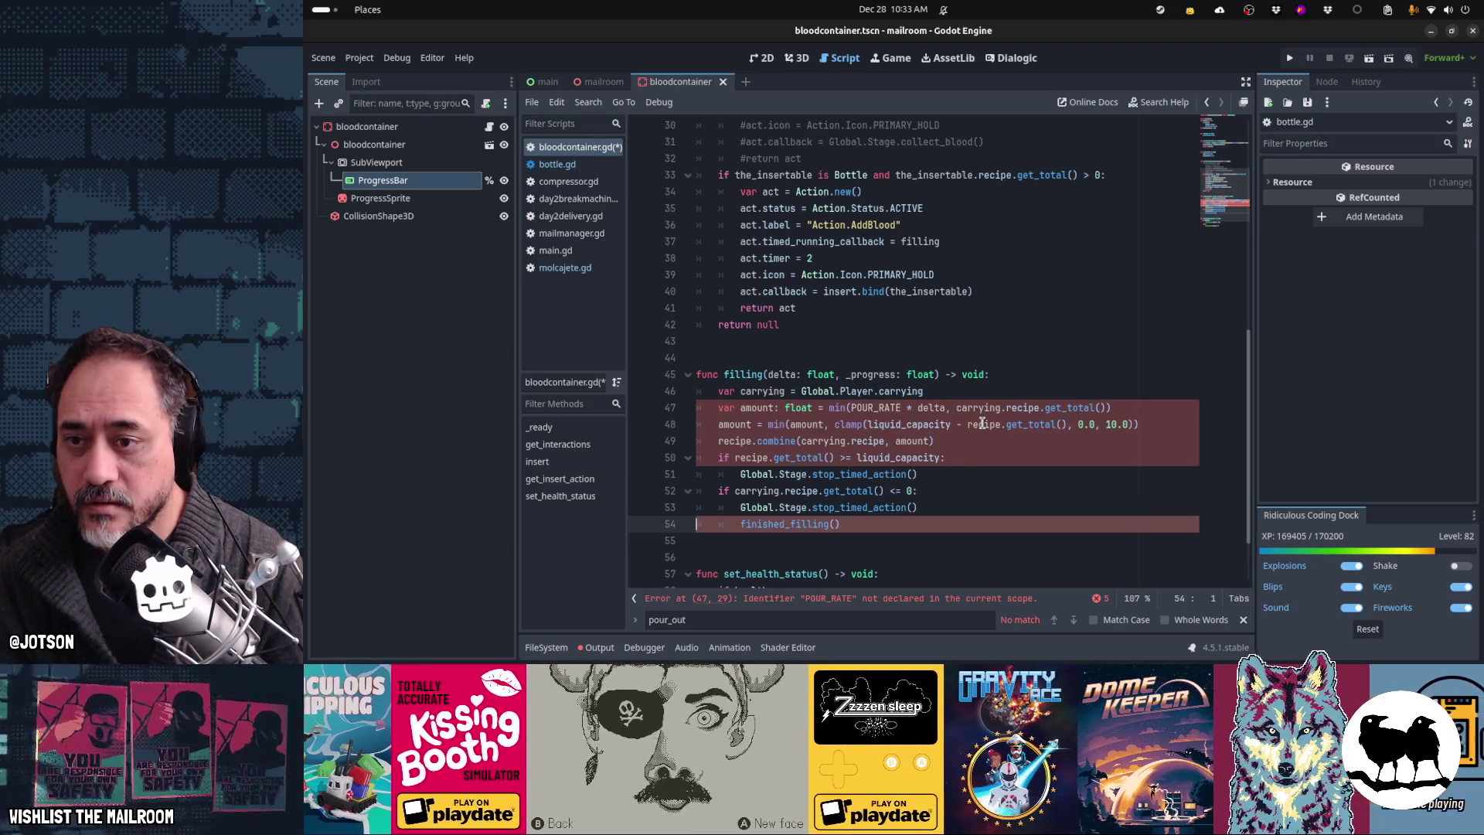
key("Up")
key("Up")
key("Up")
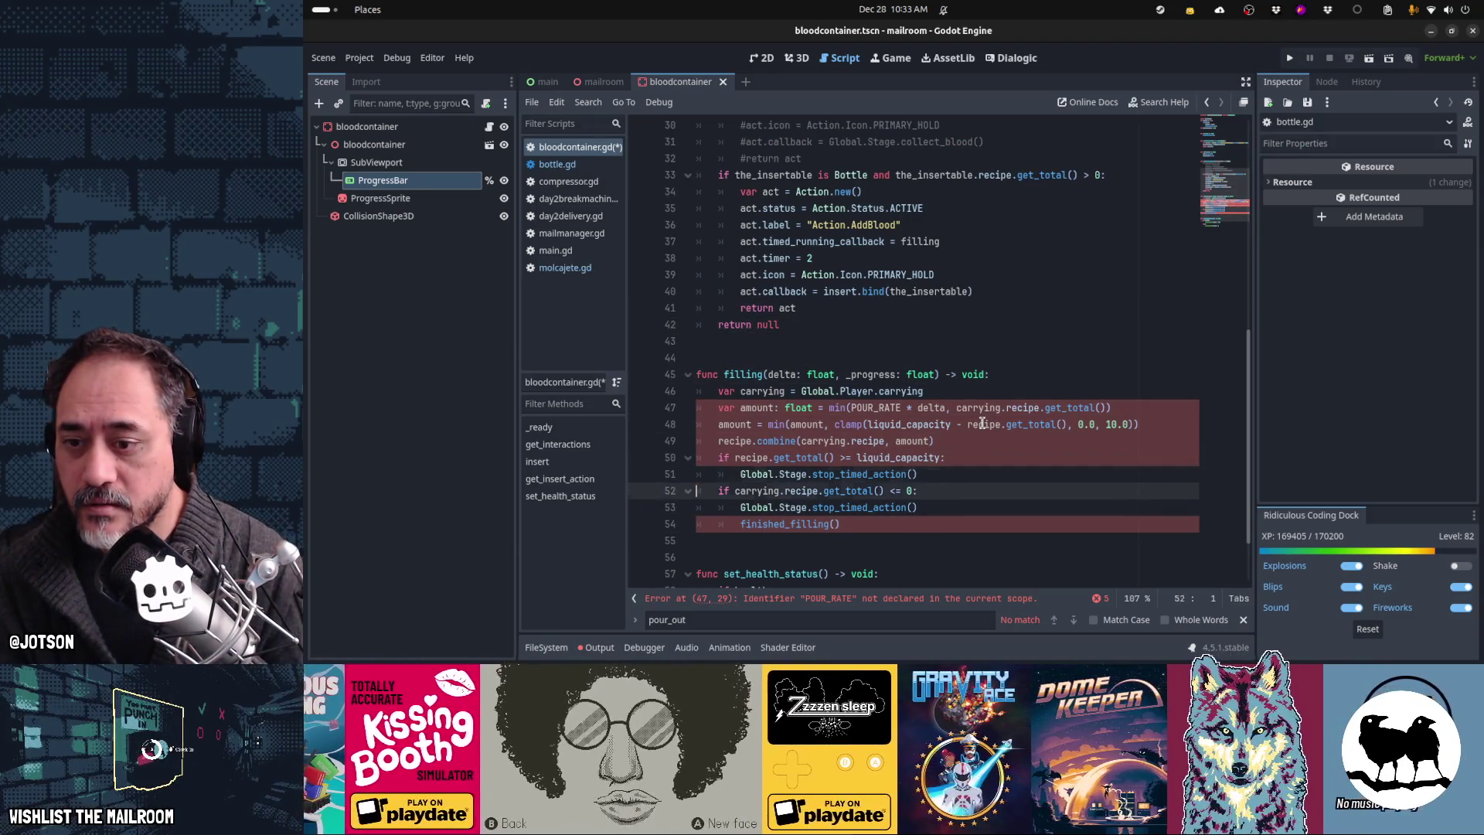
key("Down")
key("Down")
key("Down")
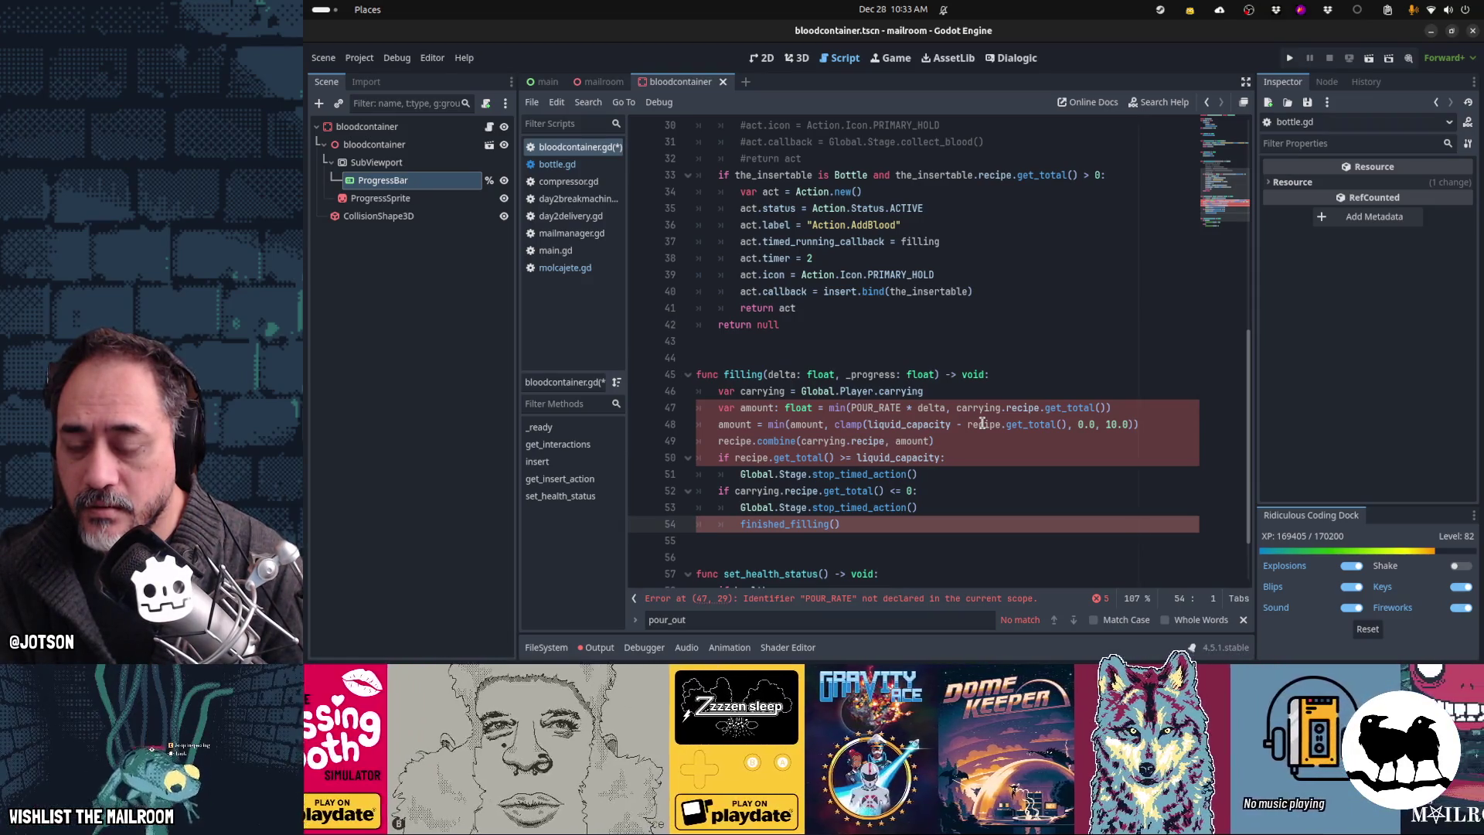
key("Up")
key("Up")
key("Down")
key("Down")
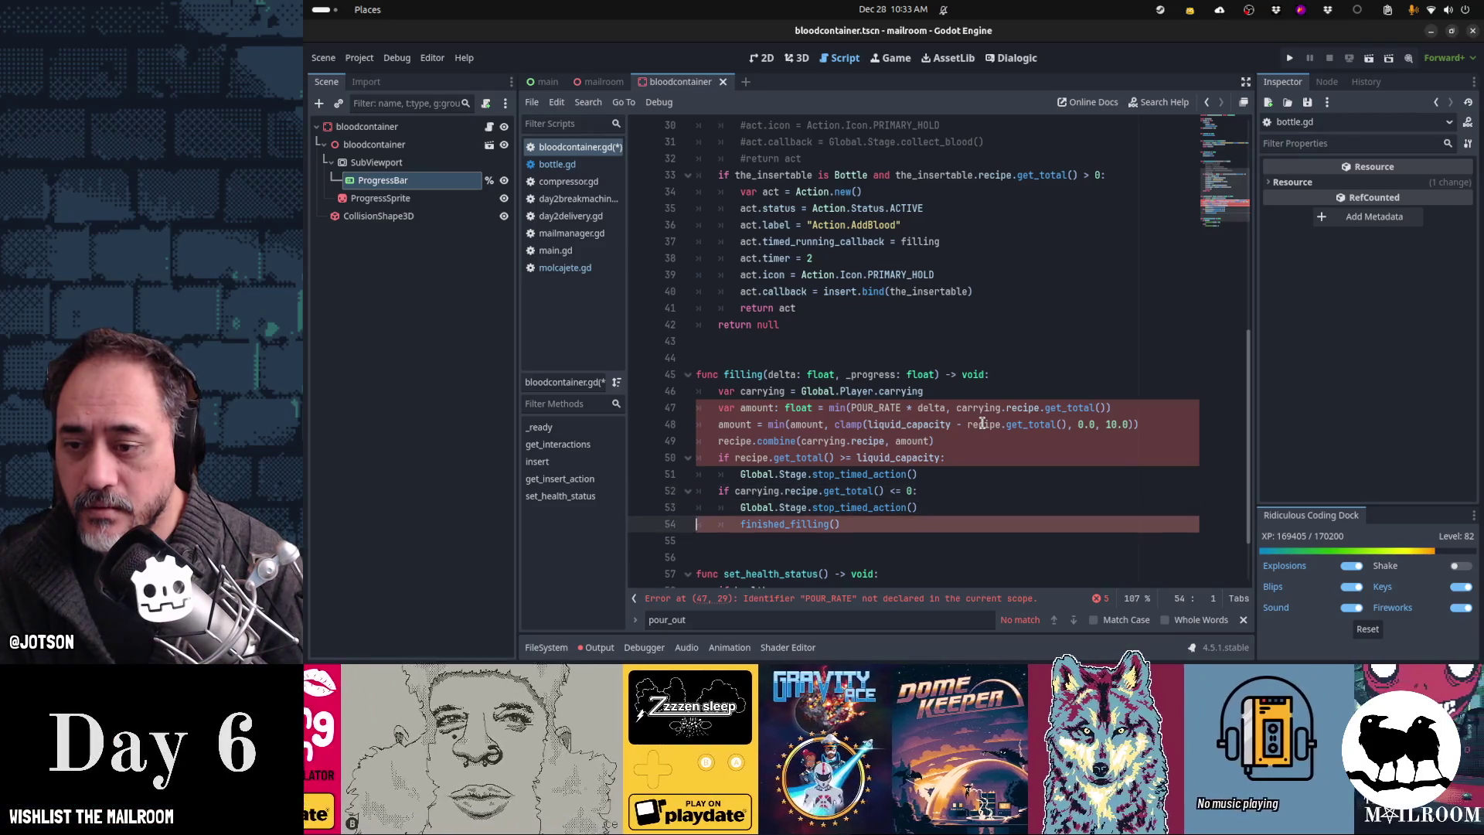
key("ctrl+x")
key("Up")
key("Up")
key("Up")
key("Up")
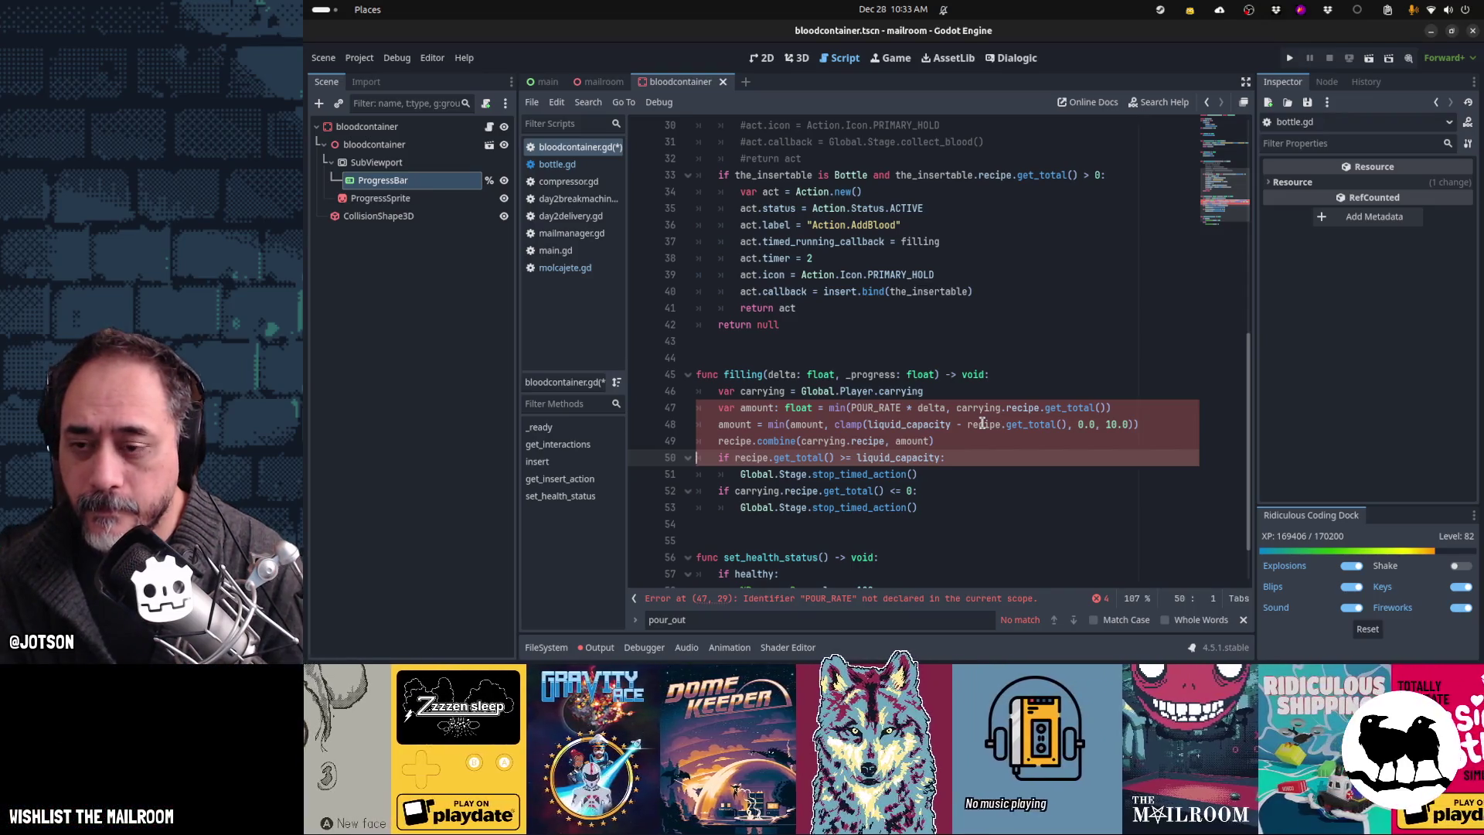
key("Up")
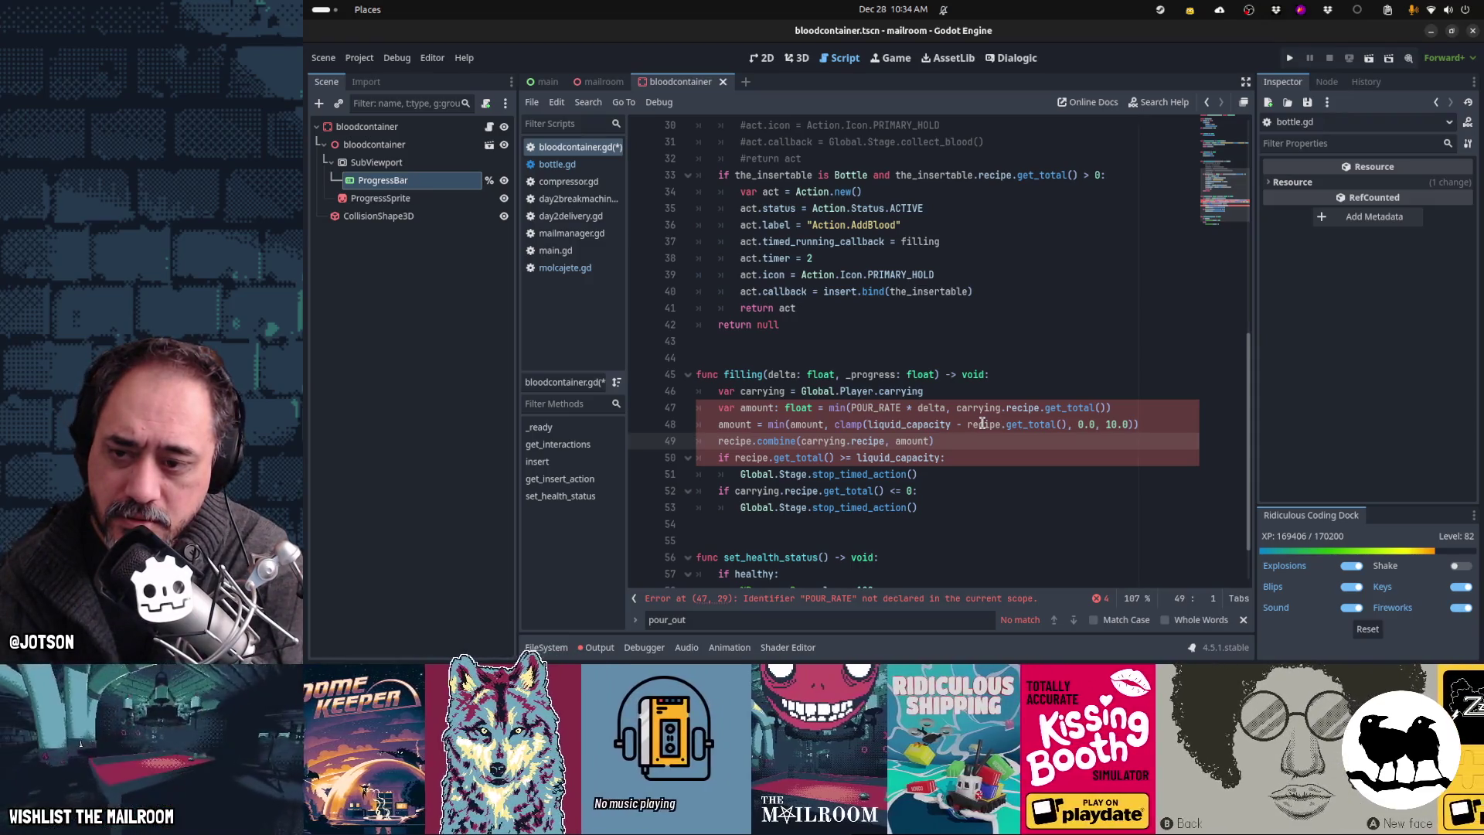
Step: Declare a recipe variable of type Recipe near the top of bloodcontainer.gd
key("ctrl+Home")
key("Down")
key("Down")
key("Down")
type("var ra")
type("cipe: ")
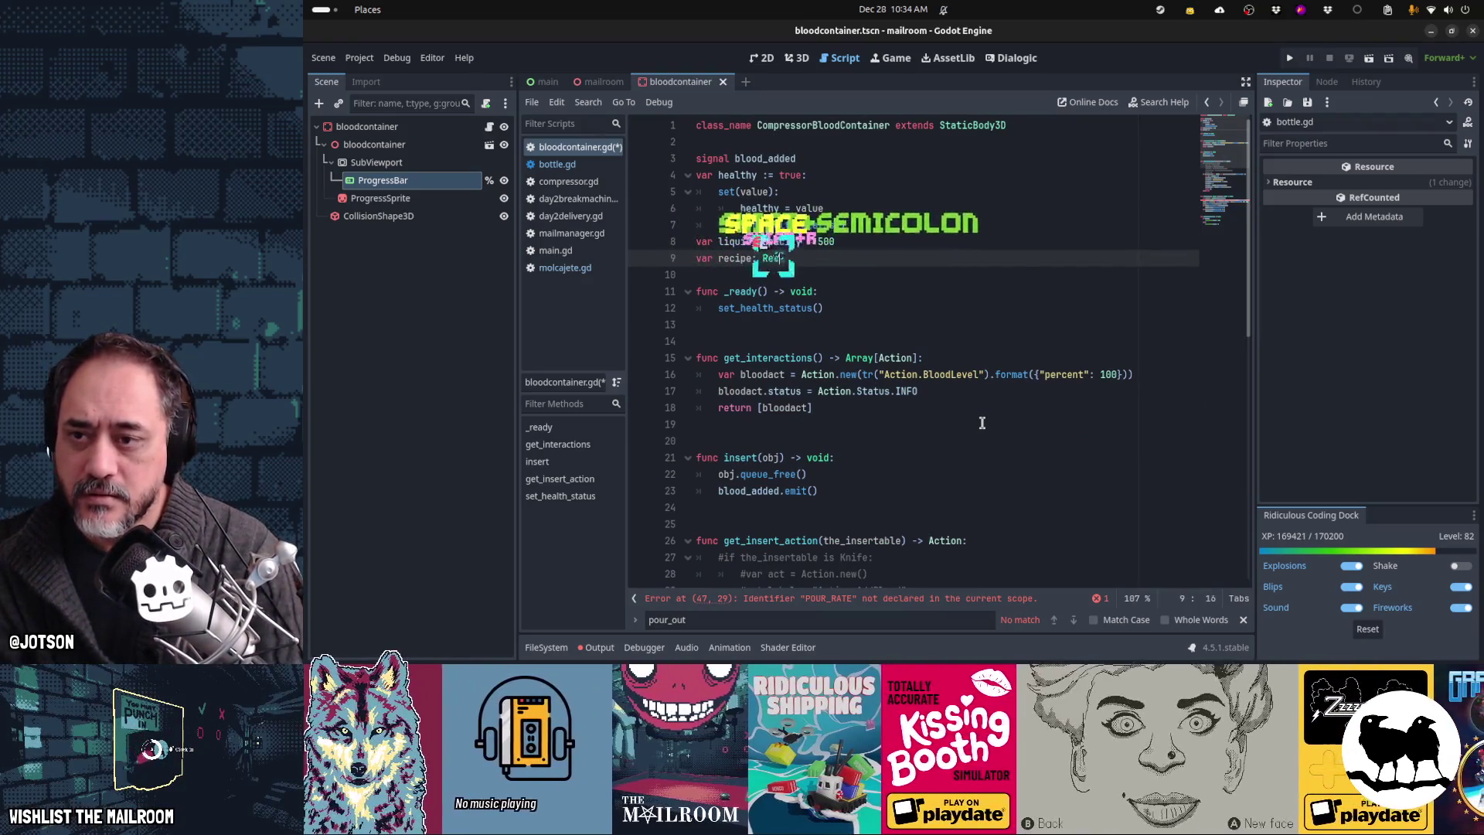
type("R")
key("Return")
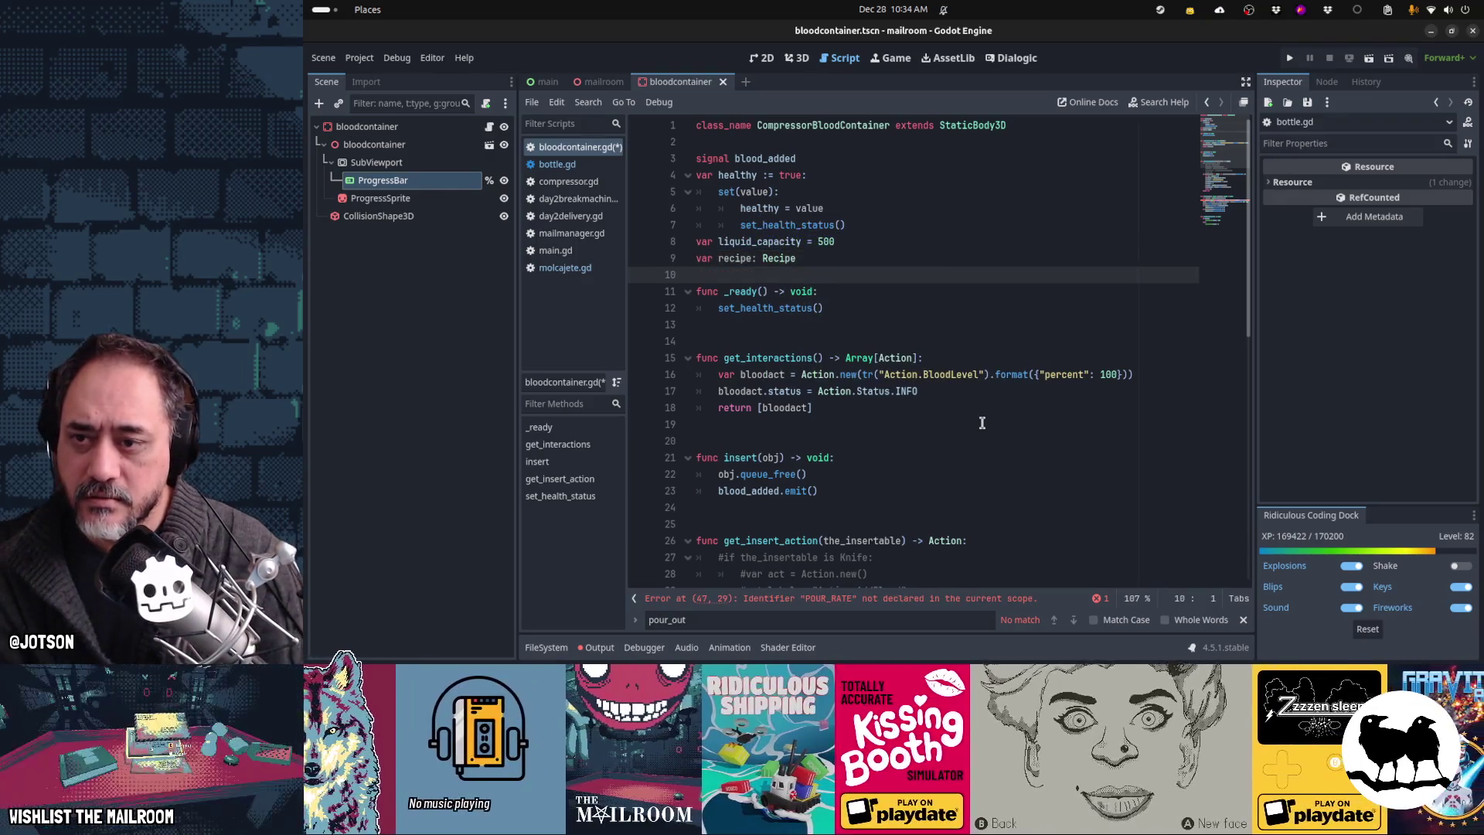
key("Return")
Step: Copy the POUR_RATE constant from bottle.gd into bloodcontainer.gd's declarations
key("ctrl+End")
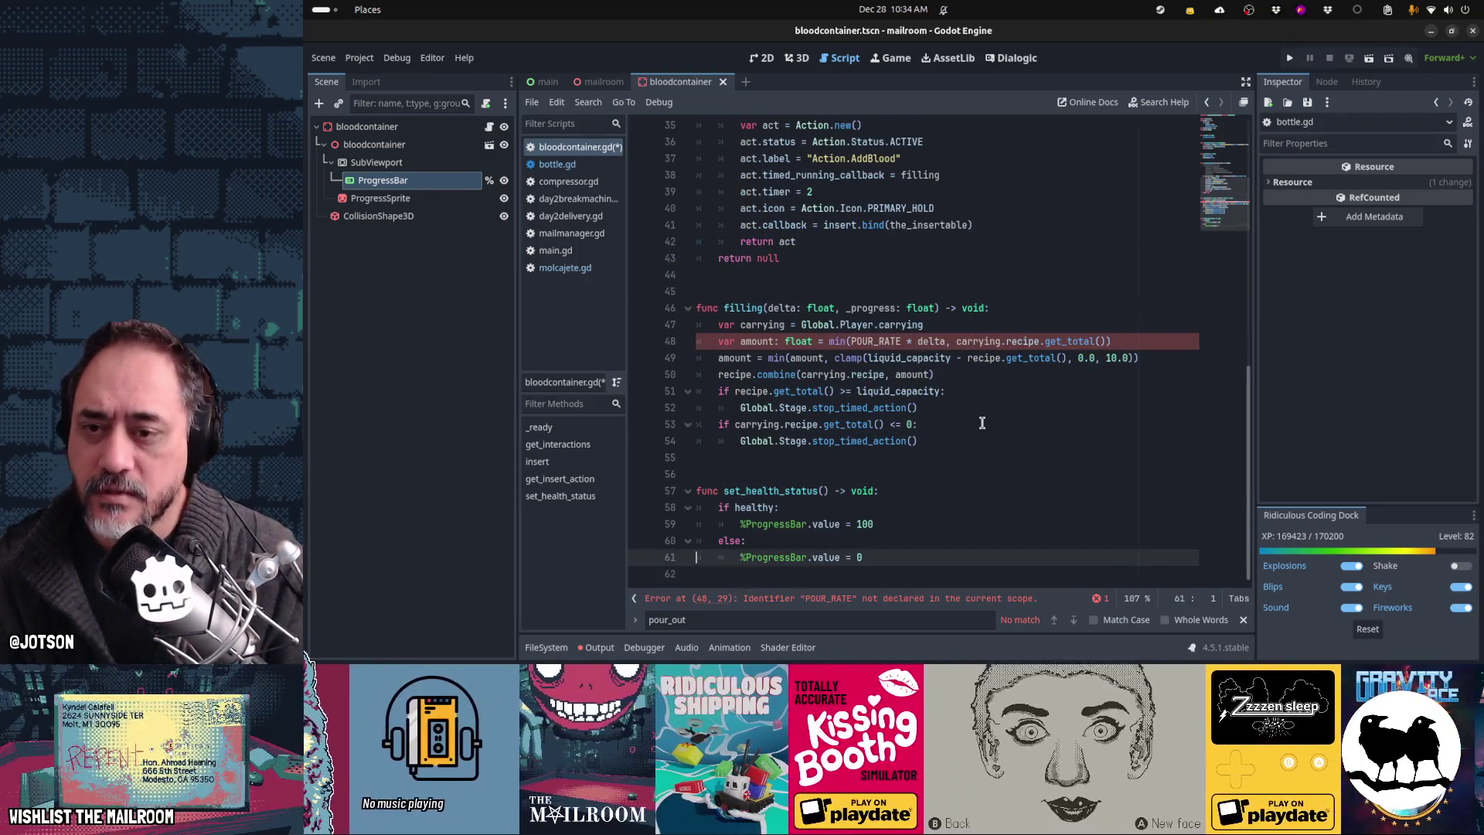
key("Up")
key("Up")
key("Up")
key("Down")
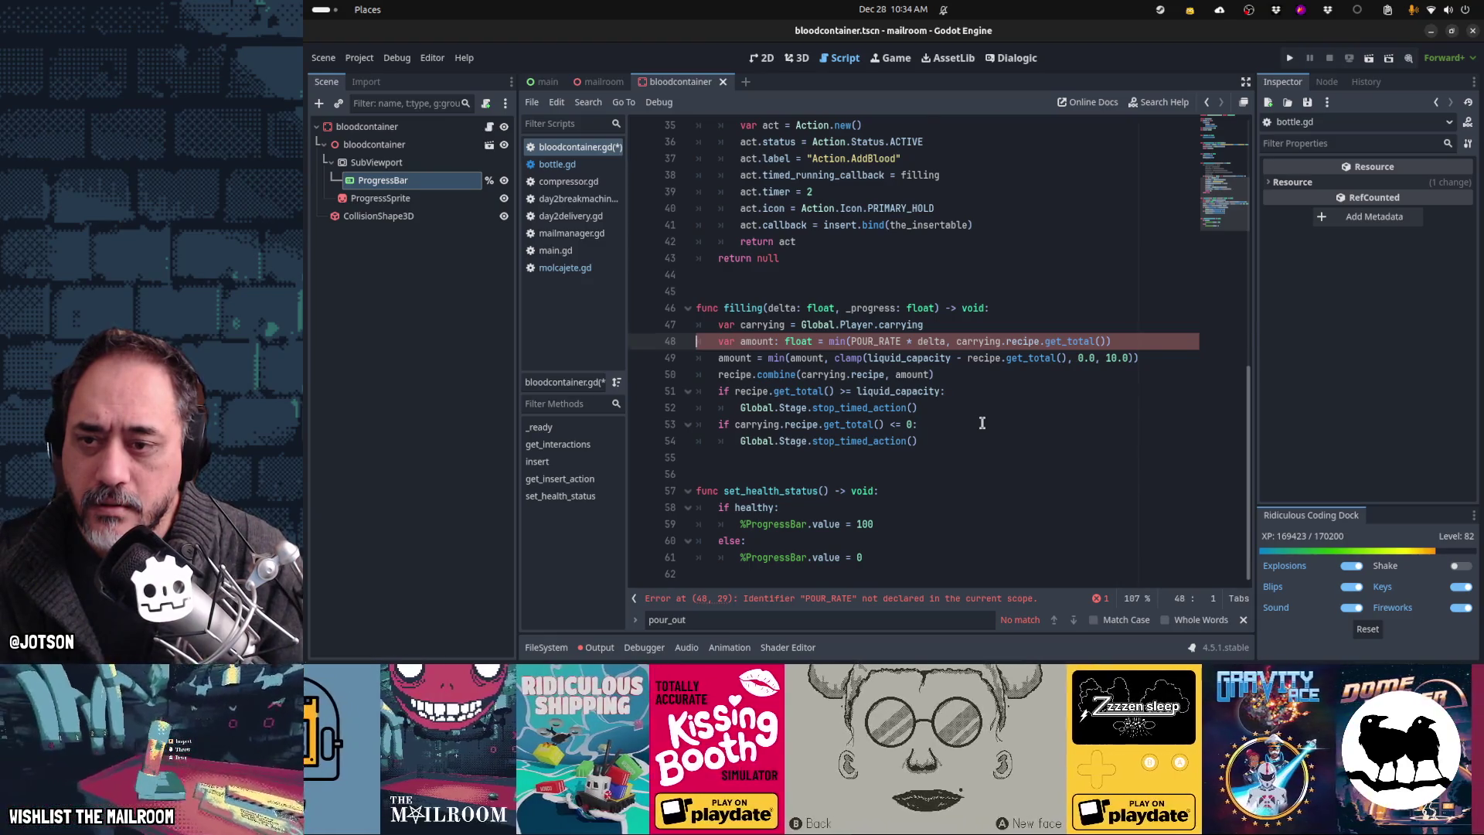
key("ctrl+Home")
key("Down")
key("Down")
key("Down")
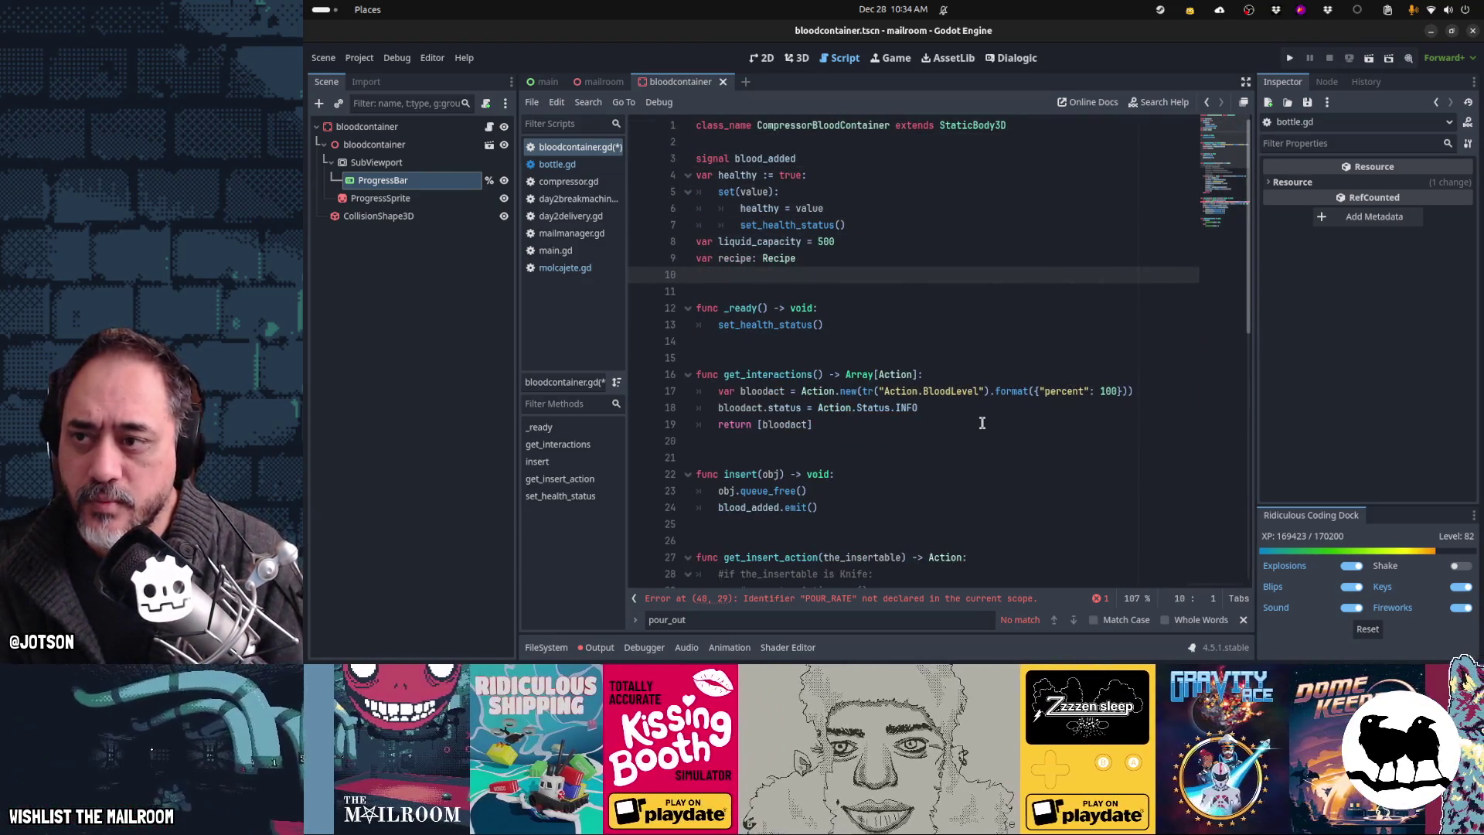
key("ctrl+shift+period")
key("Down")
key("Down")
key("Down")
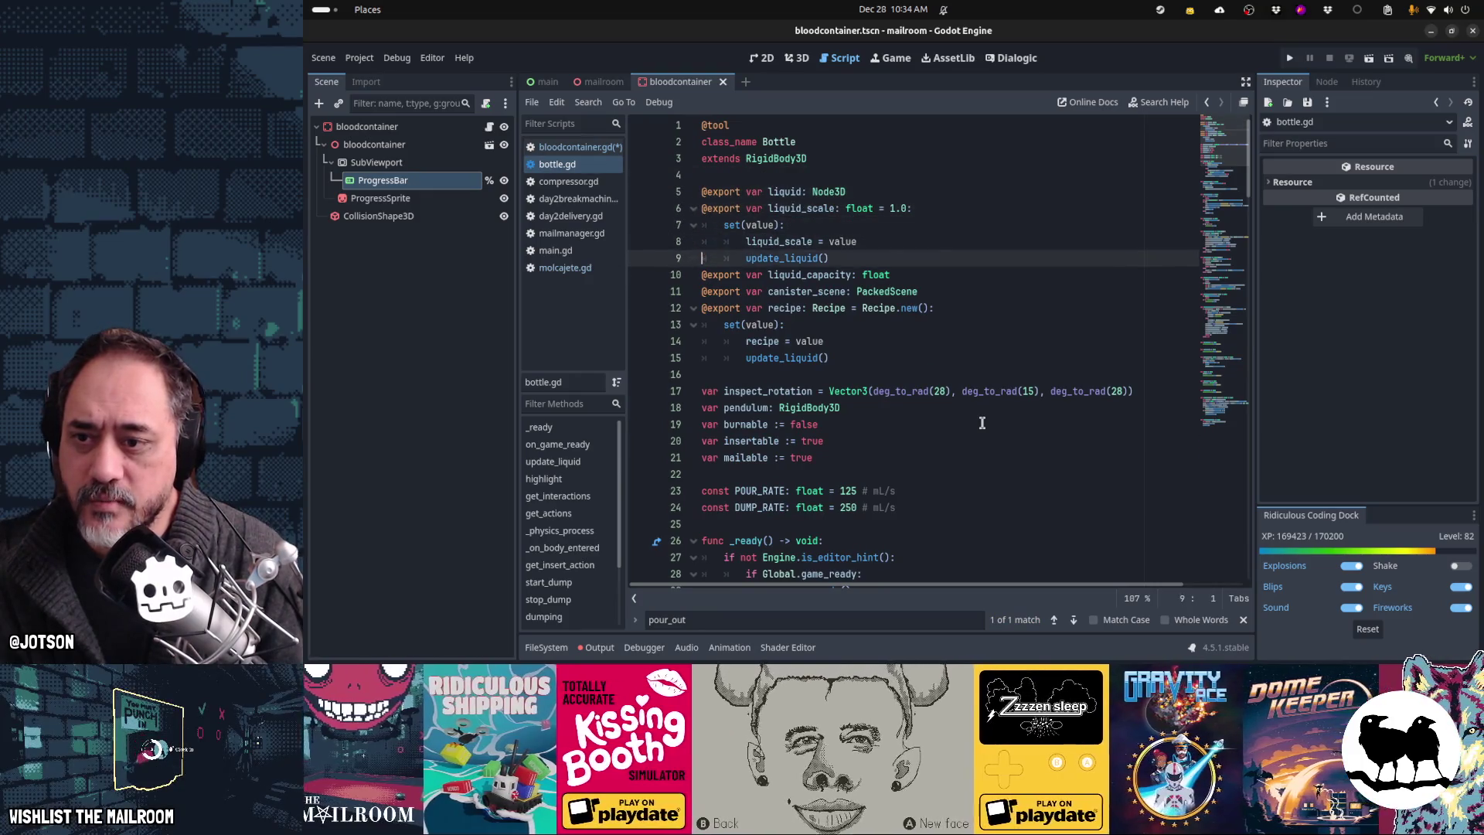
key("Down")
key("Down")
key("Down")
key("Down")
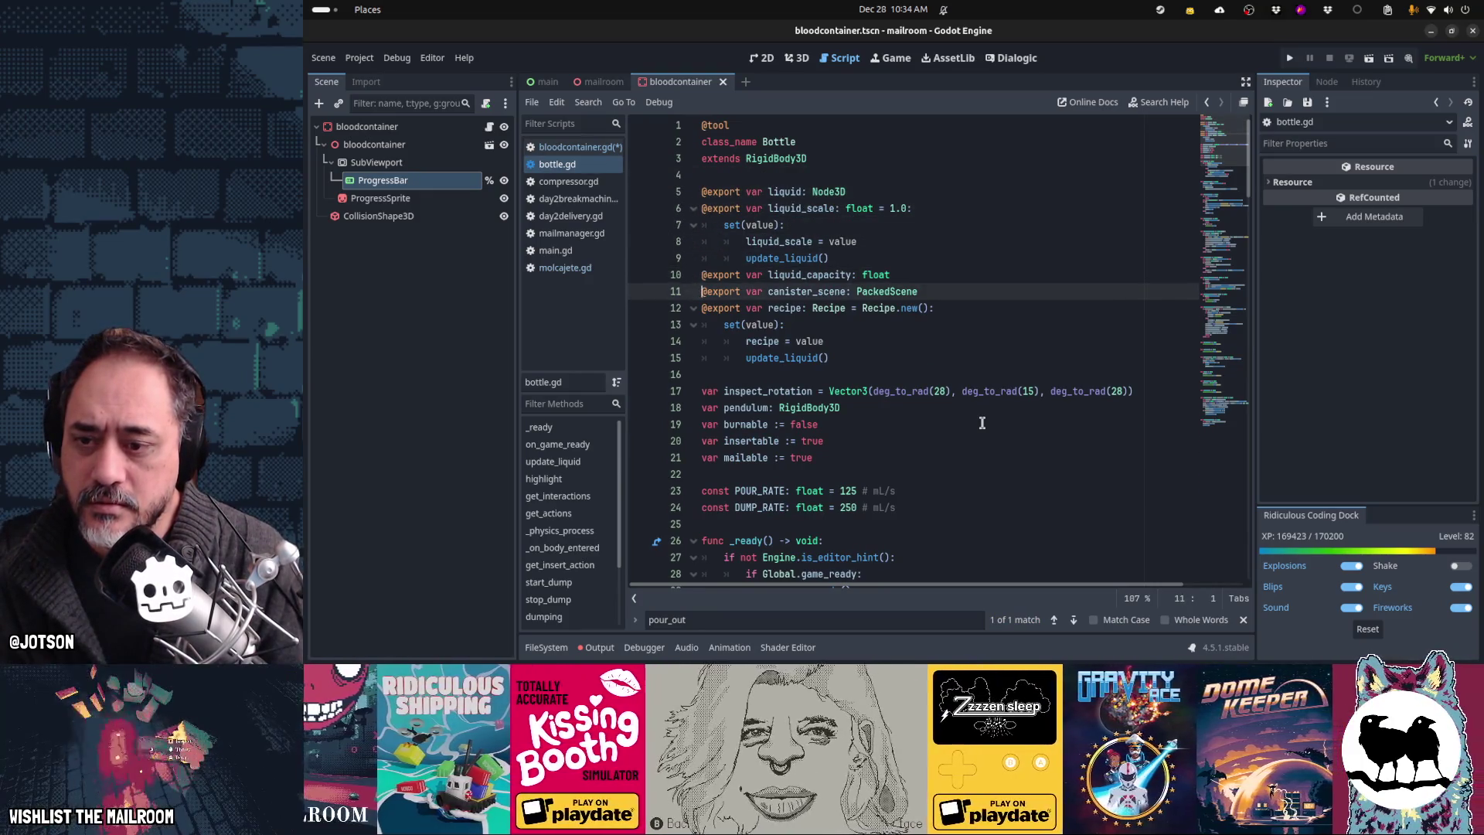
key("shift+Down")
key("ctrl+shift+comma")
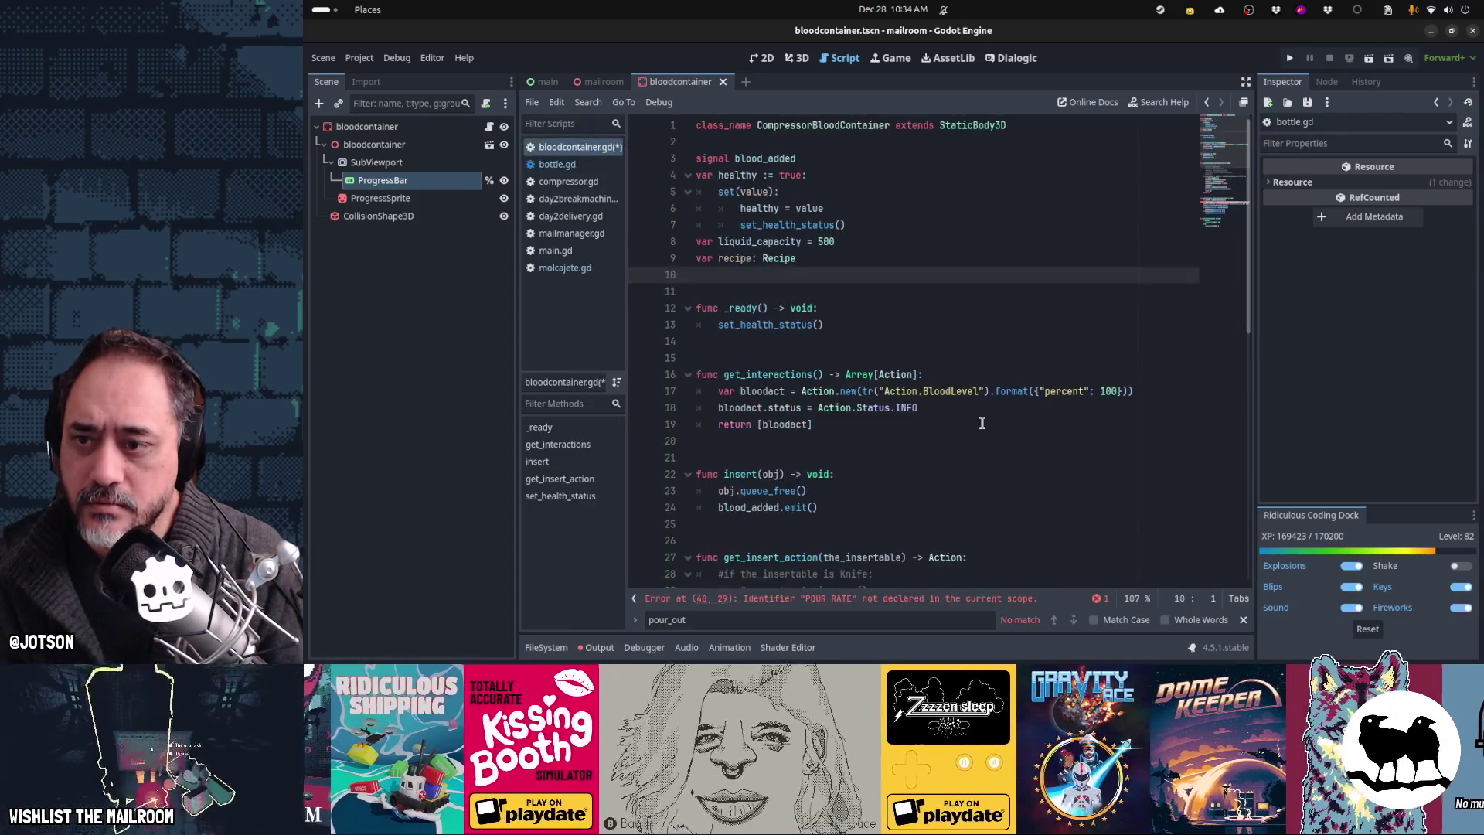
type("const POUR_RATE: float = 125 # mL/s")
key("ctrl+End")
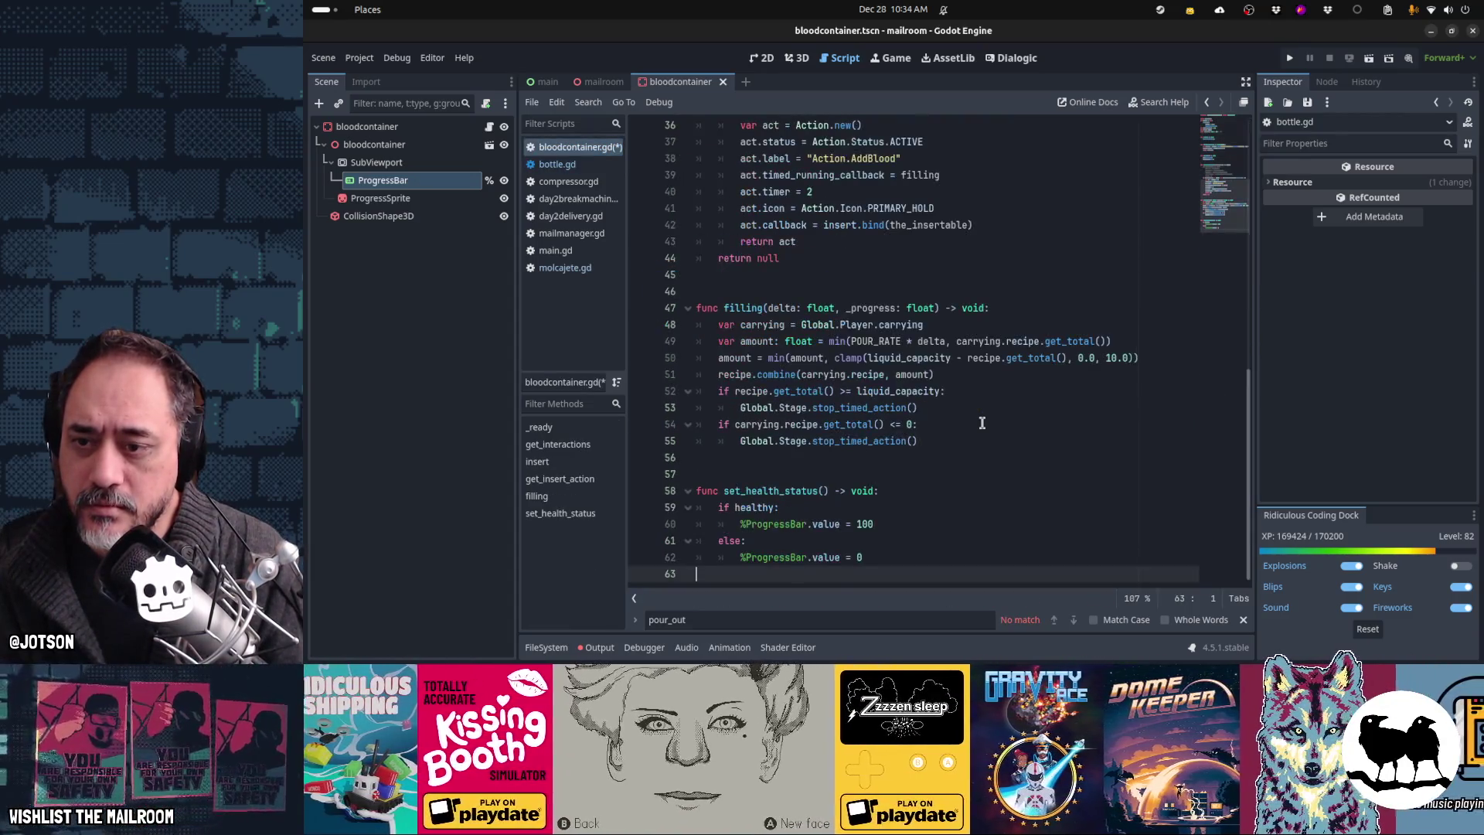
key("Up")
key("Up")
key("Up")
key("Up")
key("Up")
key("Up")
key("Up")
key("Up")
key("Up")
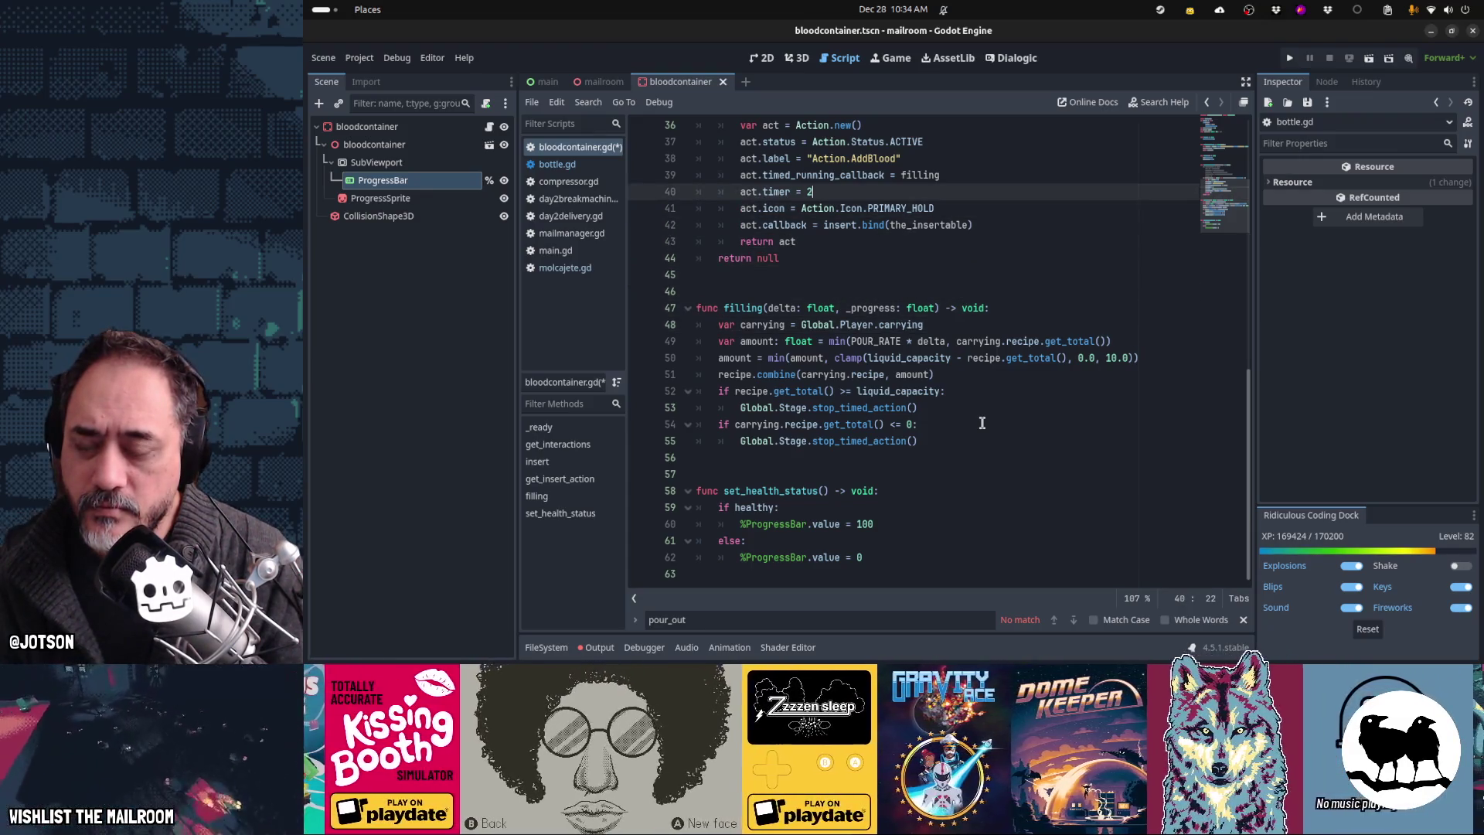
scroll(982, 423, "up", 2)
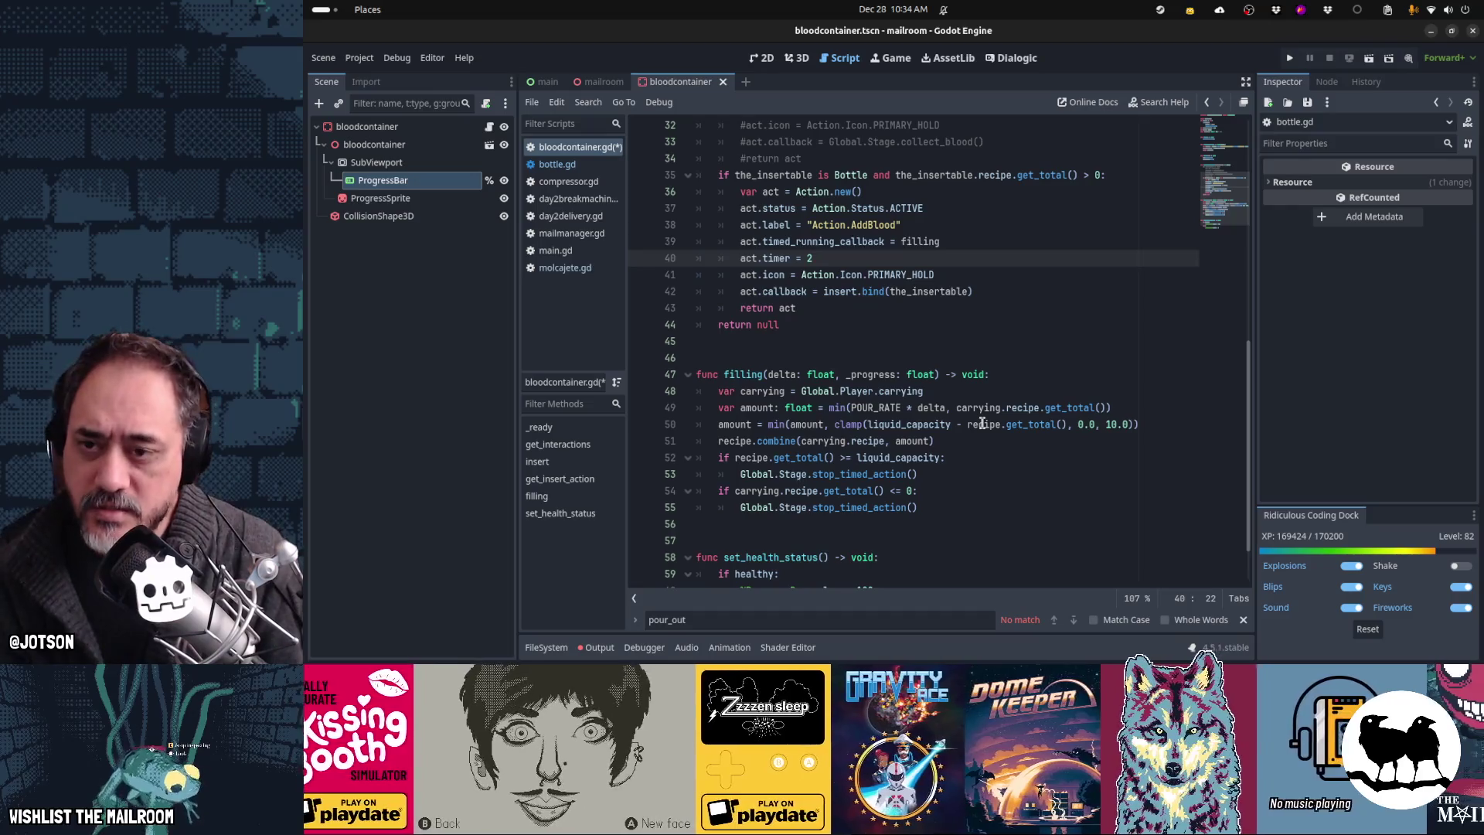
Step: Replace the fixed timer value 2 with the_insertable.recipe.get_total() / POUR_RATE
key("BackSpace")
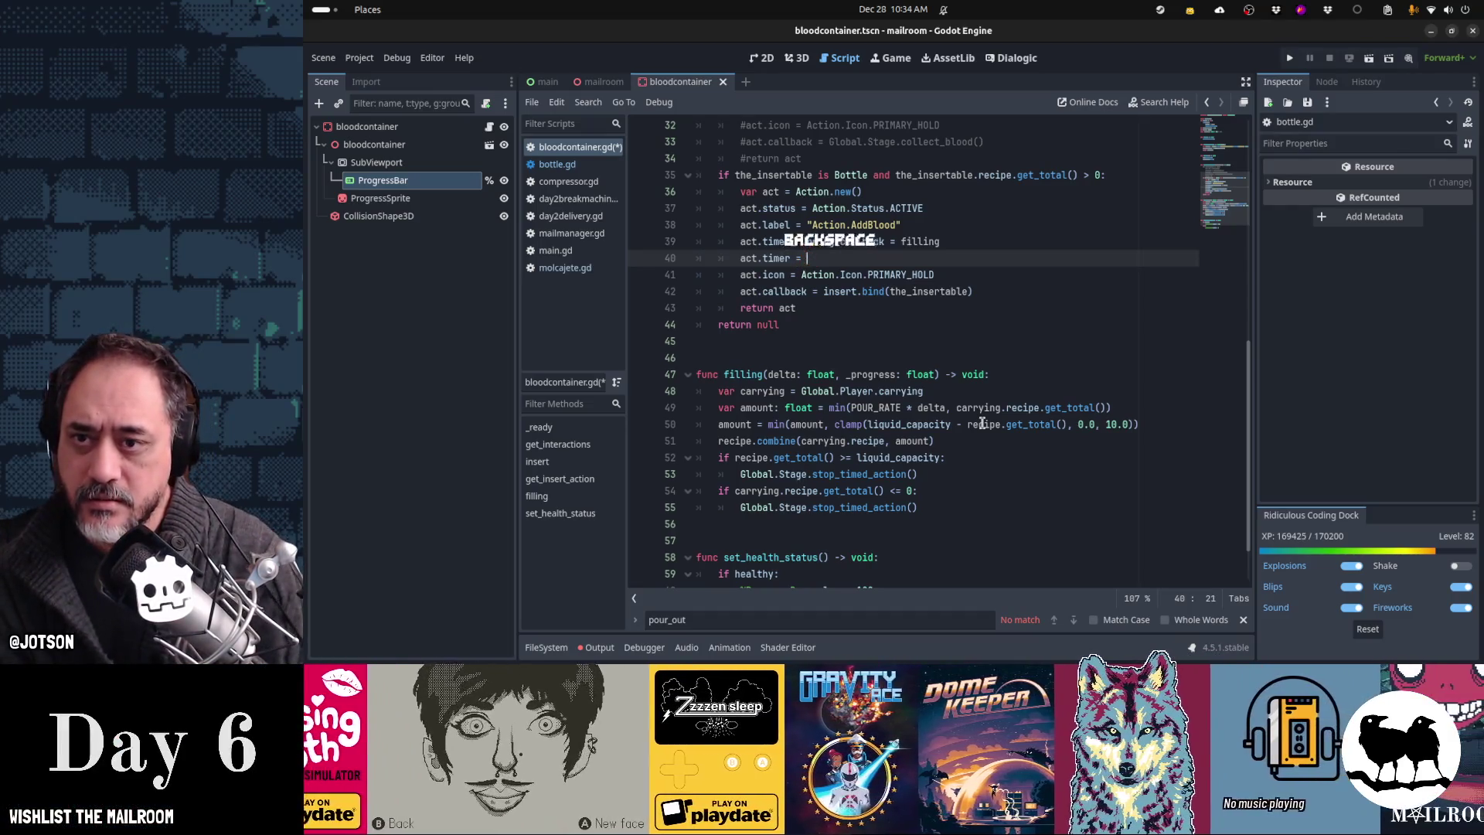
type("the_inser")
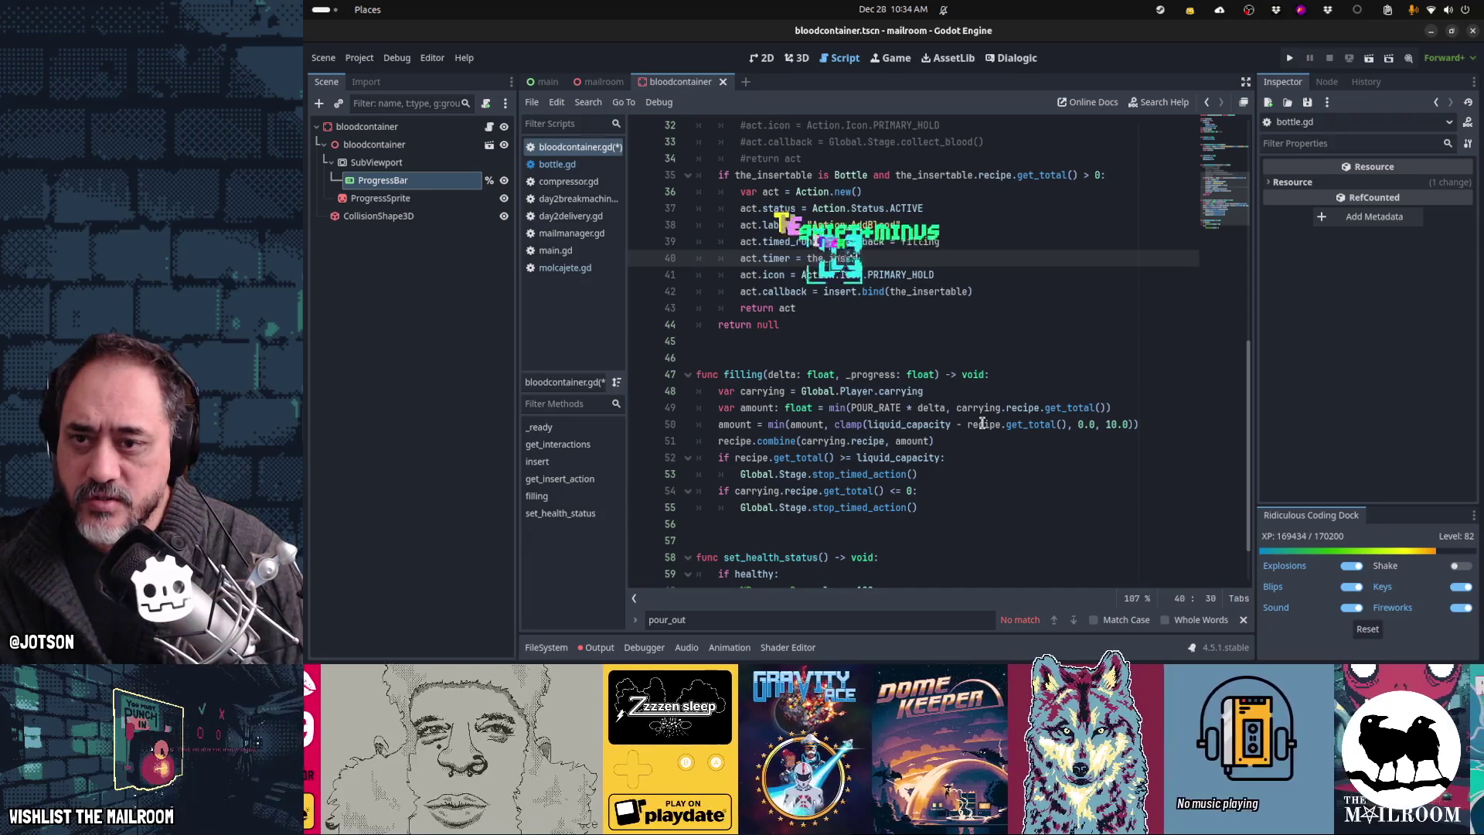
type("table.recipe")
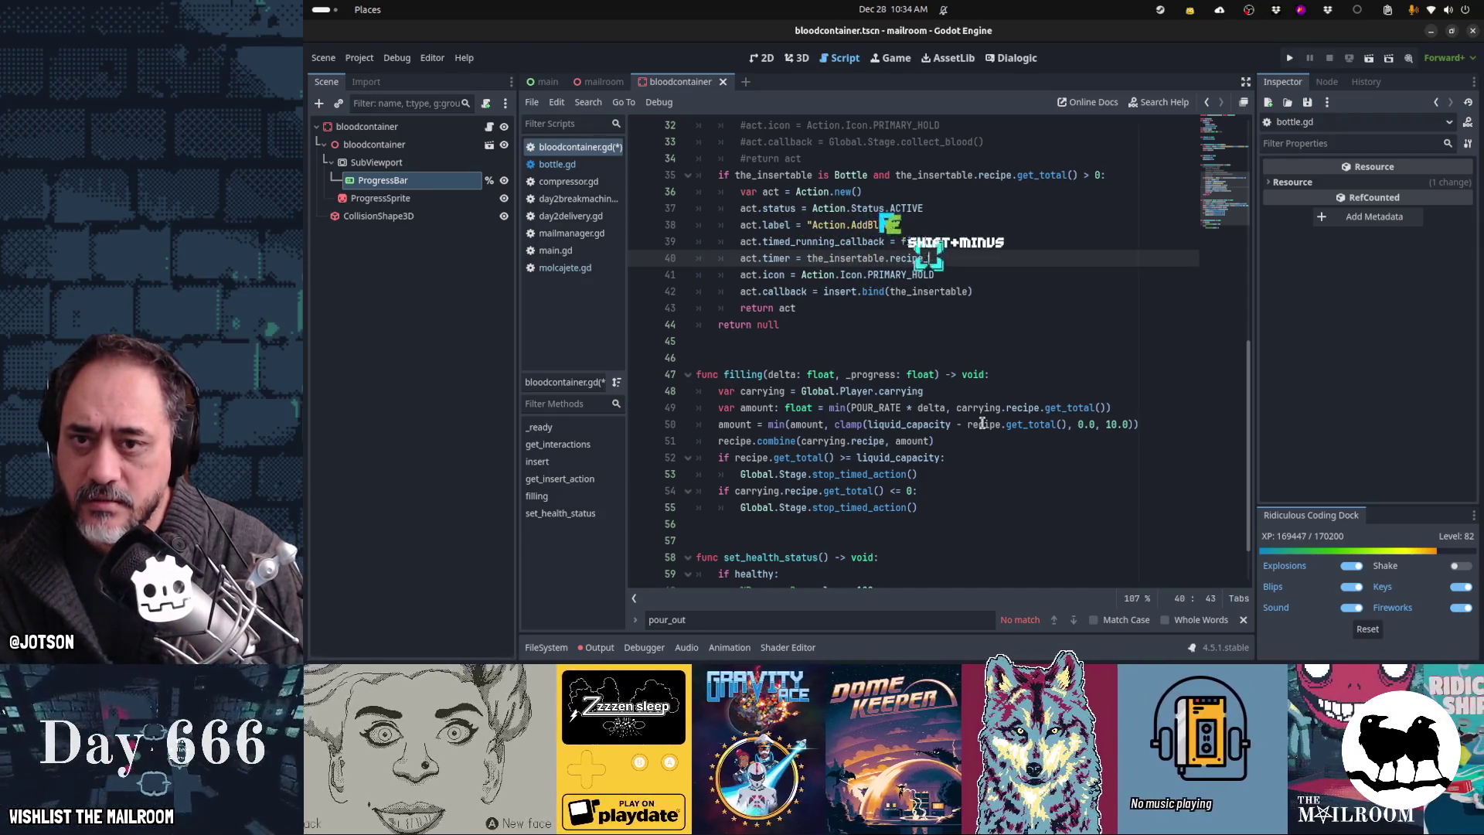
type(".get_total() / 2")
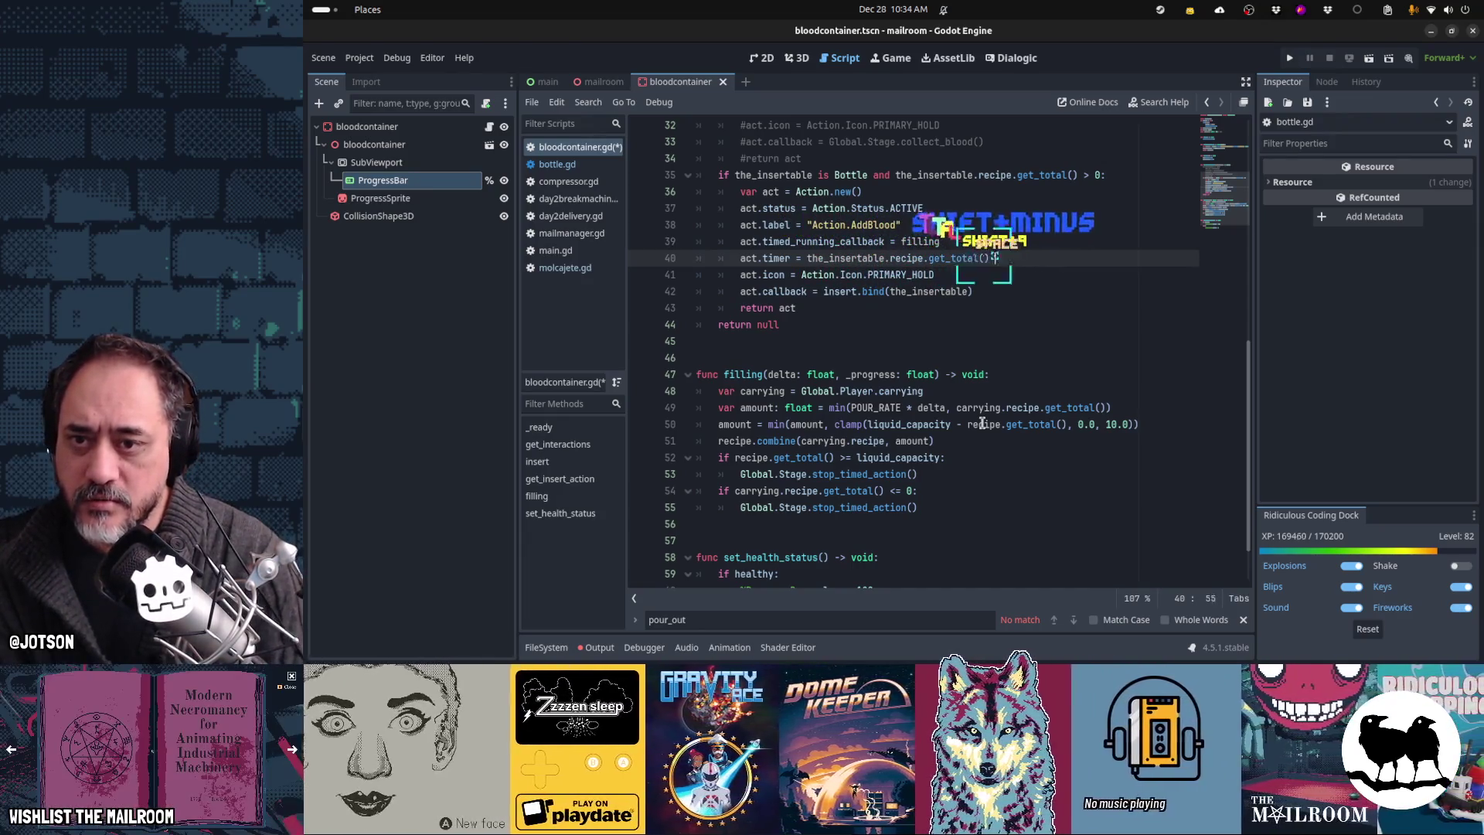
type("OUR_RATE")
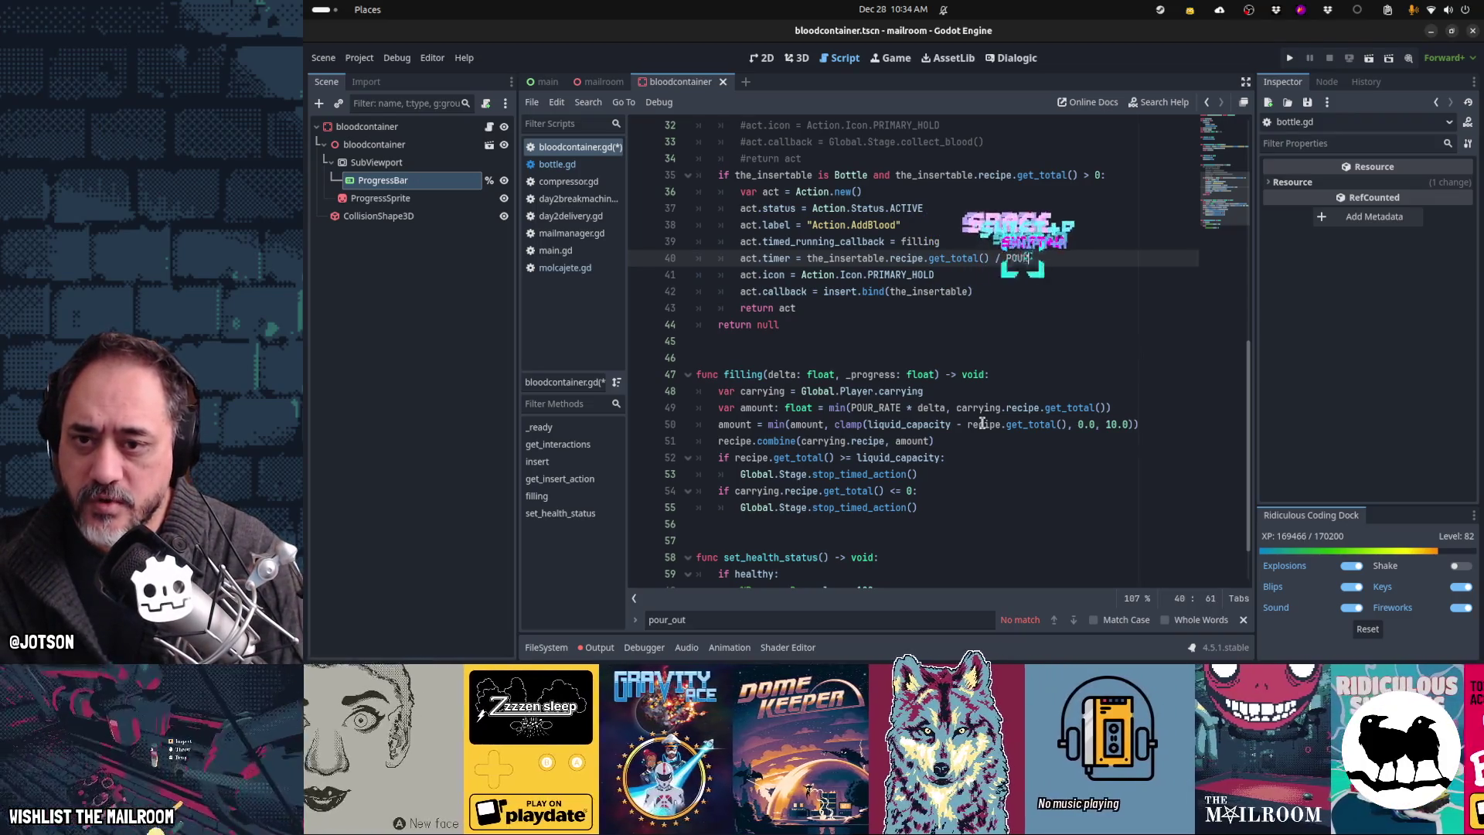
key("Escape")
key("ctrl+Left")
key("ctrl+Left")
key("ctrl+Left")
key("ctrl+Left")
key("ctrl+Left")
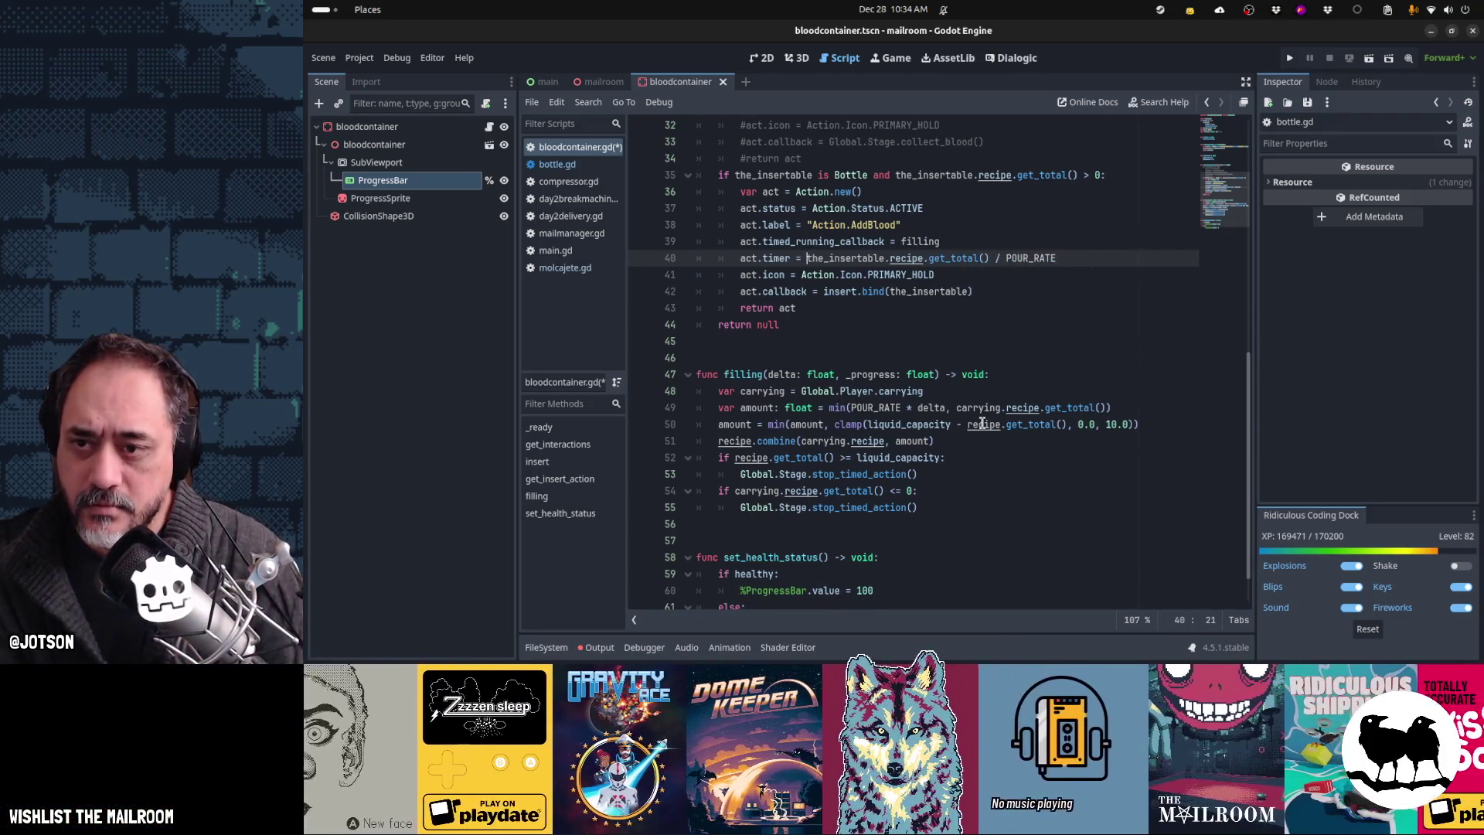
key("ctrl+Right")
key("ctrl+Right")
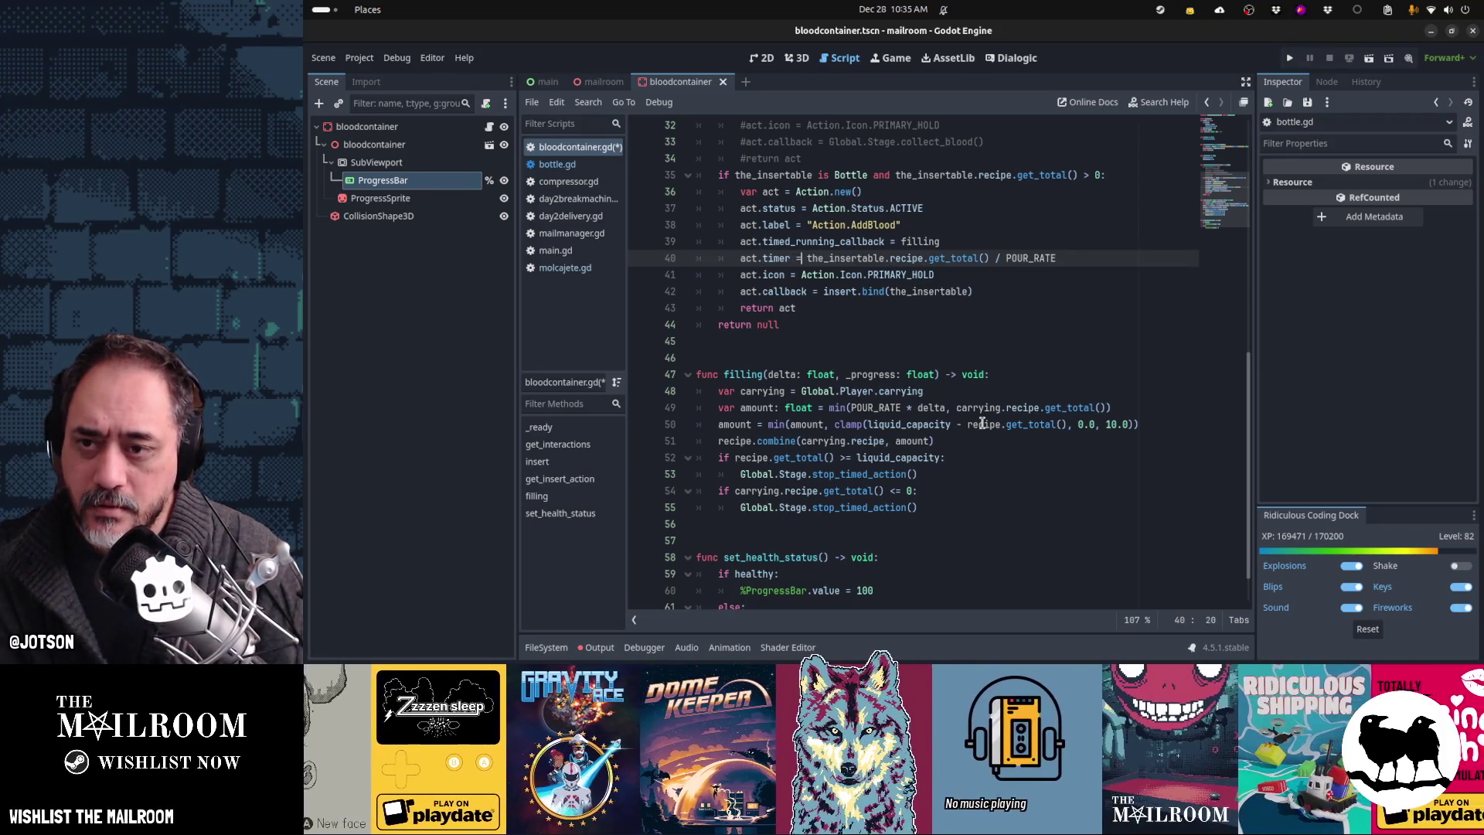
Step: Wrap the timer expression in clampf(..., 2, 10)
type("clamp")
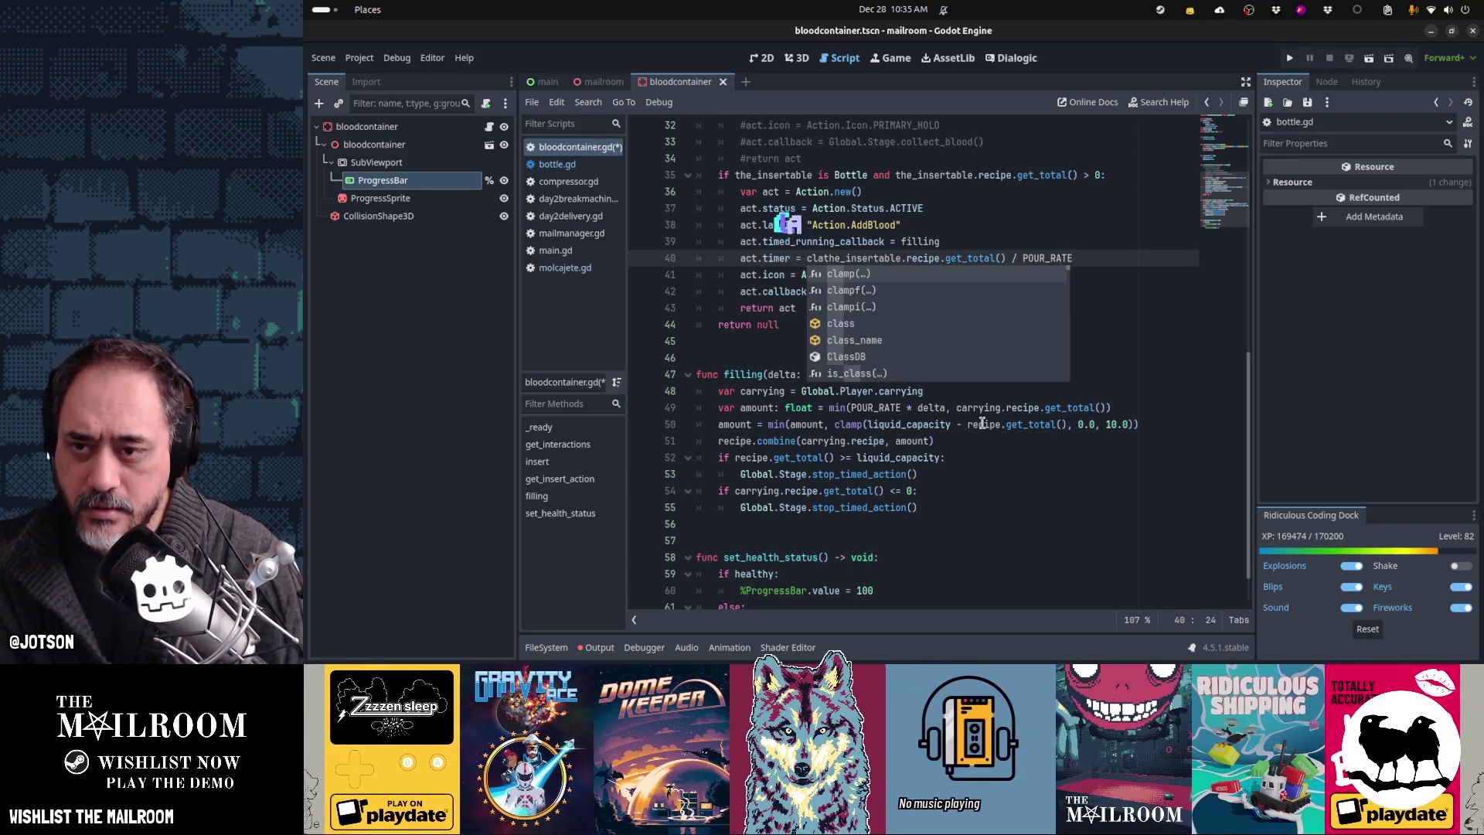
type("(")
key("End")
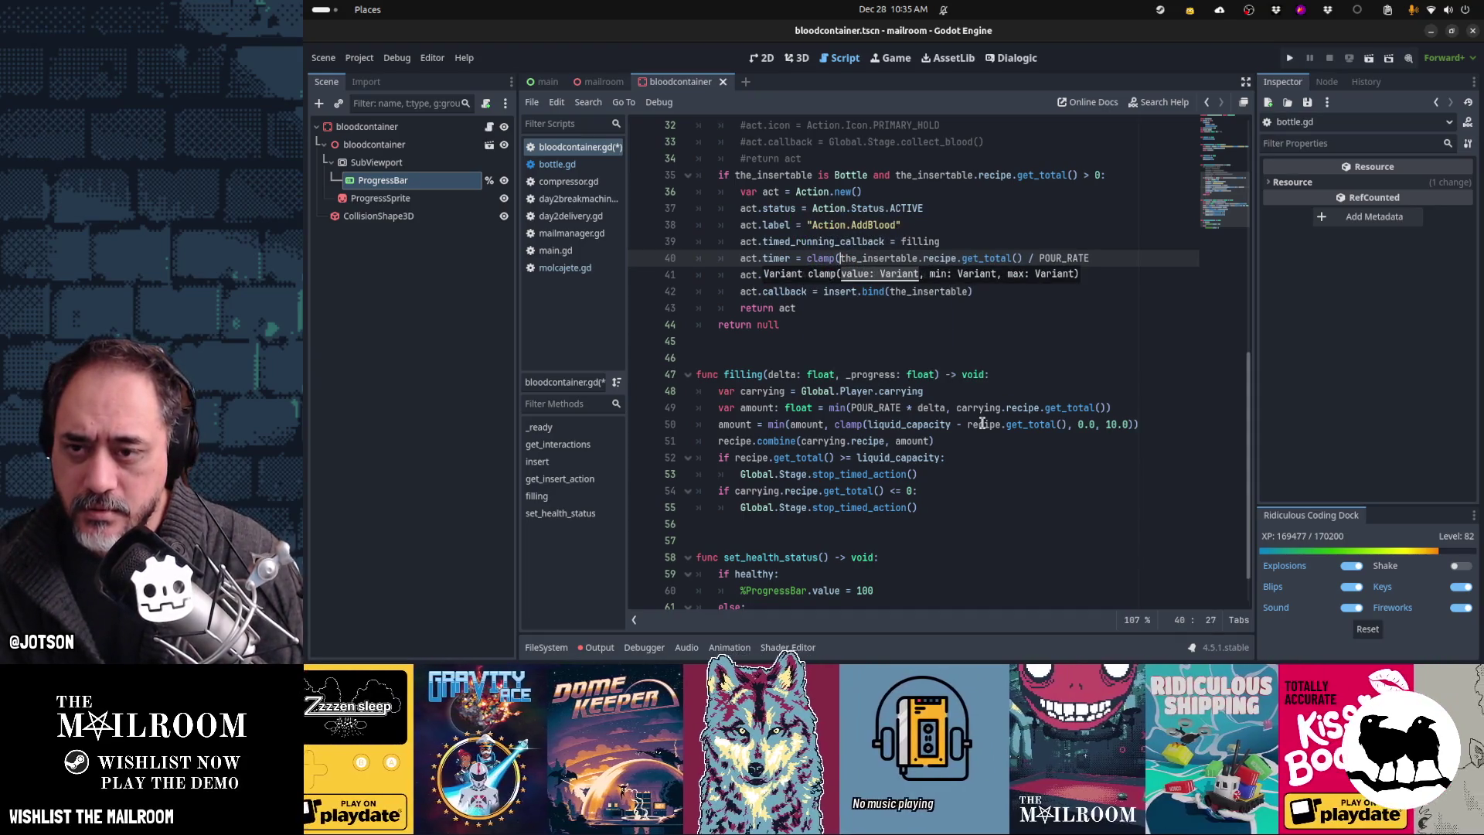
type(".")
key("BackSpace")
type(", 2, 10)")
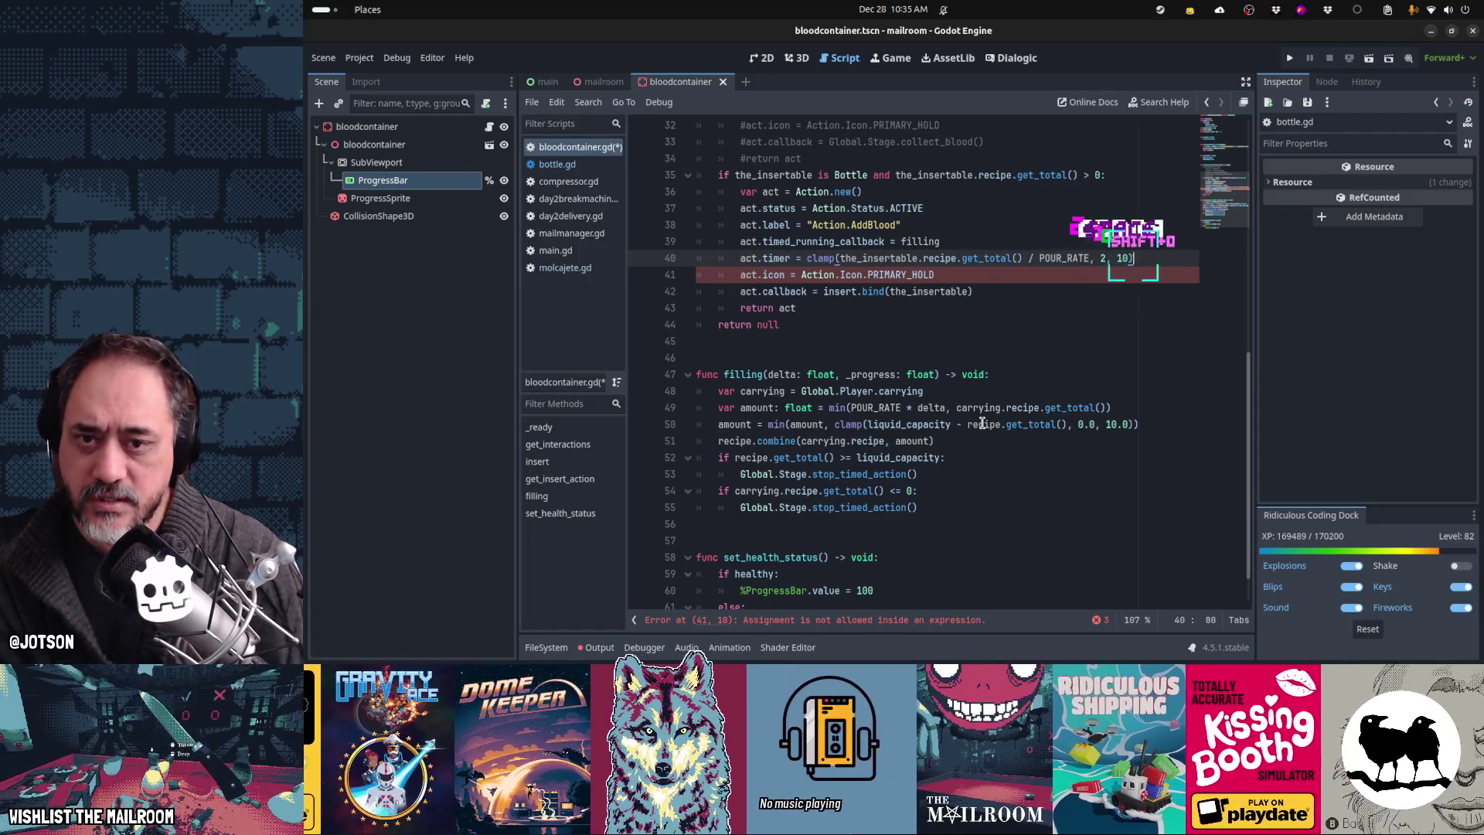
key("Home")
key("Right")
key("Right")
key("Right")
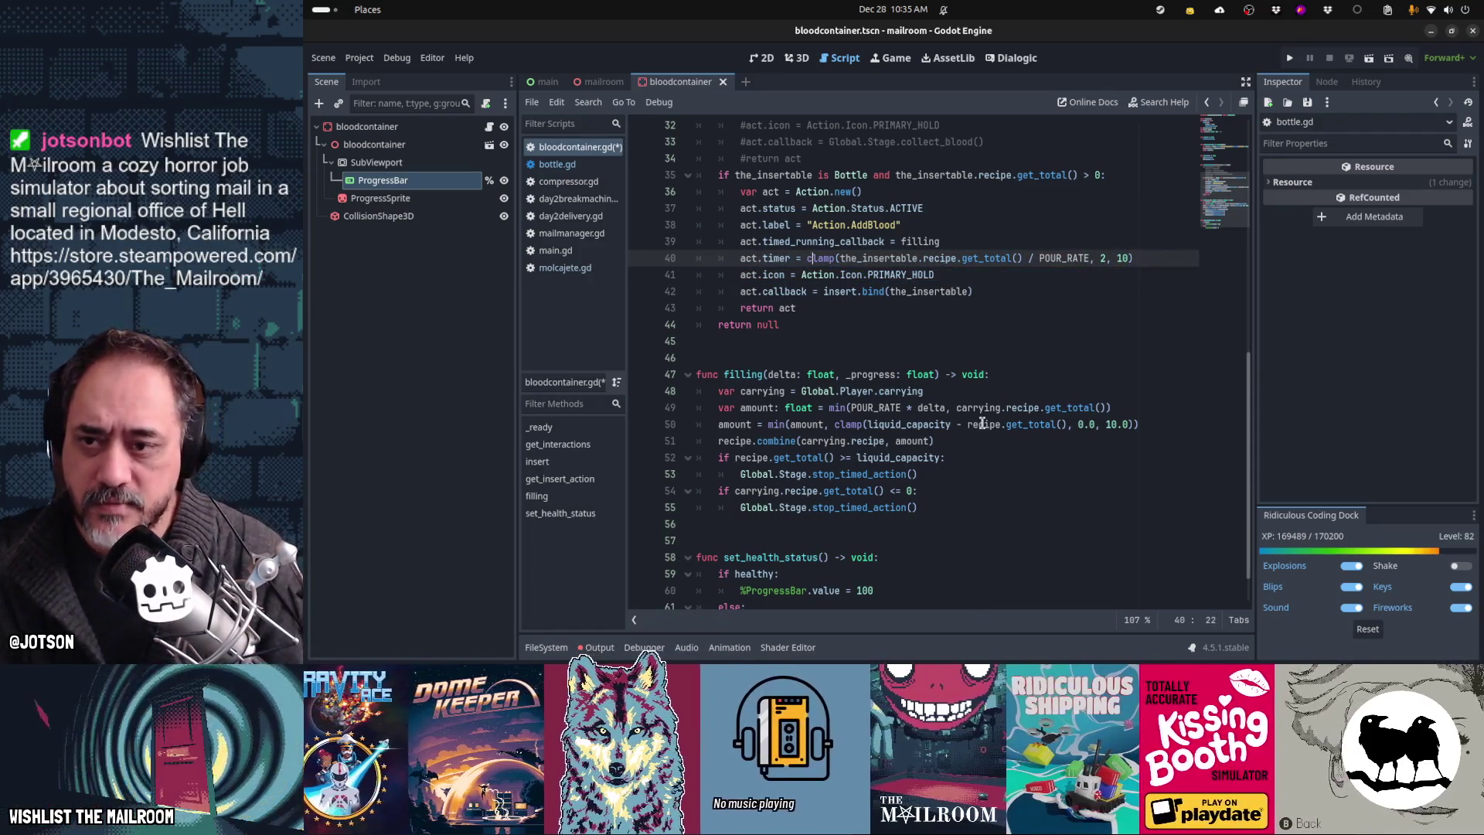
type("f")
key("Home")
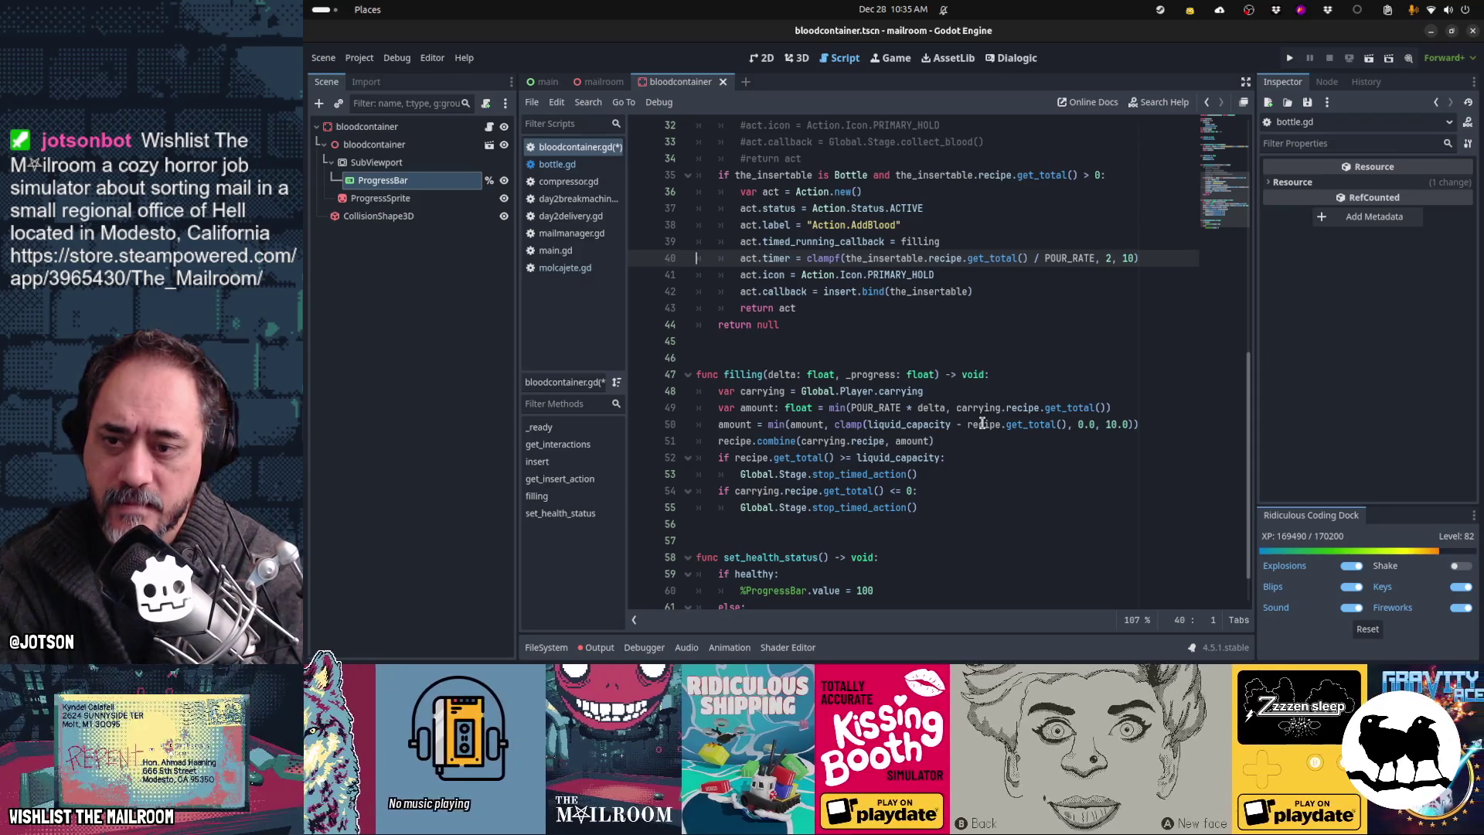
Step: Review the filling code around recipe.combine, undoing an added blank line
key("Down")
key("Down")
key("Down")
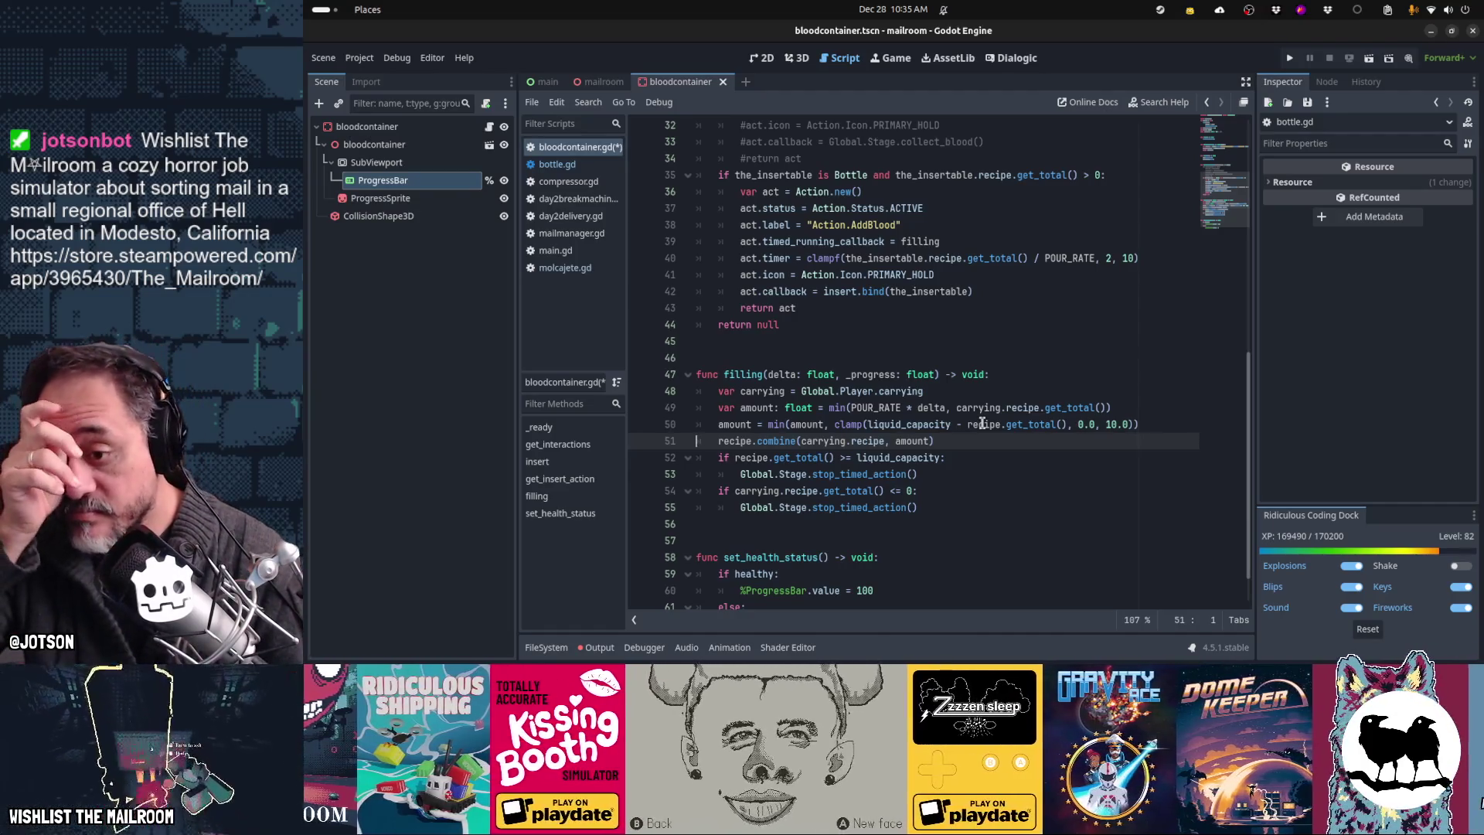
scroll(981, 423, "down", 1)
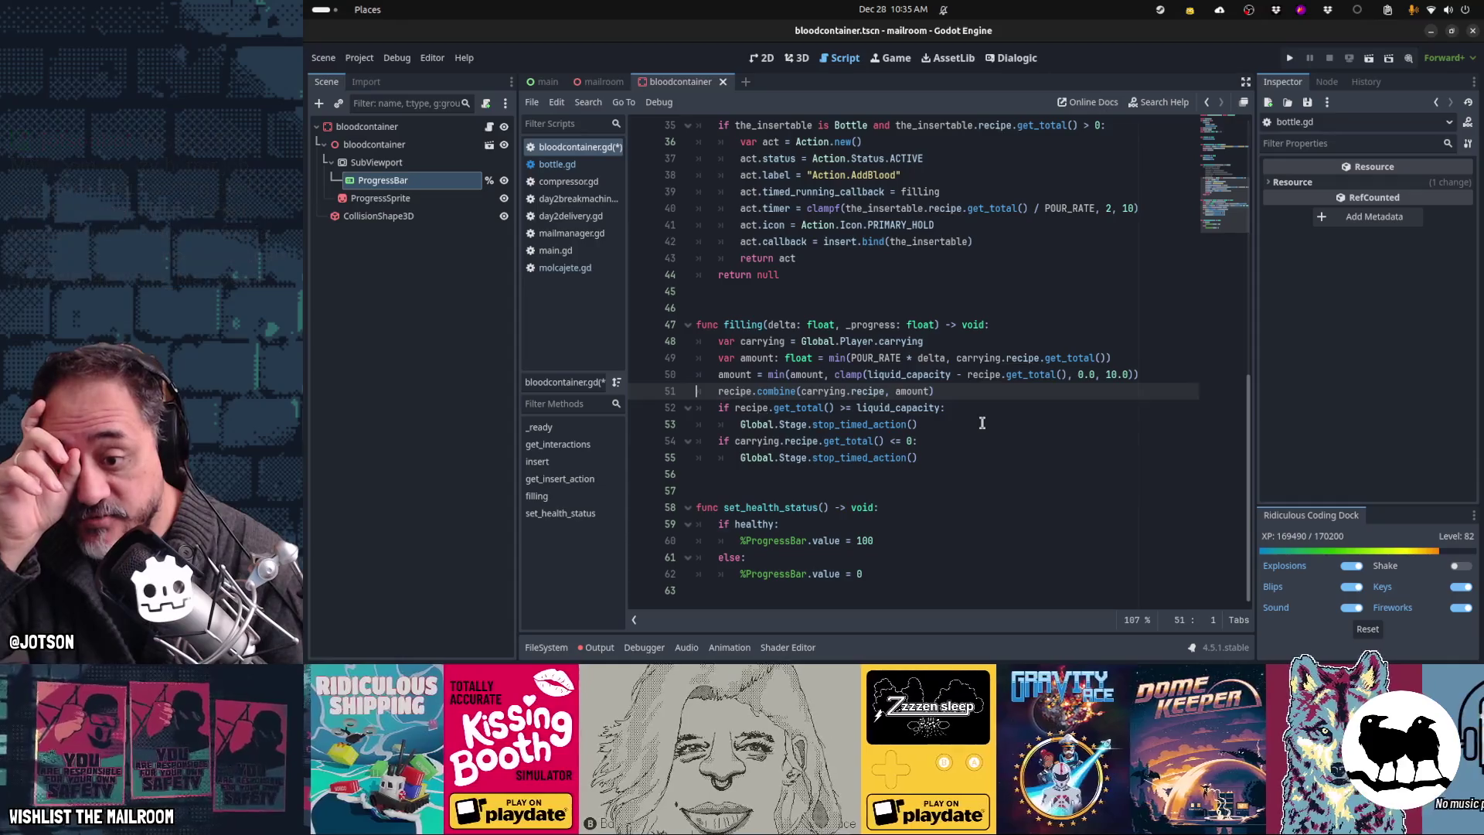
key("End")
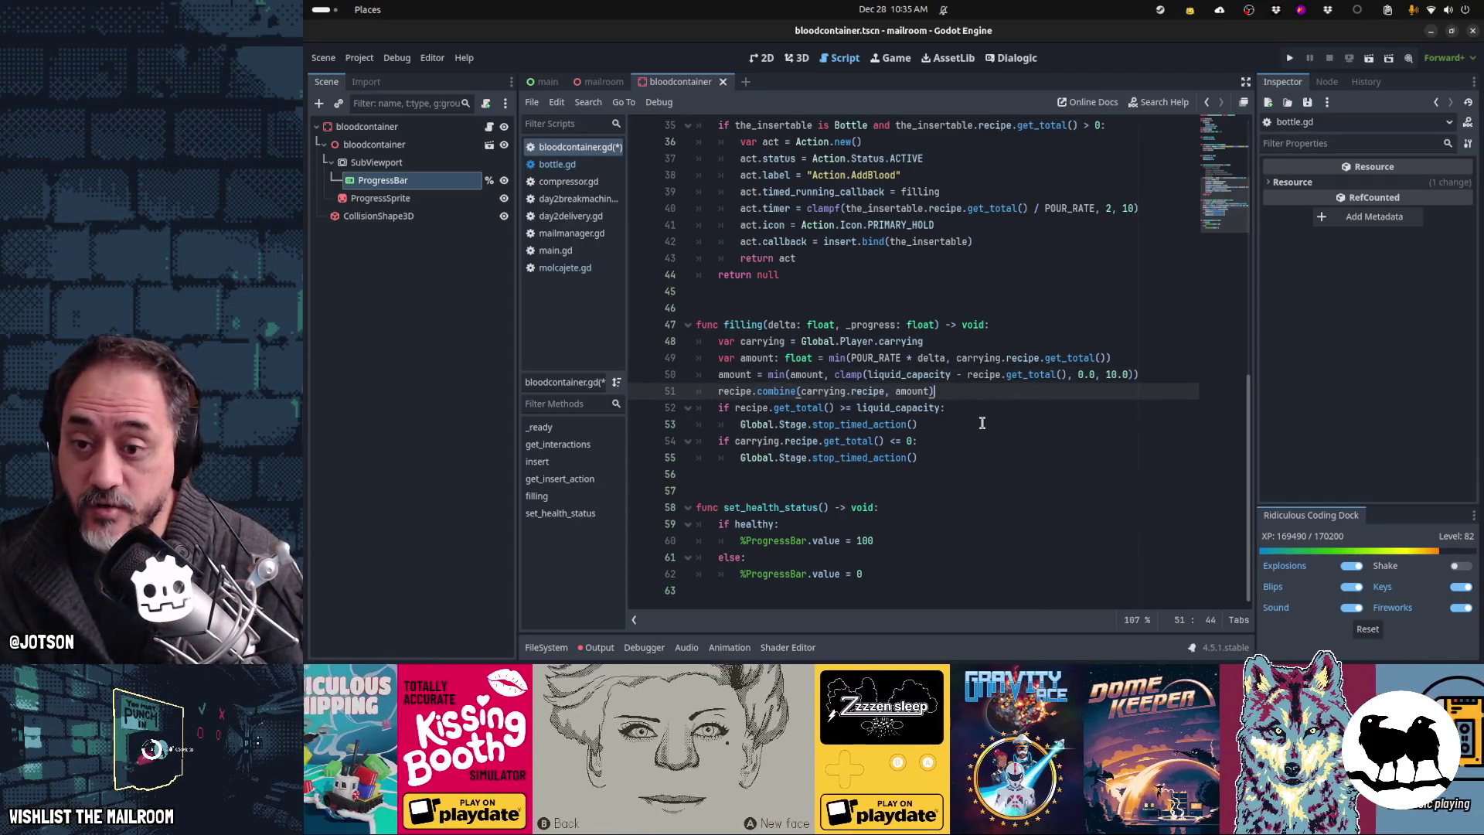
key("Return")
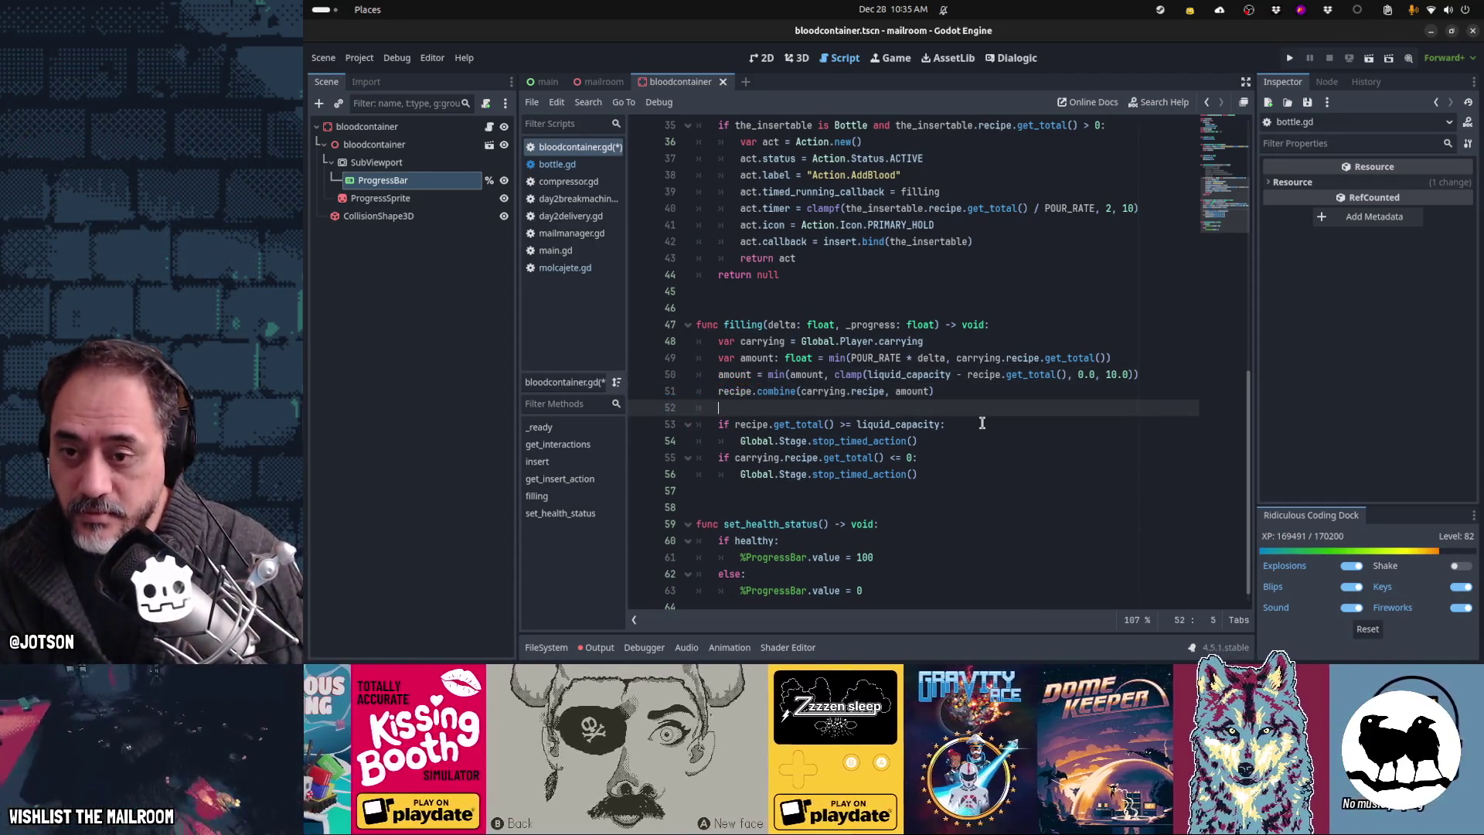
key("ctrl+z")
key("ctrl+z")
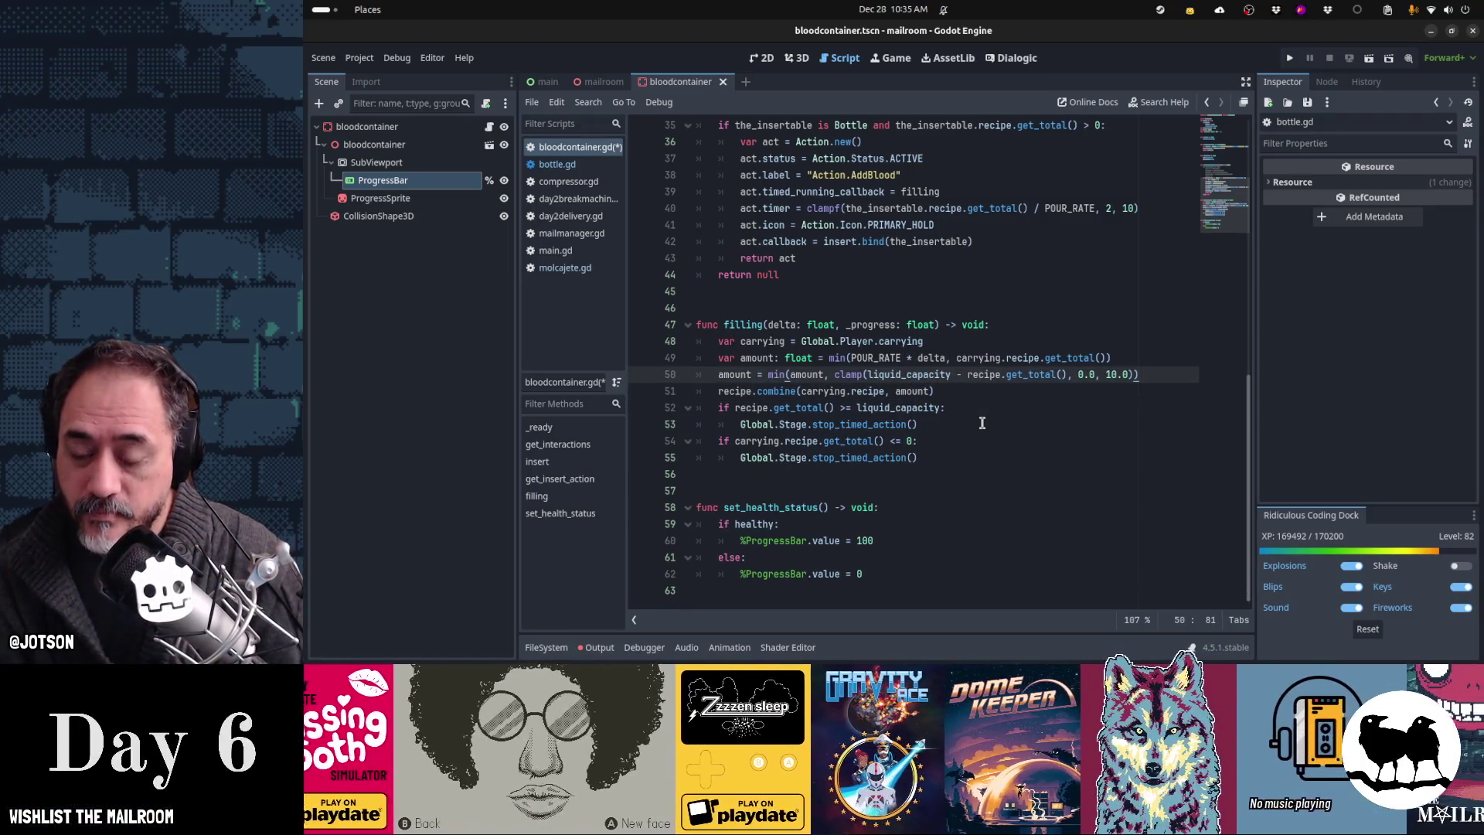
key("Down")
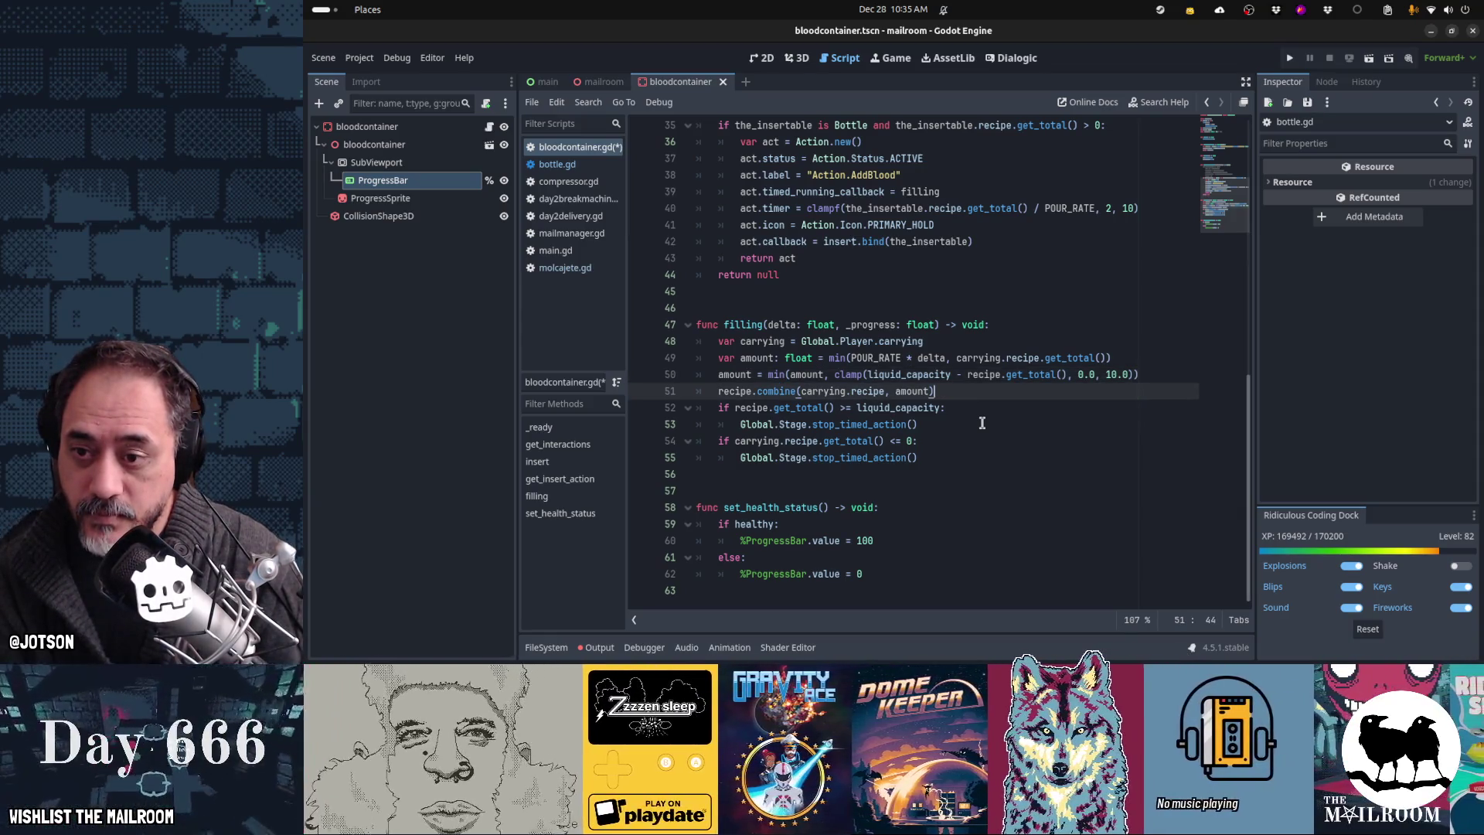
key("ctrl+Home")
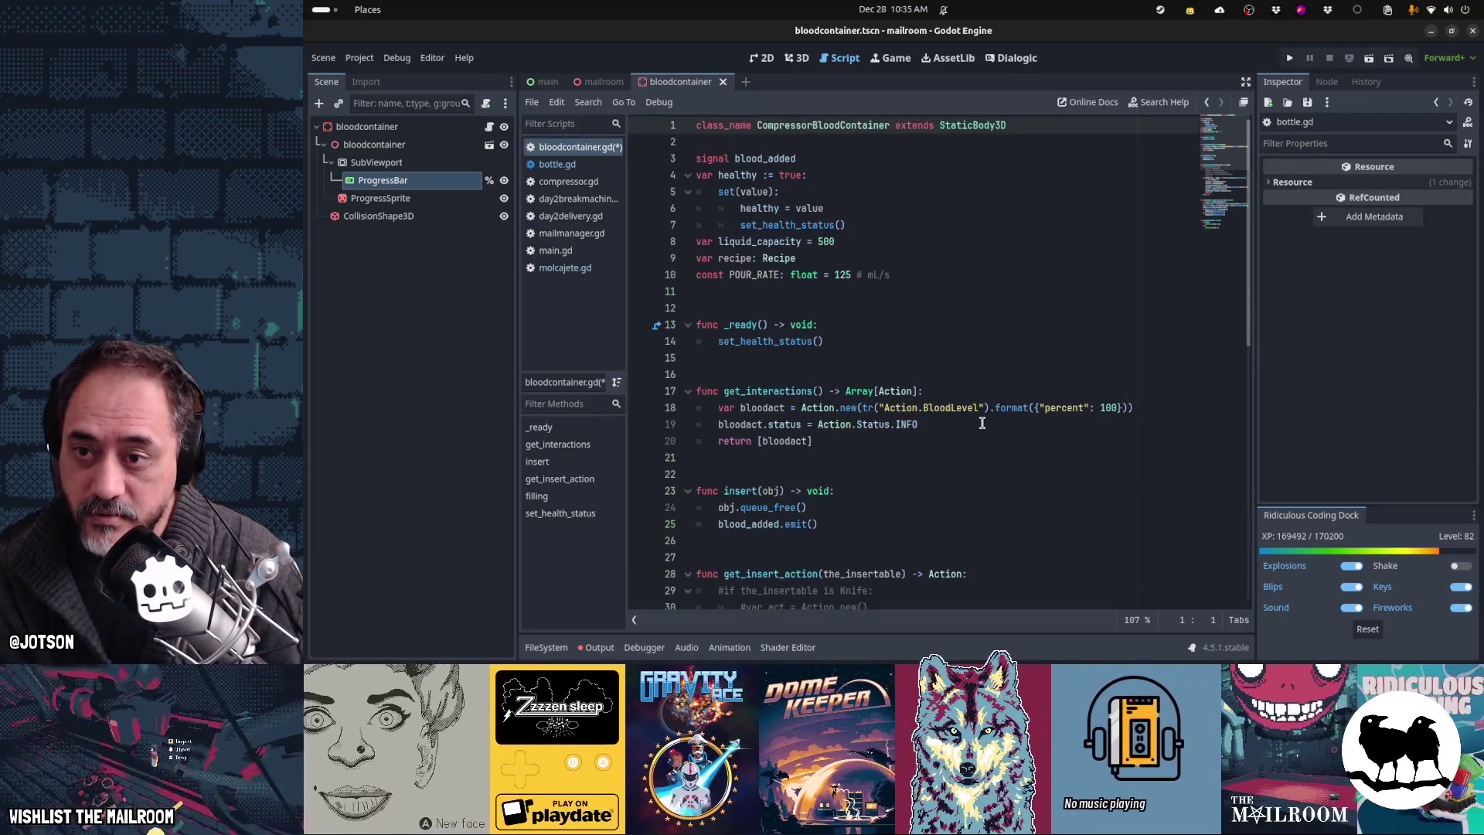
key("ctrl+End")
Step: In the healthy branch, add recipe.clear() and recipe.add("Ingredient.Blood", liquid_capacity)
key("Up")
key("Up")
key("Up")
key("End")
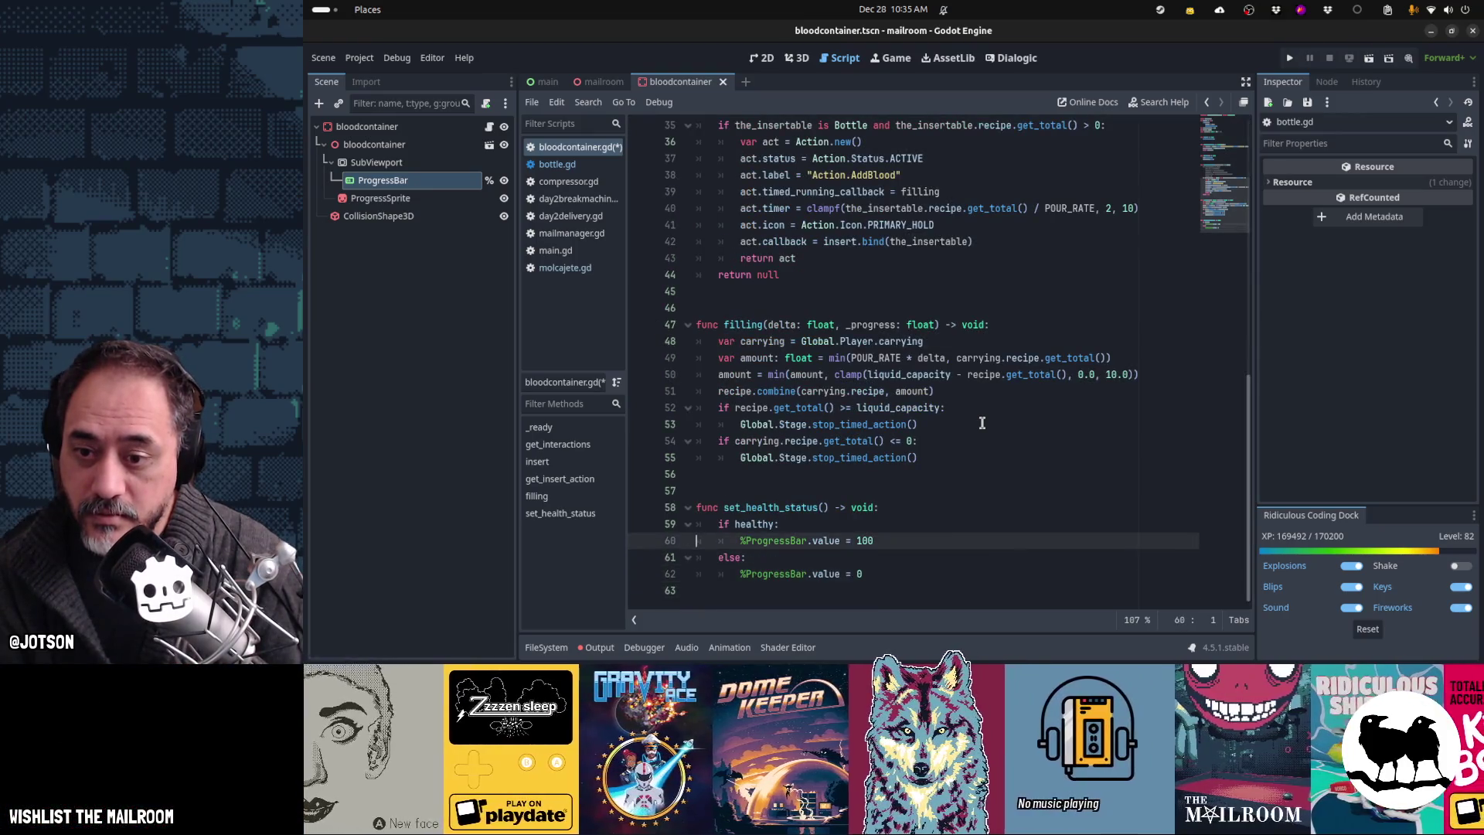
key("Return")
type("recipe")
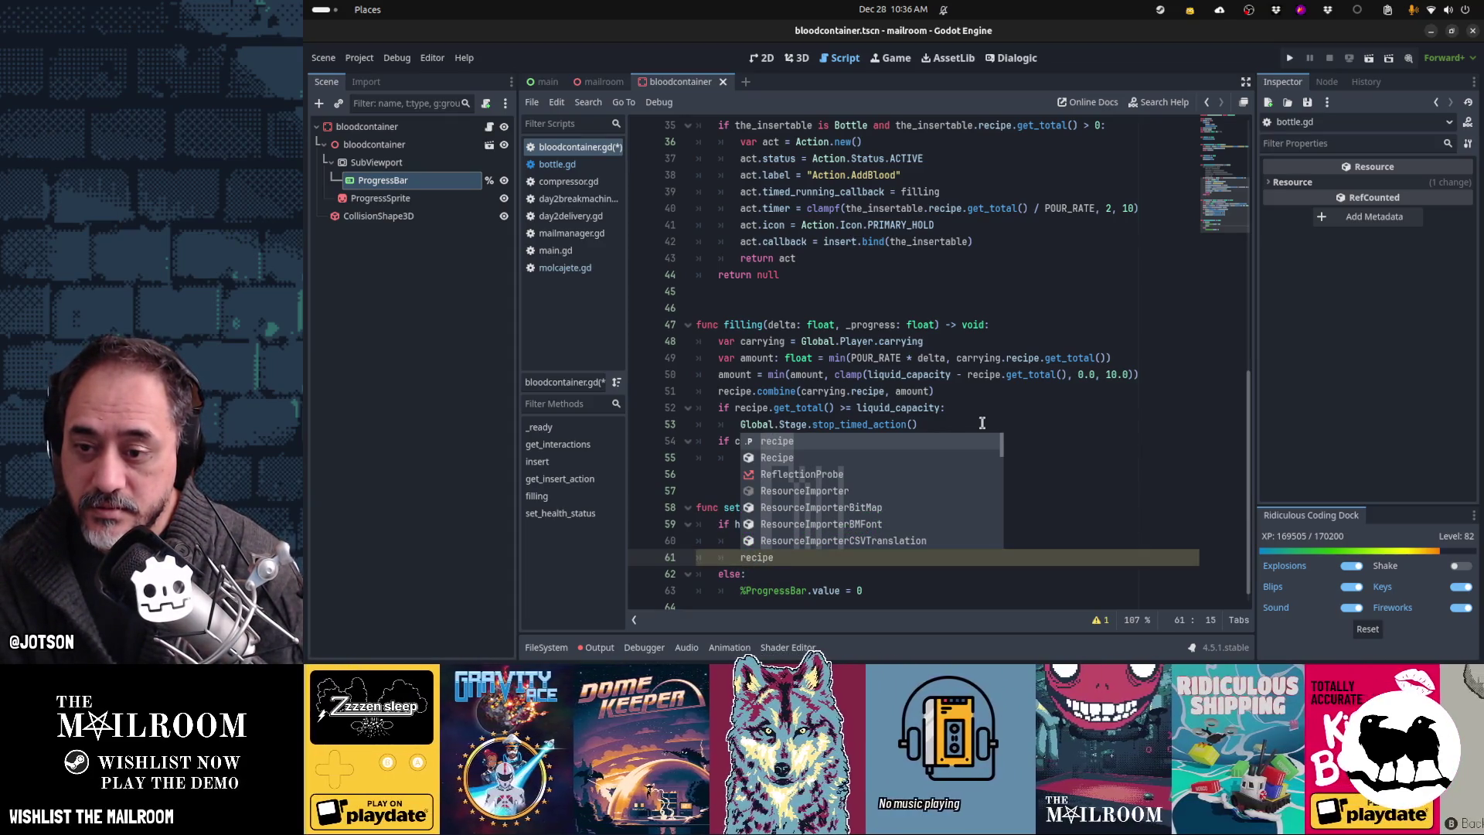
type(".cl")
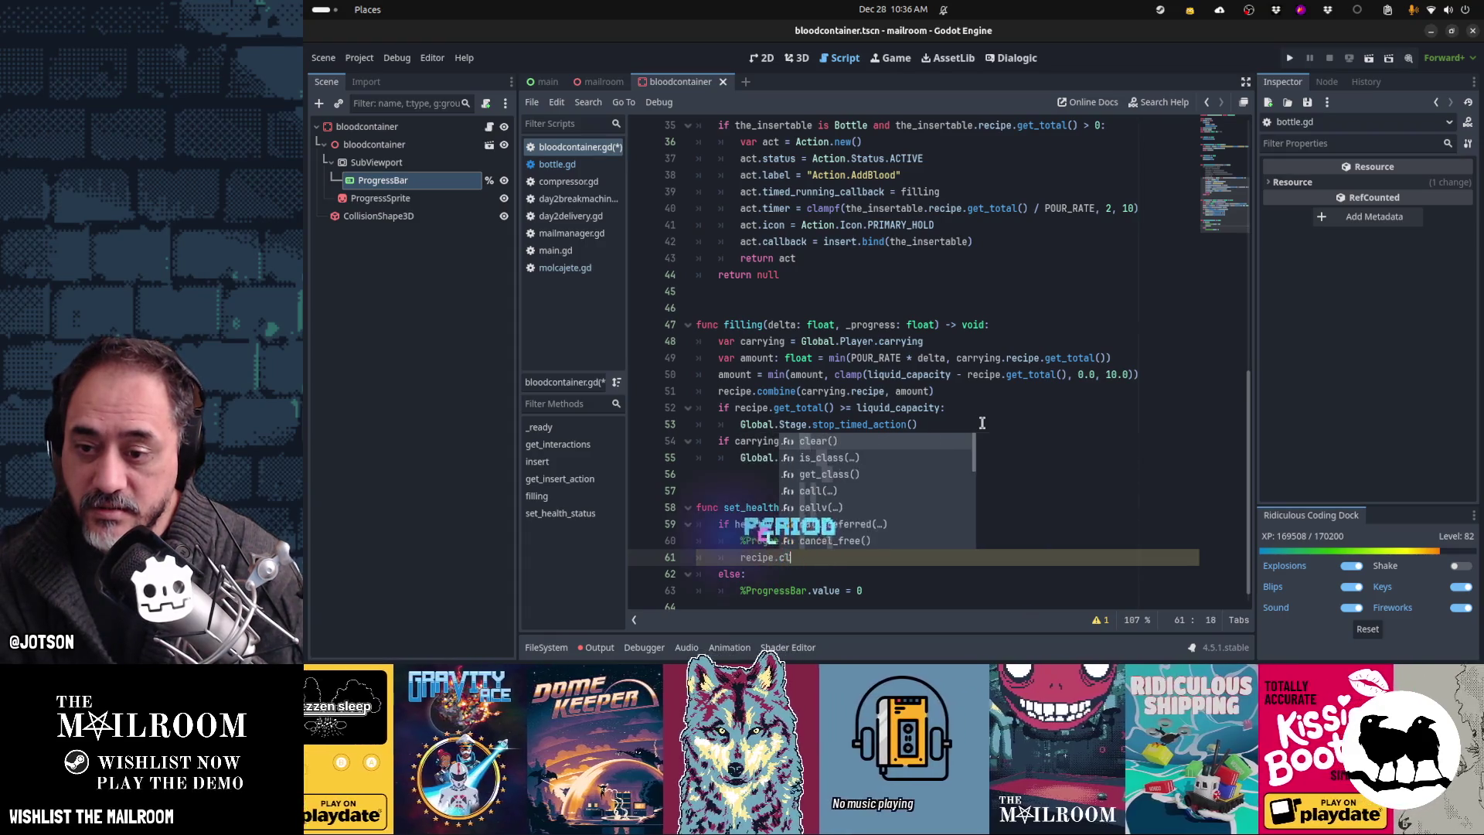
key("Return")
key("Return")
type("recipe.")
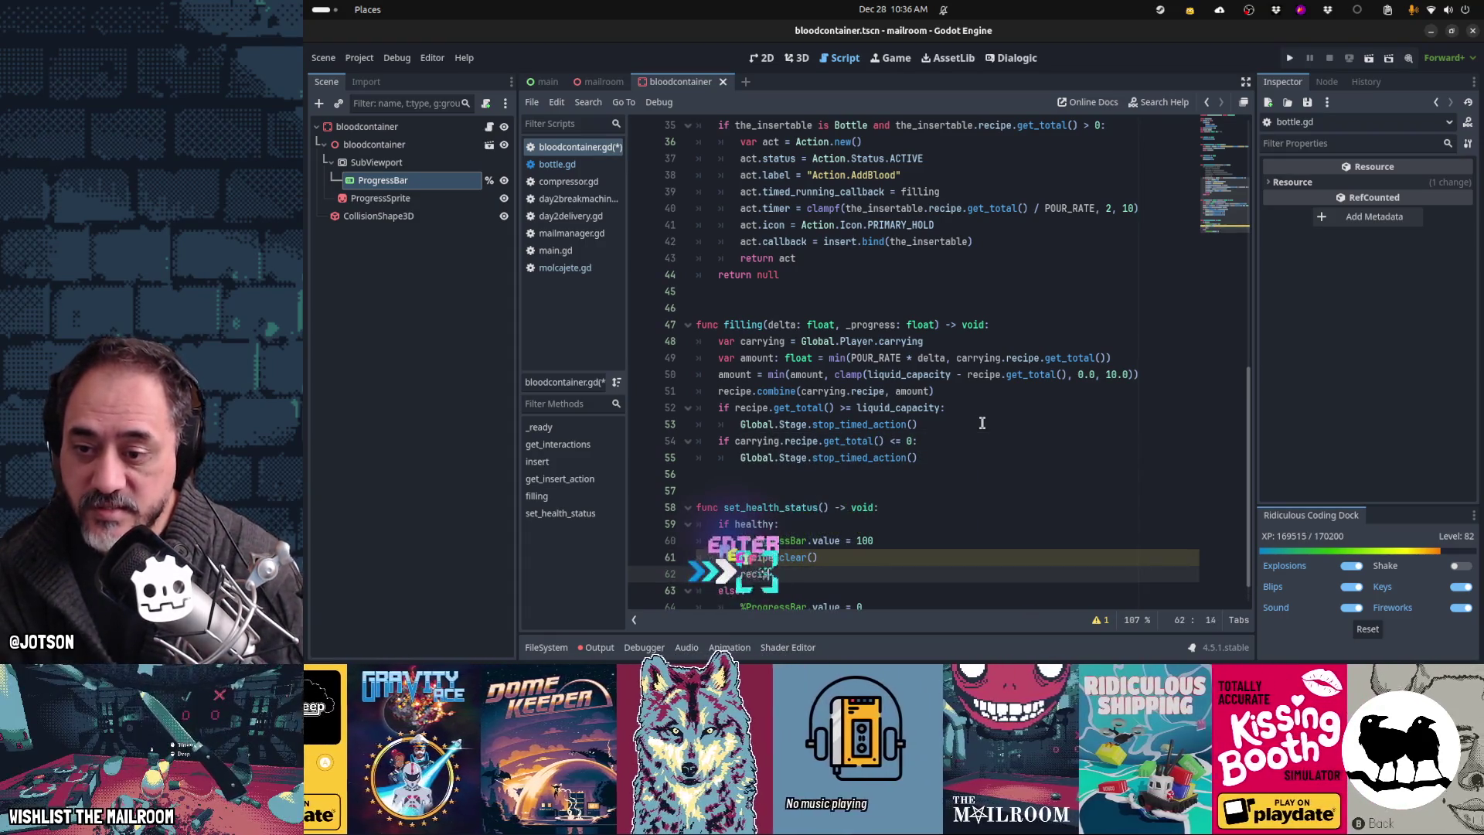
type("add(\"Ing")
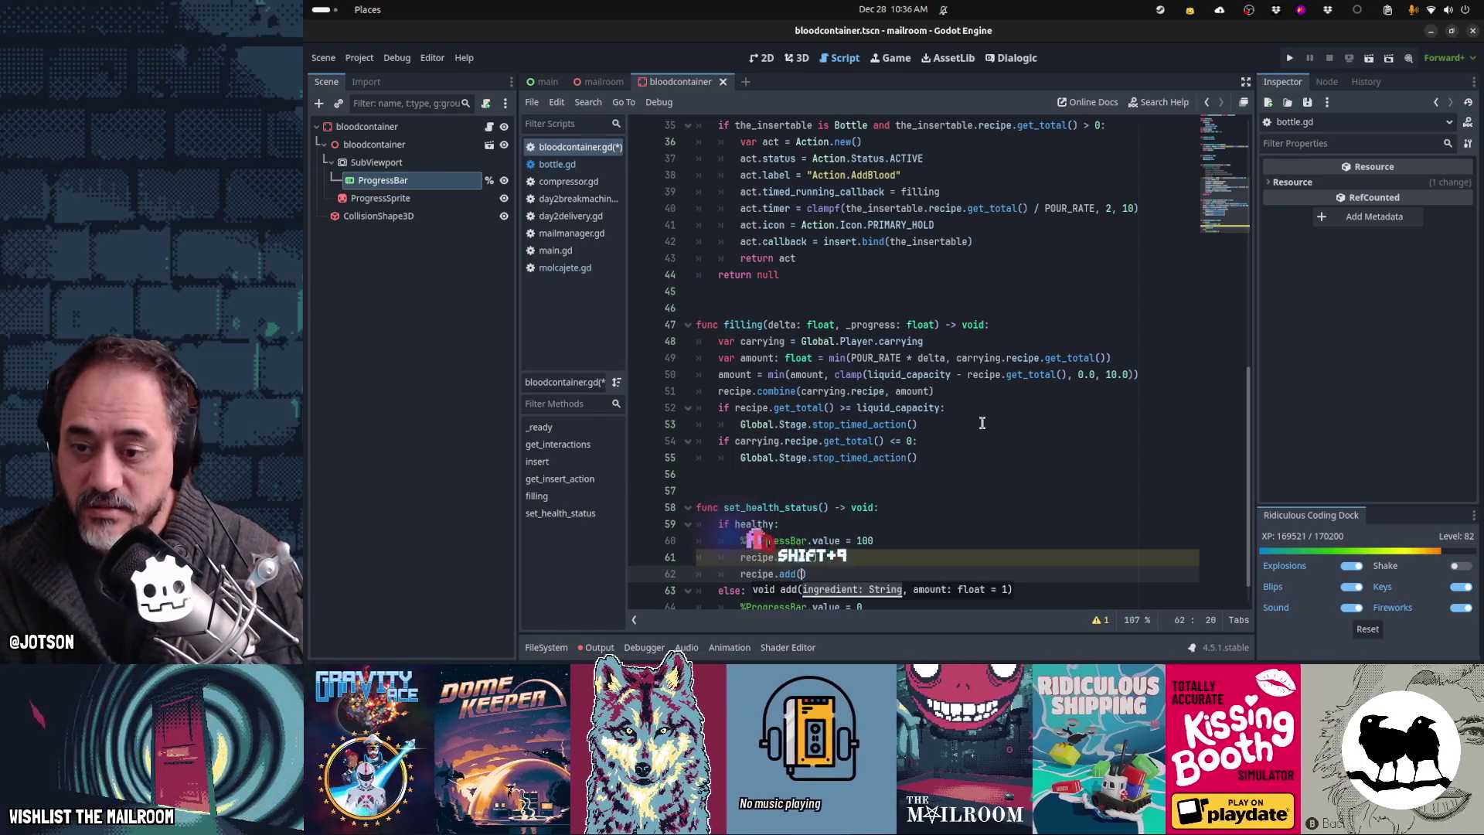
type("redient.Blood\", 5")
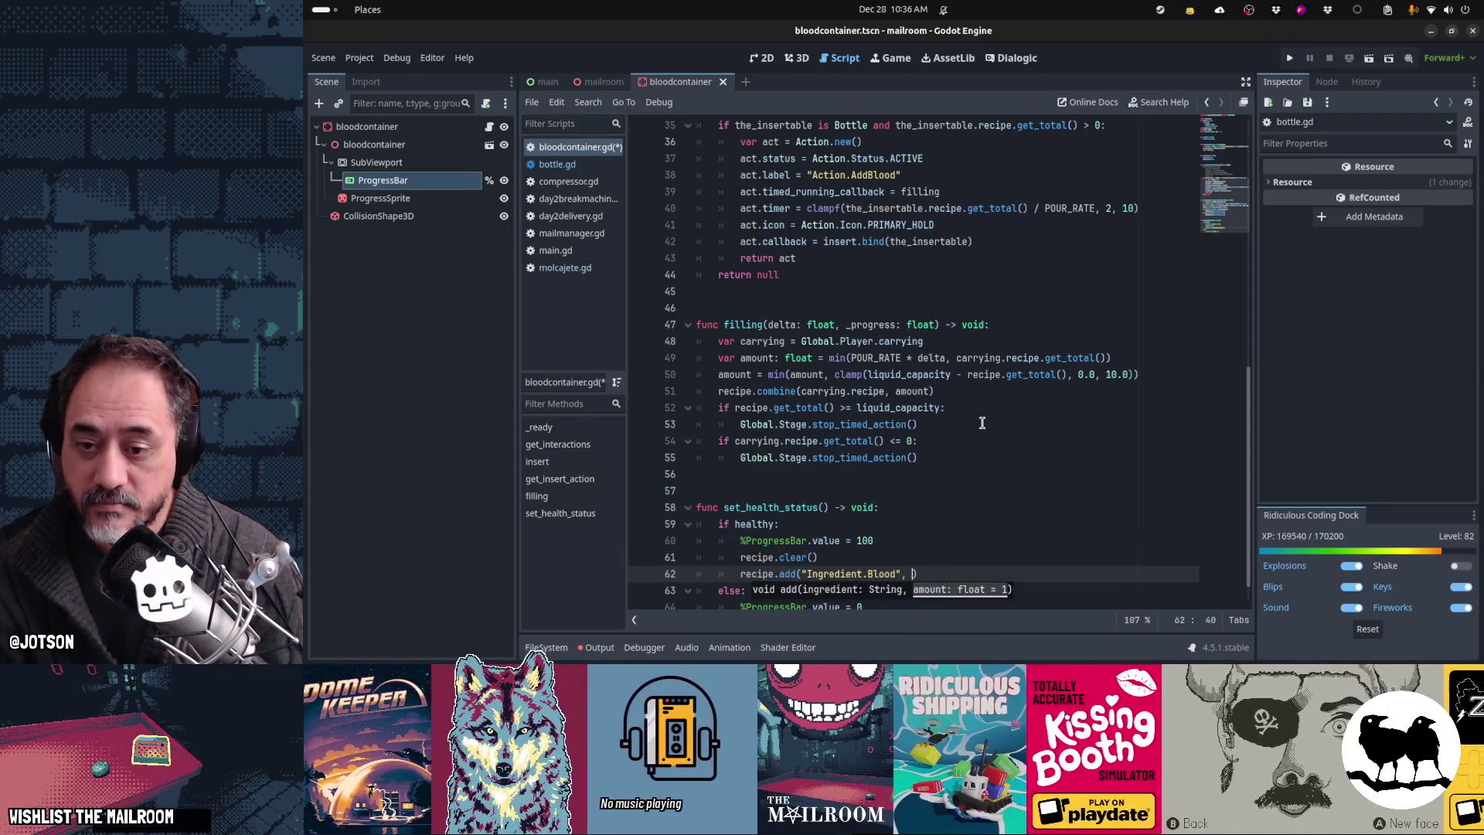
type("00)")
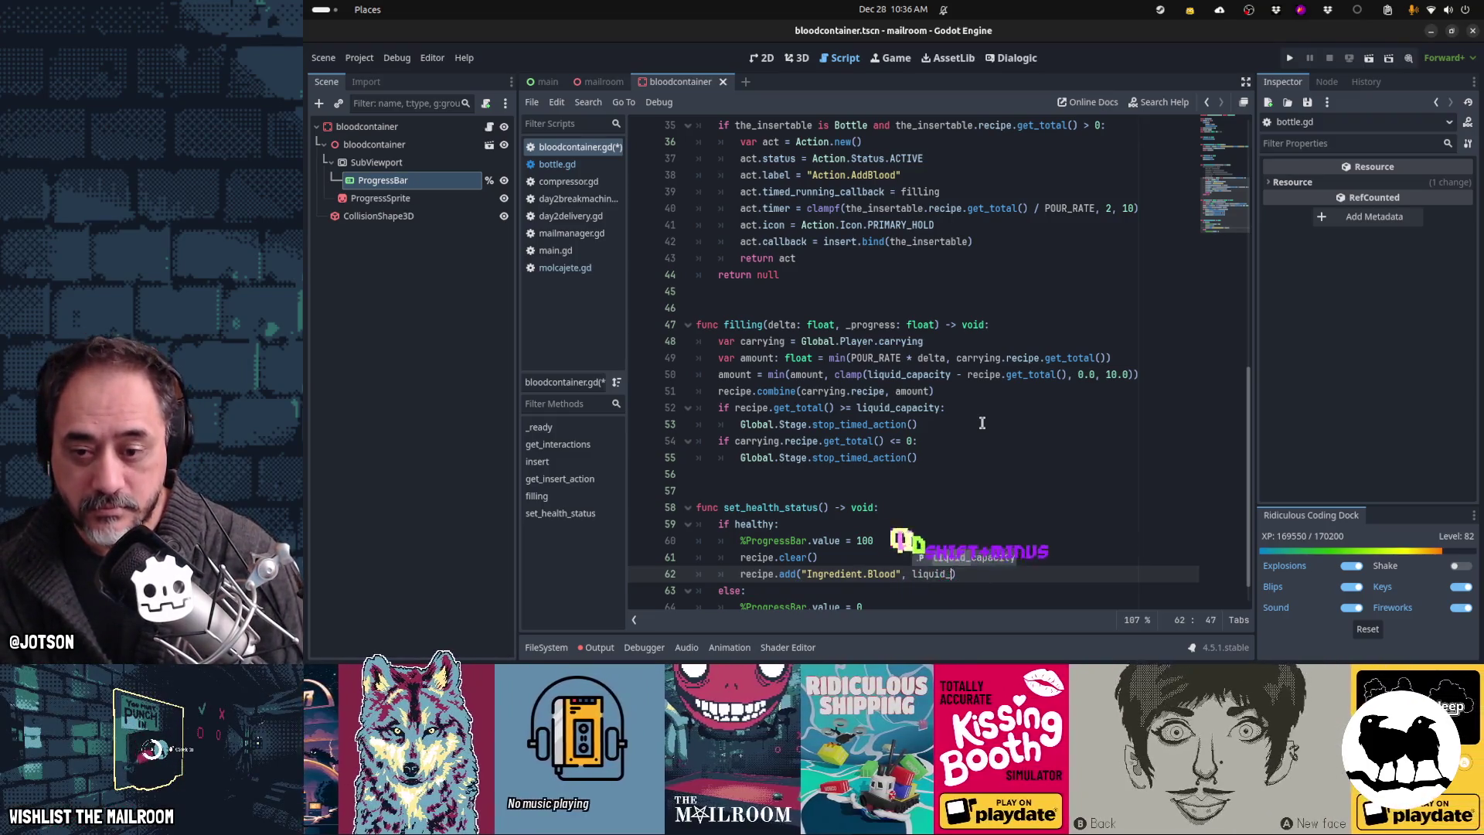
key("Return")
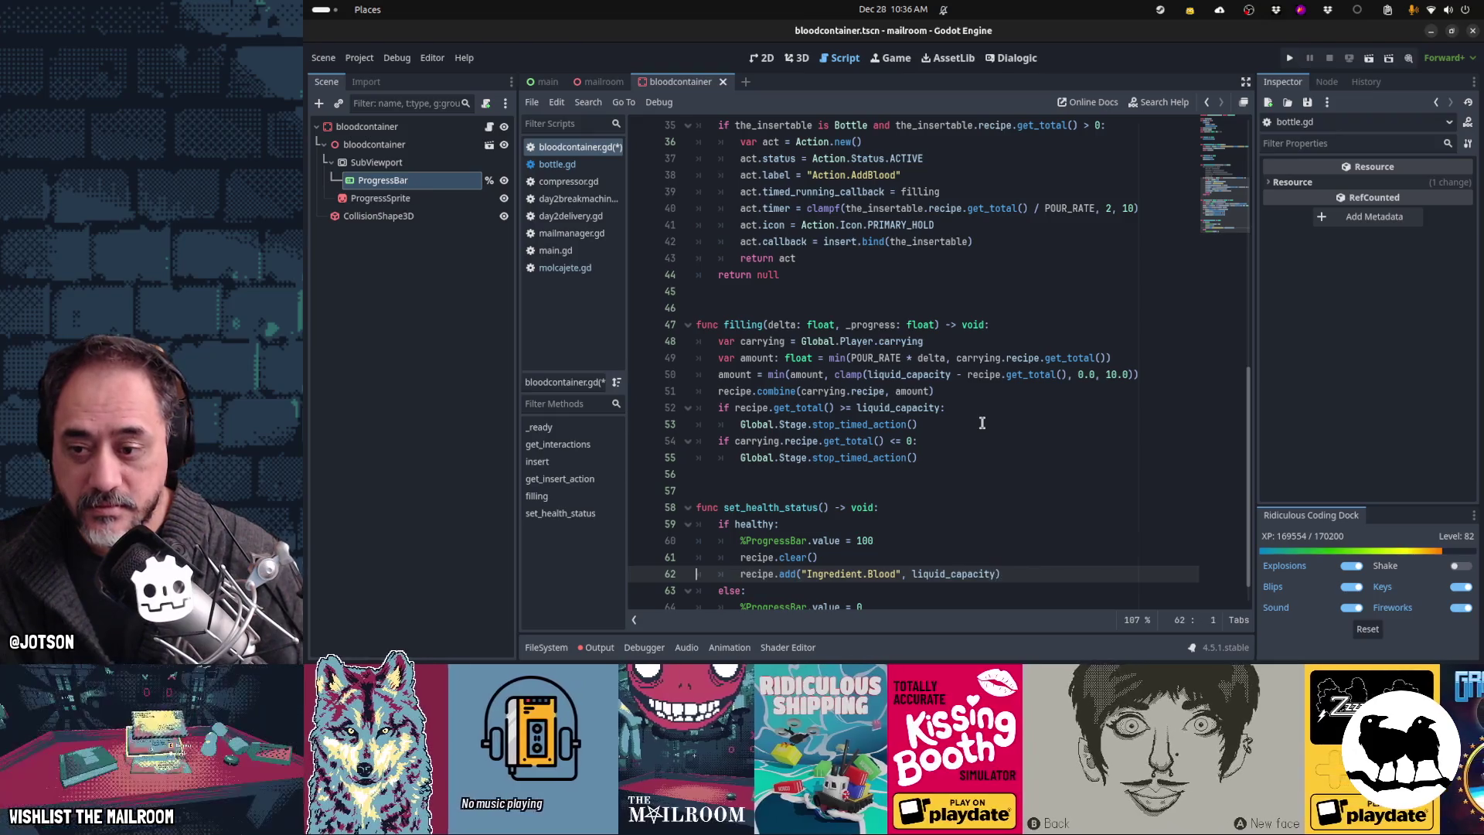
Step: Add recipe.clear() to the unhealthy branch of set_health_status
key("Down")
key("Down")
key("End")
key("Return")
type("%")
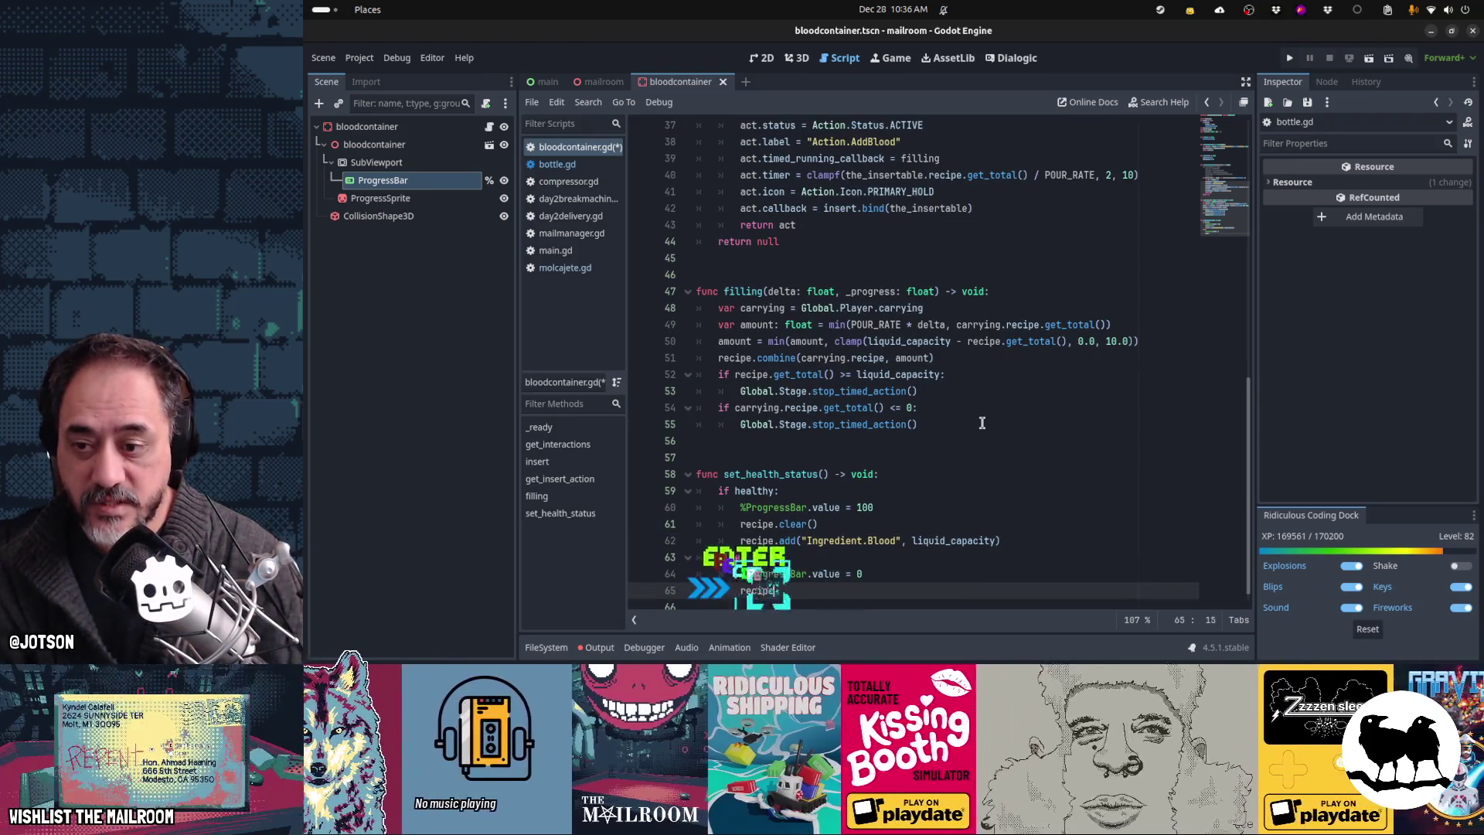
type("lear(")
Step: Insert a line after recipe.combine and begin the %ProgressBar.value assignment
key("Down")
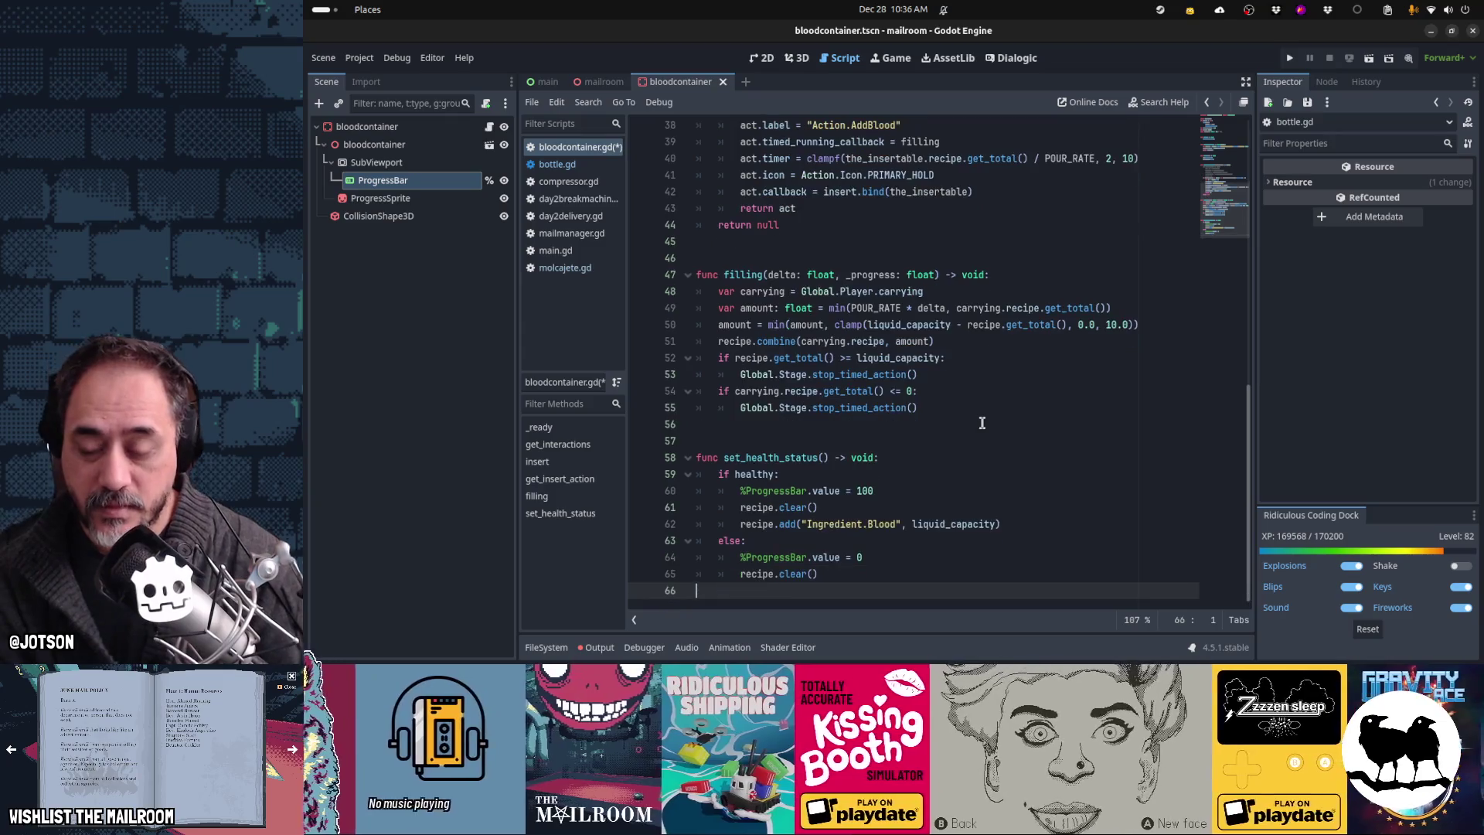
key("Up")
key("Up")
key("Up")
key("Up")
key("Up")
key("Up")
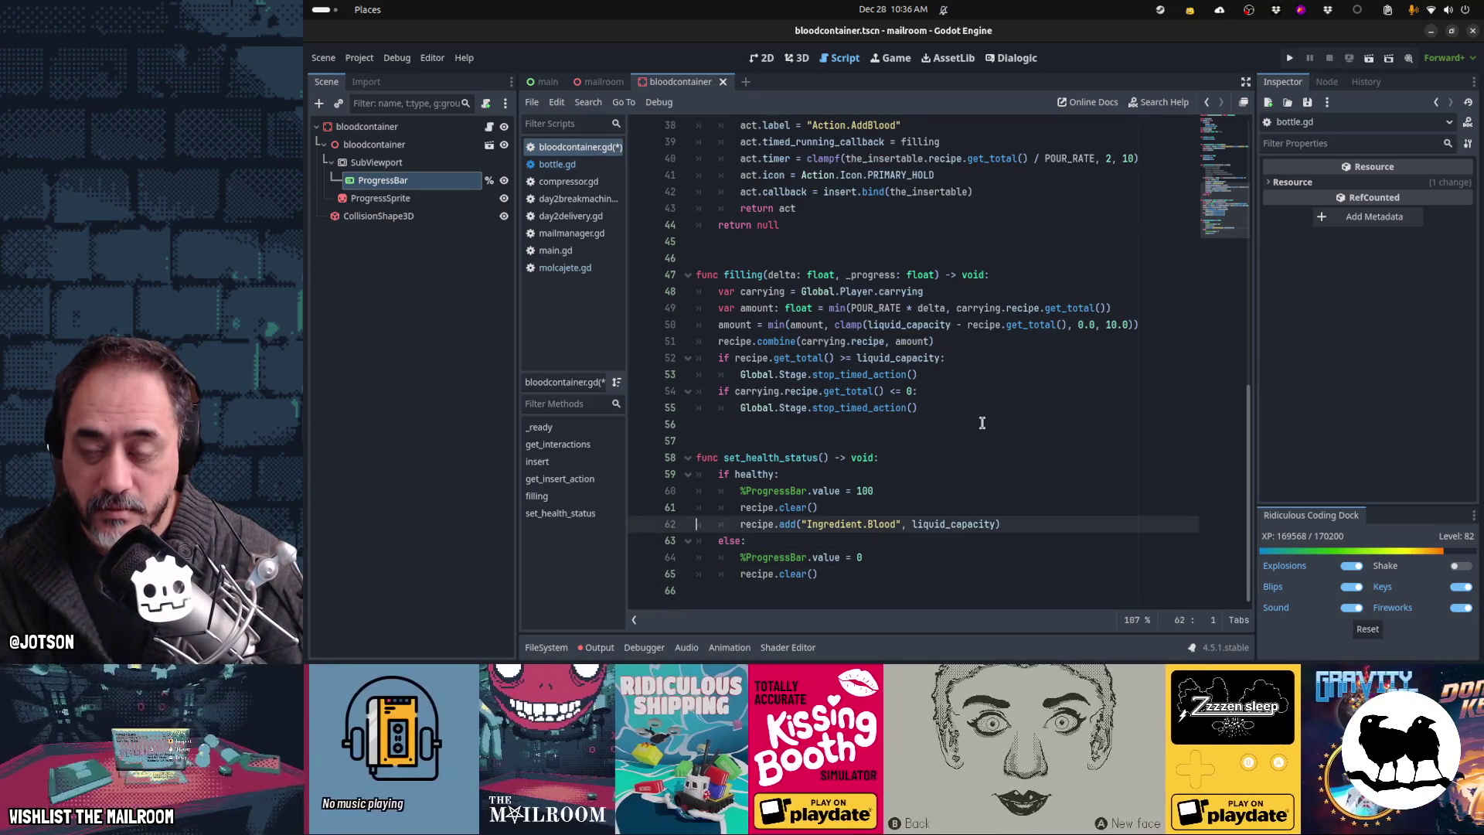
key("Up")
key("Up")
key("Up")
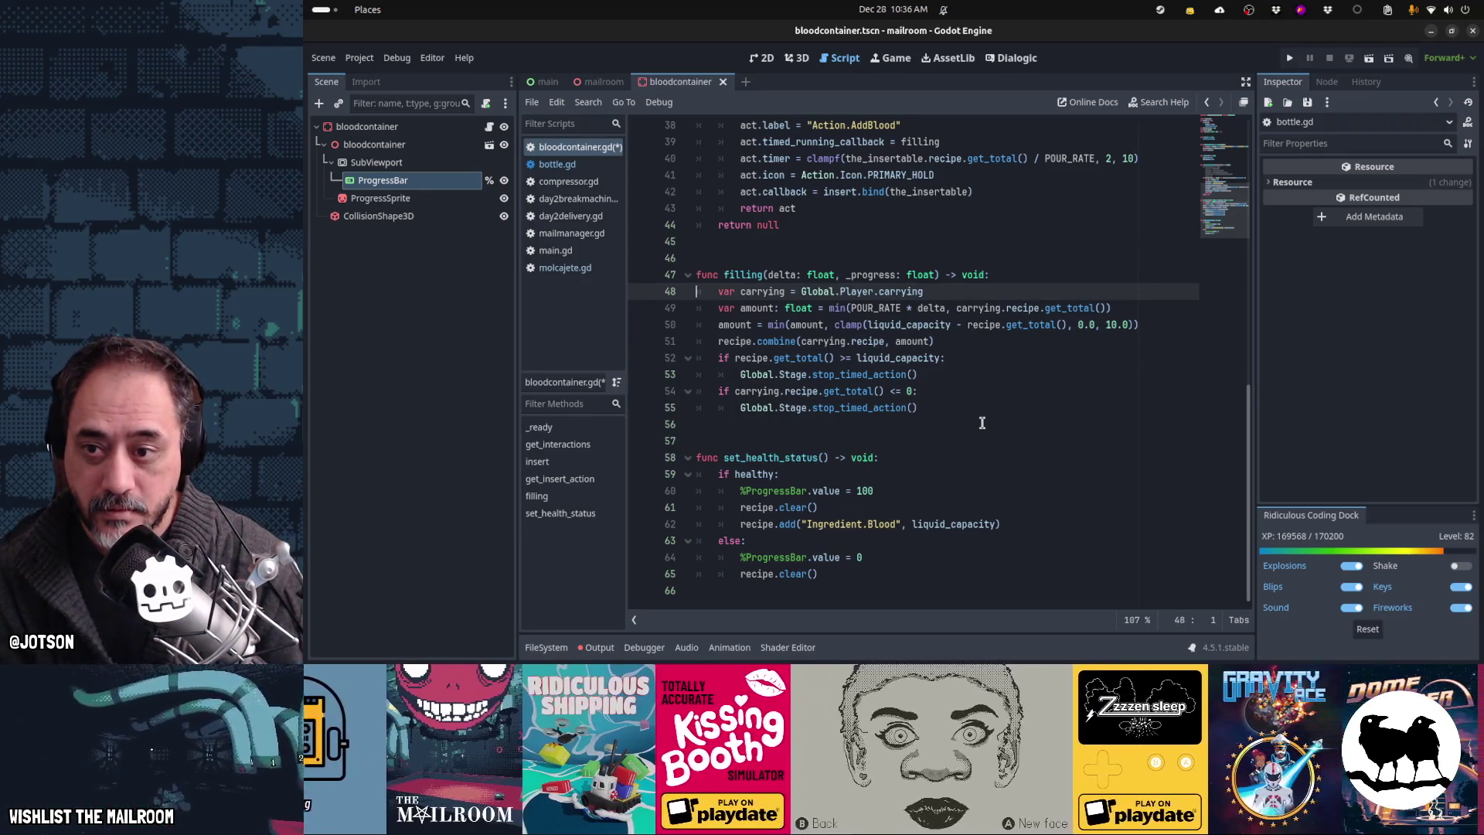
key("Down")
key("Down")
key("Down")
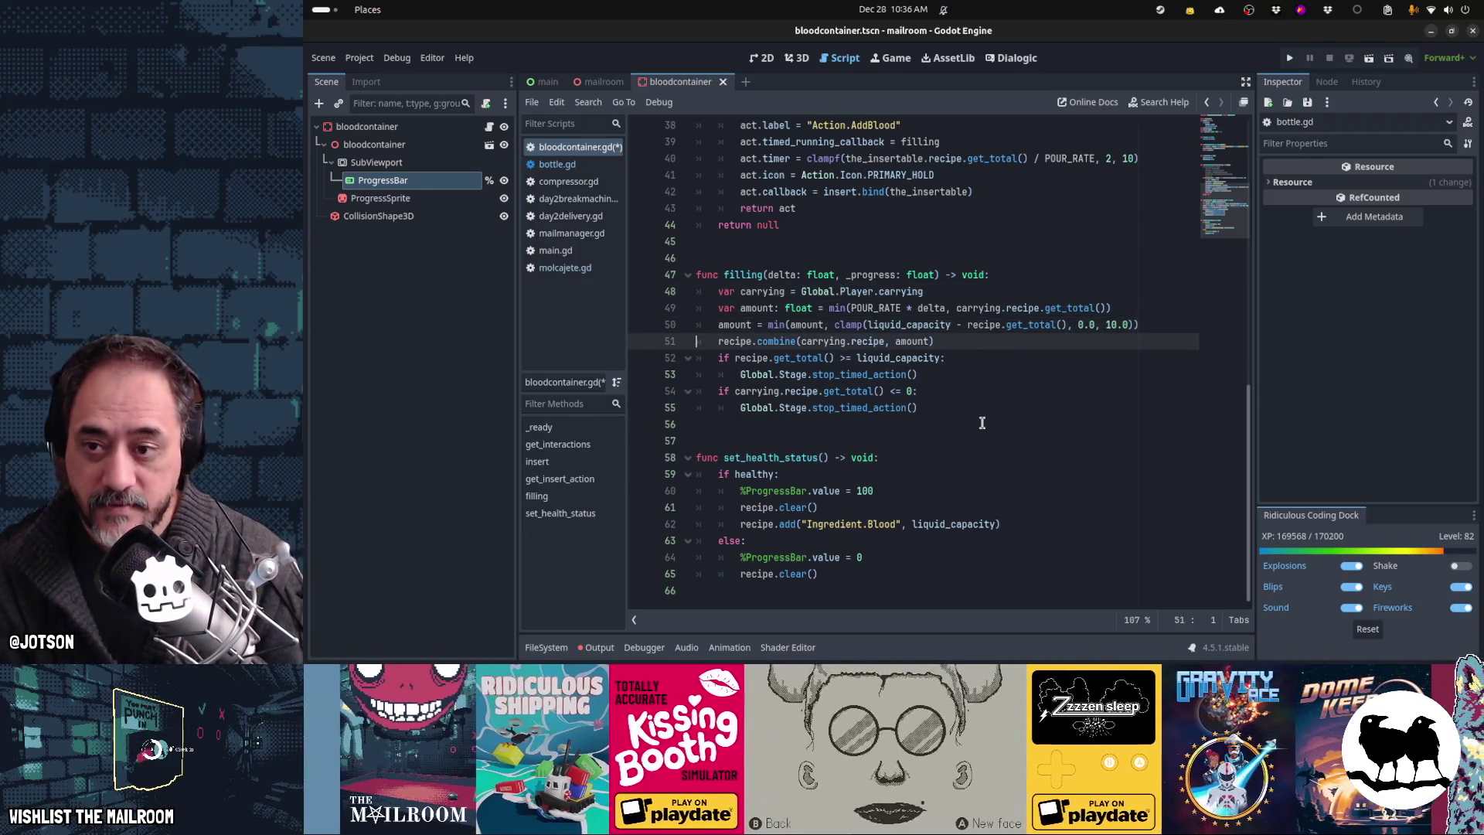
key("End")
key("Return")
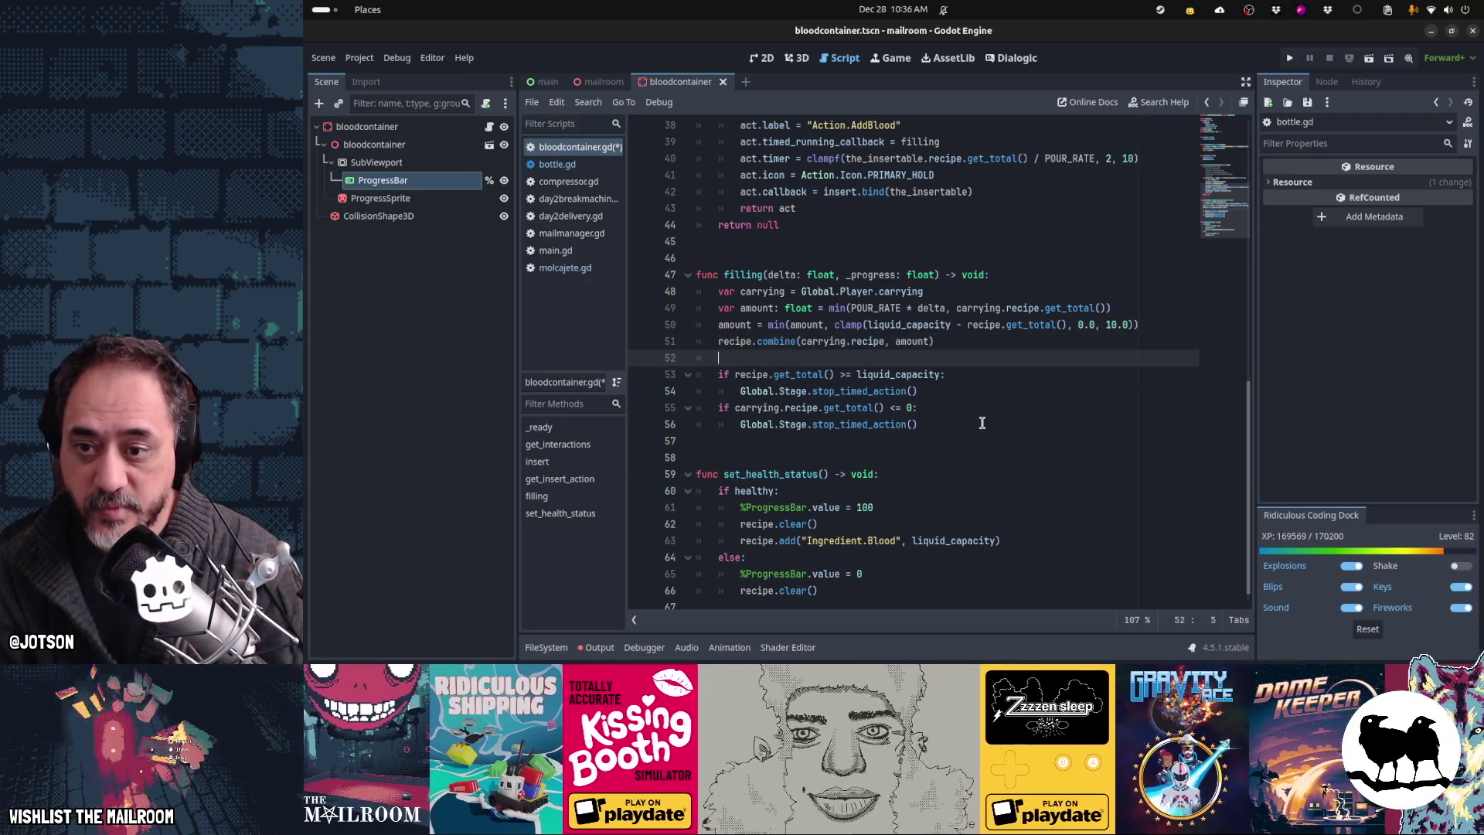
type("%ProgressBar.")
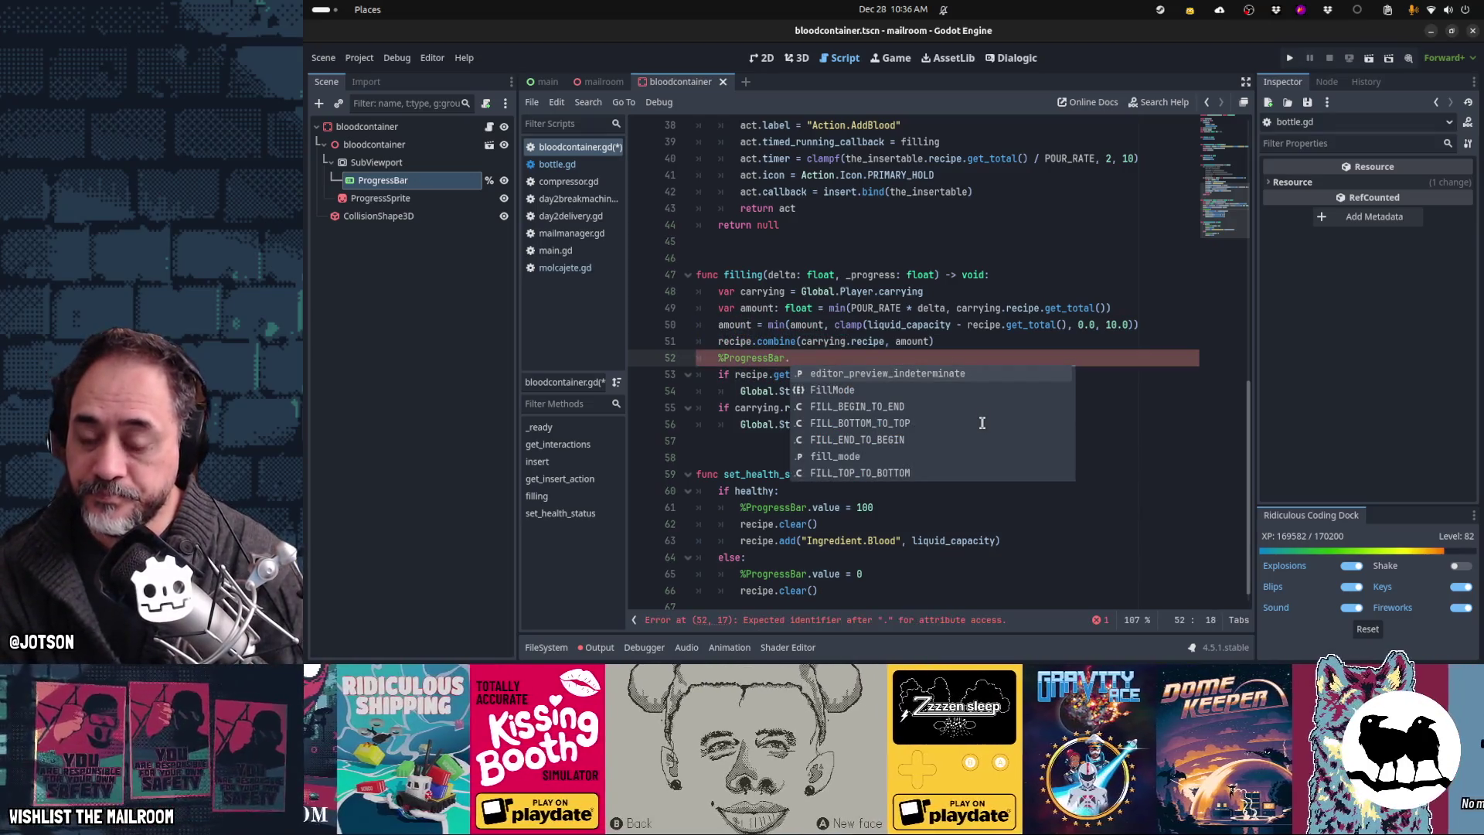
type("value = ")
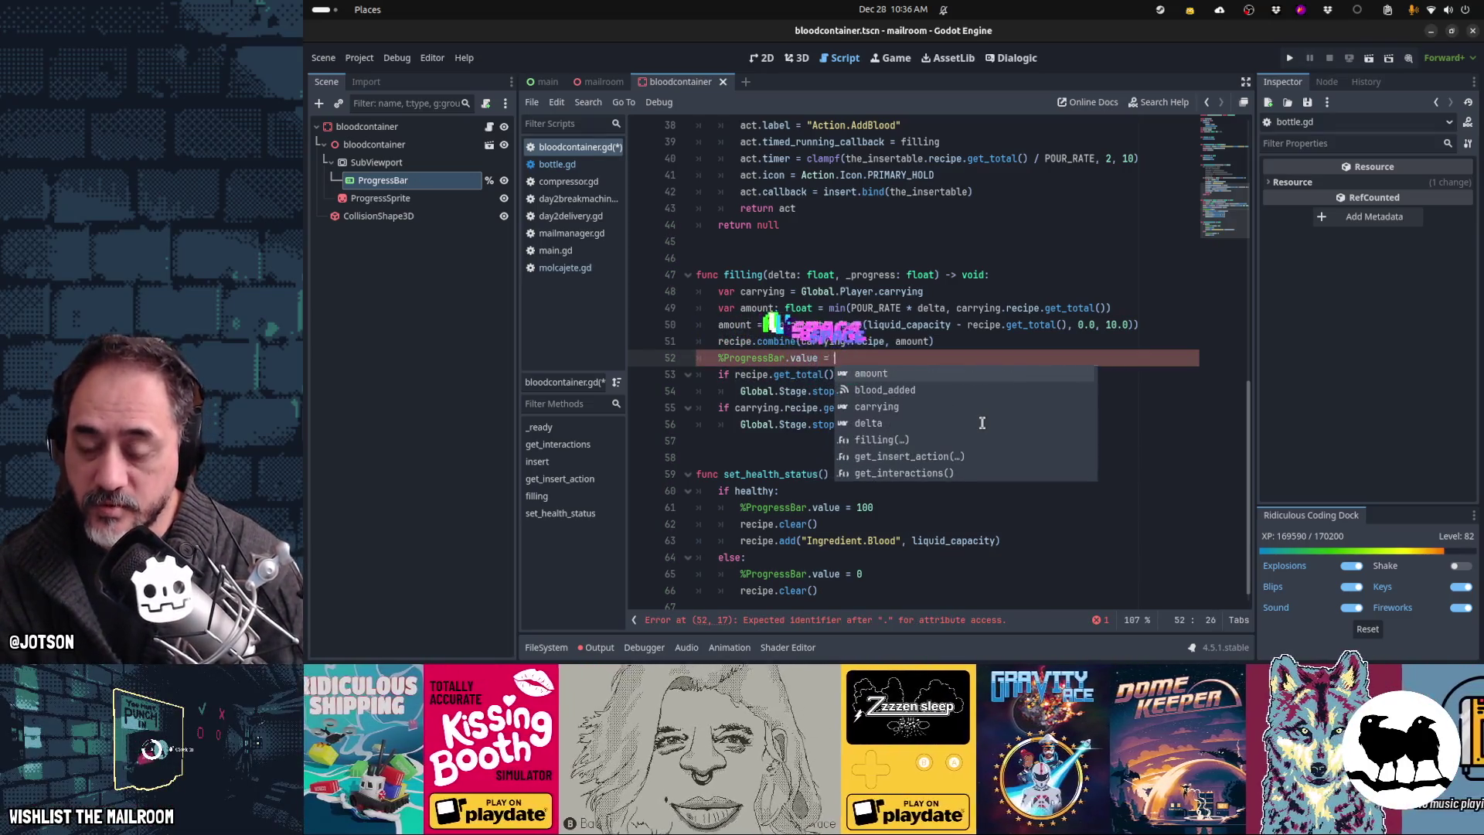
type("reci")
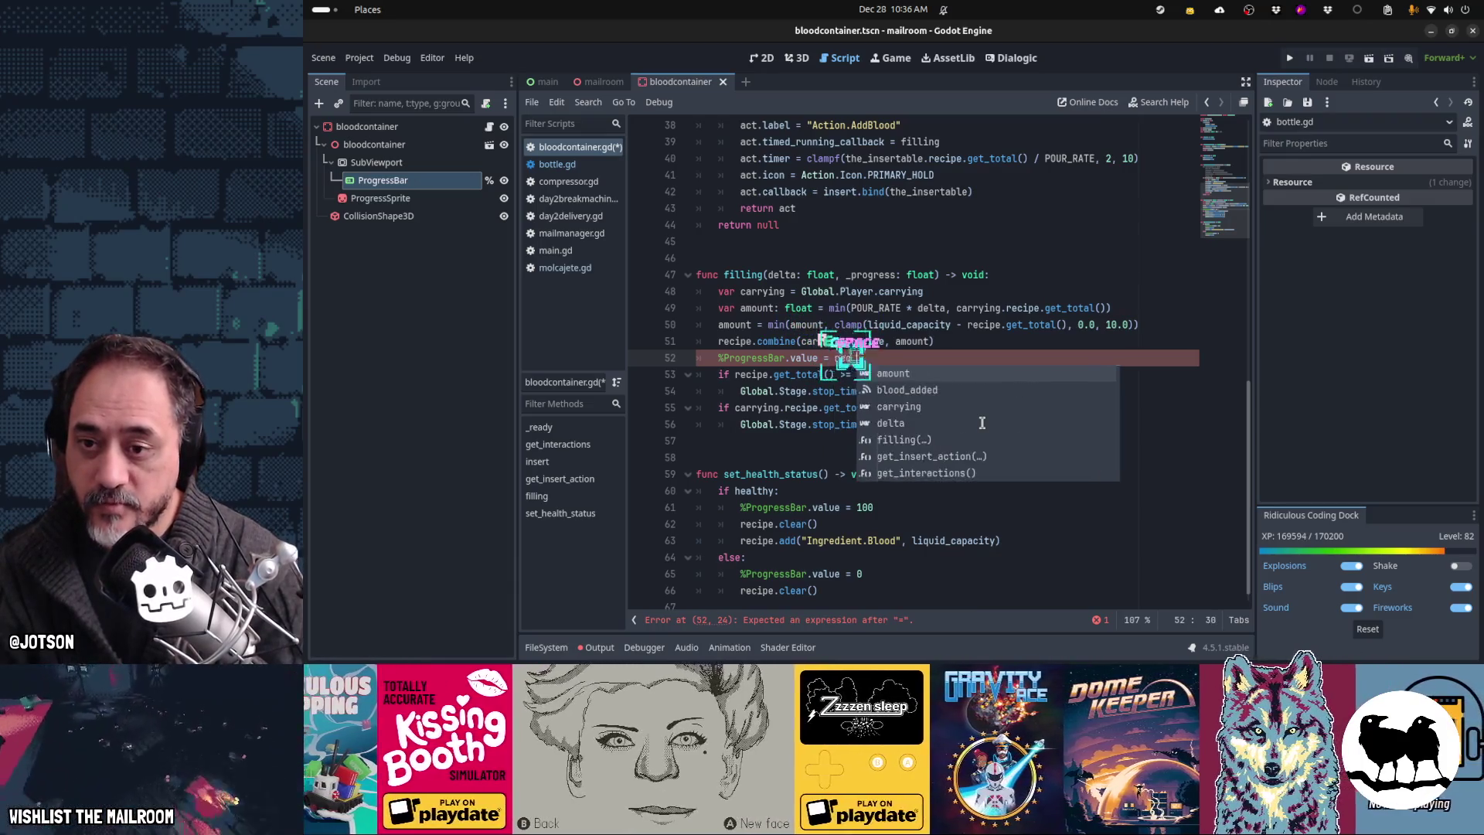
type("pe.get_total")
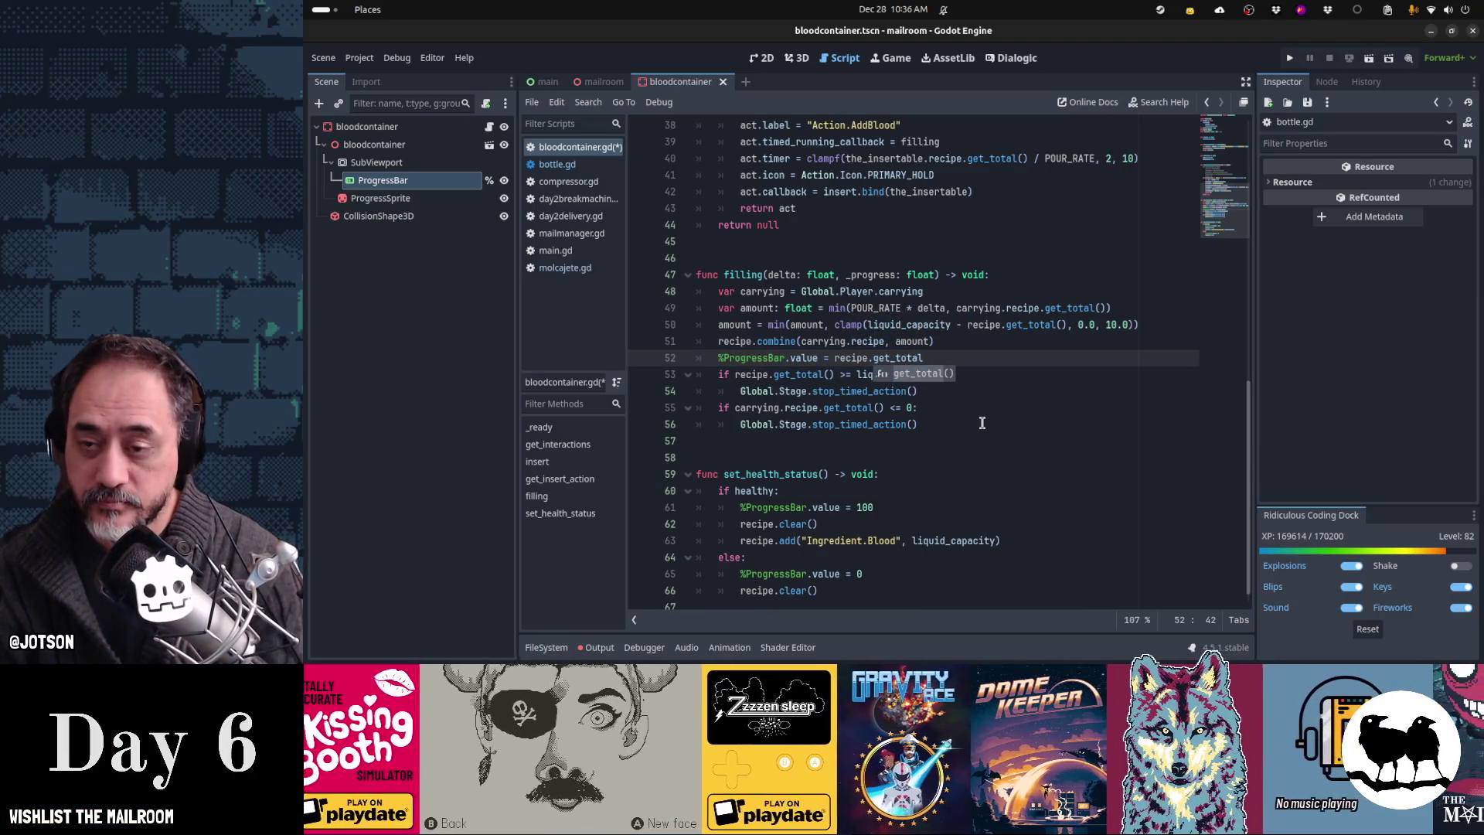
type("() / ")
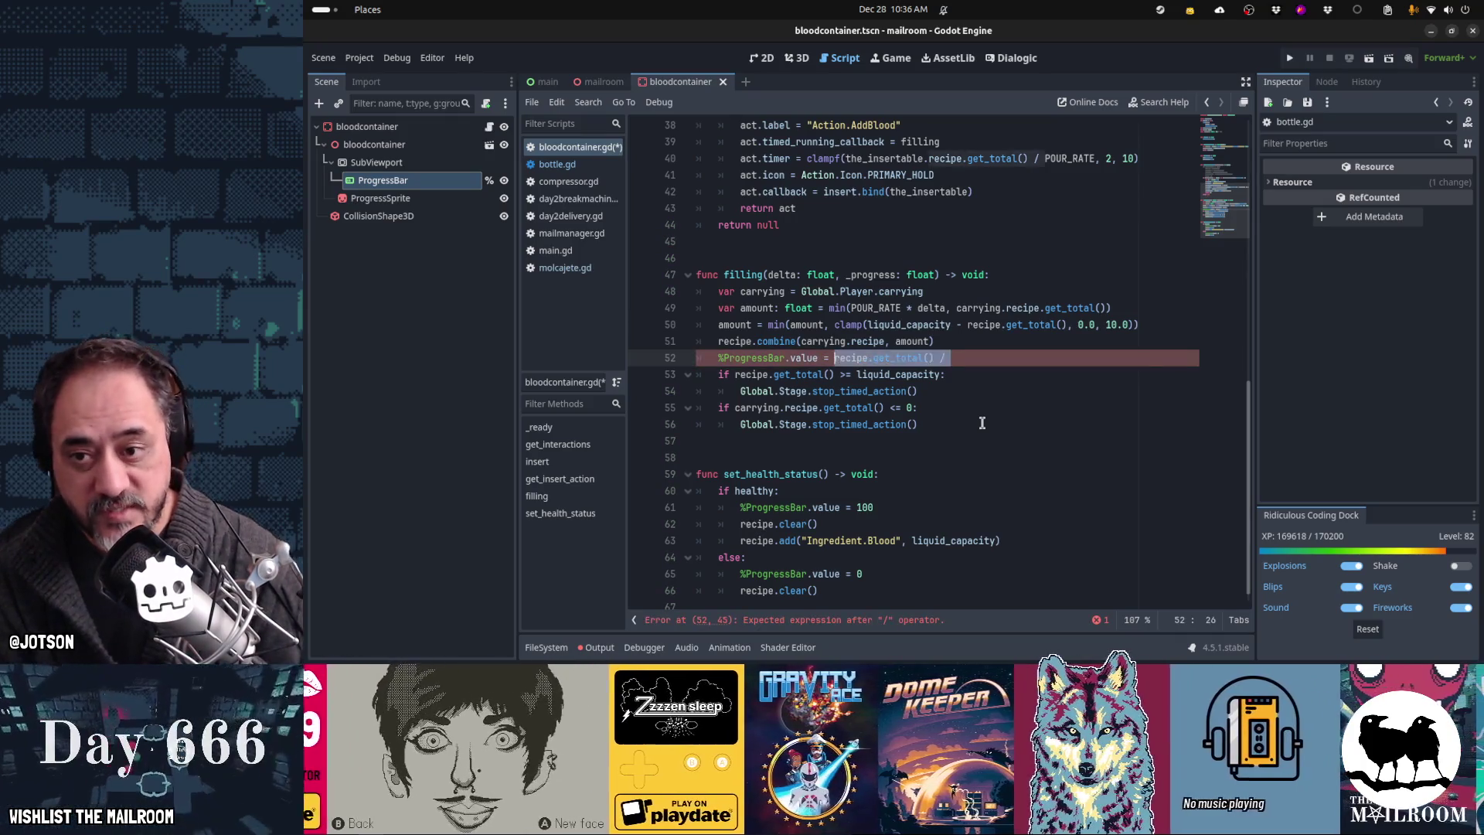
type("ge")
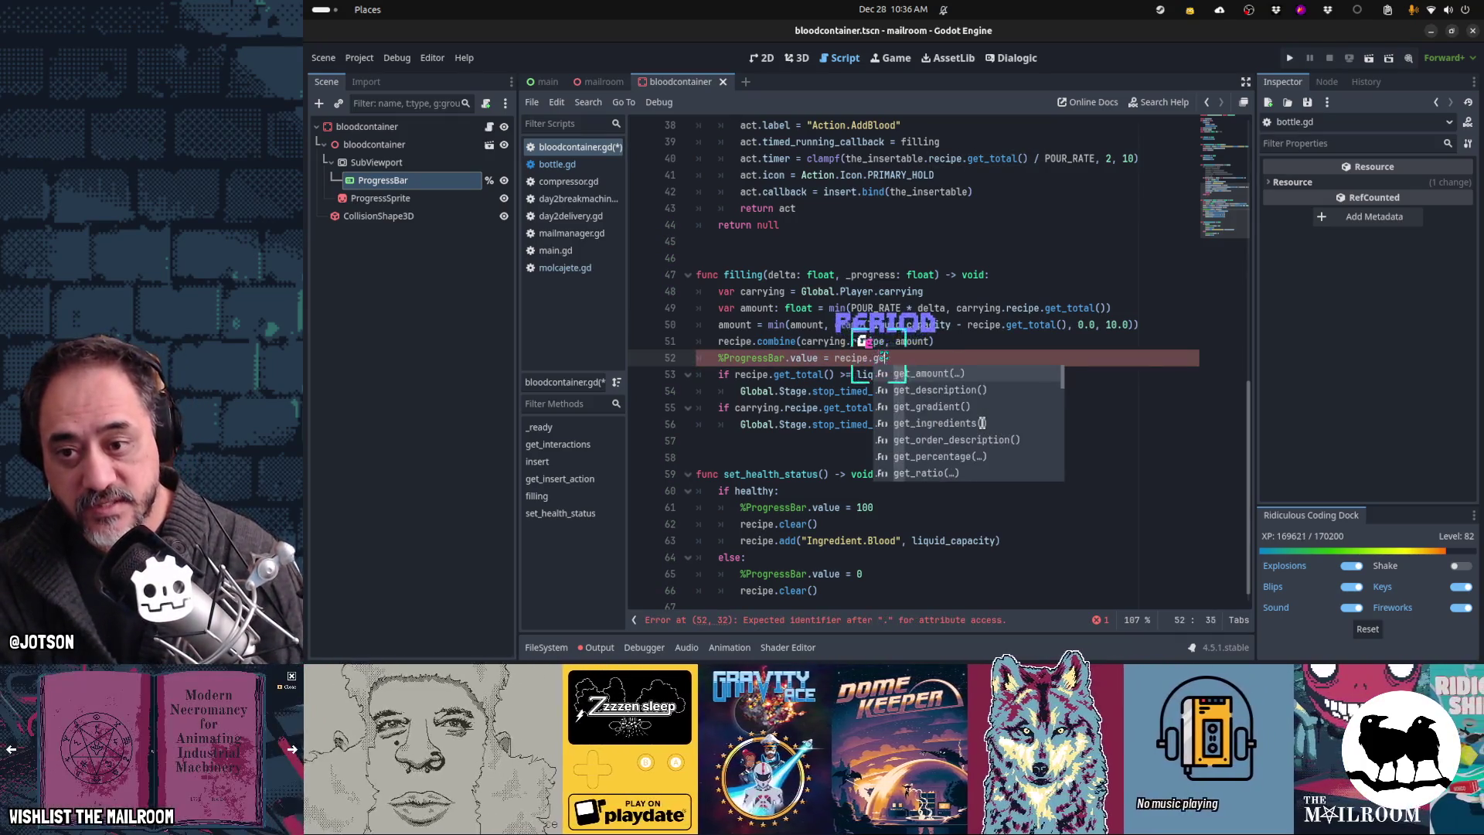
type("t_amount(")
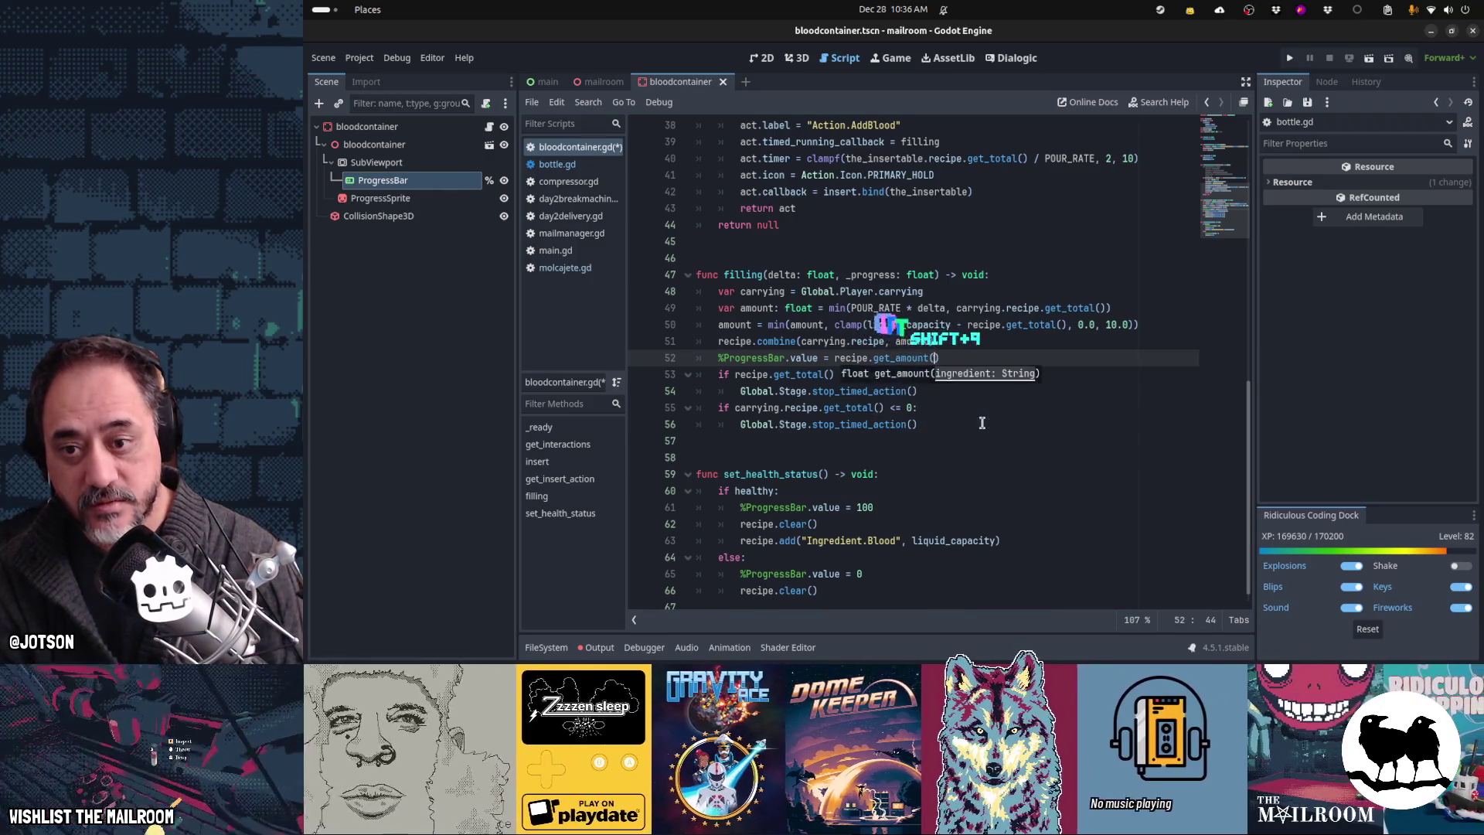
type("Ingredient.Bloo")
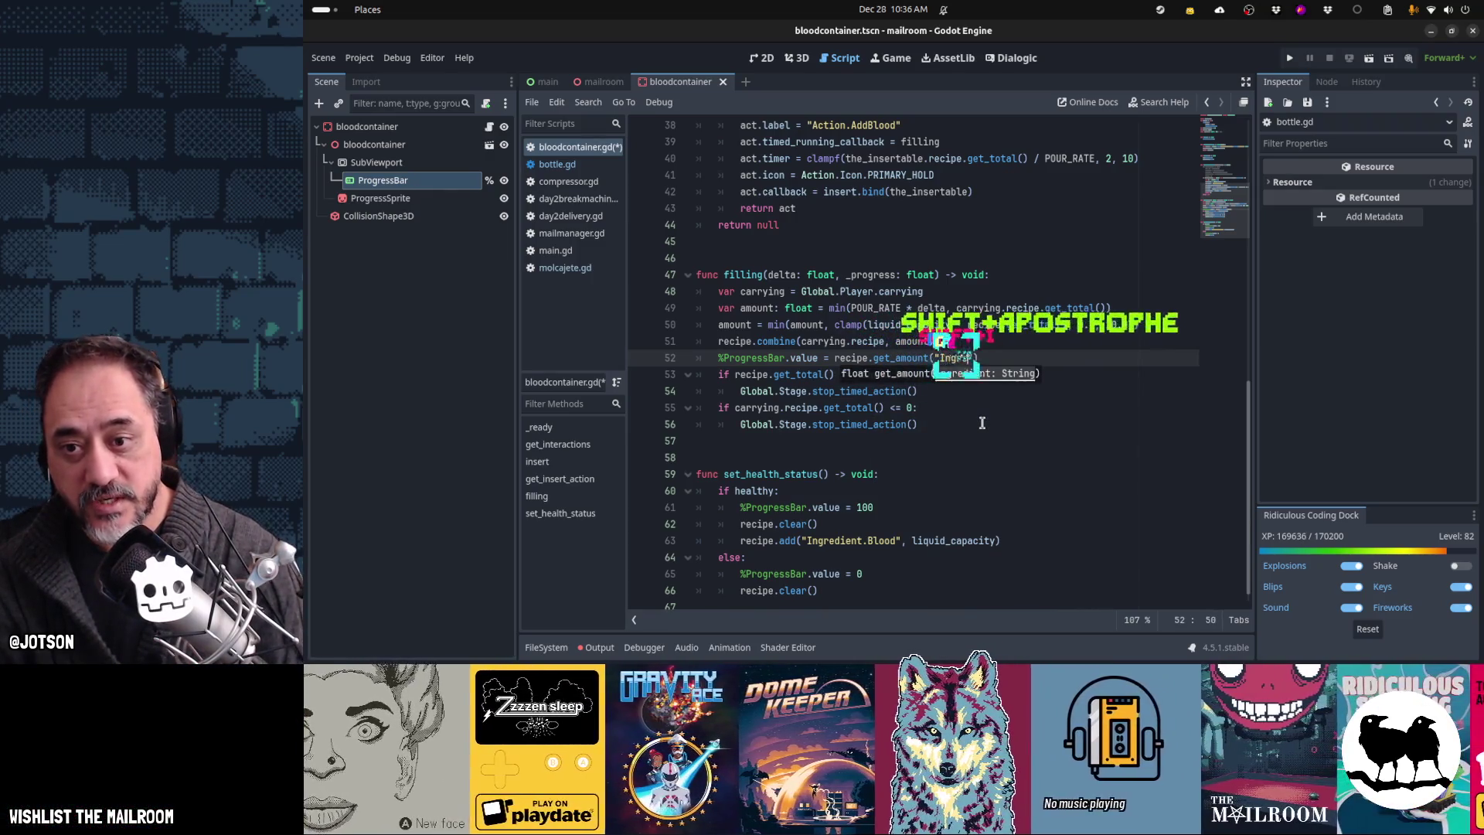
type("d\"")
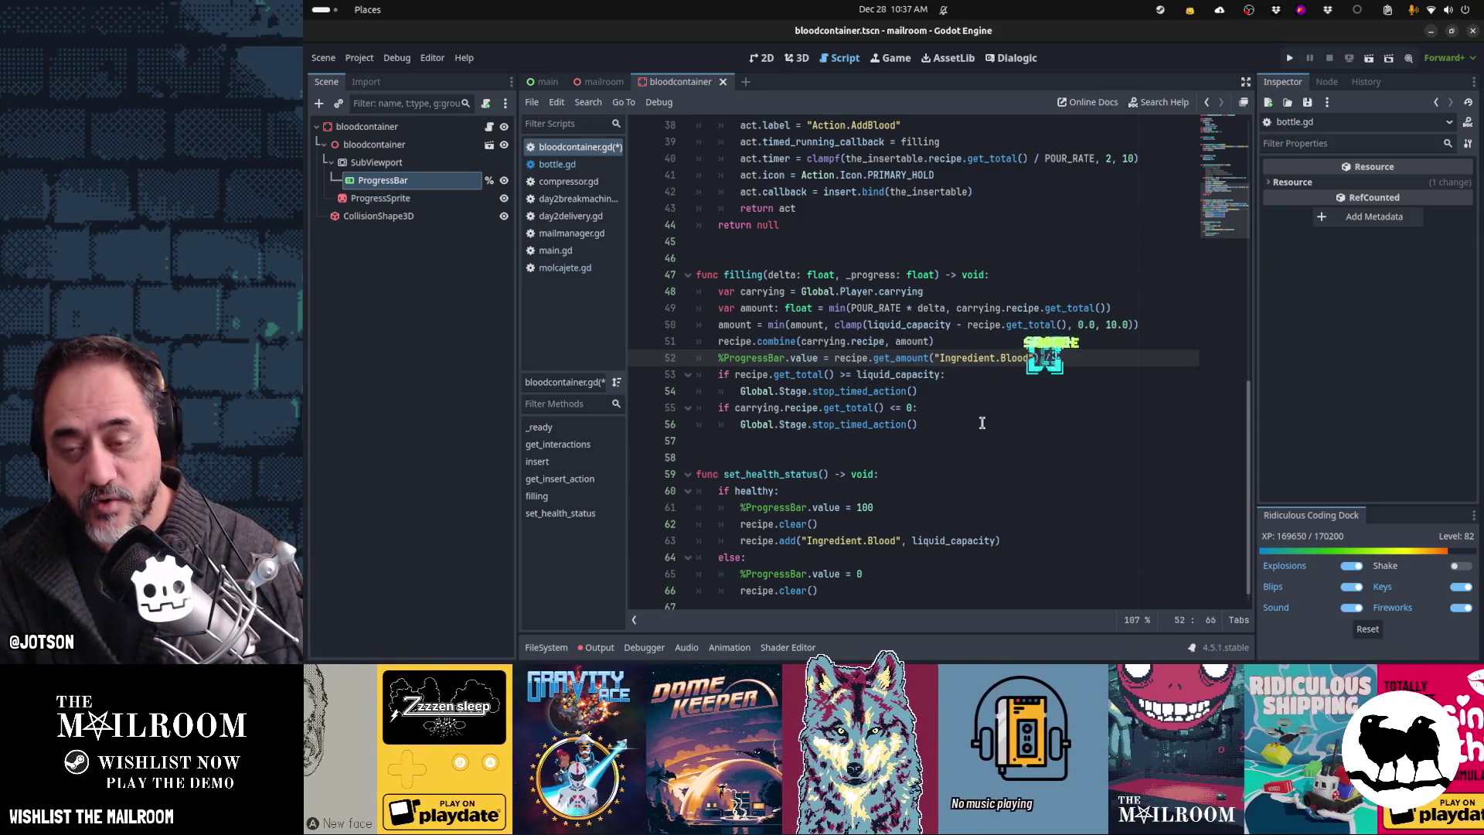
type("capacity")
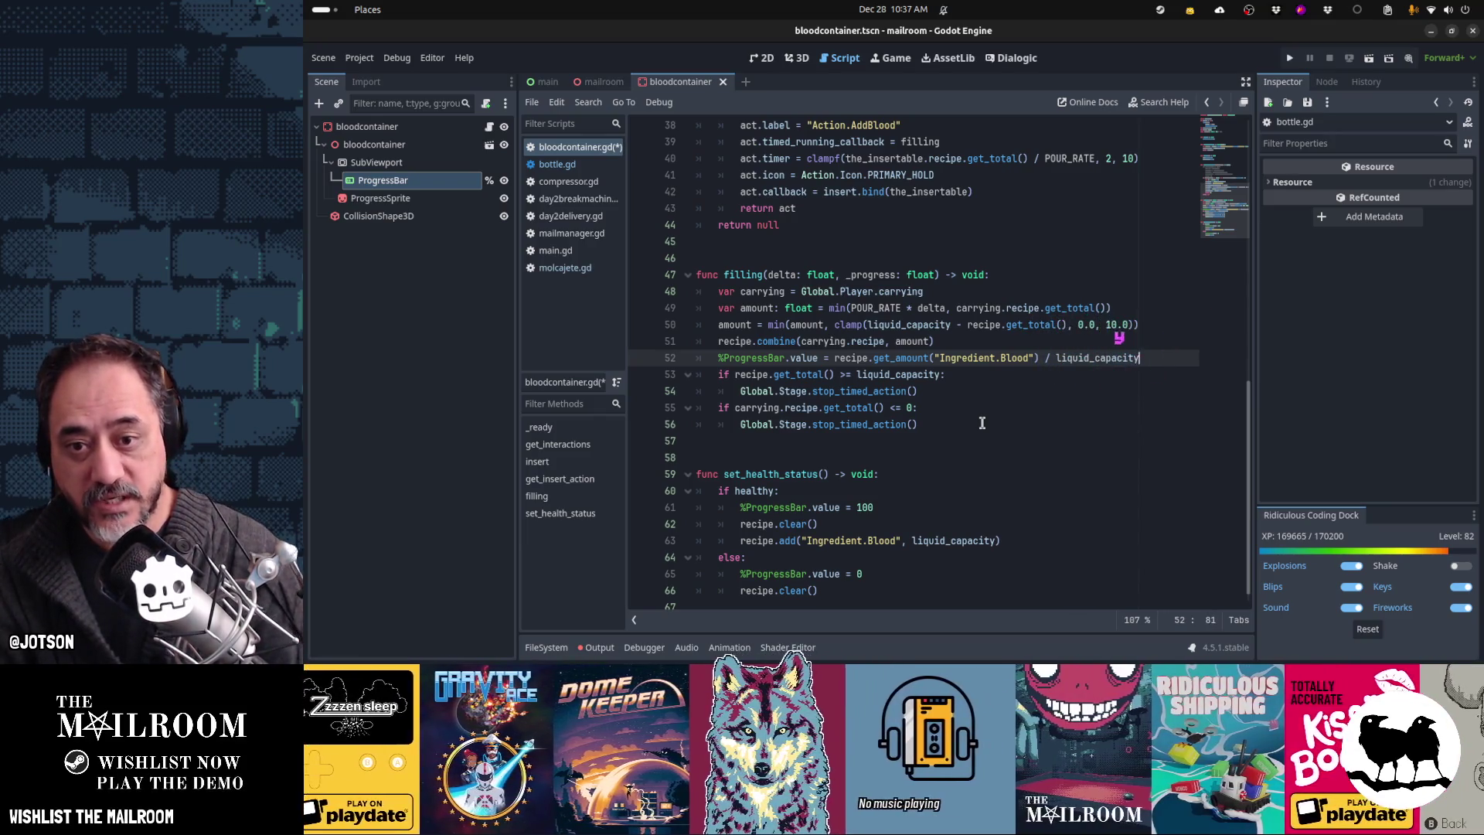
Step: Complete %ProgressBar.value = recipe.get_amount("Ingredient.Blood") / liquid_capacity and start a new line
key("Down")
key("Down")
key("Down")
key("Up")
key("Up")
key("Up")
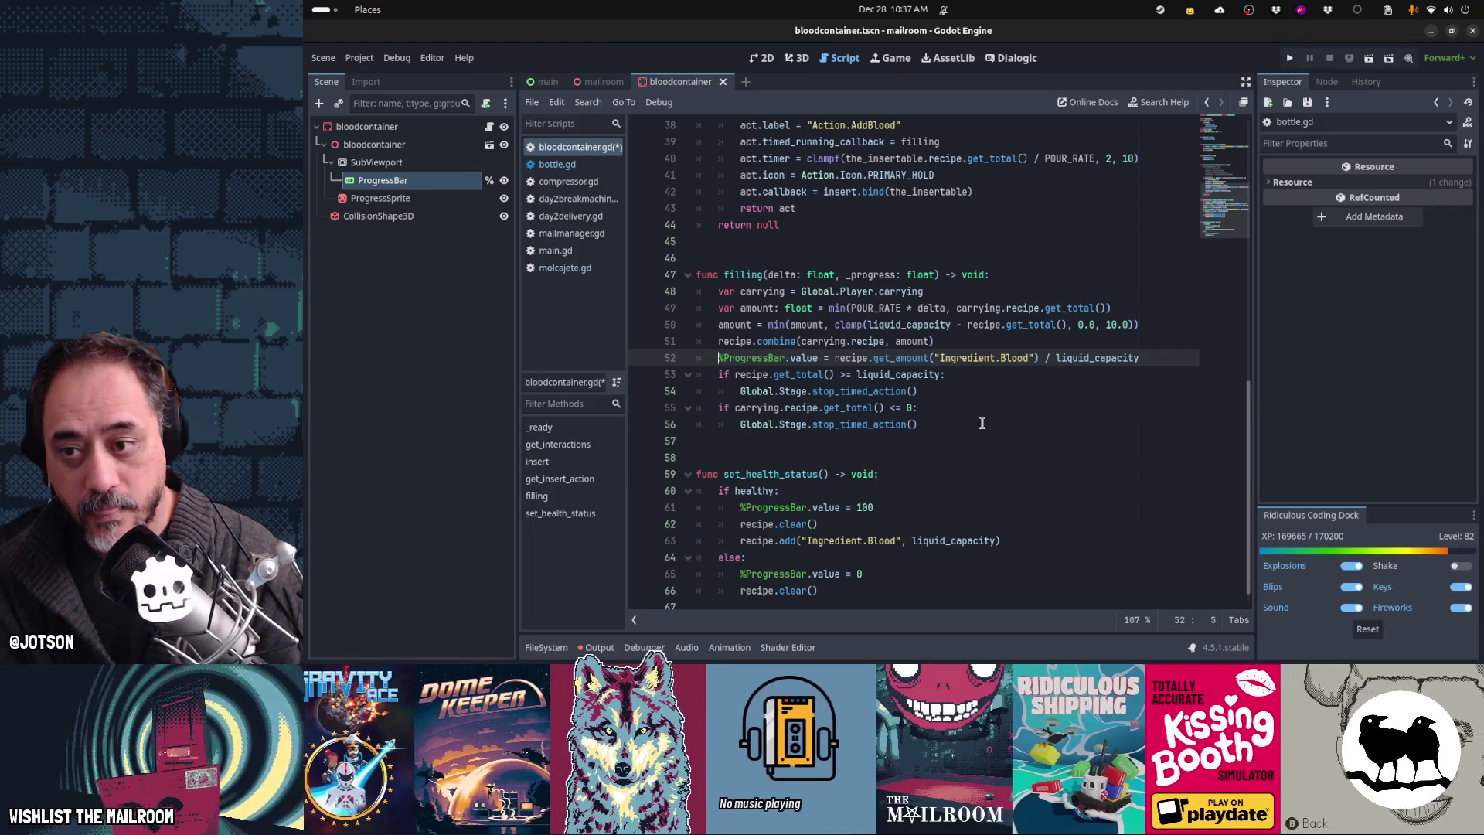
key("Return")
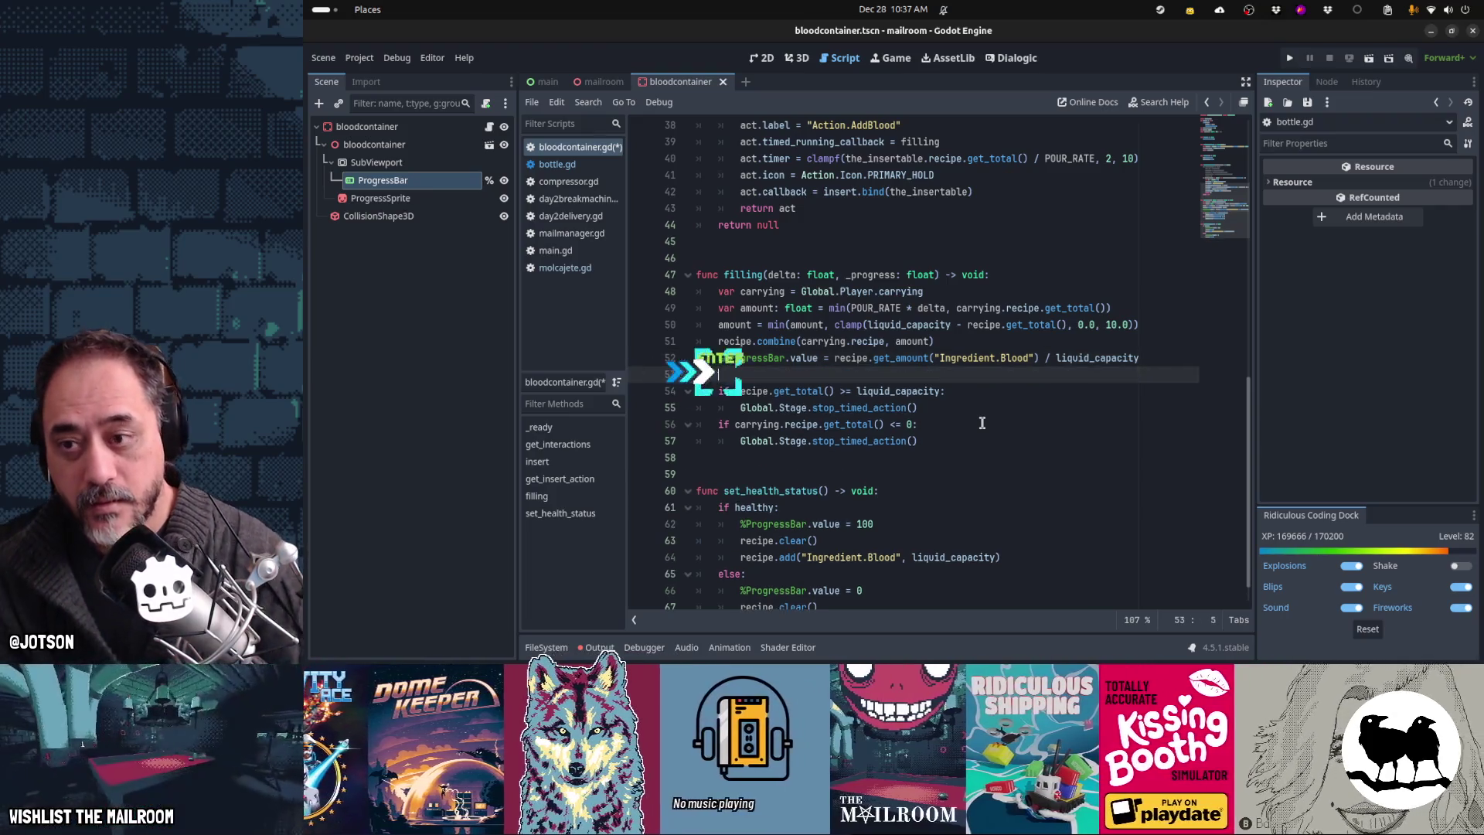
Step: Add 'if %ProgressBar.value >= 100:' with a set_health_status(true) body
type("if %")
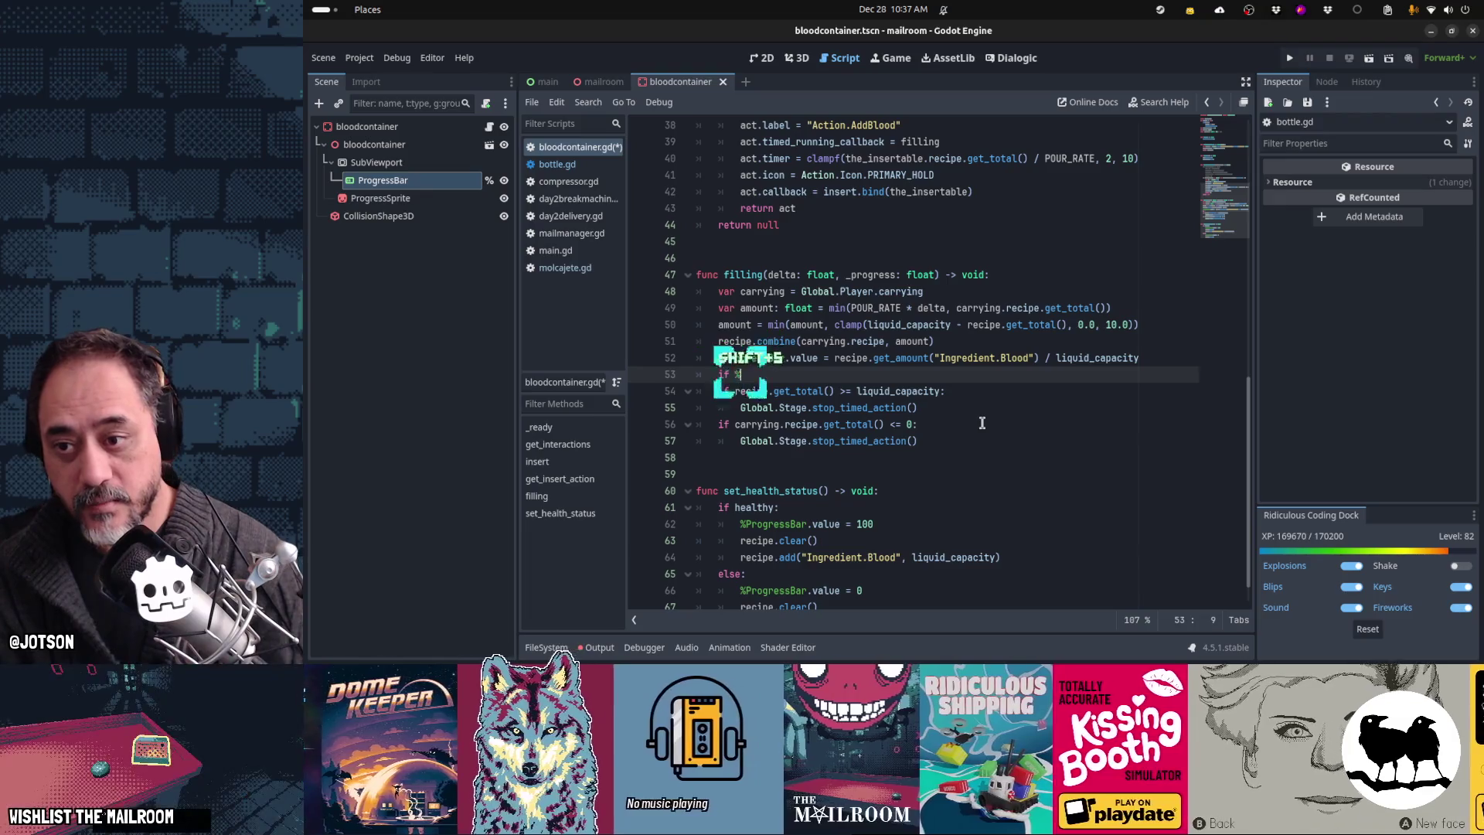
type("ProgressBar.value")
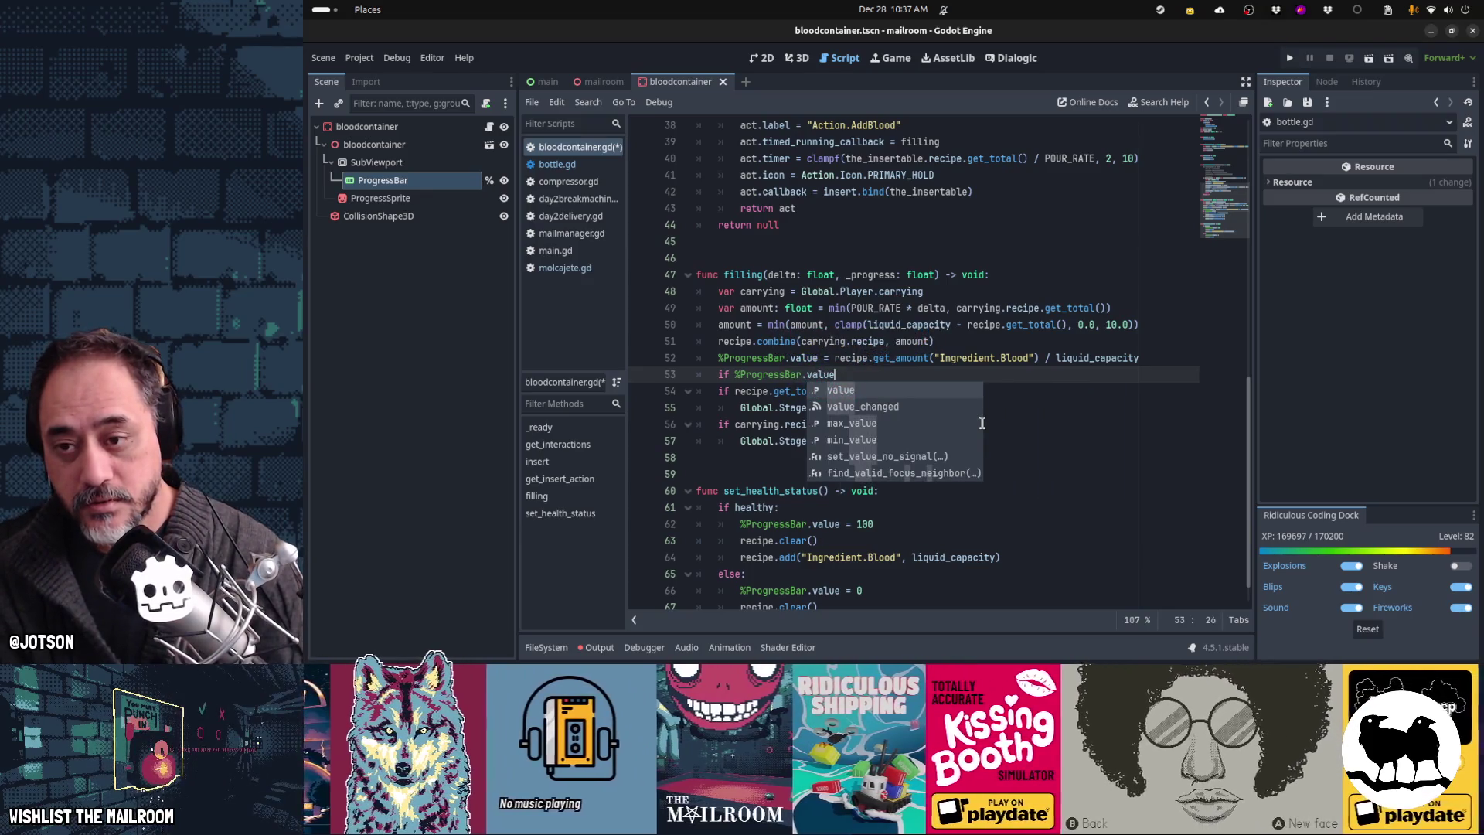
key("Return")
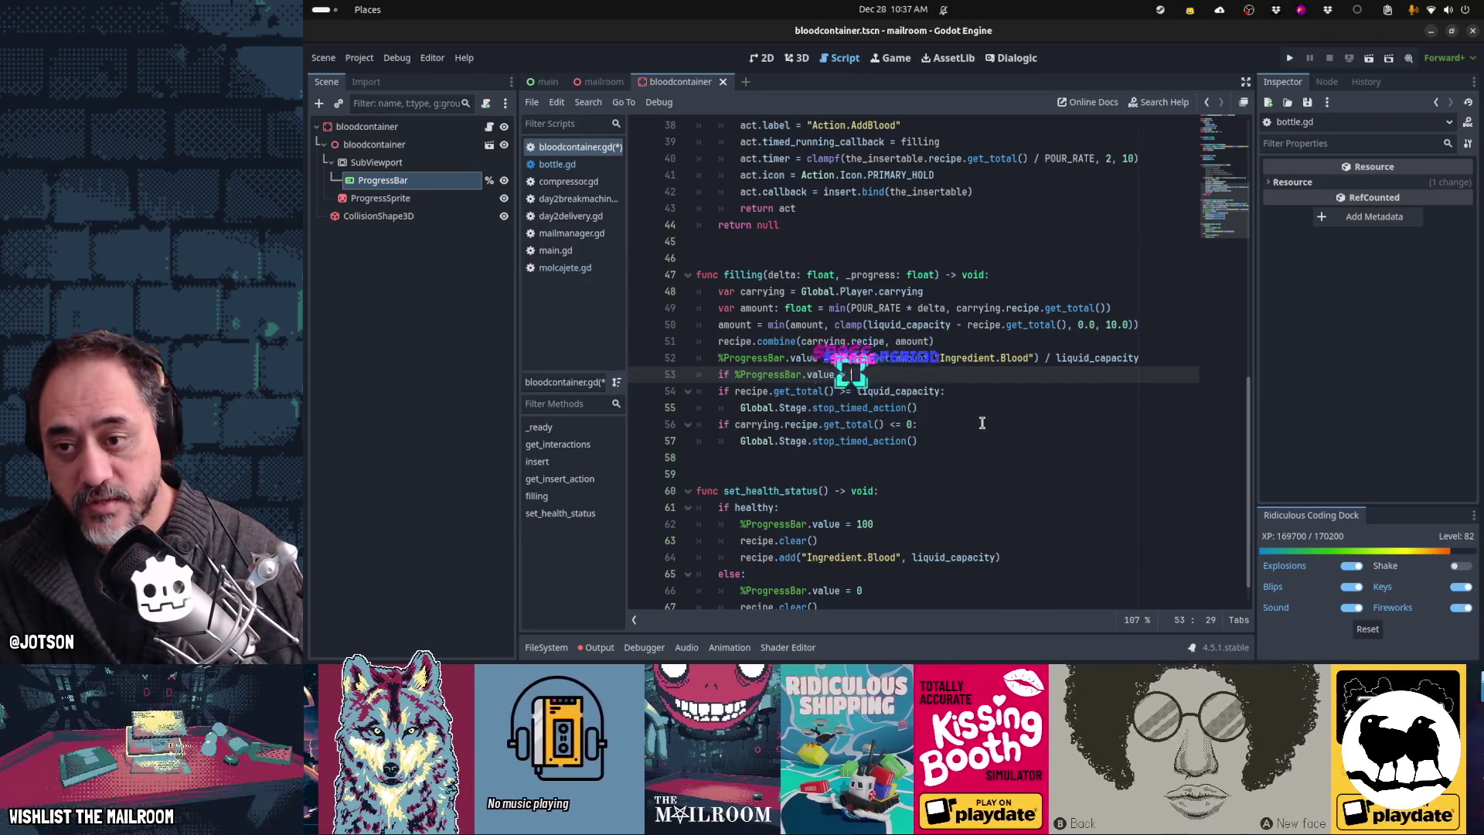
type(">")
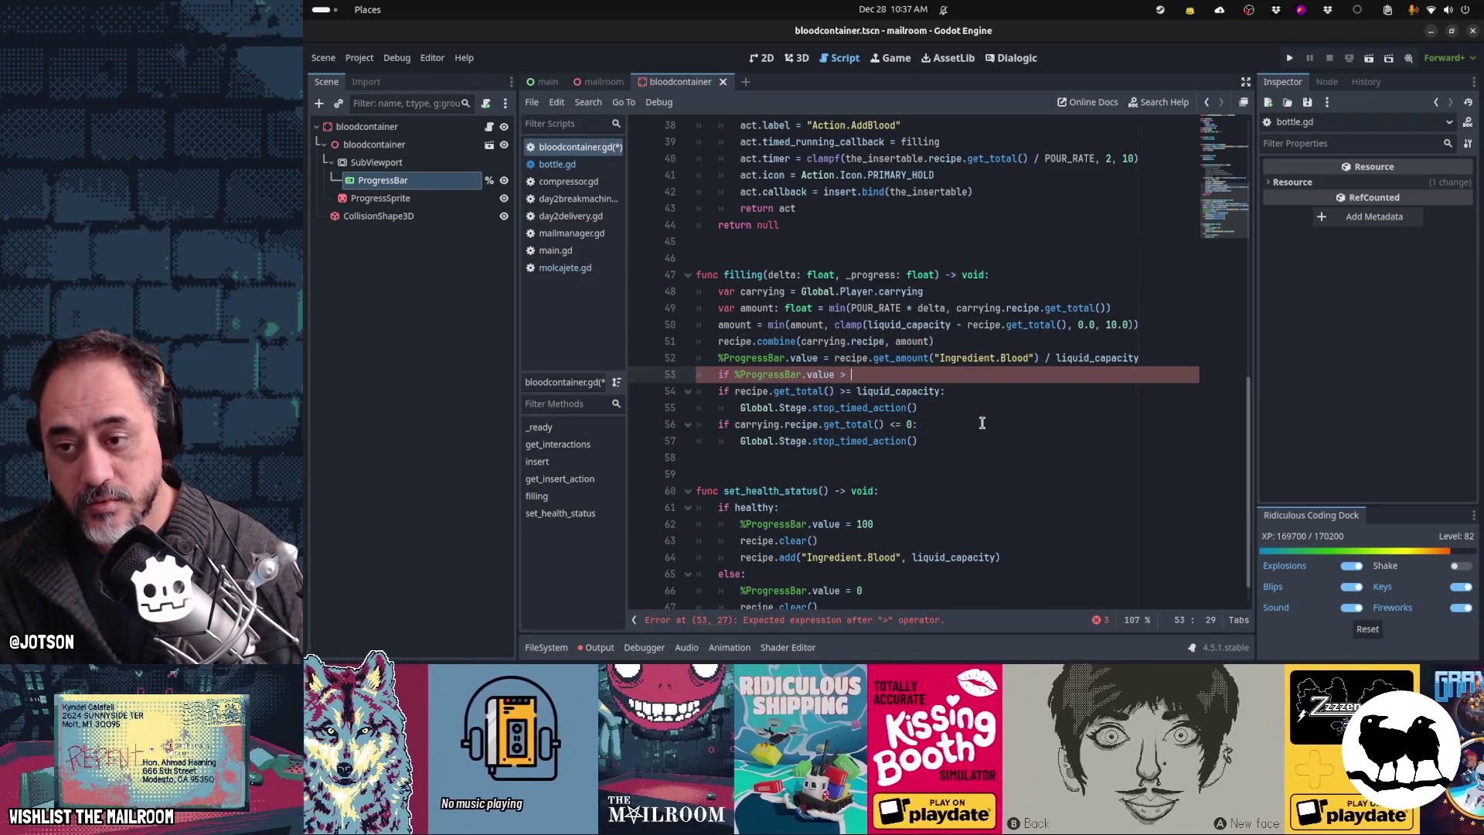
key("BackSpace")
type("= 100")
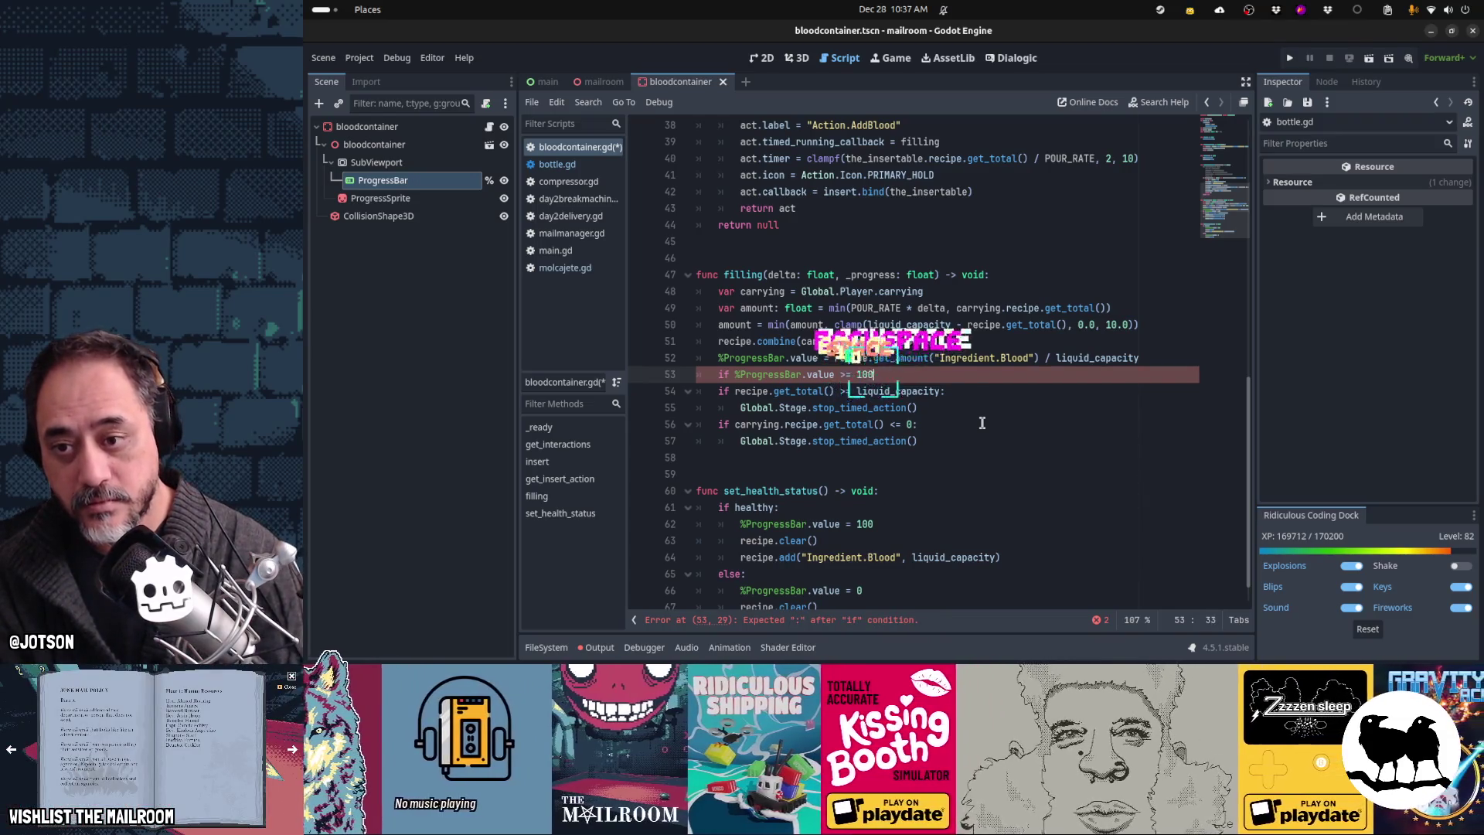
type(":")
key("Return")
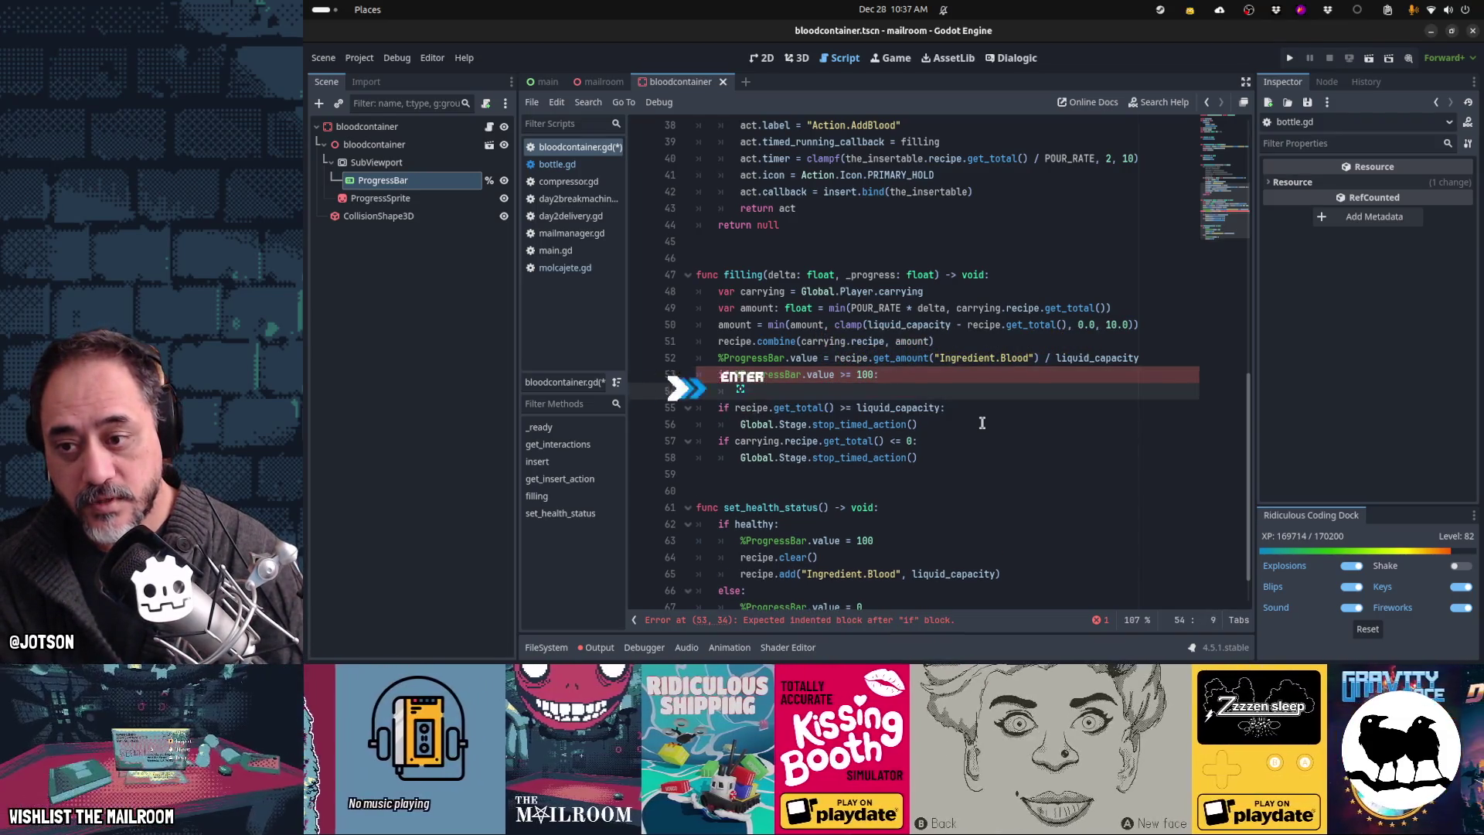
type("set_health_s")
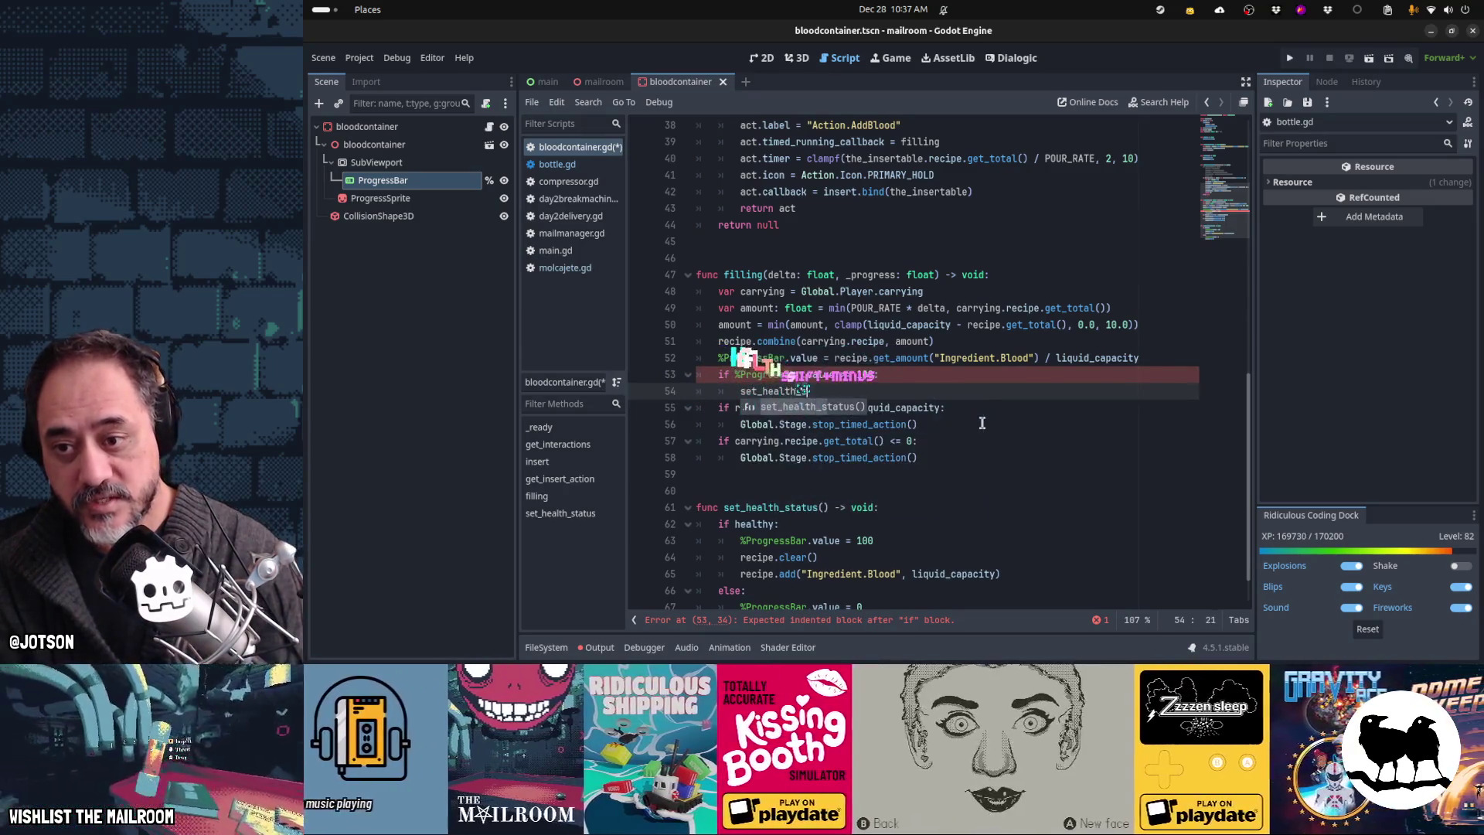
key("Return")
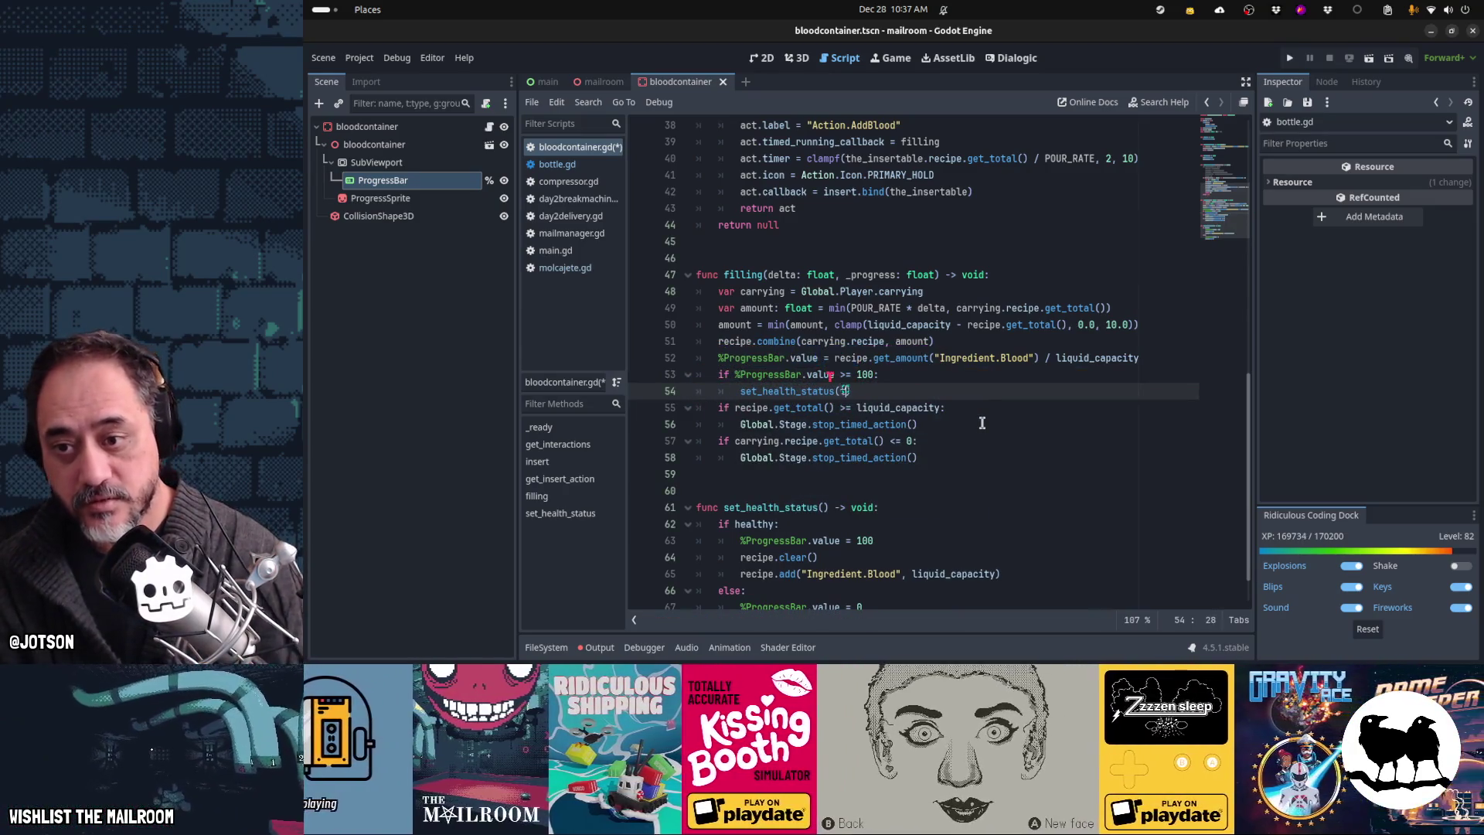
type("true")
key("Home")
scroll(982, 423, "down", 1)
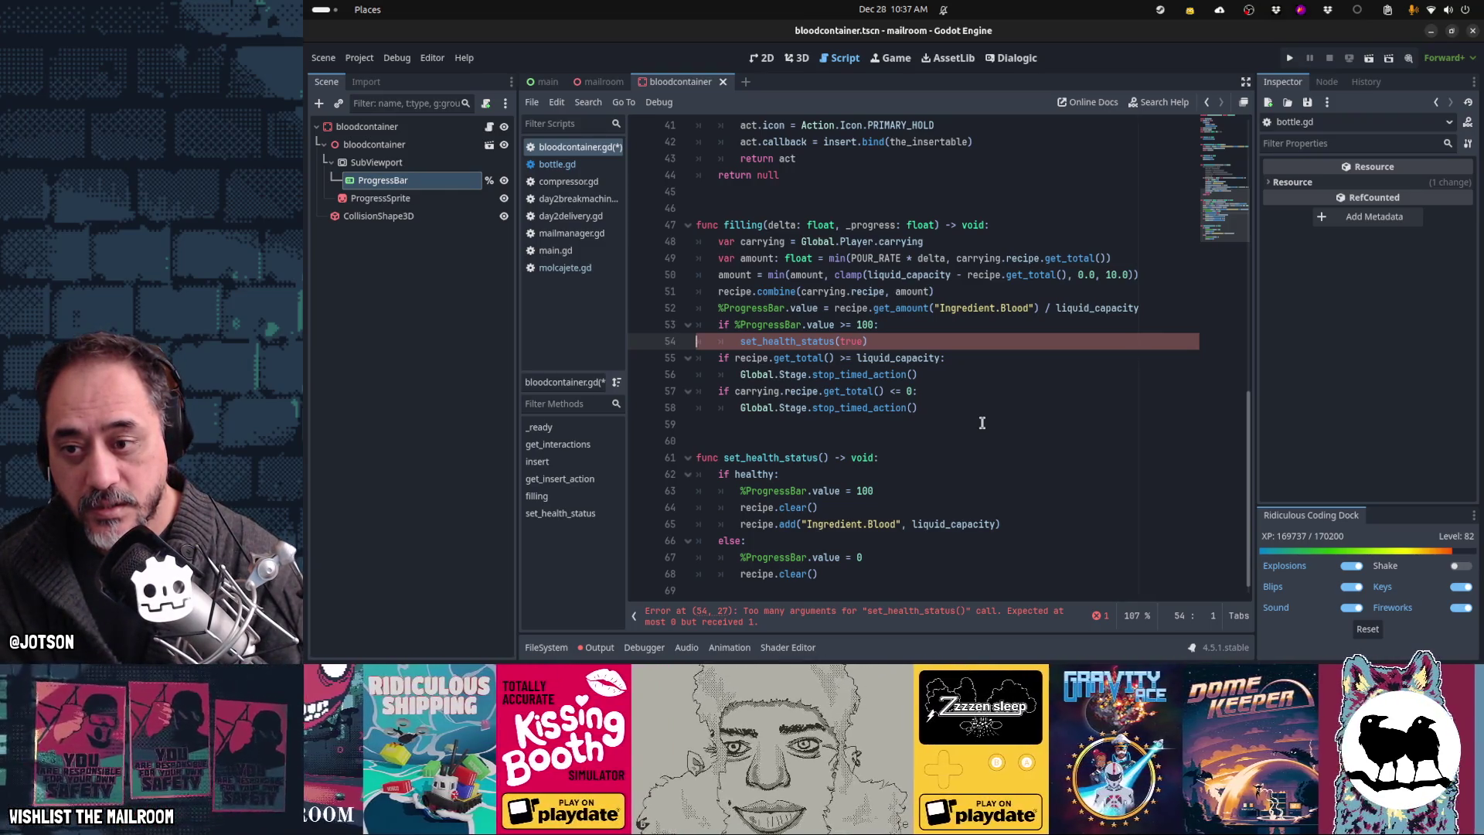
Step: Replace the set_health_status(true) call with 'healthy = true'
key("End")
key("shift+Home")
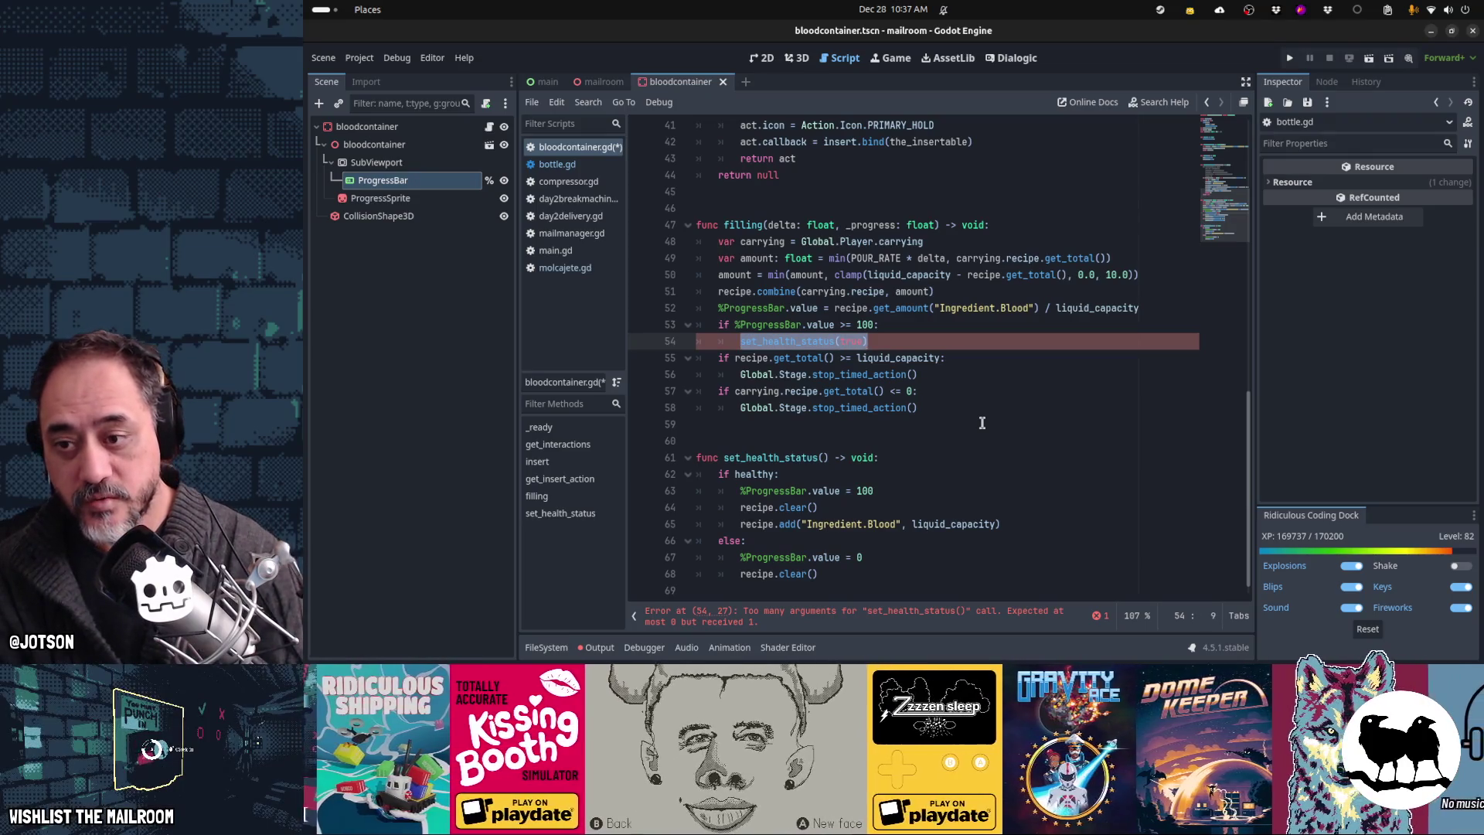
key("BackSpace")
type("heal")
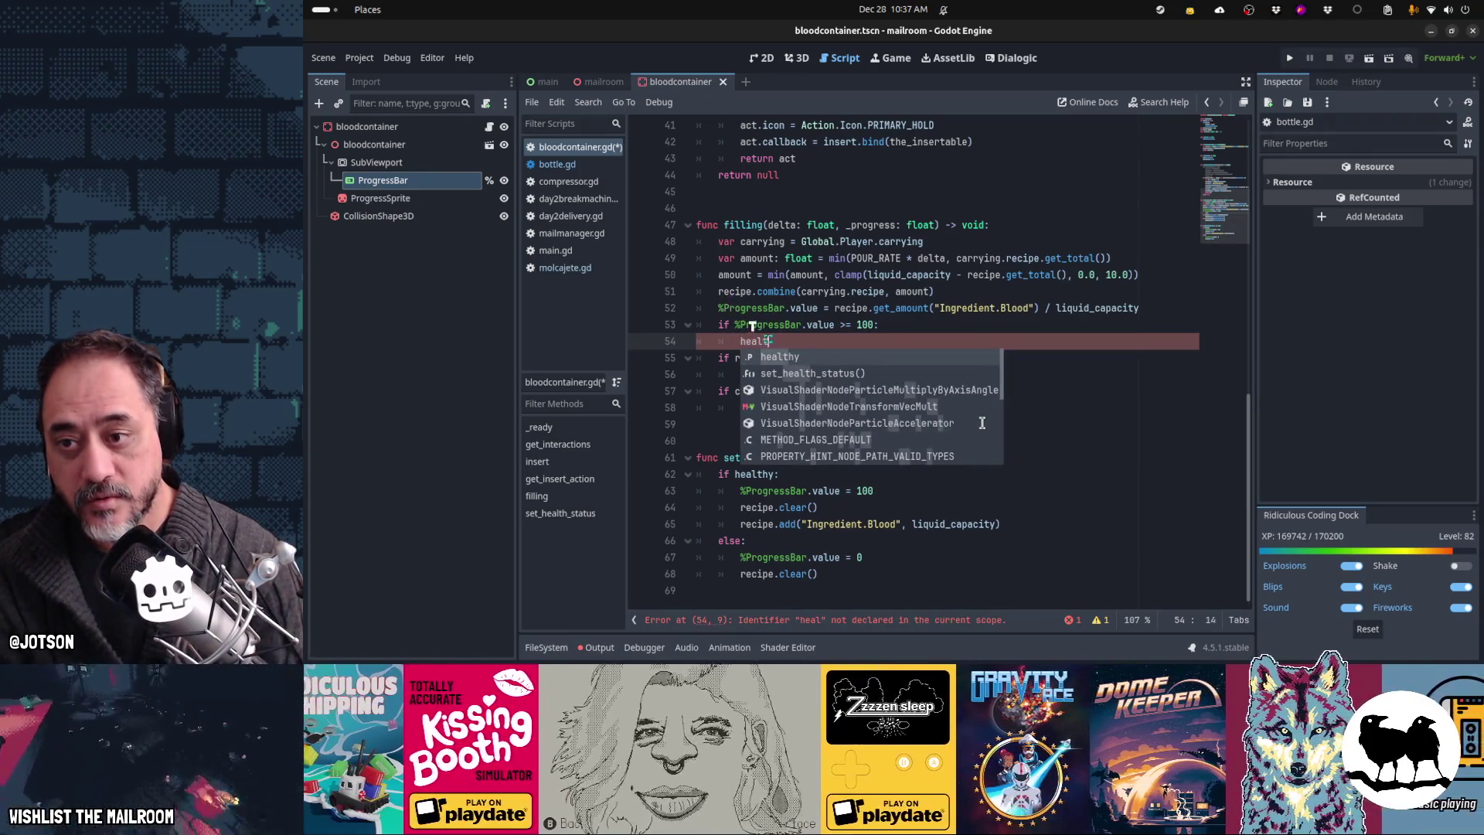
key("Return")
type("= true")
key("Home")
key("Home")
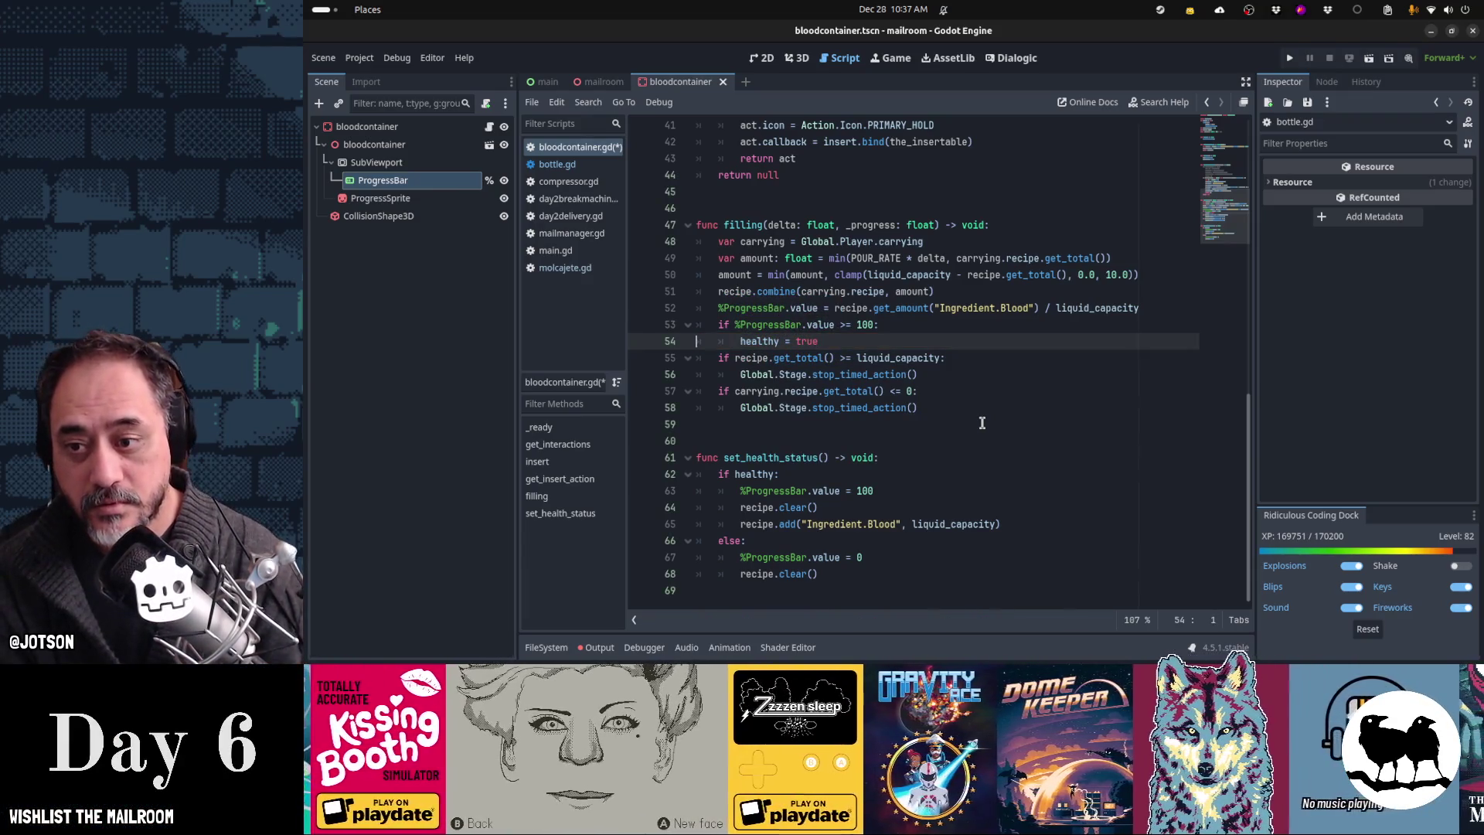
key("End")
key("shift+Home")
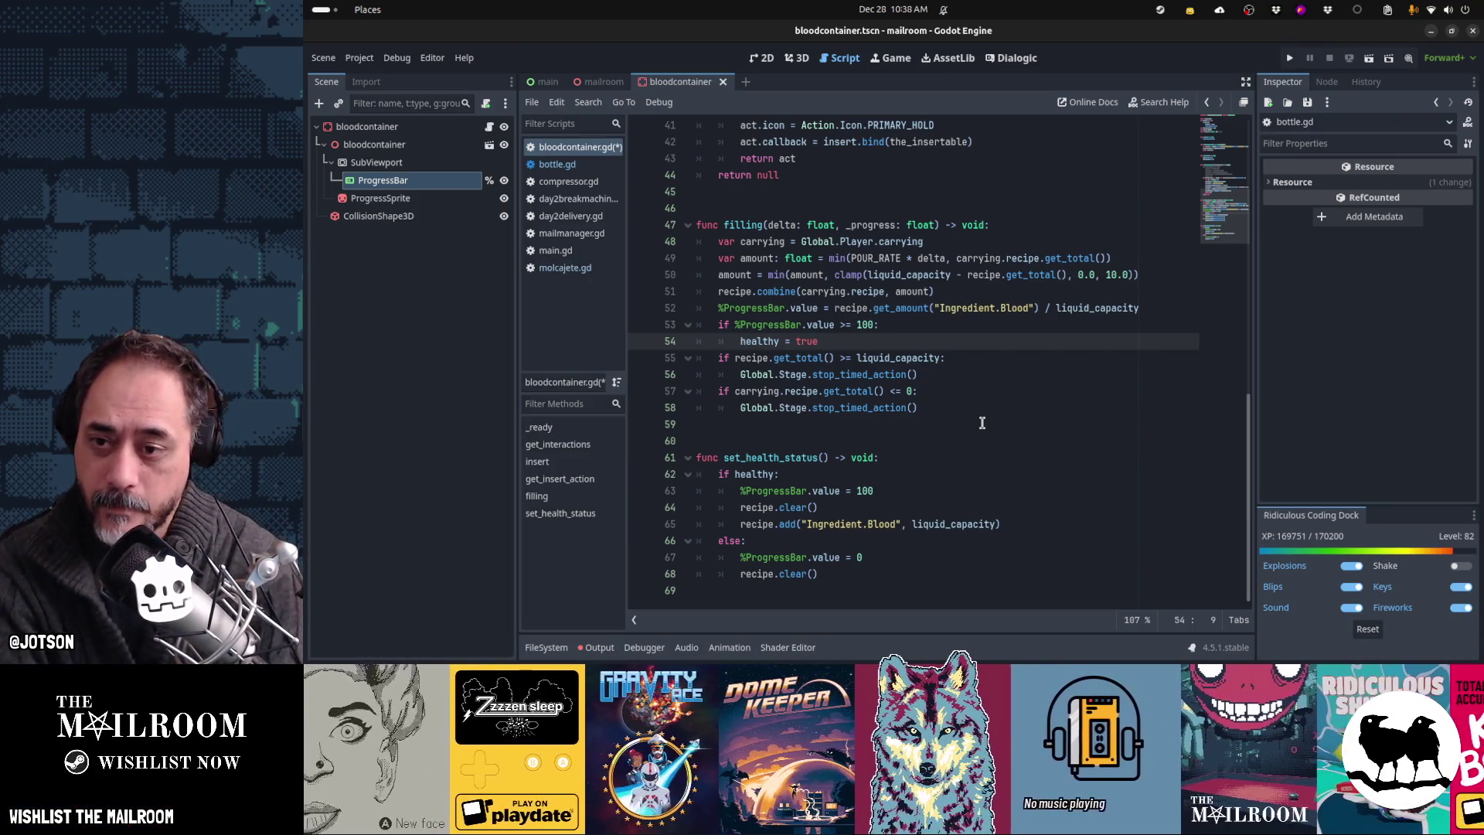
Step: Wrap line 52's blood ratio in clampf(..., 0, 10) and save bloodcontainer.gd
key("Down")
key("Down")
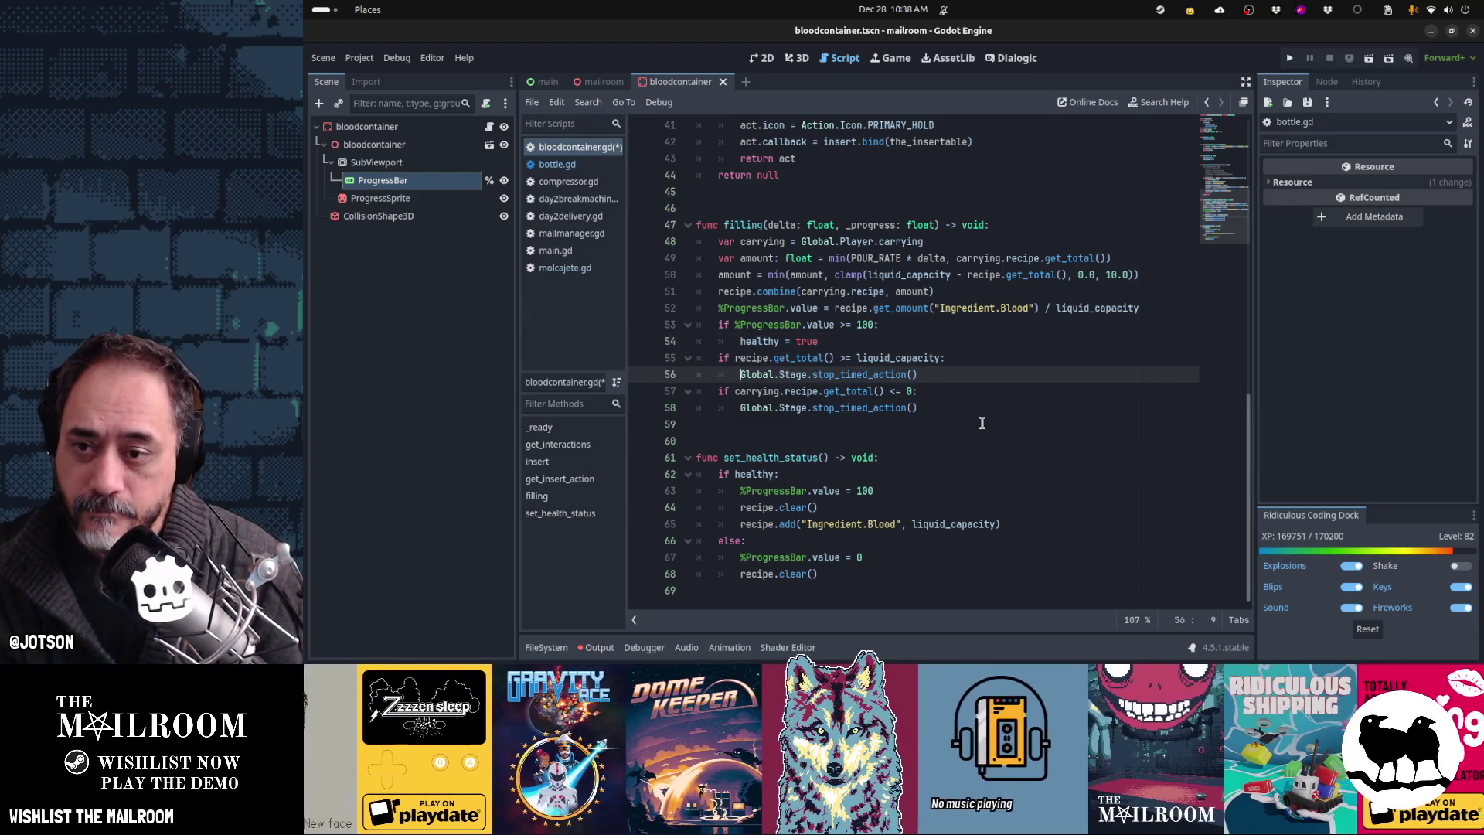
key("Up")
key("Up")
key("Up")
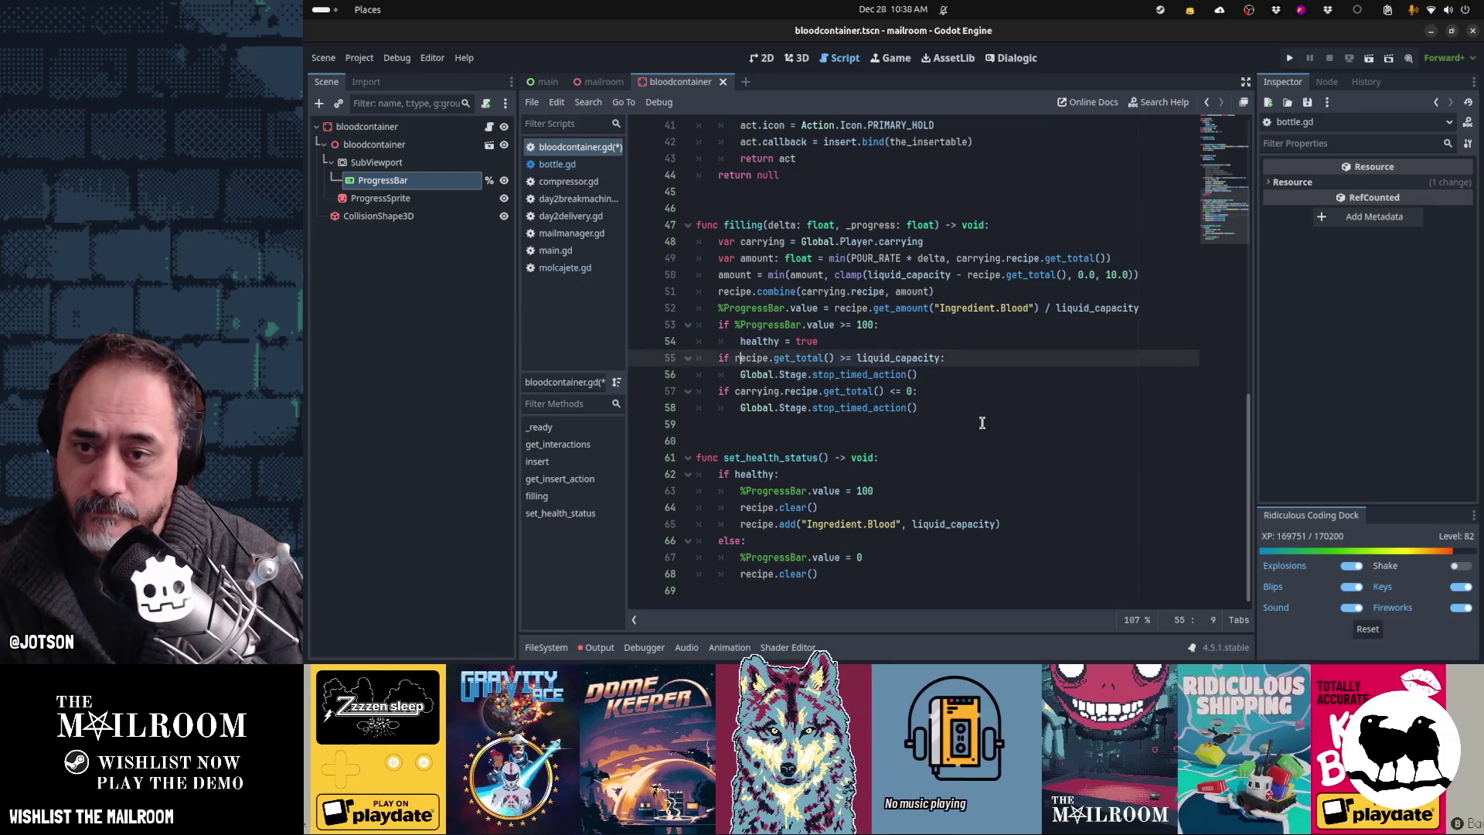
type("clampf(")
key("End")
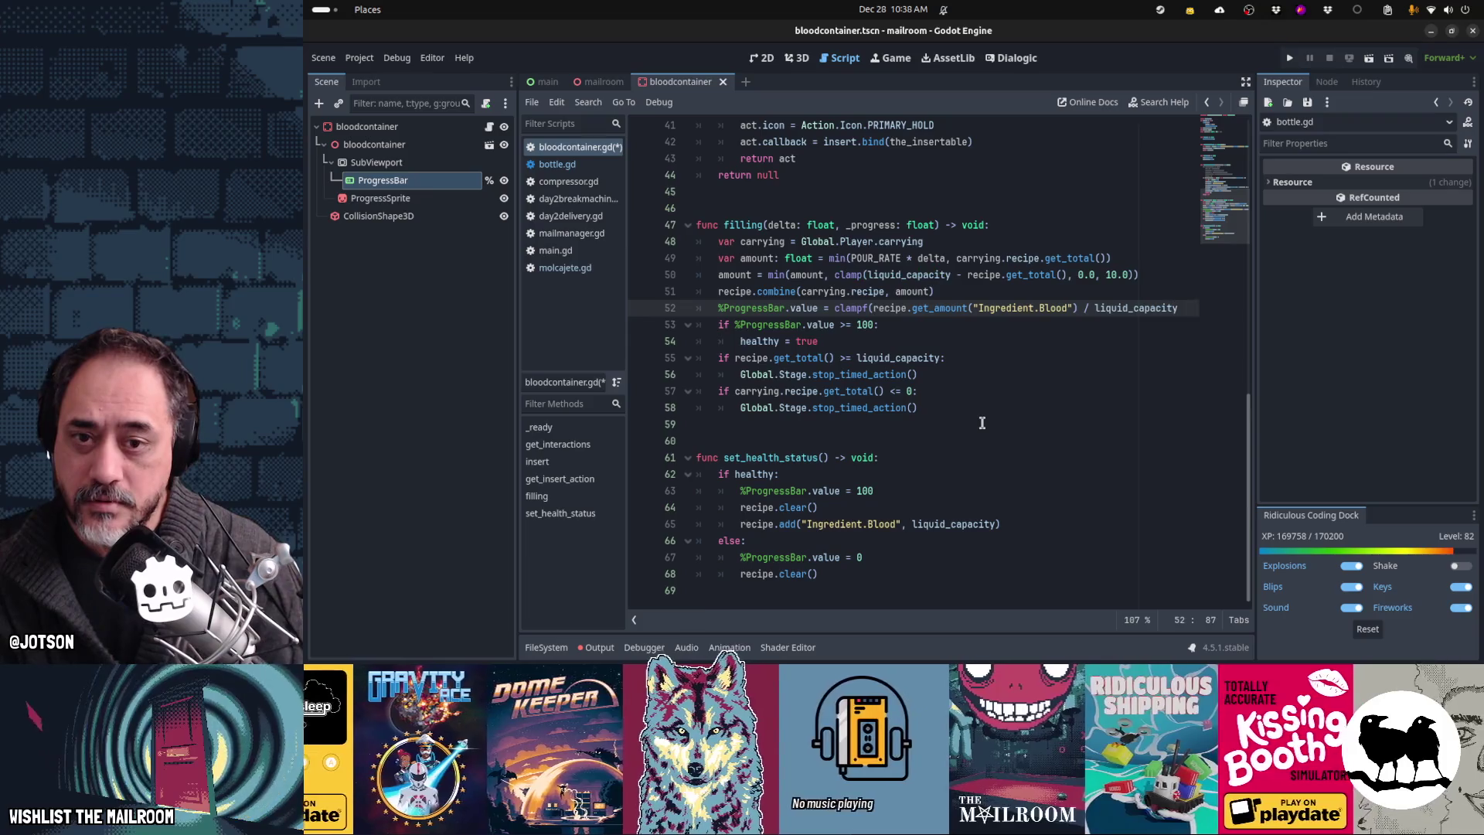
key("End")
type("0, 10)")
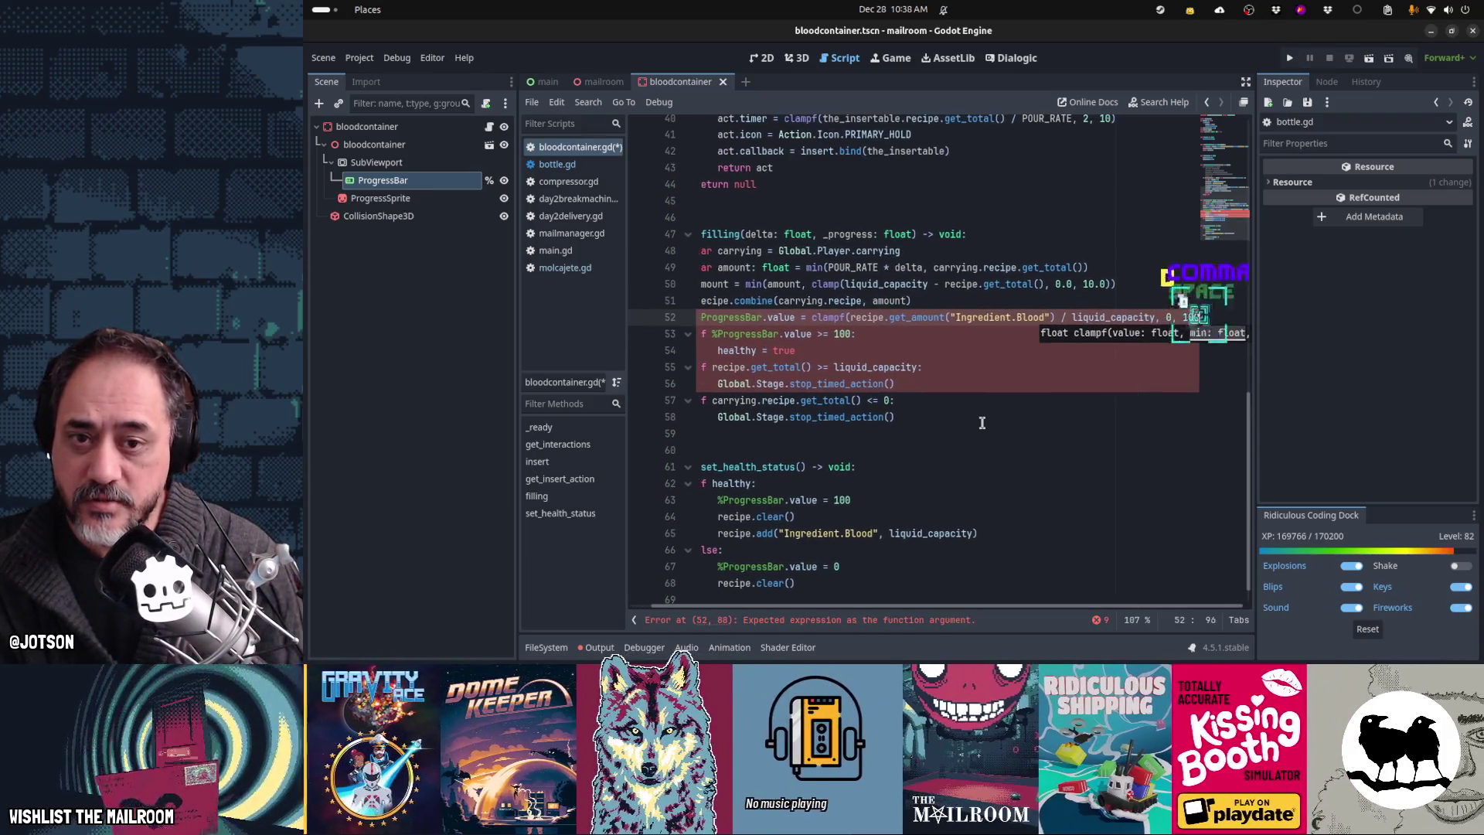
key("Home")
key("Down")
key("Down")
key("Down")
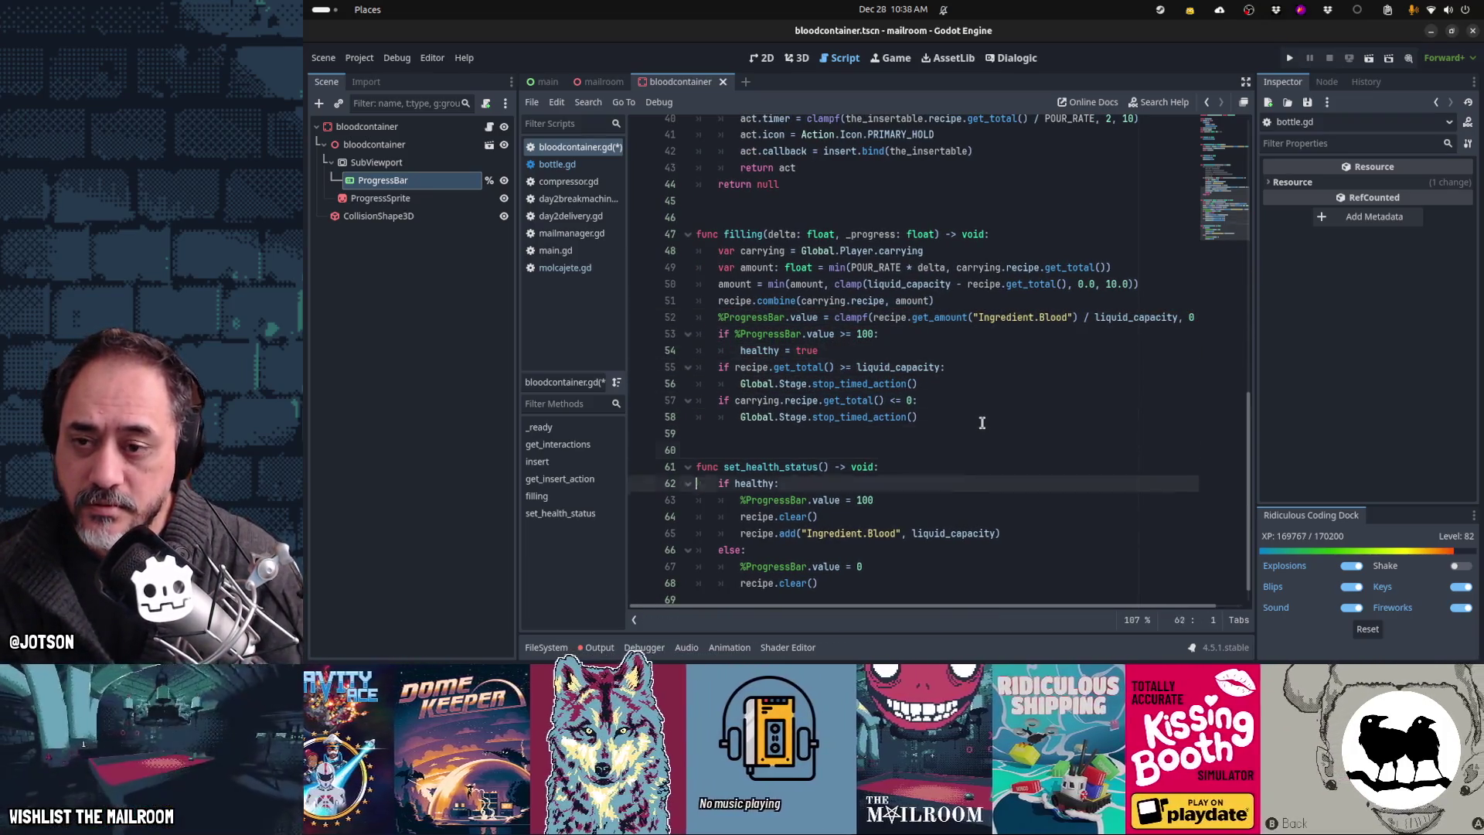
key("Up")
key("Up")
key("Up")
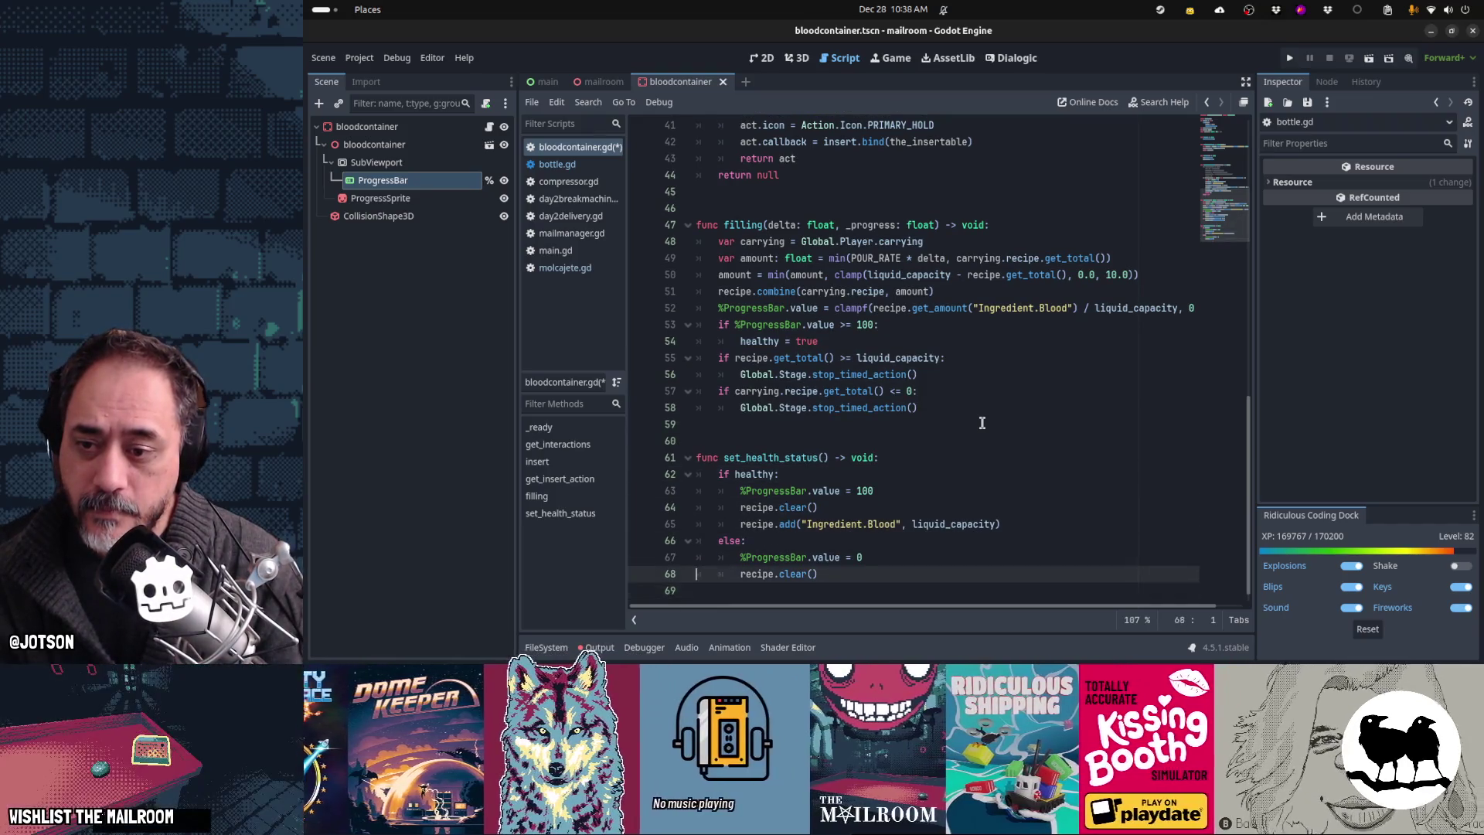
key("ctrl+s")
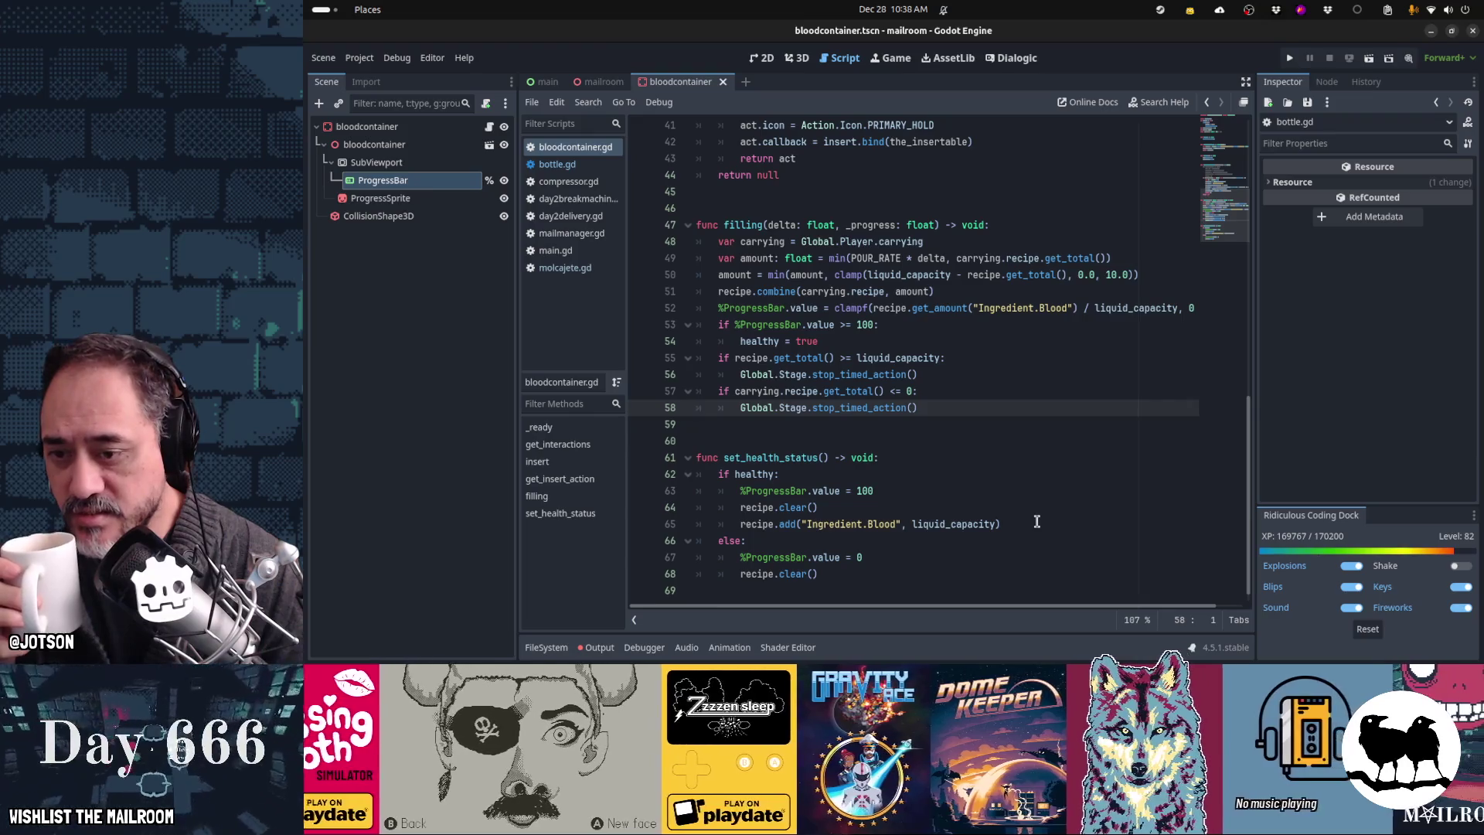
mouse_move(922, 524)
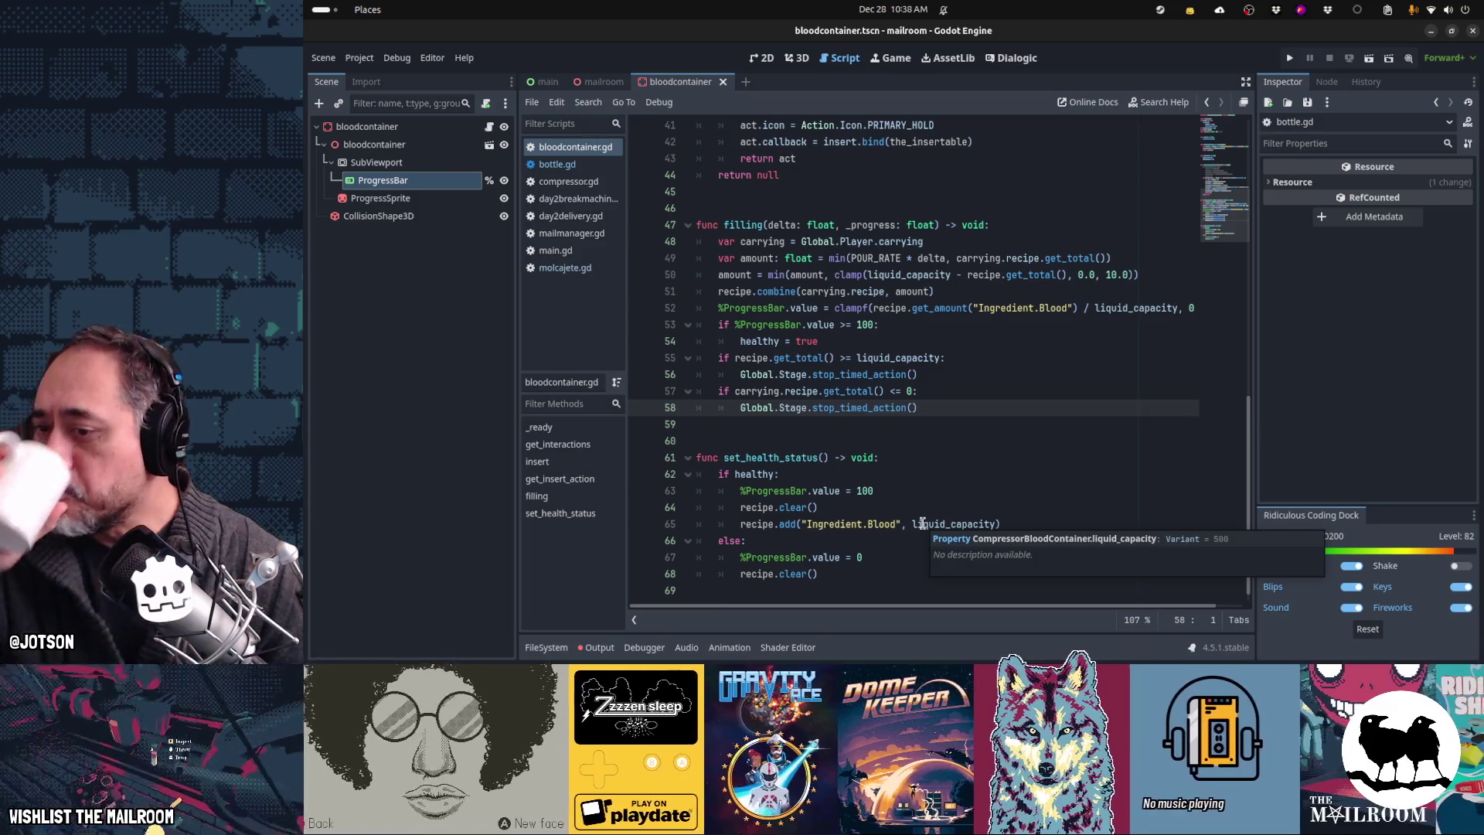
scroll(918, 524, "up", 10)
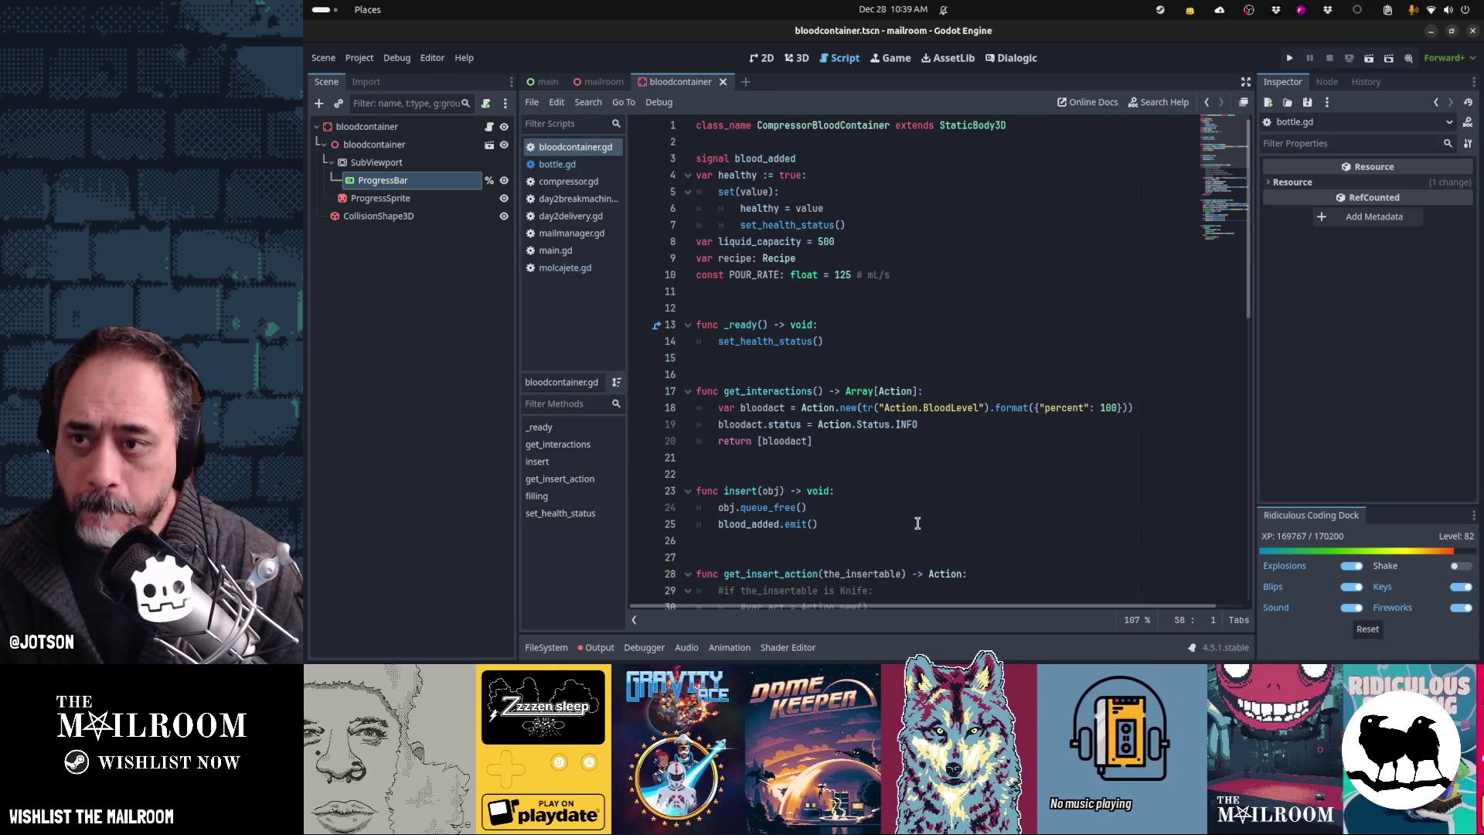
double_click(778, 159)
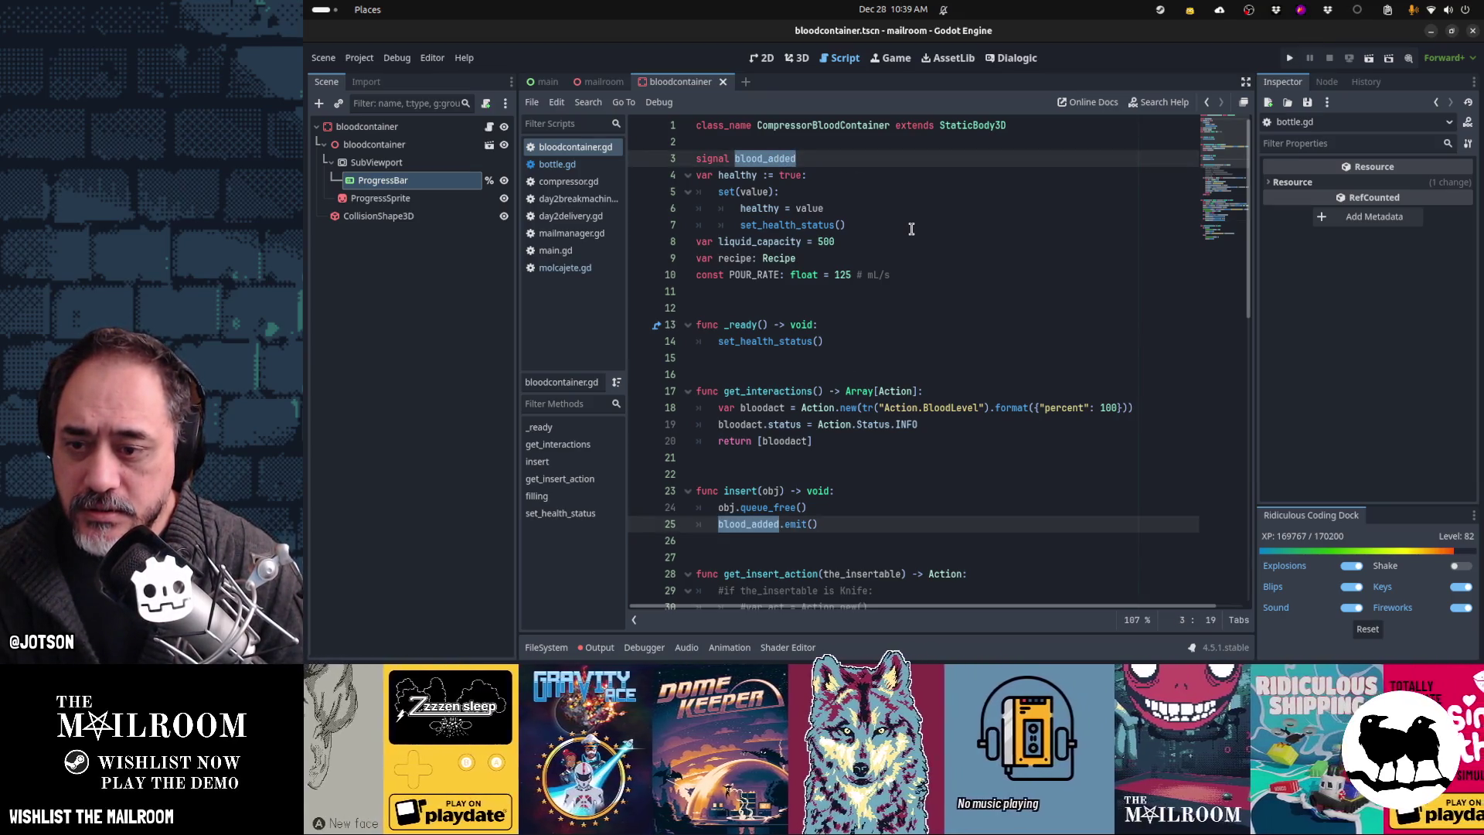
scroll(911, 230, "down", 3)
left_click(761, 341)
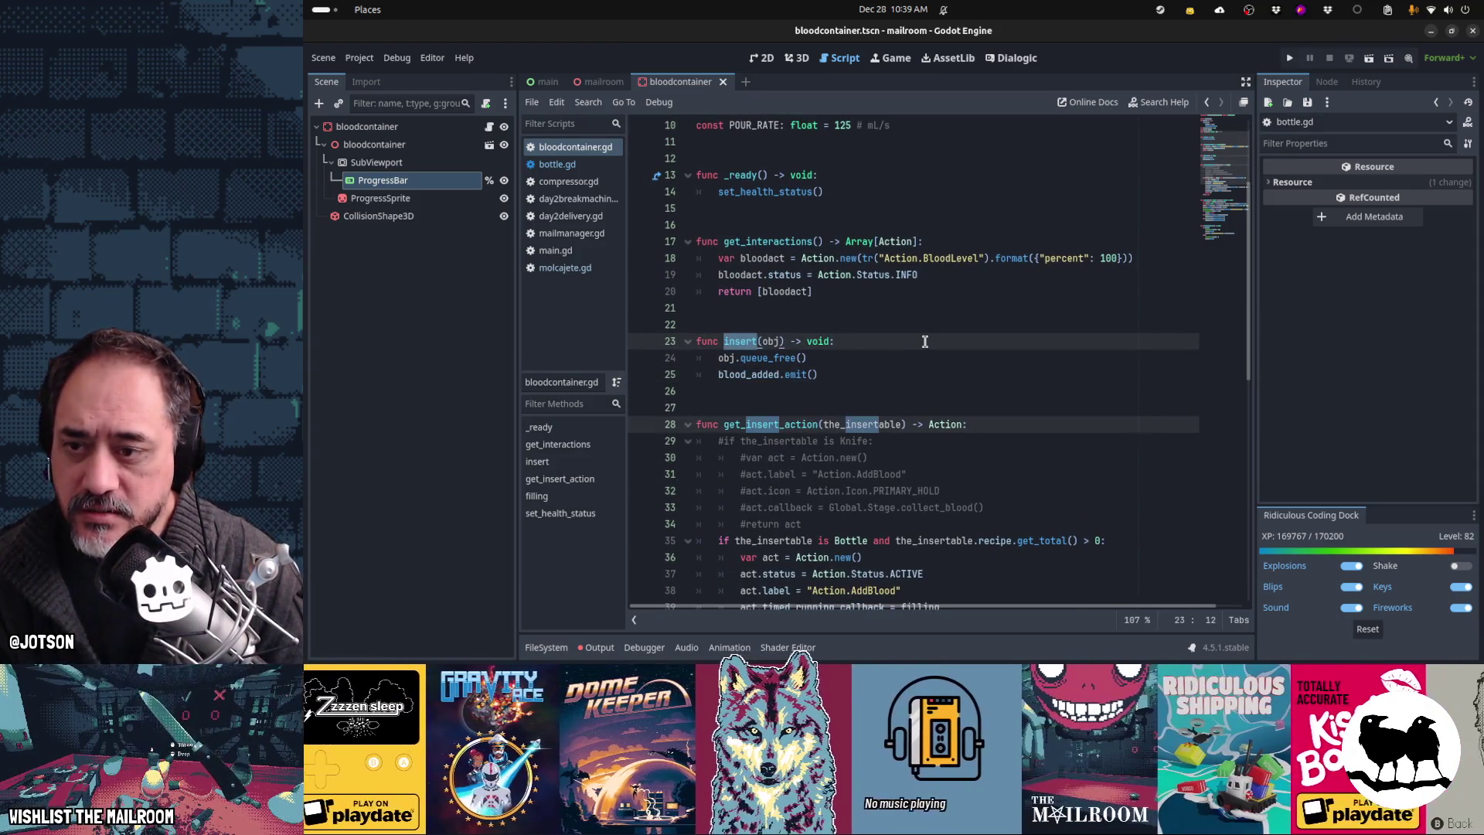
scroll(926, 341, "down", 5)
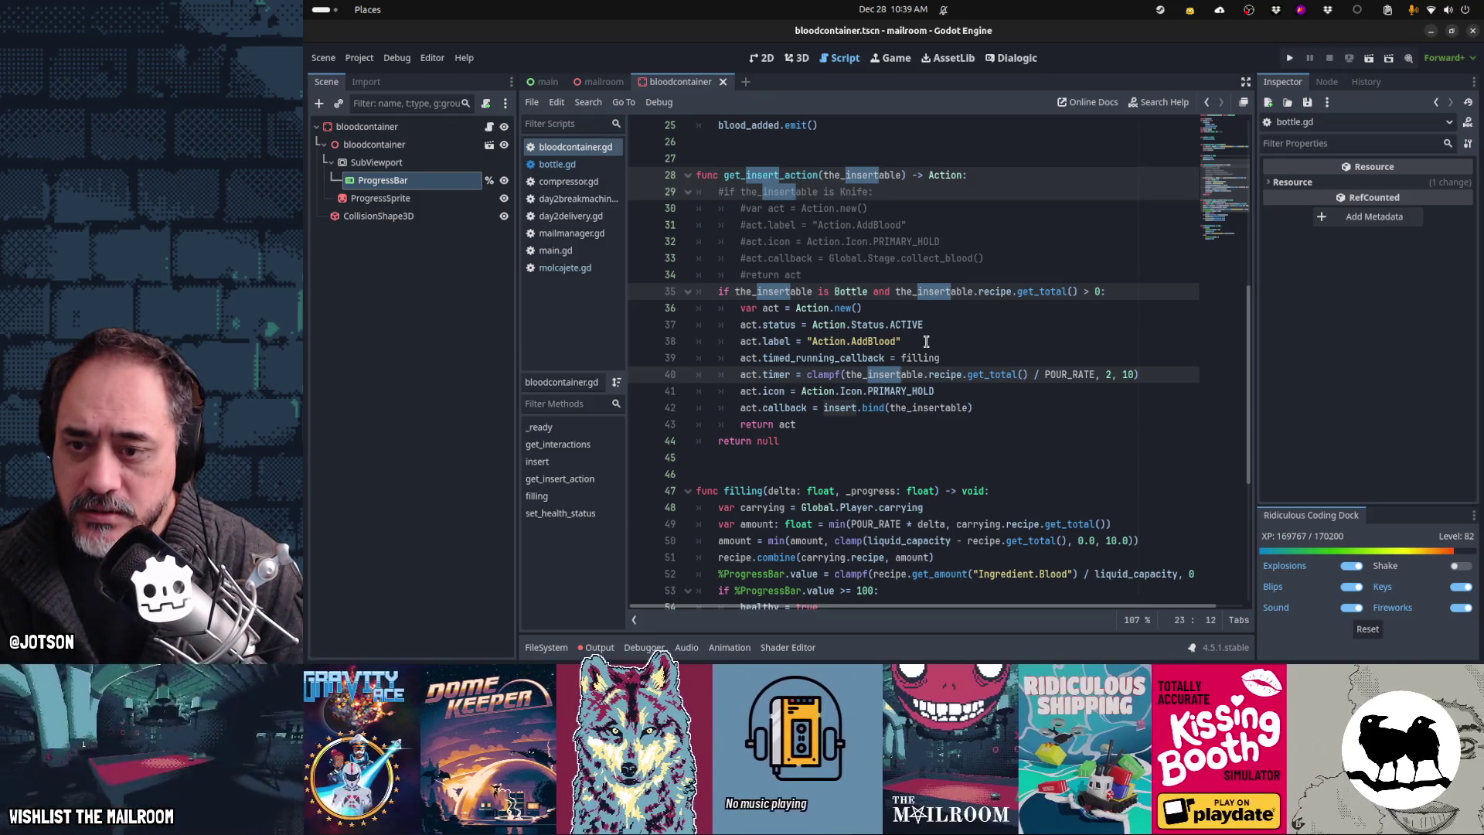
left_click(834, 408)
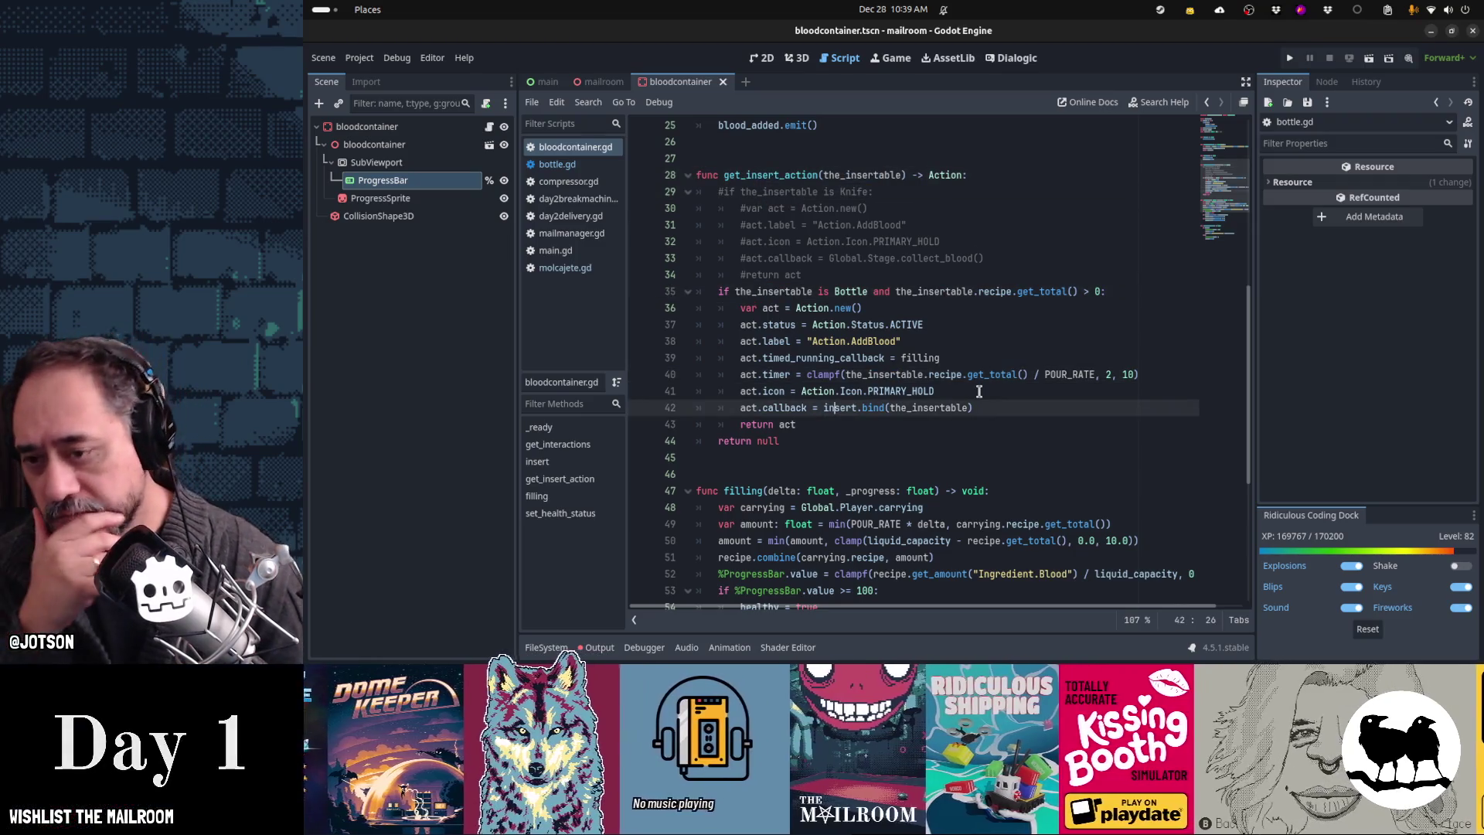
scroll(847, 315, "up", 3)
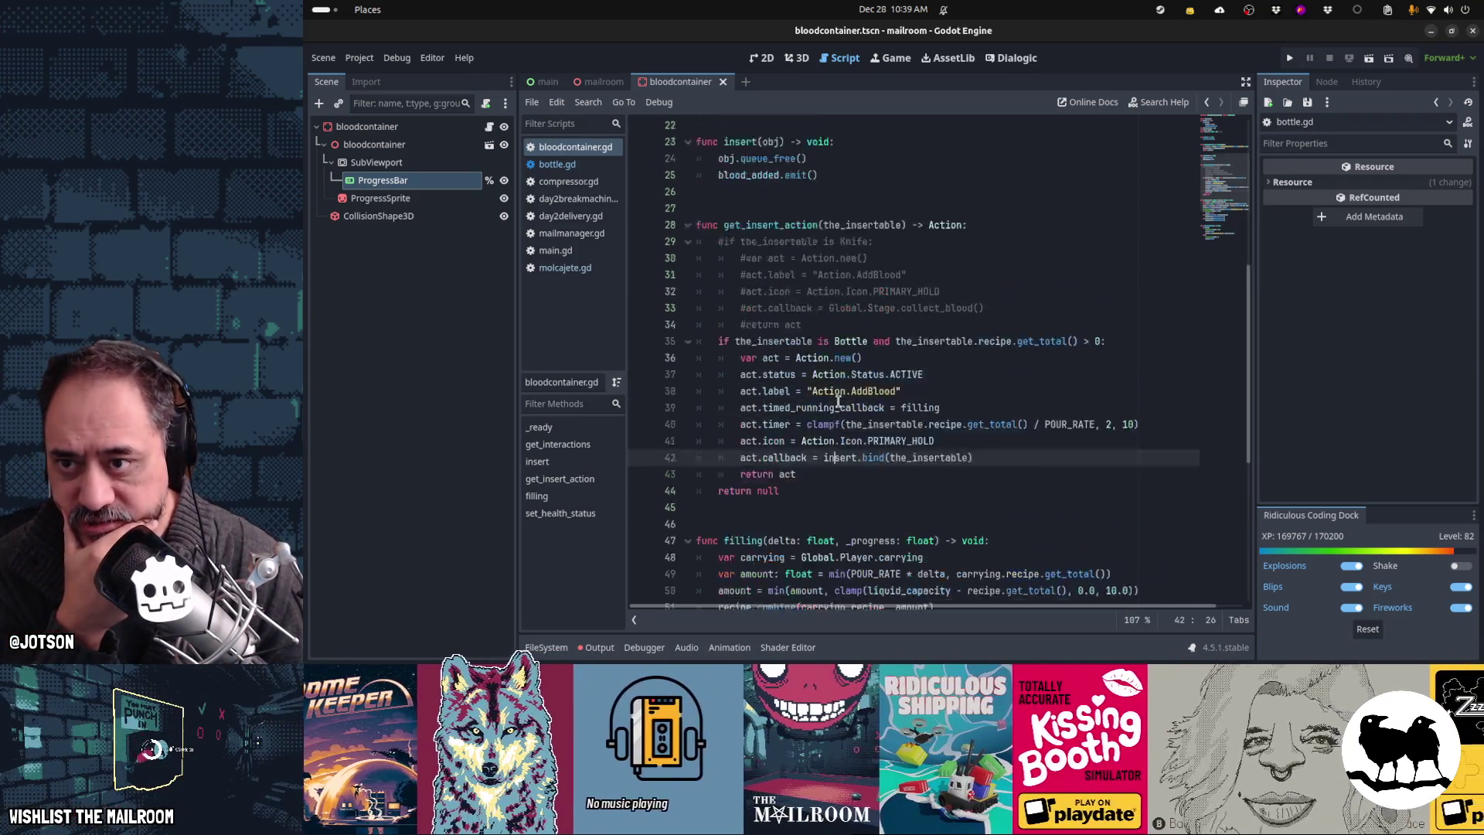
left_click(856, 244)
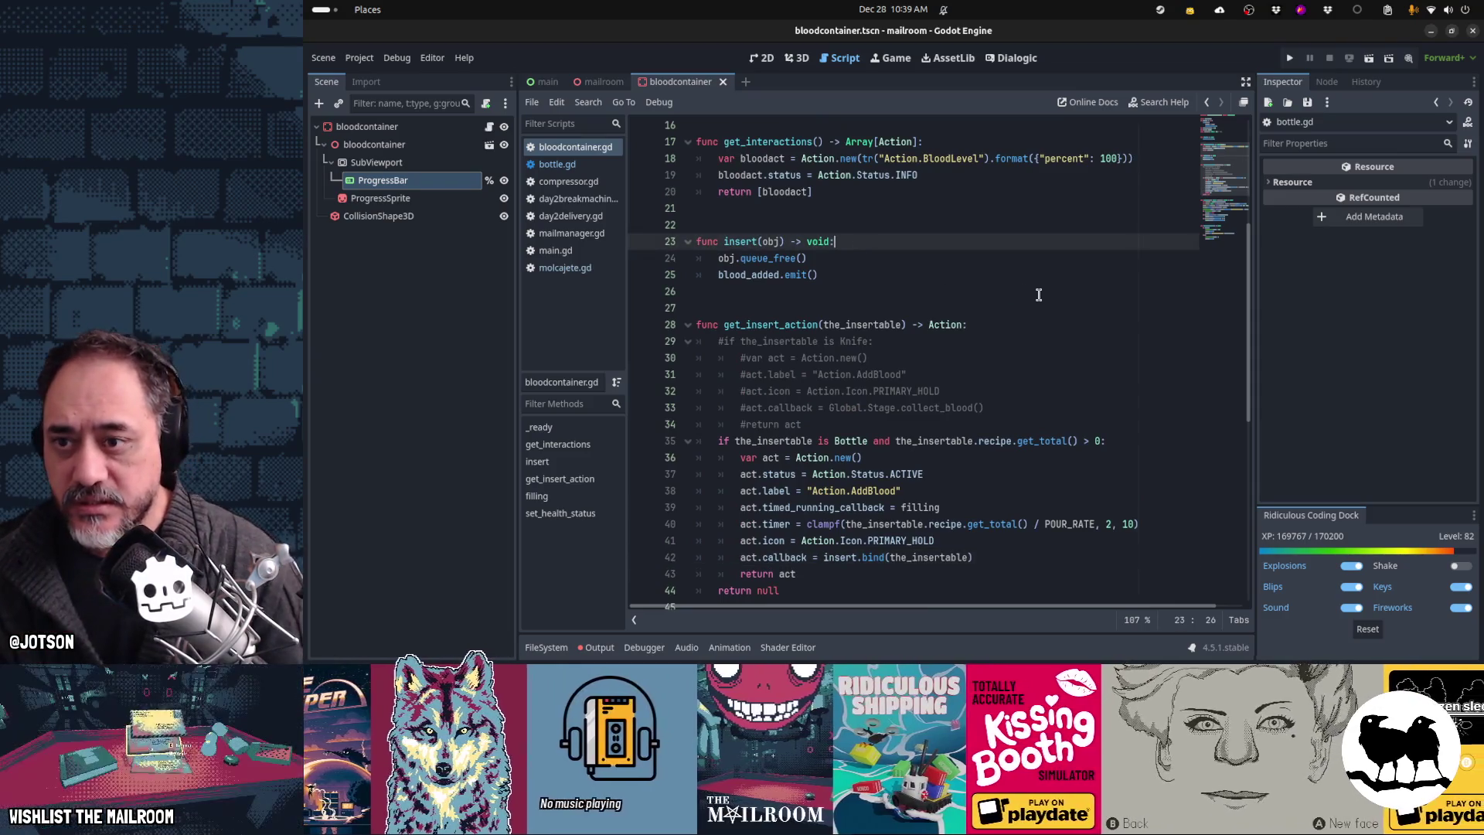
key("shift+Down")
key("shift+Down")
key("shift+Down")
Step: Move the insert function below get_insert_action
key("ctrl+x")
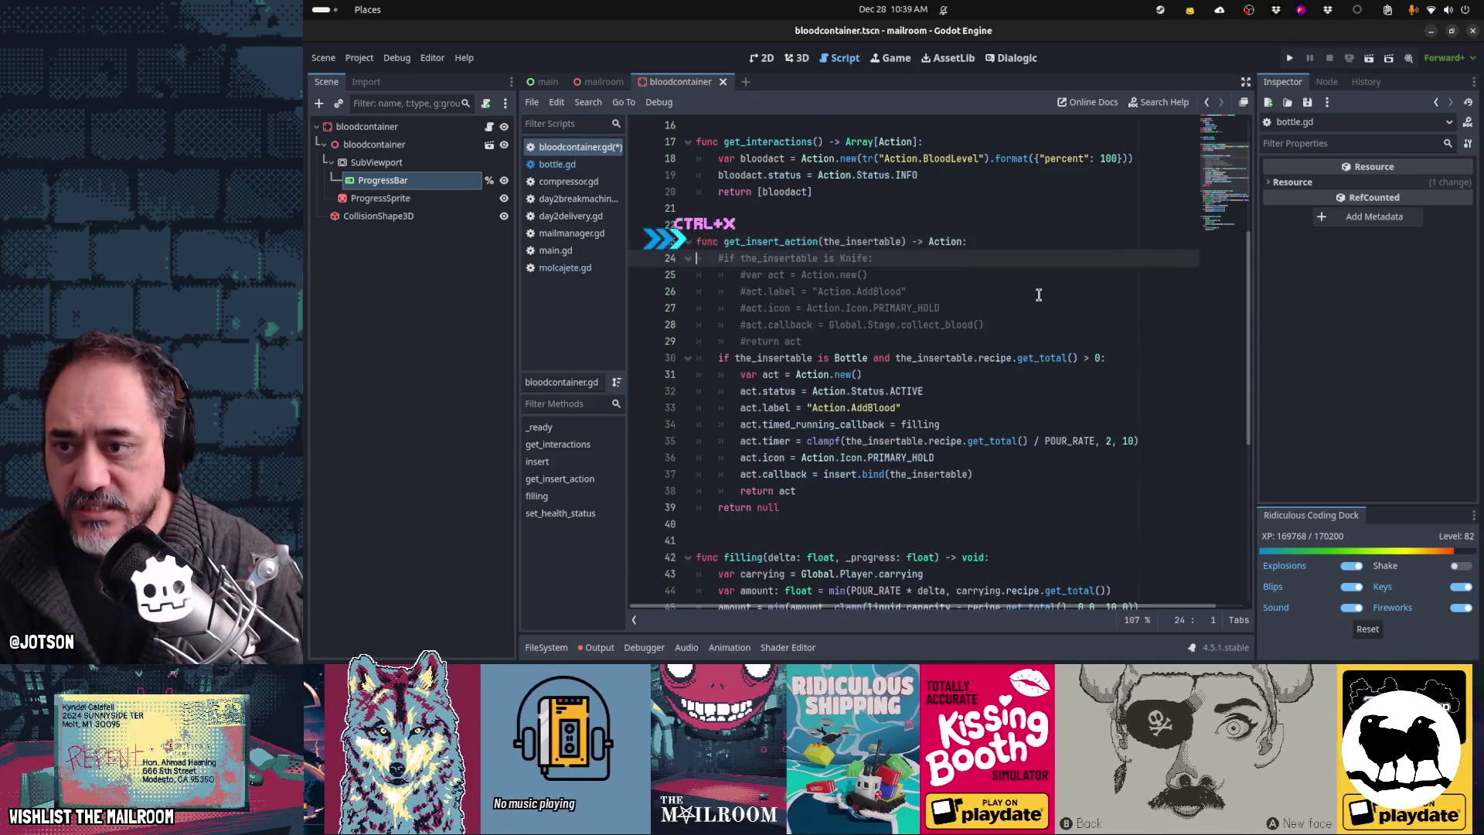
key("Down")
key("Down")
key("Down")
key("Down")
scroll(1038, 295, "down", 2)
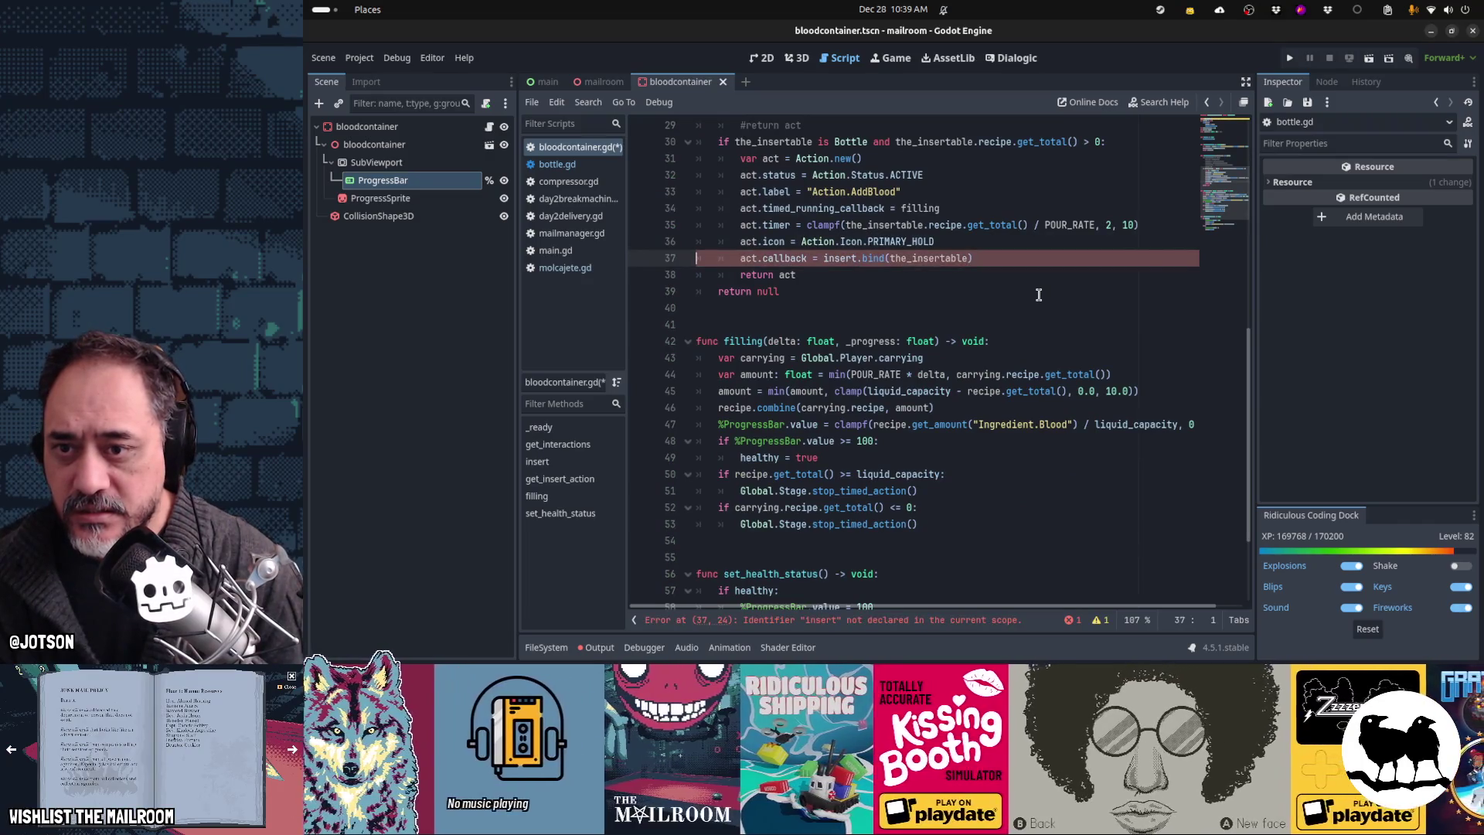
key("Down")
key("Down")
key("Down")
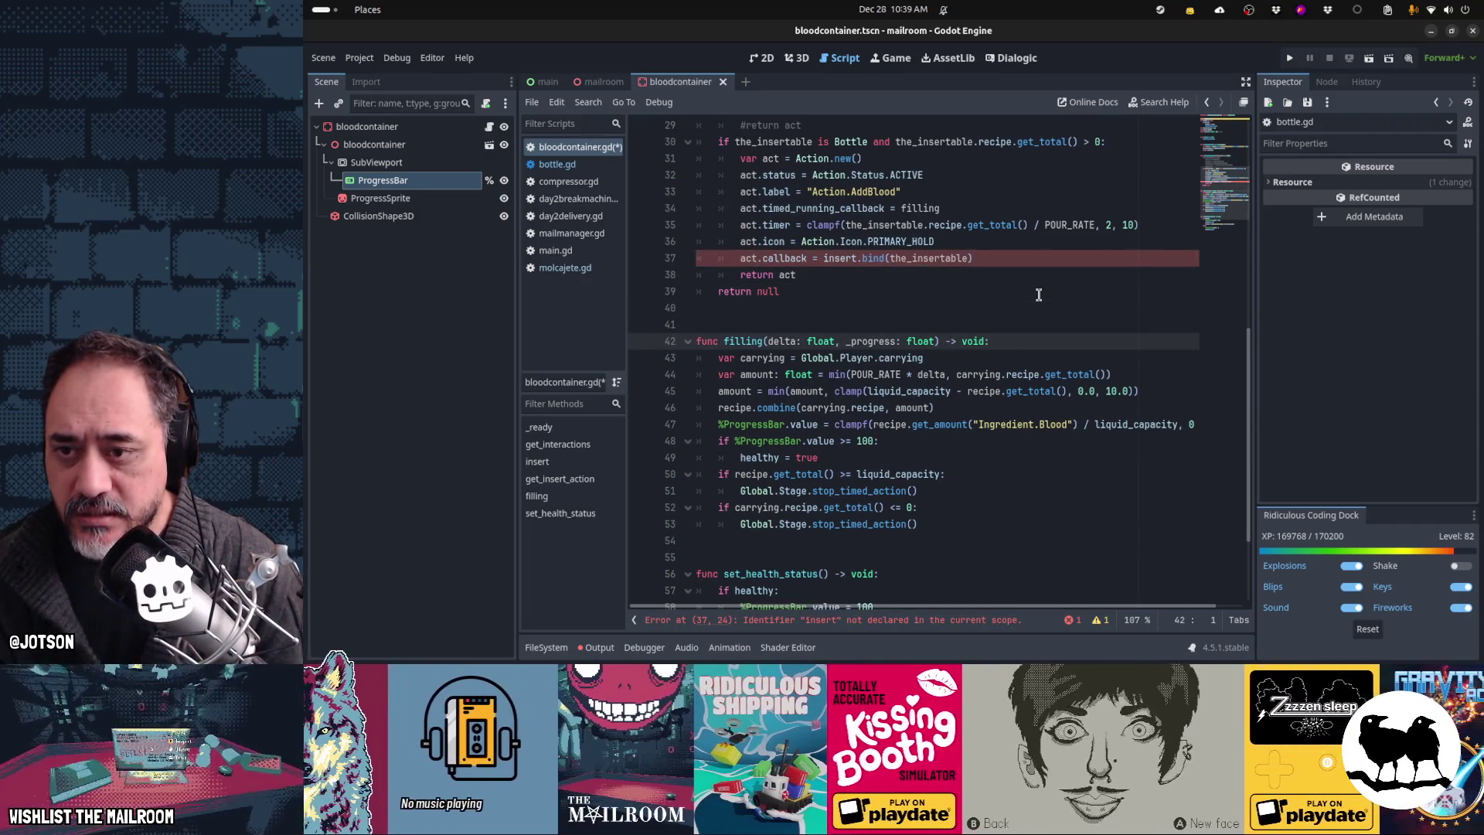
key("ctrl+v")
Step: Drop obj.queue_free() from insert, rename its parameter to _obj, then switch to bottle.gd
key("Up")
key("Up")
key("Up")
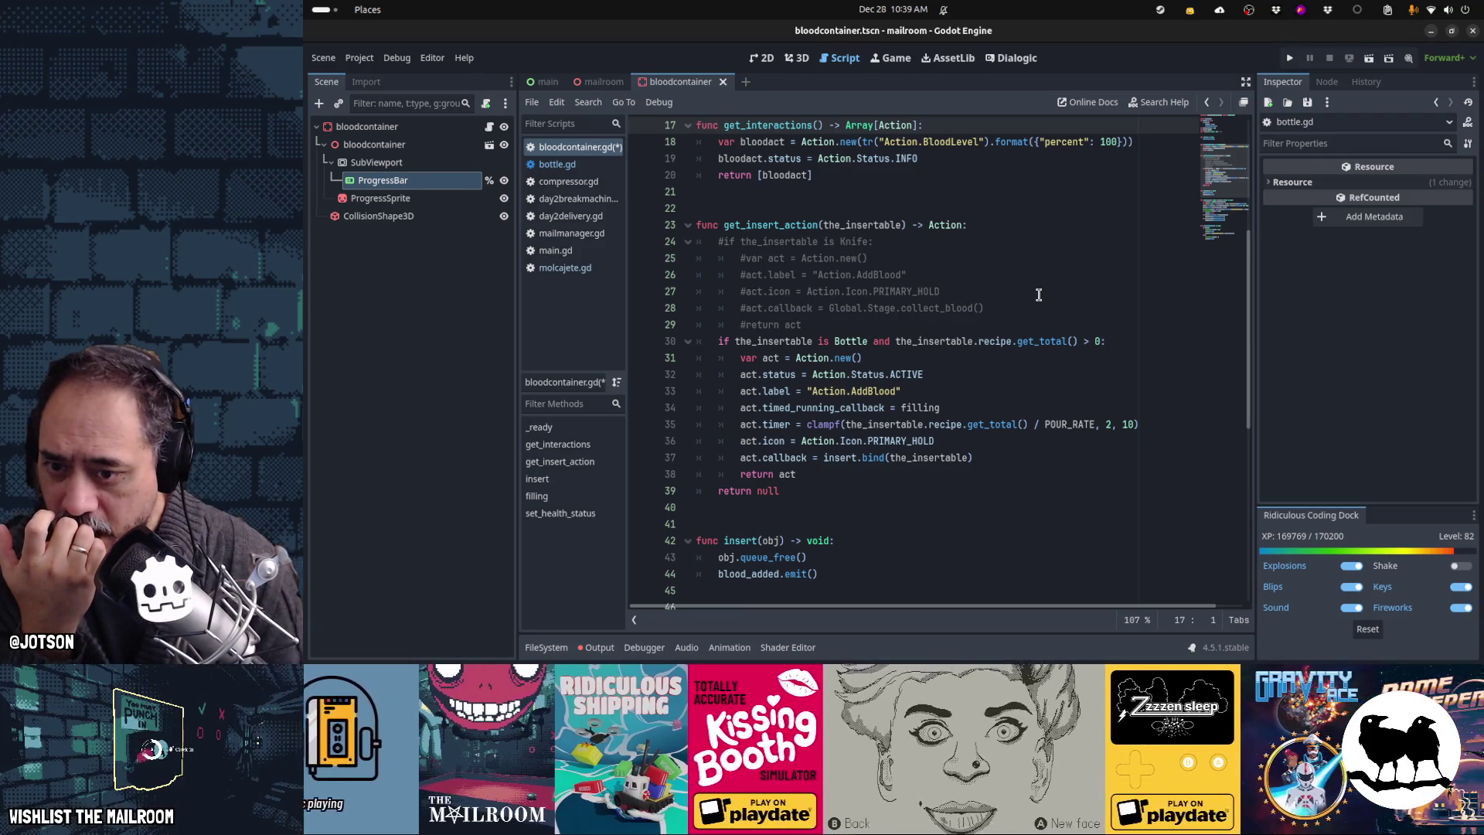
key("Down")
key("Down")
key("Down")
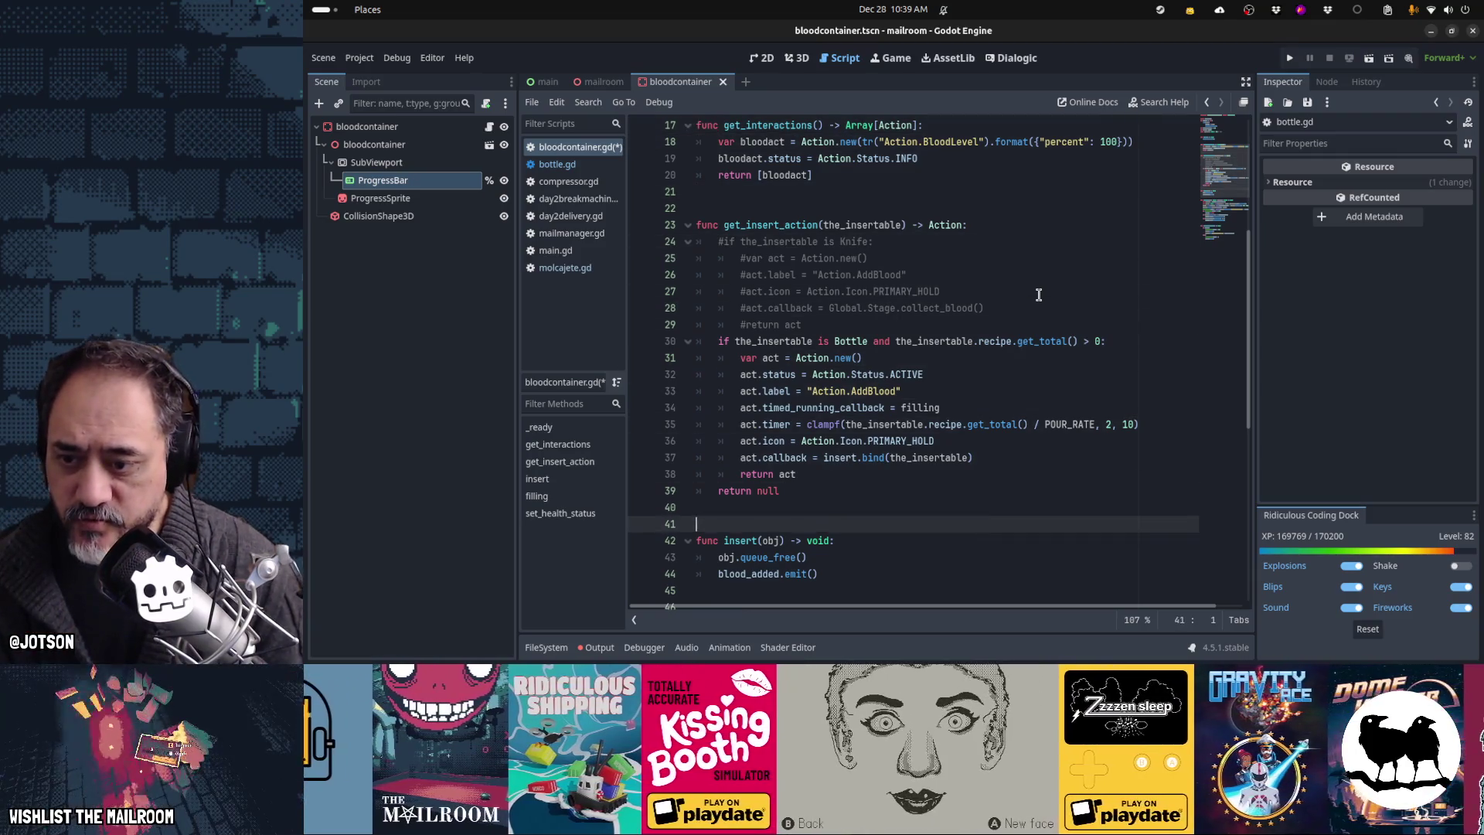
key("ctrl+x")
key("Up")
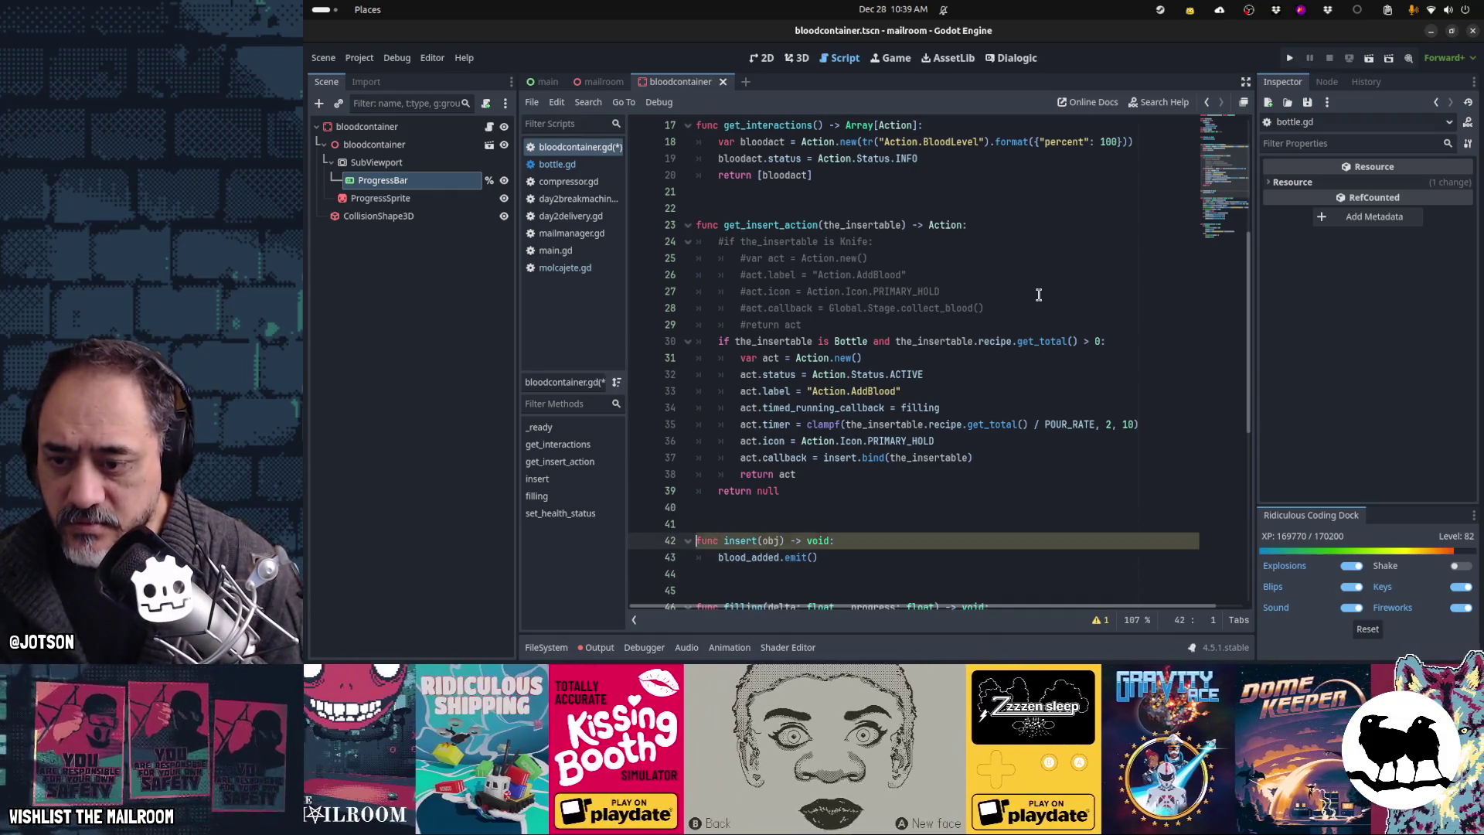
key("ctrl+Right")
key("ctrl+Right")
type("_")
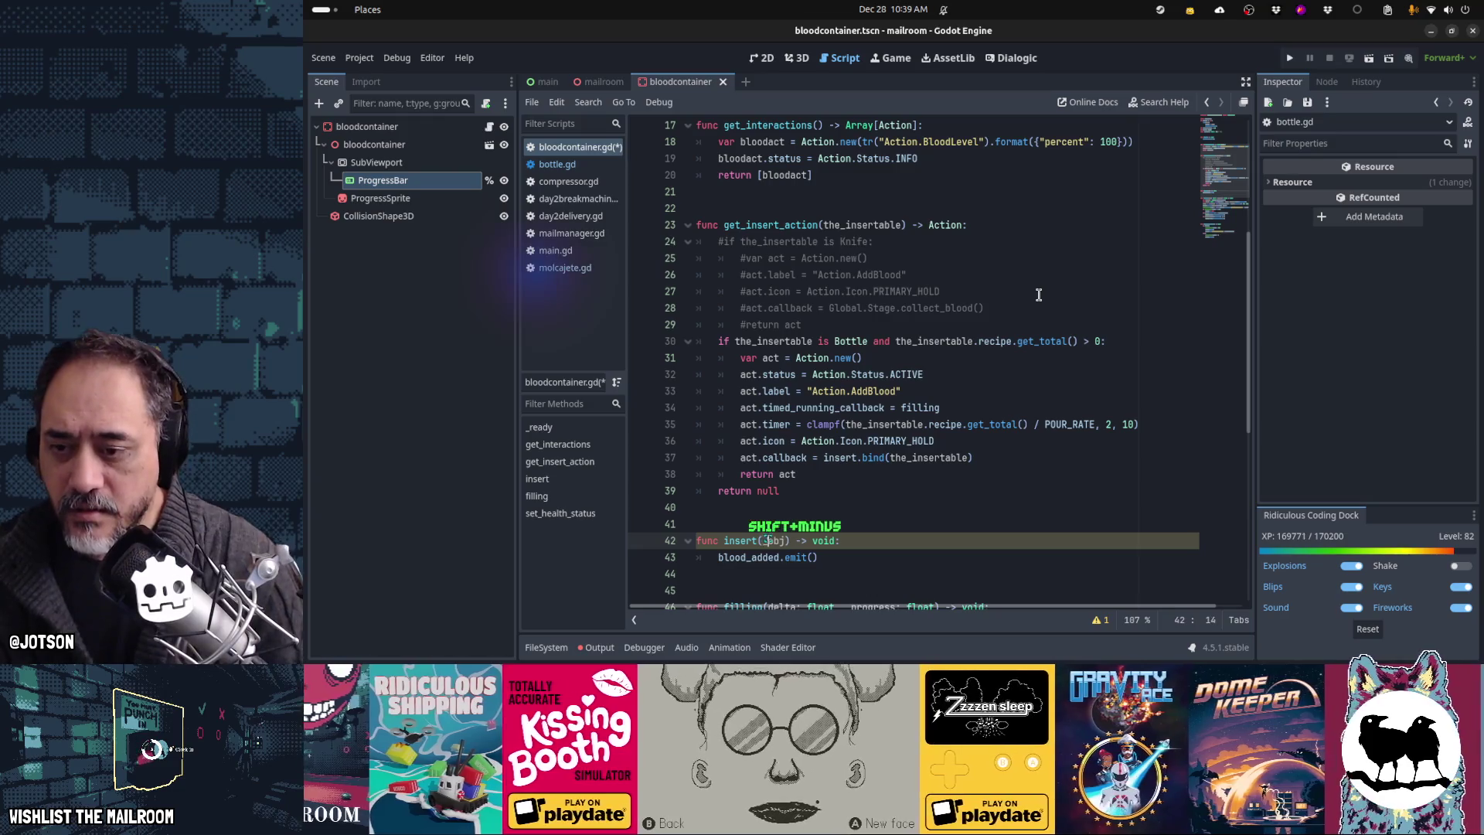
key("Up")
key("Up")
key("Up")
key("Up")
key("ctrl+Right")
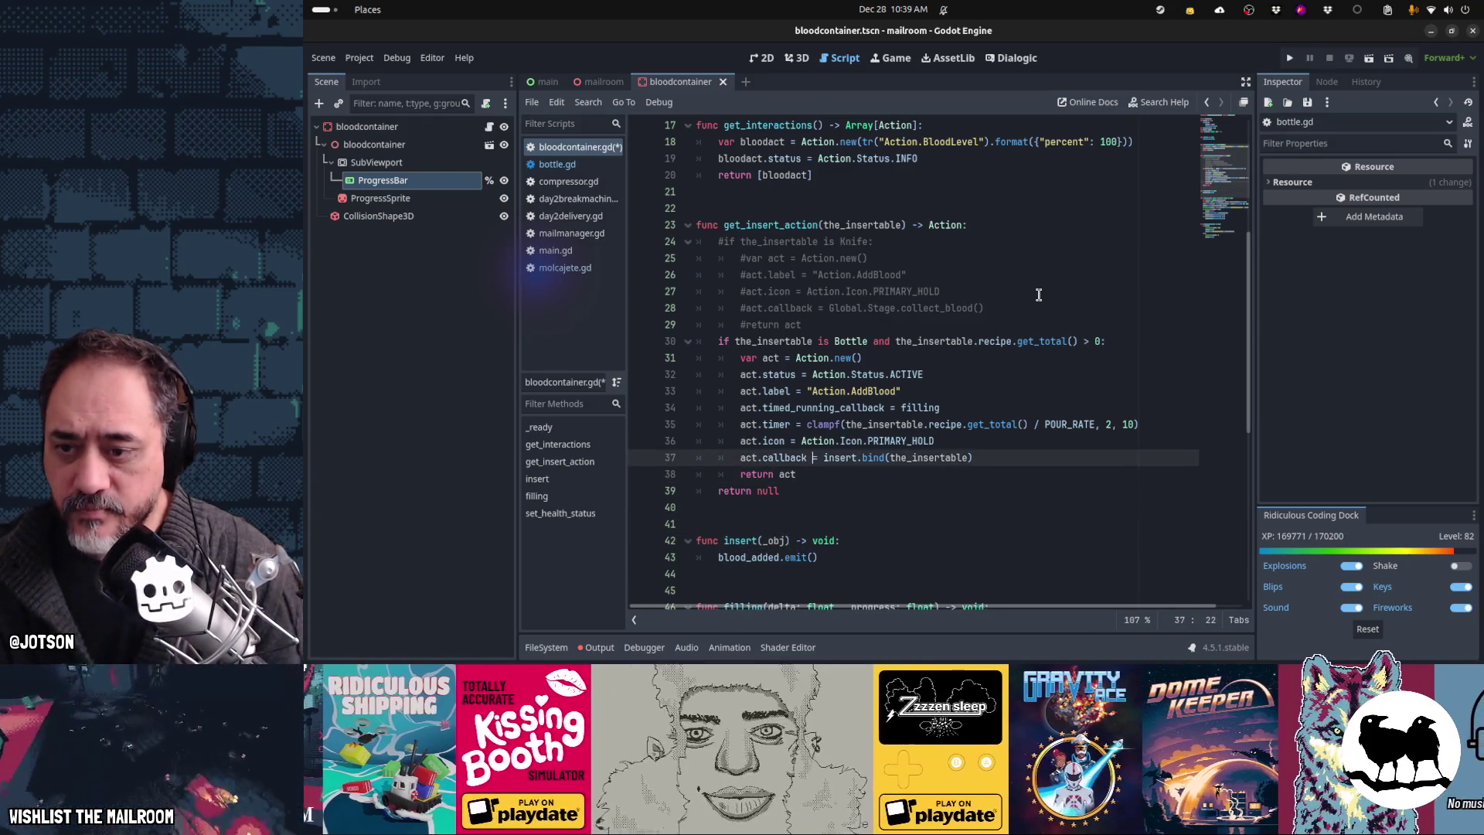
key("alt+Left")
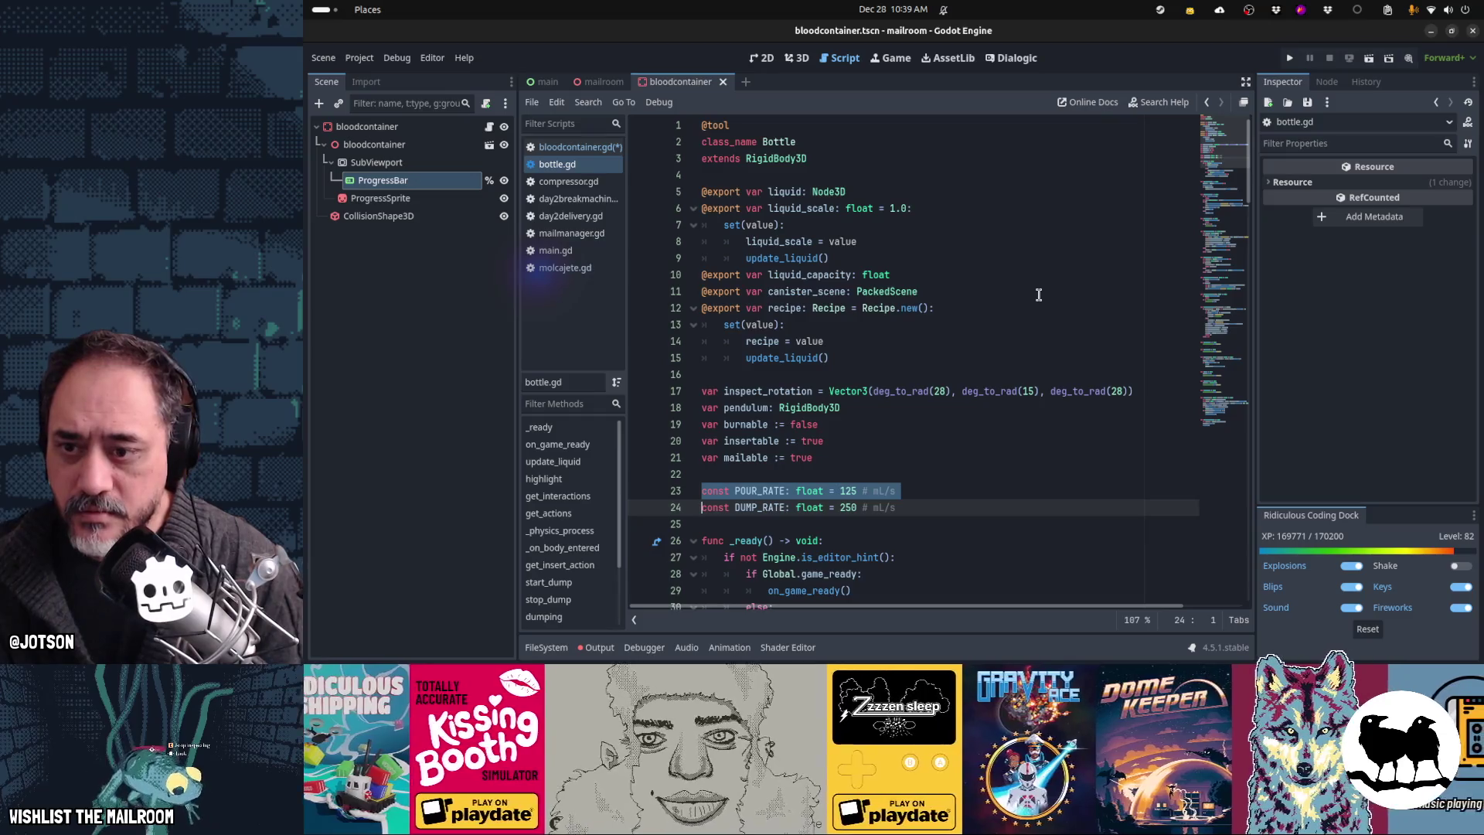
Step: Copy finished_filling from bottle.gd and use it to replace insert in the callback binding and function header
key("ctrl+End")
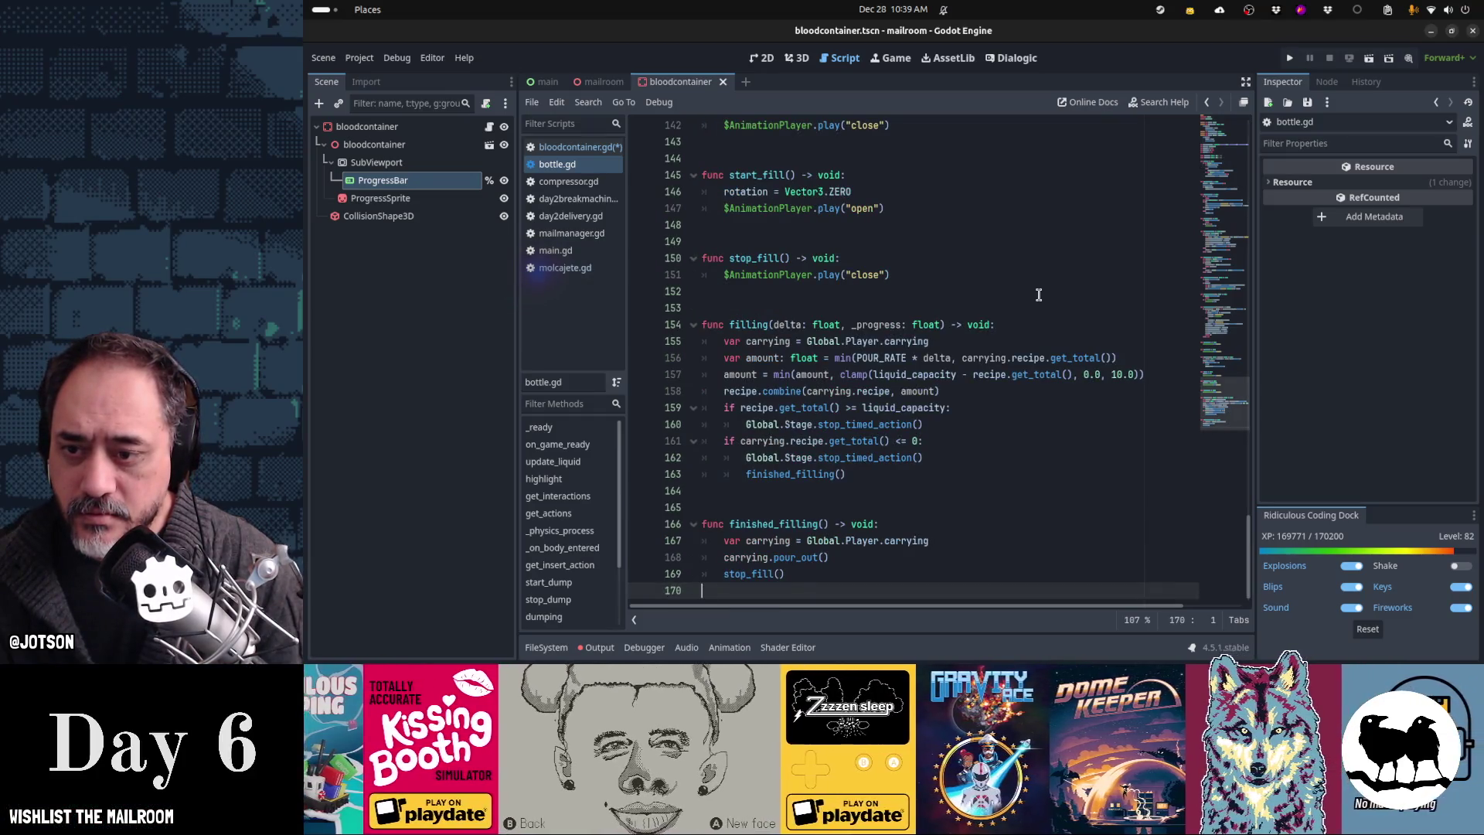
key("Up")
key("Up")
key("Up")
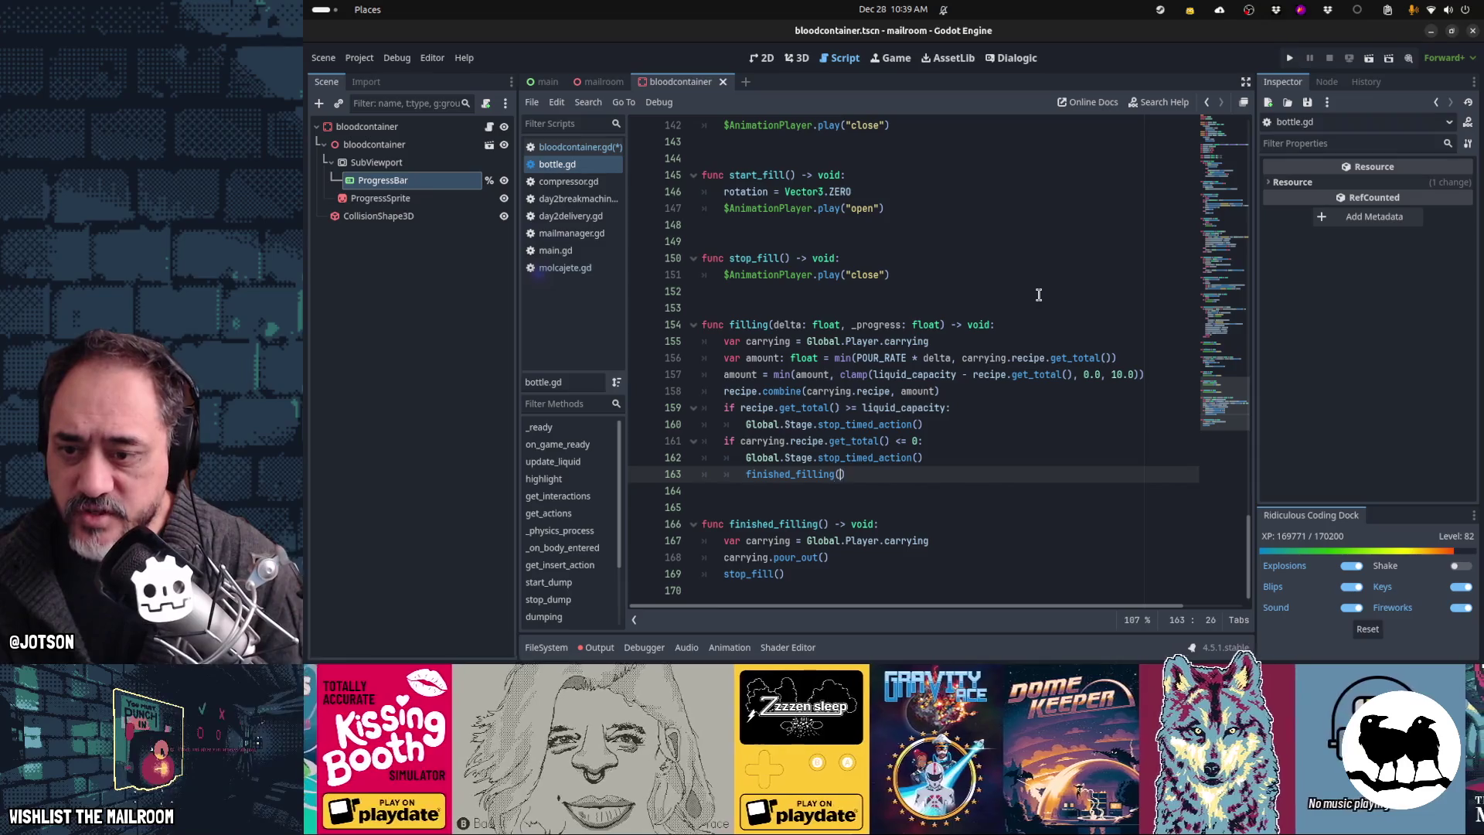
key("ctrl+shift+Left")
key("ctrl+shift+Left")
key("alt+Left")
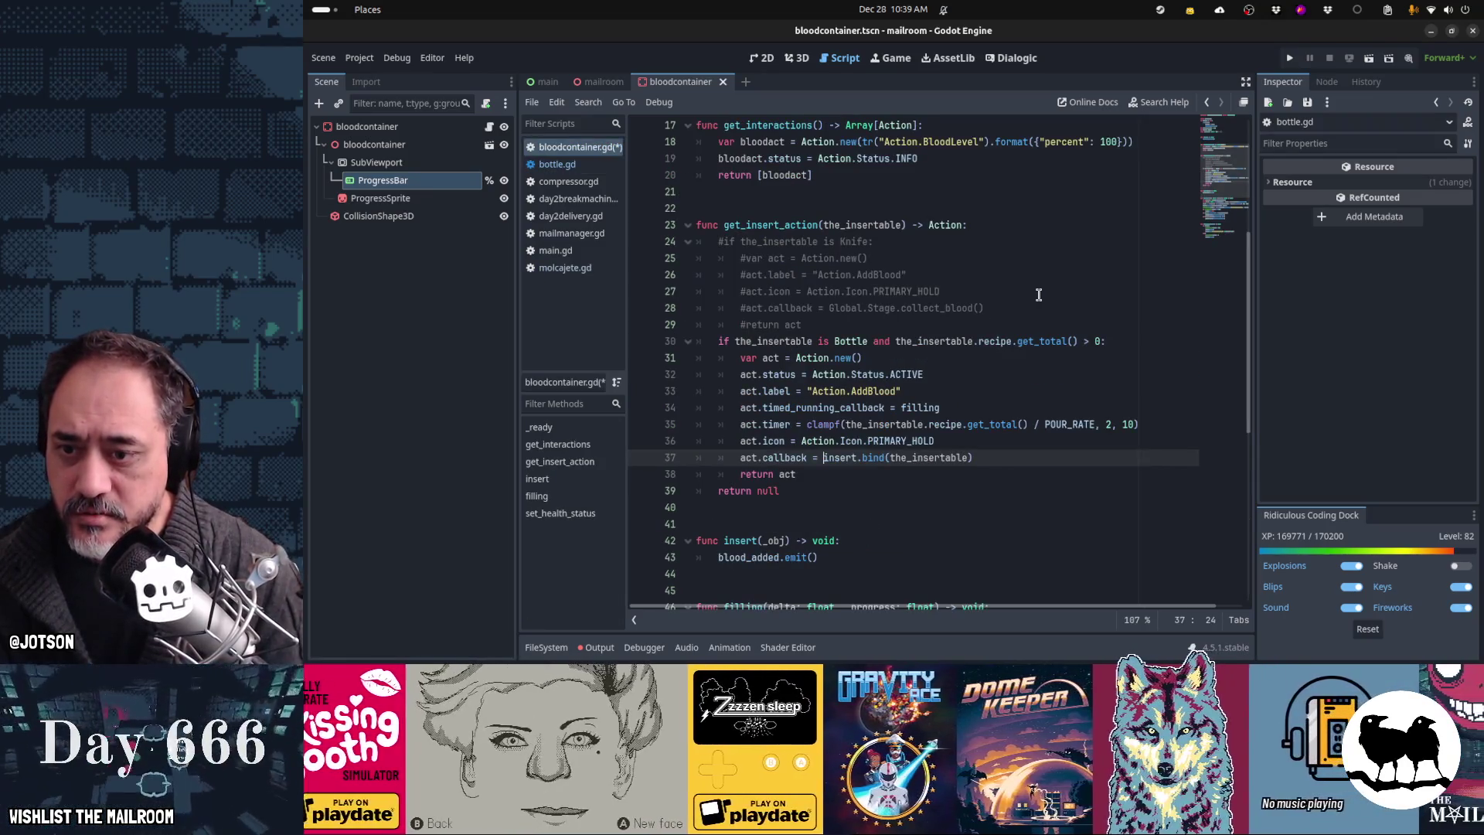
key("ctrl+shift+Right")
key("ctrl+v")
key("Down")
key("Down")
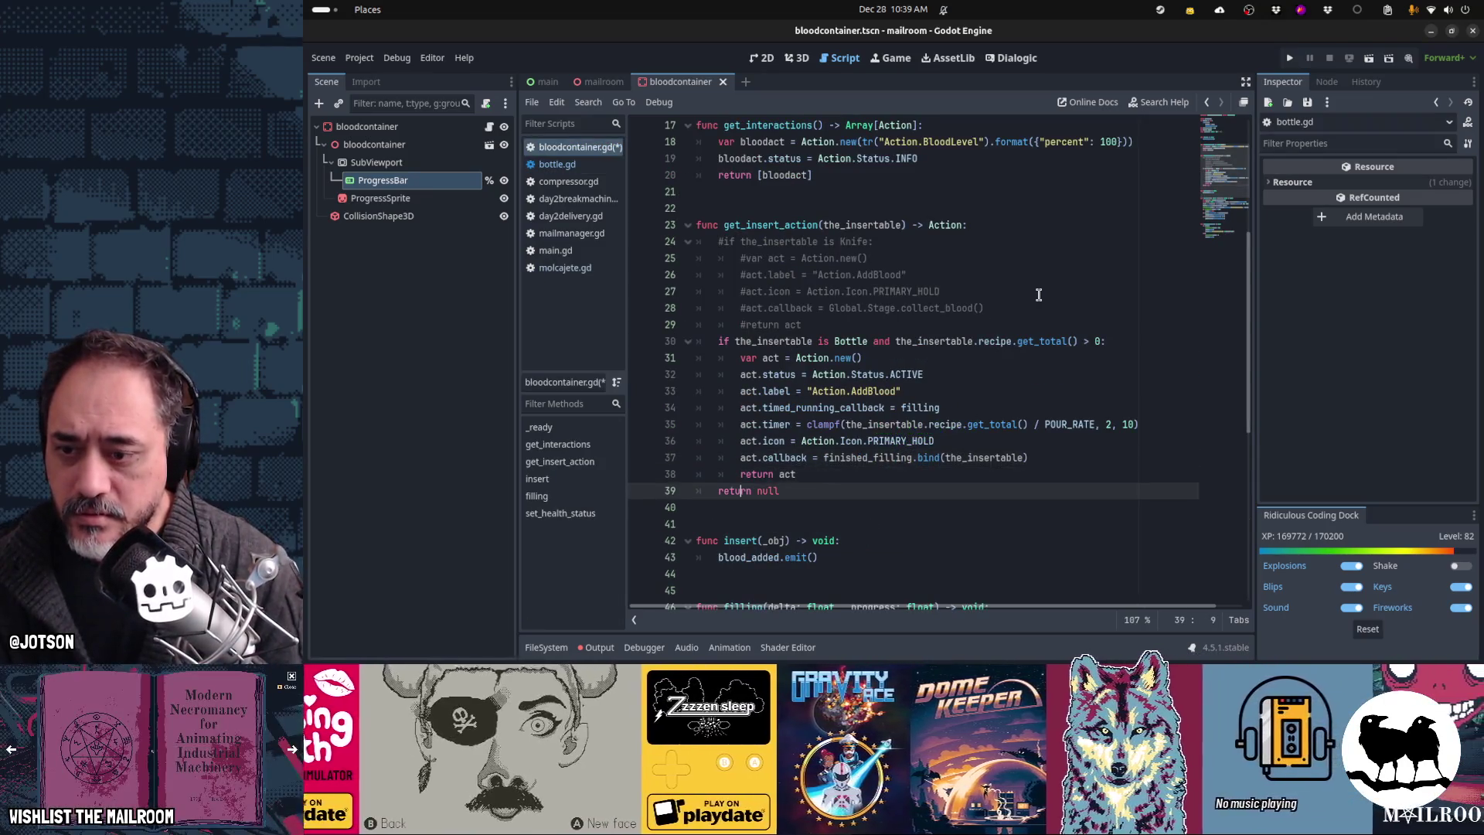
key("Down")
key("Down")
key("Down")
key("ctrl+Left")
key("ctrl+shift+Right")
key("ctrl+v")
key("Down")
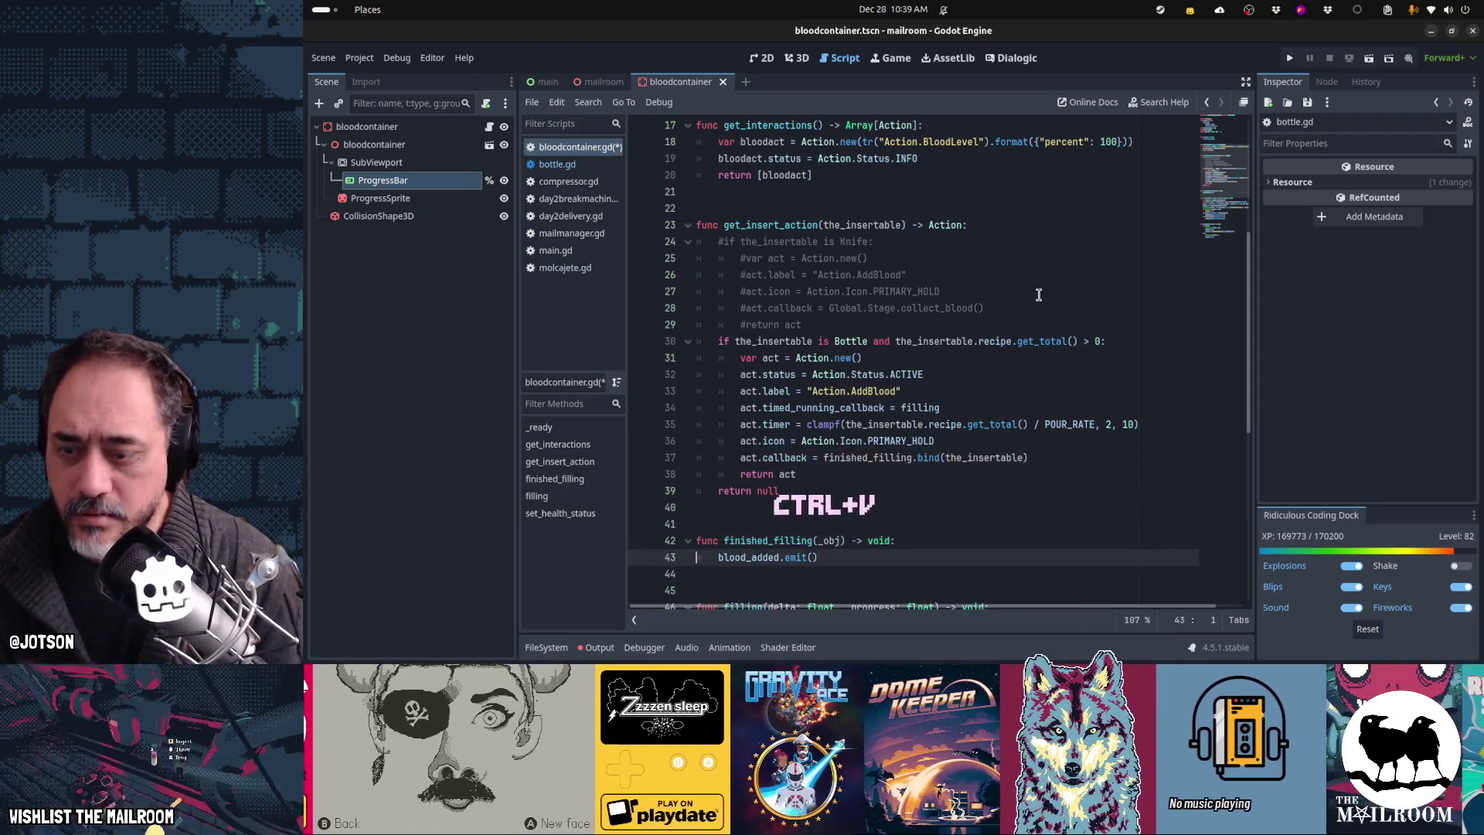
Step: Move the act.callback line up above the timed_running_callback line
key("Up")
key("Up")
key("Up")
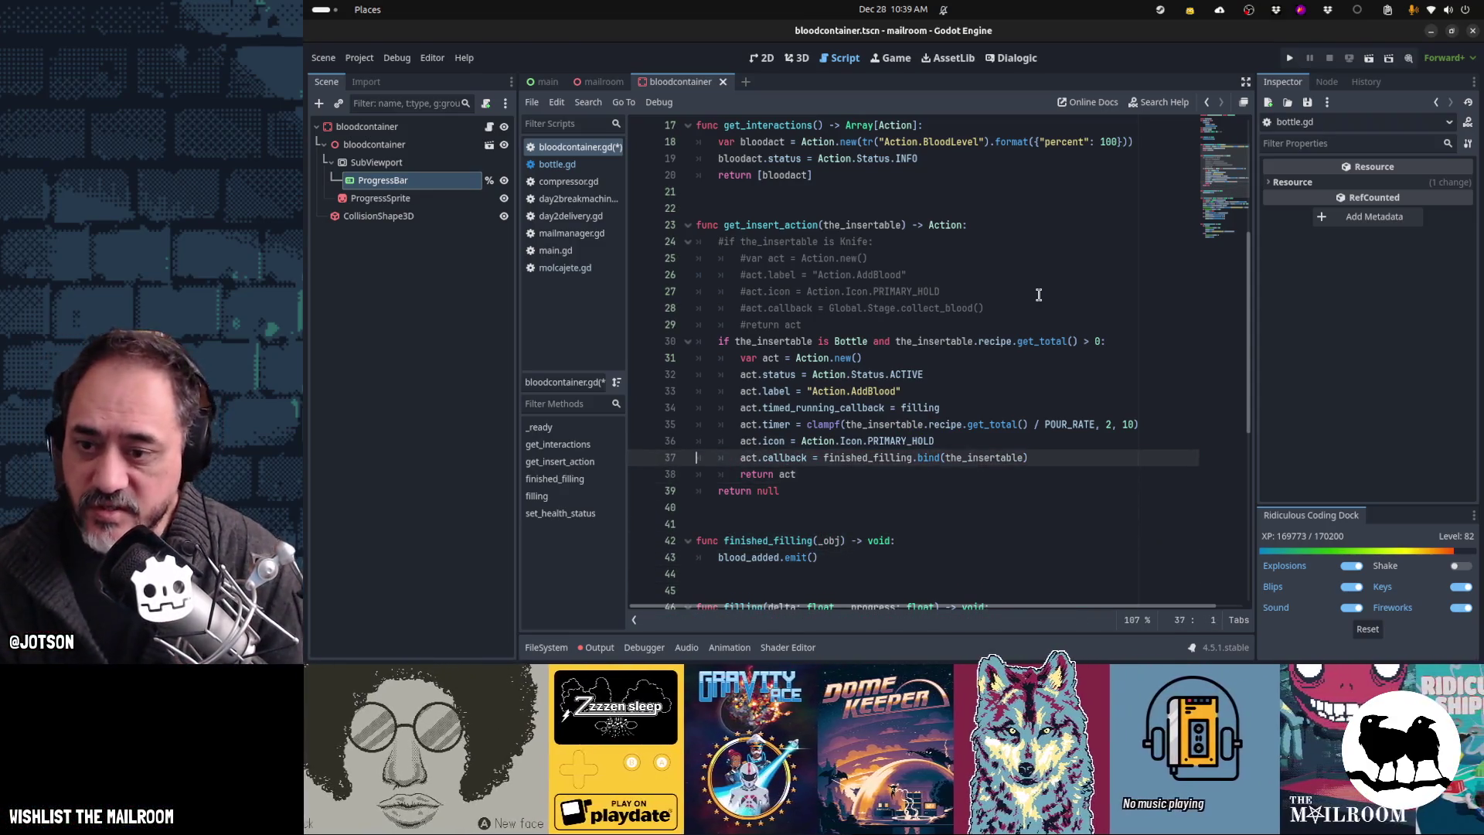
key("ctrl+x")
key("Up")
key("Up")
key("Up")
key("ctrl+v")
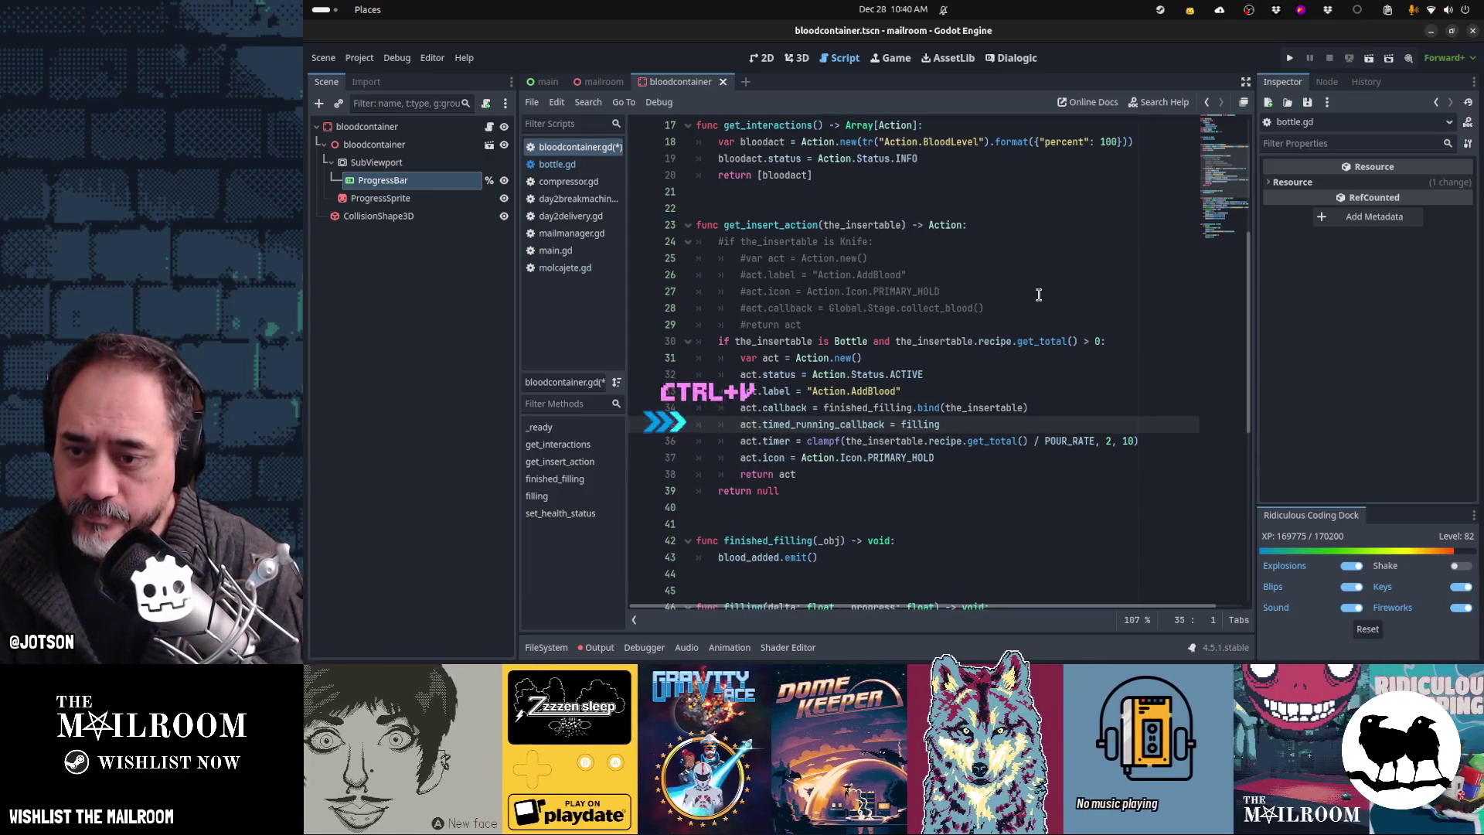
key("Down")
key("Down")
key("Down")
scroll(1039, 295, "down", 4)
key("Down")
key("Down")
key("Down")
scroll(1039, 295, "down", 2)
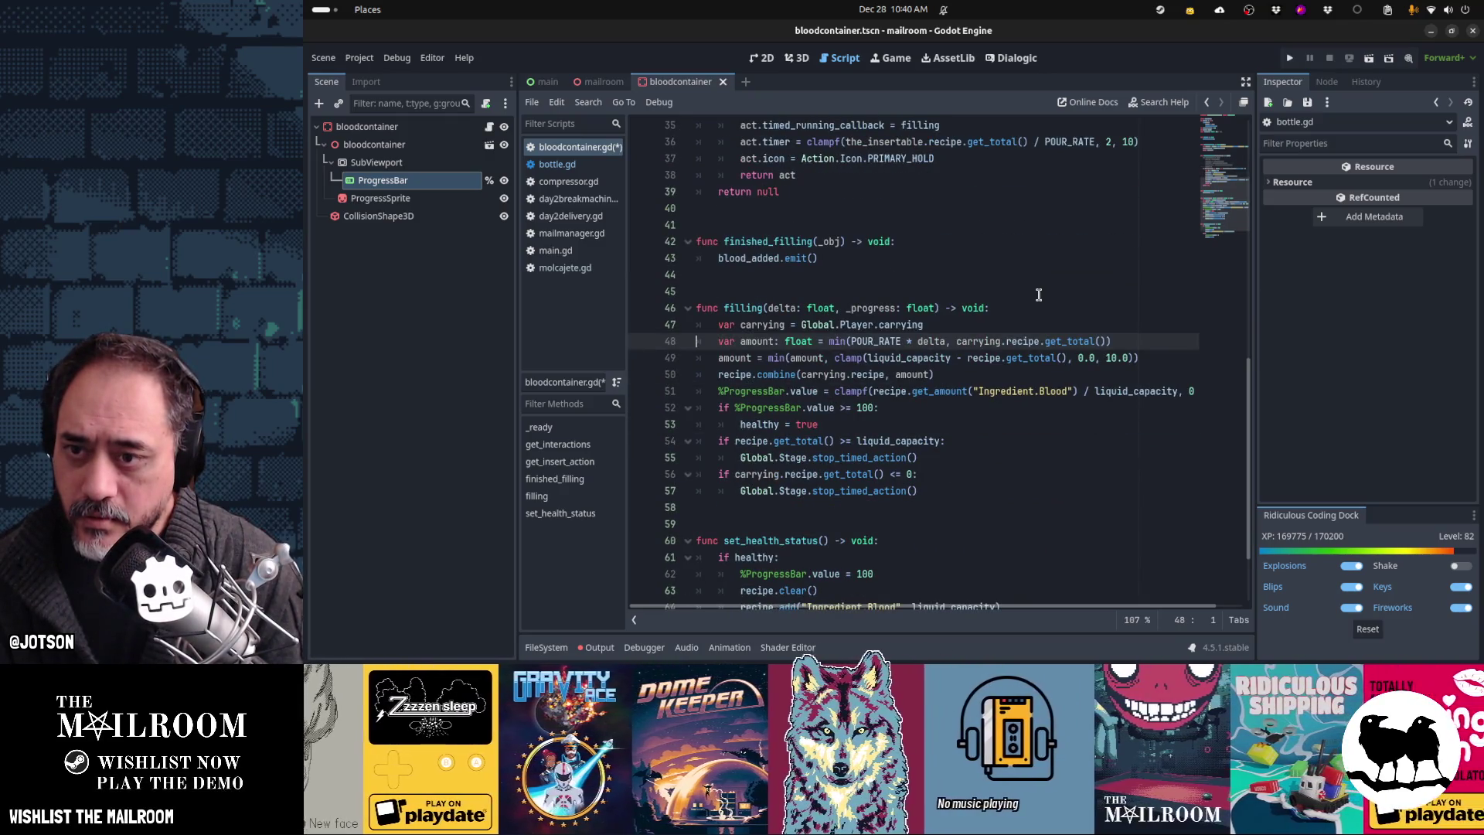
Step: Give finished_filling's _obj parameter a default value of null
key("Up")
key("Up")
key("Up")
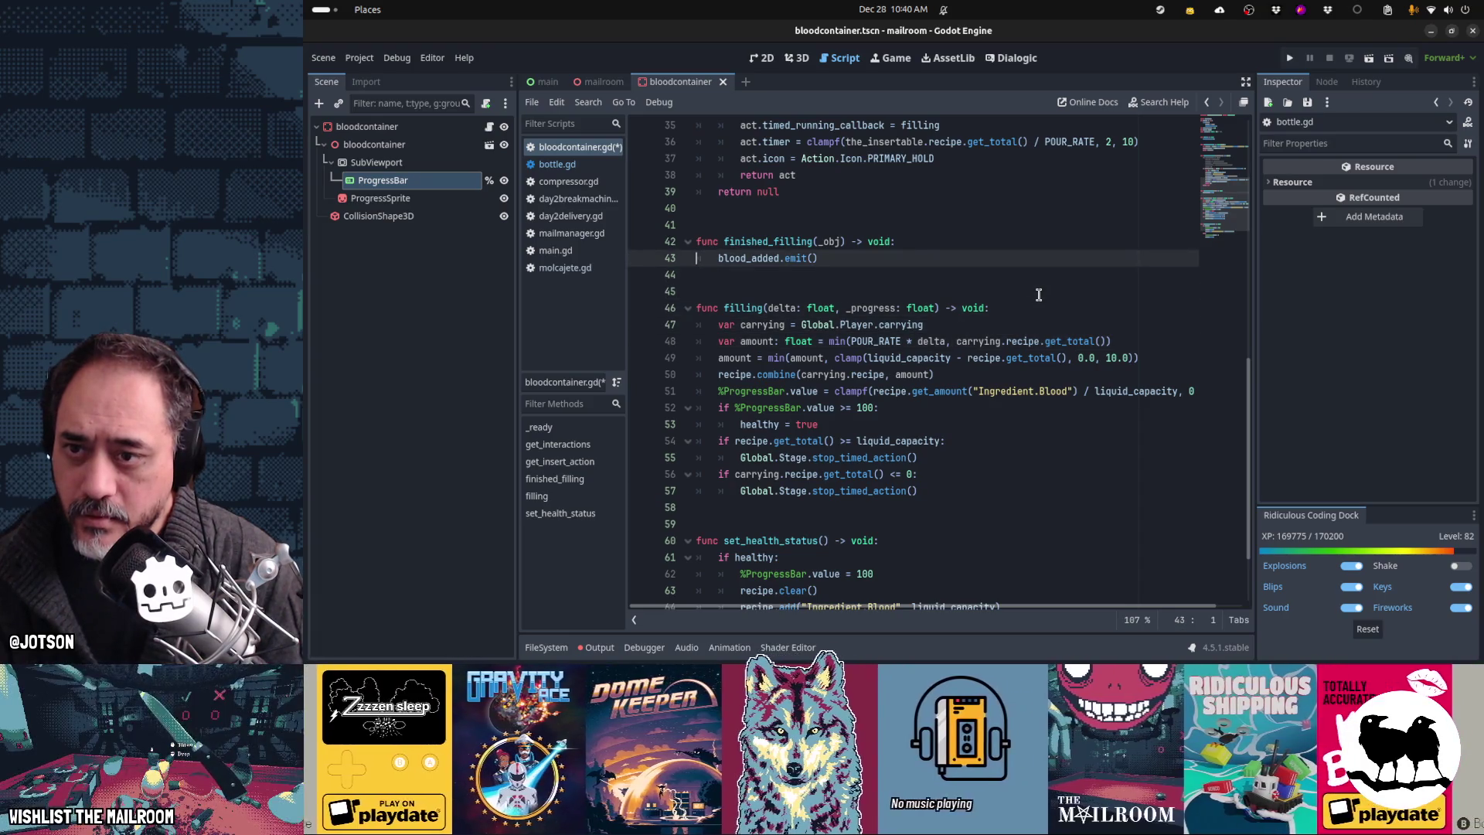
scroll(1039, 294, "up", 2)
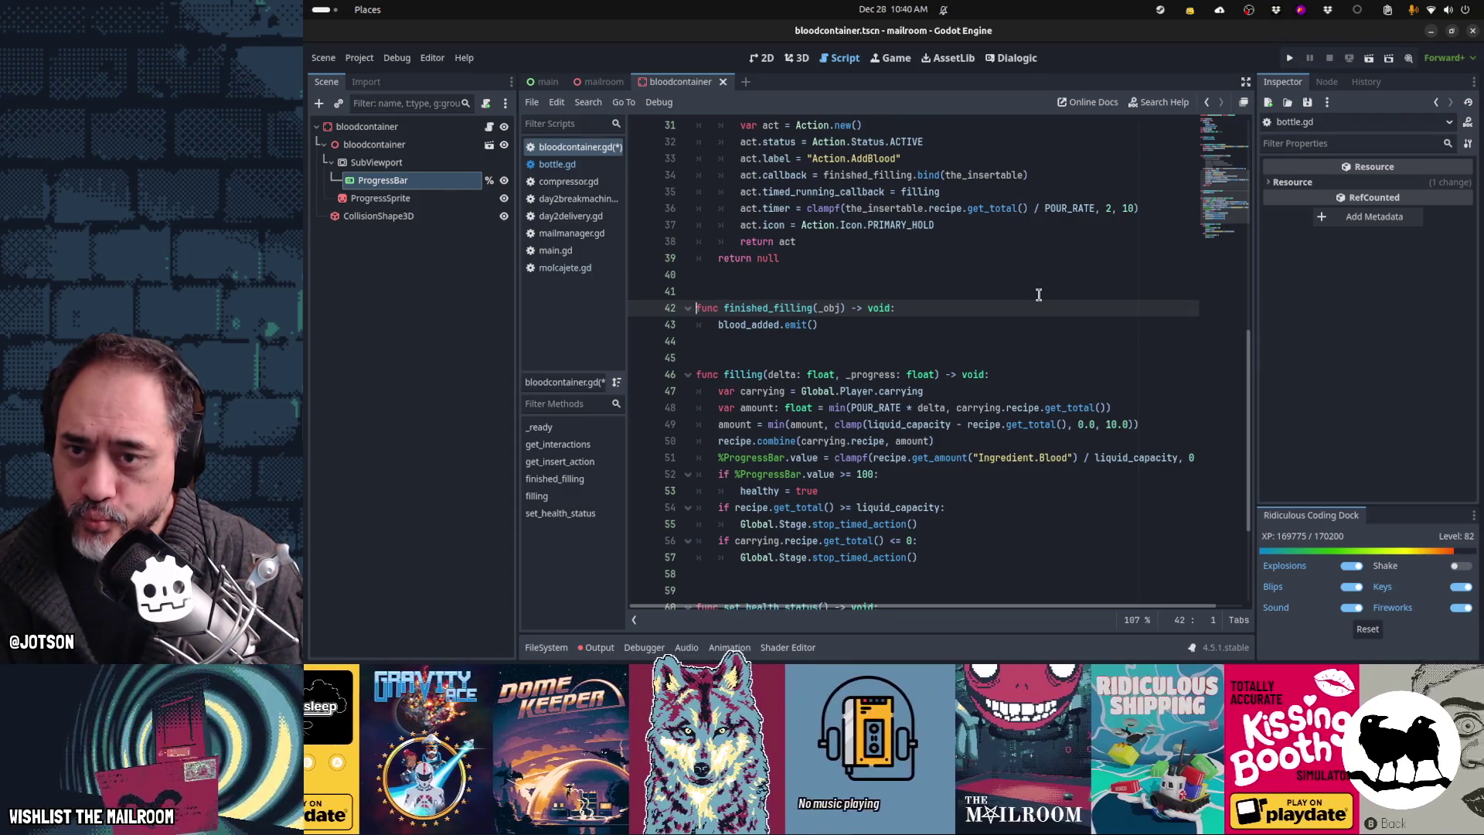
key("Down")
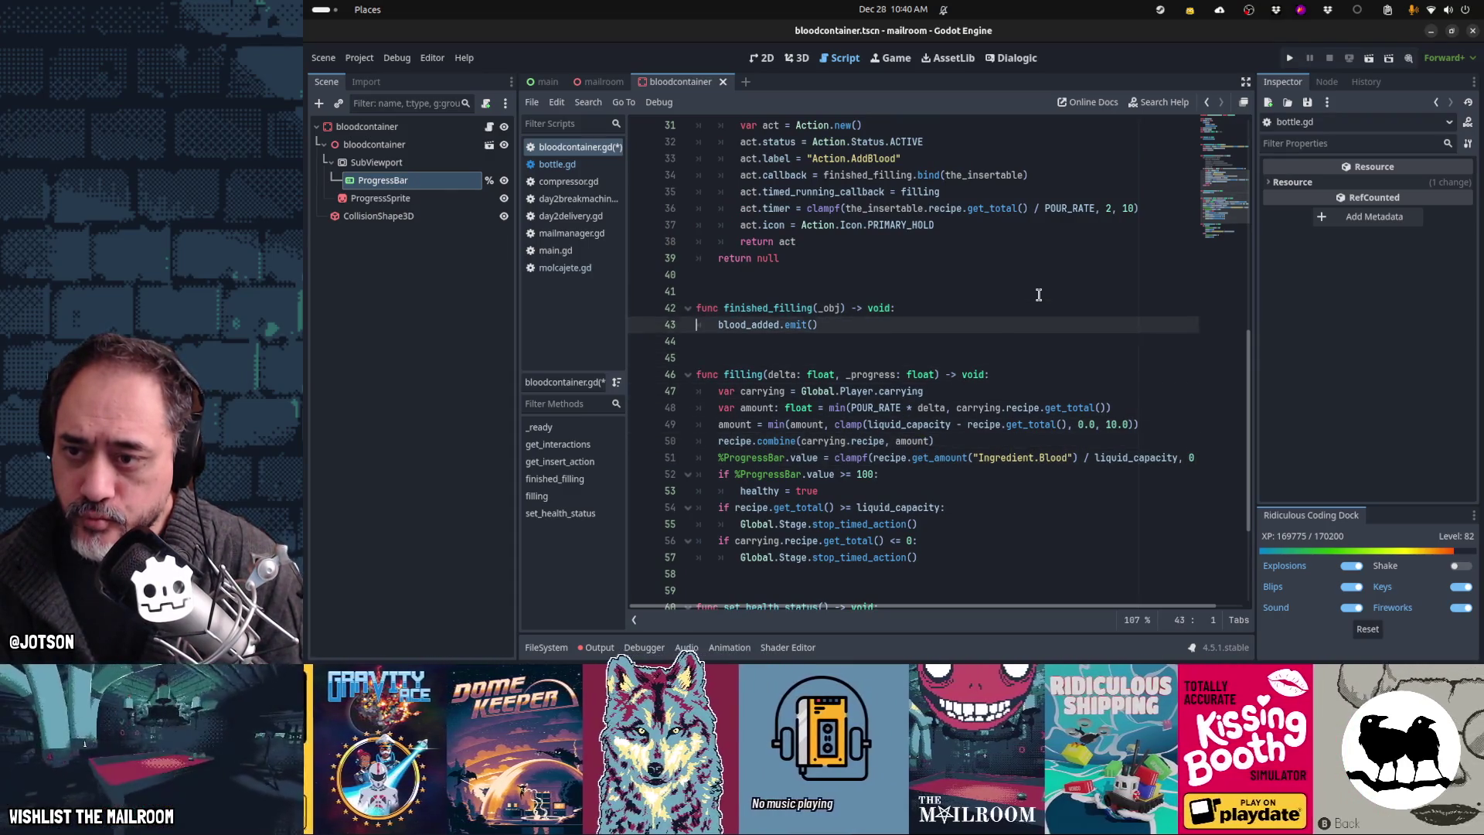
key("Up")
key("End")
key("Left")
key("Left")
key("Left")
type("= n")
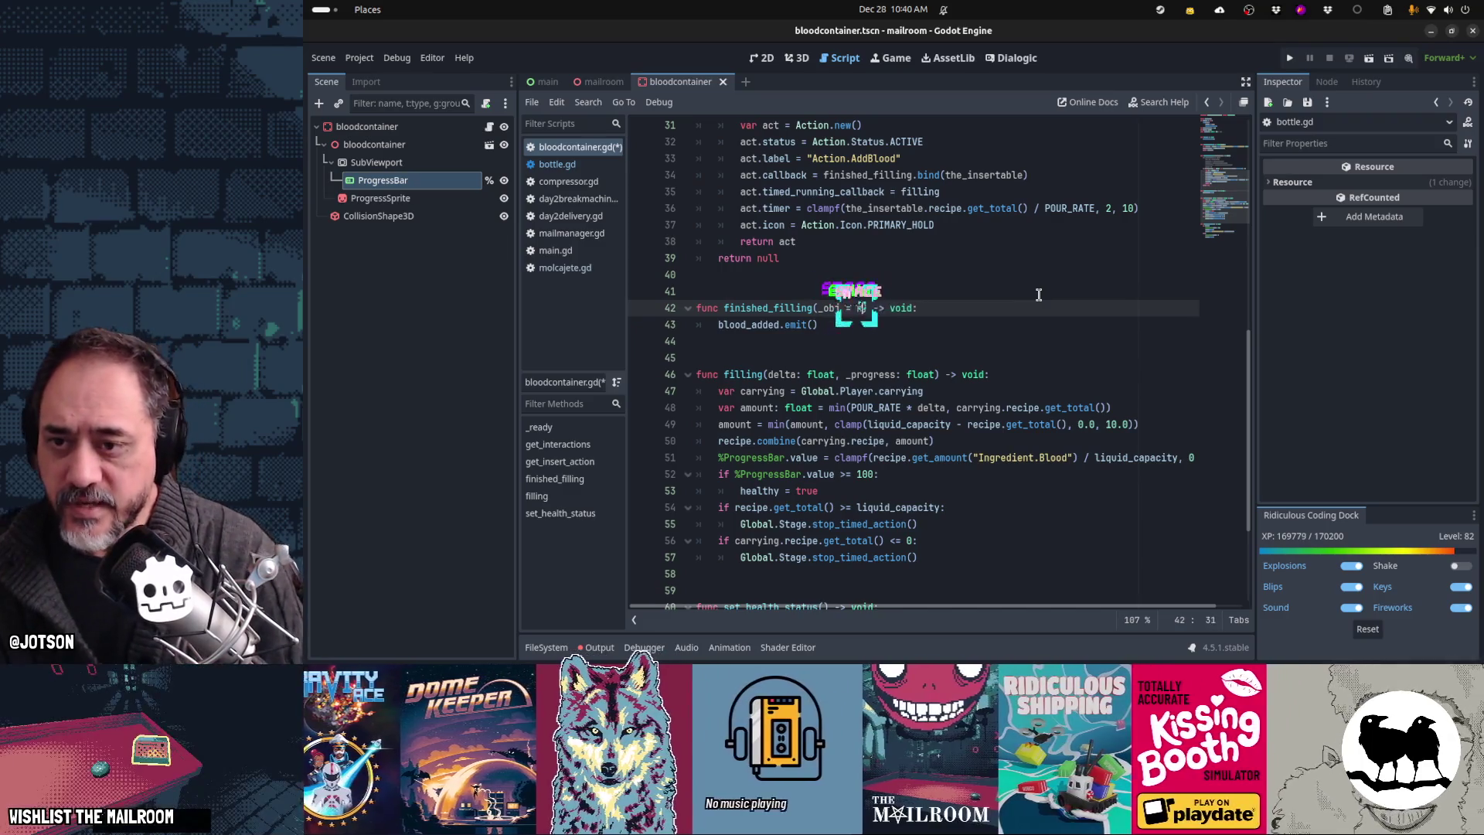
type("ull")
key("Down")
key("Down")
key("Up")
key("Up")
key("Left")
key("Down")
key("Down")
key("Down")
key("Down")
key("Down")
key("Down")
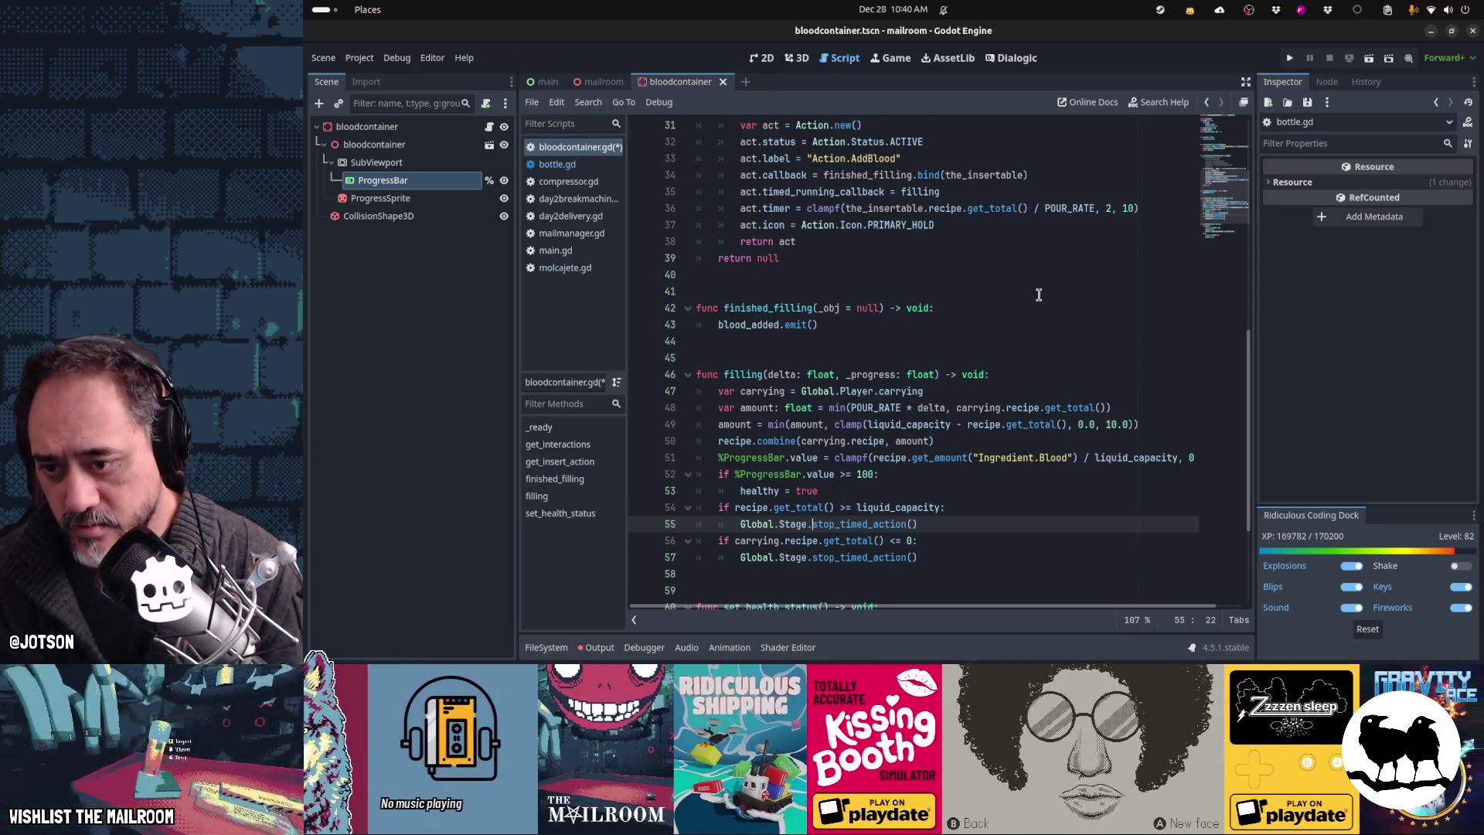
scroll(1039, 295, "down", 1)
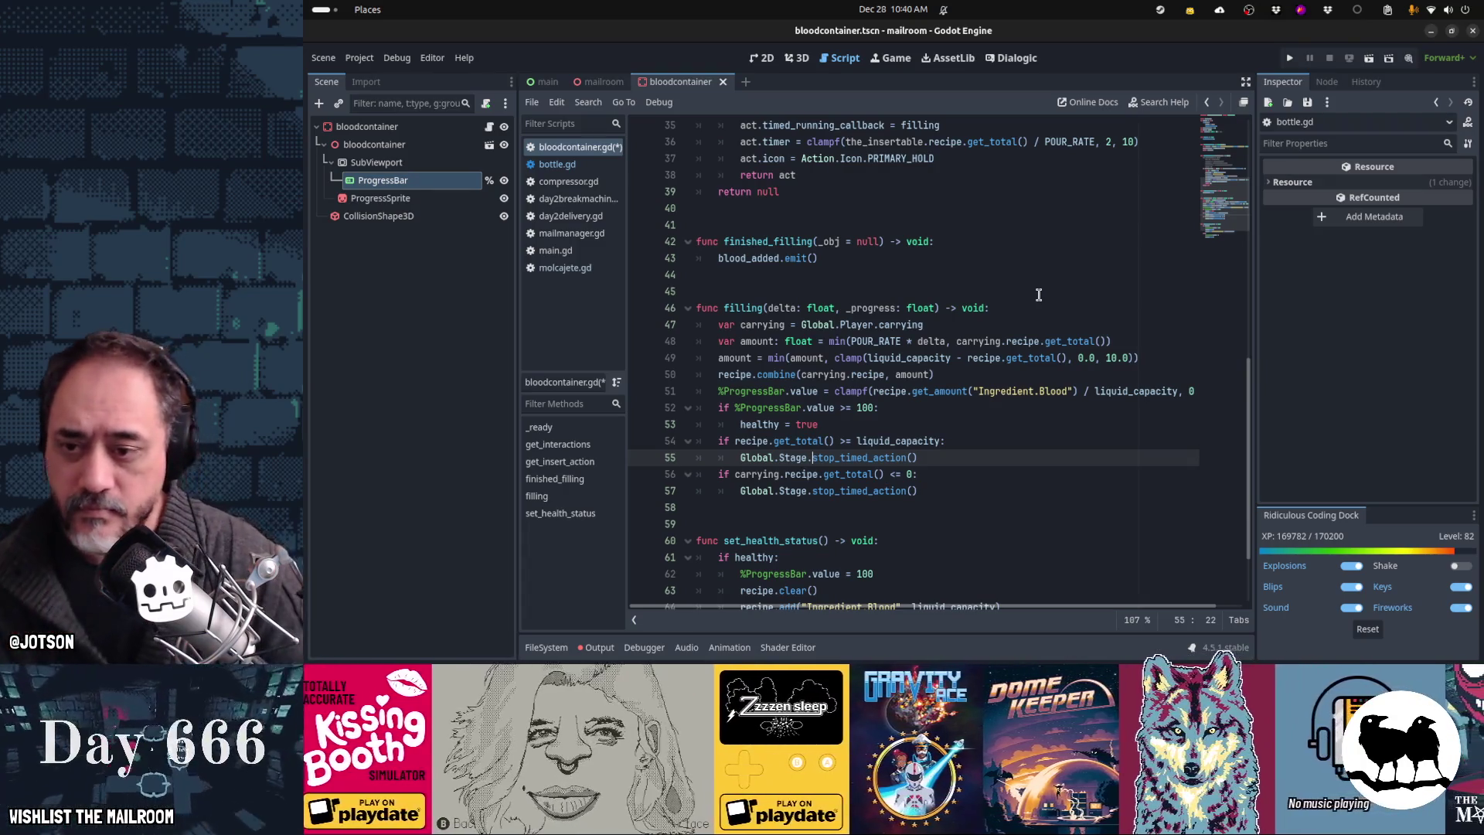
scroll(964, 312, "down", 2)
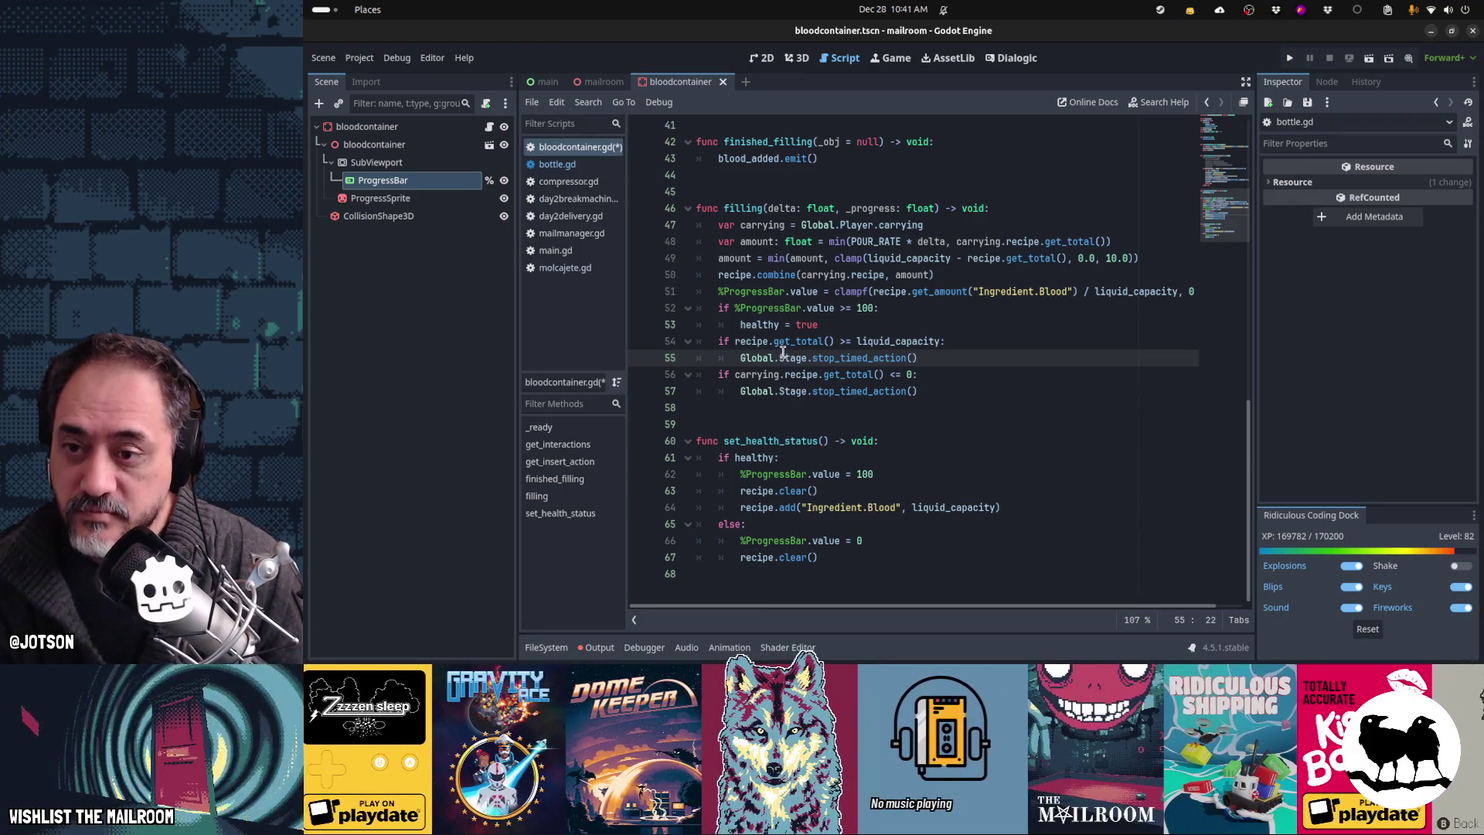
left_click(824, 328)
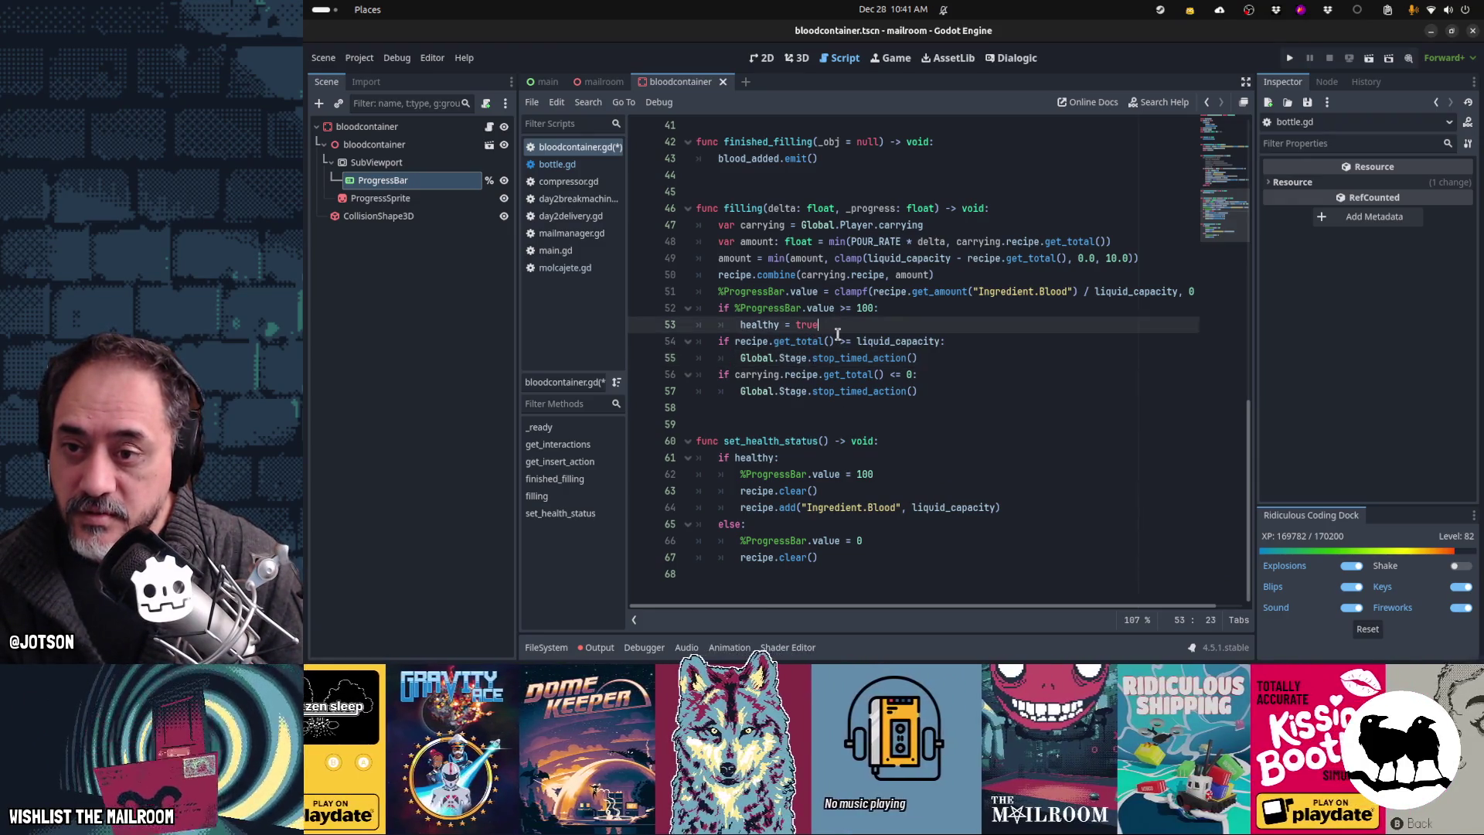
key("shift+Home")
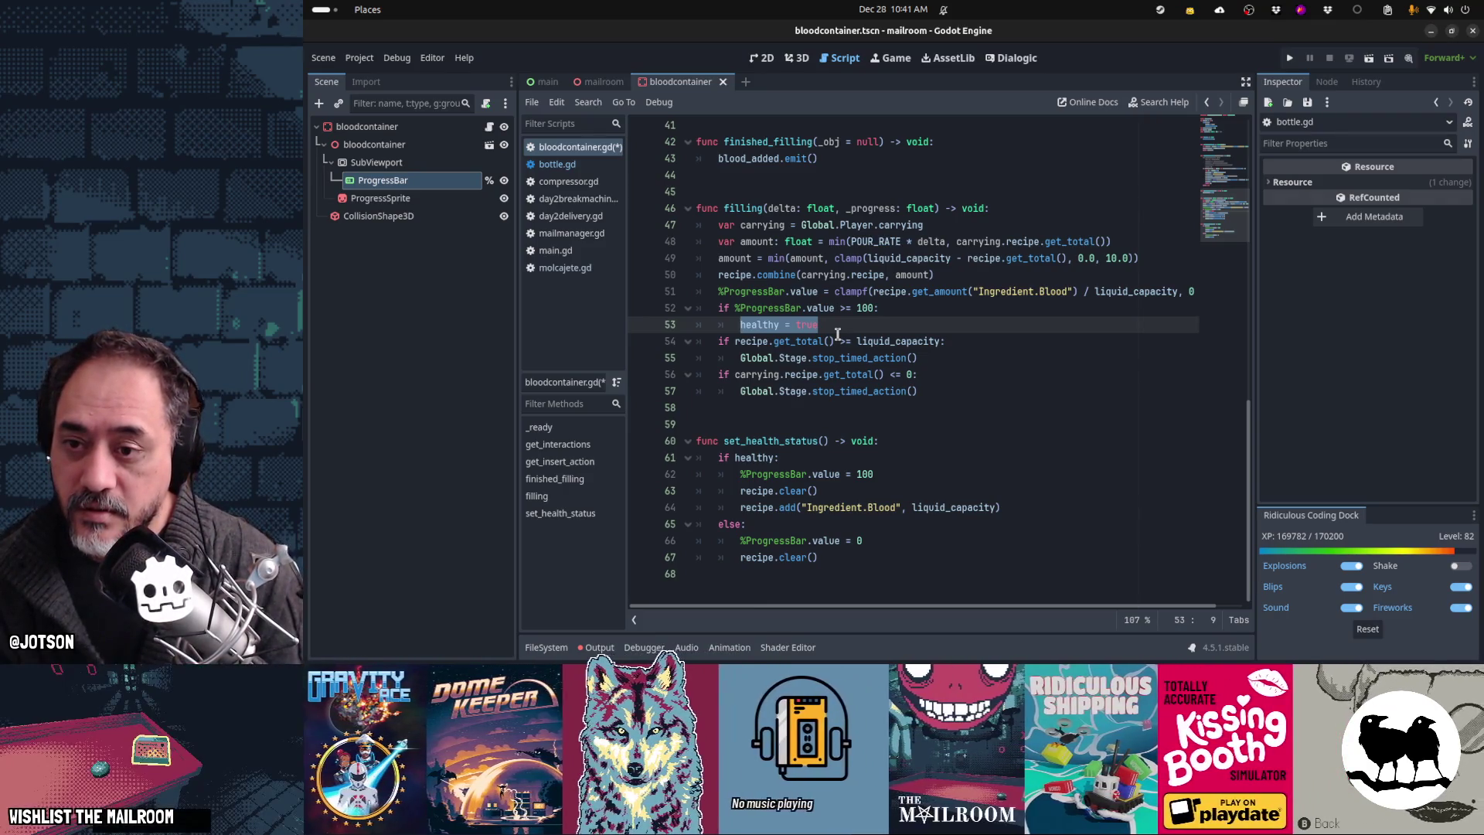
key("Down")
key("Down")
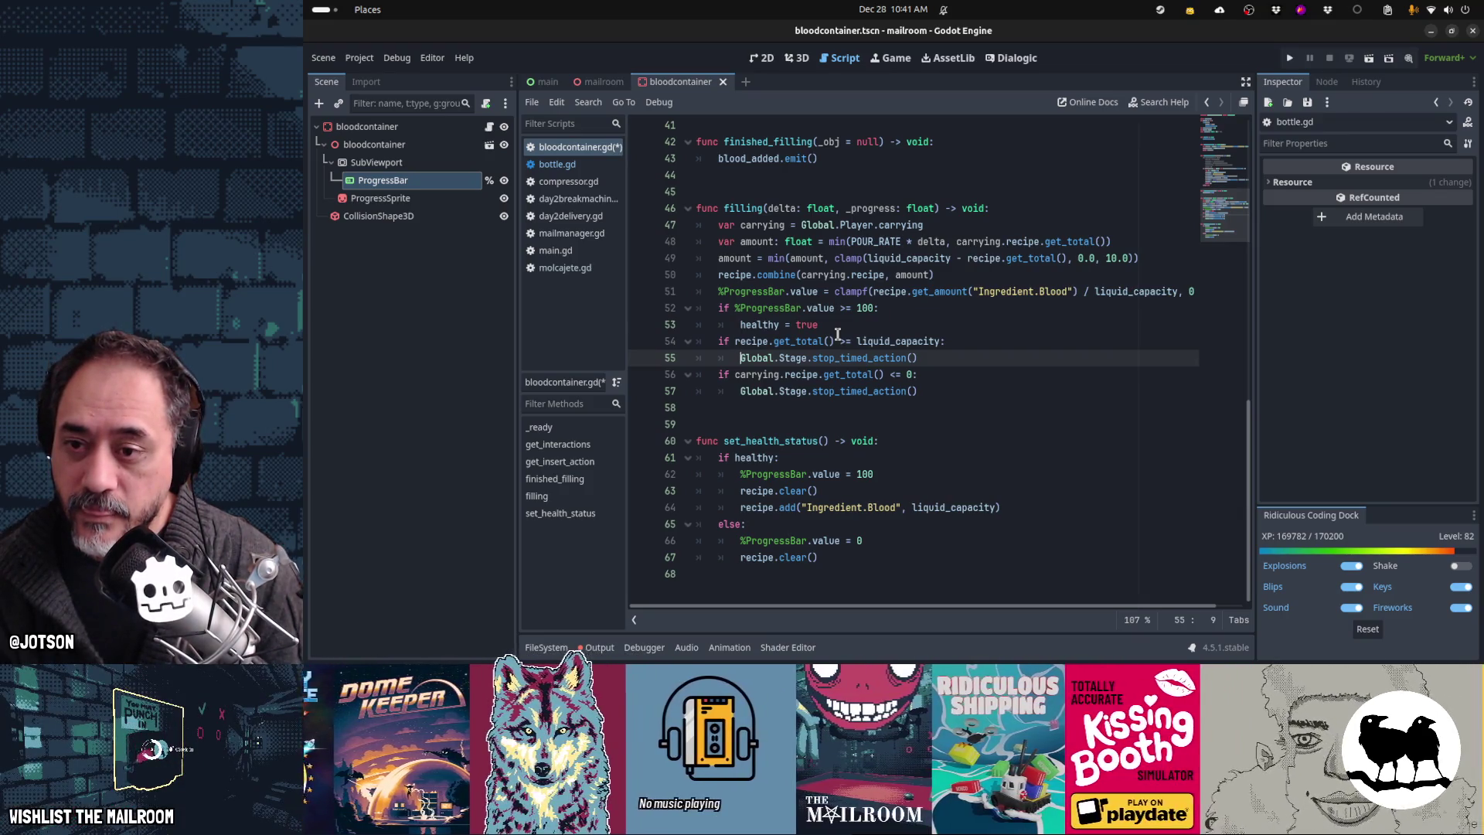
key("Up")
key("shift+Down")
key("shift+Down")
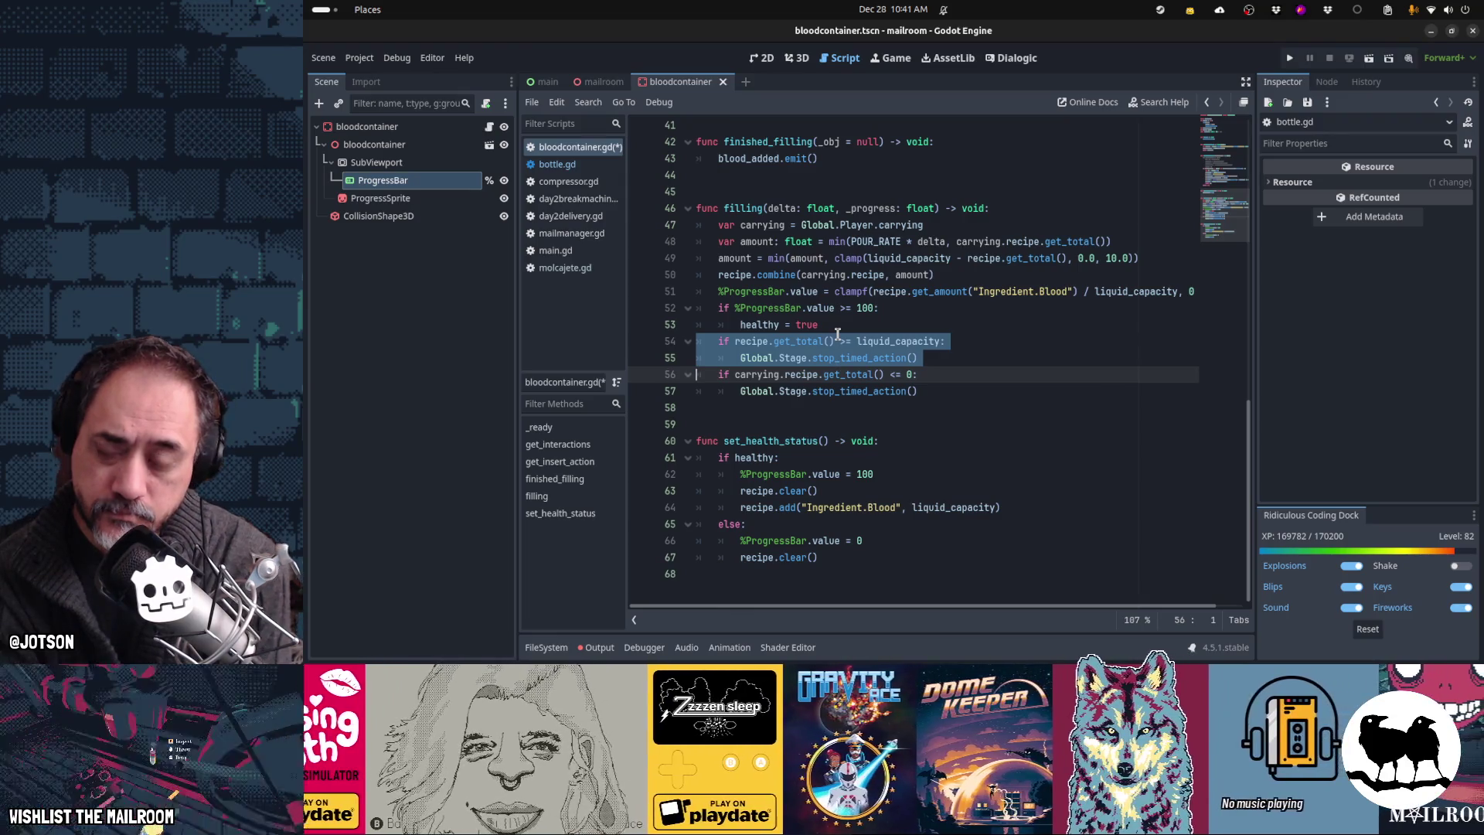
key("Up")
key("Up")
key("Up")
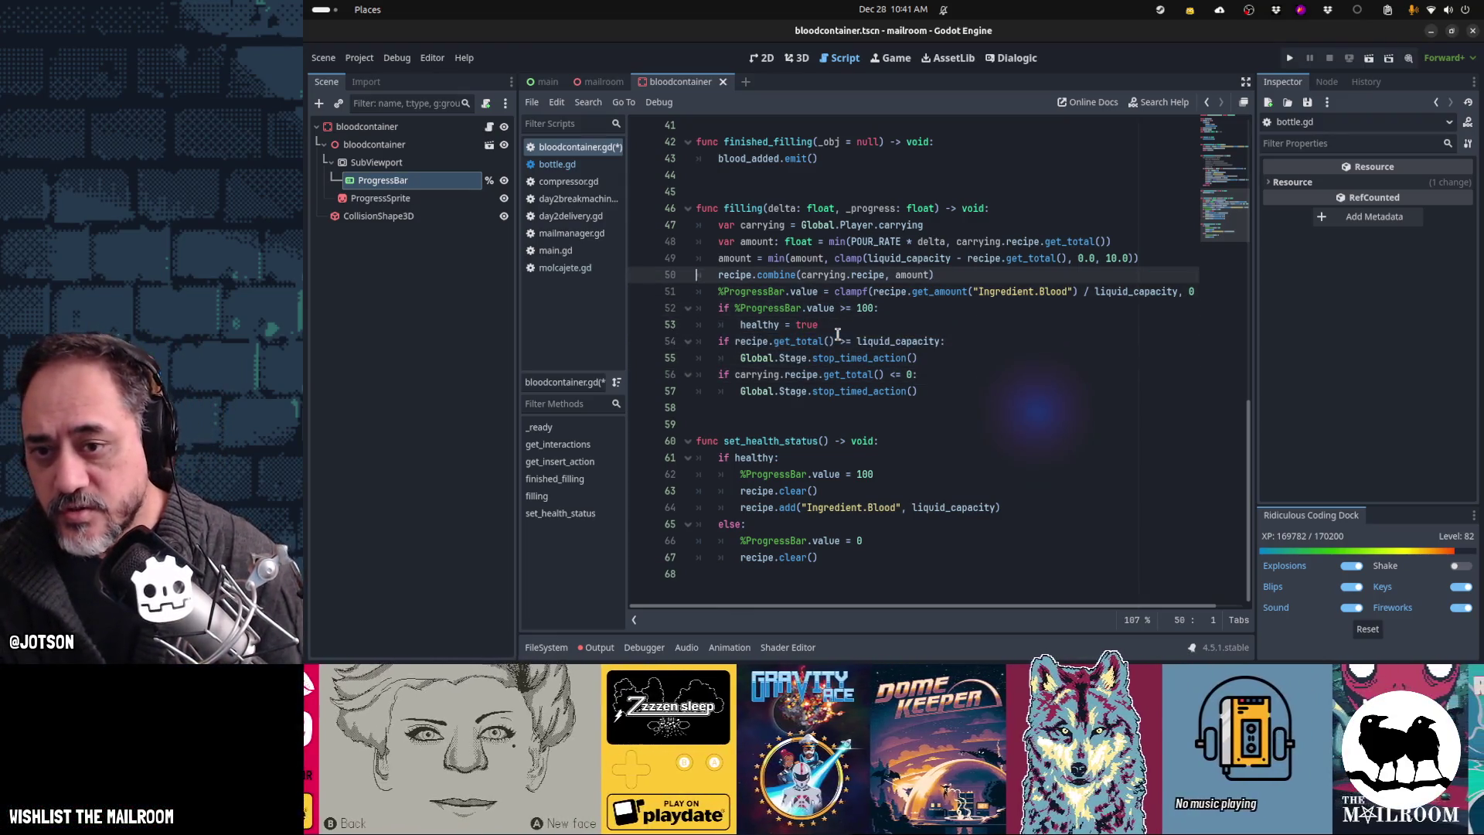
Step: Make the progress bar's clampf use recipe.get_total() instead of the blood amount
key("Down")
key("ctrl+Right")
key("ctrl+Right")
key("ctrl+Right")
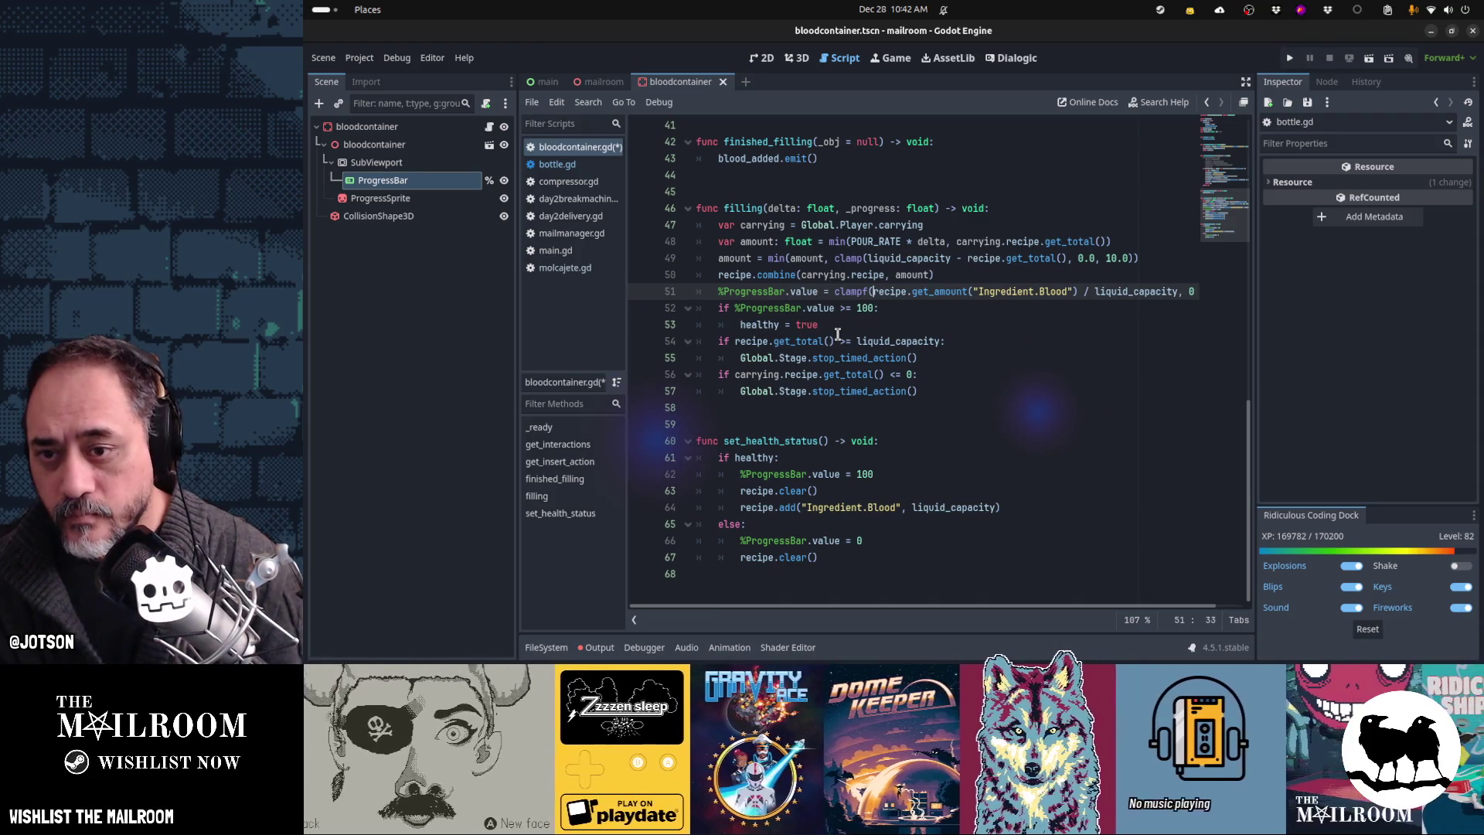
key("shift+ctrl+Right")
key("shift+ctrl+Right")
key("shift+ctrl+Right")
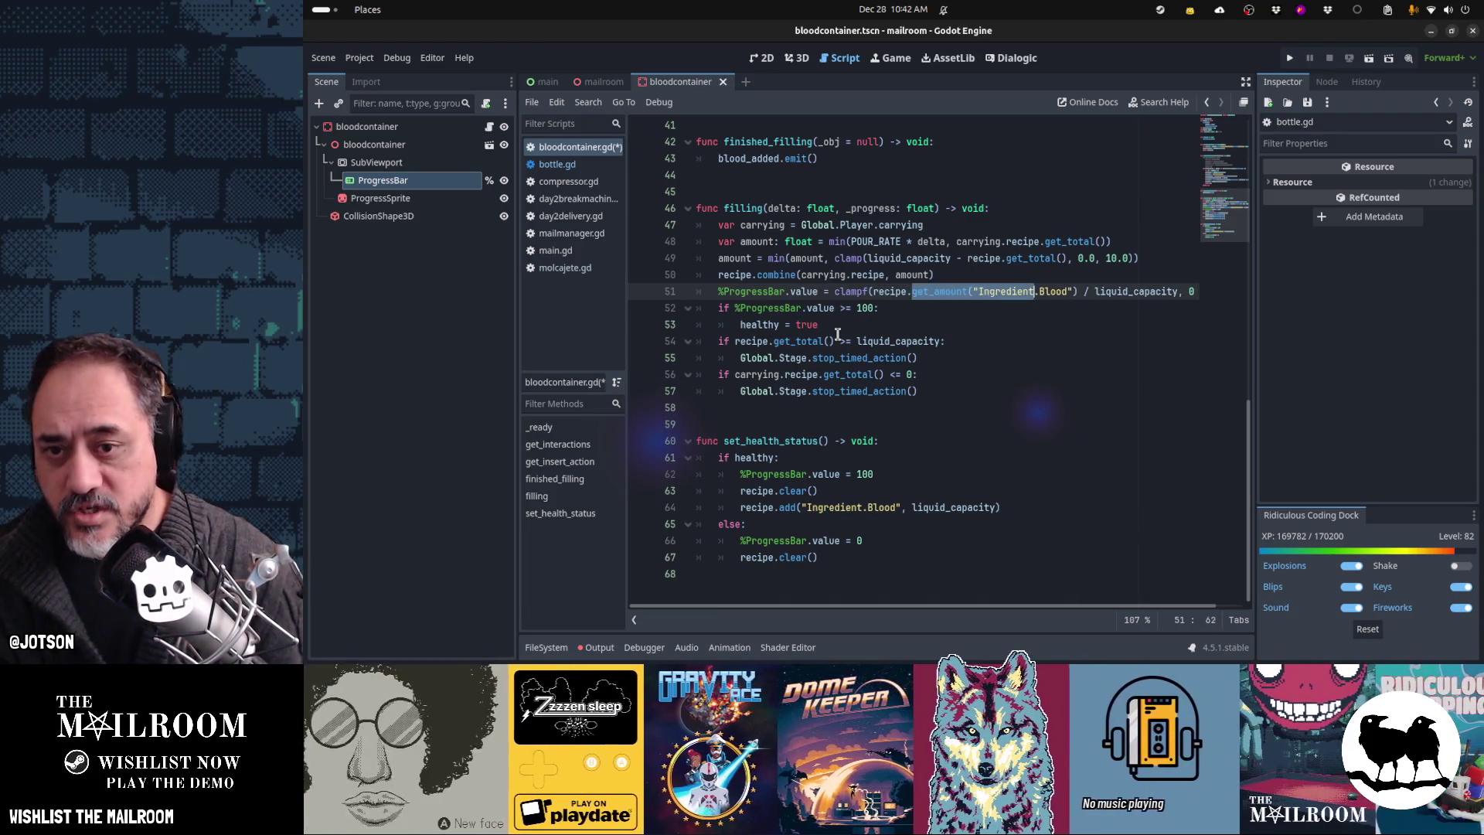
type("get_")
key("Return")
Step: Insert a 'for ingredient in recipe:' loop above the progress bar line
key("Up")
key("End")
key("Return")
type("rec")
key("BackSpace")
key("BackSpace")
key("BackSpace")
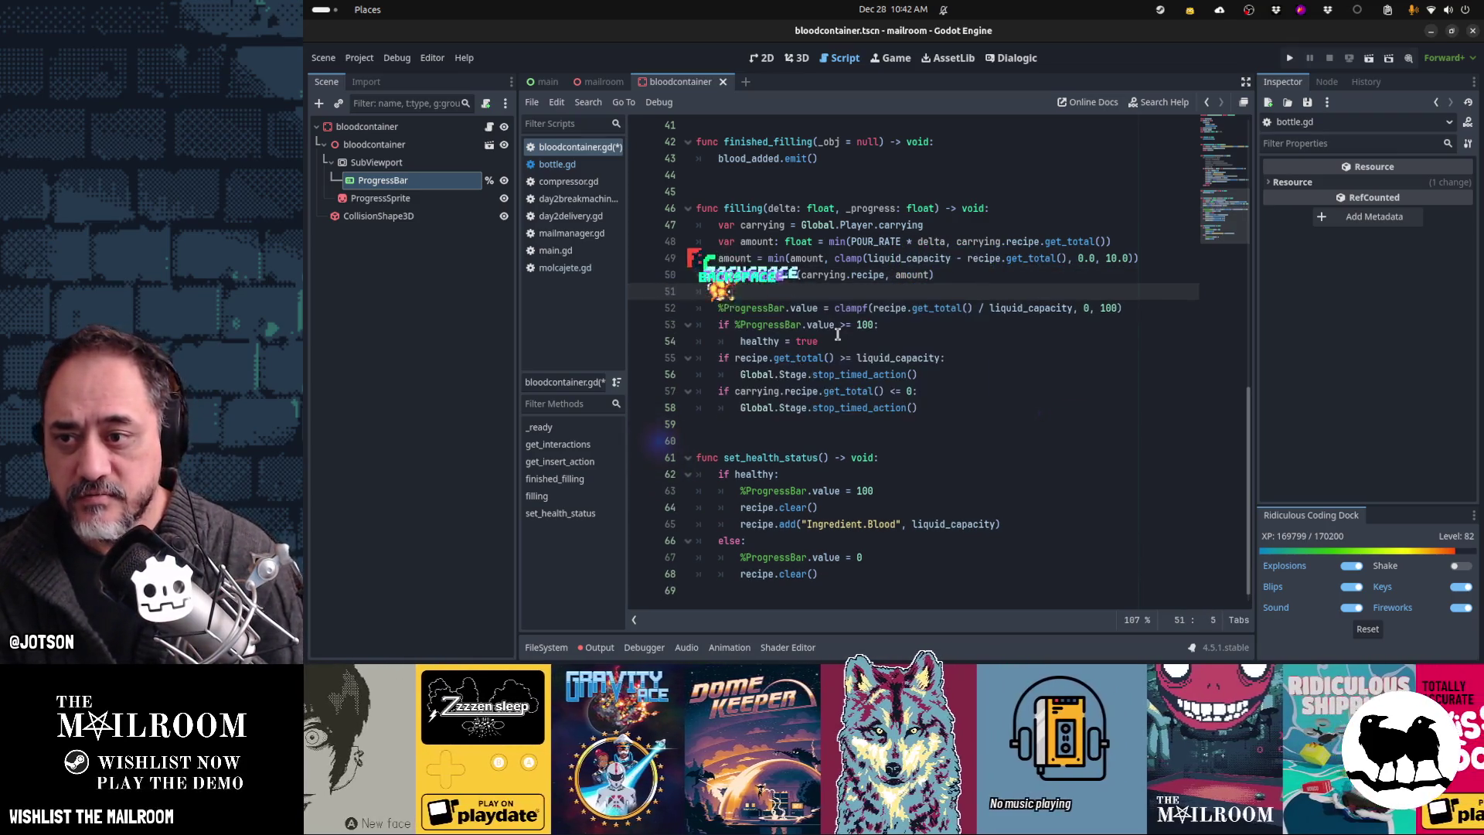
type("for eac")
key("BackSpace")
key("BackSpace")
key("BackSpace")
type("ingredient ")
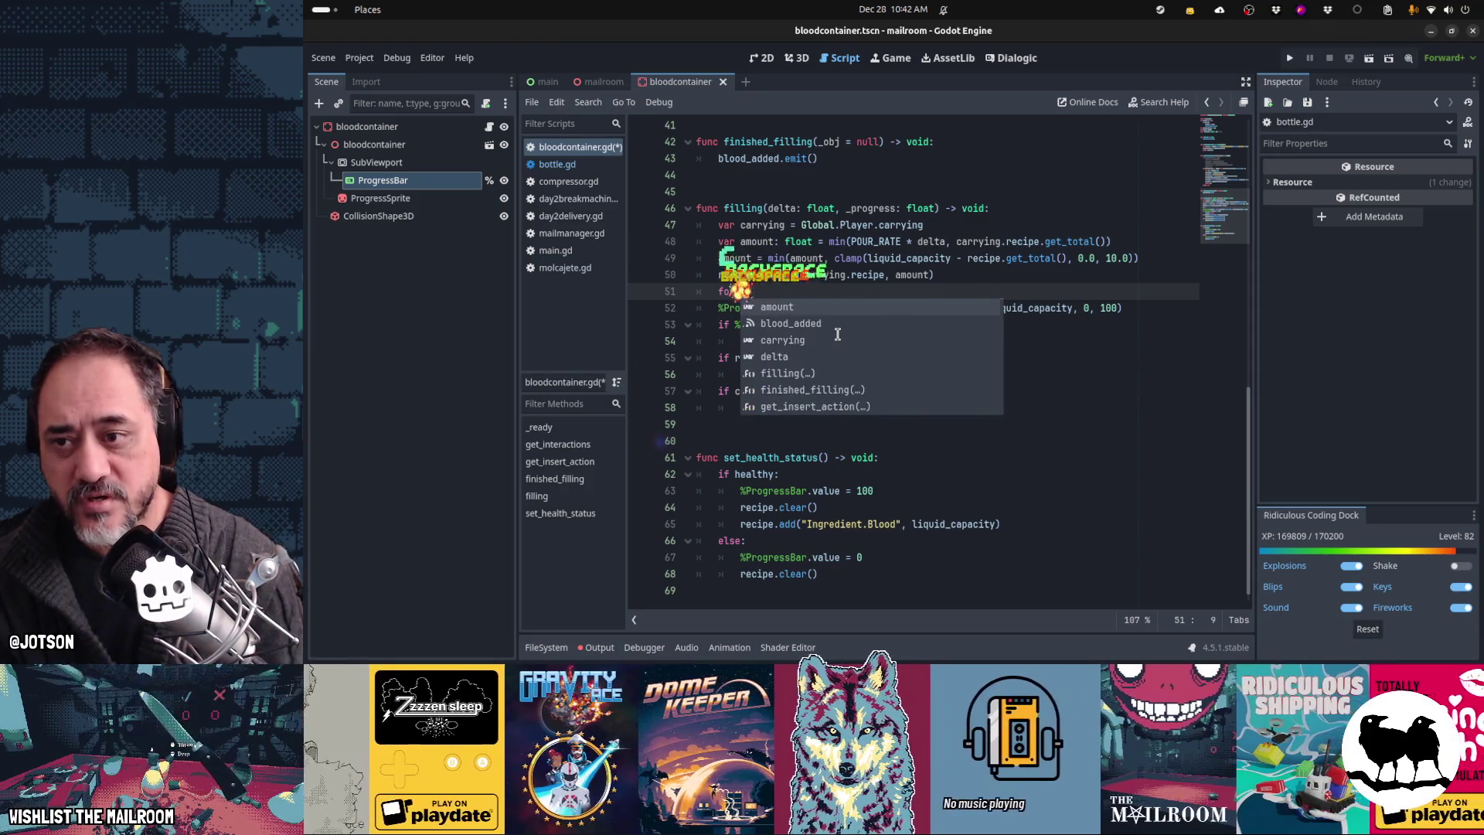
type("in recipe:")
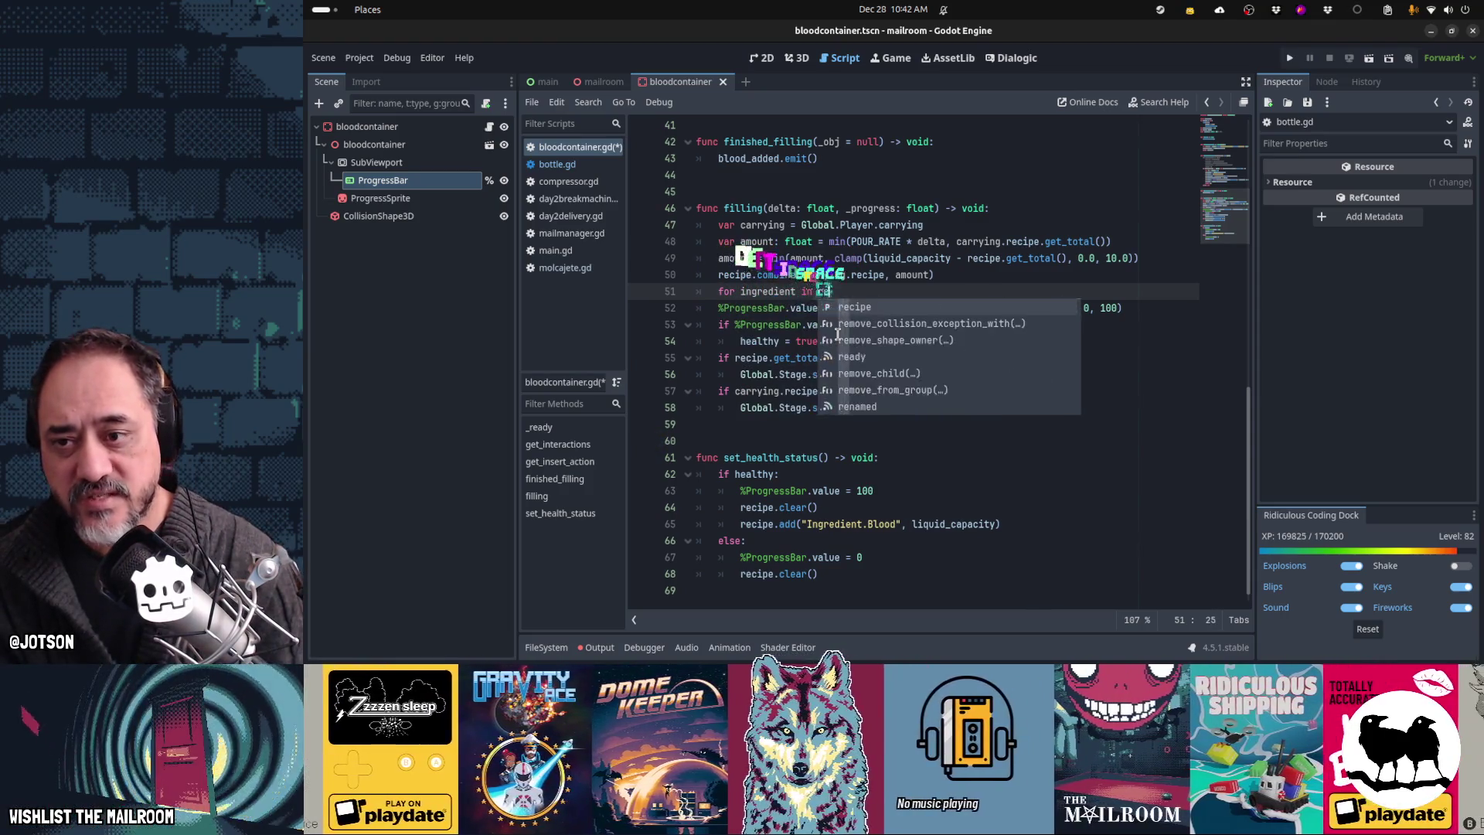
key("Return")
Step: Inside the loop, add the condition if ingredient != "Ingredient.Blood":
type("pas")
key("BackSpace")
key("BackSpace")
key("BackSpace")
type("if ingredient")
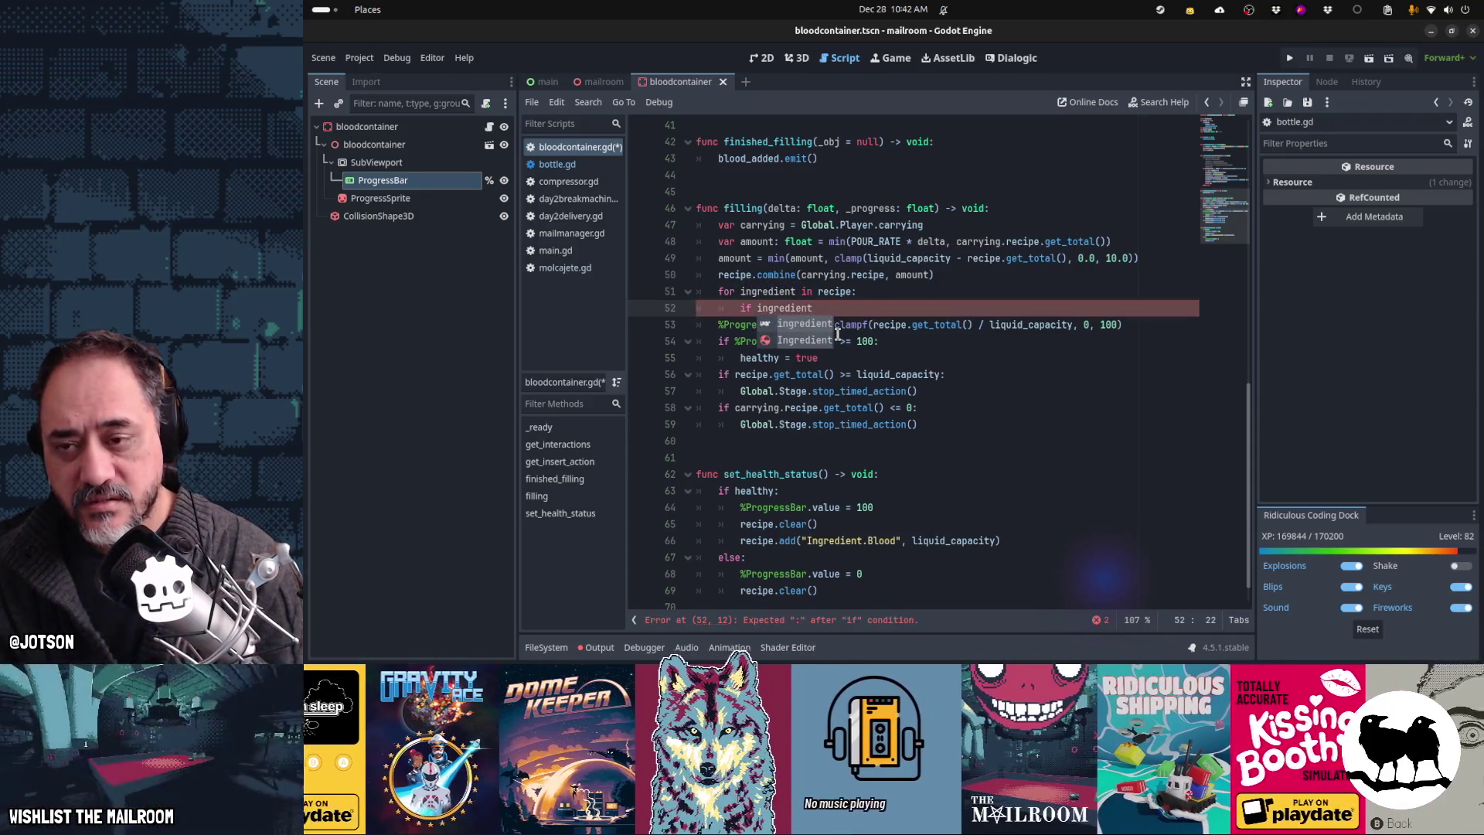
type(" != \"Ingredi")
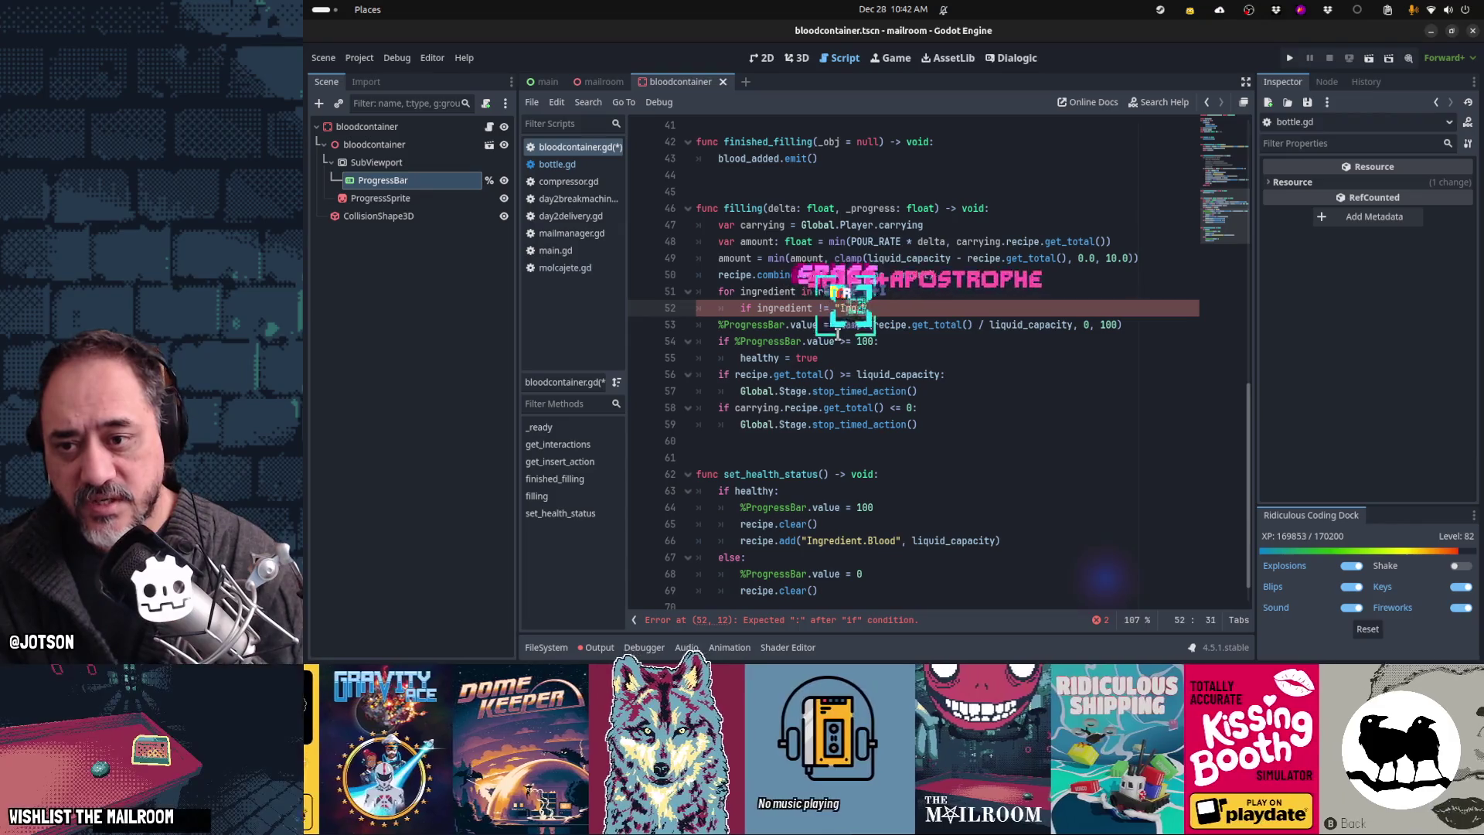
type("ent.Blood\")")
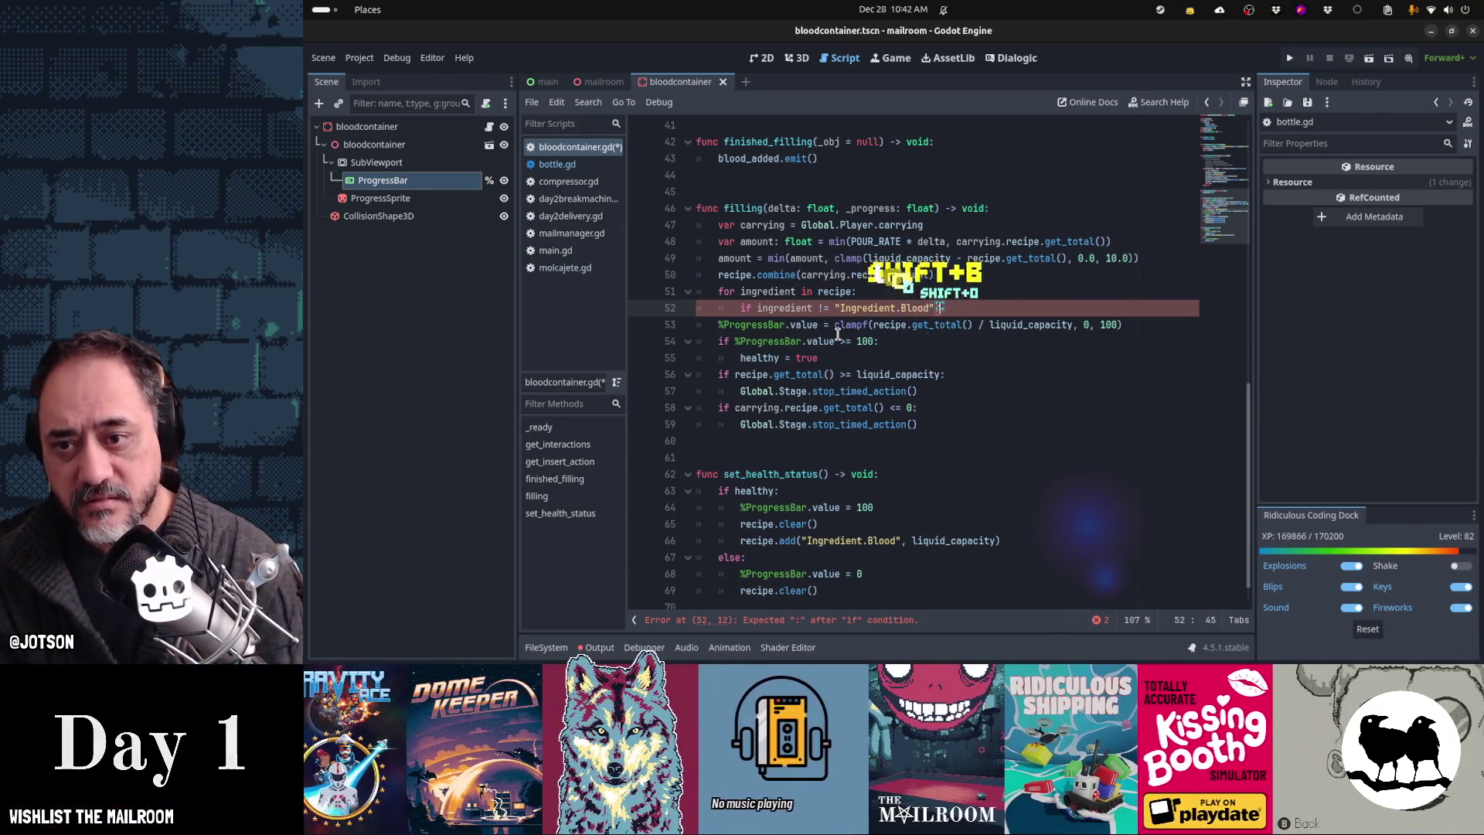
key("BackSpace")
type(":")
key("Return")
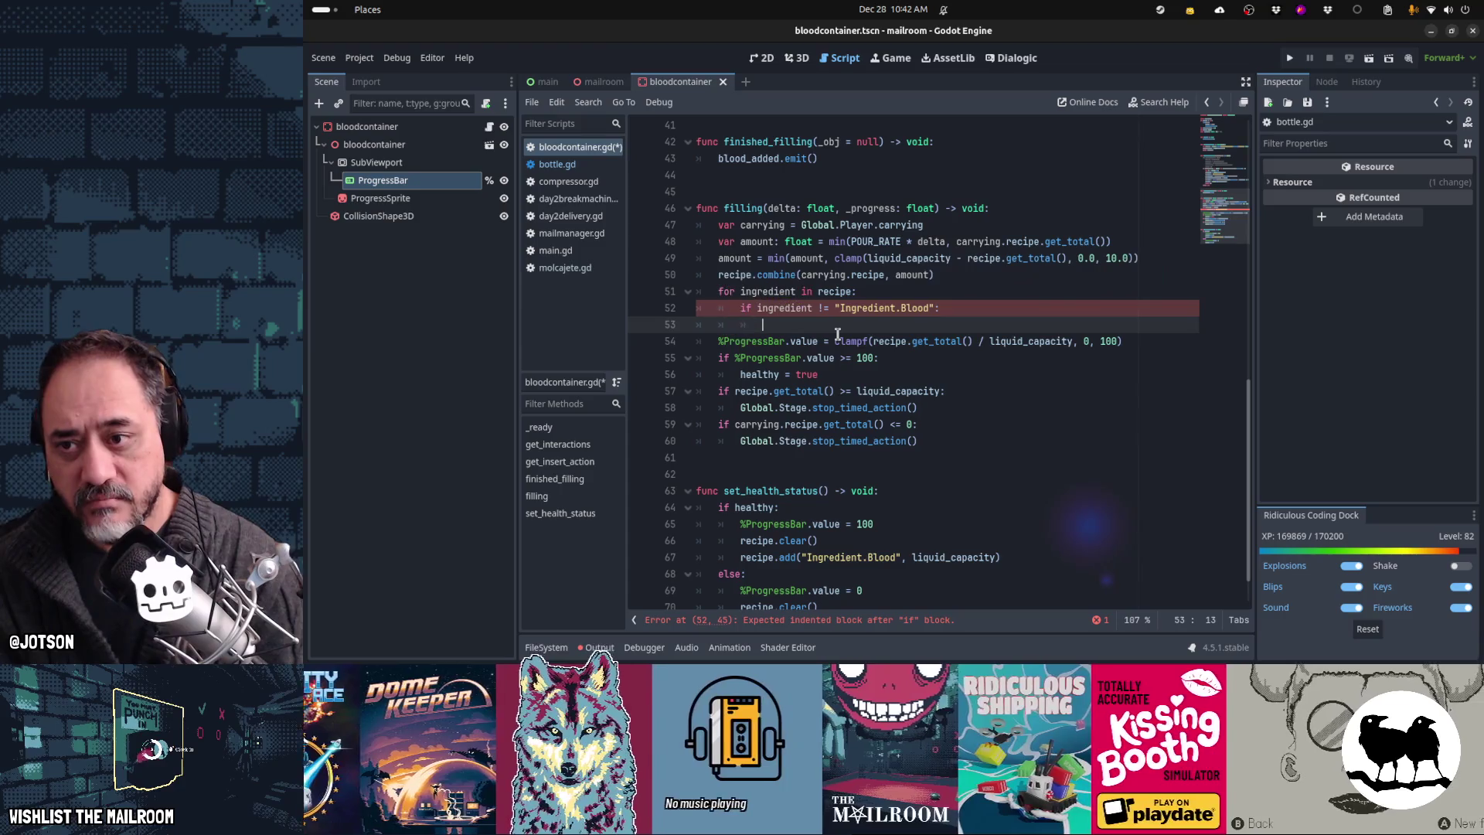
Step: Begin a recipe.erase( call in the if body, then quick-open recipe.gd
type("recipe.re")
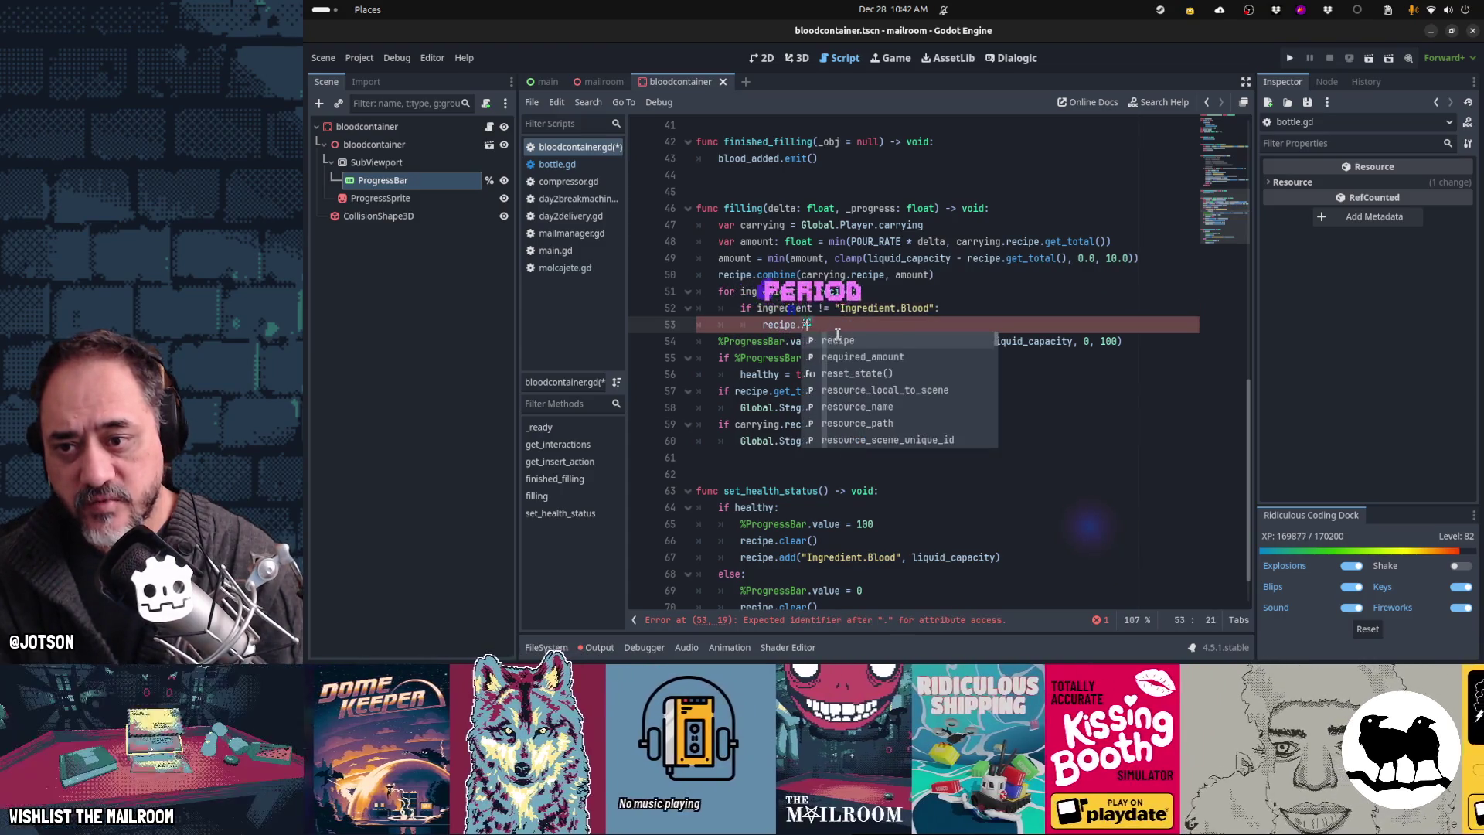
type("move")
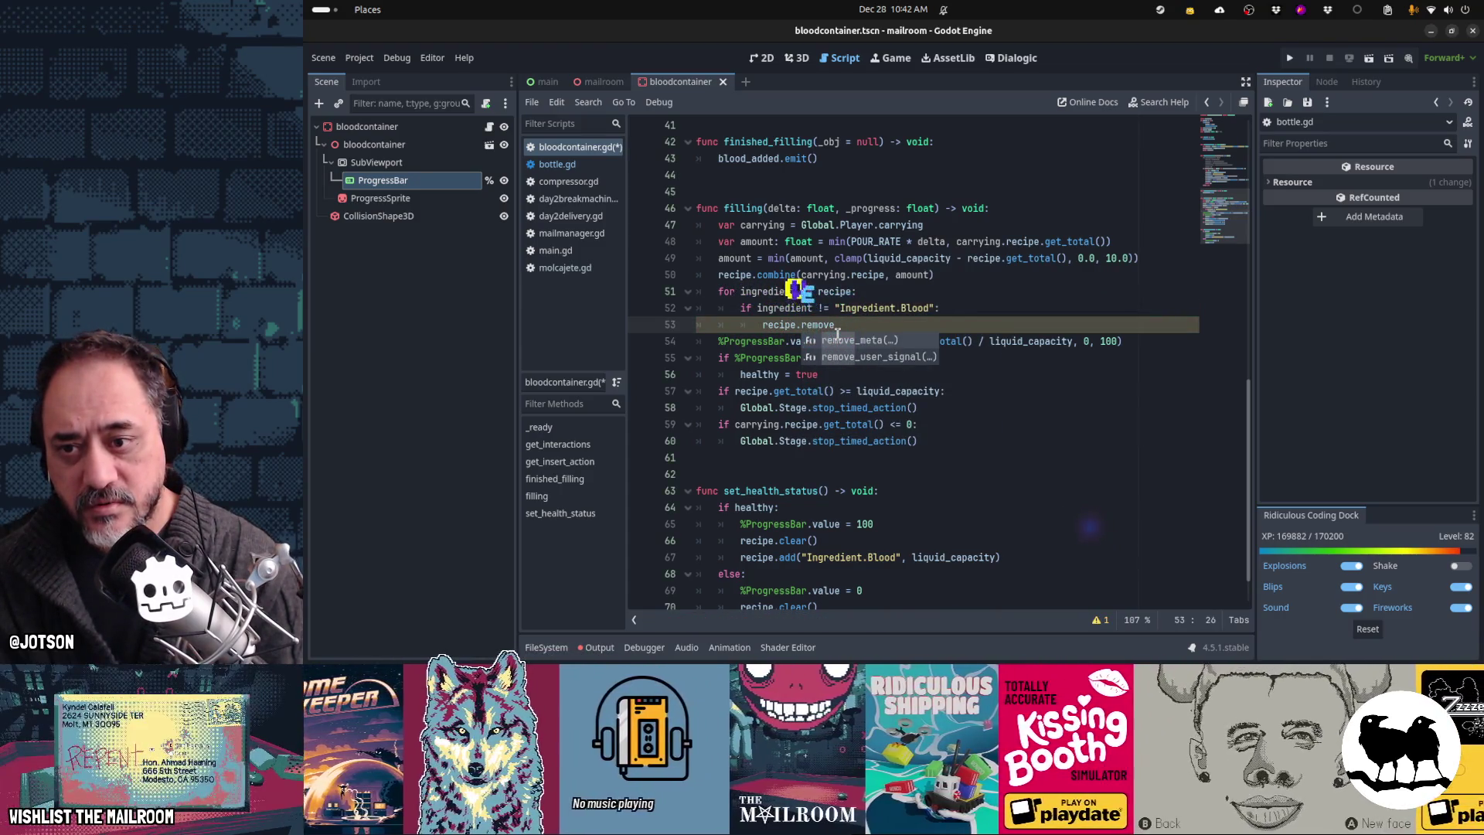
key("BackSpace")
key("BackSpace")
key("BackSpace")
type("sub")
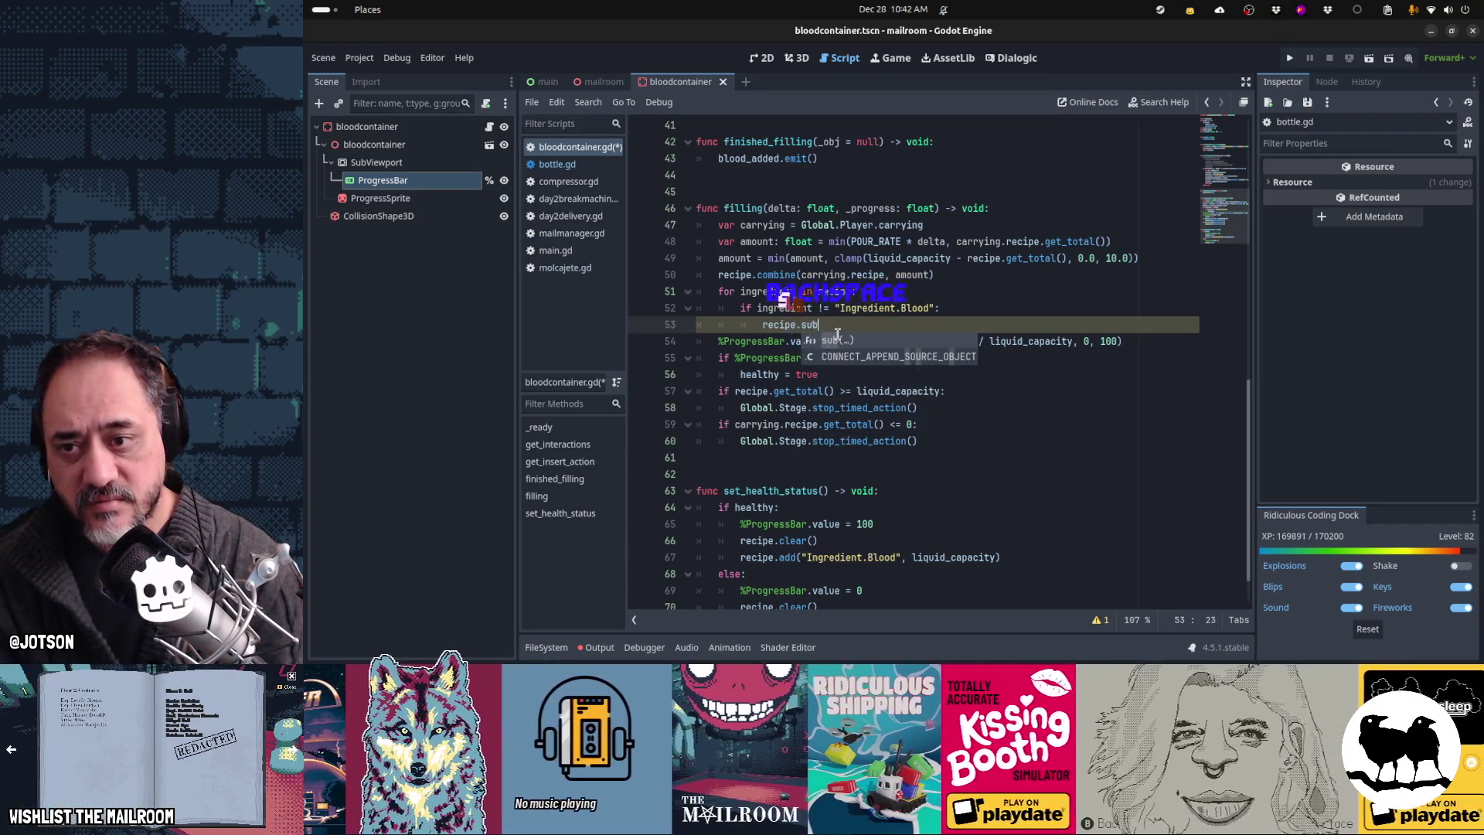
type("s")
type("clear")
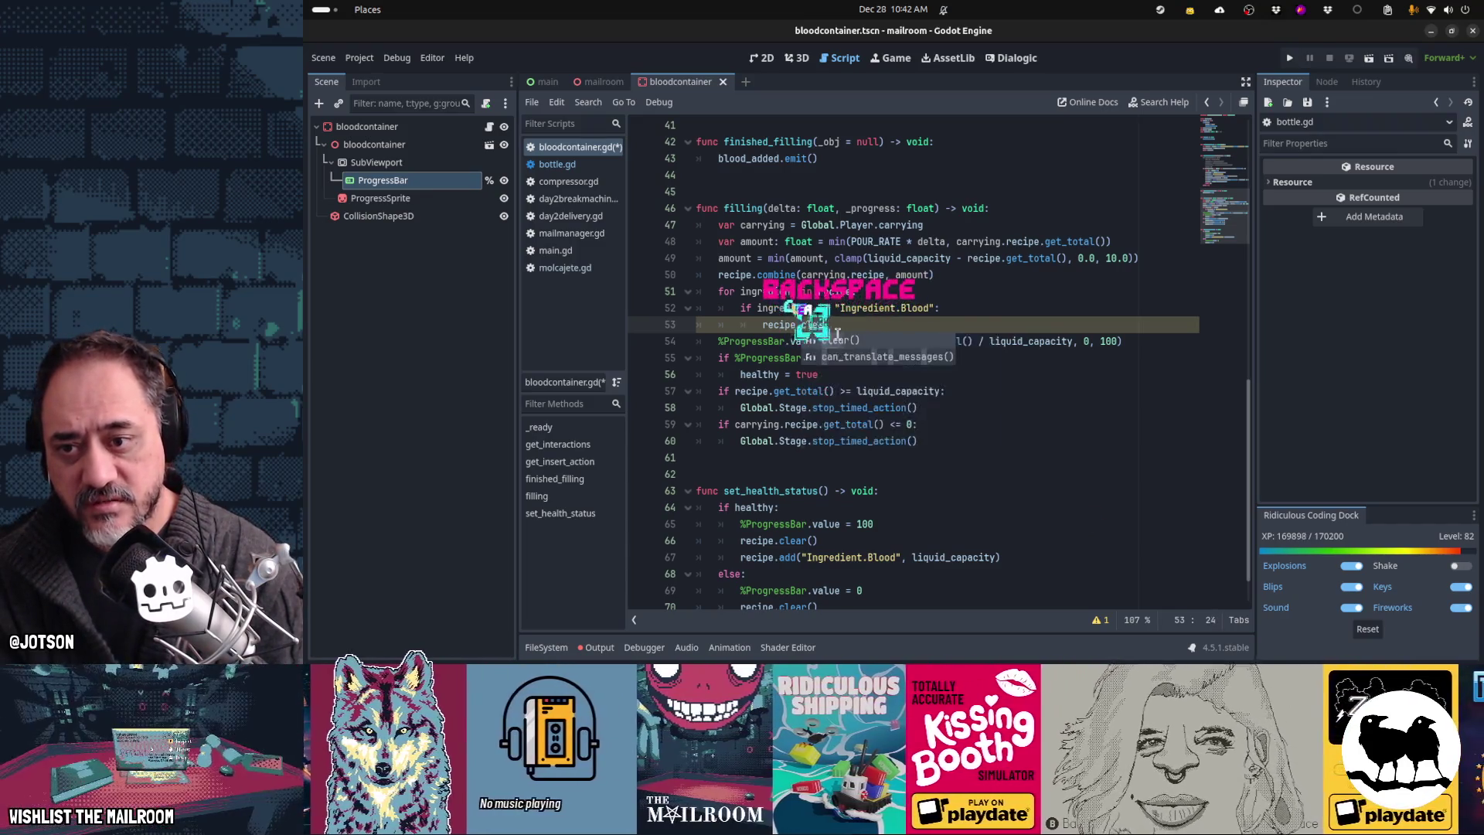
type("(")
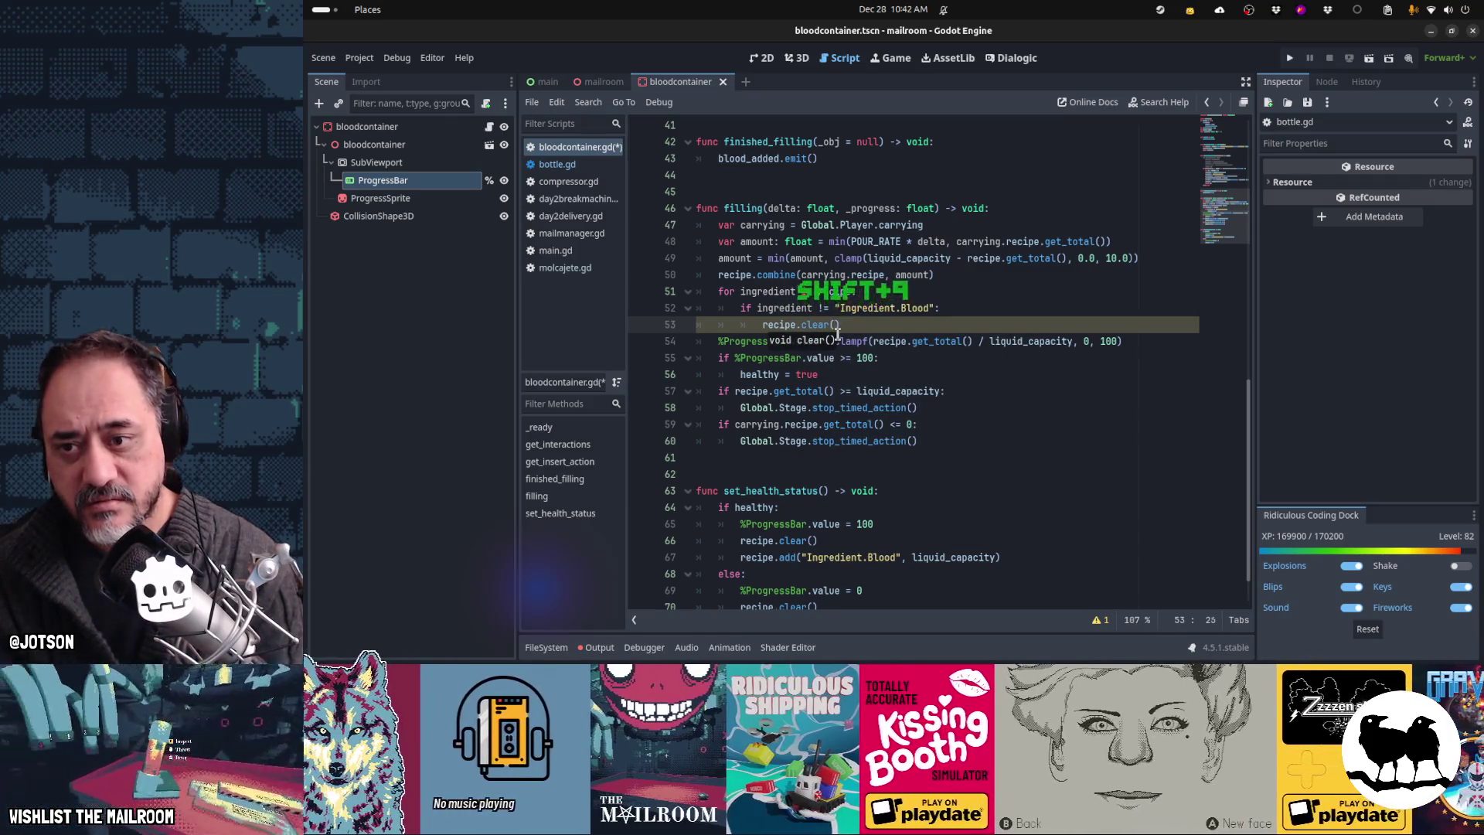
key("BackSpace")
key("BackSpace")
key("BackSpace")
type("ase(")
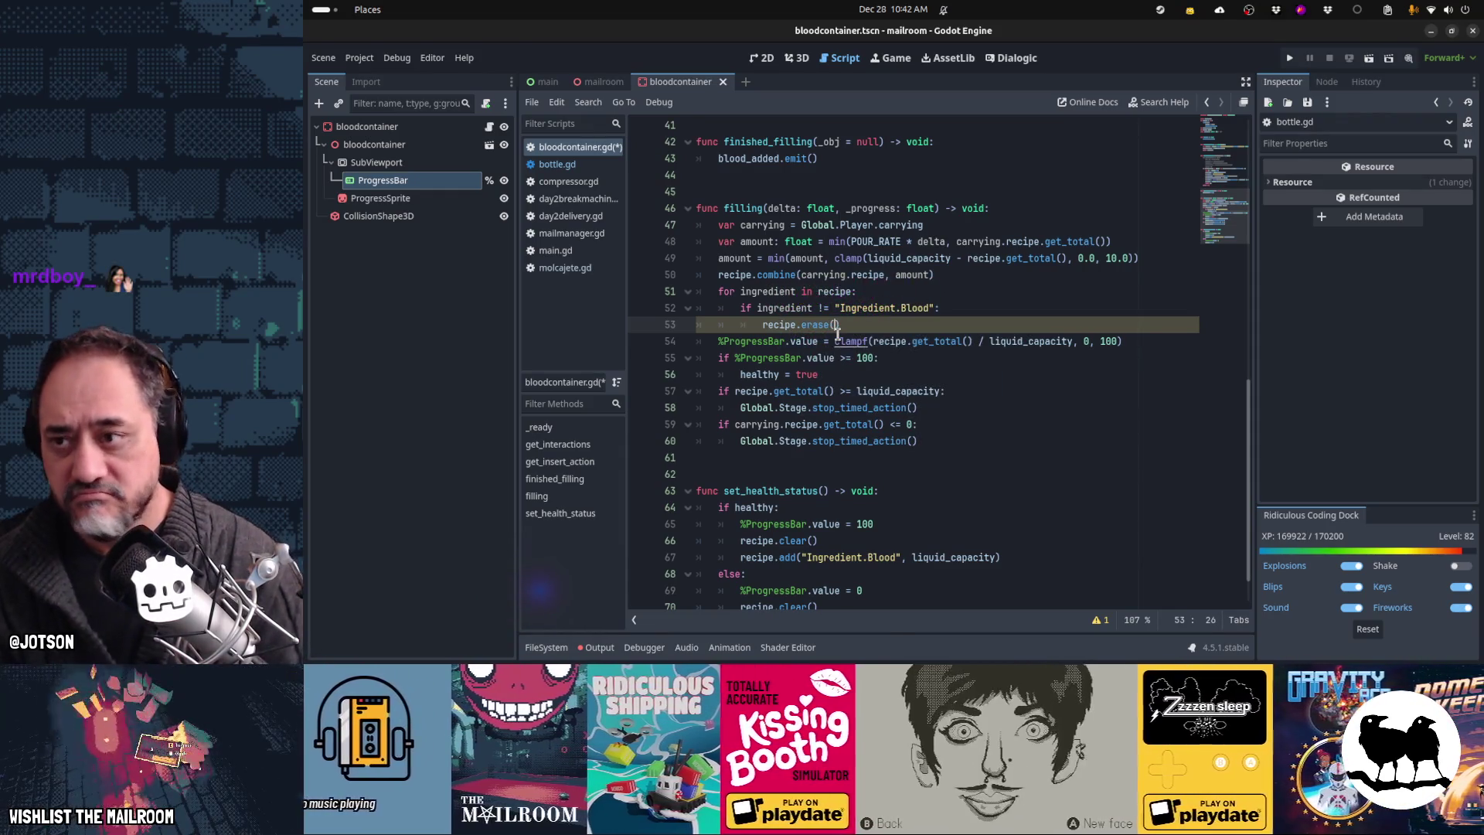
key("shift+alt+o")
type("recipe.gd")
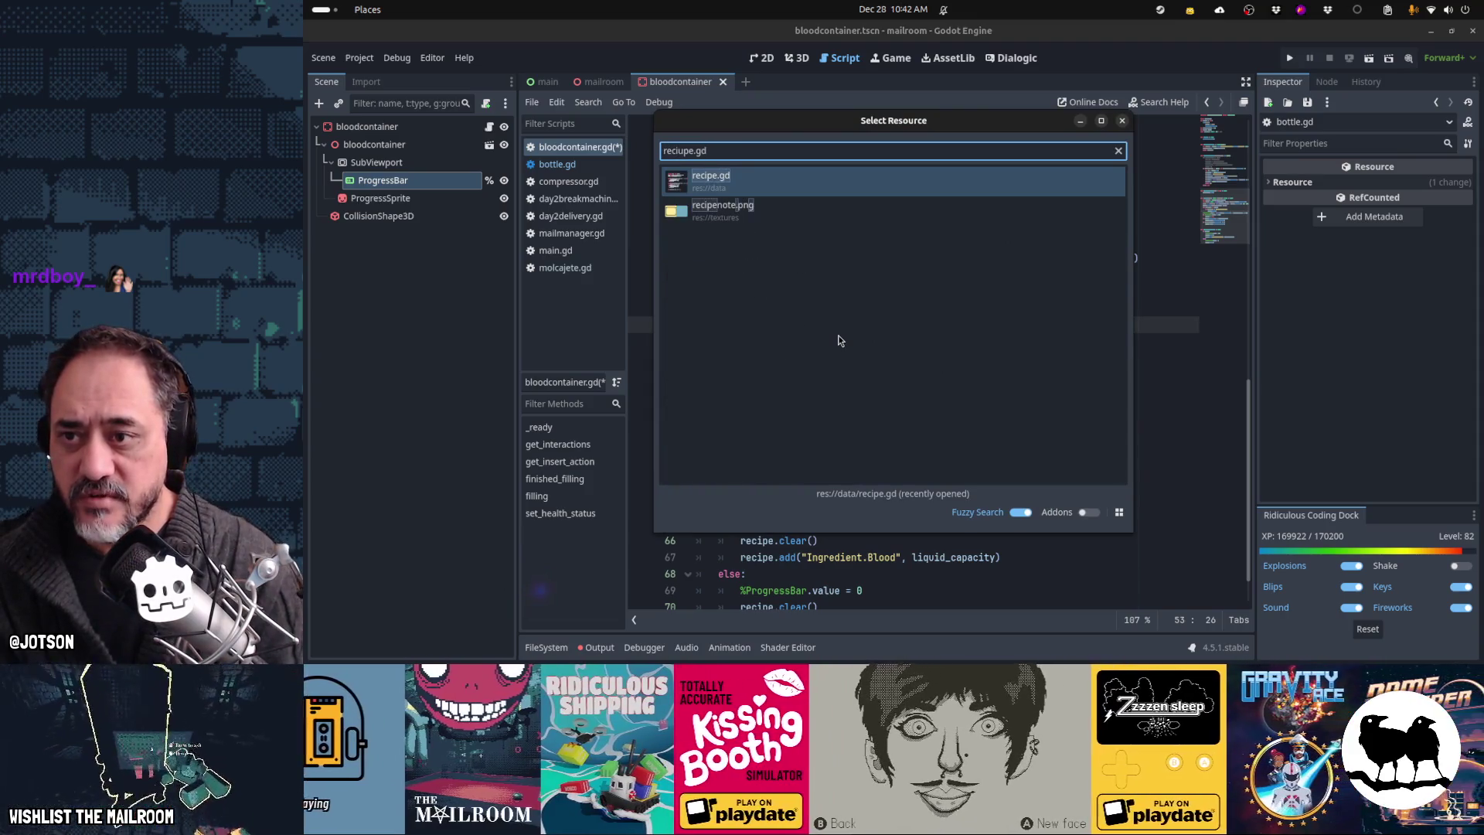
key("Return")
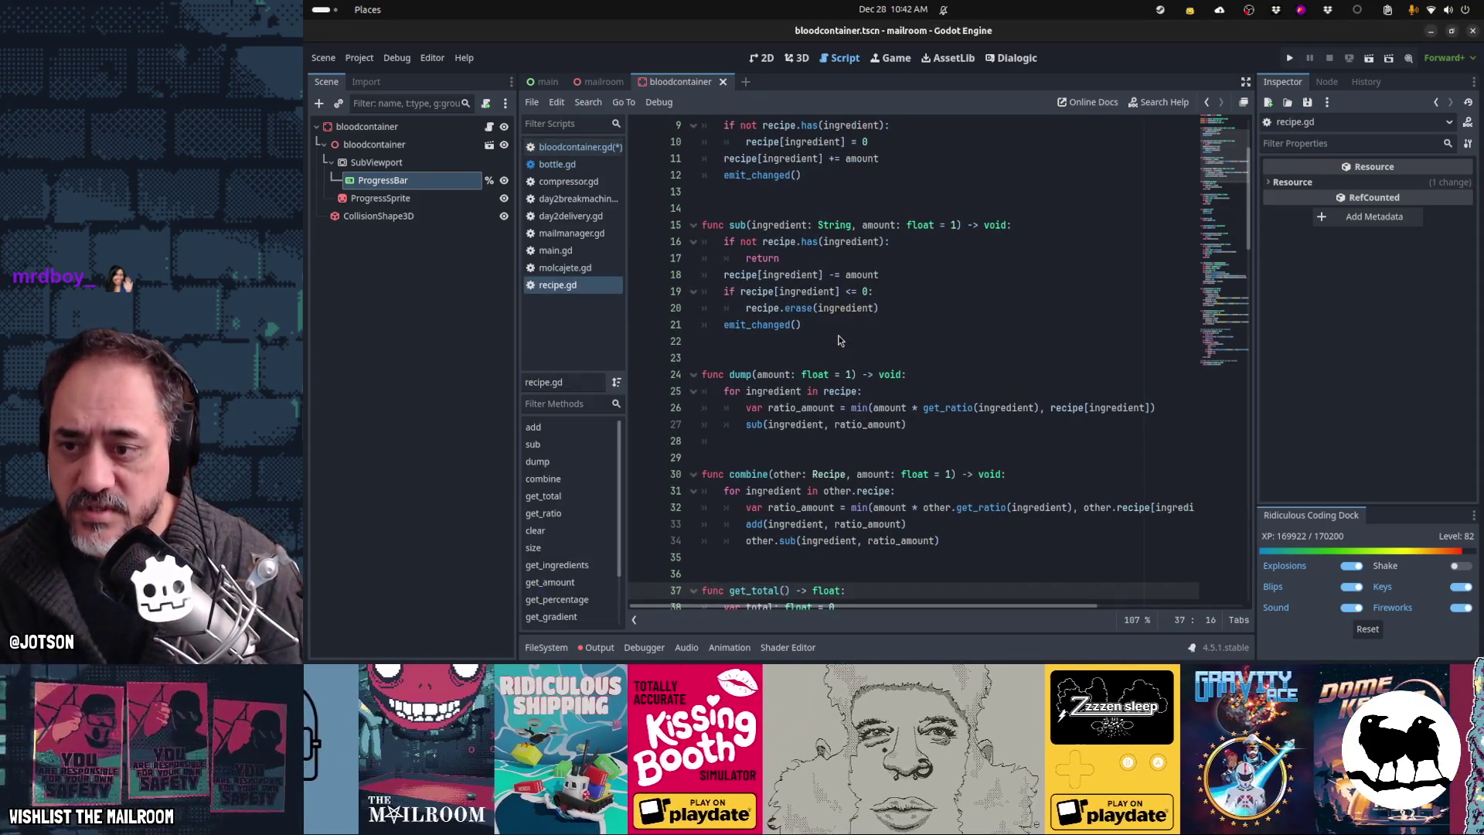
scroll(839, 363, "down", 4)
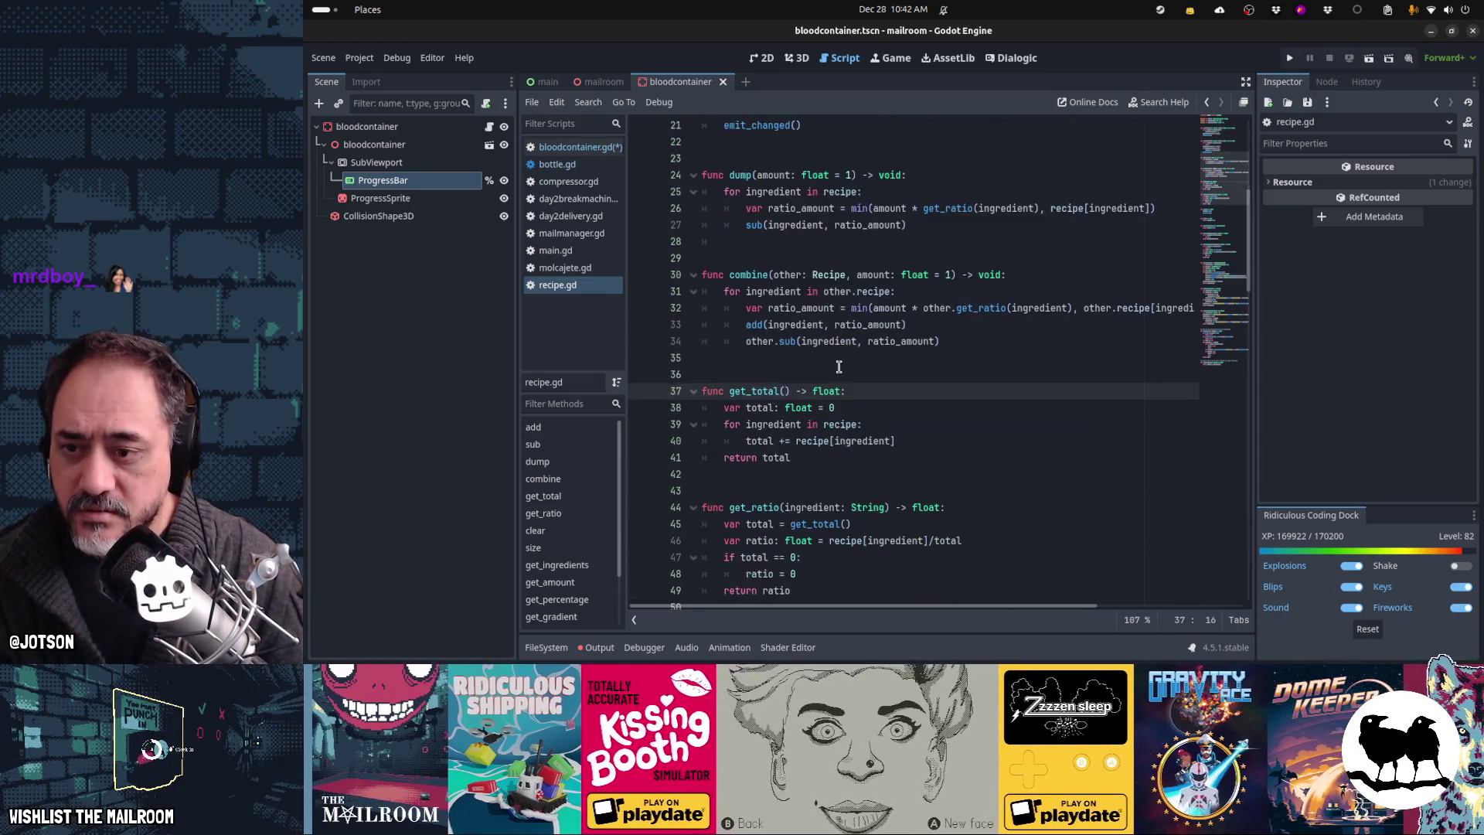
scroll(839, 366, "down", 8)
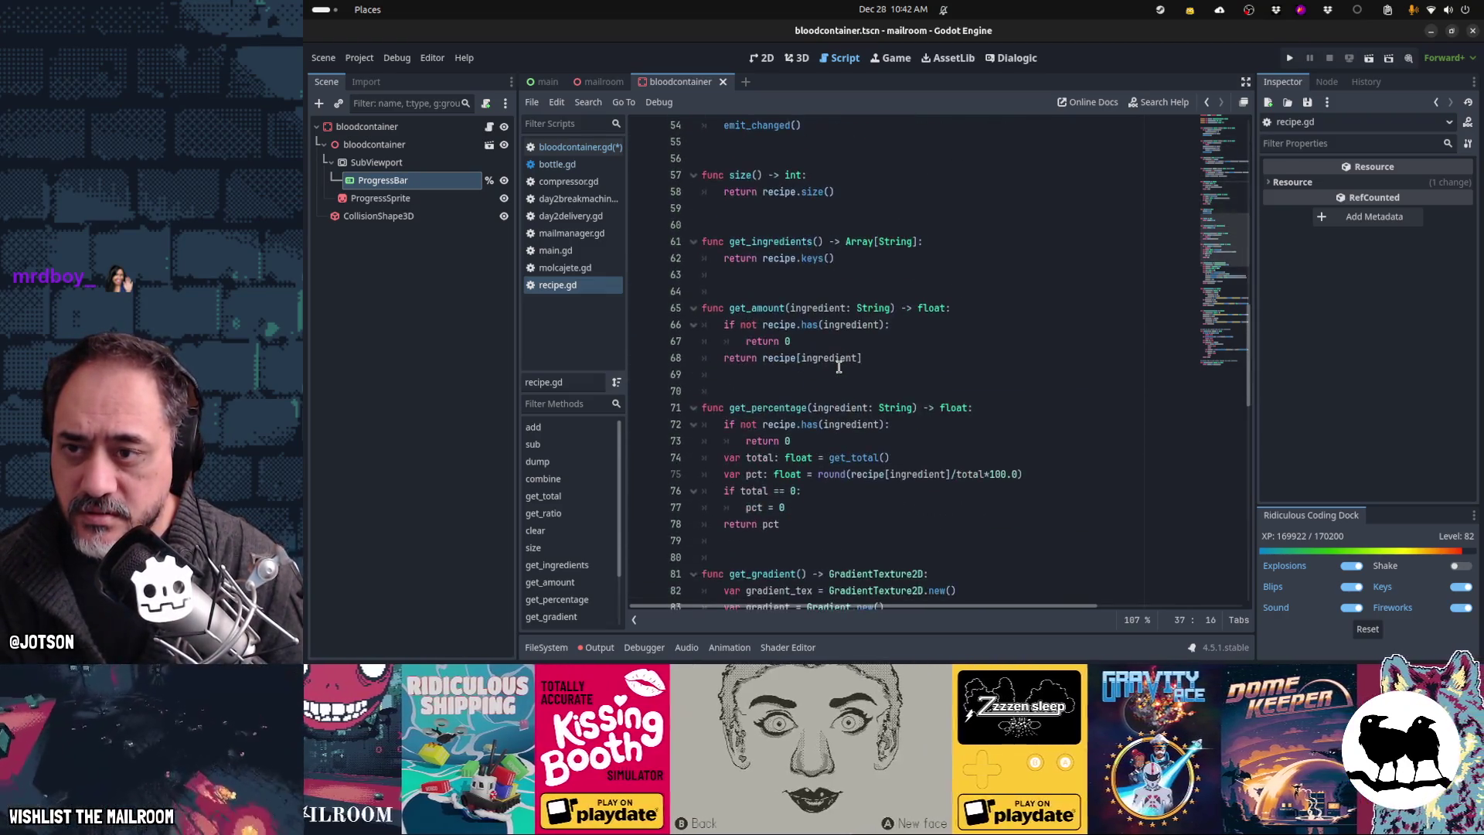
scroll(838, 367, "down", 3)
scroll(838, 366, "down", 5)
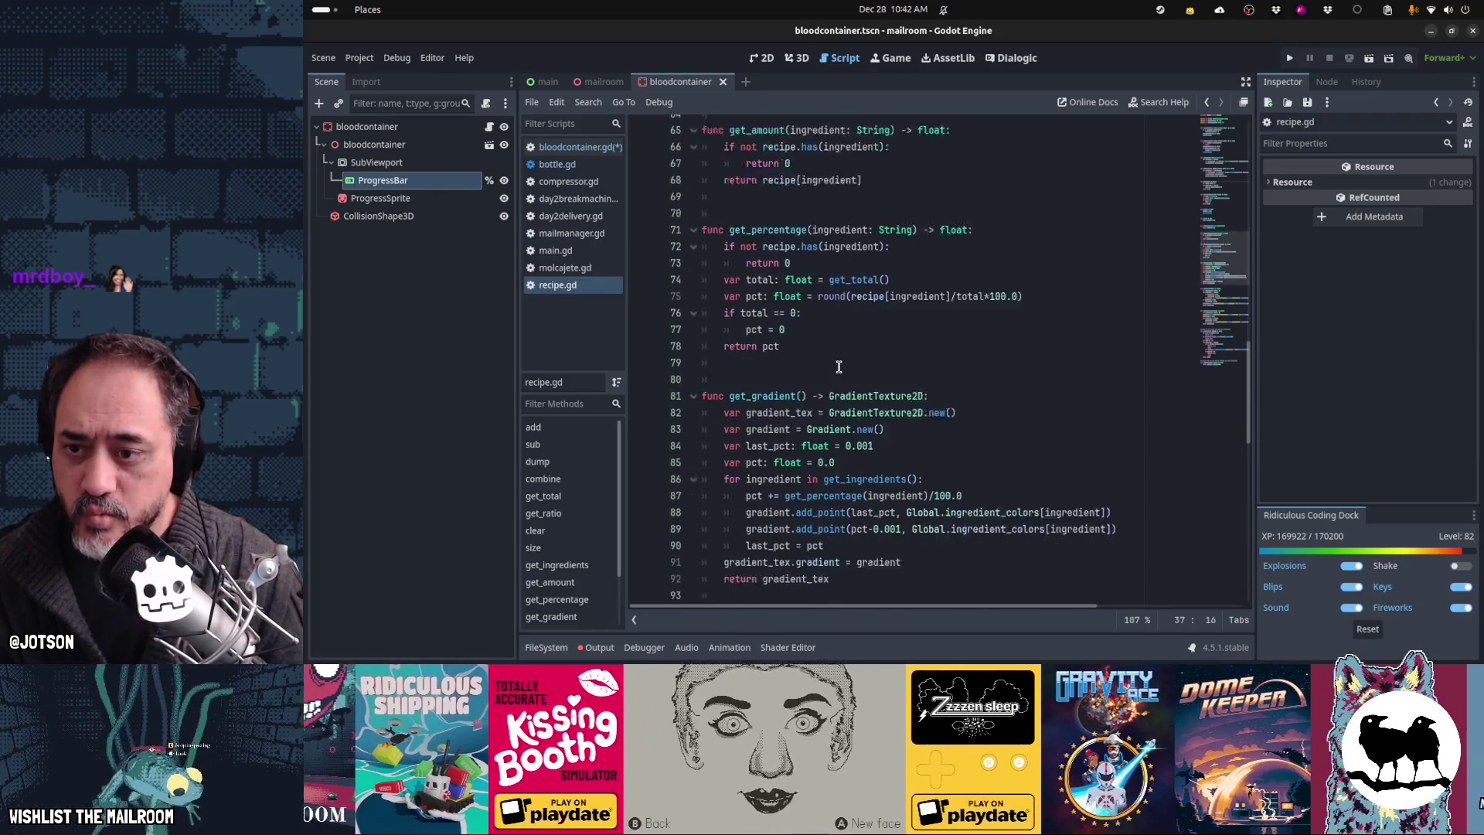
scroll(839, 366, "down", 9)
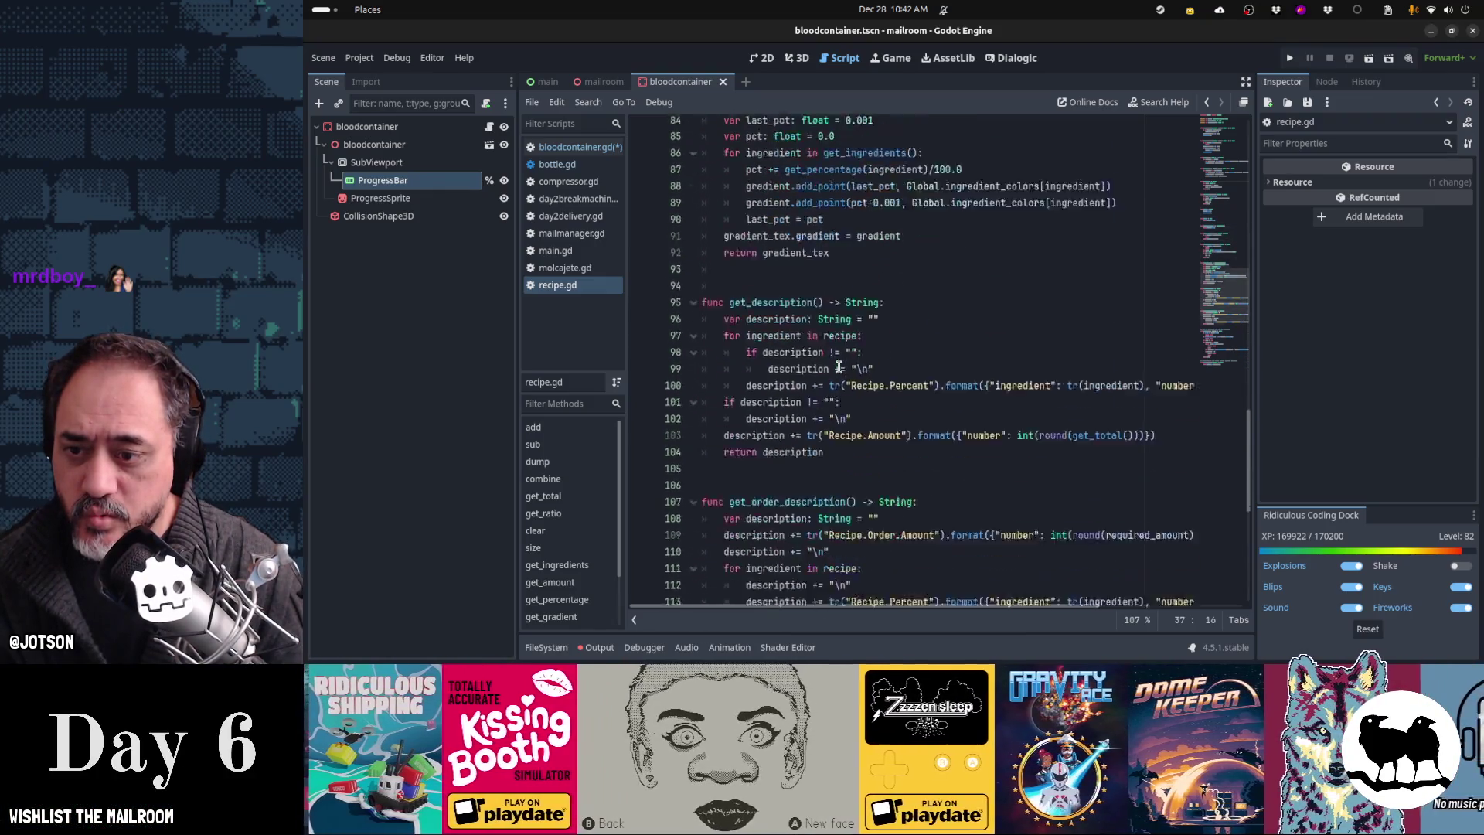
scroll(839, 367, "down", 4)
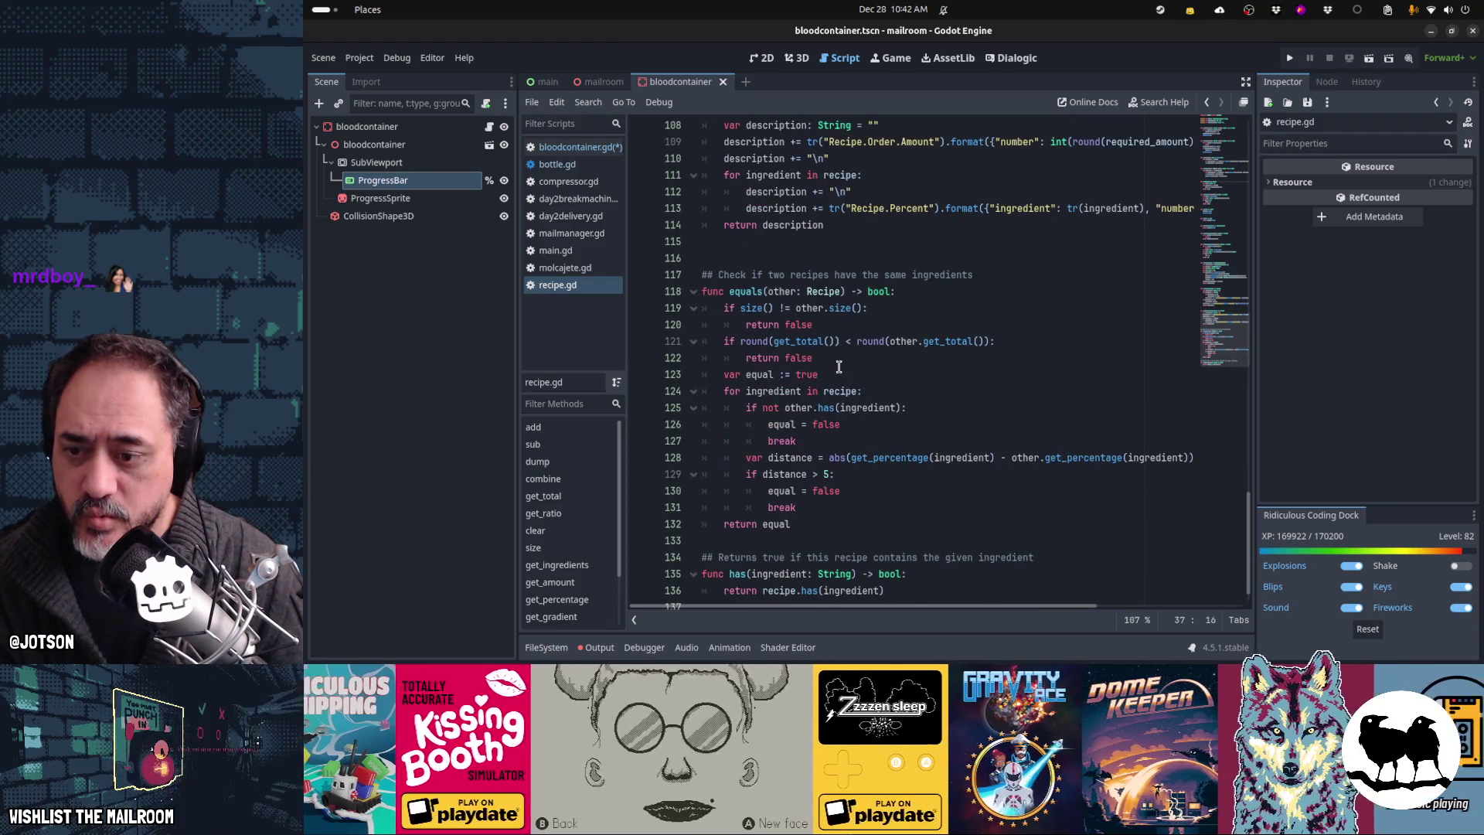
scroll(839, 366, "up", 7)
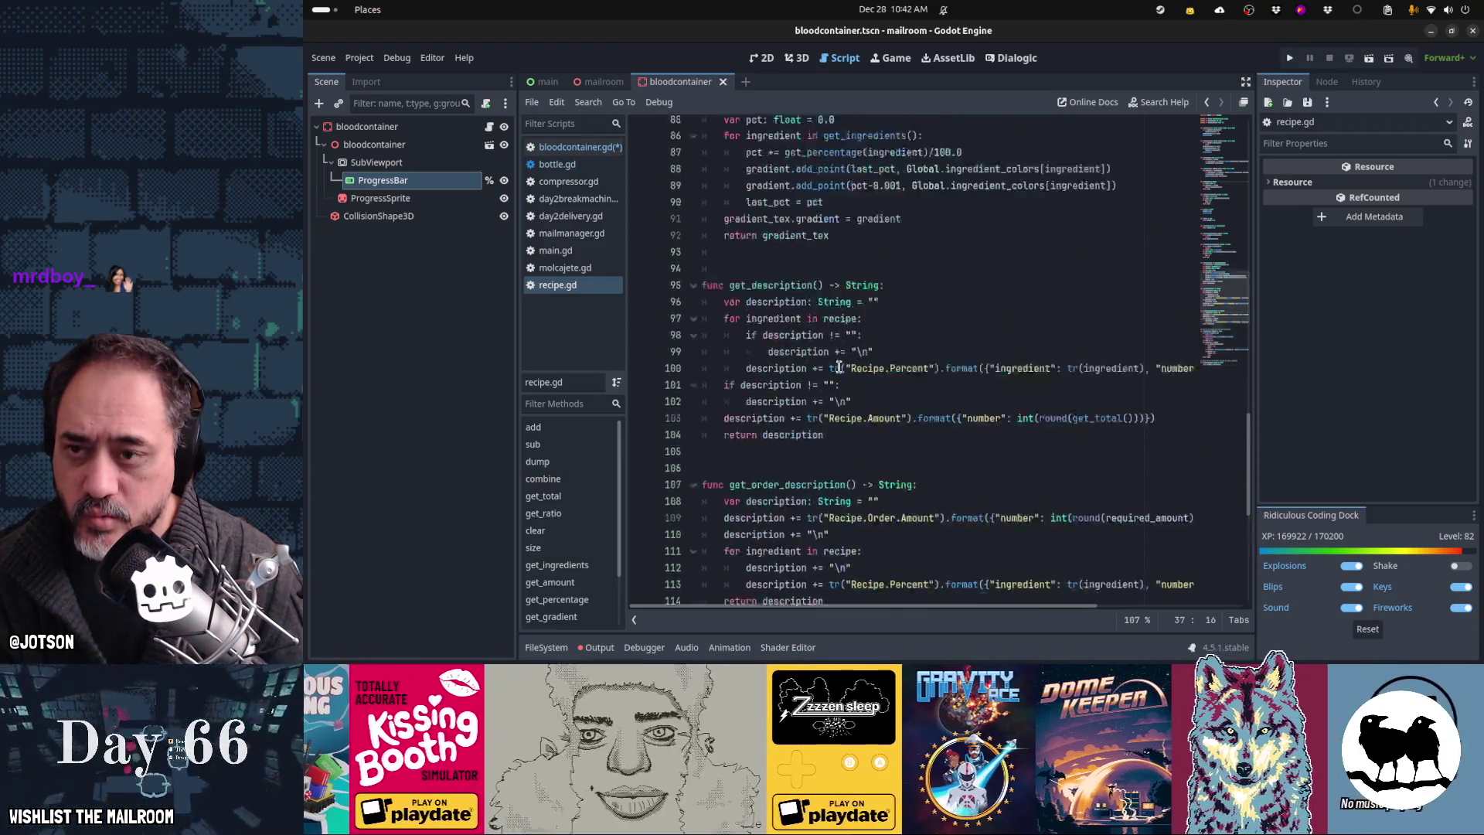
scroll(839, 366, "up", 20)
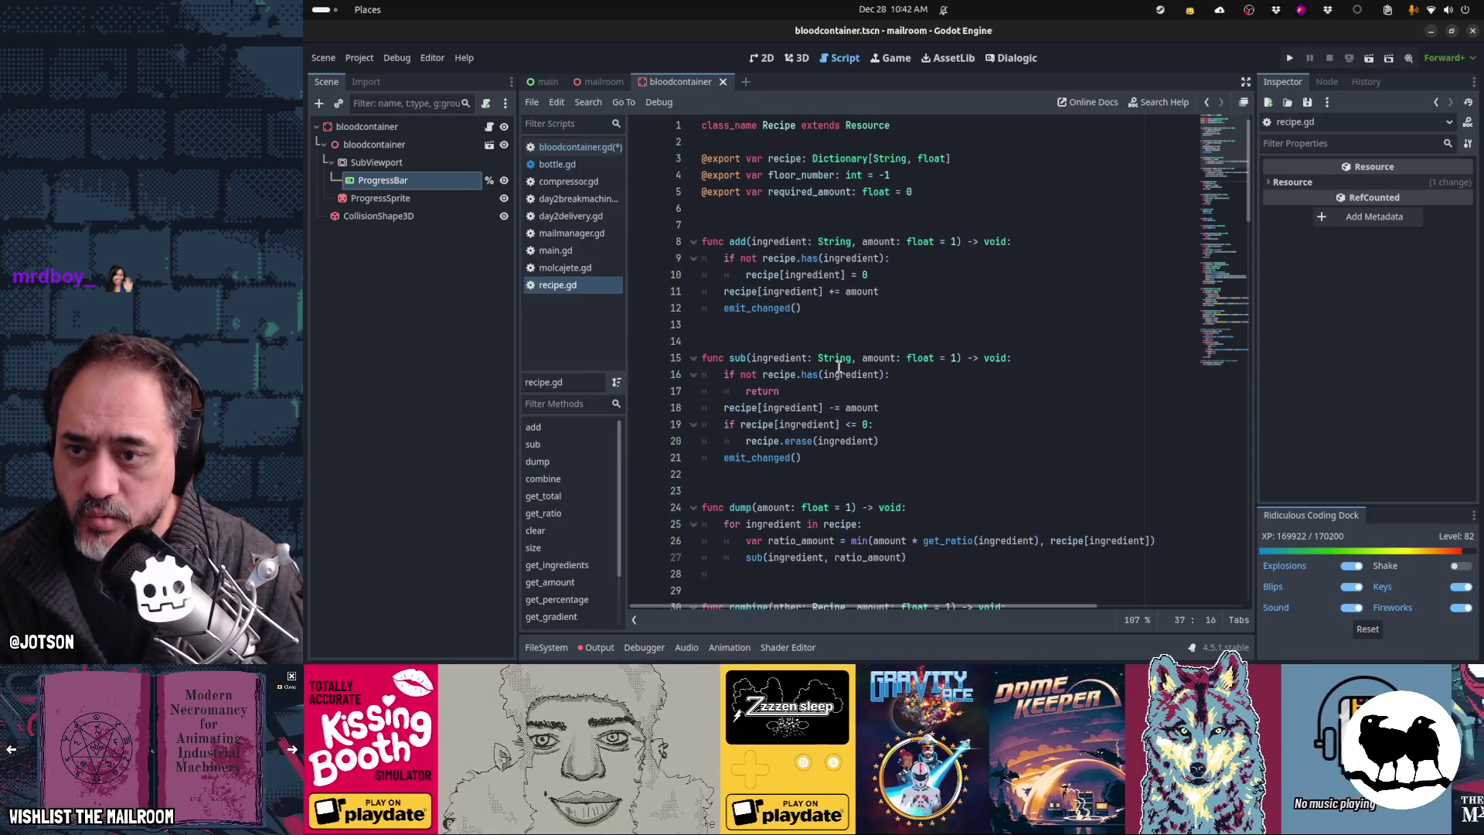
scroll(793, 346, "down", 5)
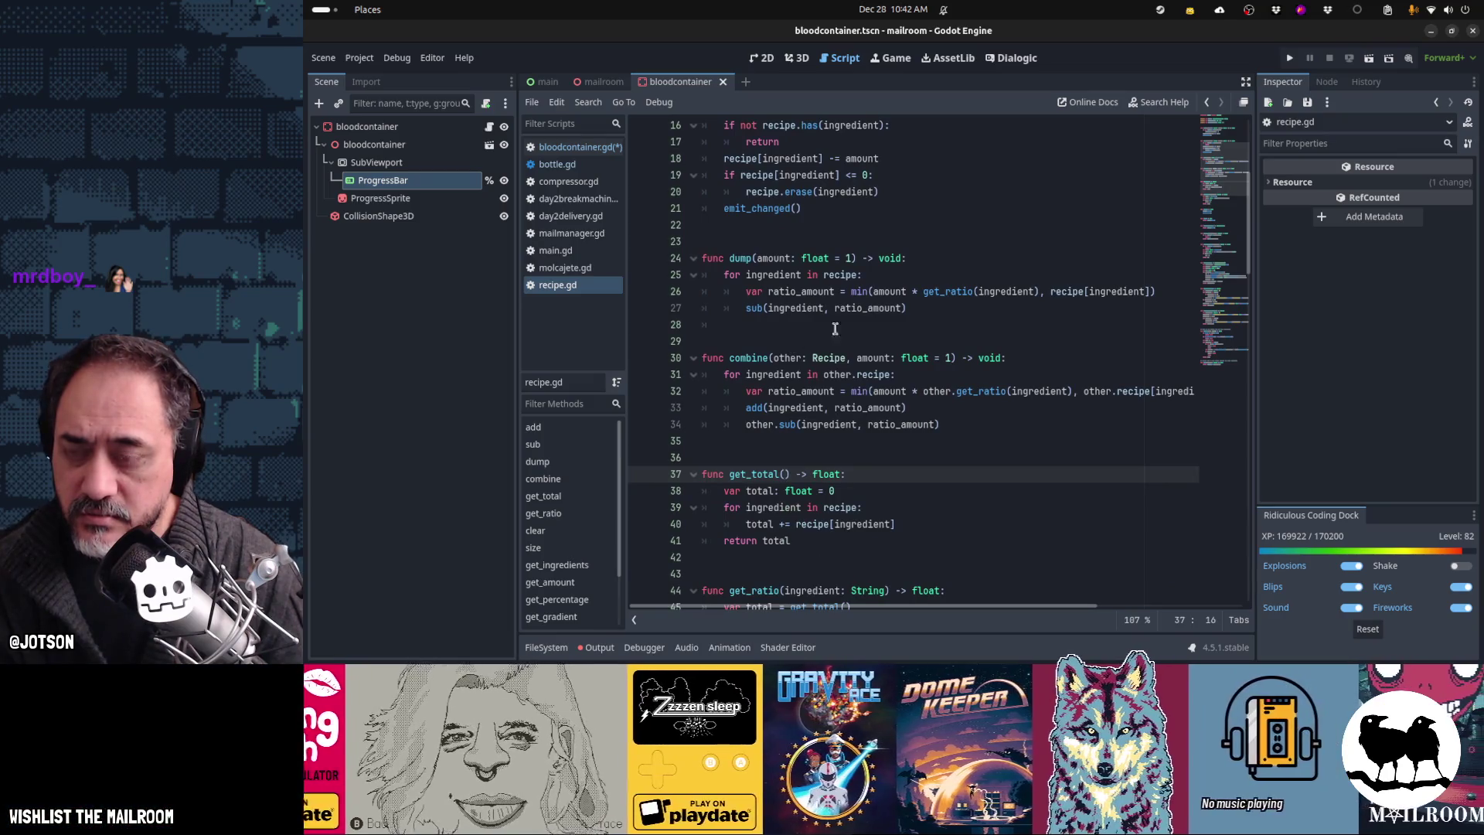
mouse_move(859, 315)
scroll(796, 392, "down", 6)
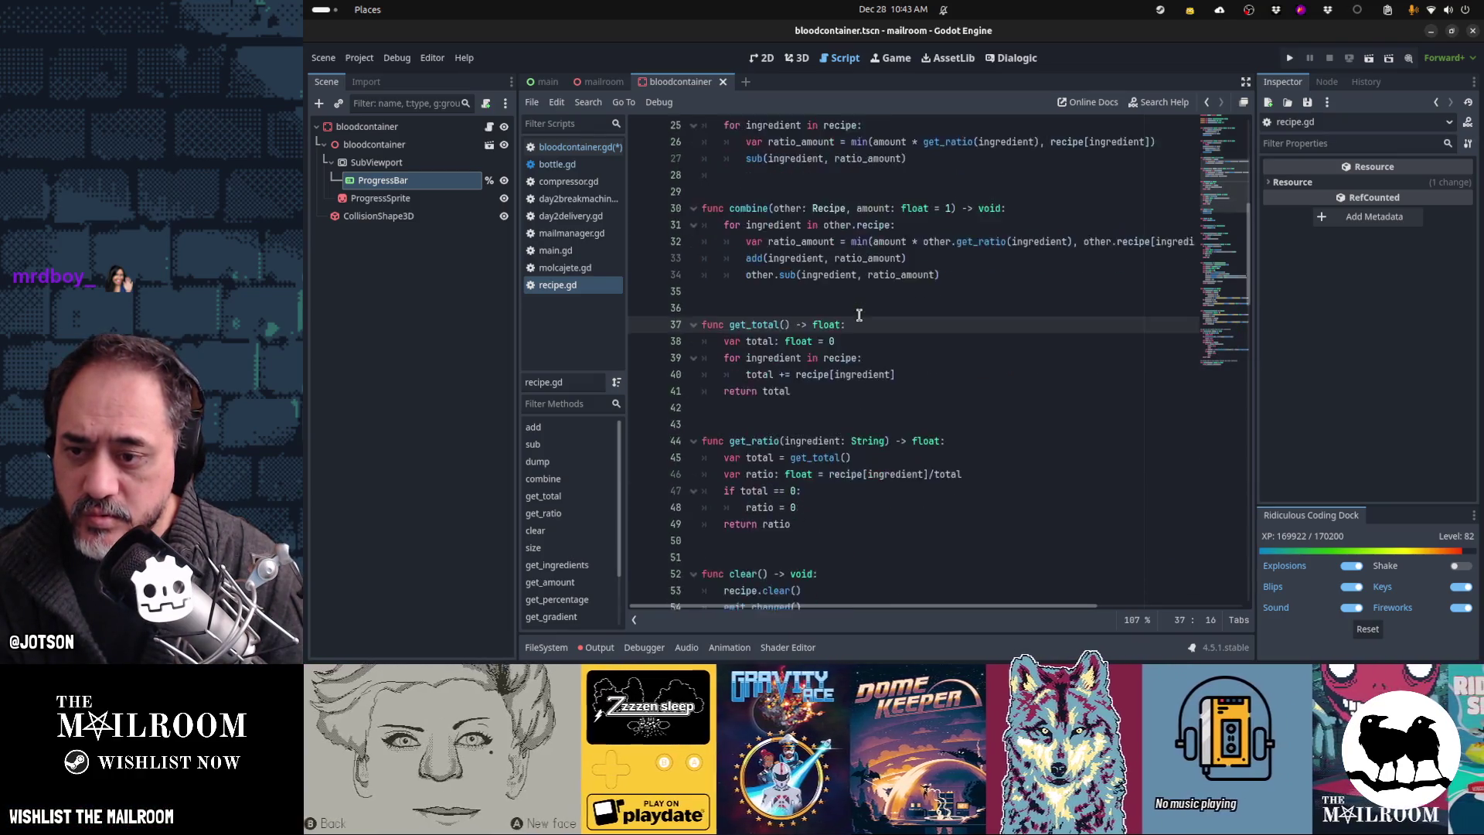
left_click(796, 392)
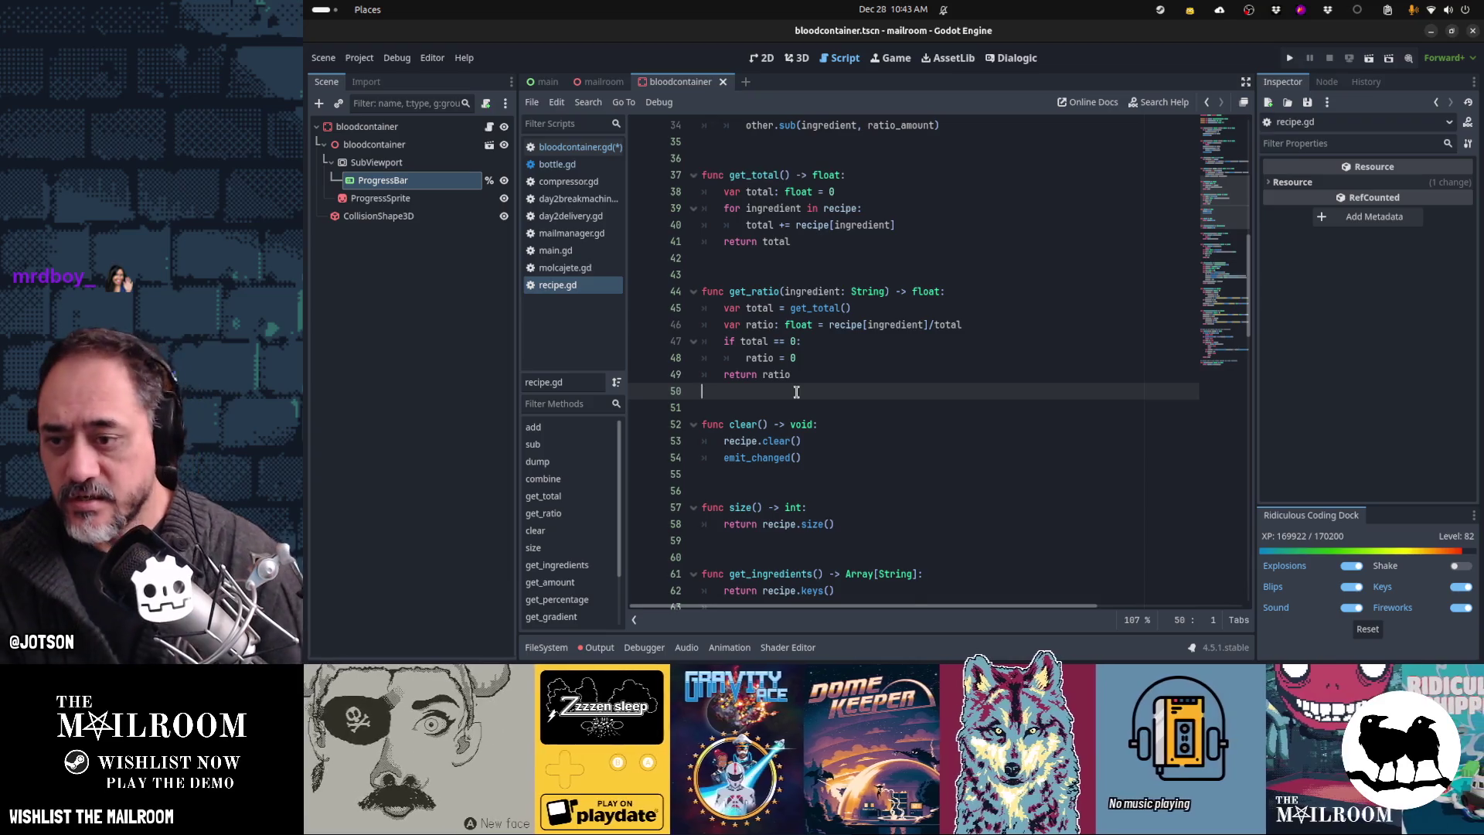
Step: Add func erase(key: String) -> void calling recipe.erase(key), save recipe.gd, then switch to bottle.gd
key("Return")
key("Return")
type("func gease(key")
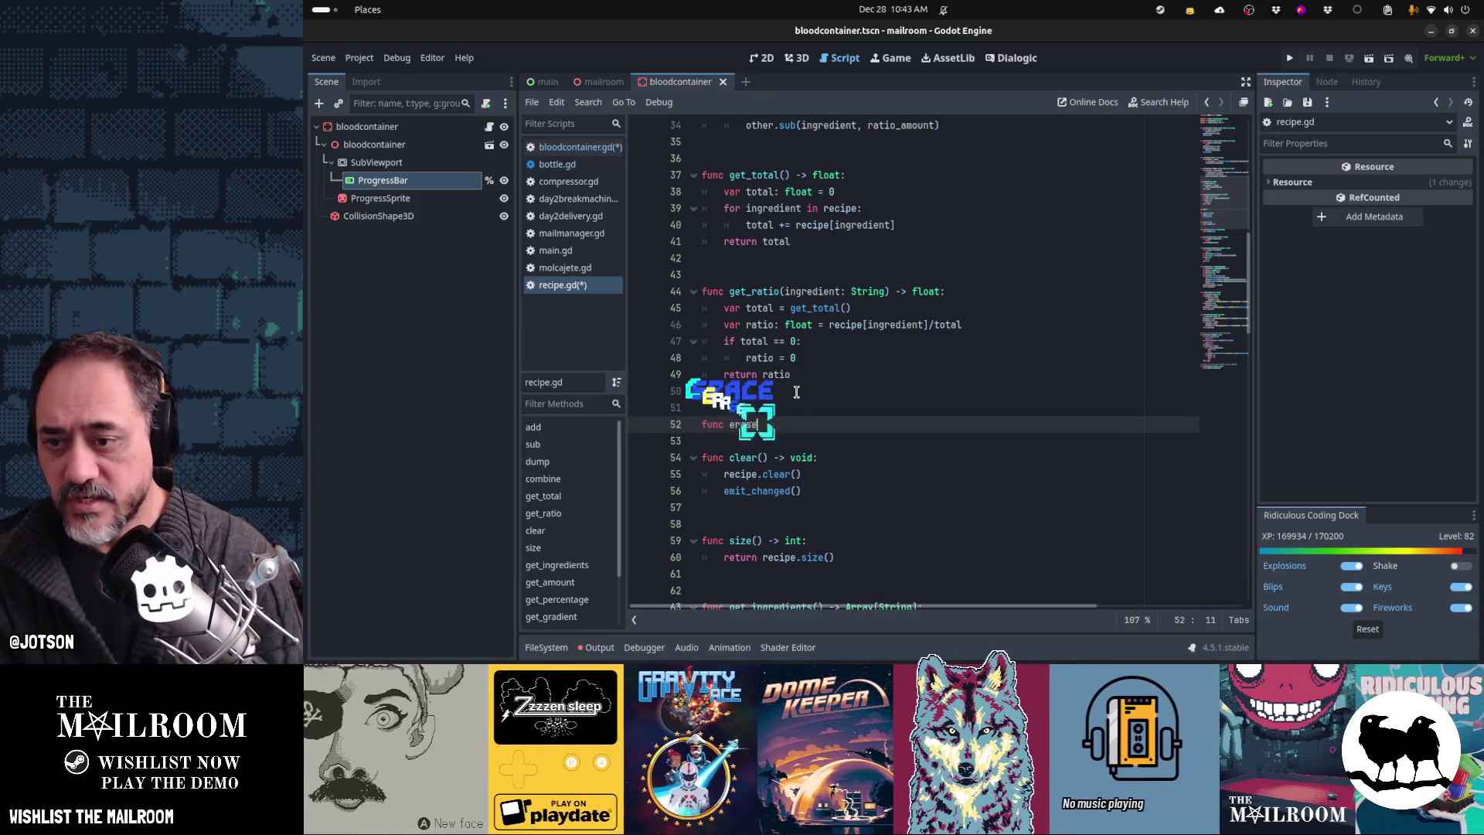
type(": Str")
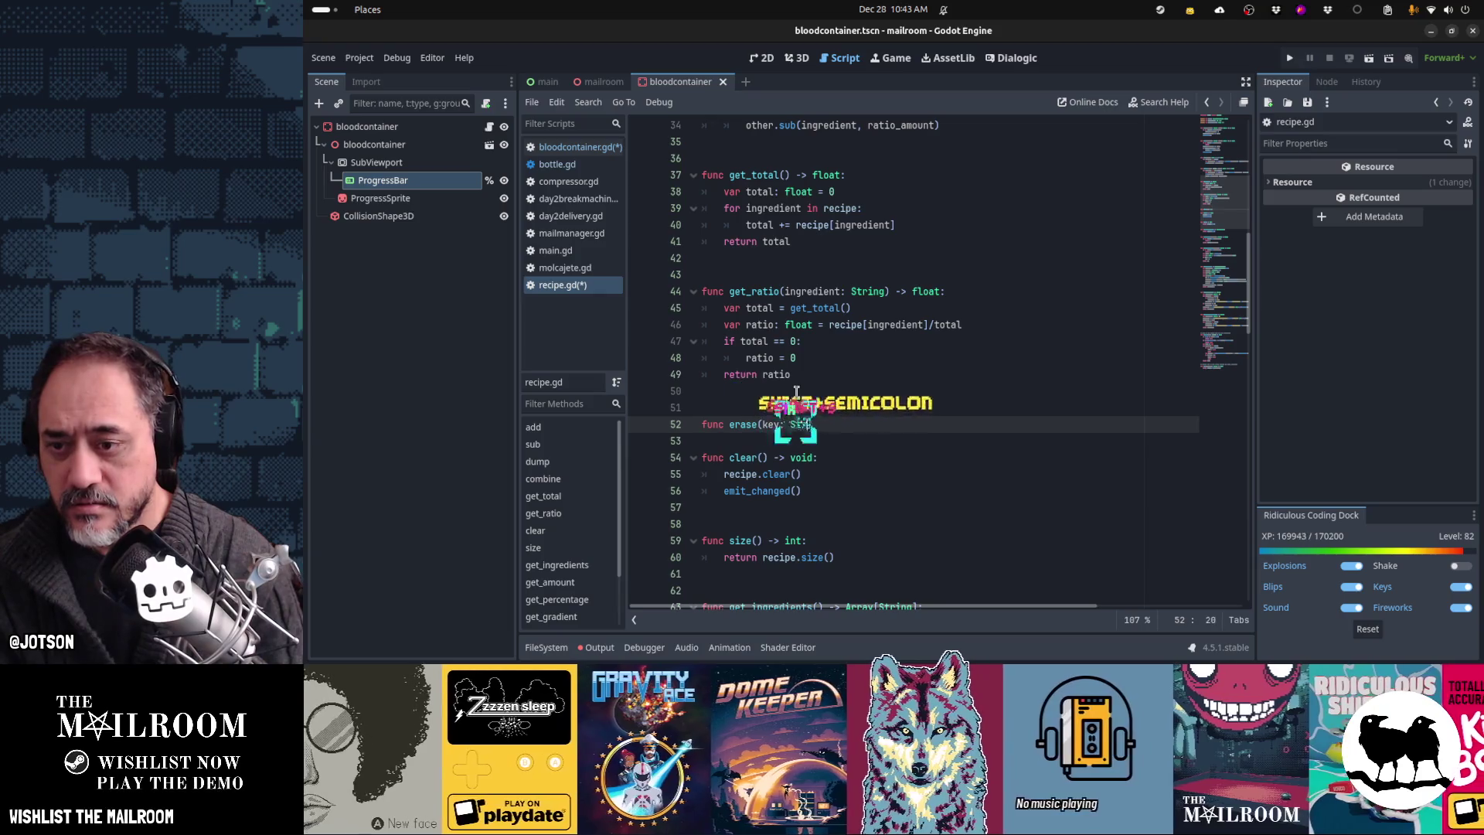
type("ing) -> void::")
key("Return")
type("recipe.erase(")
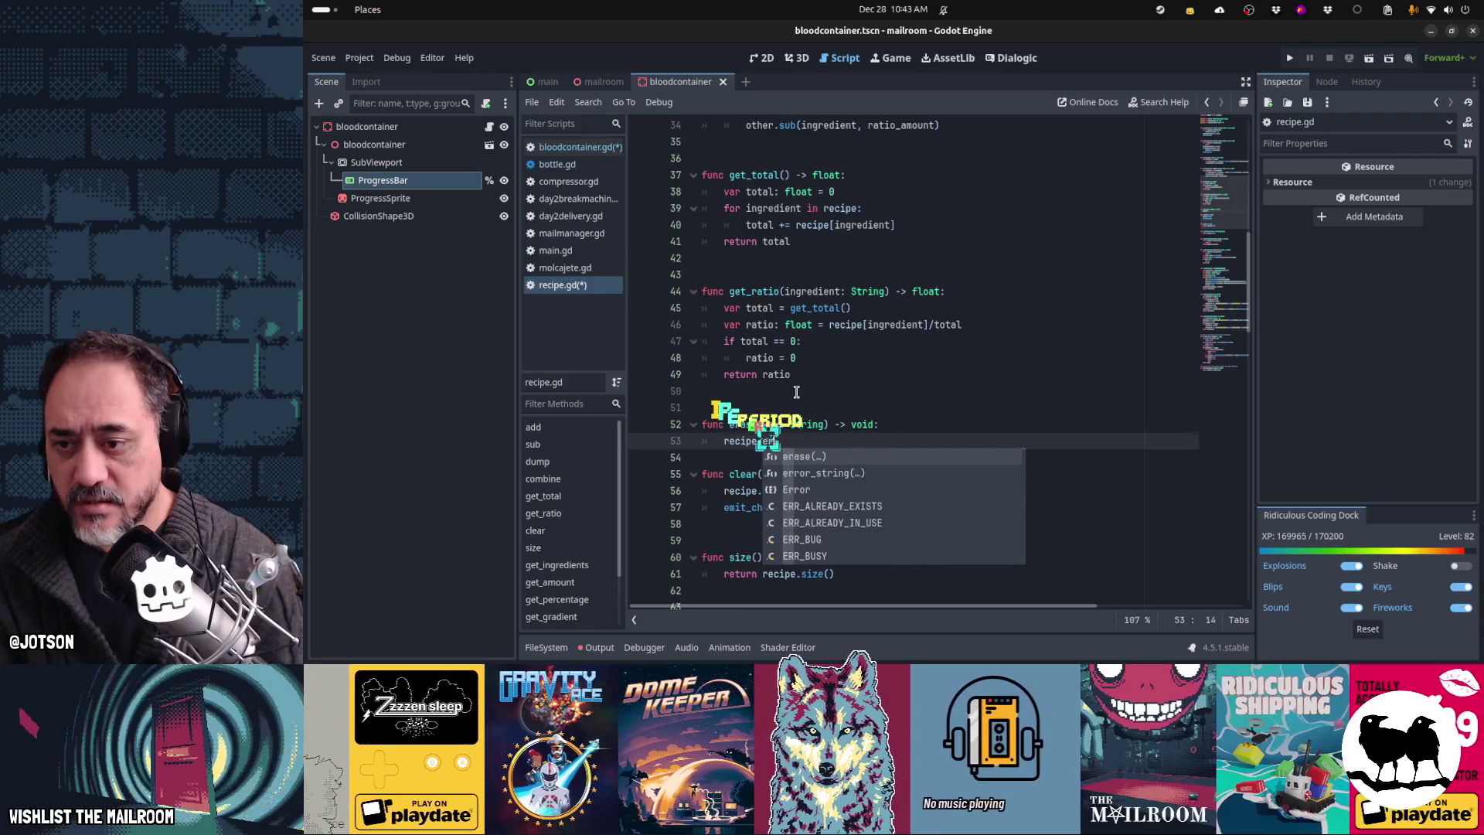
type("key)")
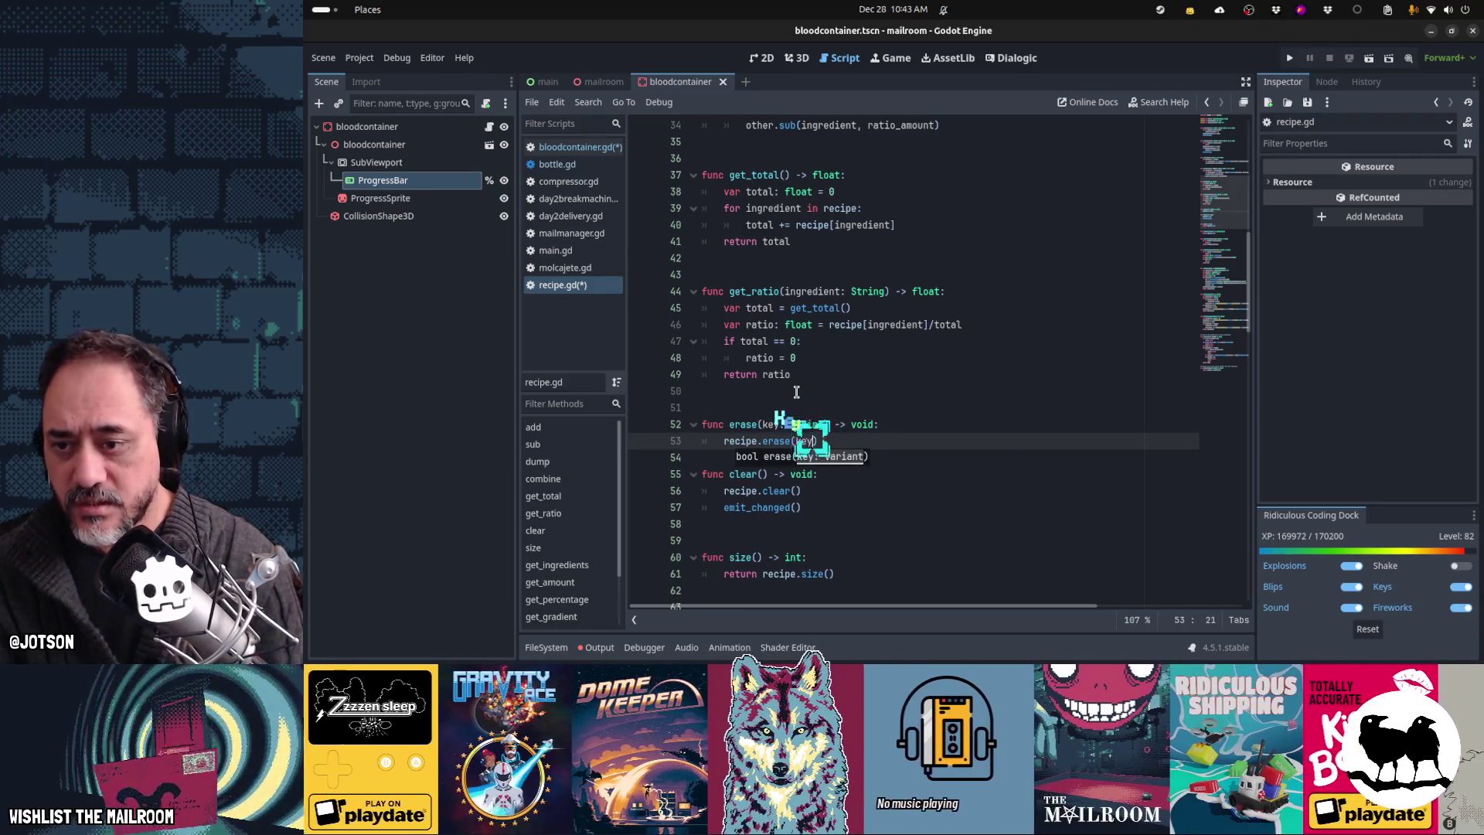
key("Return")
key("Return")
key("ctrl+s")
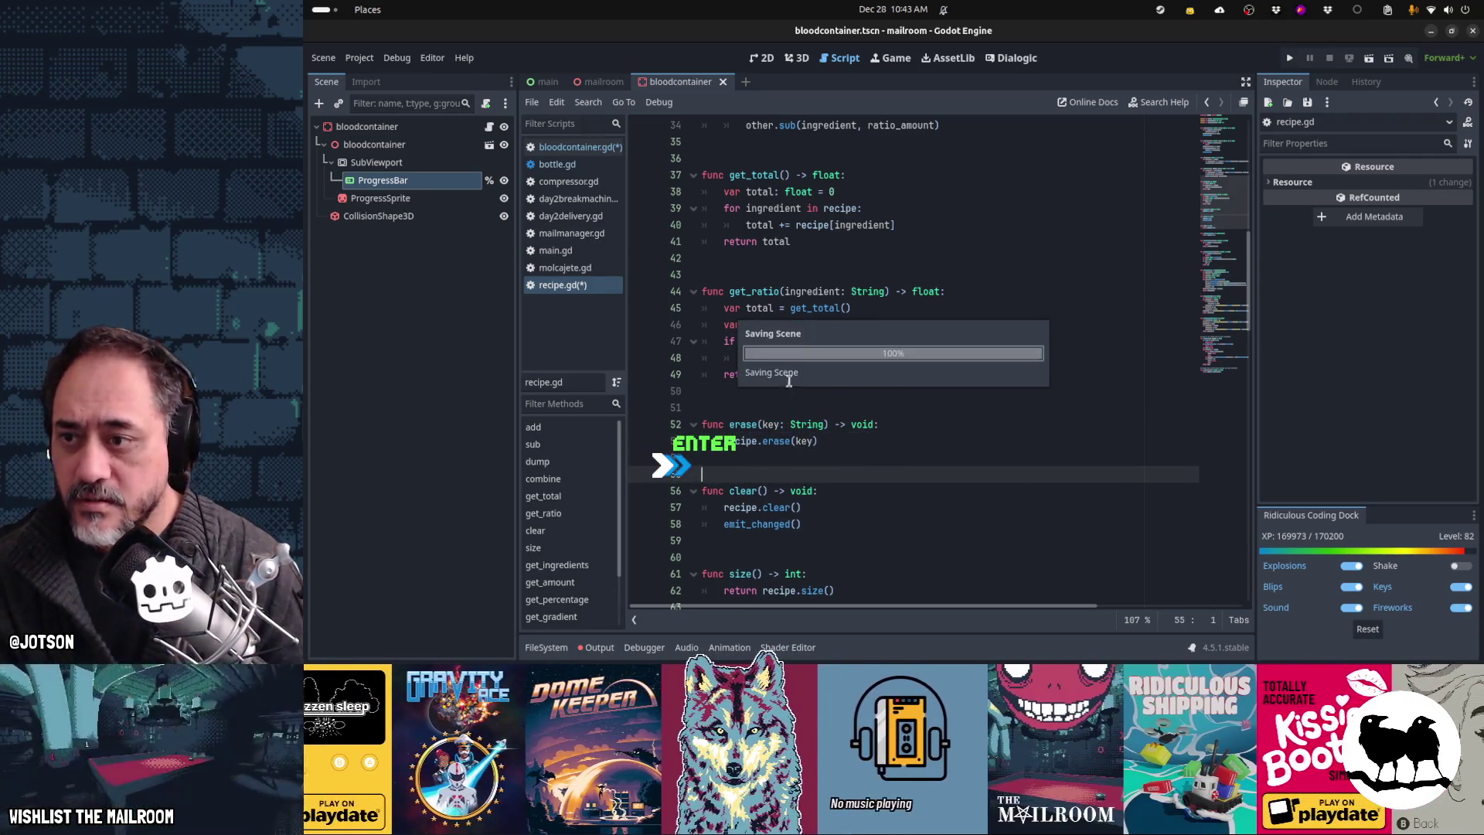
left_click(563, 164)
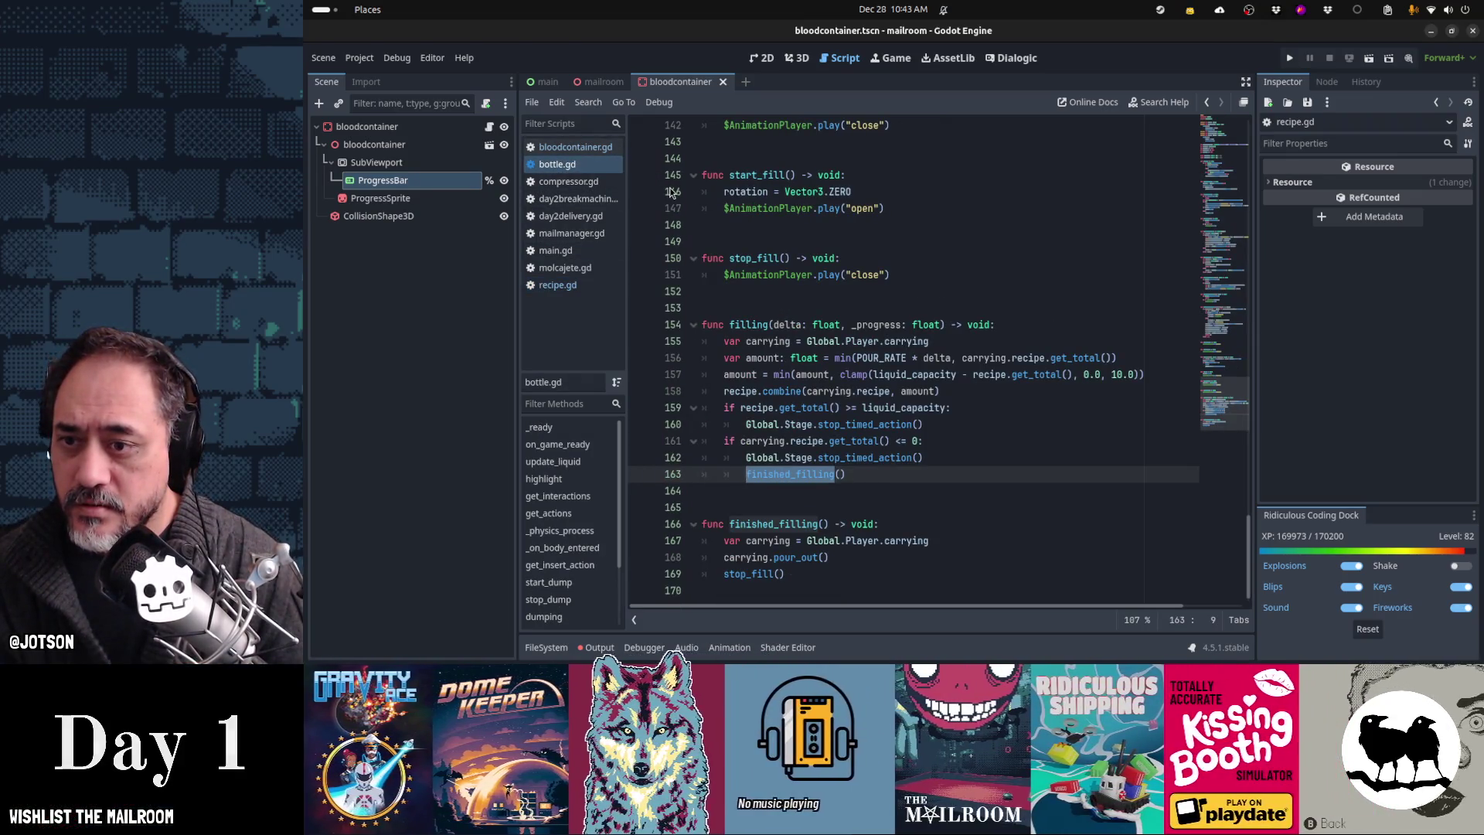
Step: In bloodcontainer.gd, complete the call as recipe.erase(ingredient) and review the filling function
left_click(576, 147)
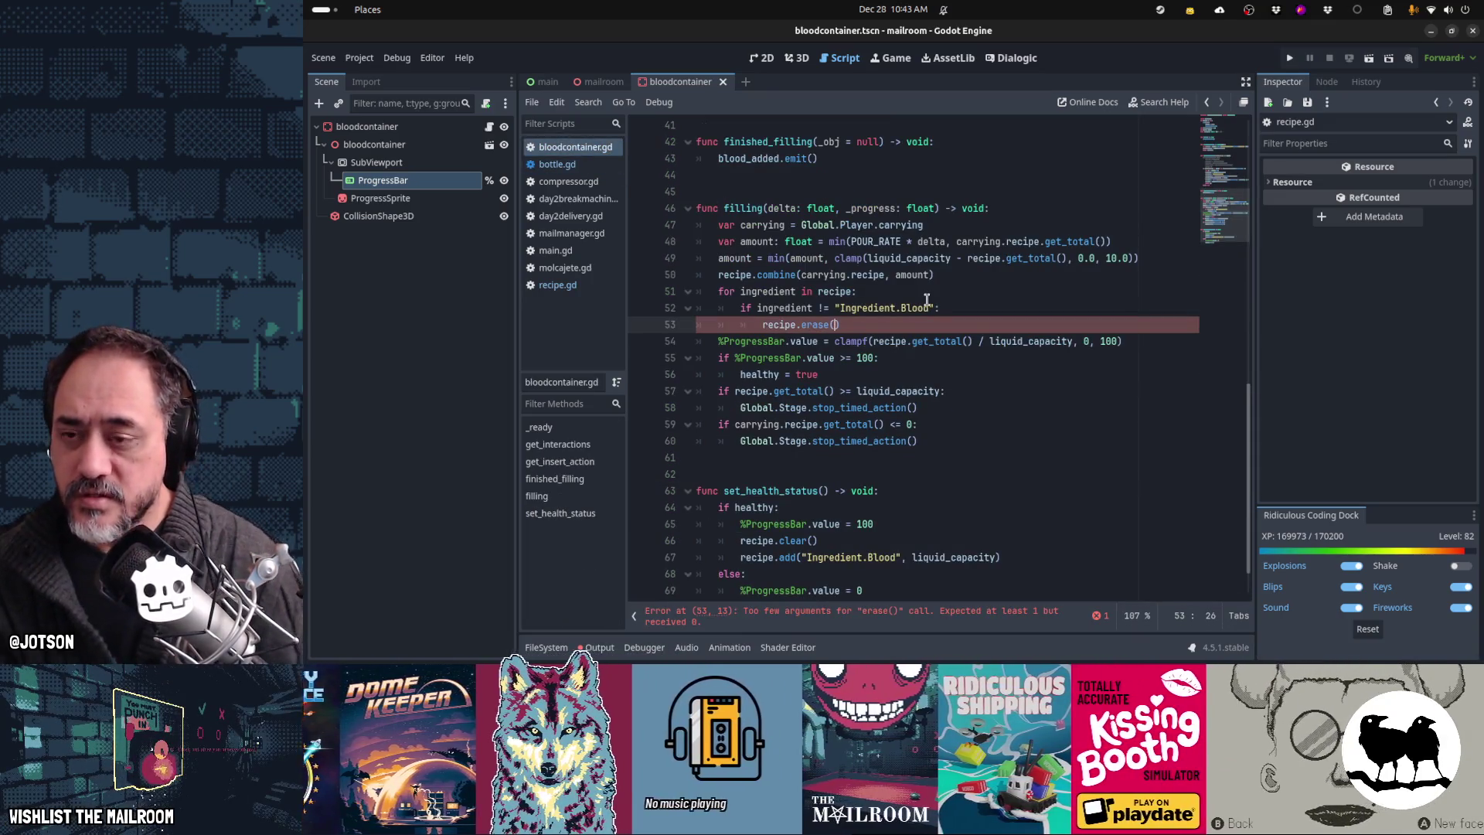
type("ingredient")
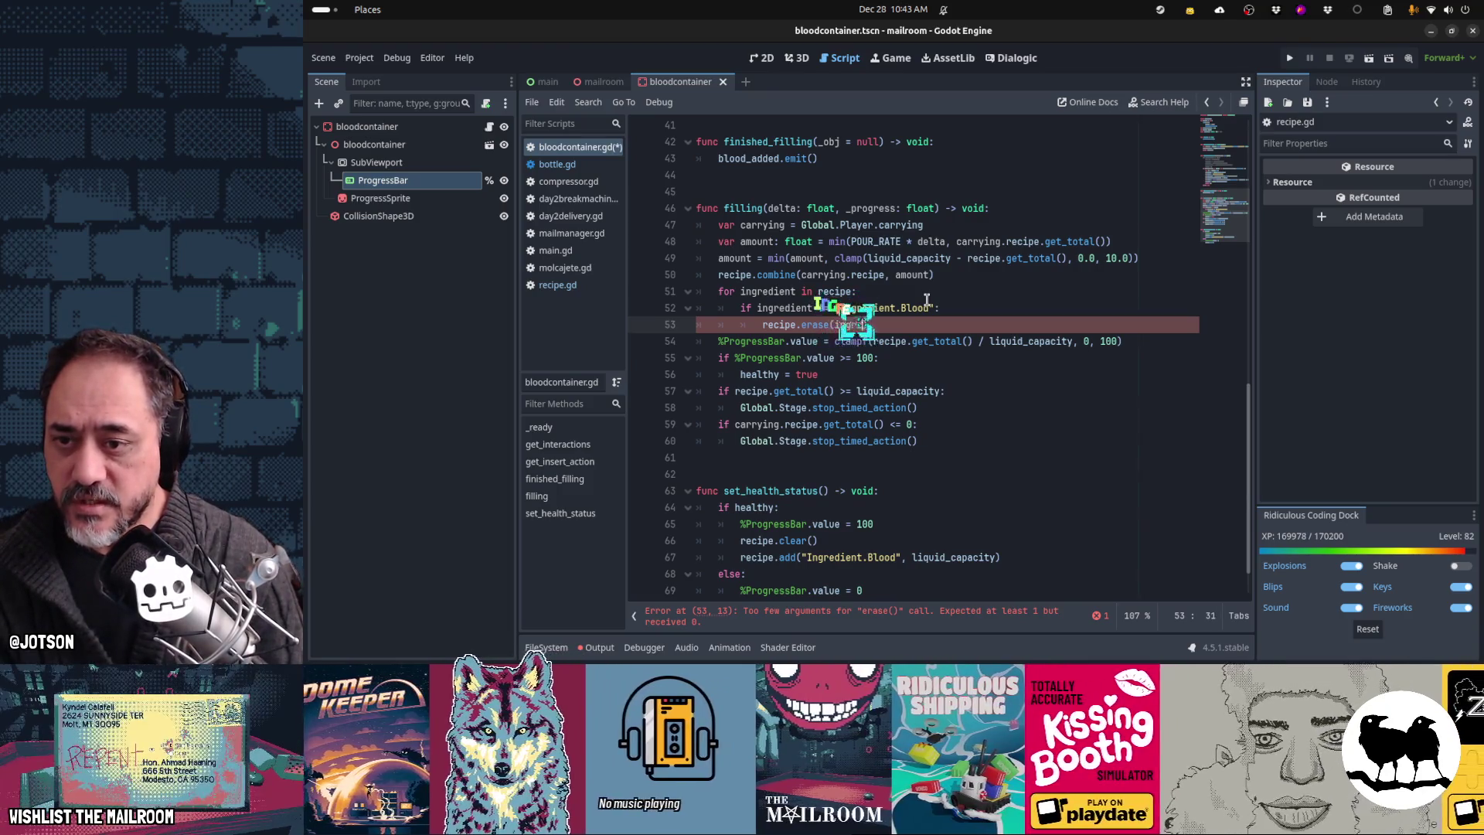
key("Up")
key("Up")
key("Up")
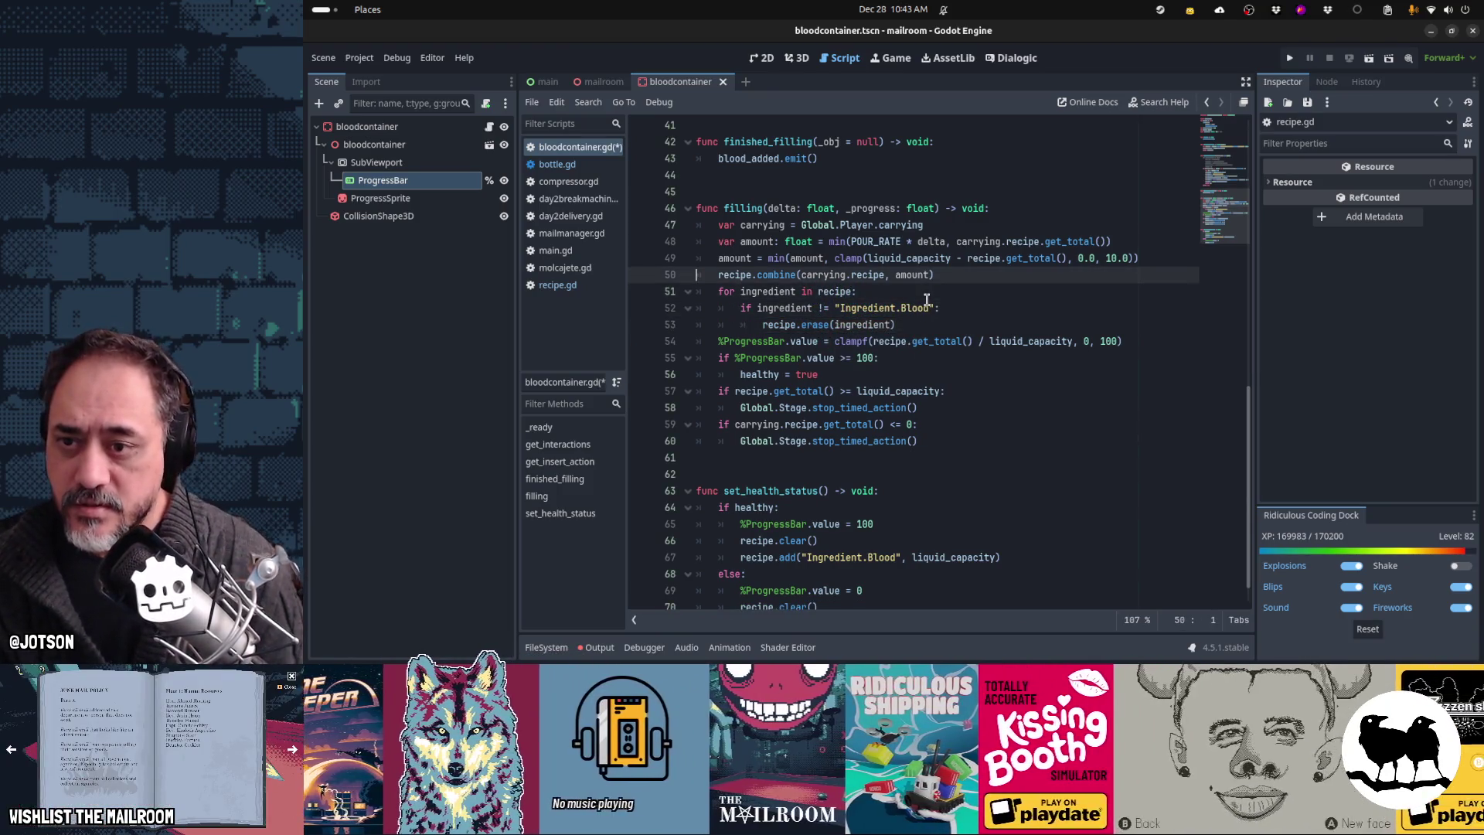
key("Up")
key("Up")
key("Up")
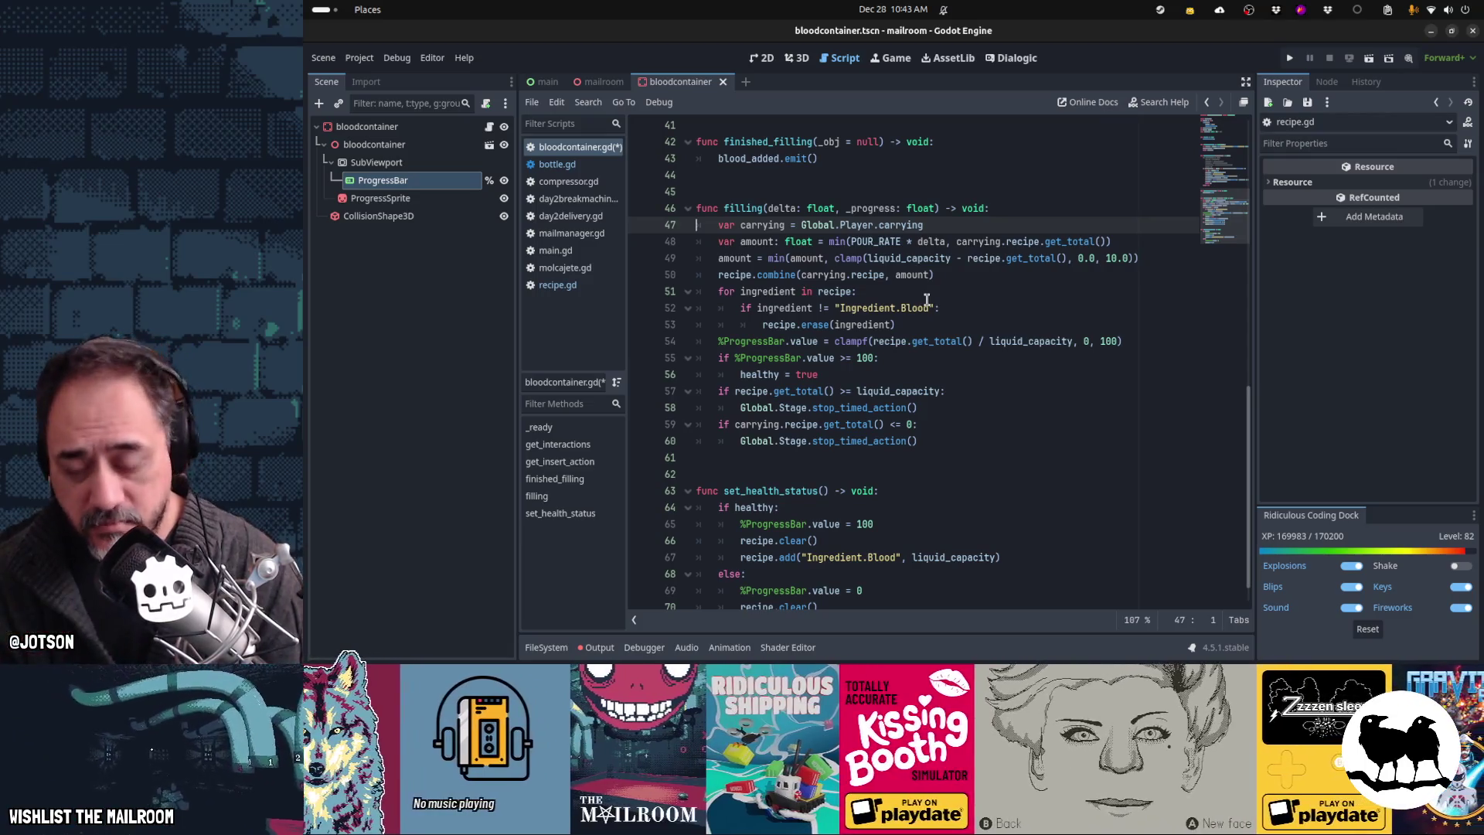
key("Down")
key("Down")
key("Down")
key("Down")
key("Down")
key("Down")
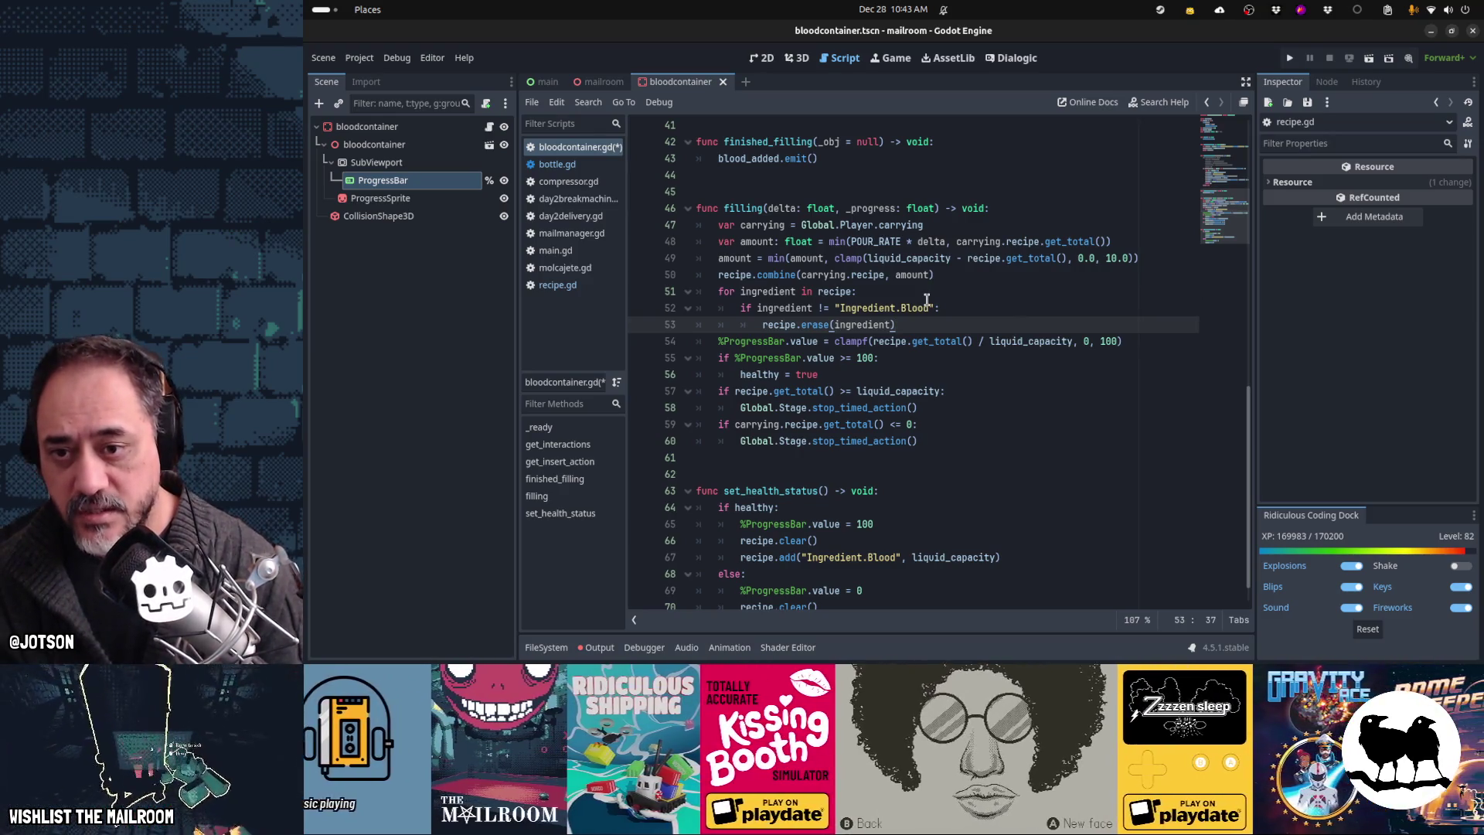
key("Down")
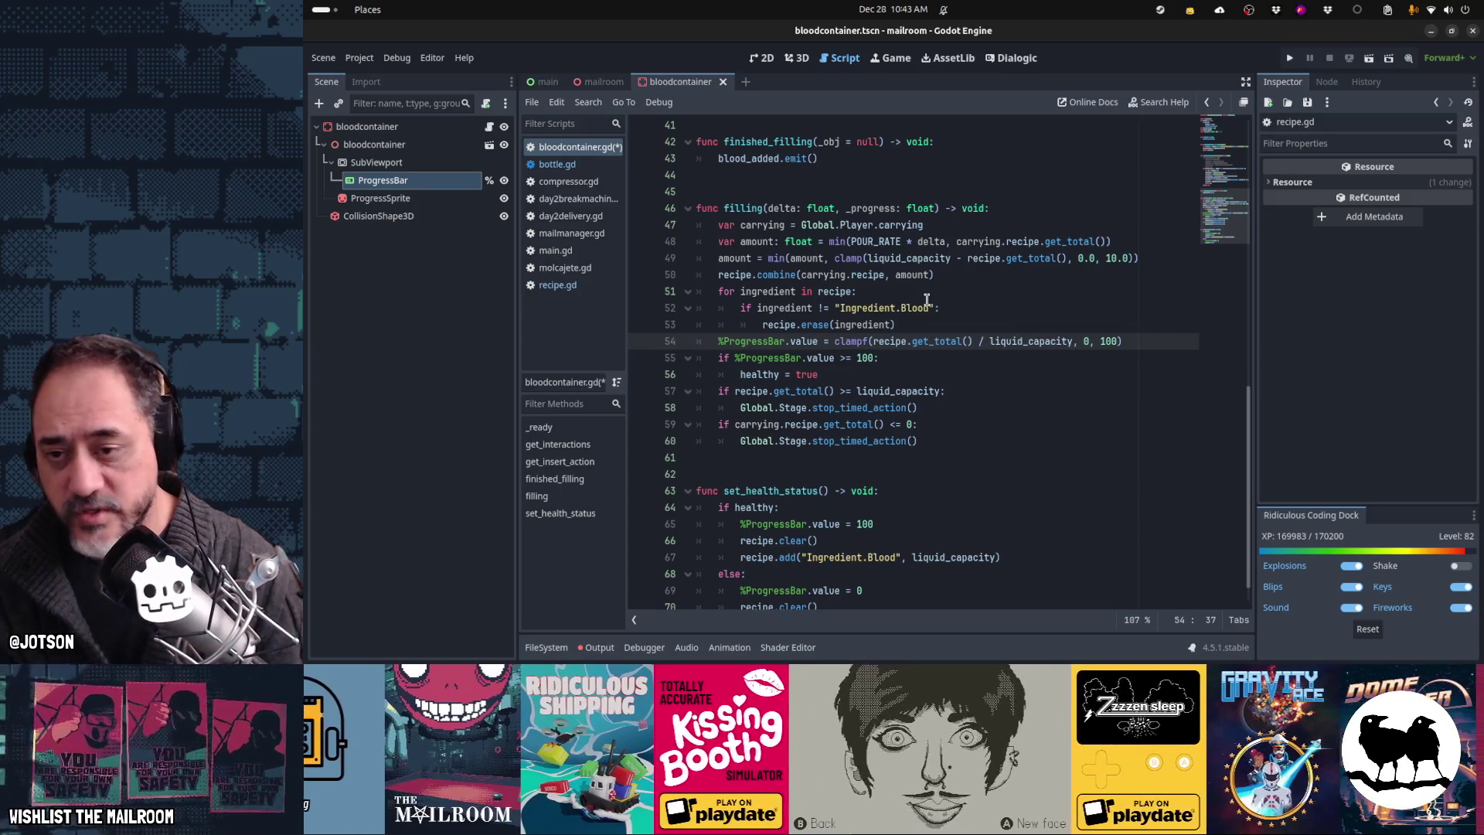
key("Down")
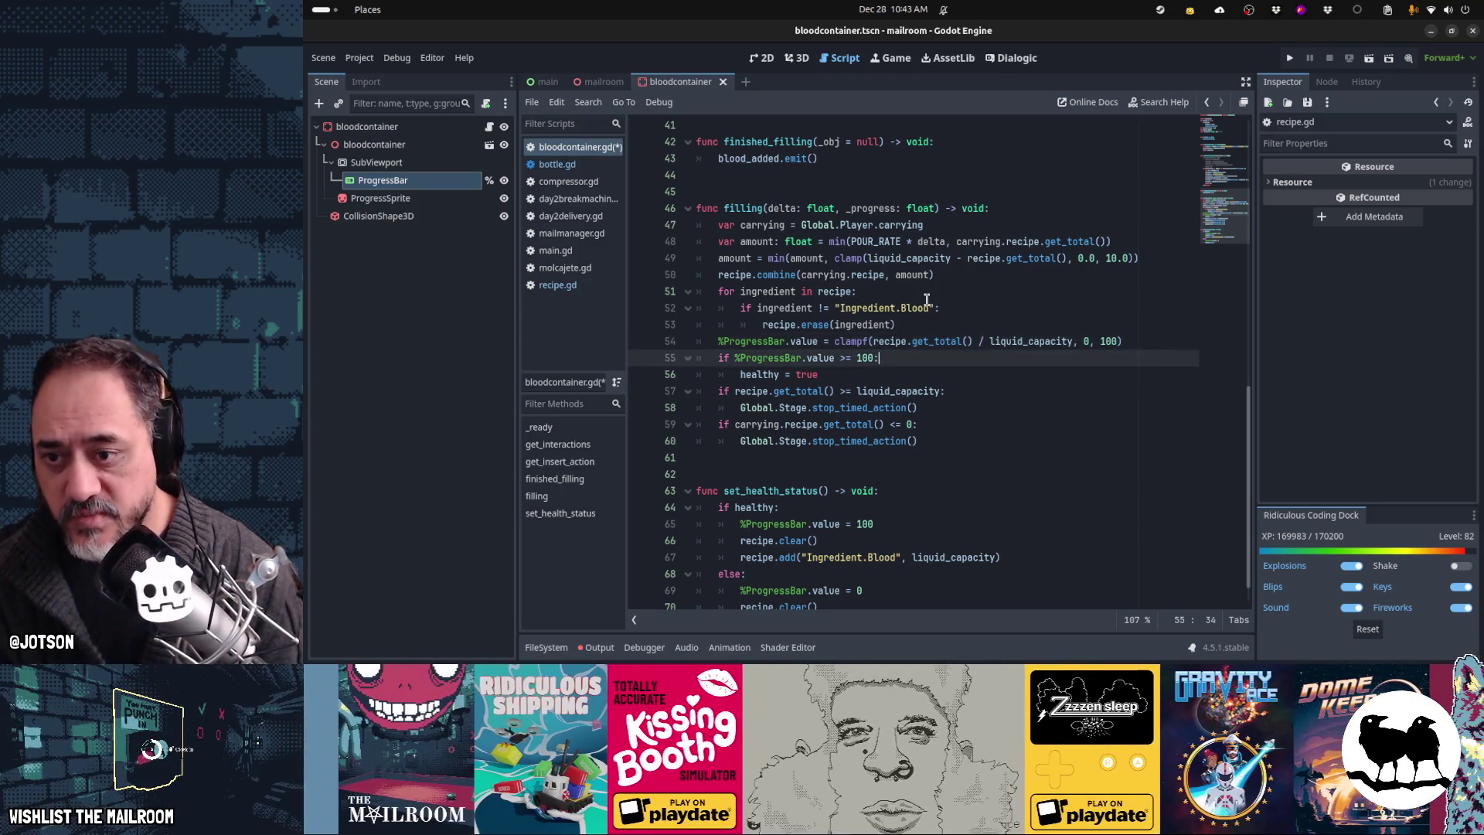
key("Down")
key("Down")
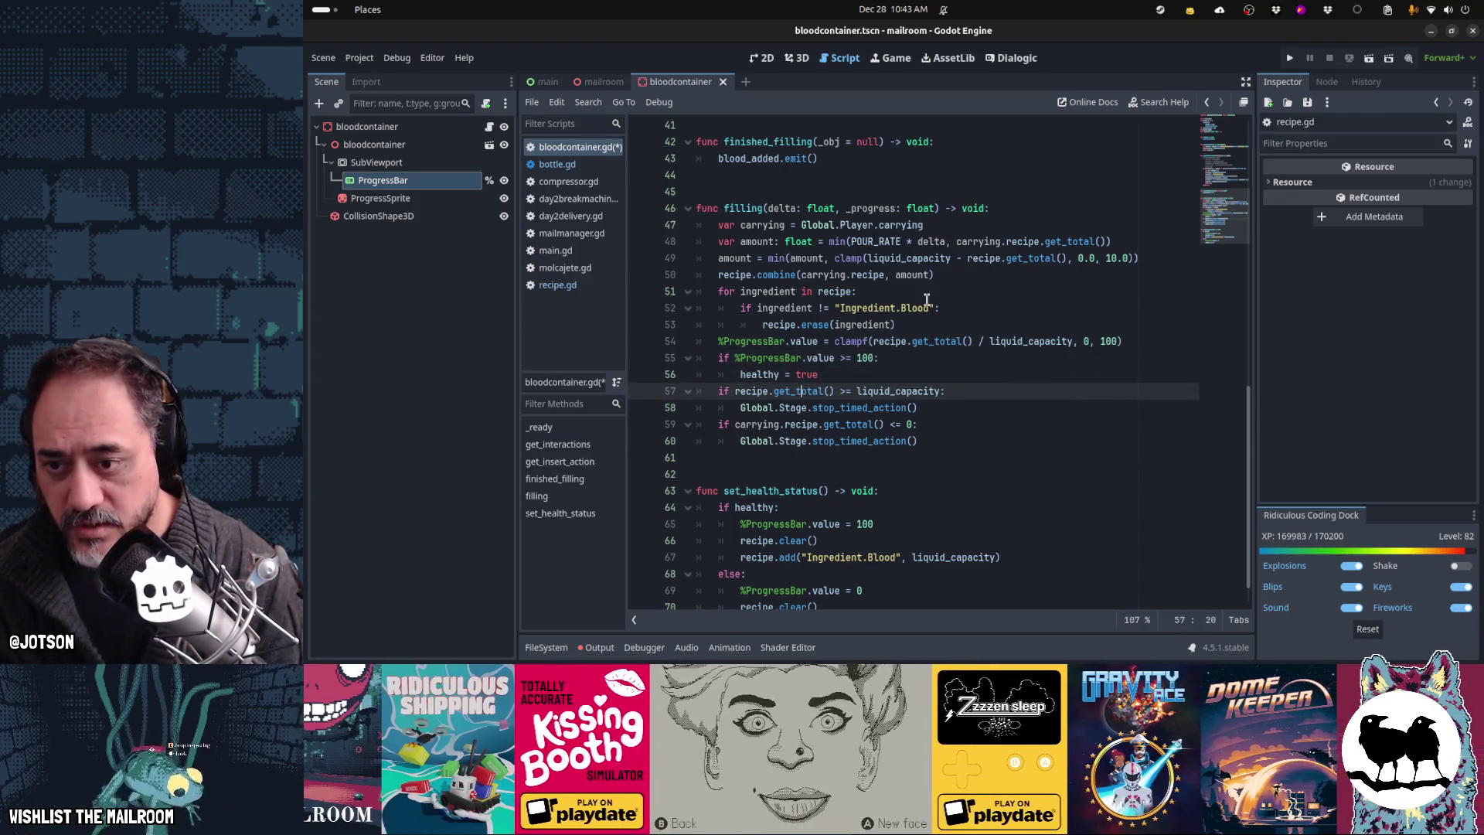
Step: Run the game and, on the parser error, start adding class_name Day2BreakMachineEvent
key("ctrl+shift+Right")
key("ctrl+shift+Right")
key("ctrl+shift+Right")
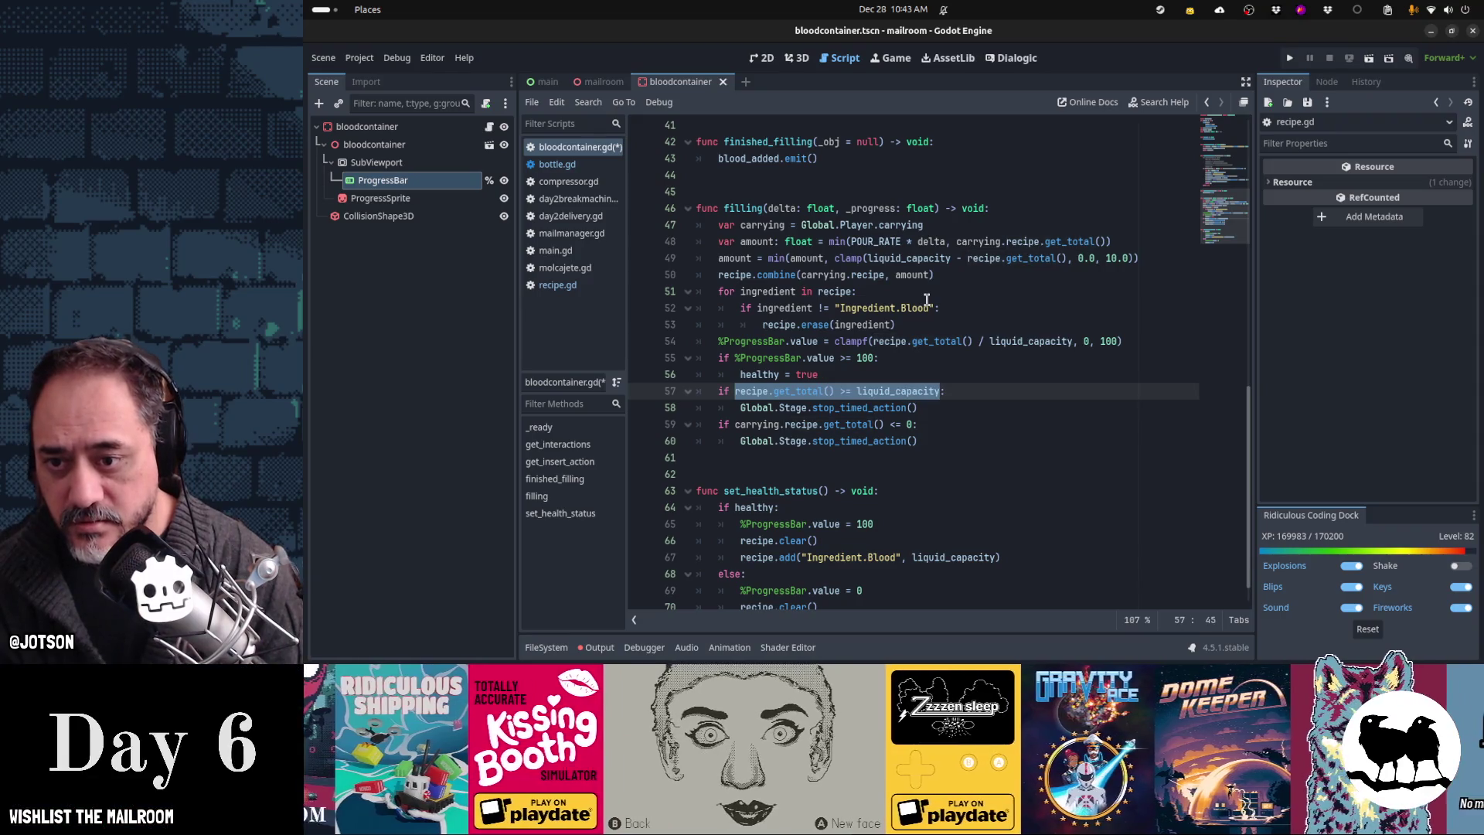
key("ctrl+shift+Left")
key("ctrl+shift+Left")
key("ctrl+shift+Left")
key("Down")
key("Down")
key("Down")
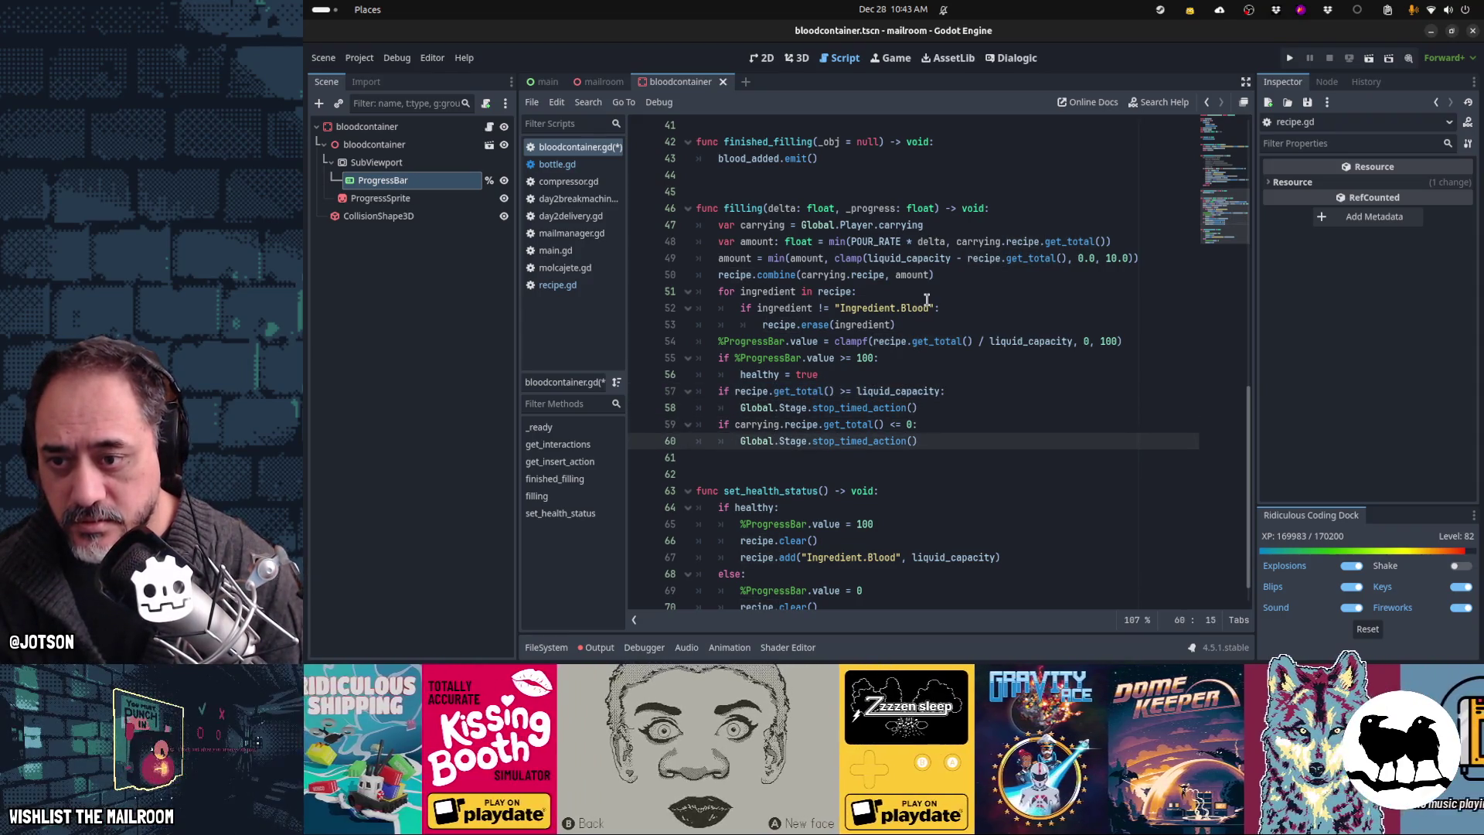
key("Up")
key("Up")
key("F5")
type("class_nameextends AbstractEvent")
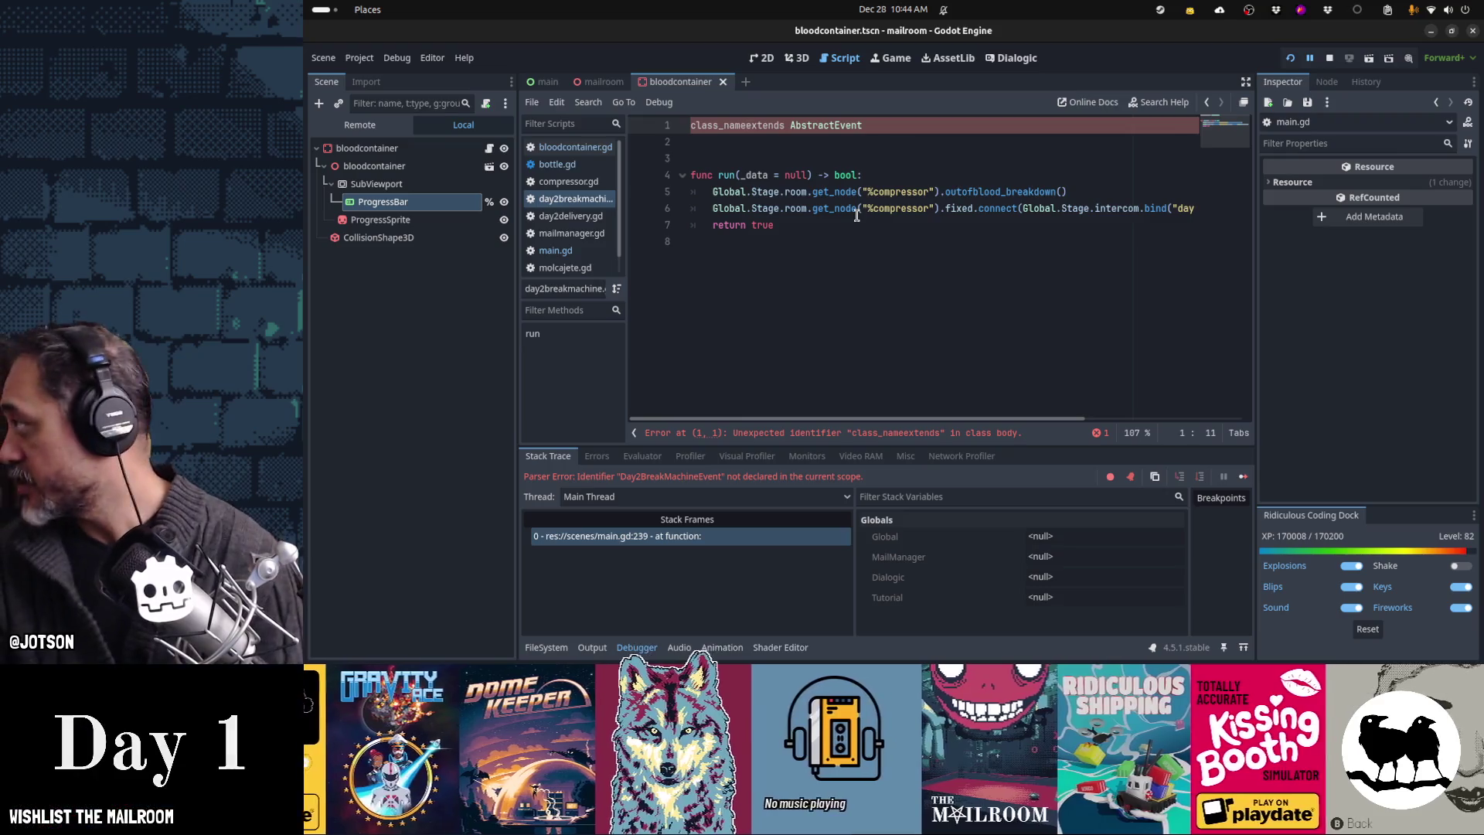
type(" Day2")
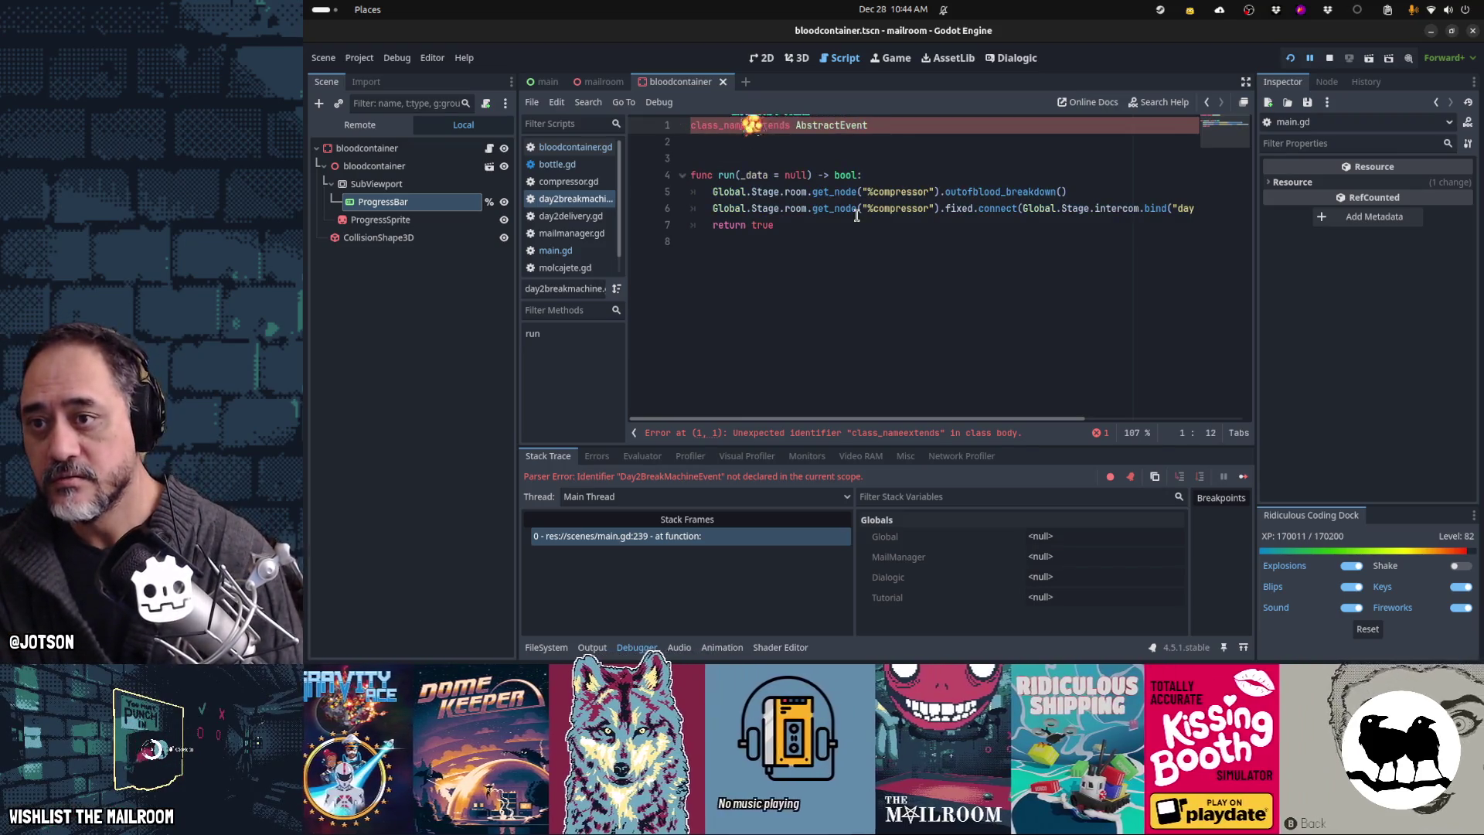
type("BreakMachineE")
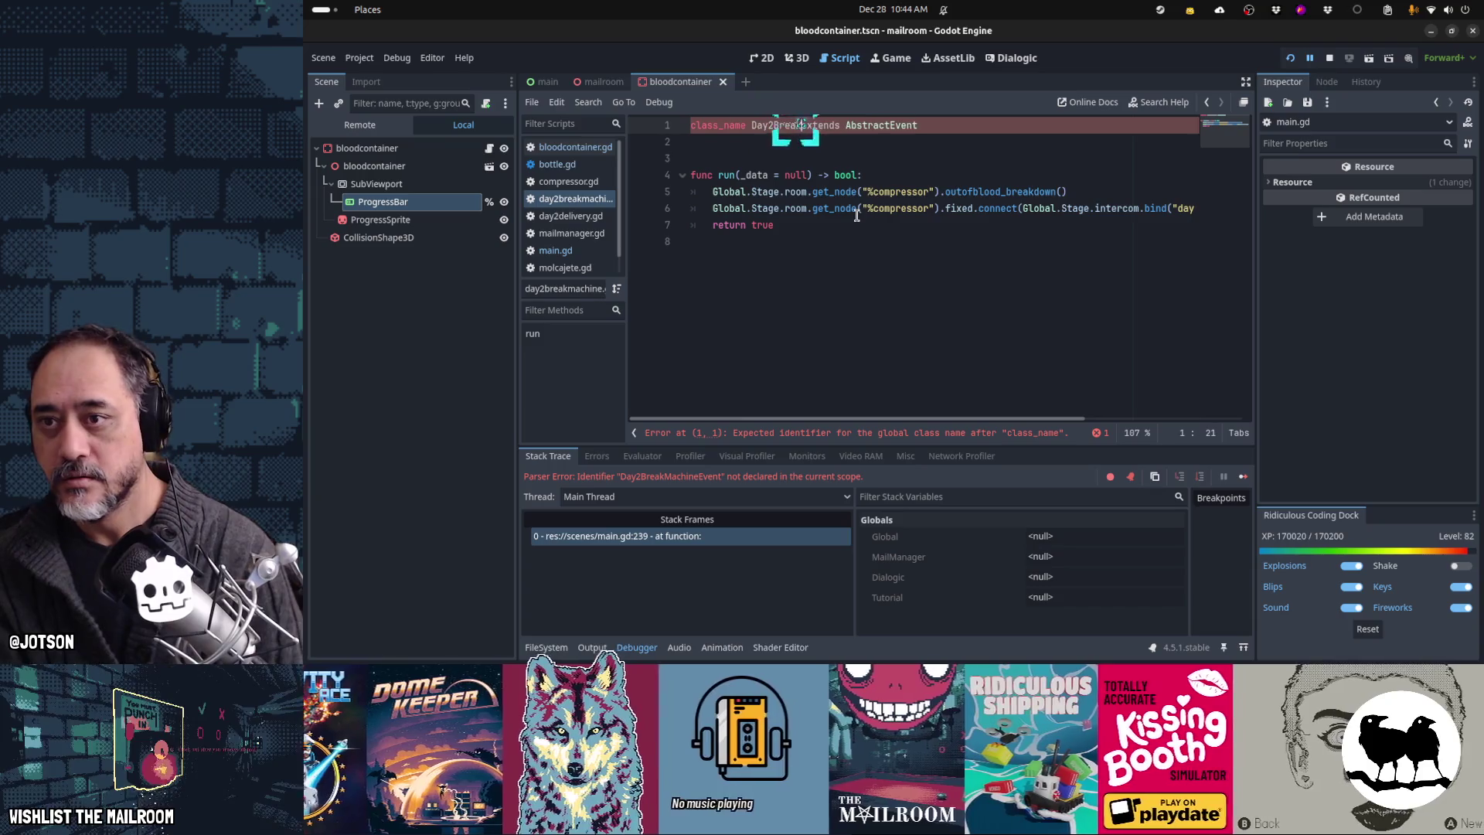
type("vent")
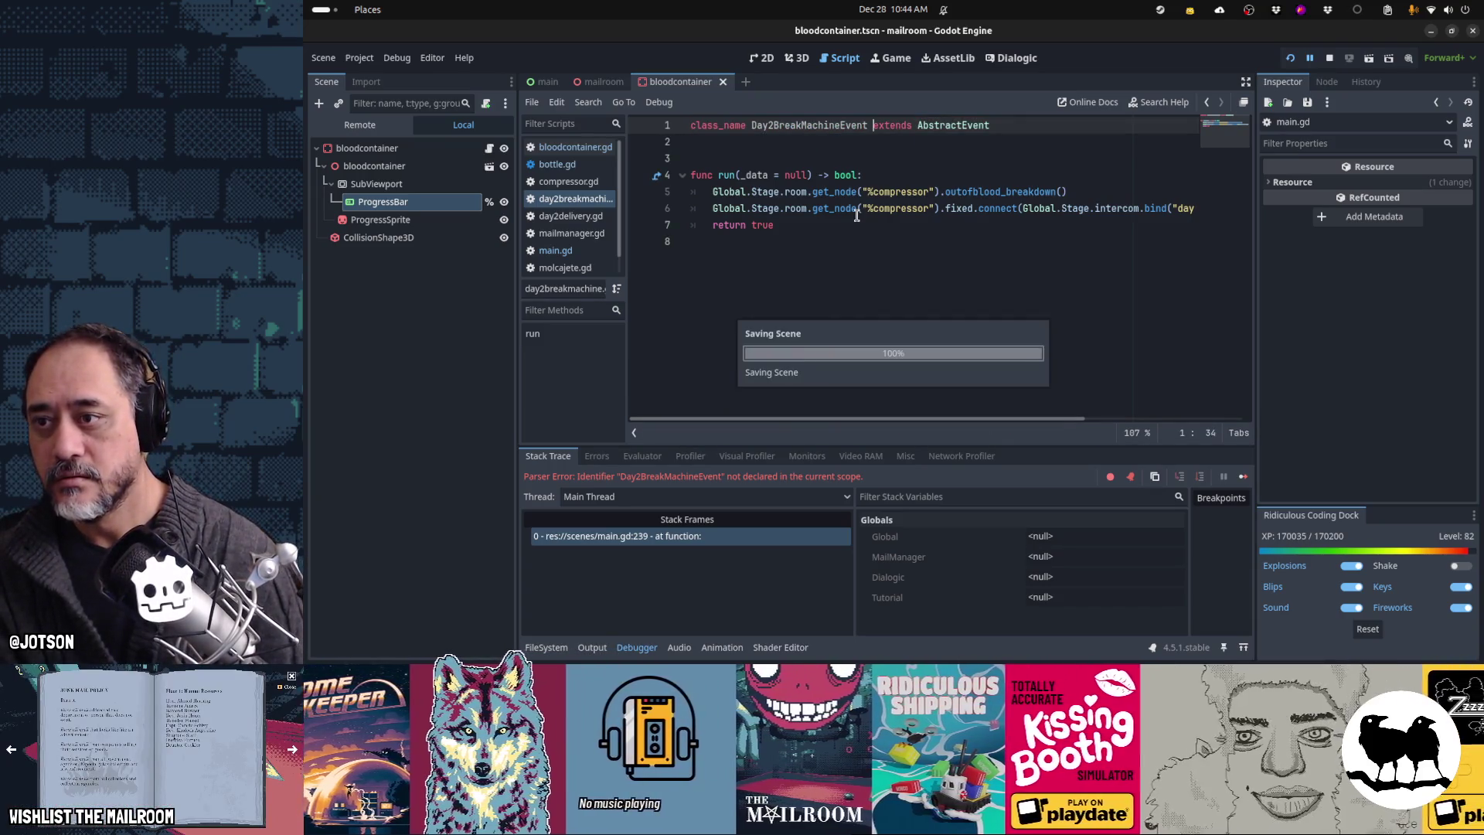
Step: Jump to compressor.gd's outofblood_breakdown, then return to bloodcontainer.gd above the filling function
left_click(856, 216, "ctrl")
left_click(857, 216, "ctrl")
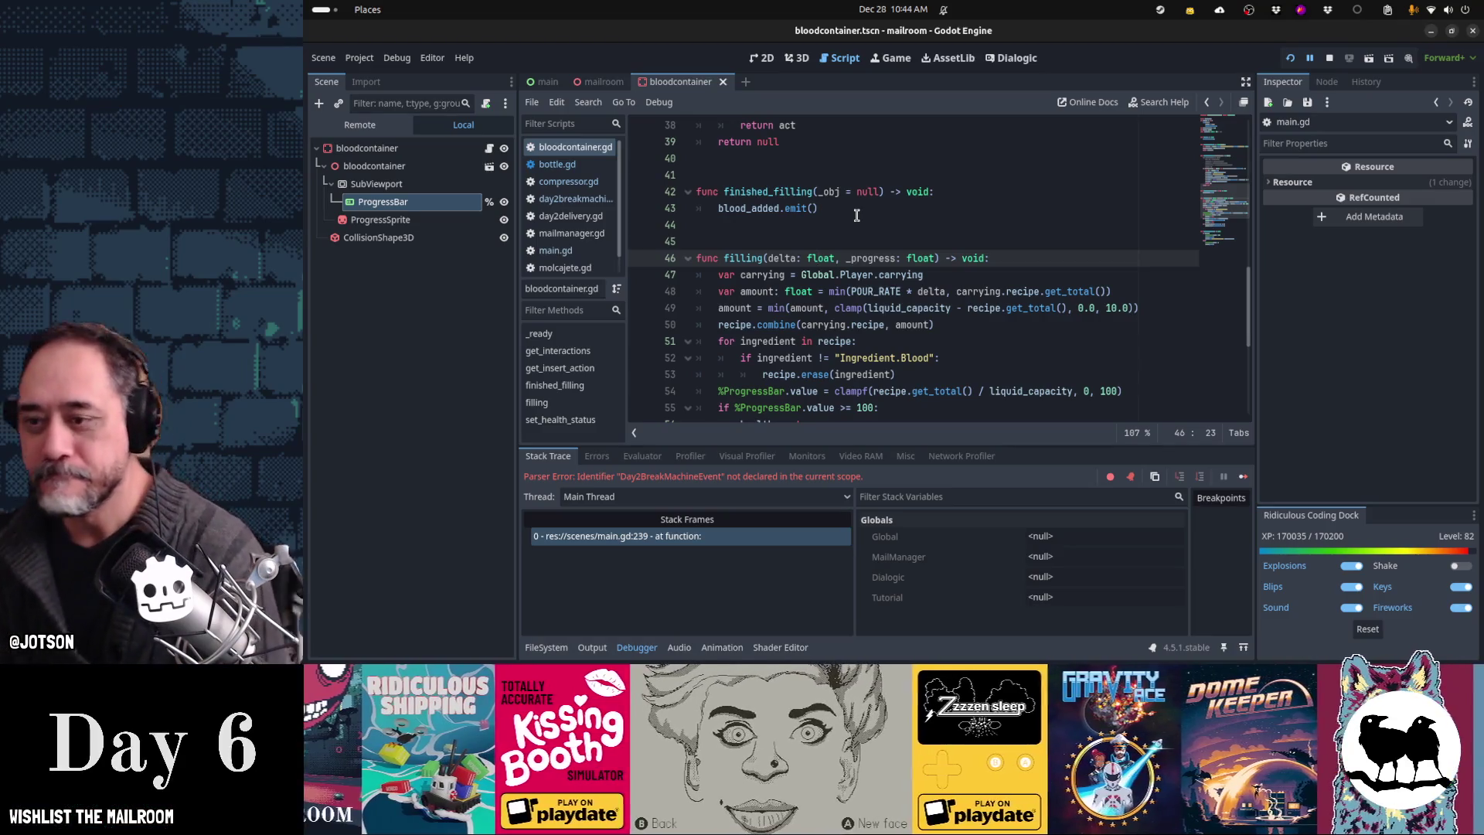
left_click(864, 238)
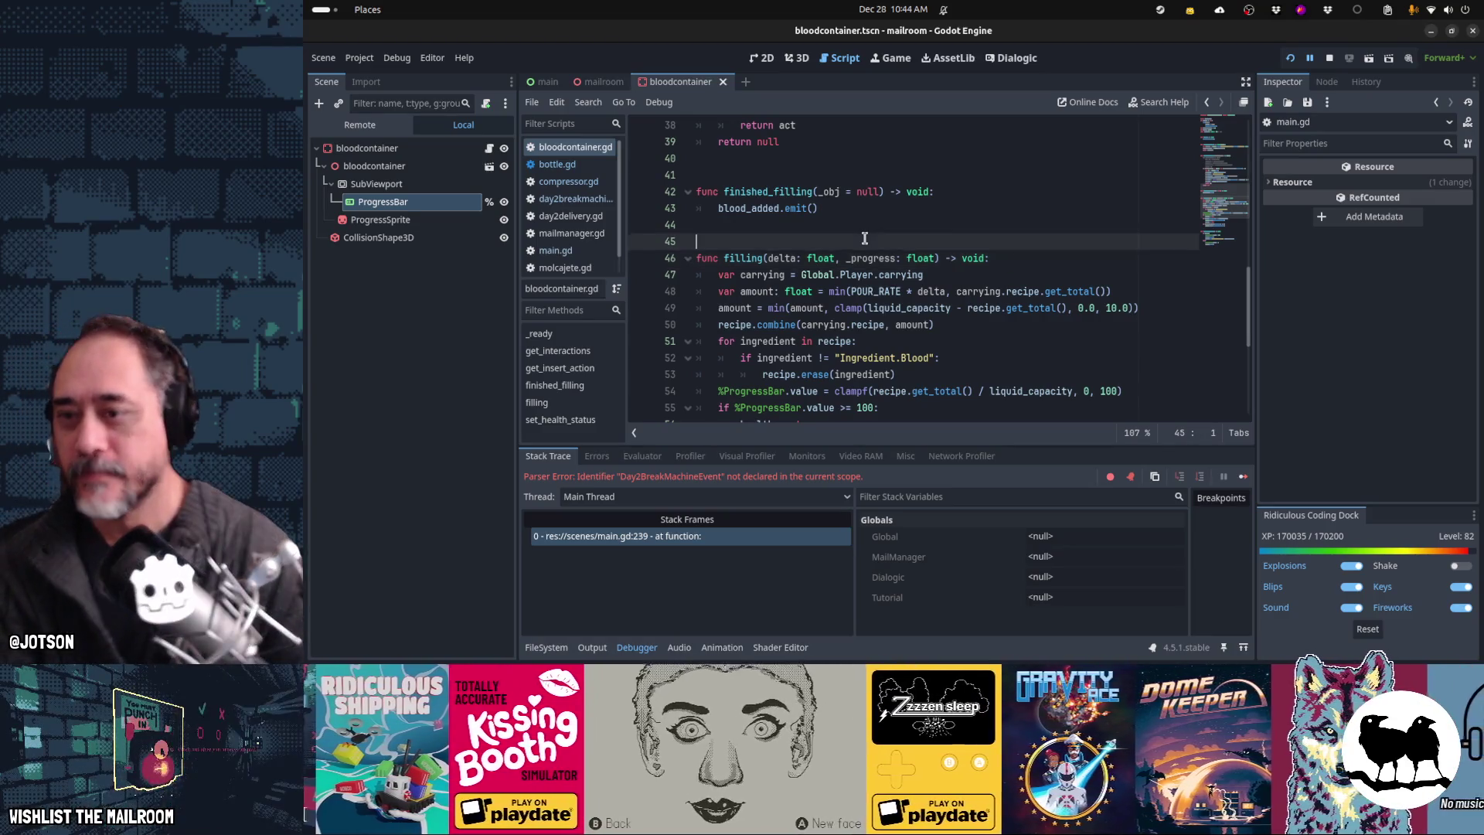
Step: Restart the game and trace the nil clear() error to bloodcontainer.gd's _ready line
key("F8")
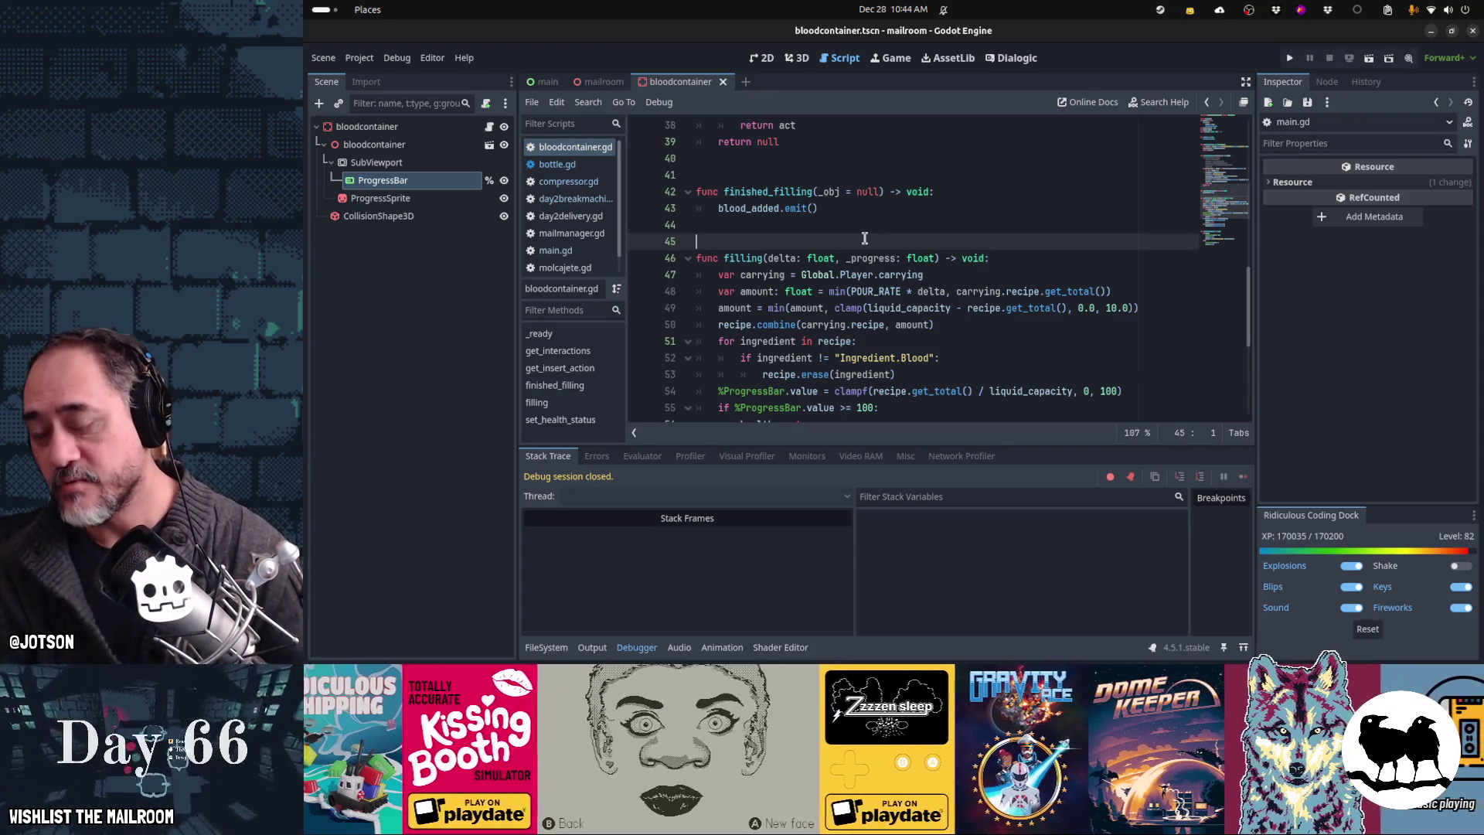
key("F5")
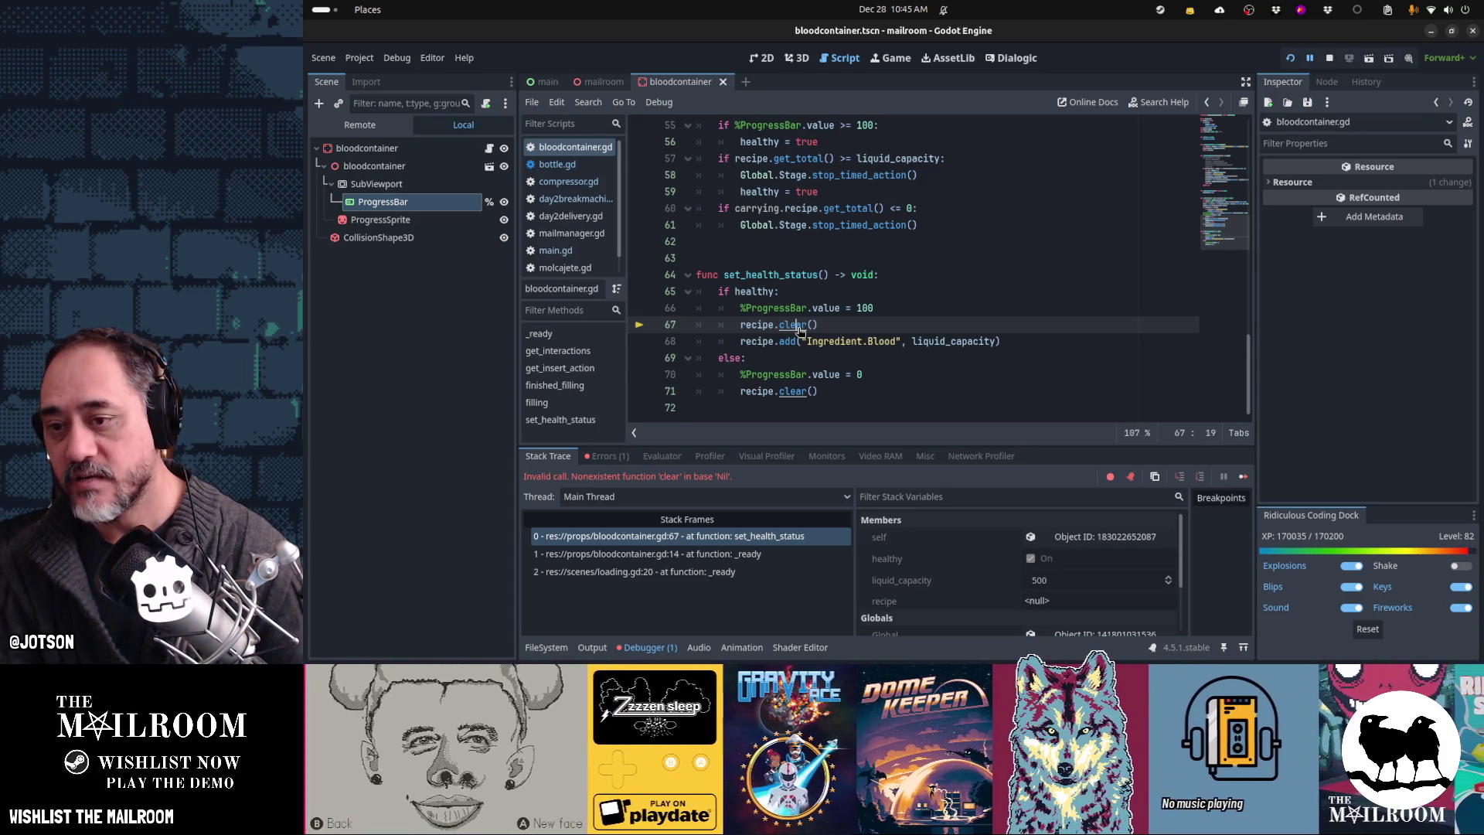
left_click(800, 328, "ctrl")
scroll(800, 331, "up", 3)
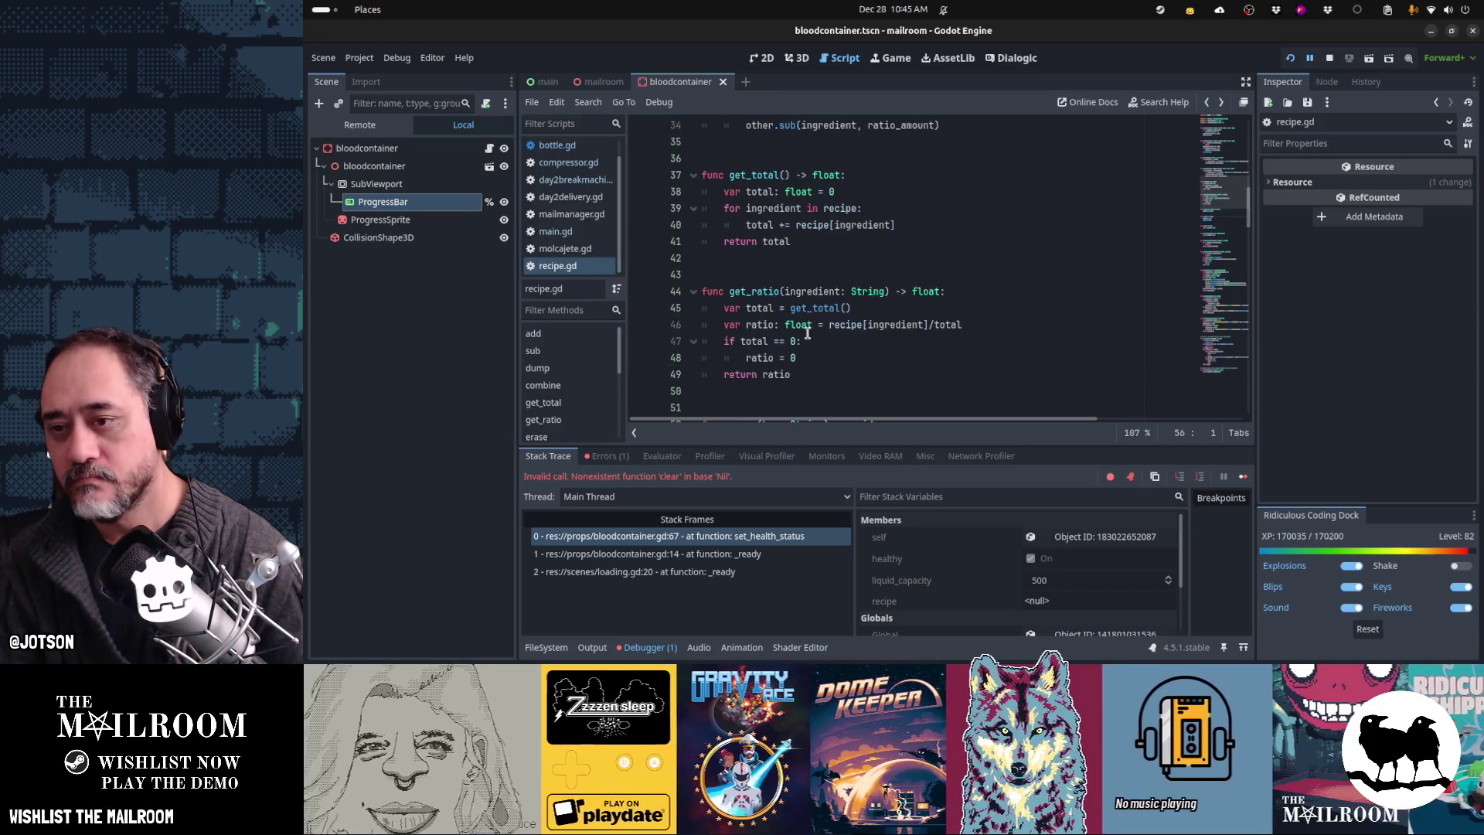
scroll(775, 323, "up", 11)
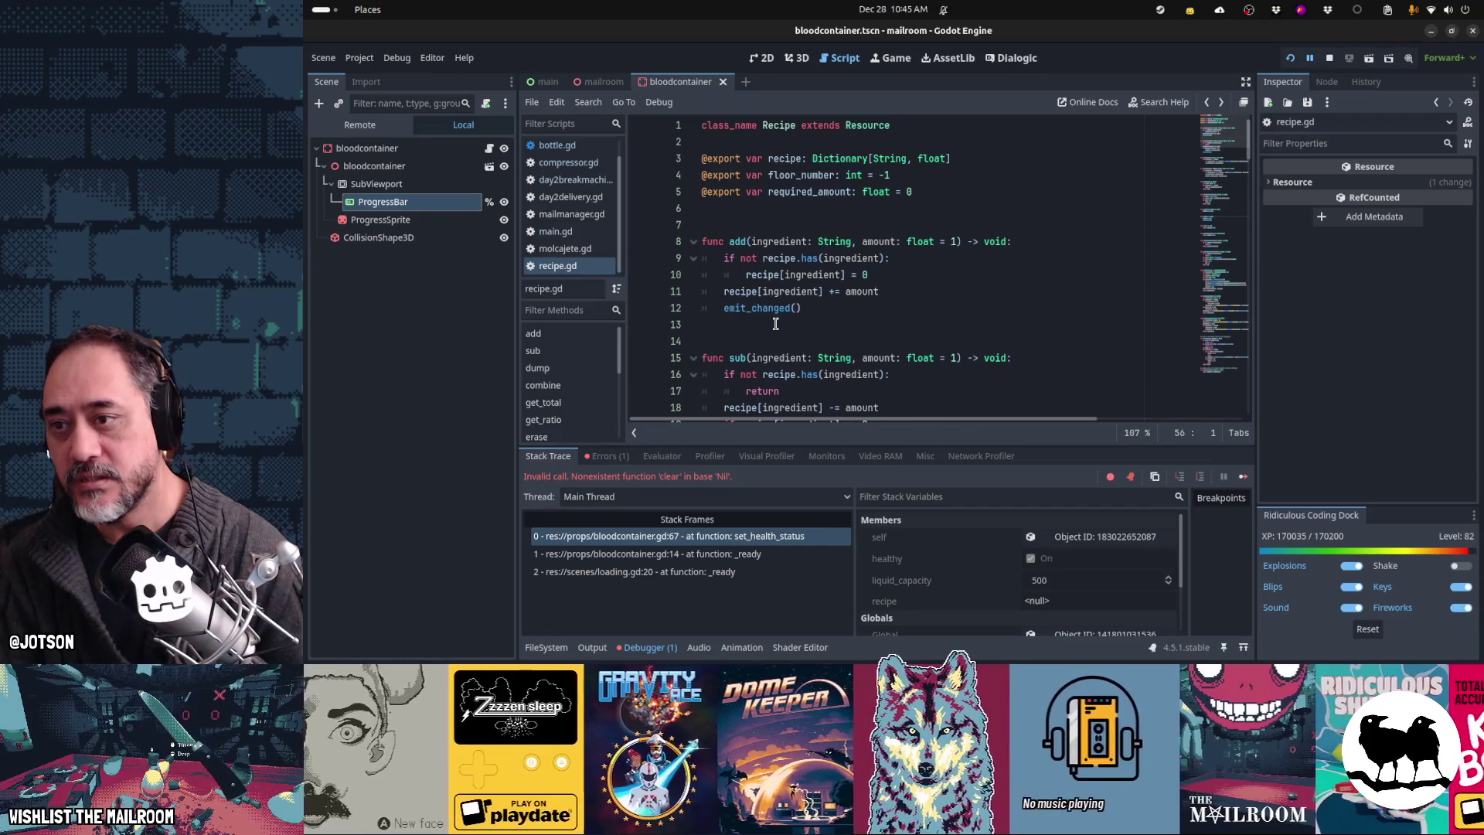
left_click(731, 557)
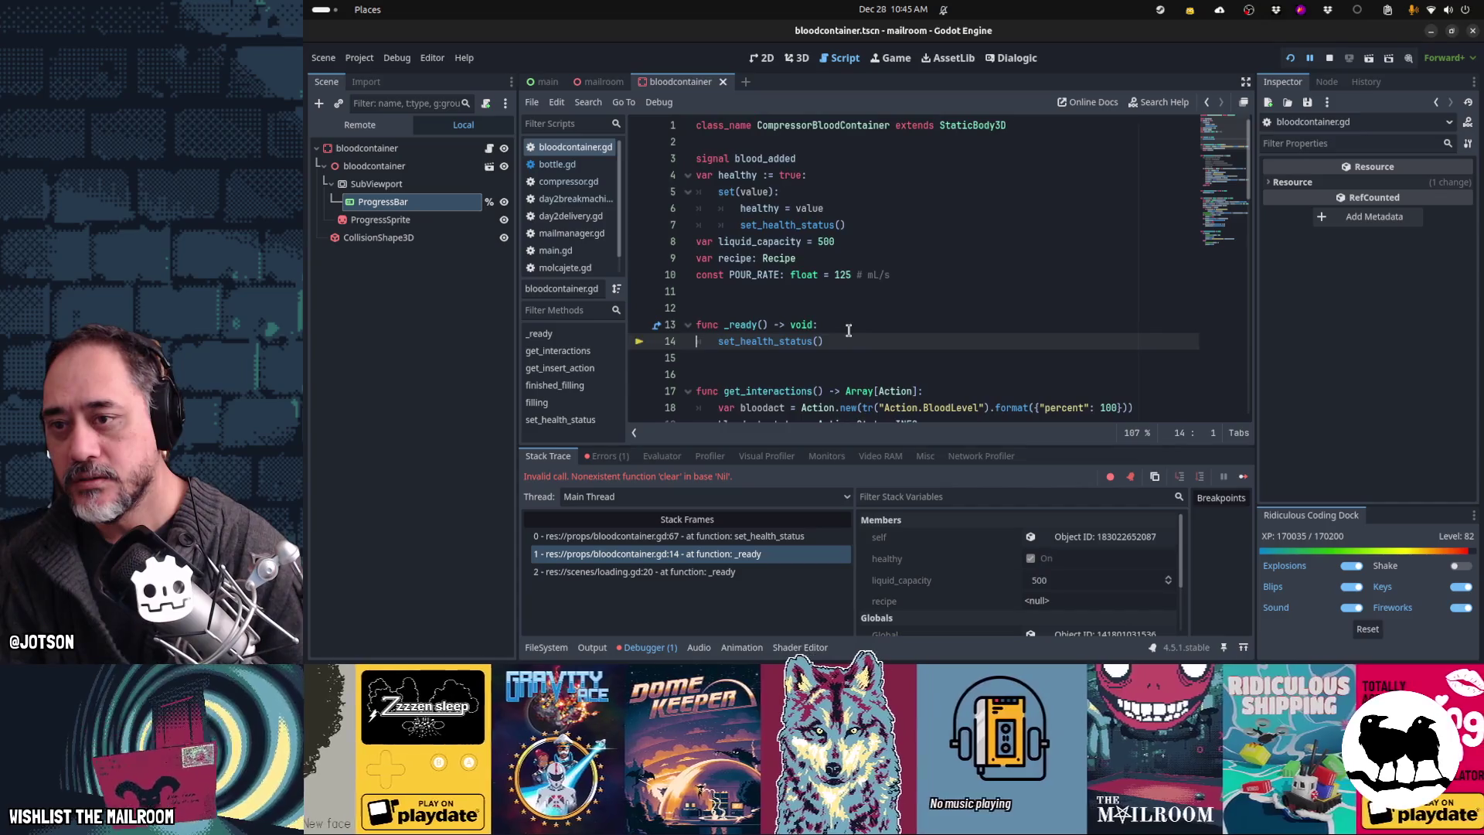
Step: Initialize the recipe variable as Recipe.new(), save, and relaunch the game
left_click(829, 258)
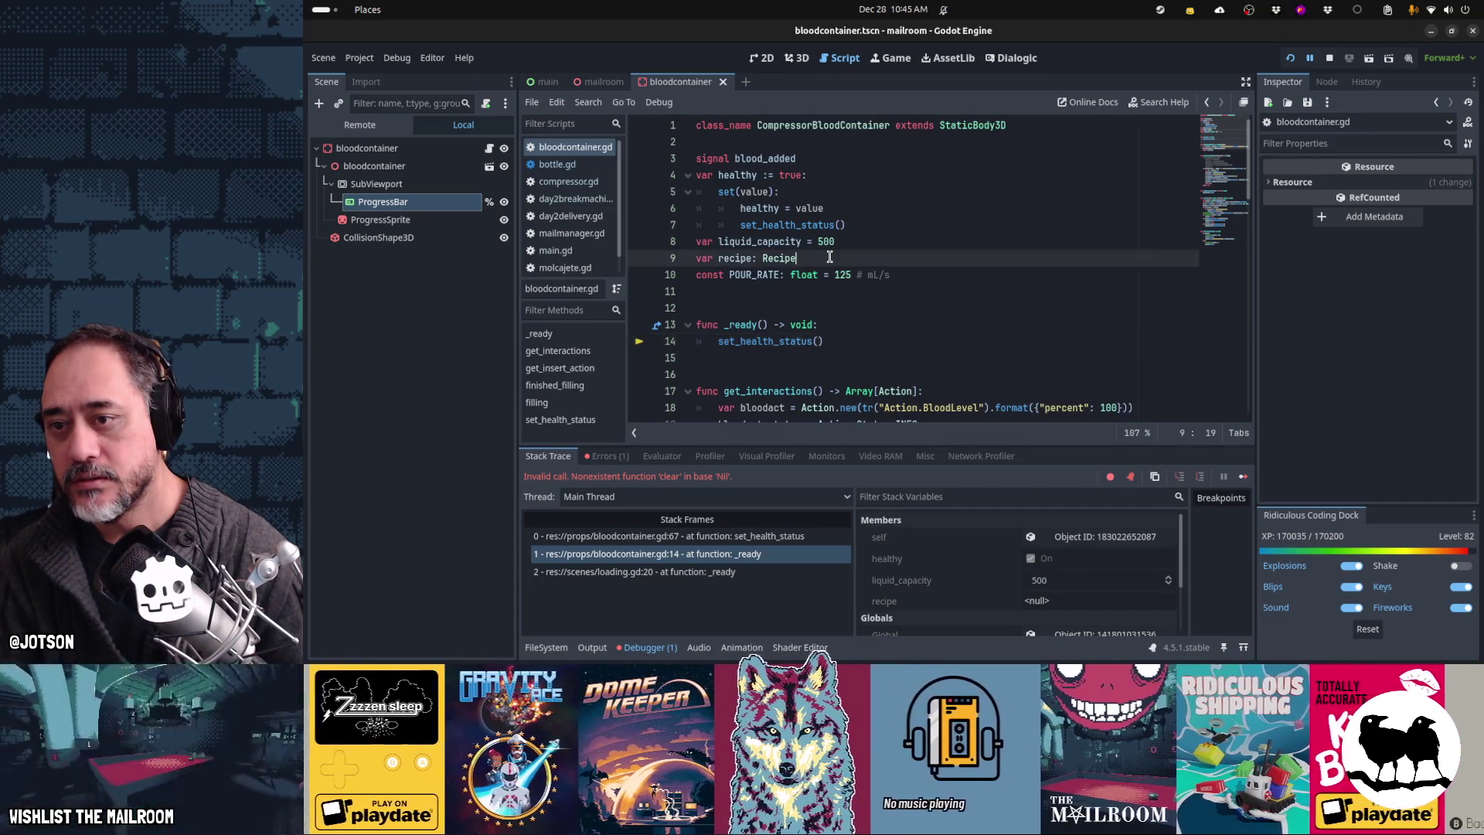
type(" = Recipe.new(")
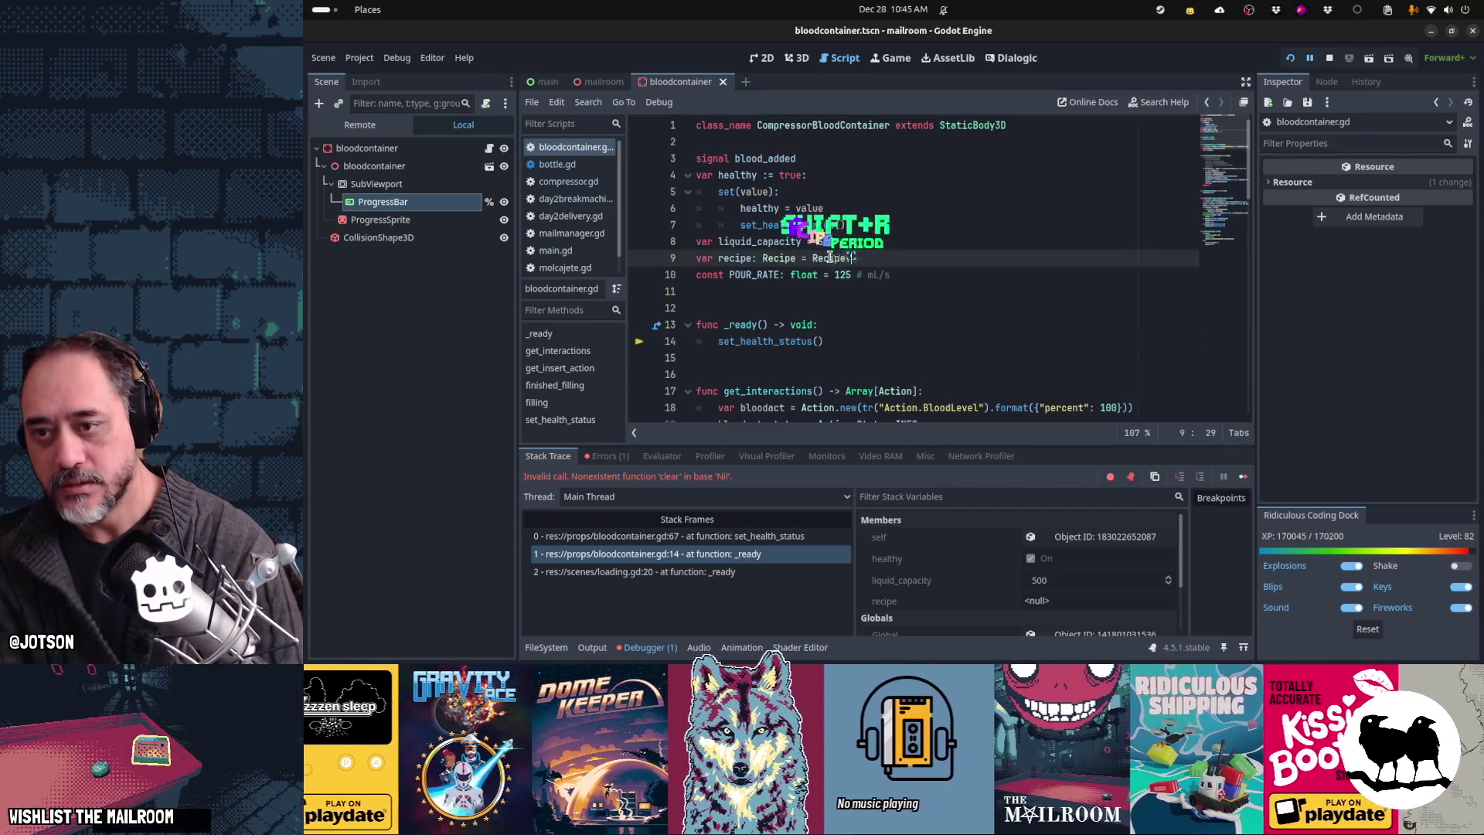
key("Down")
key("Down")
key("Down")
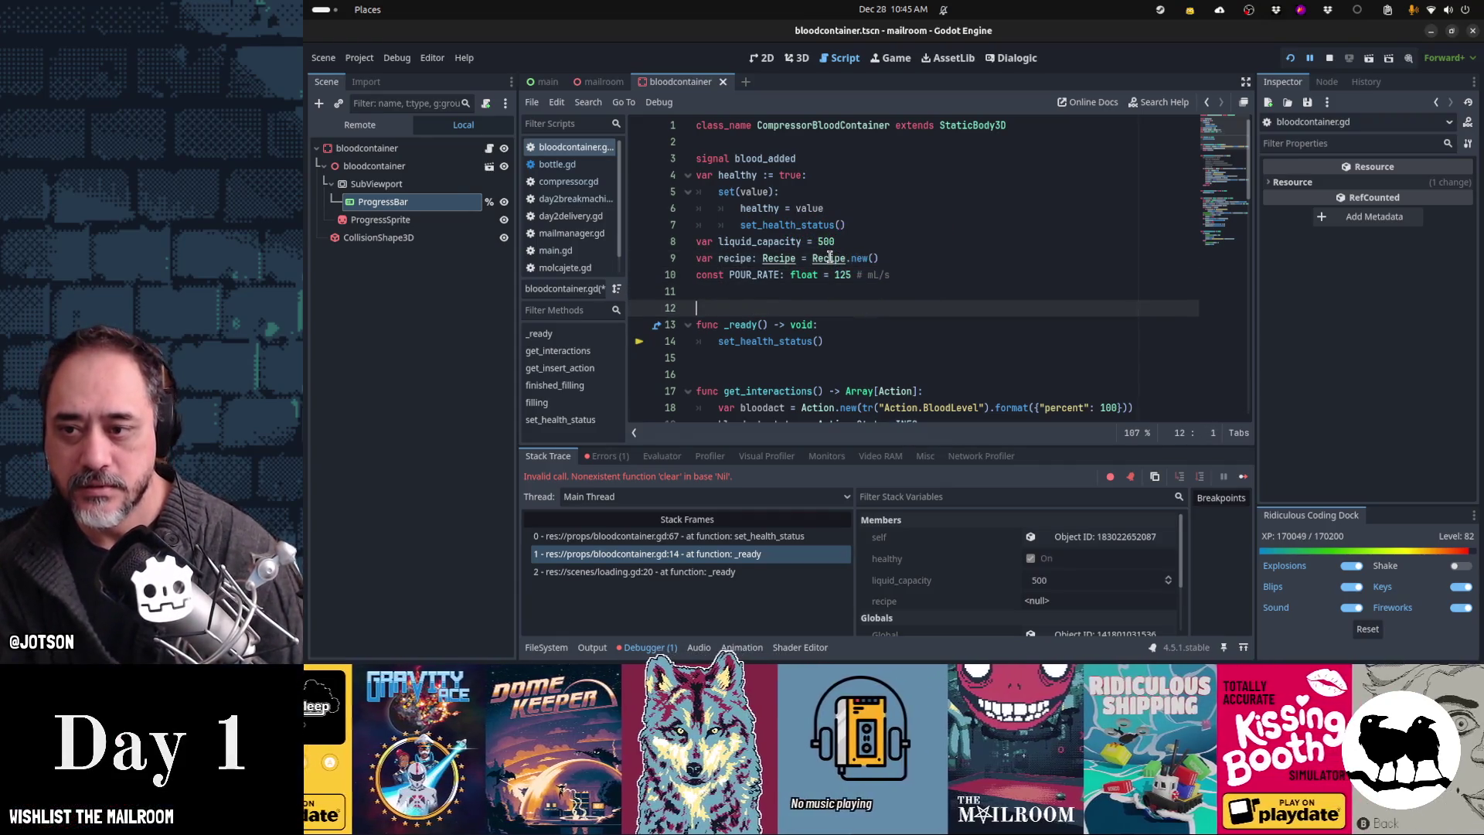
scroll(829, 257, "down", 1)
key("Down")
key("Down")
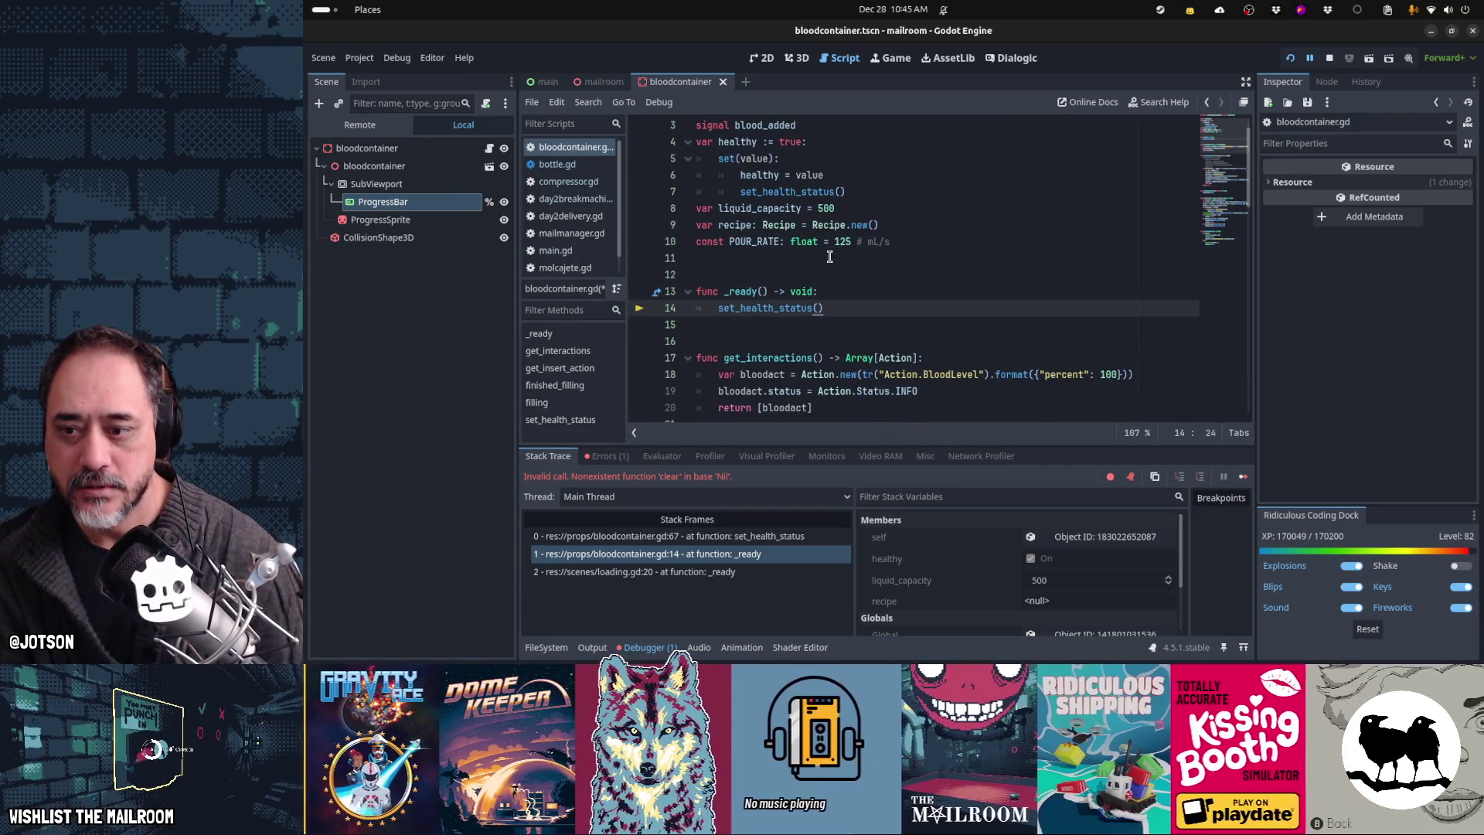
key("ctrl+s")
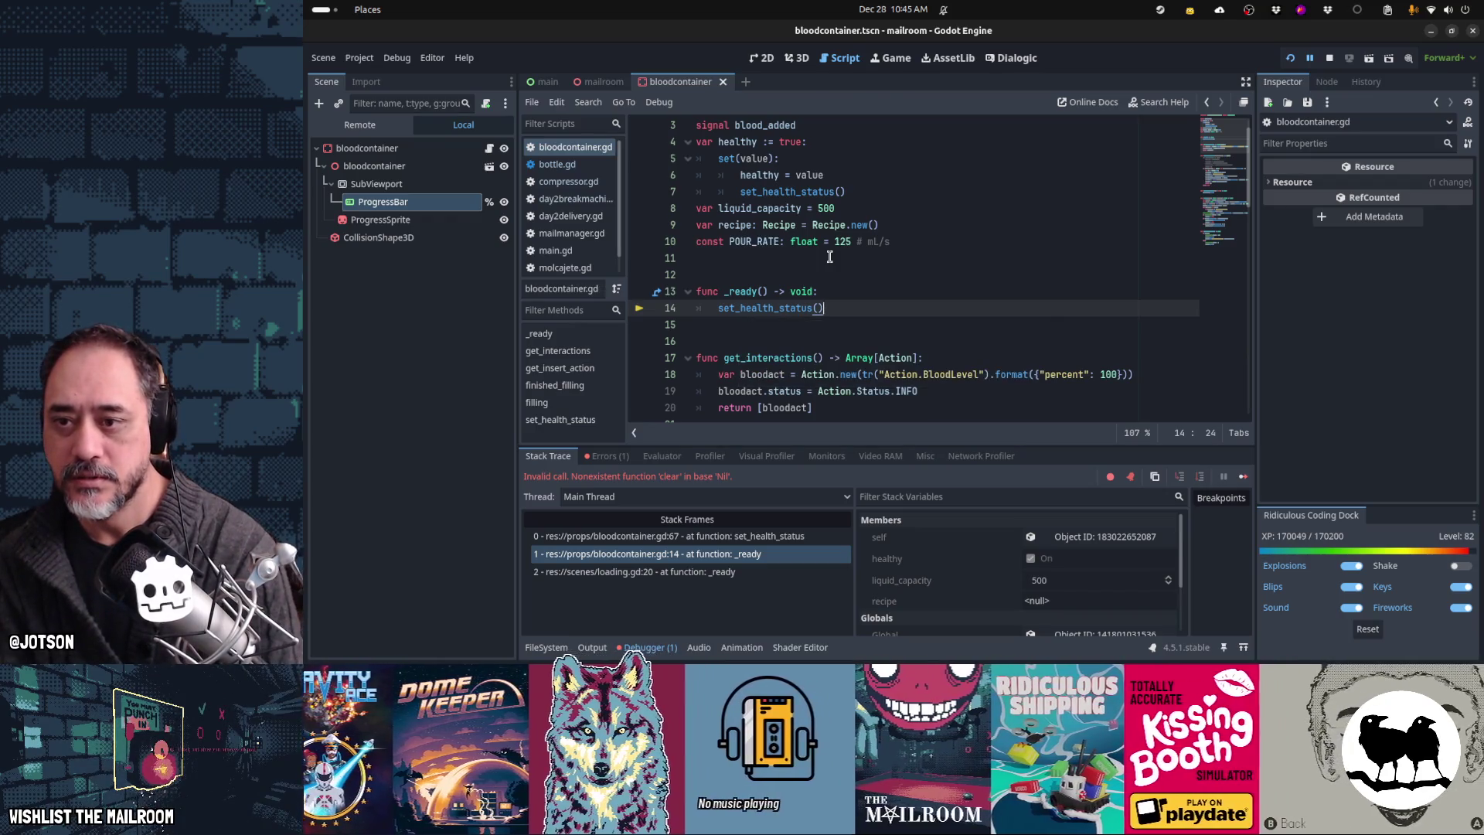
key("F6")
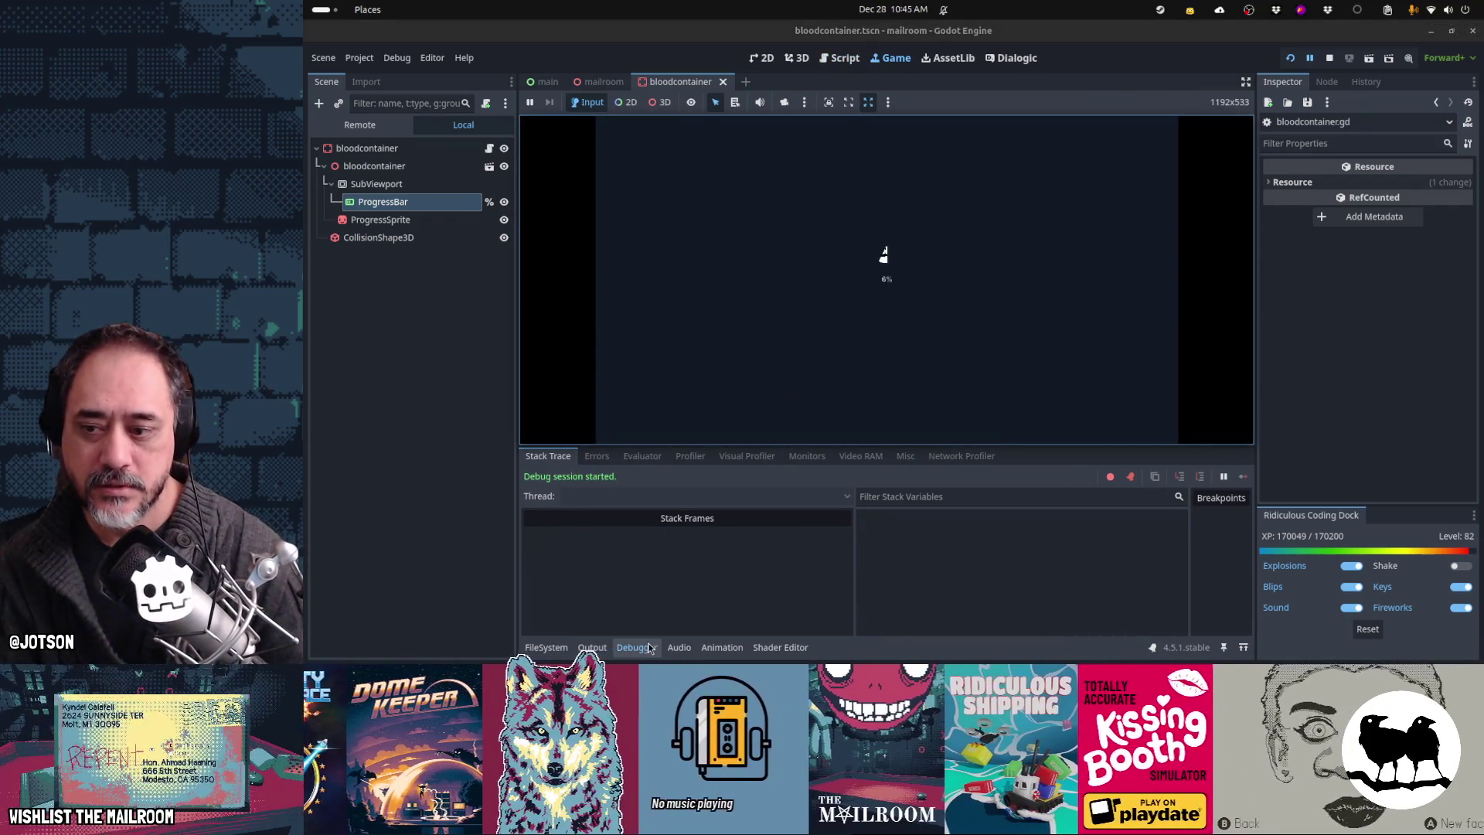
Step: Collapse the Debugger, harvest blood with the knife, and check the mortar's blood level
left_click(635, 648)
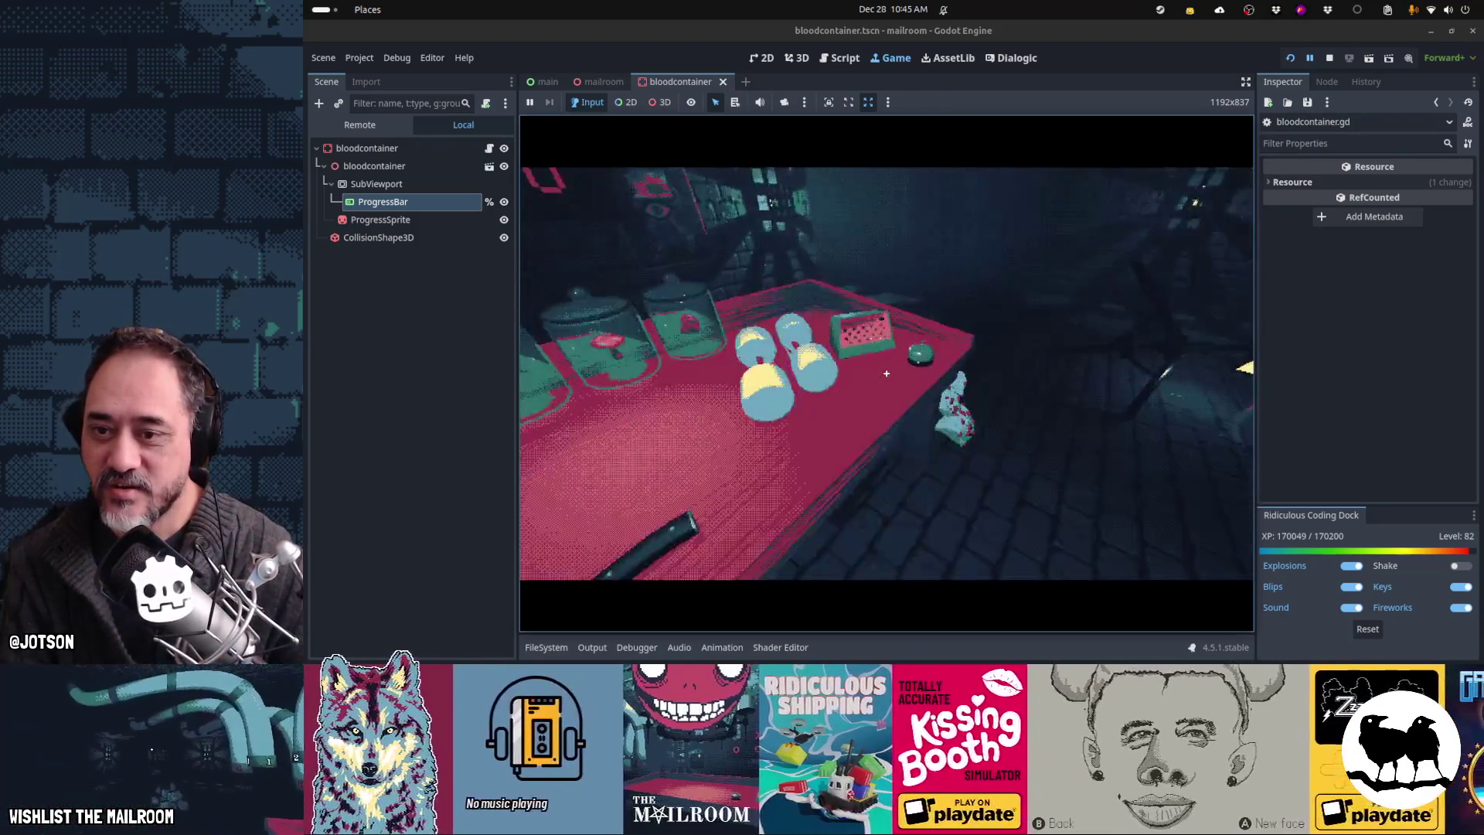
left_click(887, 373)
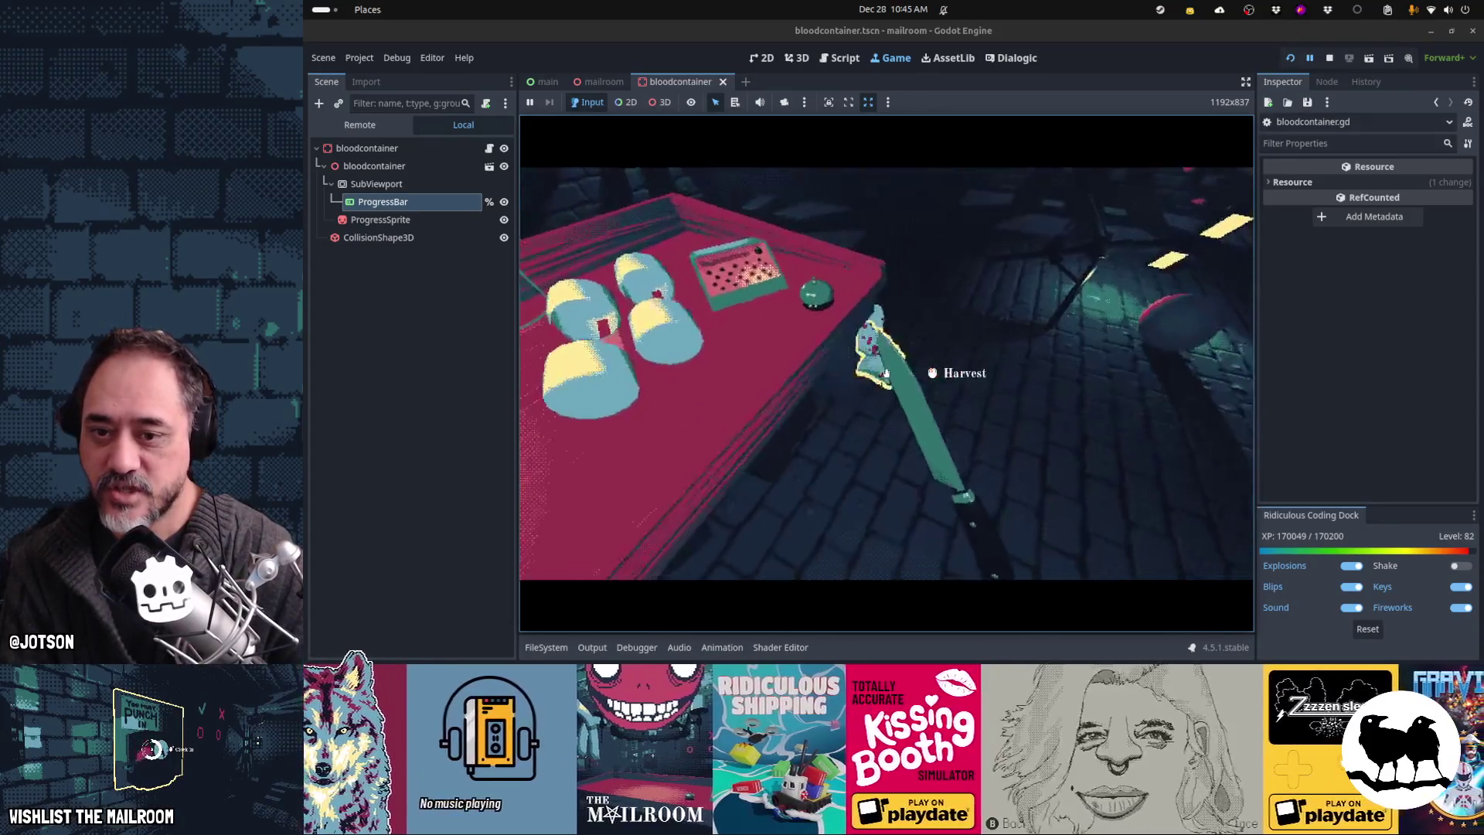
left_click(888, 374)
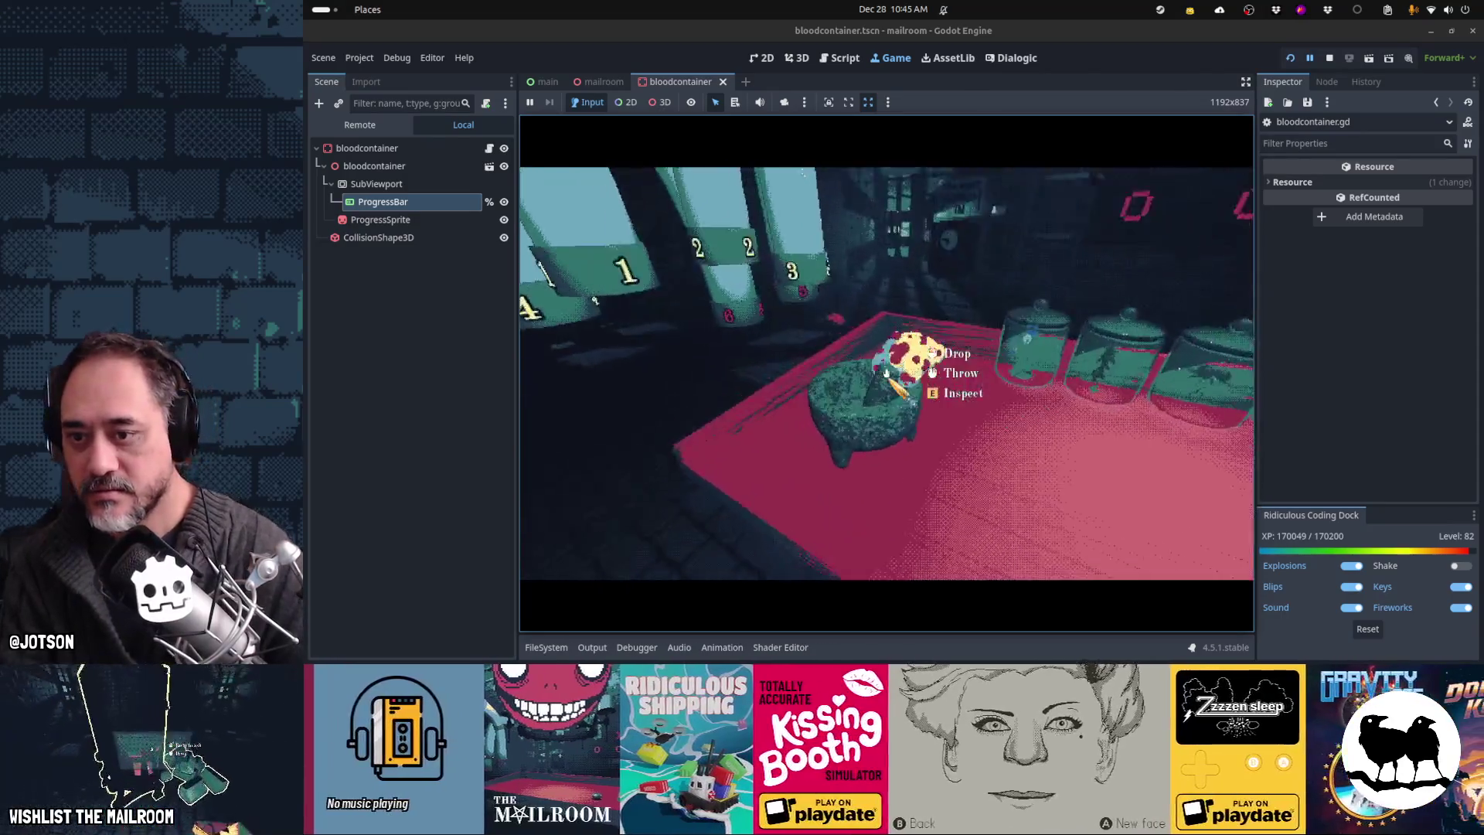
key("e")
key("e")
right_click(887, 373)
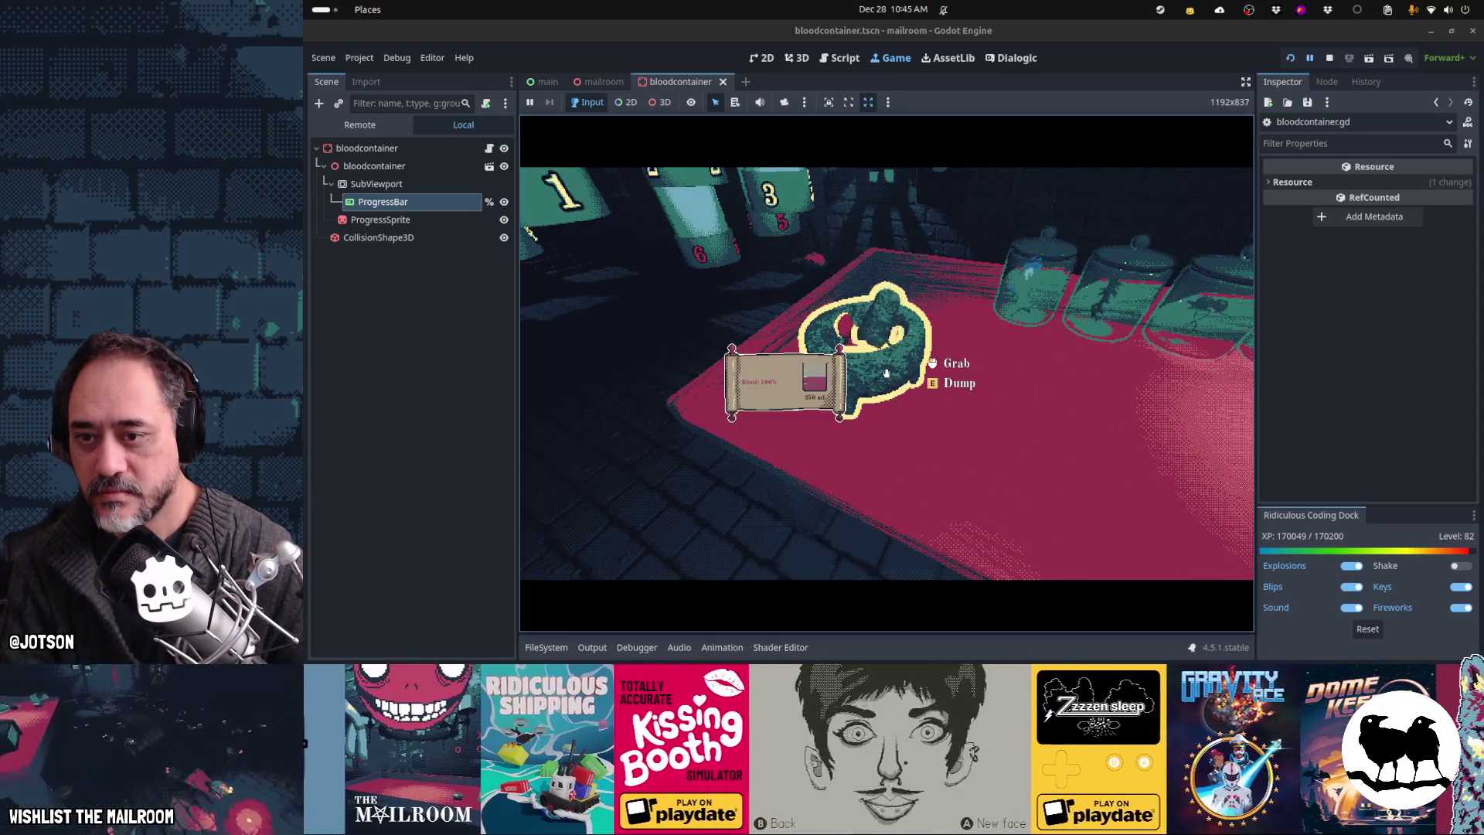
Step: Carry the mortar to the counter, pour blood into the container, then set it down and pick it up
left_click(887, 373)
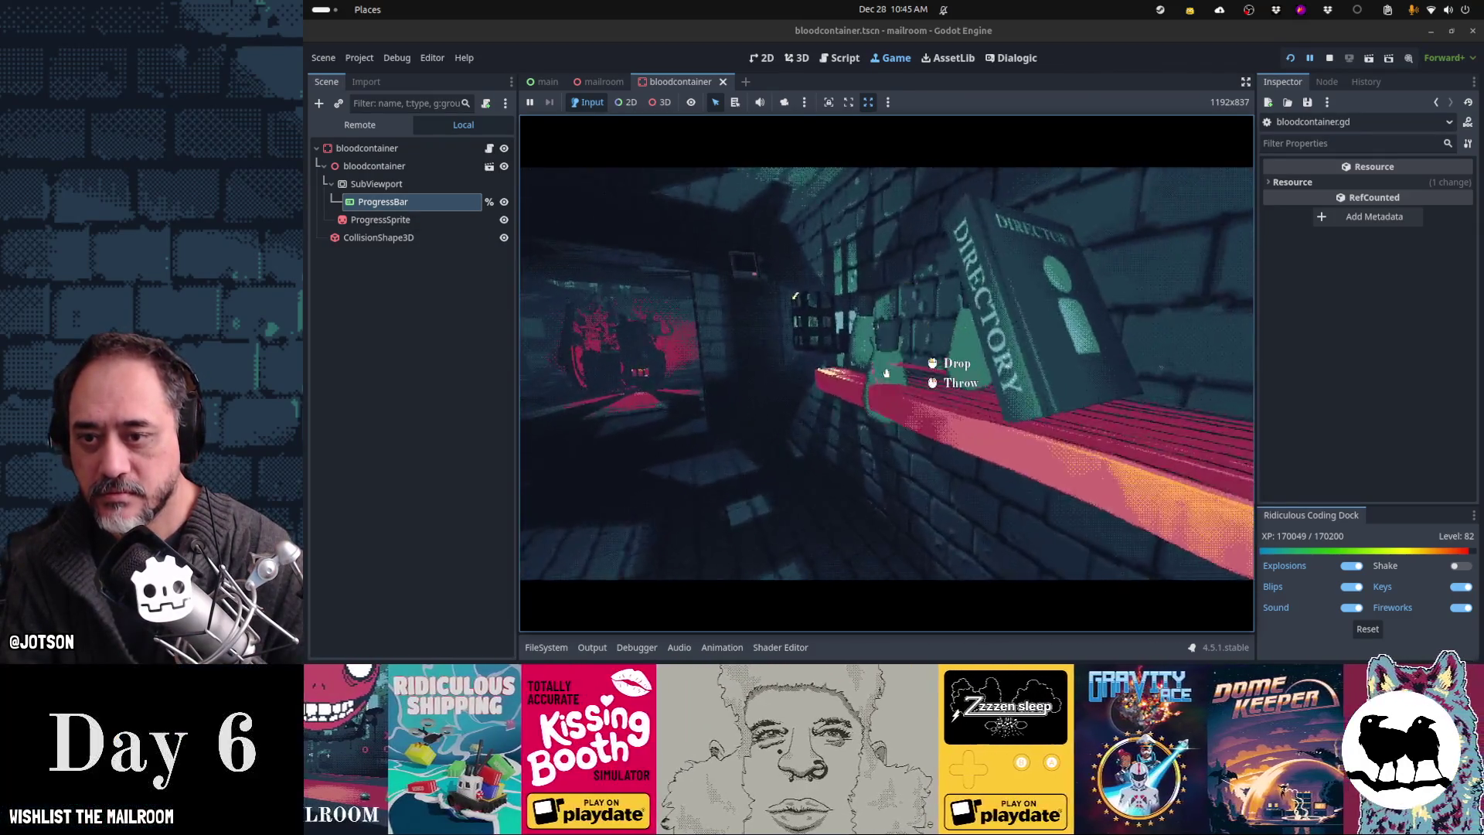
key("w")
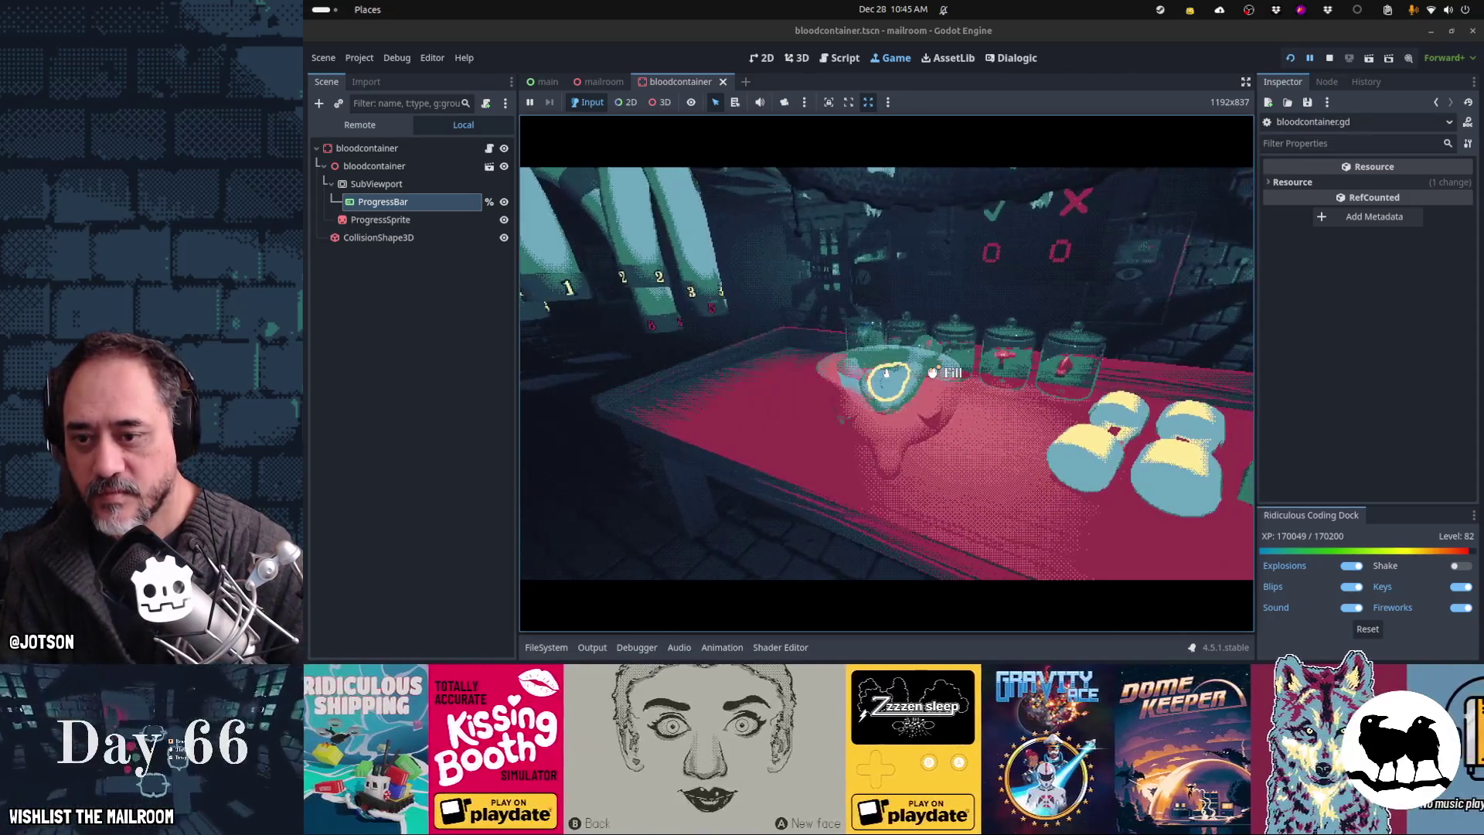
left_click(887, 374)
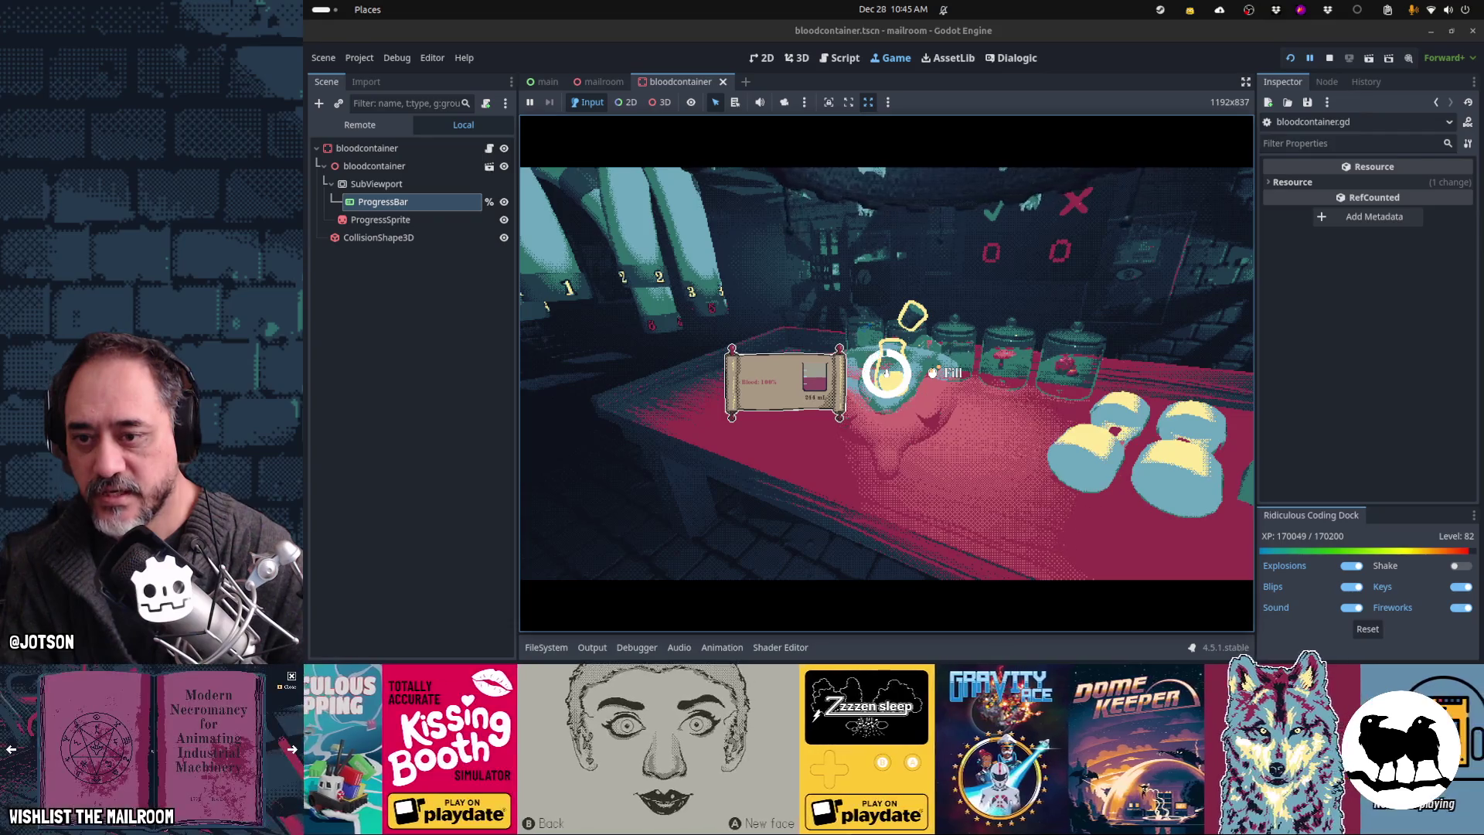
left_click(887, 374)
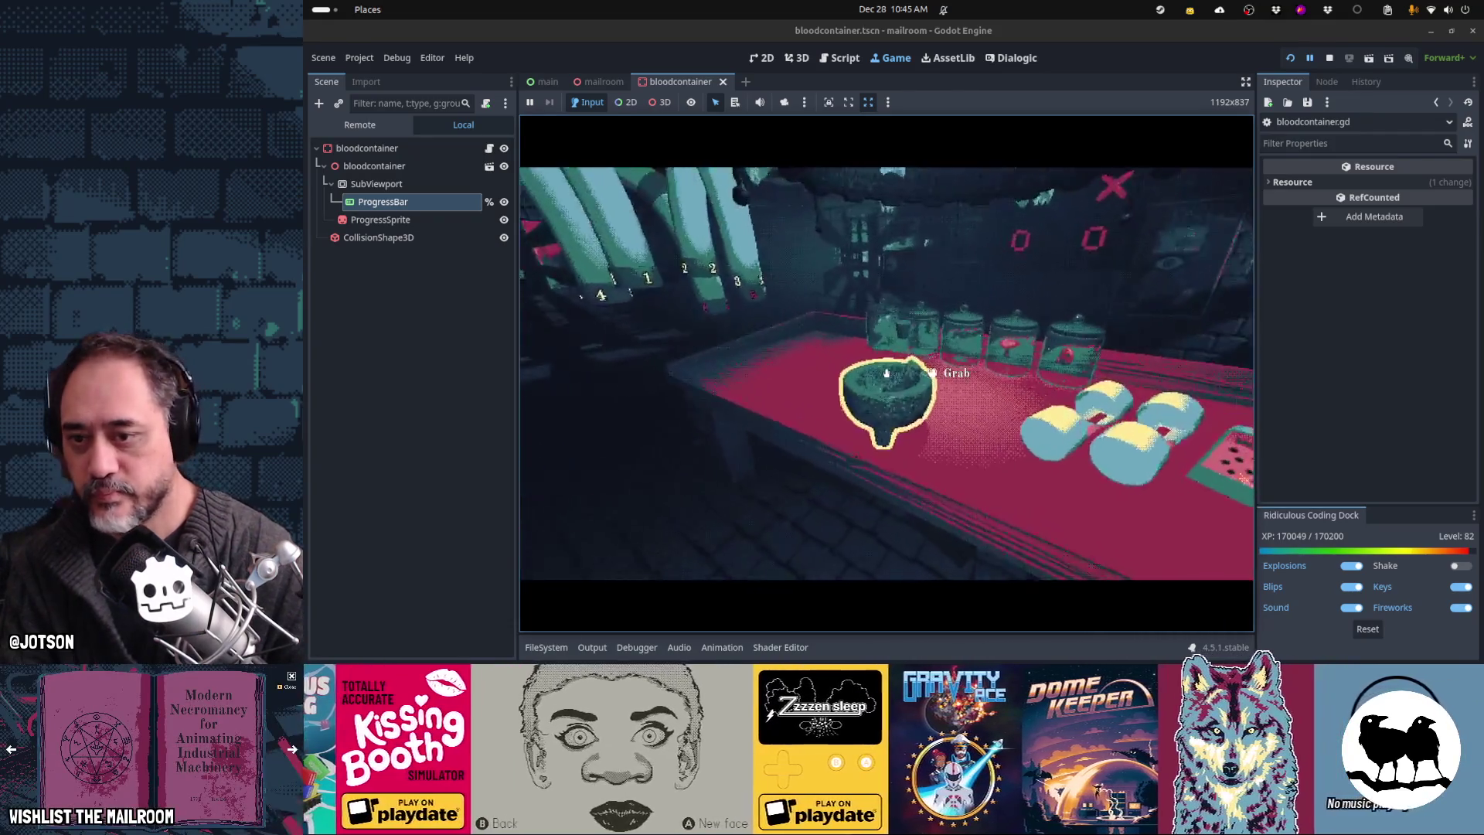
left_click(886, 374)
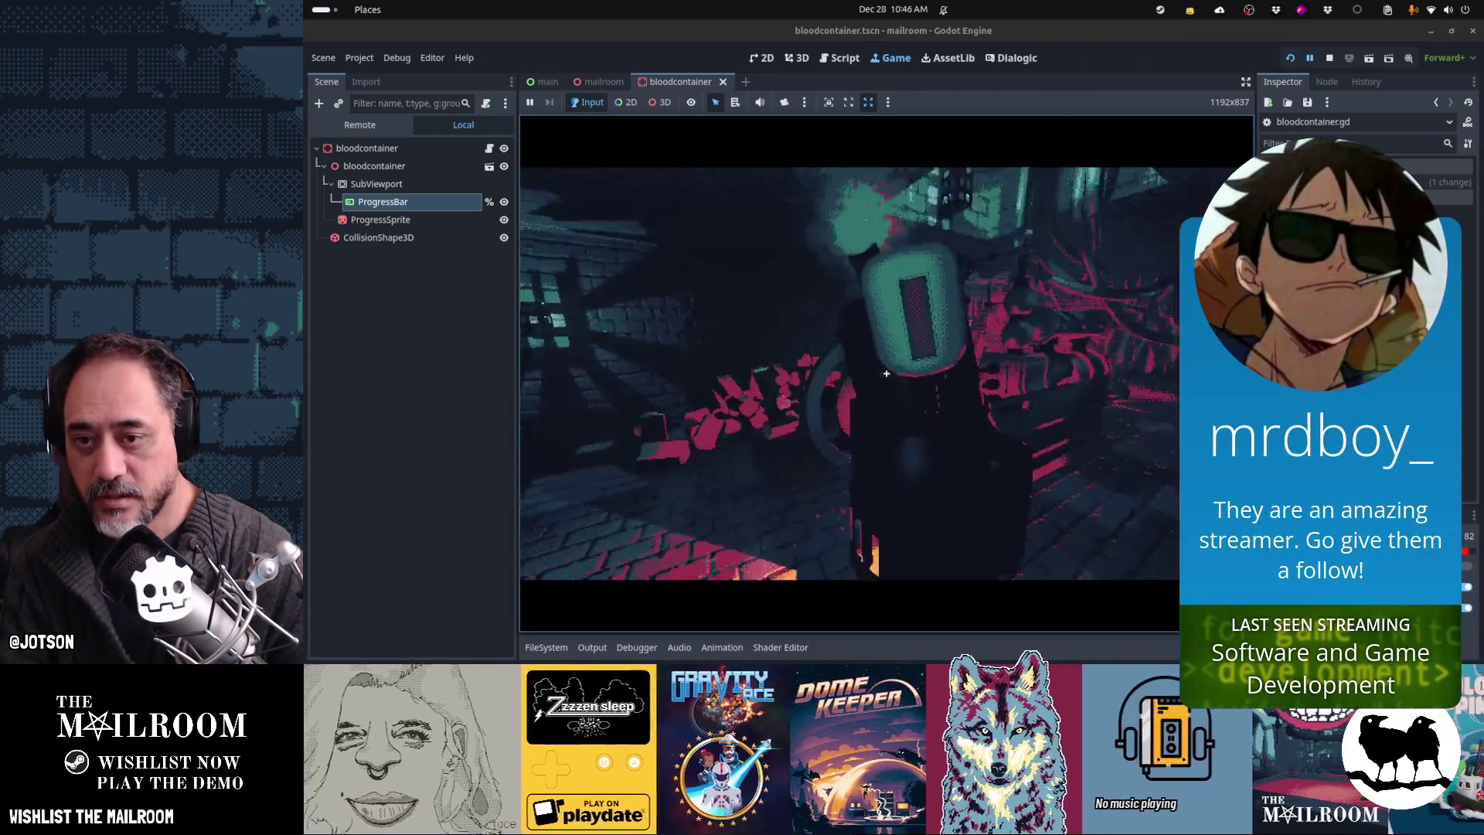
Step: Pause and expand Main > SubViewportContainer > SubViewport > room in the Remote scene tree
key("Escape")
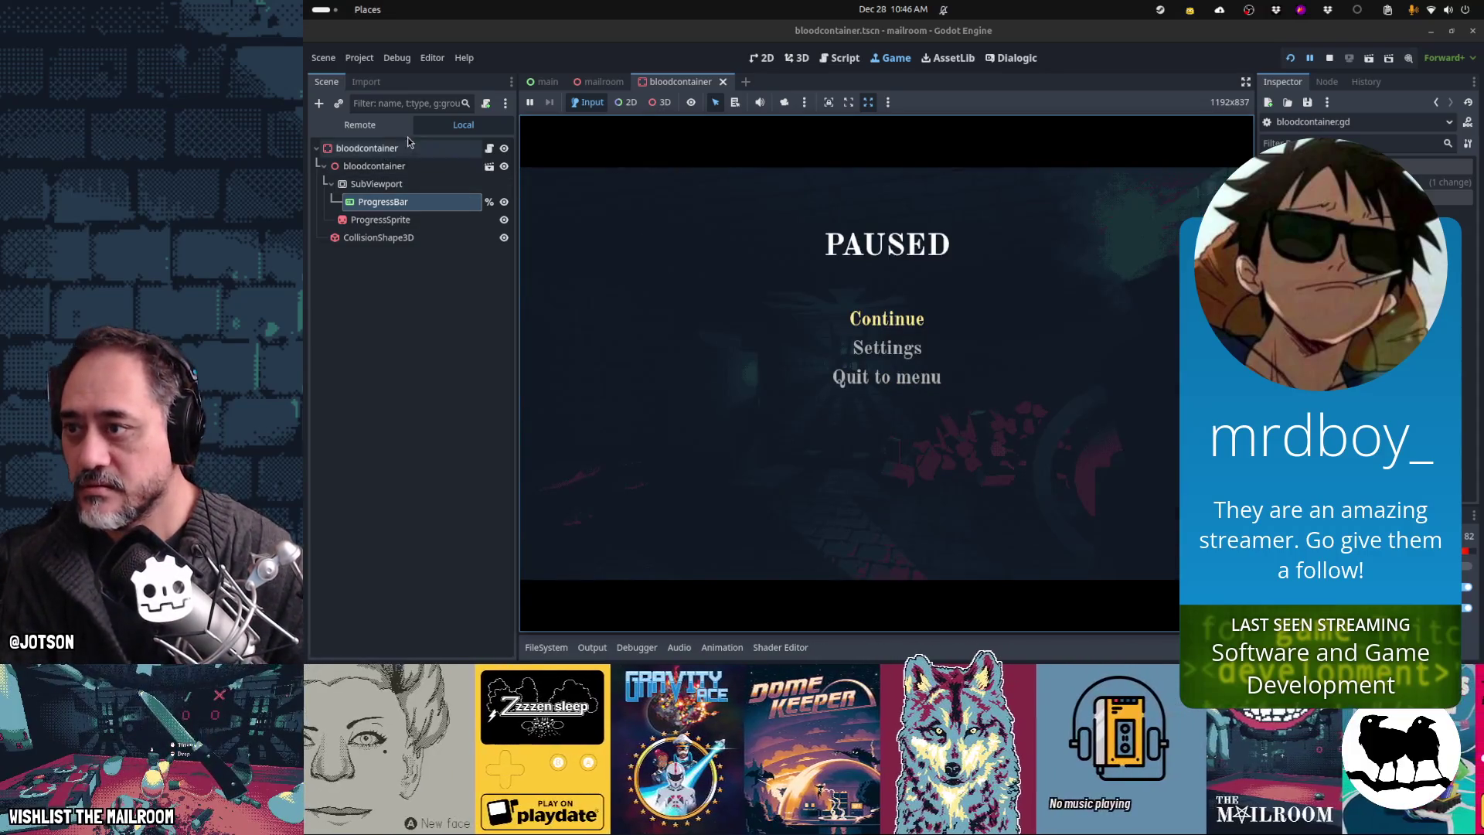
left_click(347, 126)
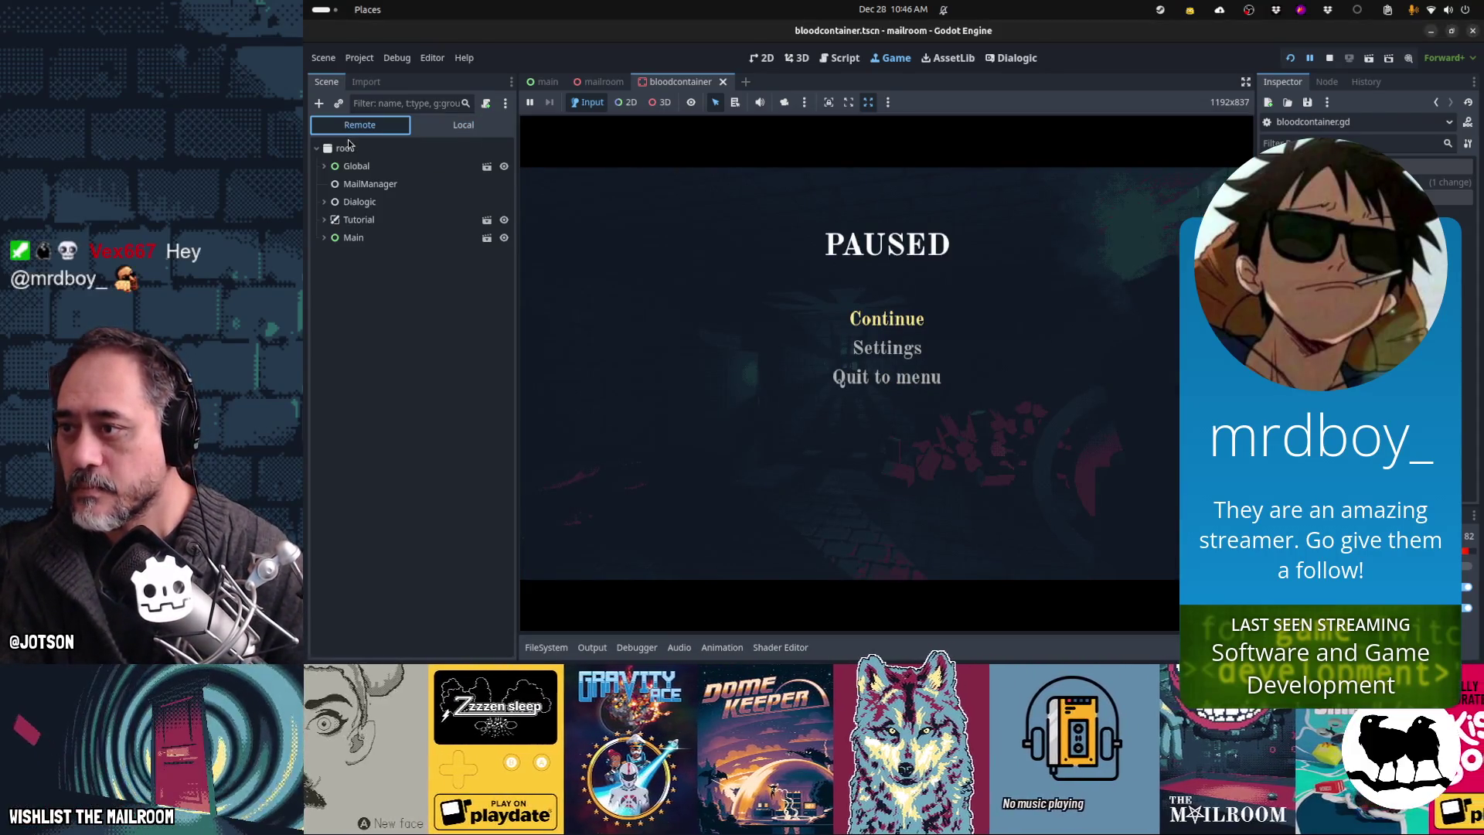
left_click(324, 239)
left_click(333, 255)
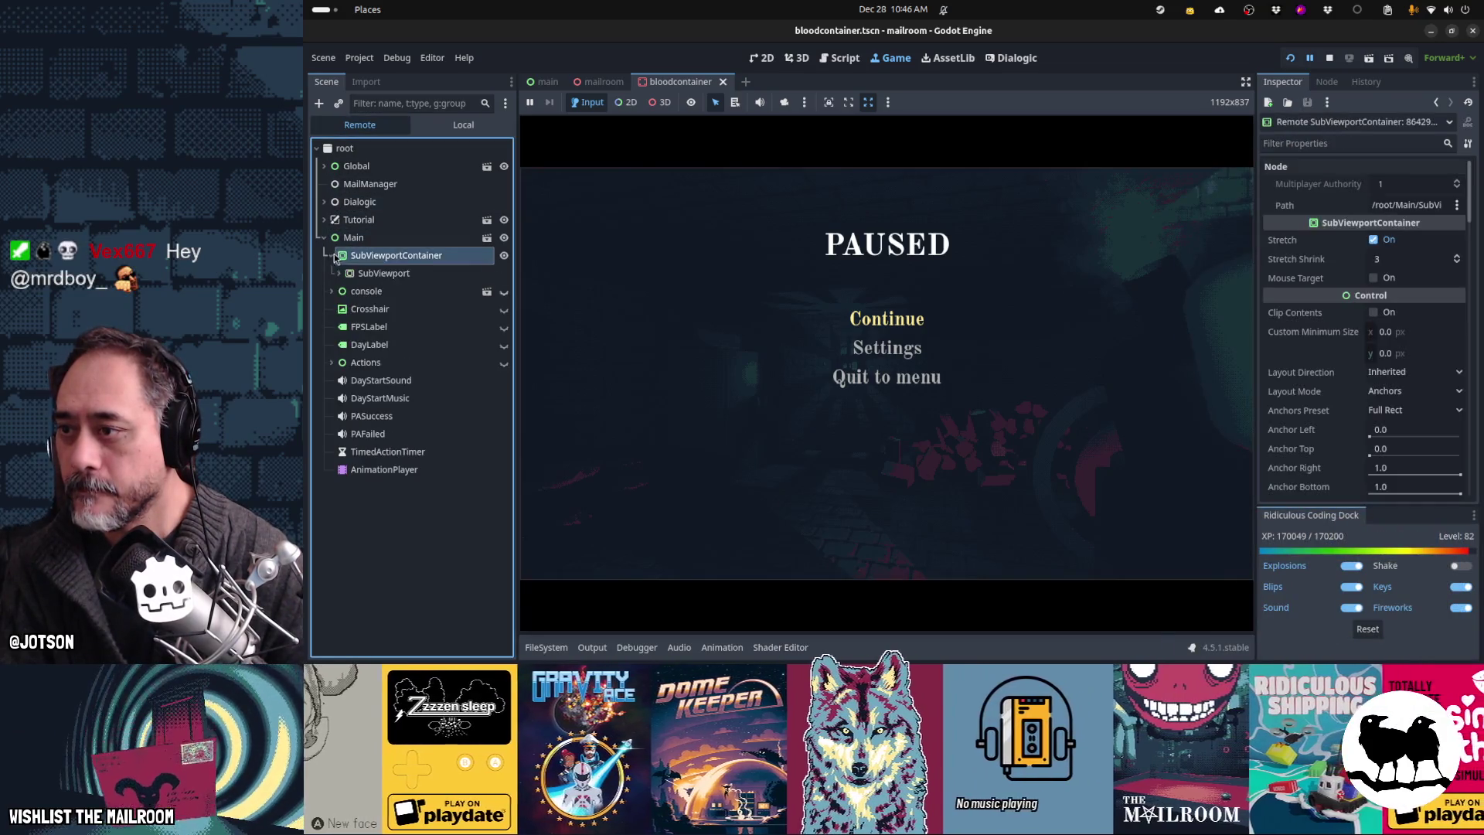
left_click(331, 255)
left_click(339, 273)
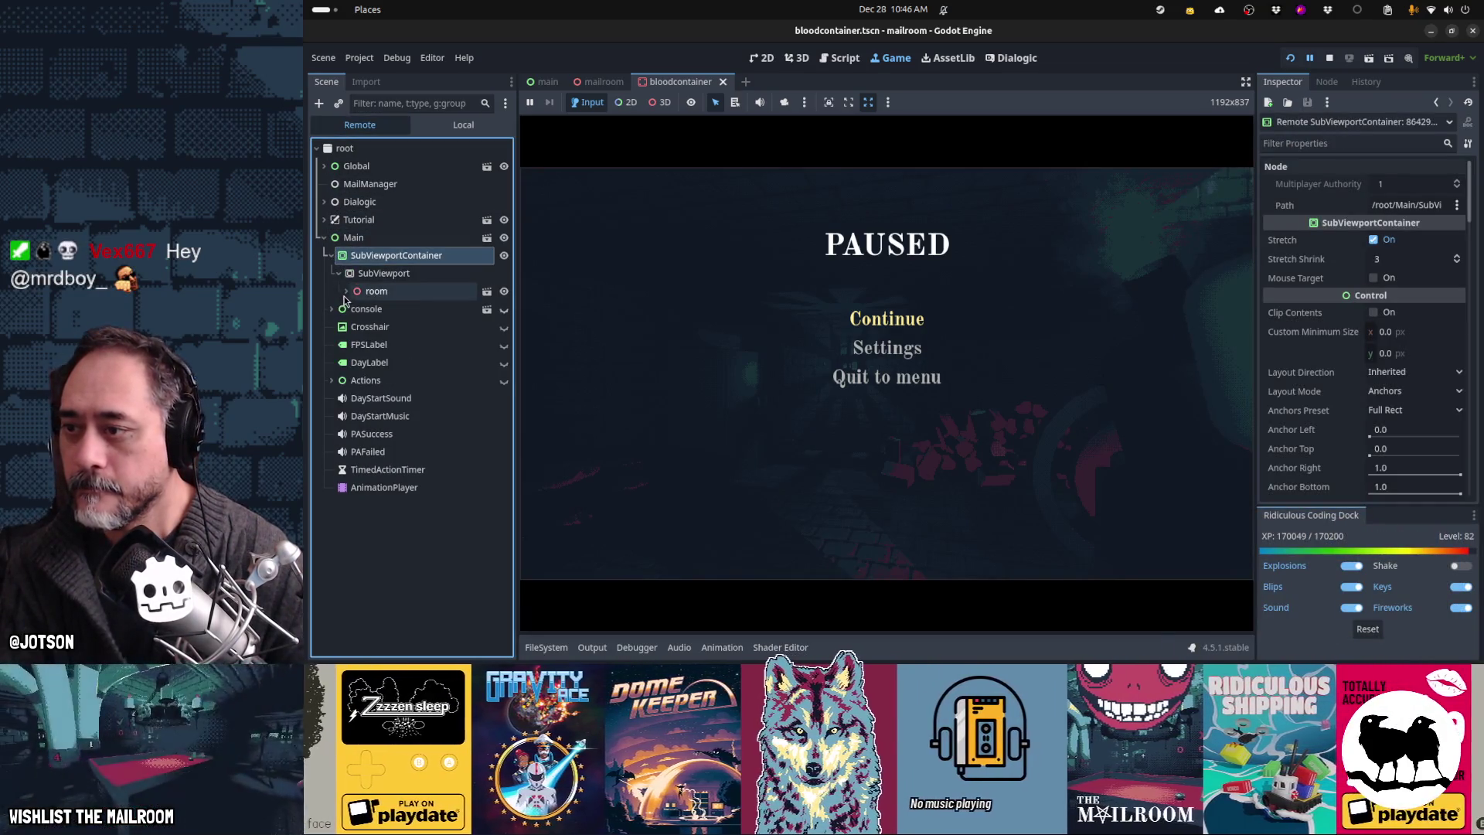
left_click(345, 291)
scroll(353, 345, "down", 5)
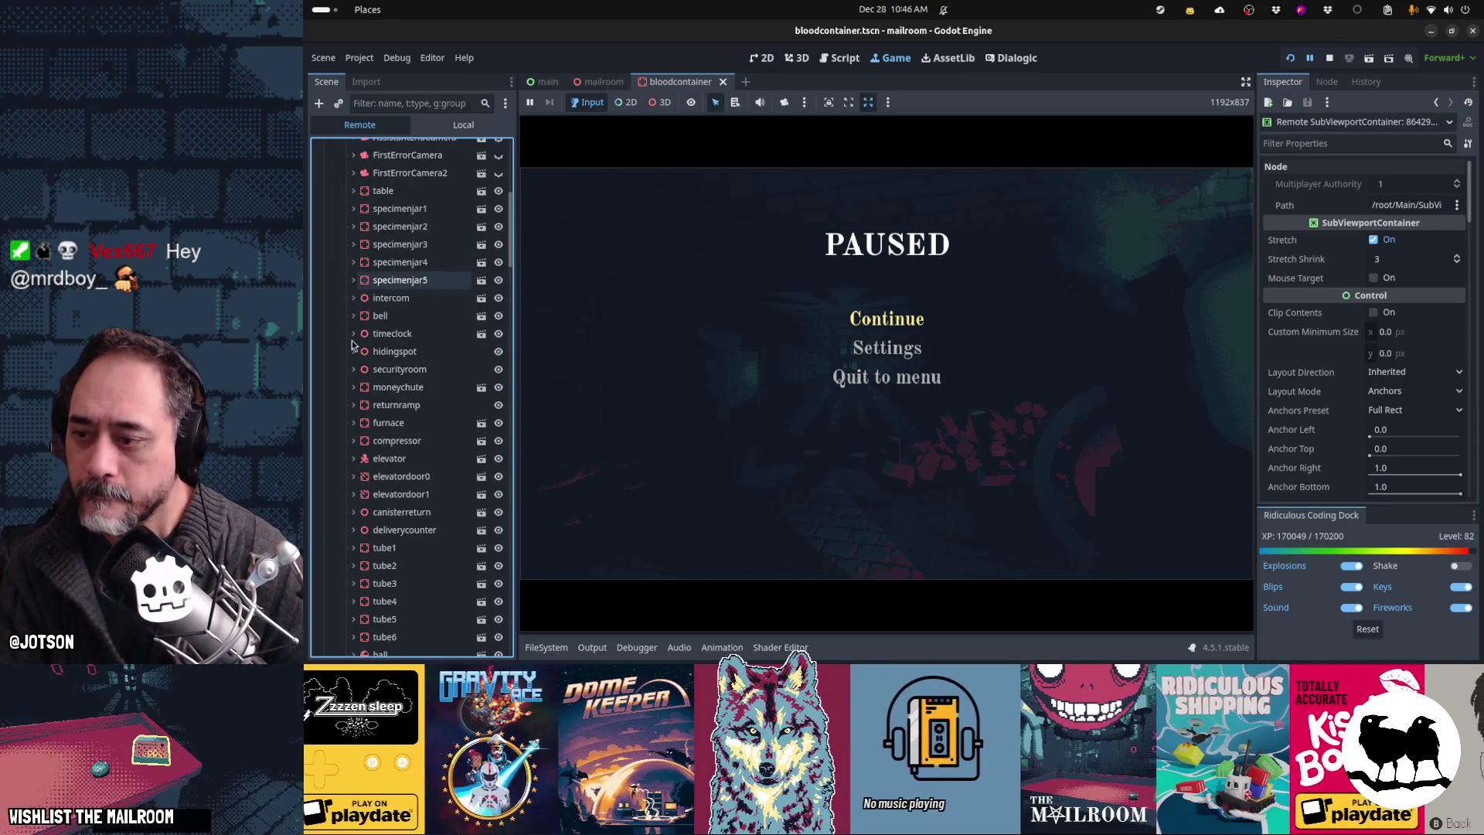
scroll(352, 345, "up", 5)
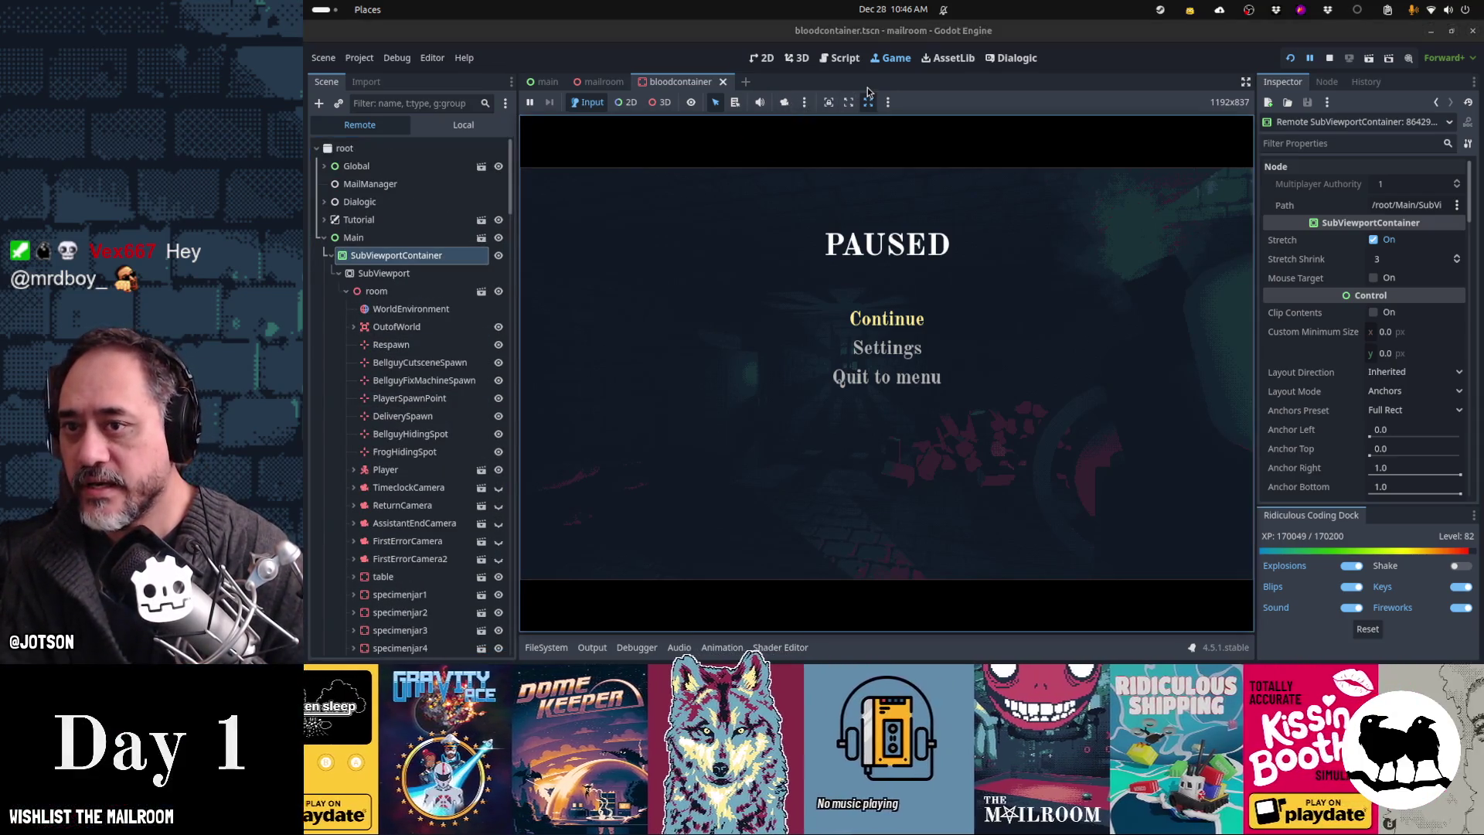
Step: Resume the game, run the day2breakmachine event from the console, and grab the blood container
key("ctrl+F2")
key("ctrl+F3")
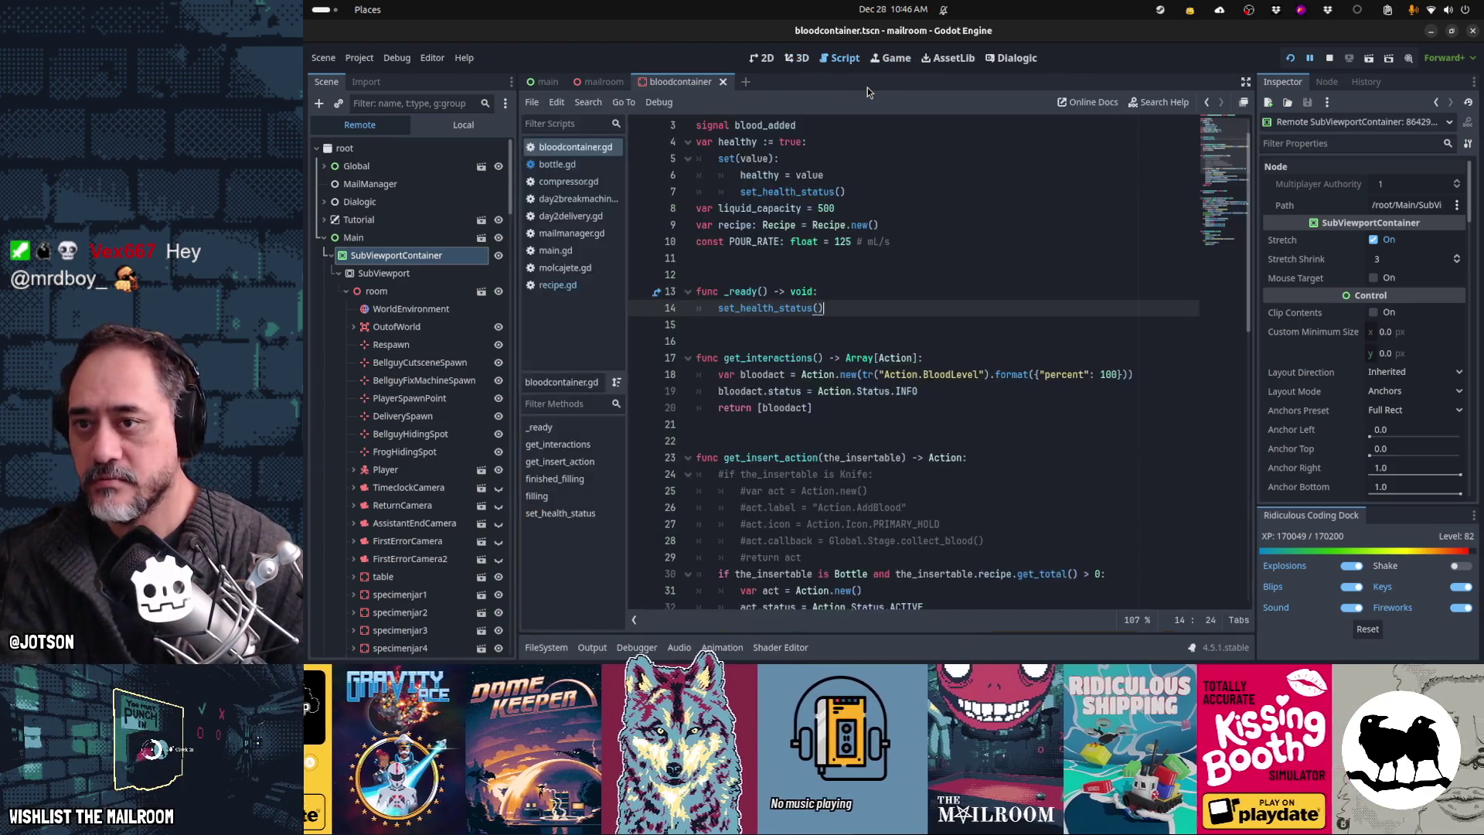
key("ctrl+F4")
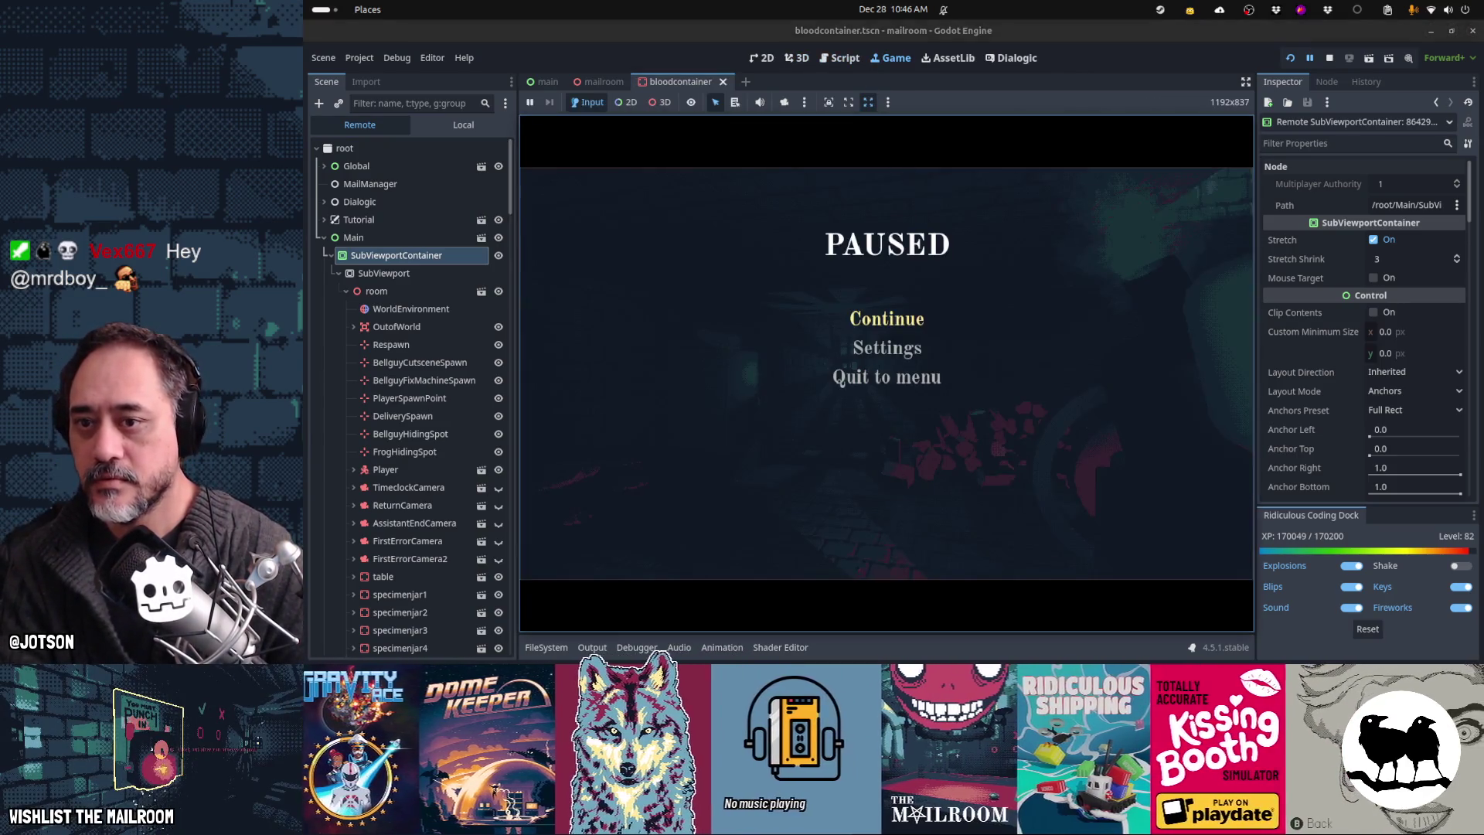
key("Escape")
type("event day2breakmachine")
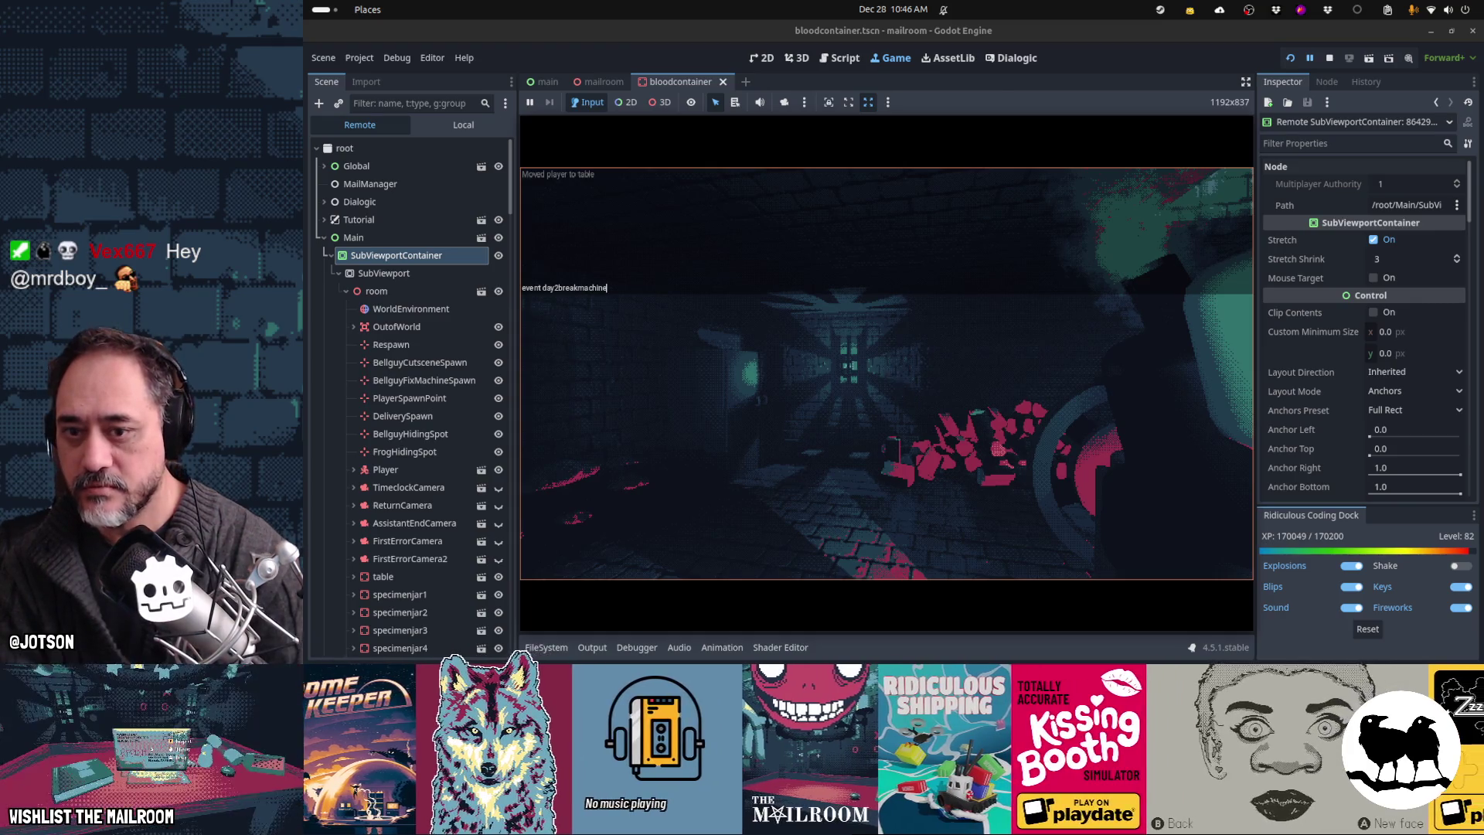
key("Return")
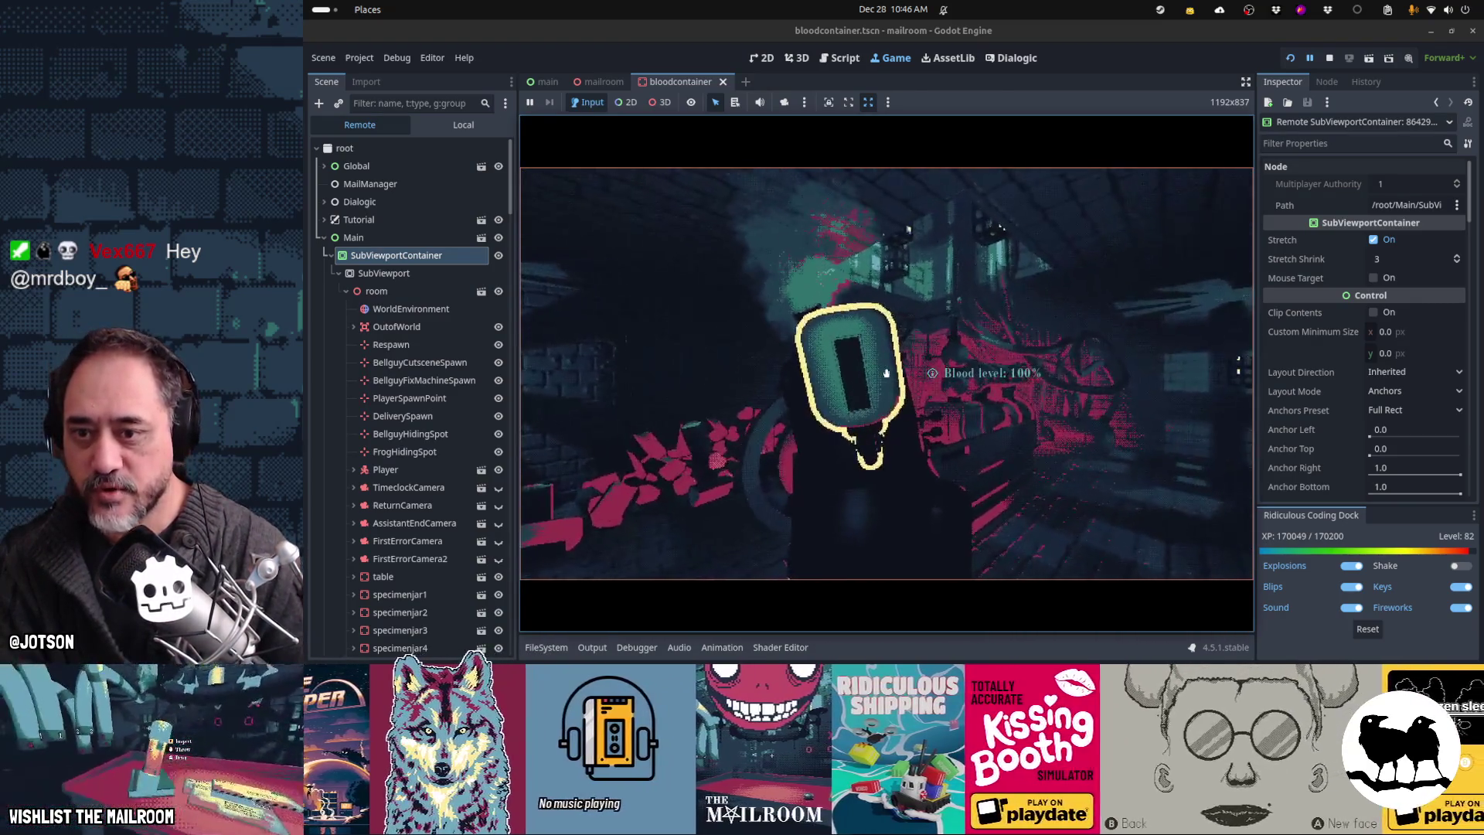
left_click(886, 373)
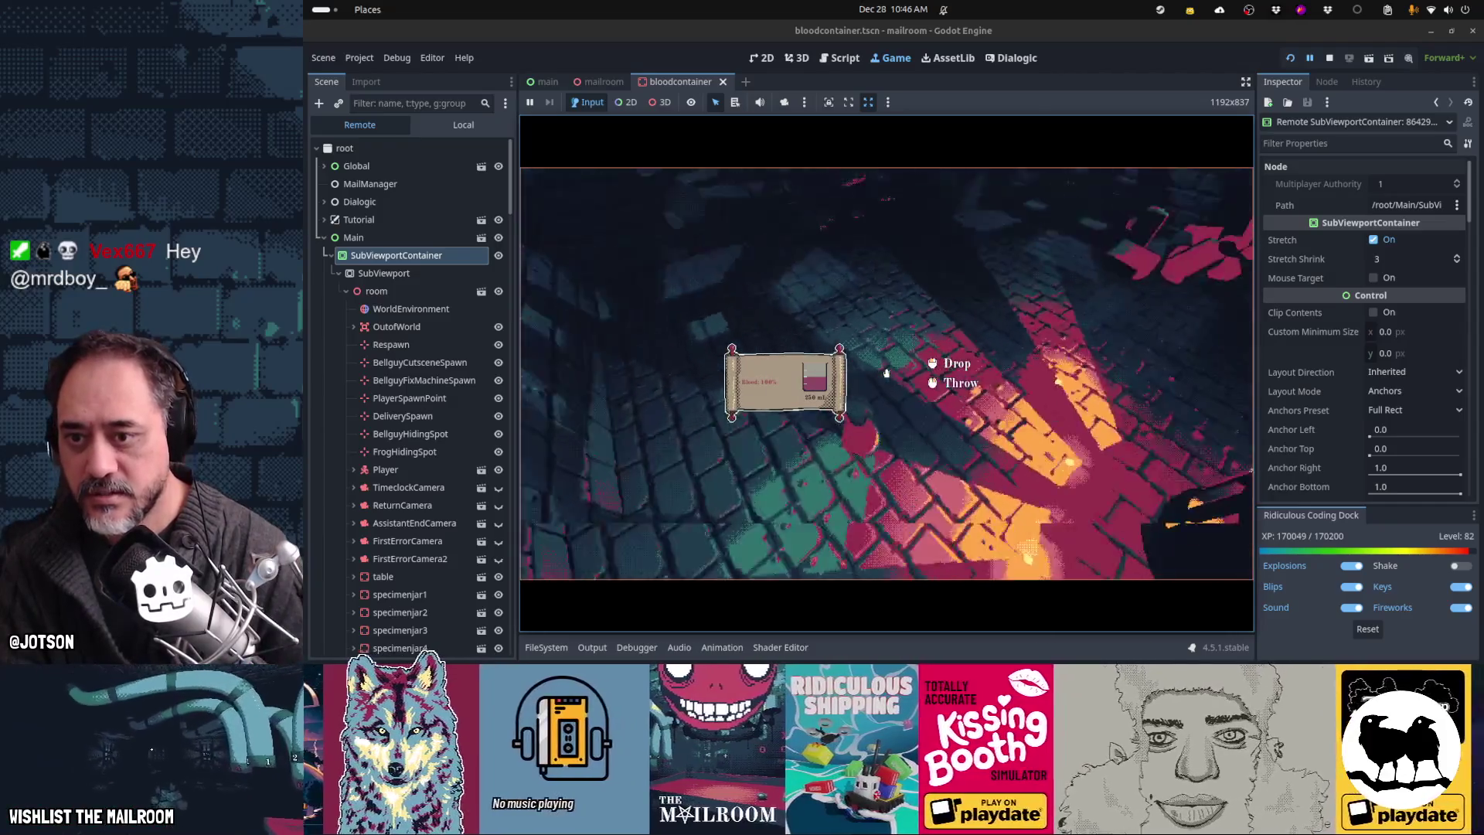
left_click(886, 374)
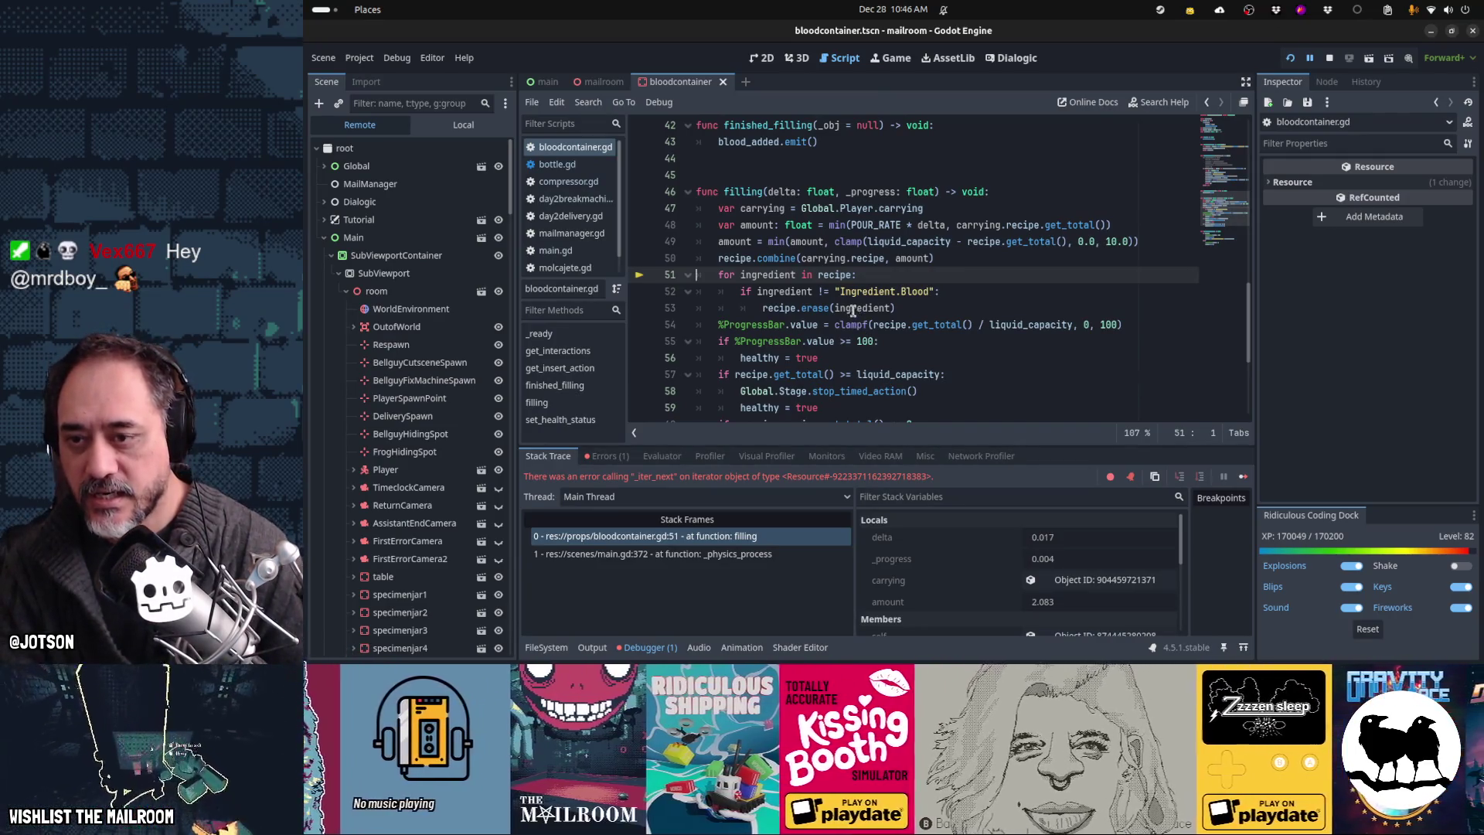
Step: Make line 51 loop over recipe.get_ingredients() and resume the running game
type(".get_ingredient")
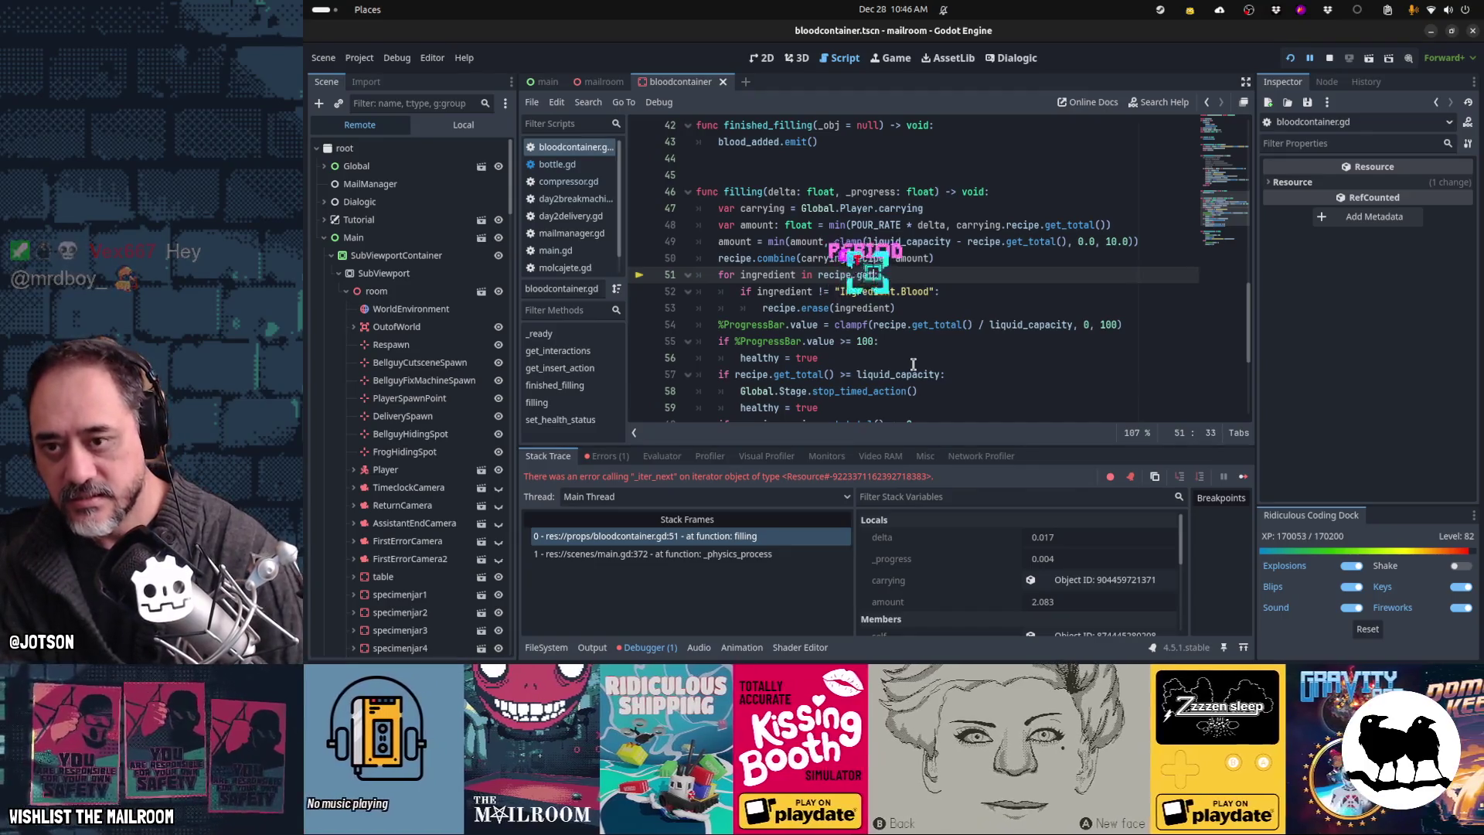
key("Return")
key("shift+F4")
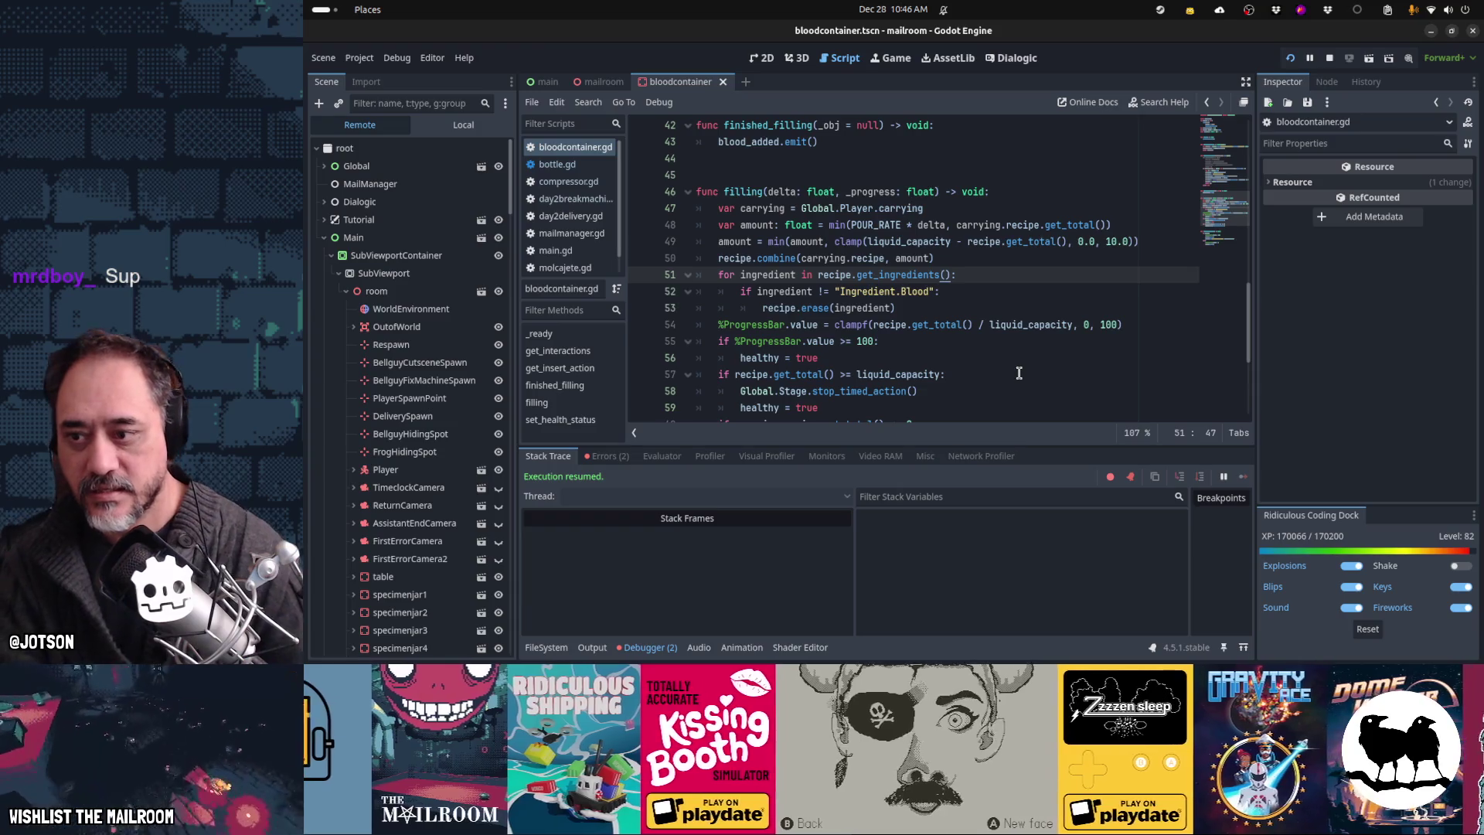
key("Escape")
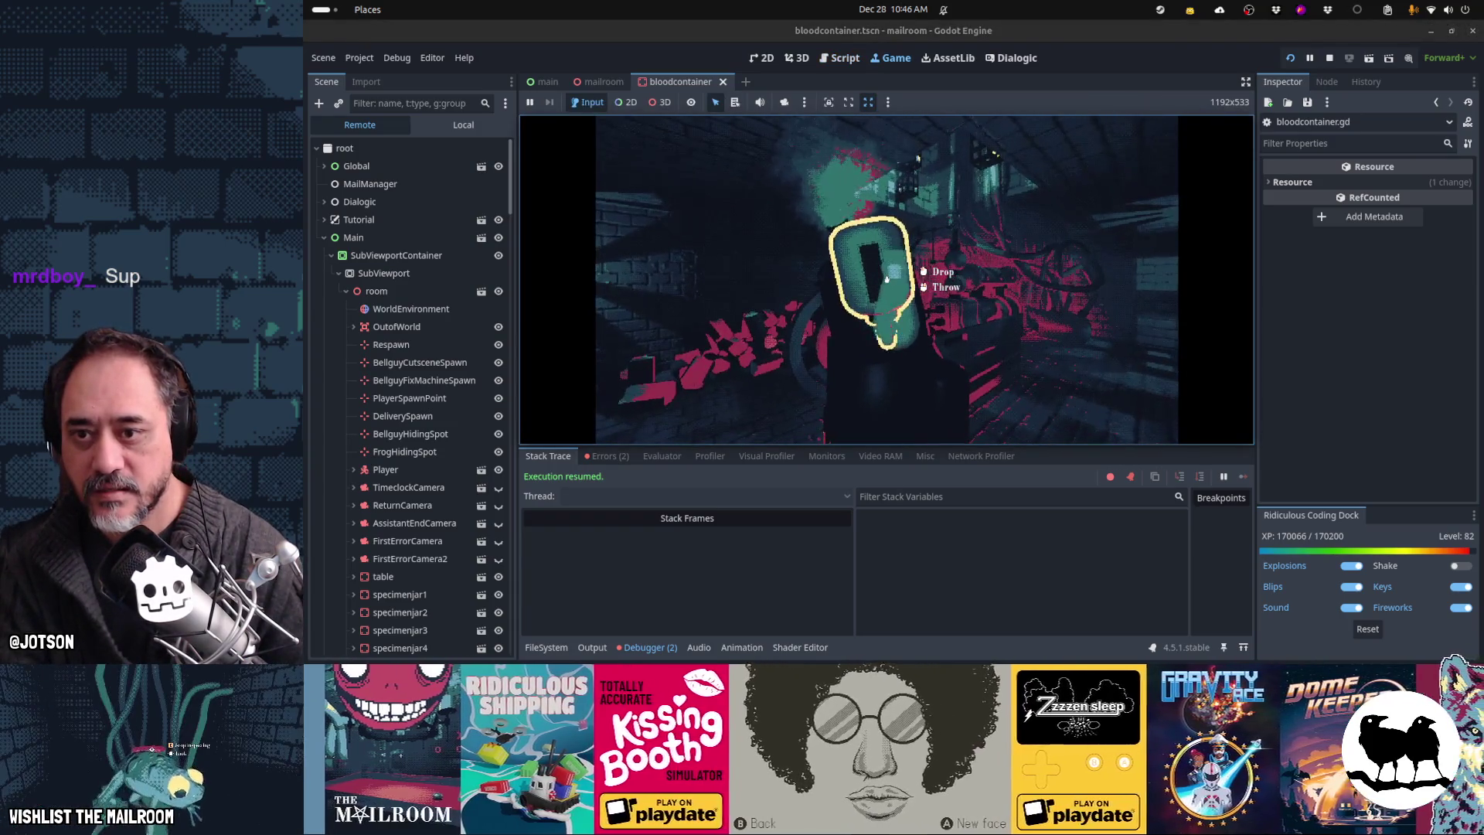
Step: Pick up the blood container, confirm Blood level: 100% up close, then pause and return to bloodcontainer.gd
left_click(886, 279)
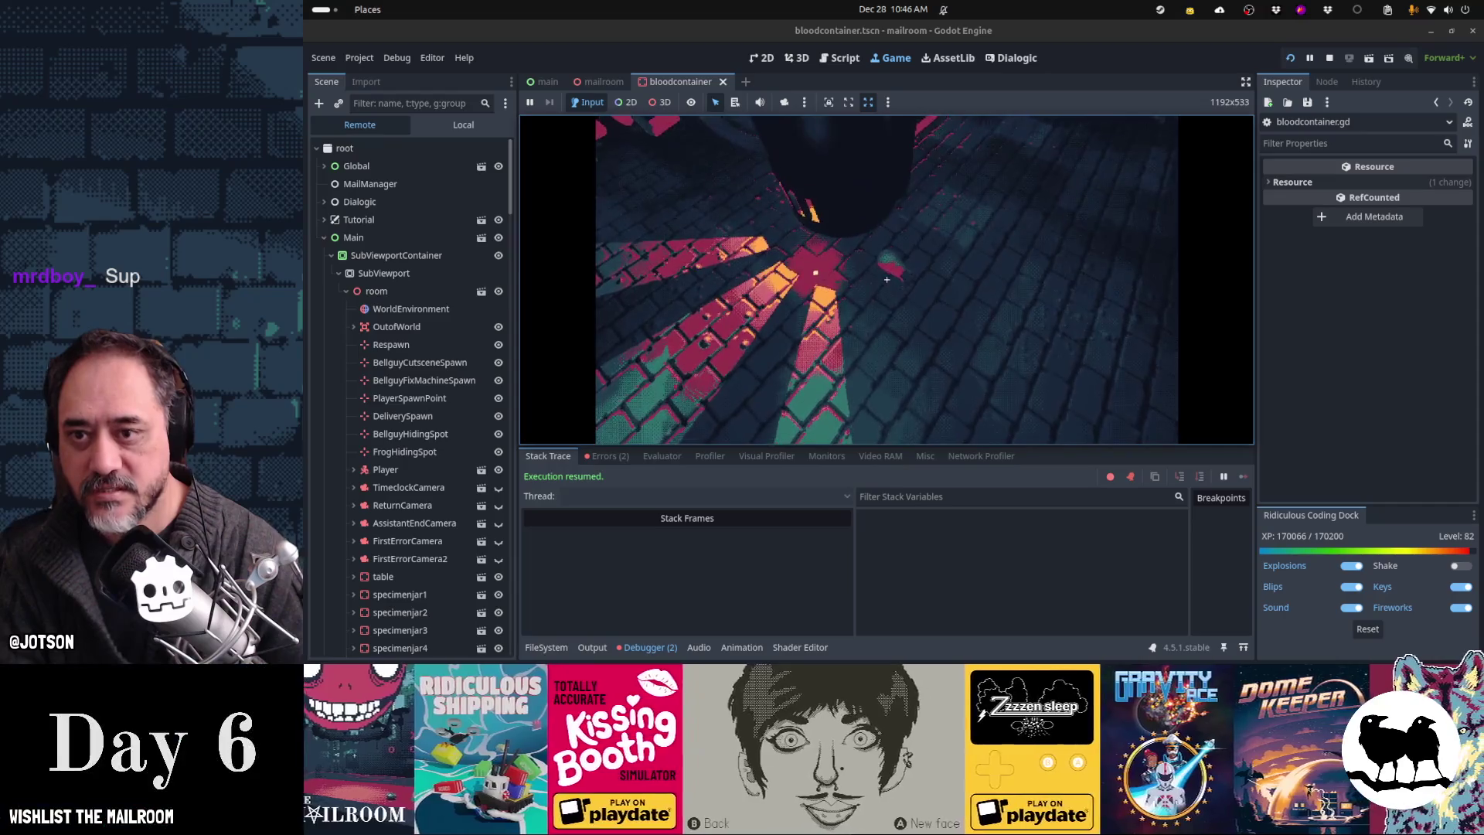
left_click(887, 279)
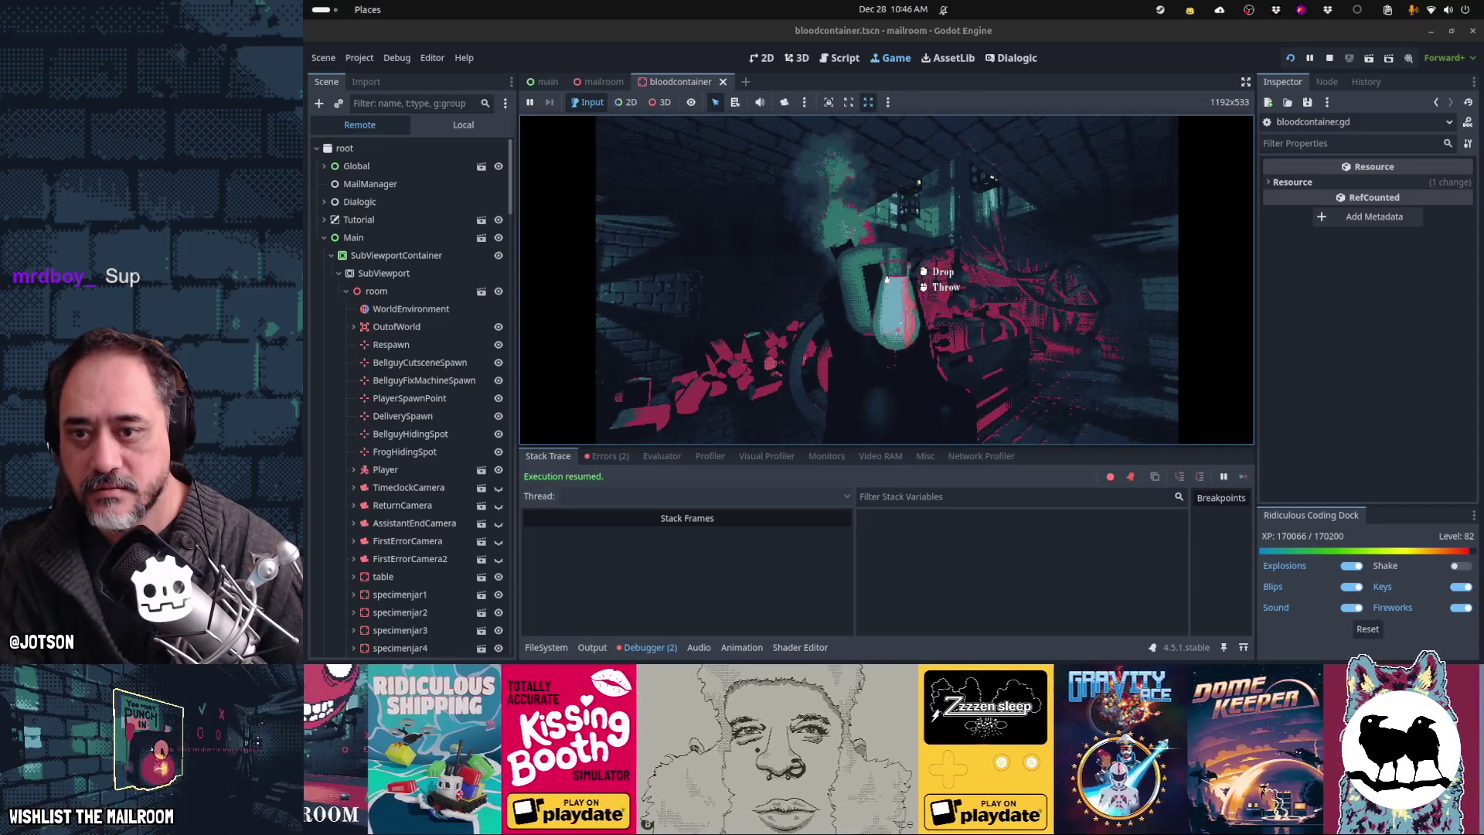
right_click(887, 279)
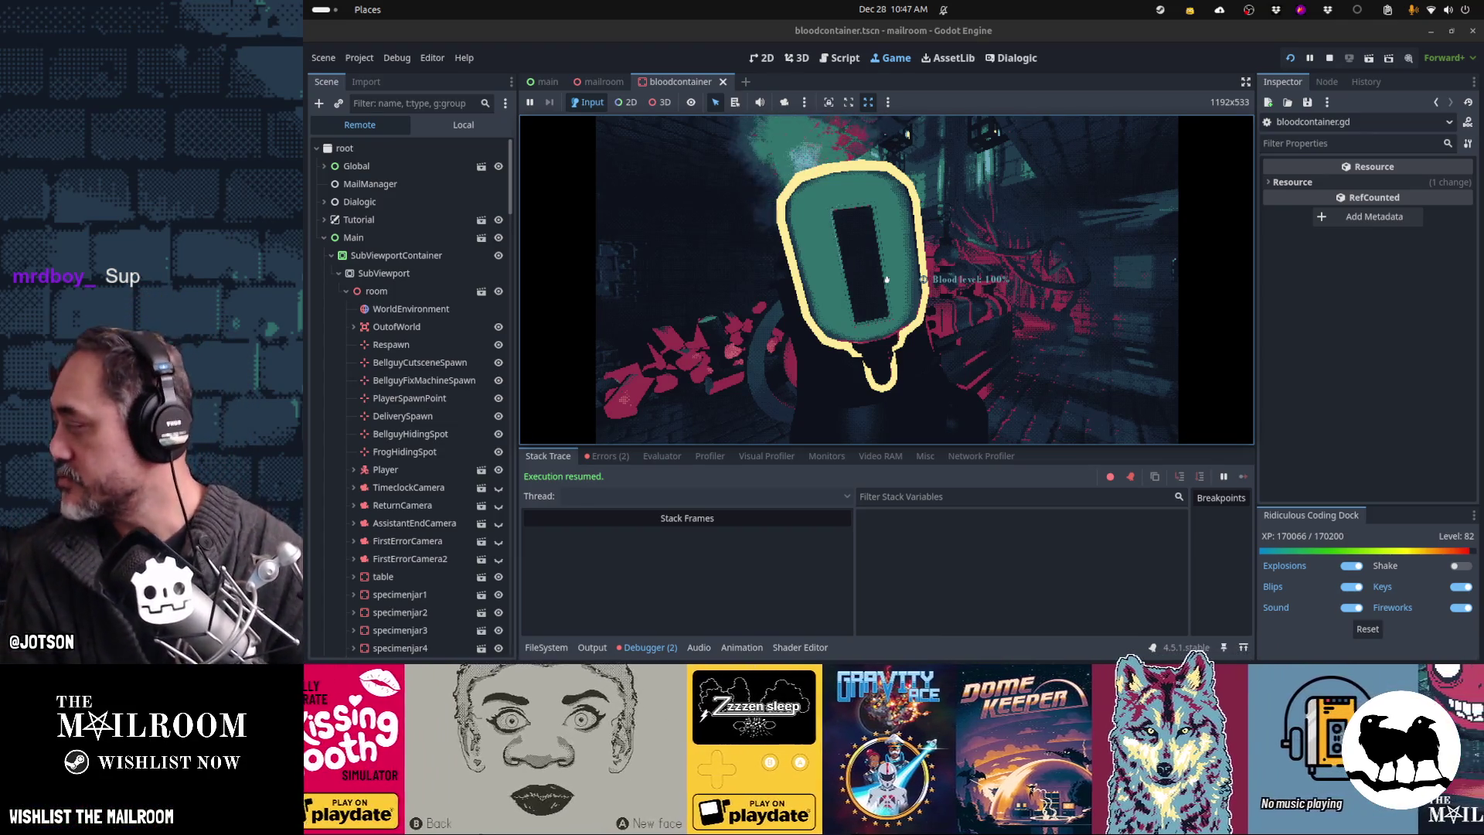
left_click(886, 279)
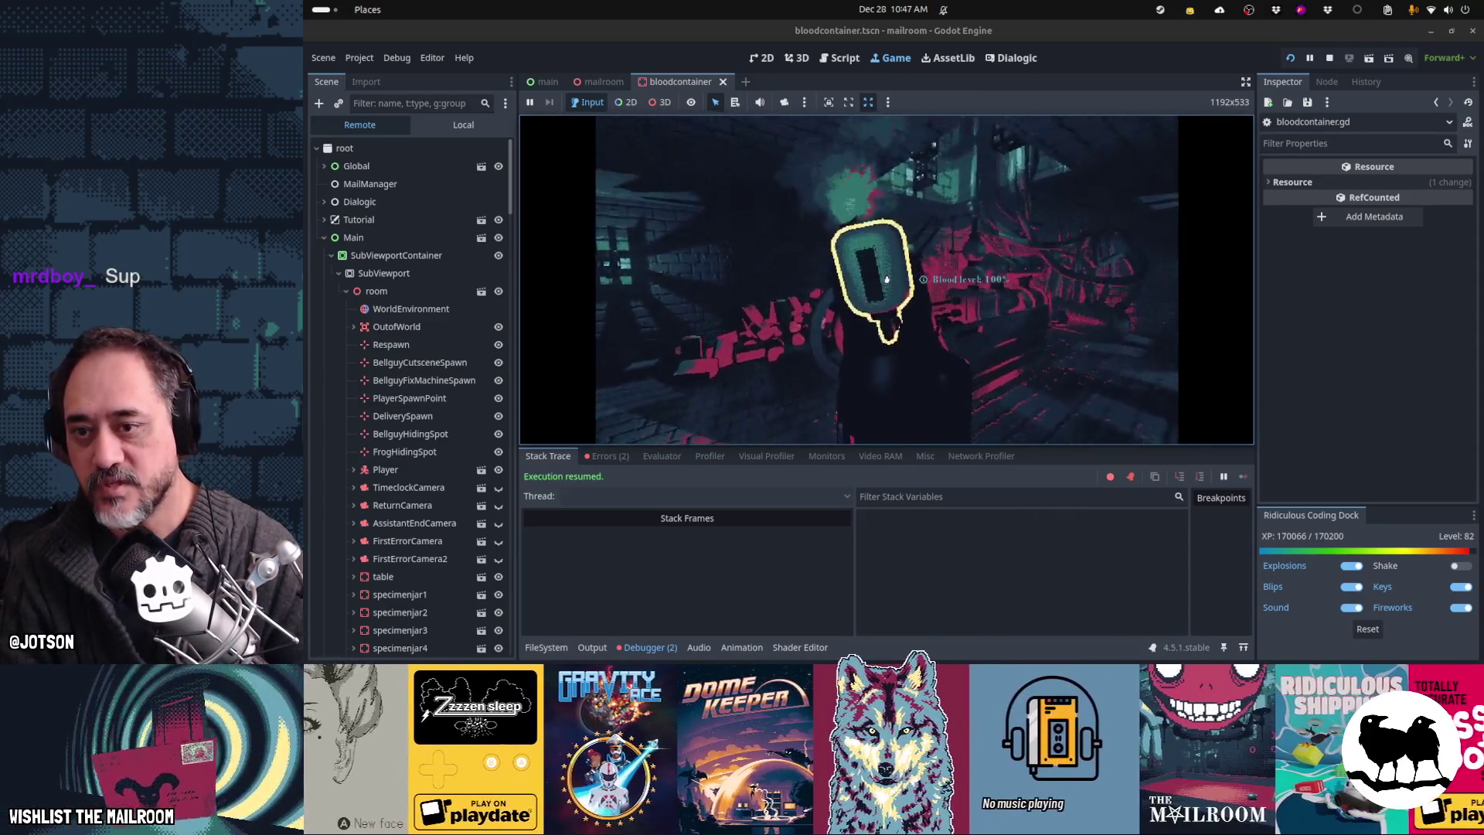
left_click(887, 279)
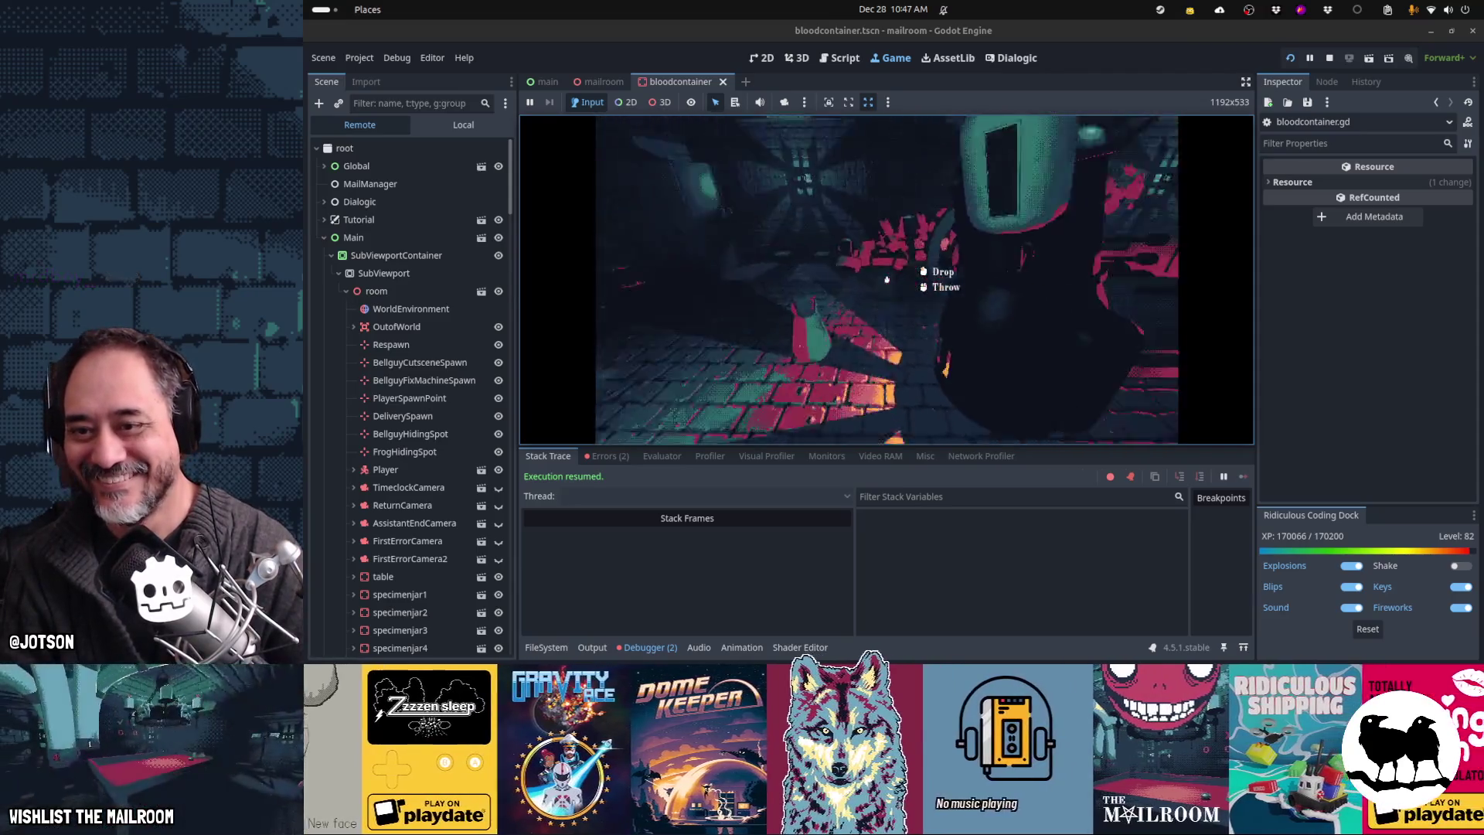
left_click(886, 280)
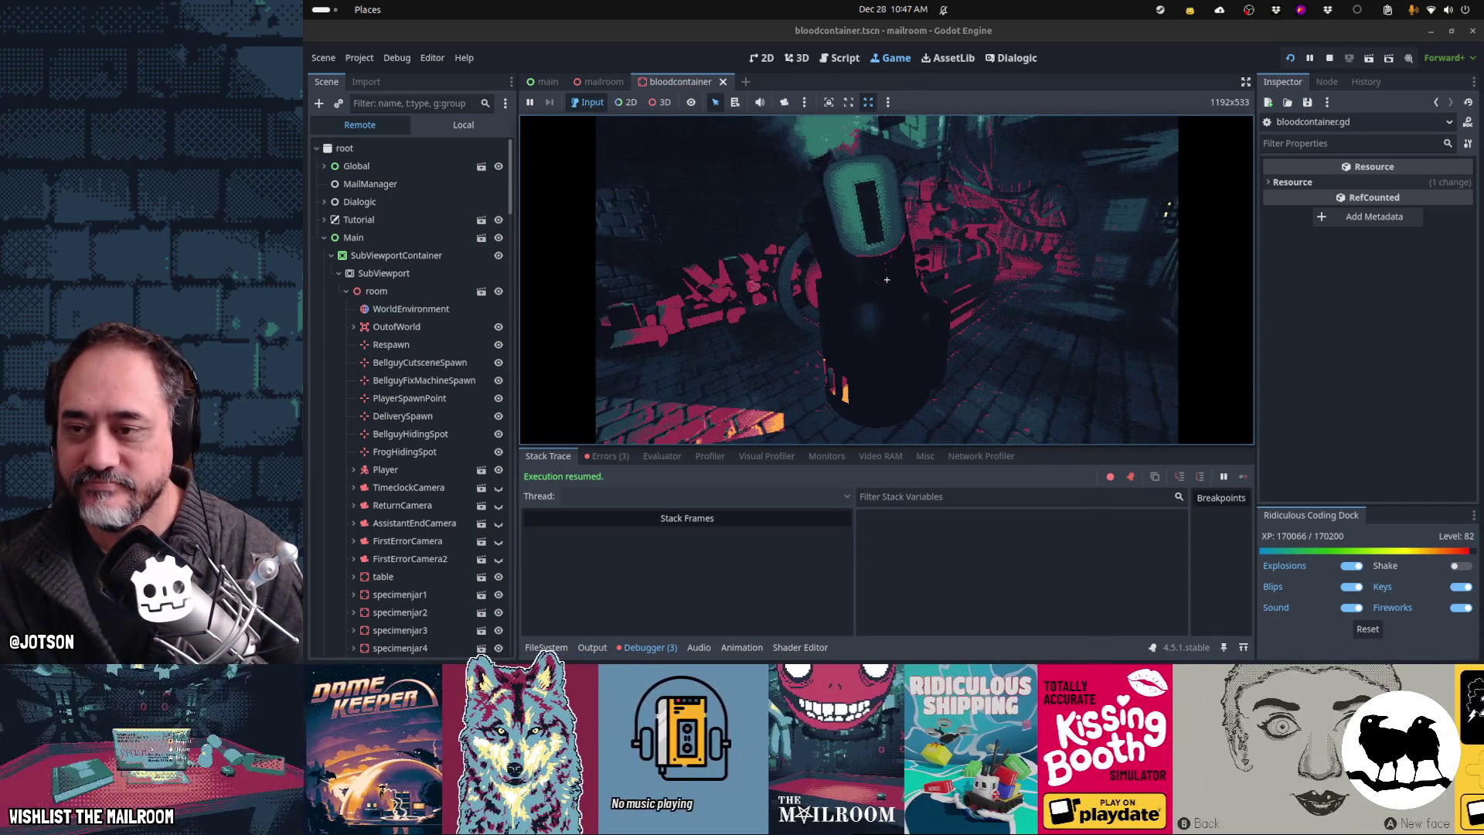
key("Escape")
left_click(842, 58)
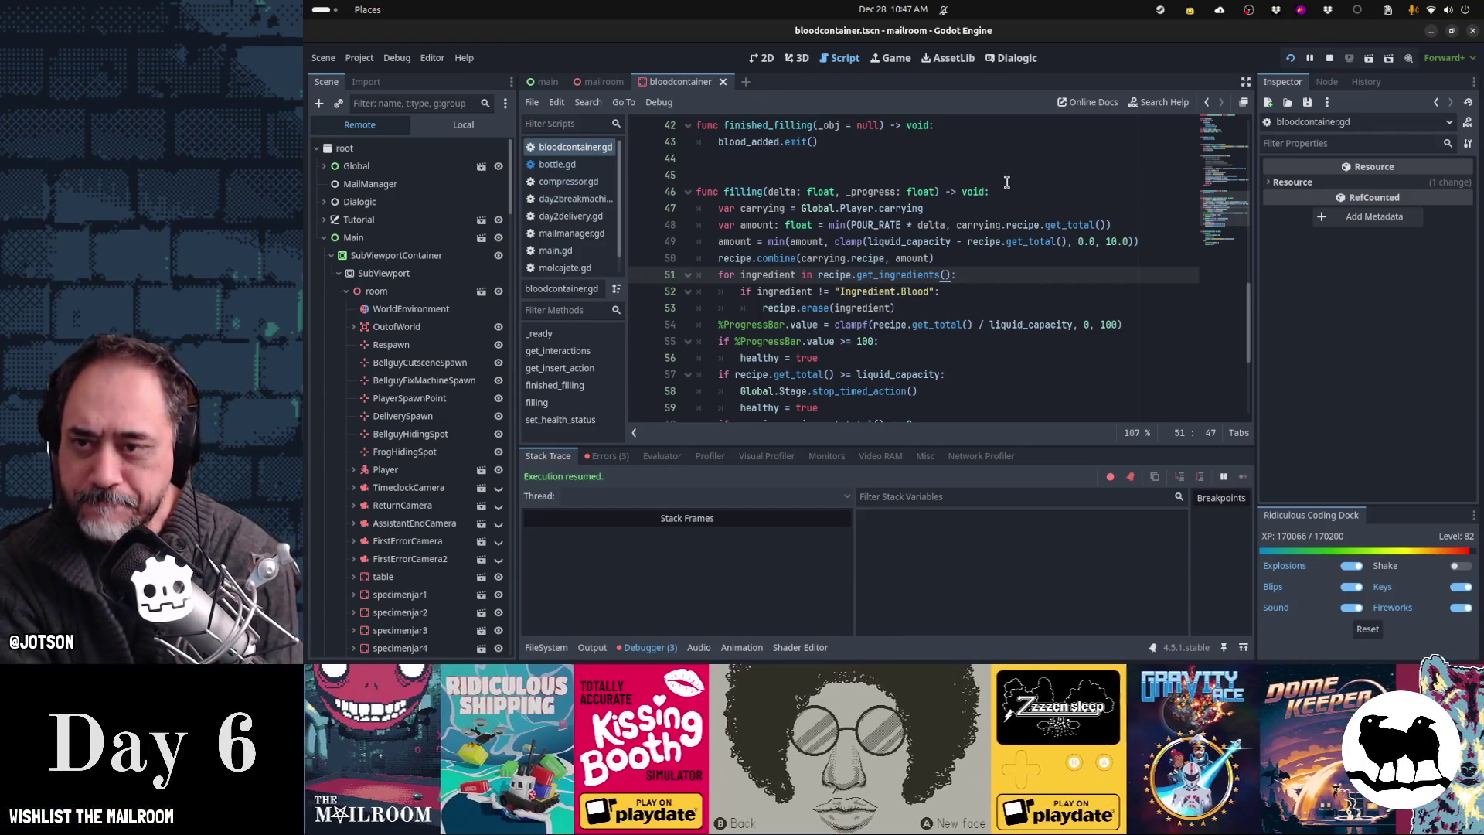
Step: Select the filling callback on line 35 of the script
scroll(930, 311, "up", 8)
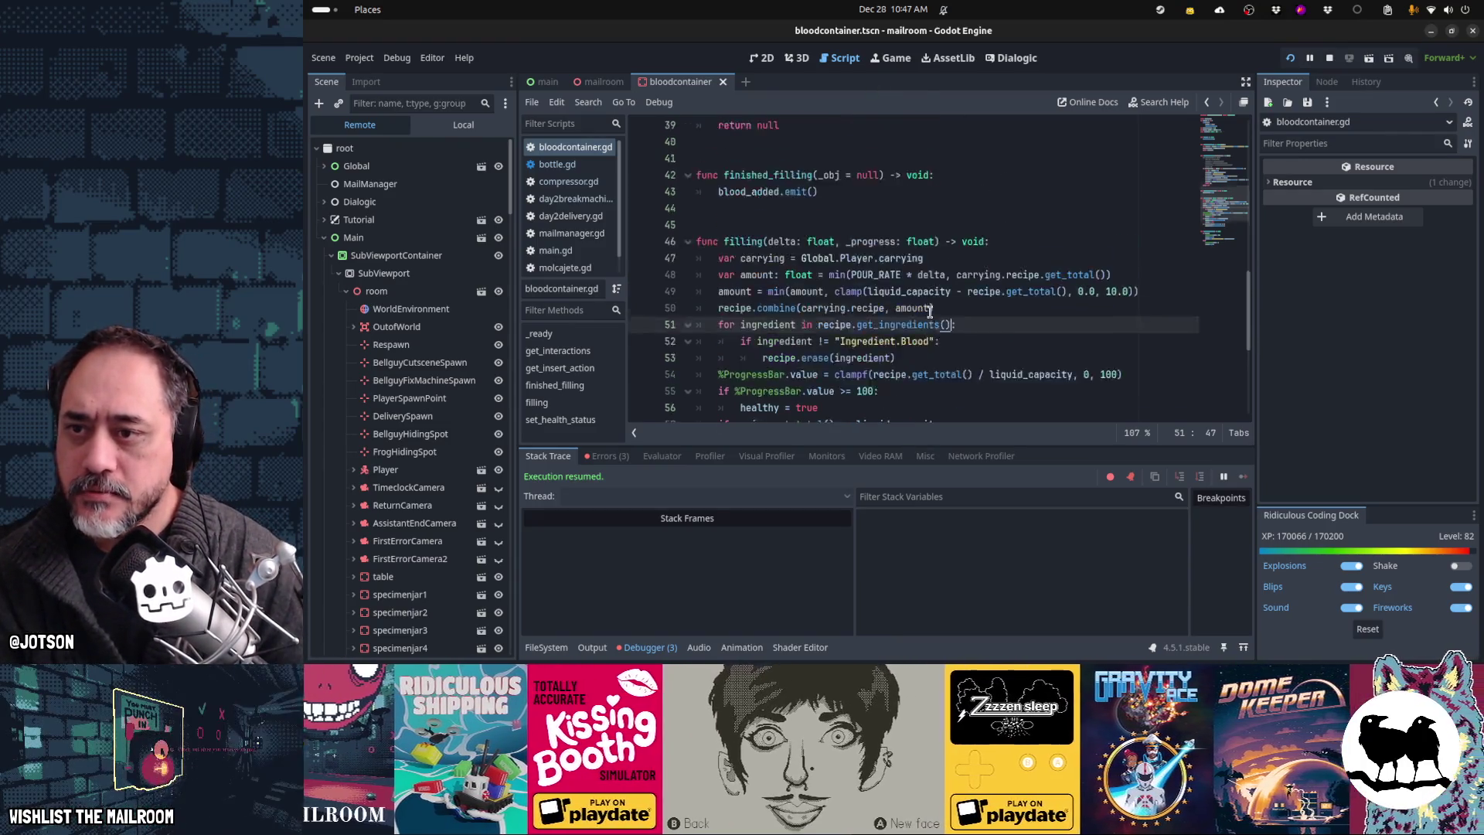
scroll(930, 311, "down", 2)
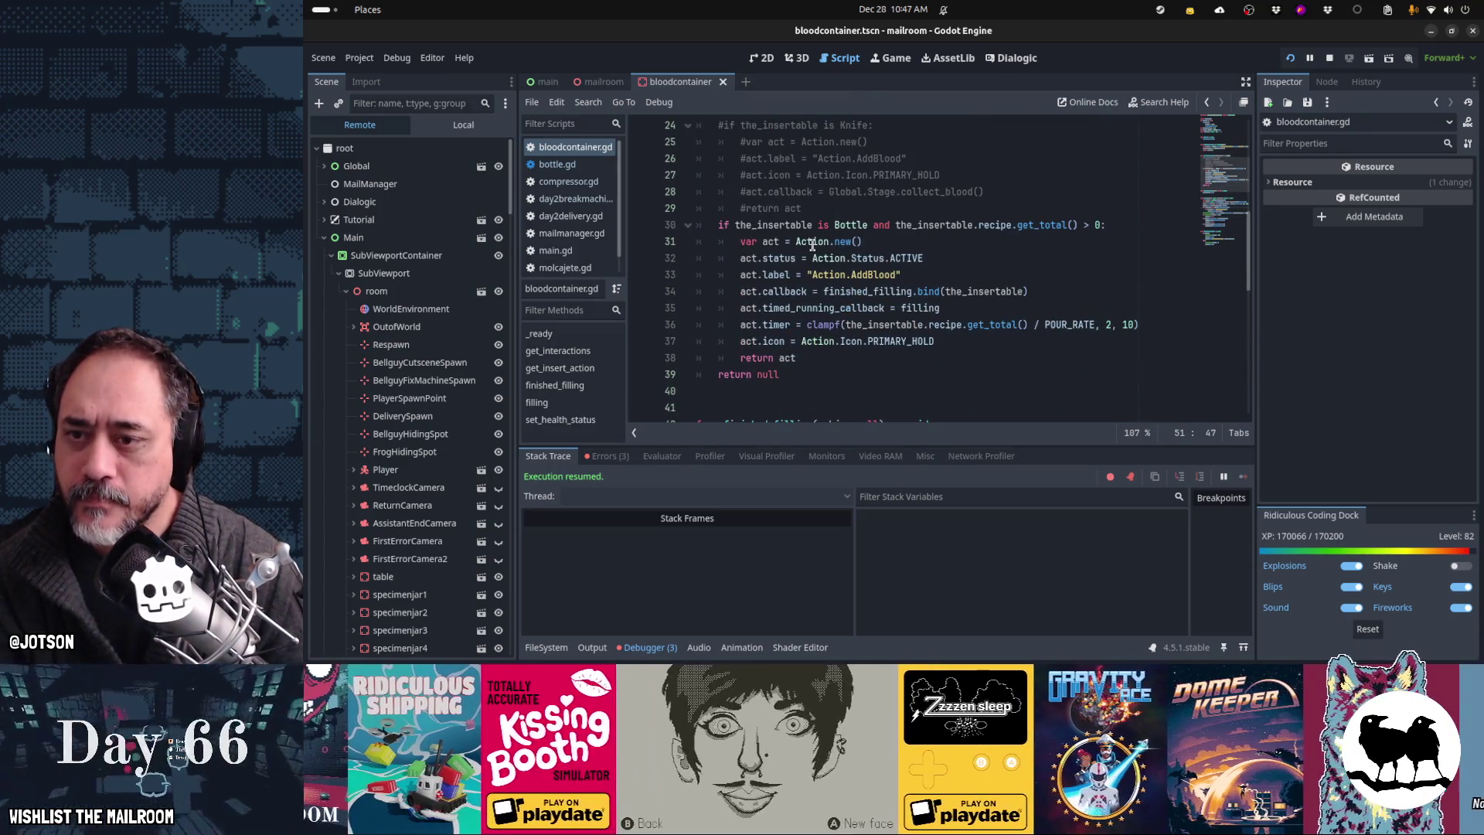
double_click(932, 309)
scroll(930, 310, "down", 6)
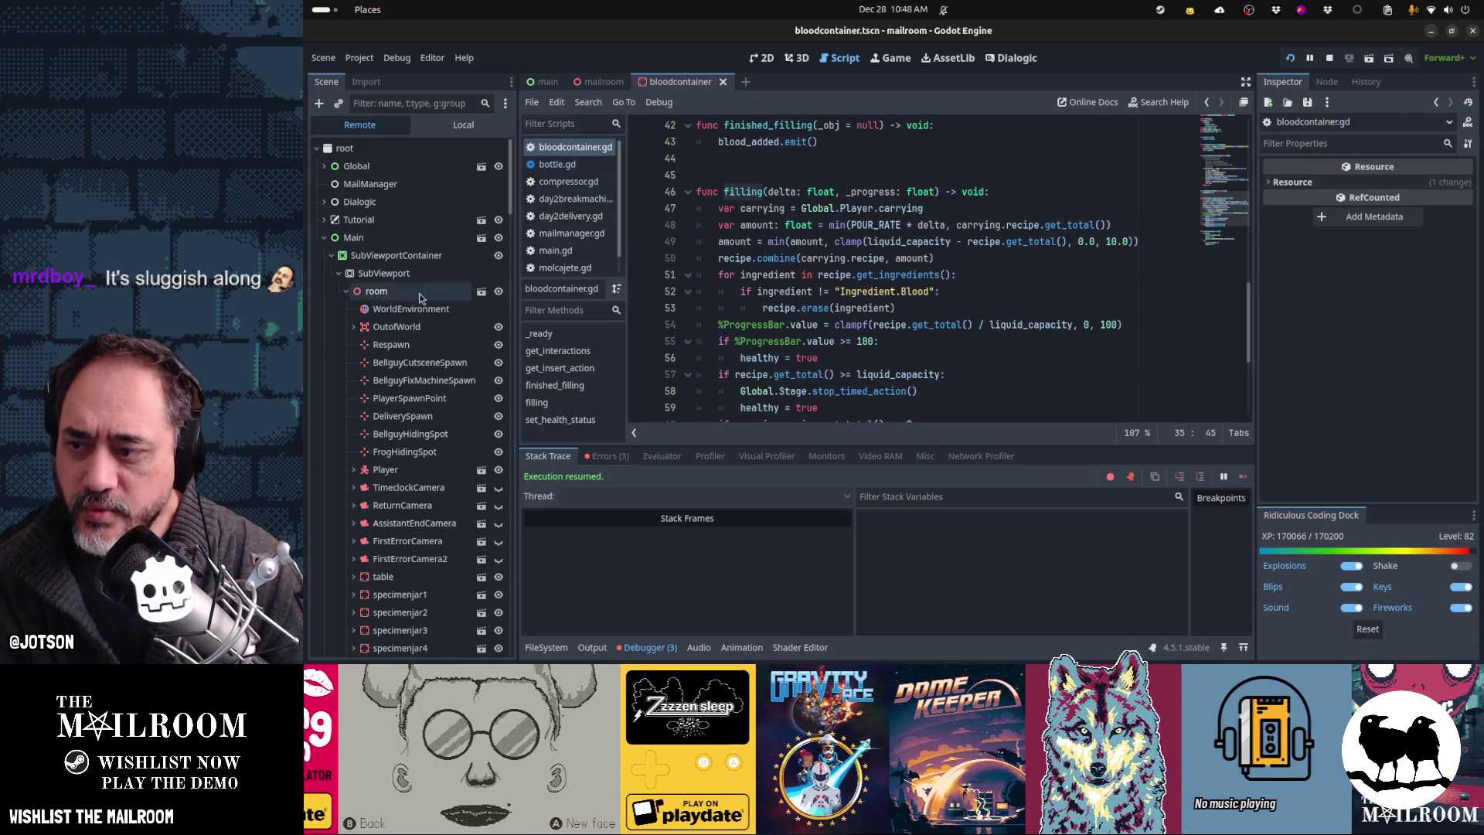
scroll(420, 298, "down", 10)
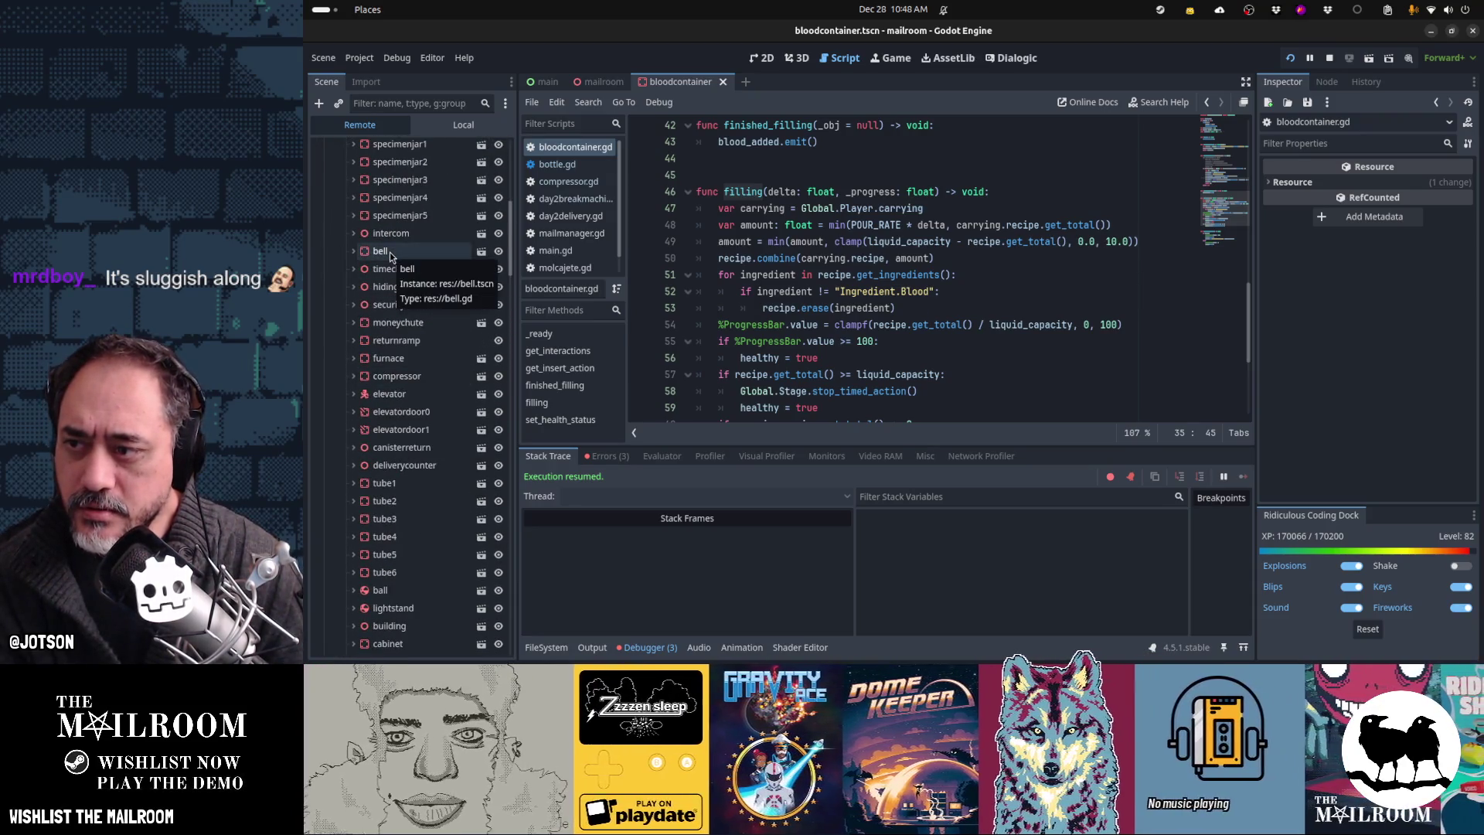
Step: In the Remote tree, inspect the compressor and blood container, viewing the blood container's Recipe dictionary
double_click(387, 184)
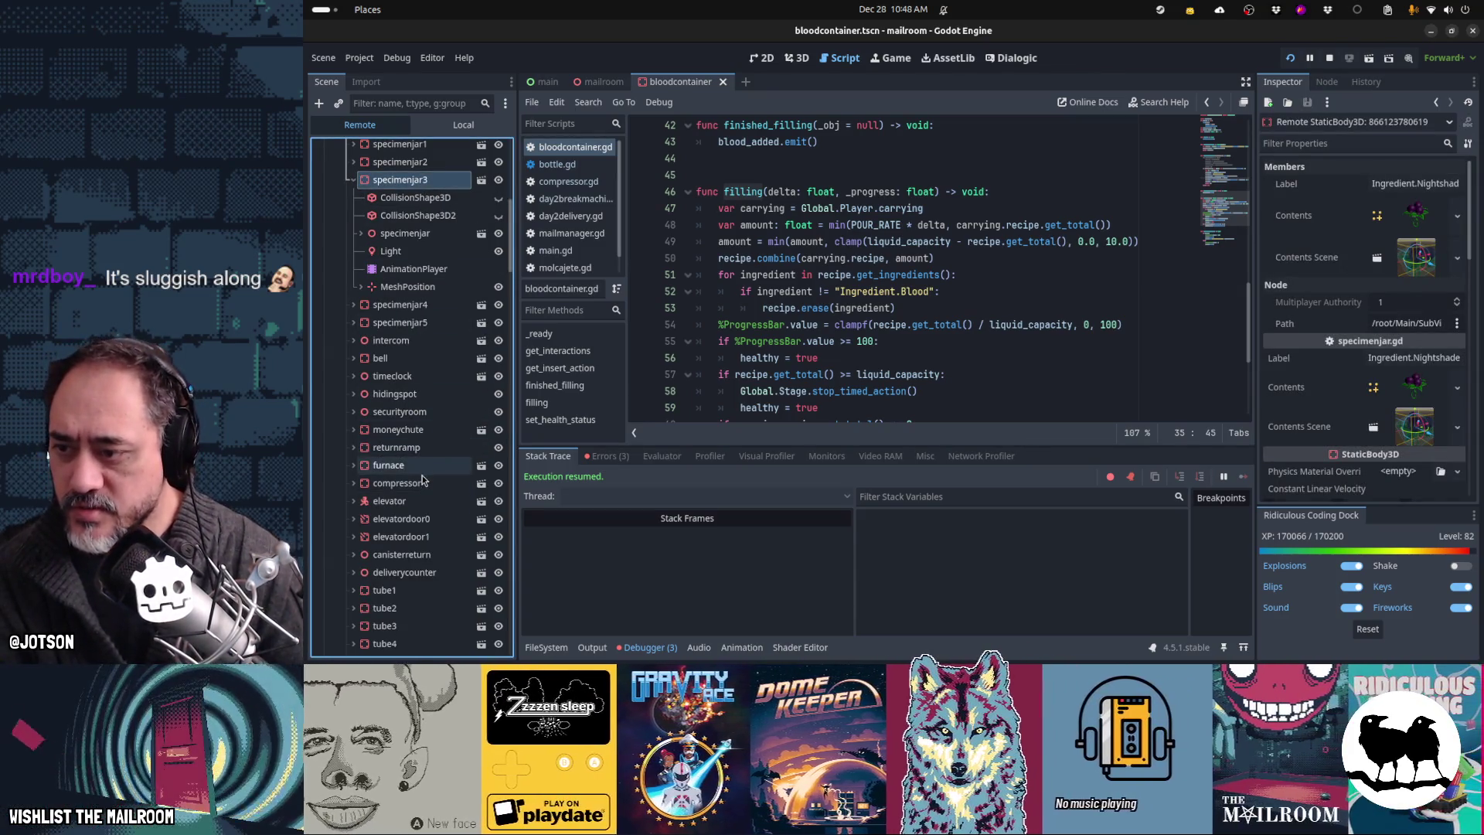
left_click(422, 481)
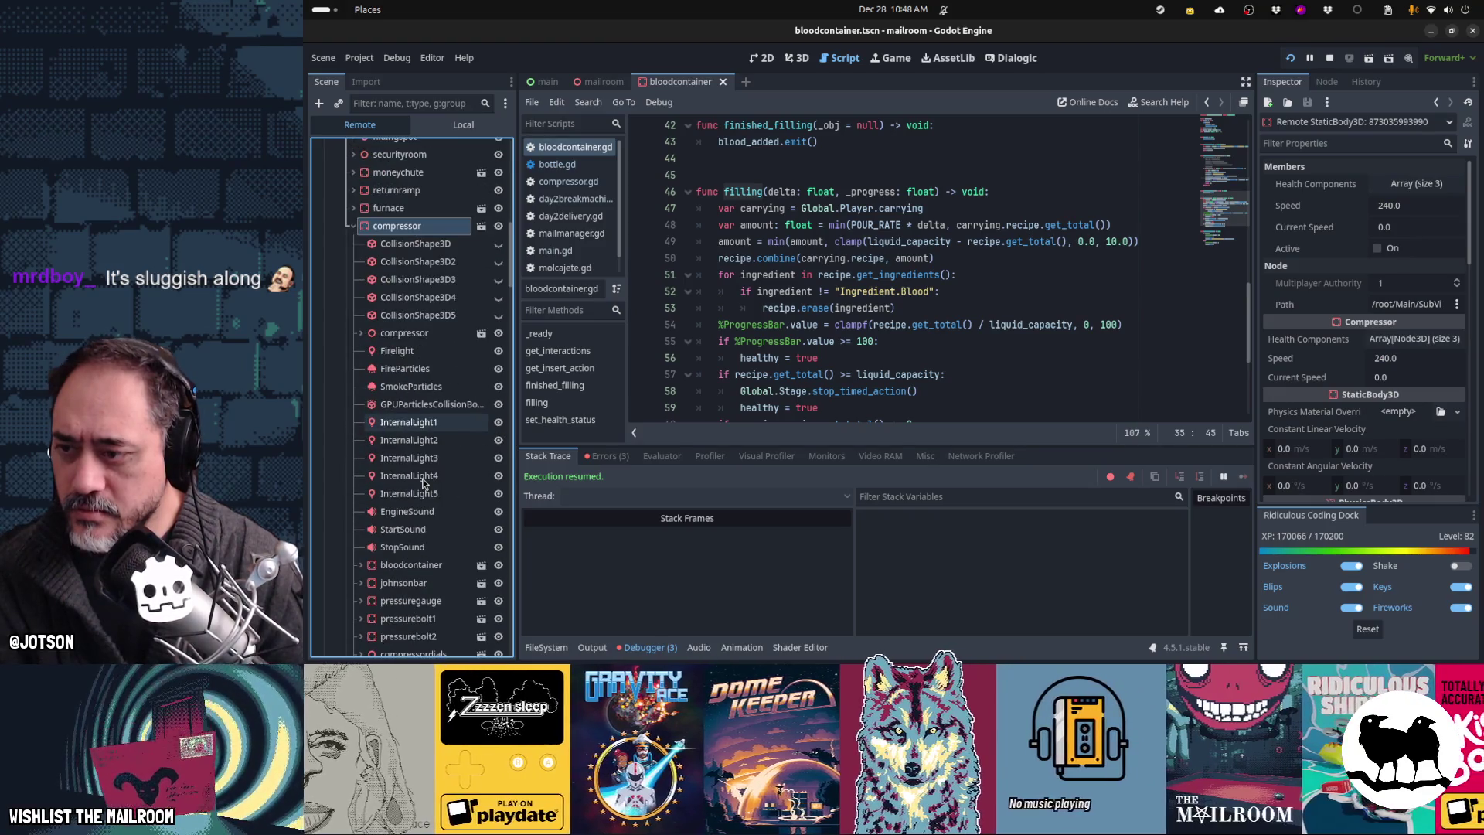
left_click(410, 565)
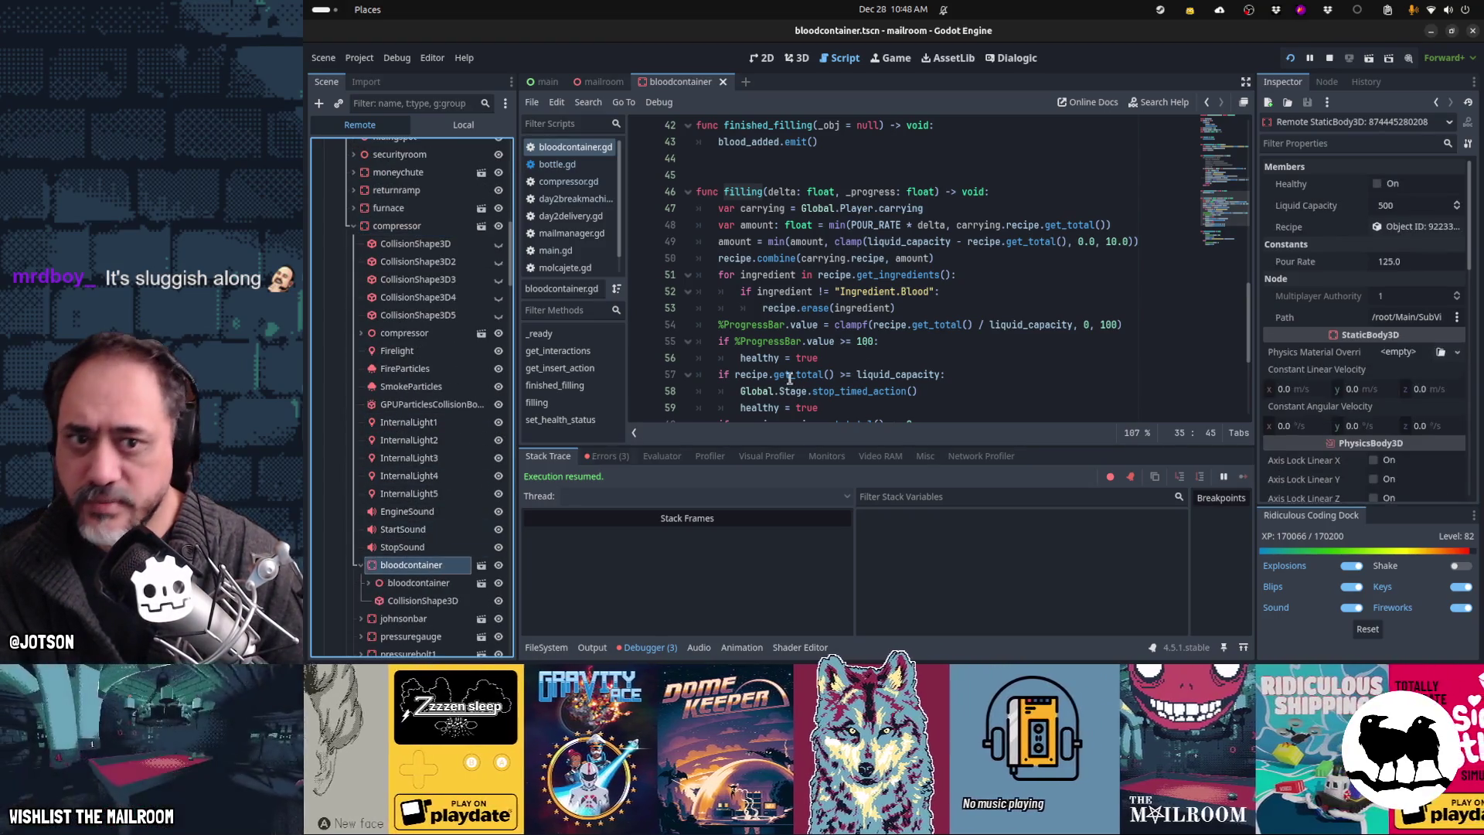
left_click(1415, 226)
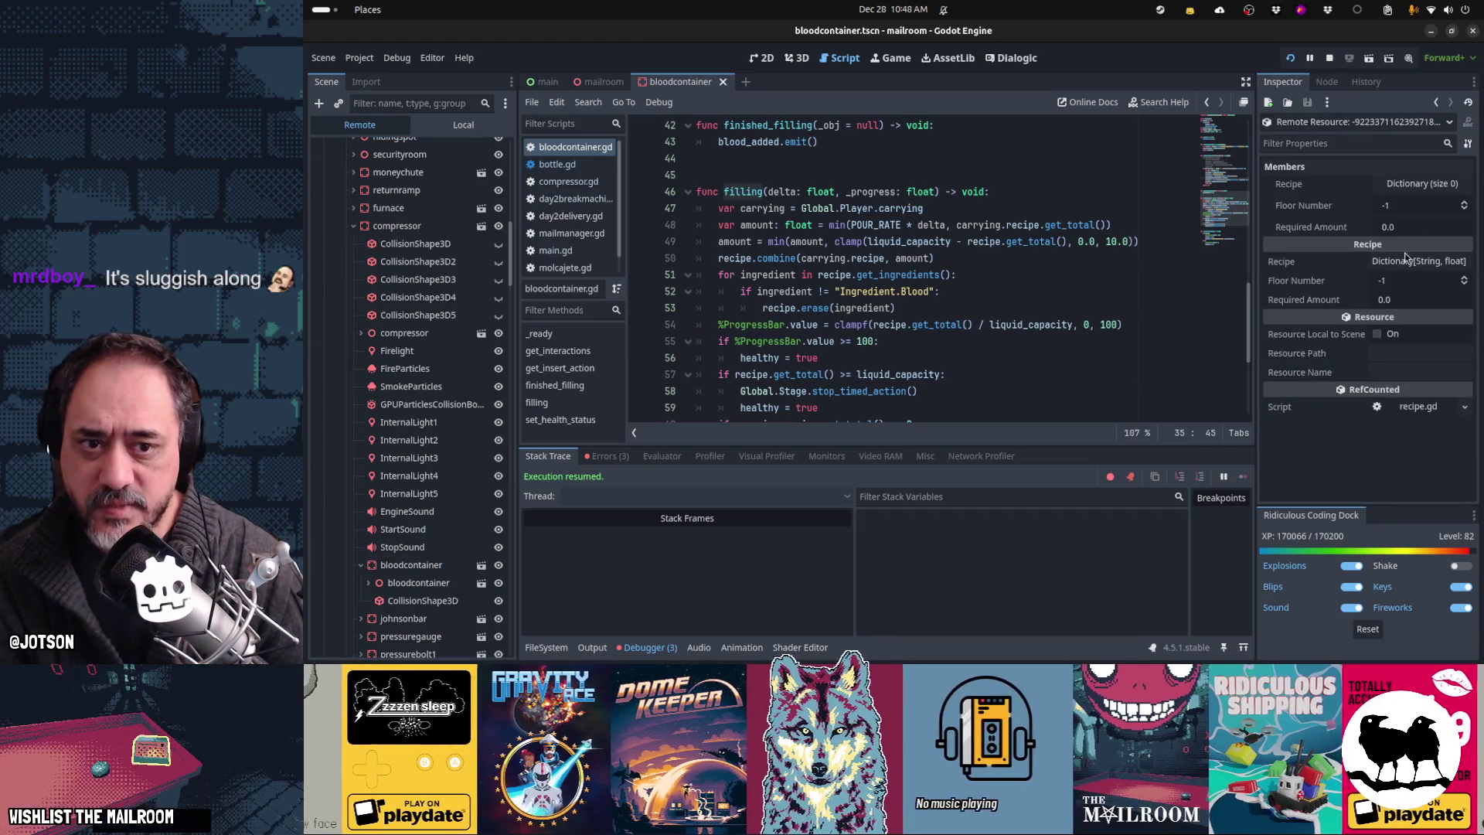
left_click(1405, 261)
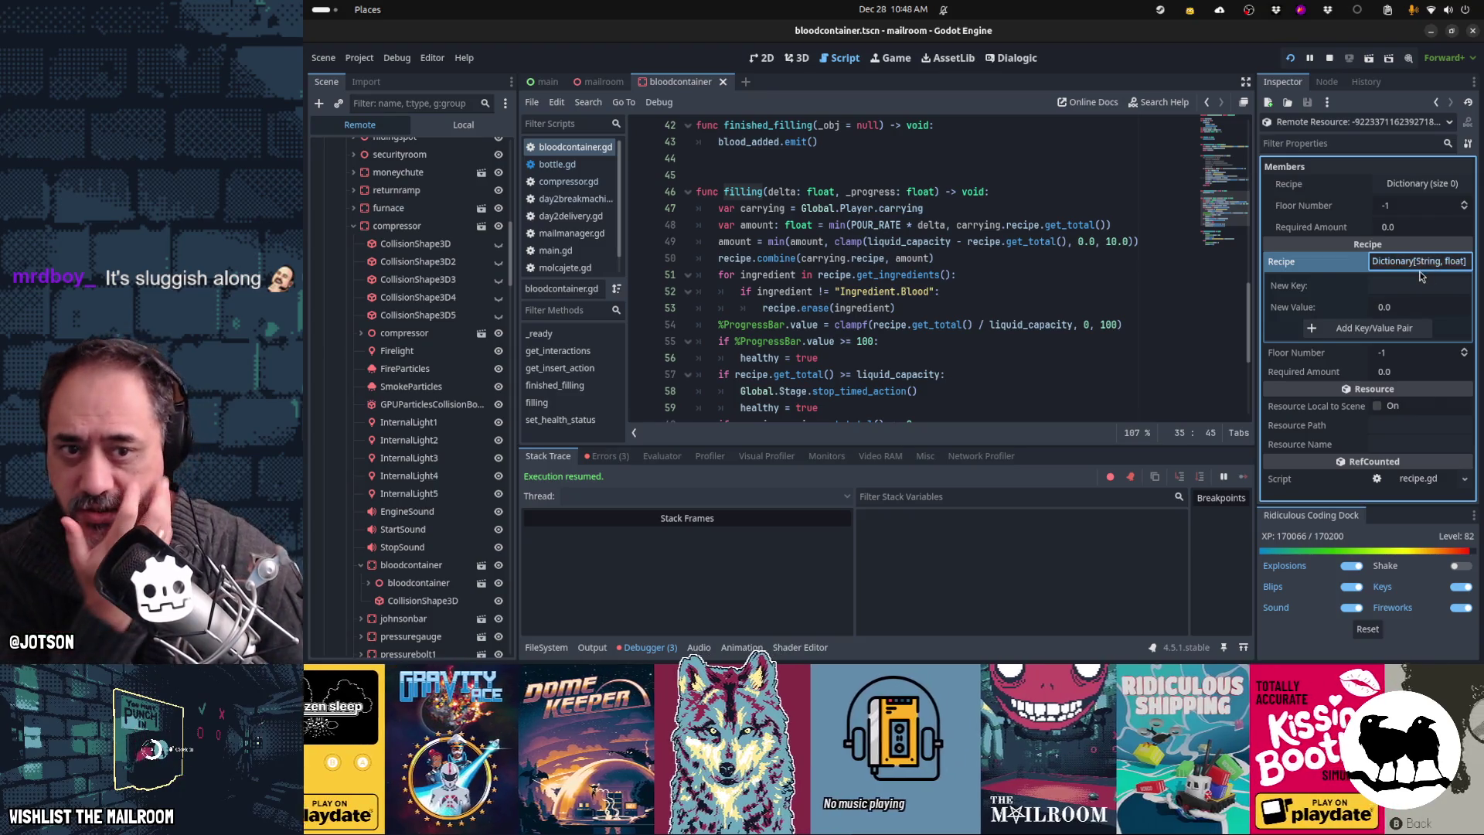
left_click(1420, 272)
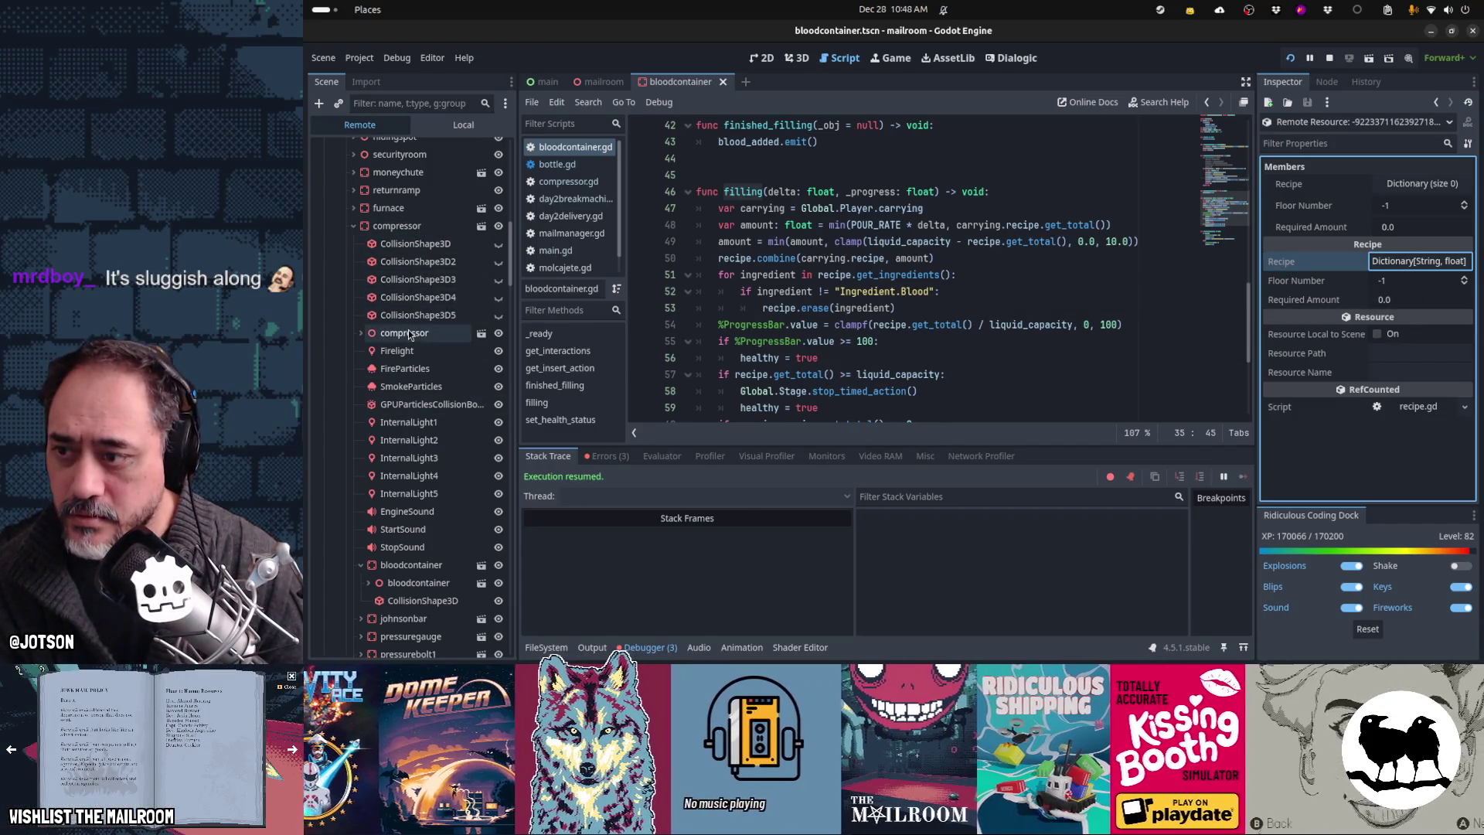
left_click(410, 565)
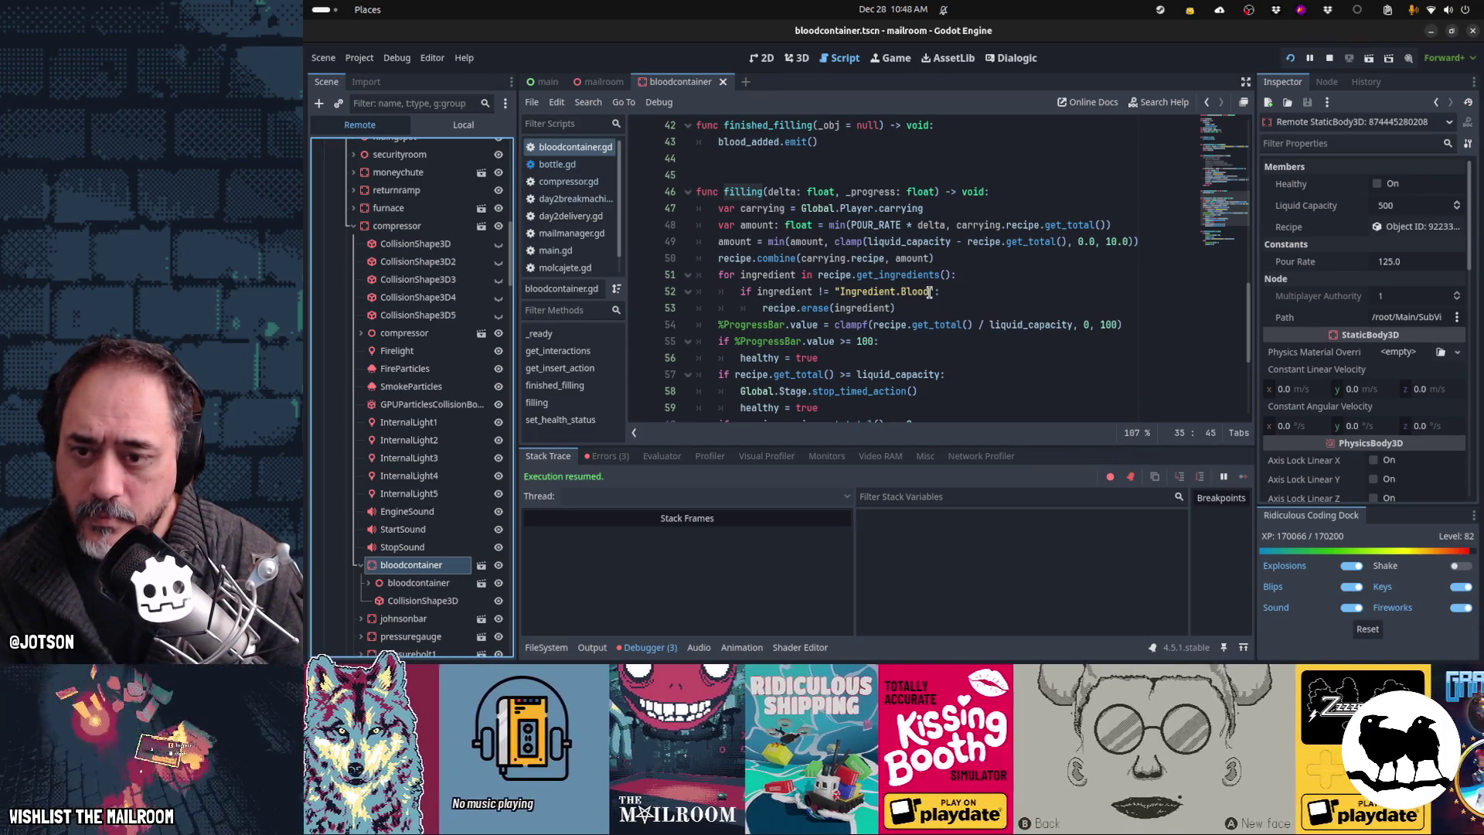
Step: Expand the blood container's SubViewport and inspect its ProgressBar's 0–100 range, then return to the game
scroll(930, 292, "down", 1)
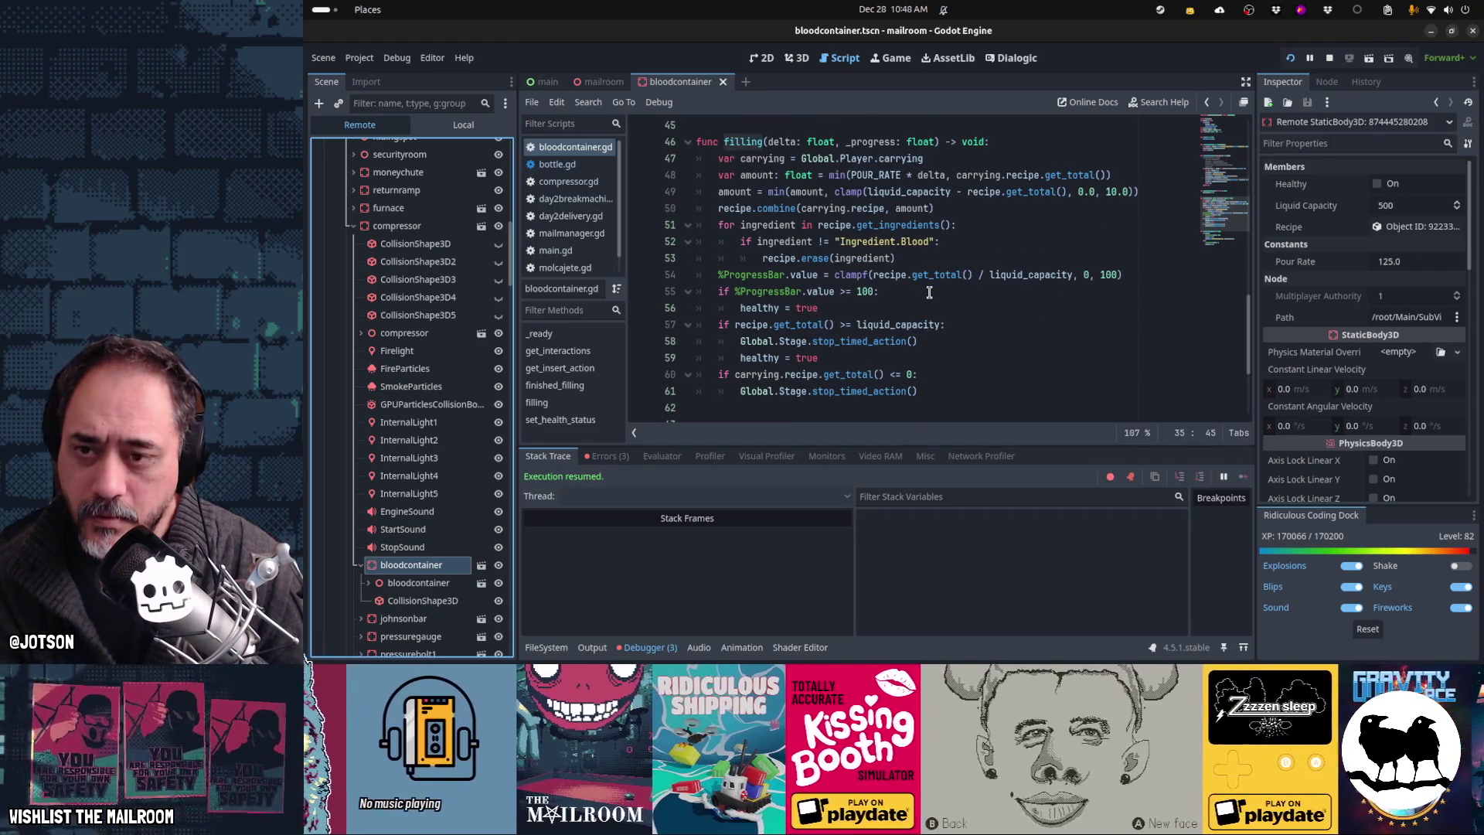
scroll(930, 292, "down", 3)
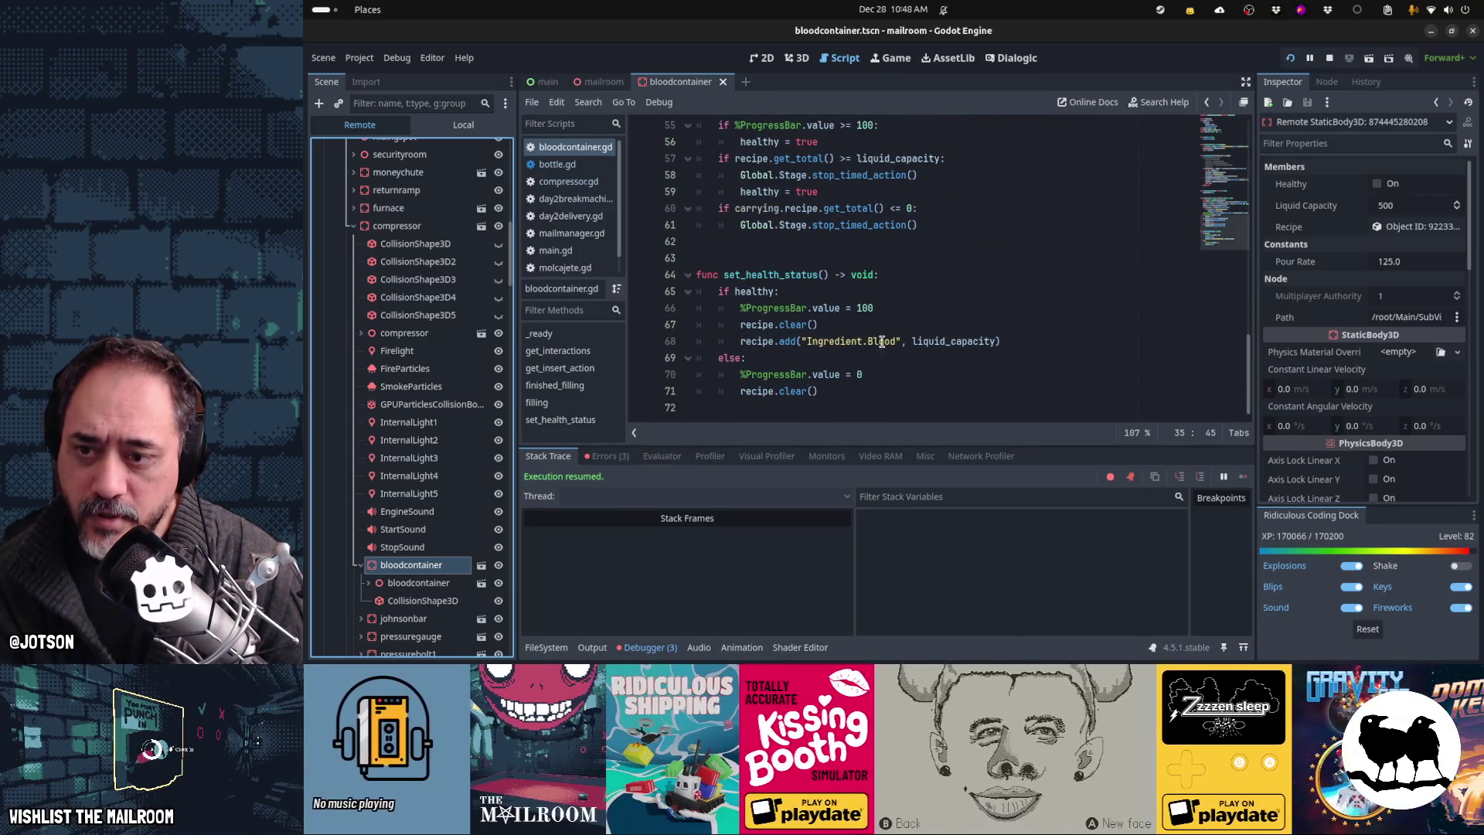
left_click(369, 584)
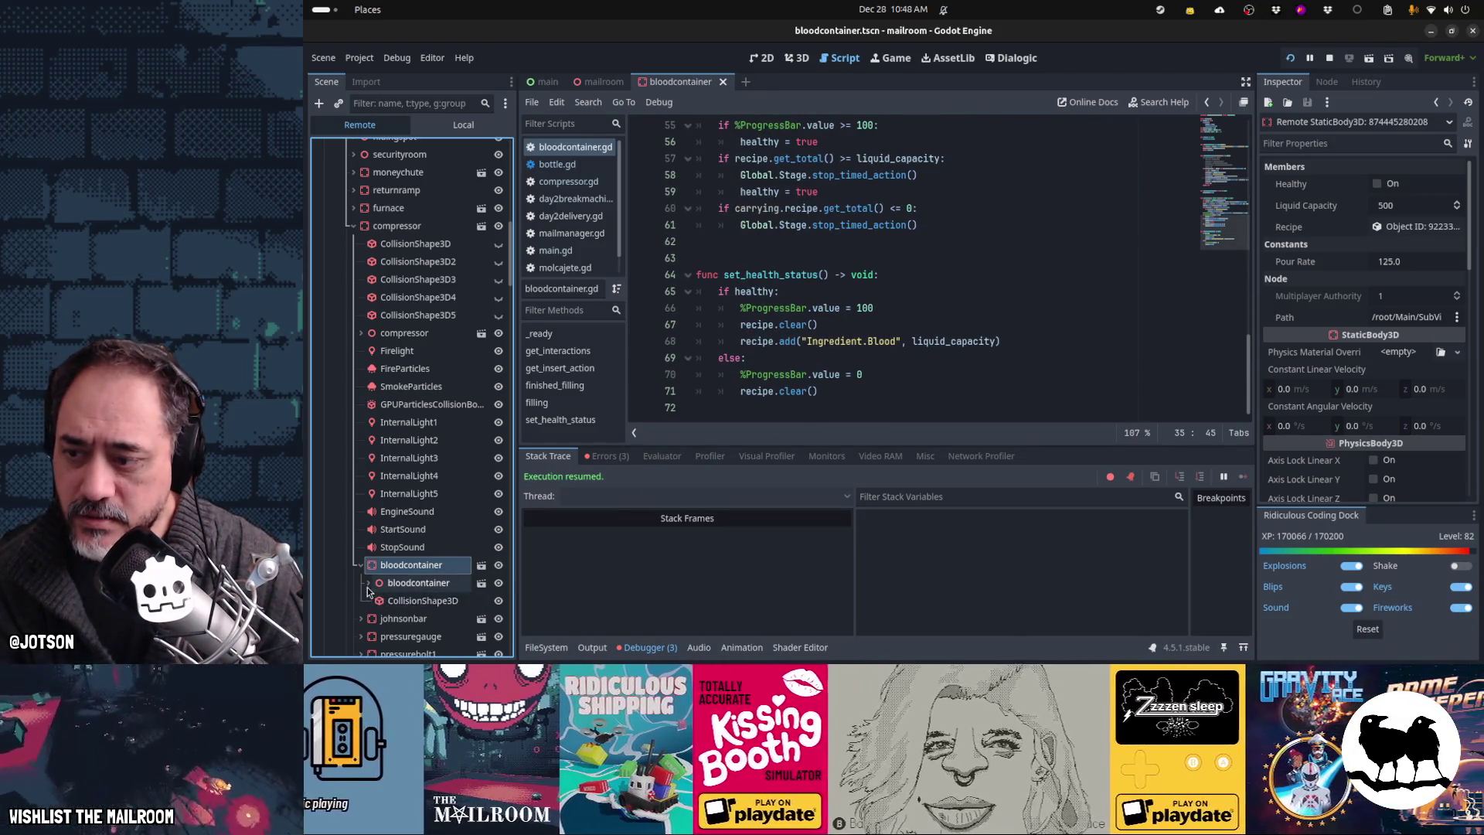
scroll(368, 592, "down", 5)
left_click(376, 425)
left_click(398, 445)
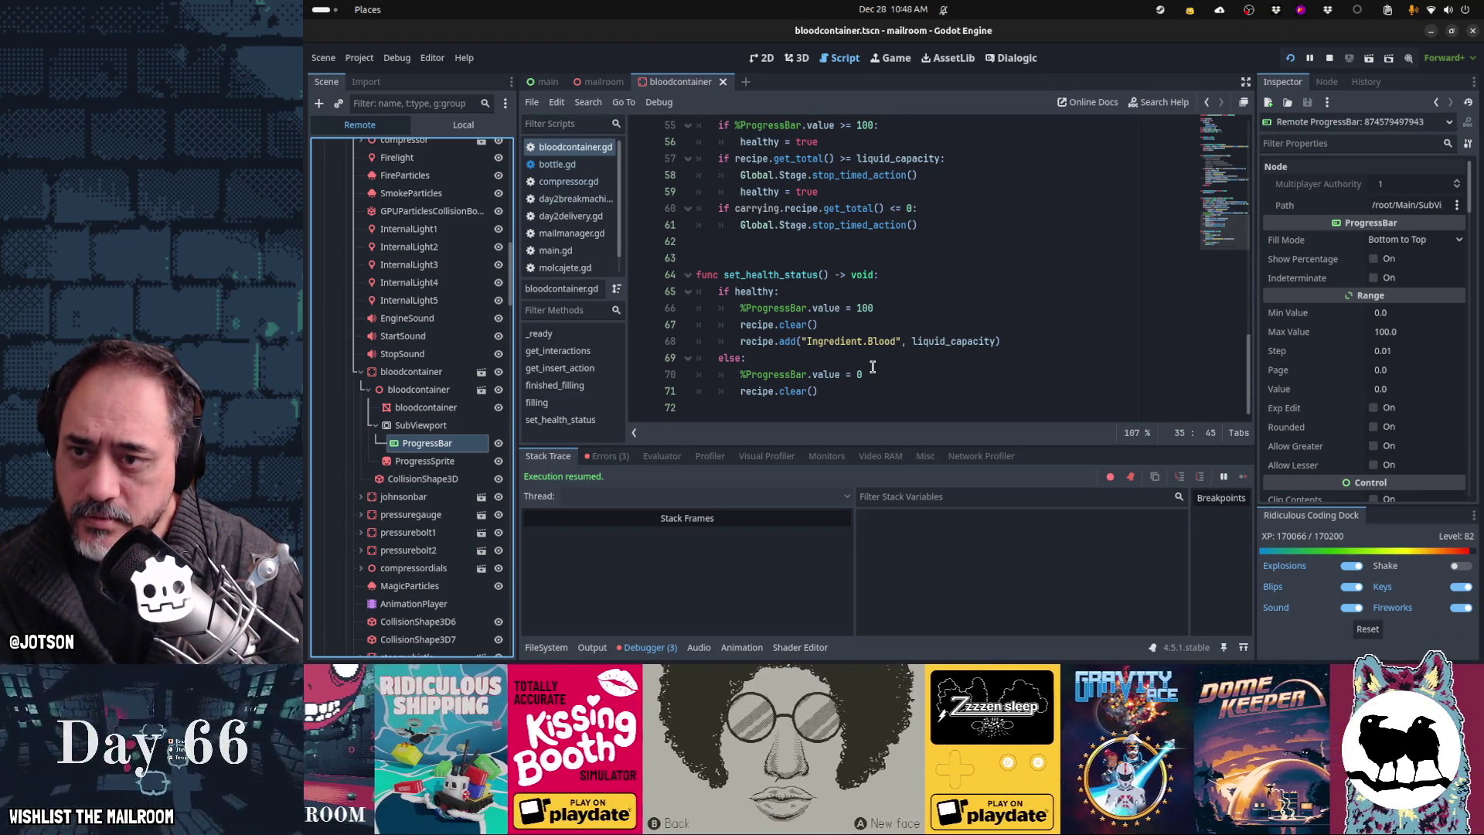
scroll(873, 366, "up", 2)
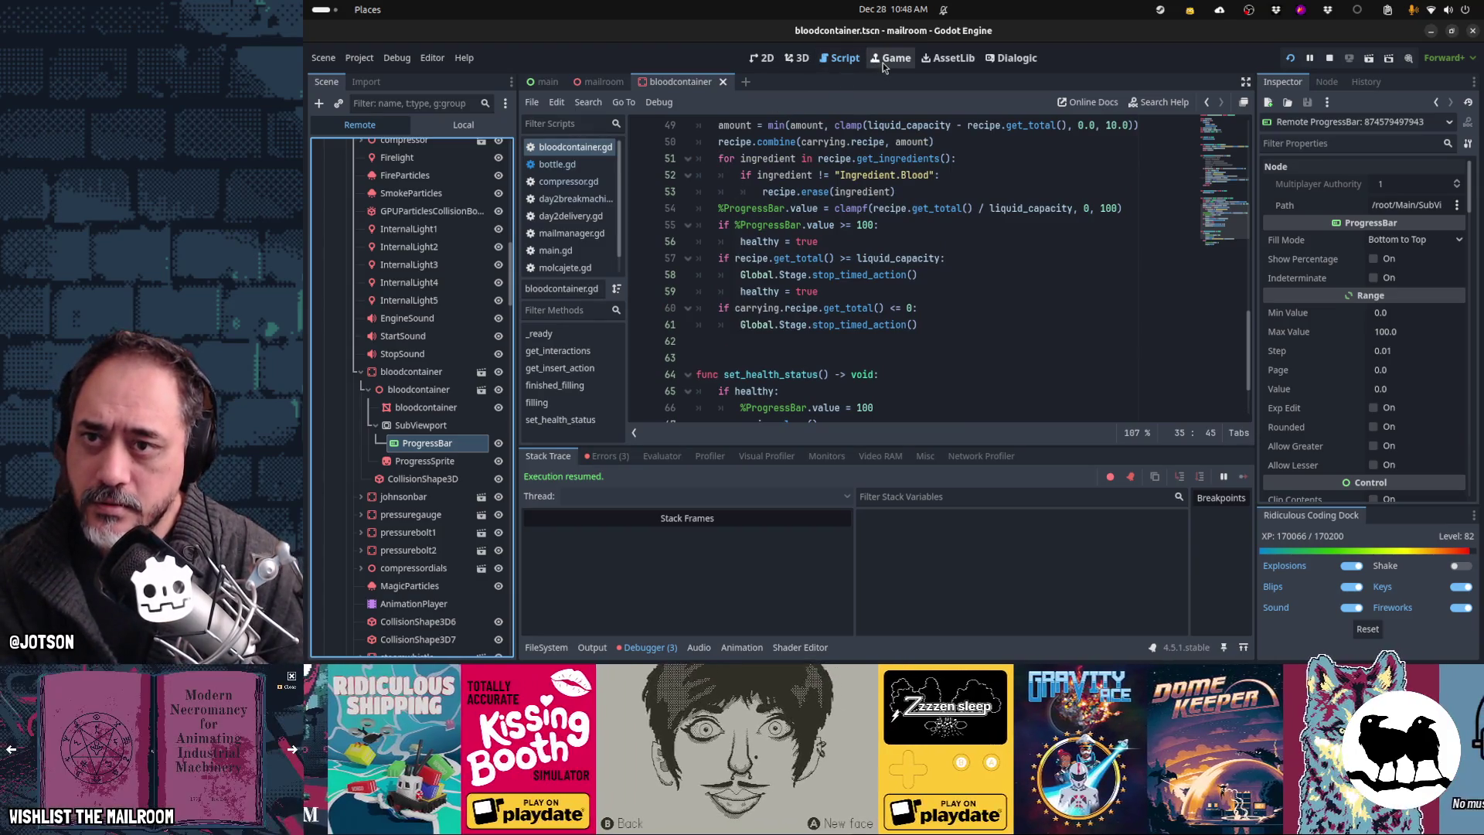
left_click(883, 63)
Step: Resume the game, grind the ingredients in the mortar, and pick up the full blood container
left_click(889, 233)
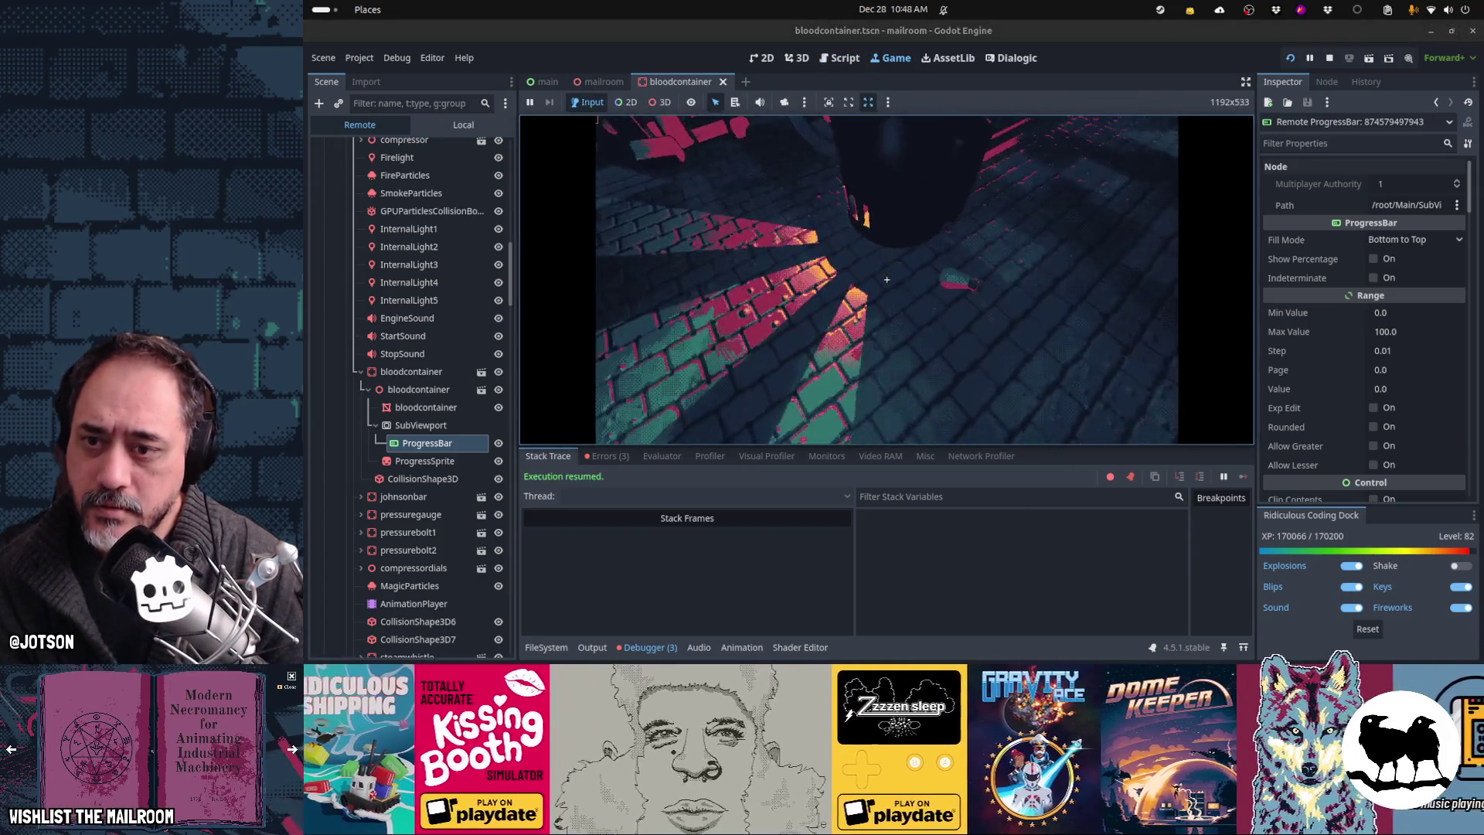
left_click(887, 279)
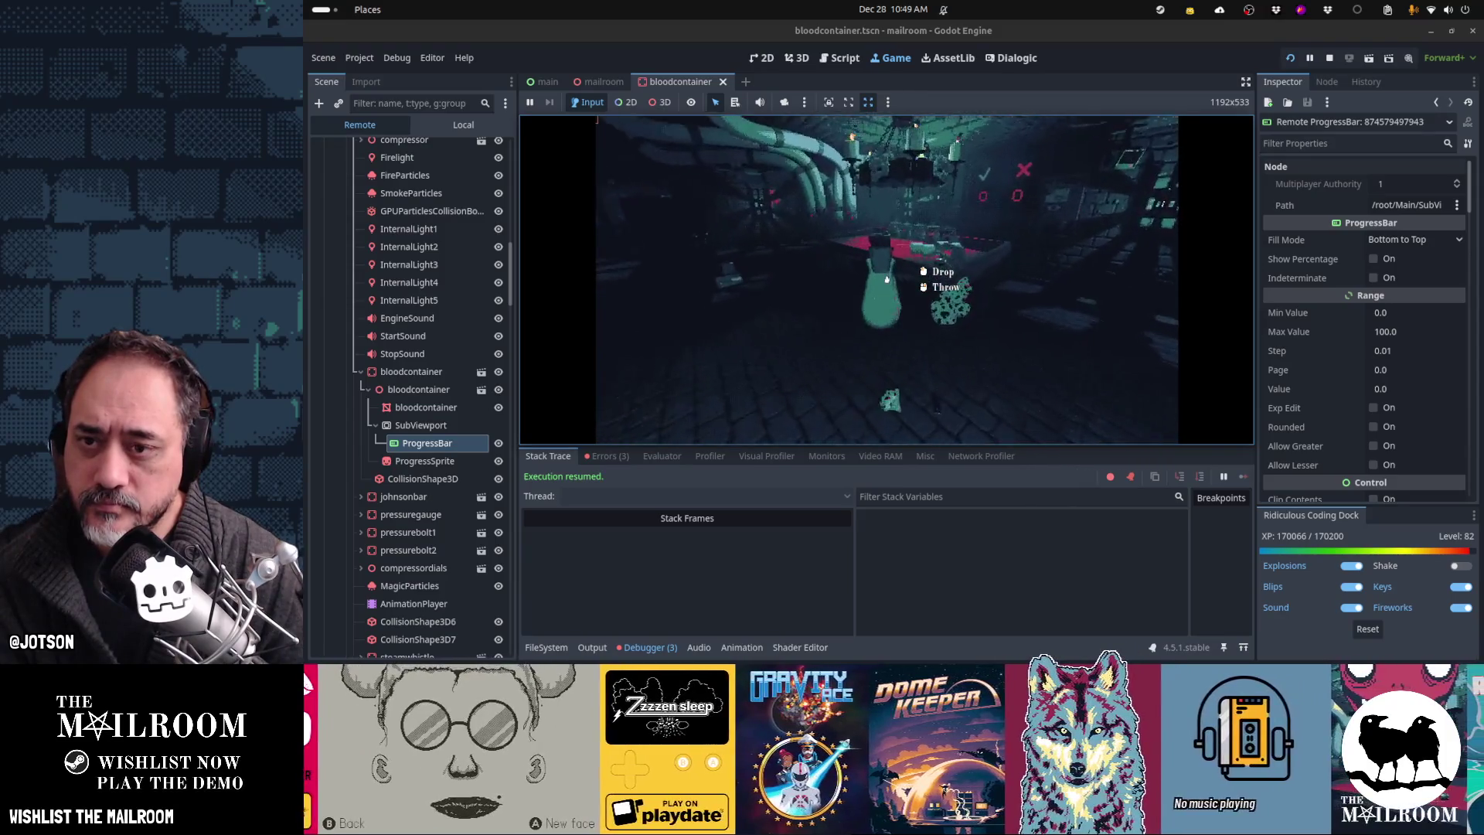
left_click(887, 279)
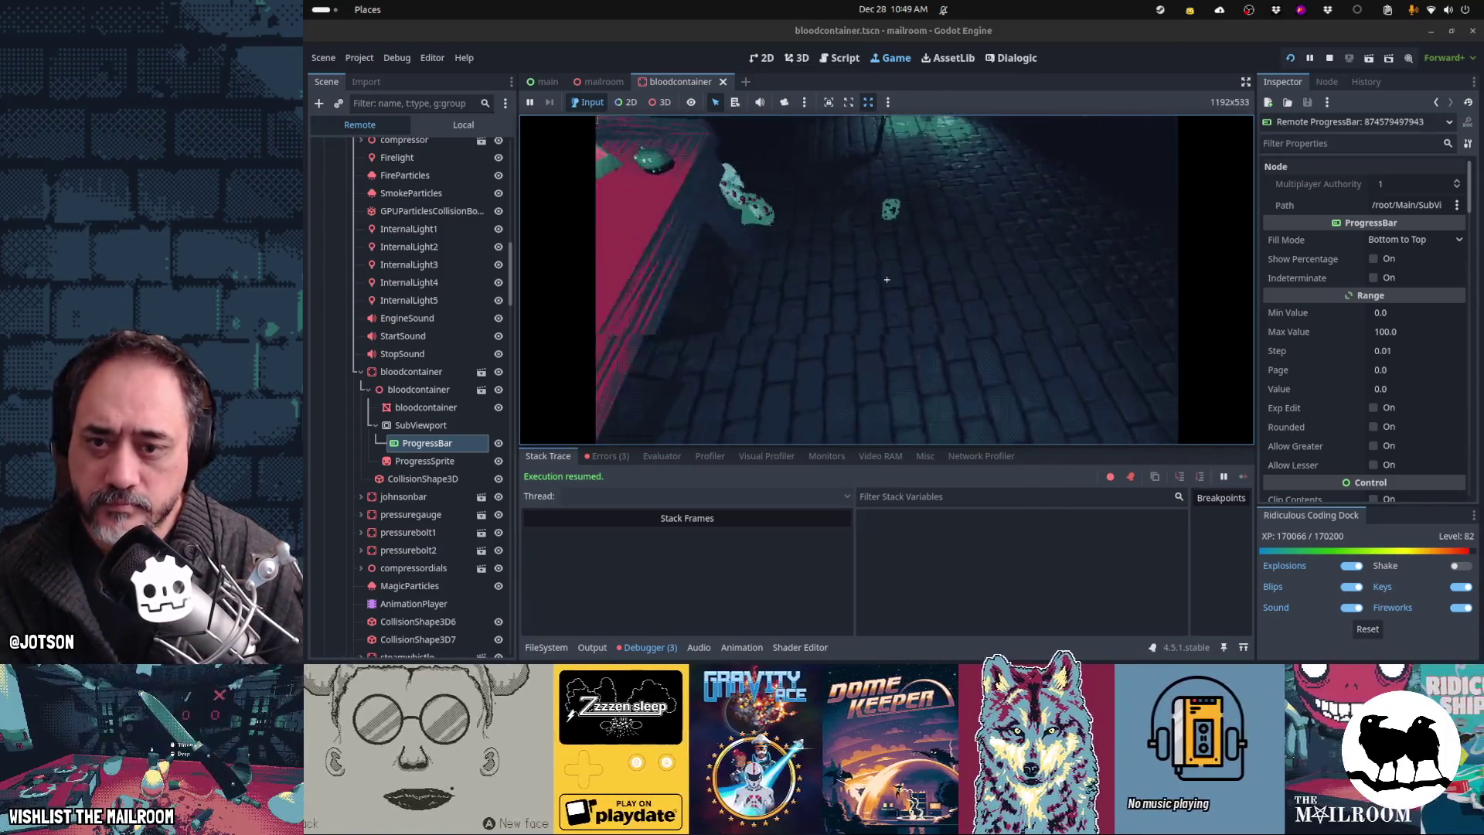
left_click(887, 279)
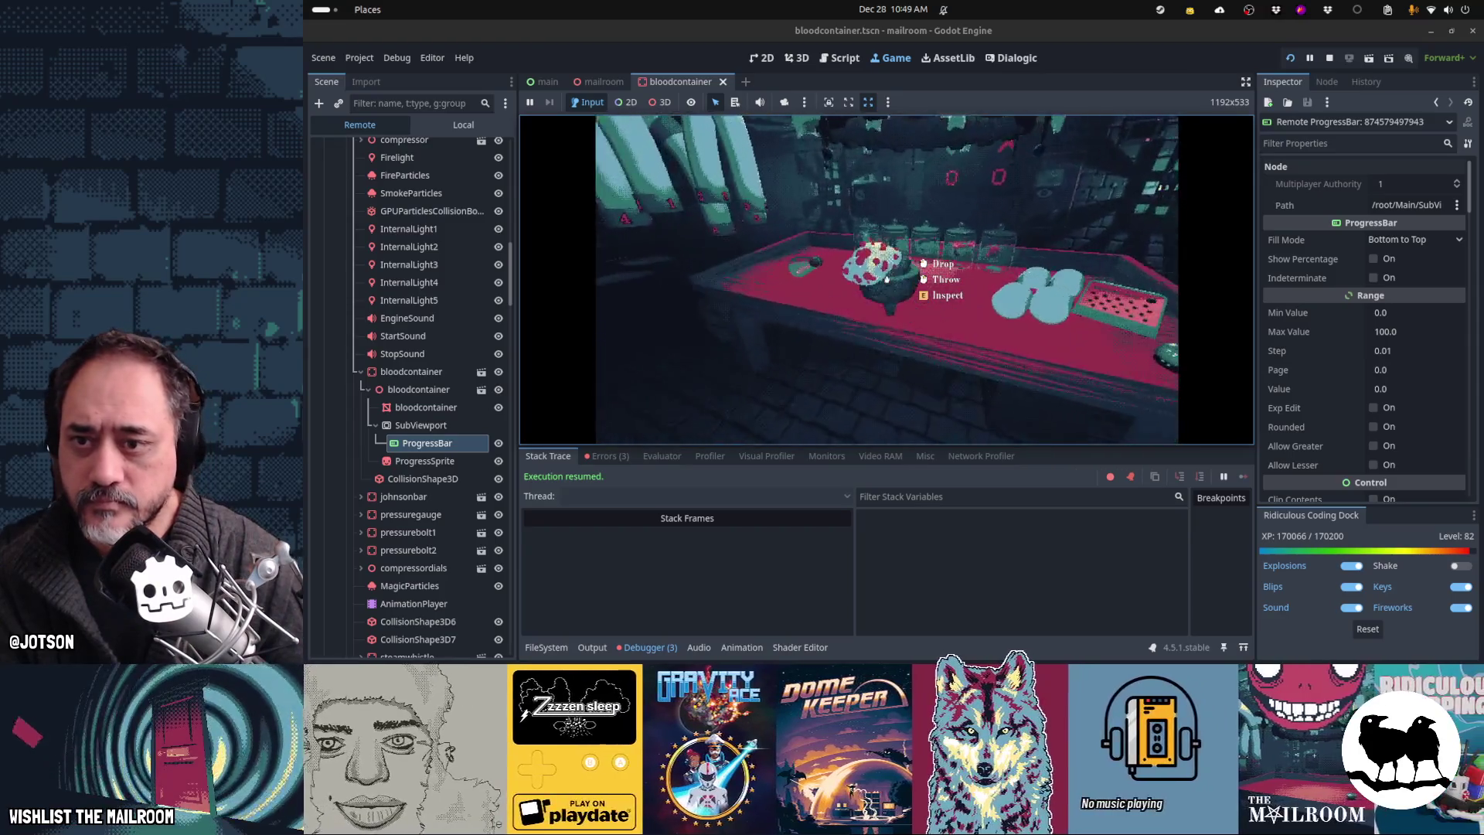
left_click(887, 279)
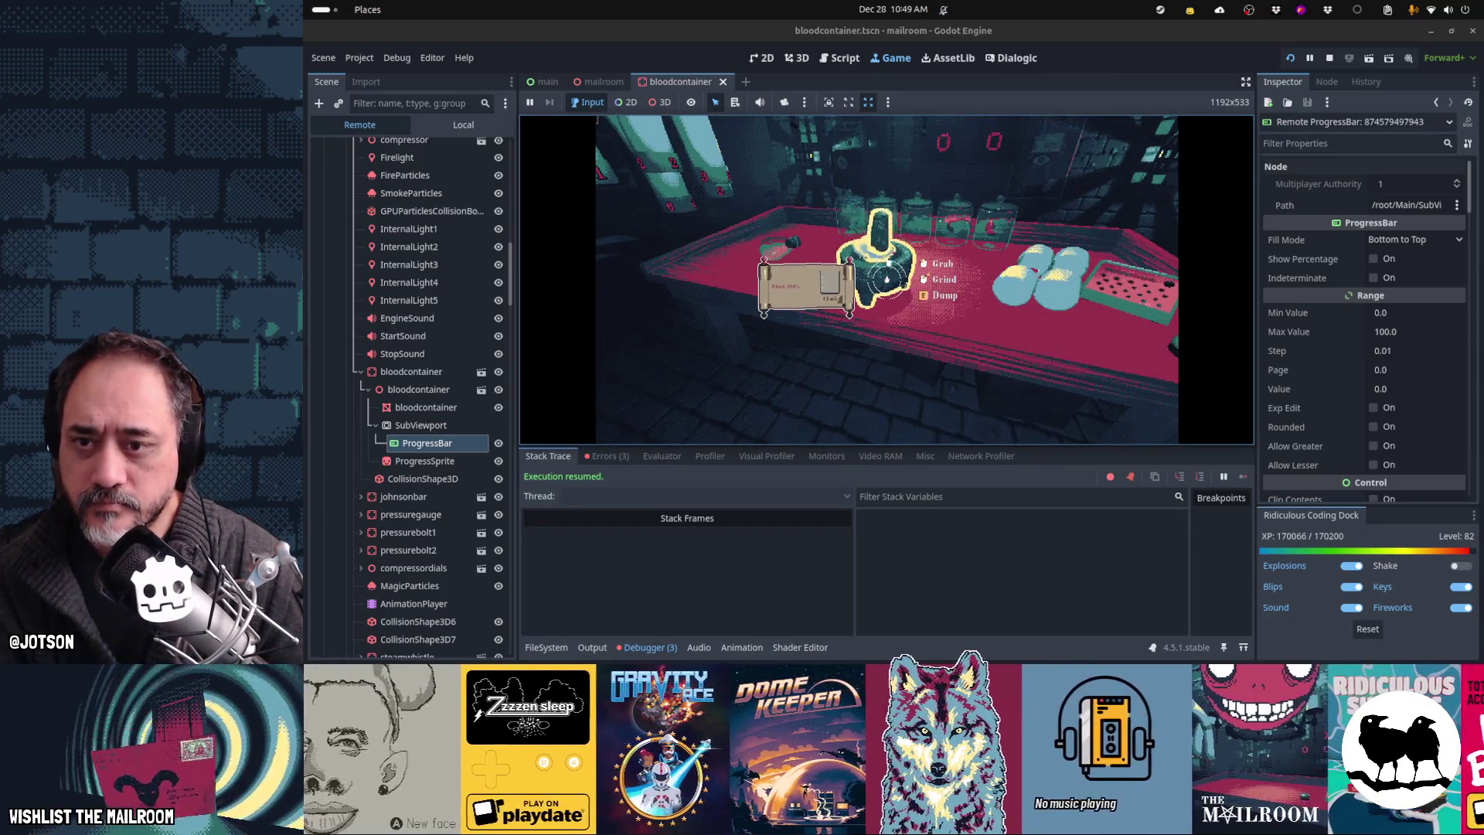
left_click(886, 279)
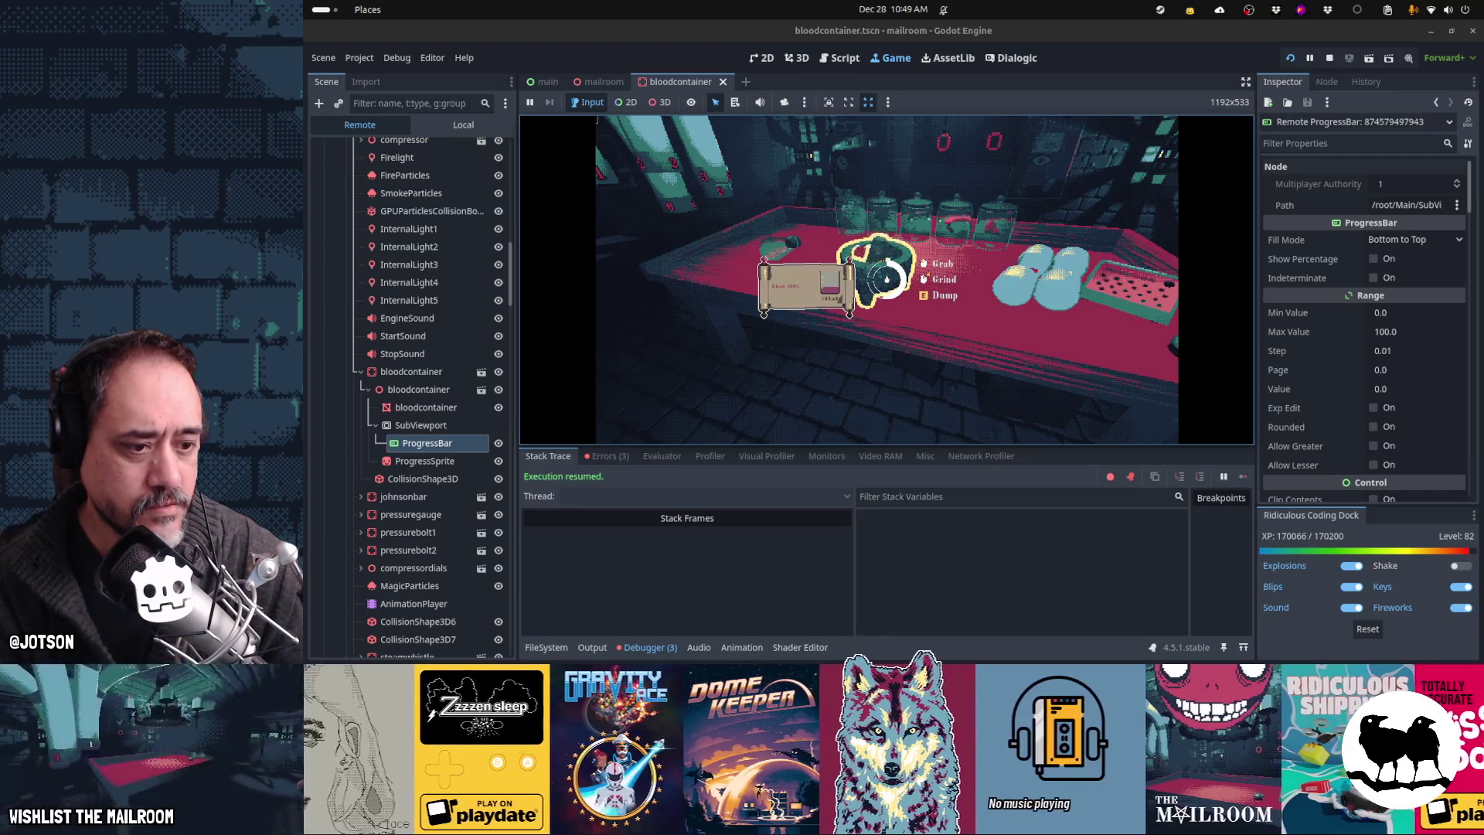
left_click(887, 279)
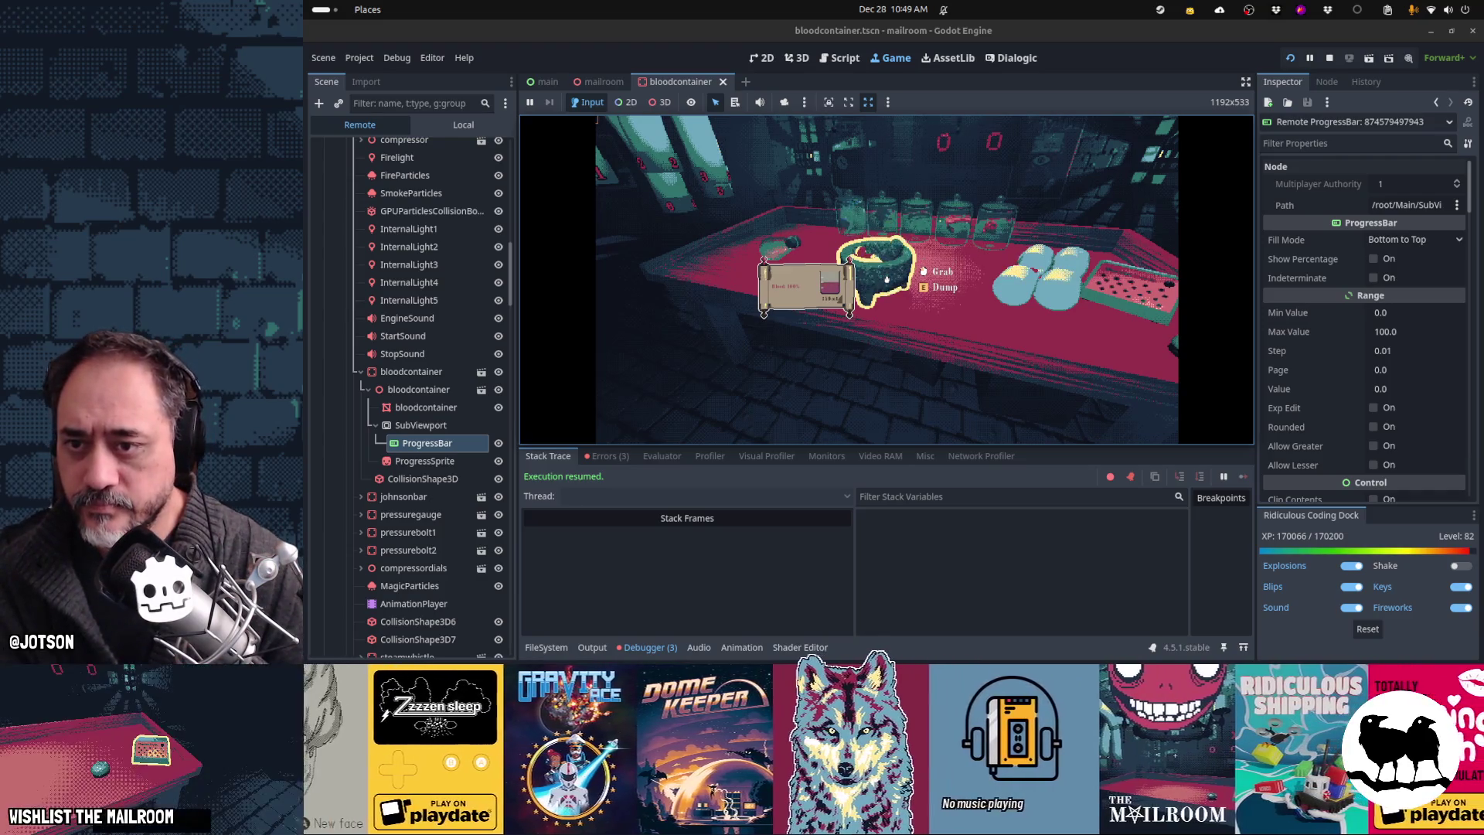
left_click(887, 279)
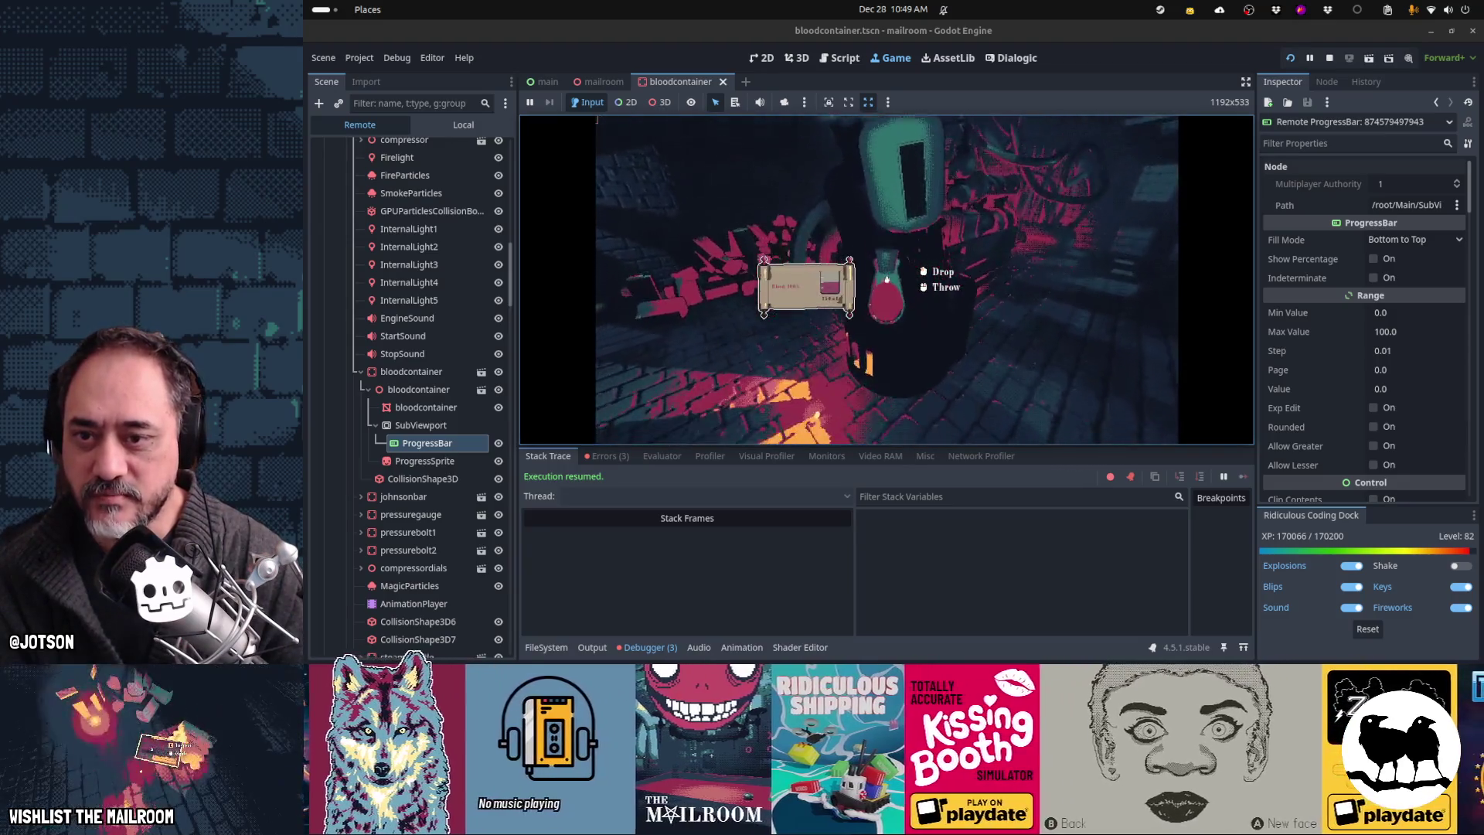
left_click(887, 279)
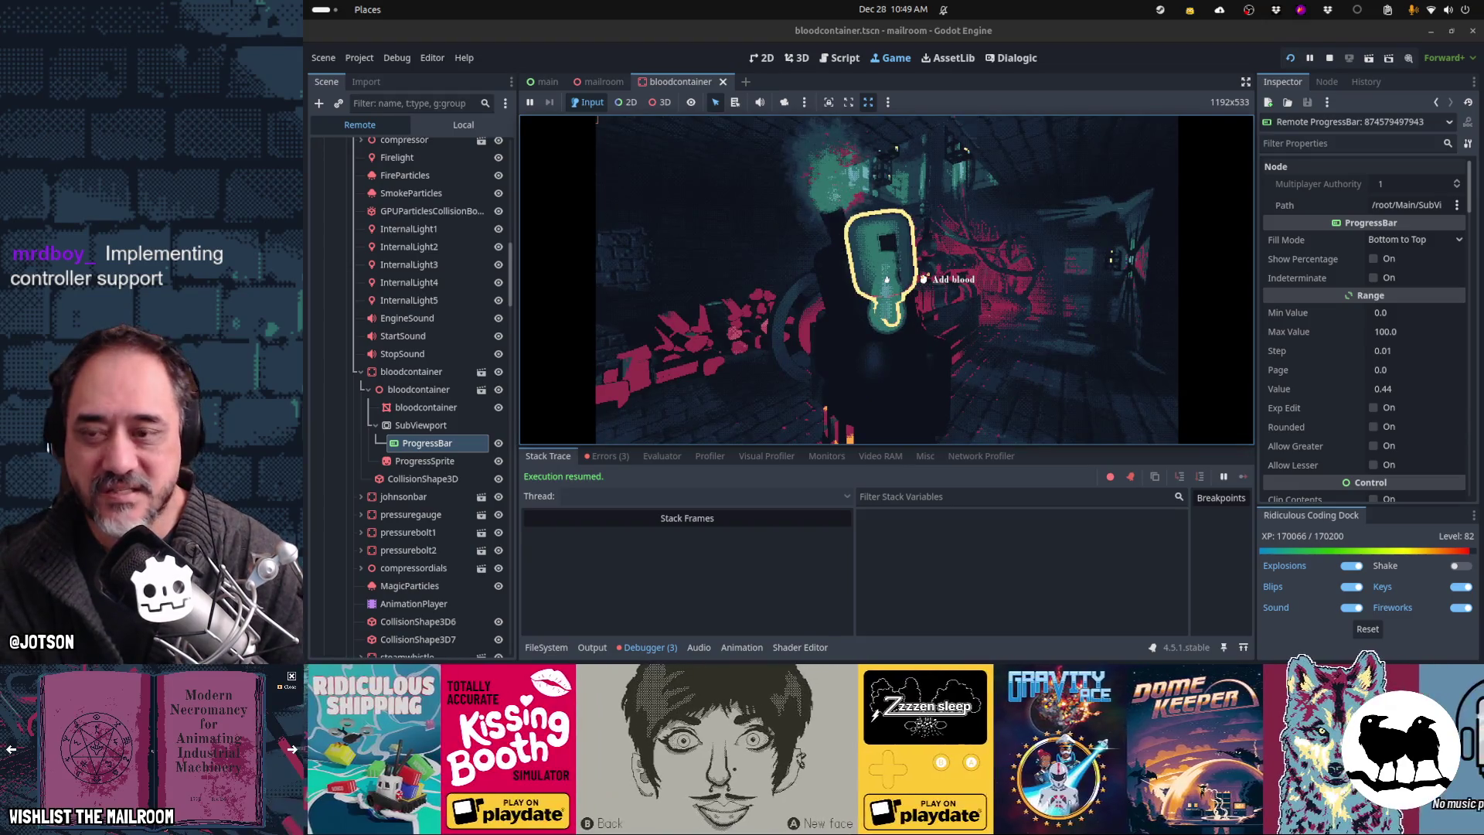
Step: Pause, append ' * 100.0' to line 54 of bloodcontainer.gd, save, and resume the game
key("Escape")
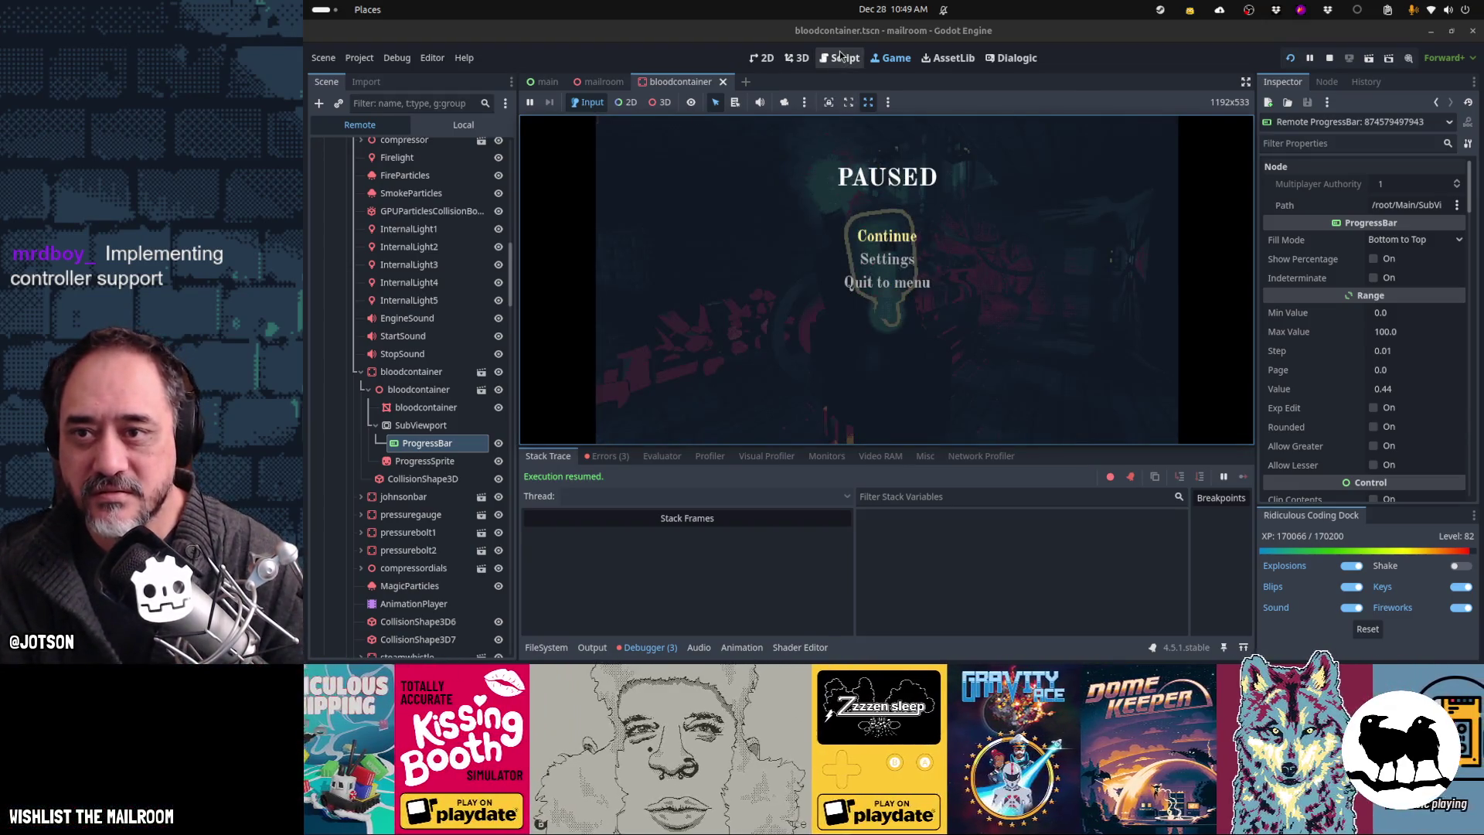
key("Escape")
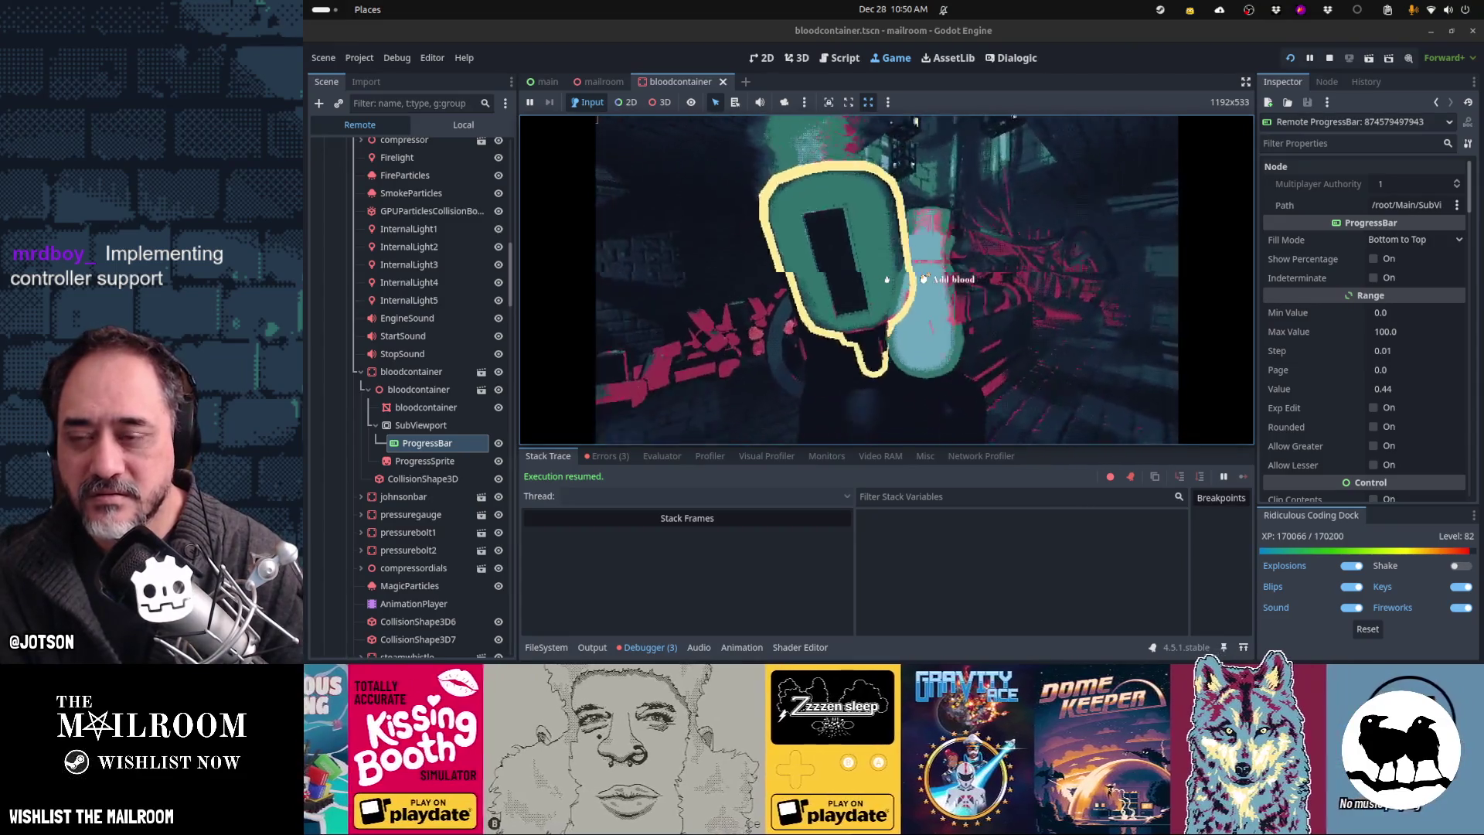
key("Escape")
left_click(833, 67)
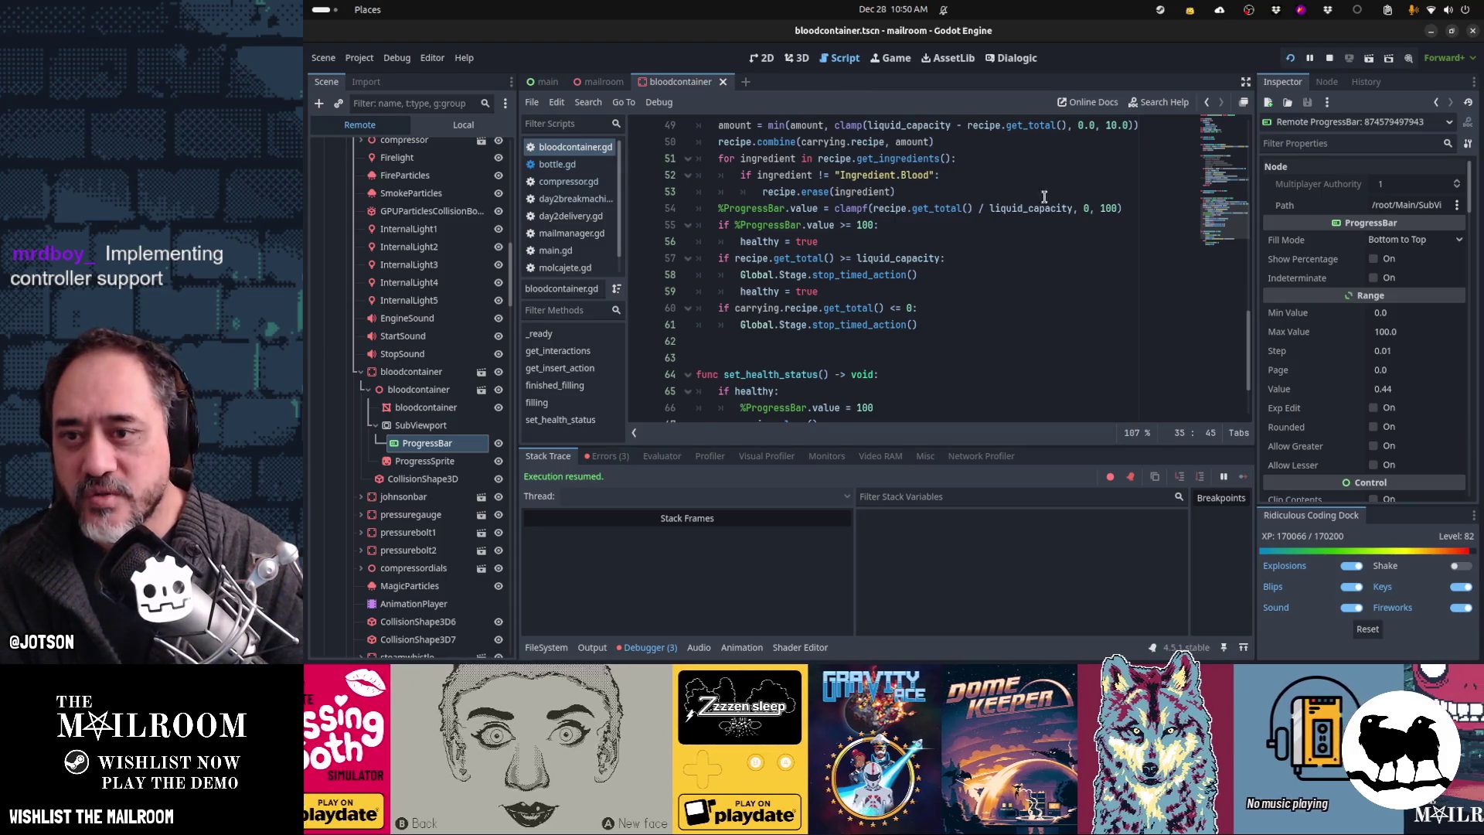
left_click(1122, 209)
type("* 100.0")
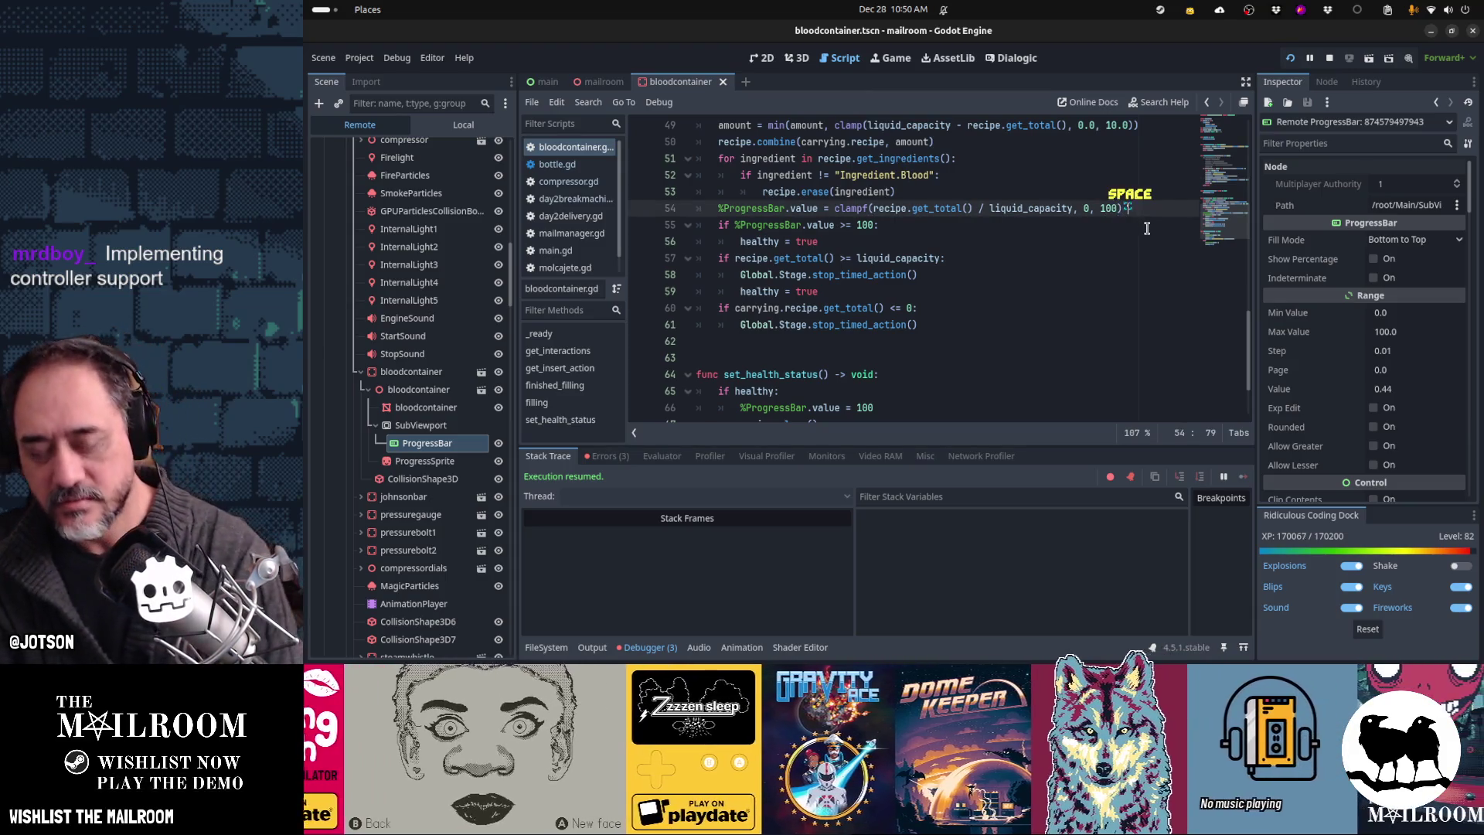
key("ctrl+s")
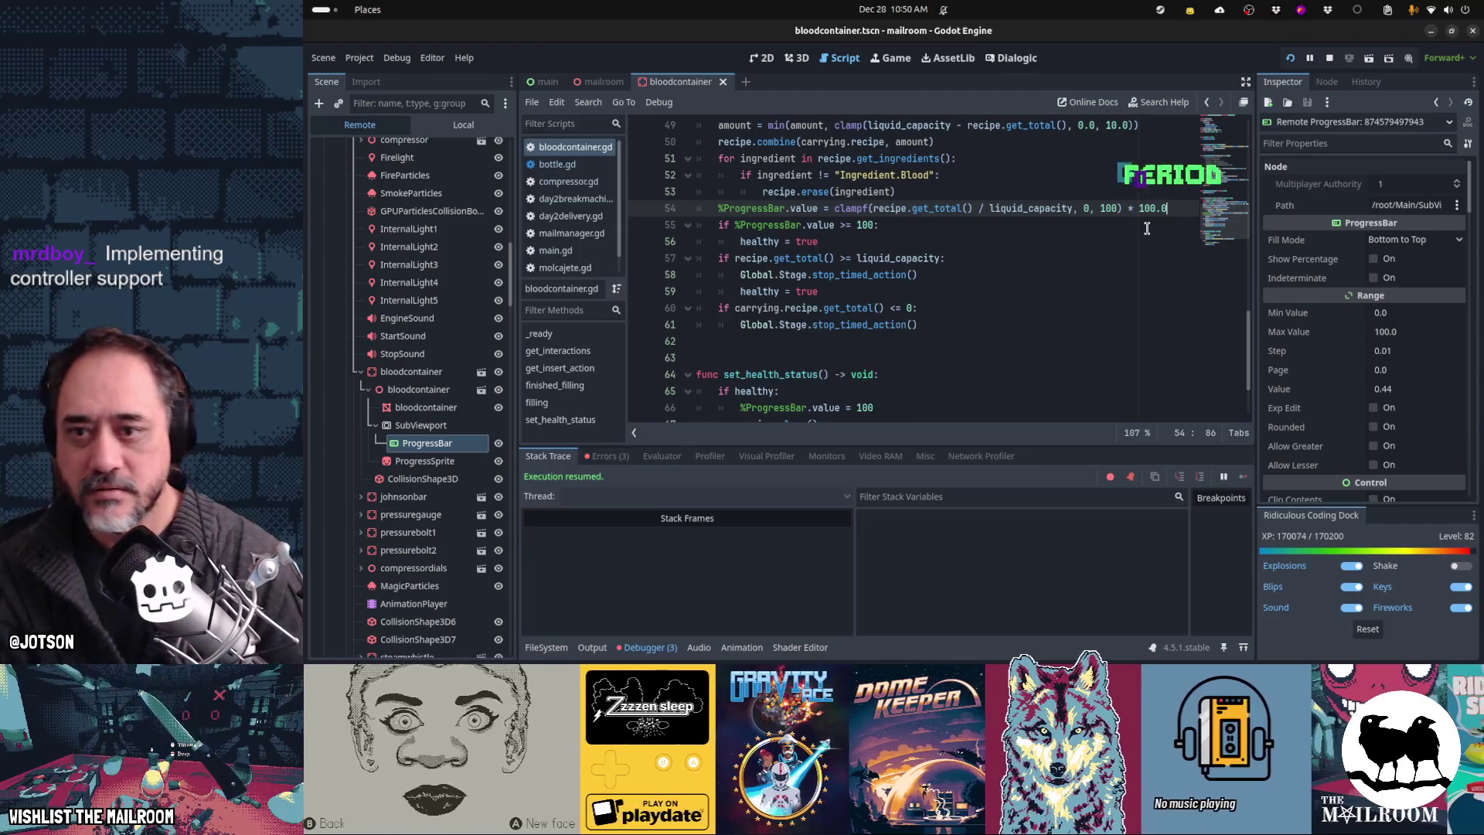
key("ctrl+F4")
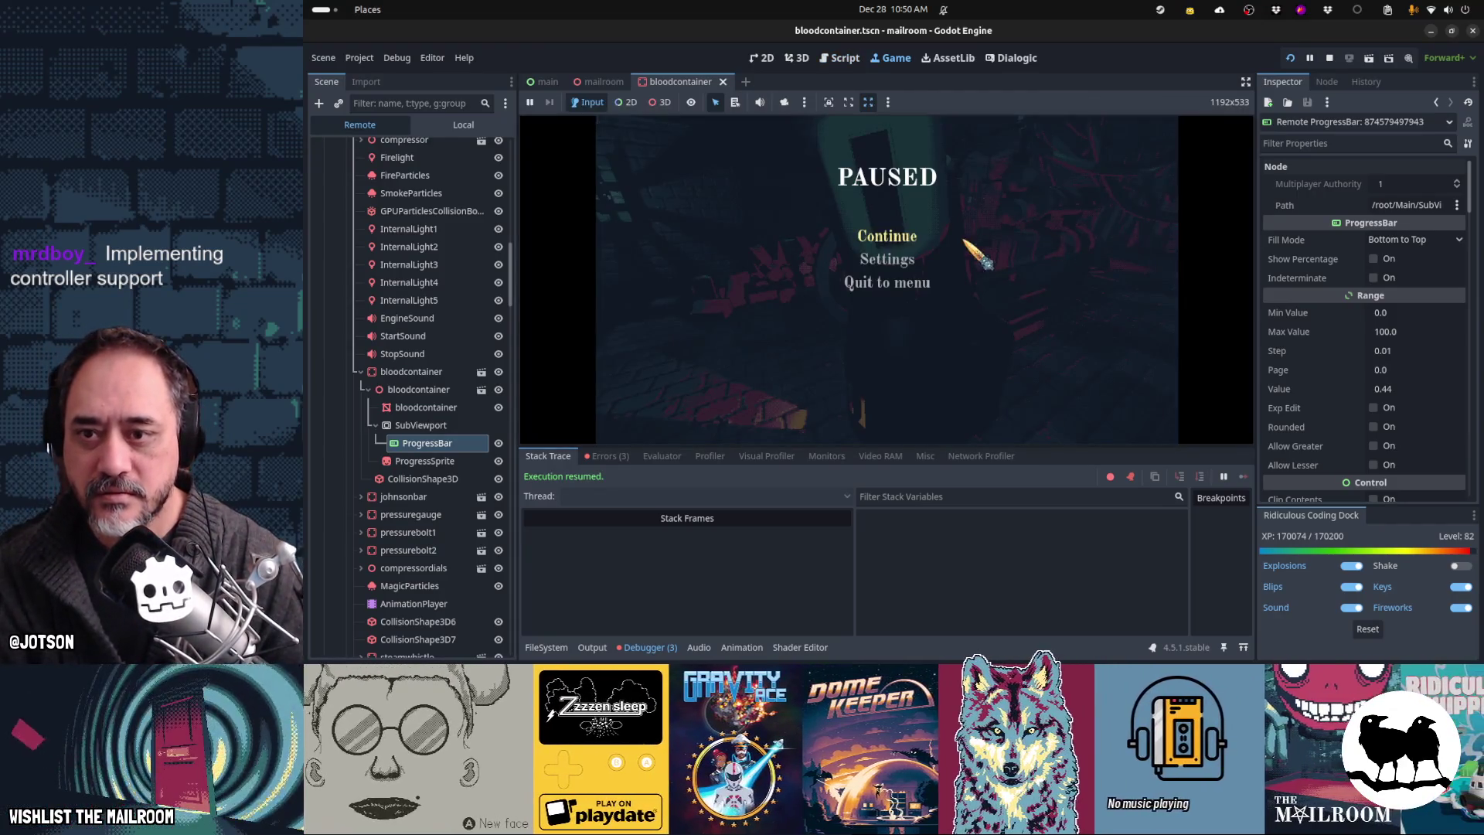
left_click(904, 240)
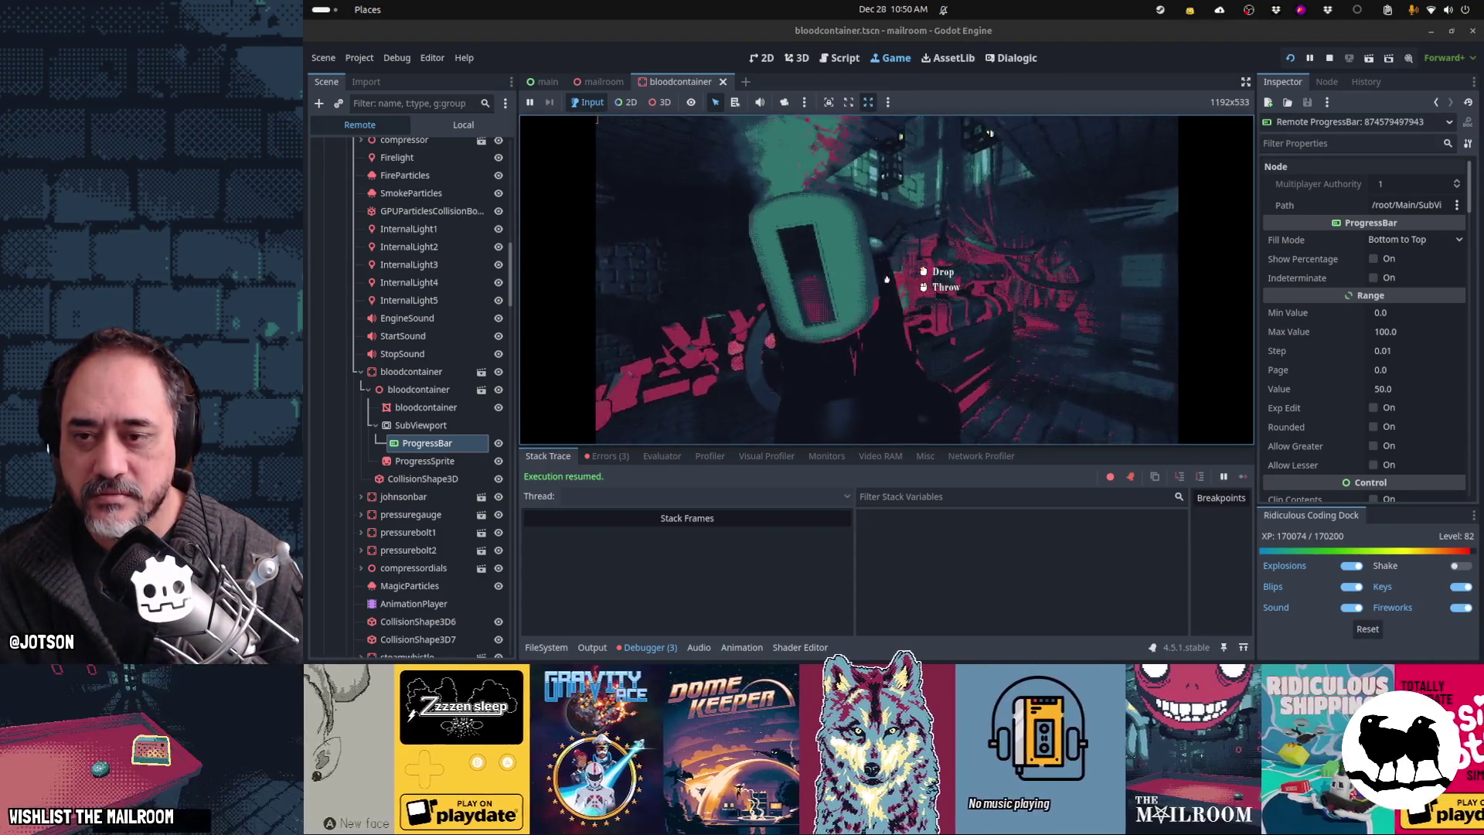
Step: Set the container on the table, grind the mortar, fill the blood container, then pause and reopen its script
left_click(887, 280)
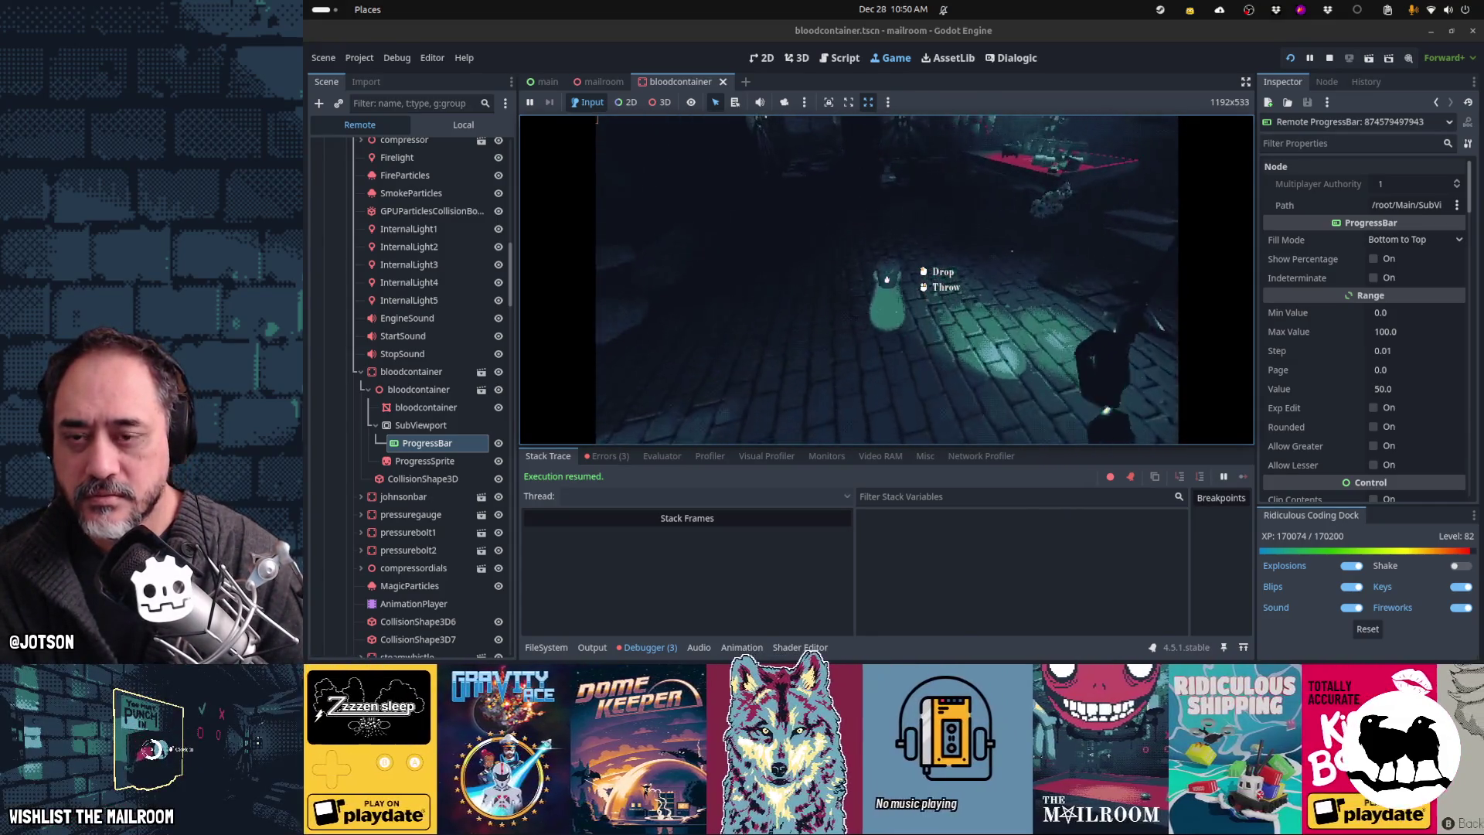
left_click(887, 280)
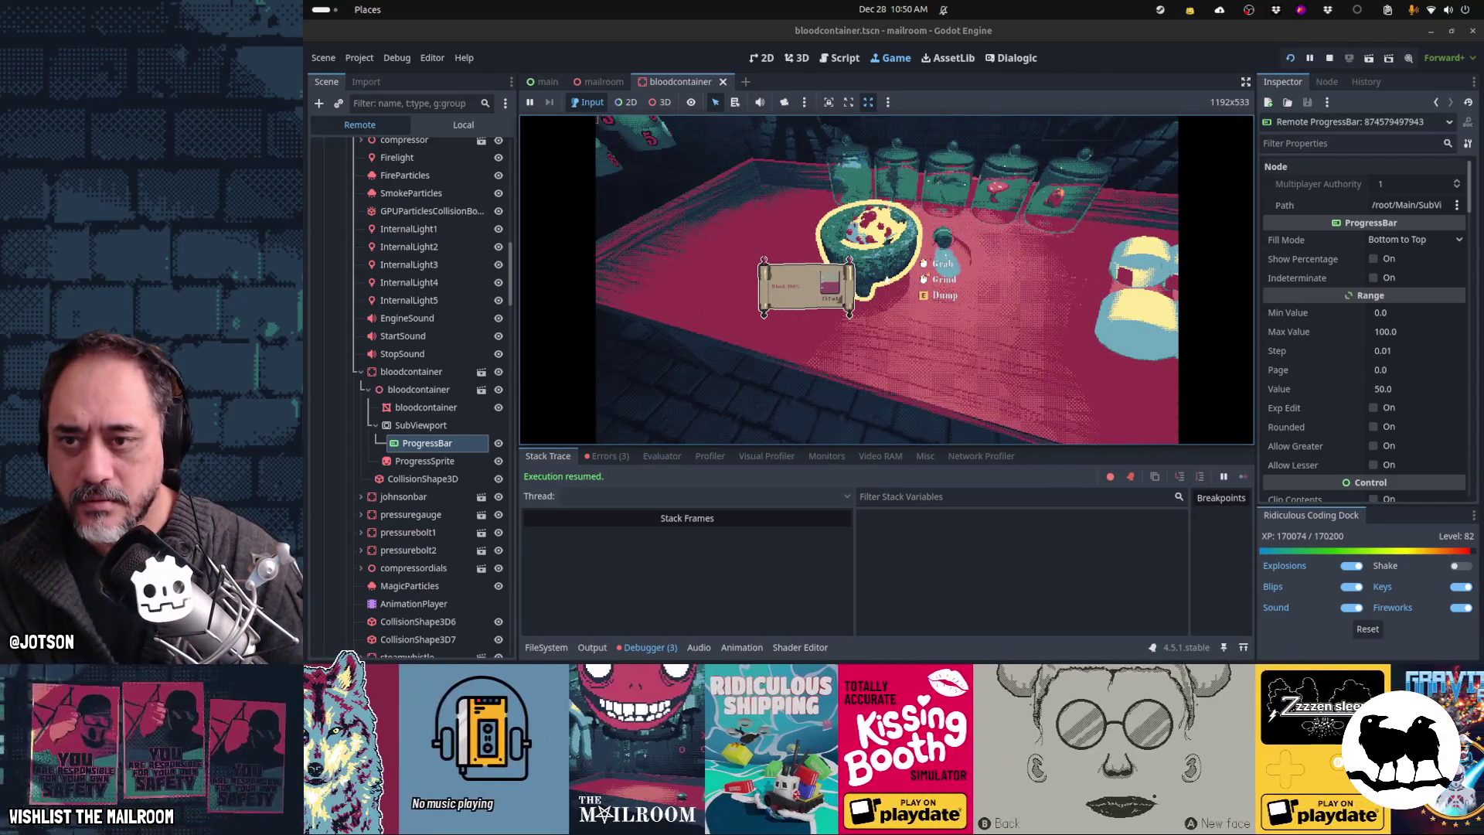
right_click(887, 279)
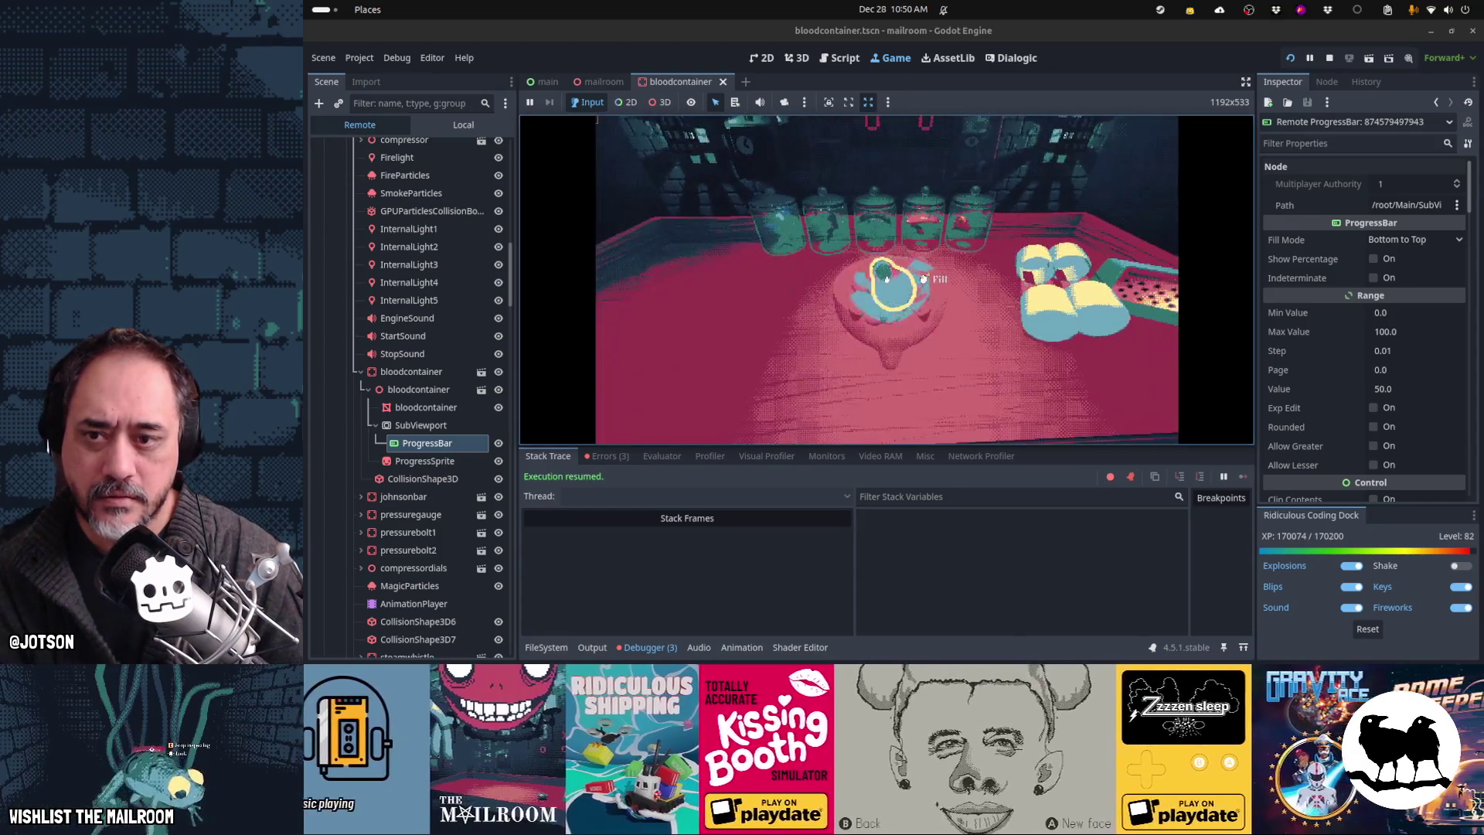
right_click(887, 279)
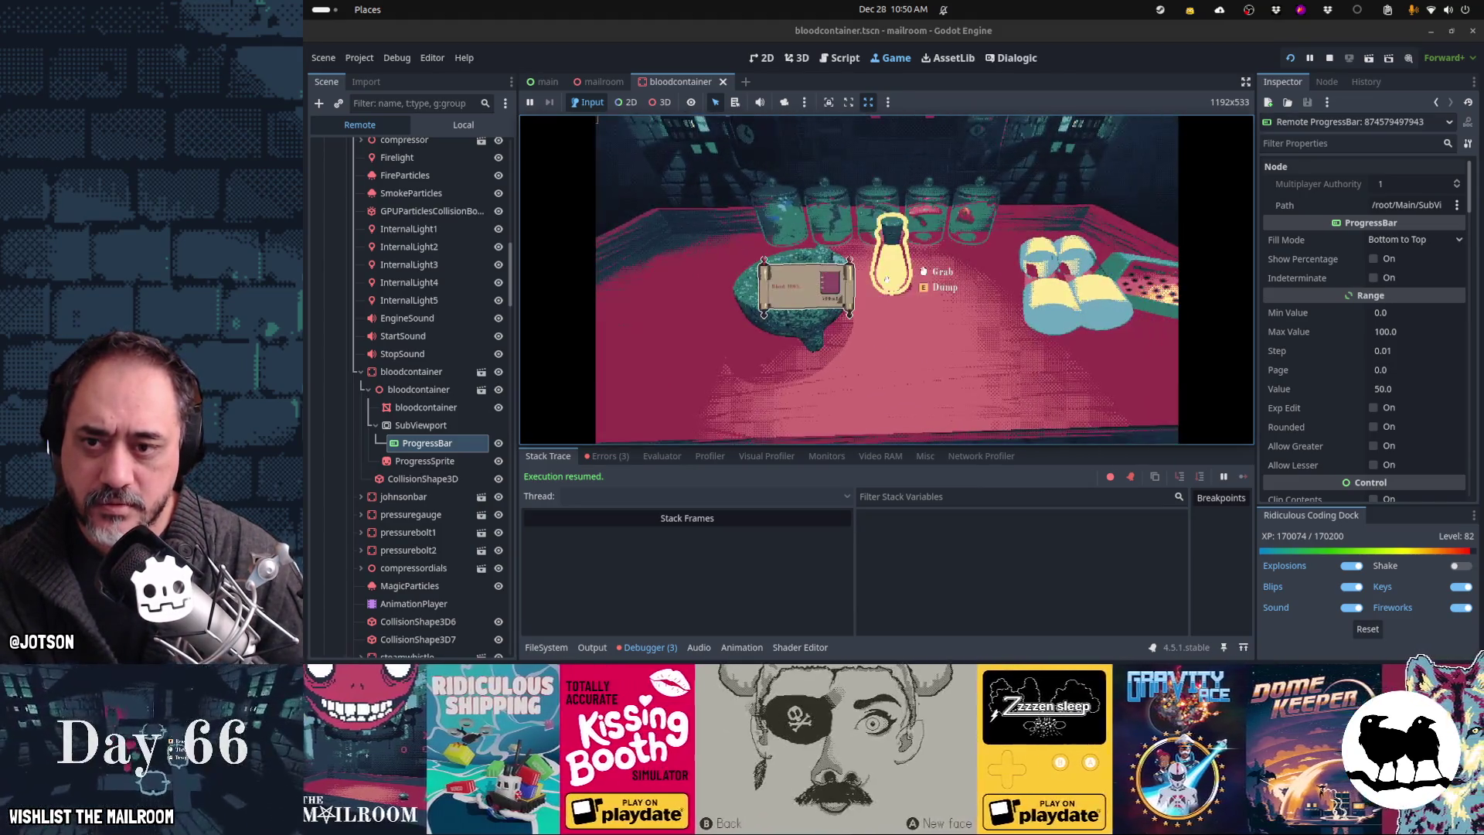
key("Escape")
key("ctrl+F3")
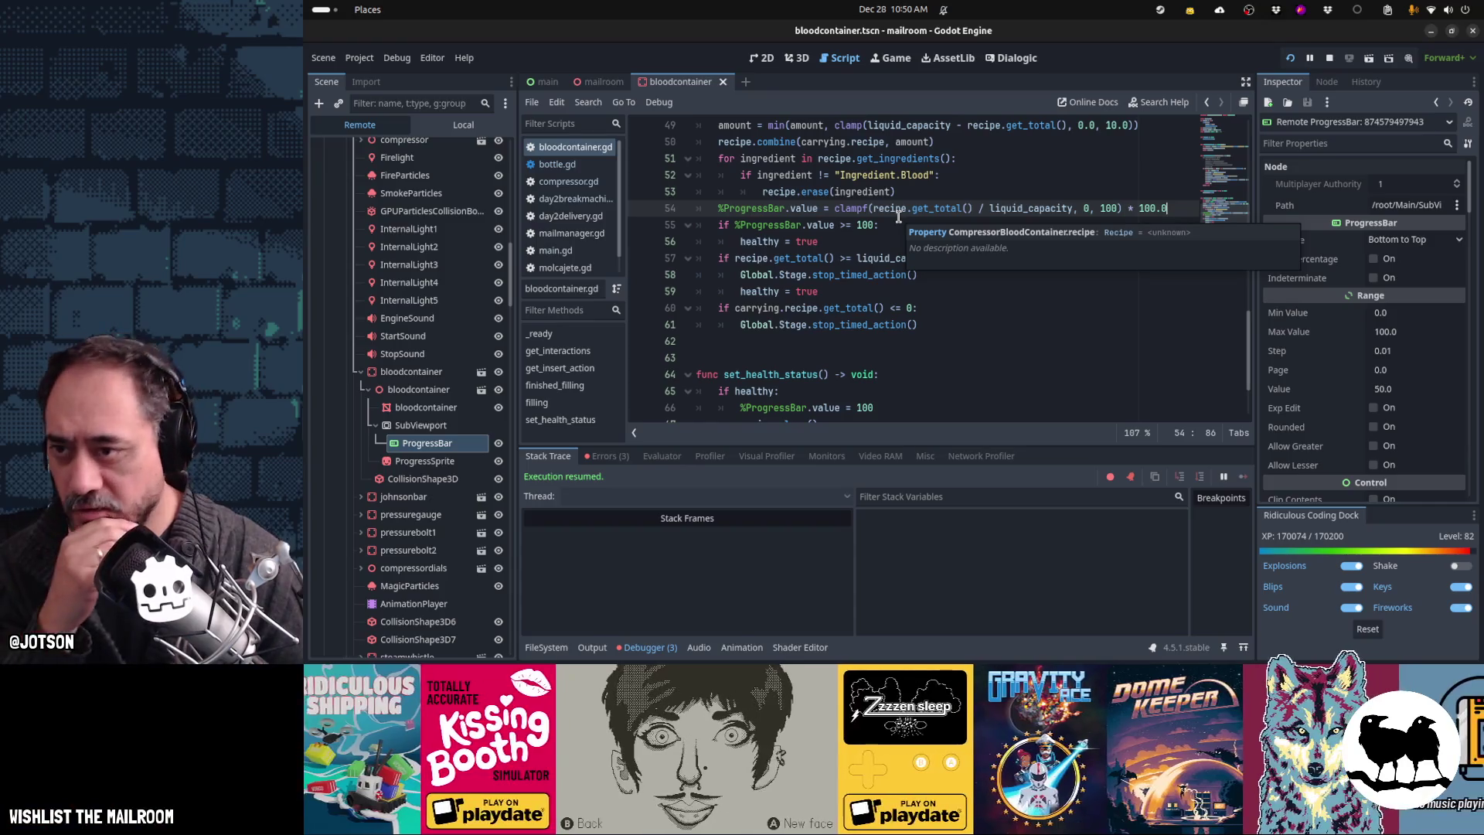
Step: Open bottle.gd and search it for 'Global.'
left_click(575, 164)
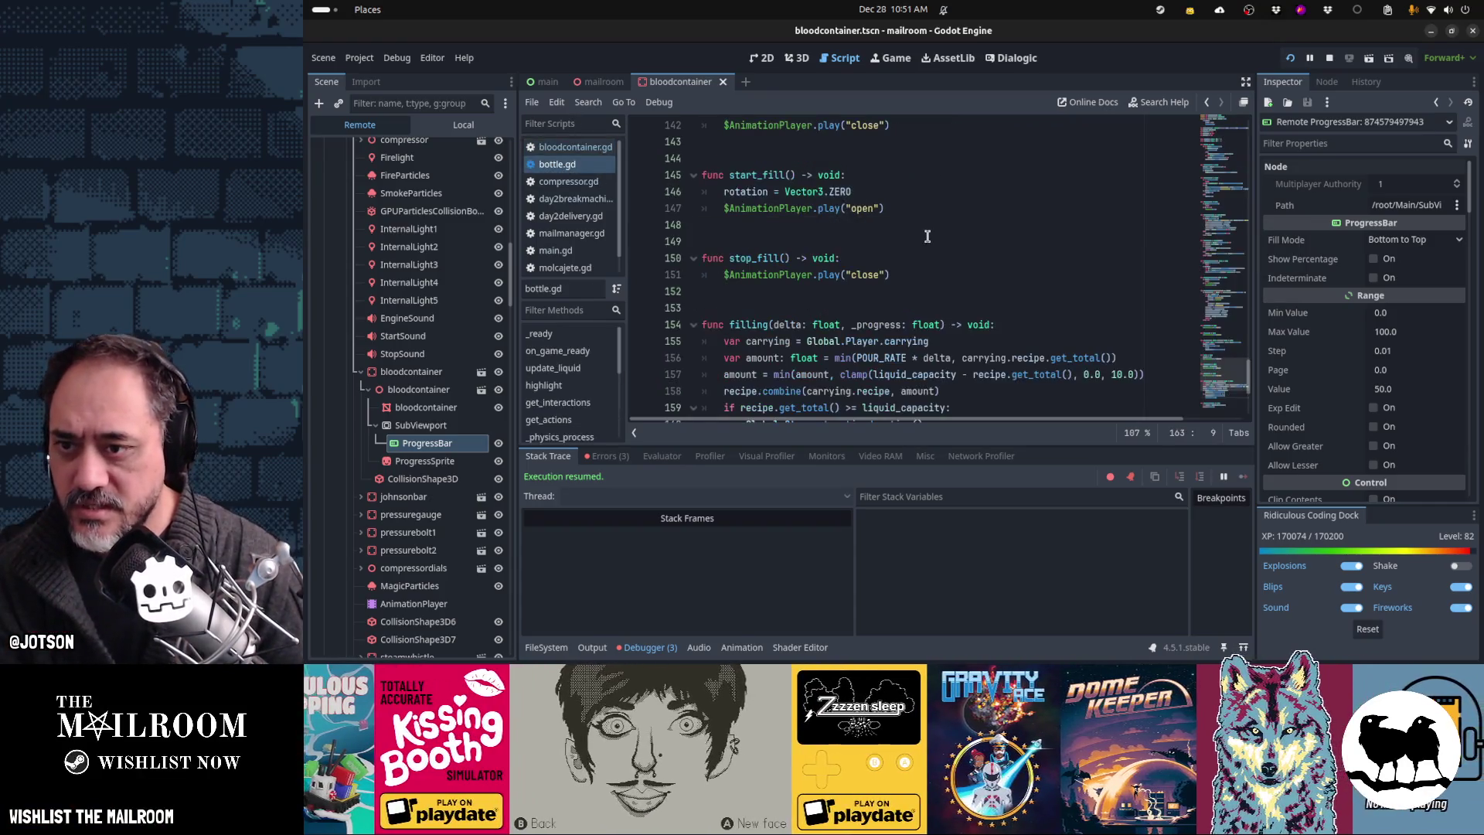
key("ctrl+f")
type("Global.")
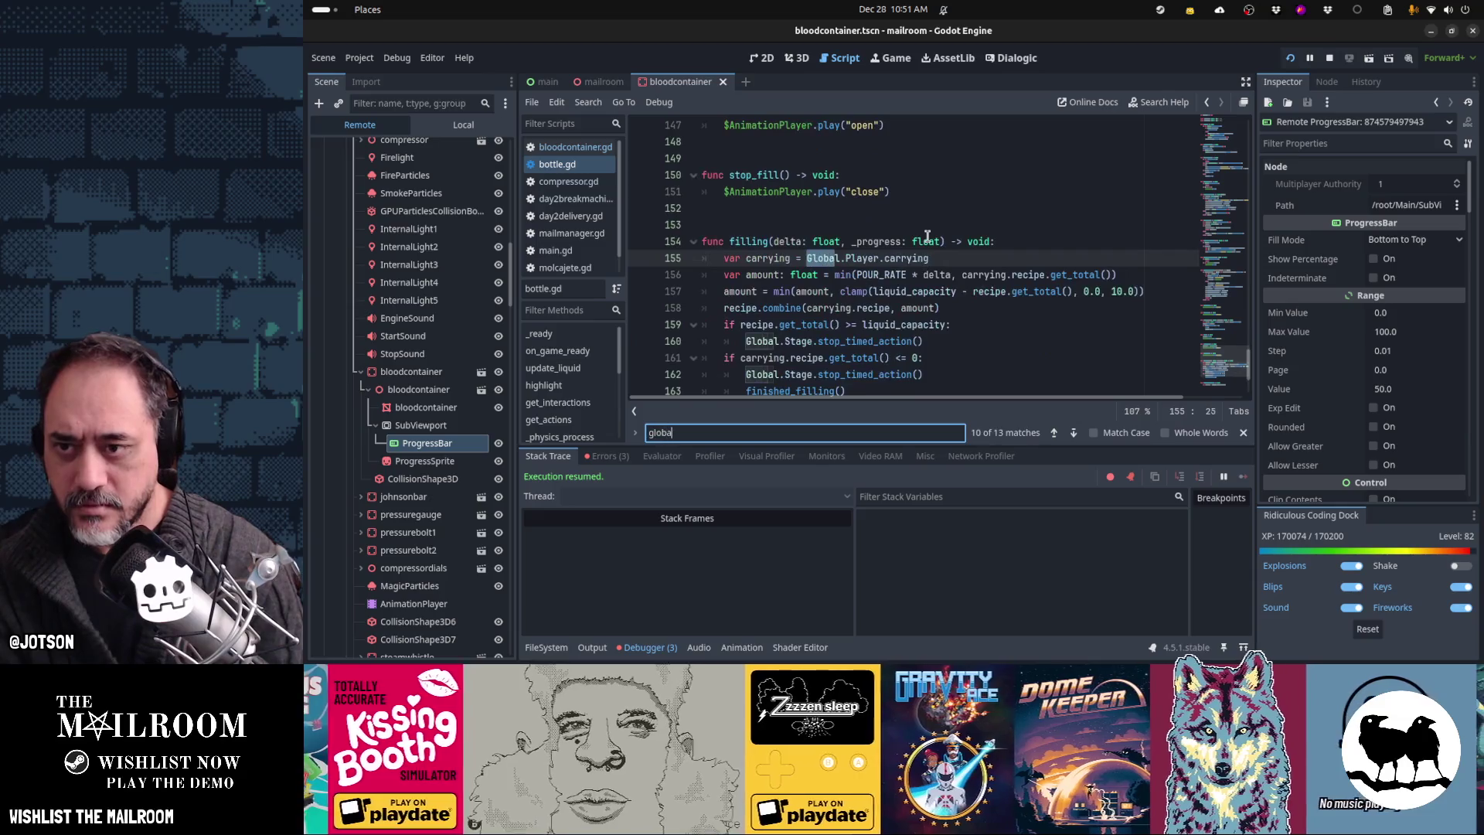
key("Escape")
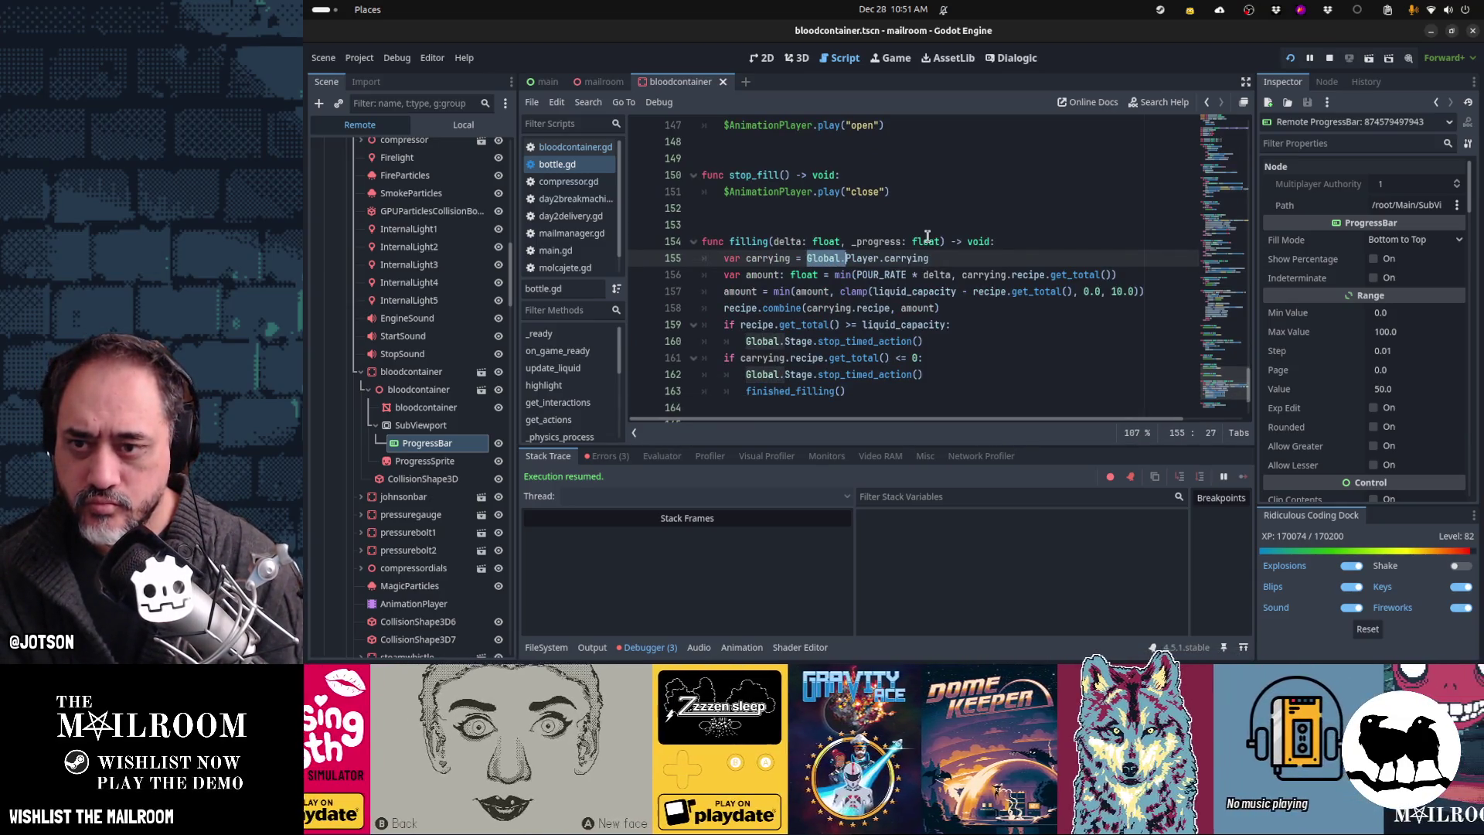
Step: Quick-open main.gd, search for 'recipe', and step through the first matches
key("ctrl+alt+o")
type("main.gd")
key("Return")
key("ctrl+f")
type("filling")
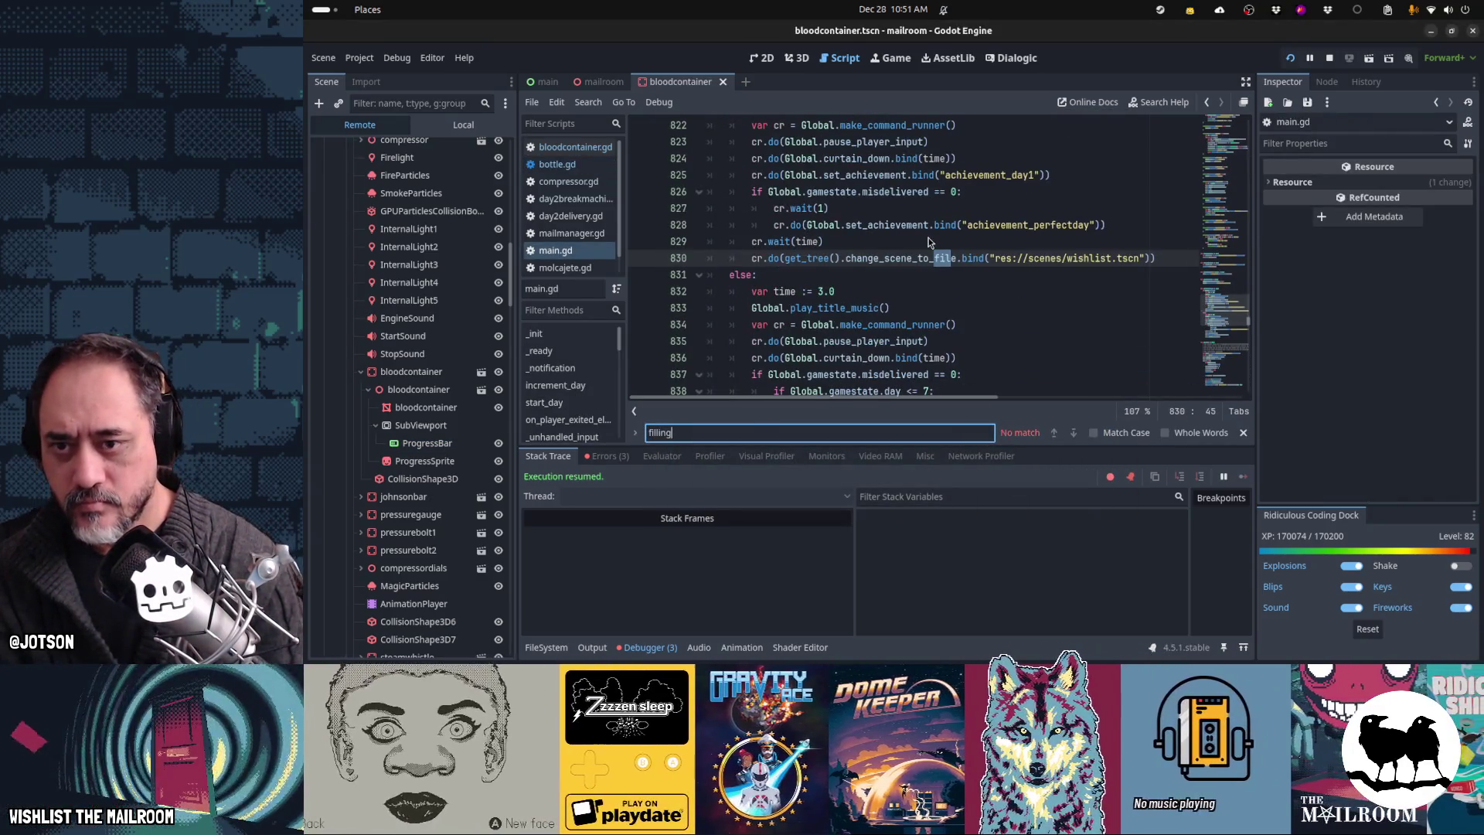
key("BackSpace")
key("BackSpace")
key("BackSpace")
type("recipe")
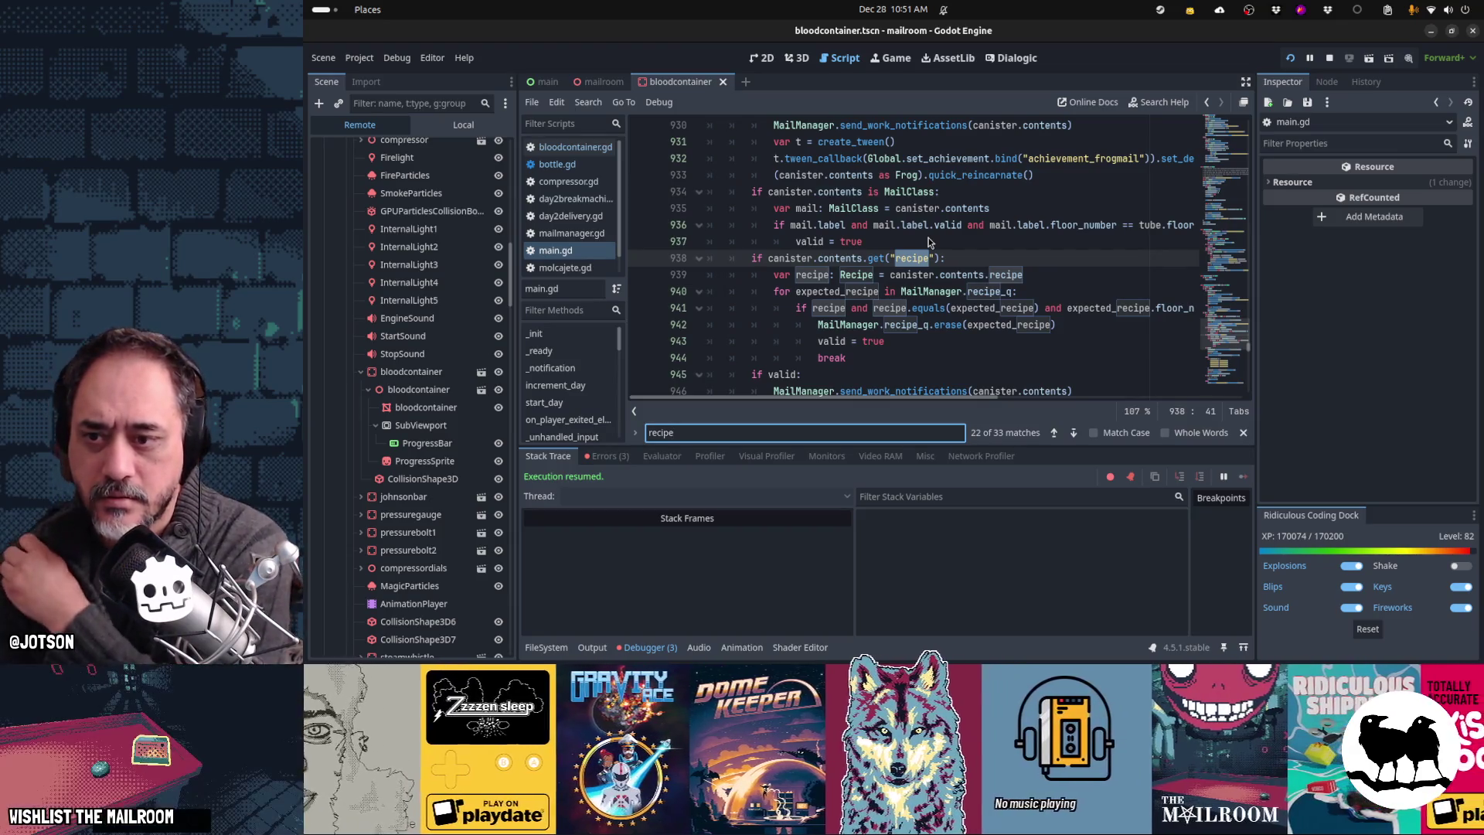
key("Return")
key("Return")
key("Return")
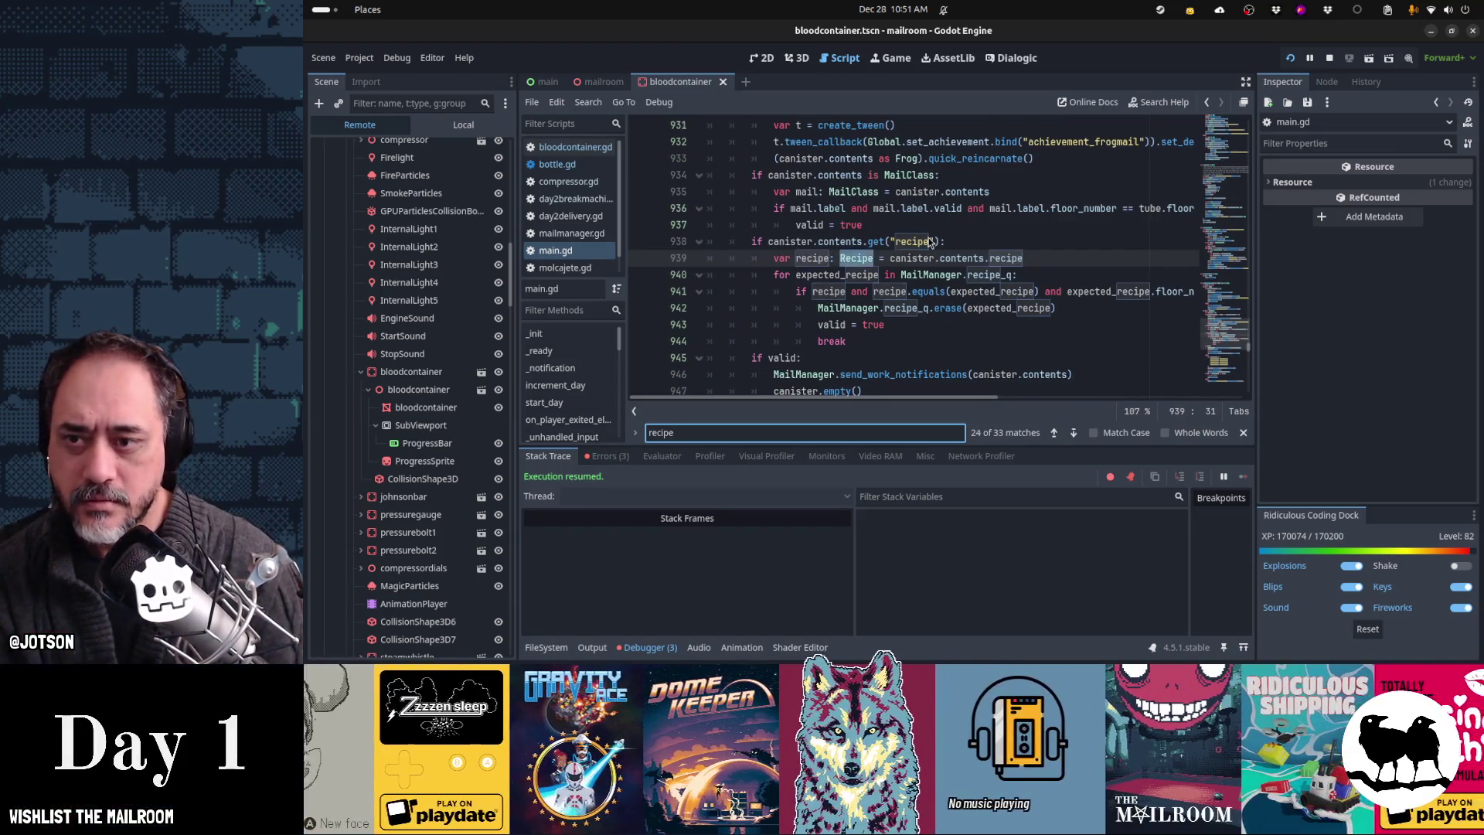
key("Return")
key("Return")
key("Return")
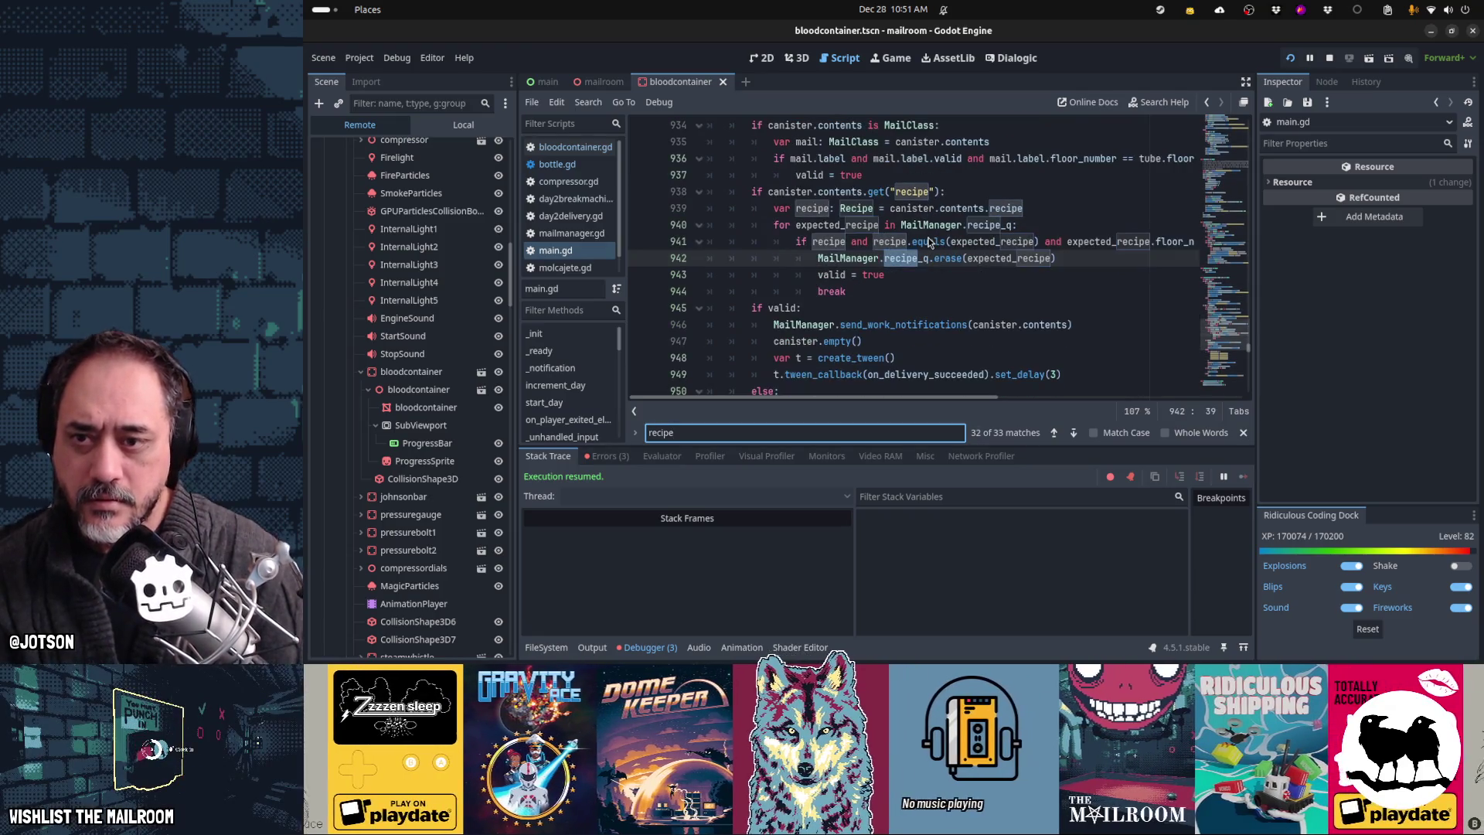
key("Return")
key("Return")
key("Return")
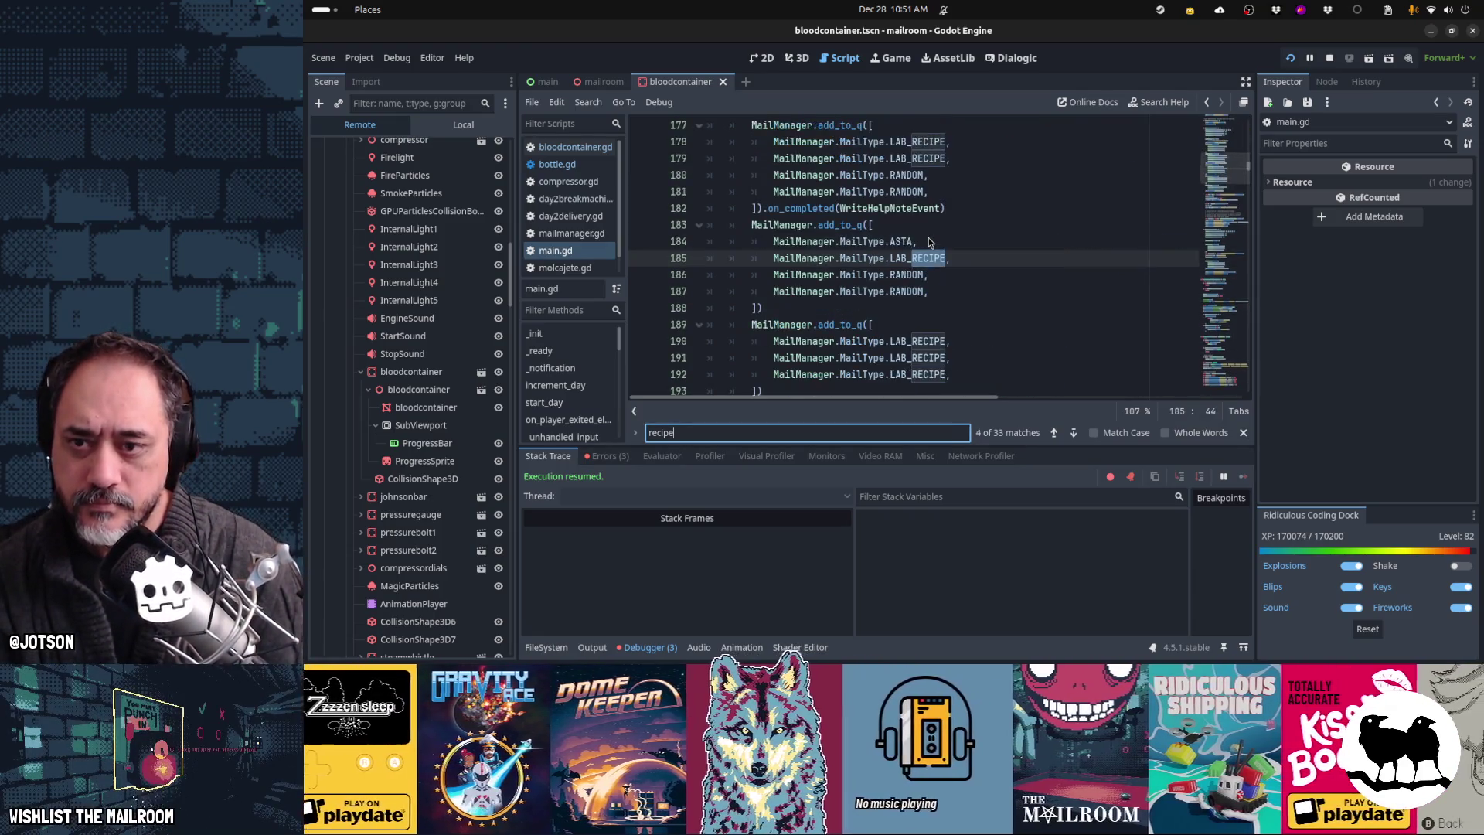
key("Return")
key("Return")
key("Return")
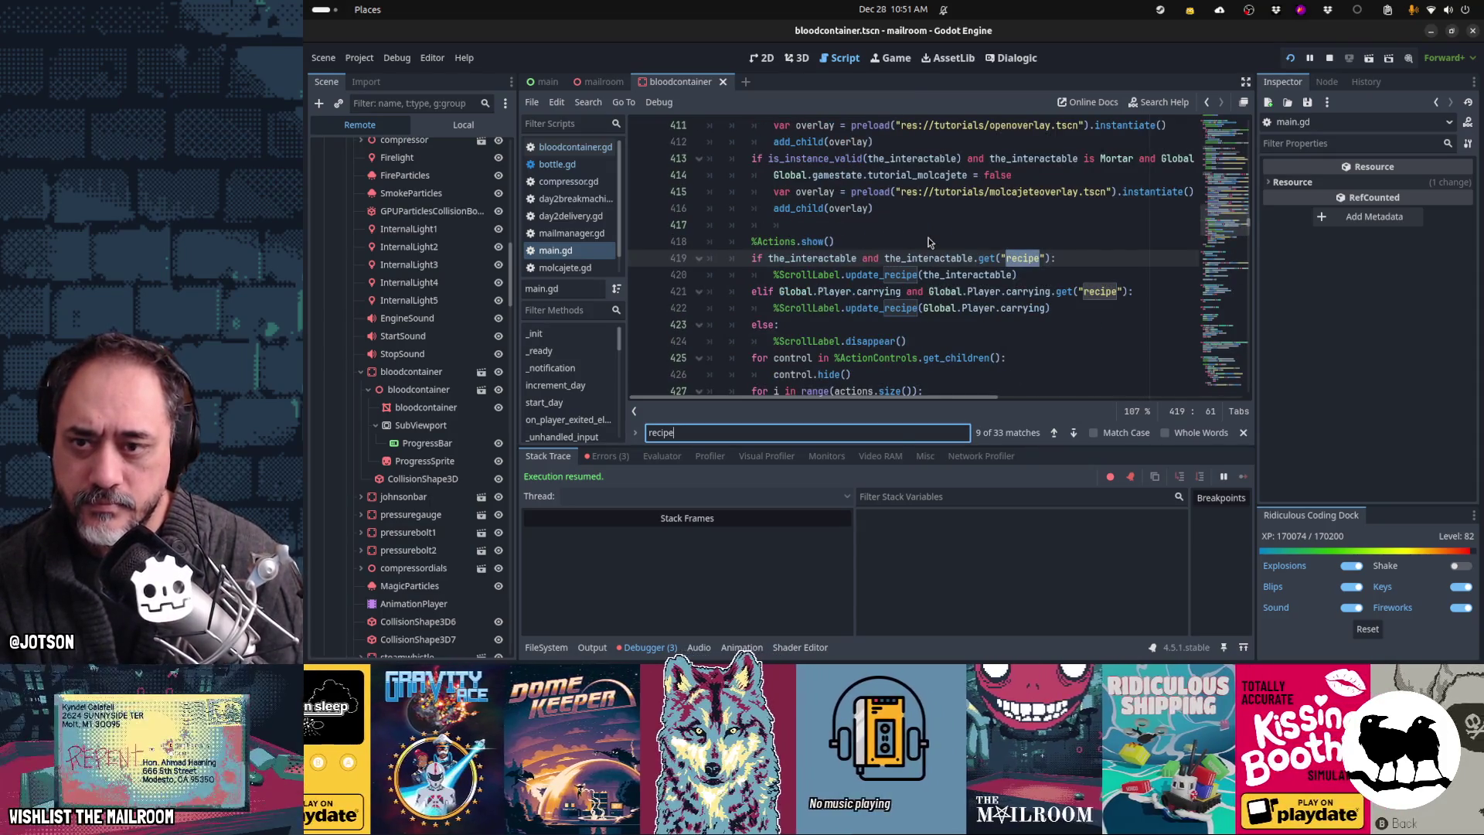
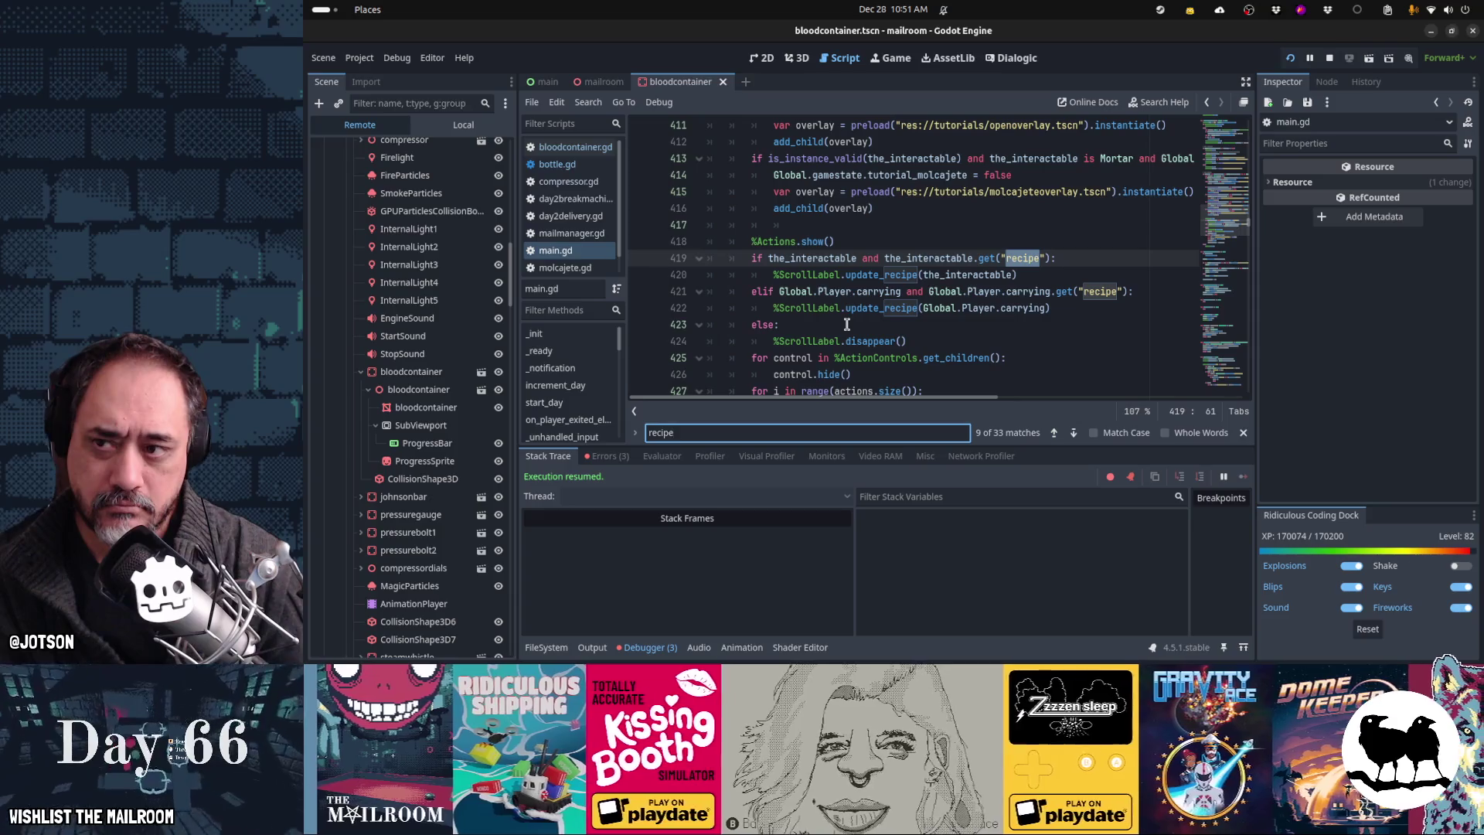
Step: Compare the POUR_RATE constants in bloodcontainer.gd and bottle.gd
left_click(559, 148)
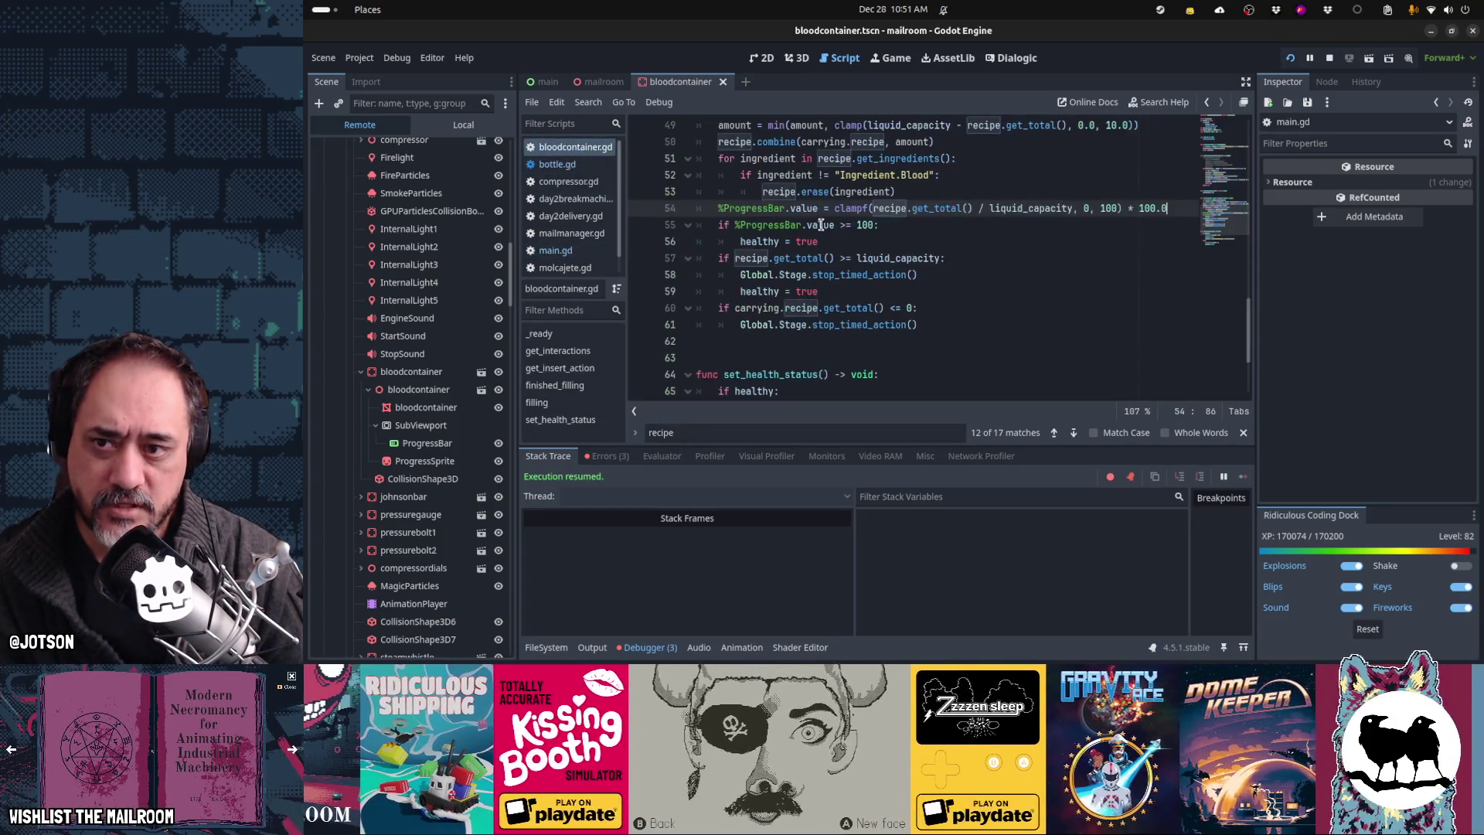
scroll(821, 224, "up", 15)
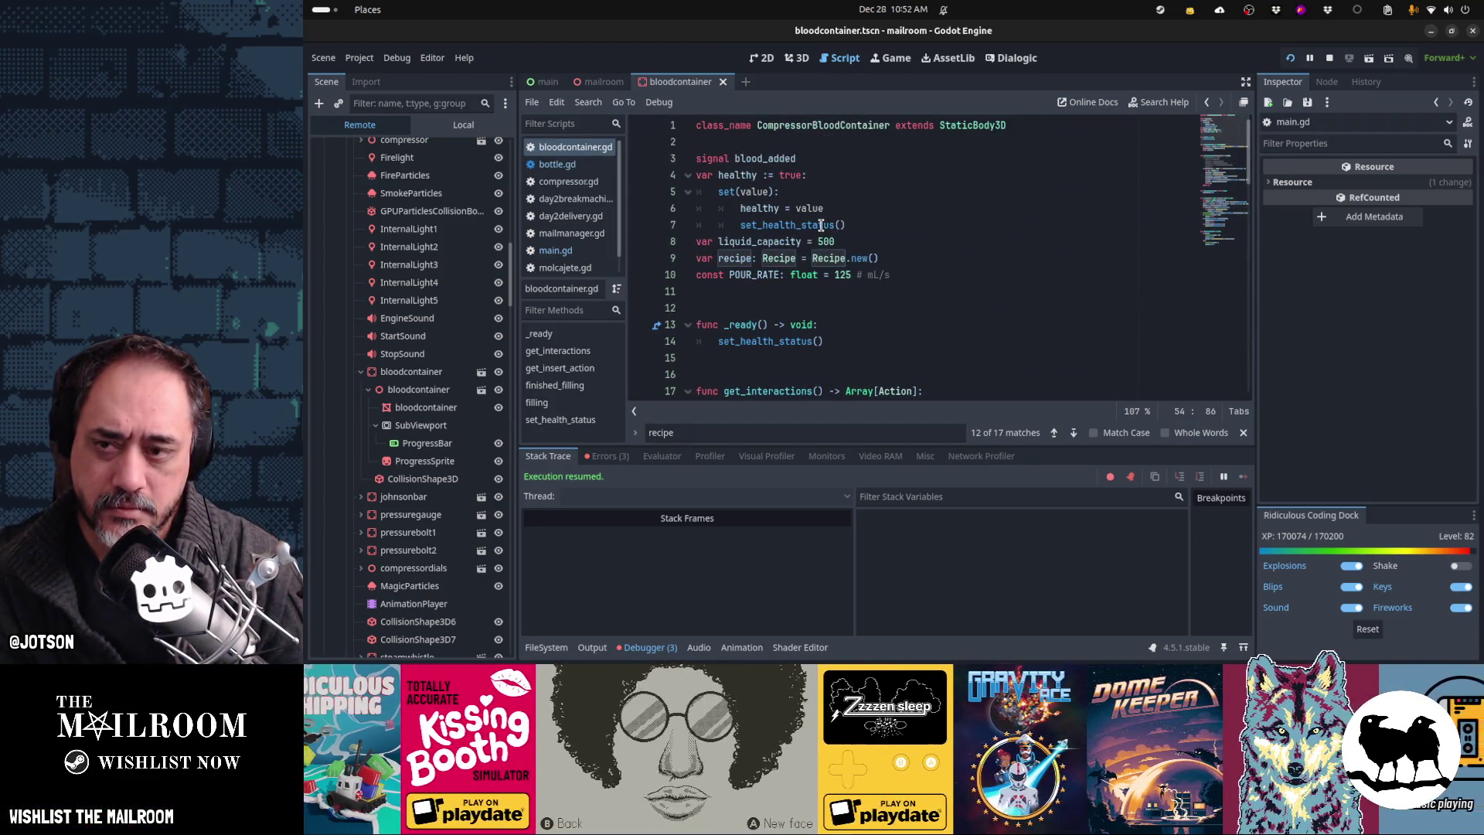
left_click(557, 163)
scroll(853, 242, "up", 5)
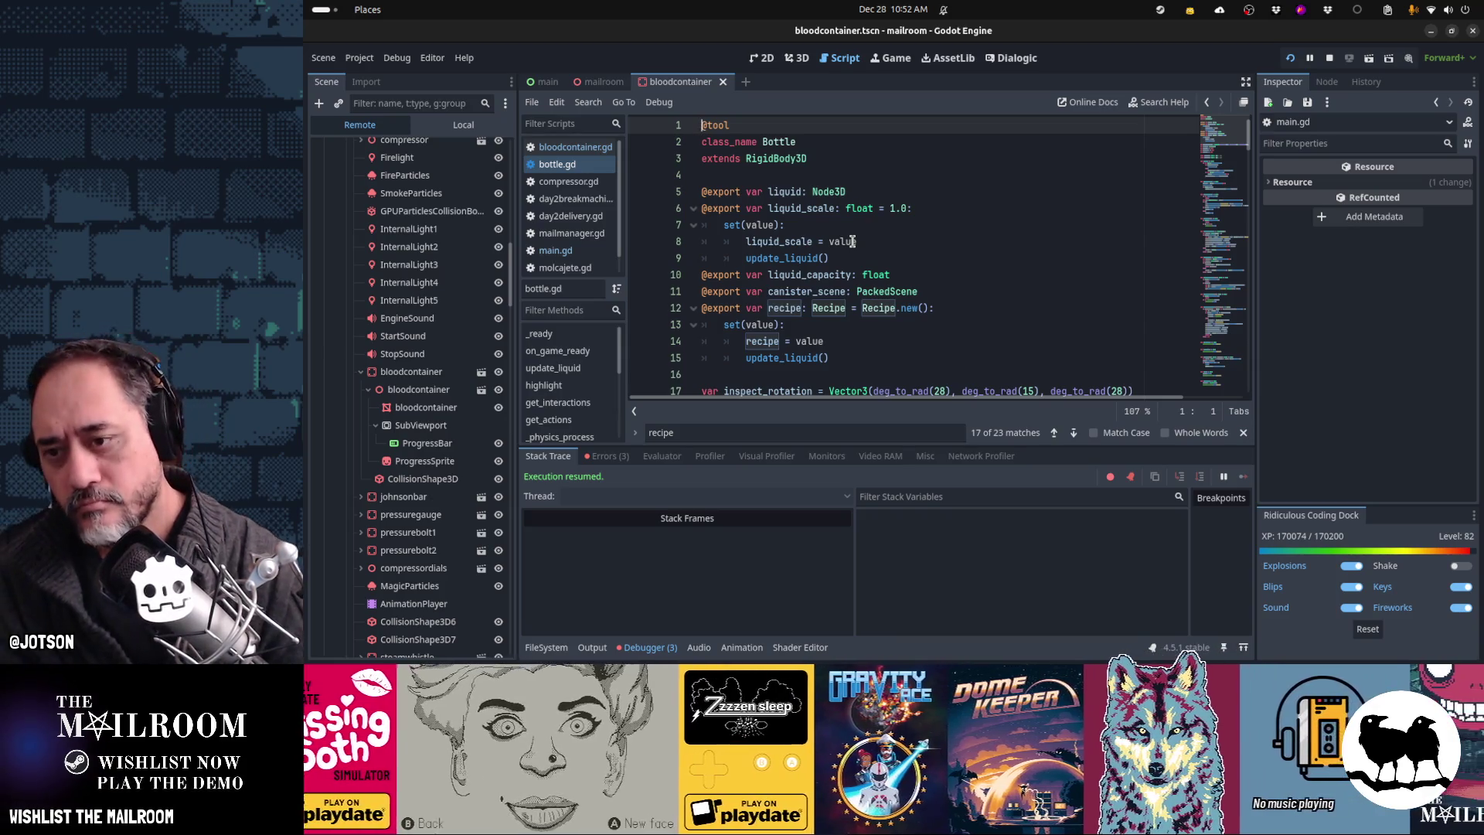
scroll(853, 297, "down", 3)
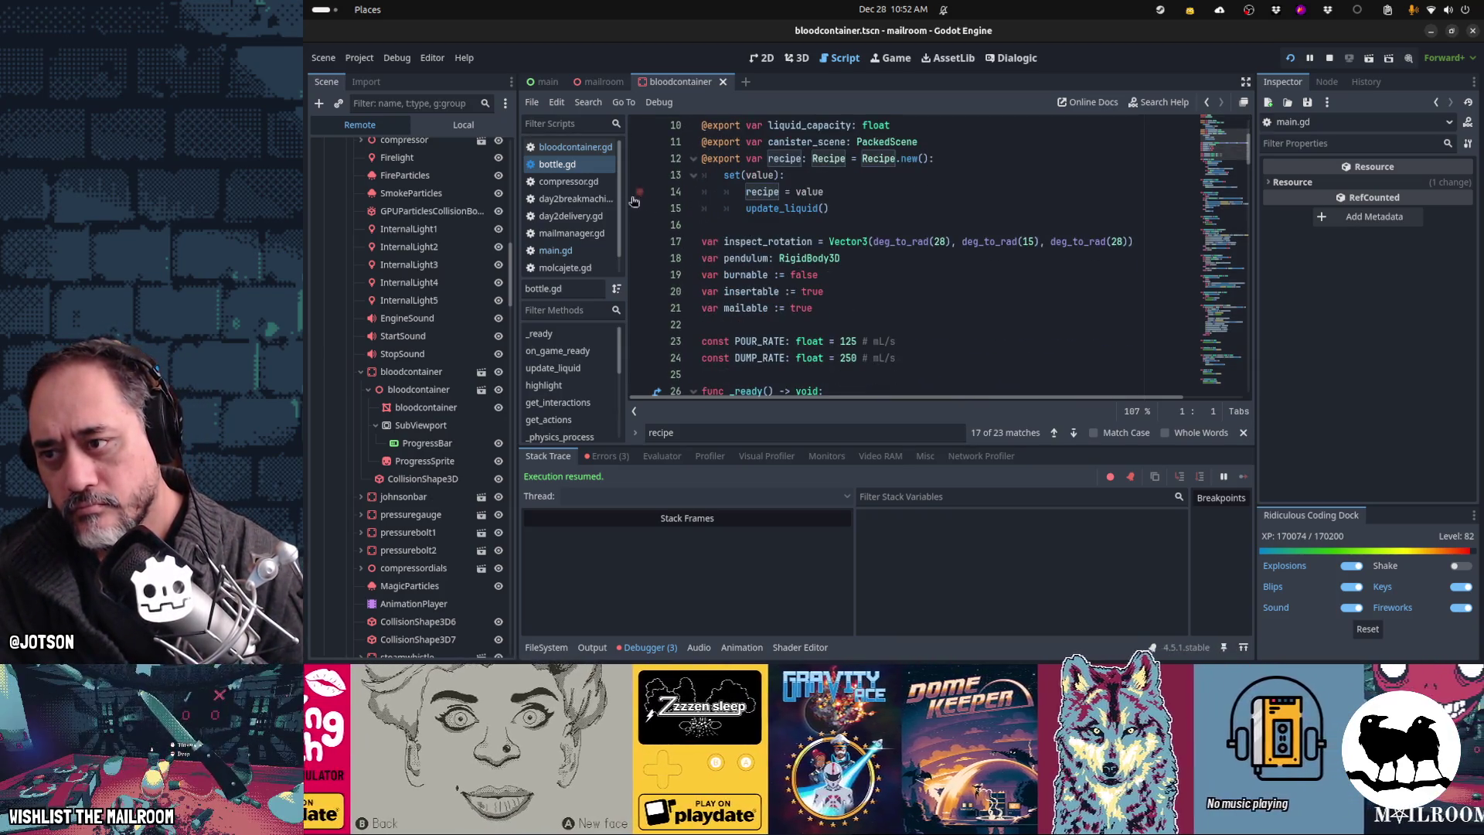
left_click(596, 147)
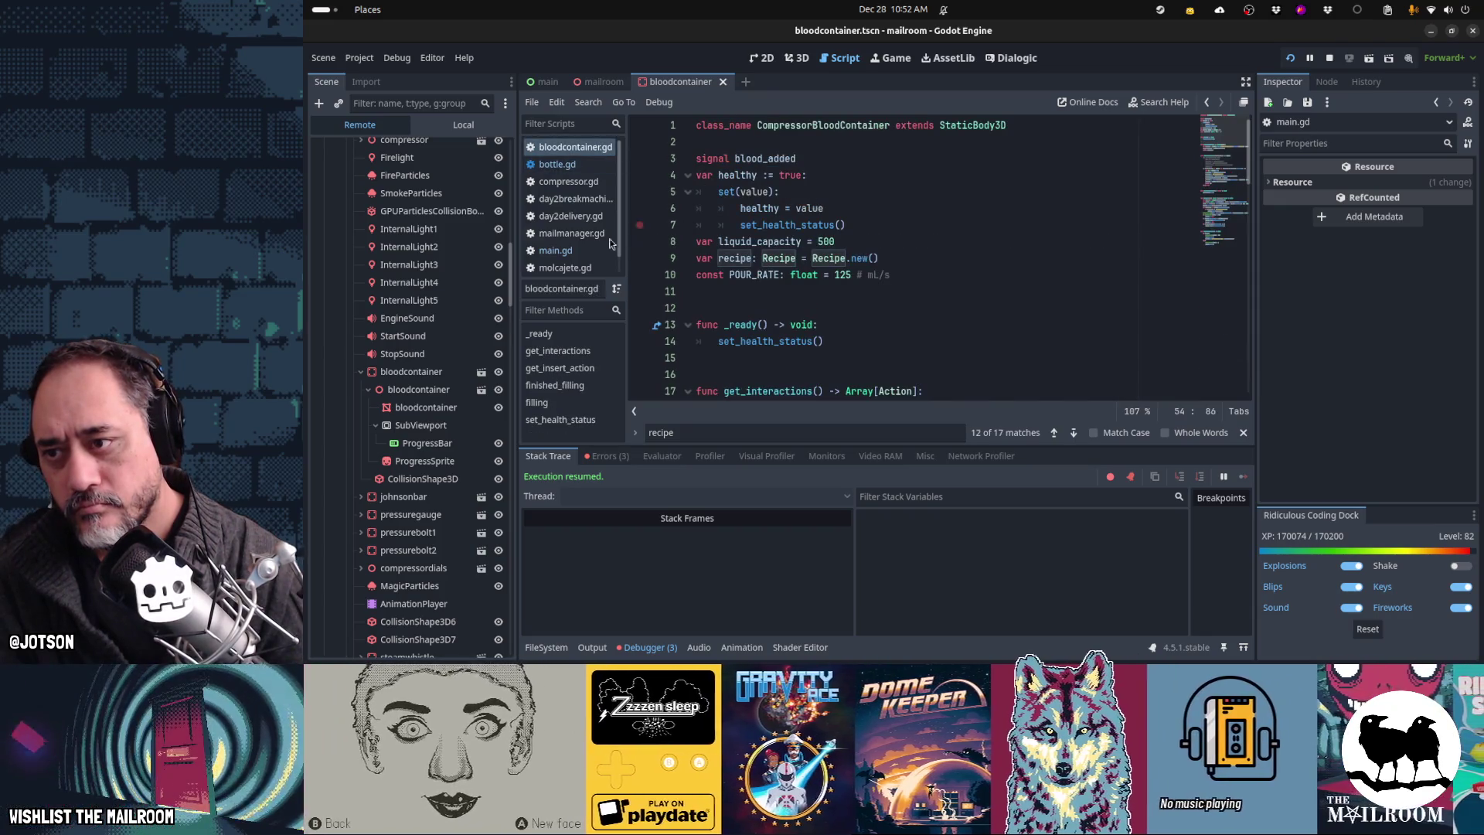
Step: Glance at main.gd, return to bloodcontainer.gd, then resume the running Mailroom game
left_click(596, 249)
left_click(600, 148)
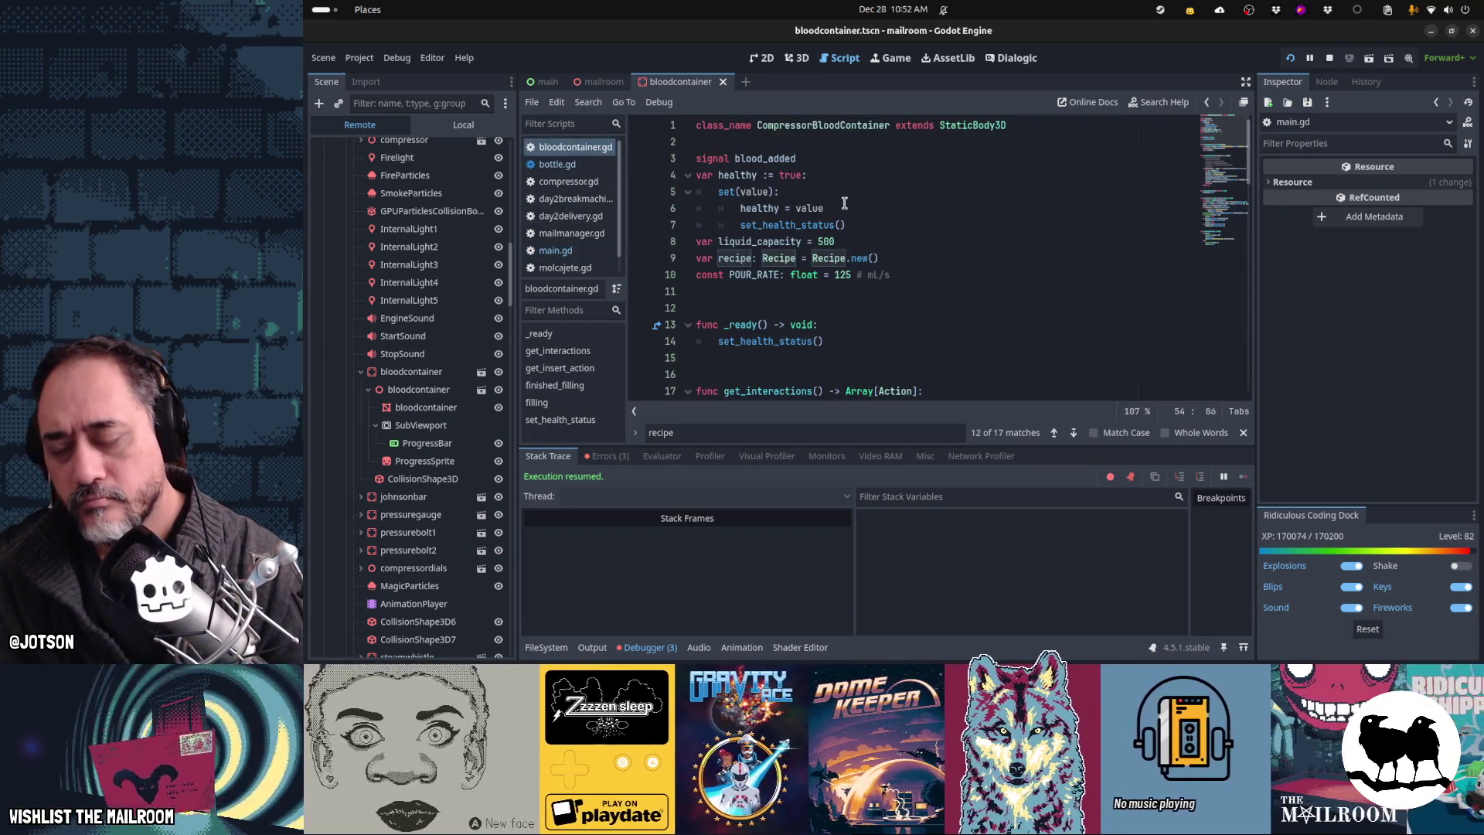
left_click(891, 58)
left_click(889, 234)
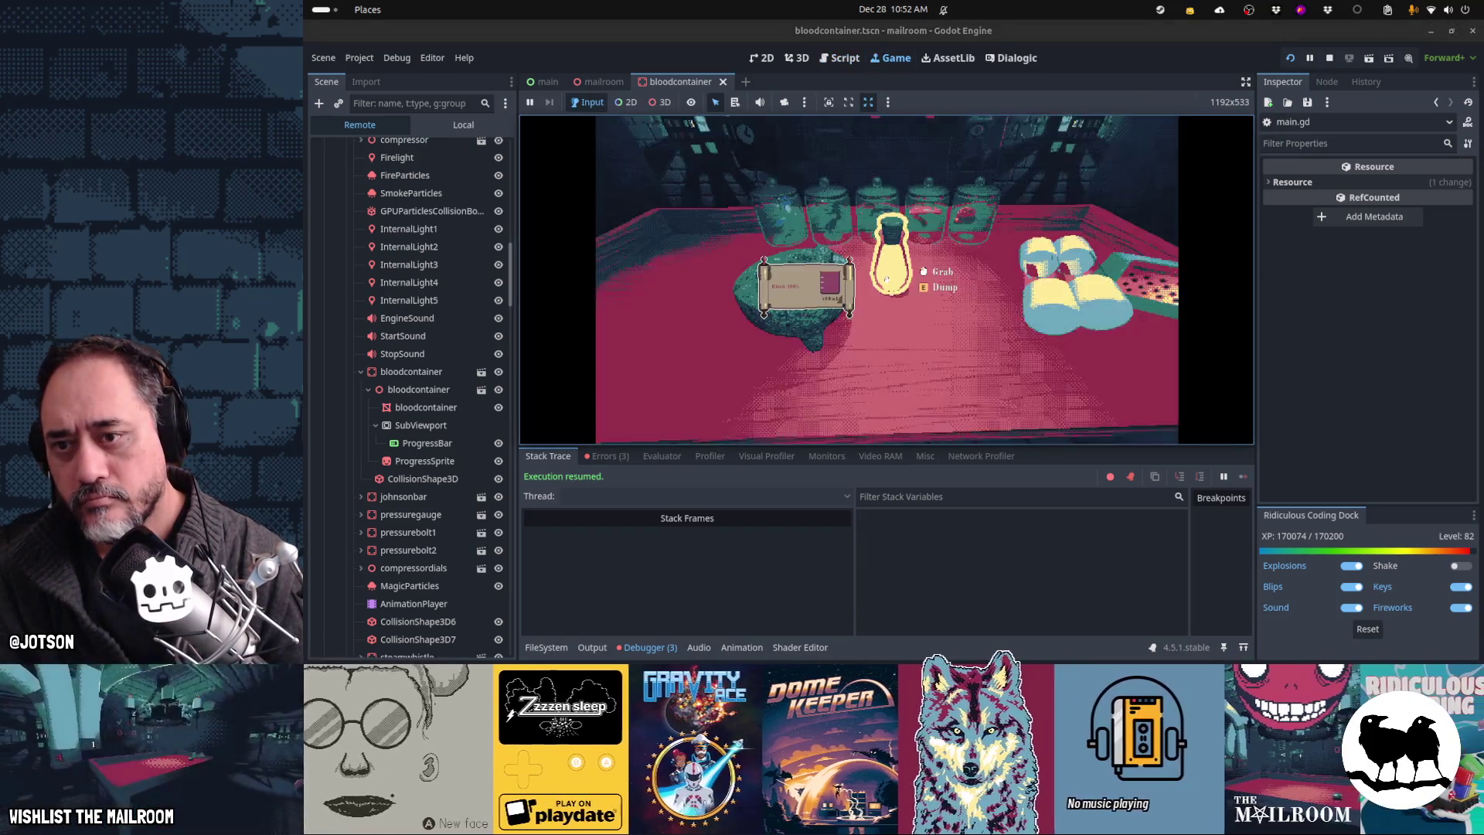
Step: Grab the bottle and pour its blood into the container until it reads 100%
left_click(887, 280)
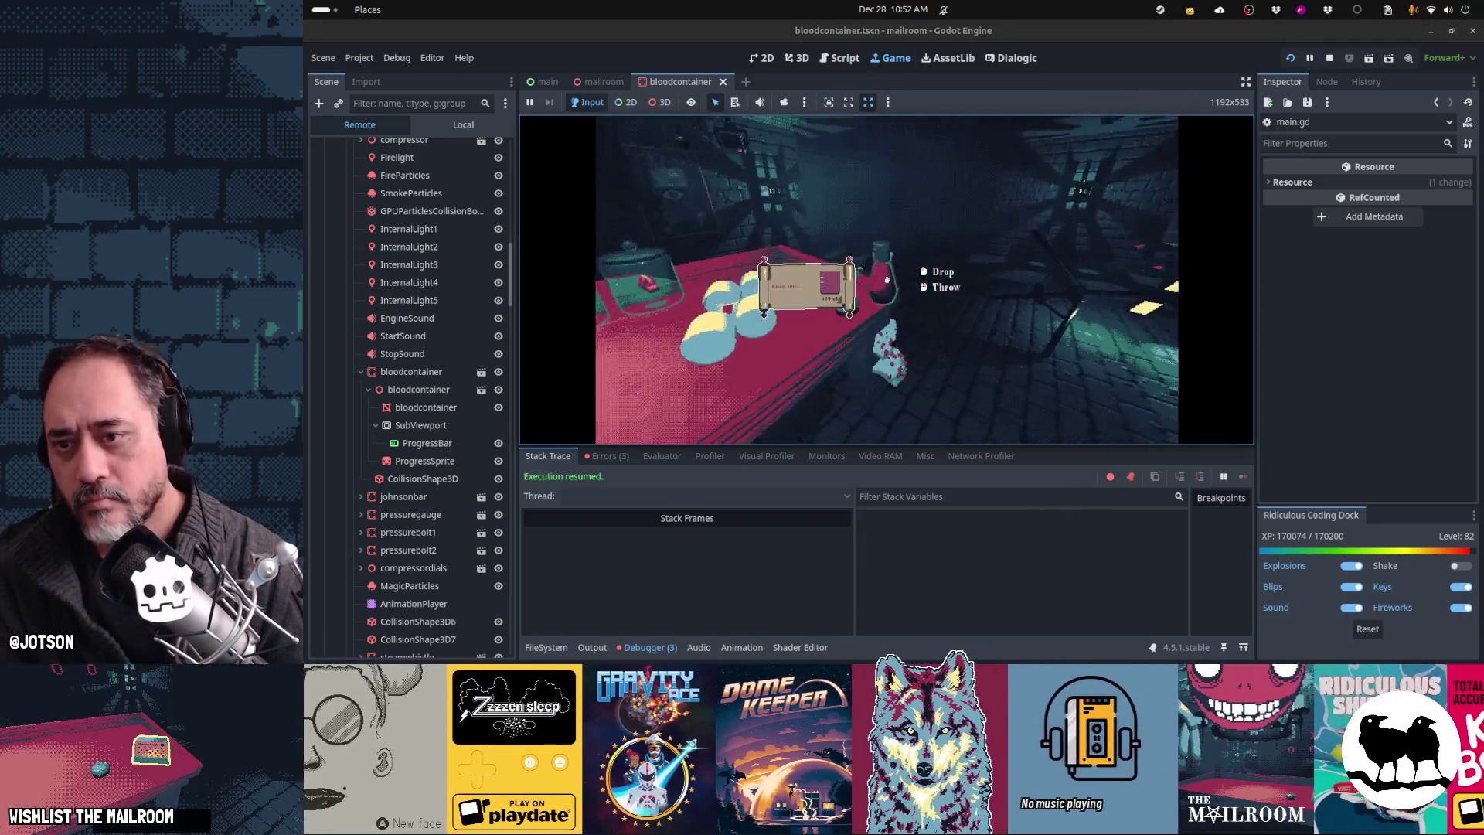
left_click(886, 280)
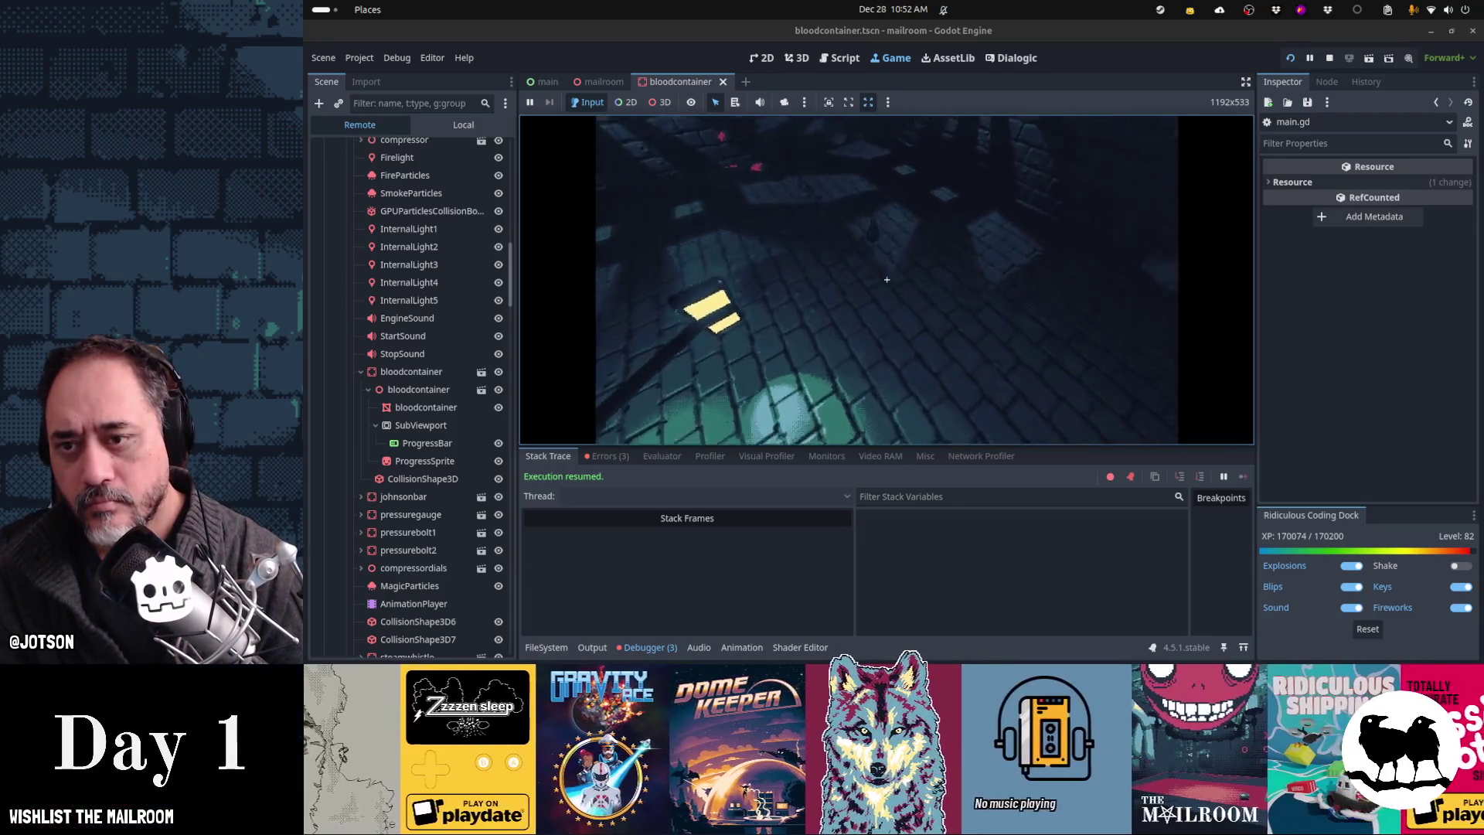
left_click(886, 280)
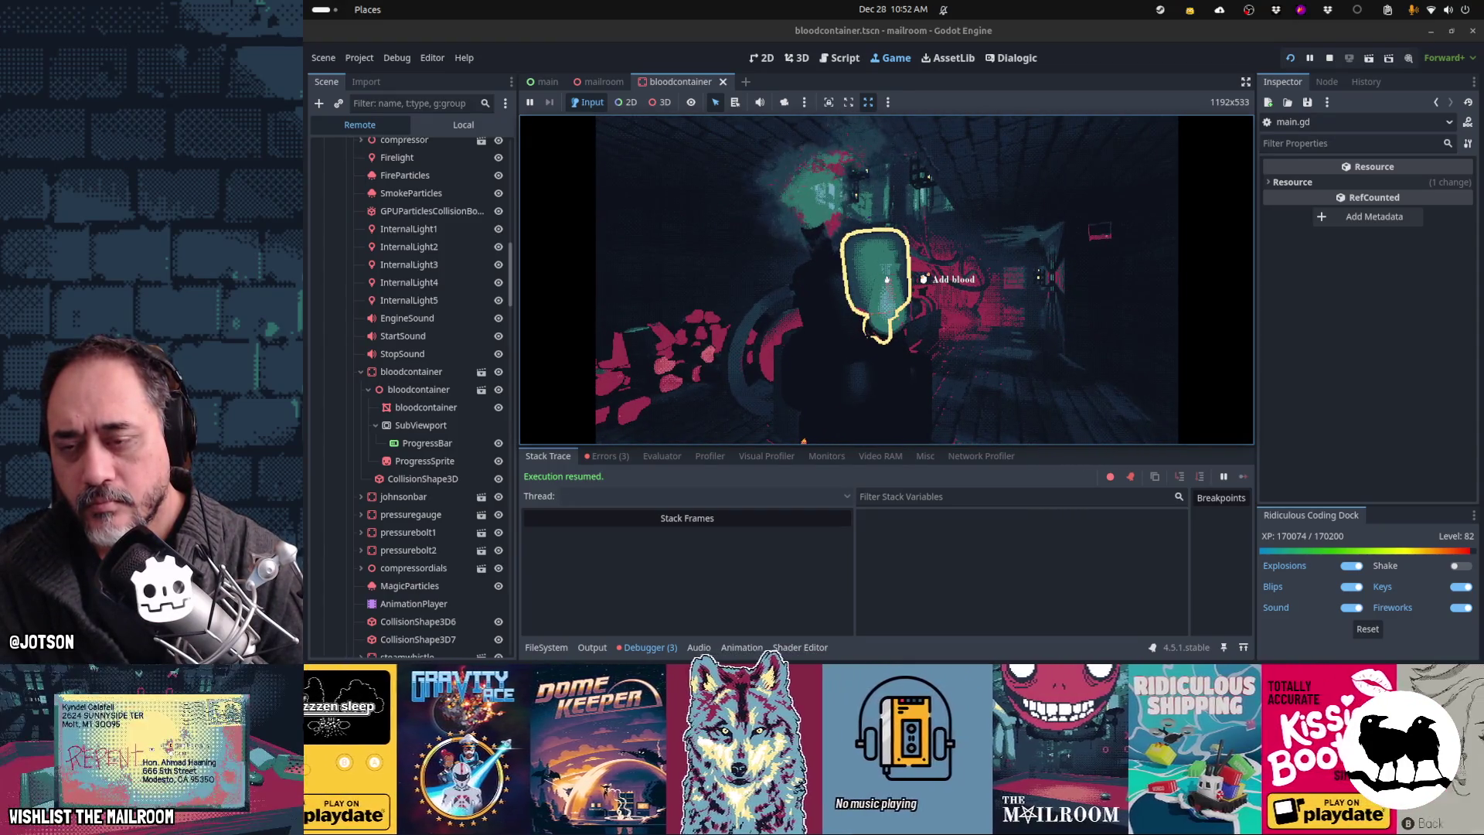
left_click(887, 280)
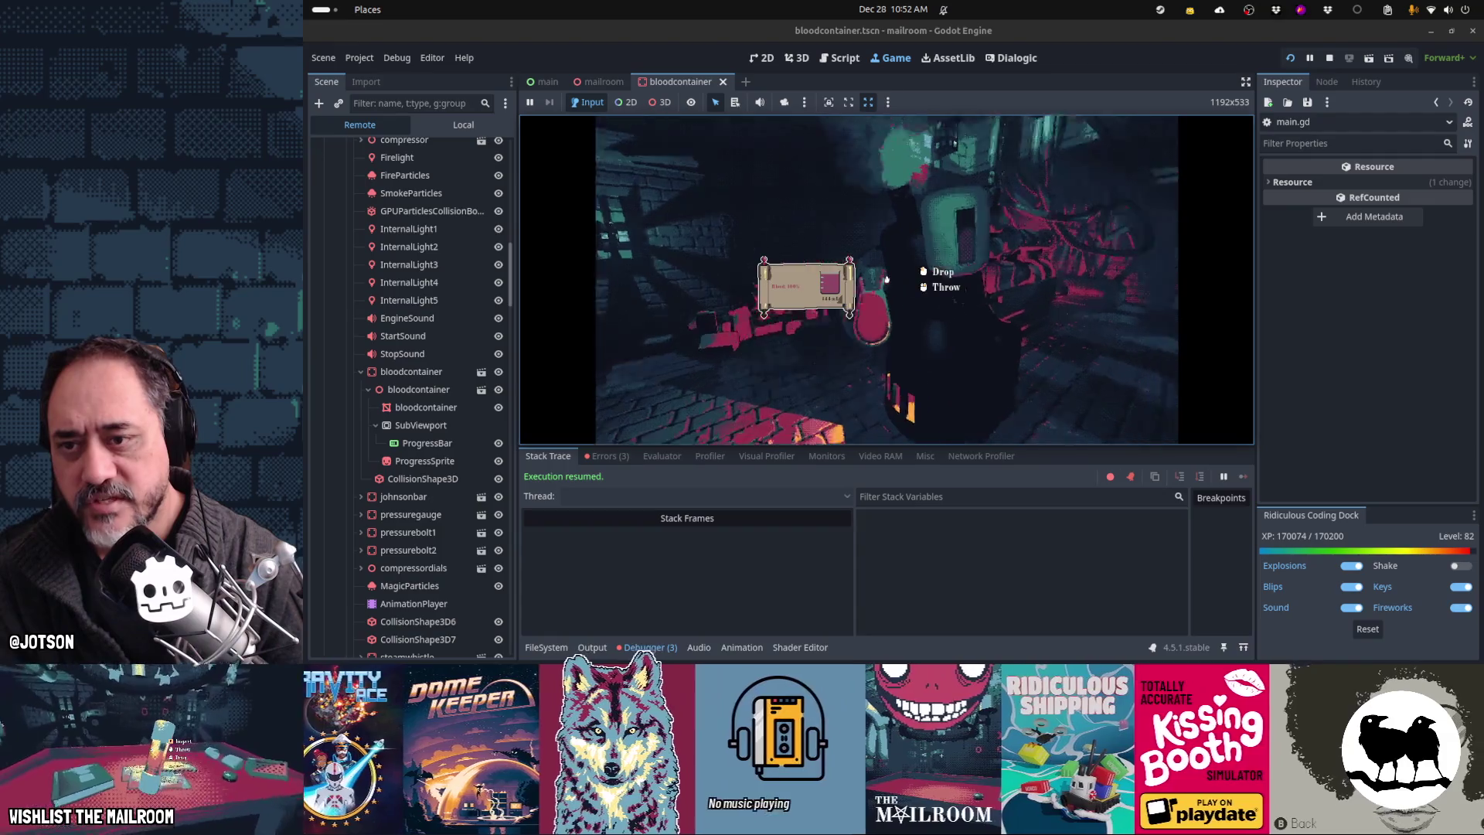
left_click(887, 280)
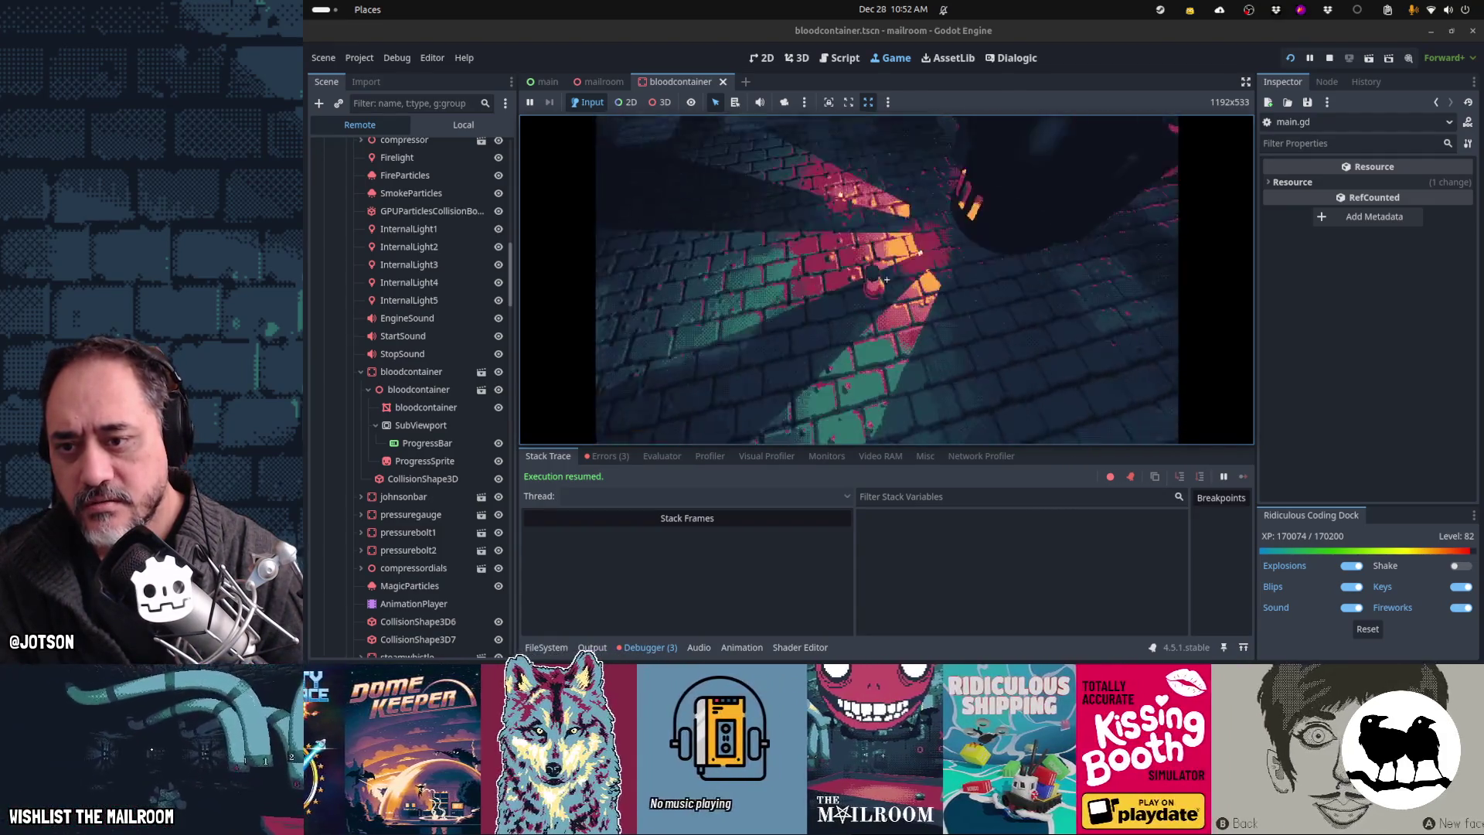
Step: Move the paper note, then pause the game and return to bloodcontainer.gd
left_click(887, 280)
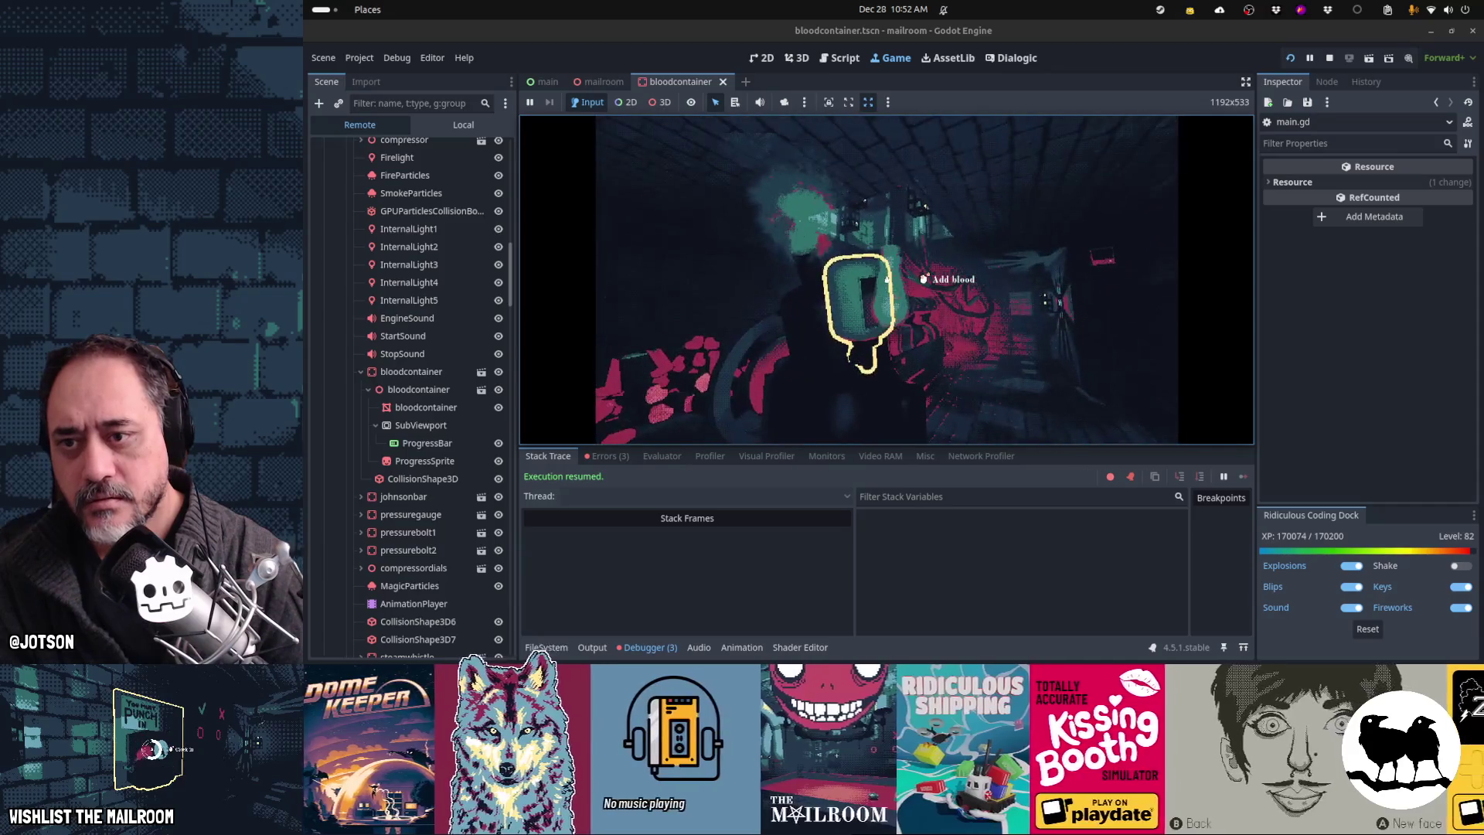
left_click(887, 279)
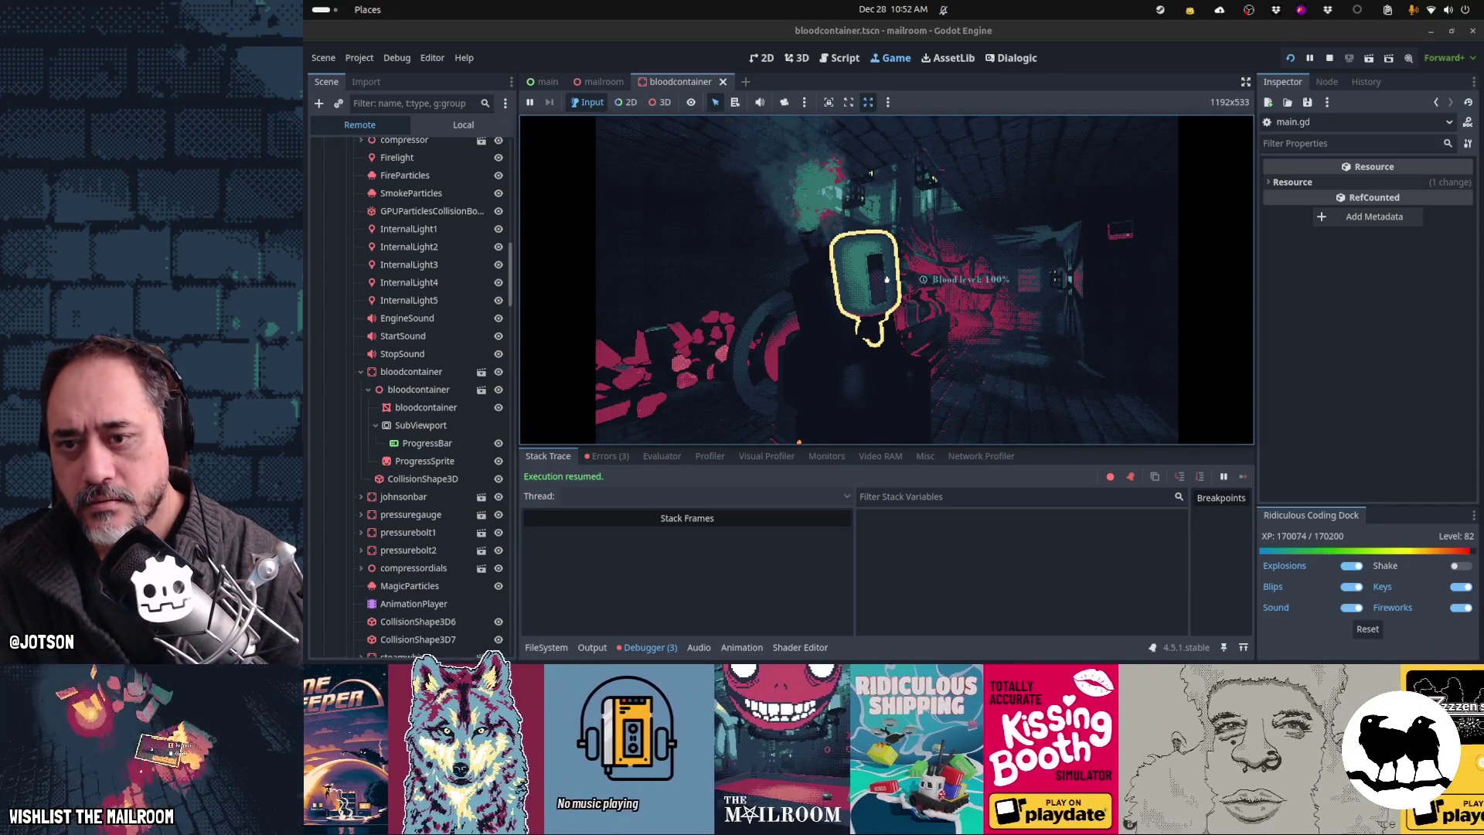
key("Escape")
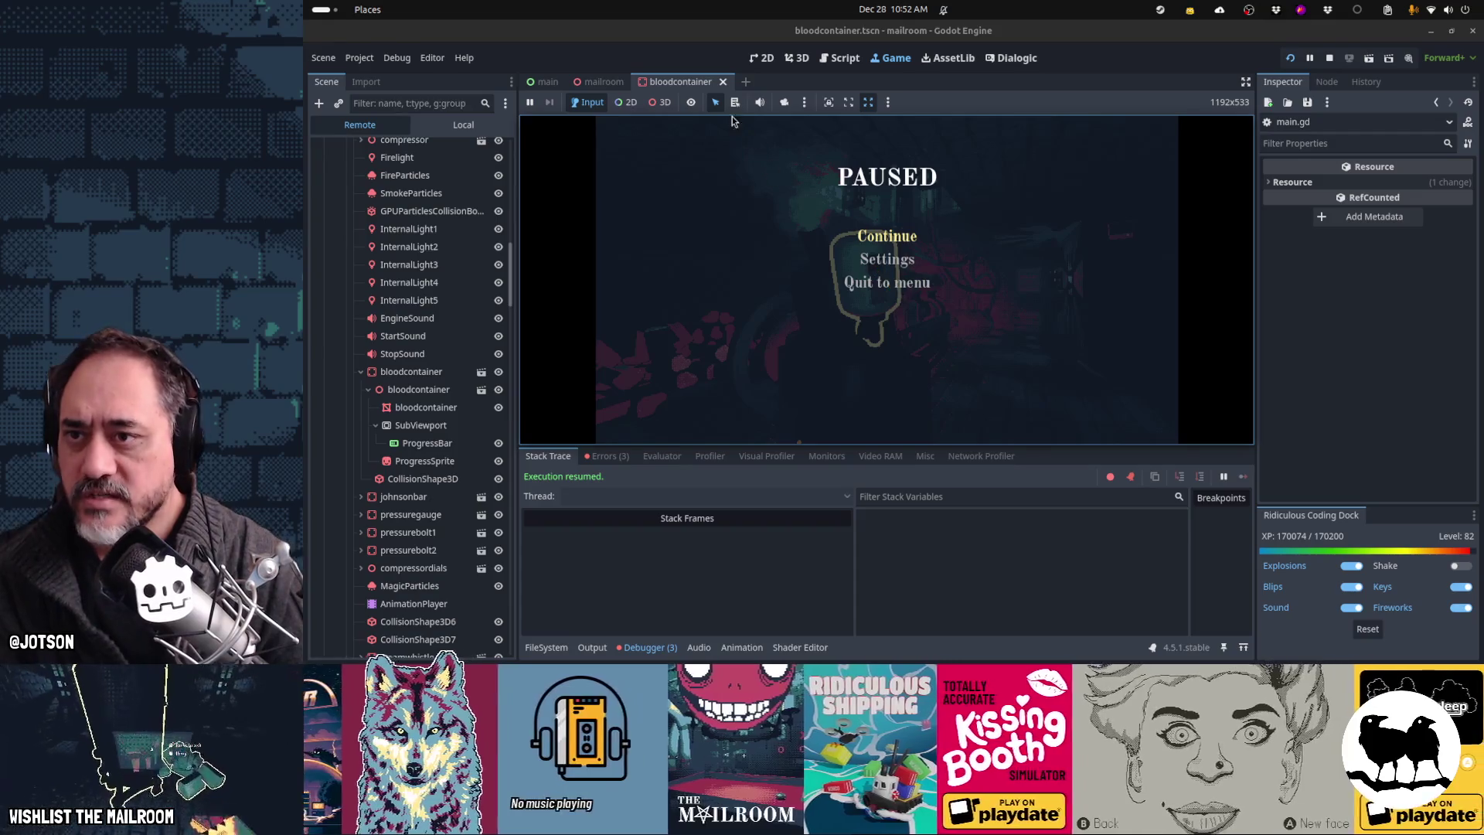
left_click(843, 62)
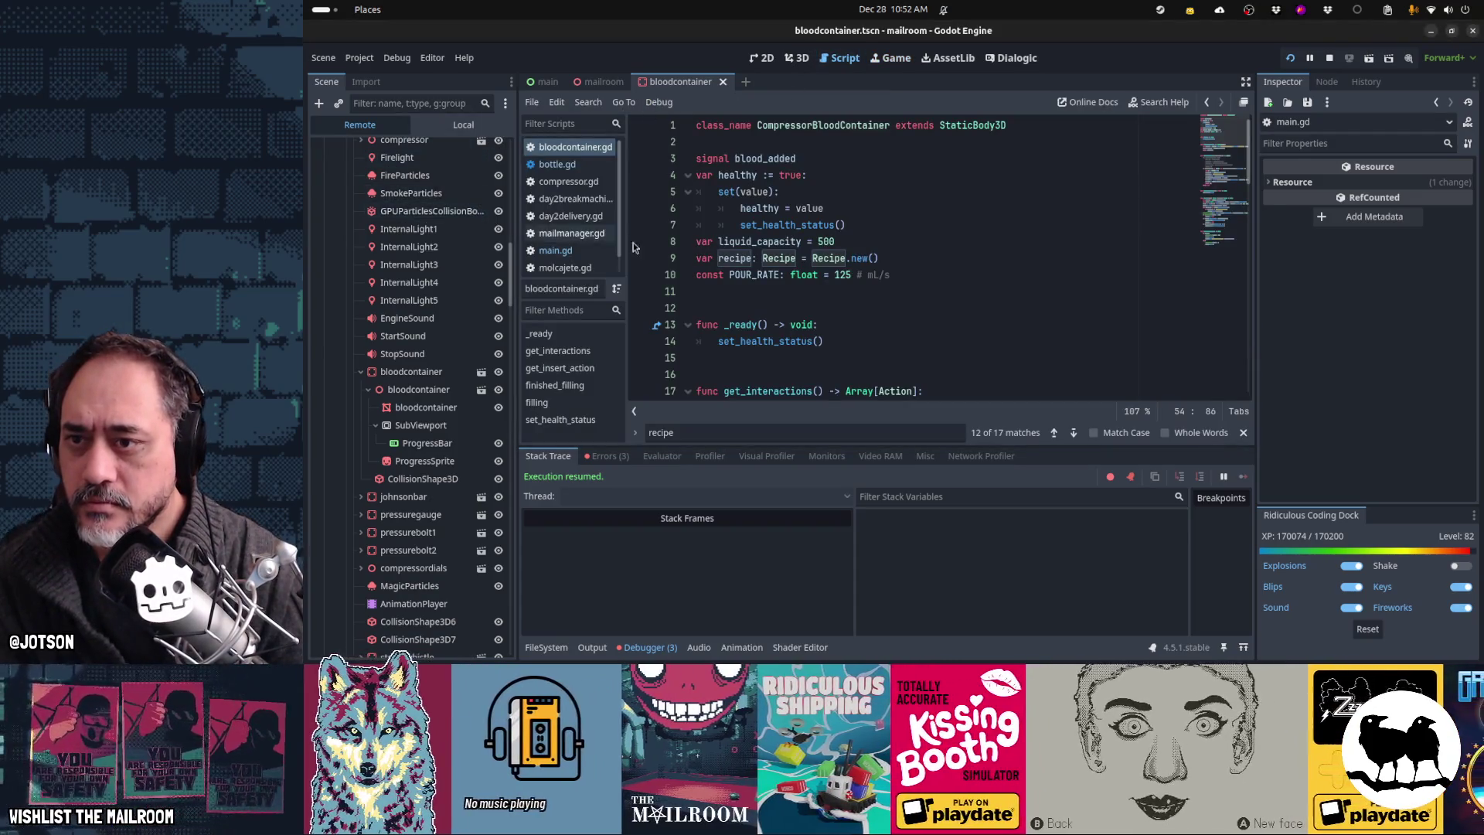
Step: Inspect the update_recipe call on line 420 of main.gd
left_click(588, 251)
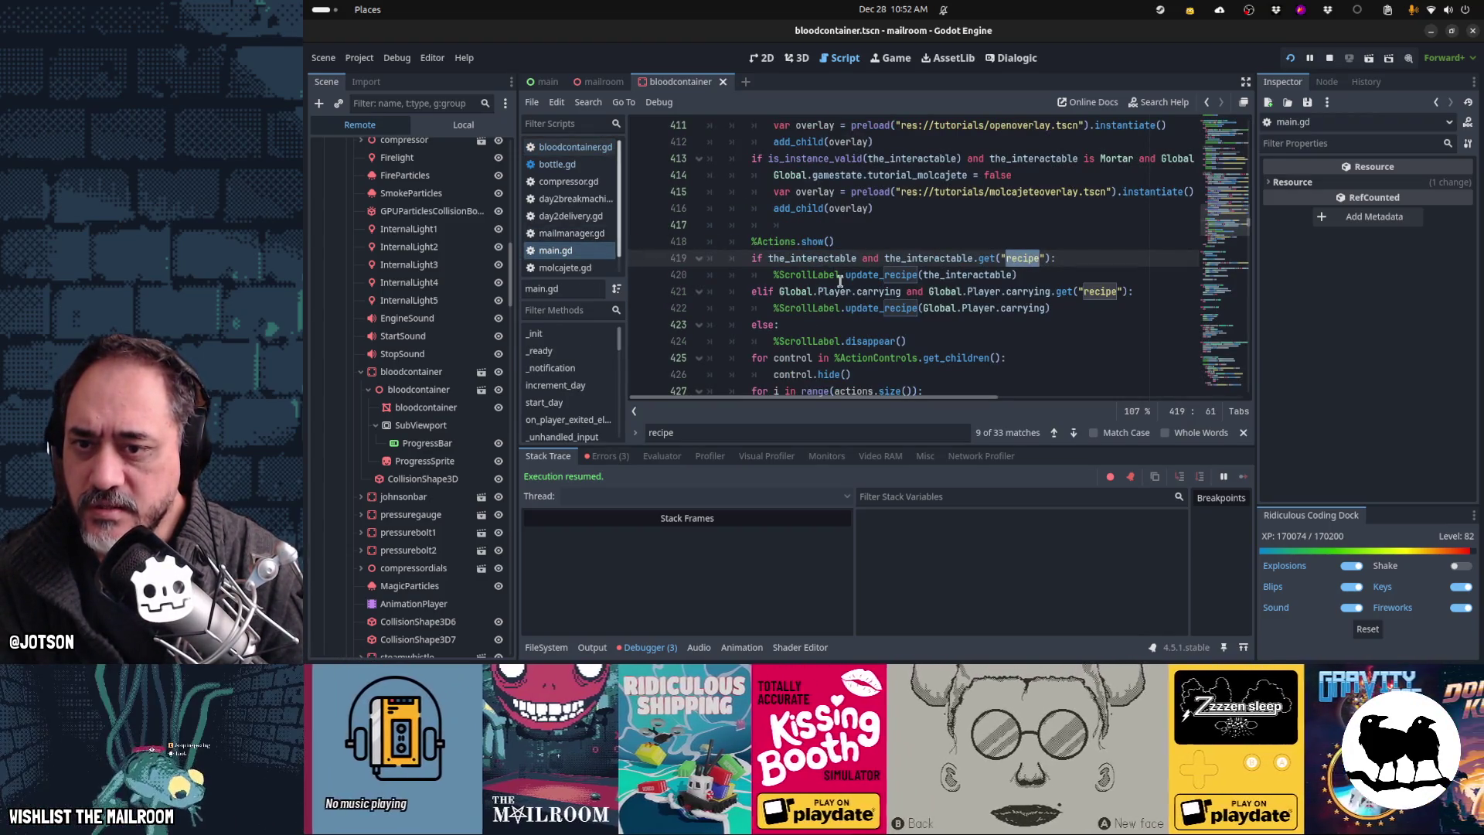
left_click(887, 276)
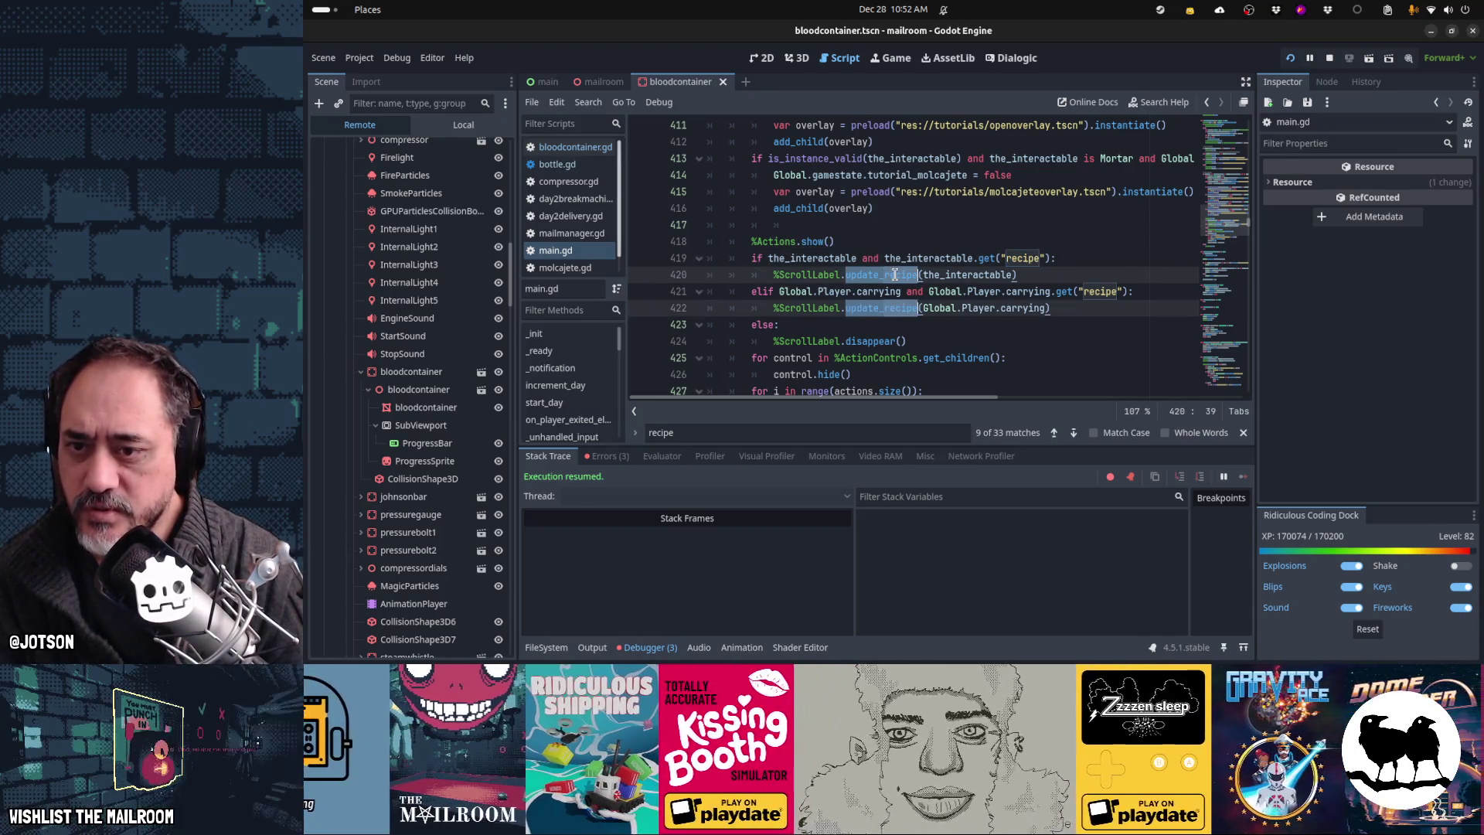
left_click(882, 276)
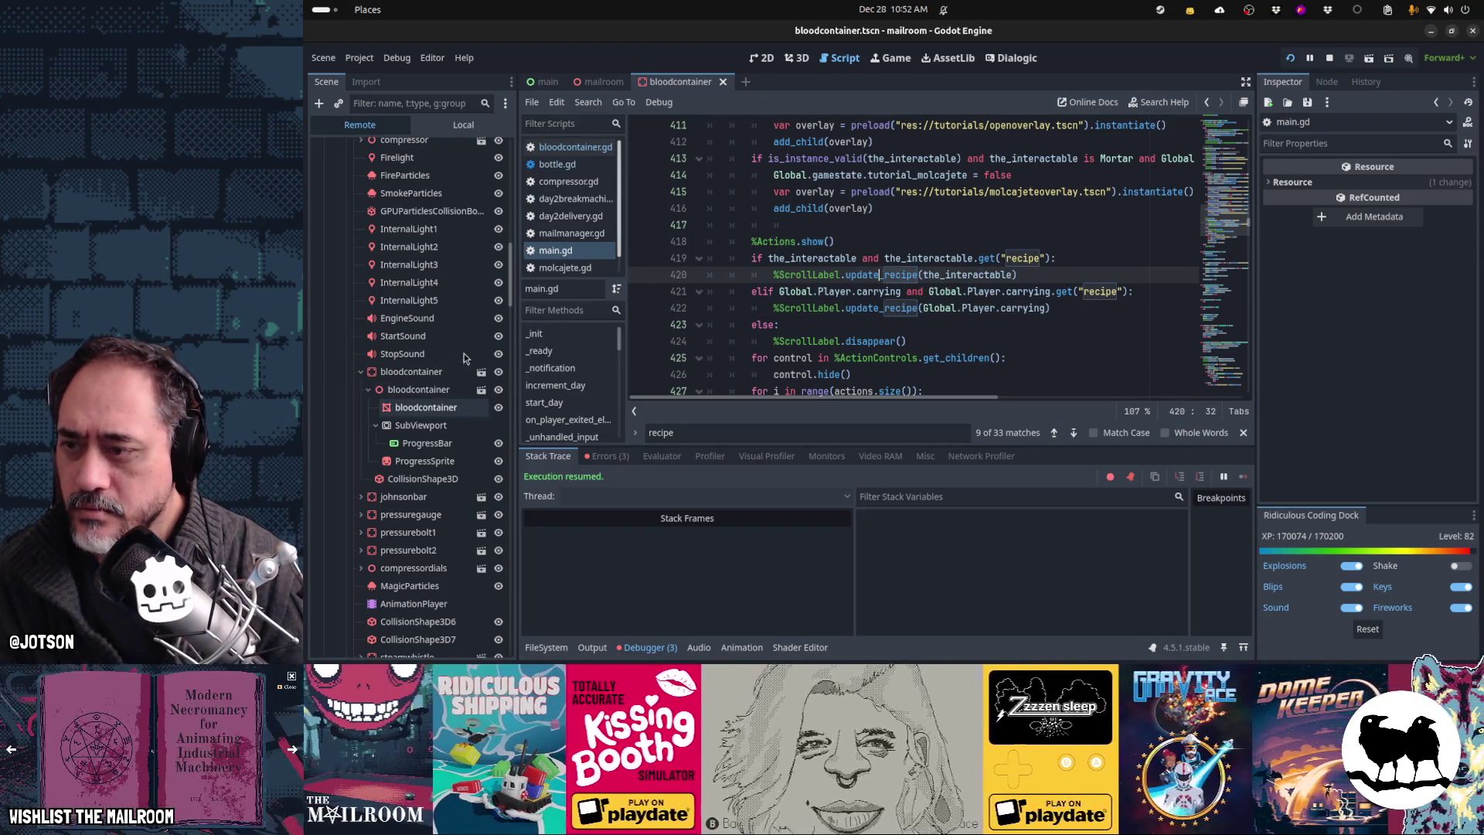
Step: Filter the Local scene tree for 'scroll' and open main.tscn
left_click(462, 125)
left_click(439, 104)
type("scr")
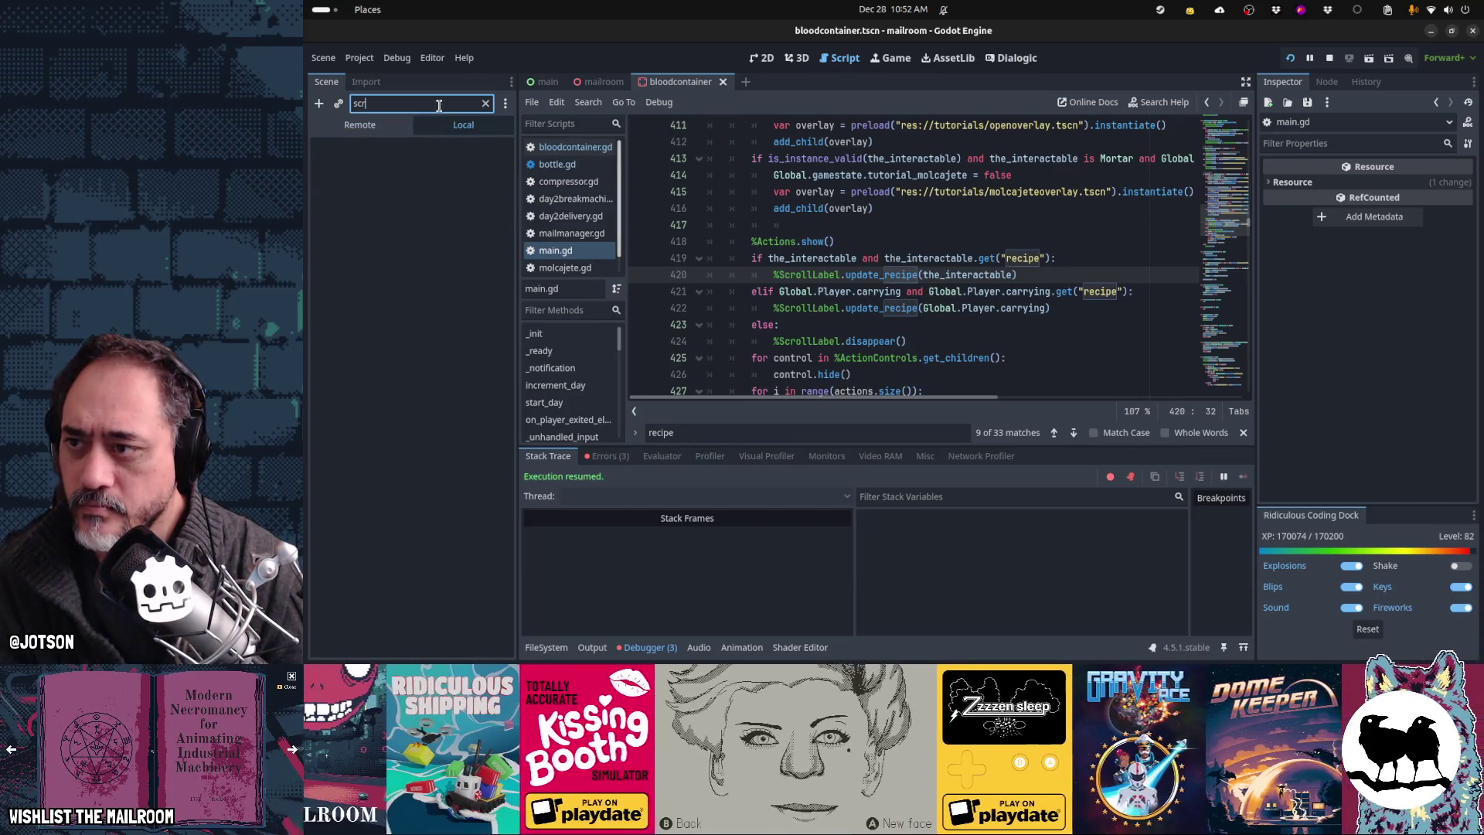
type("oll")
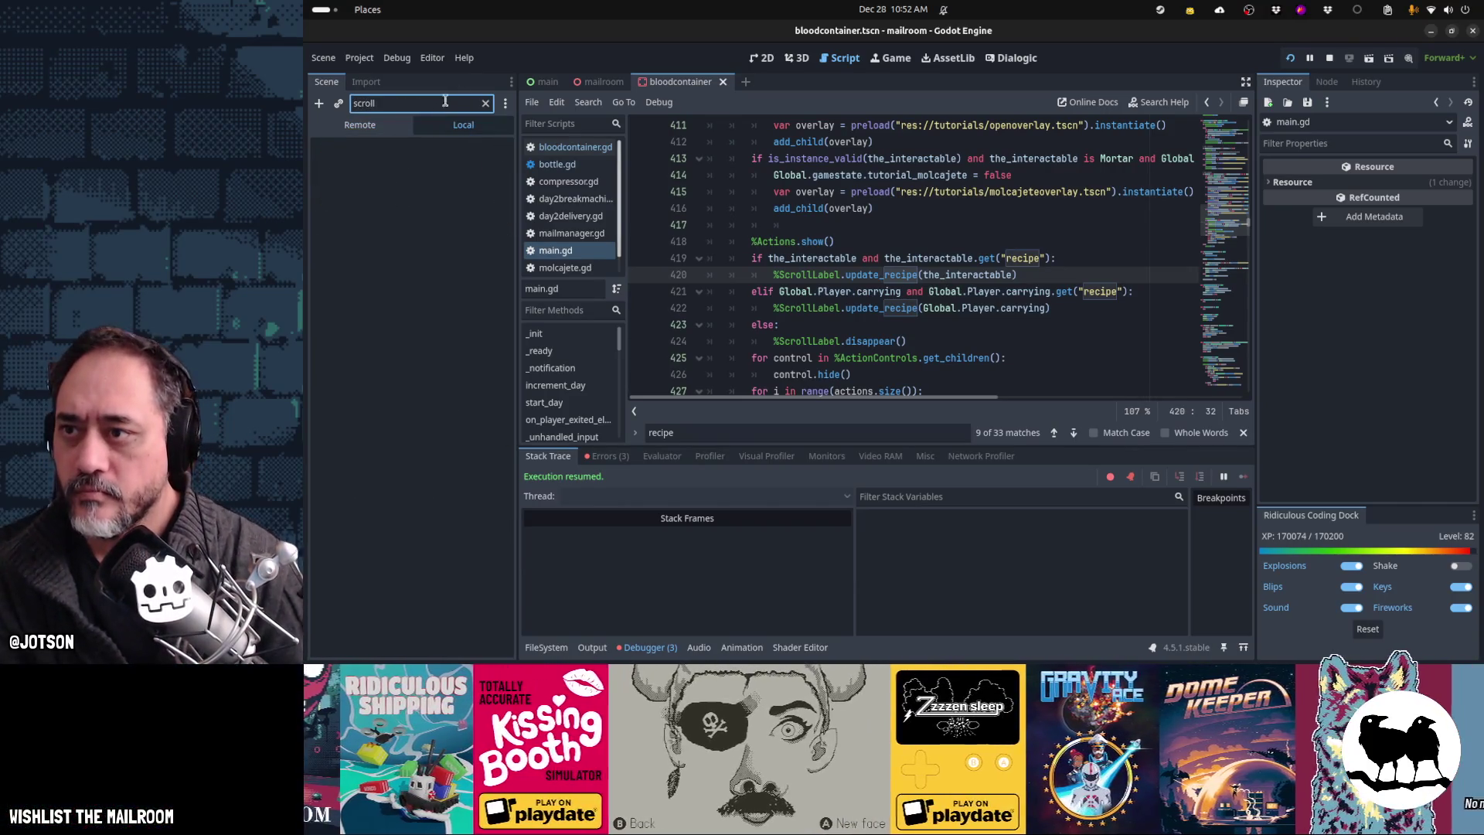
left_click(539, 86)
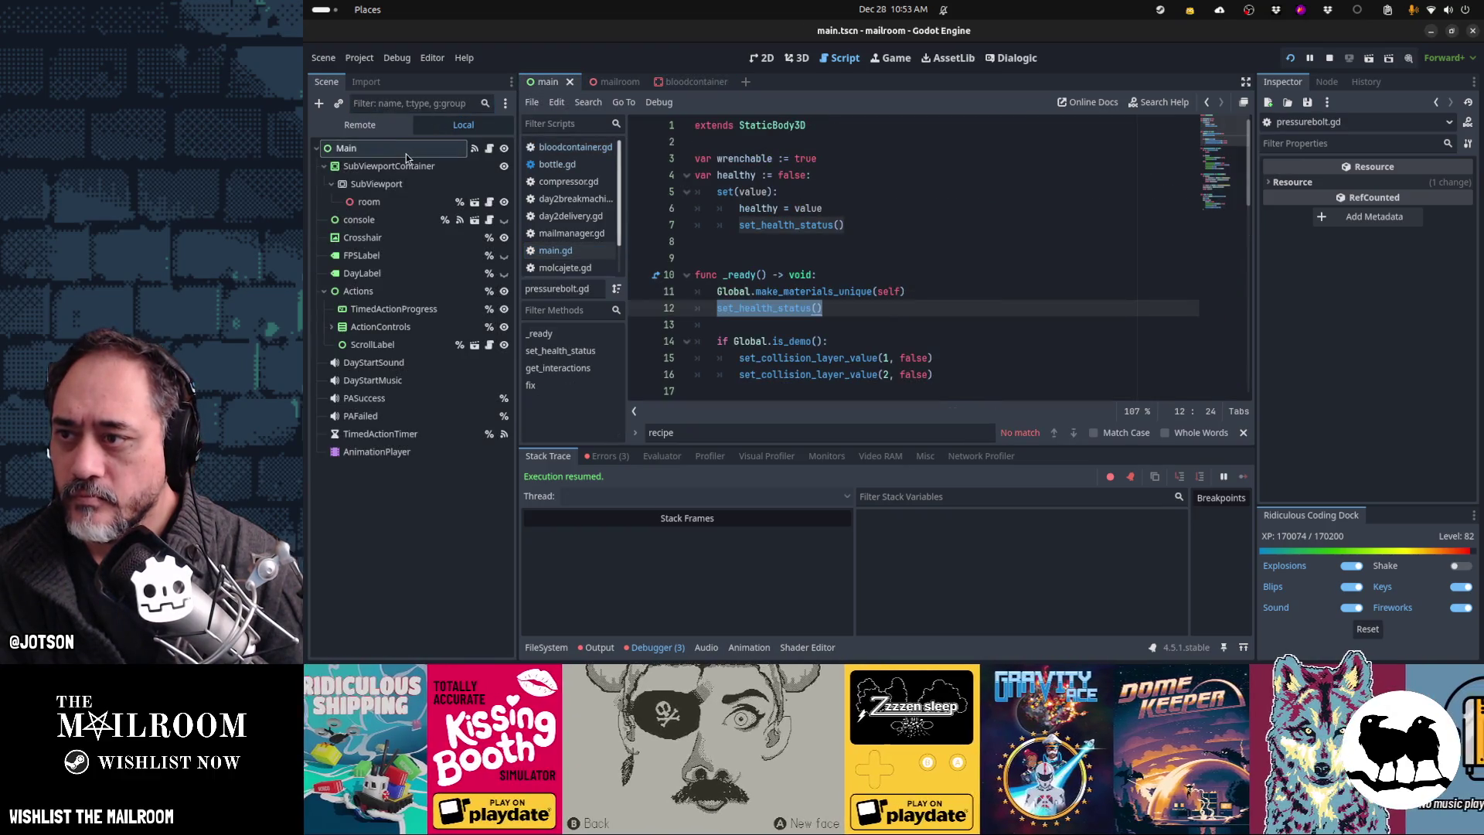
Step: Open the ScrollLabel node's script at the is_valid_container definition
left_click(420, 103)
type("scroll")
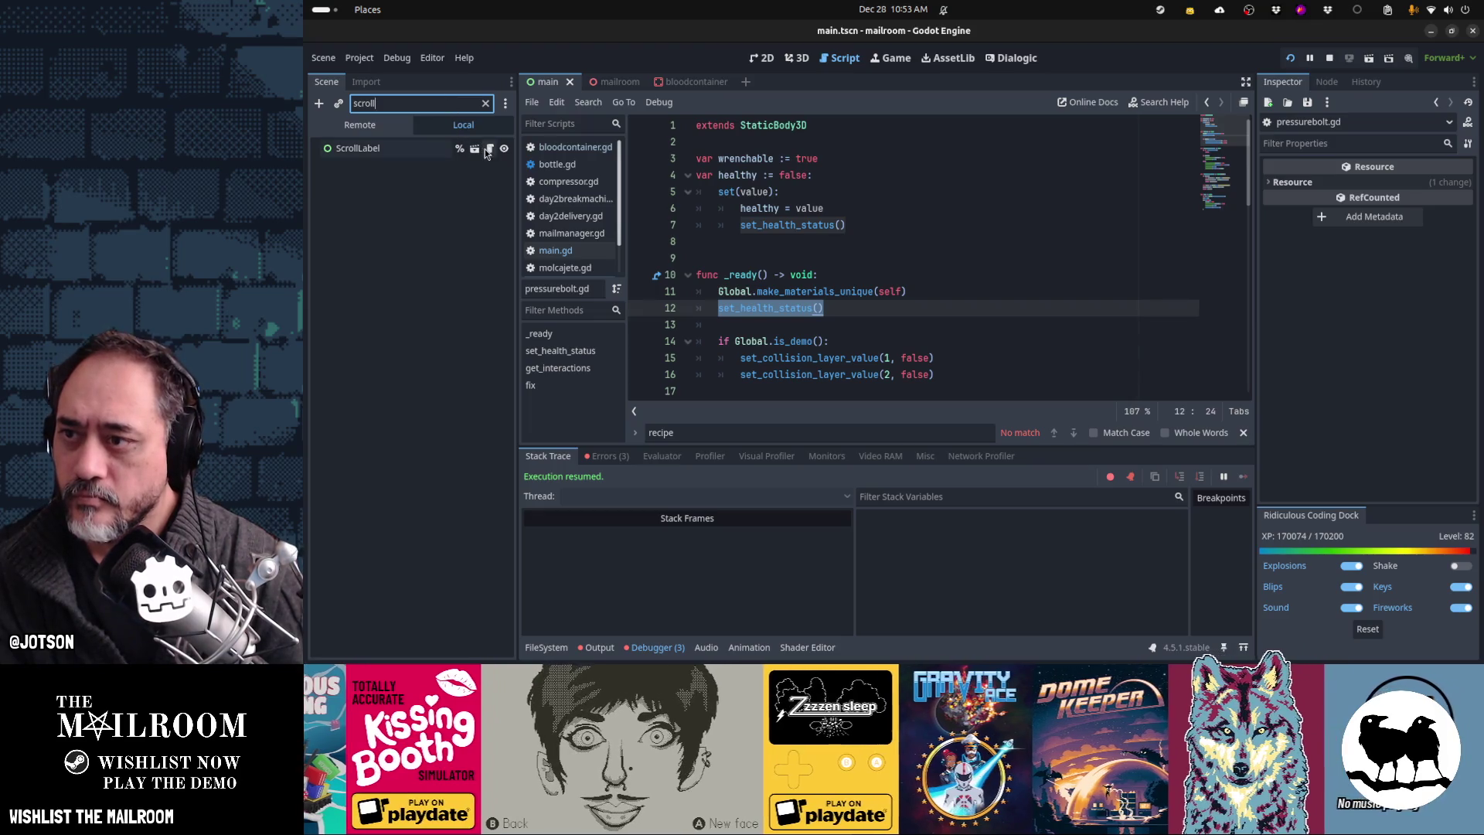
left_click(489, 149)
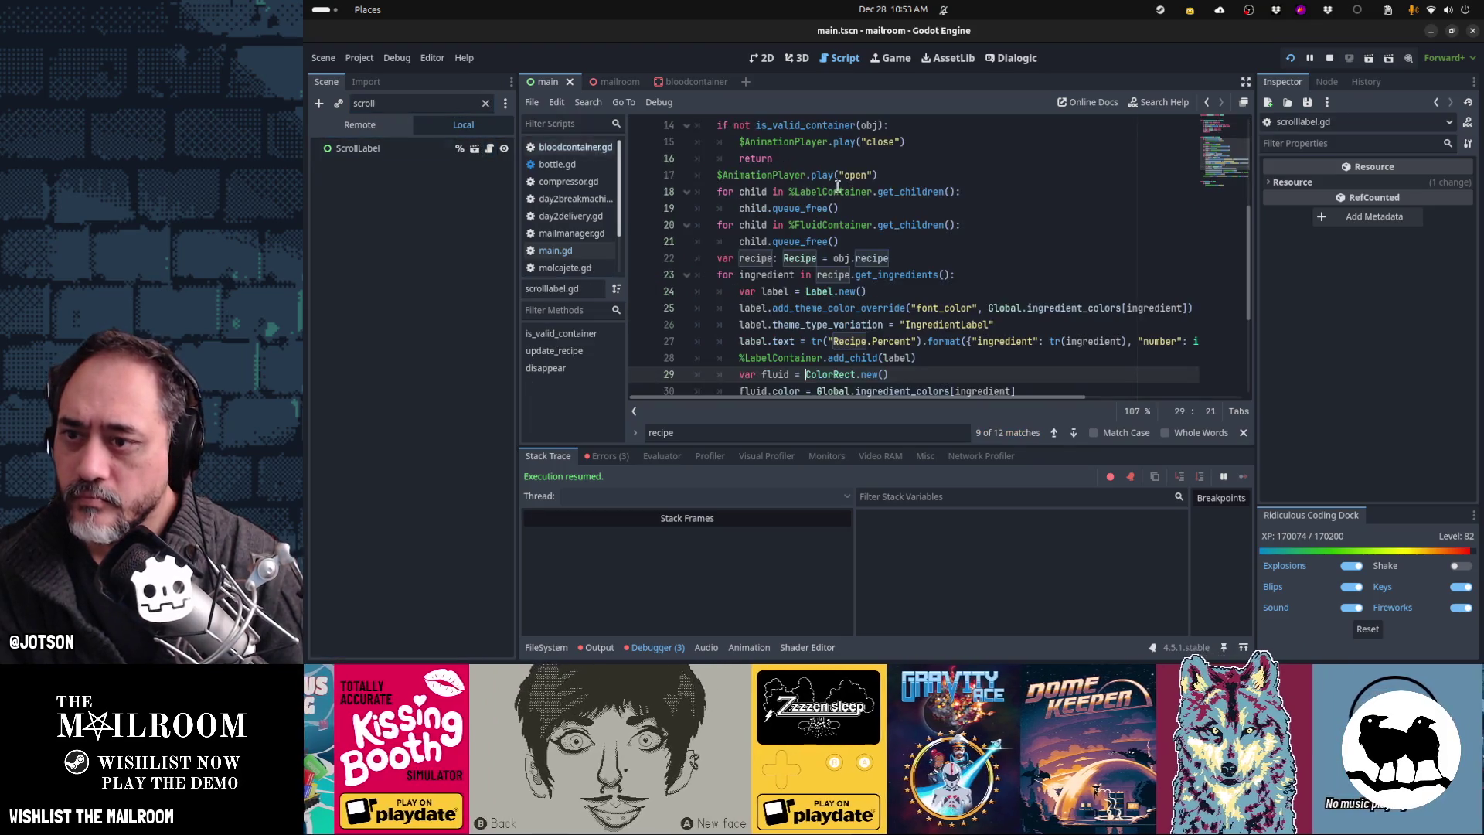
scroll(838, 188, "up", 5)
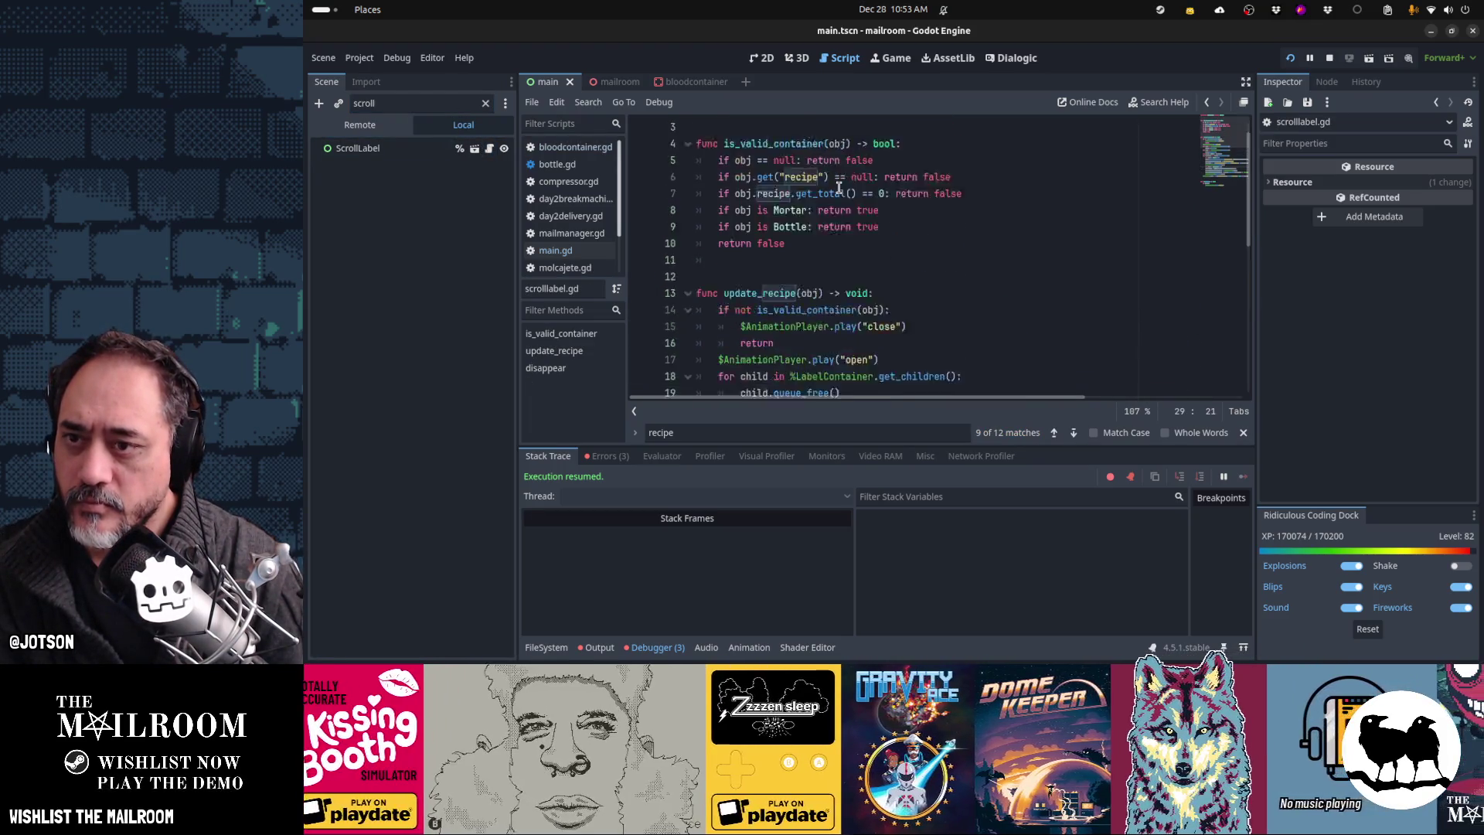
scroll(865, 250, "down", 2)
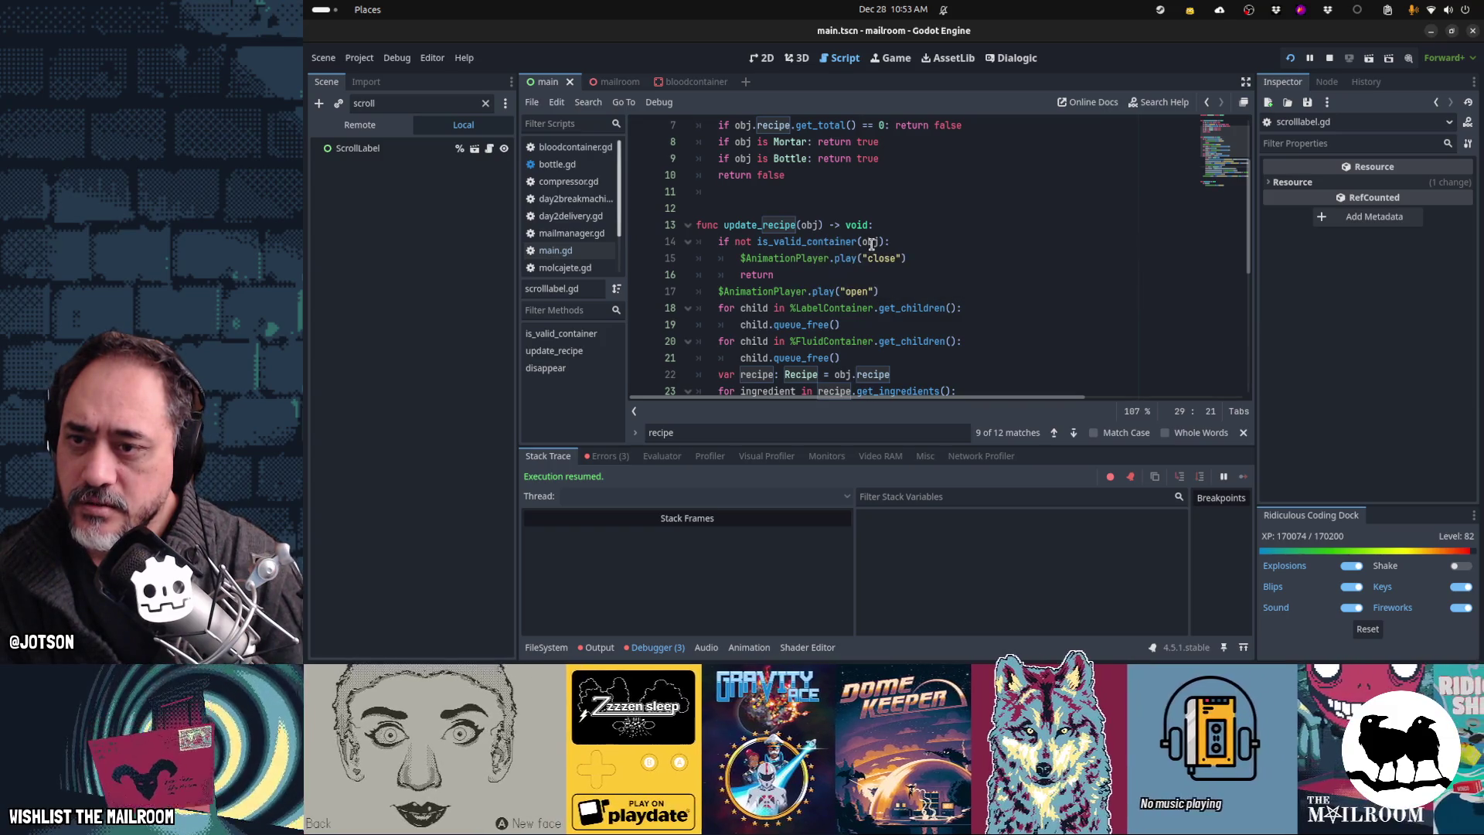
left_click(833, 242)
left_click(813, 246, "ctrl")
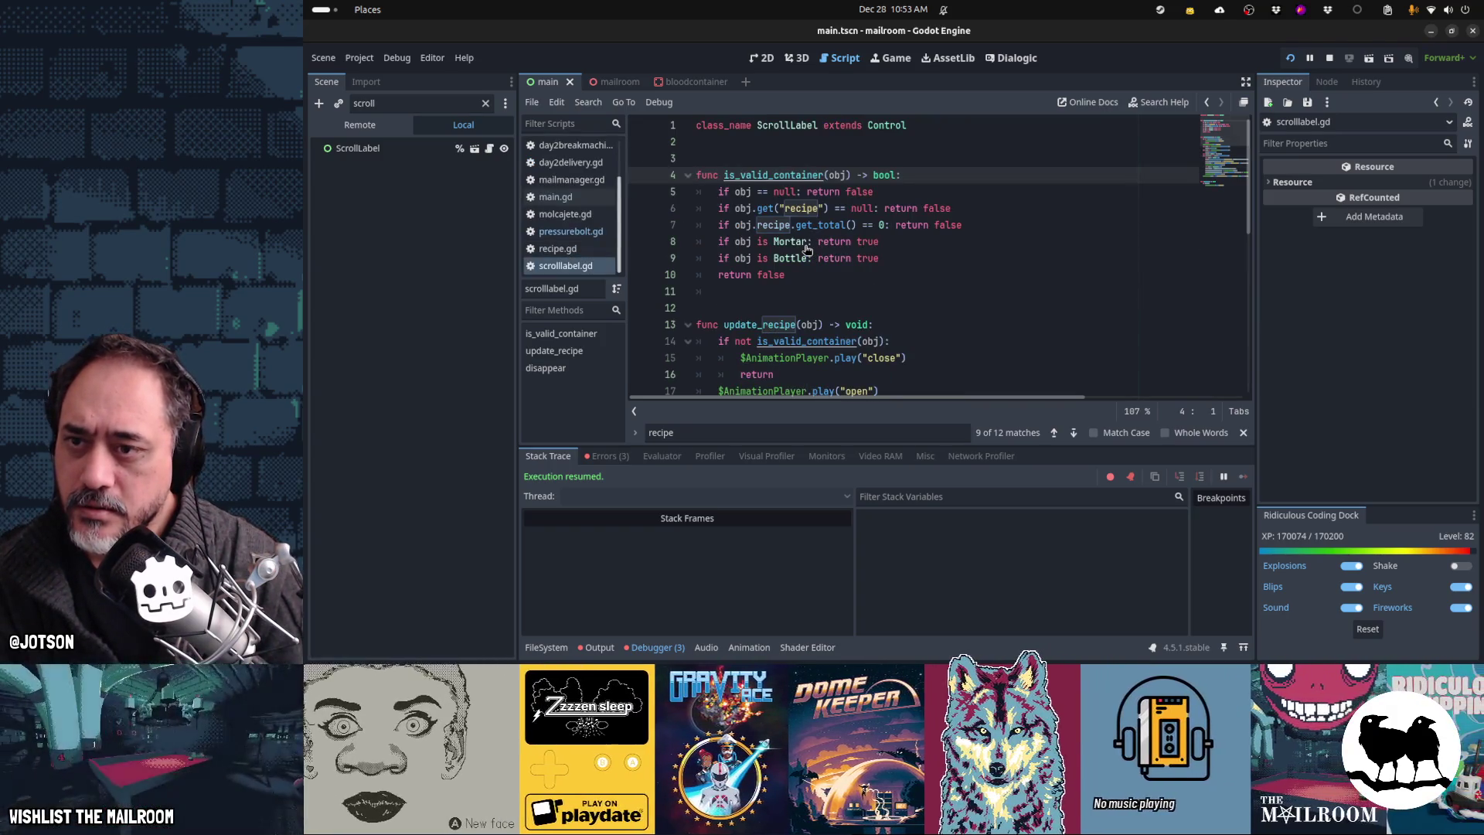
Step: Add line 10 'if obj is CompressorBloodContainer: return true', then save and run
left_click(816, 208)
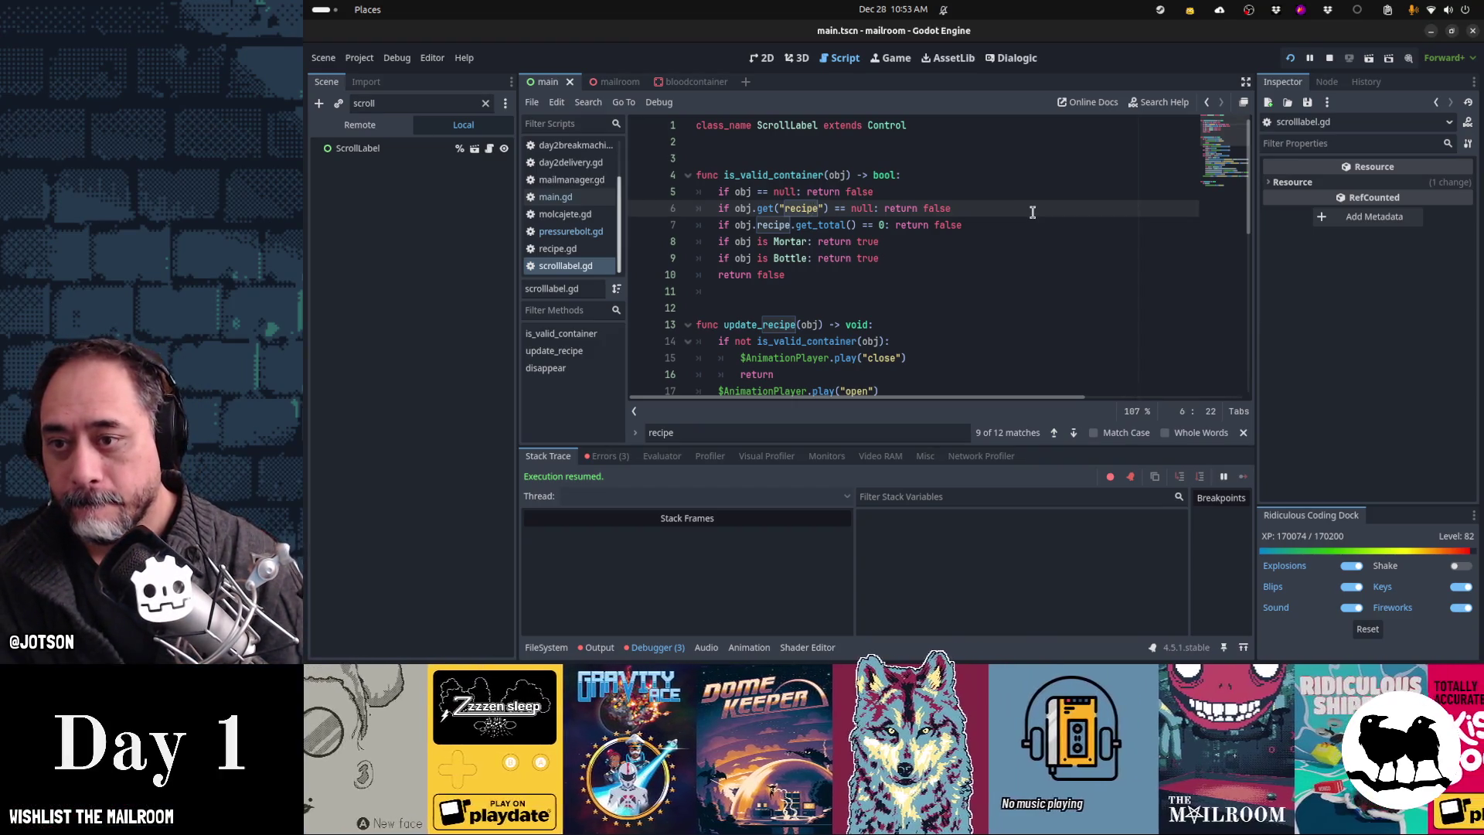
key("Down")
key("Down")
key("Down")
type("if obj is Bottle: return true")
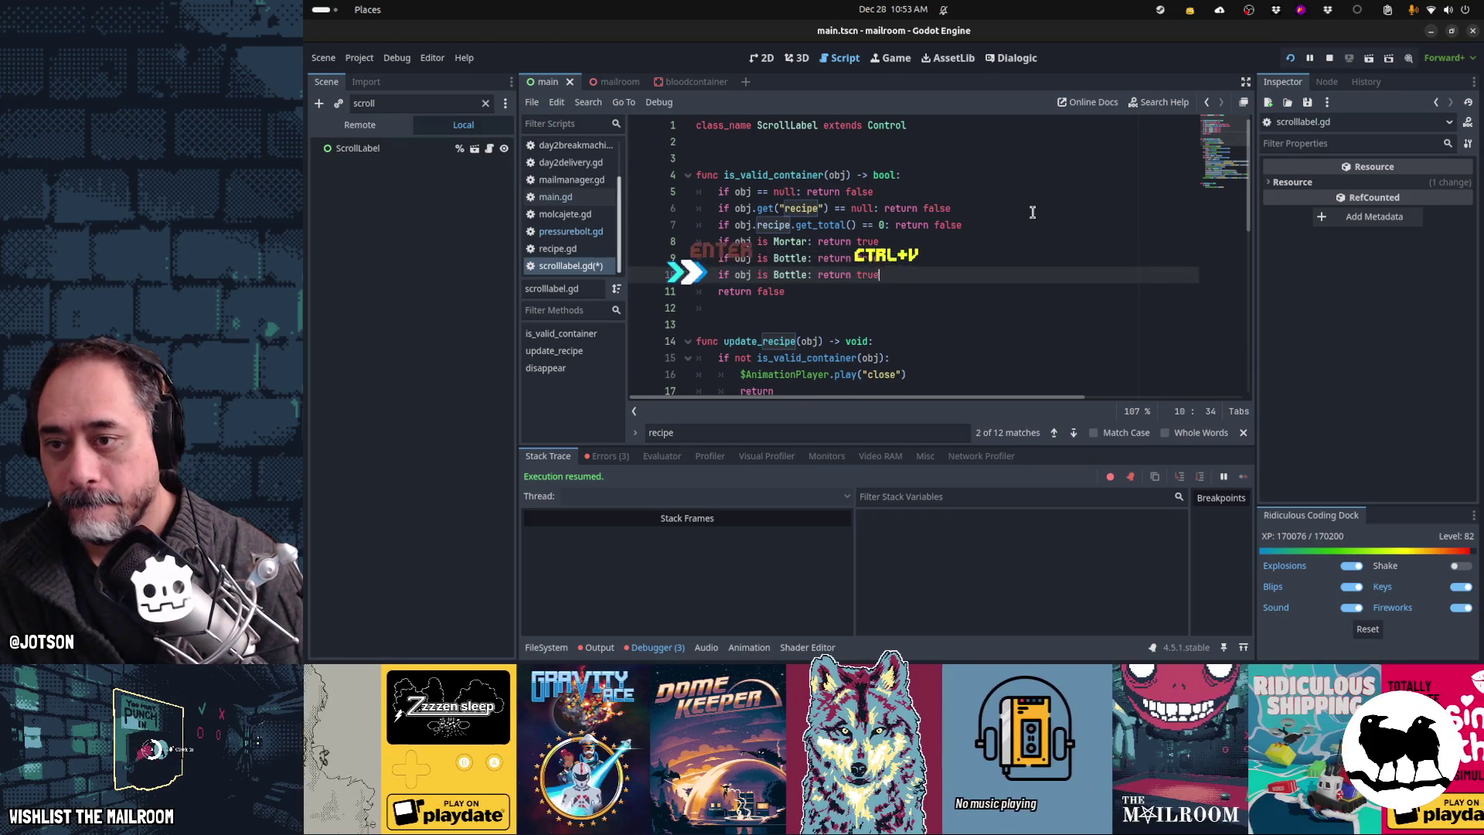
key("Left")
key("Left")
key("BackSpace")
key("BackSpace")
key("BackSpace")
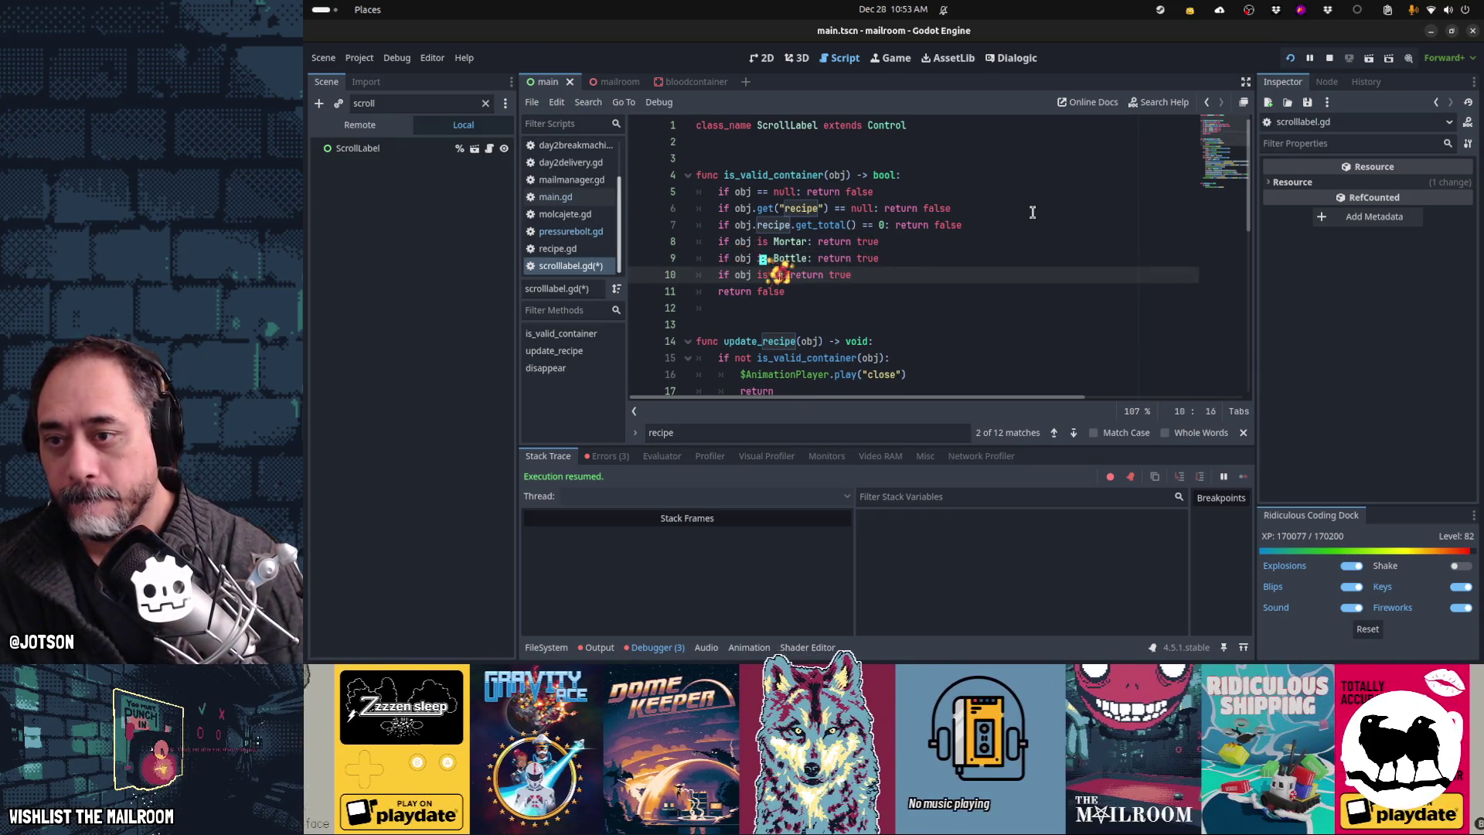
type("Blood")
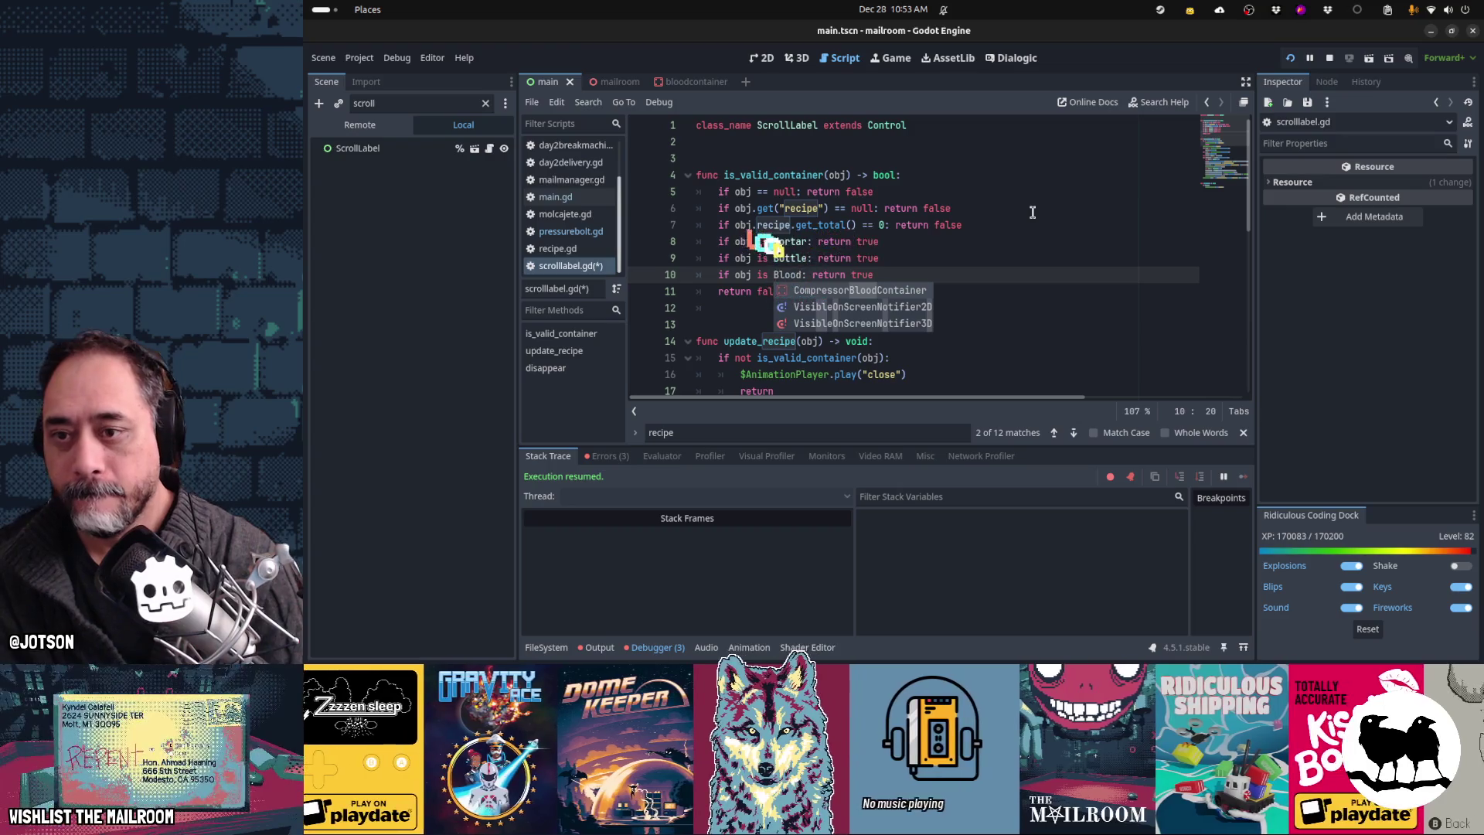
key("Return")
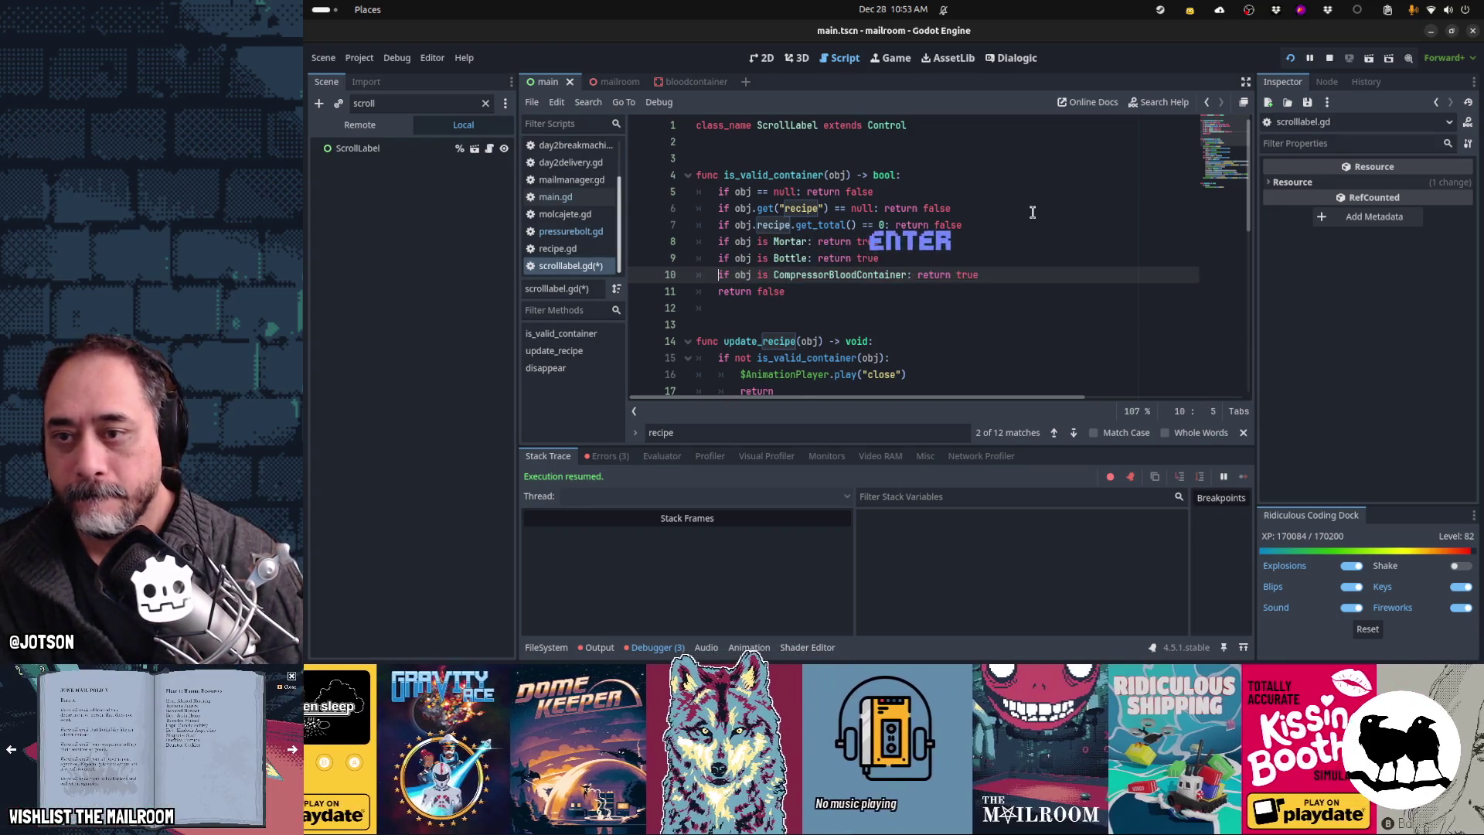
key("ctrl+s")
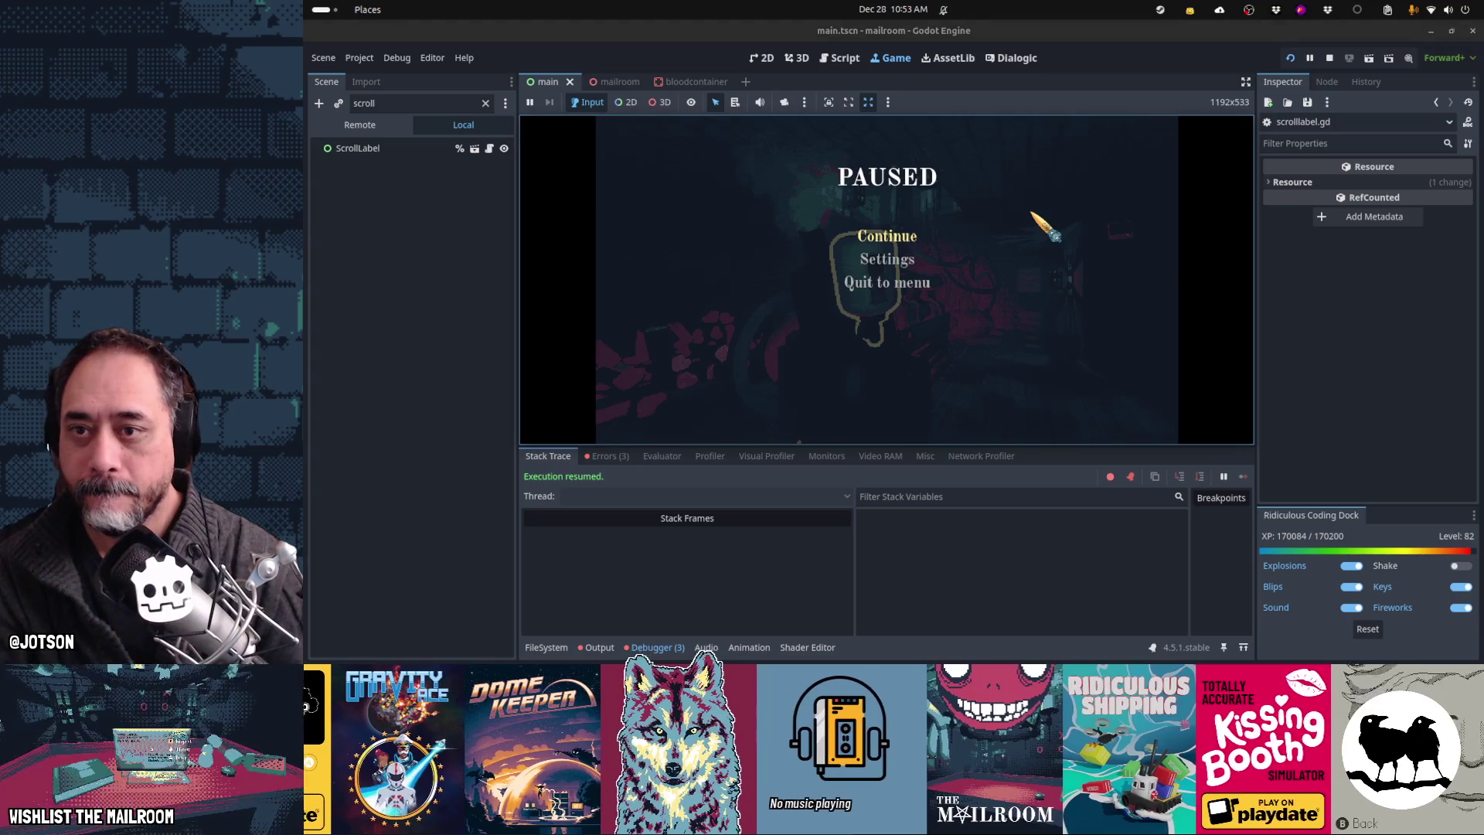
Step: Resume play, use the compressor, and run the 'ev' event command in the debug console
left_click(889, 236)
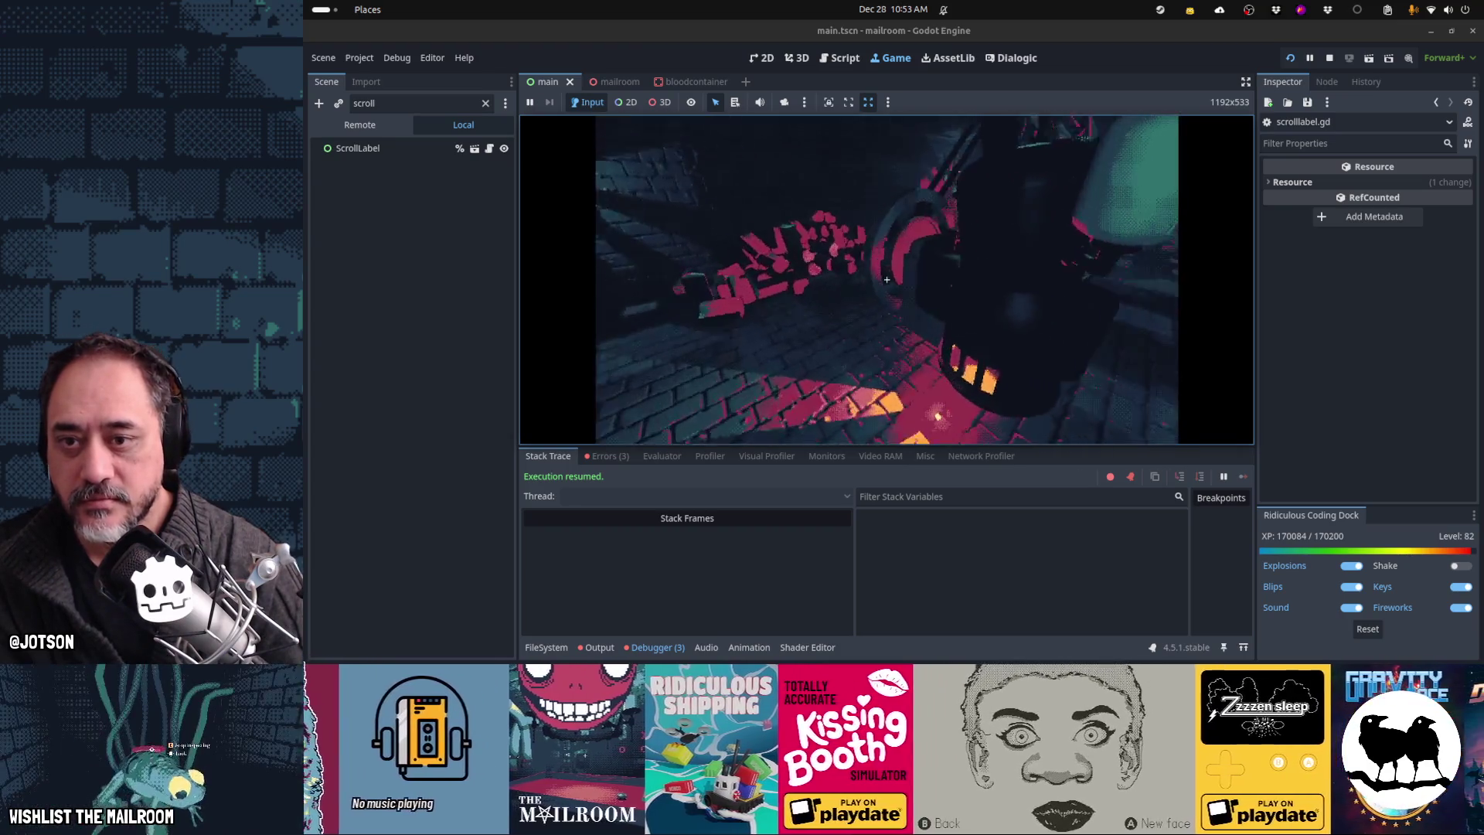
left_click(887, 279)
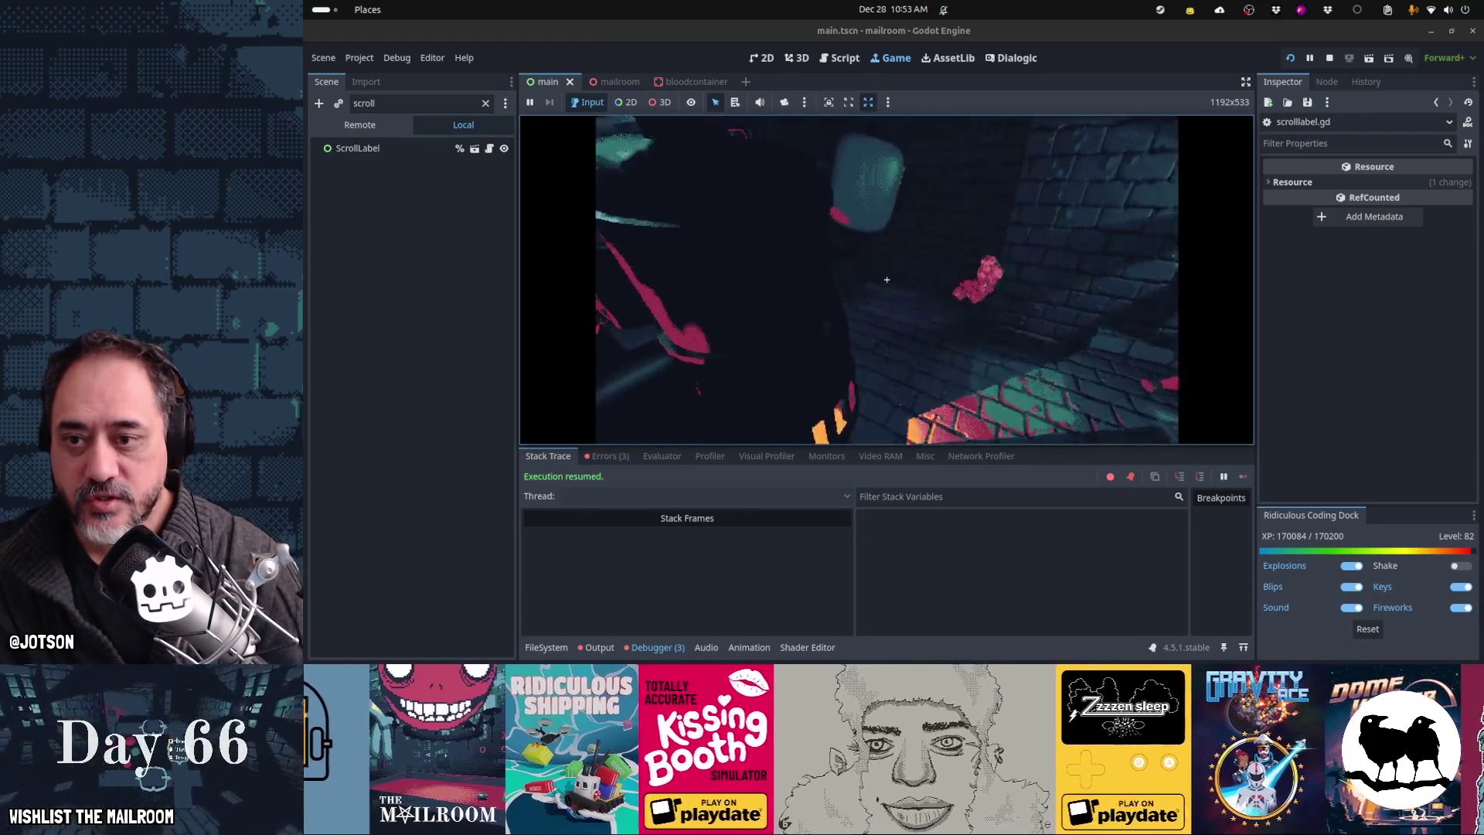
key("grave")
type("event day2breakma")
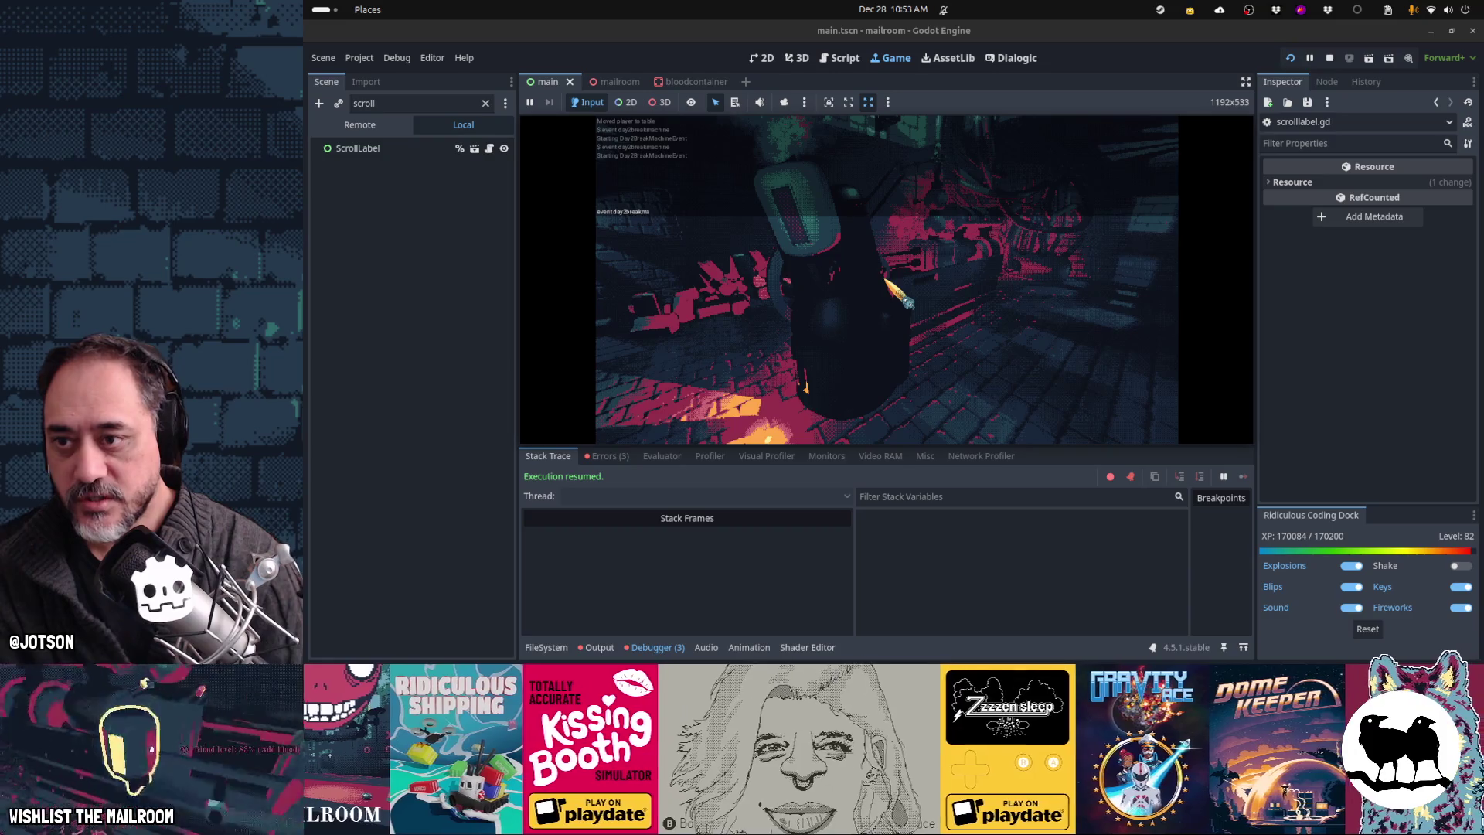
key("Return")
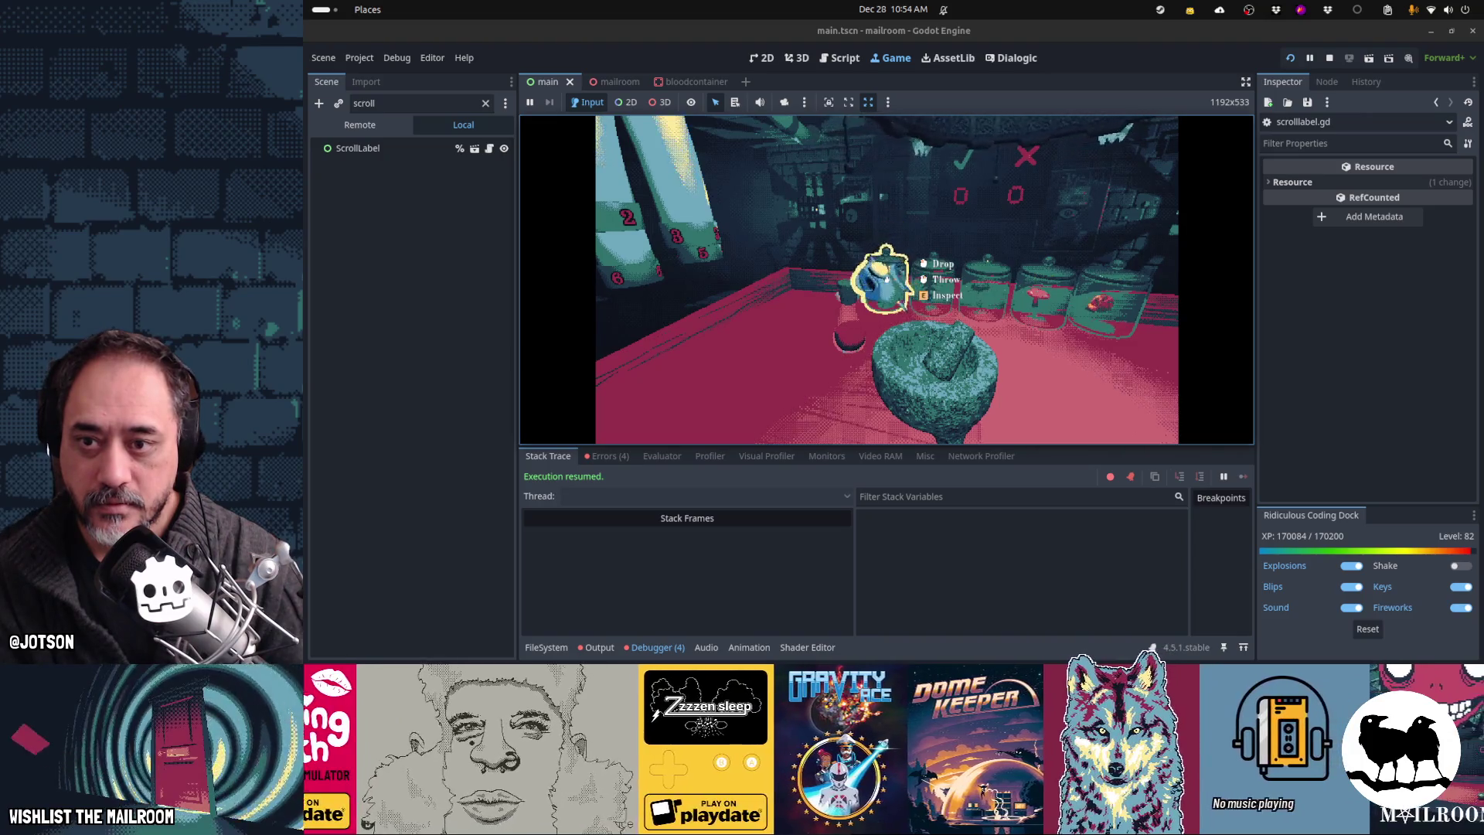
Step: Put the mandrake in the mortar and drop the scroll label into it
left_click(886, 280)
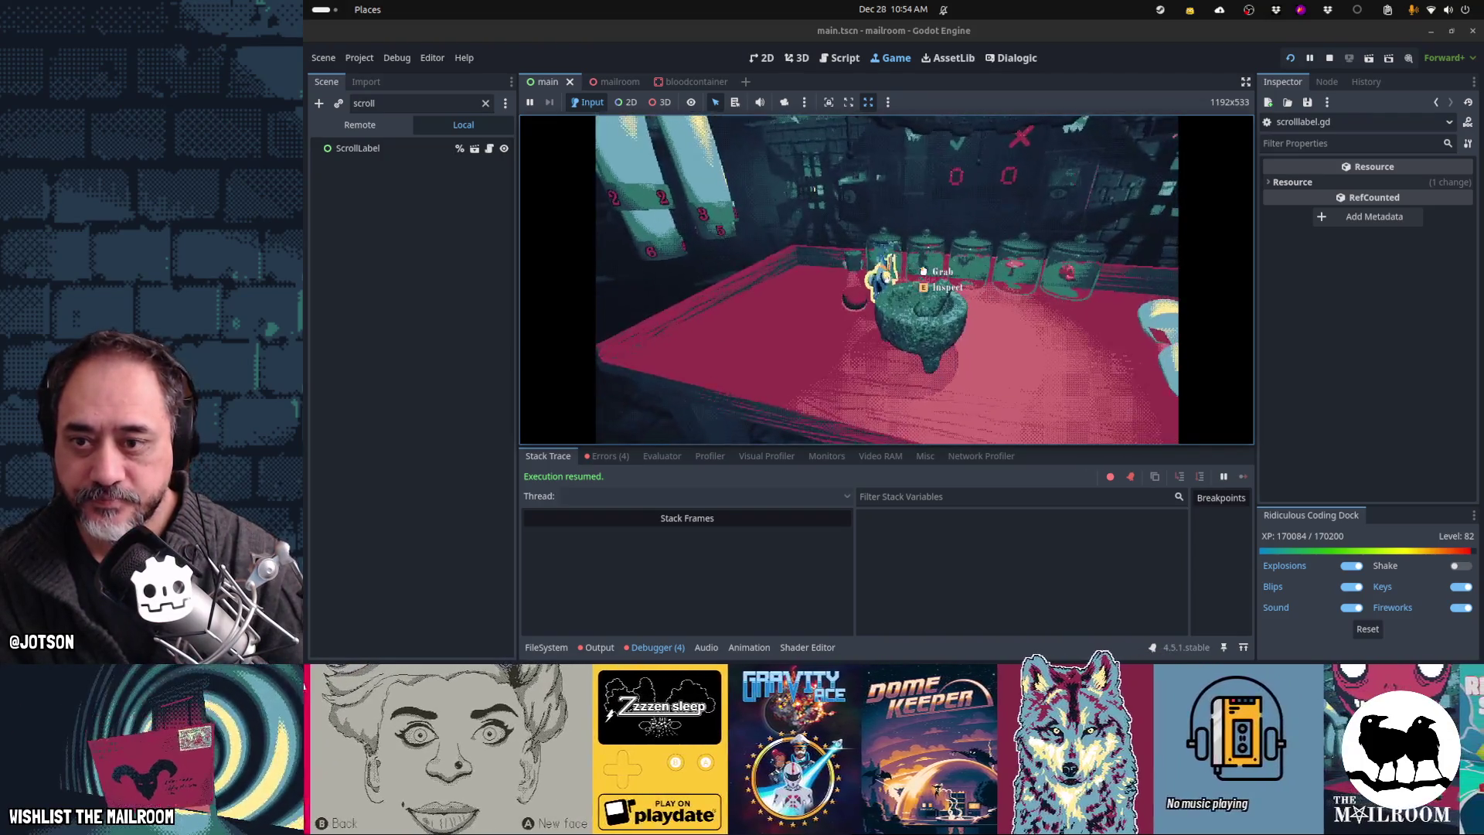
left_click(887, 280)
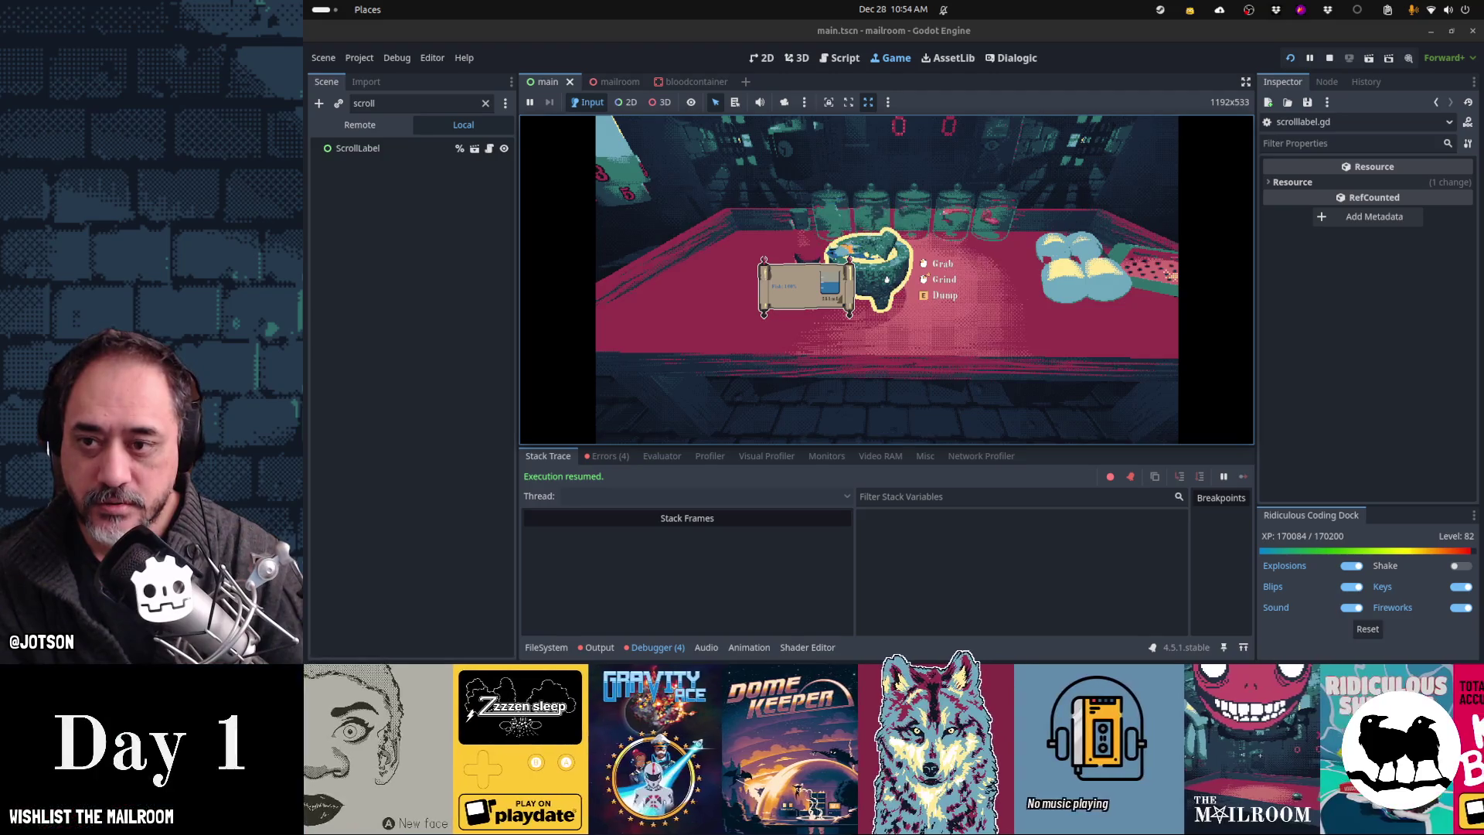
left_click(887, 280)
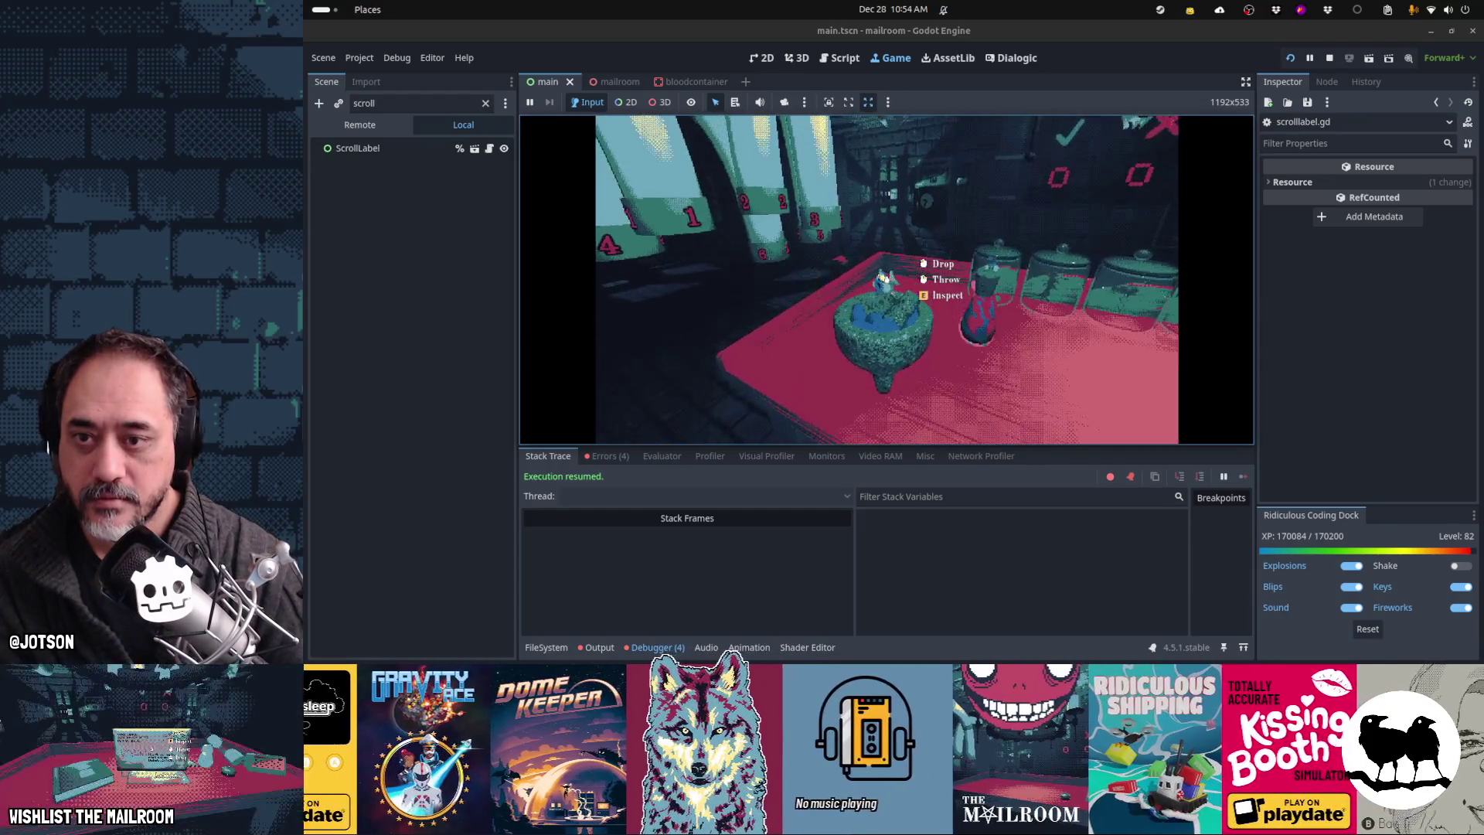
left_click(887, 279)
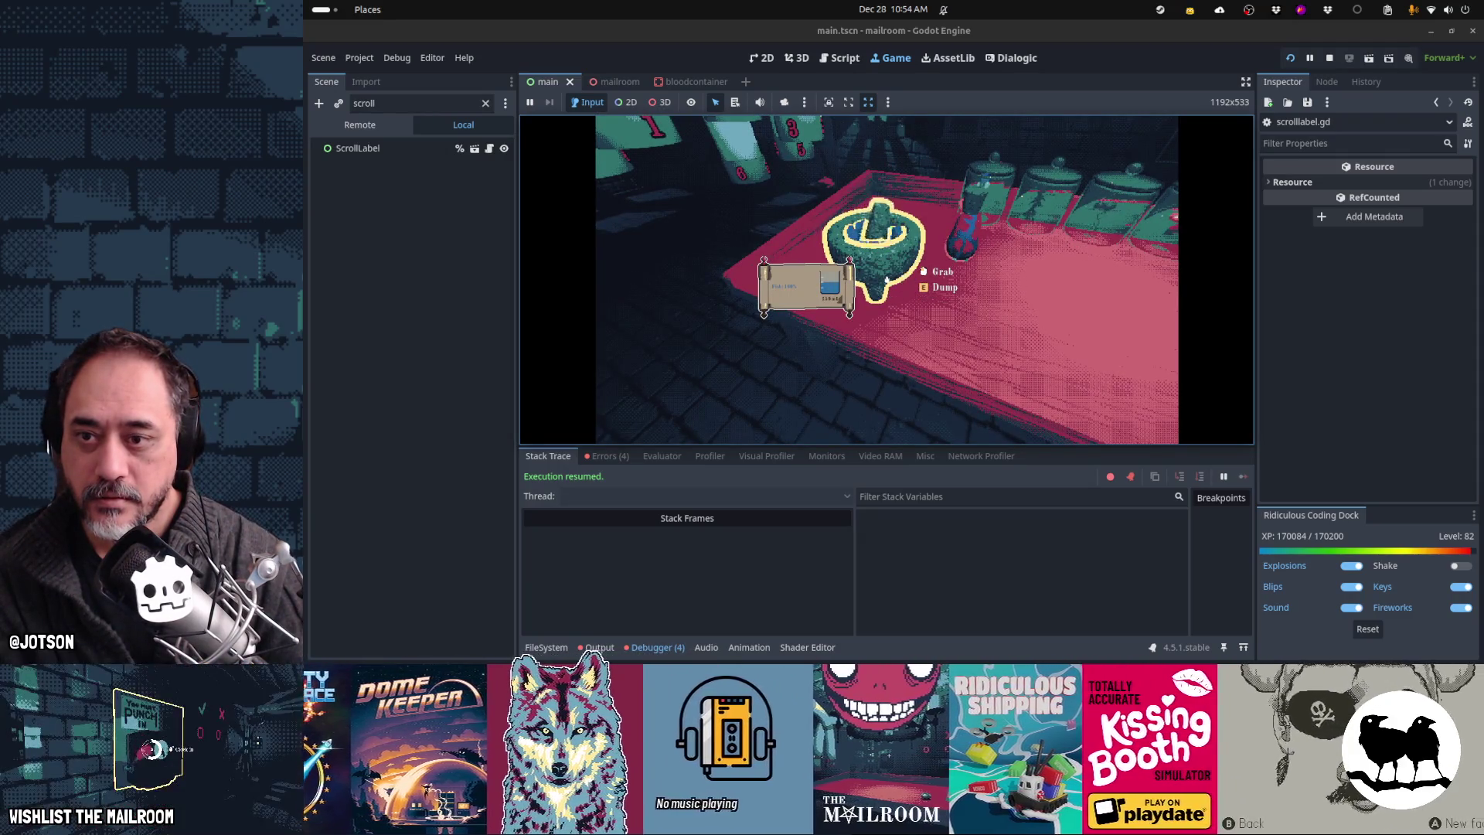
Step: Set the green bottle down on the table and drop the held scroll label
mouse_move(887, 279)
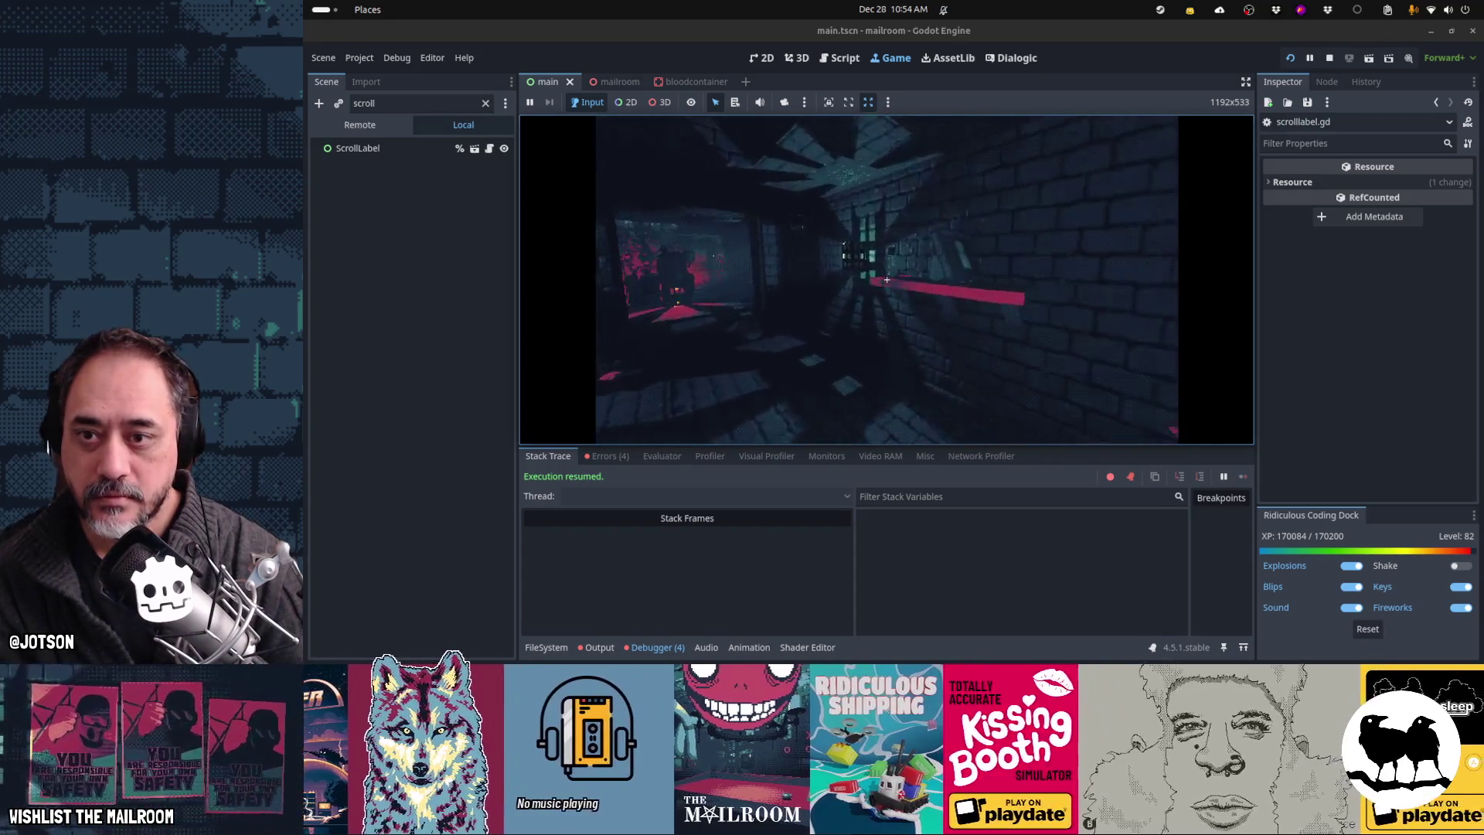
left_click(887, 279)
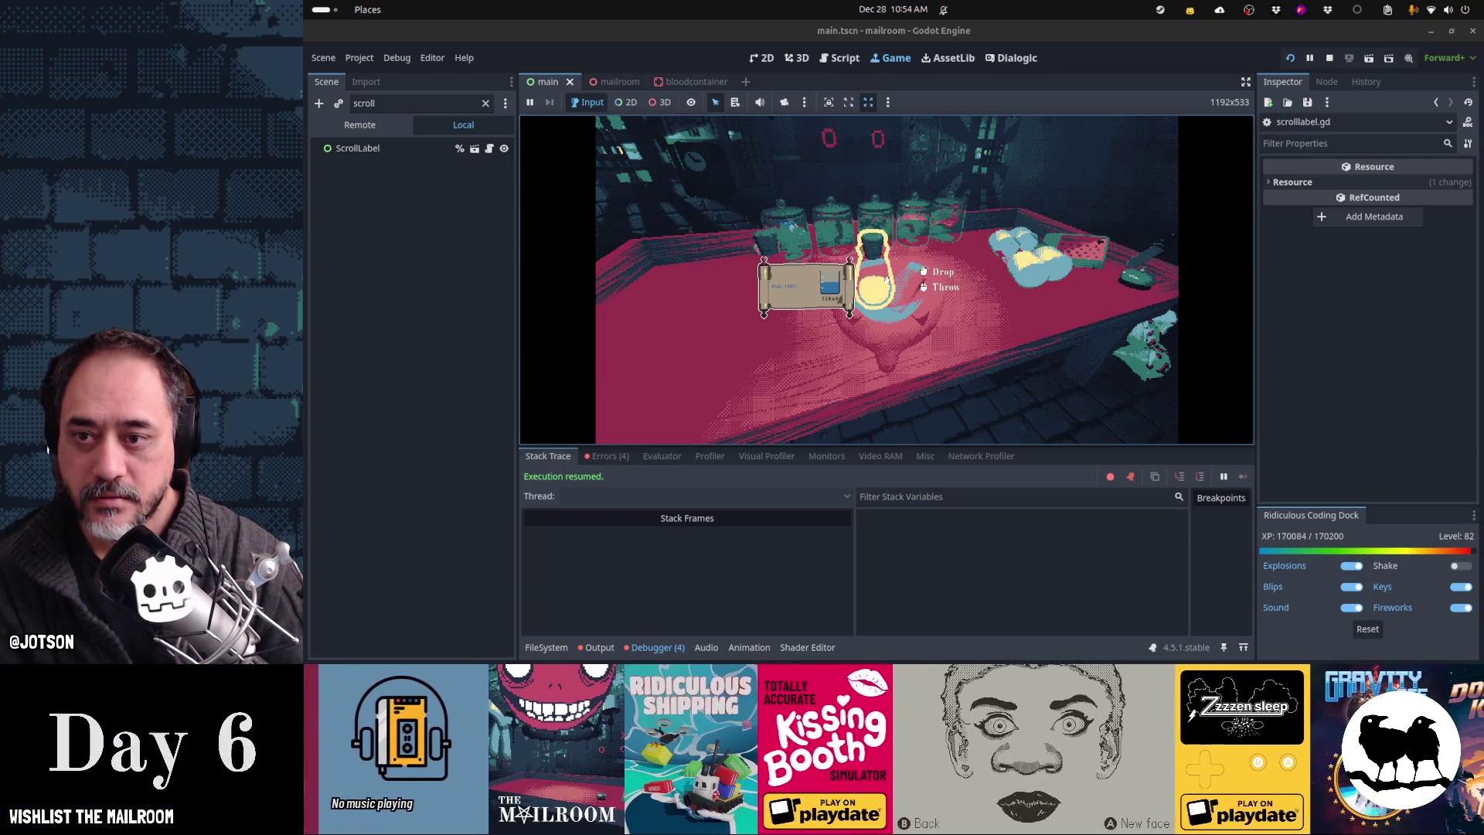
left_click(886, 279)
mouse_move(887, 280)
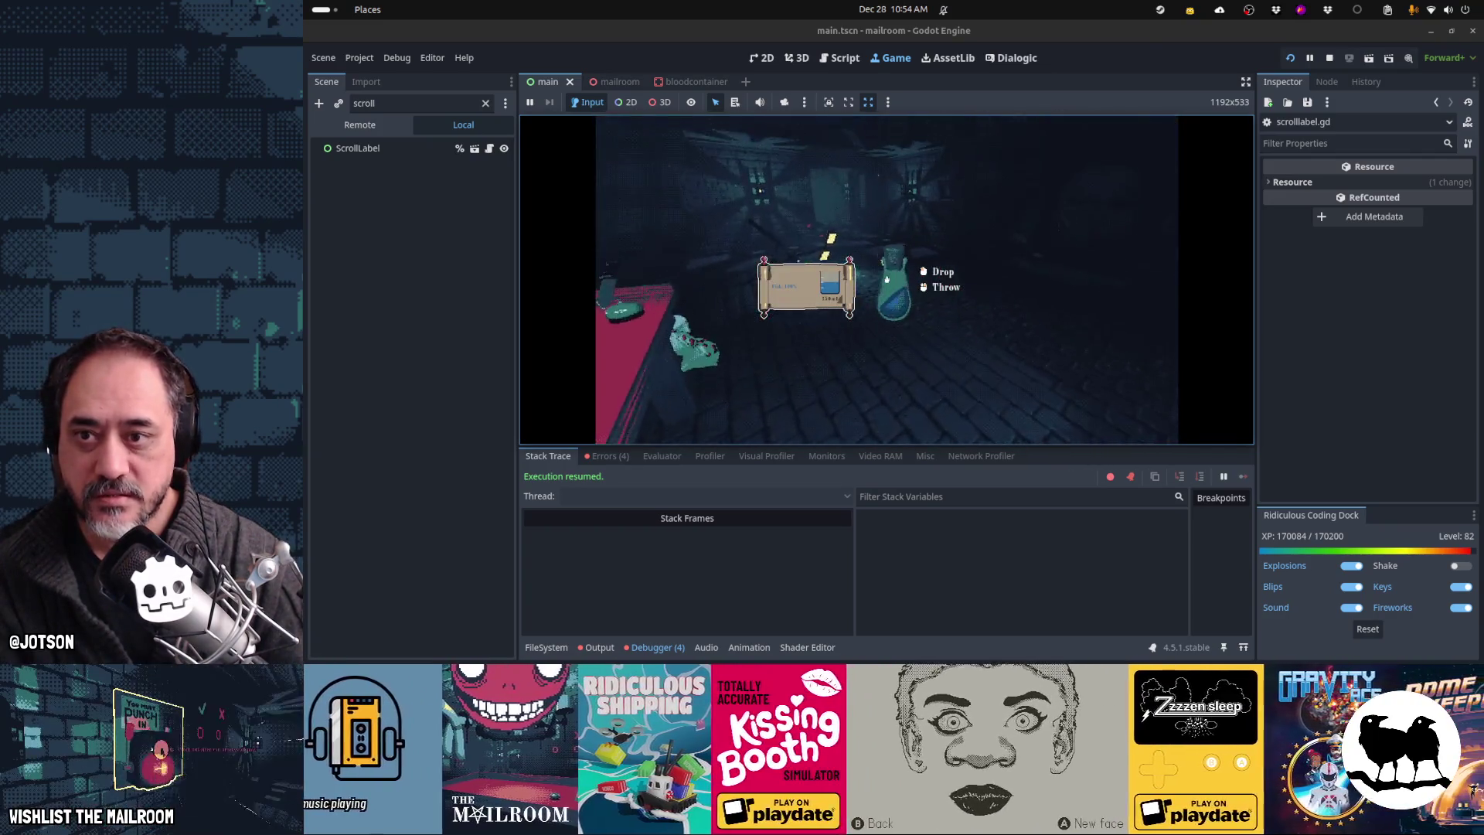
left_click(887, 279)
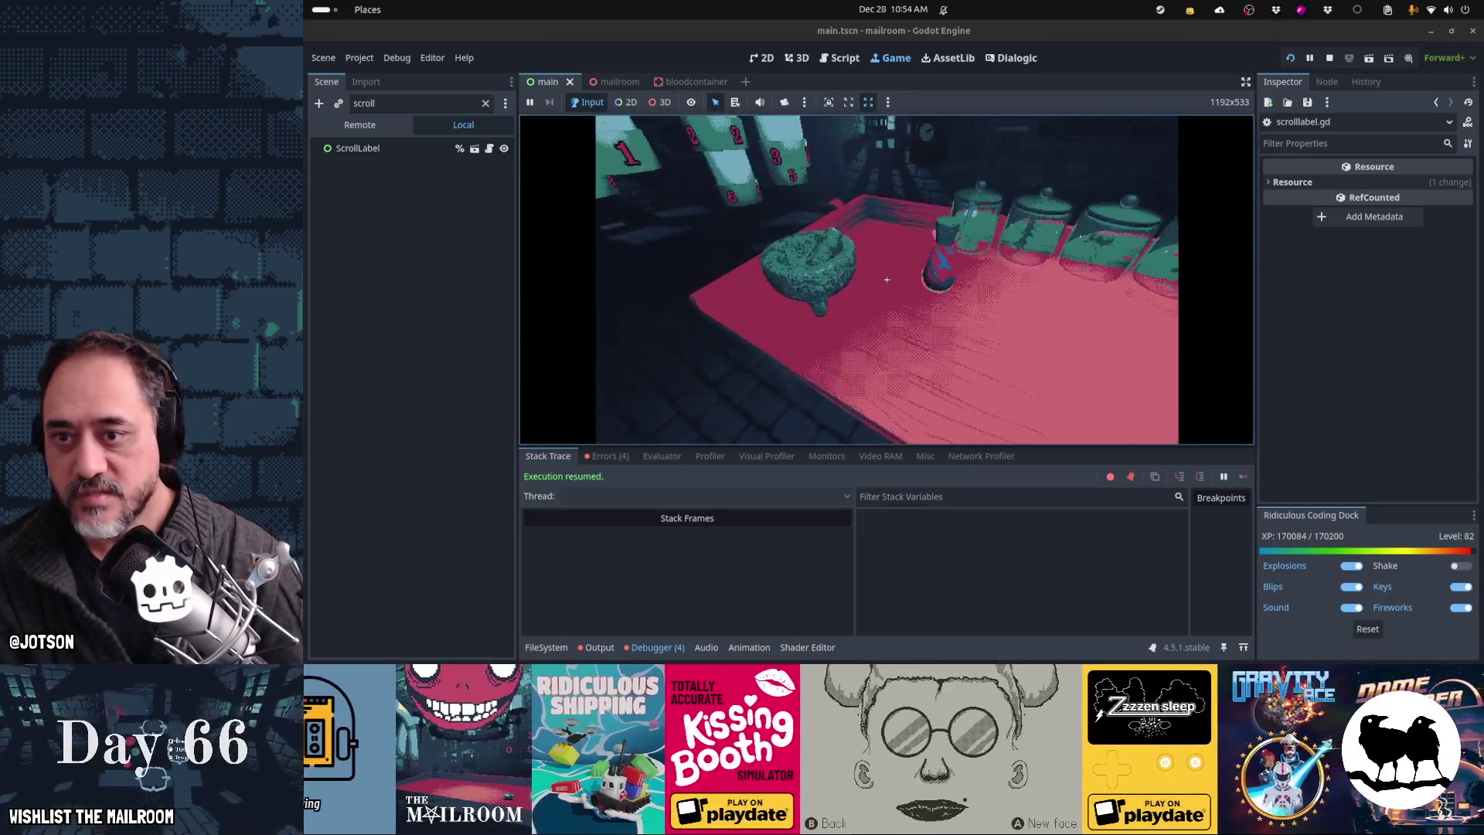
Step: Attach the scroll label to the blood bag, wind up a throw, then pause with Escape
left_click(886, 279)
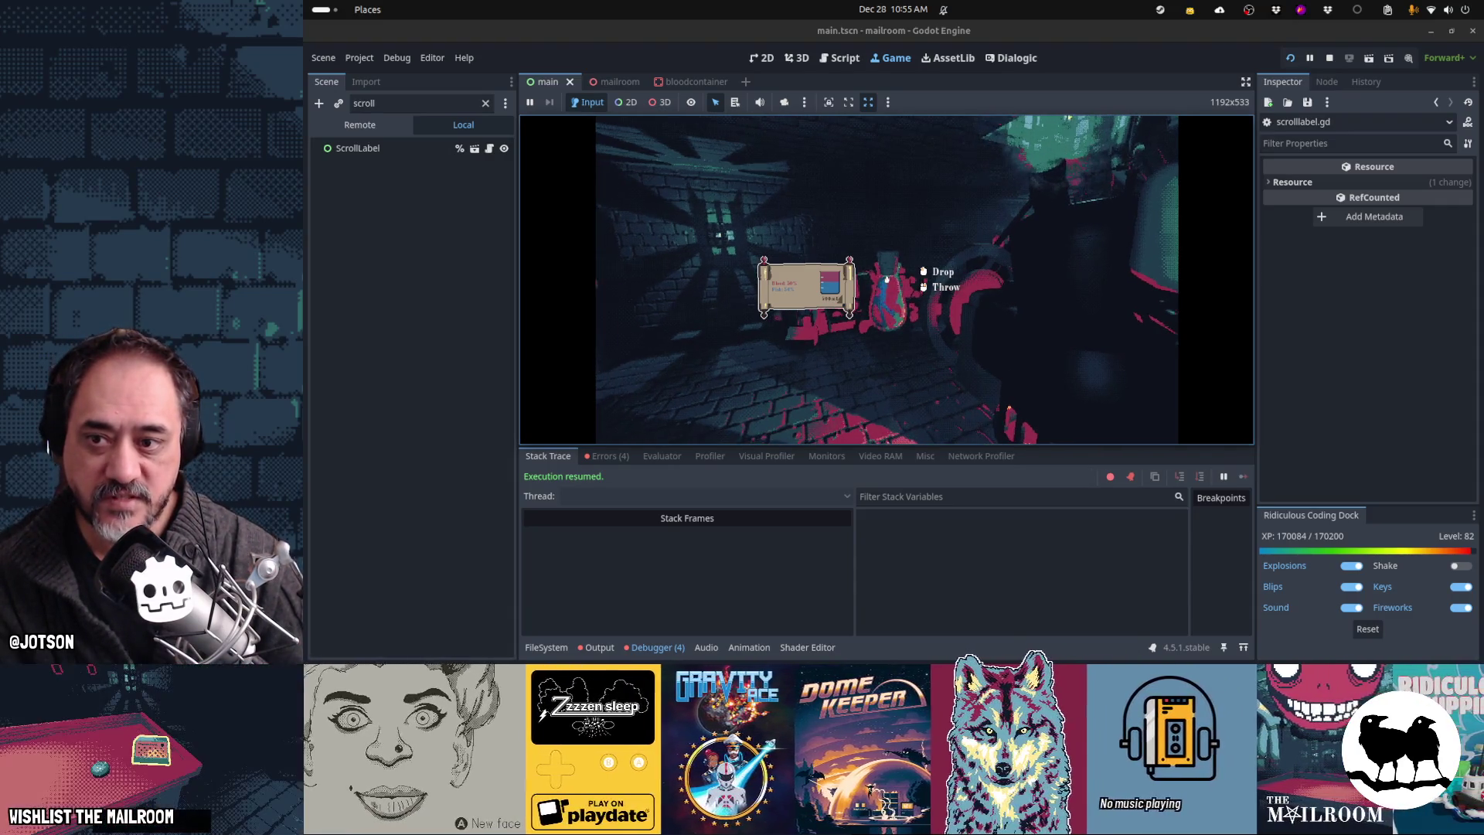
scroll(887, 279, "down", 1)
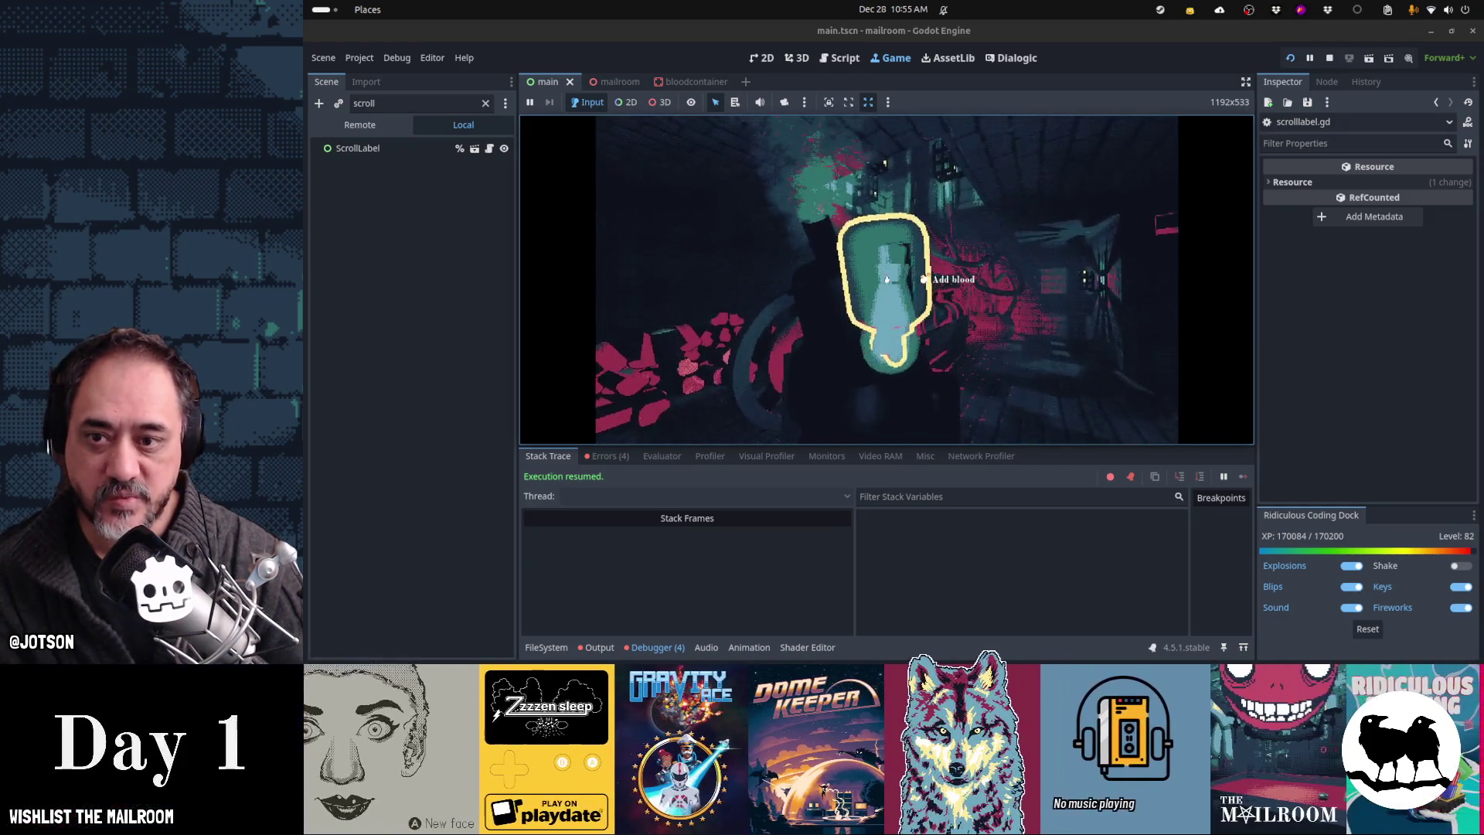
left_click(887, 278)
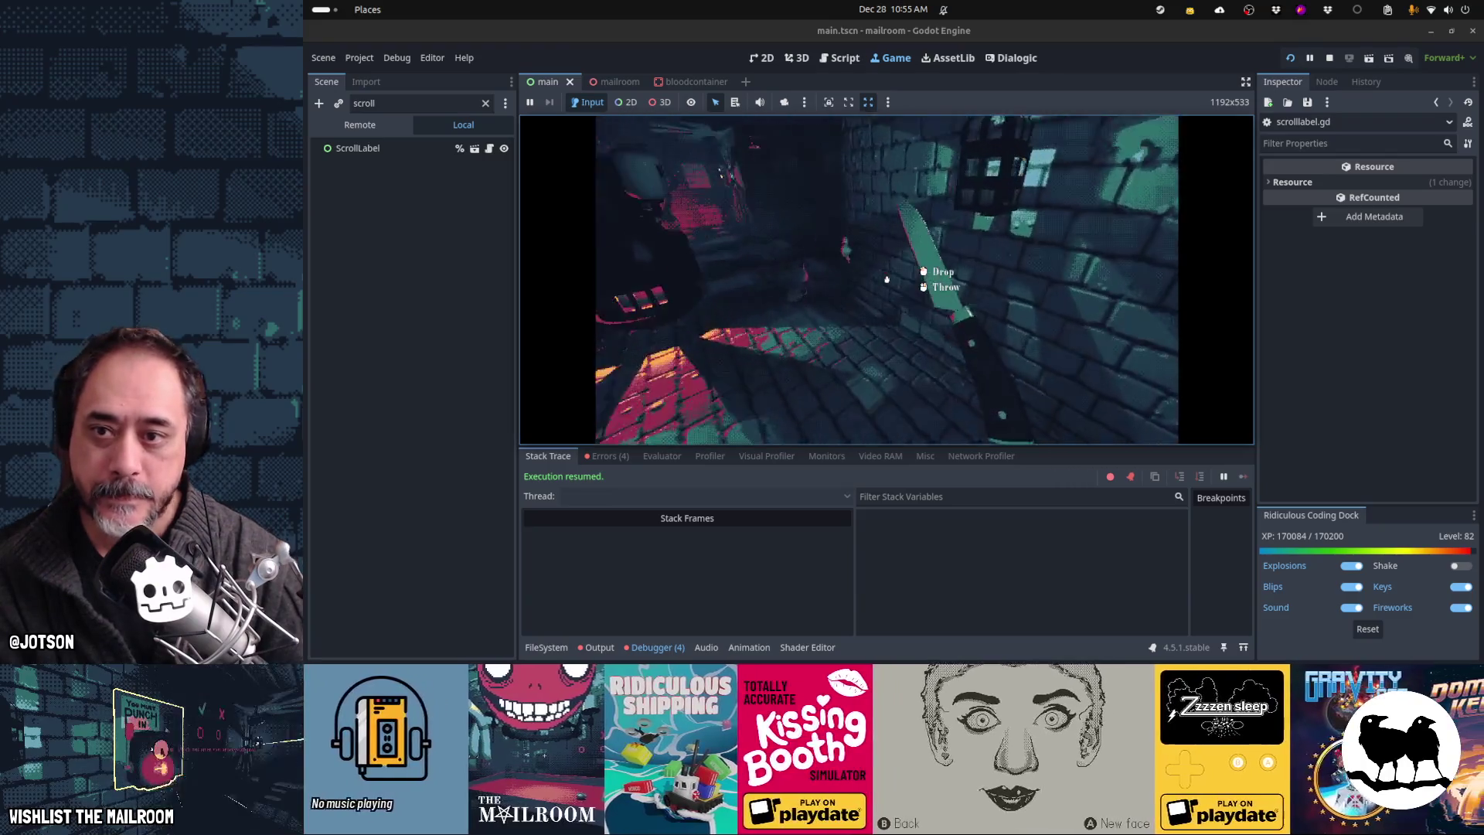
right_click(886, 280)
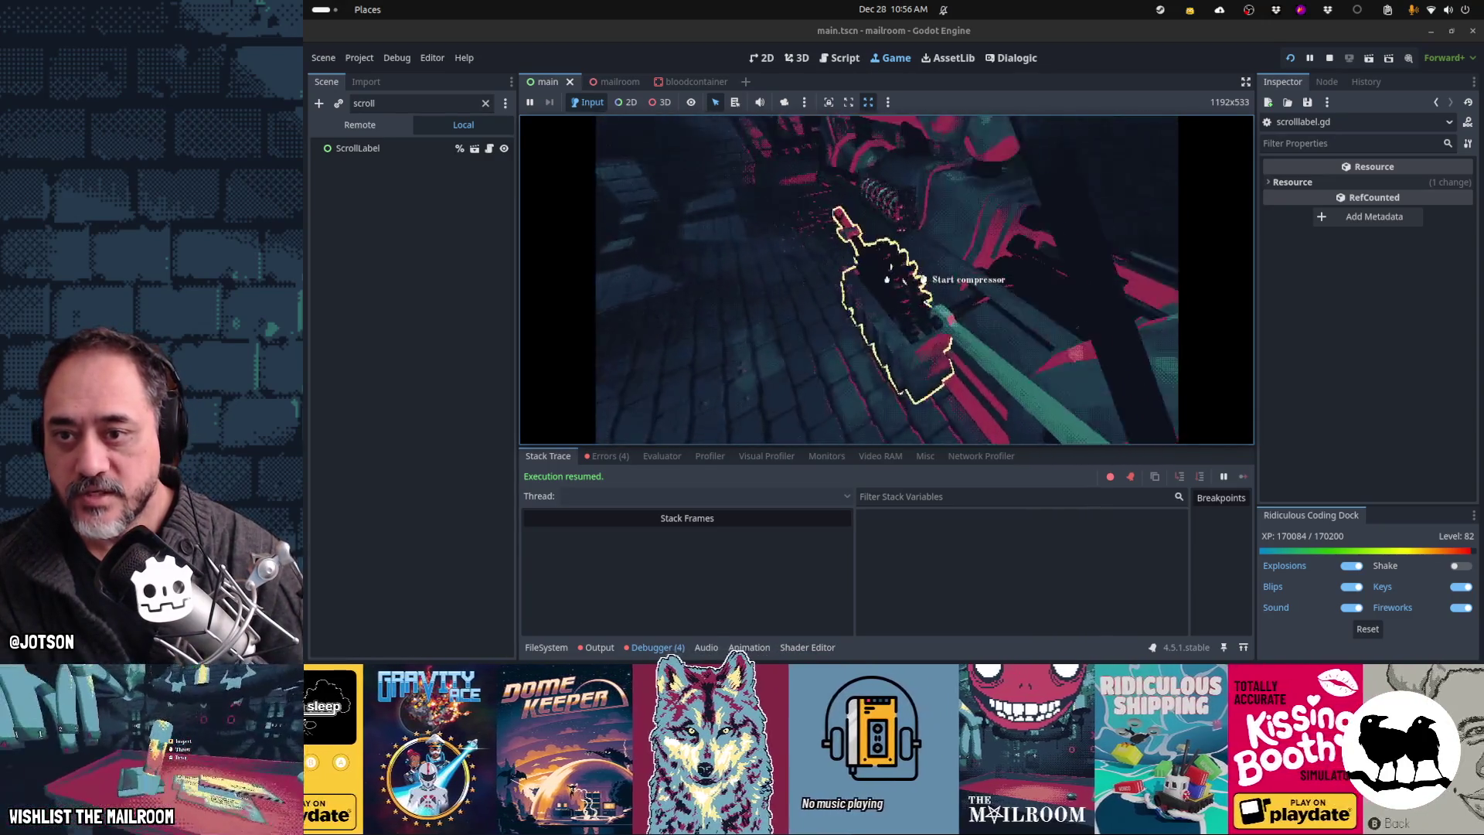
key("Escape")
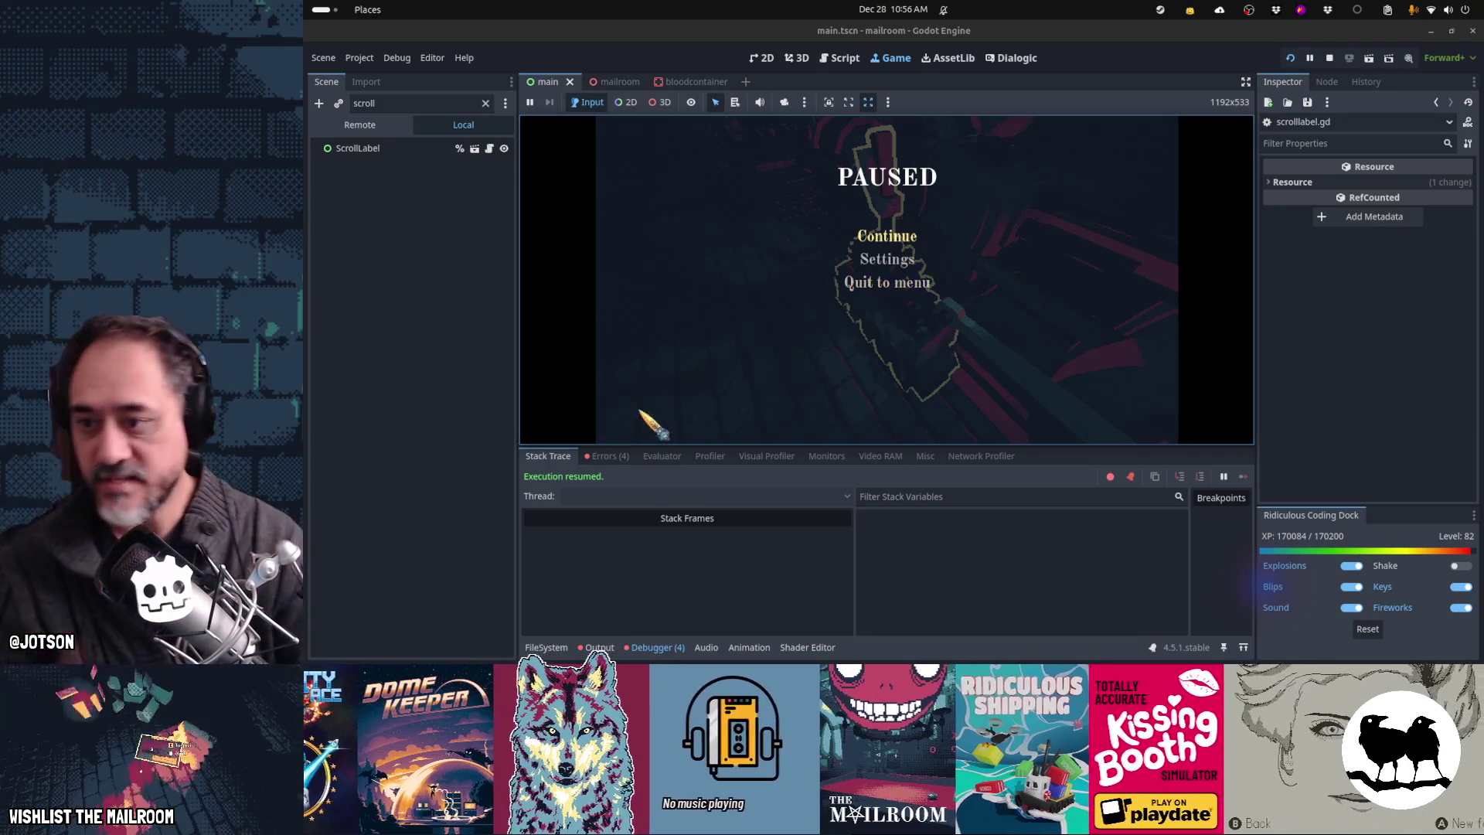
Step: Clear the Debugger Errors list and Output log, then hide the bottom panel with Ctrl+J
left_click(607, 456)
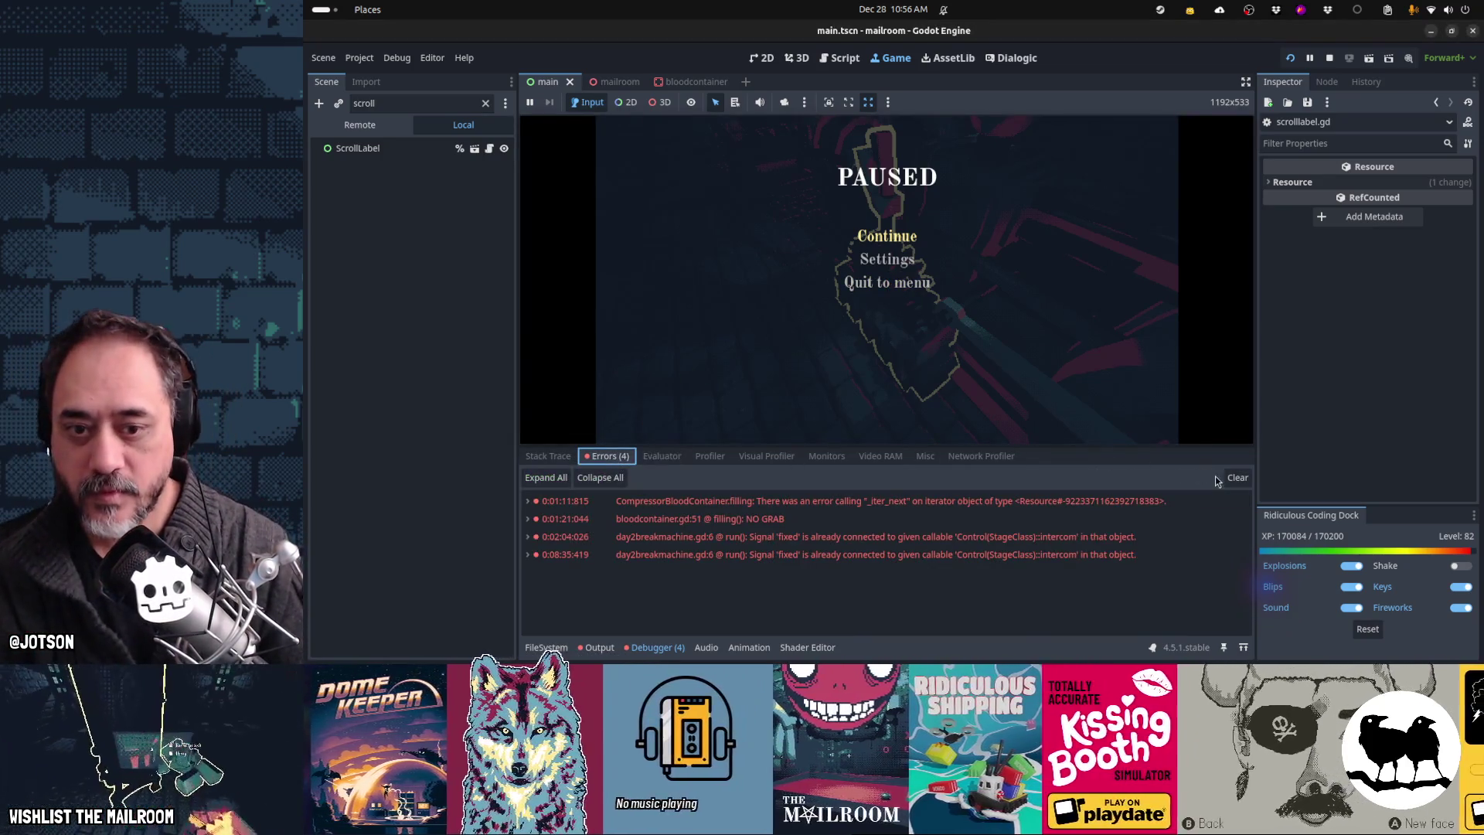
left_click(1235, 479)
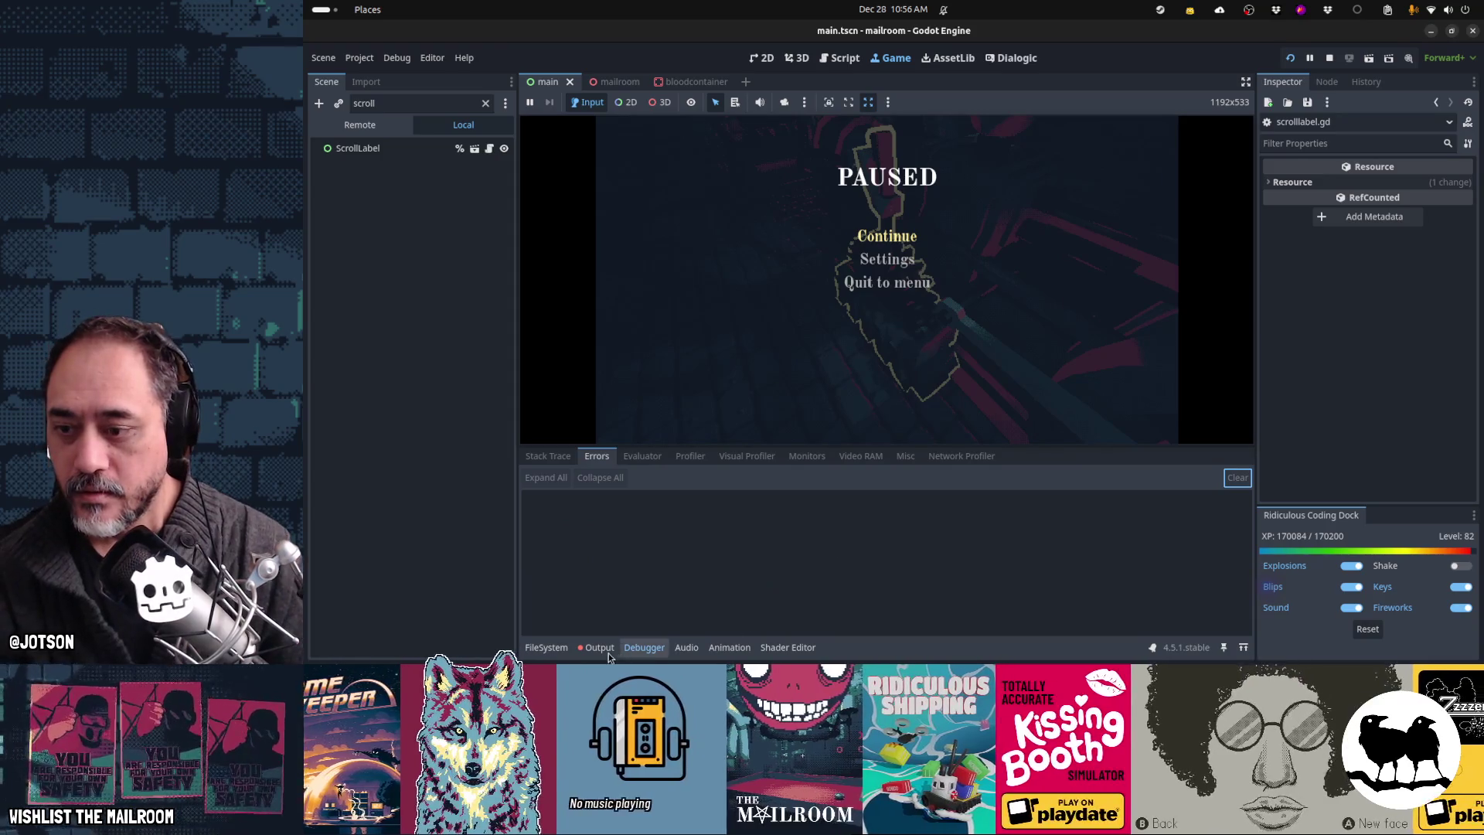
left_click(610, 649)
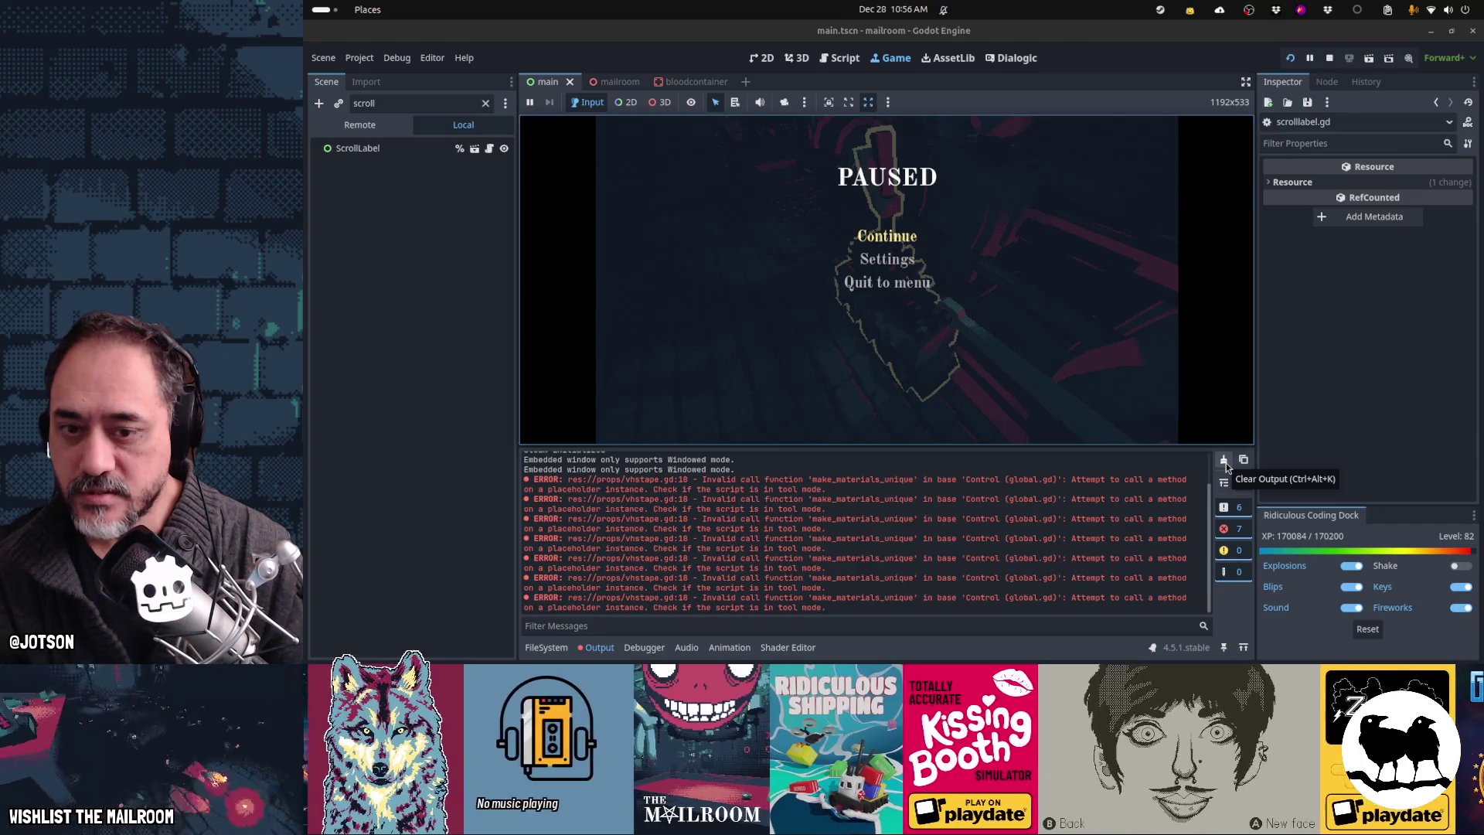
left_click(1225, 461)
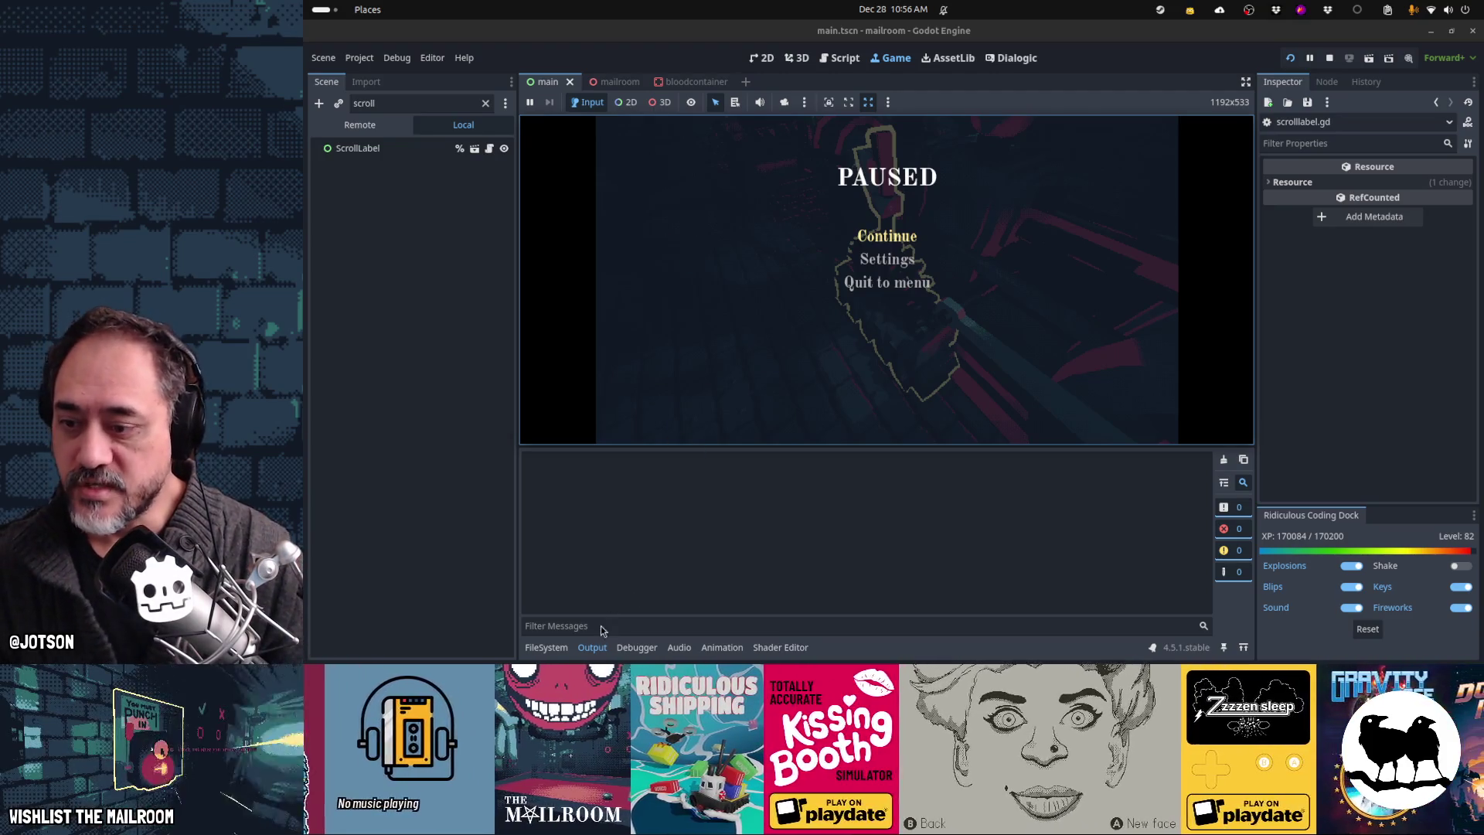
key("ctrl+j")
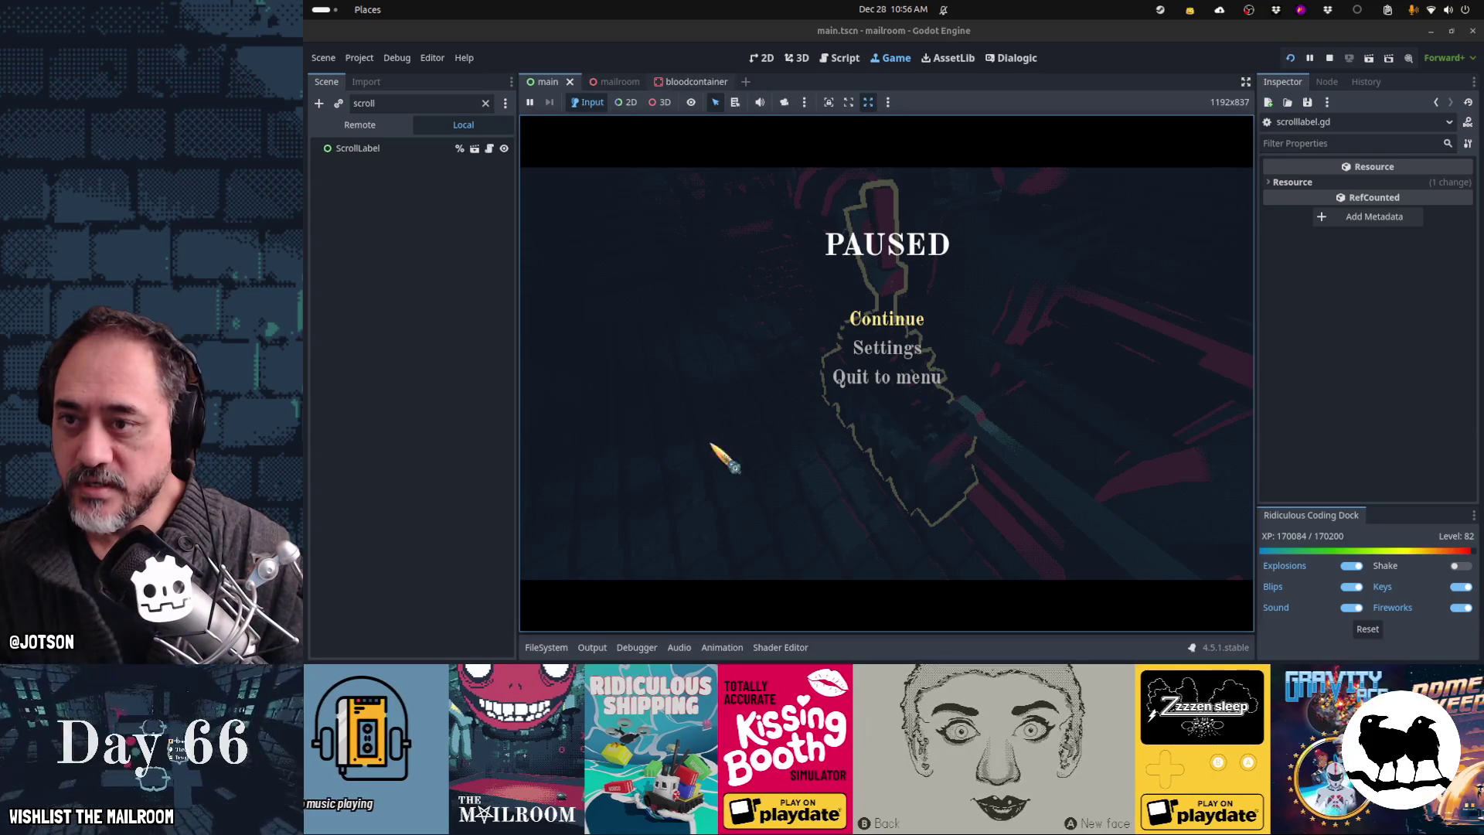
Step: Add a 'Filling sound for blood container' card to Mailroom day 3
mouse_move(756, 659)
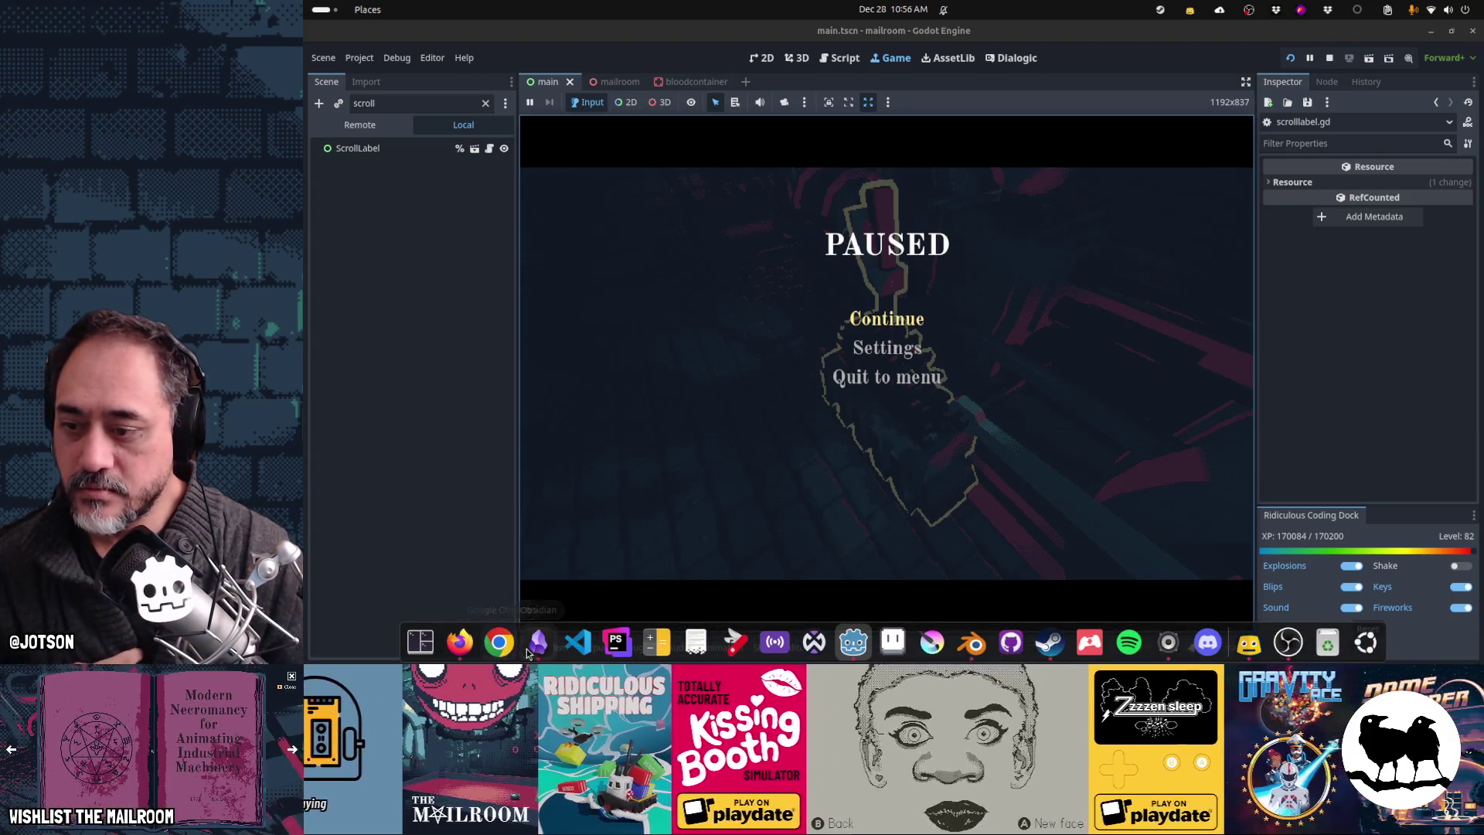
left_click(529, 650)
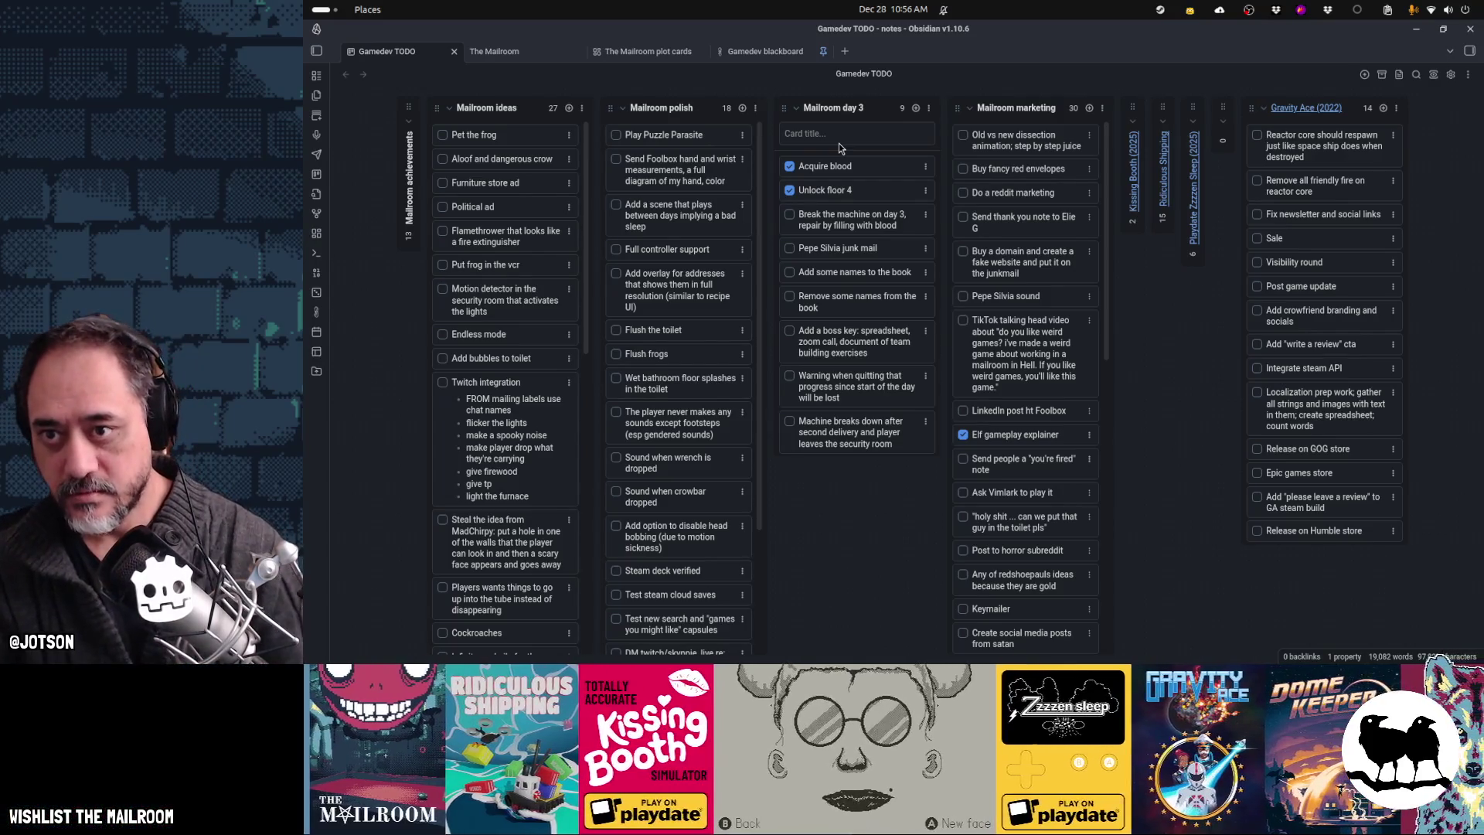
type("Filling sou")
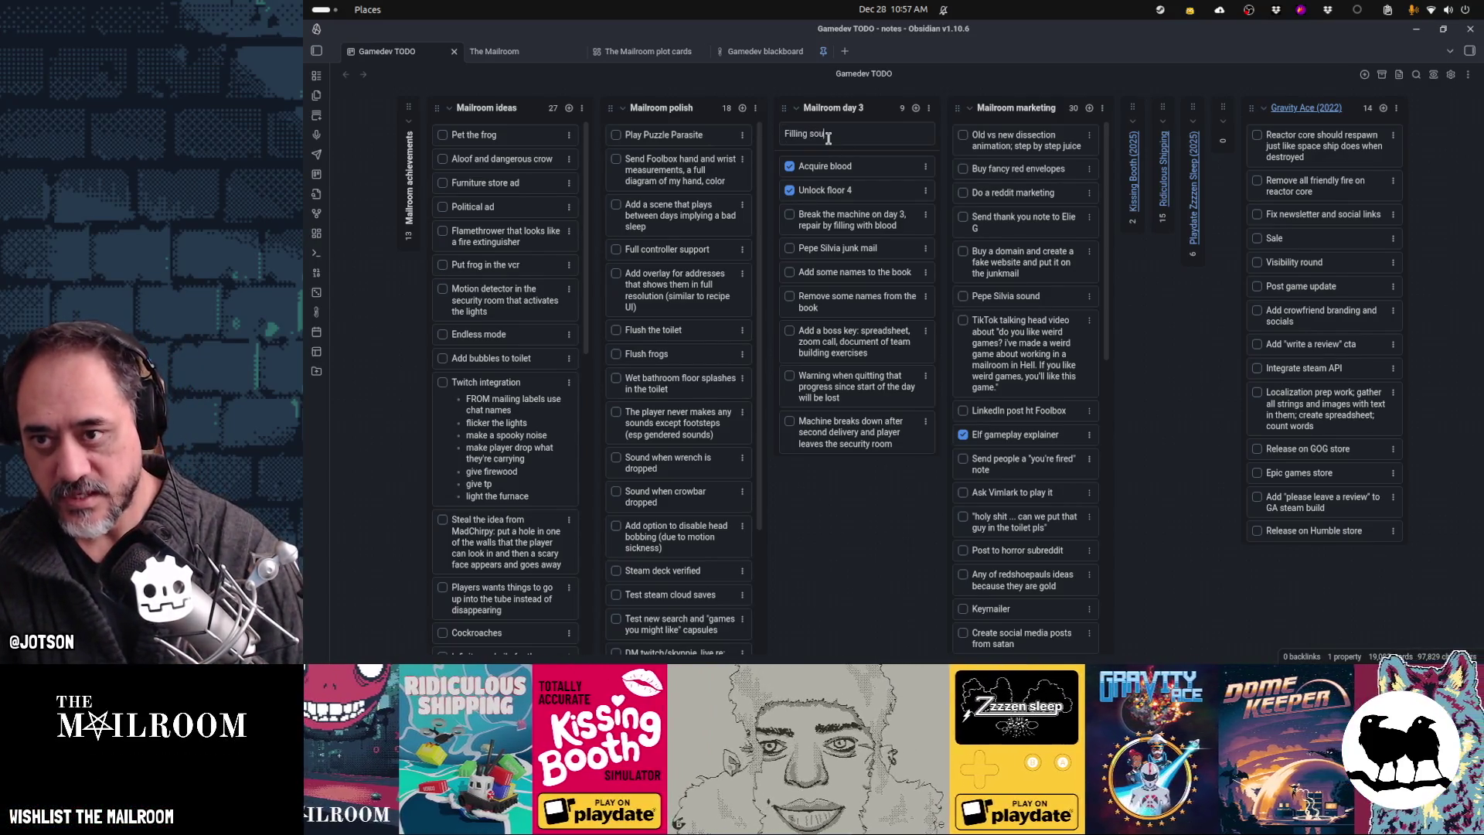
type("nd for blood")
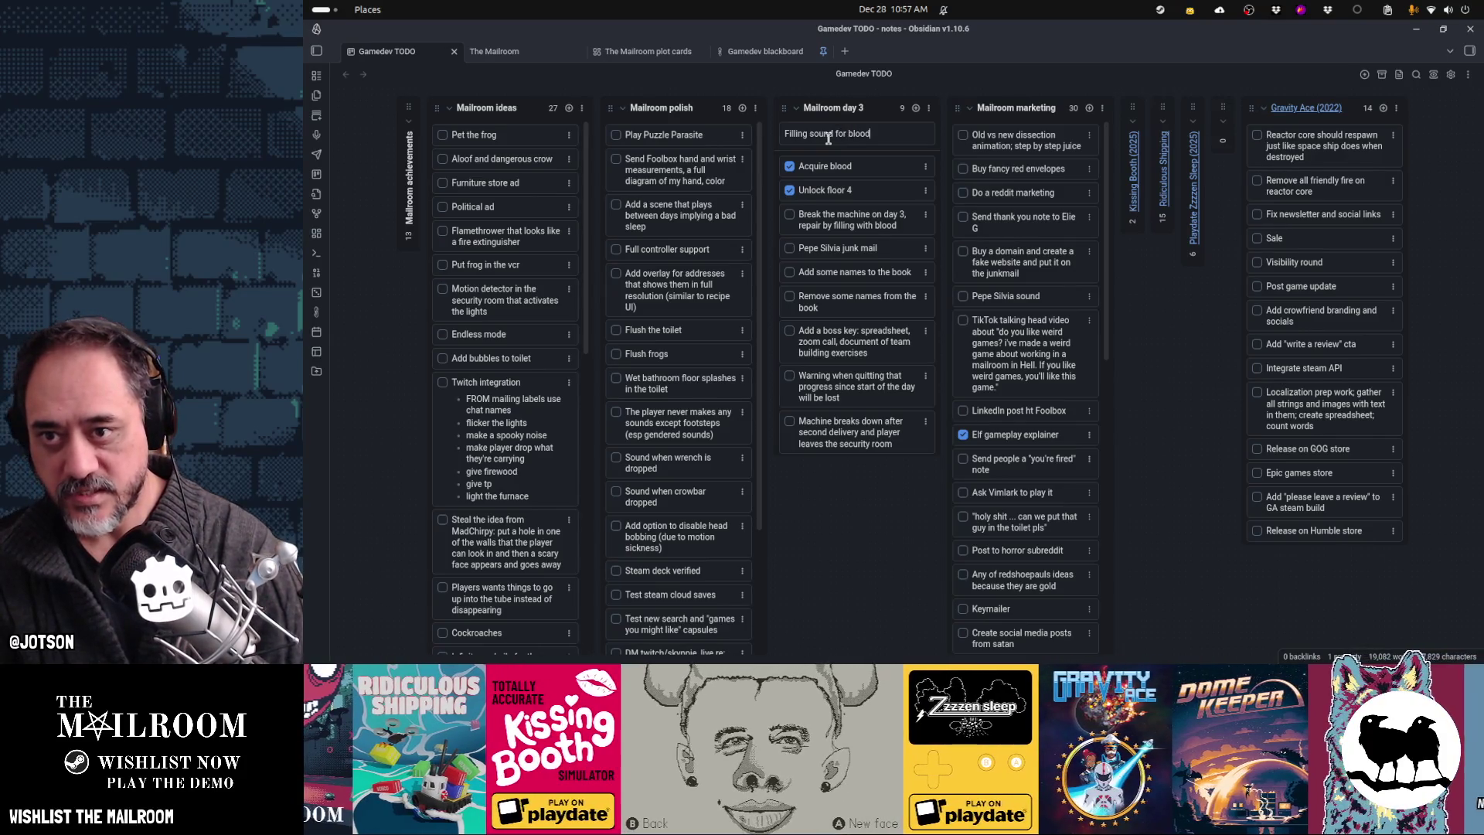
type(" container")
key("Return")
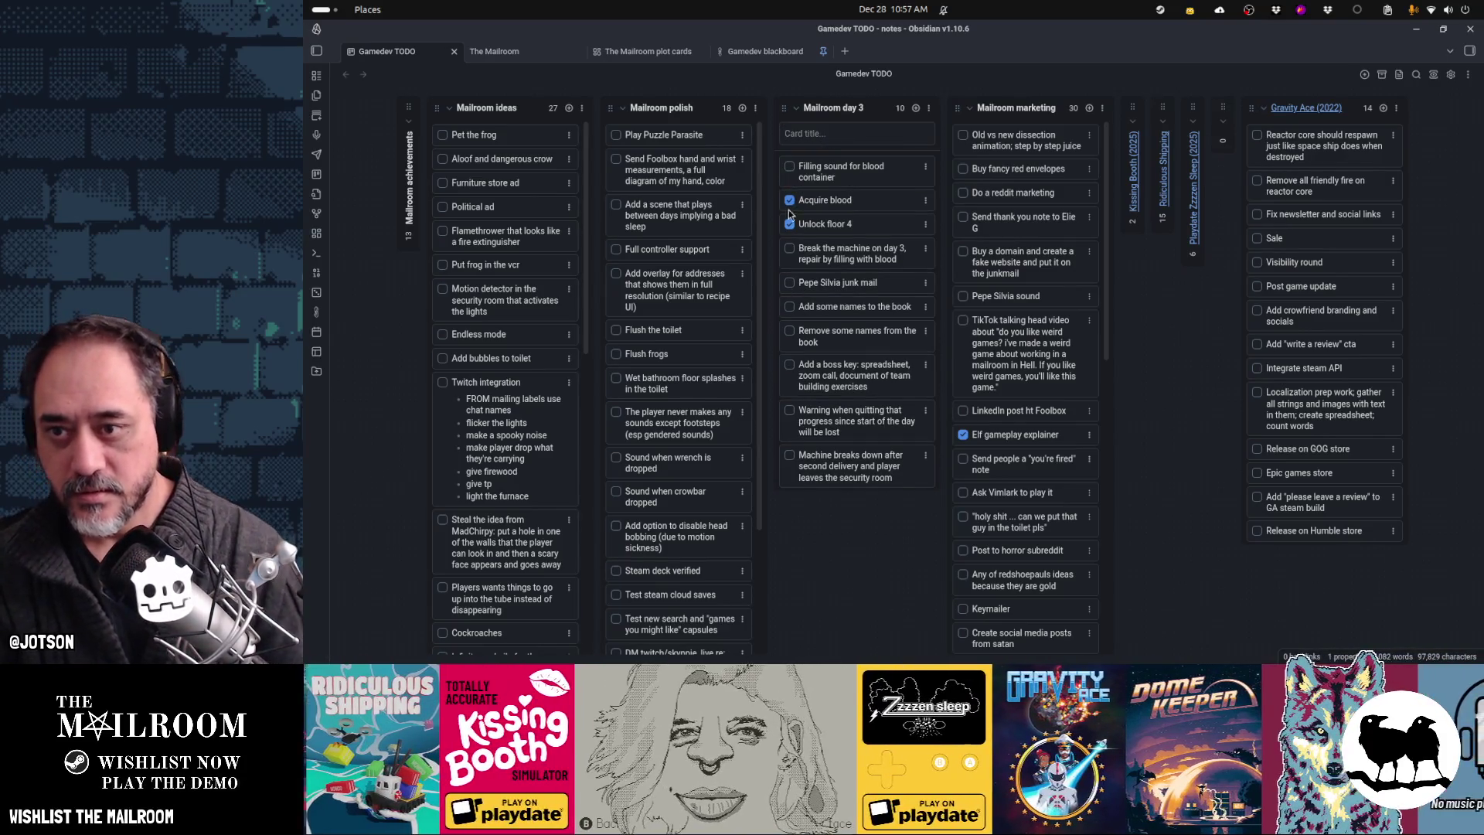
Step: Check off 'Break the machine on day 3', move the filling card below it, and add a full-machine effect card
left_click(790, 248)
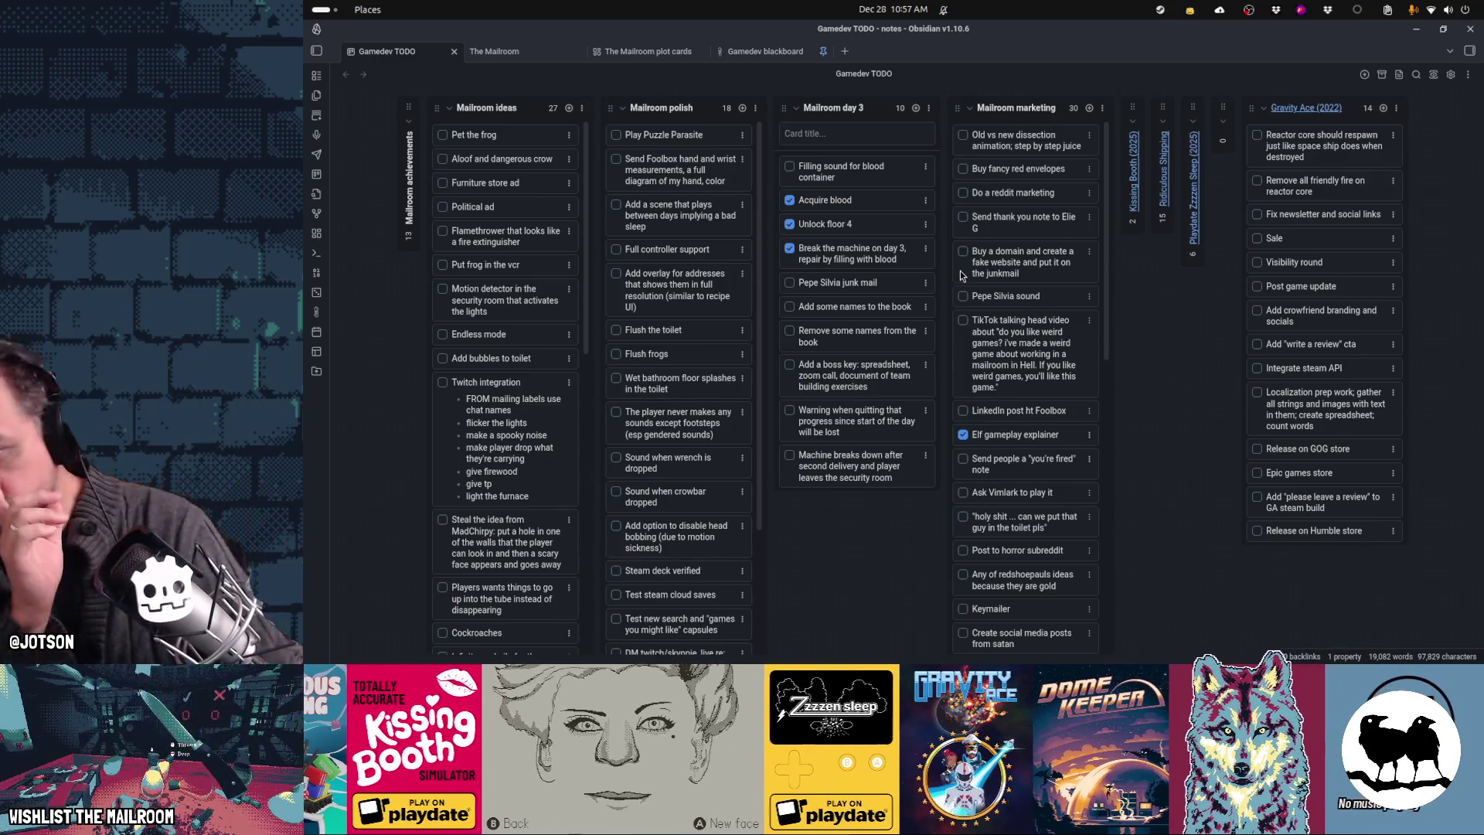
left_click_drag(858, 169, 858, 253)
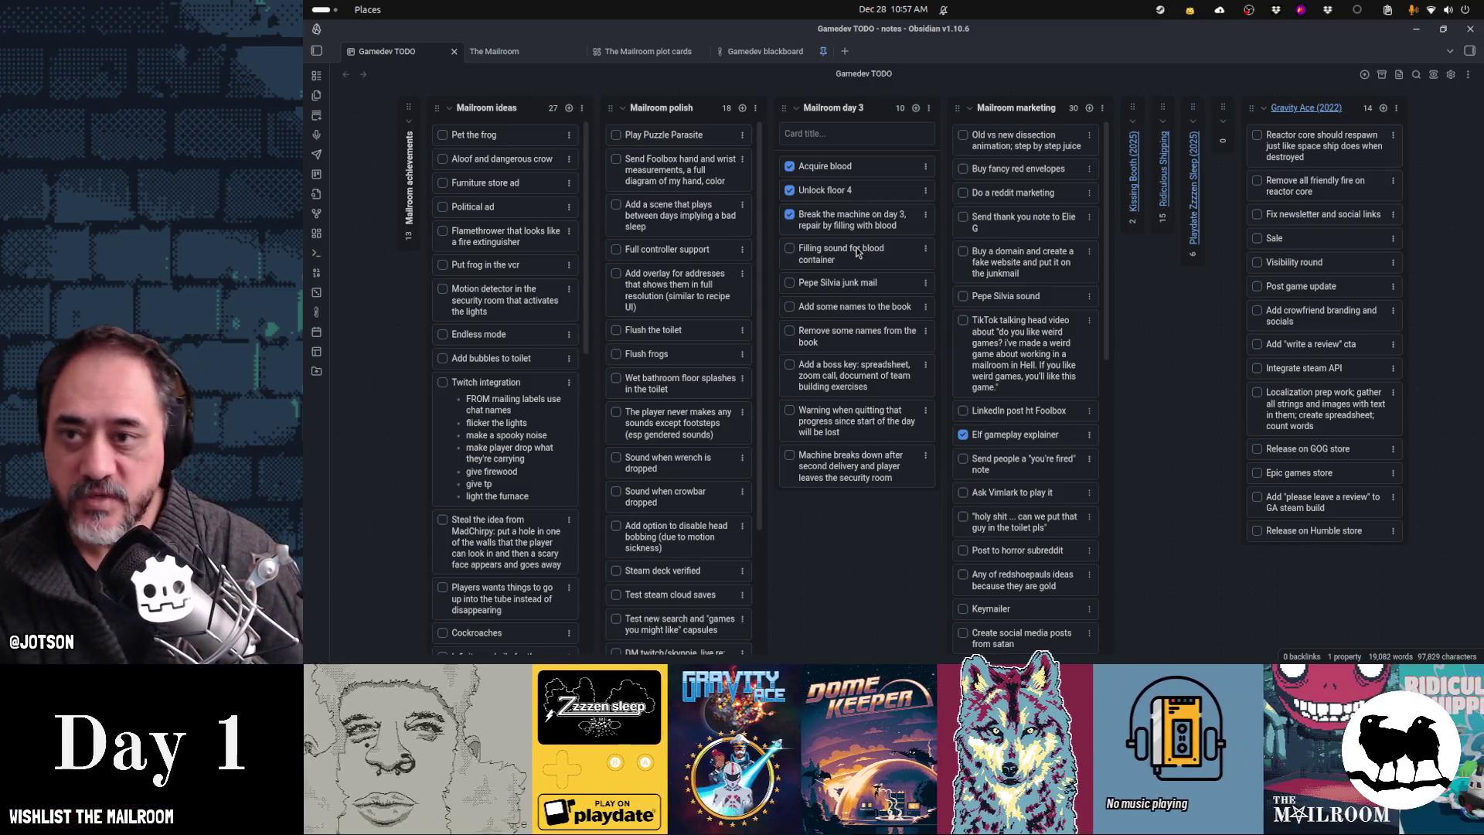
type("E")
type("eed an effect")
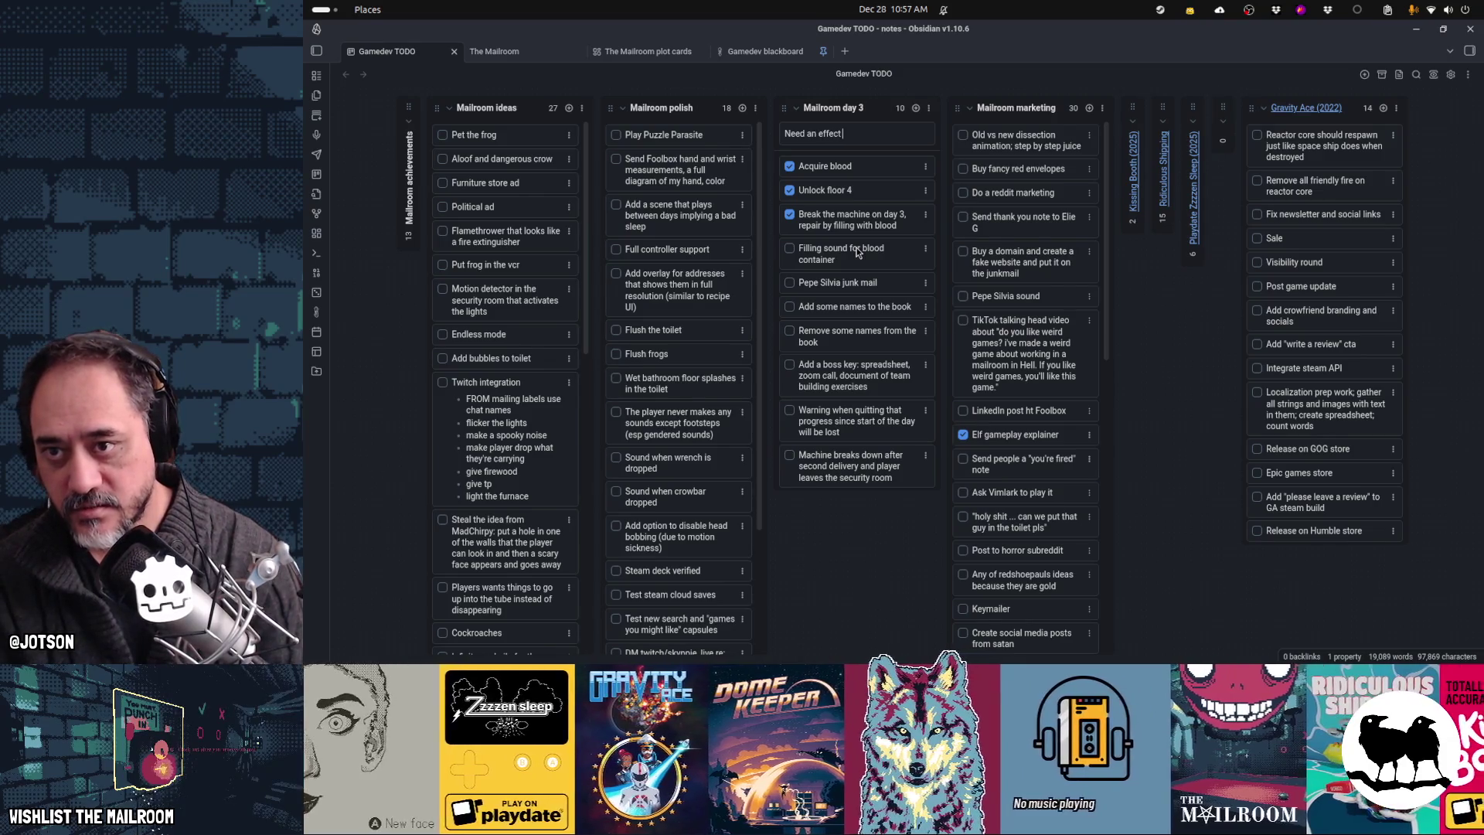
type(" to play when t")
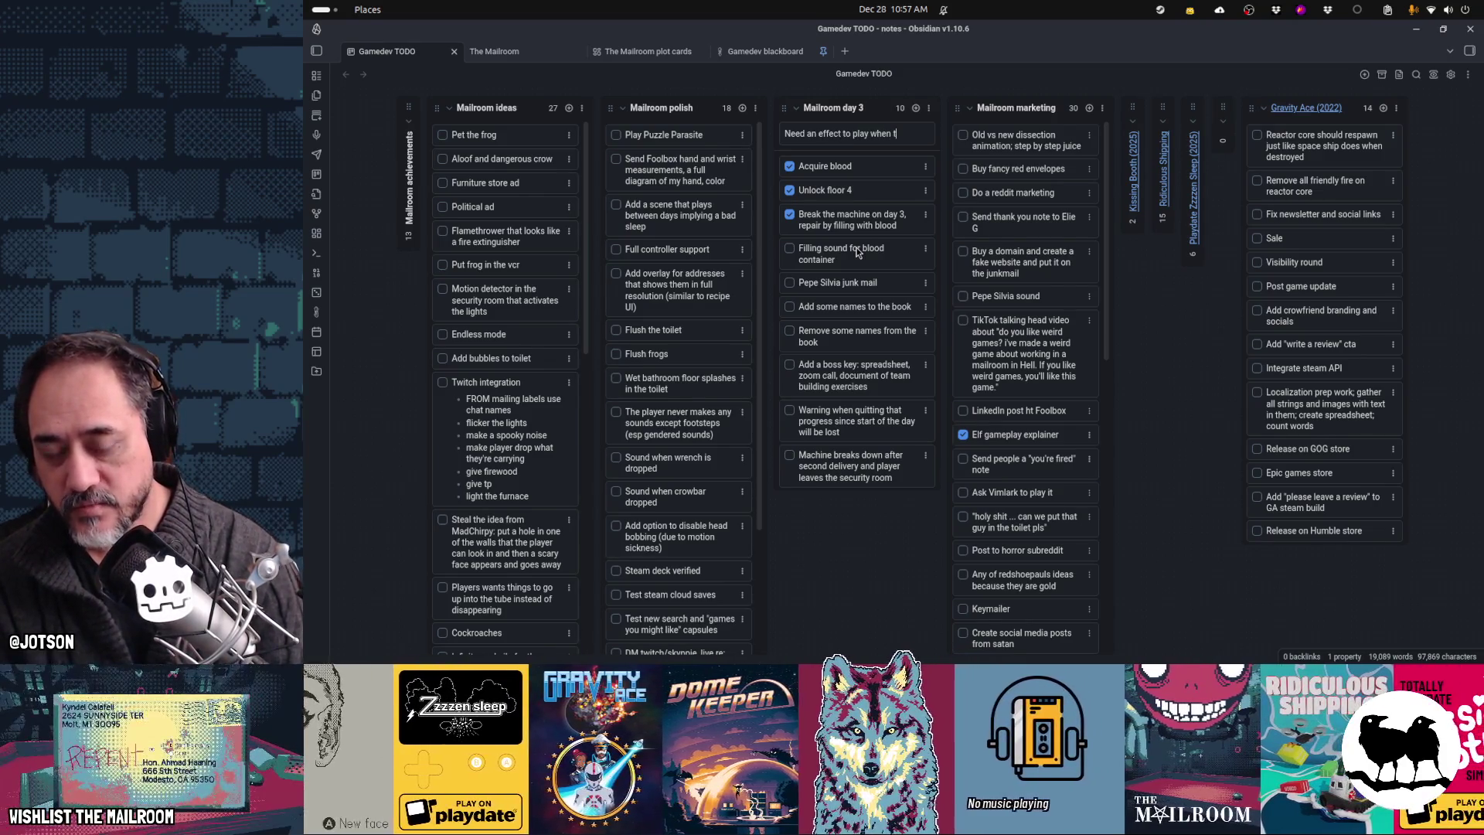
key("BackSpace")
type("machine is full of blood successfully")
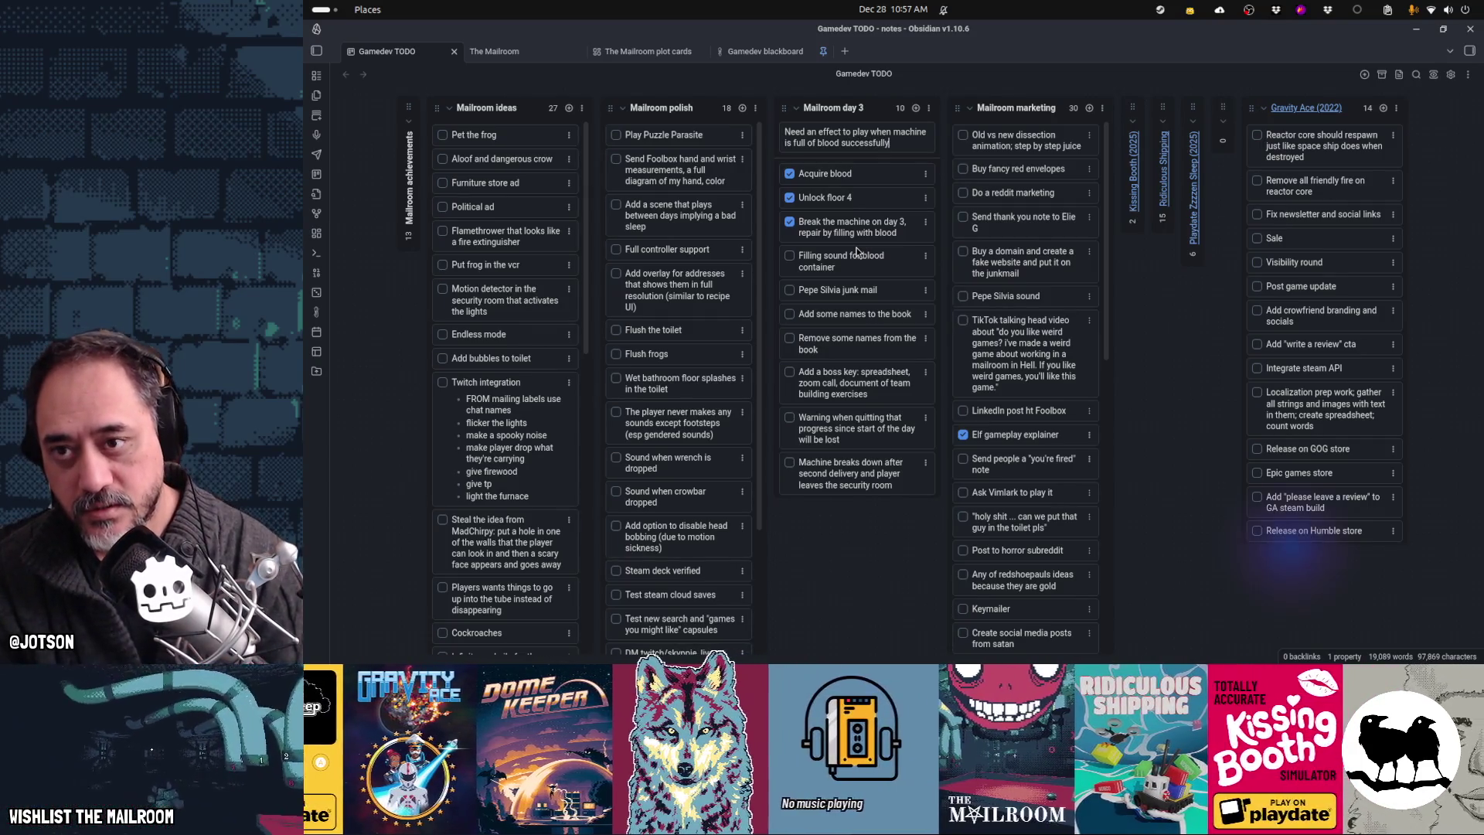
key("Return")
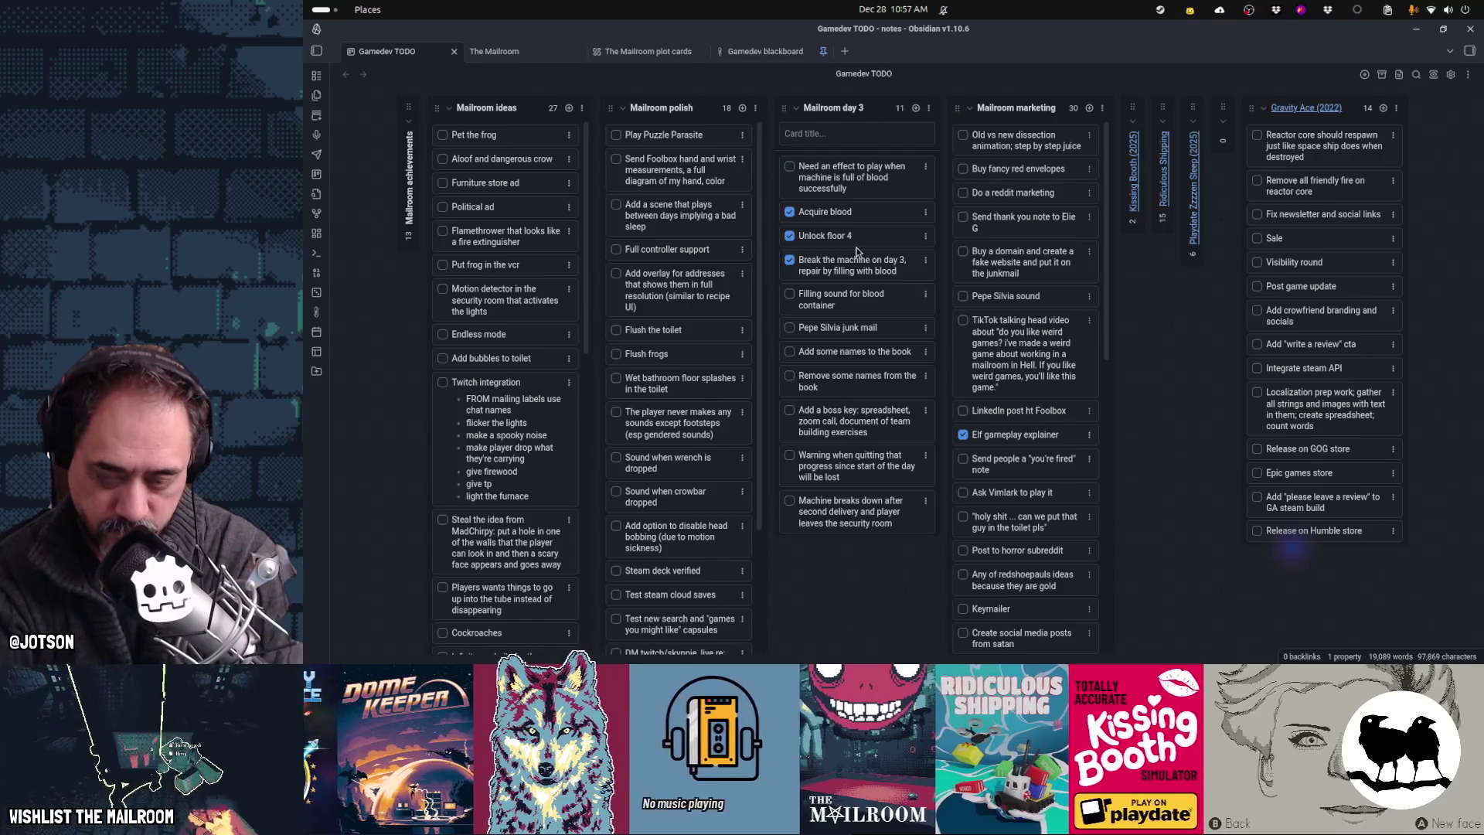
Step: Move the effect card down and add a 'Dialog for fixing the machine on day 3 with blood' card
left_click_drag(840, 185, 833, 224)
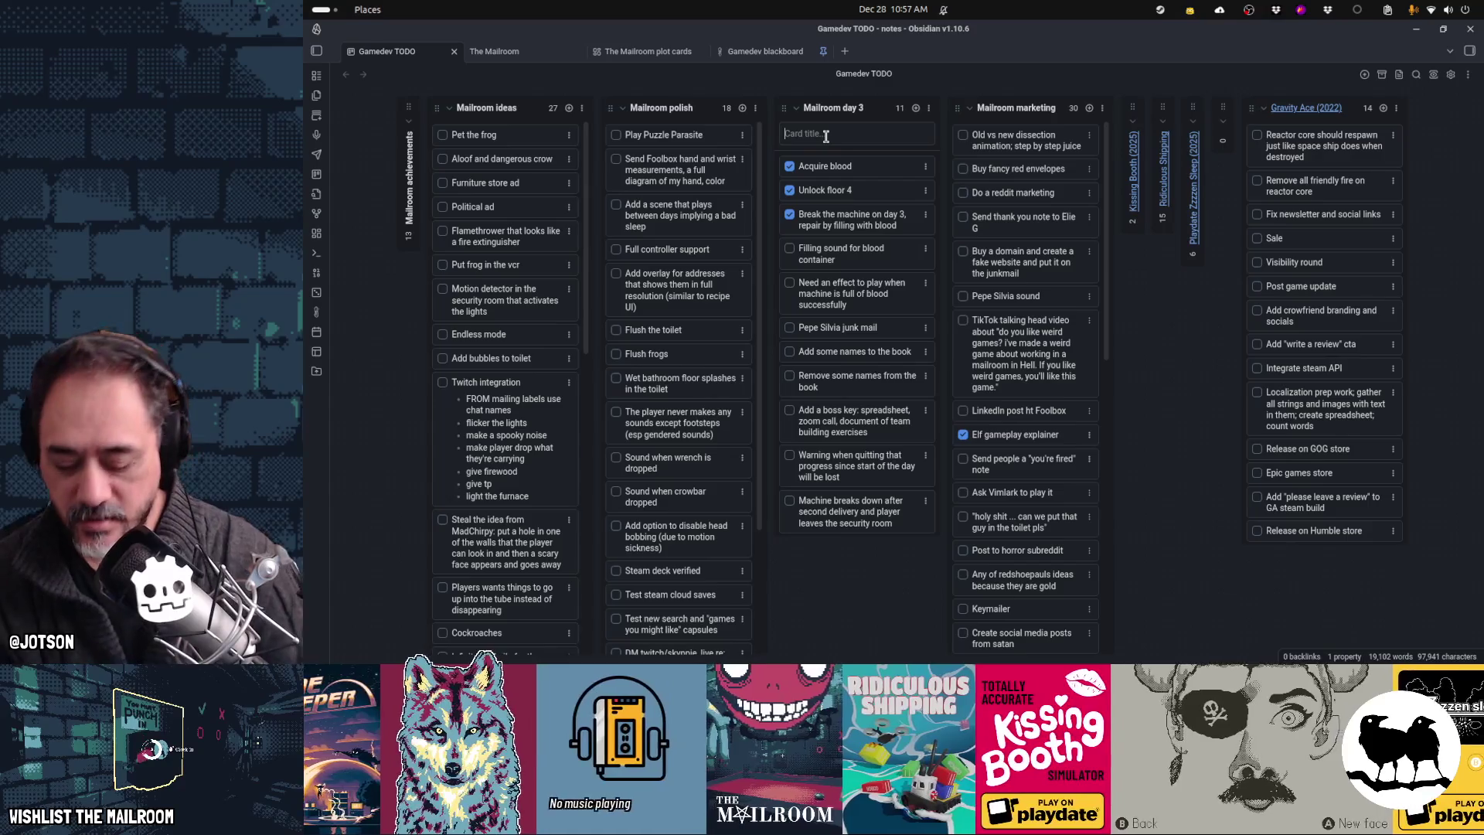
type("Dialog for")
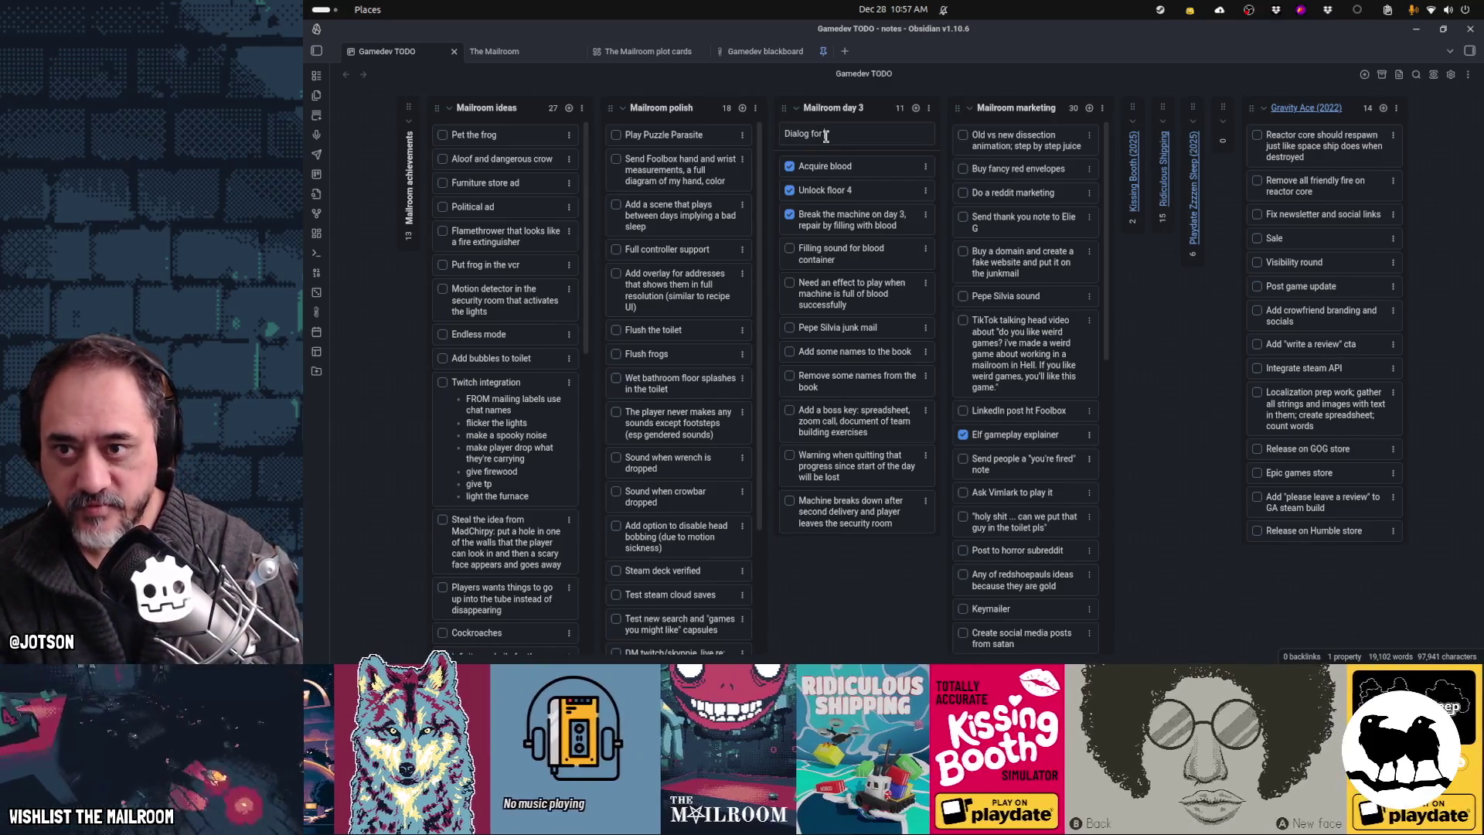
type(" fixing the machine on day")
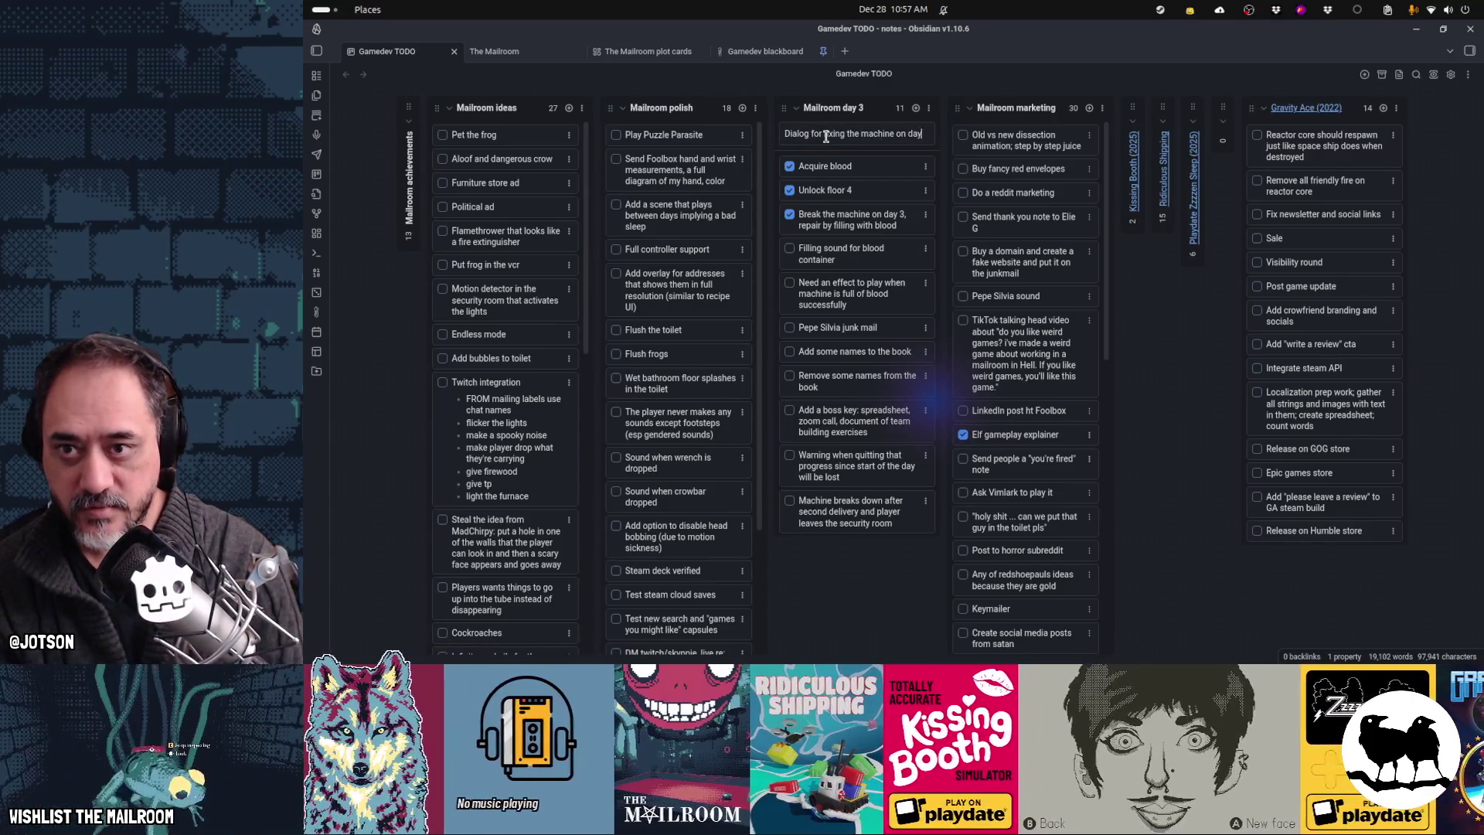
type(" 3")
key("Return")
double_click(838, 177)
type("with blood")
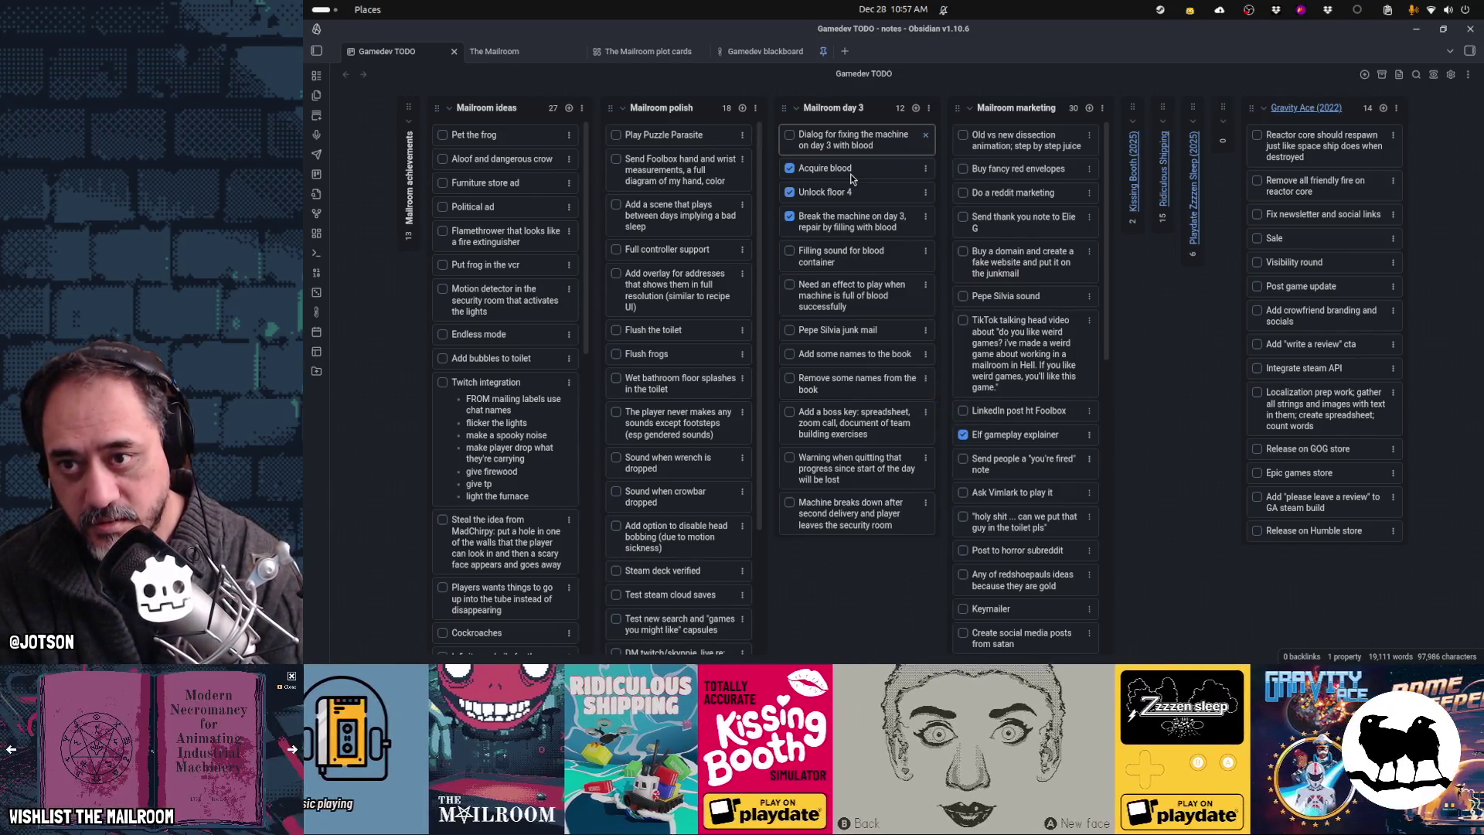
key("Return")
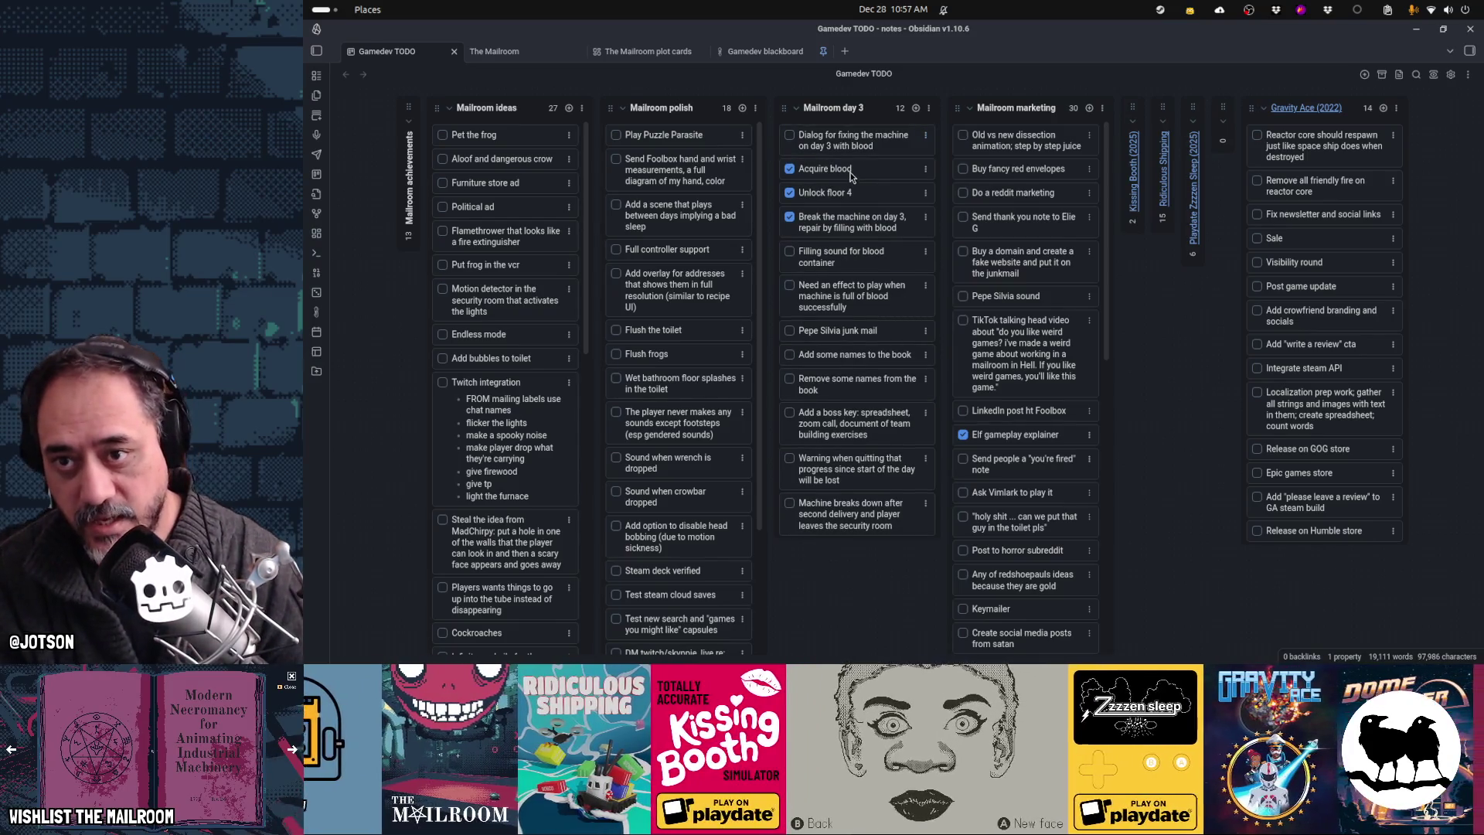
Step: Add a 'Dialogue for when the machine breaks on day 3' card and drag the dialogue cards into order
left_click(916, 109)
type("Dialogue for w")
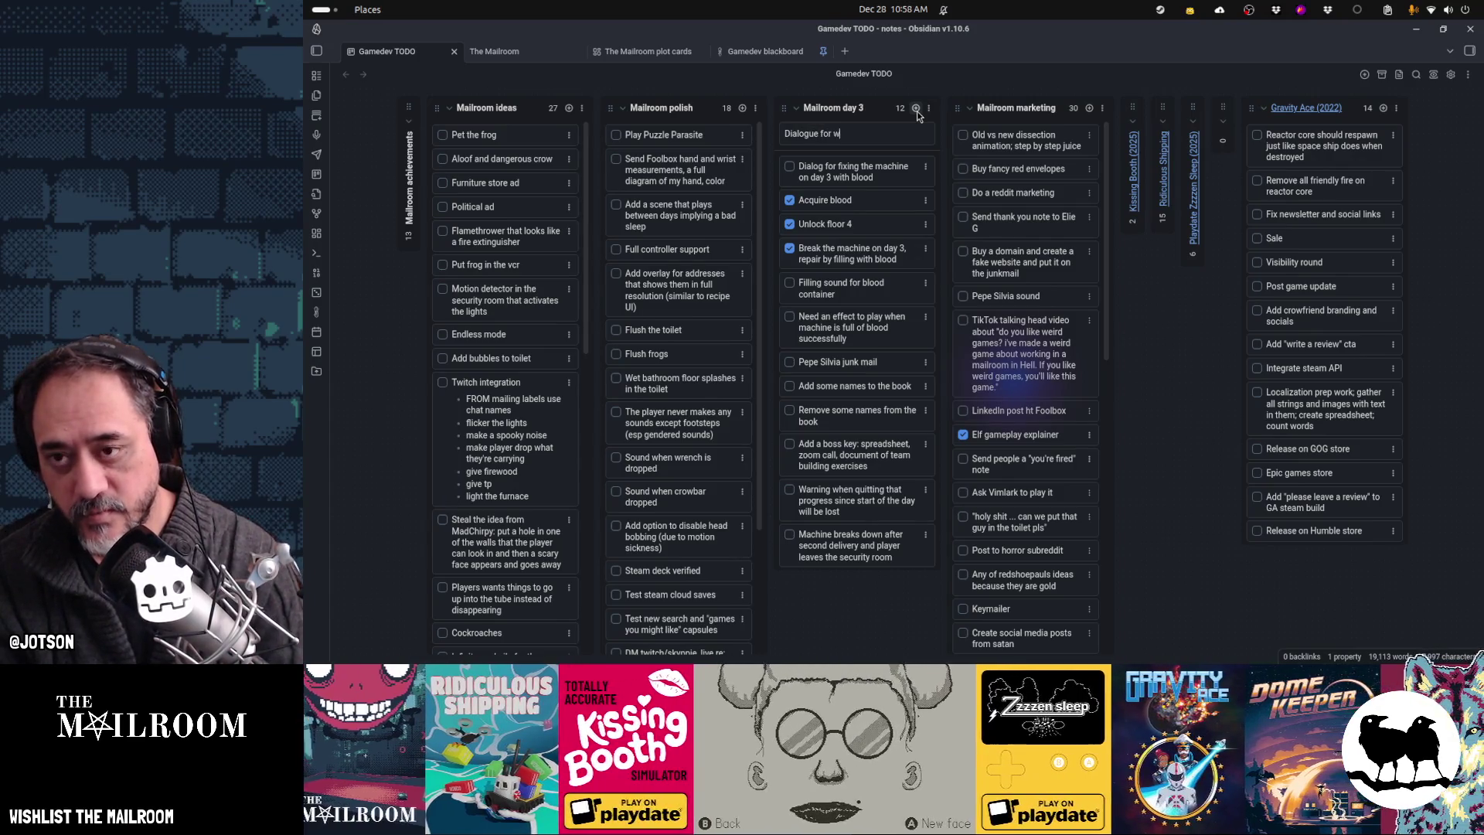
type("hen the machine breaks on day 3")
key("Return")
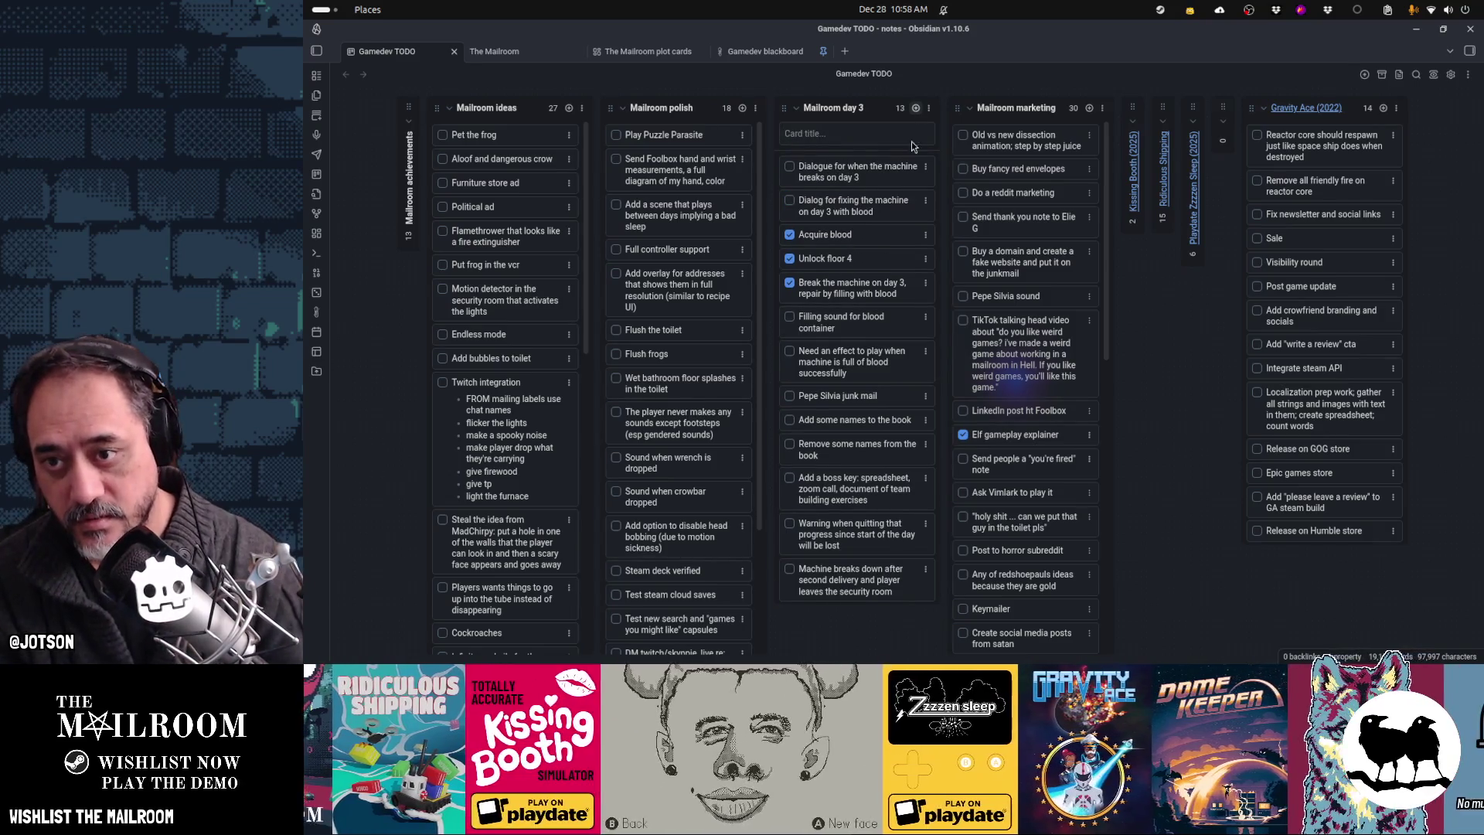
left_click_drag(860, 205, 858, 286)
left_click_drag(851, 174, 851, 303)
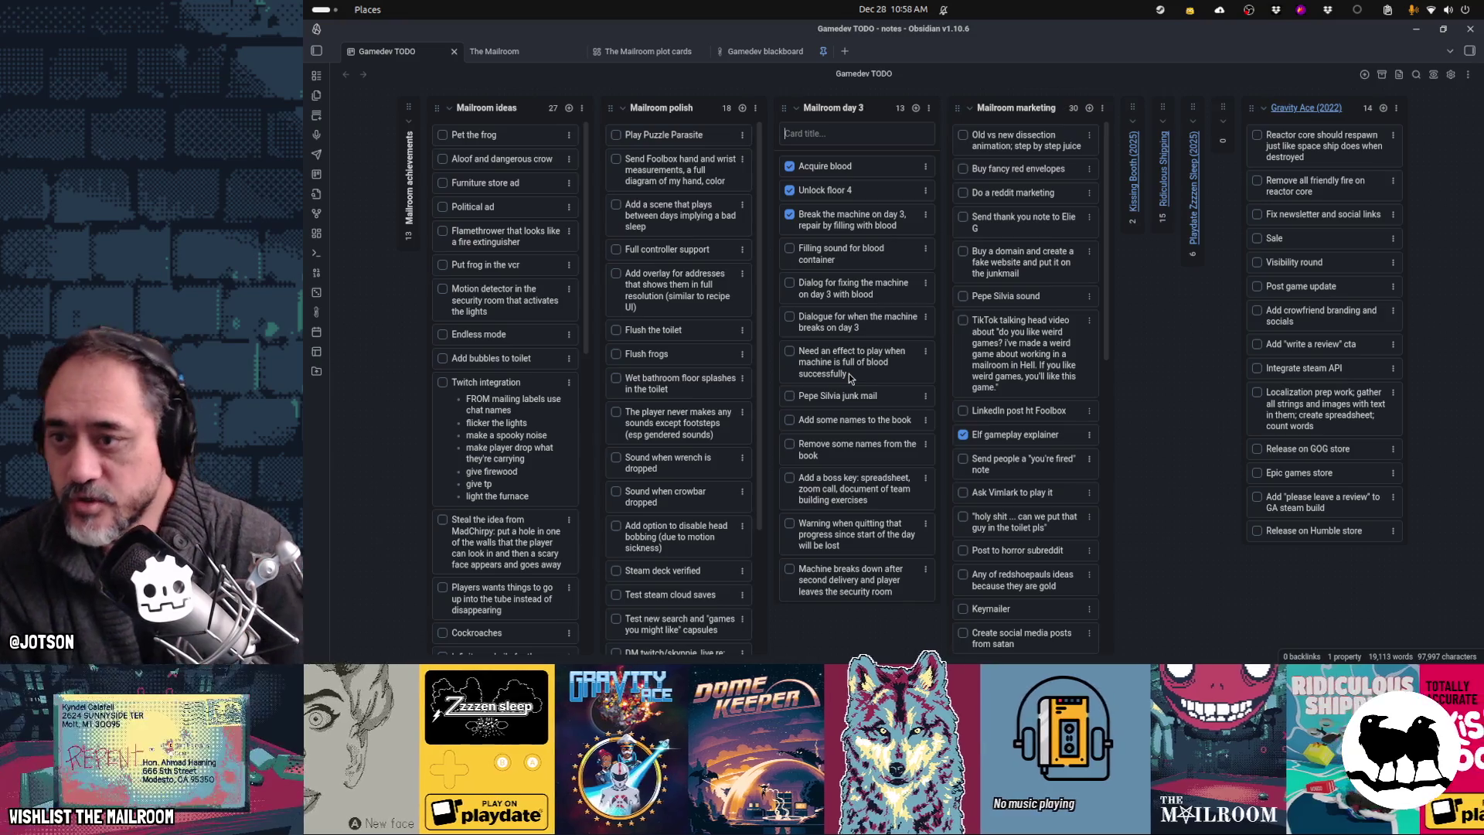
scroll(681, 388, "down", 3)
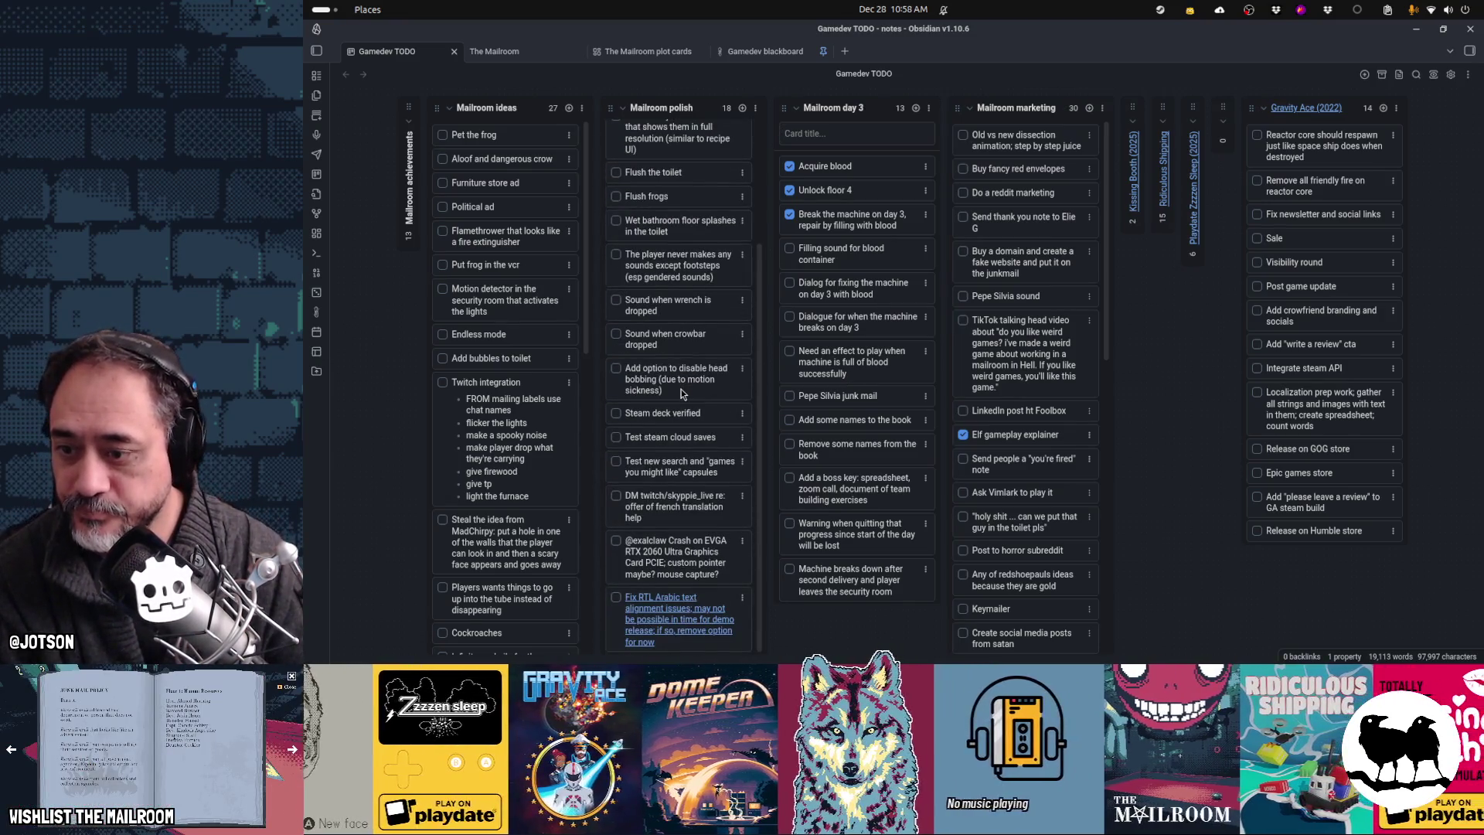
scroll(669, 581, "up", 4)
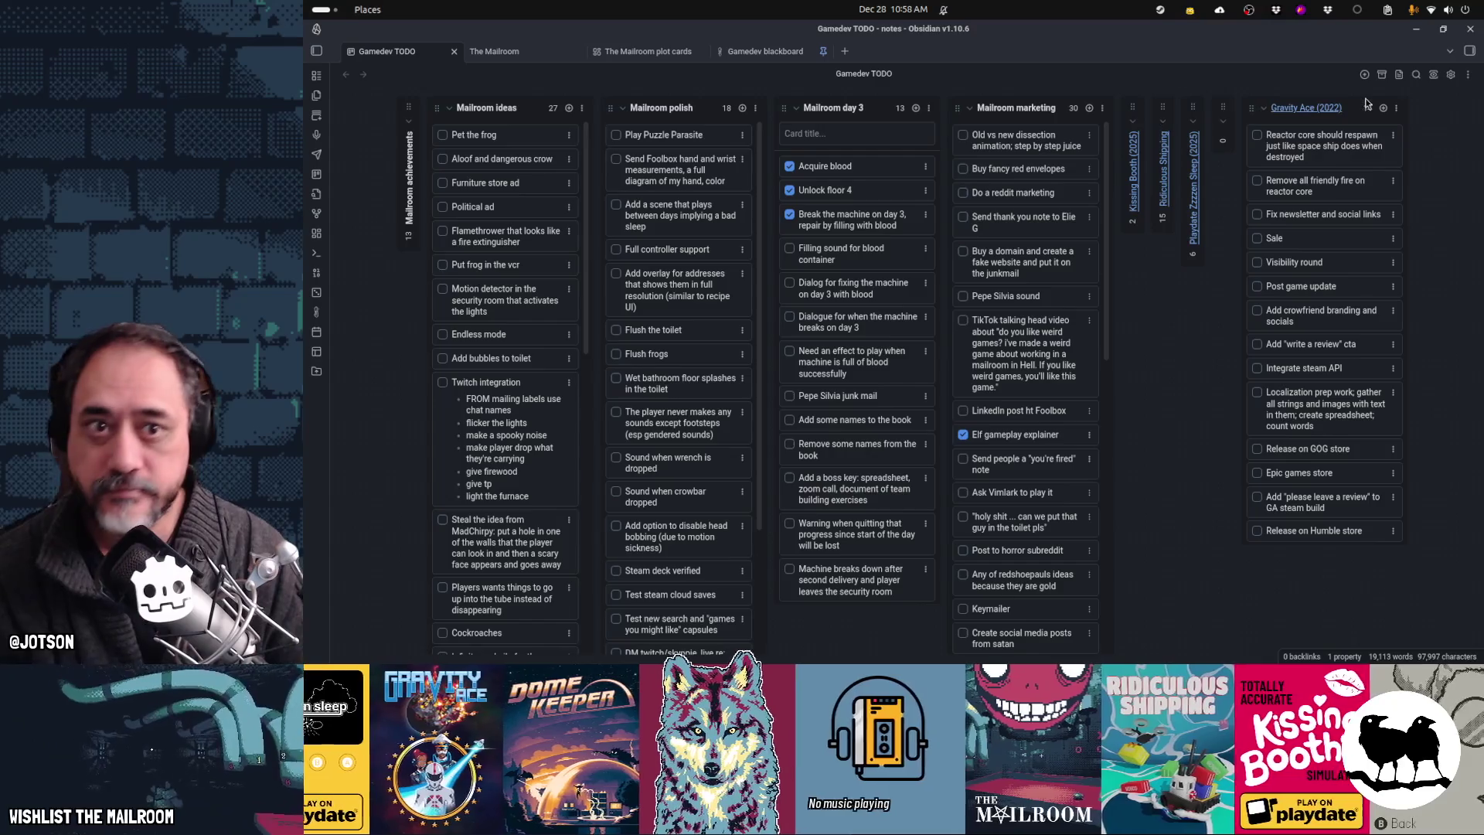
key("ctrl+f")
type("control")
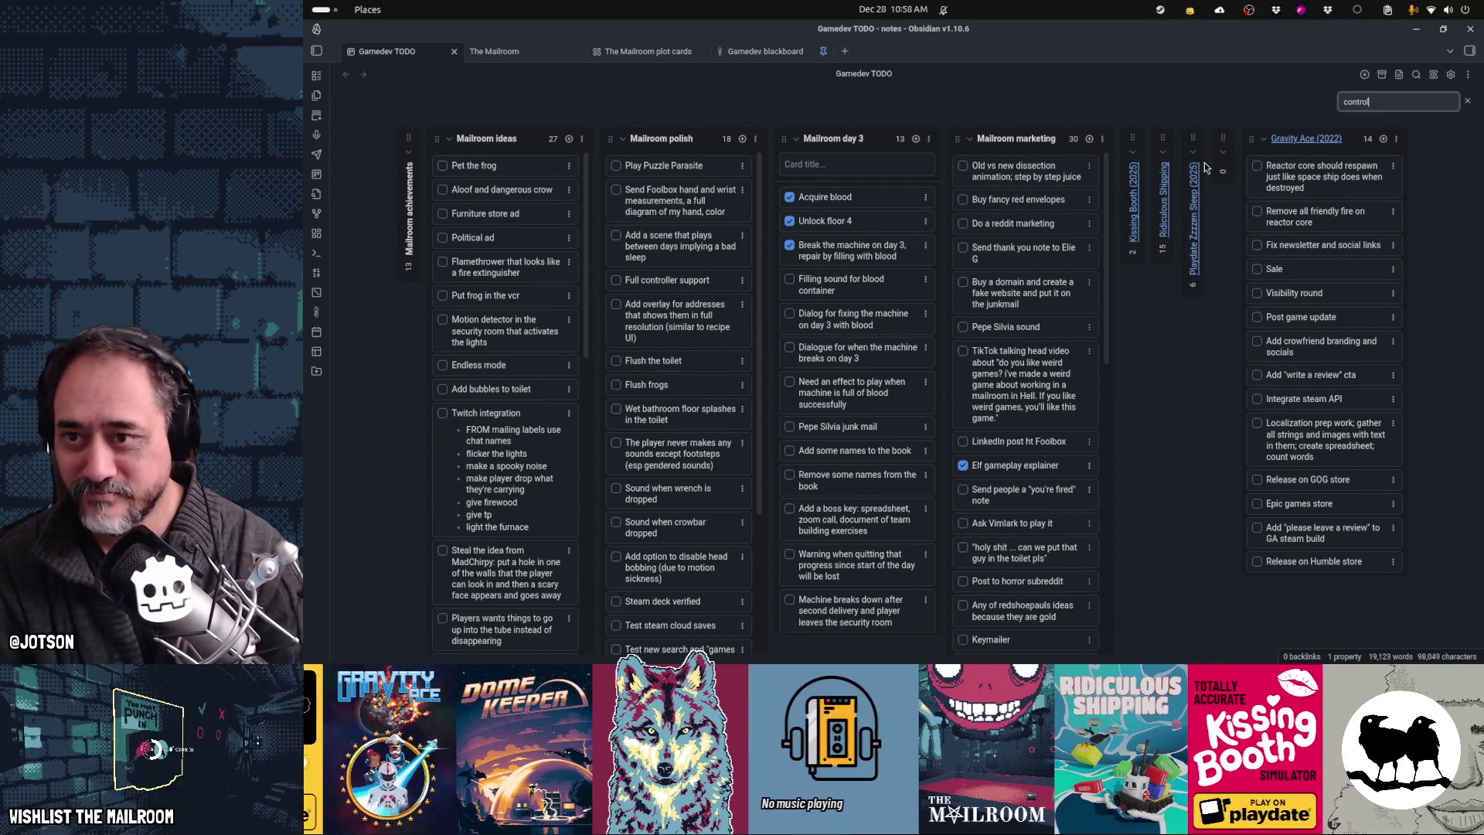
type("ler")
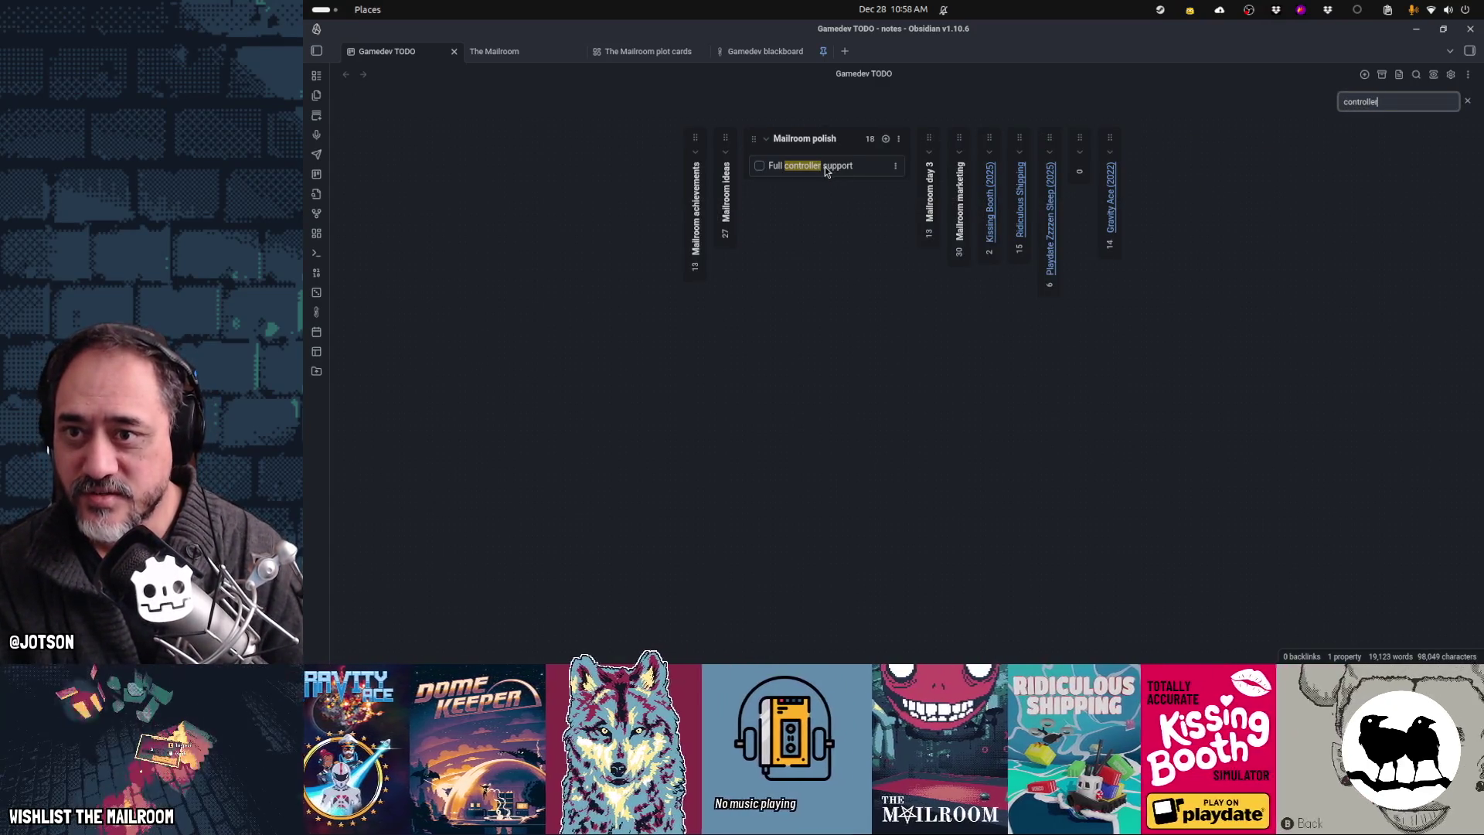
key("Escape")
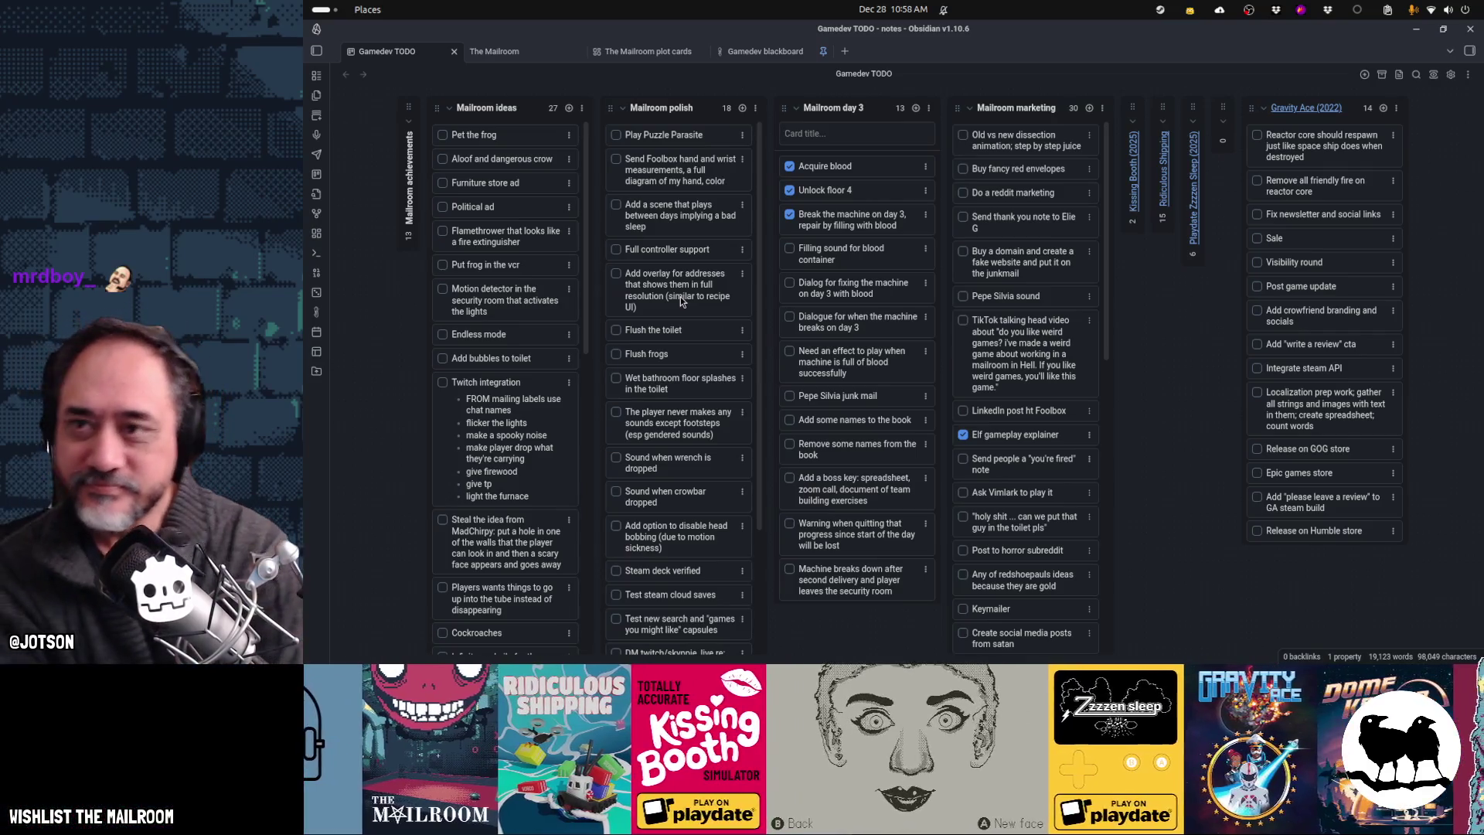
key("alt+Tab")
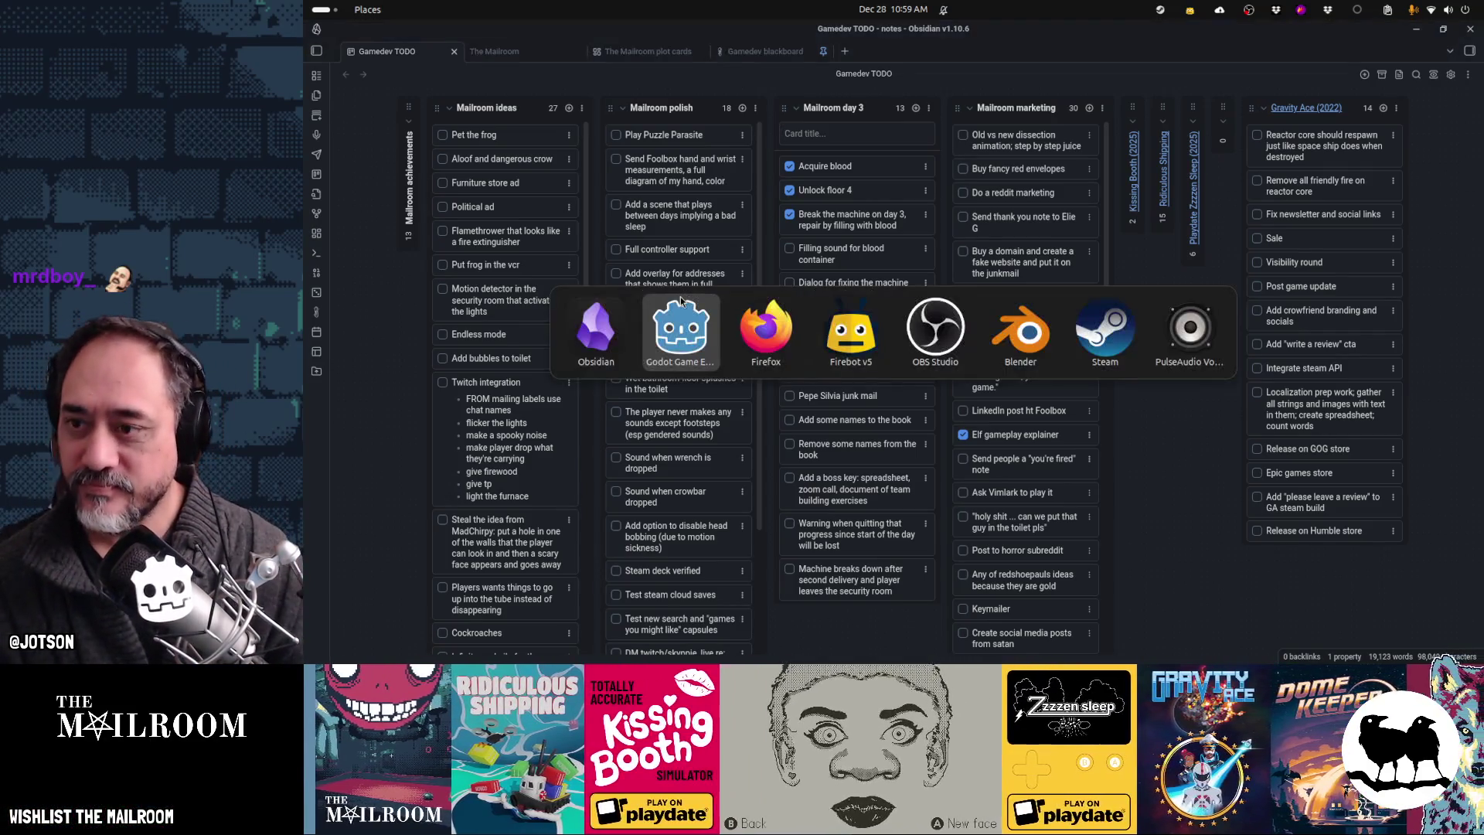
Step: Return to Godot's script view and expand the bloodcontainer scene tree
left_click(681, 302)
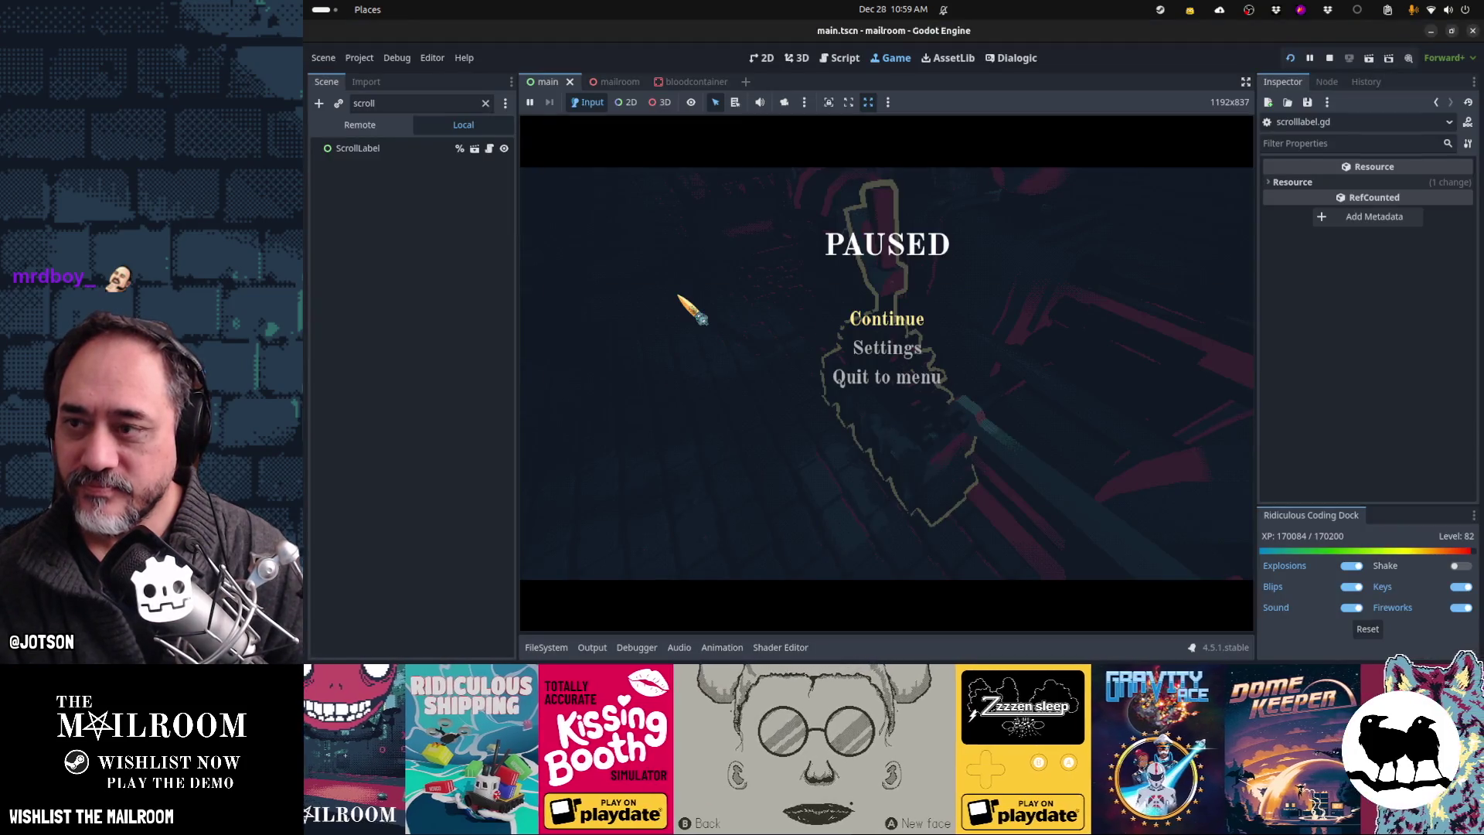
left_click(840, 58)
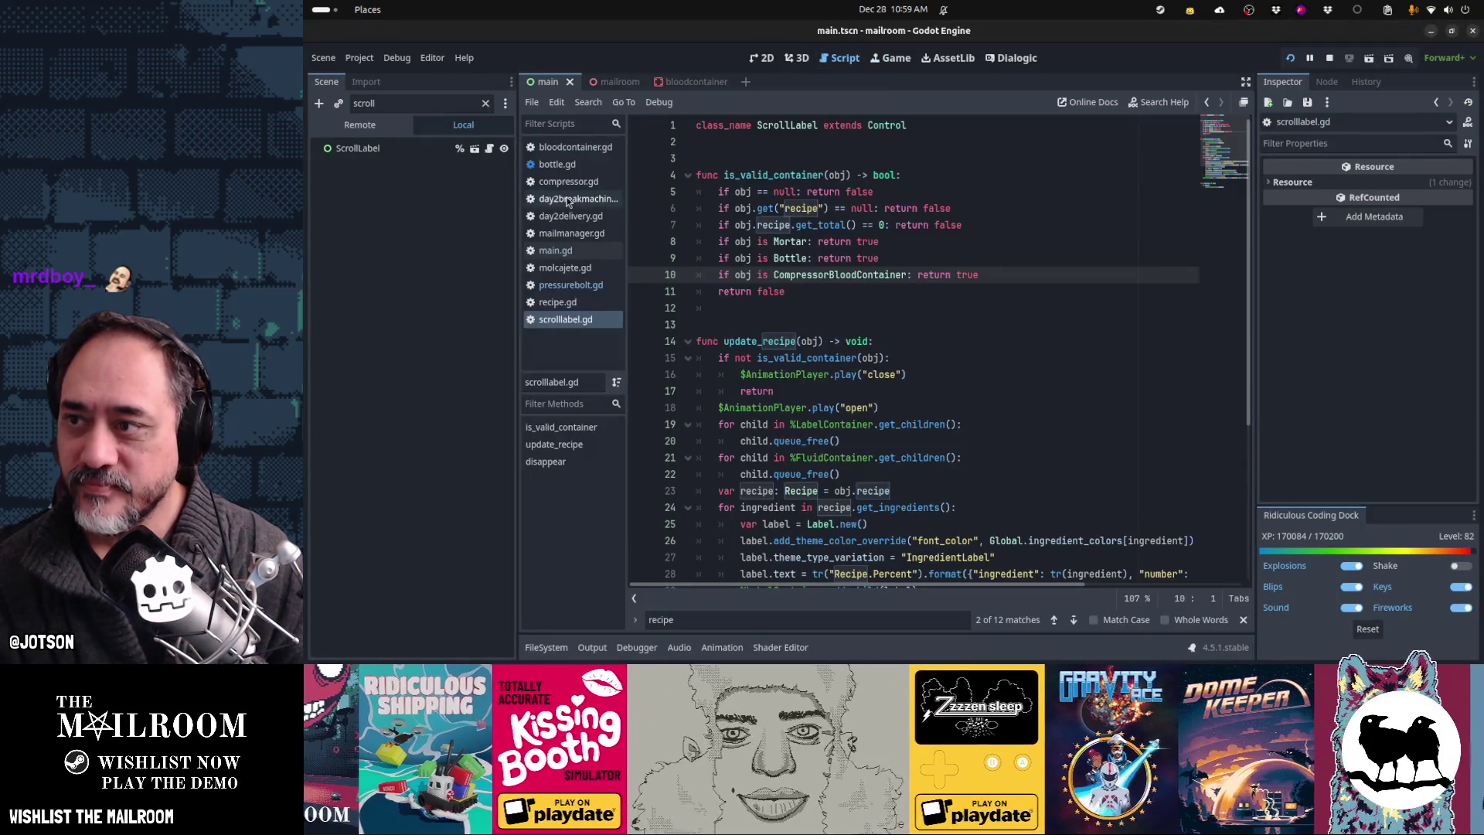
left_click(484, 104)
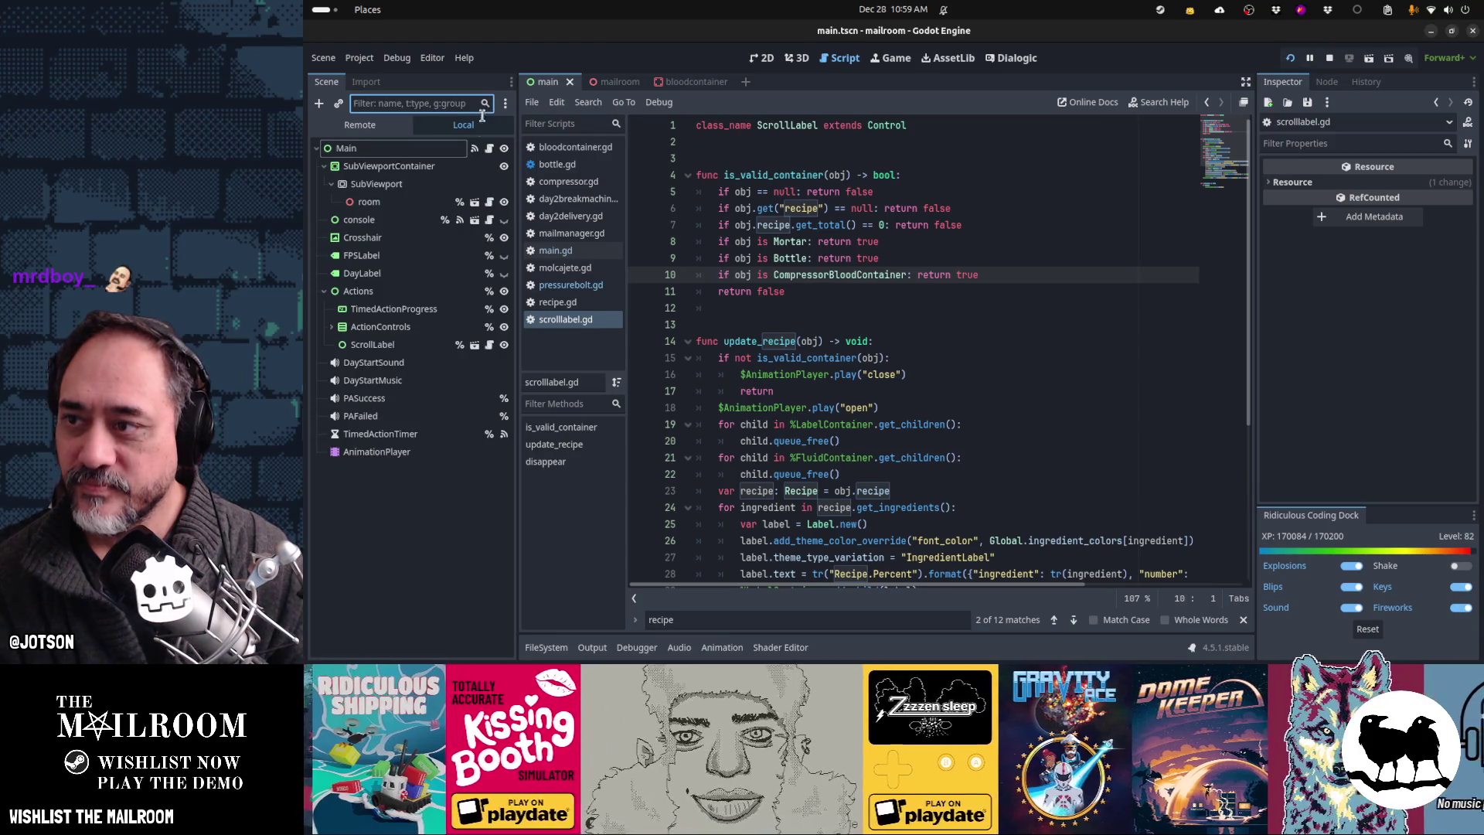
left_click(681, 82)
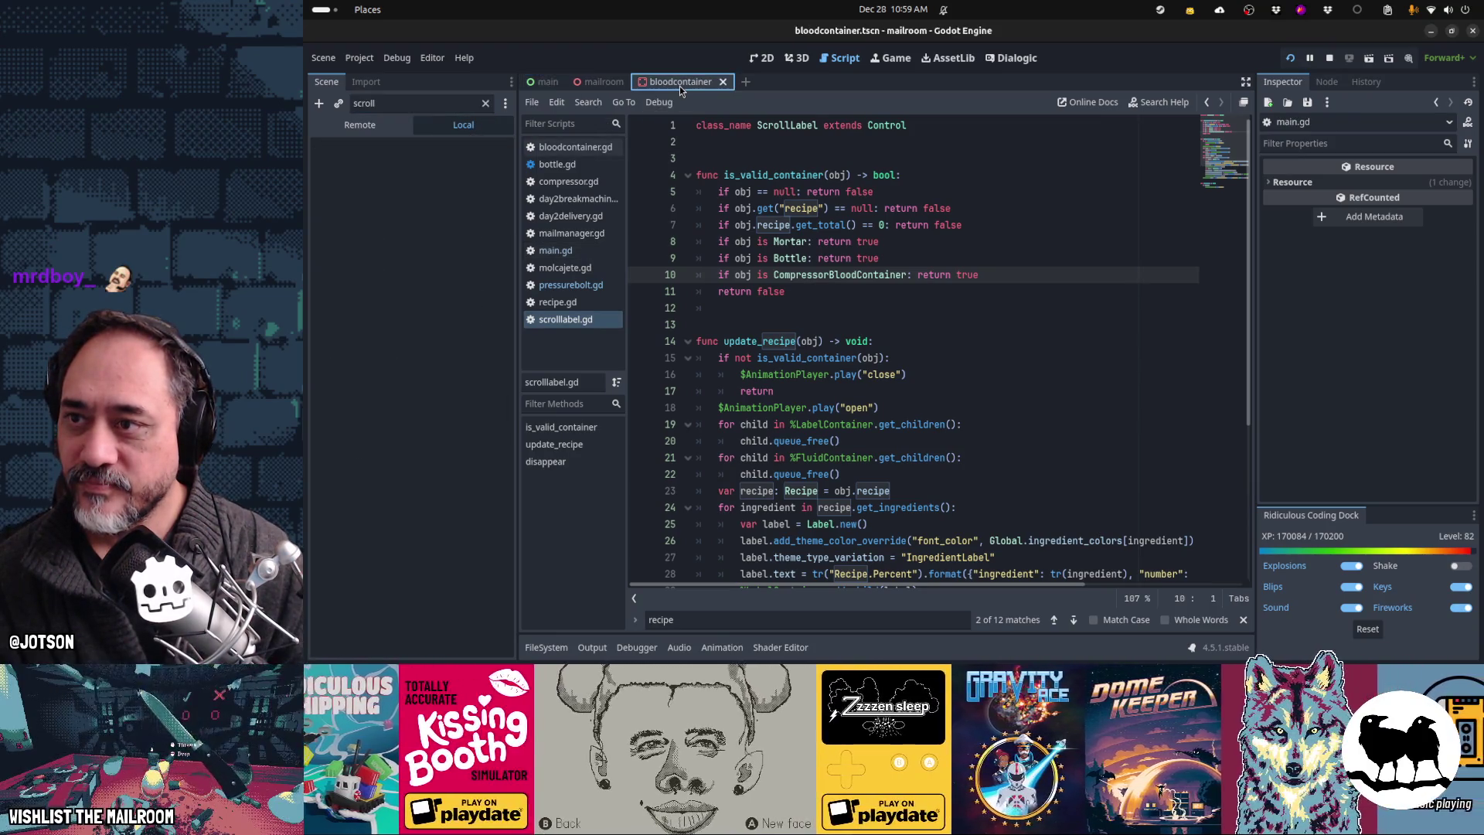
left_click(486, 104)
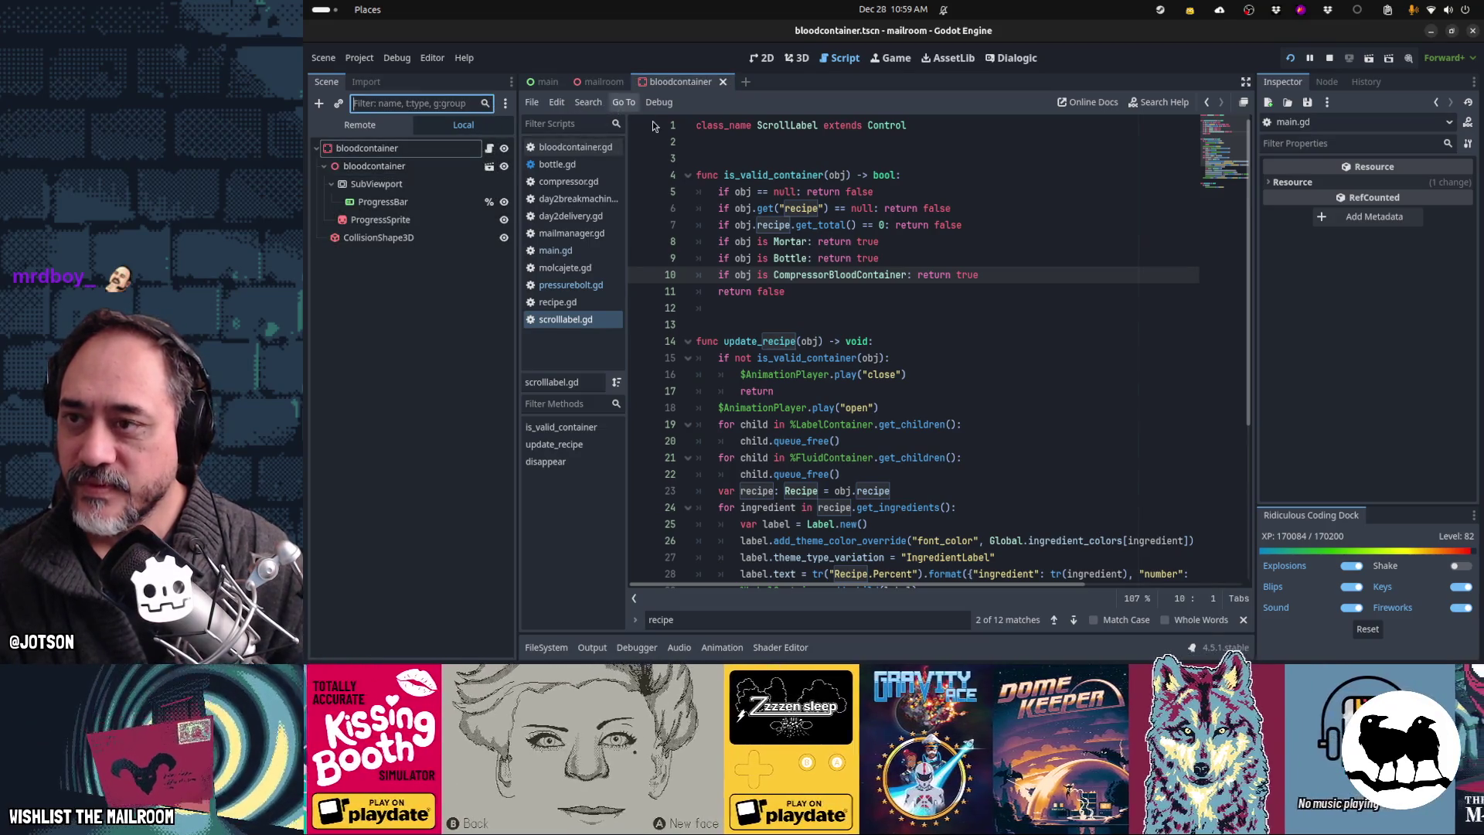
Step: Quick-open bottle.tscn and select its PourSound node
key("shift+alt+o")
type("bottle")
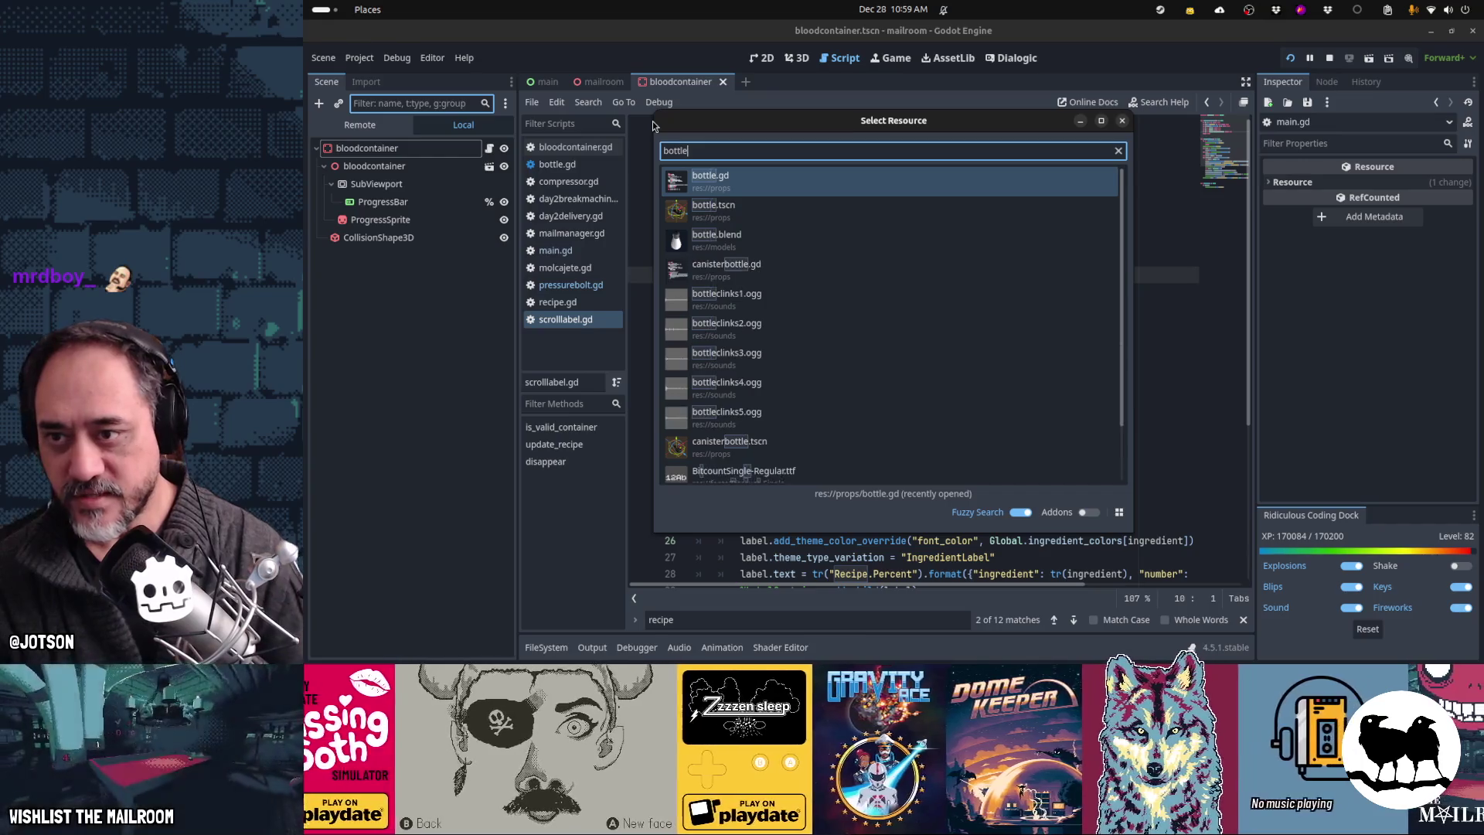
key("Down")
key("Return")
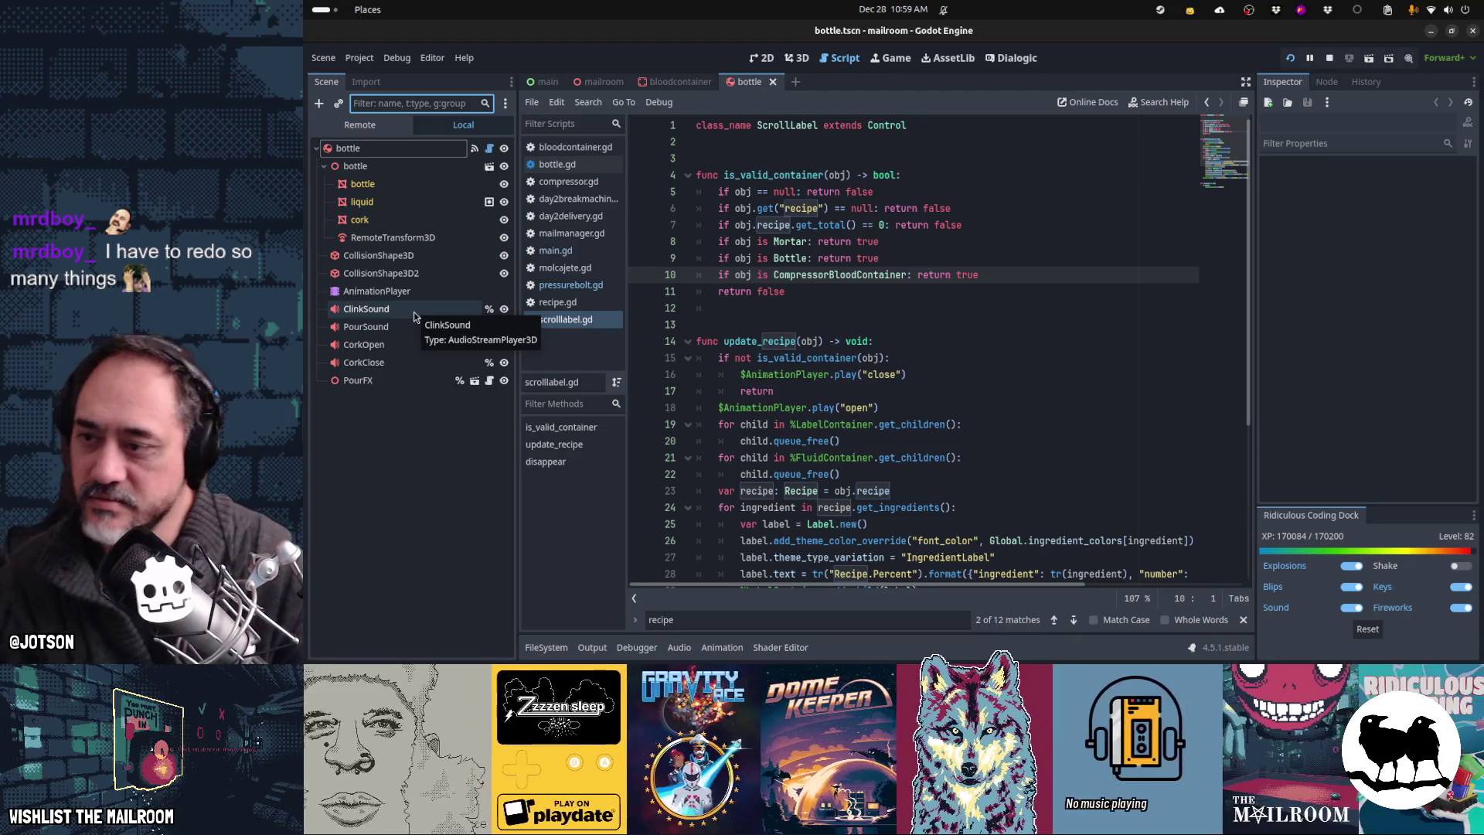
left_click(412, 327)
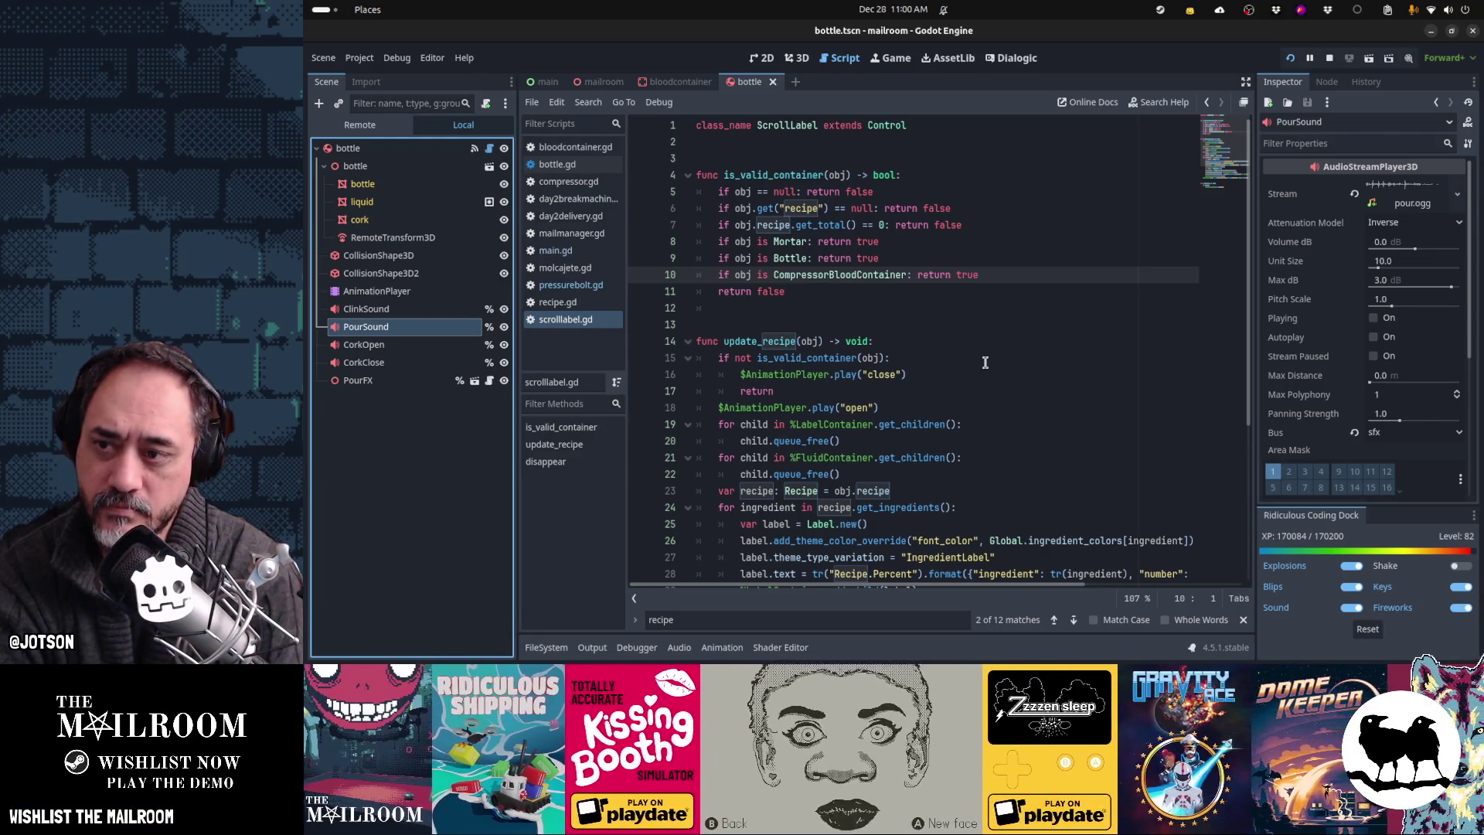
Step: Open bottle.gd from the script list and scroll down to its start_fill and stop_fill functions
left_click(570, 269)
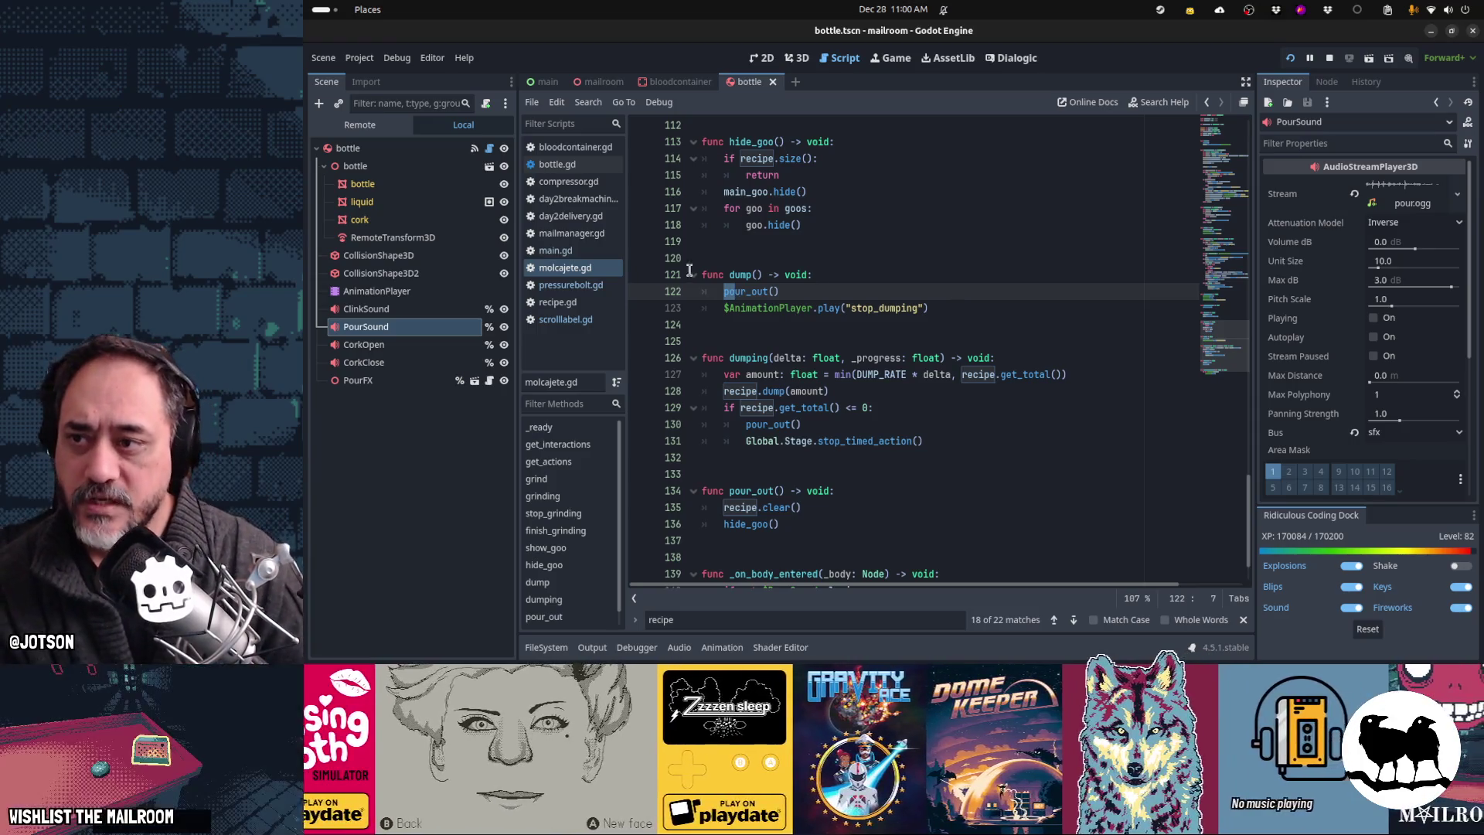
left_click(582, 165)
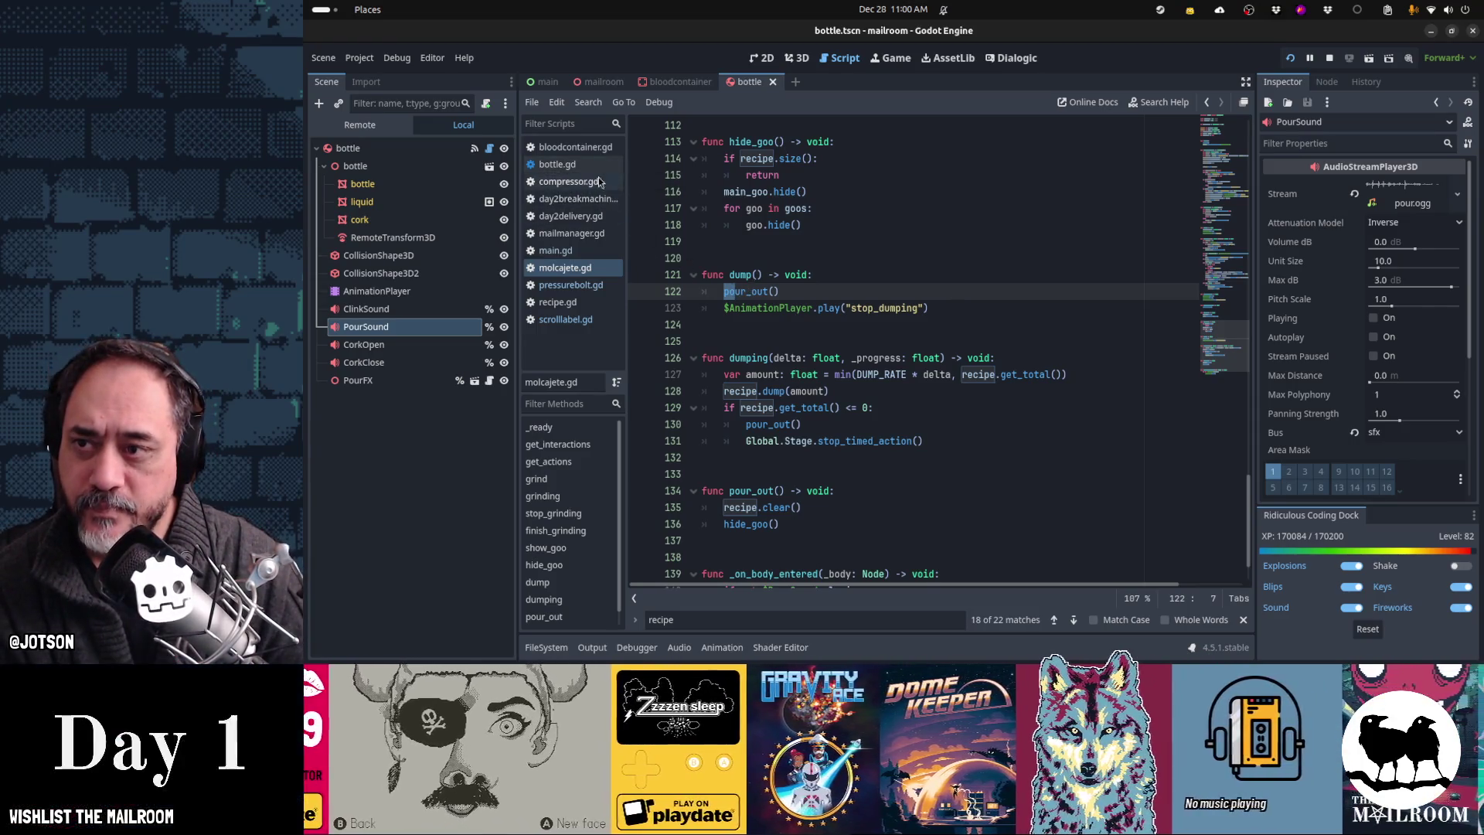
scroll(895, 278, "down", 1)
scroll(896, 278, "down", 10)
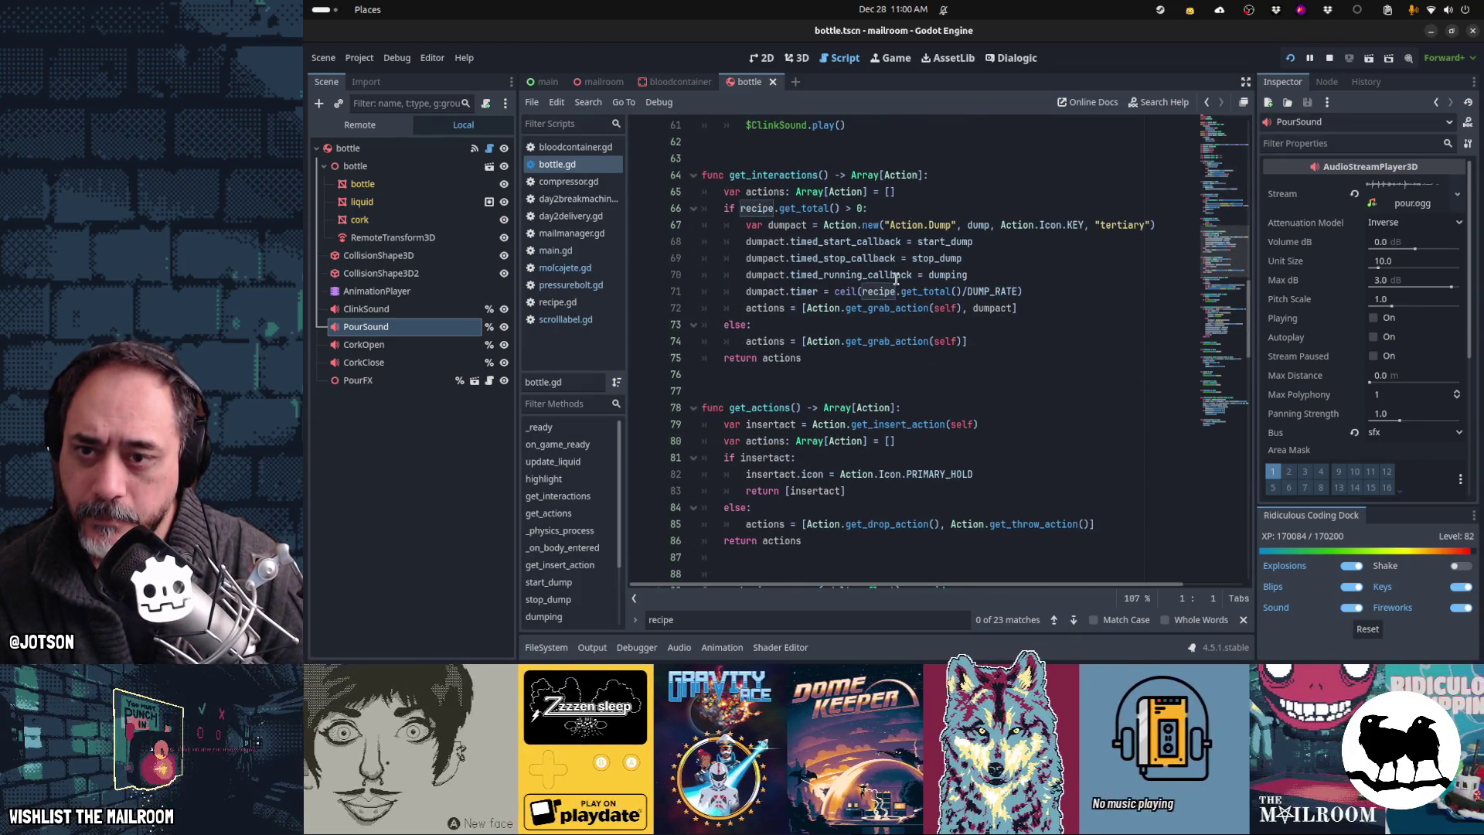
scroll(896, 279, "down", 4)
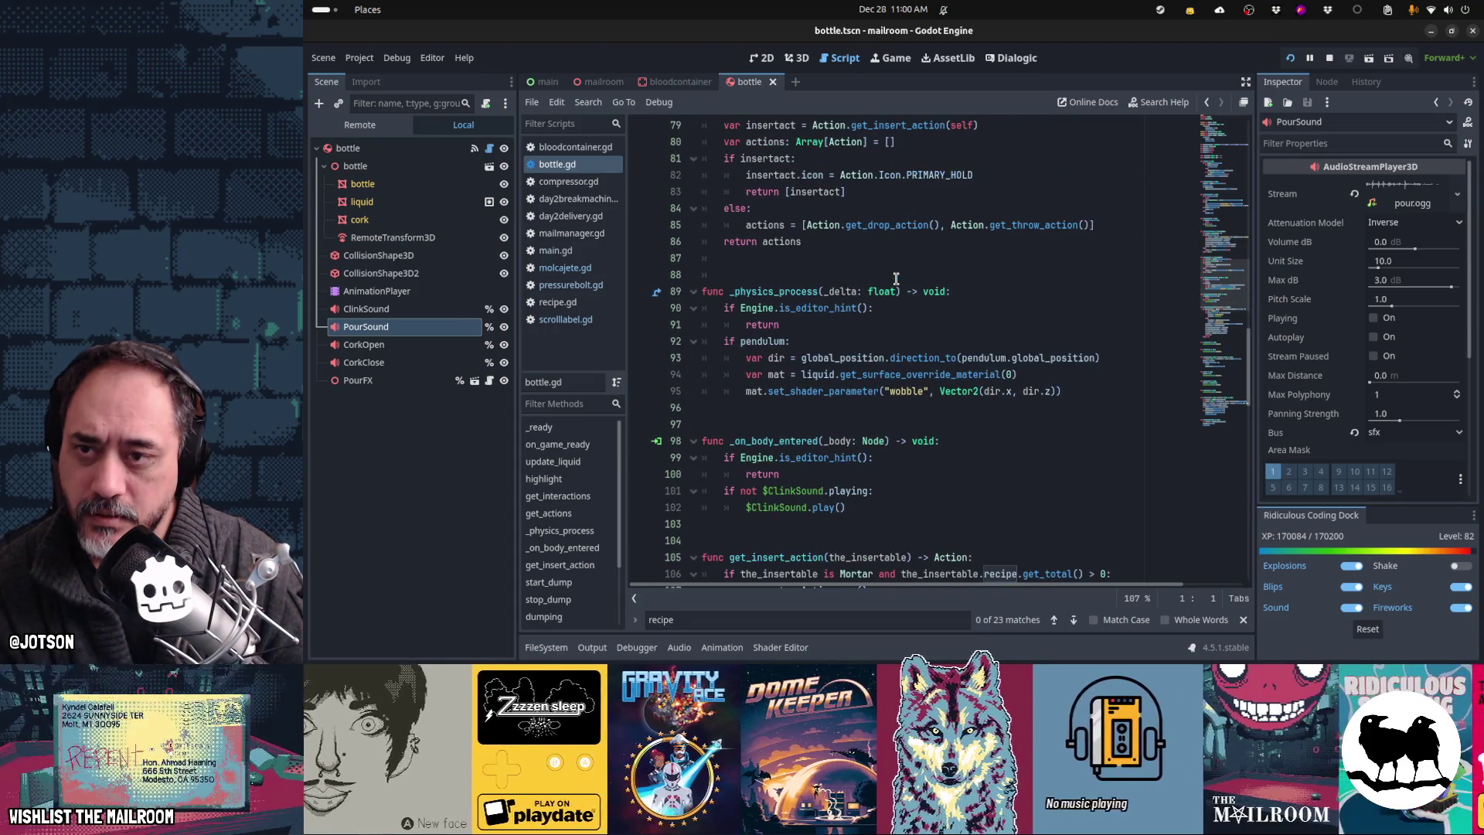
scroll(896, 278, "up", 2)
scroll(896, 278, "down", 8)
scroll(896, 278, "down", 4)
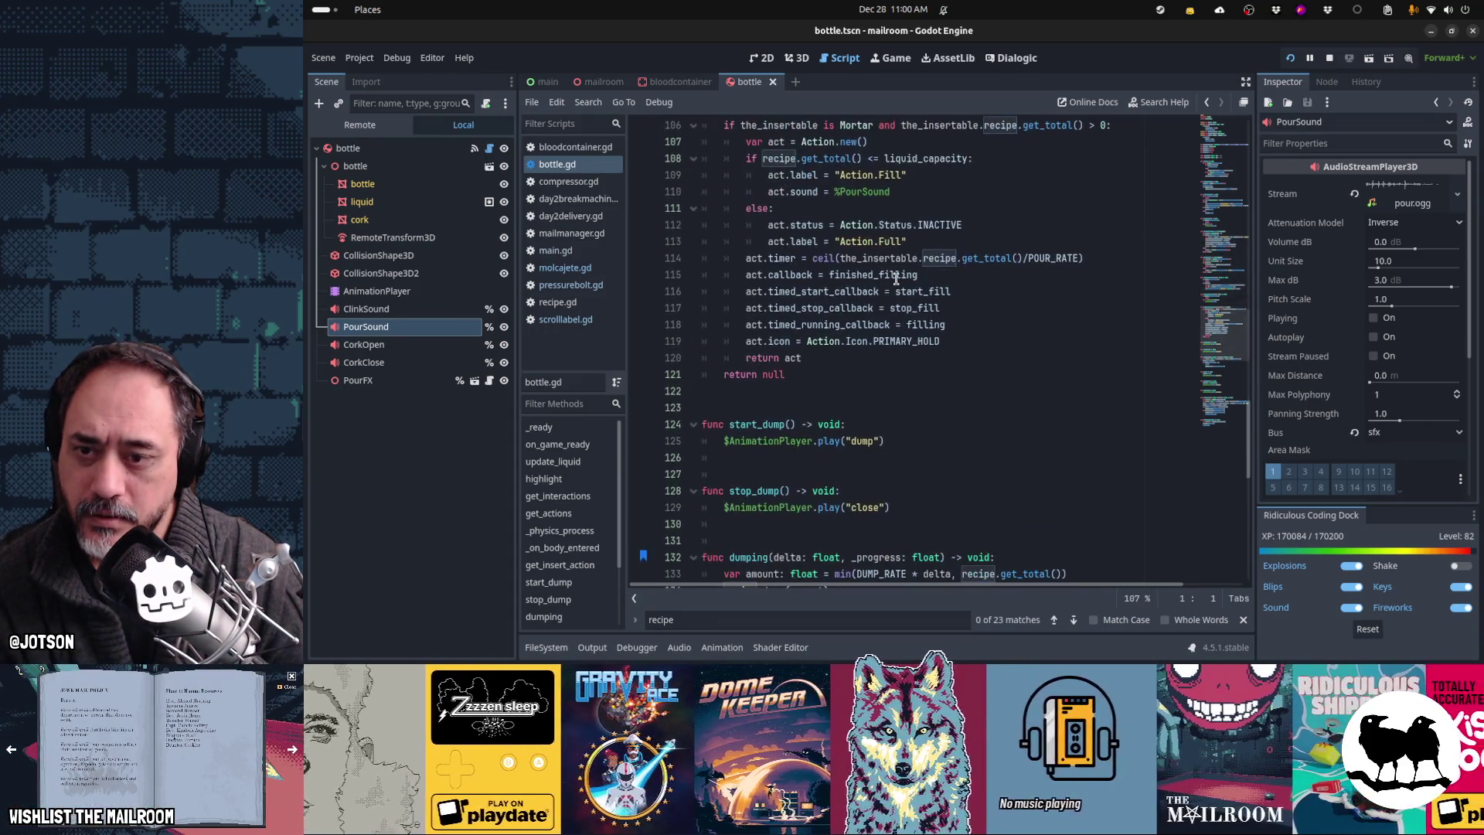
scroll(935, 292, "down", 4)
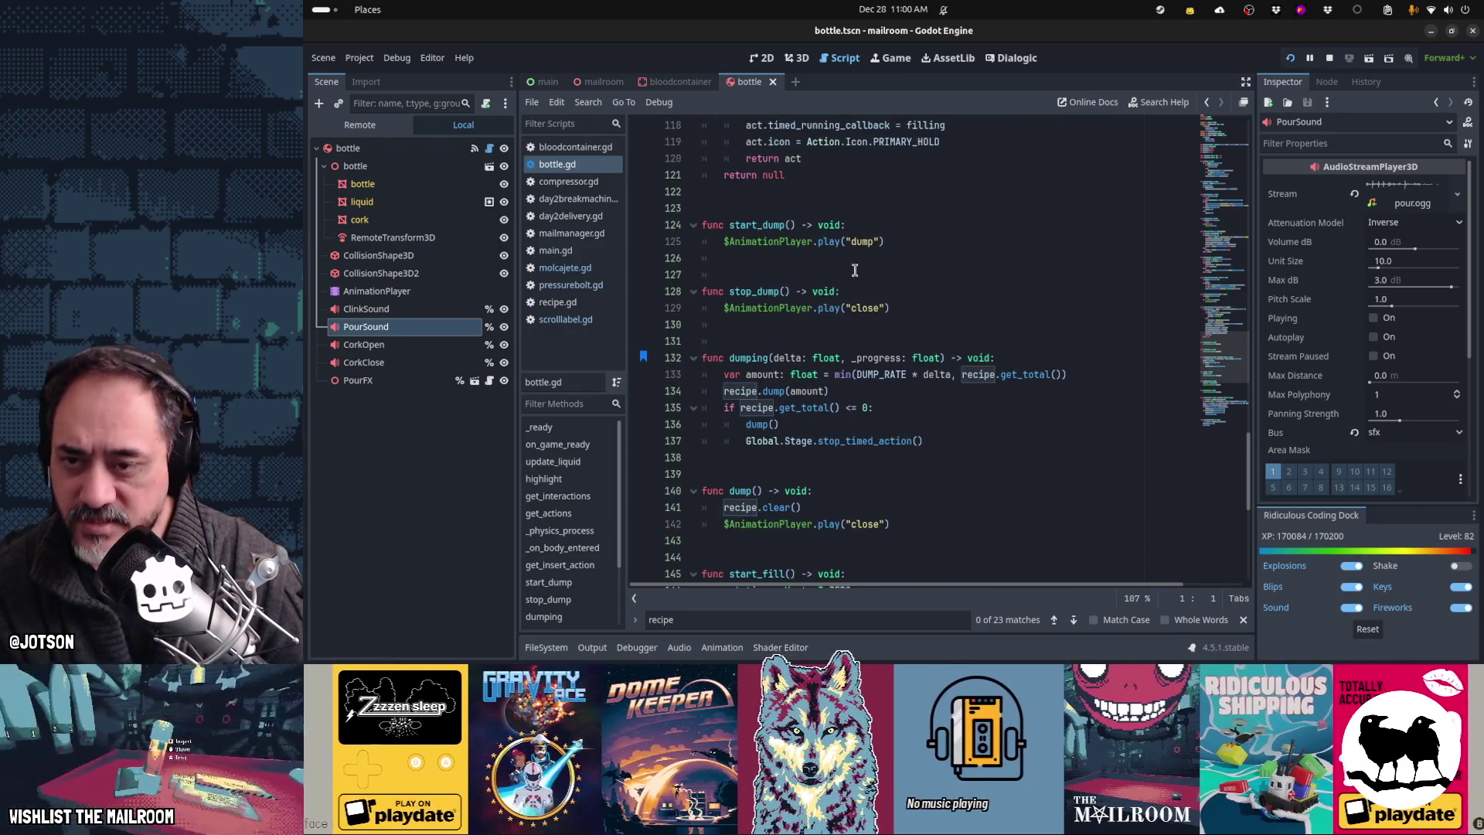
mouse_move(837, 309)
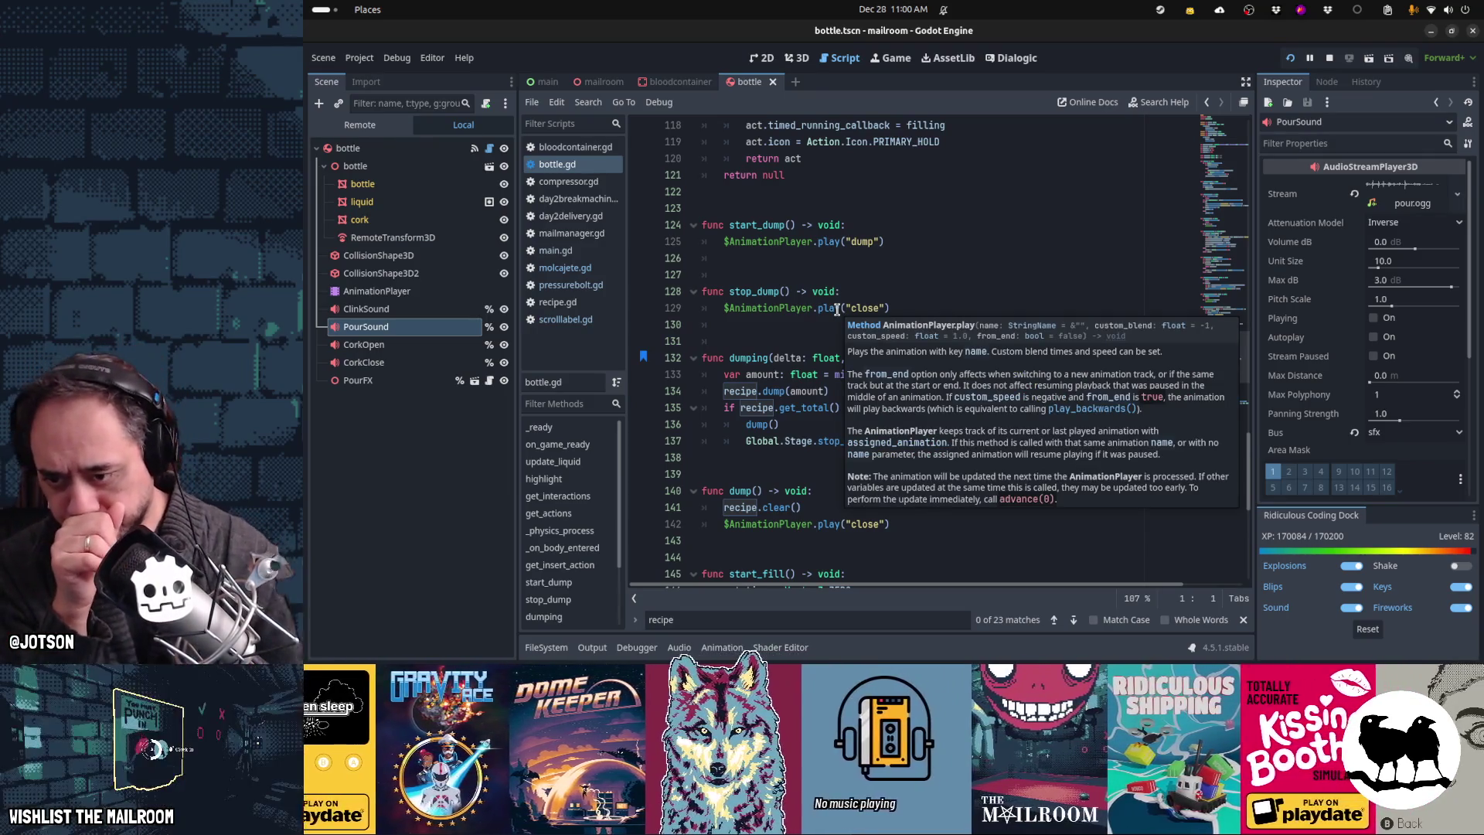
scroll(837, 310, "down", 5)
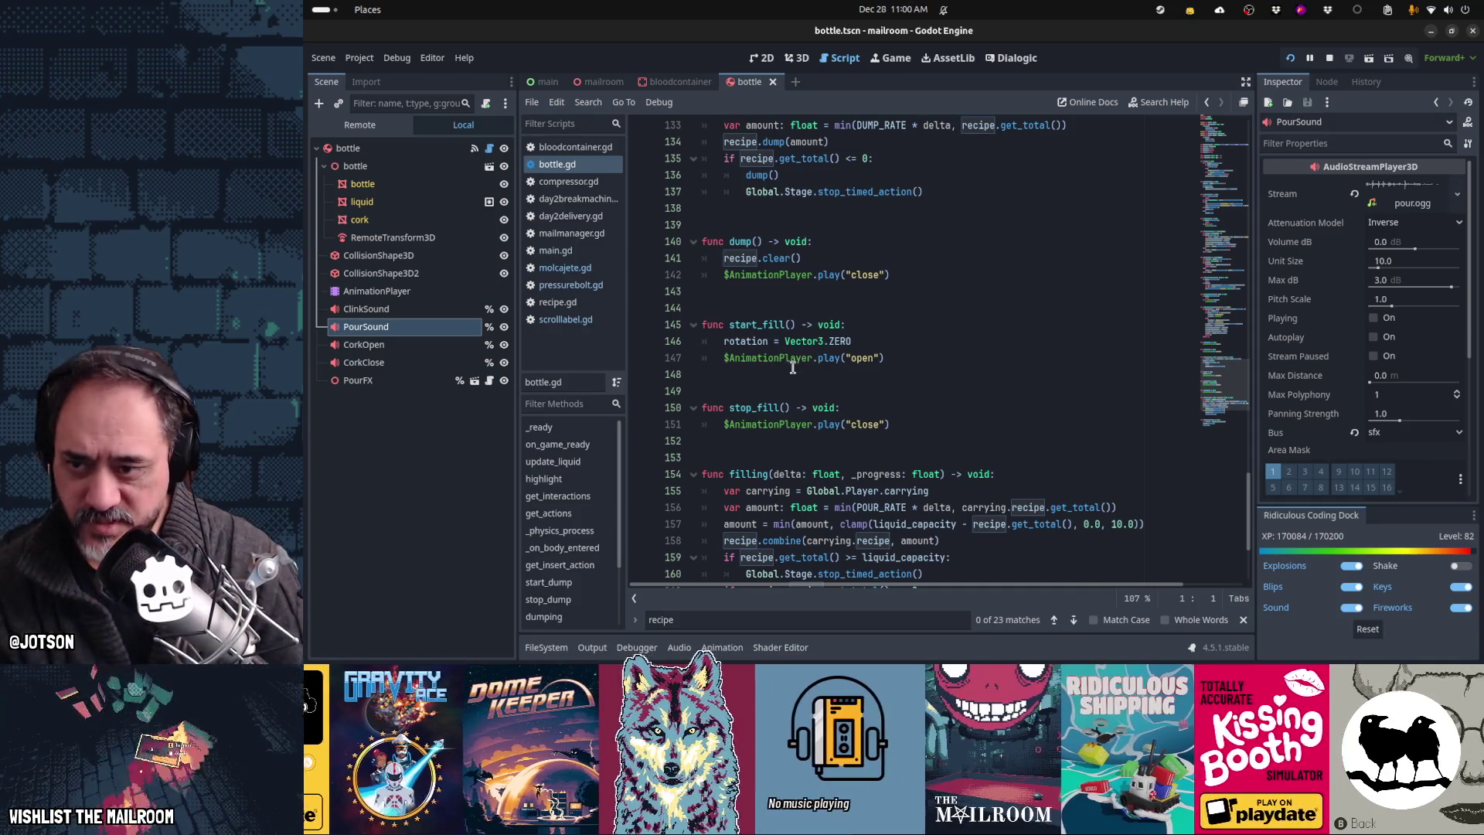
Step: Show the bottle's 'open' animation tracks in the AnimationPlayer panel
left_click(402, 294)
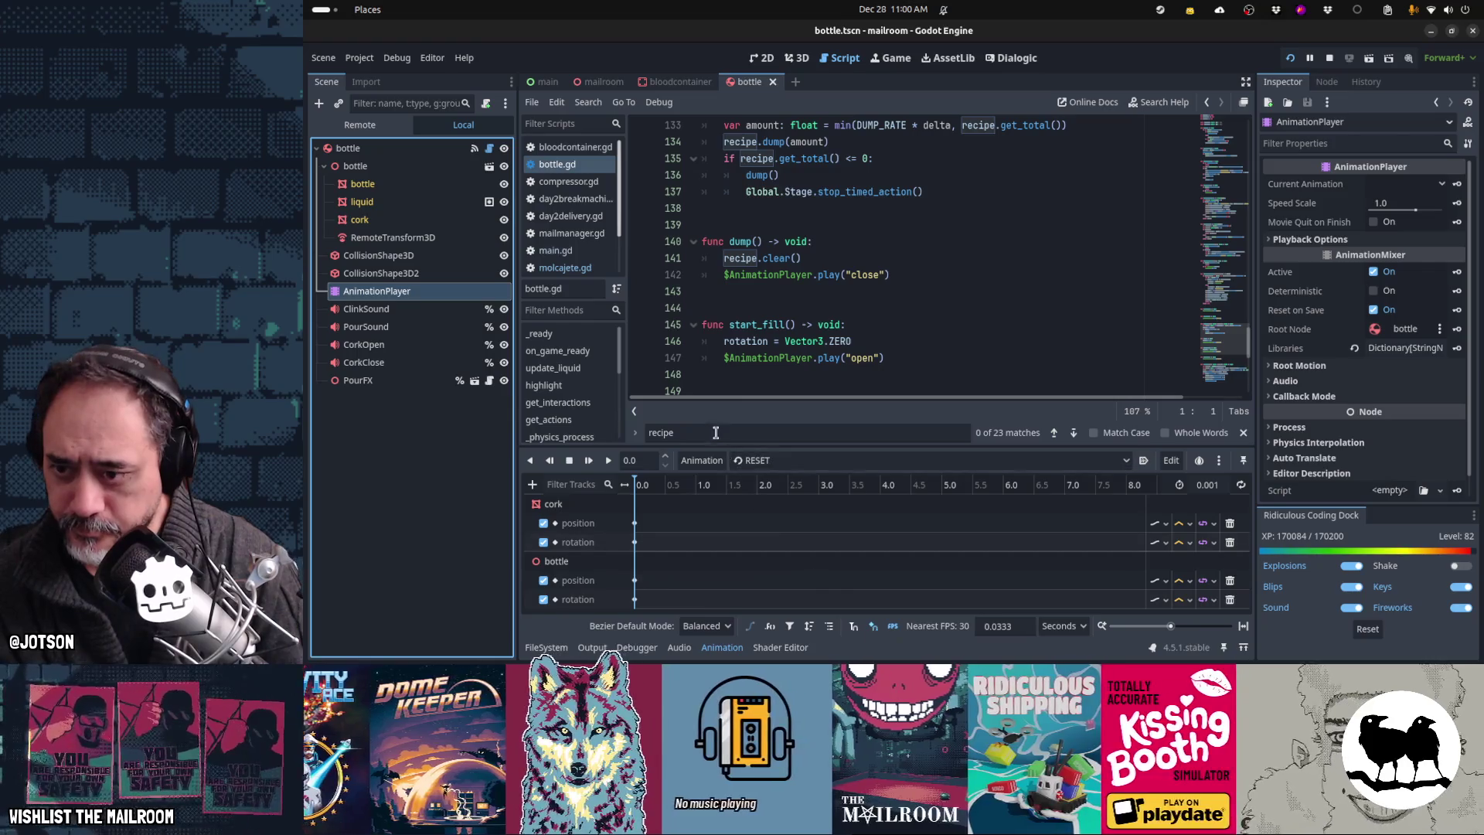
left_click(753, 460)
left_click(738, 532)
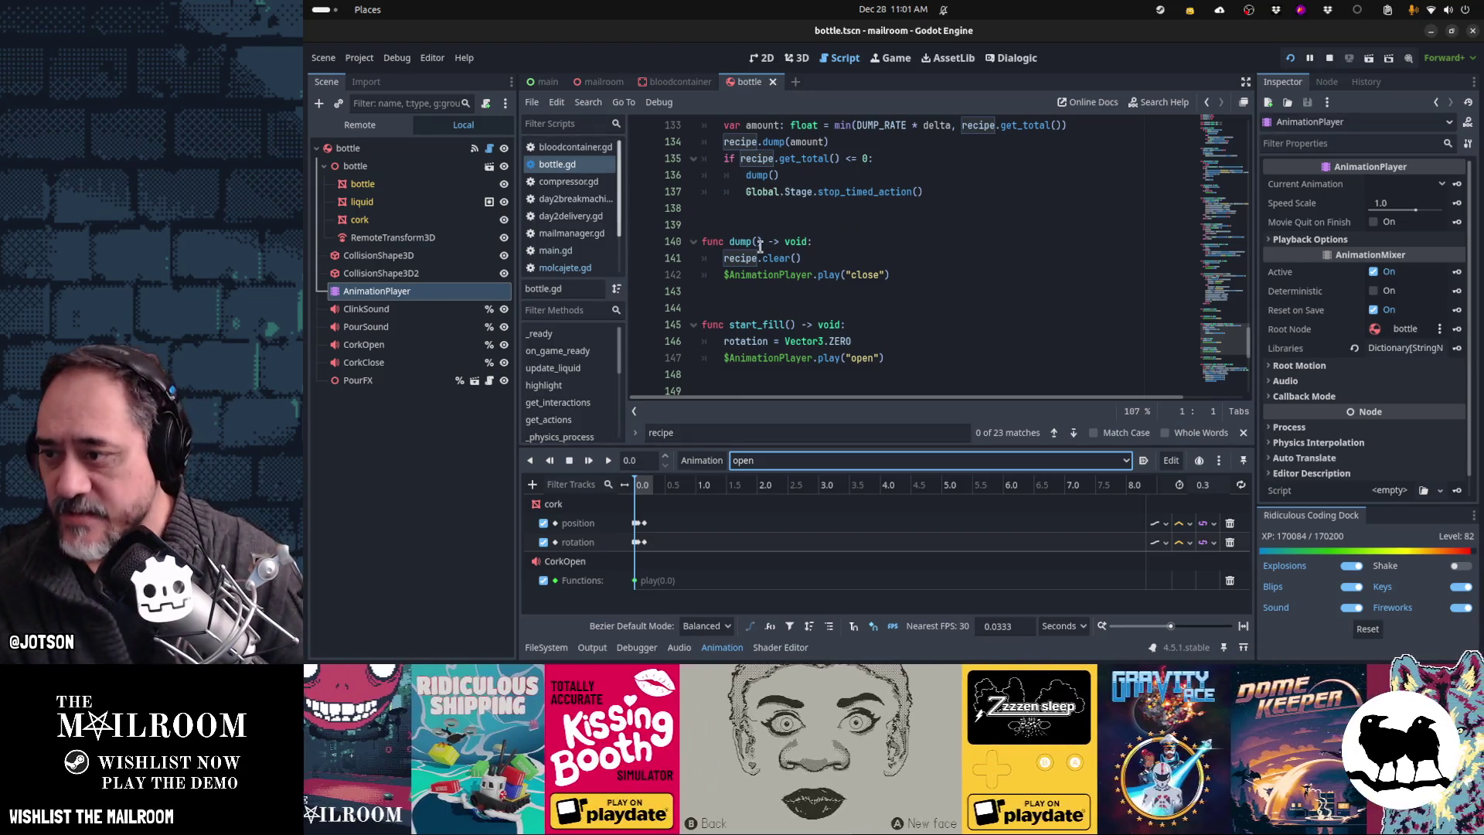
Step: Compare the PourSound and cork-open sound players' properties, then return to the running game
left_click(395, 332)
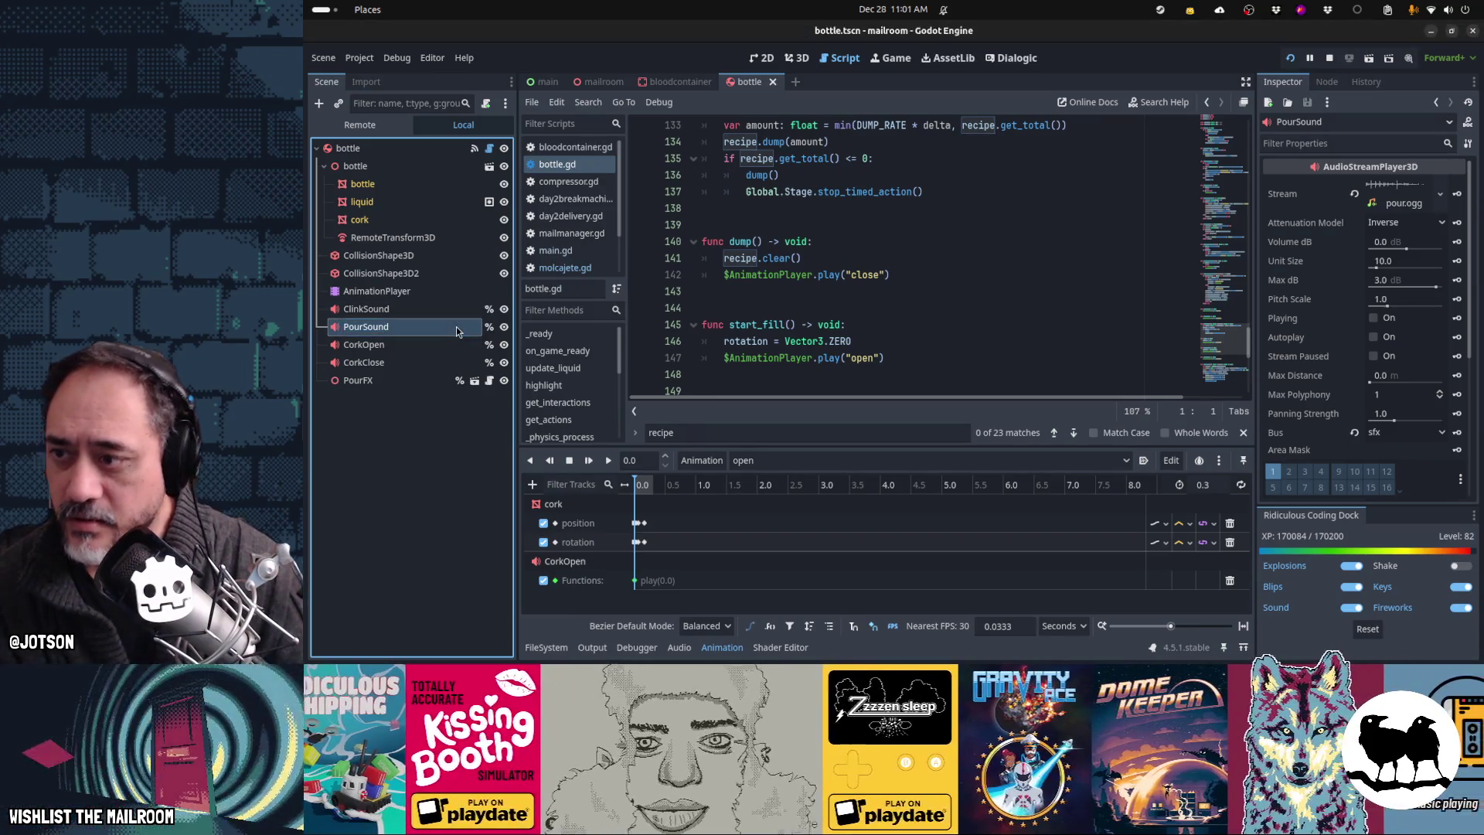
left_click(408, 345)
left_click(407, 332)
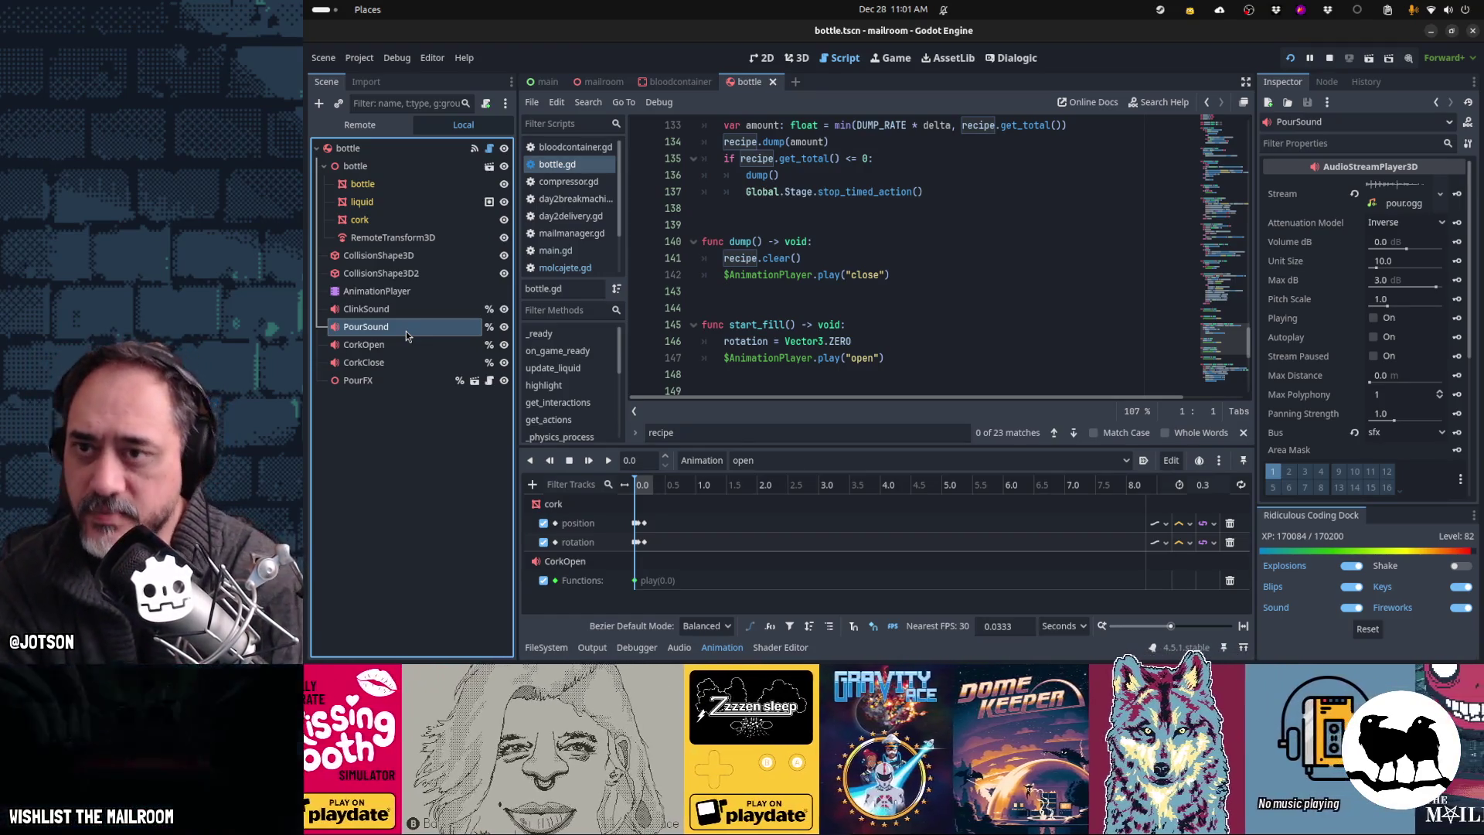
key("ctrl+F4")
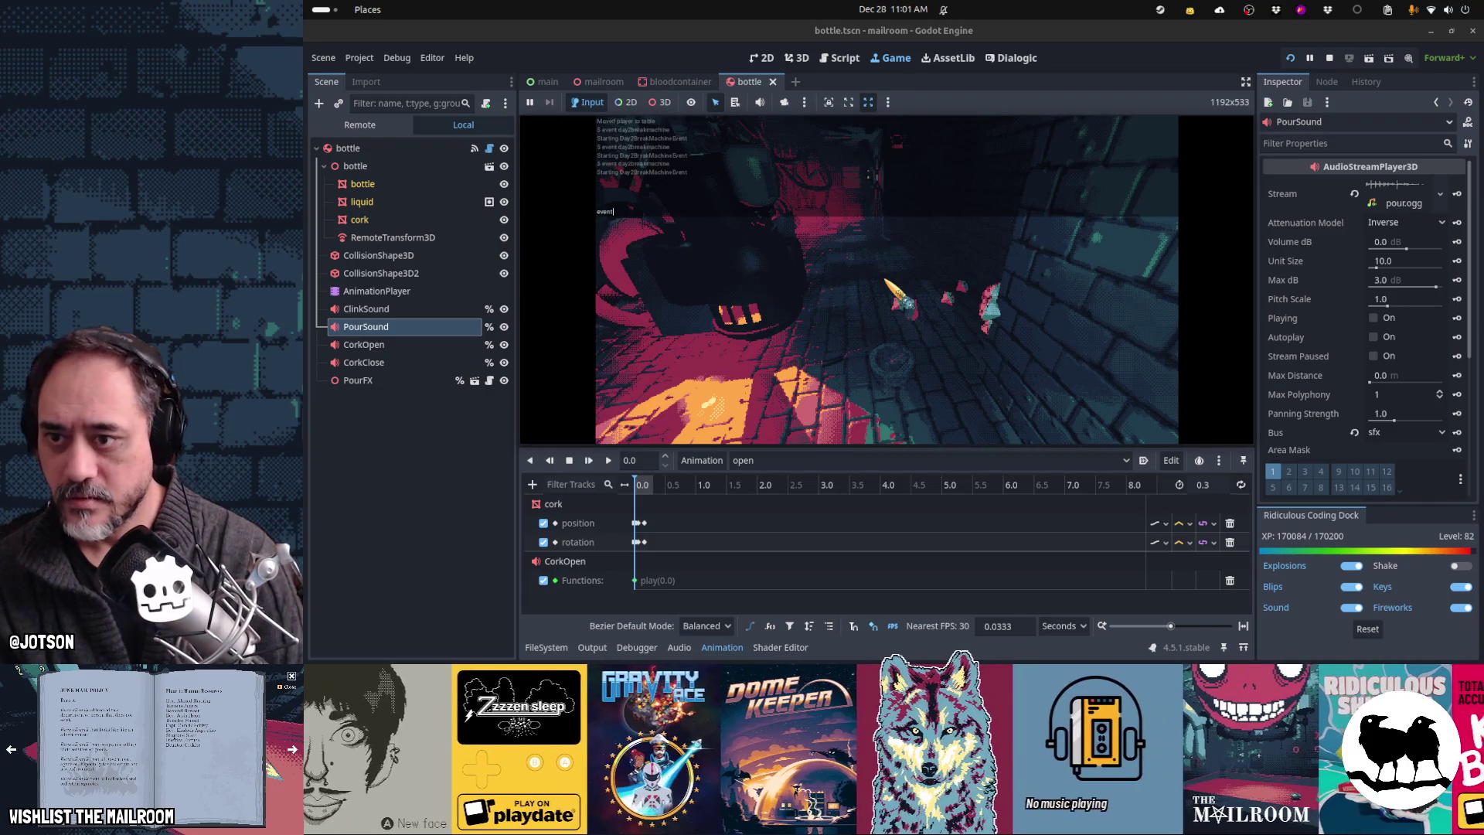
Step: Trigger the day-two event with the console command 'day' and pick up the bottle
type(" day2breakma")
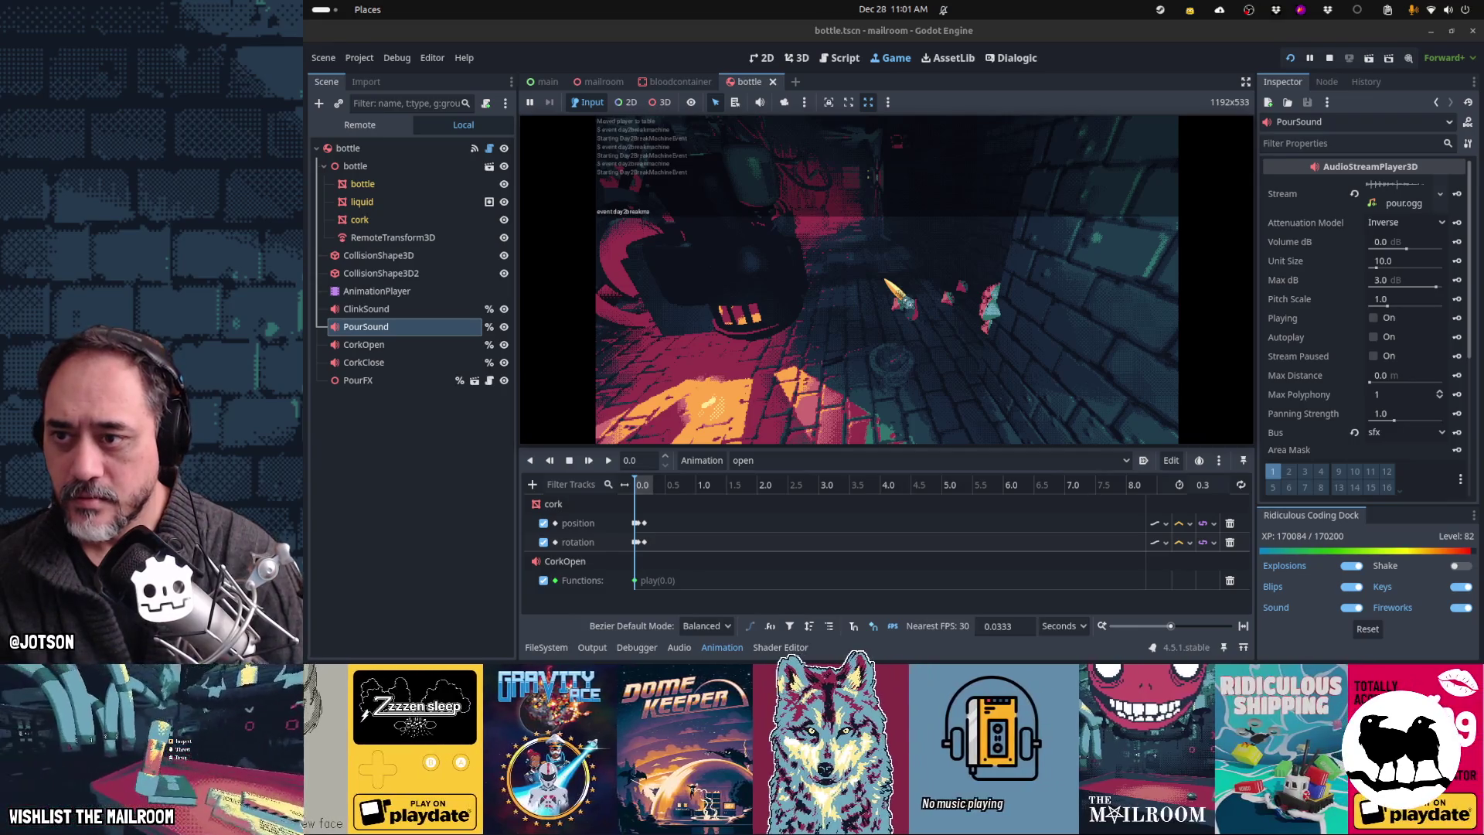
key("Return")
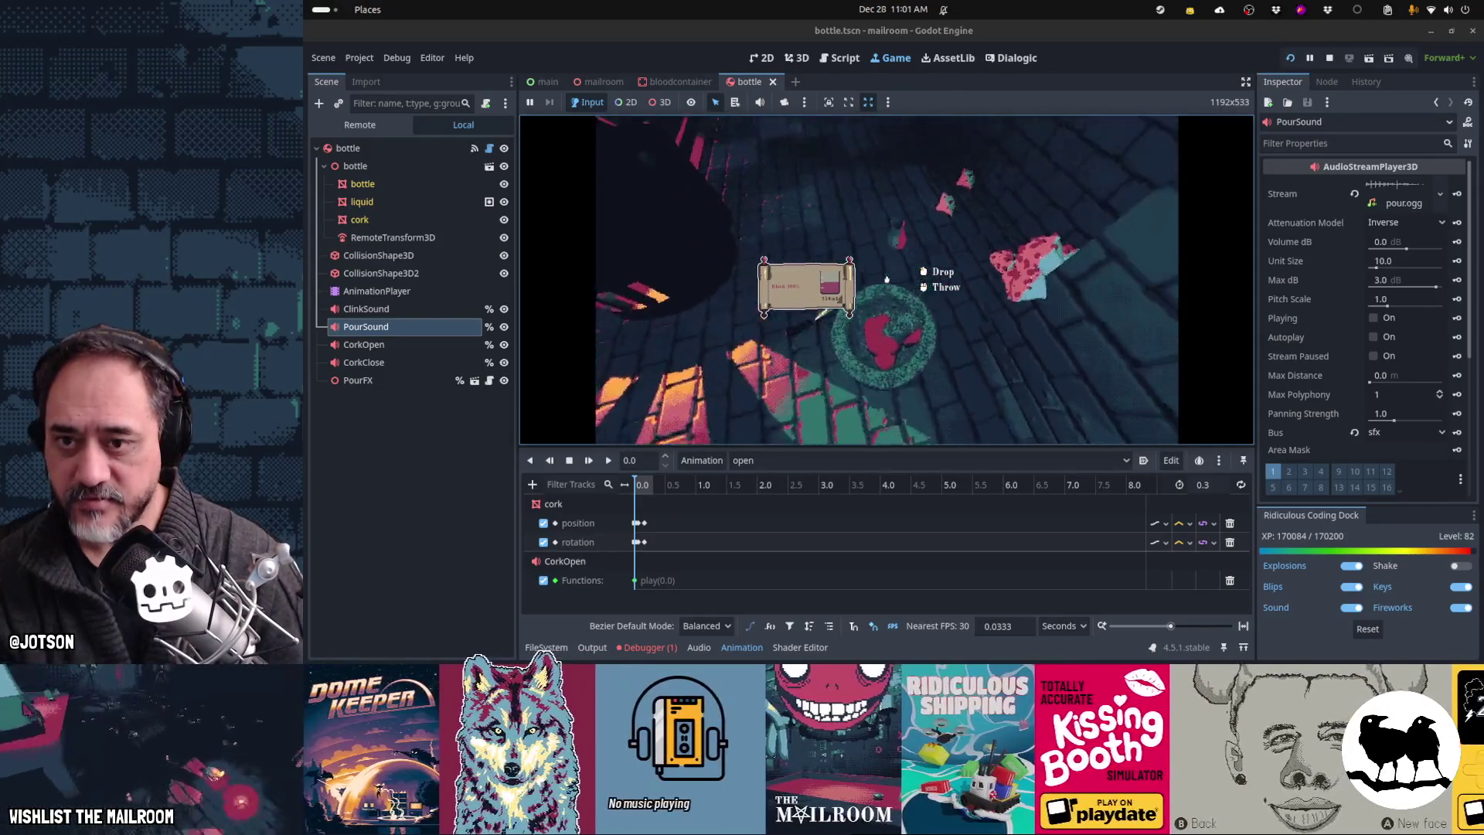
left_click(887, 278)
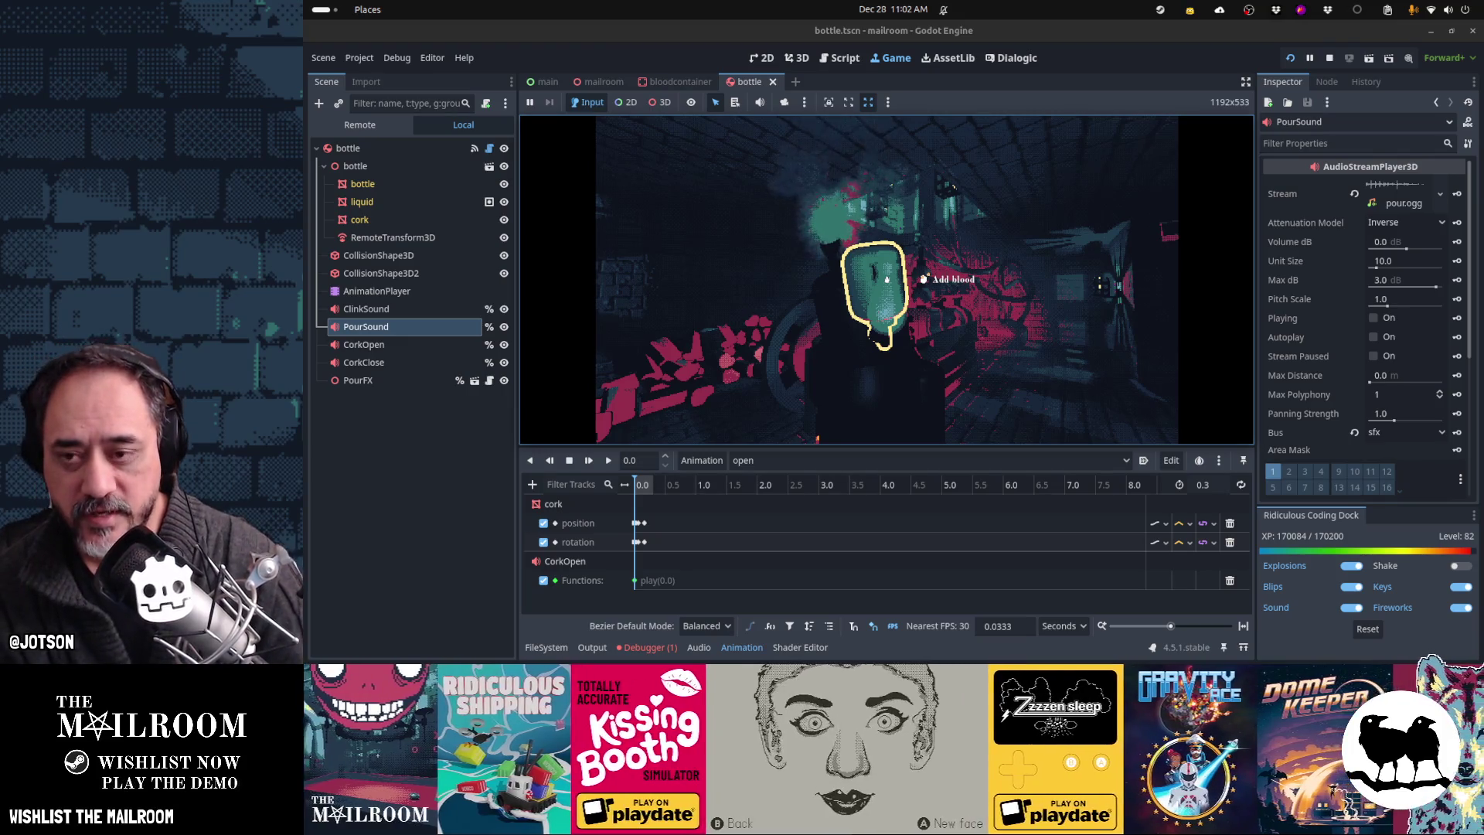
Step: Add blood from the bottle into the blood container, drop the bottle, and pause
left_click(888, 279)
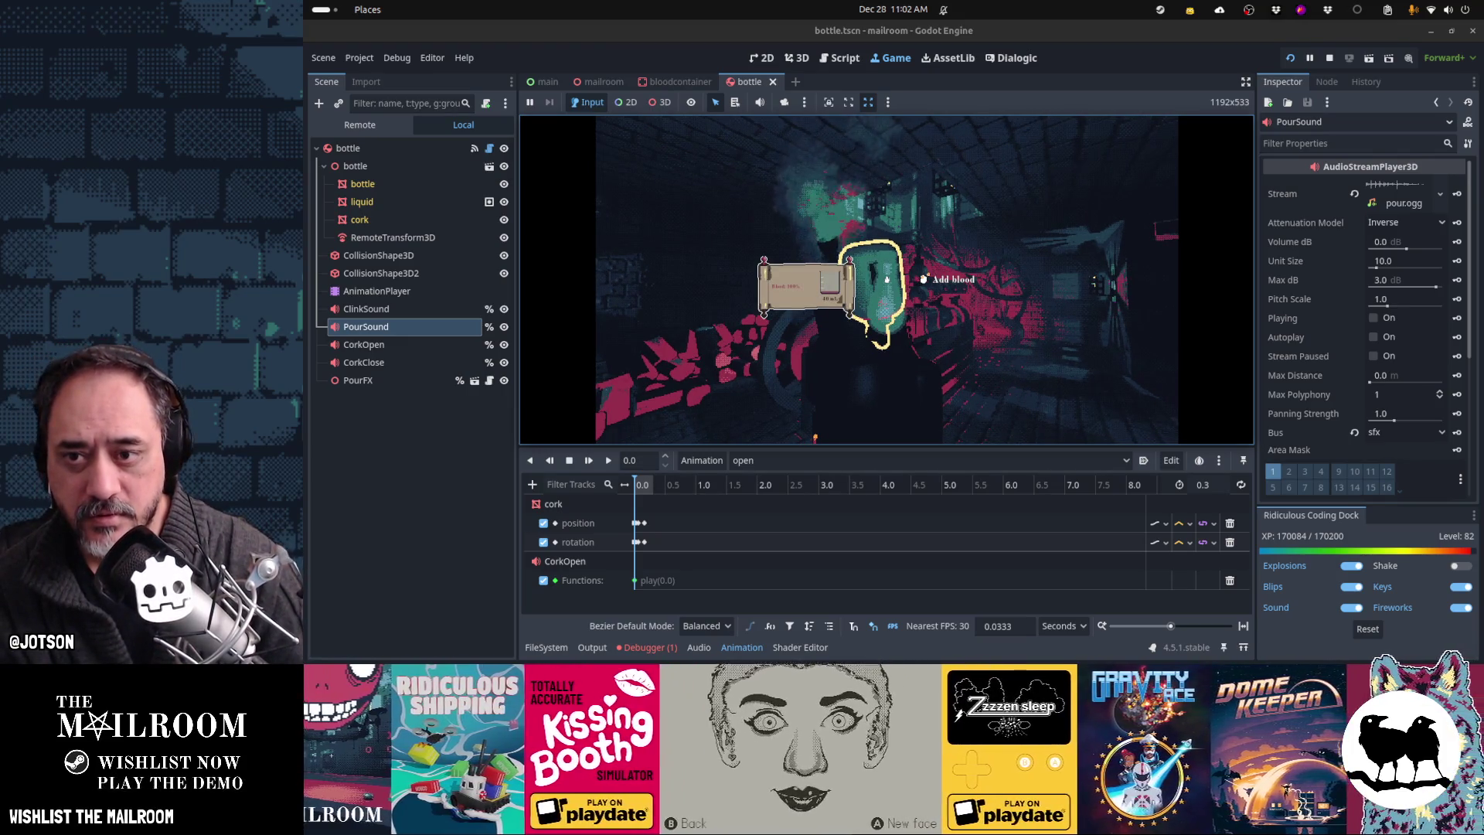
left_click(887, 279)
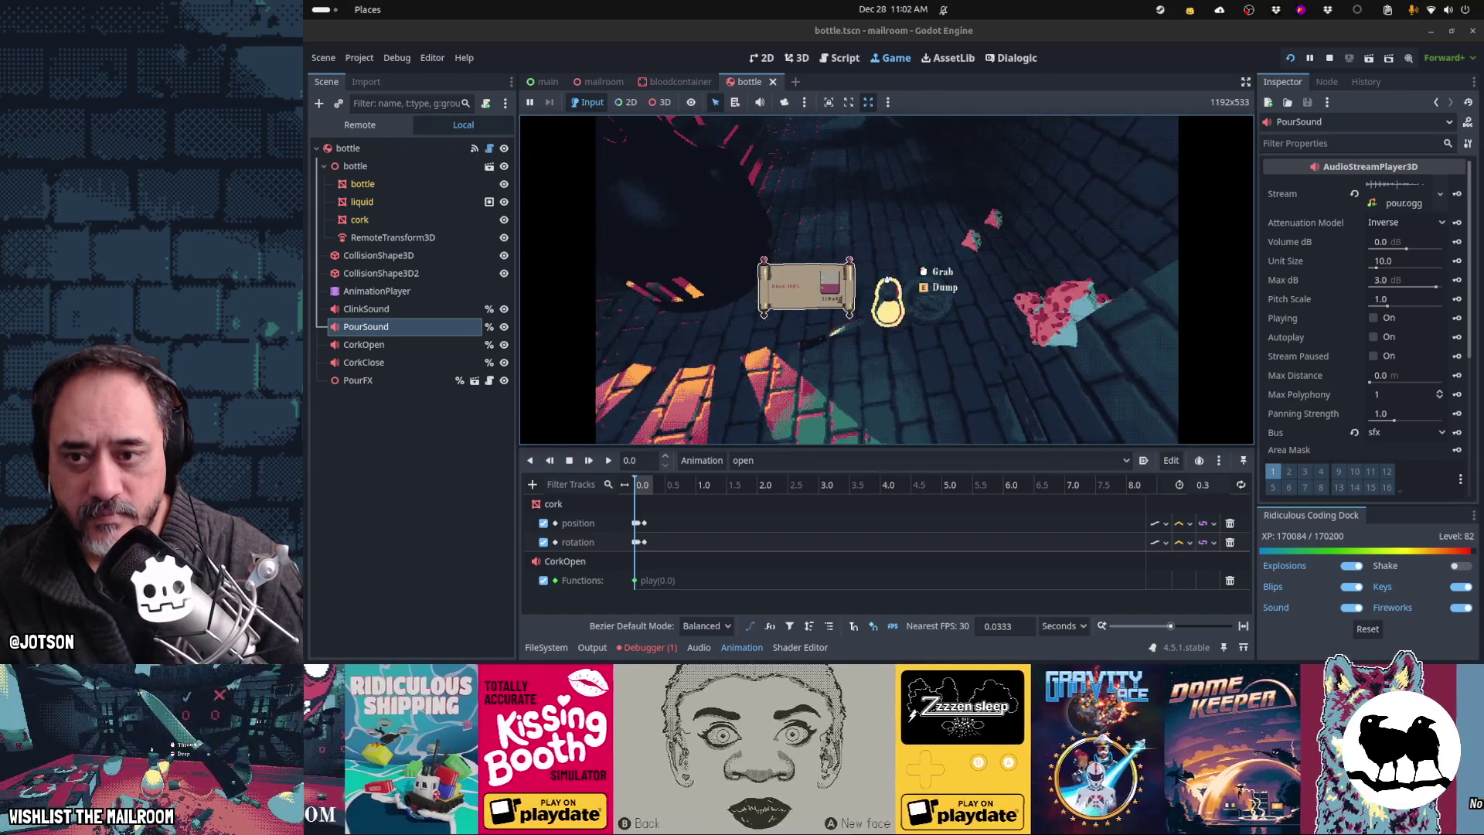
left_click(887, 279)
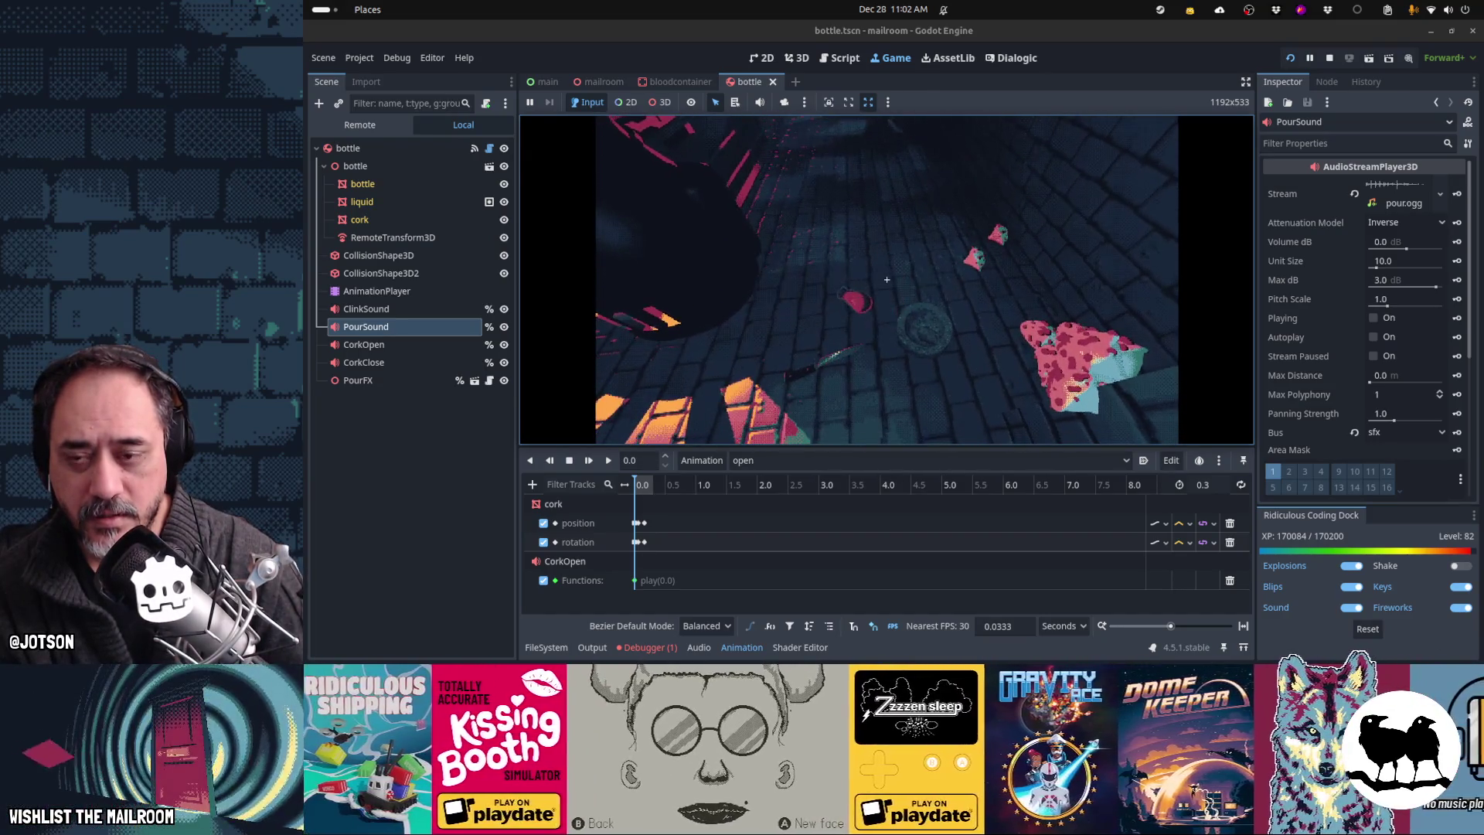
key("Escape")
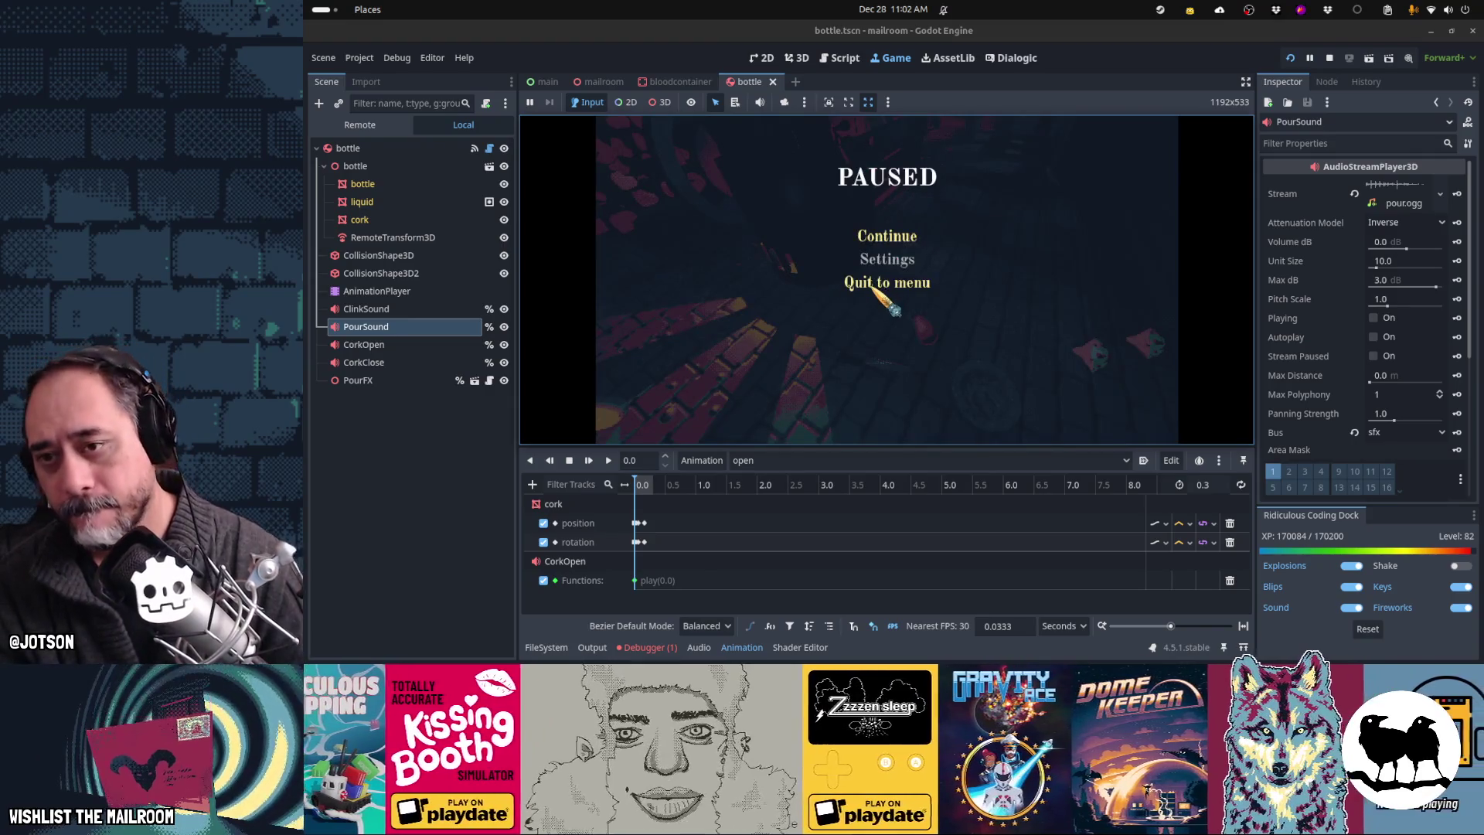
Step: Resume the game, pick up the bowl, pour out its blood and drop it
left_click(887, 236)
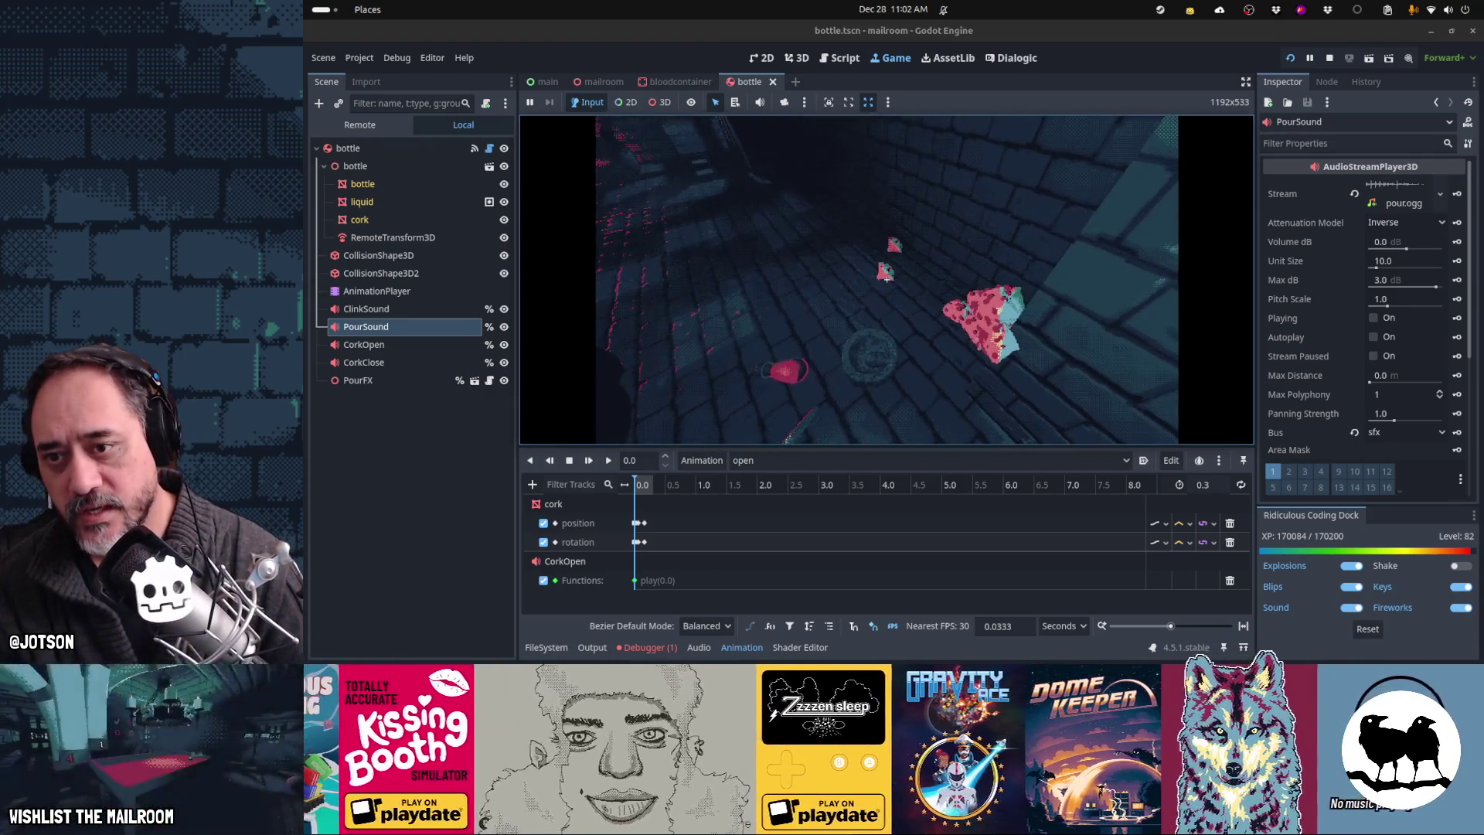
mouse_move(887, 279)
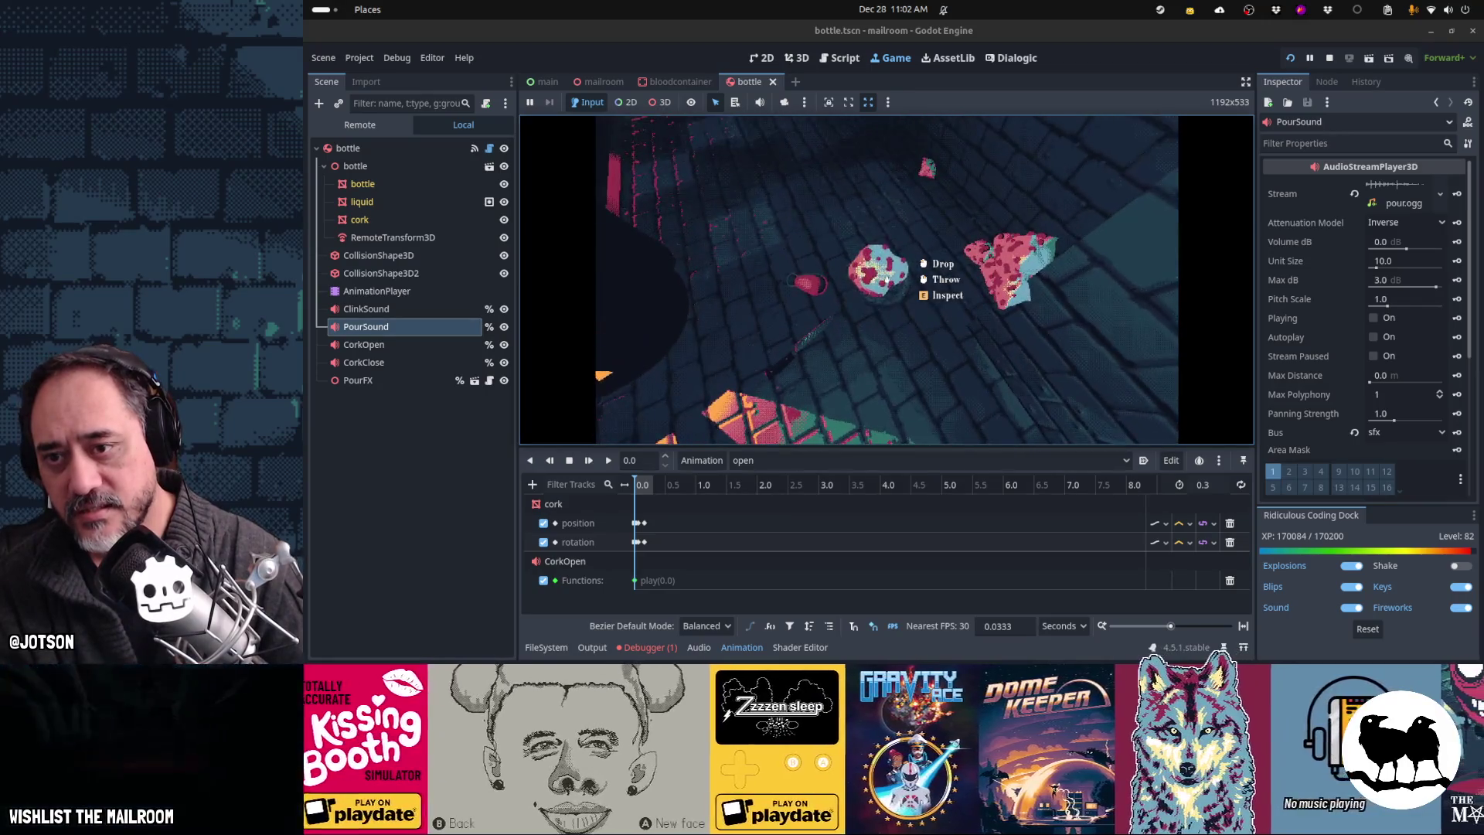
left_click(887, 279)
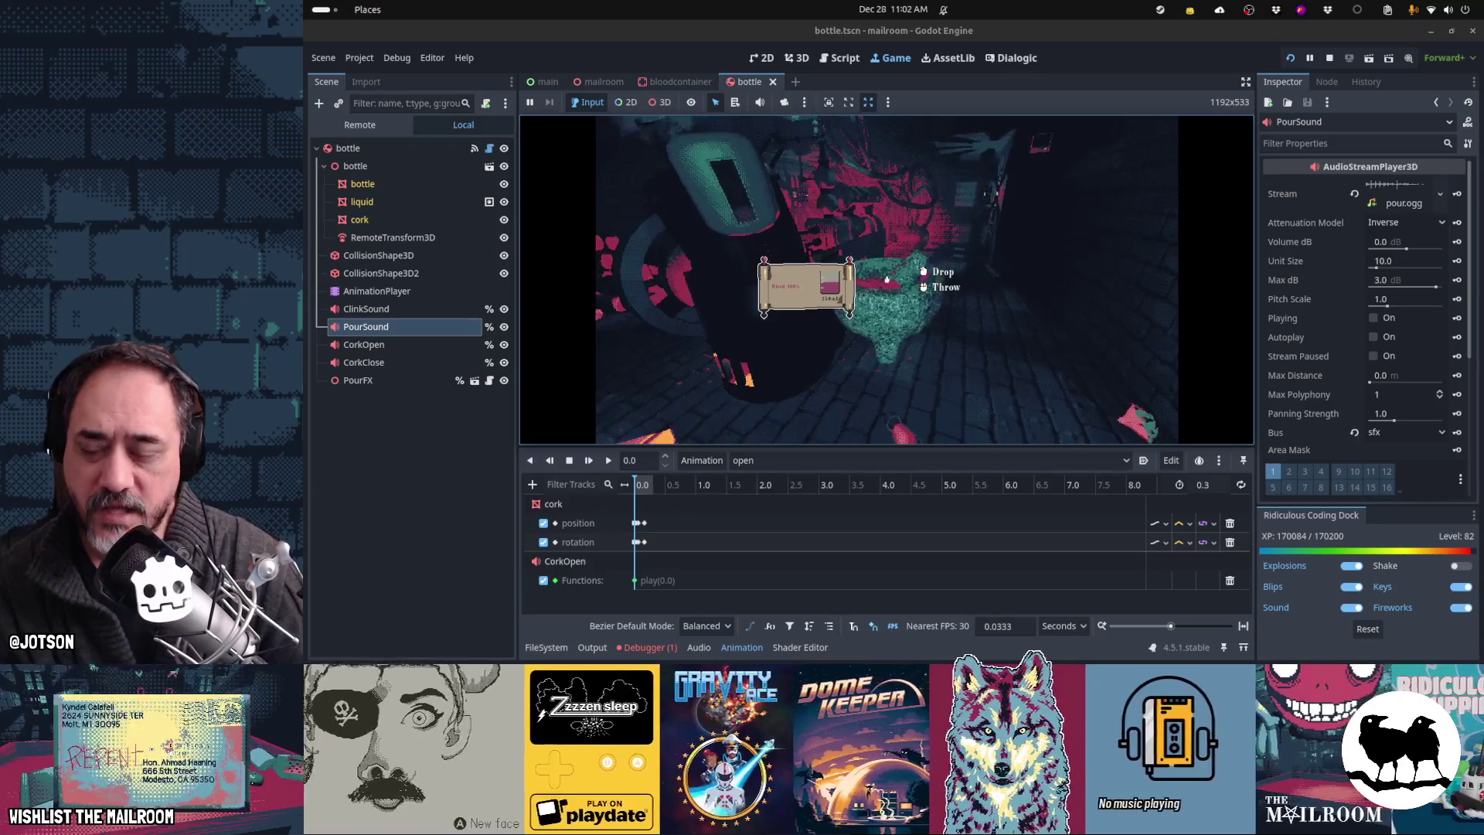
left_click(886, 279)
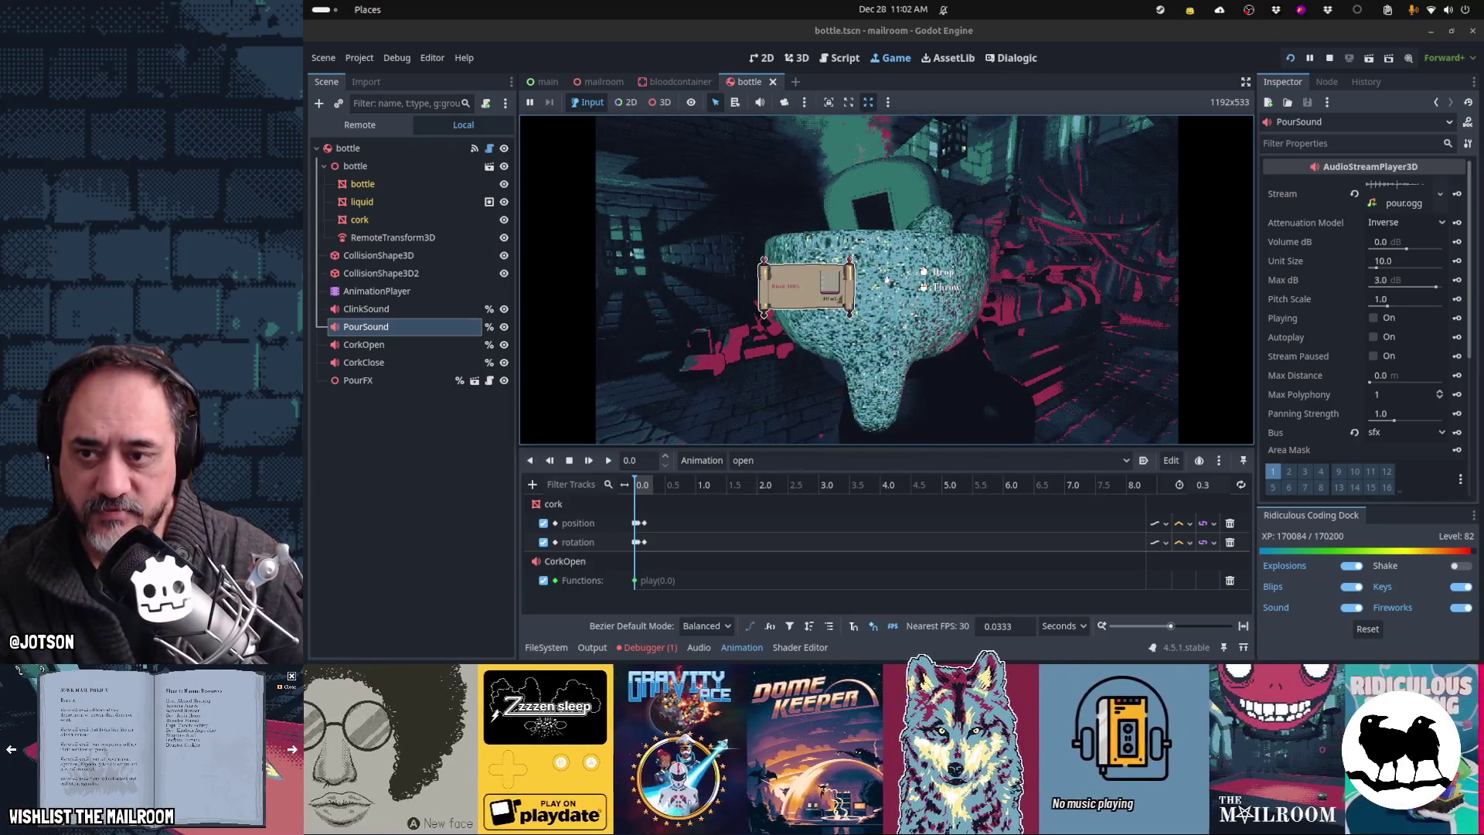
left_click(887, 279)
Step: Pick up the blood container, refill it with blood, drop it and pause the game
left_click(886, 279)
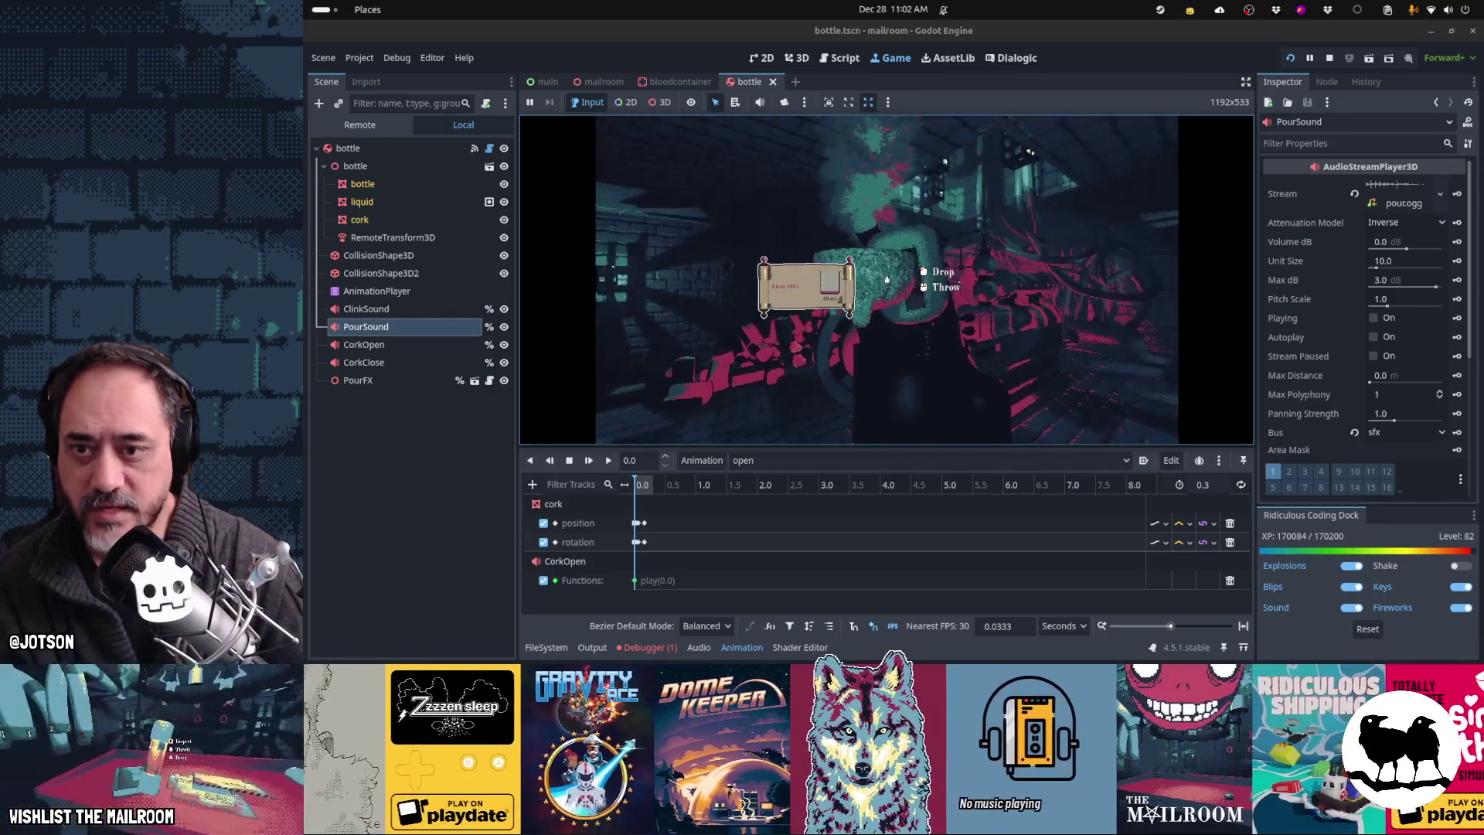
left_click(886, 279)
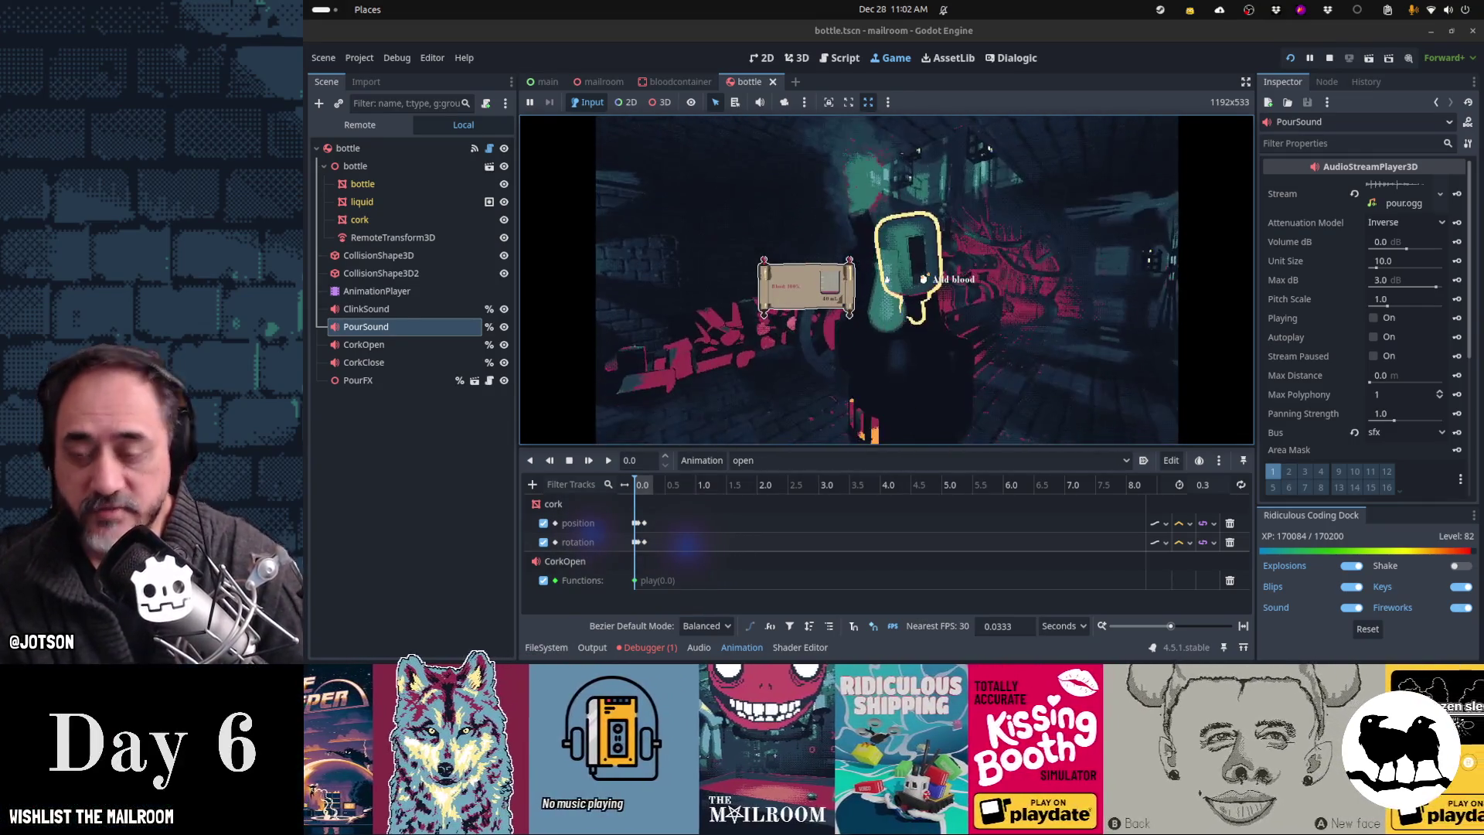
left_click(887, 279)
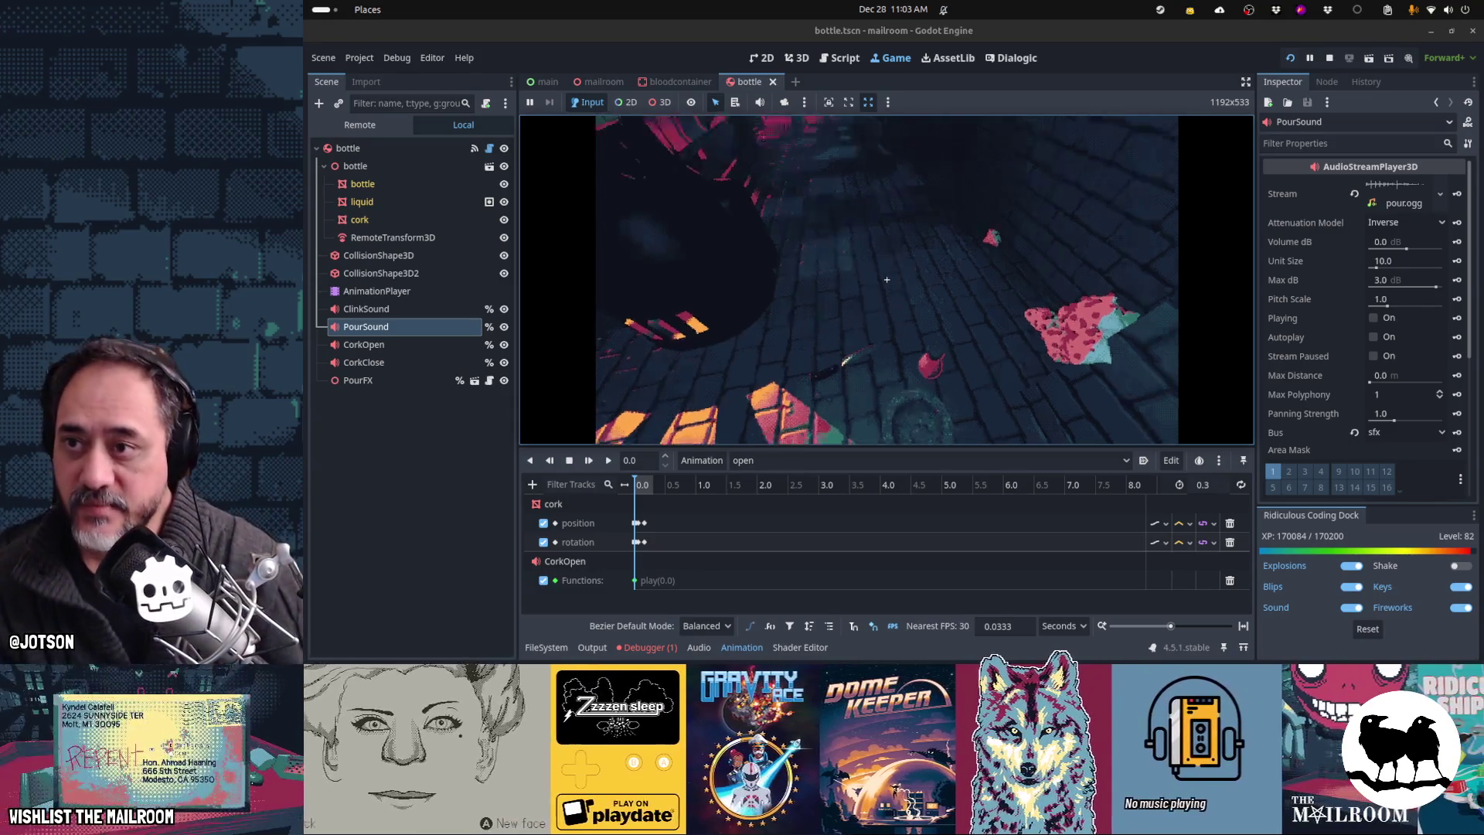
key("Escape")
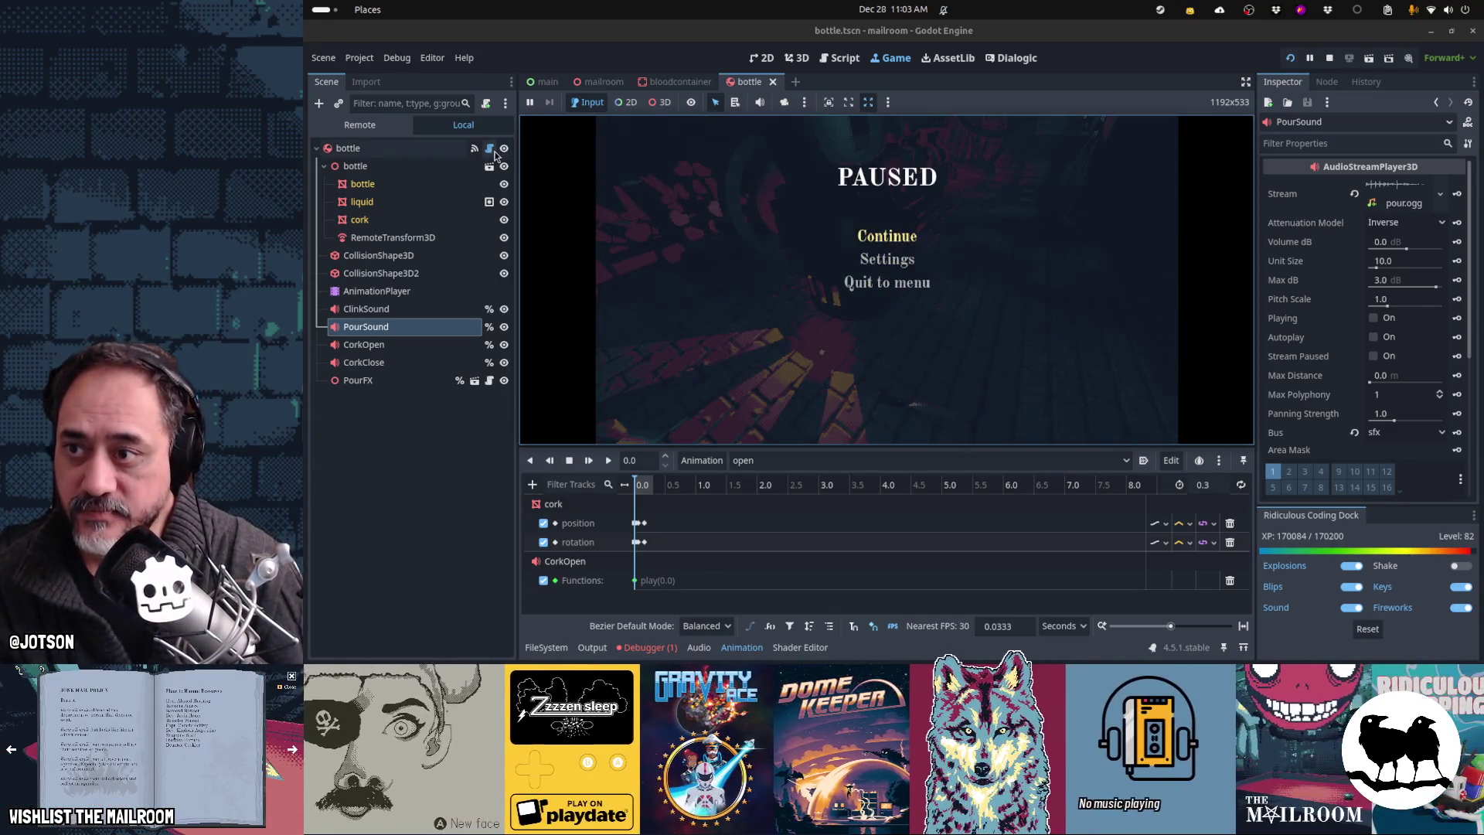
Step: Scroll through the filling code in the bottle and blood container scripts, then bring up Quick Open
left_click(493, 152)
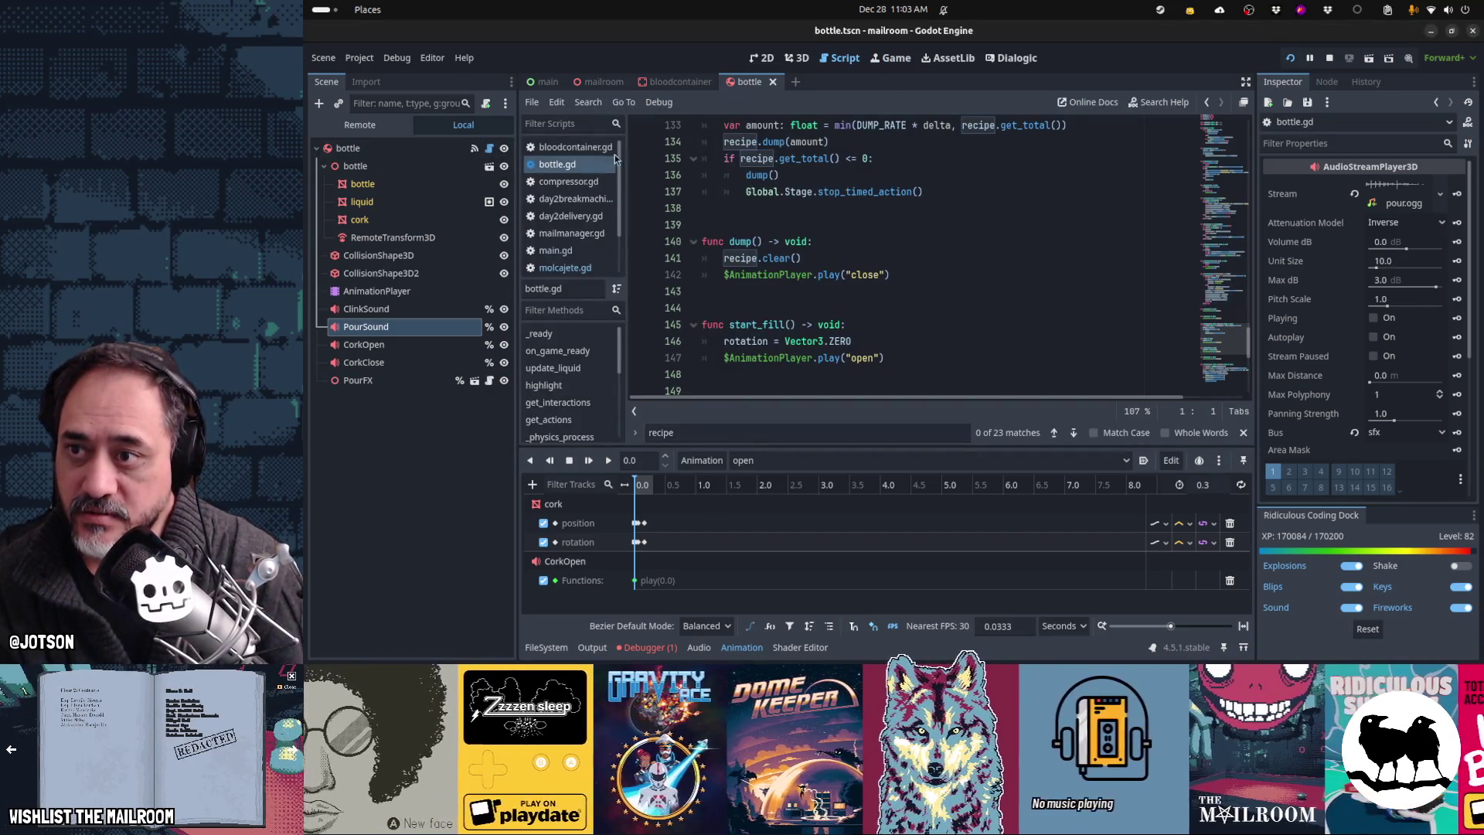
left_click(603, 147)
scroll(945, 291, "down", 15)
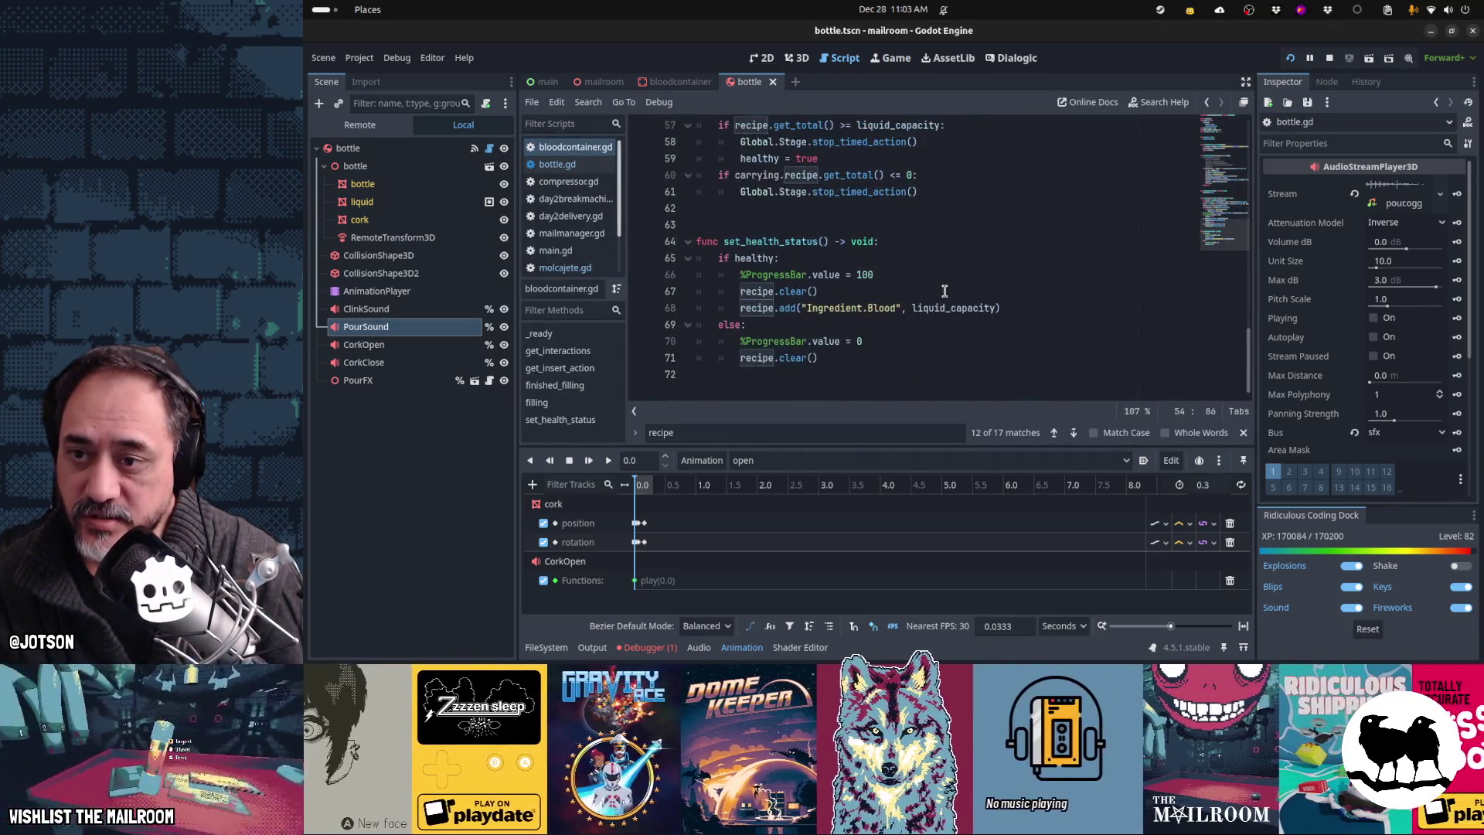
scroll(944, 291, "up", 10)
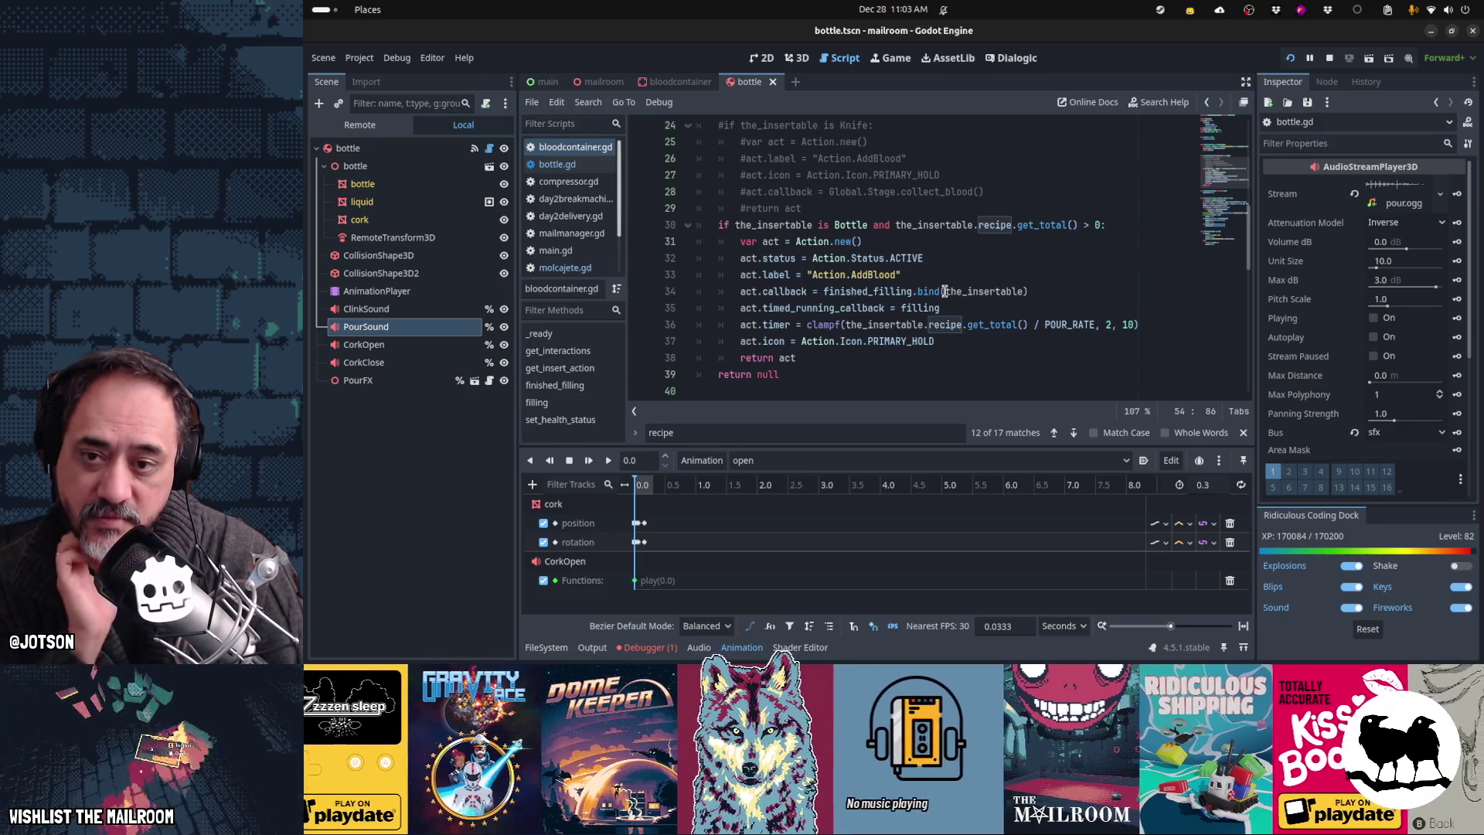
scroll(945, 291, "down", 3)
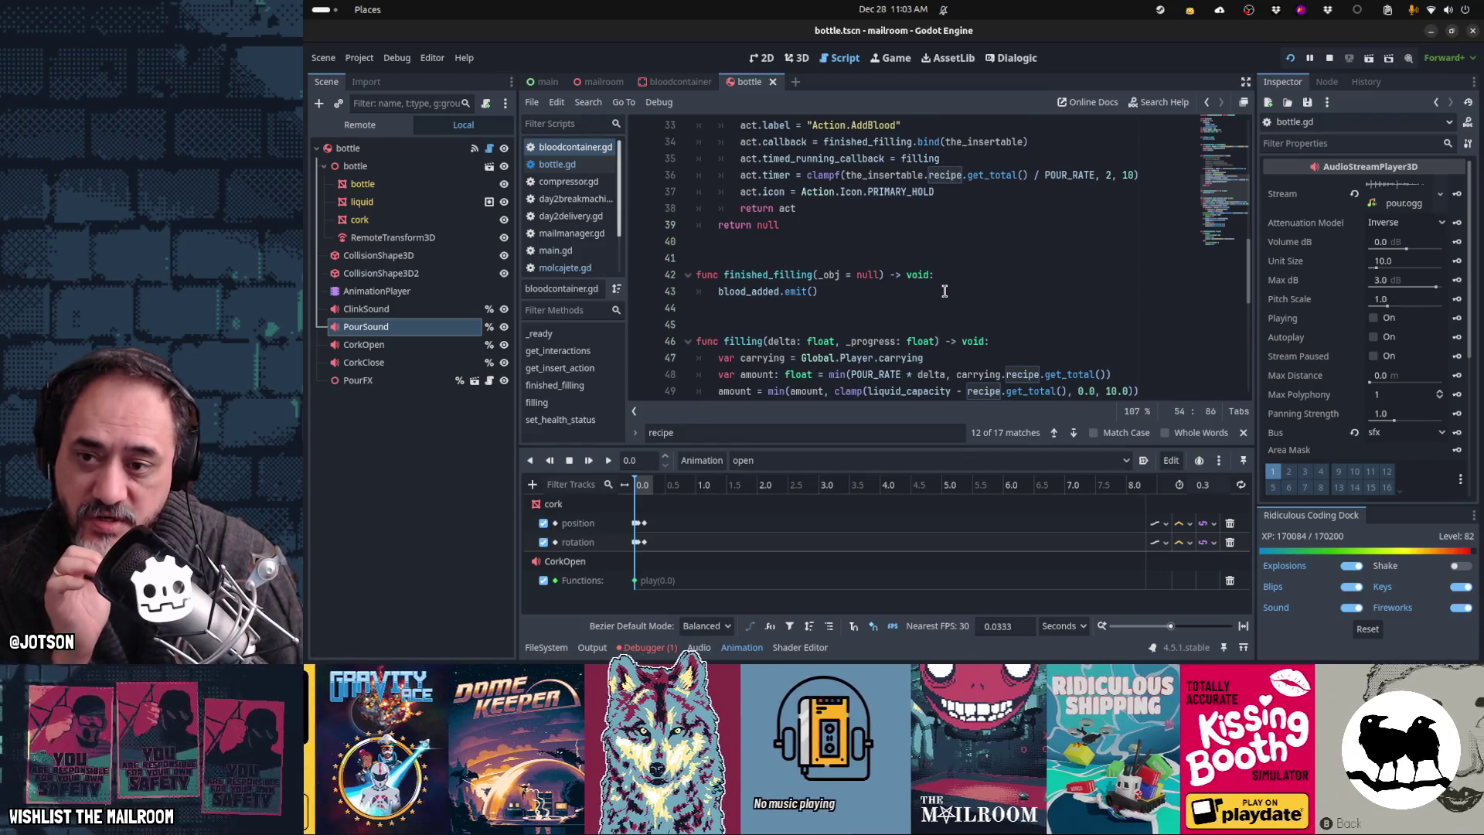
scroll(944, 291, "down", 3)
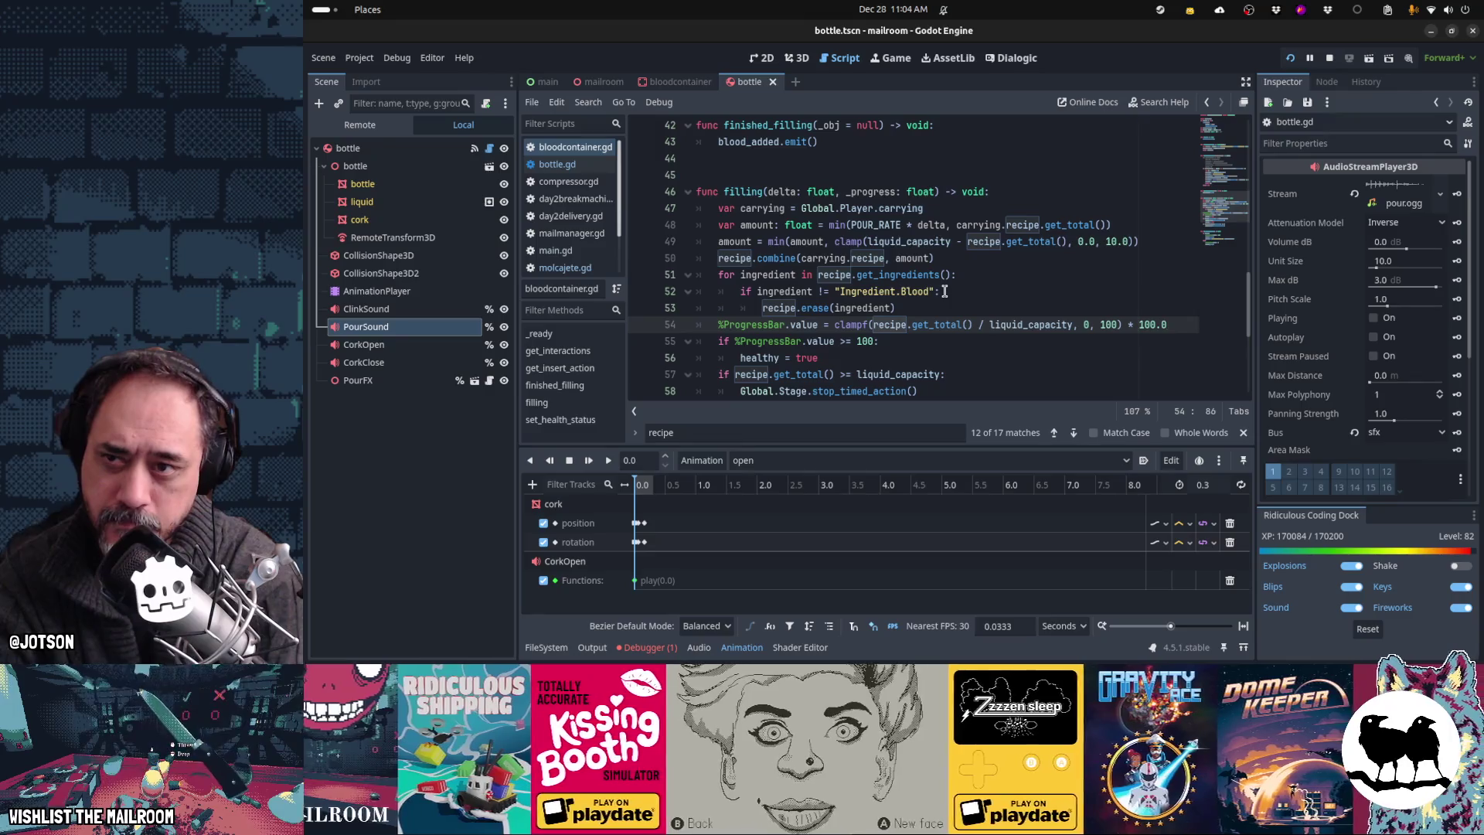
key("shift+alt+o")
Step: Open molcajete.tscn from the Quick Open results
type("mo")
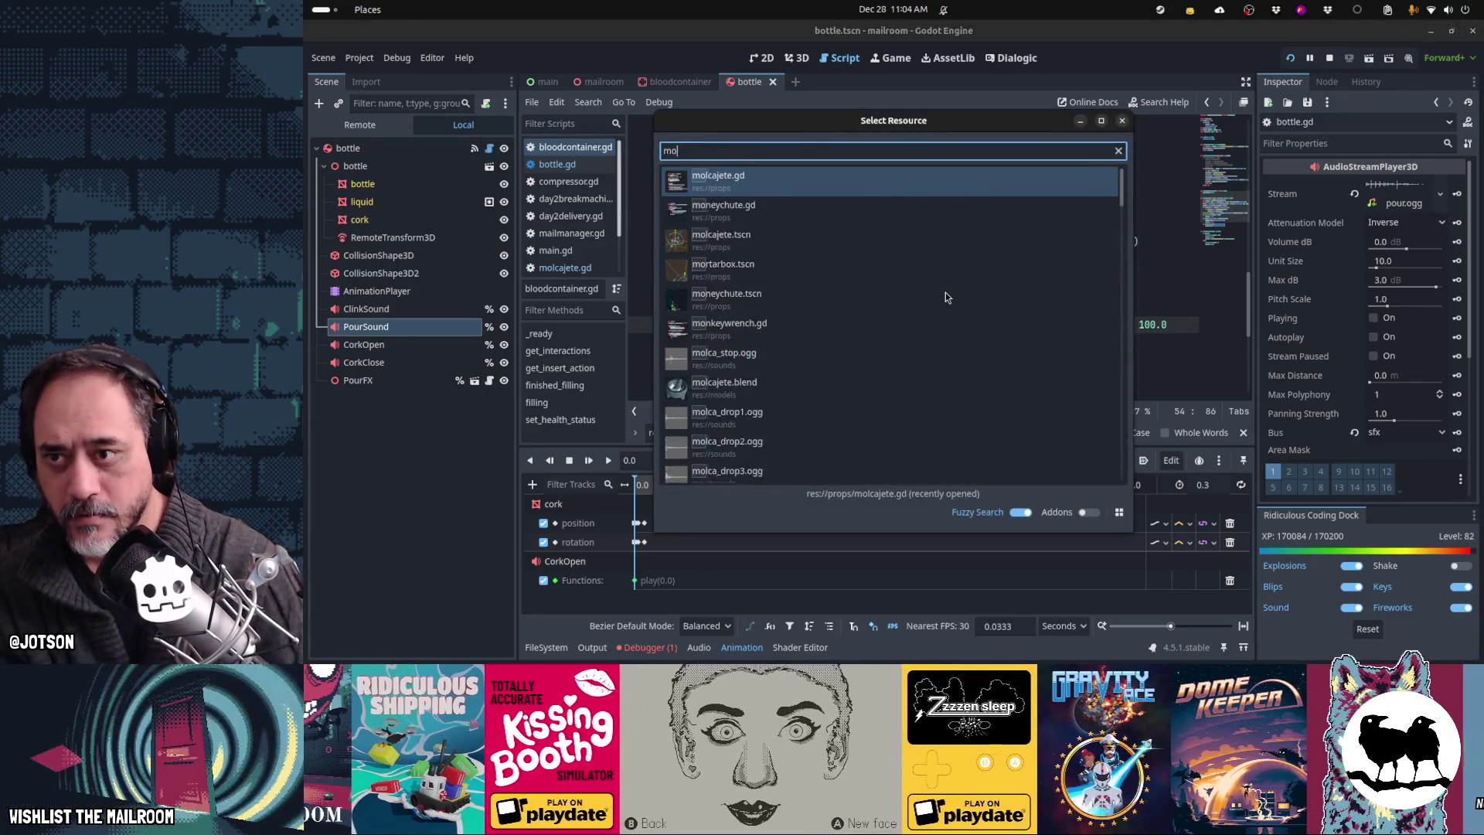
type("lcajete")
key("Down")
key("Return")
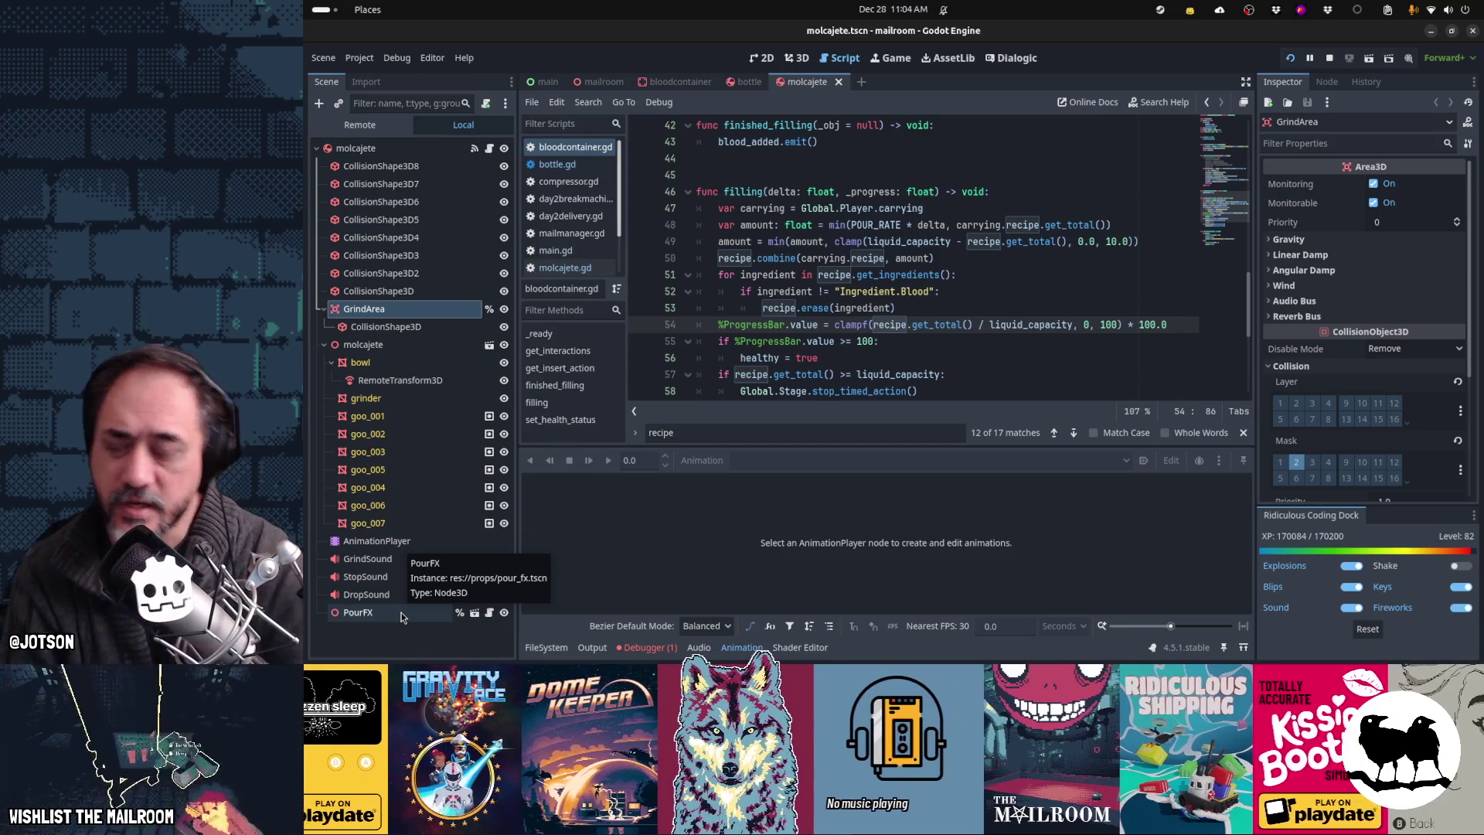
Step: Review bottle.gd's start_fill and stop_fill callbacks, then go back to the bottle scene tab
left_click(557, 164)
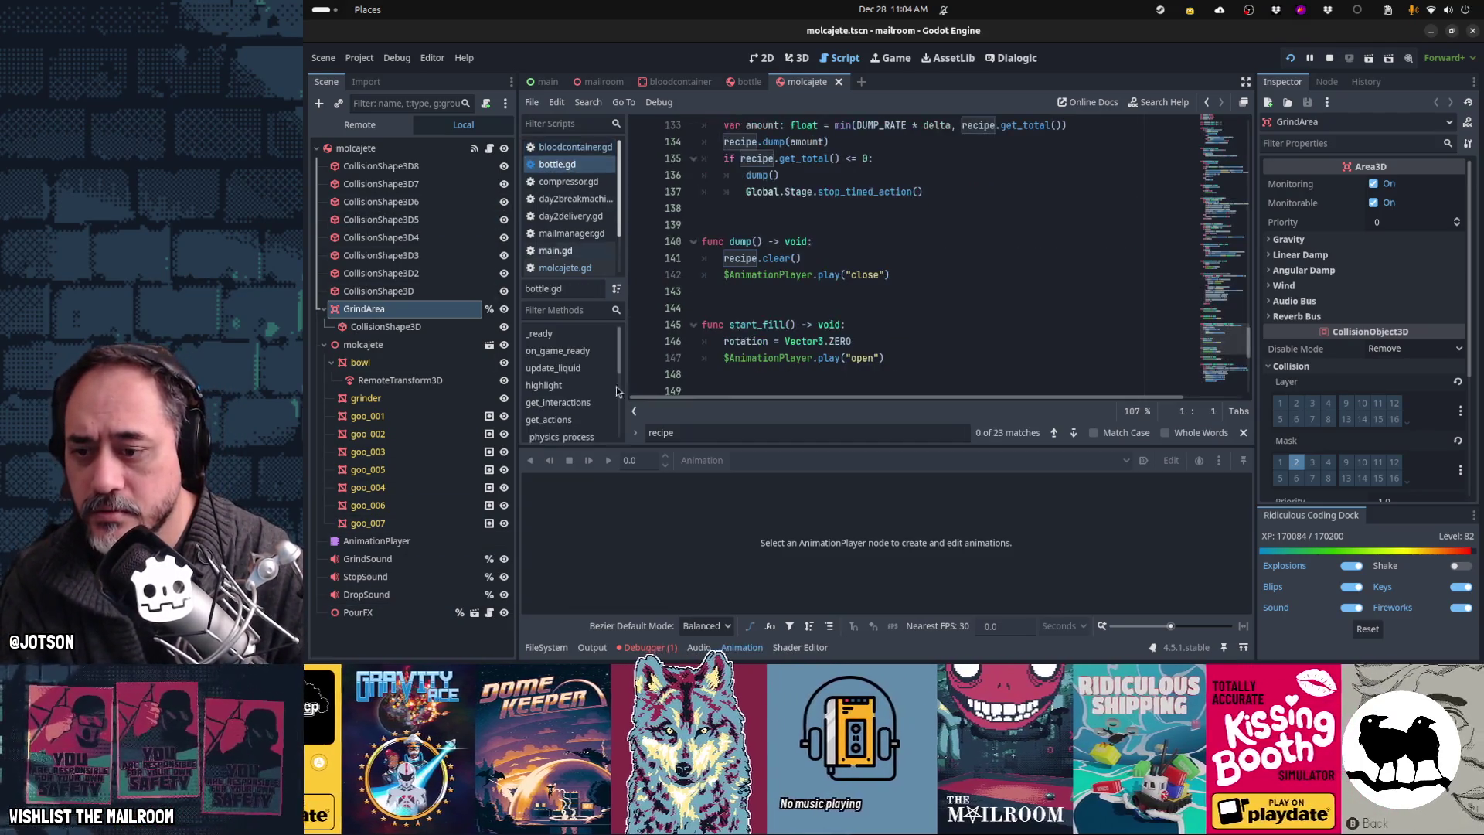
left_click(645, 648)
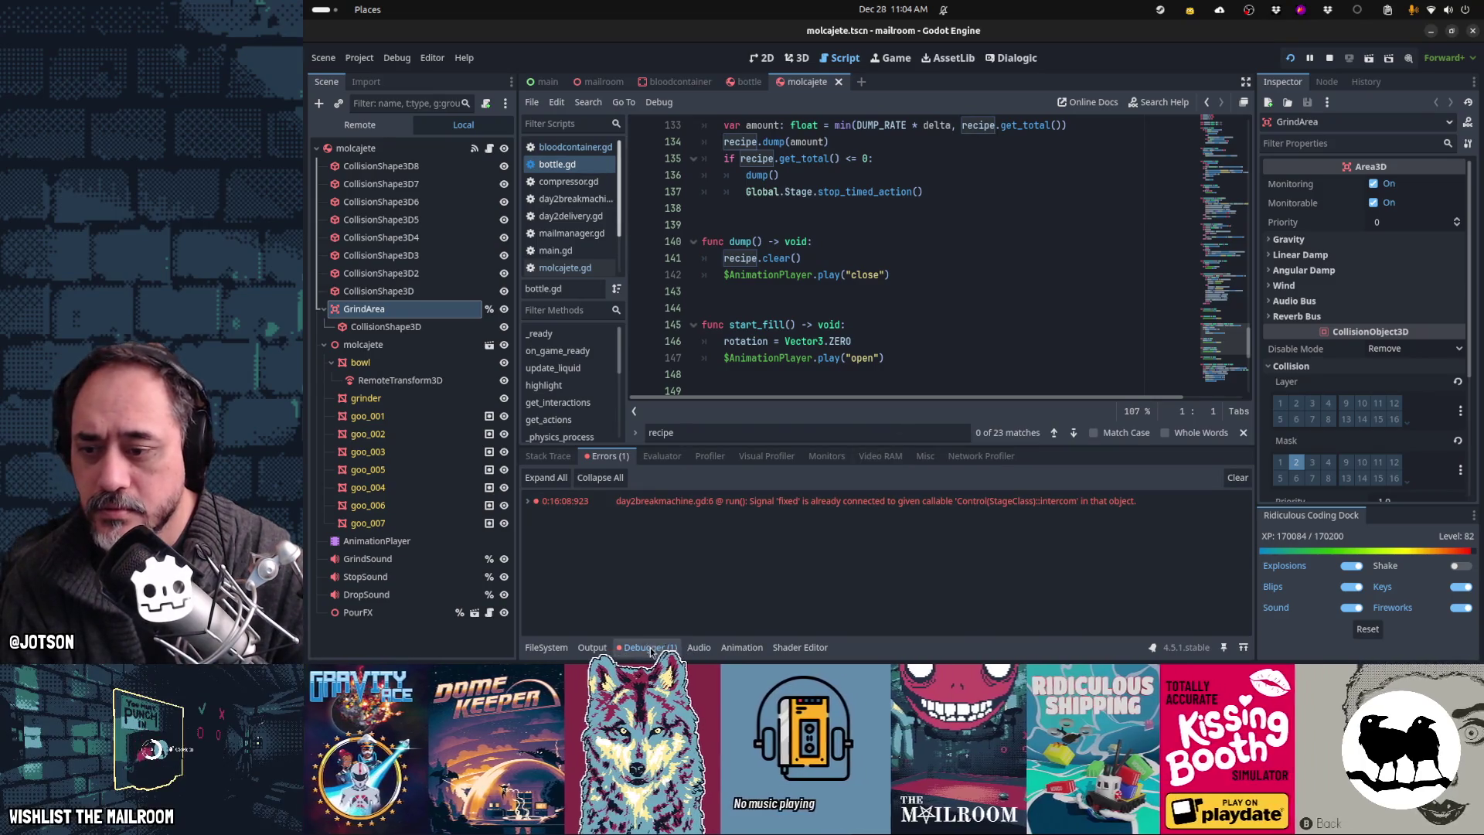
left_click(646, 647)
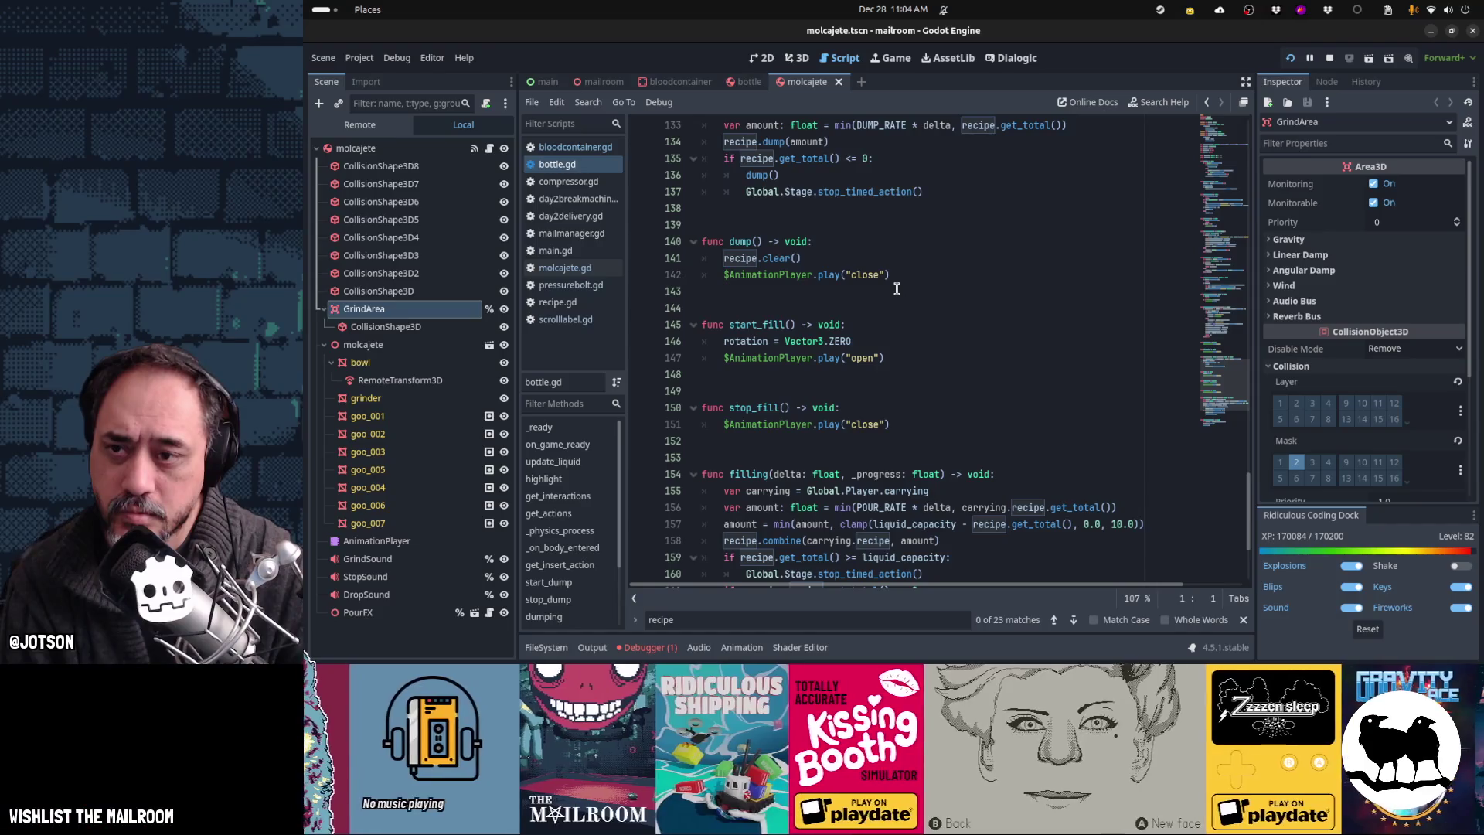
scroll(897, 289, "up", 2)
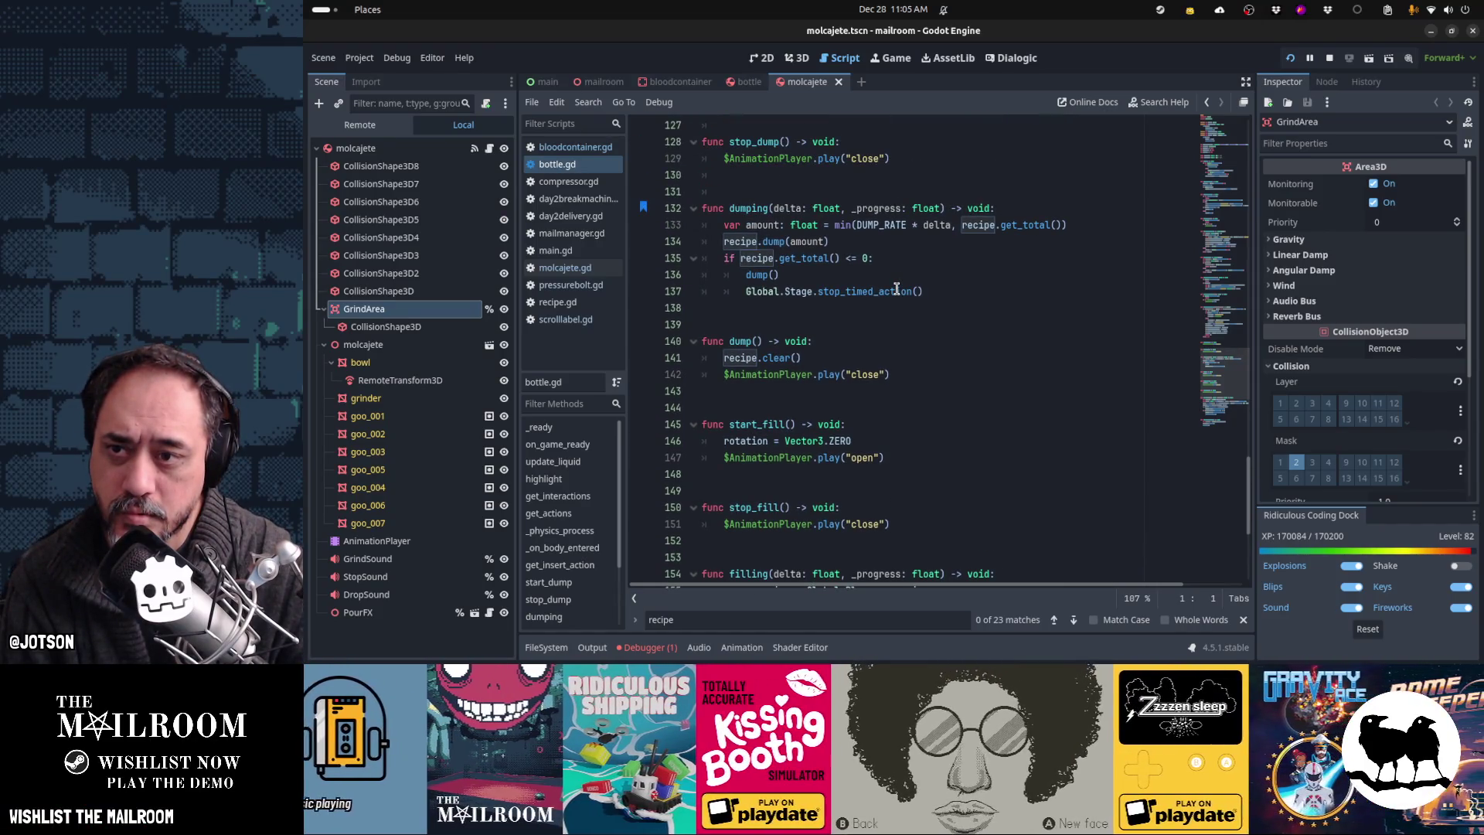
scroll(897, 288, "up", 3)
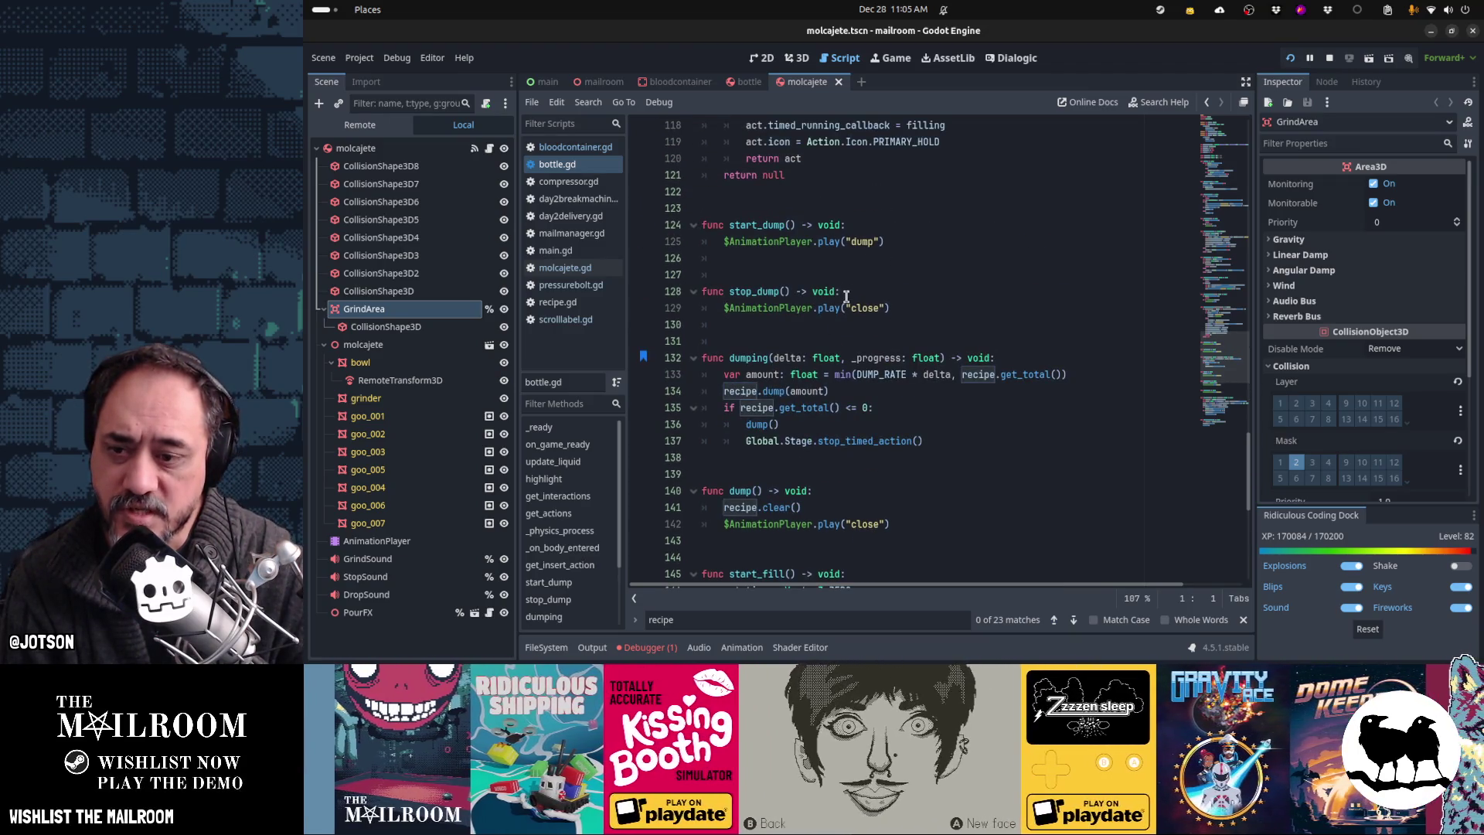
scroll(846, 296, "down", 3)
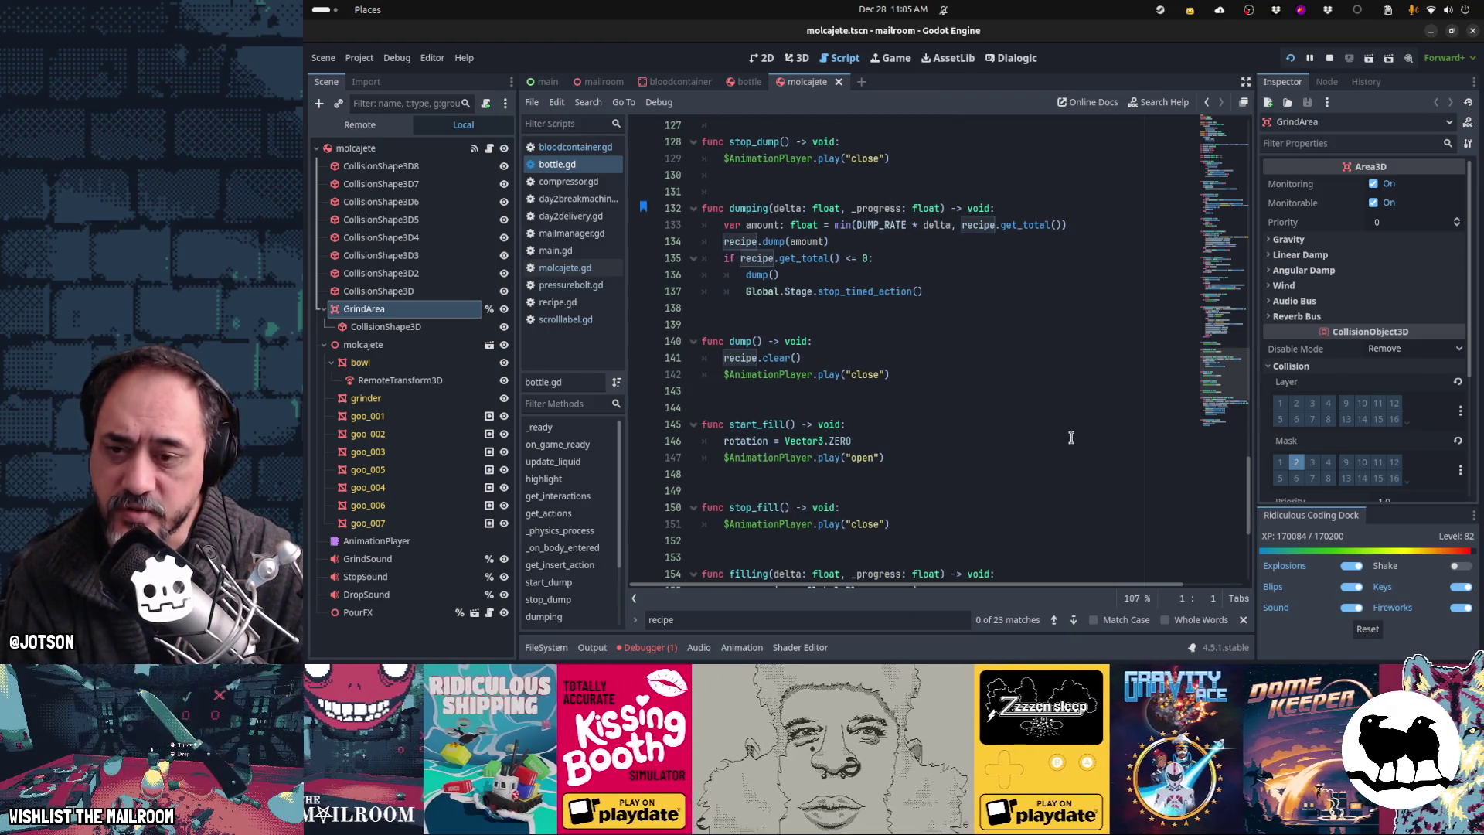
scroll(757, 285, "up", 3)
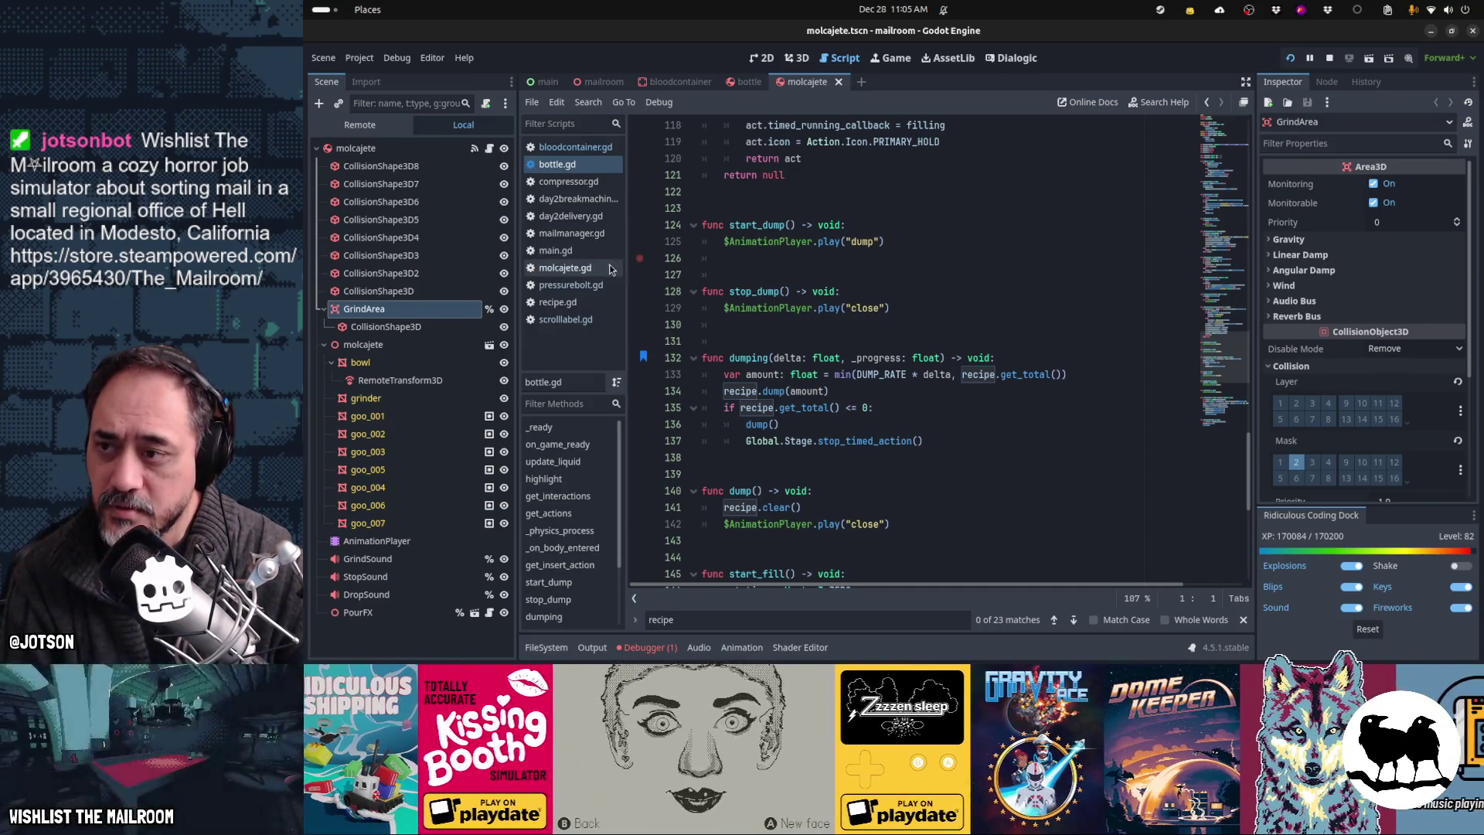
left_click(747, 82)
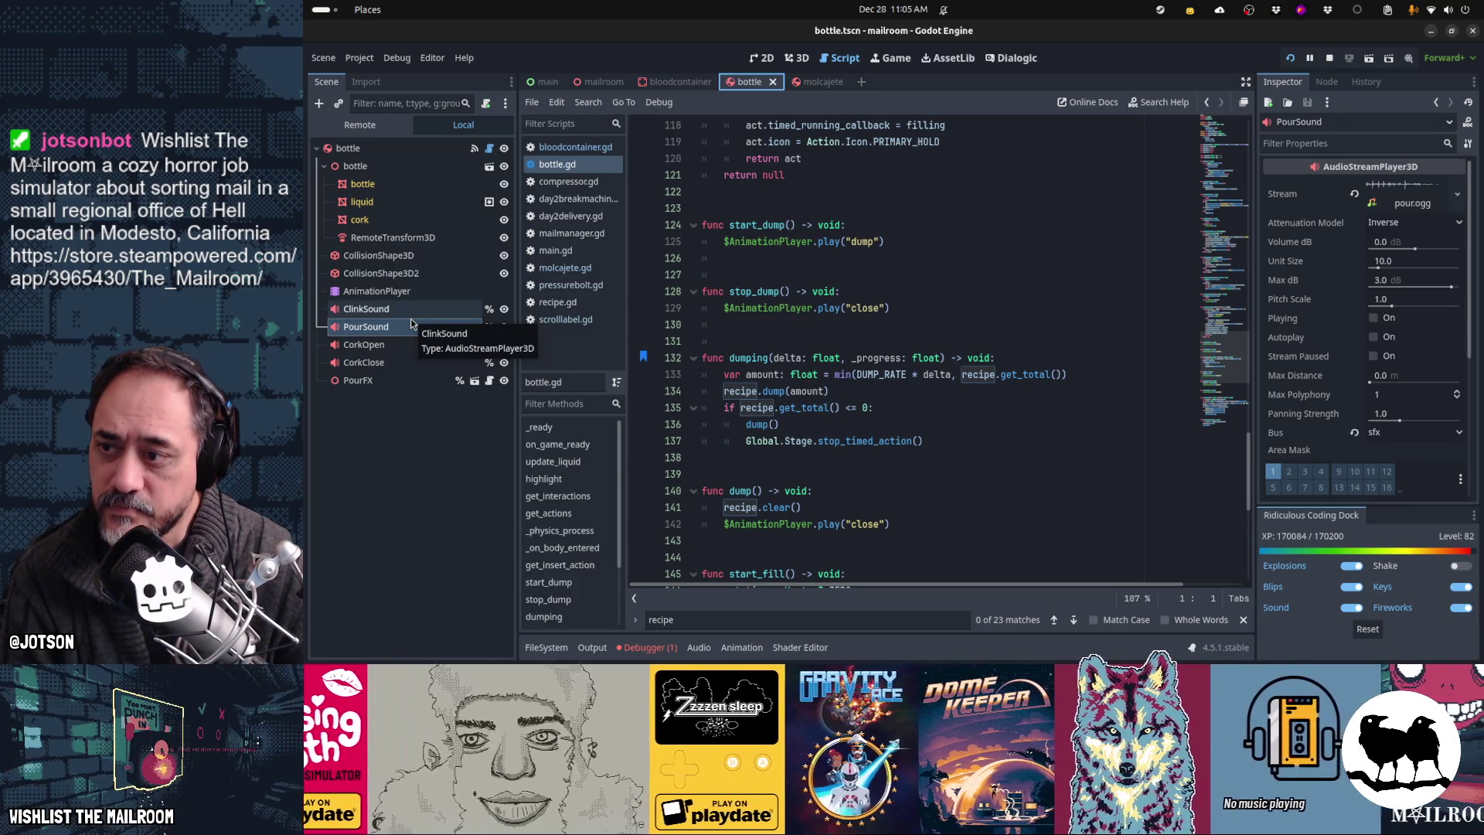
Step: Select the bottle's dump animation and scrub it to 1.2 seconds in the 3D view
left_click(392, 292)
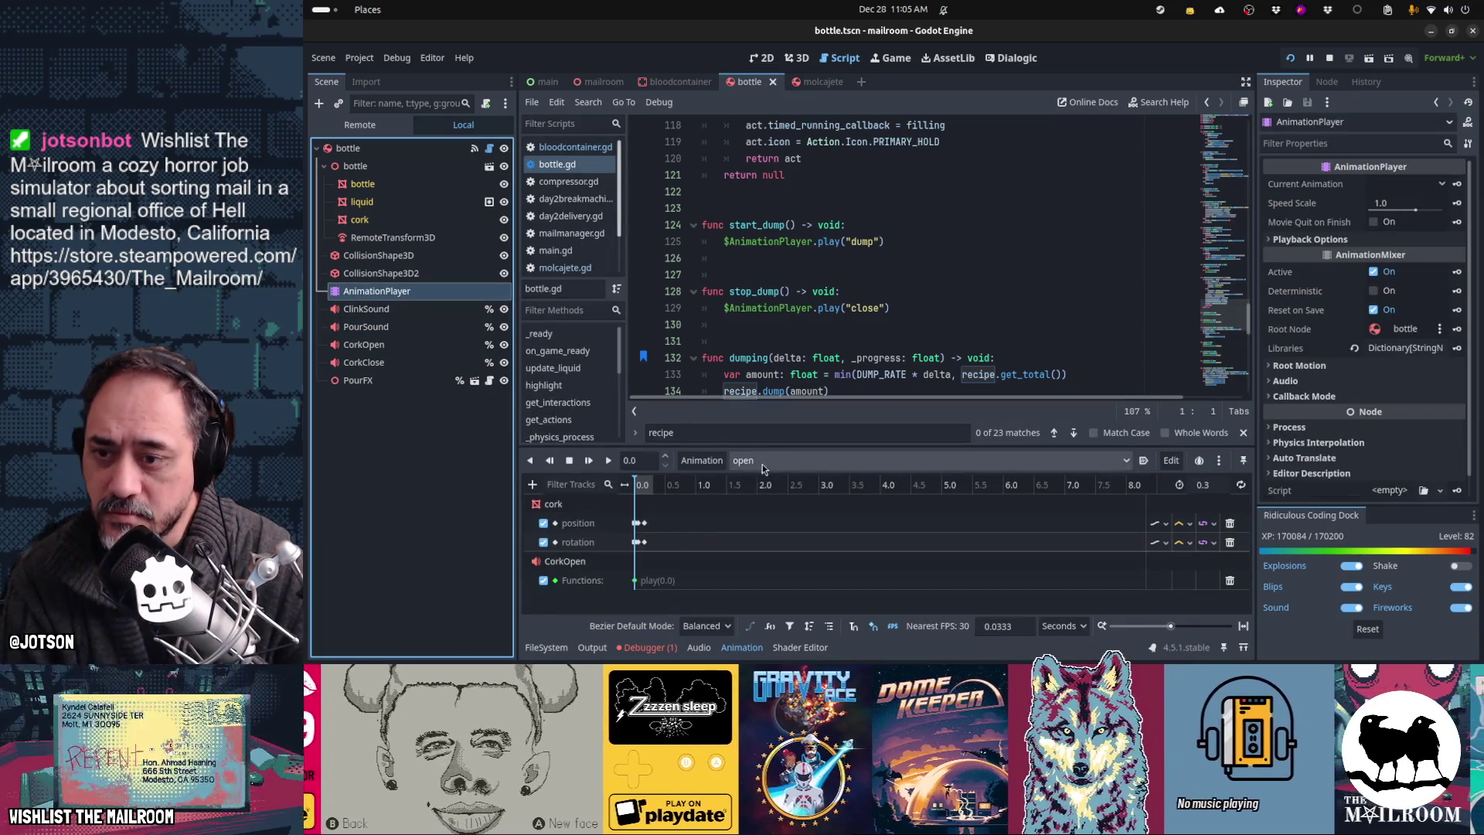
left_click(769, 461)
left_click(781, 517)
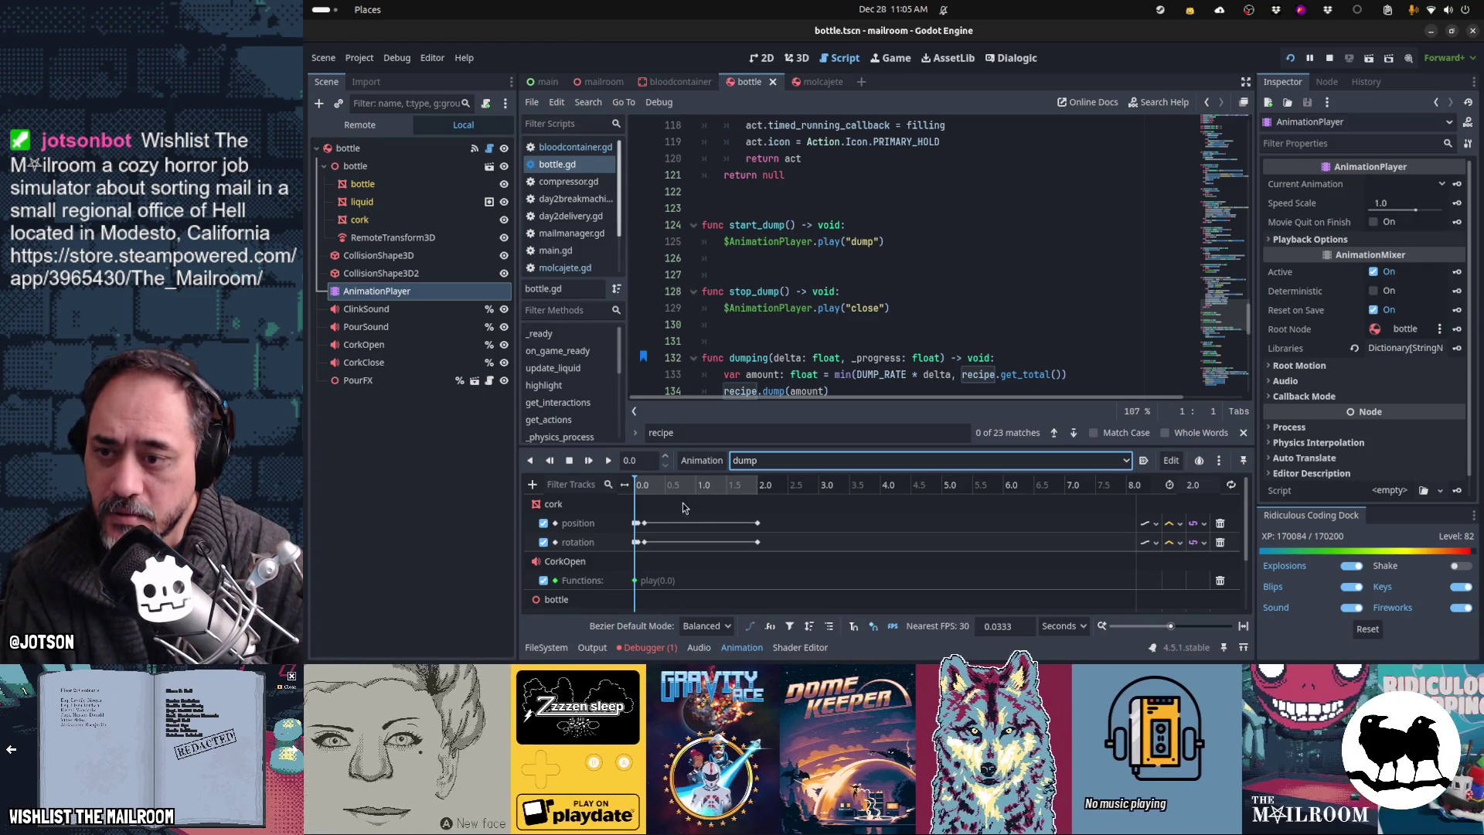
key("ctrl+F2")
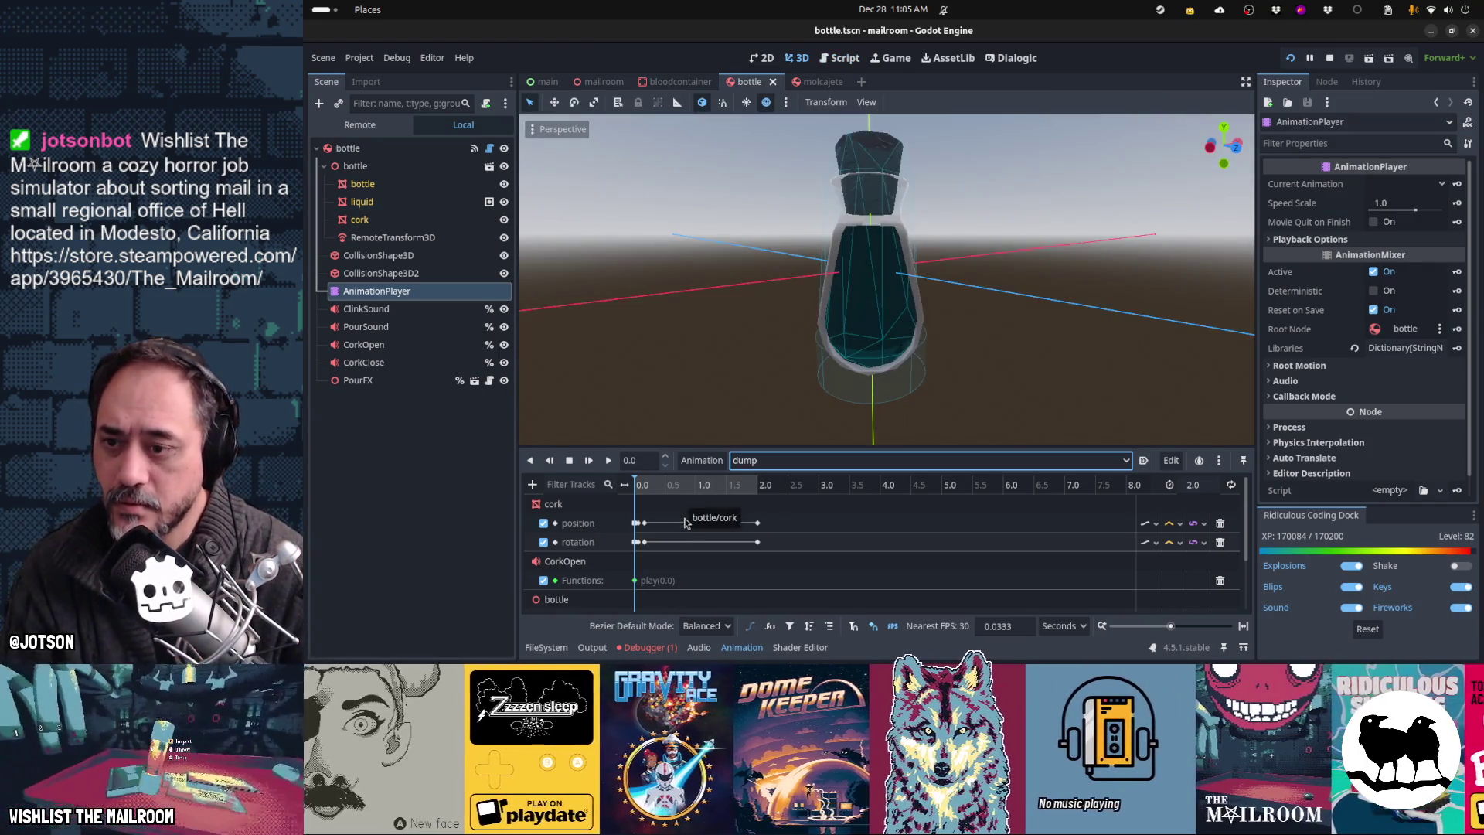
left_click_drag(656, 490, 765, 499)
Step: Look over the open and close animations, then scroll through bottle.gd
left_click(770, 464)
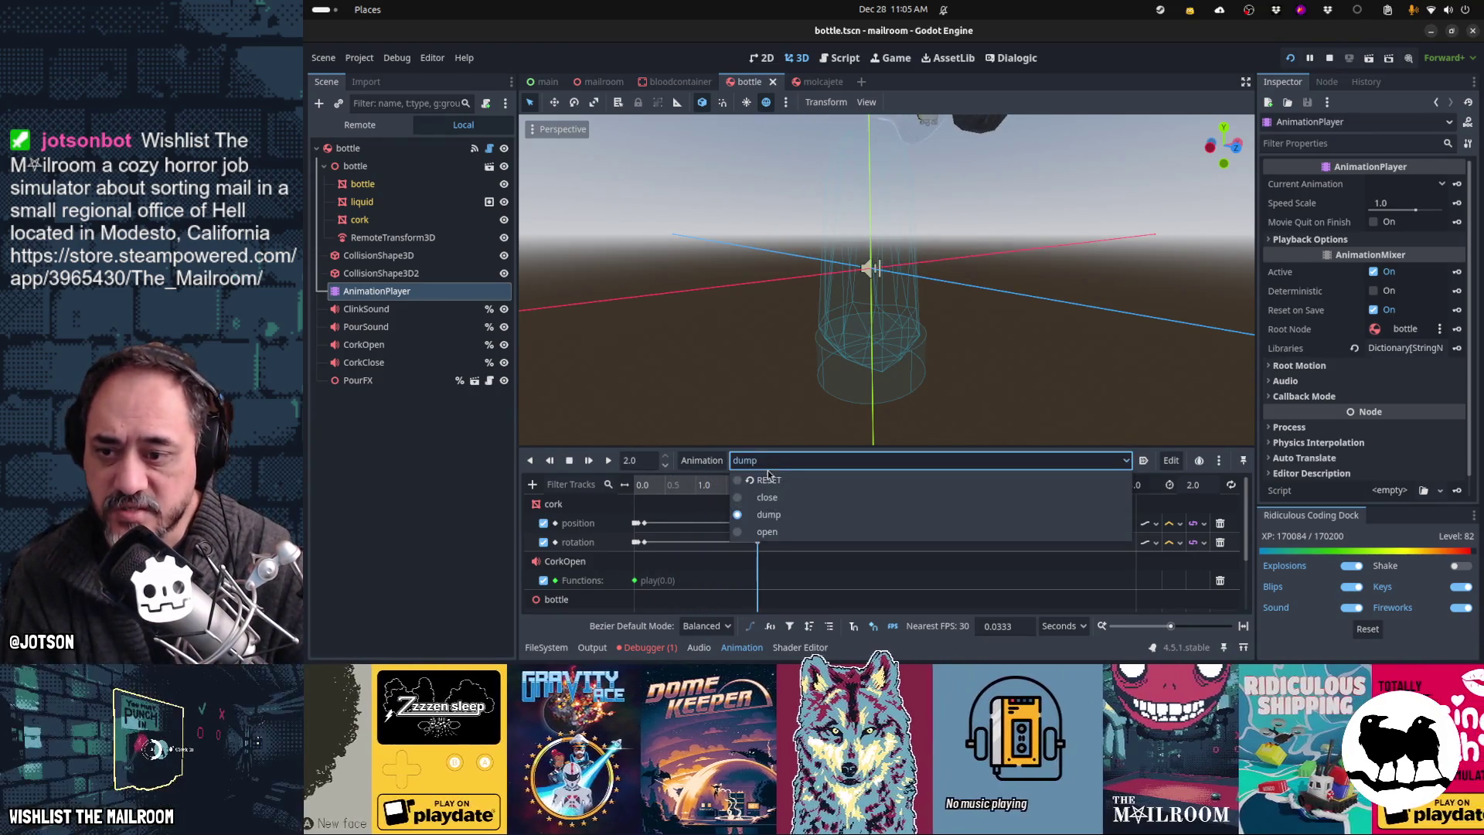
left_click(767, 531)
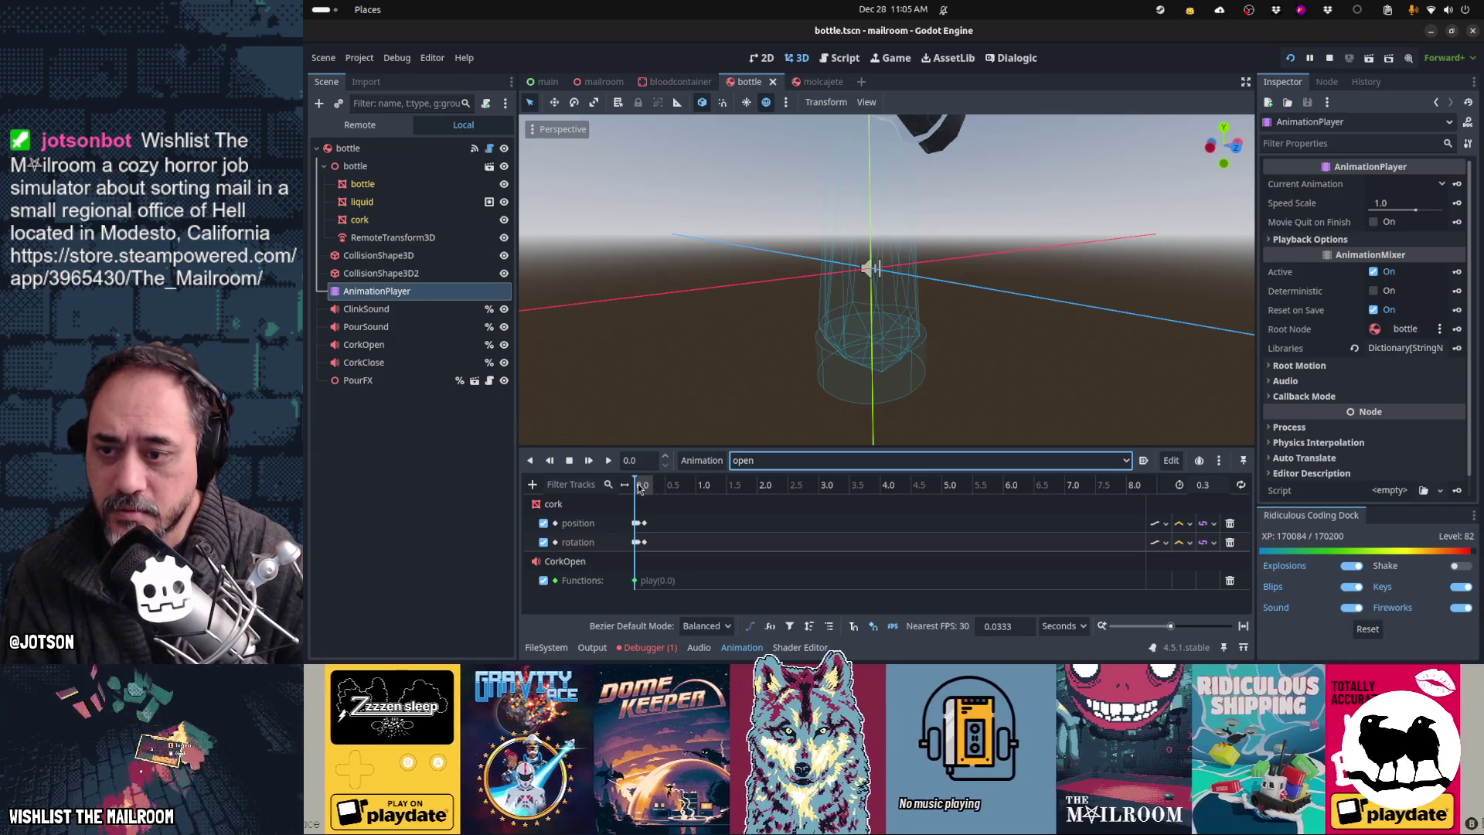
left_click(746, 462)
left_click(742, 498)
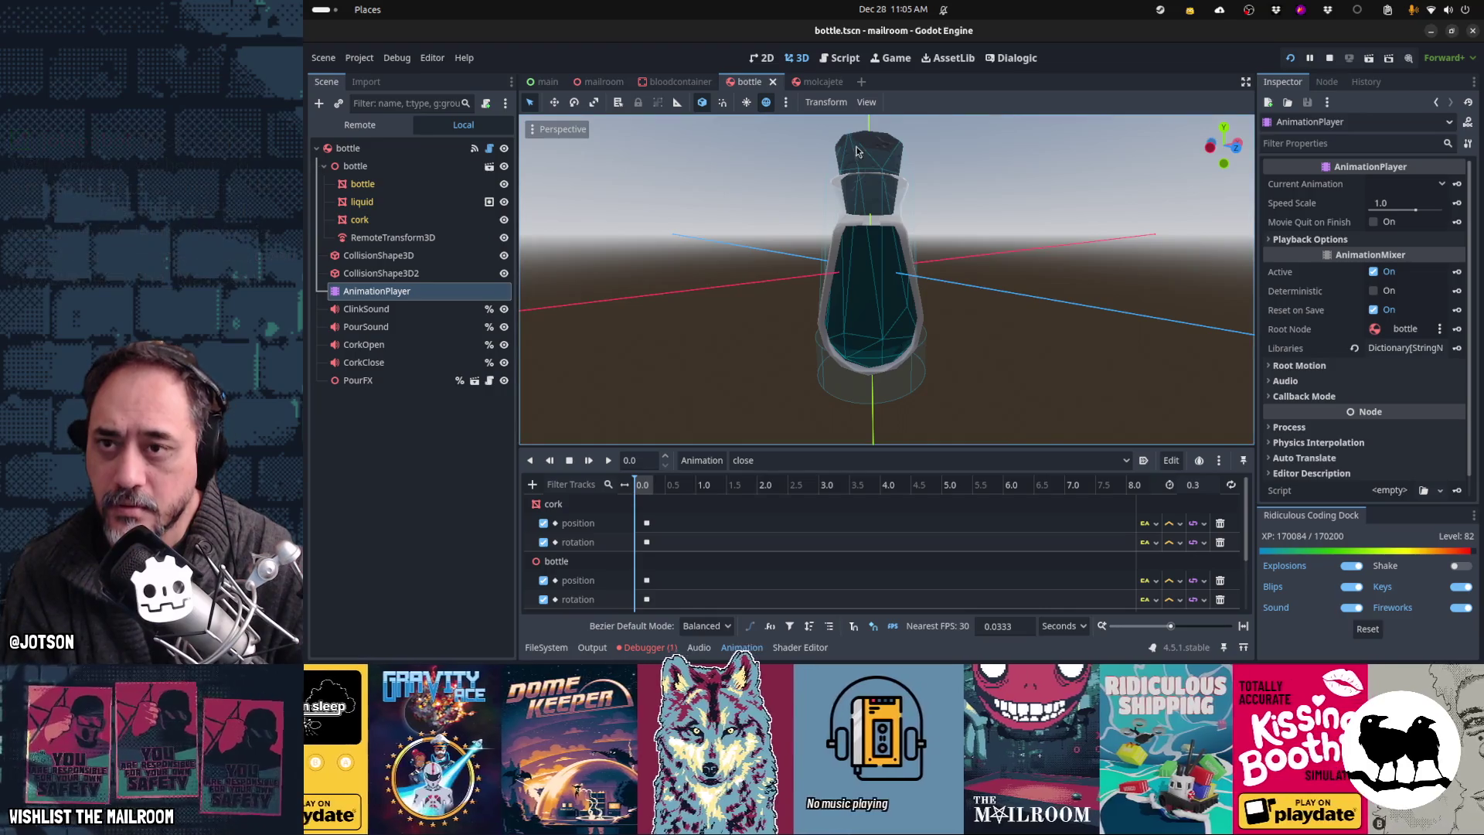
key("ctrl+F3")
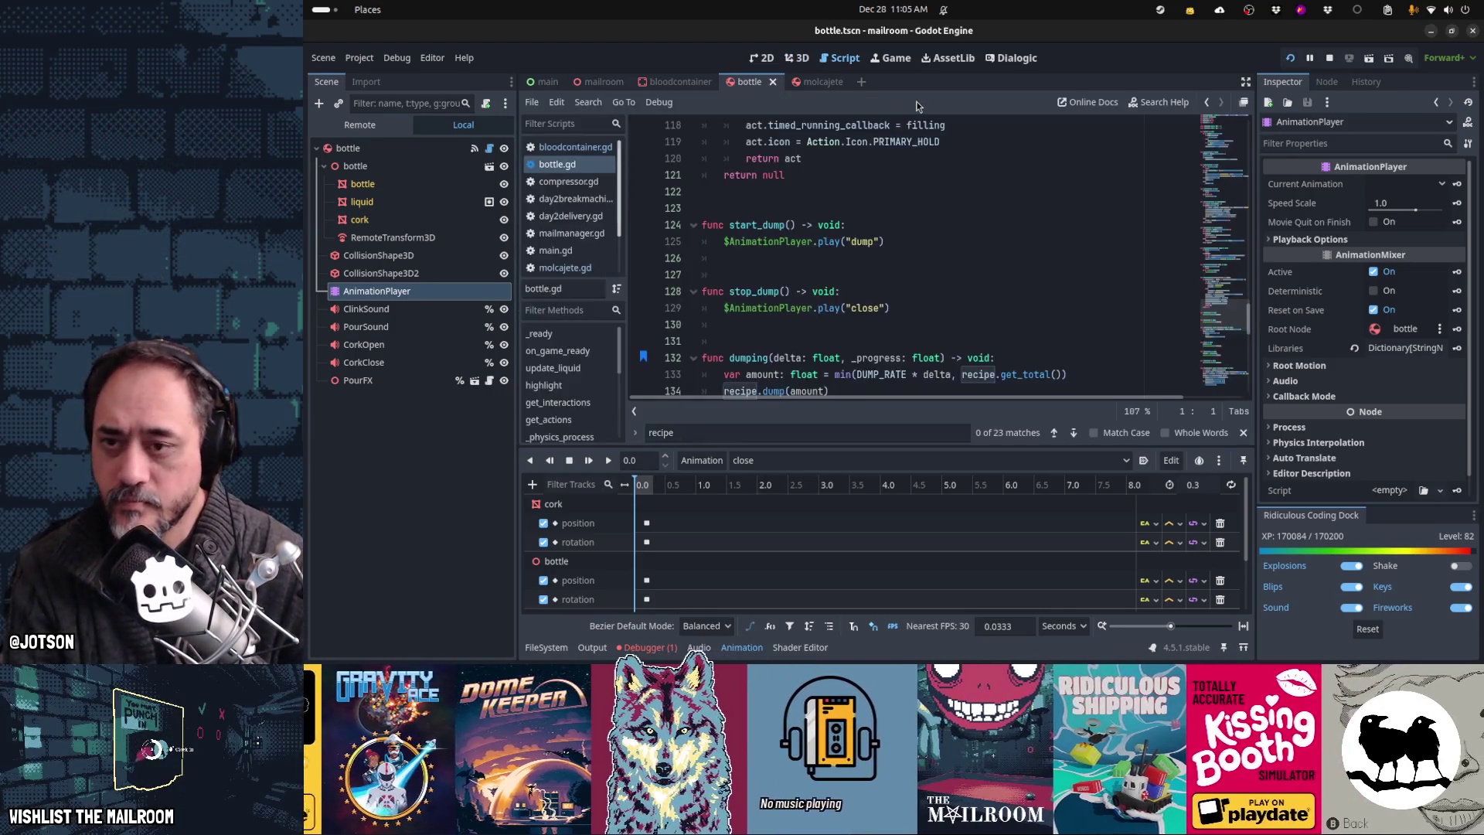
scroll(941, 230, "down", 3)
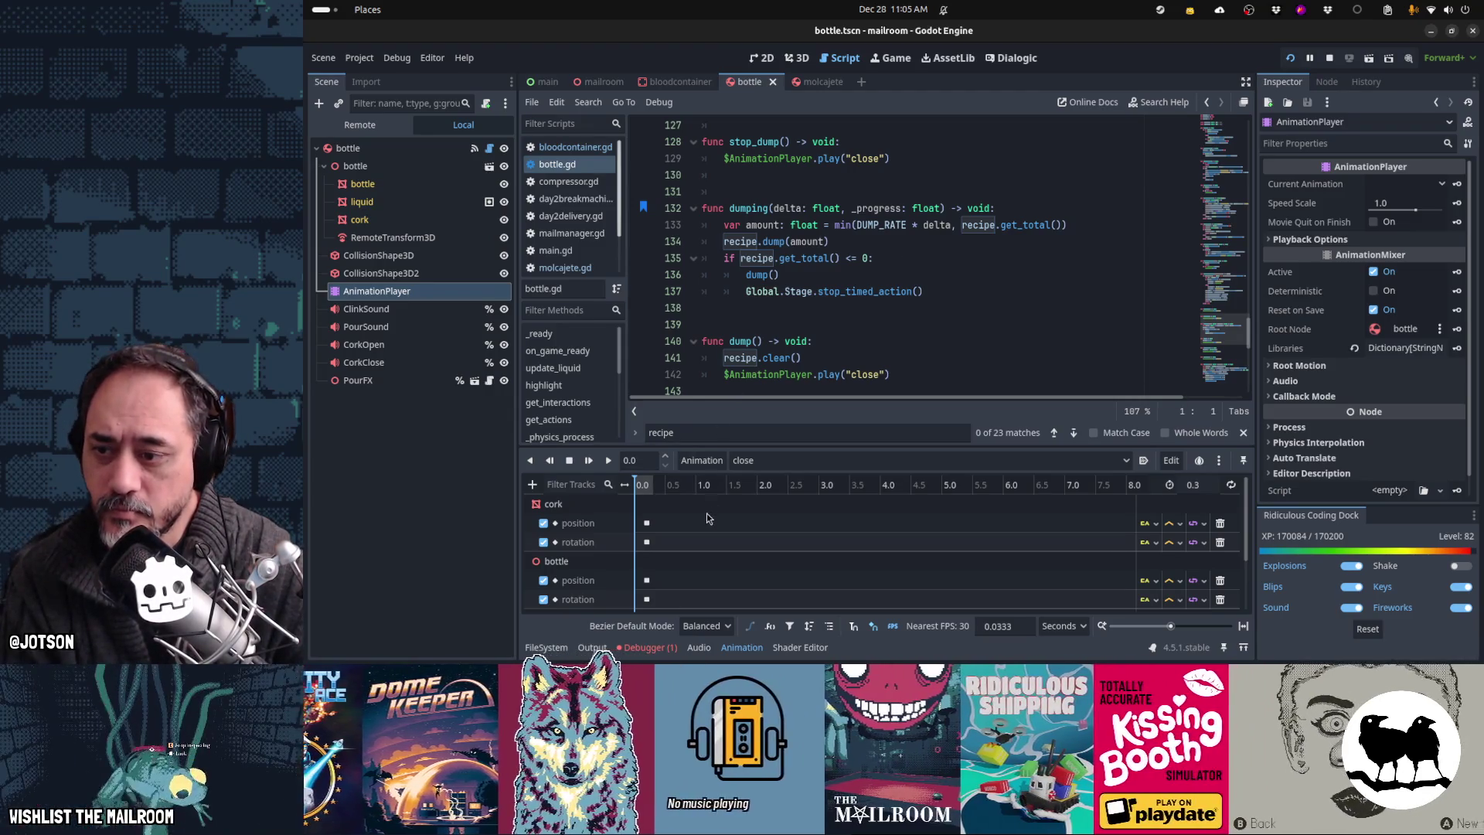
scroll(711, 514, "down", 2)
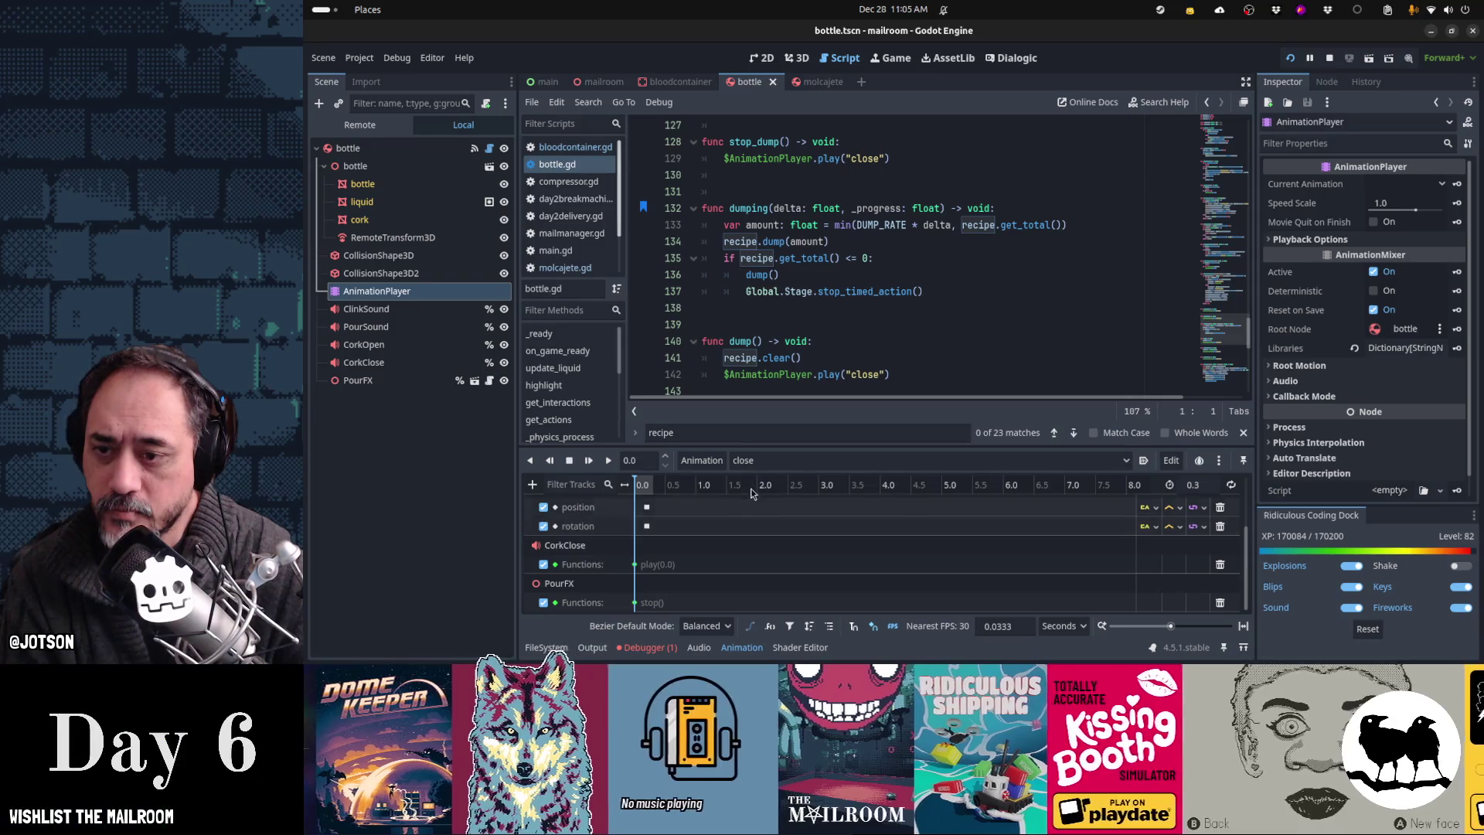
Step: Play the dump animation from the start in 3D, stop it, then go to the molcajete scene
left_click(765, 461)
left_click(762, 513)
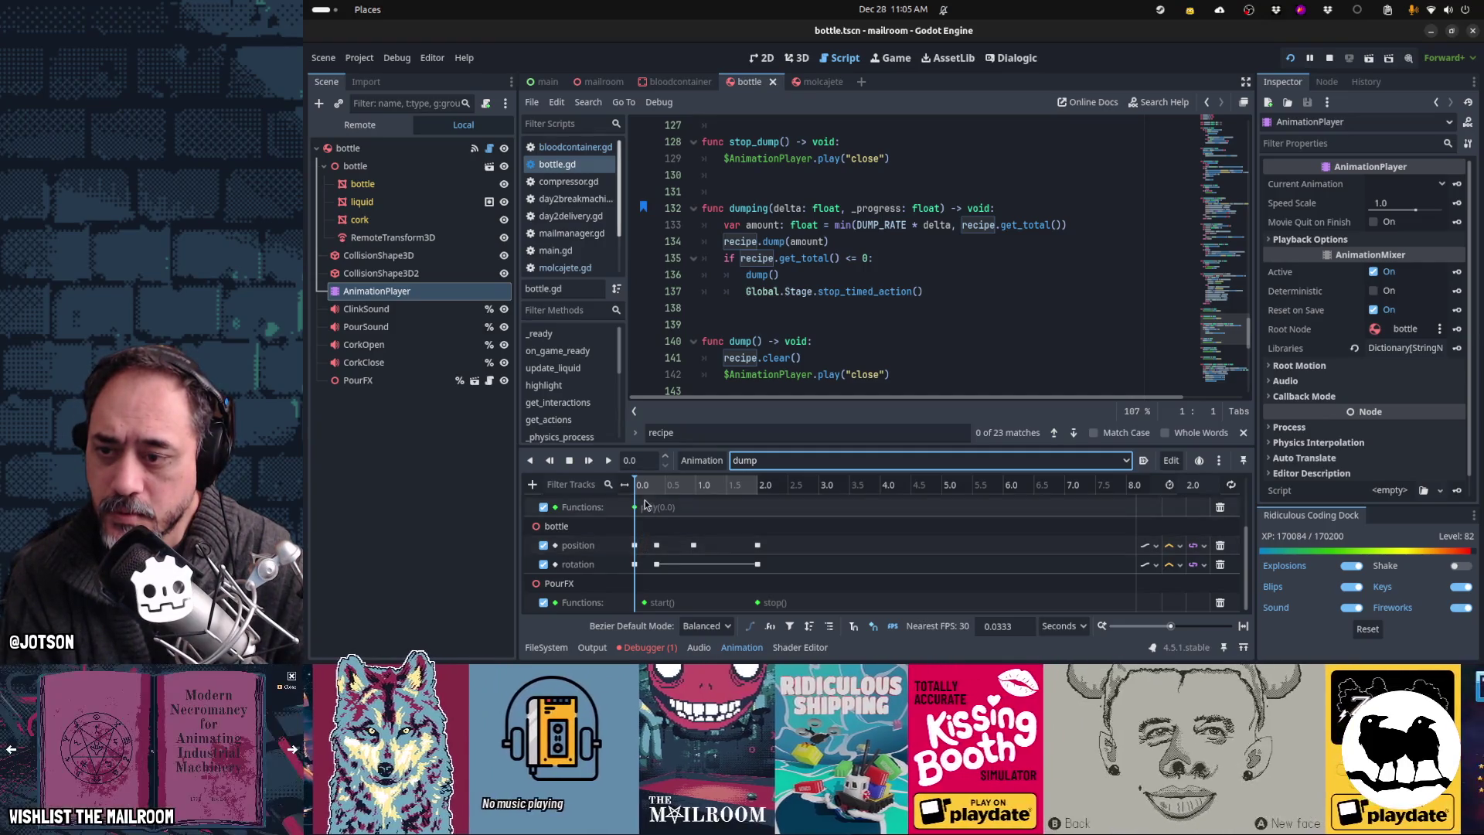
left_click(774, 460)
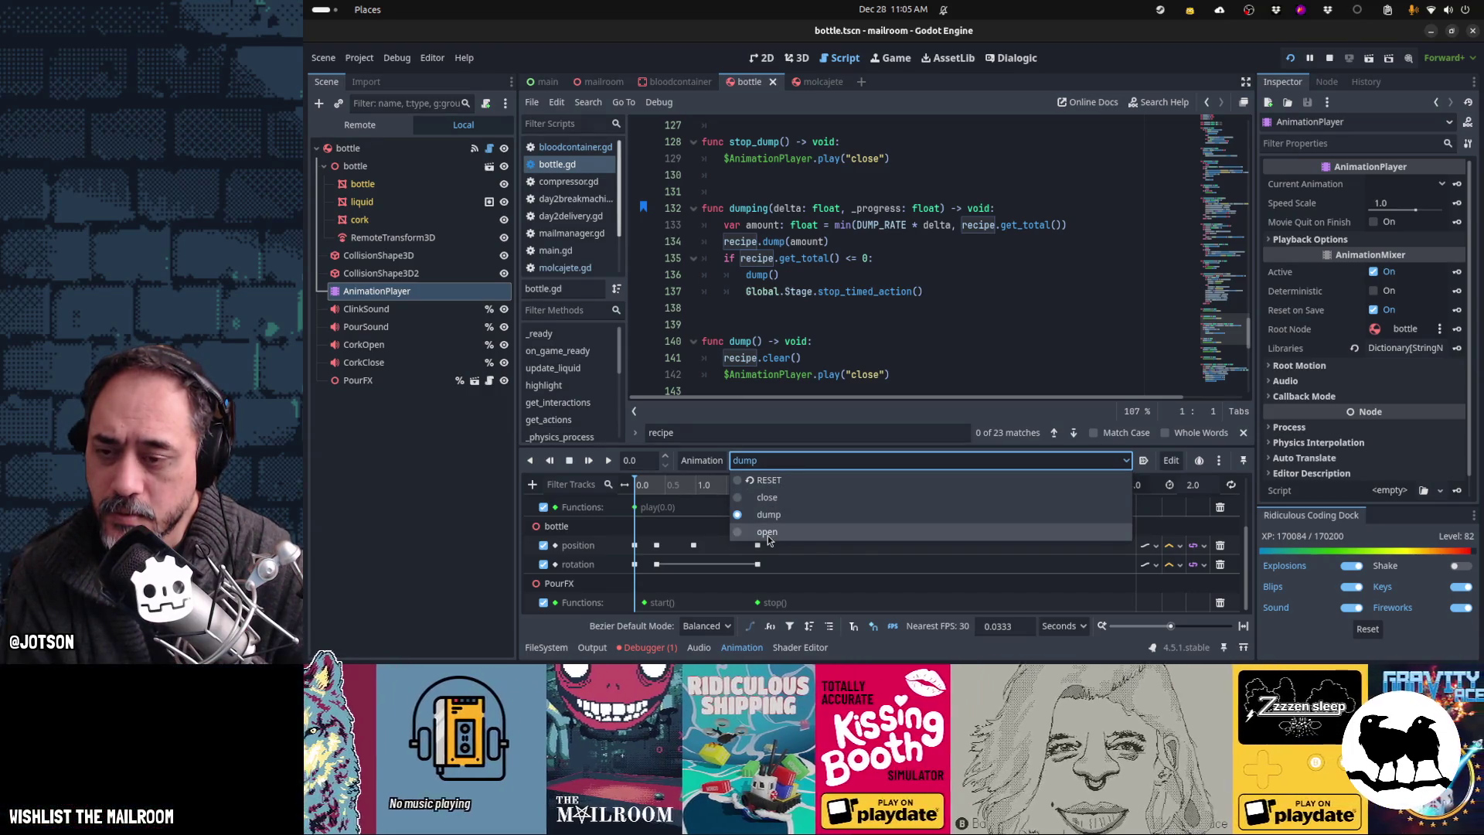
left_click(750, 510)
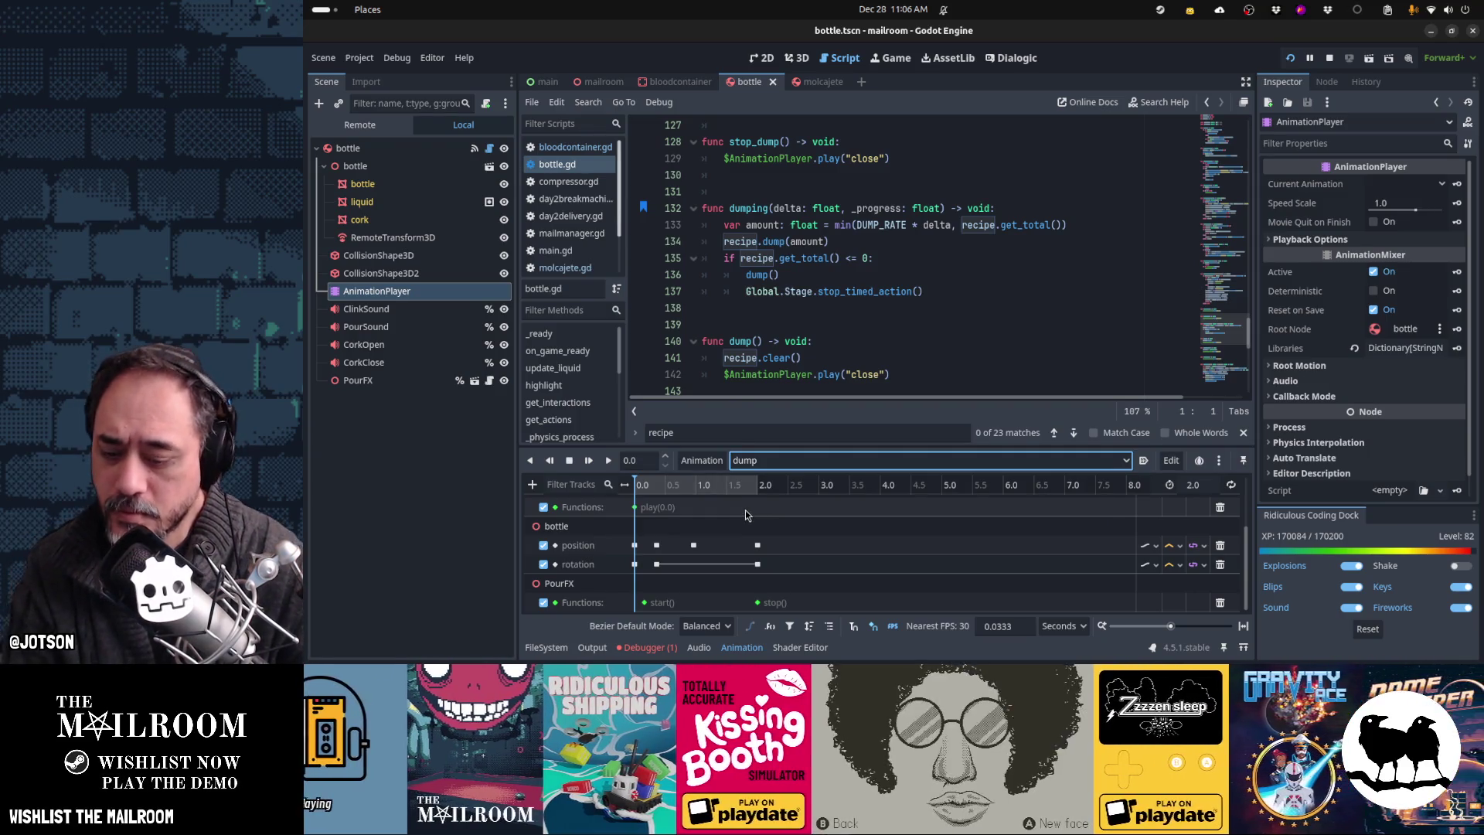
key("ctrl+F2")
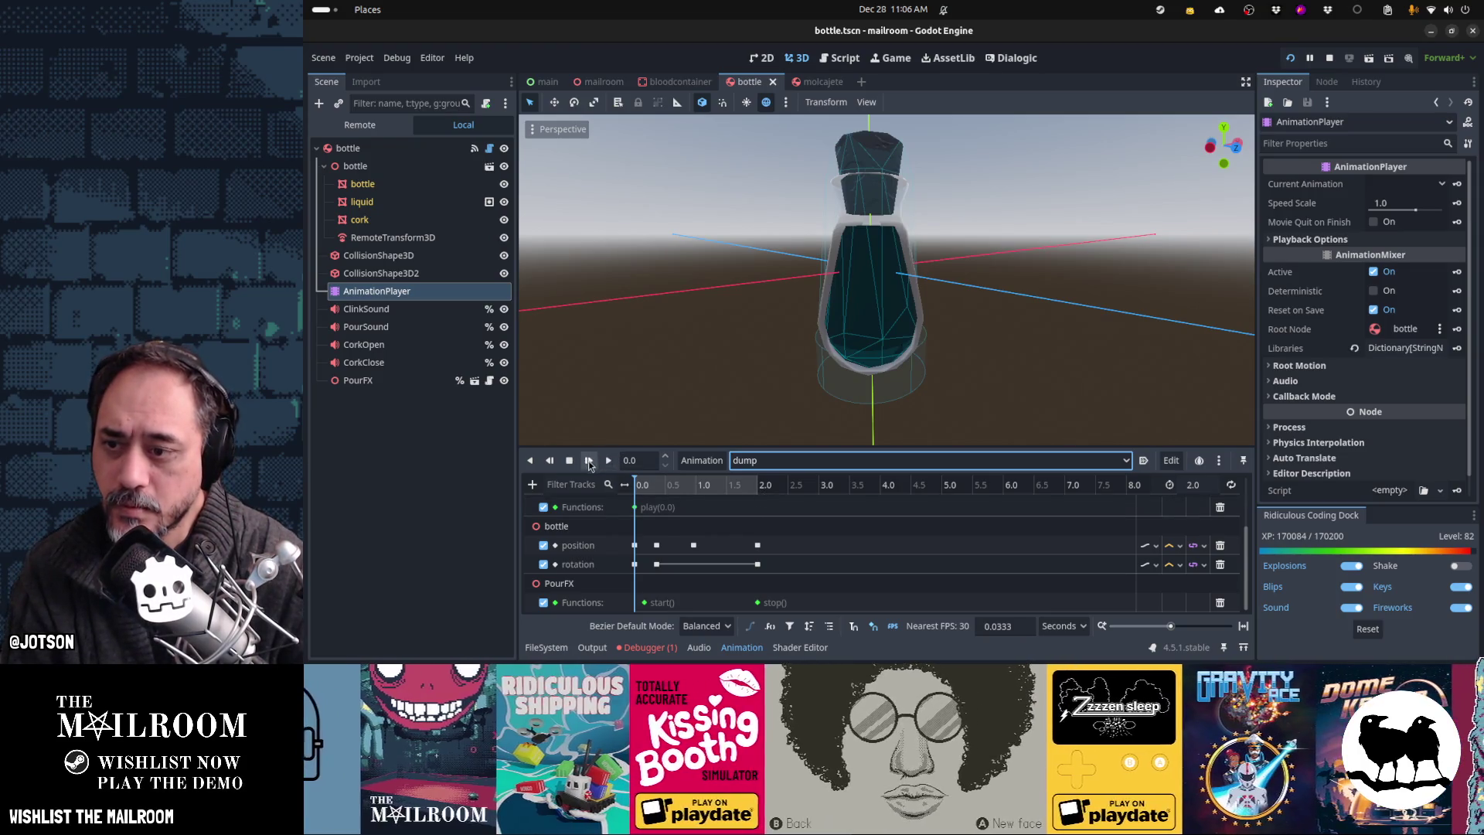
left_click(589, 461)
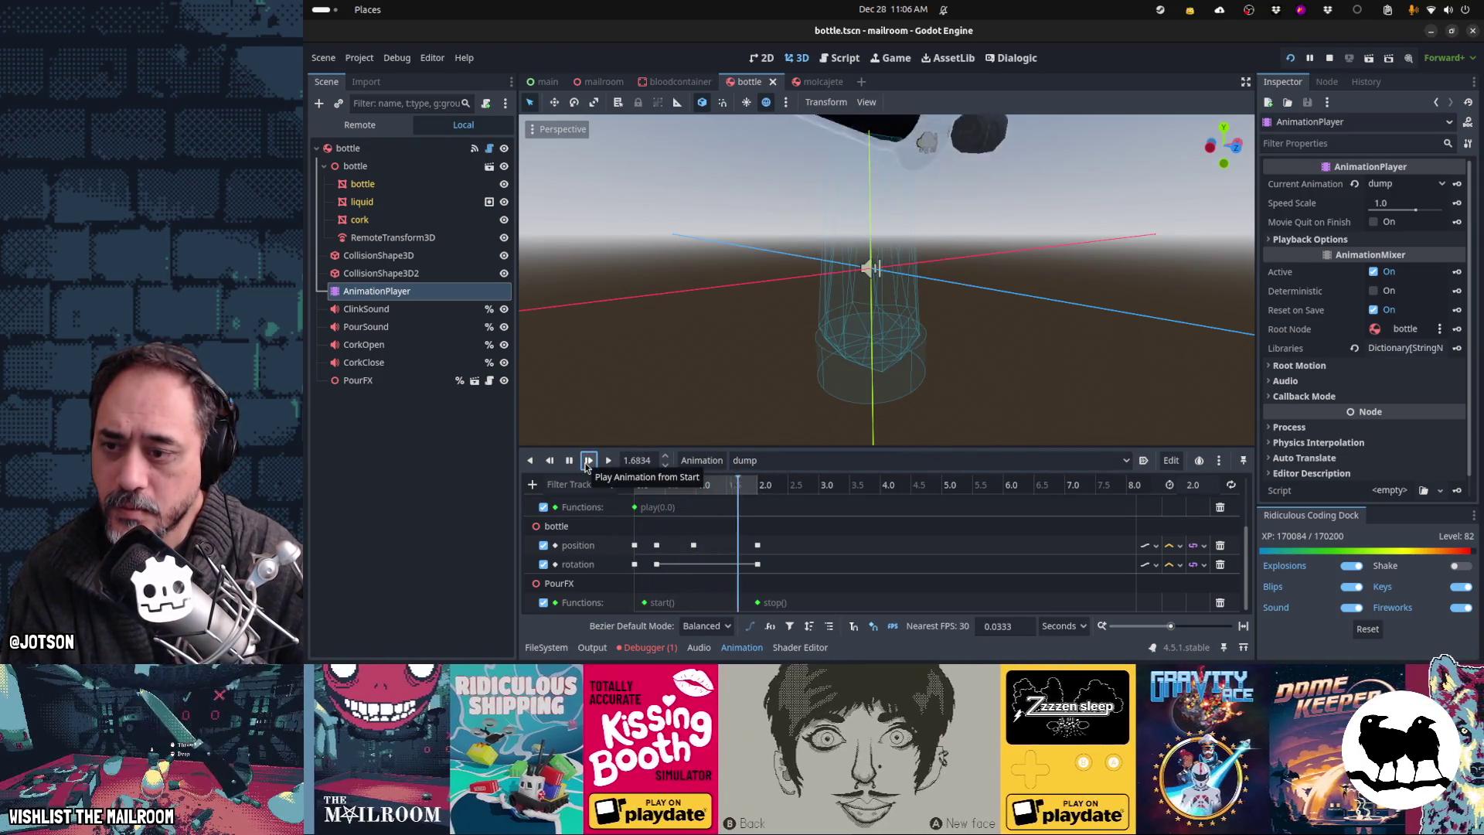
left_click(567, 461)
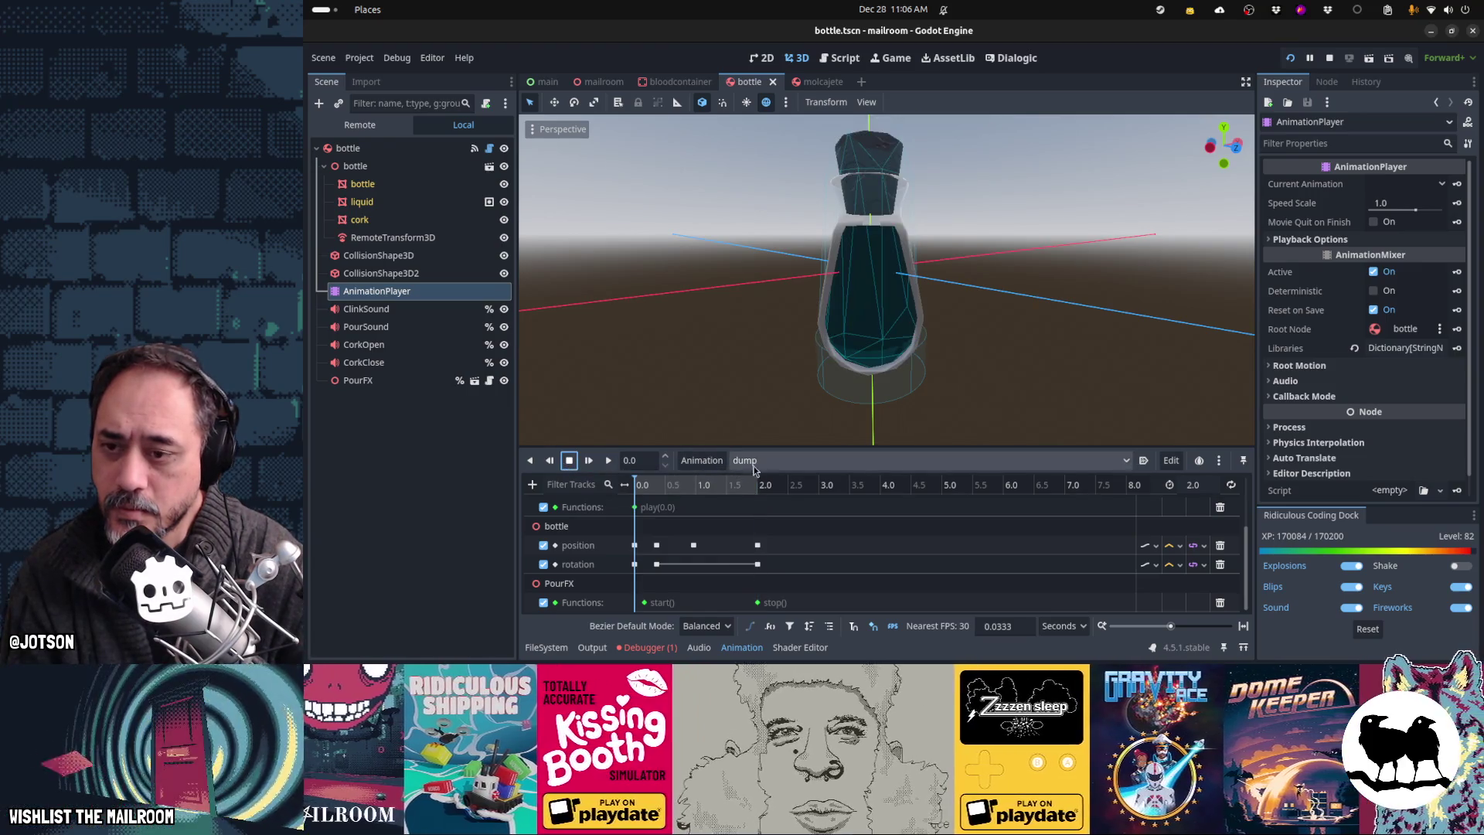
left_click(754, 464)
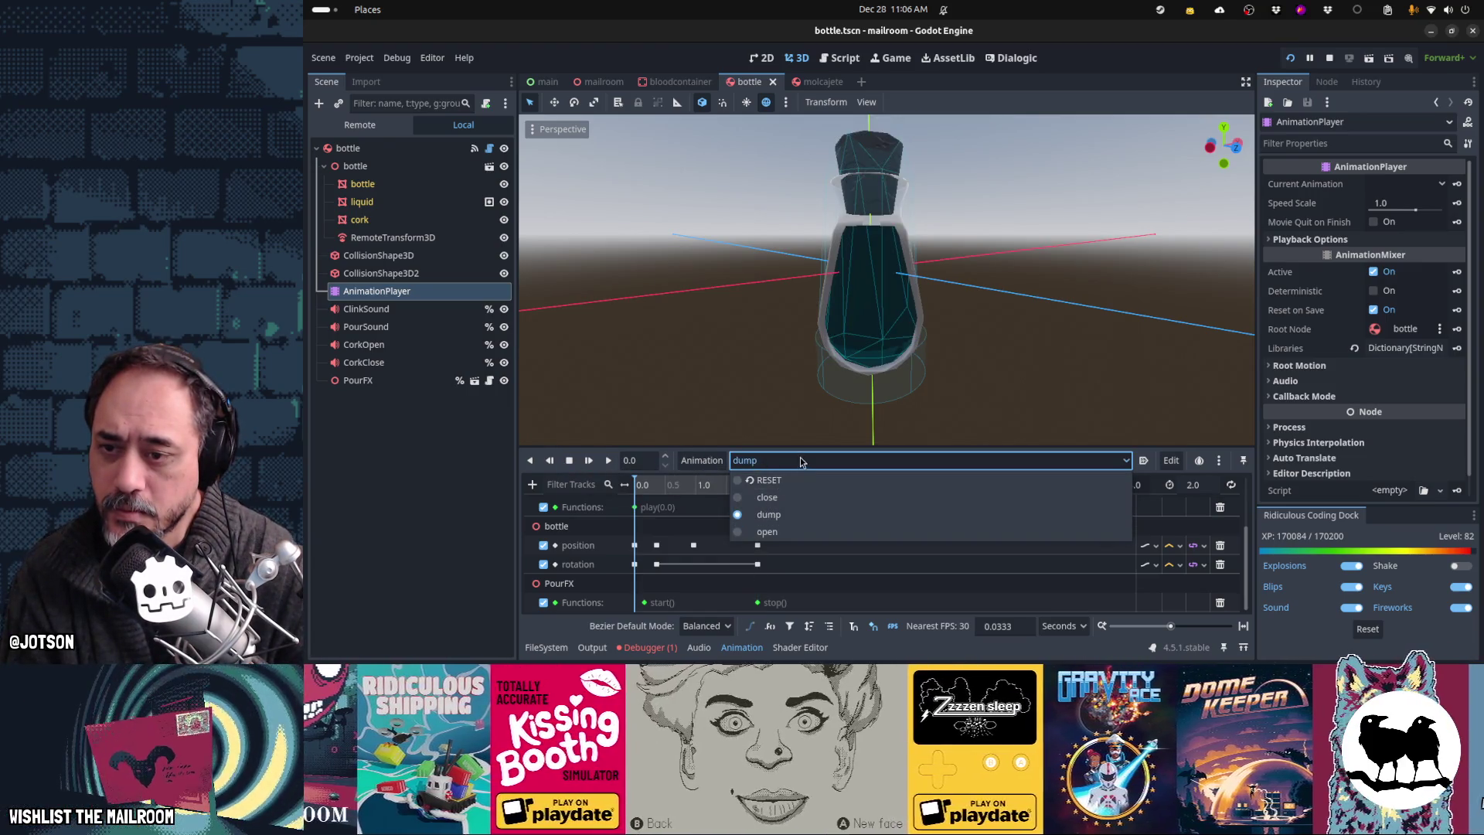
left_click(801, 462)
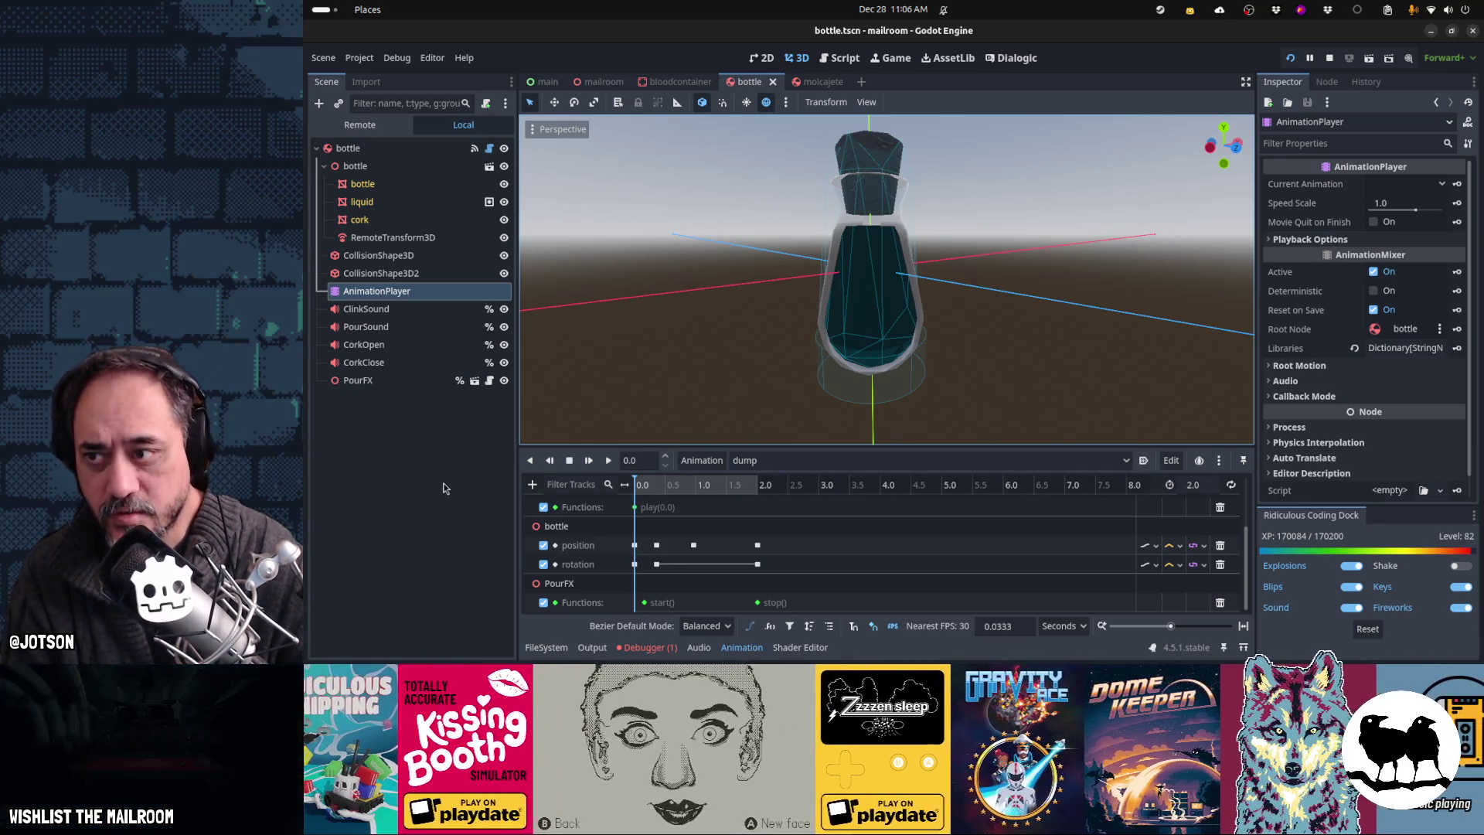
left_click(806, 82)
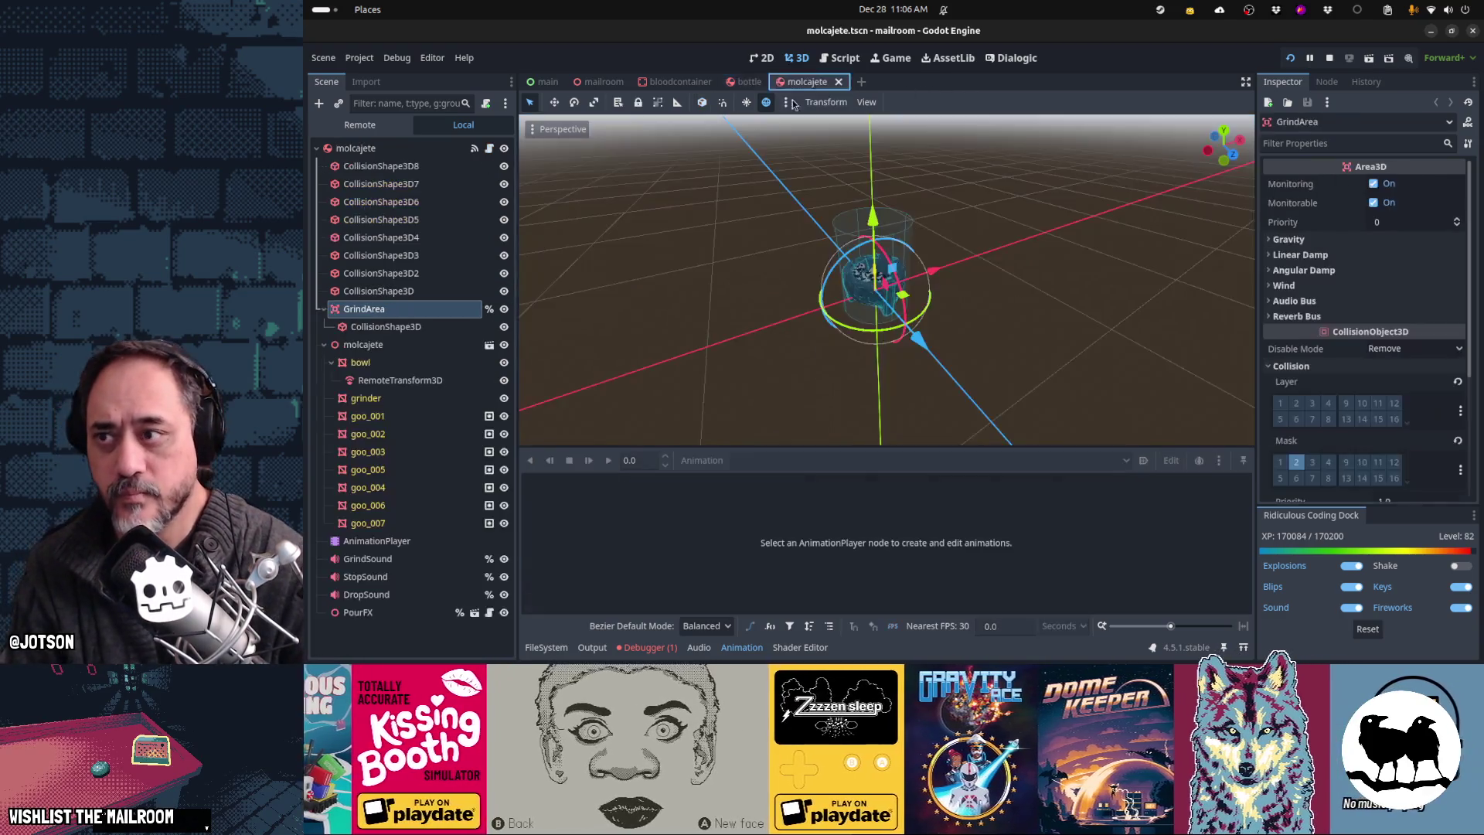
Step: Search molcajete.gd for 'start' and 'dump' to find its timed callbacks
left_click(474, 148)
key("ctrl+f")
type("po")
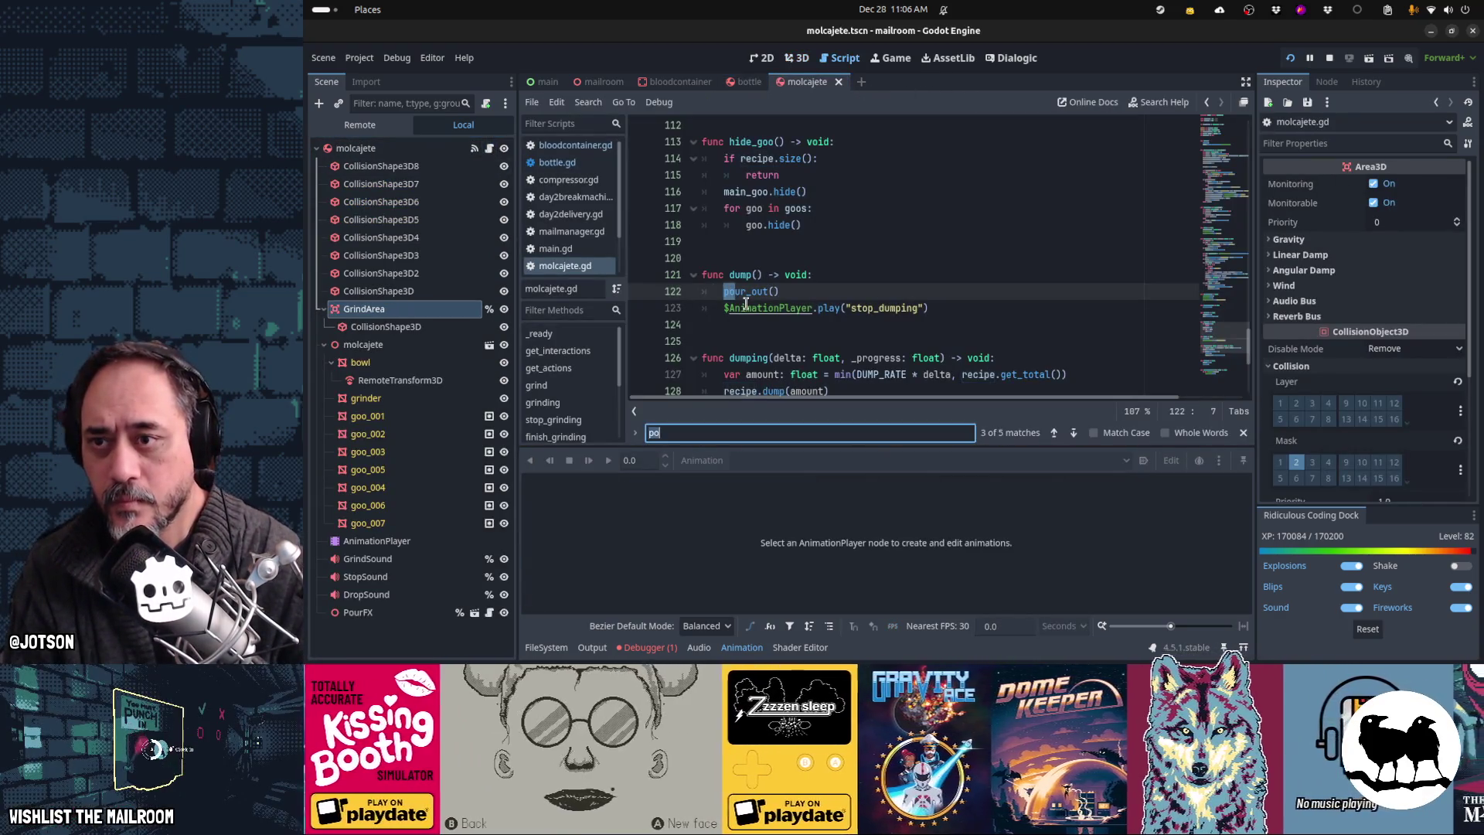
key("BackSpace")
key("BackSpace")
type("start_dum")
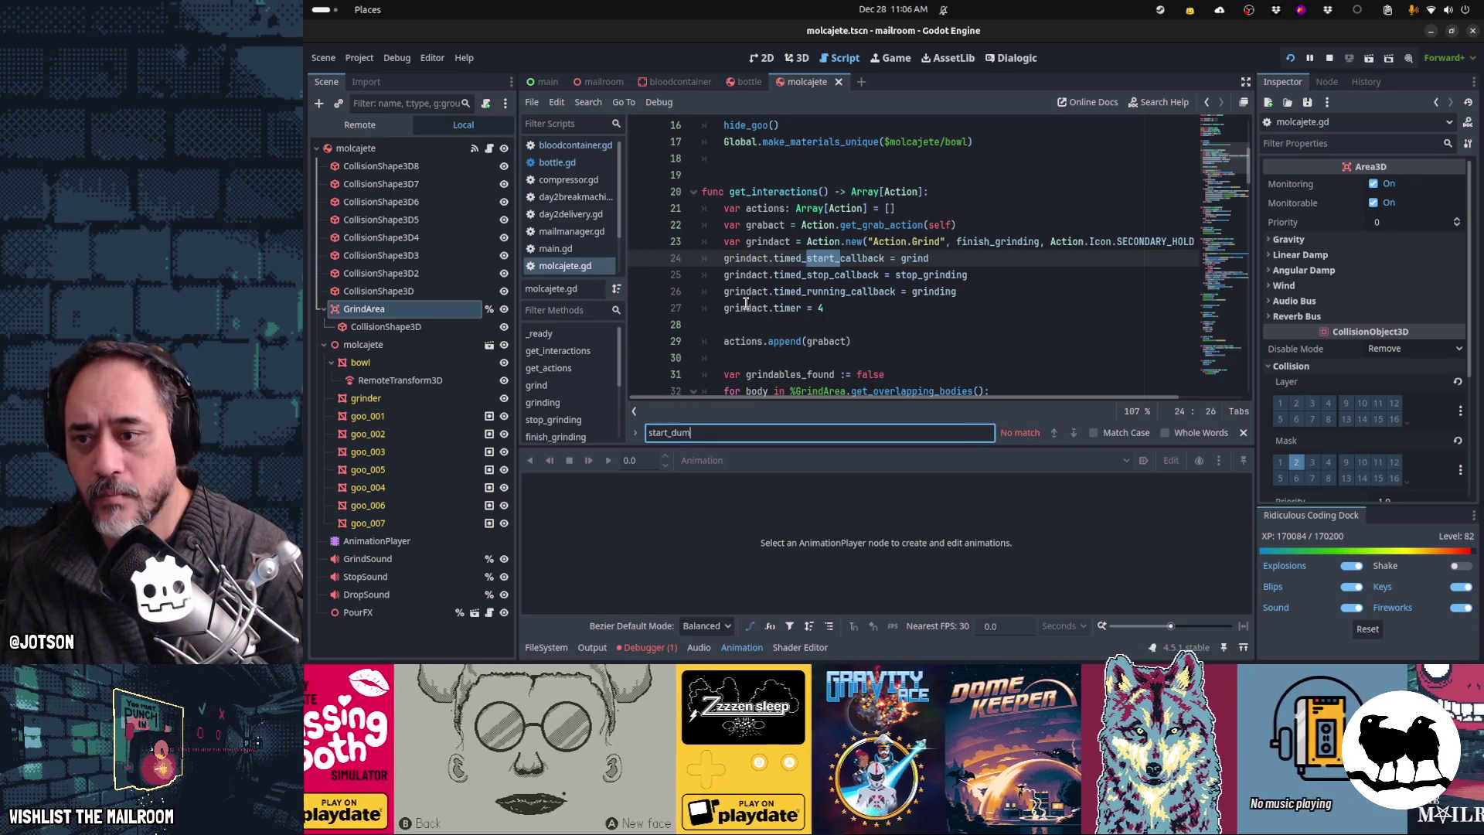
key("Escape")
key("ctrl+f")
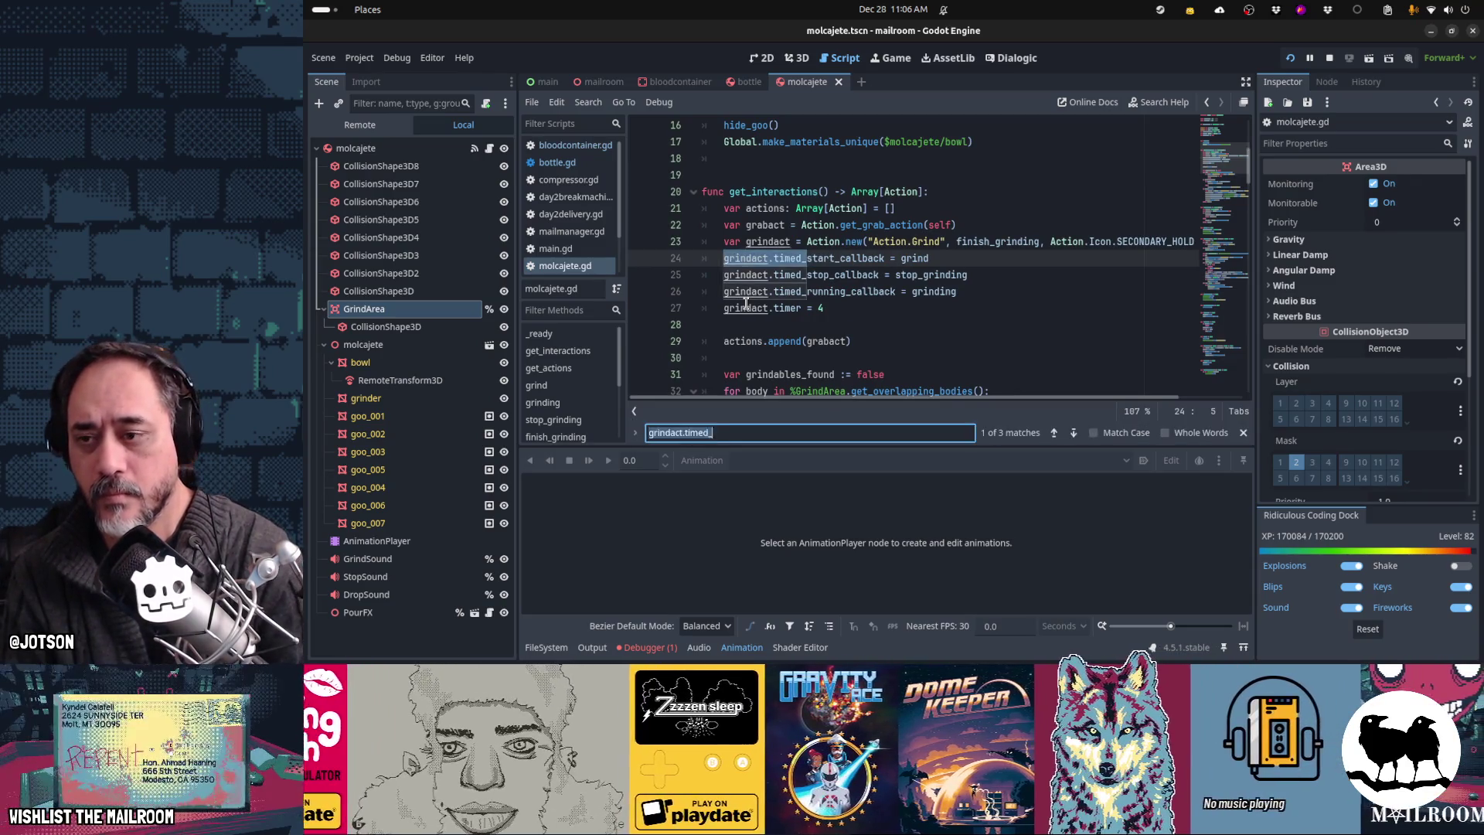
type("dump")
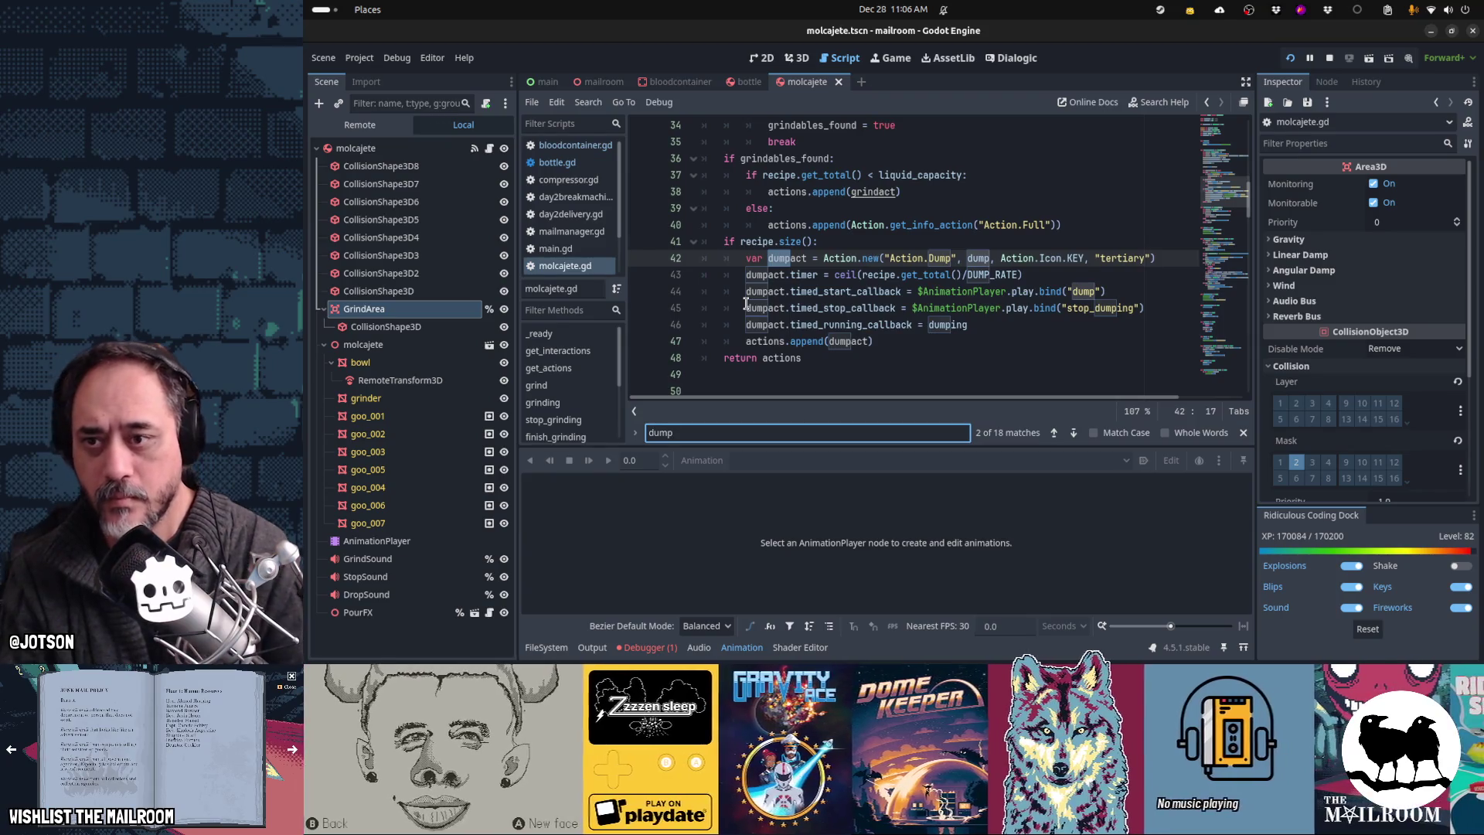
key("Escape")
key("Down")
key("Down")
key("Down")
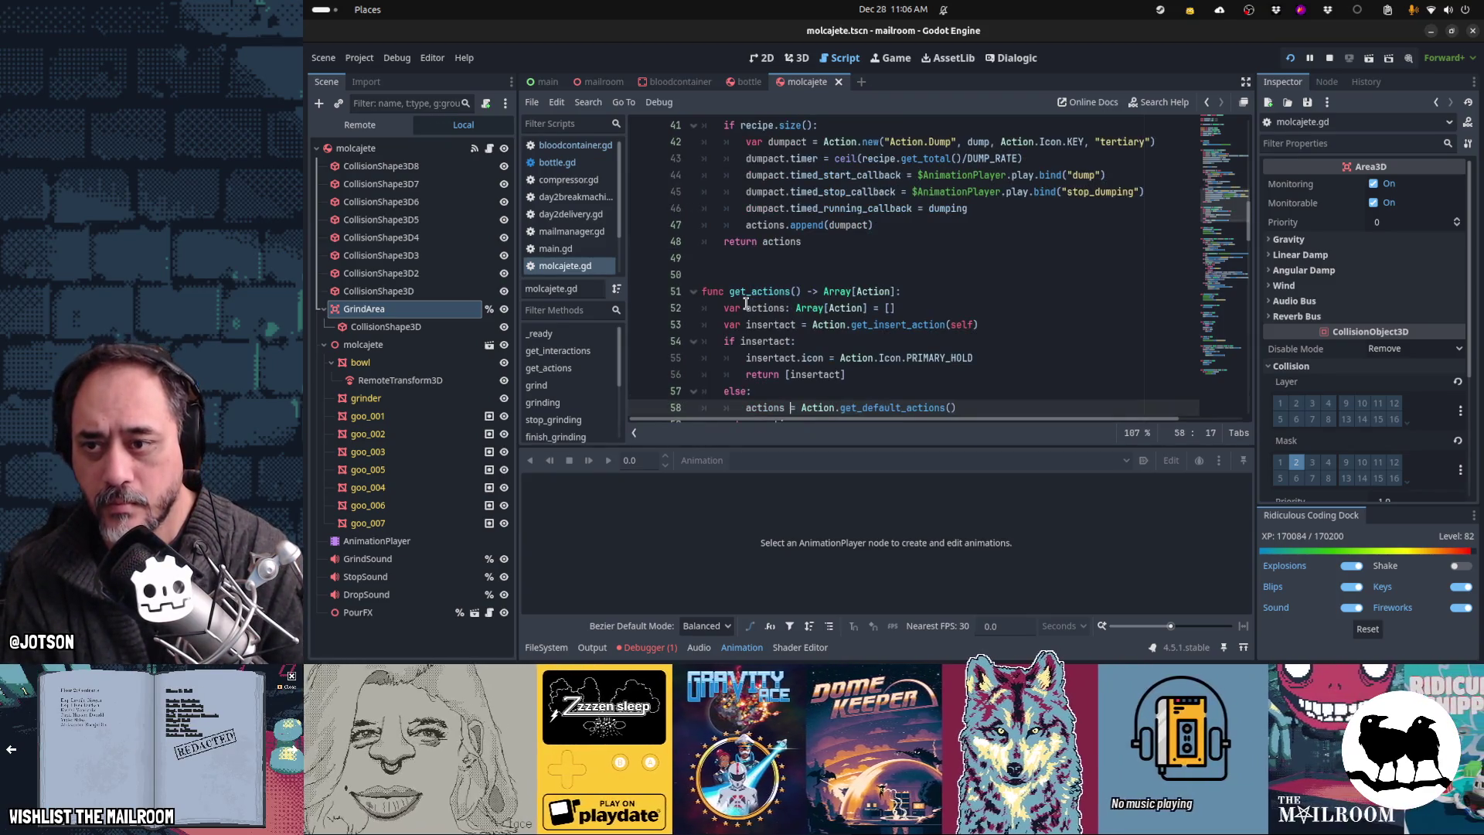
Step: Browse molcajete.gd's function list around dump and pour_out
key("ctrl+alt+f")
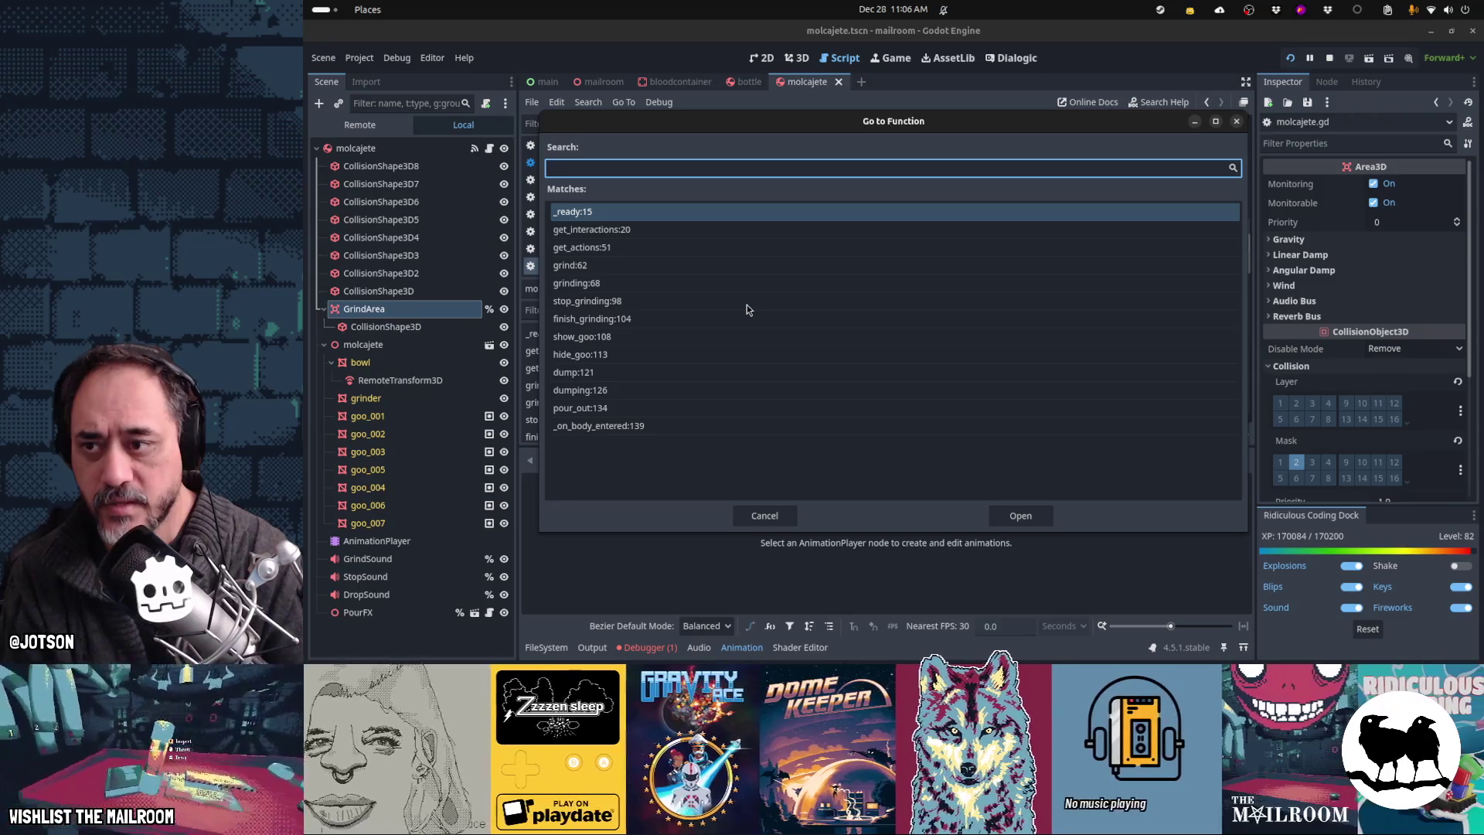
key("Down")
key("Down")
key("Down")
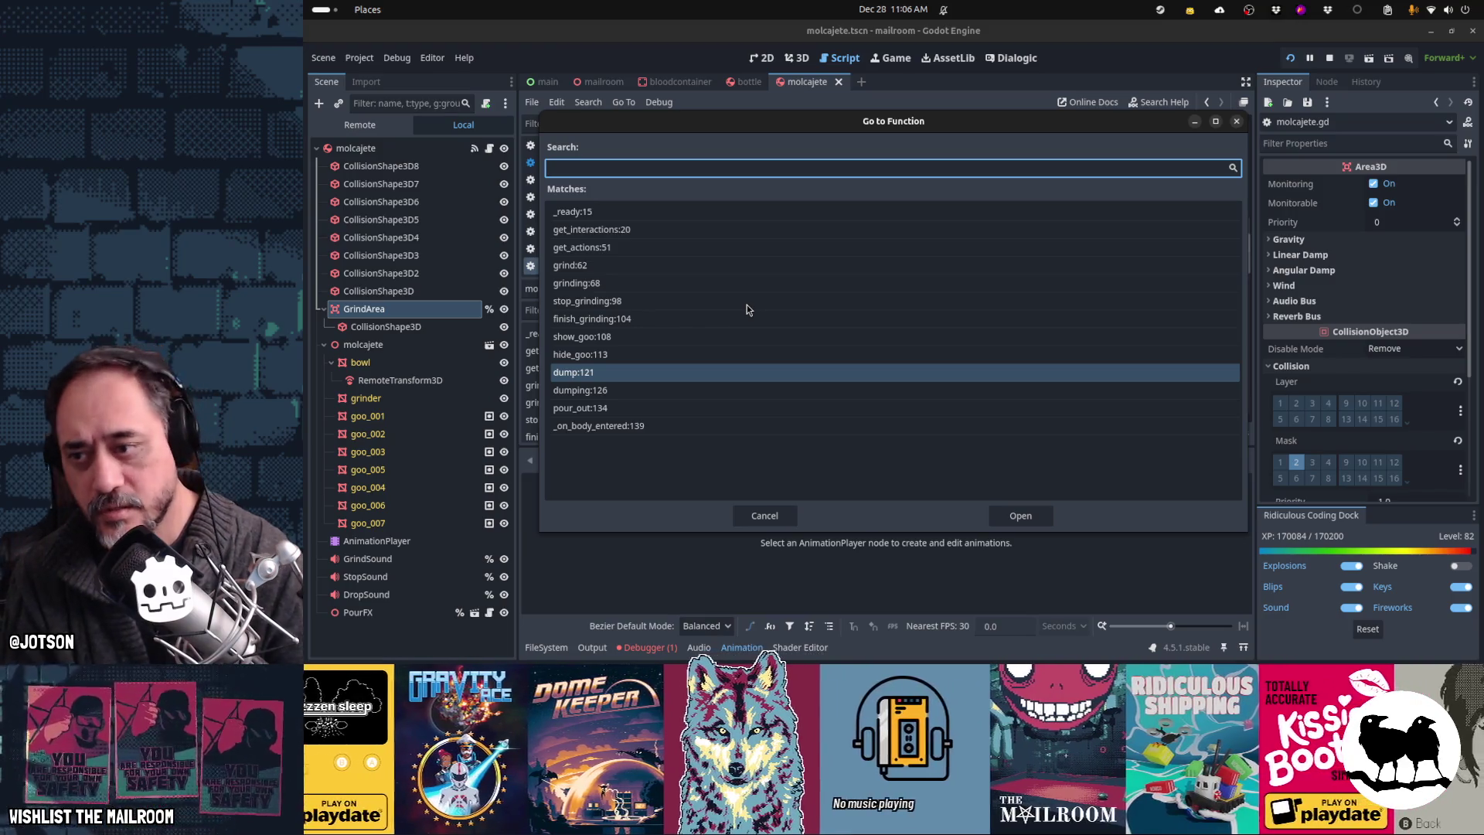
key("Down")
key("Down")
key("Up")
key("Up")
key("Up")
key("Up")
key("Up")
key("Up")
key("Up")
key("Return")
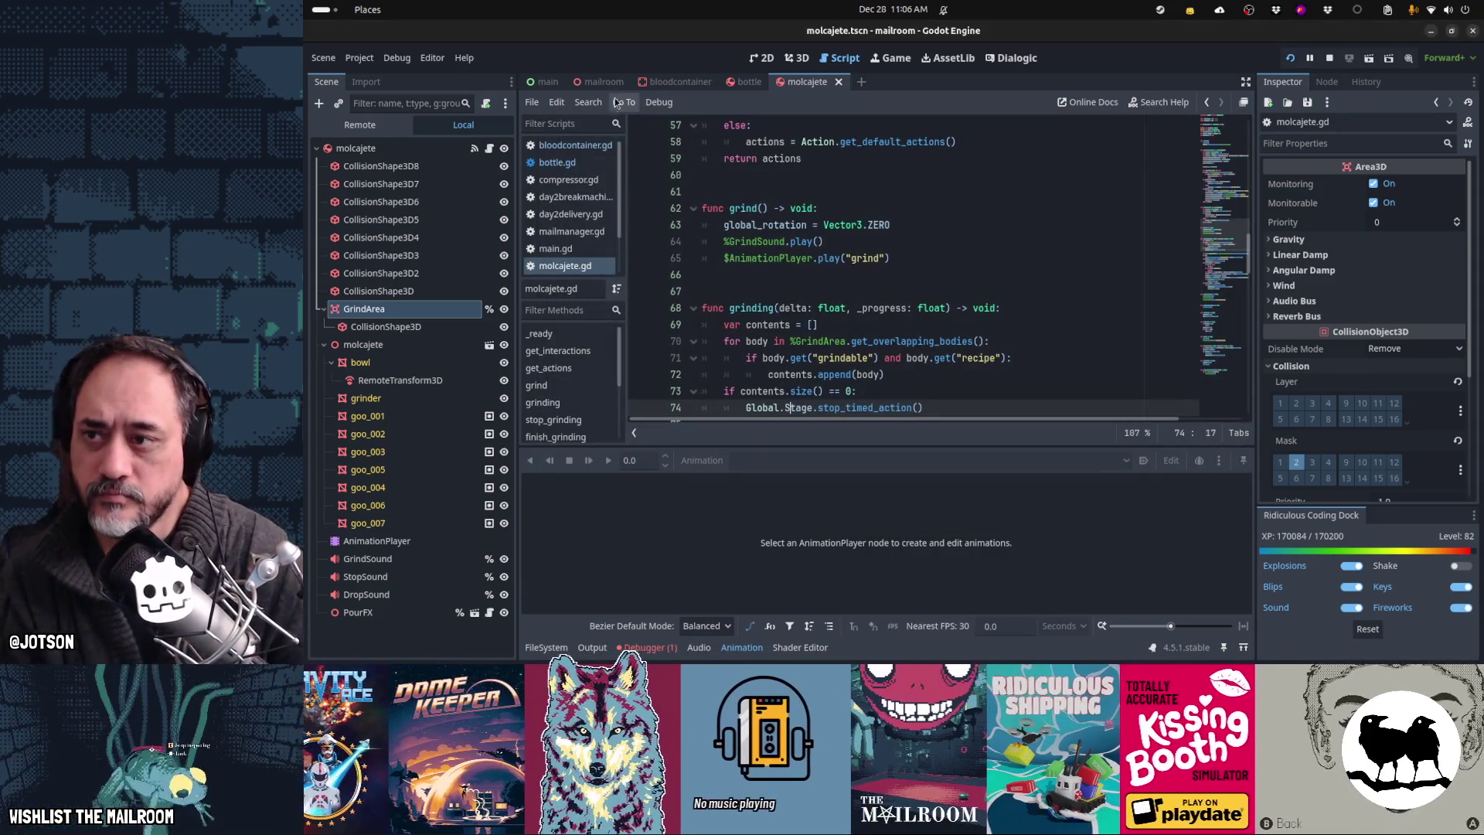
Step: Scroll bottle.gd to start_fill/stop_fill, then resume the paused game in the Game view
left_click(557, 162)
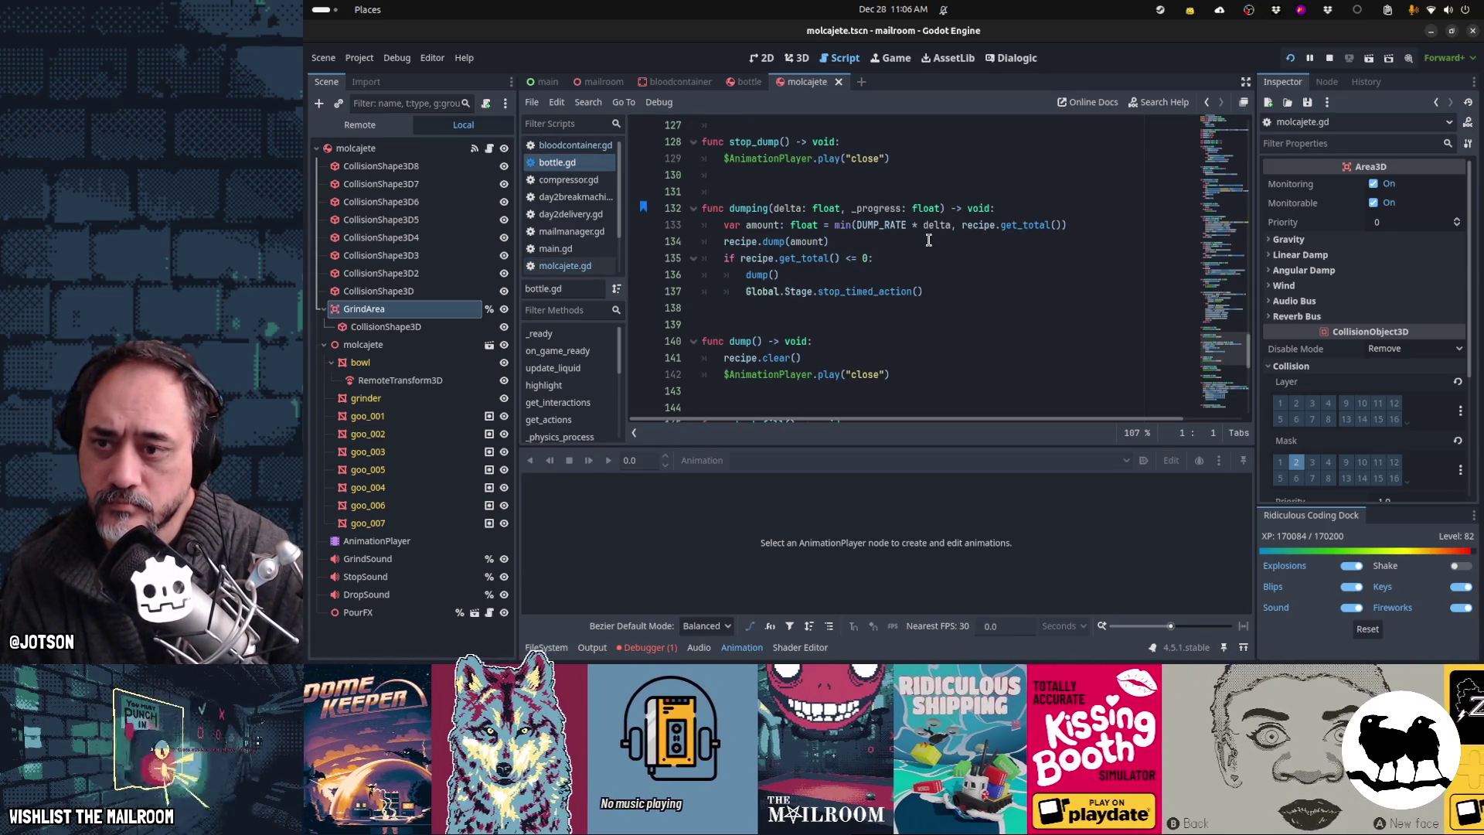
scroll(929, 240, "up", 5)
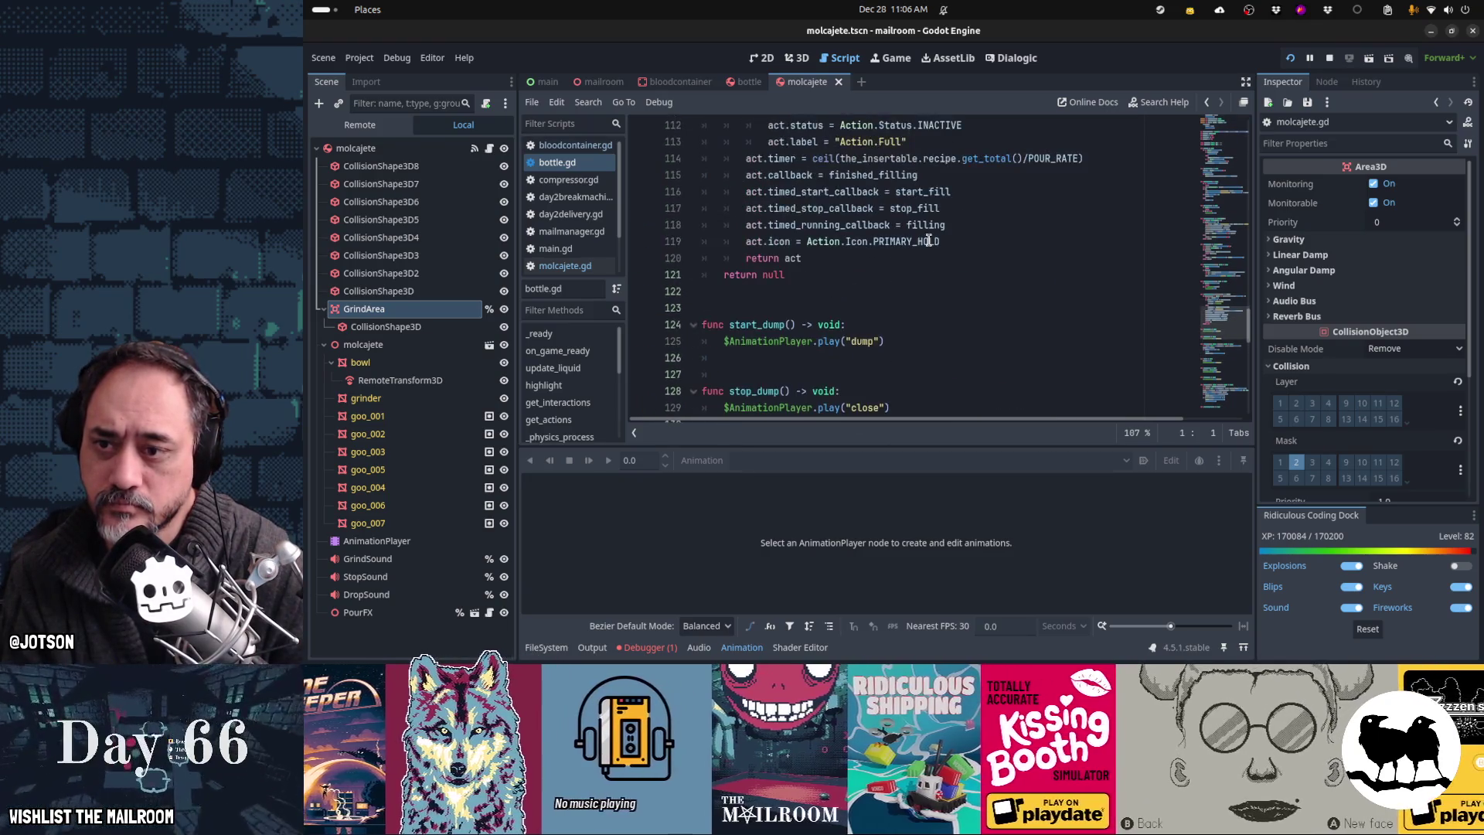
scroll(929, 240, "up", 6)
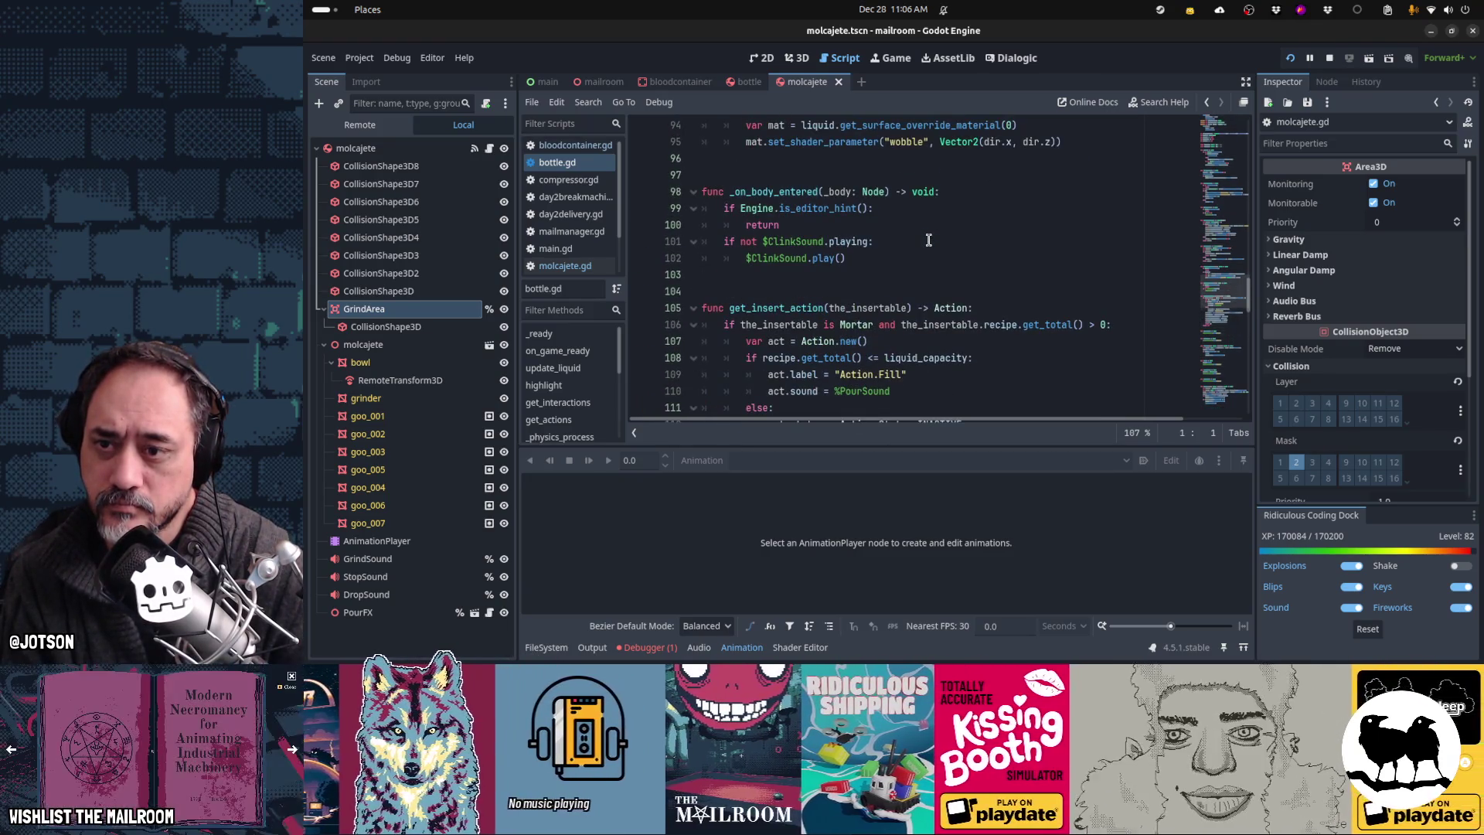
scroll(929, 241, "down", 4)
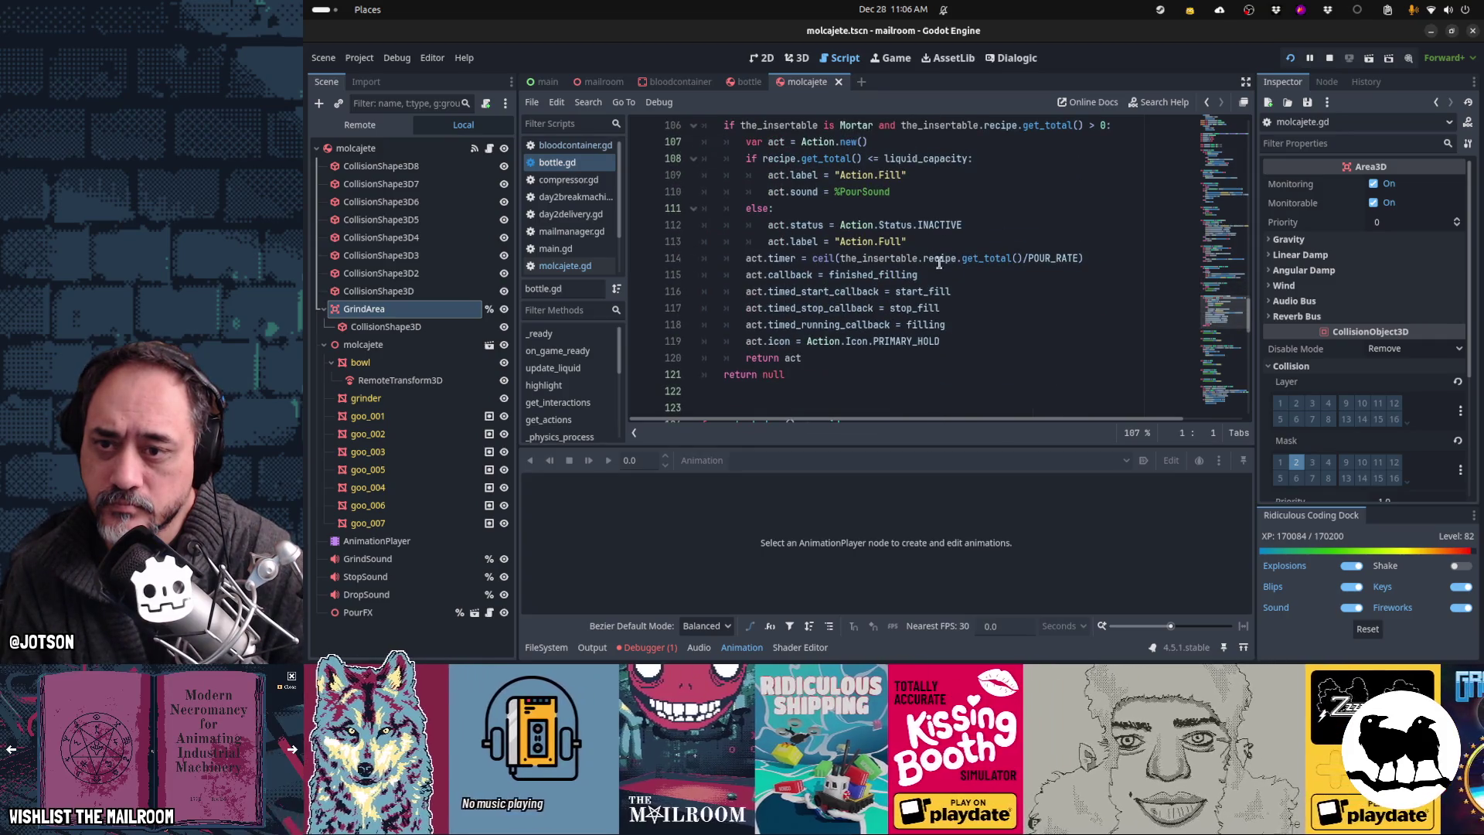
scroll(939, 263, "down", 12)
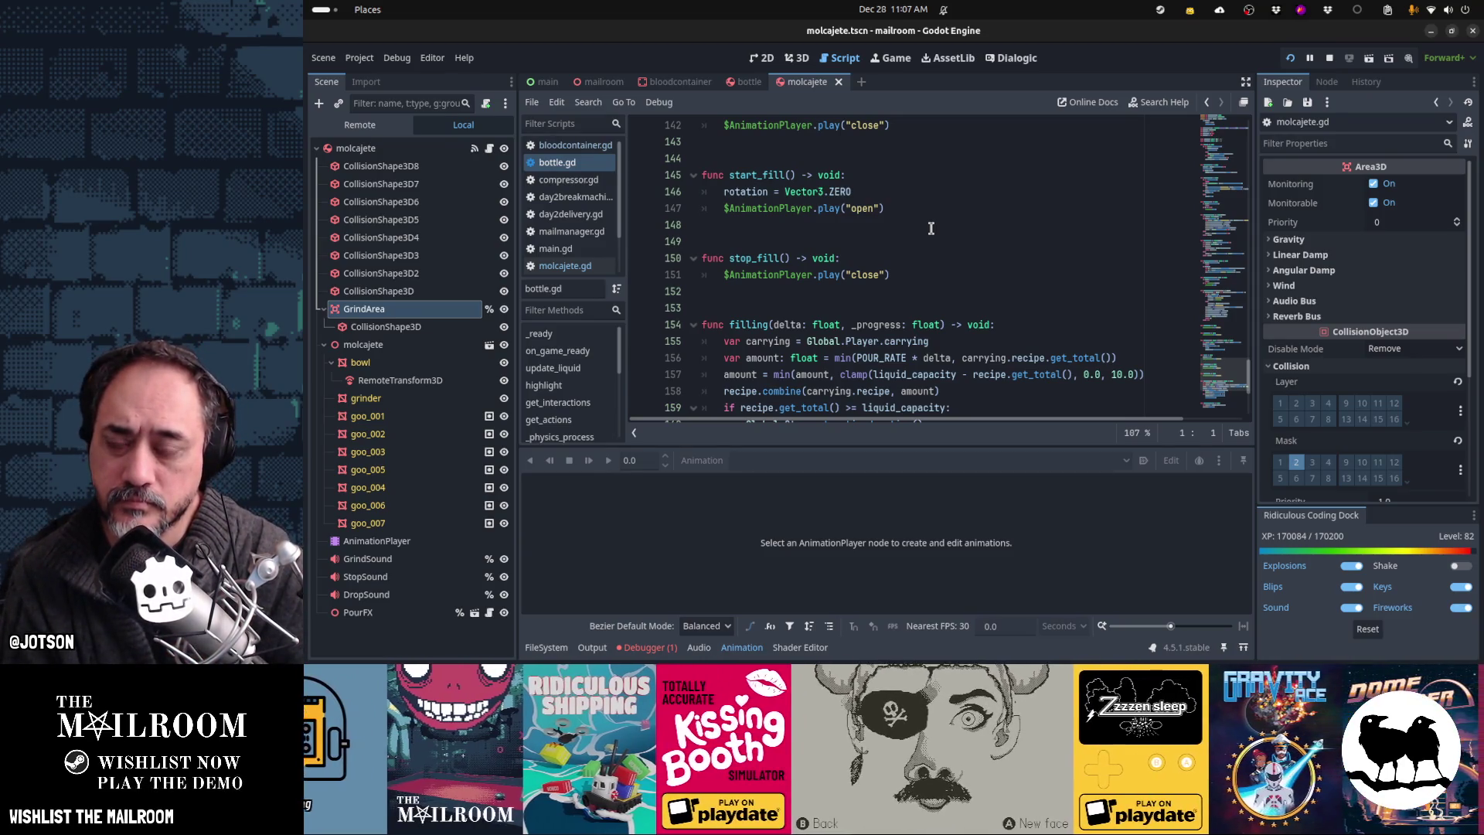
key("ctrl+F4")
left_click(912, 235)
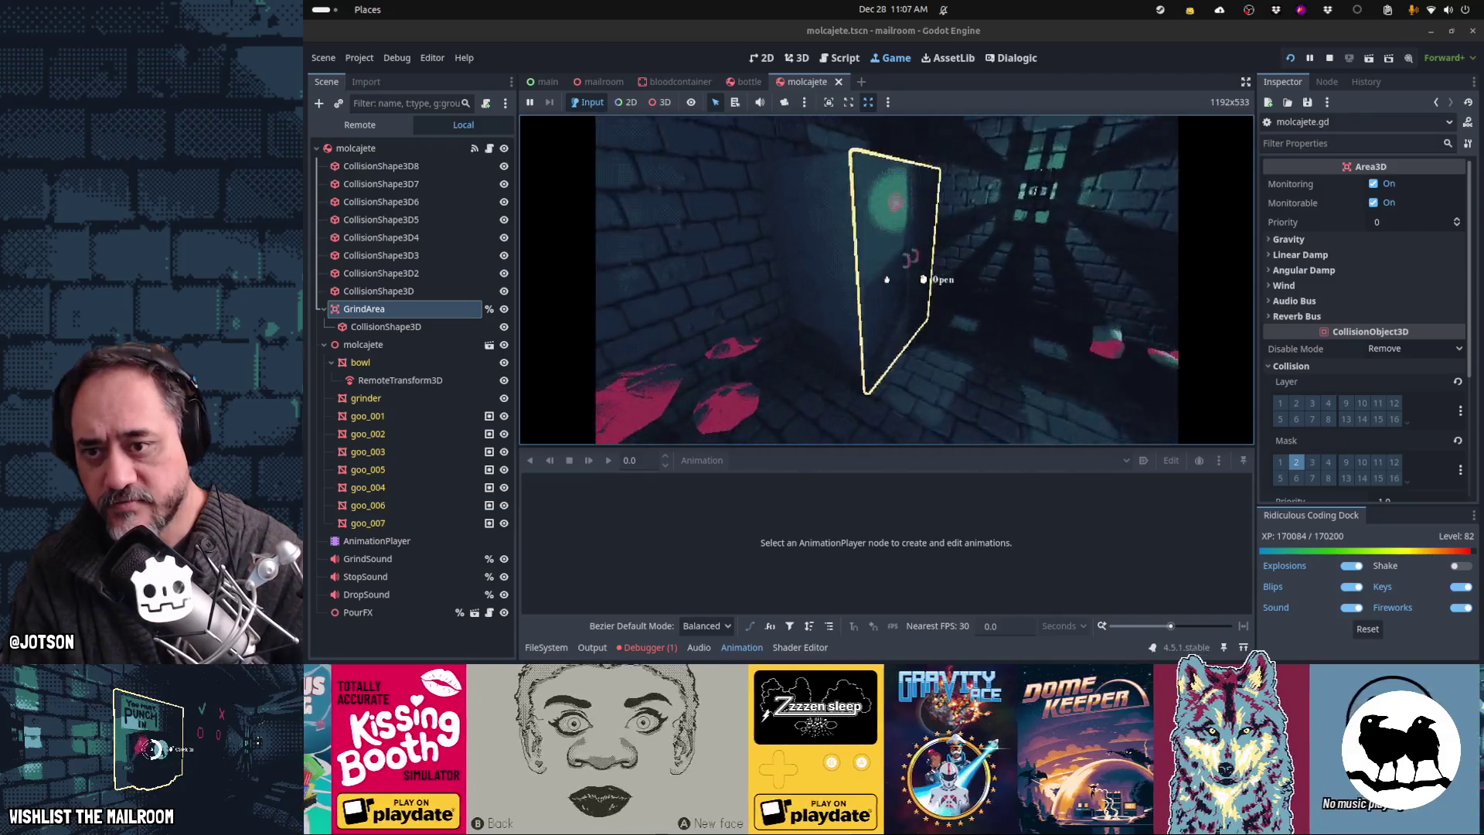
Step: Pick up a goo piece, pour to fill the container with blood, then stop the game with F8
left_click(887, 279)
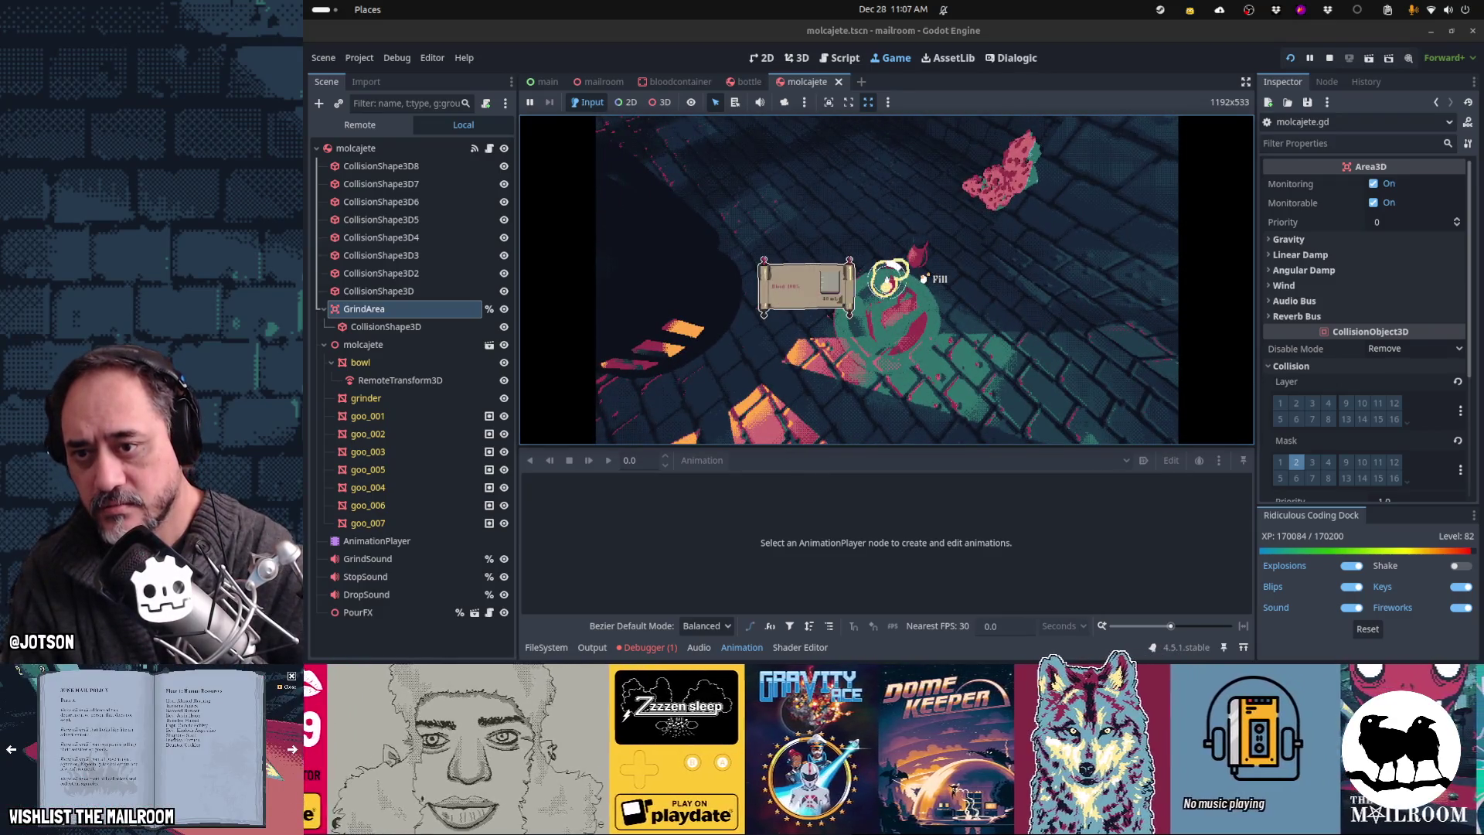
left_click(885, 280)
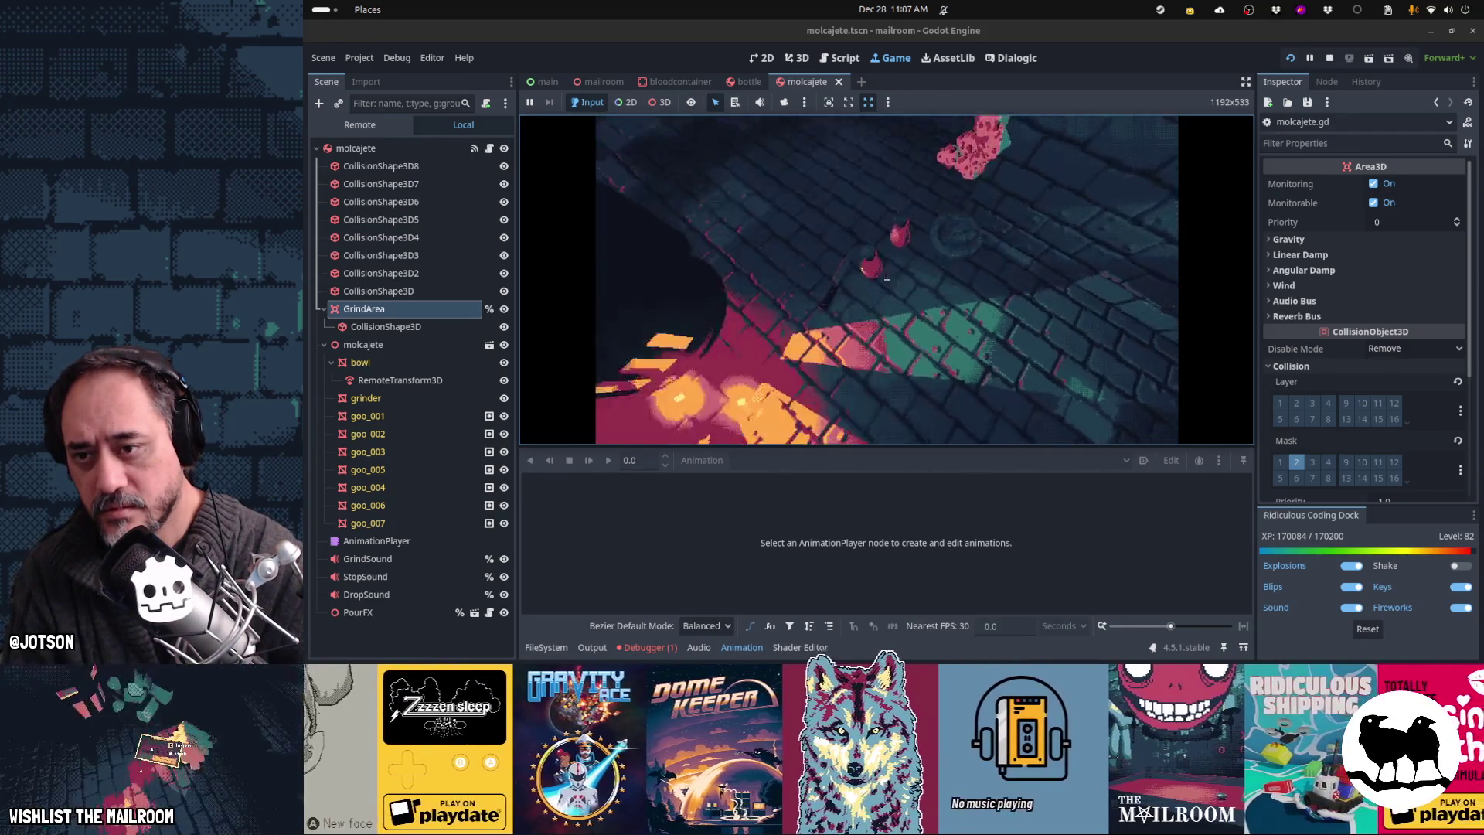
left_click(887, 279)
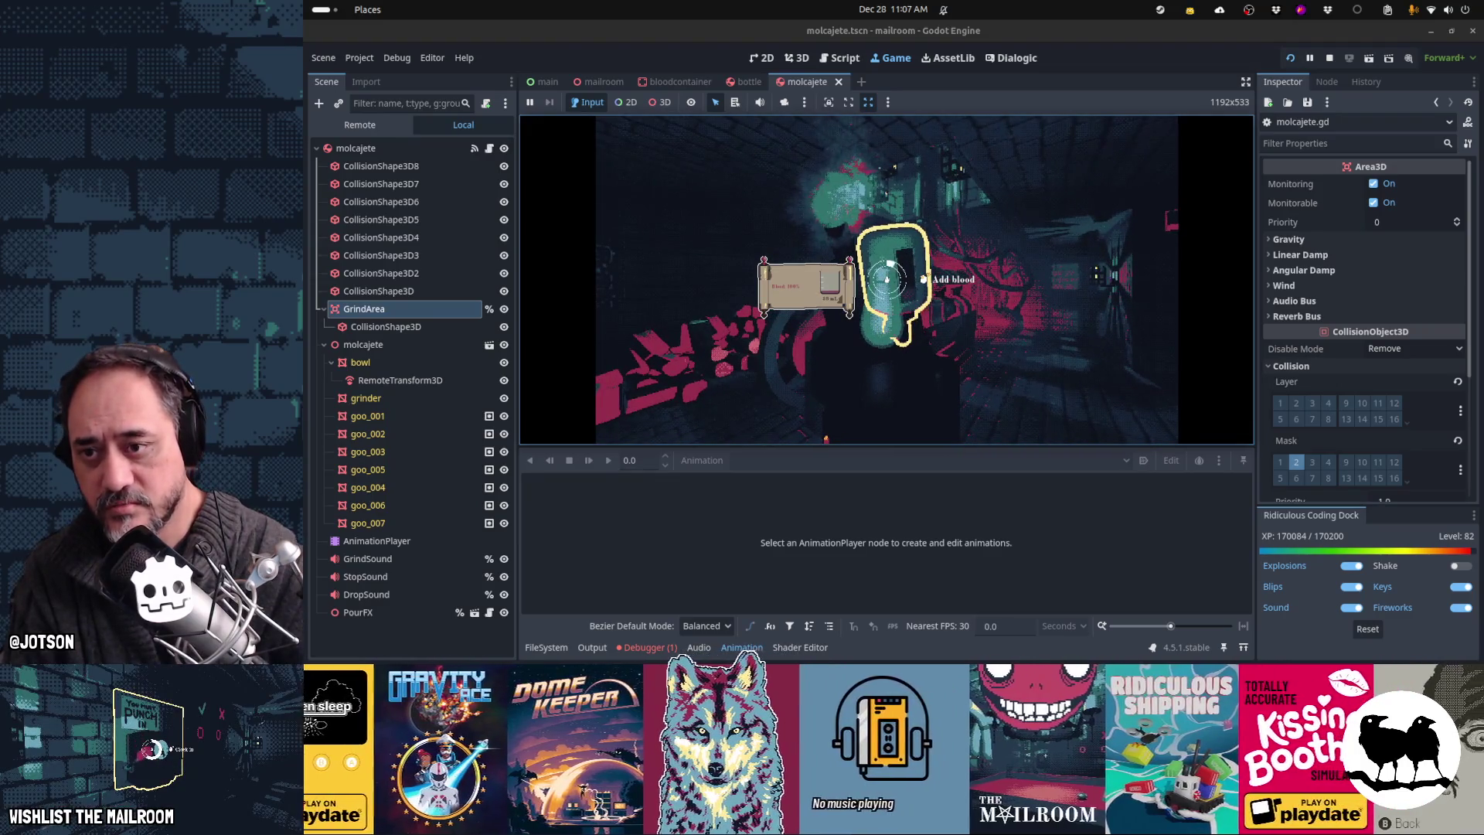
key("F8")
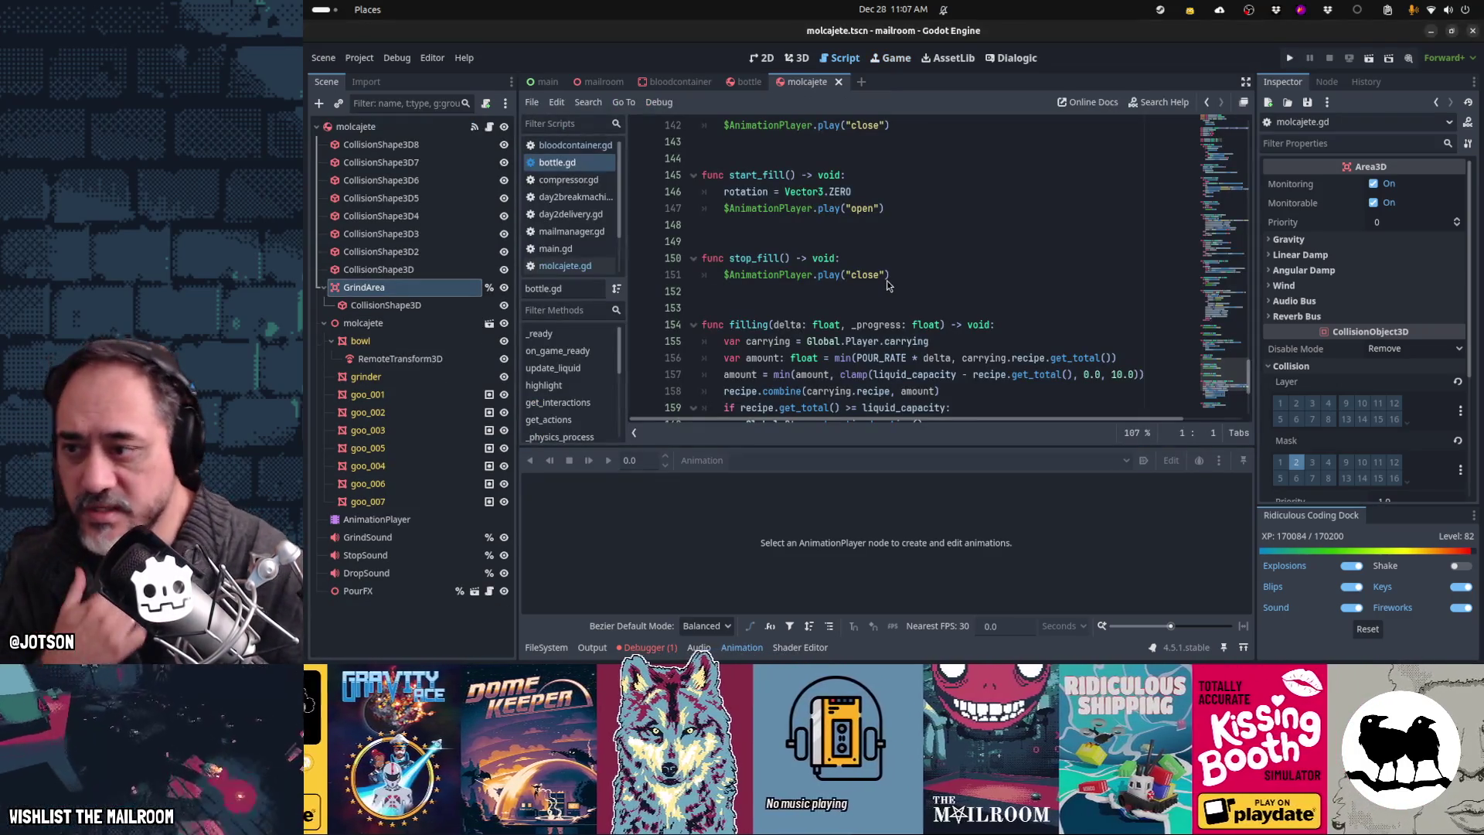
Step: Close the molcajete and bottle scene tabs and quick-open bottle.tscn
middle_click(819, 85)
middle_click(747, 85)
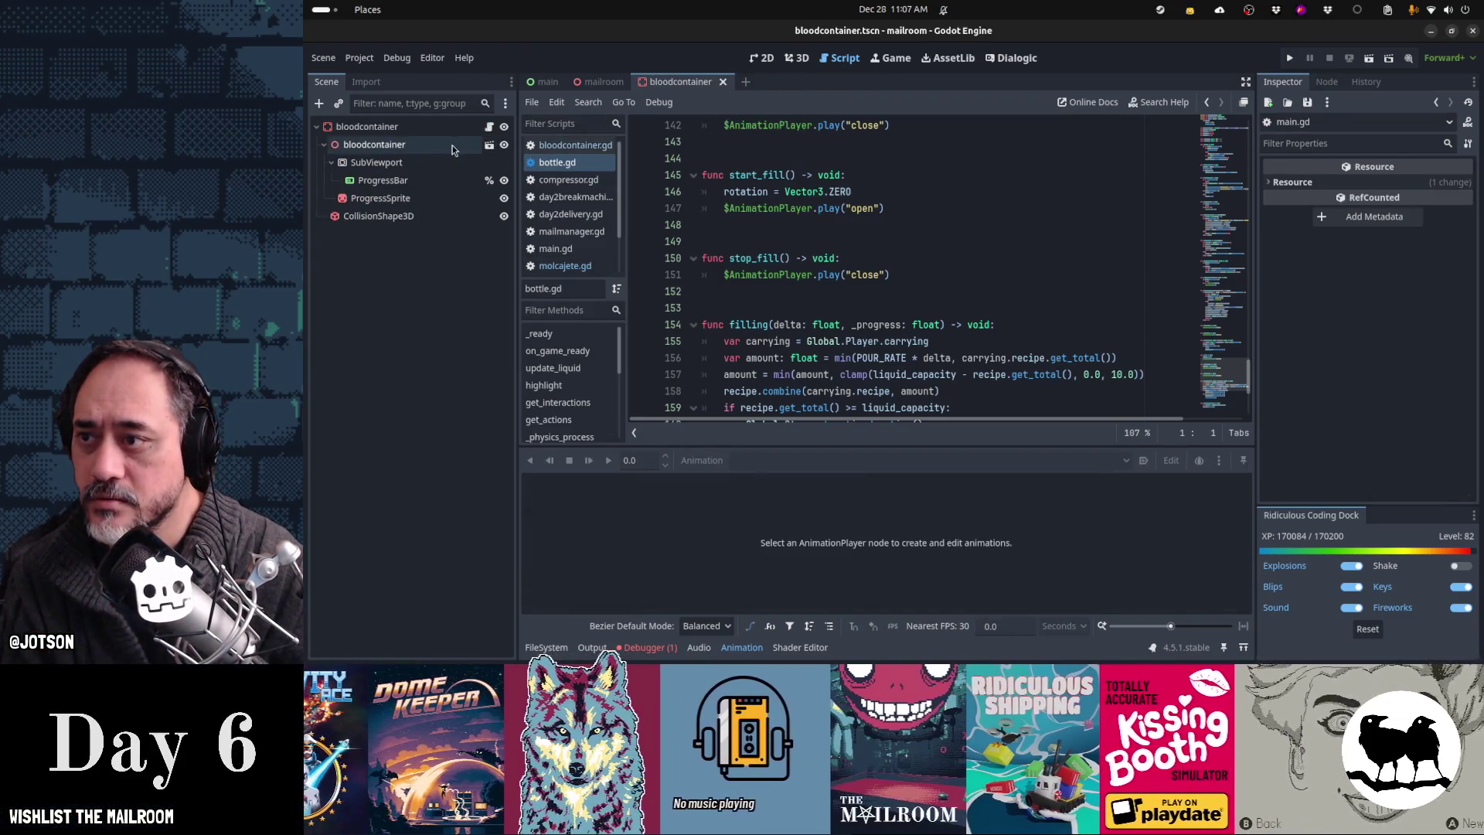
key("shift+alt+o")
type("bott")
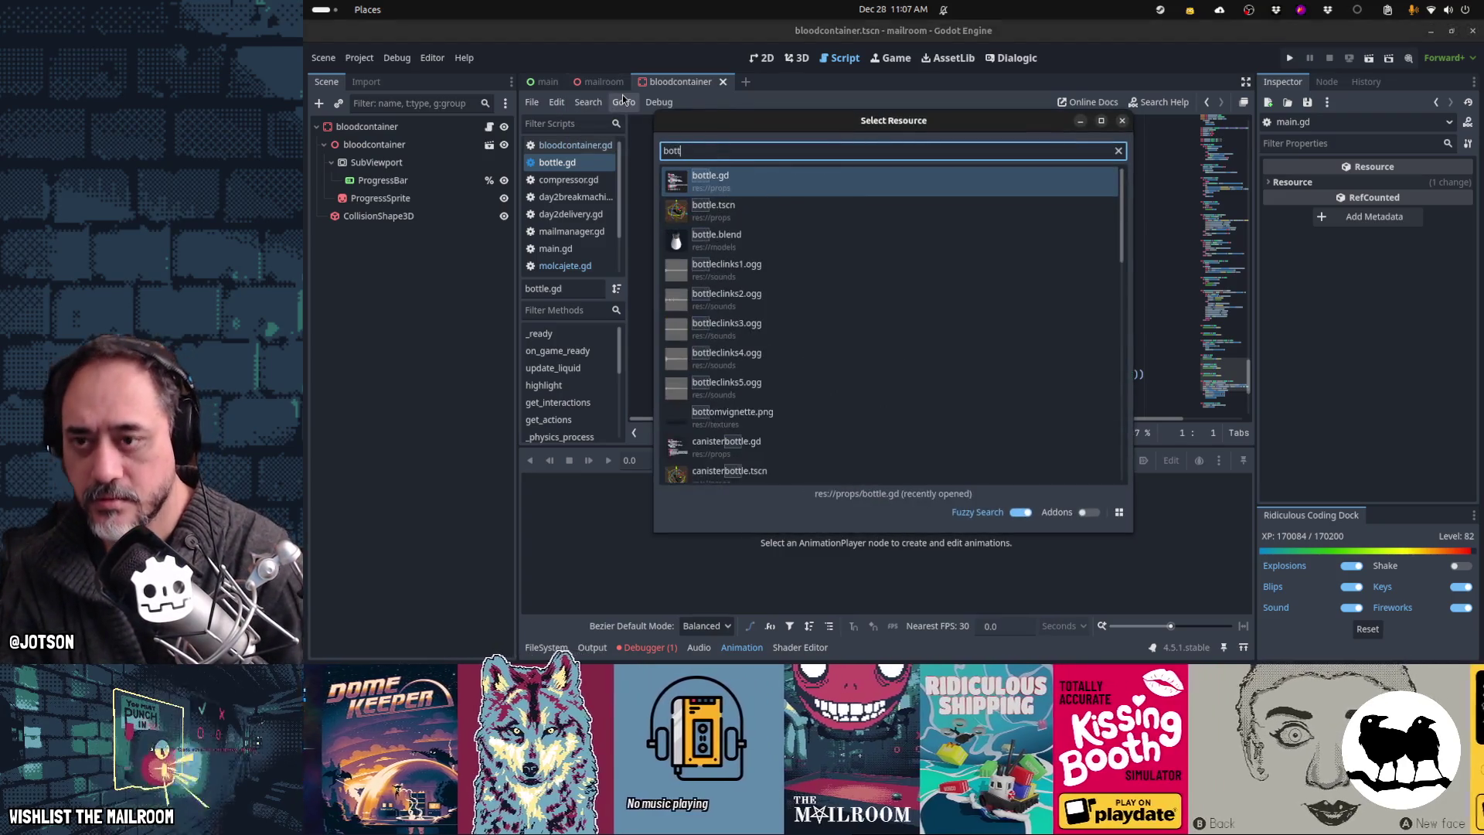
type("le.tscn")
key("Return")
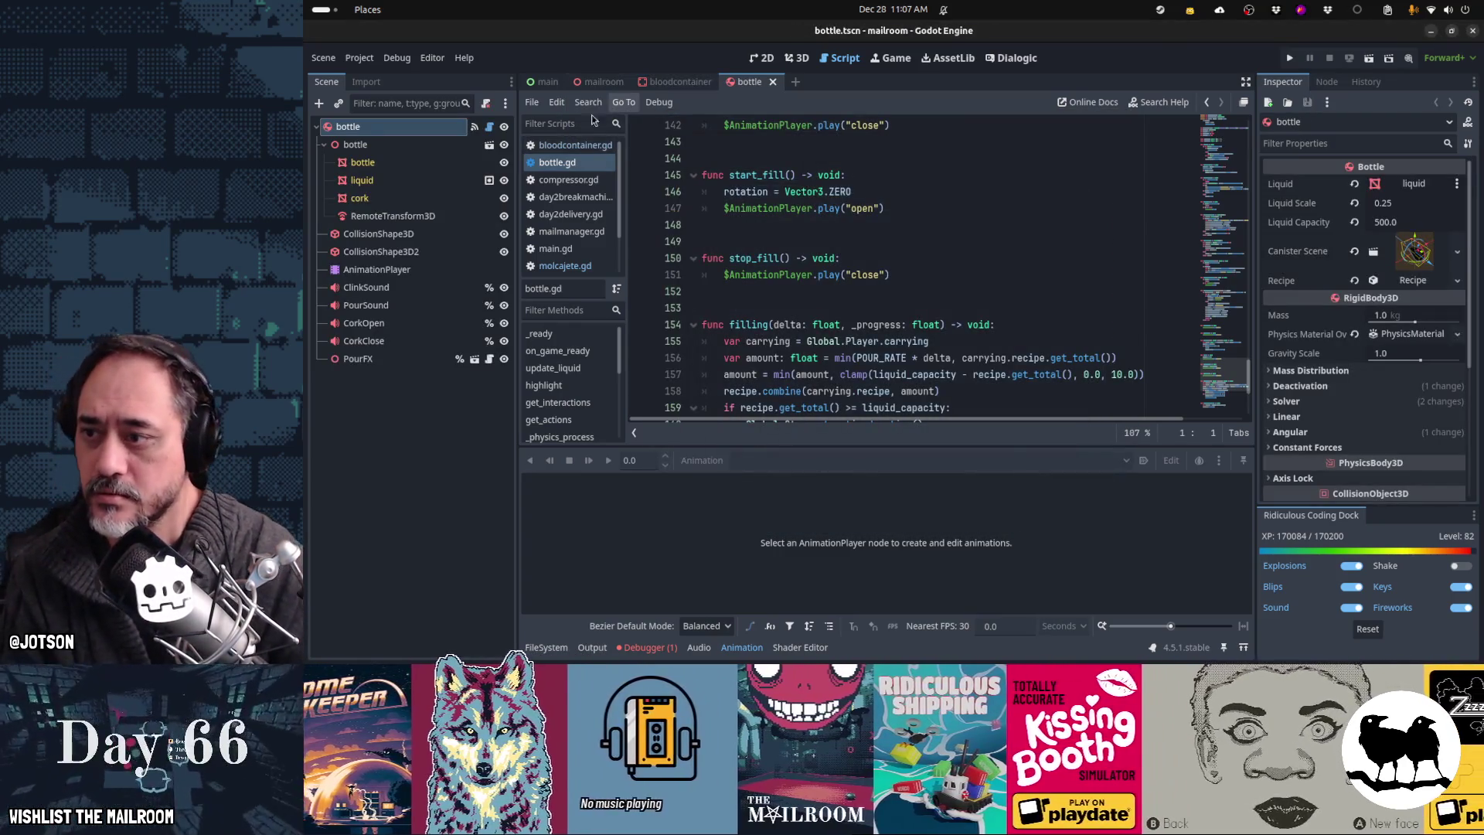
Step: Copy bottle's PourSound node into bloodcontainer and open bloodcontainer.gd at get_insert_action
mouse_move(366, 305)
left_mouse_down()
mouse_move(495, 255)
mouse_move(684, 90)
mouse_move(387, 130)
left_mouse_up()
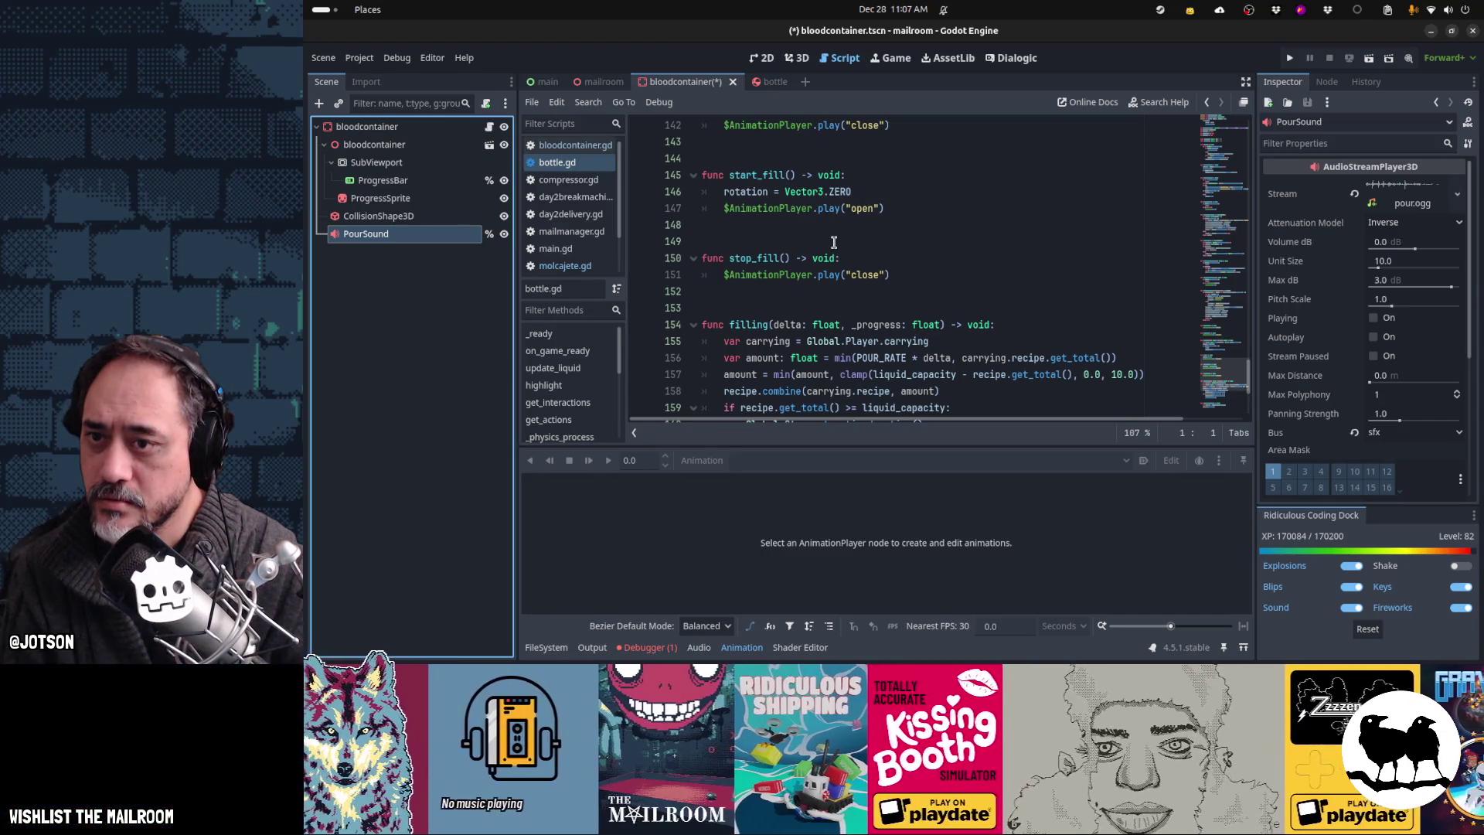
left_click(490, 126)
scroll(1031, 314, "down", 3)
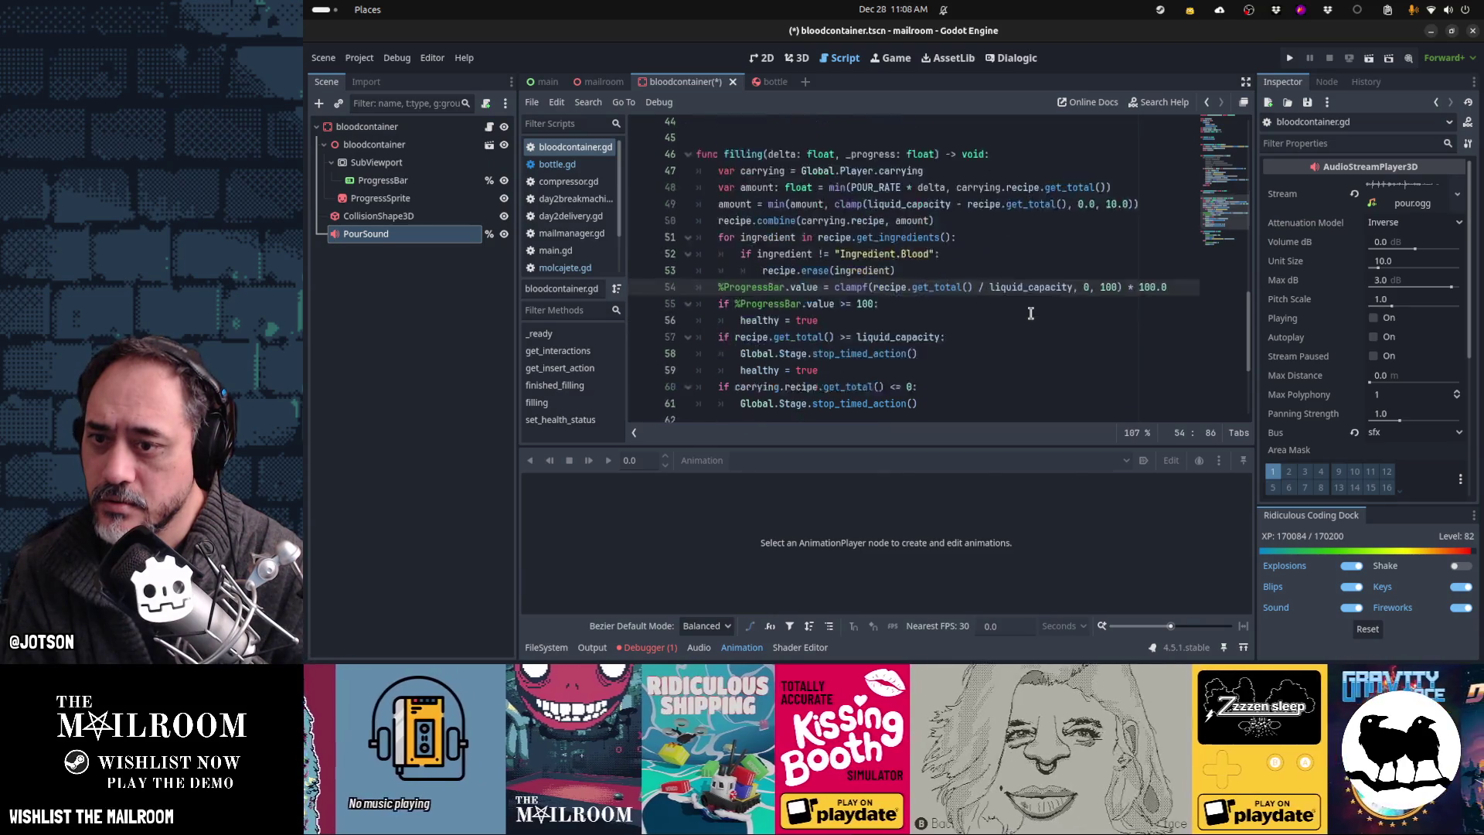
scroll(1030, 313, "up", 2)
scroll(1030, 313, "down", 3)
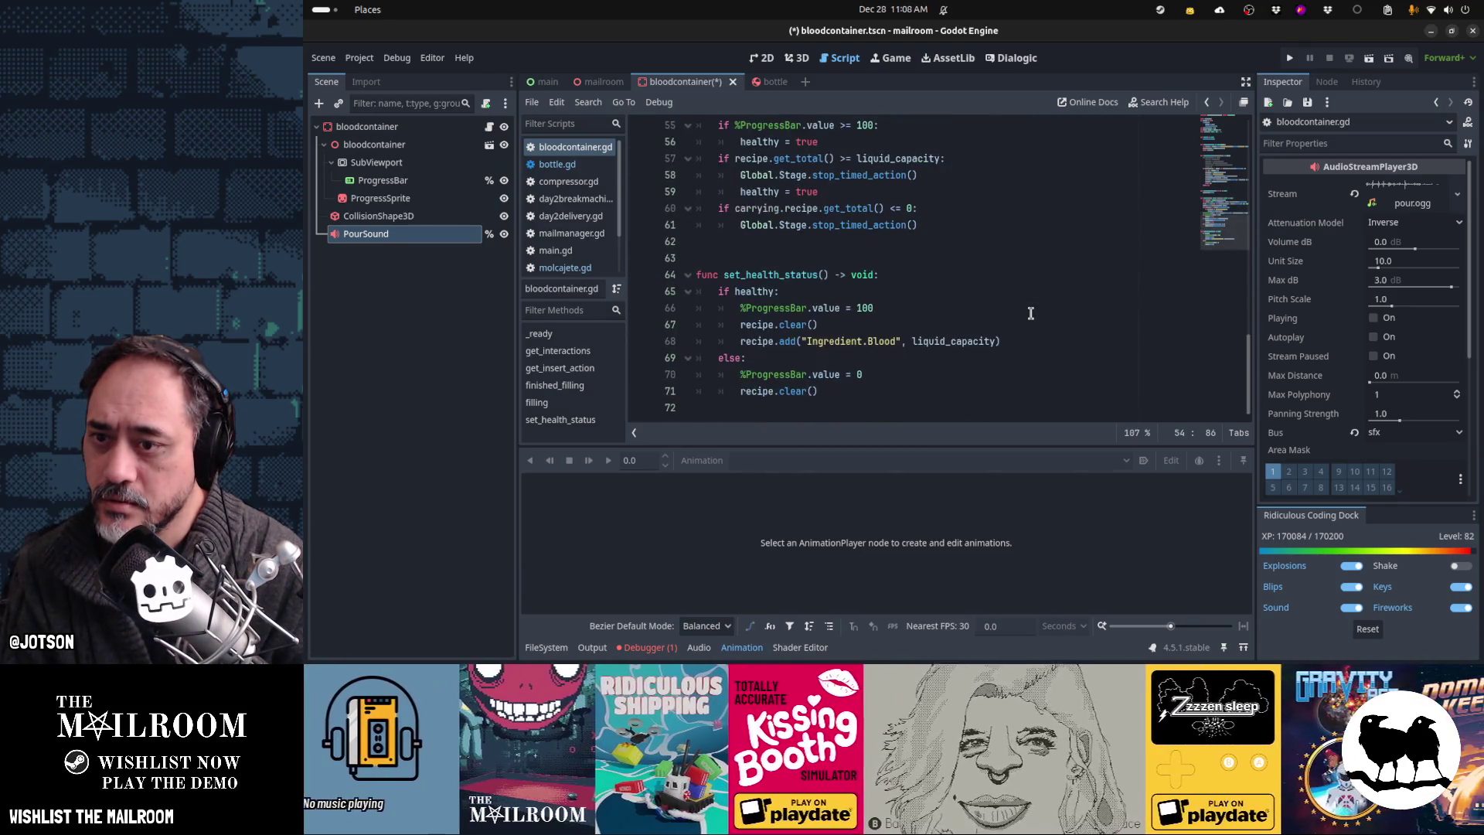
scroll(1031, 313, "up", 10)
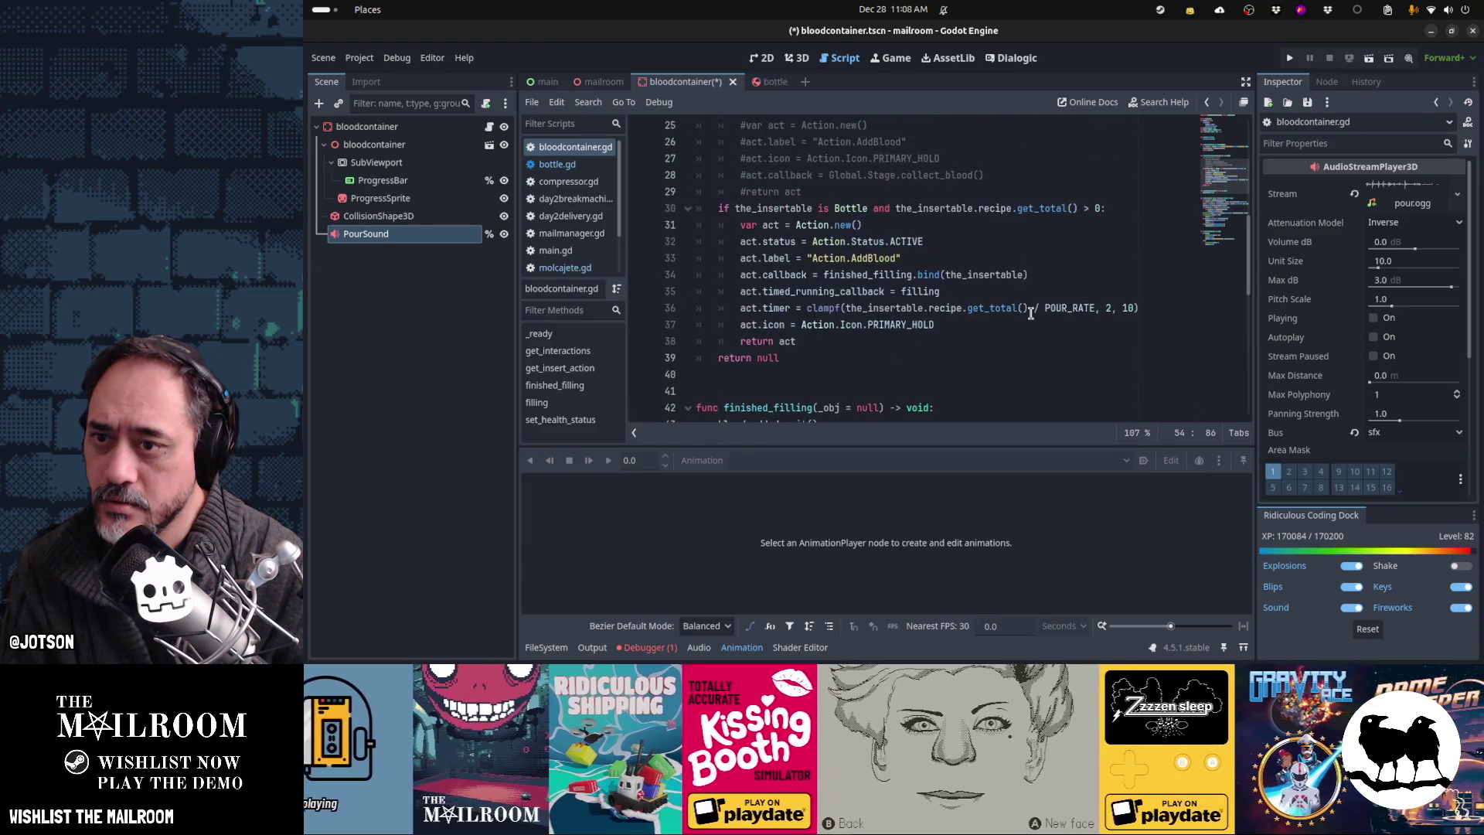
Step: Add timed_start_callback = start_fill and timed_stop_callback = stop_fill below timed_running_callback
left_click(1021, 291)
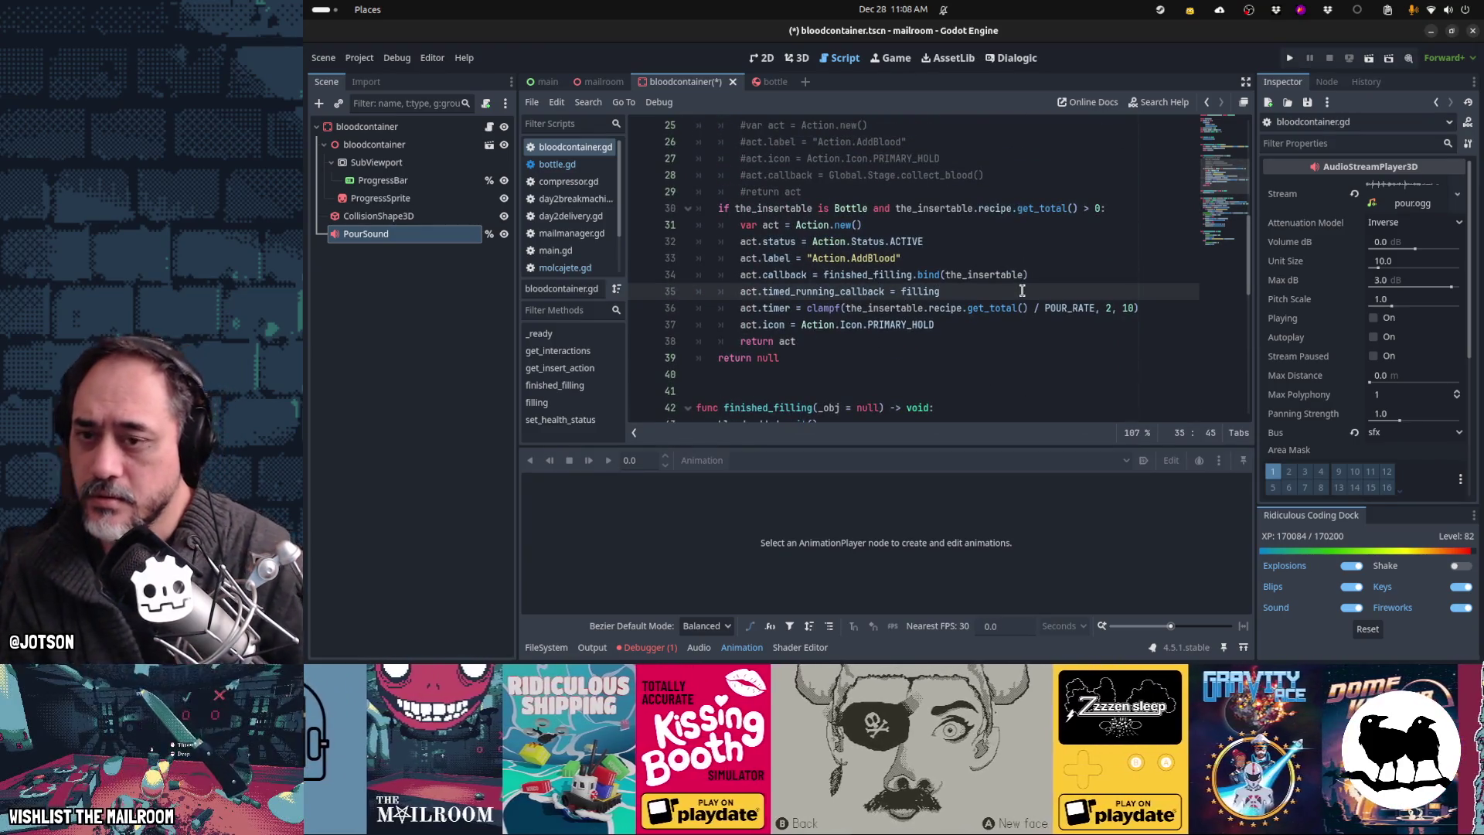
key("shift+Home")
key("ctrl+c")
key("Return")
key("ctrl+v")
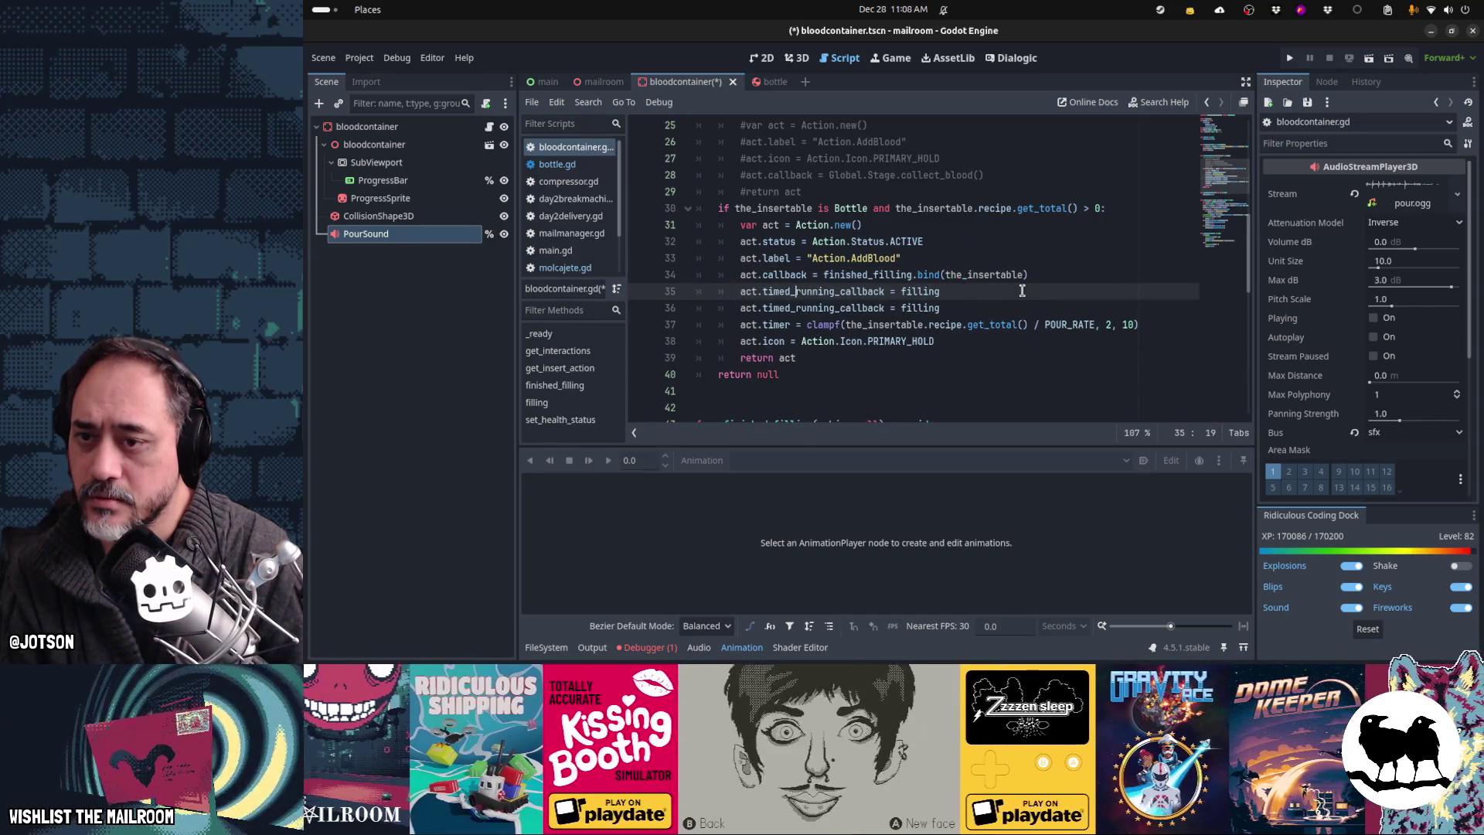
type("st")
key("Return")
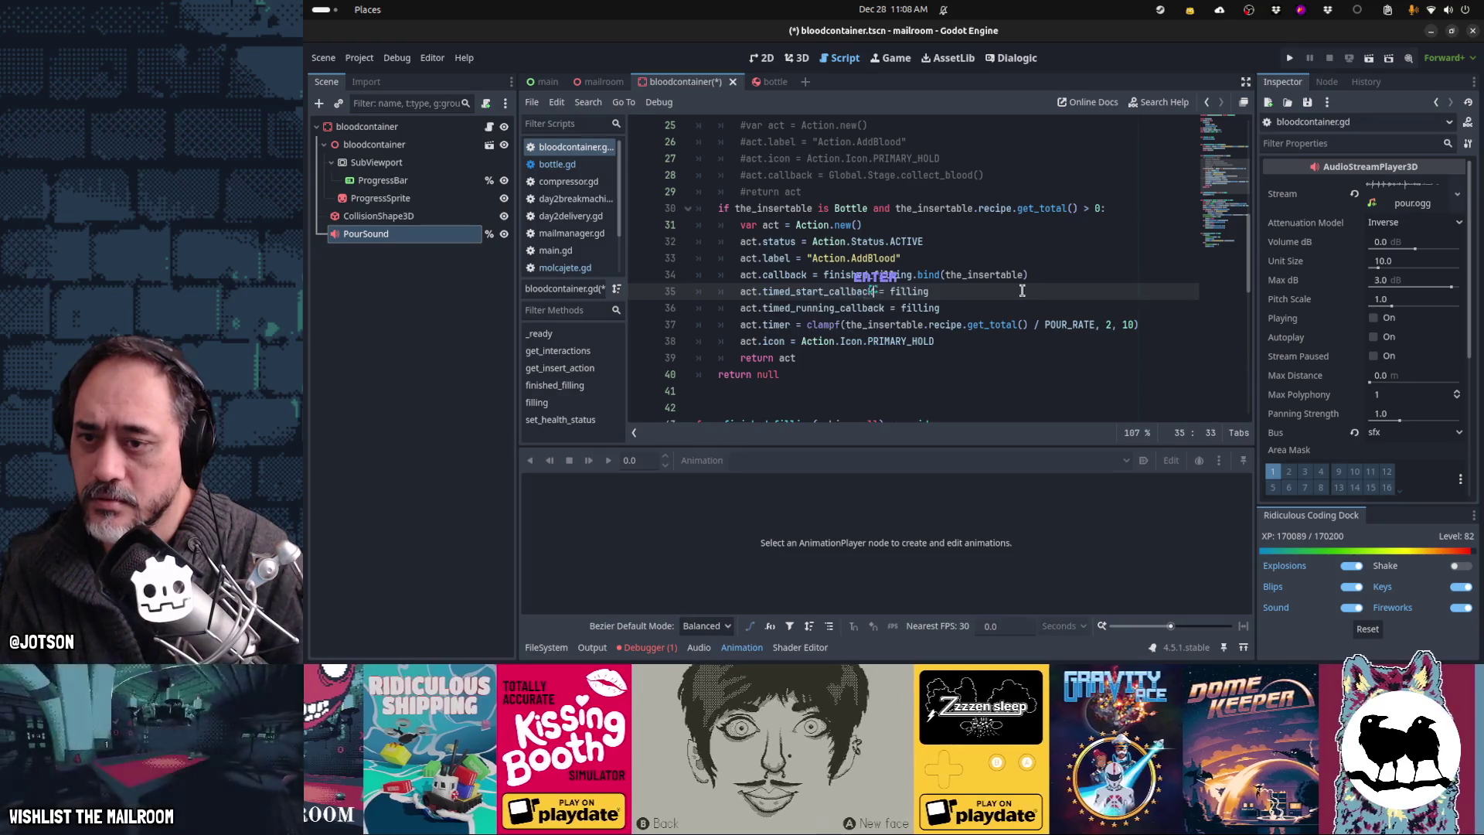
type("rt_fill")
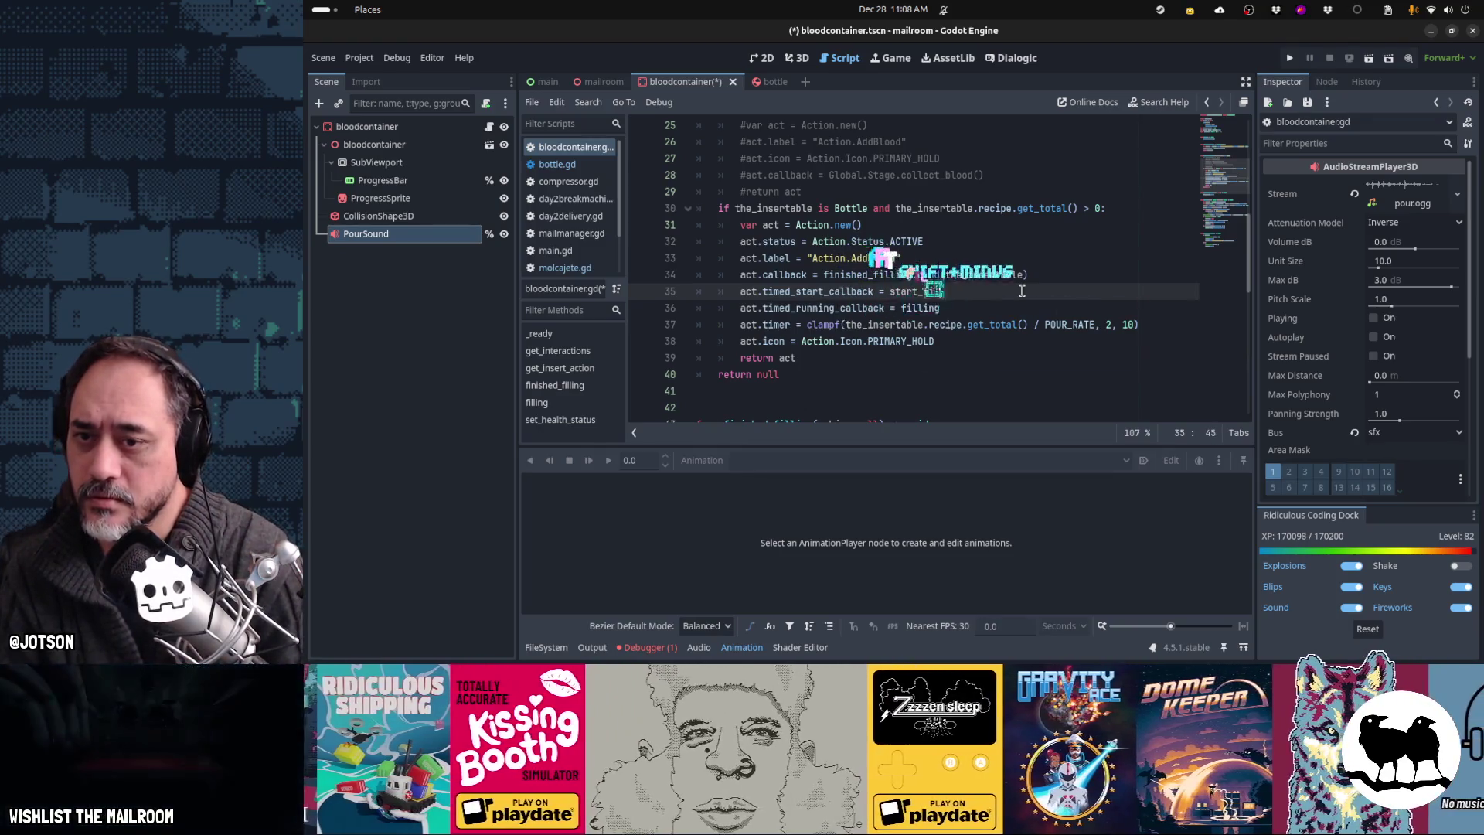
key("ctrl+c")
key("Return")
key("ctrl+v")
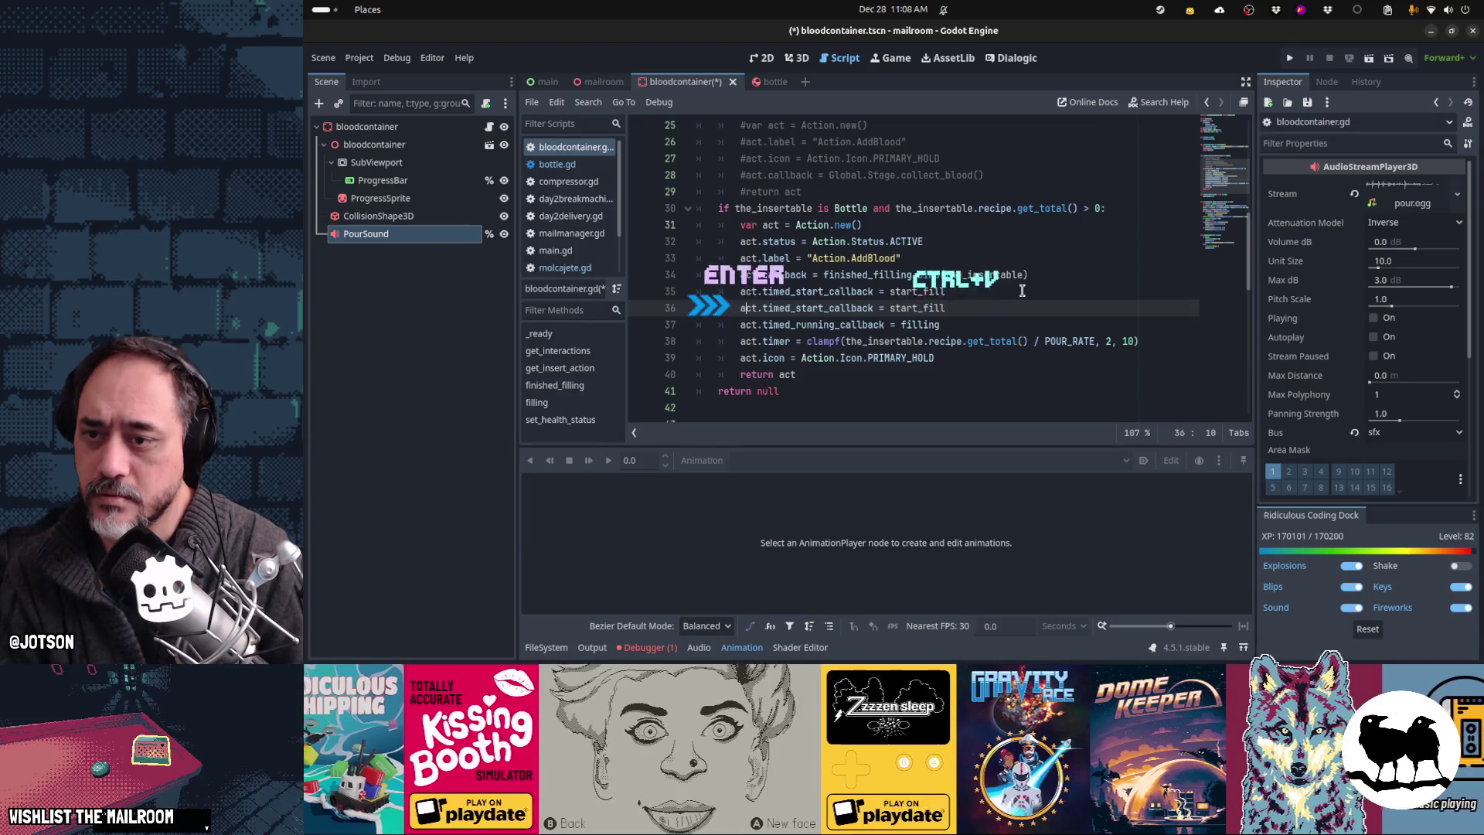
key("Left")
key("Left")
key("Left")
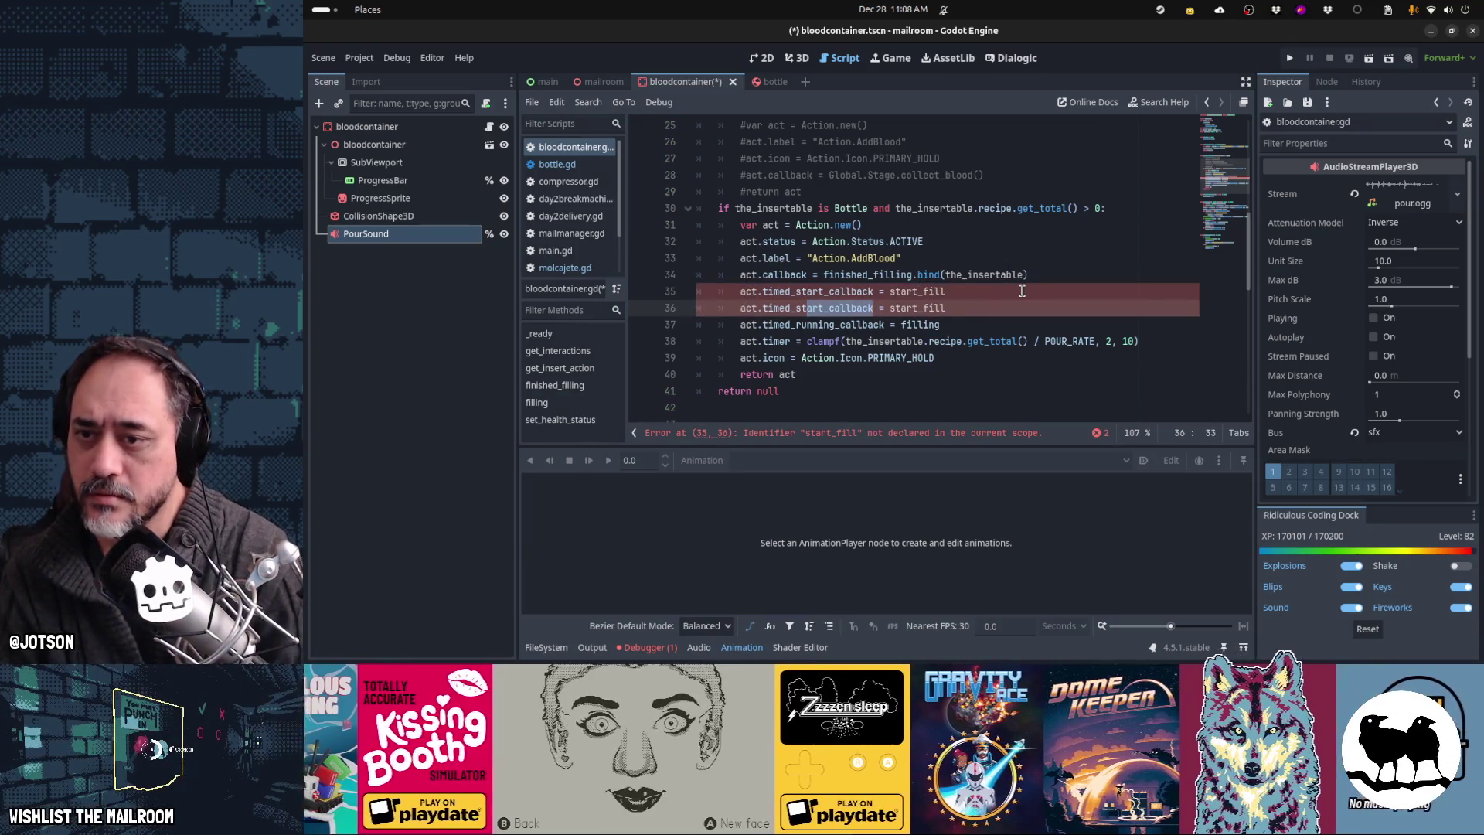
type("op_")
key("Return")
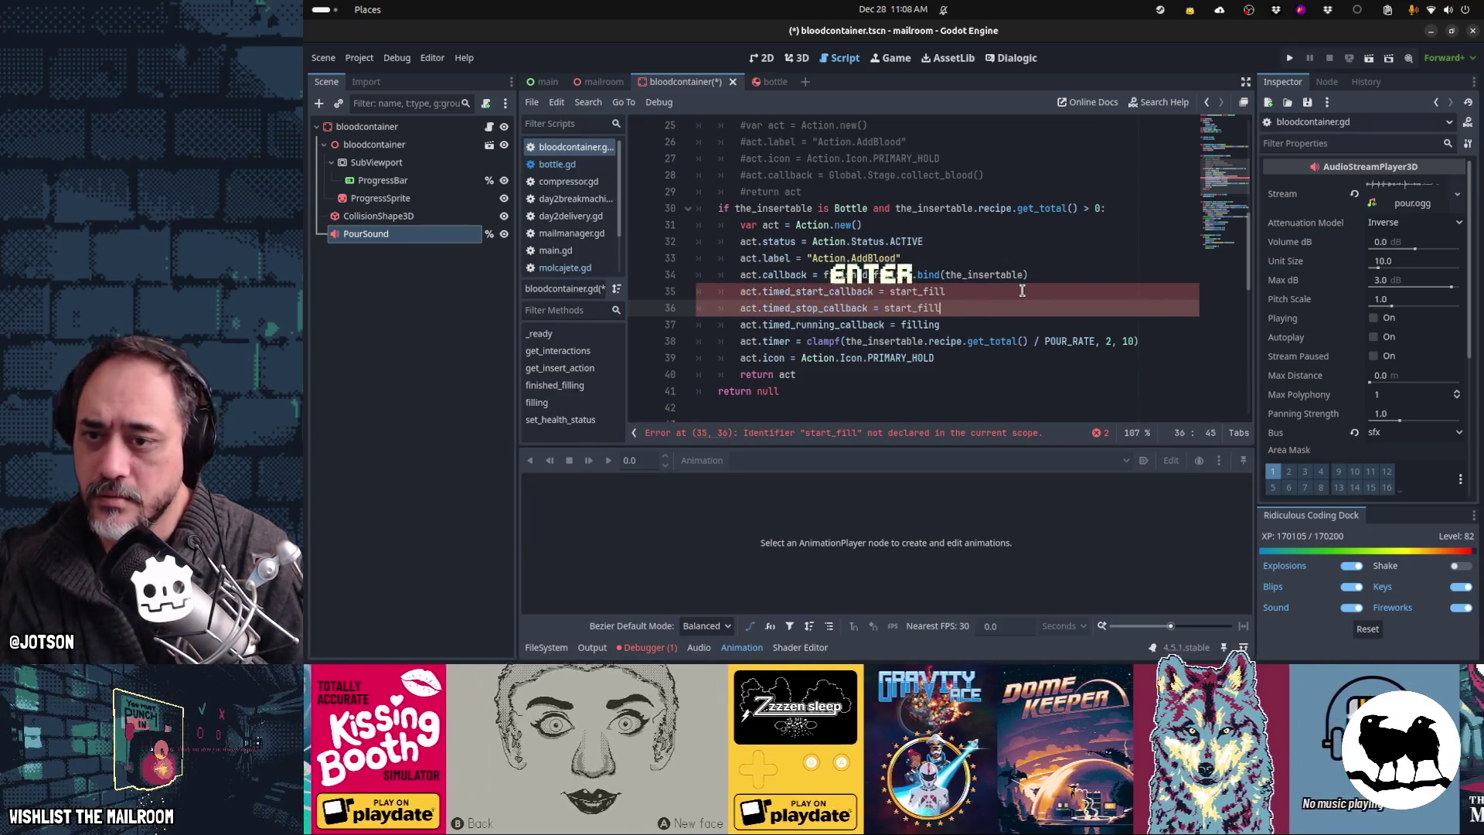
type("ll")
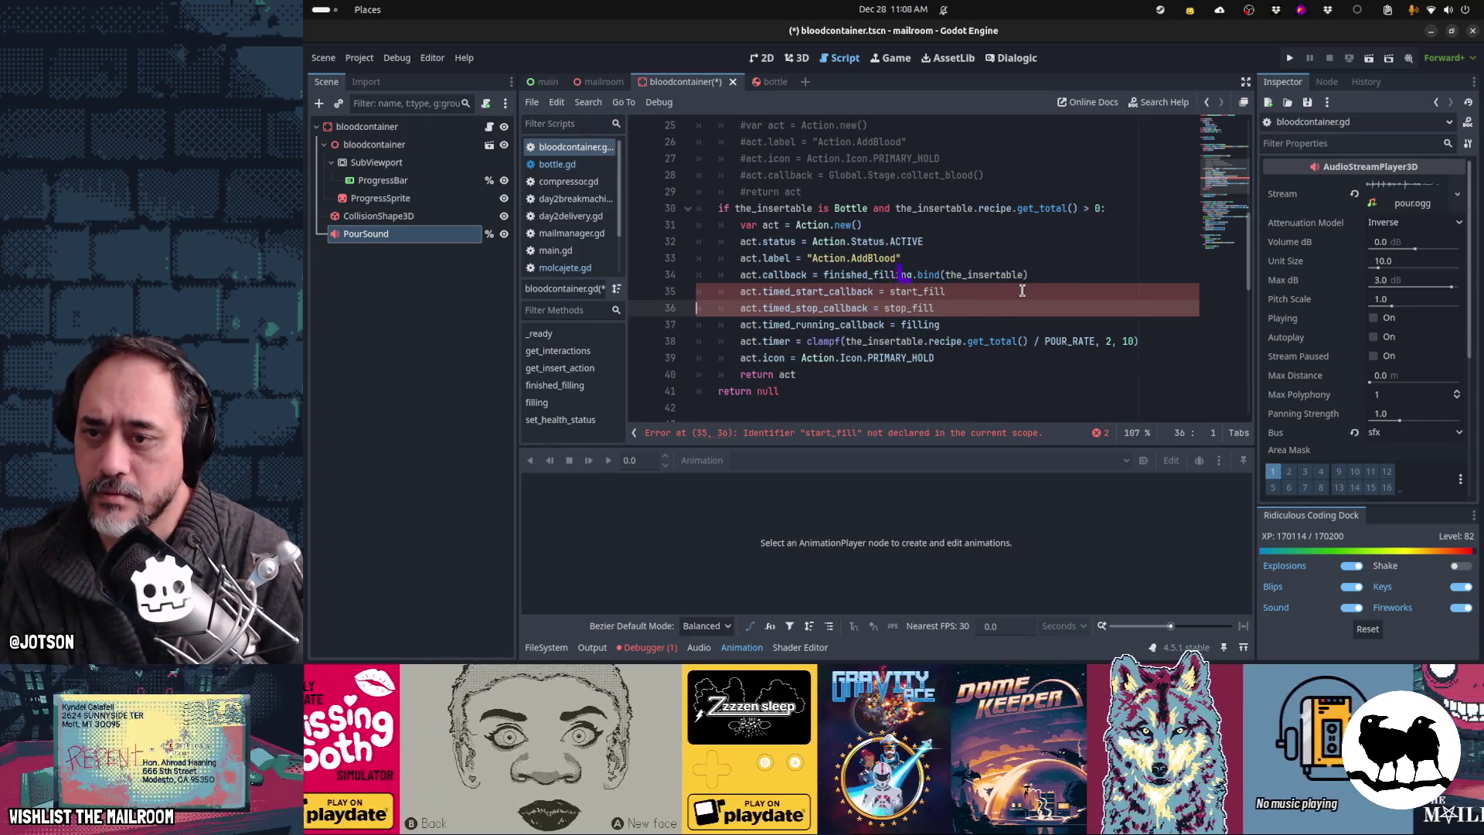
Step: Write a start_filling() -> void function whose body calls %PourSound
scroll(1022, 290, "down", 4)
key("Down")
key("Down")
key("Down")
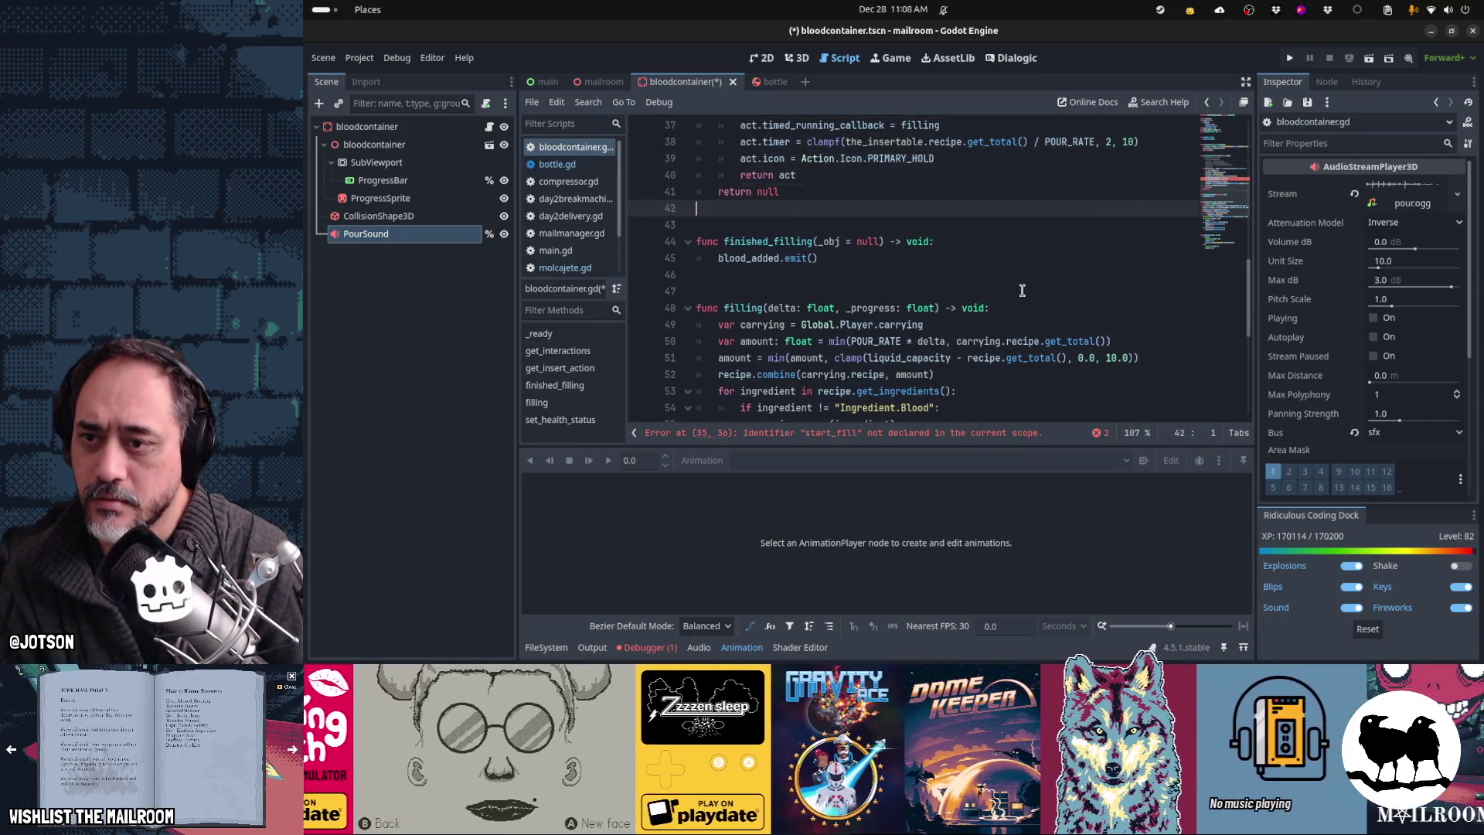
key("Return")
key("Return")
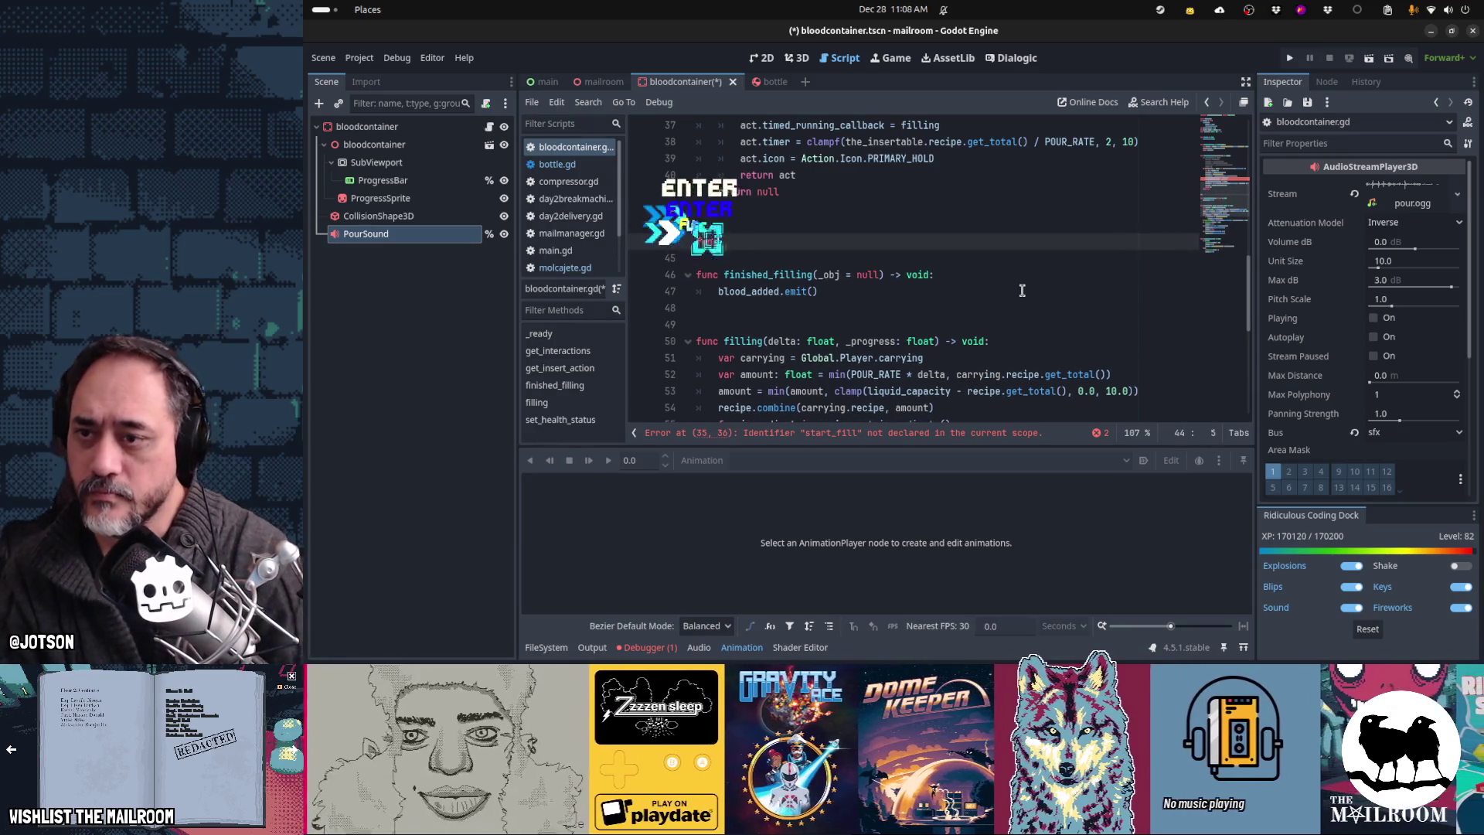
key("BackSpace")
type("func start_filling()")
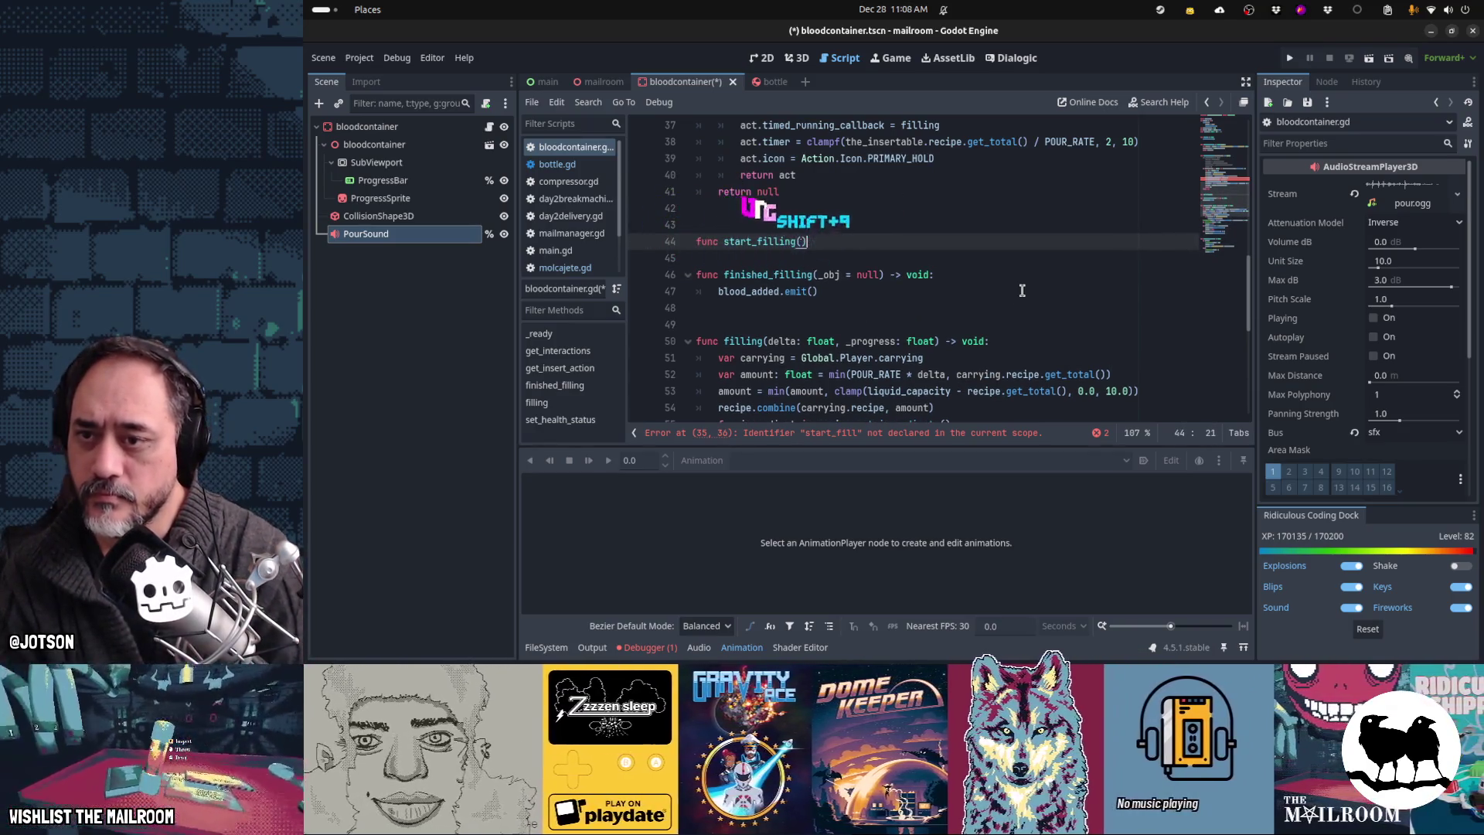
type(" -> void:")
key("Return")
type("$")
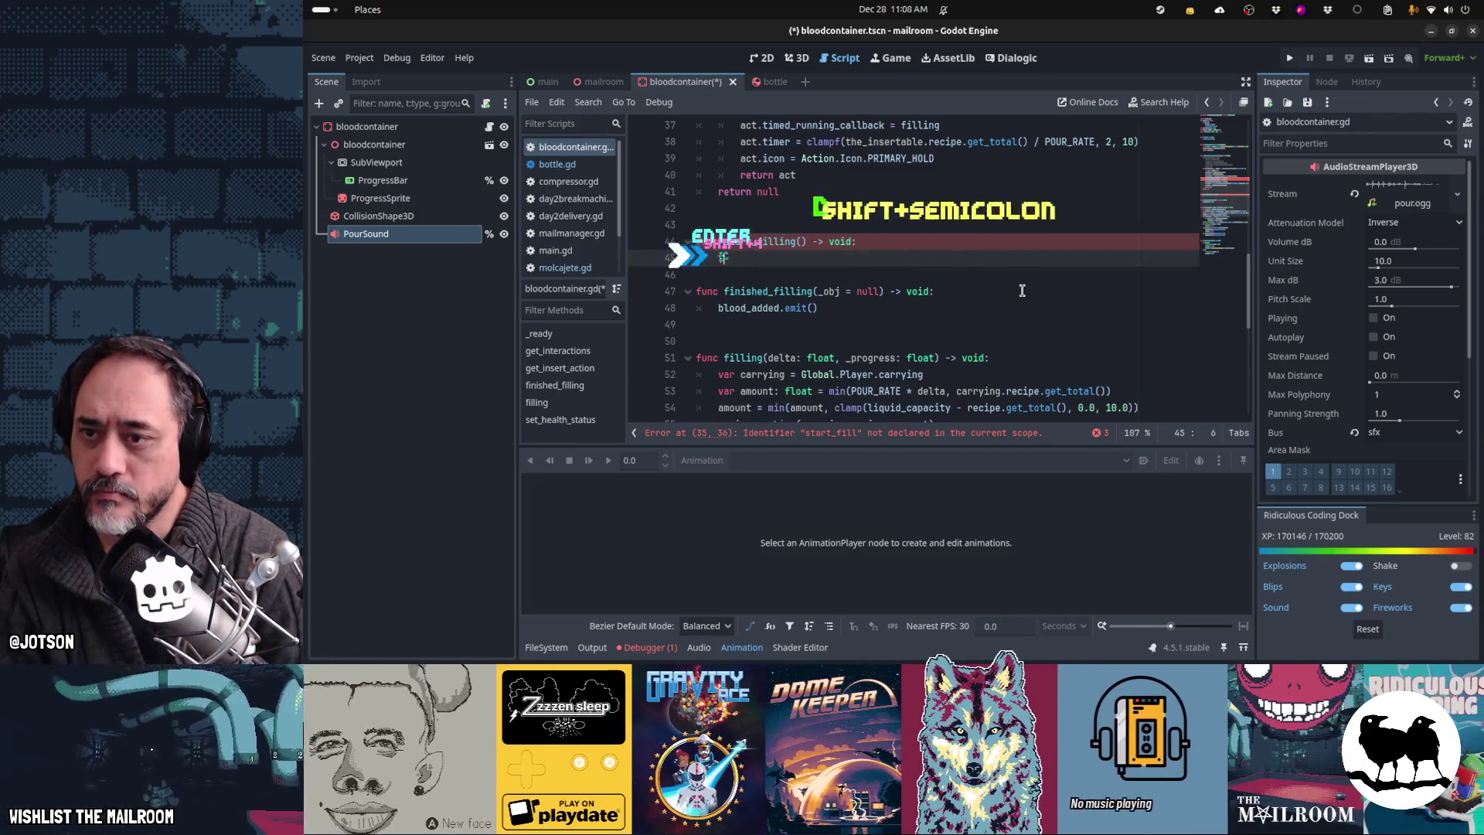
type("%PourSound.play(")
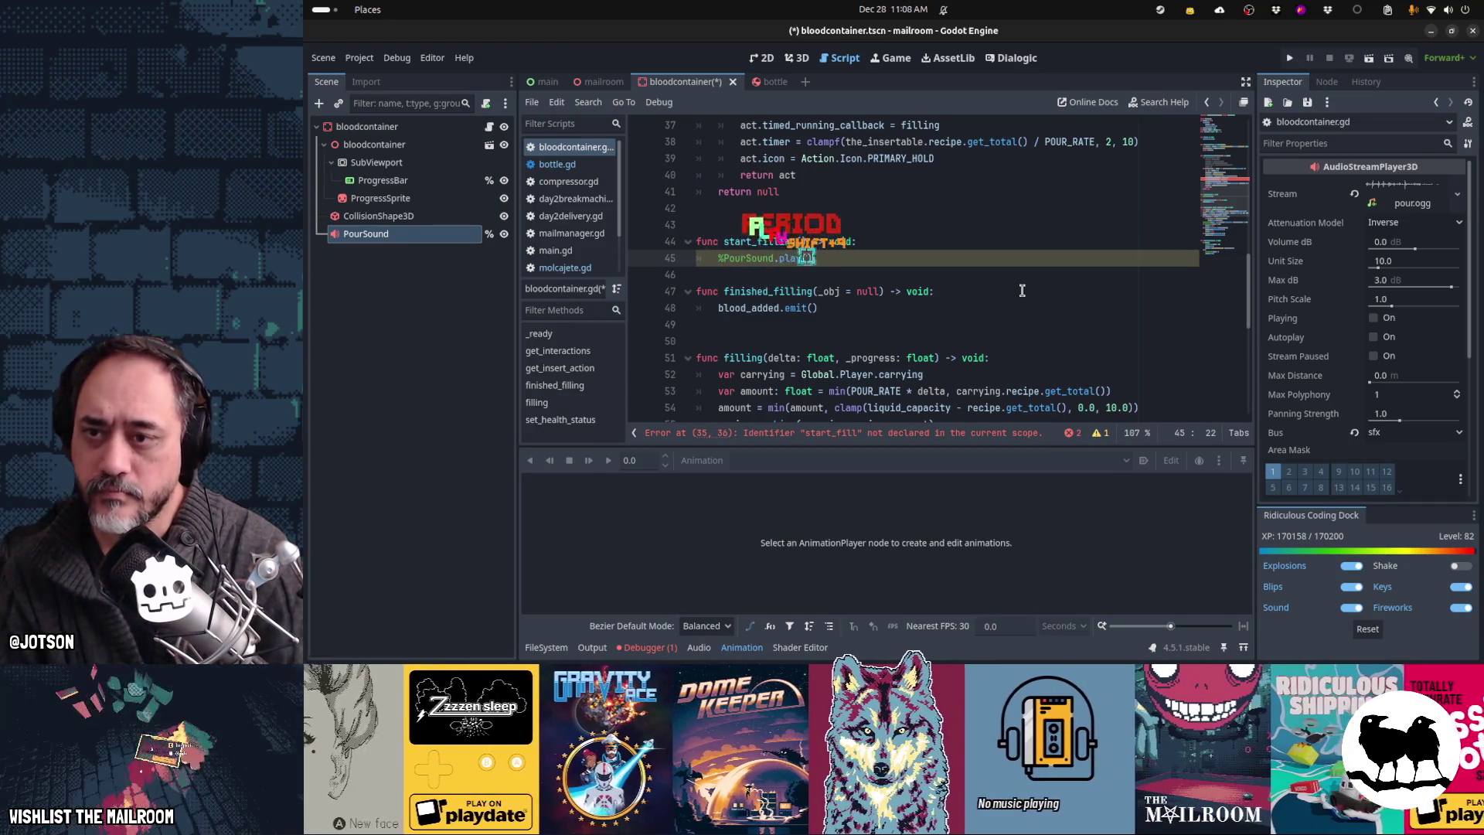
Step: Move the PourSound stop call out of finished_filling into a new stop_filling() -> void function
key("Down")
key("Down")
key("Down")
key("Return")
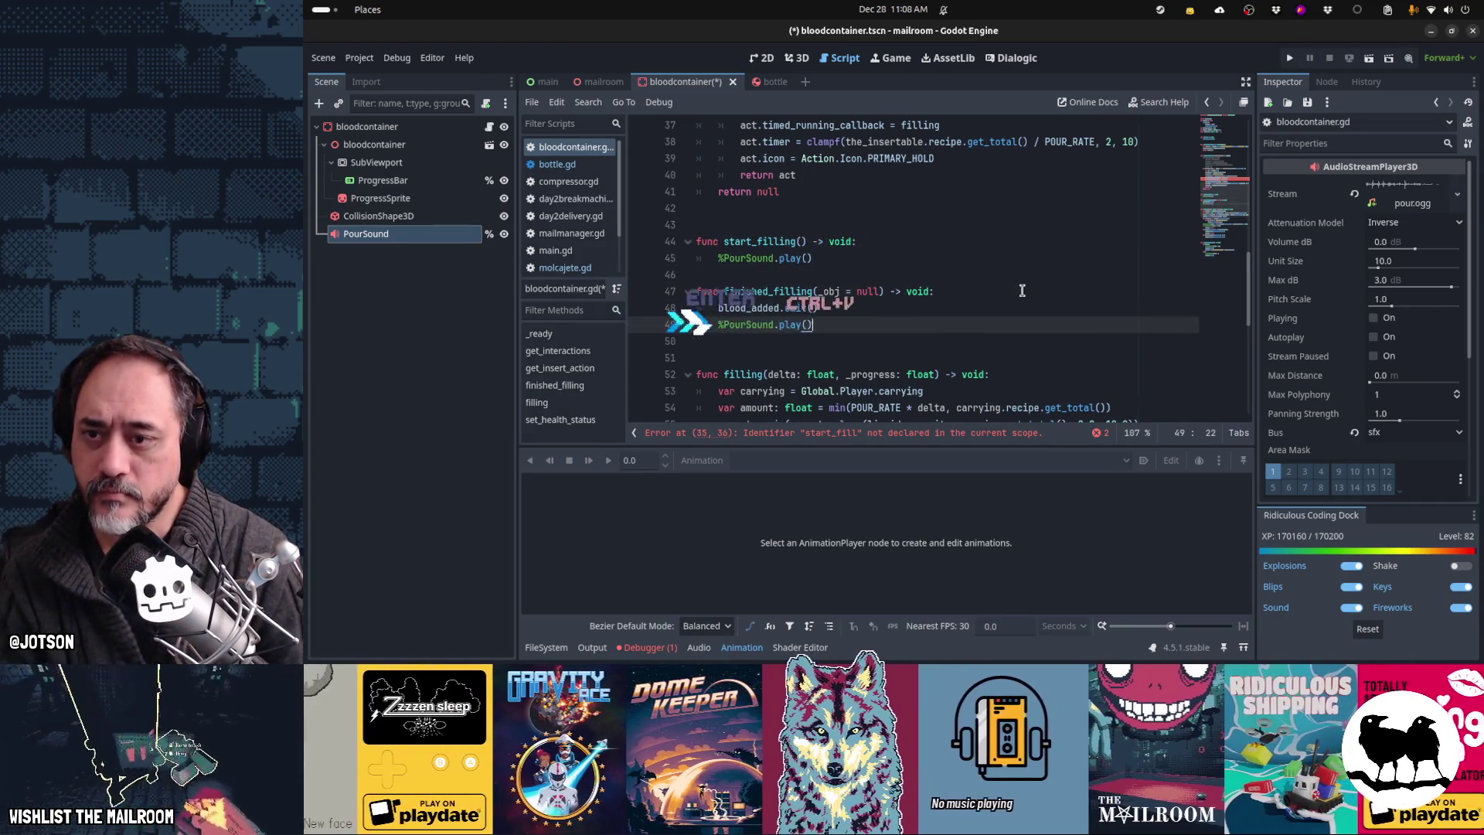
key("Return")
key("Up")
key("Up")
key("Up")
key("Return")
key("Down")
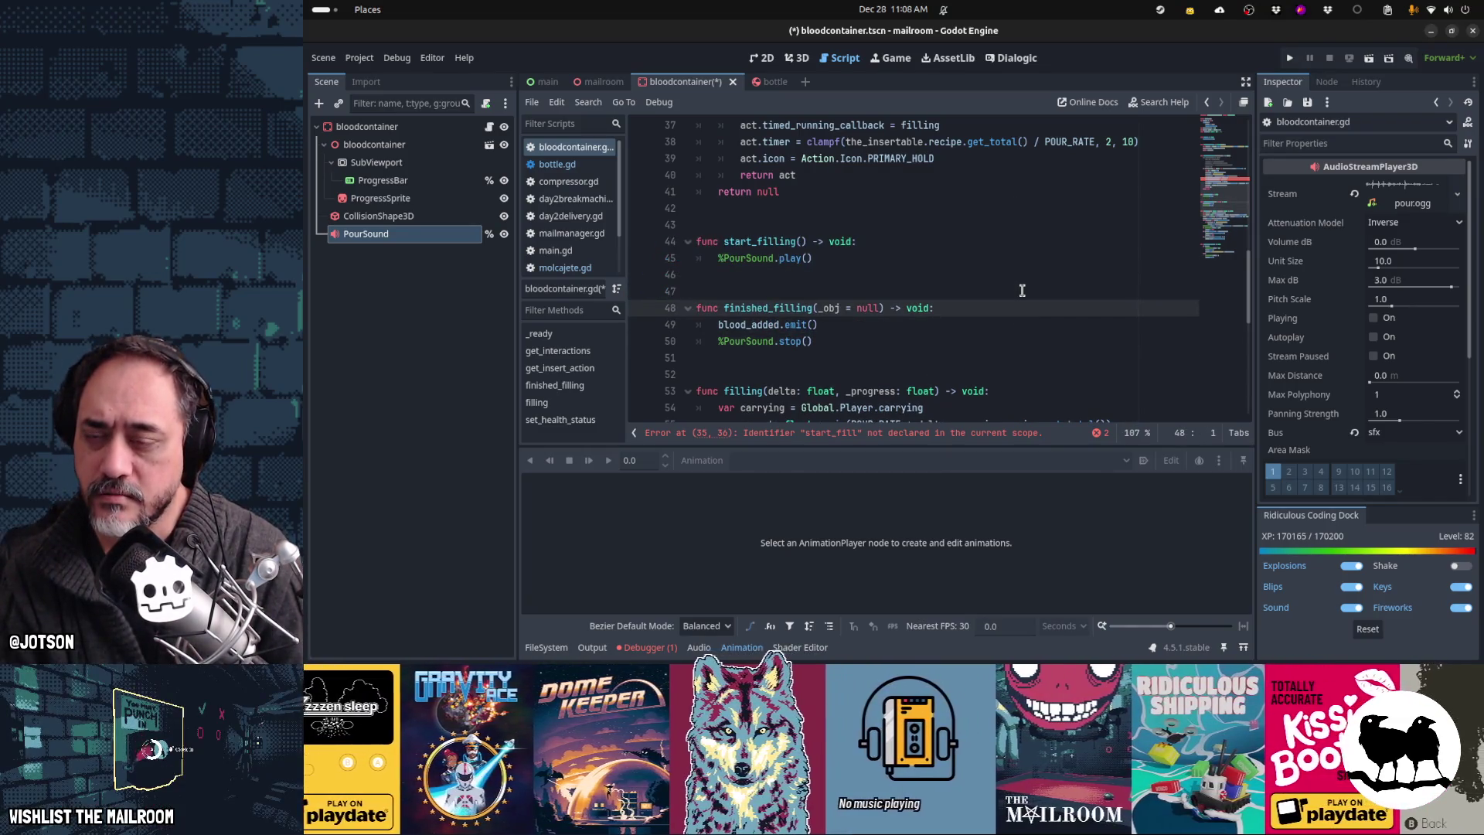
key("Down")
key("Down")
key("ctrl+x")
key("Up")
key("Up")
key("Up")
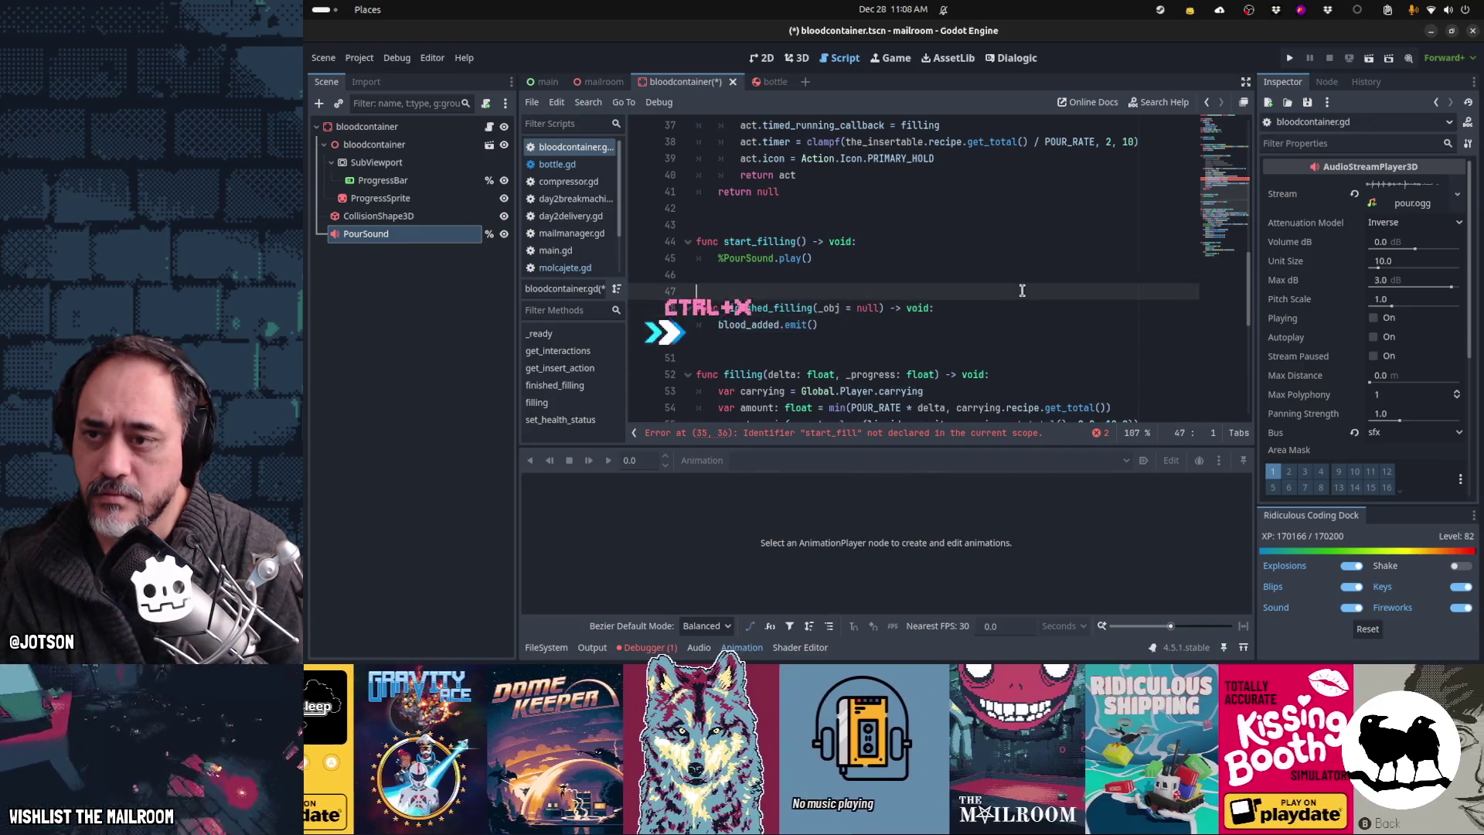
key("Return")
key("Return")
type("func stop_filling(")
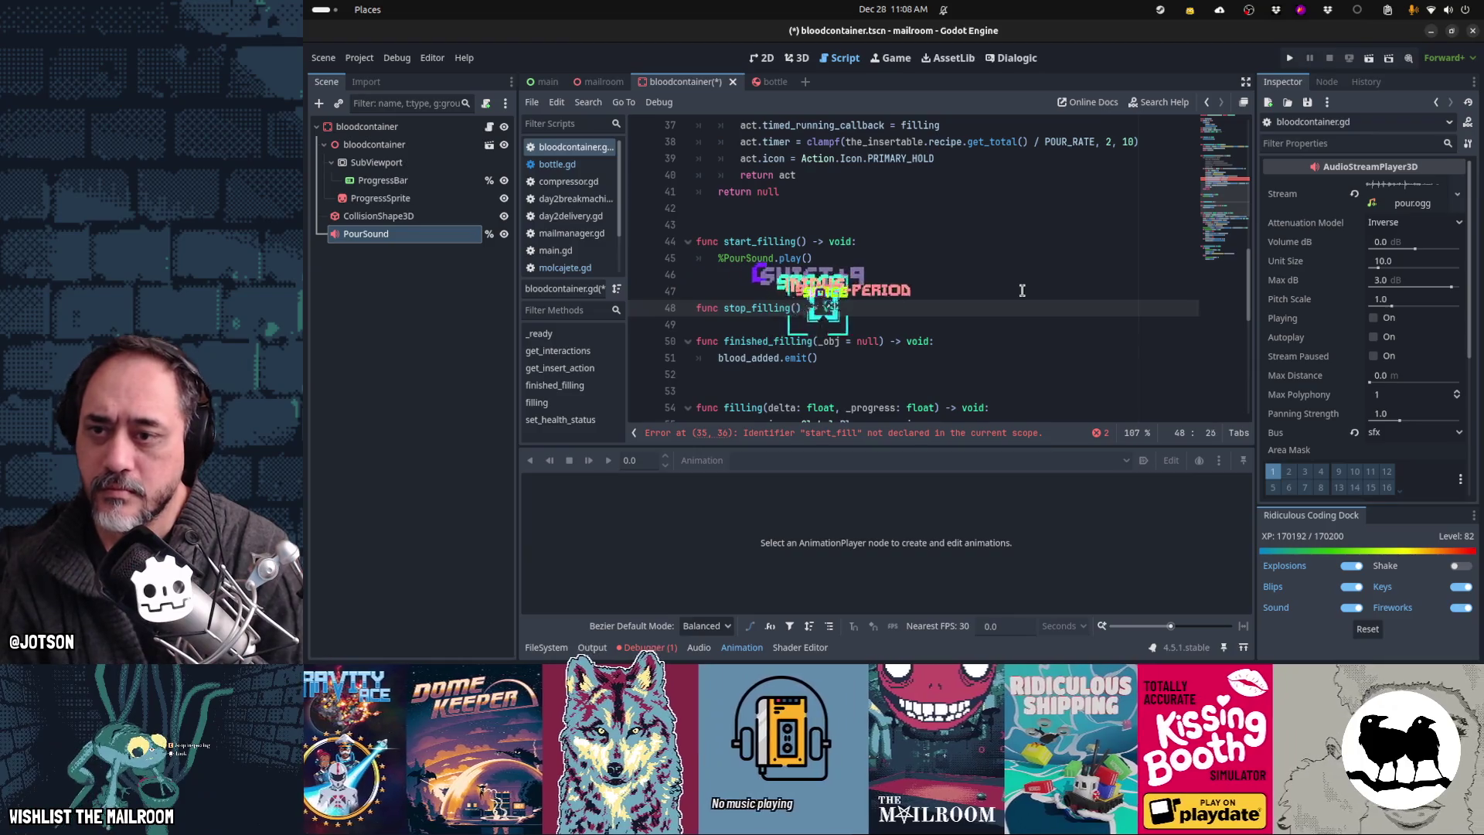
type("-> void:")
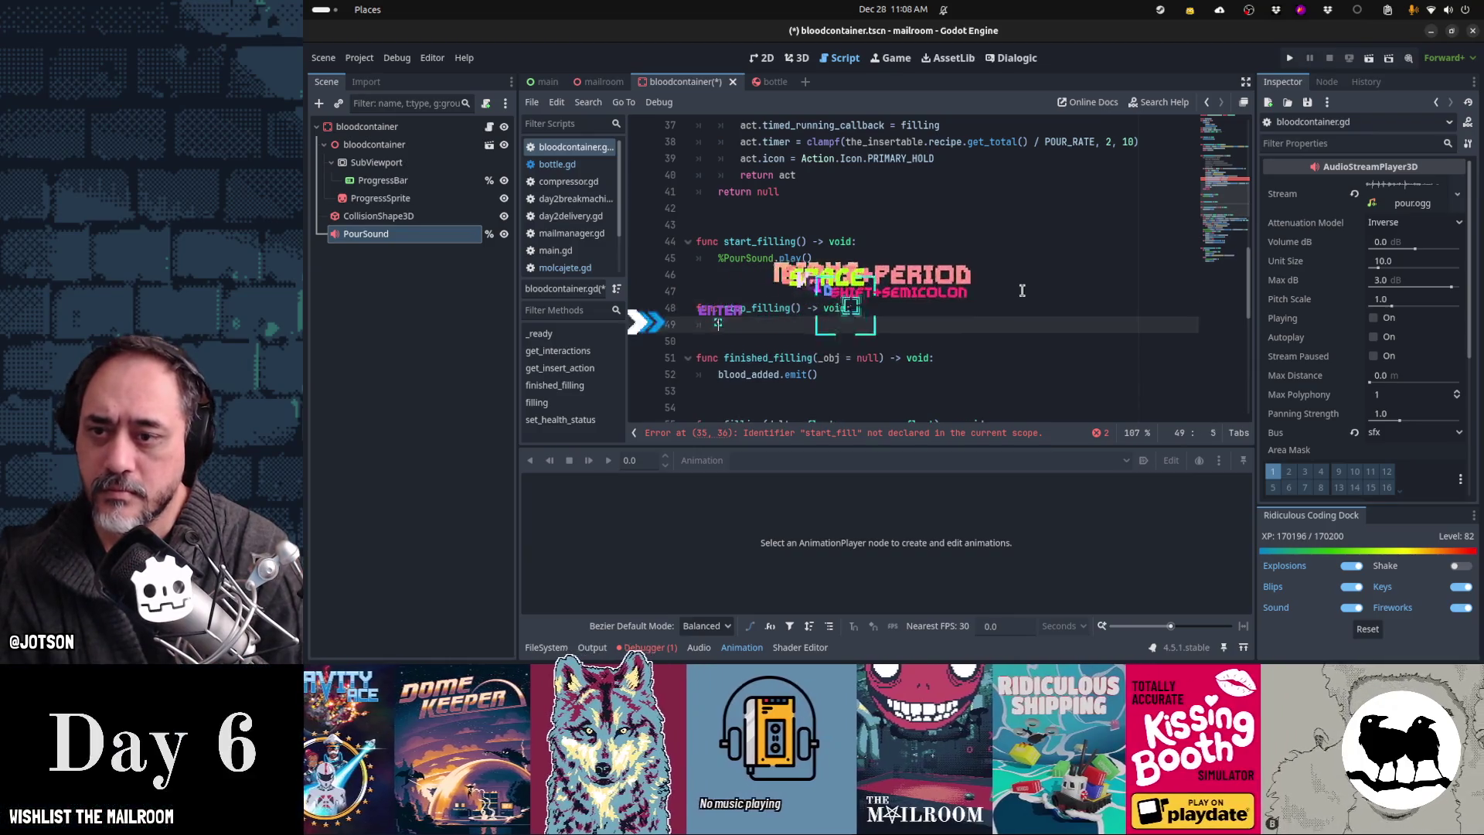
key("Return")
key("ctrl+v")
key("shift+Tab")
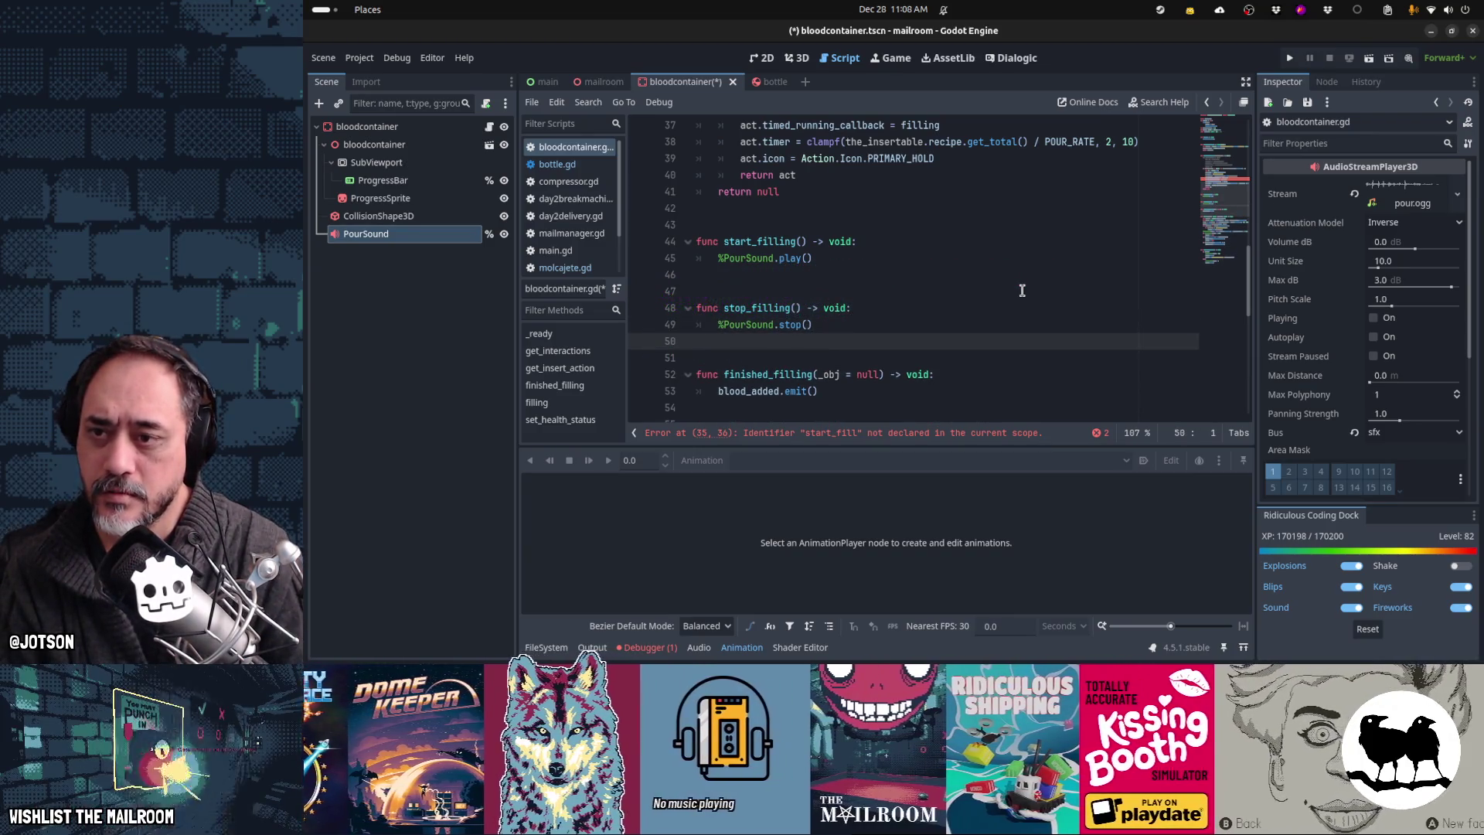
Step: Call stop_filling() after blood_added.emit() in finished_filling
key("Up")
key("Up")
key("ctrl+Right")
key("ctrl+shift+Right")
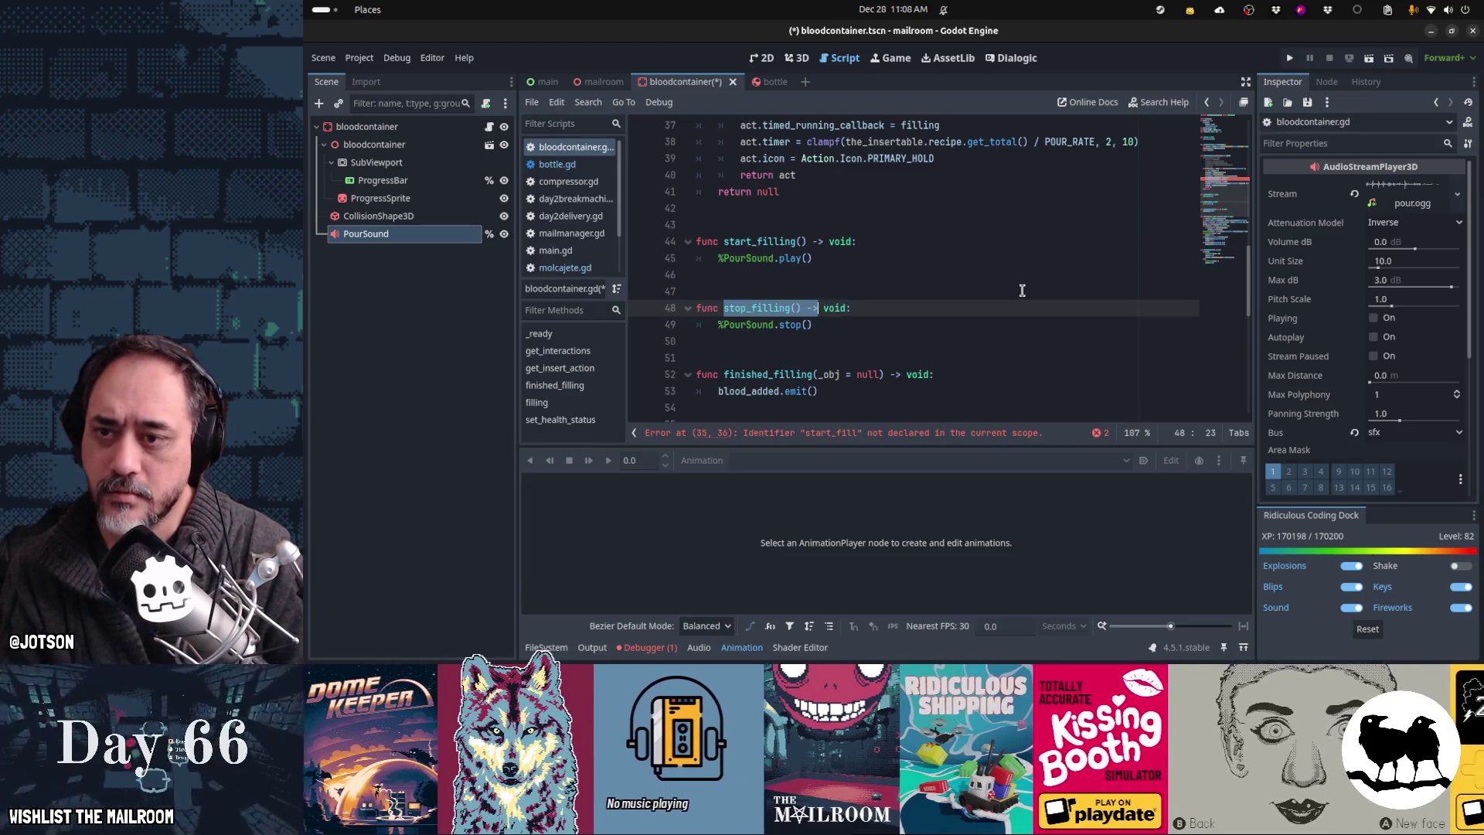
key("Down")
key("Down")
key("Down")
key("Left")
key("Left")
key("Left")
key("End")
key("Return")
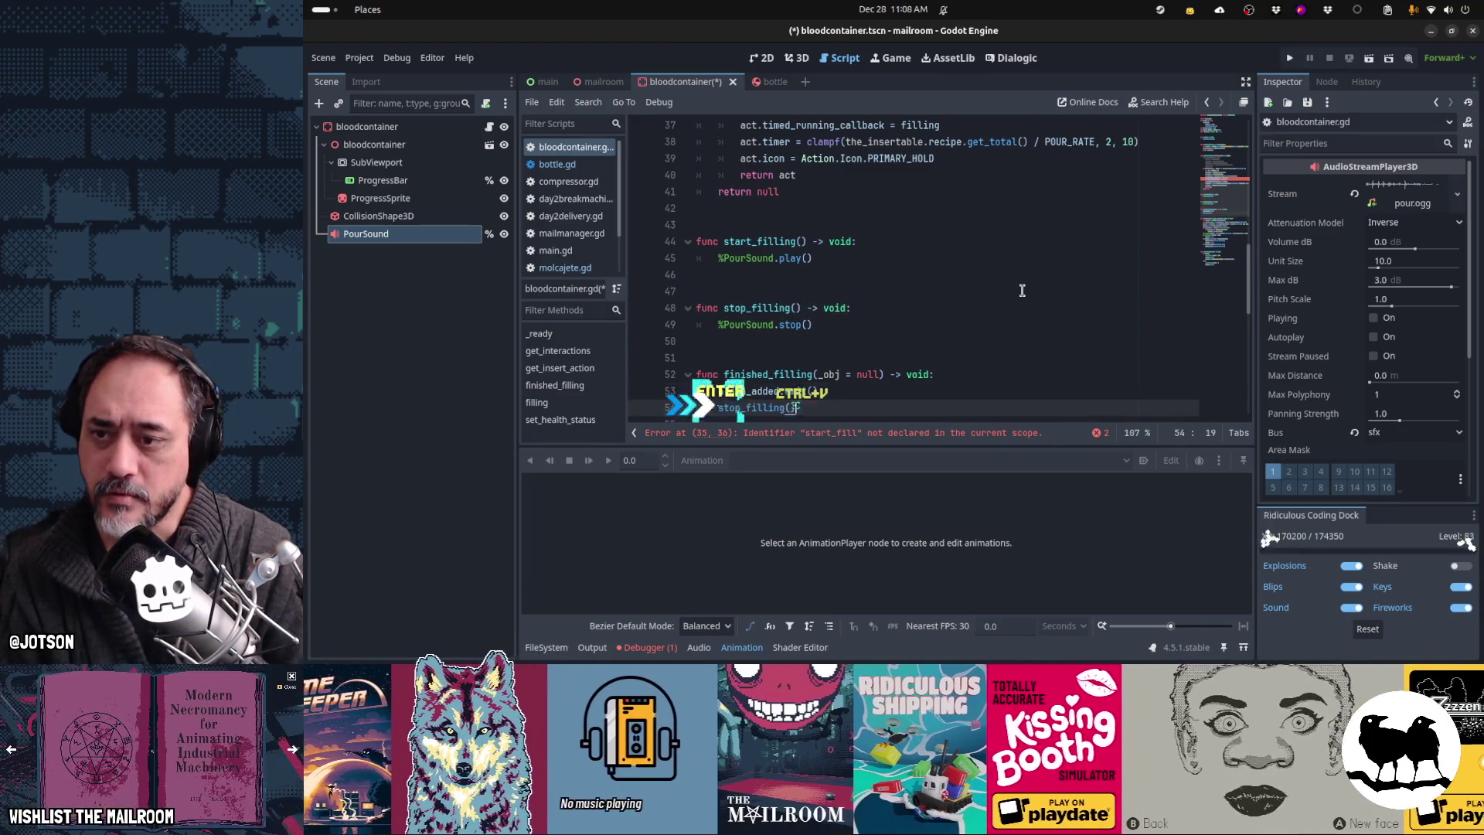
type("stop_filling()")
key("Down")
key("Down")
key("Down")
key("Down")
key("Down")
key("Down")
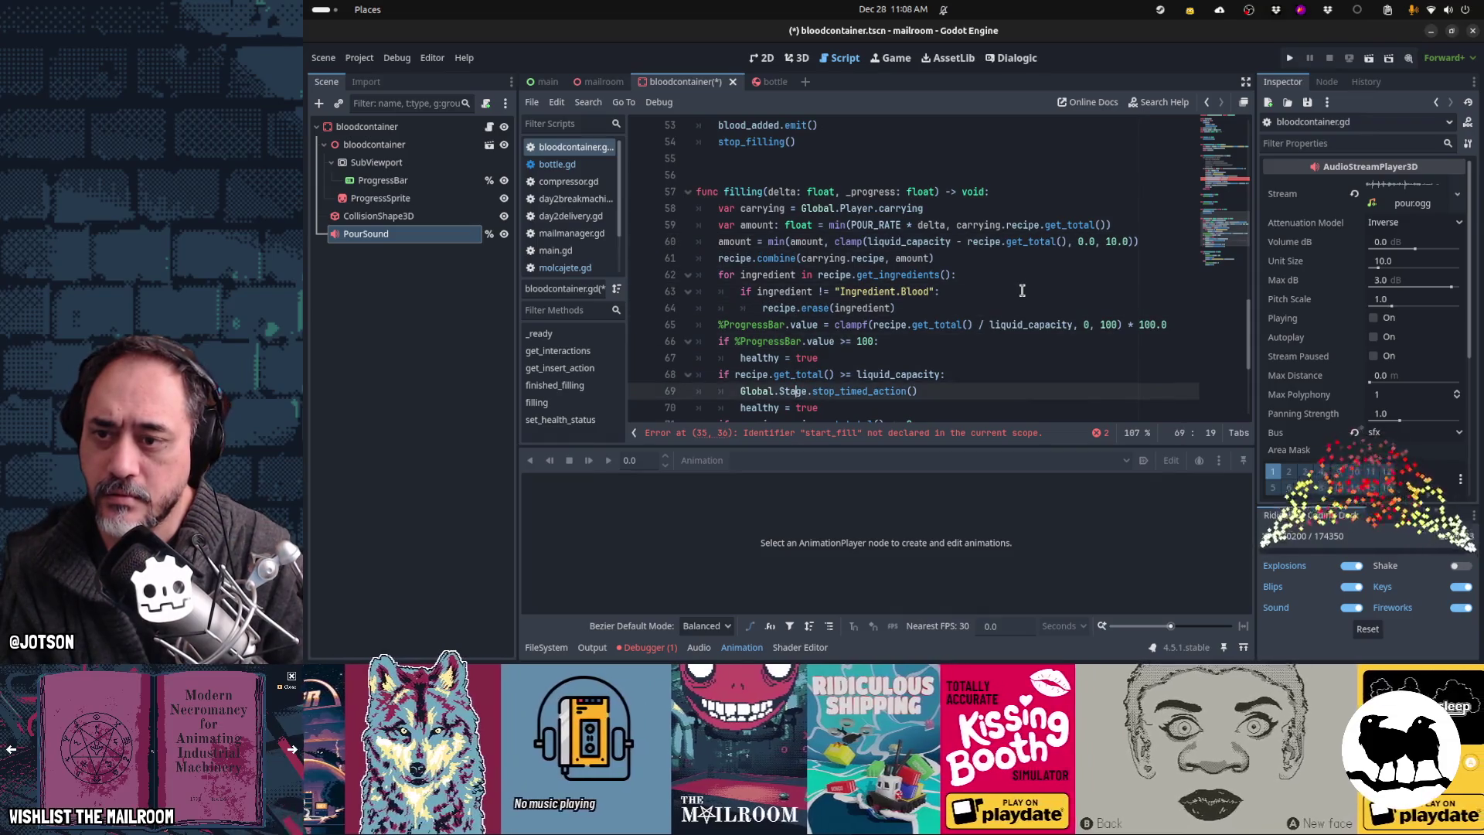
Step: Rename the functions to start_fill and stop_fill to match the callbacks, and save
key("Up")
key("Up")
key("Up")
key("Up")
key("Up")
key("Up")
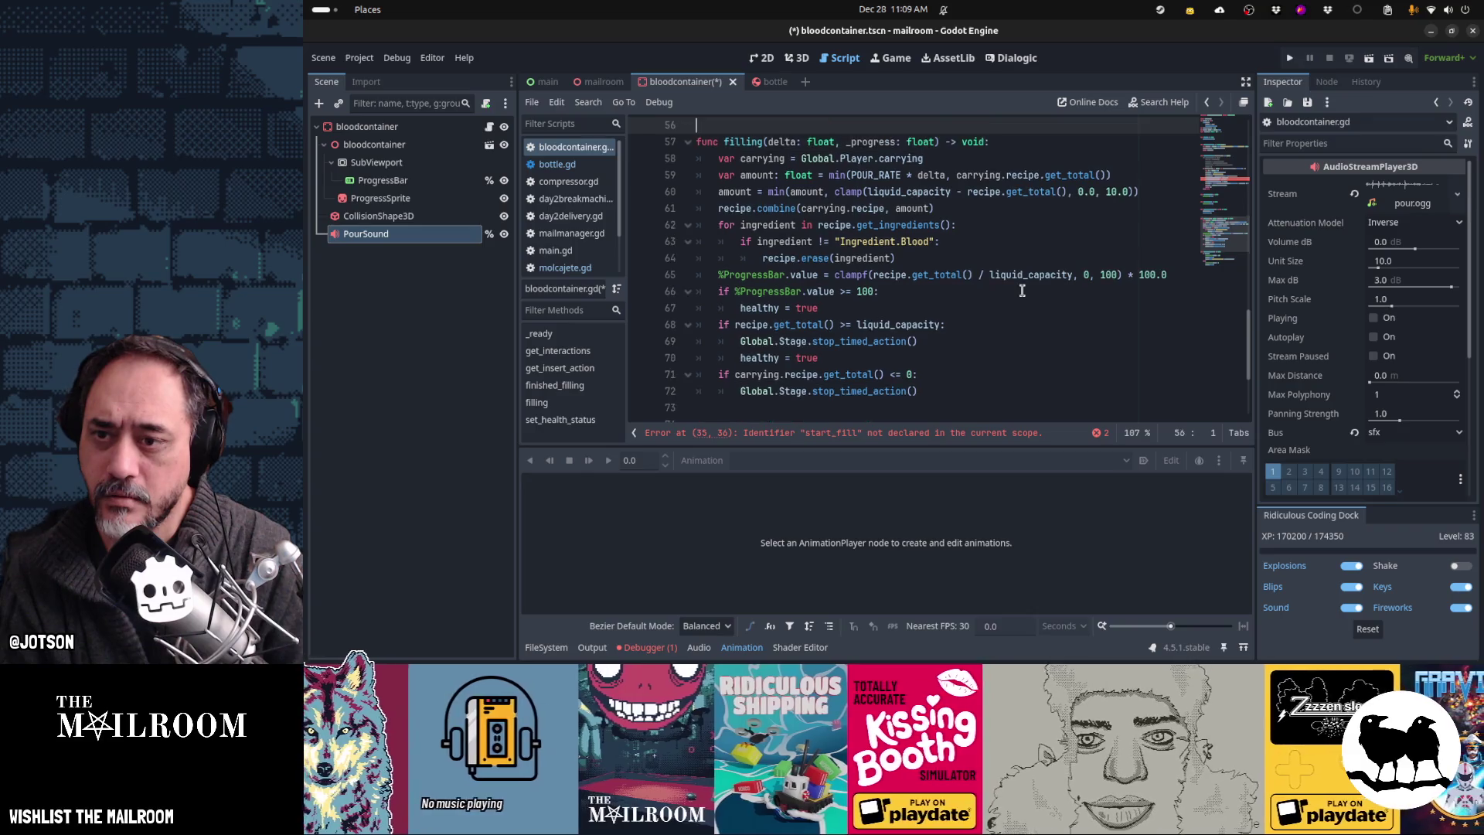
key("Up")
key("Up")
key("Up")
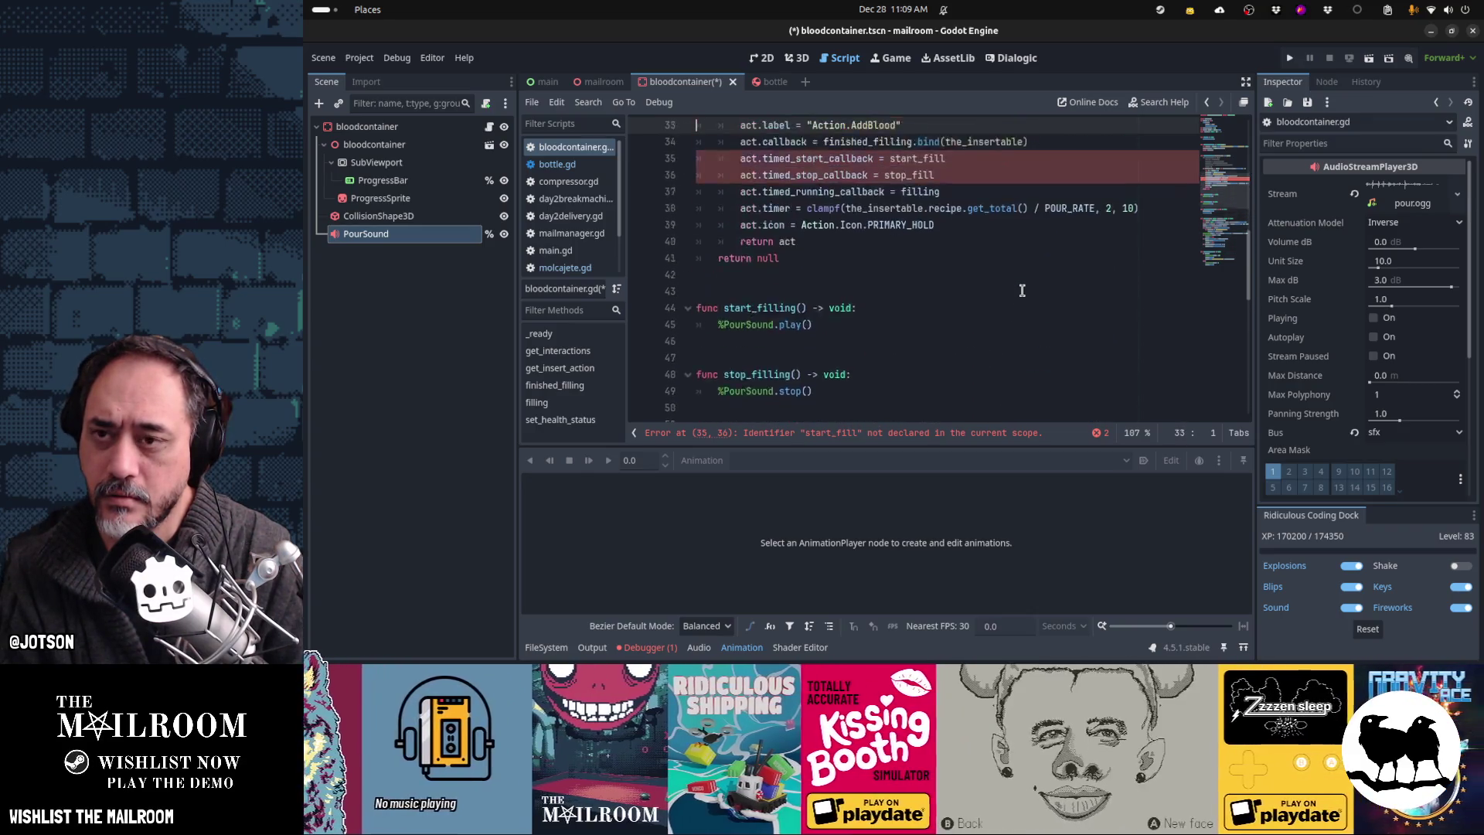
key("Down")
key("End")
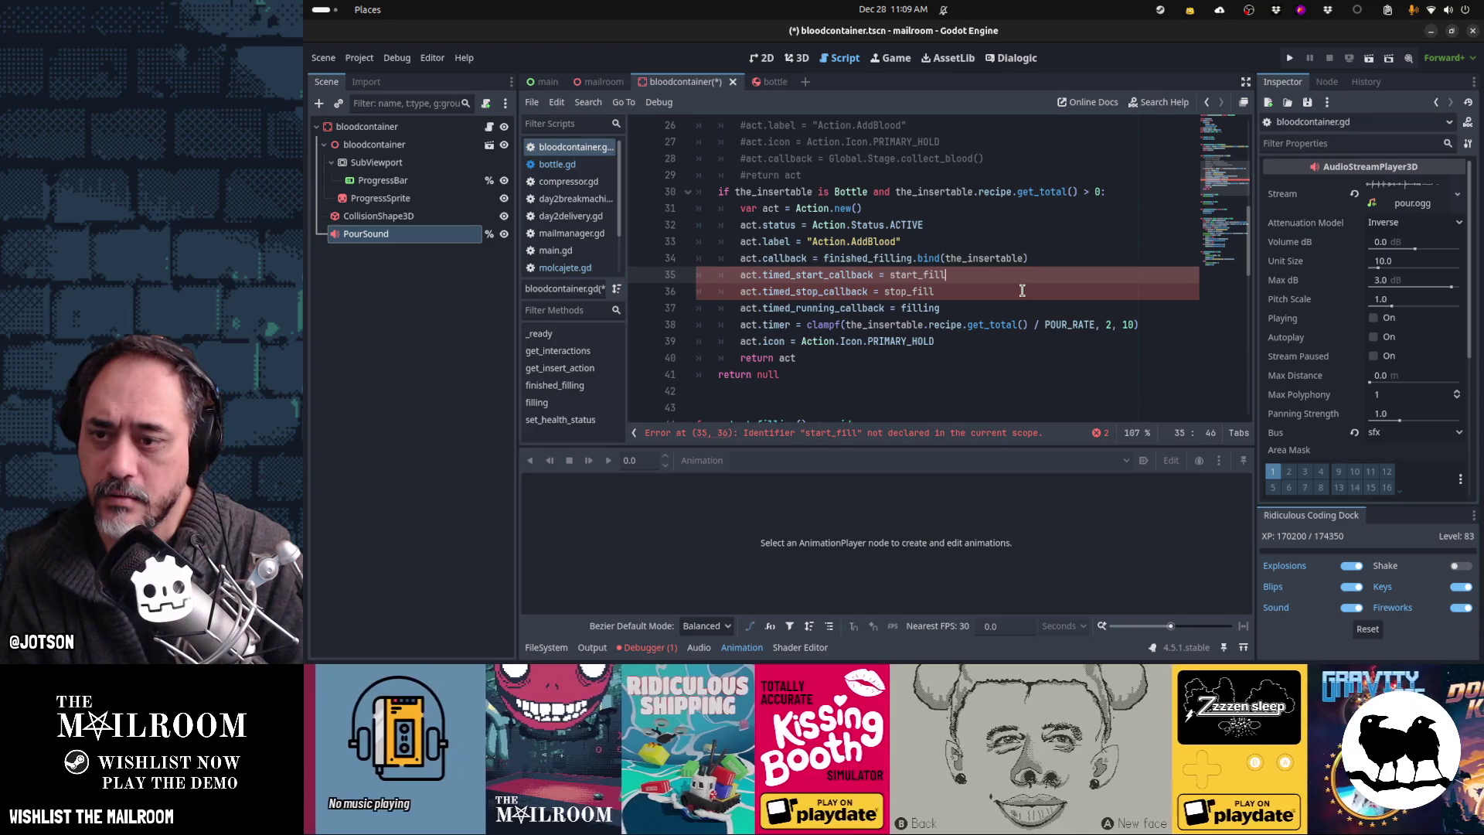
key("Down")
key("Down")
key("Down")
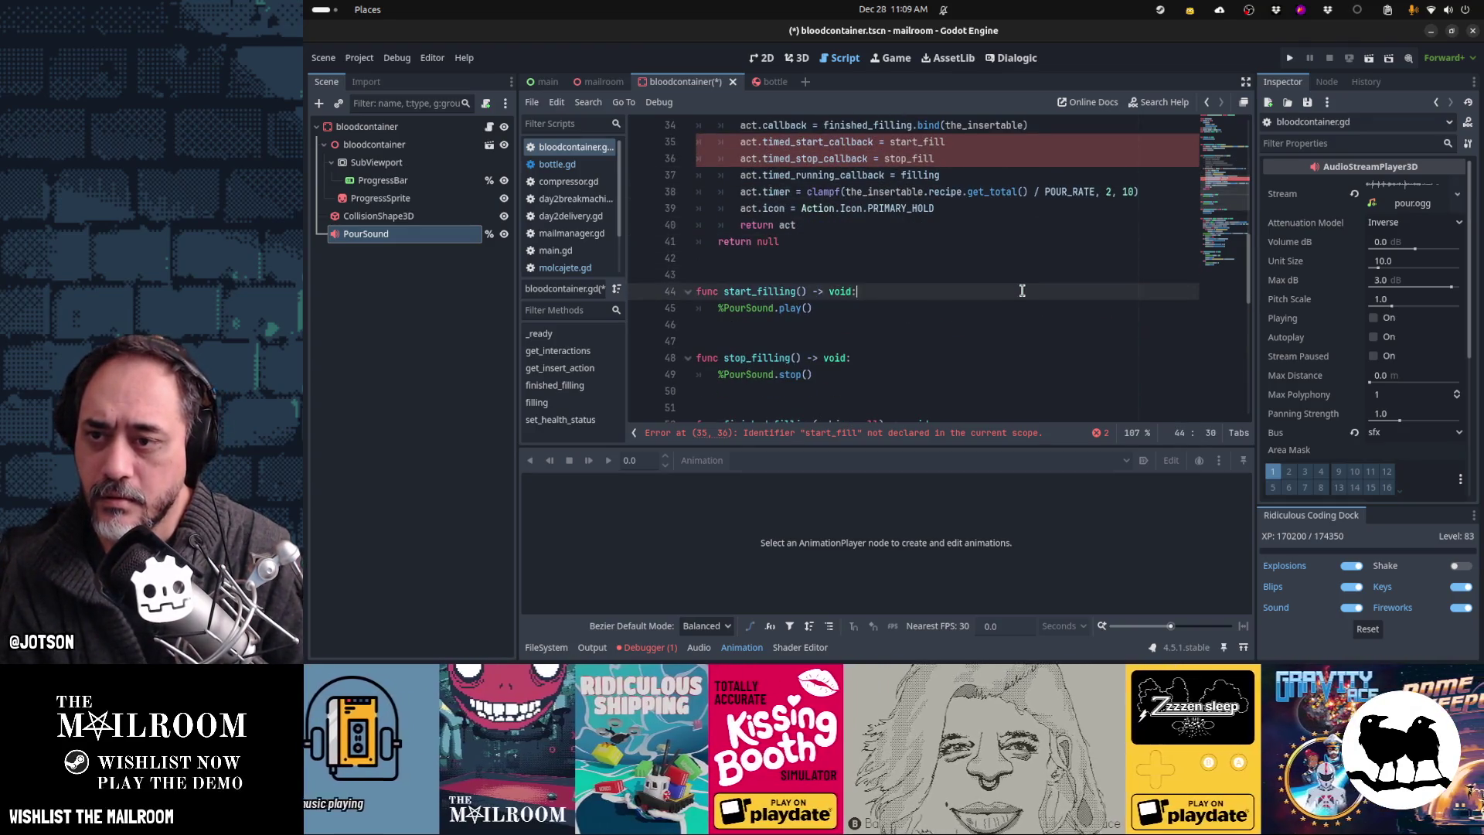
key("Left")
key("BackSpace")
key("BackSpace")
key("BackSpace")
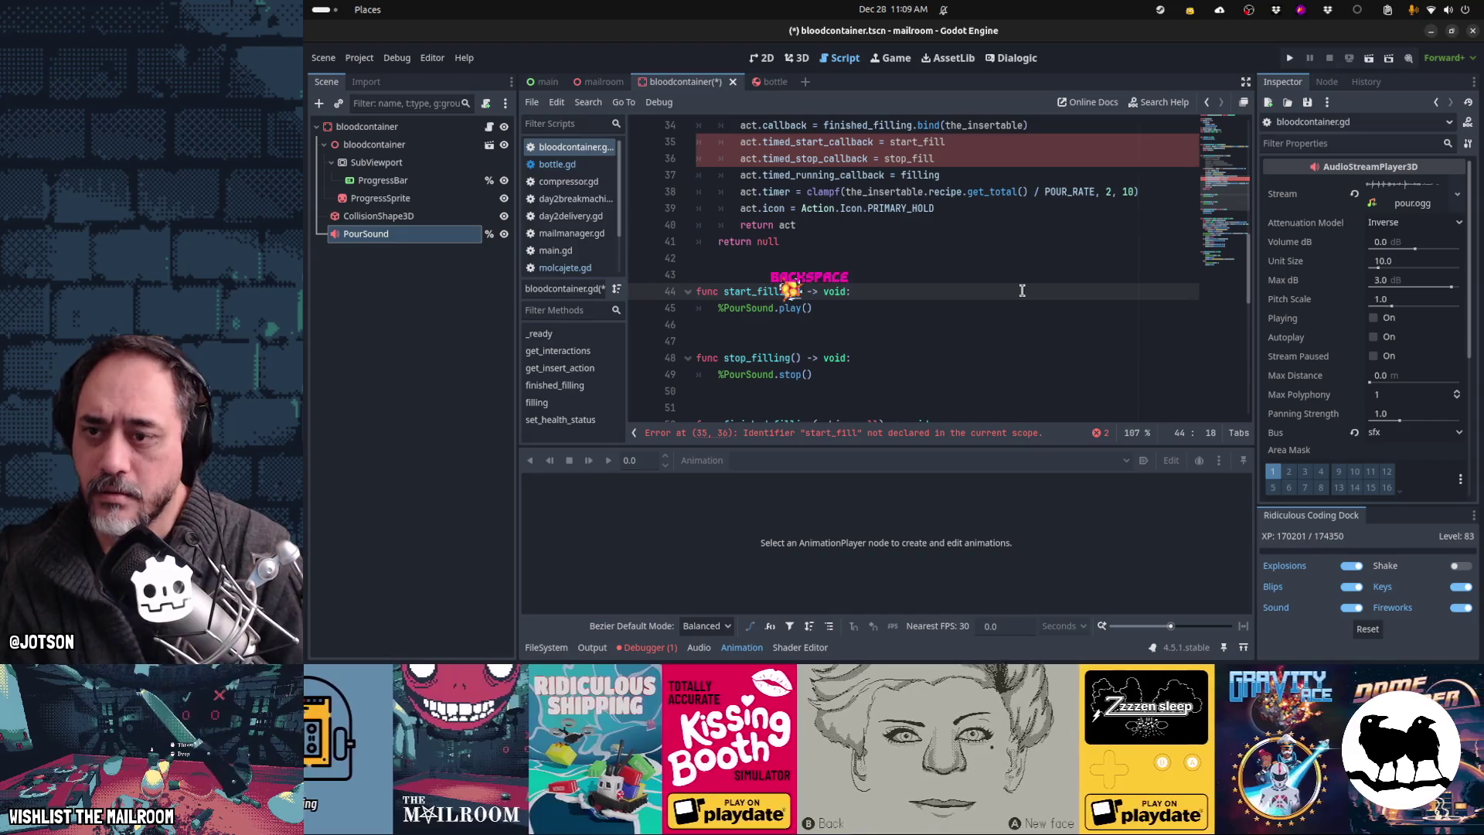
key("Down")
key("Down")
key("Down")
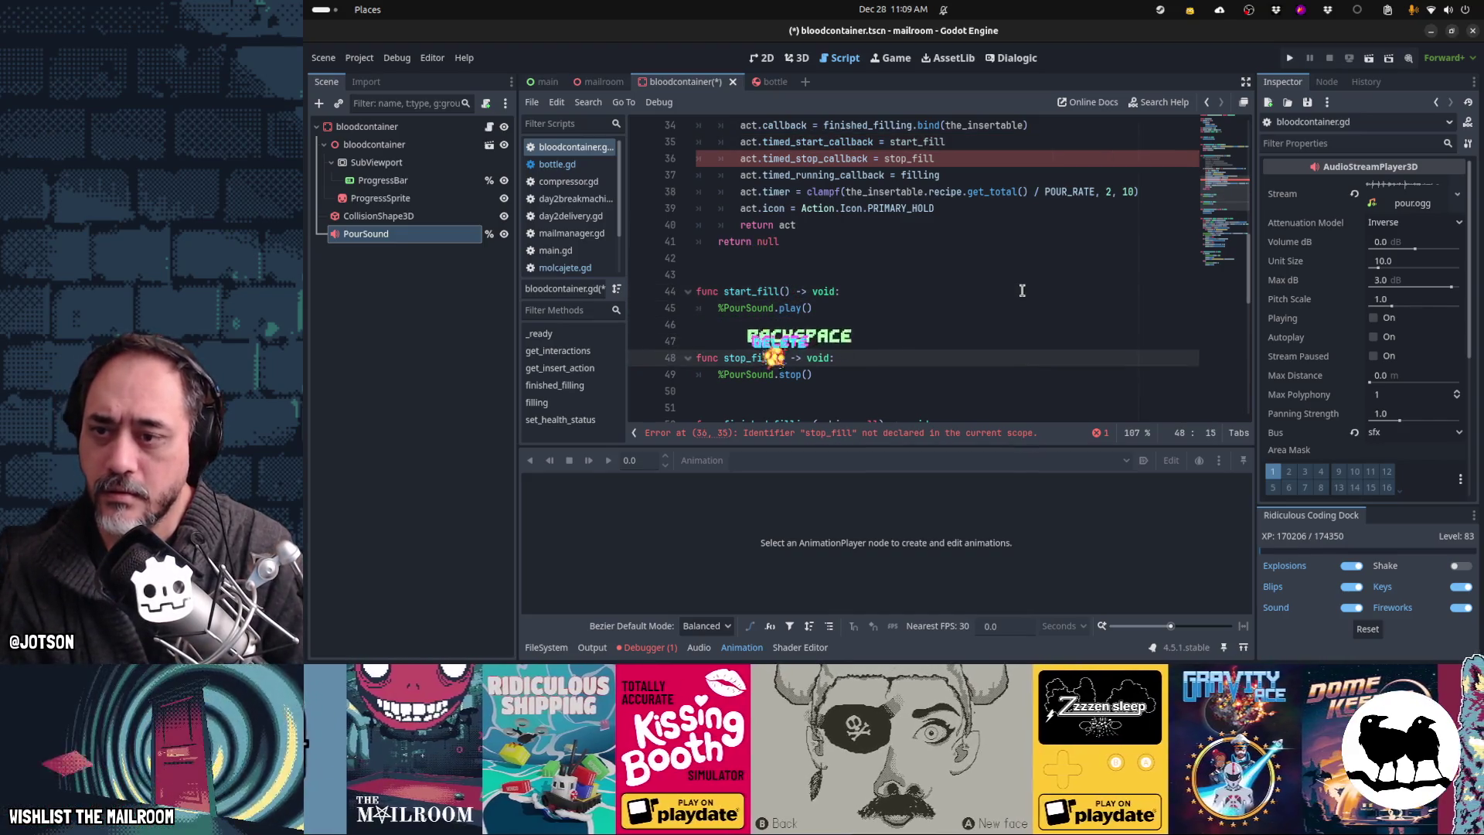
key("ctrl+s")
Step: Fix the outdated stop_filling call on line 54 to stop_fill()
key("ctrl+shift+period")
key("ctrl+shift+comma")
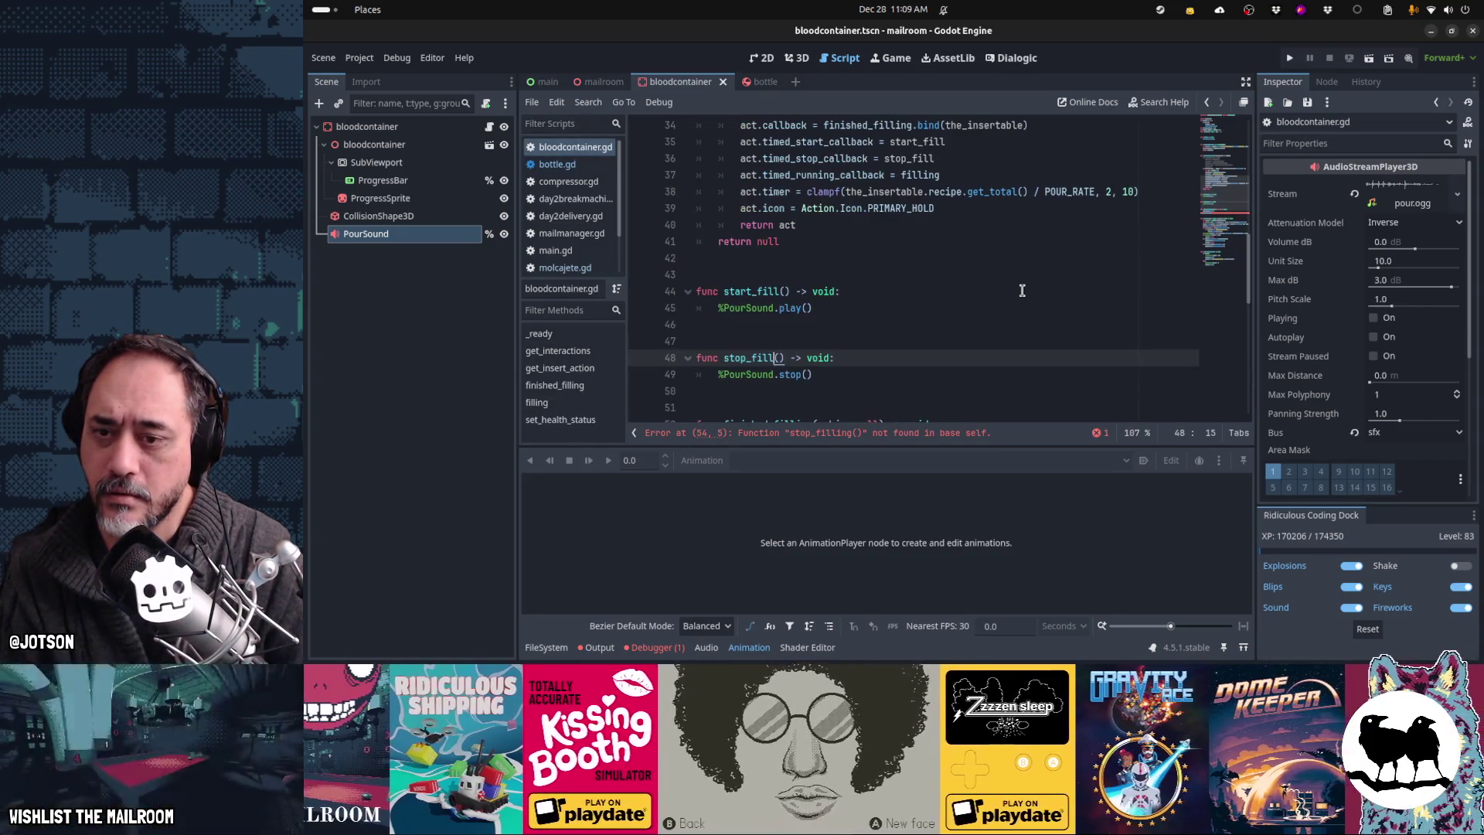
scroll(971, 337, "down", 2)
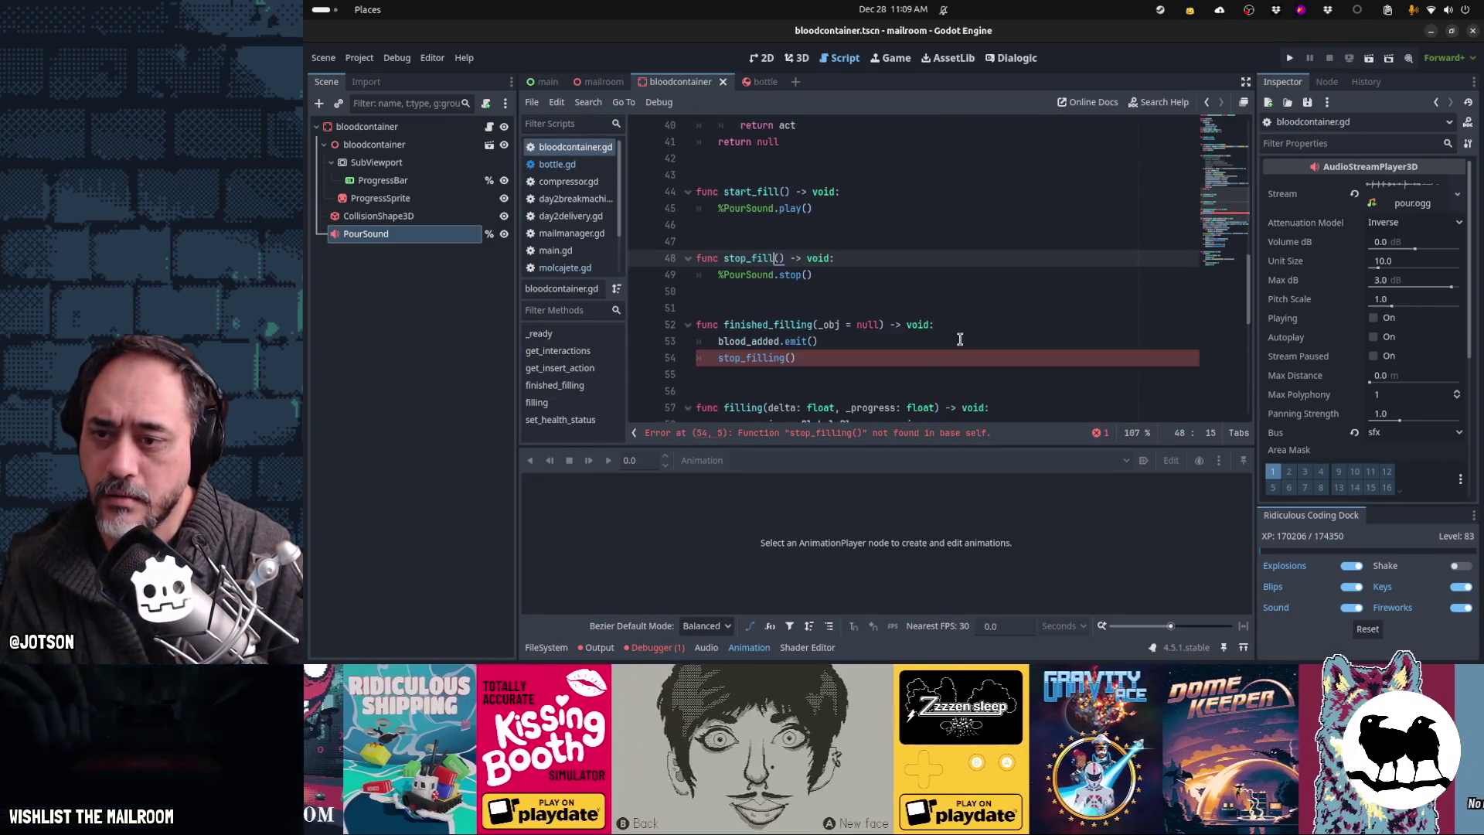
left_click(782, 356)
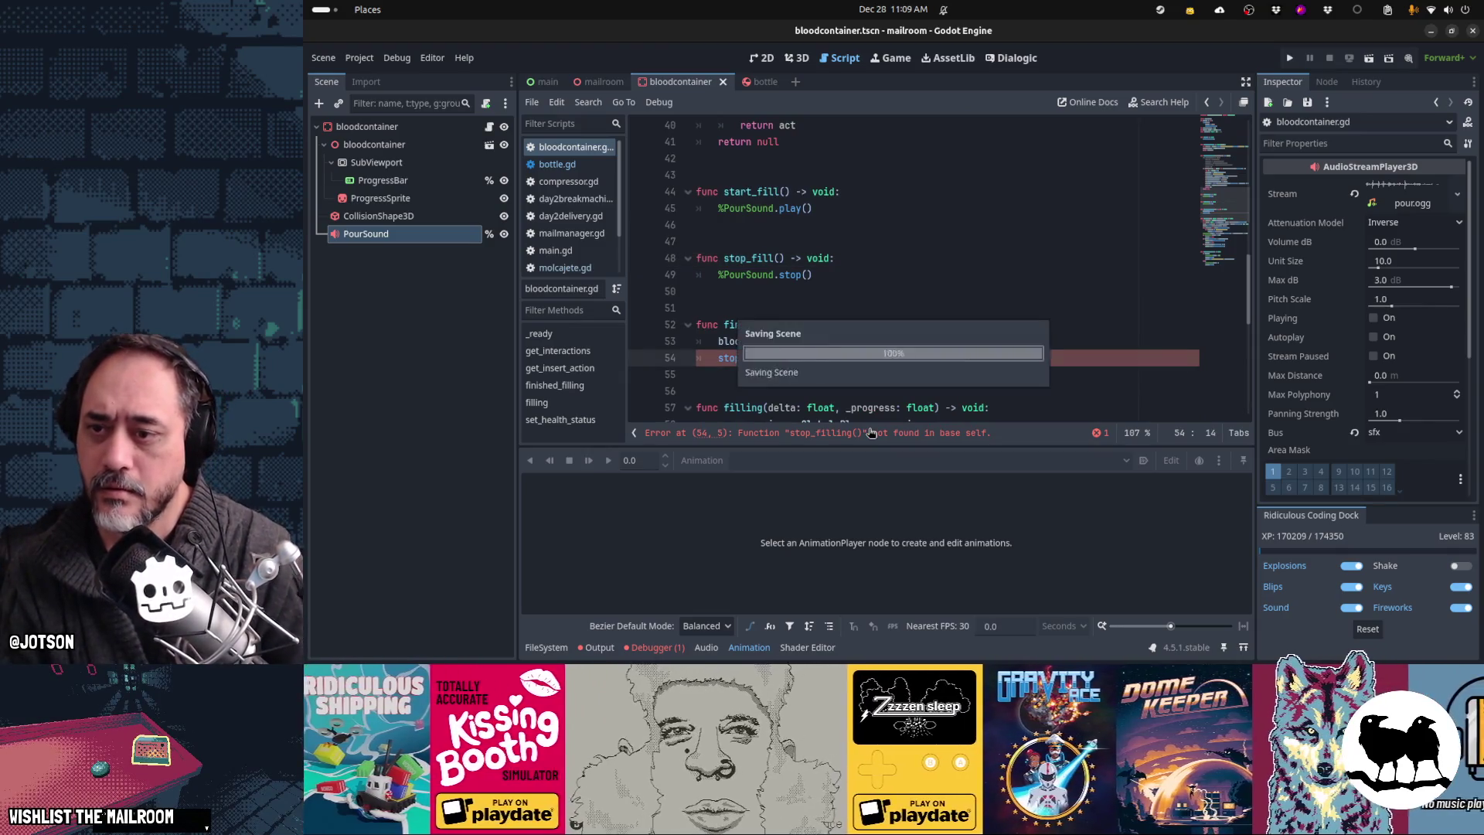
key("Return")
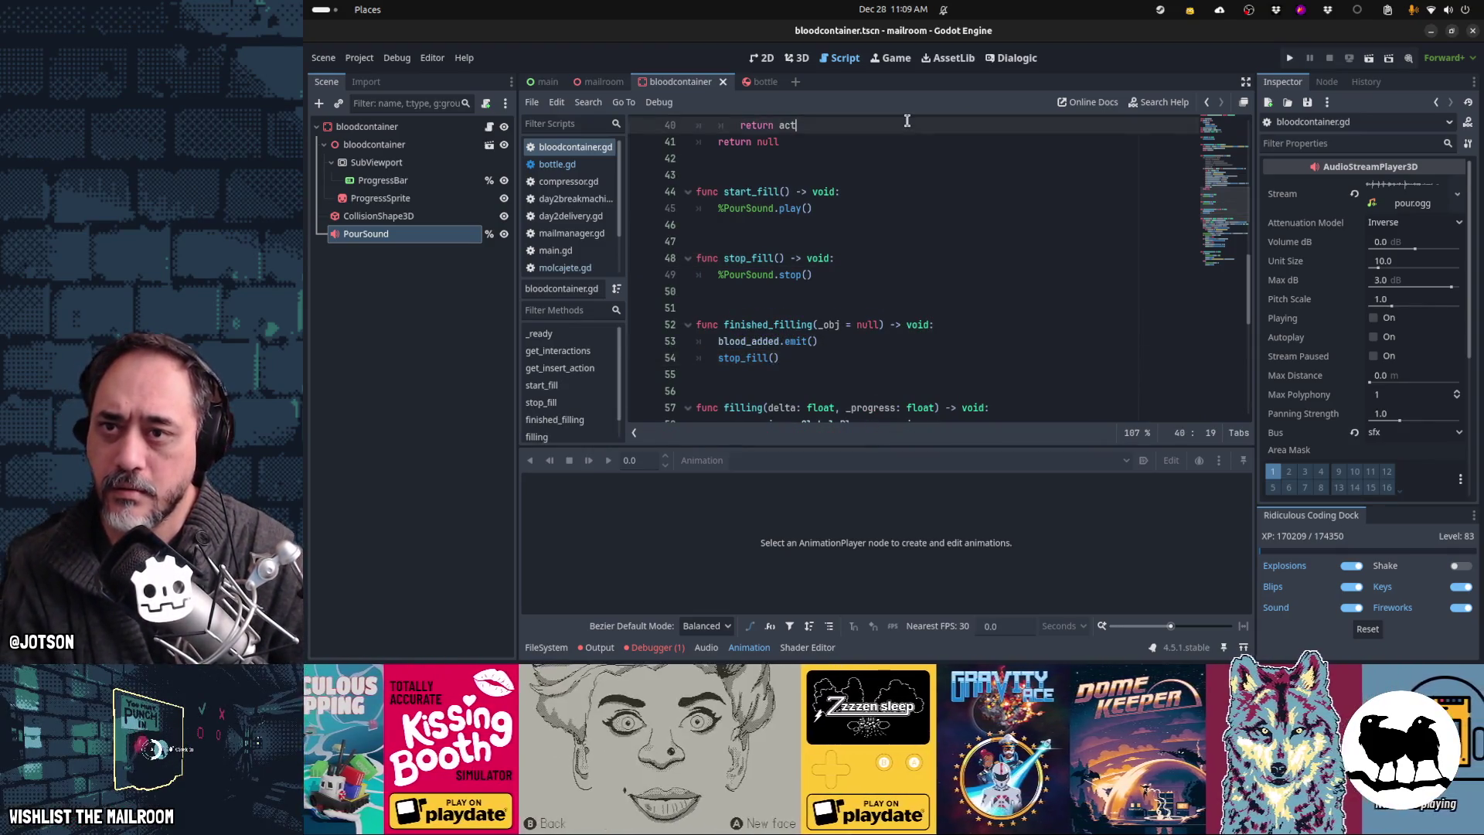
key("ctrl+F4")
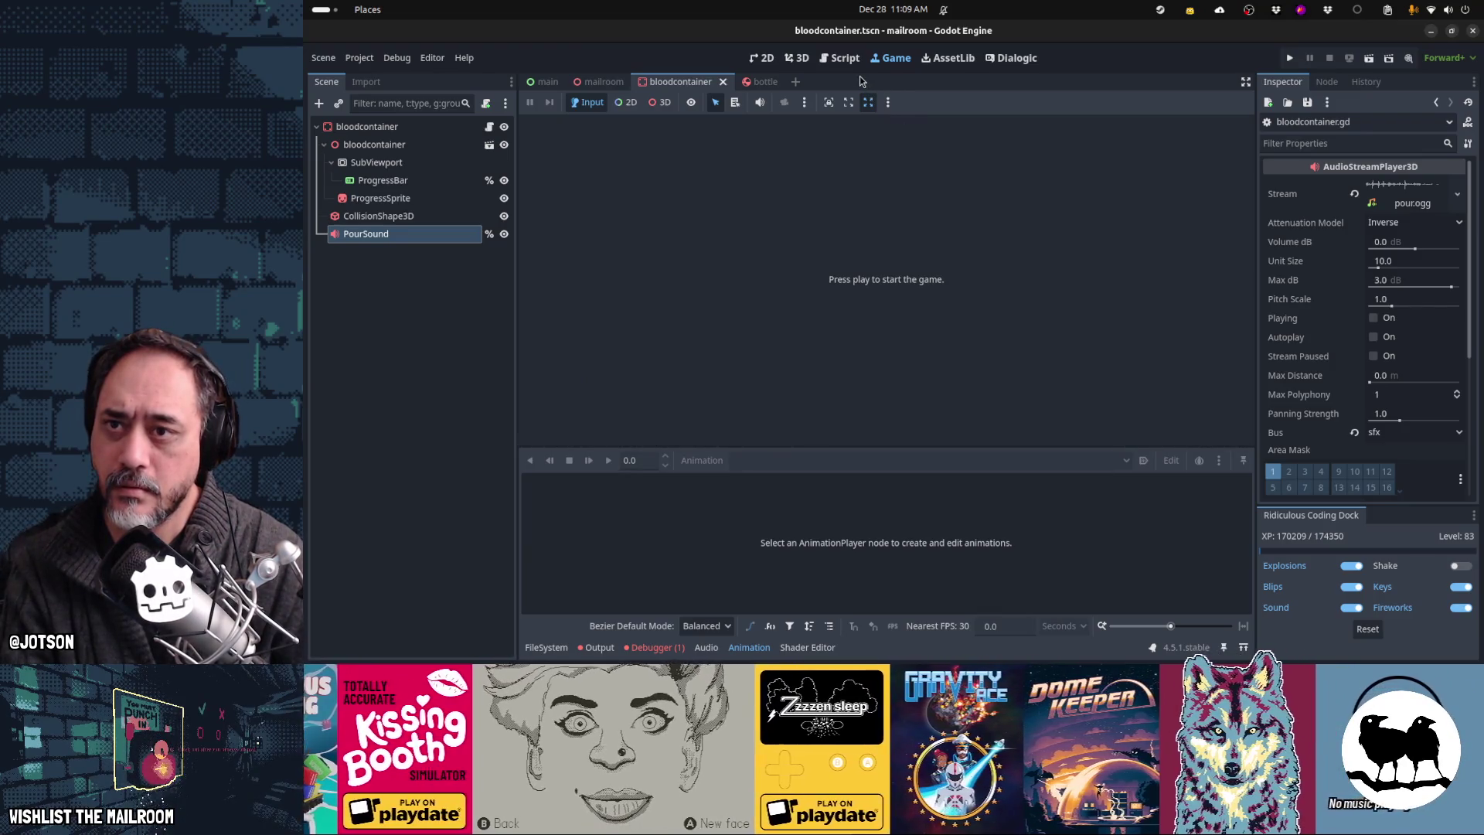
Step: Launch the game with F5, walk to the table, and read the mortar's description
key("F5")
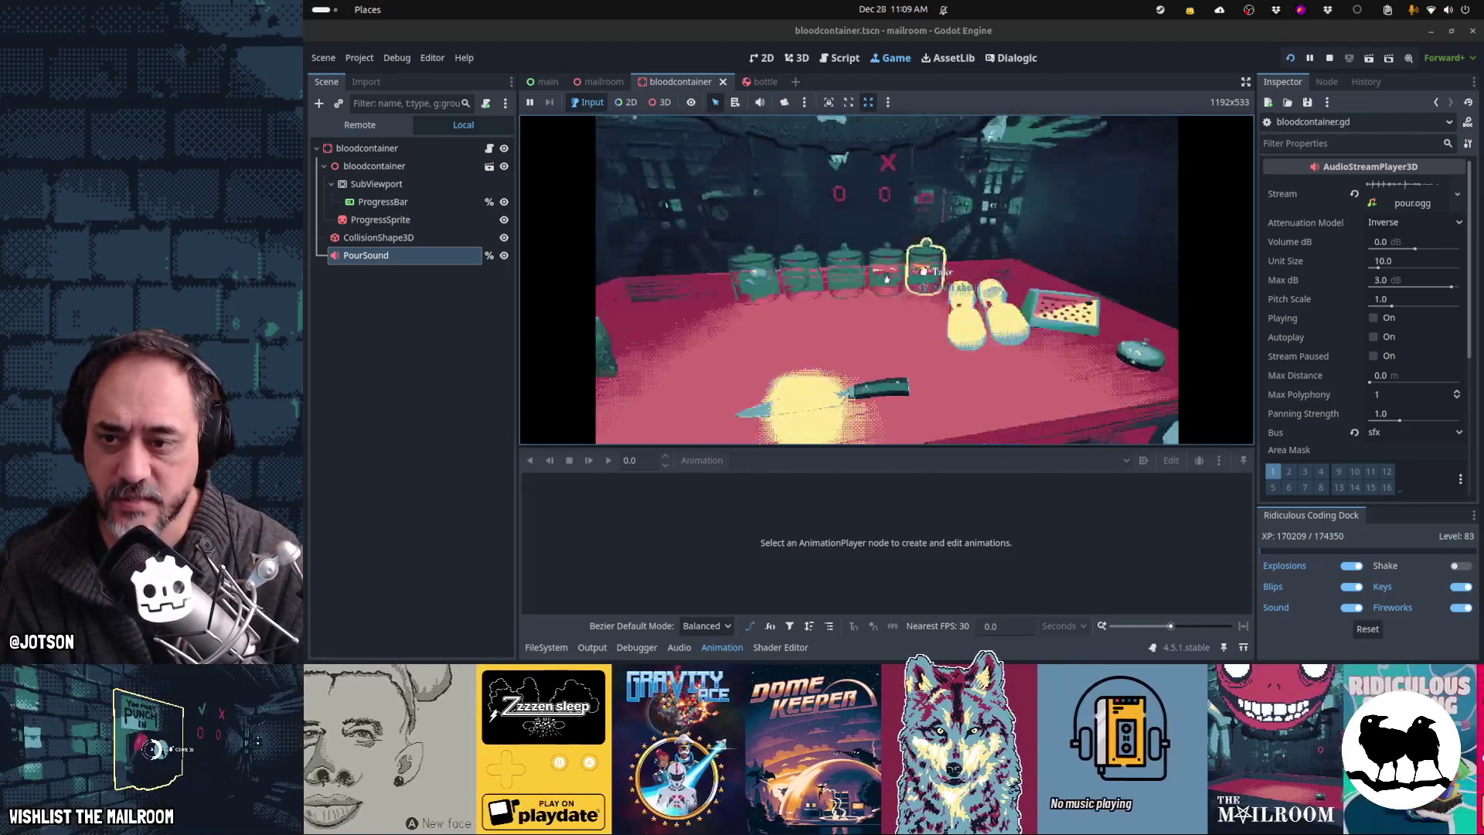
key("w")
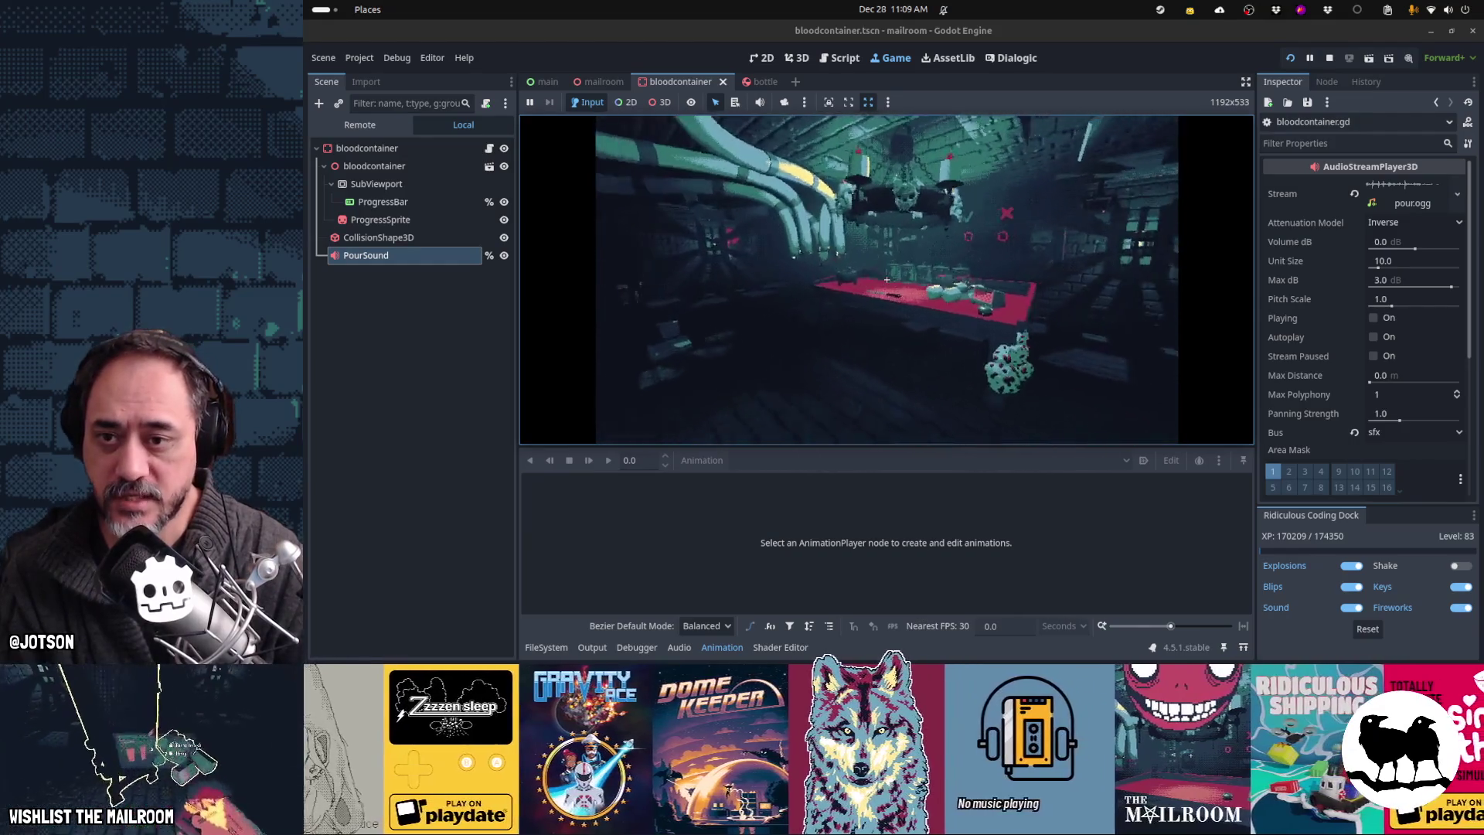
key("e")
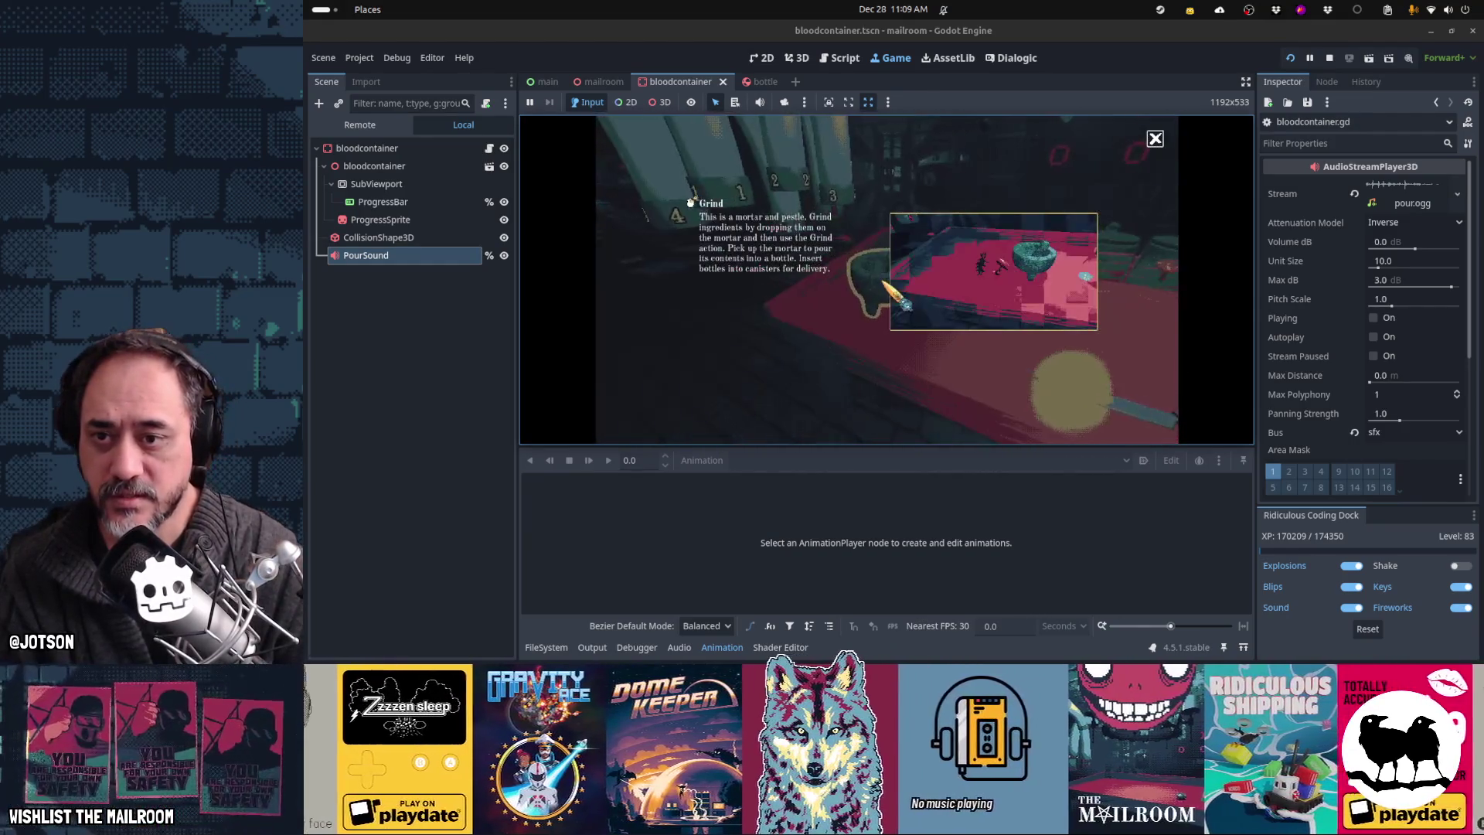
key("Escape")
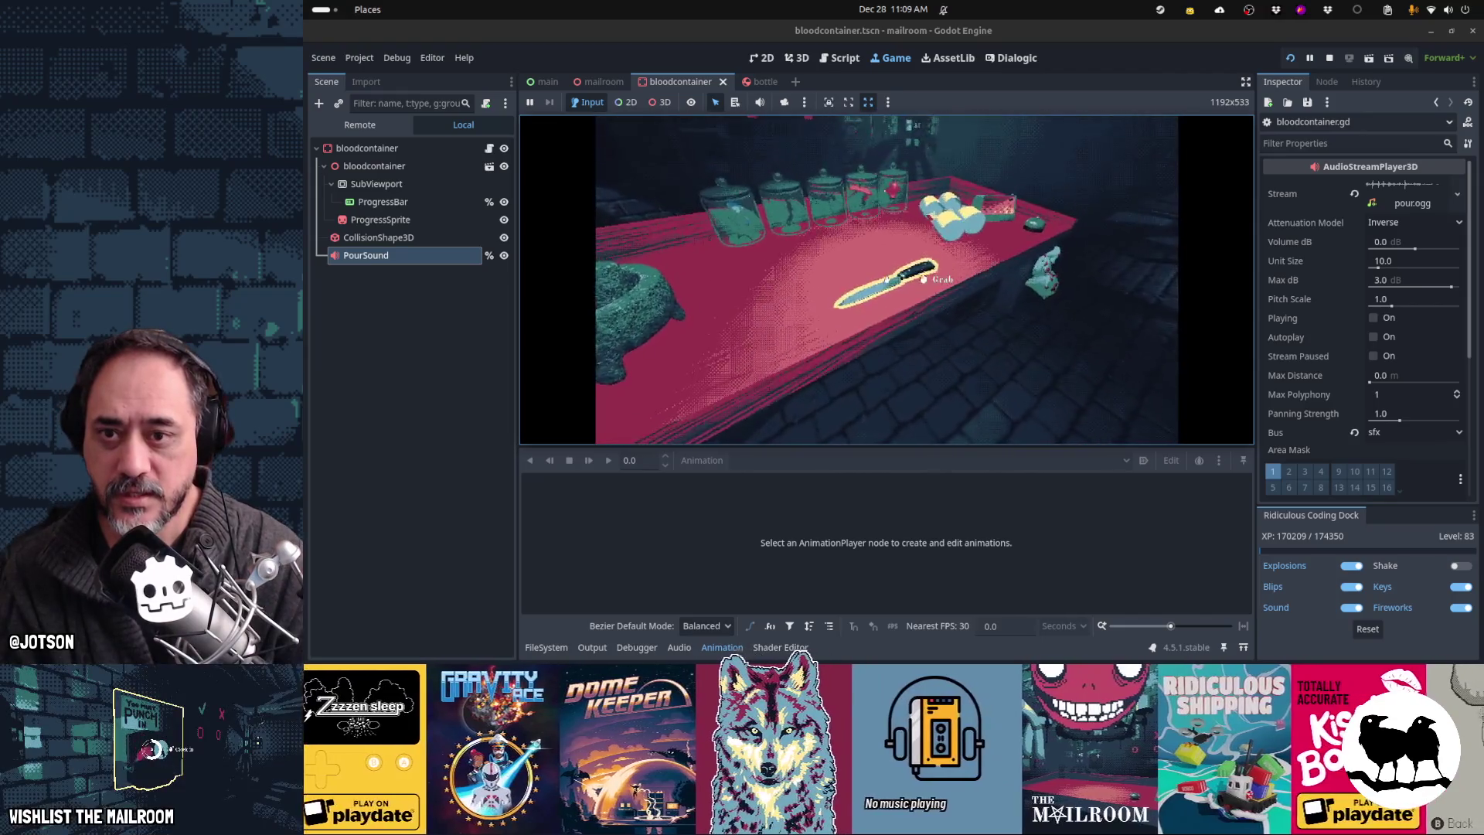
Step: Take the knife, harvest the red-spotted plant, and drop the pieces into the mortar
left_click(886, 279)
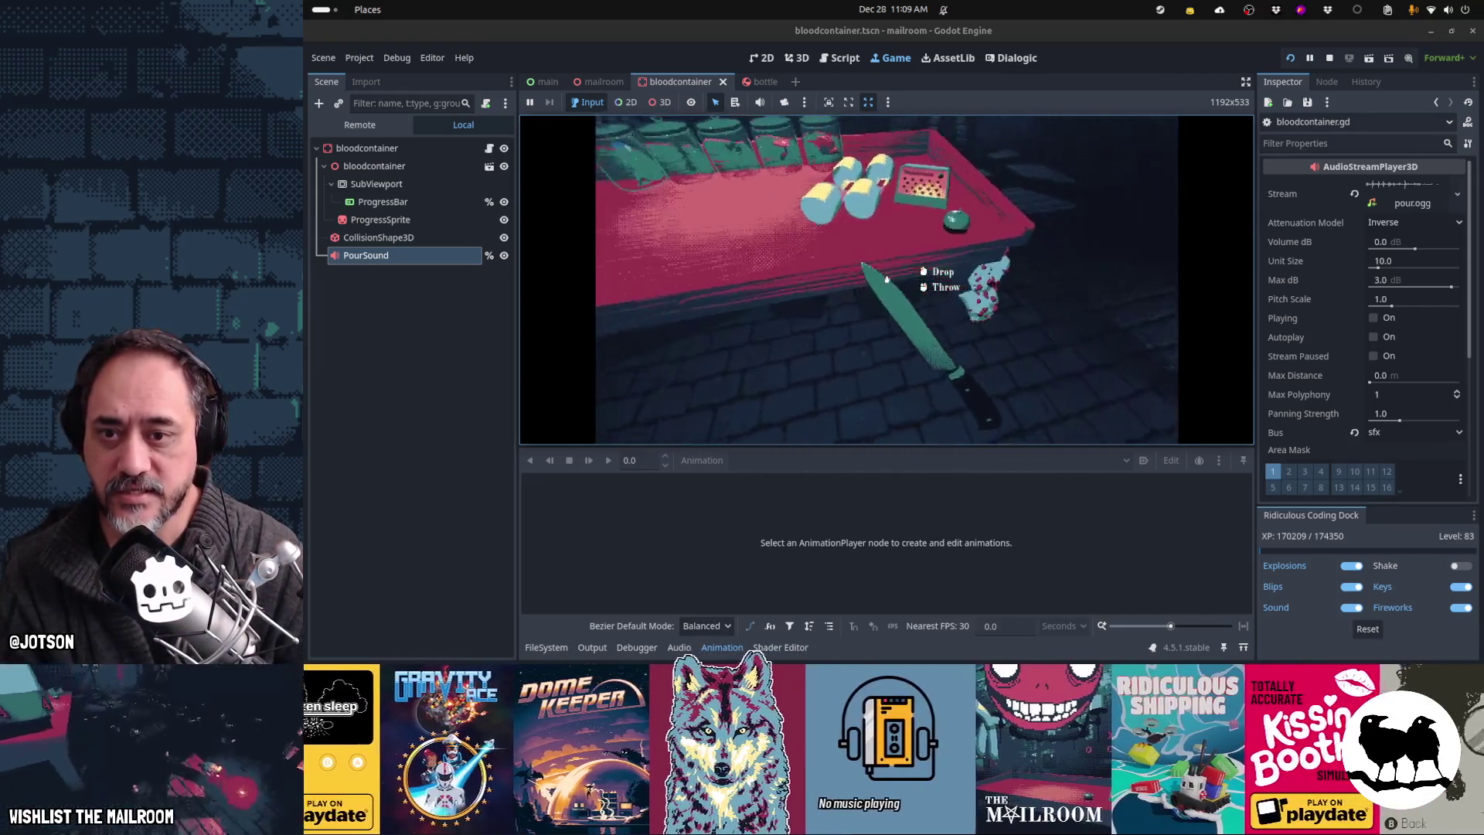
left_click(887, 280)
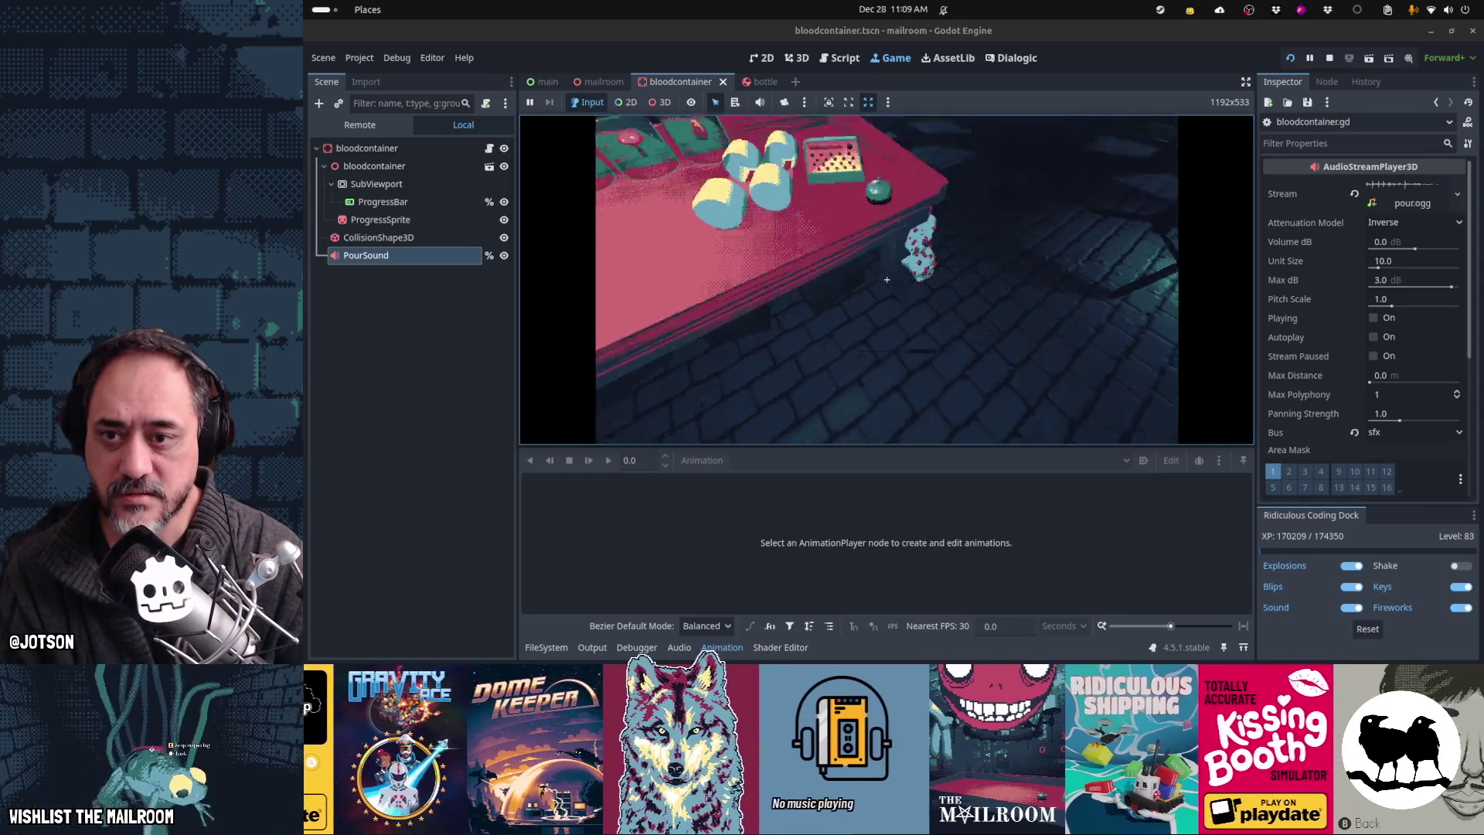
left_click(887, 280)
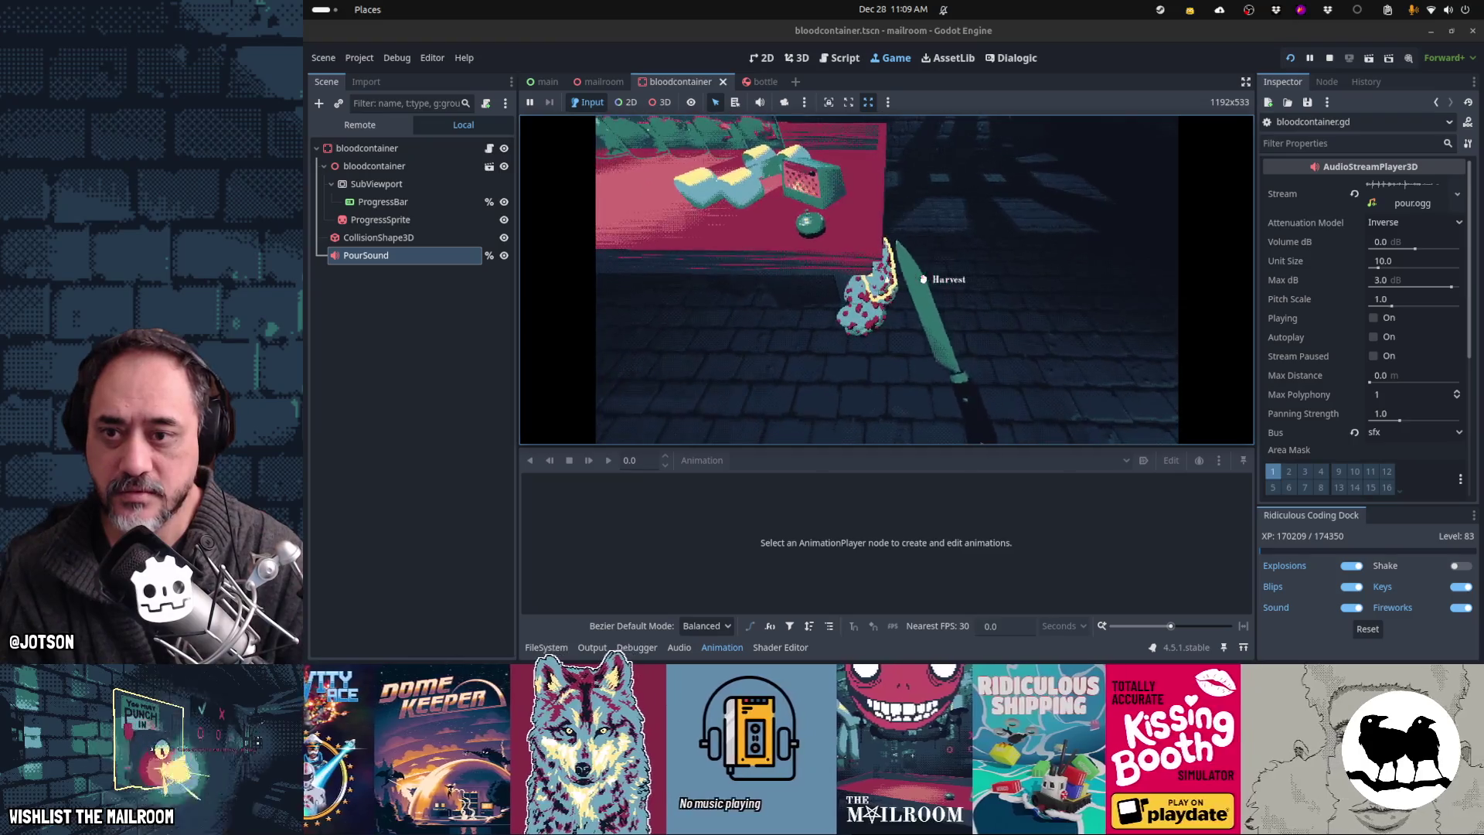
left_click(887, 280)
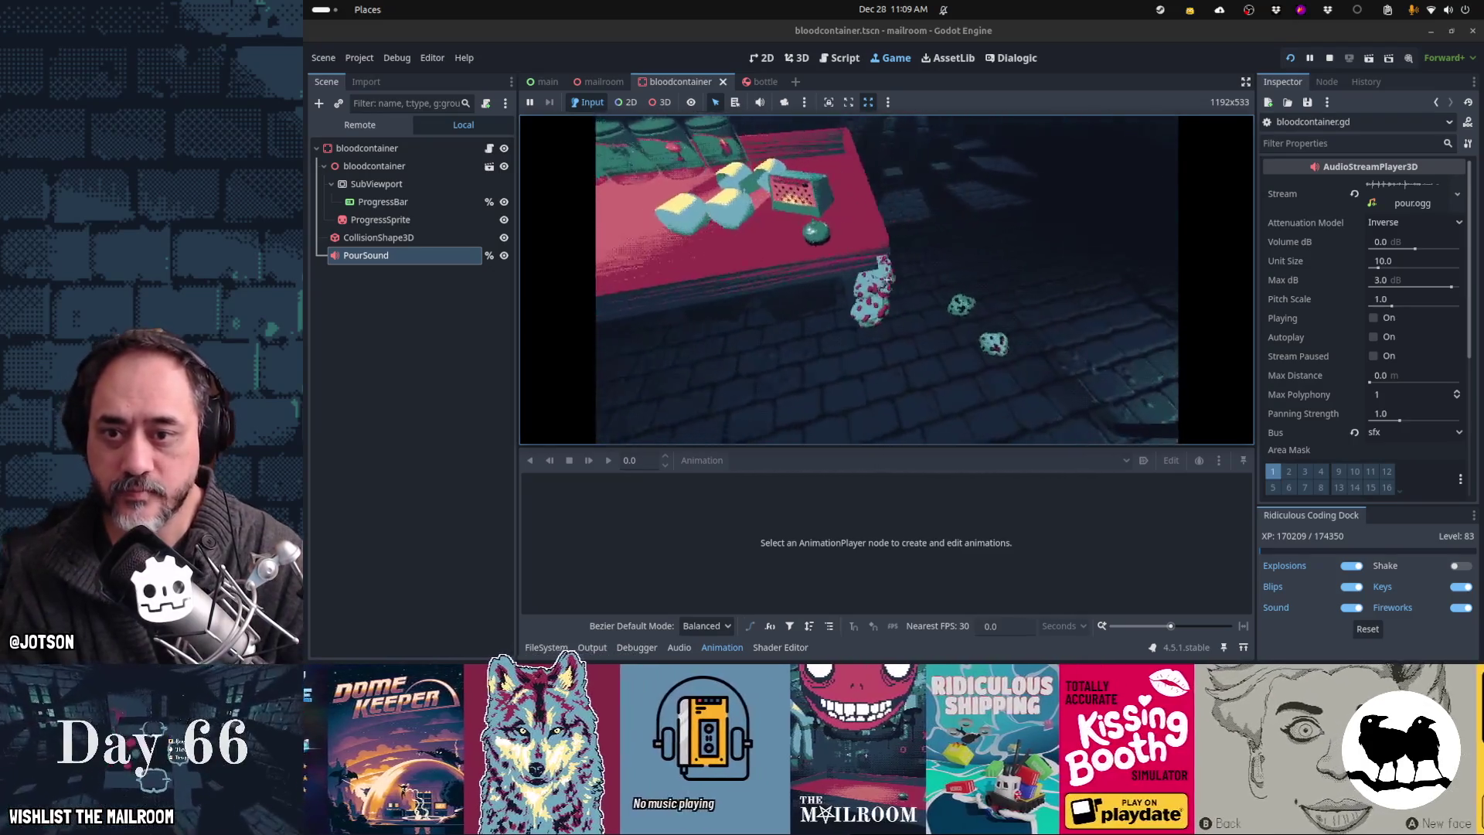
left_click(887, 279)
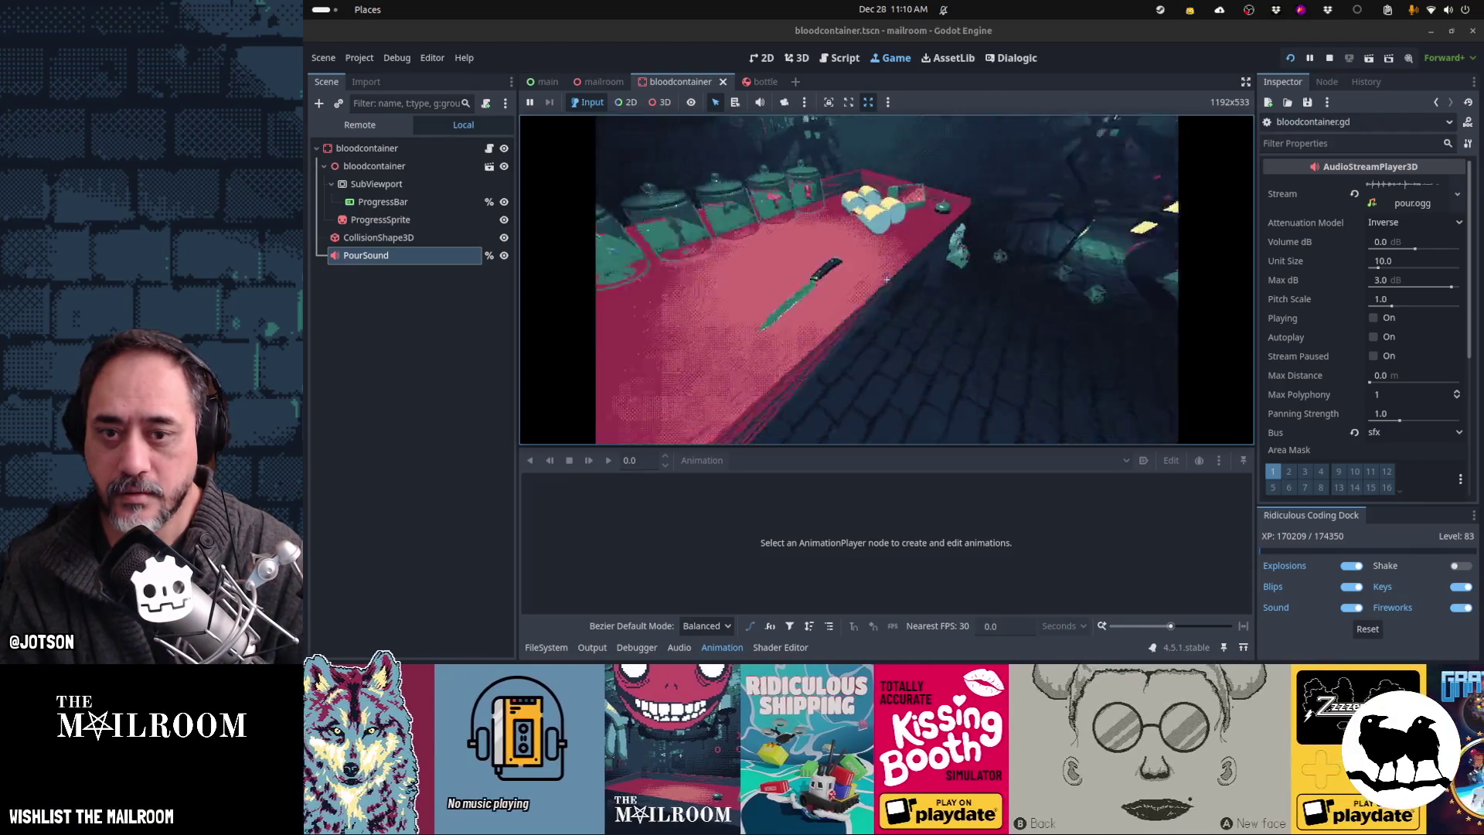
key("e")
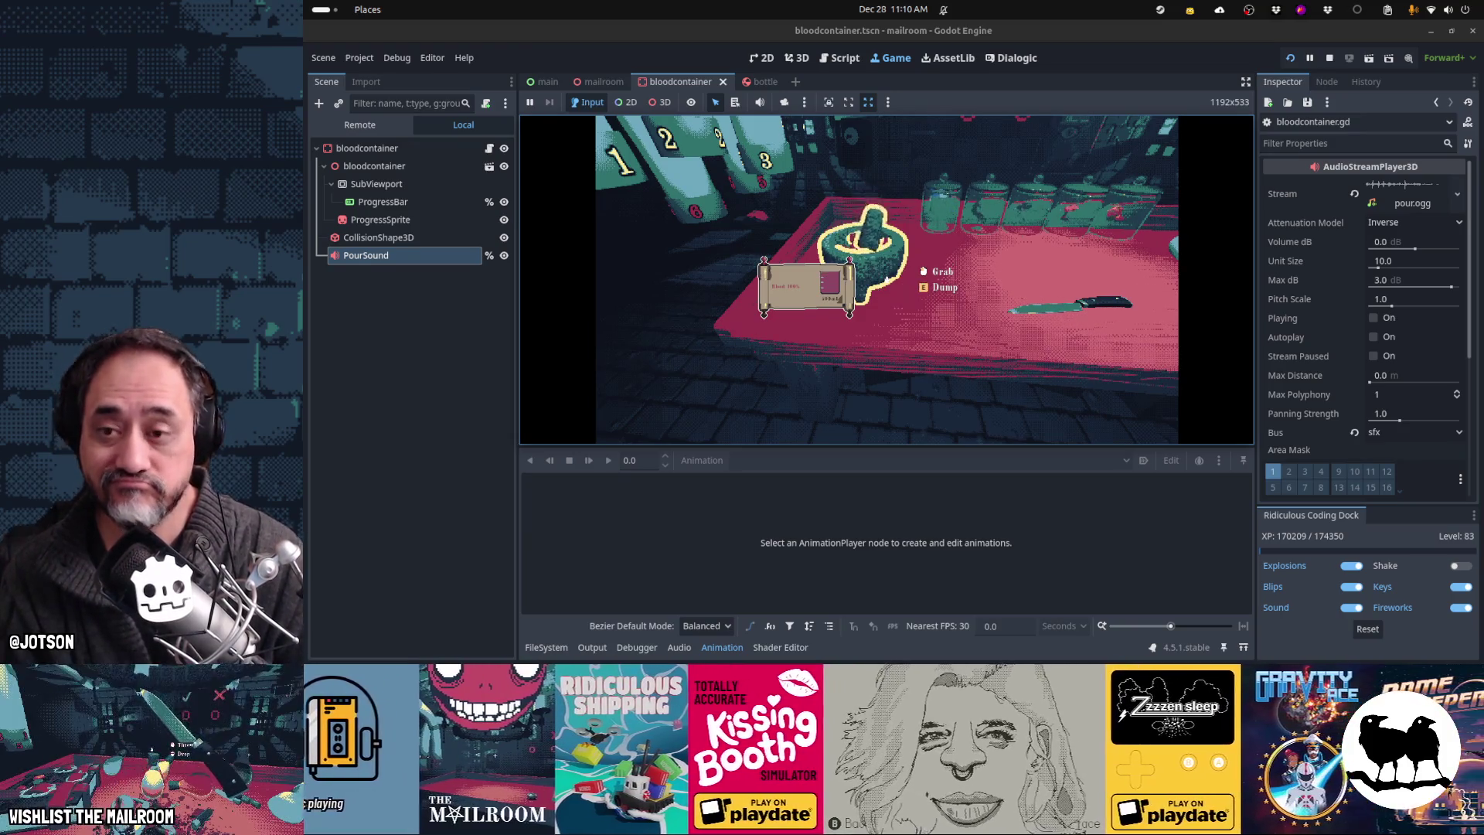
Step: Pick up the mortar and run the day2breakmachine event from the in-game console
left_click(887, 279)
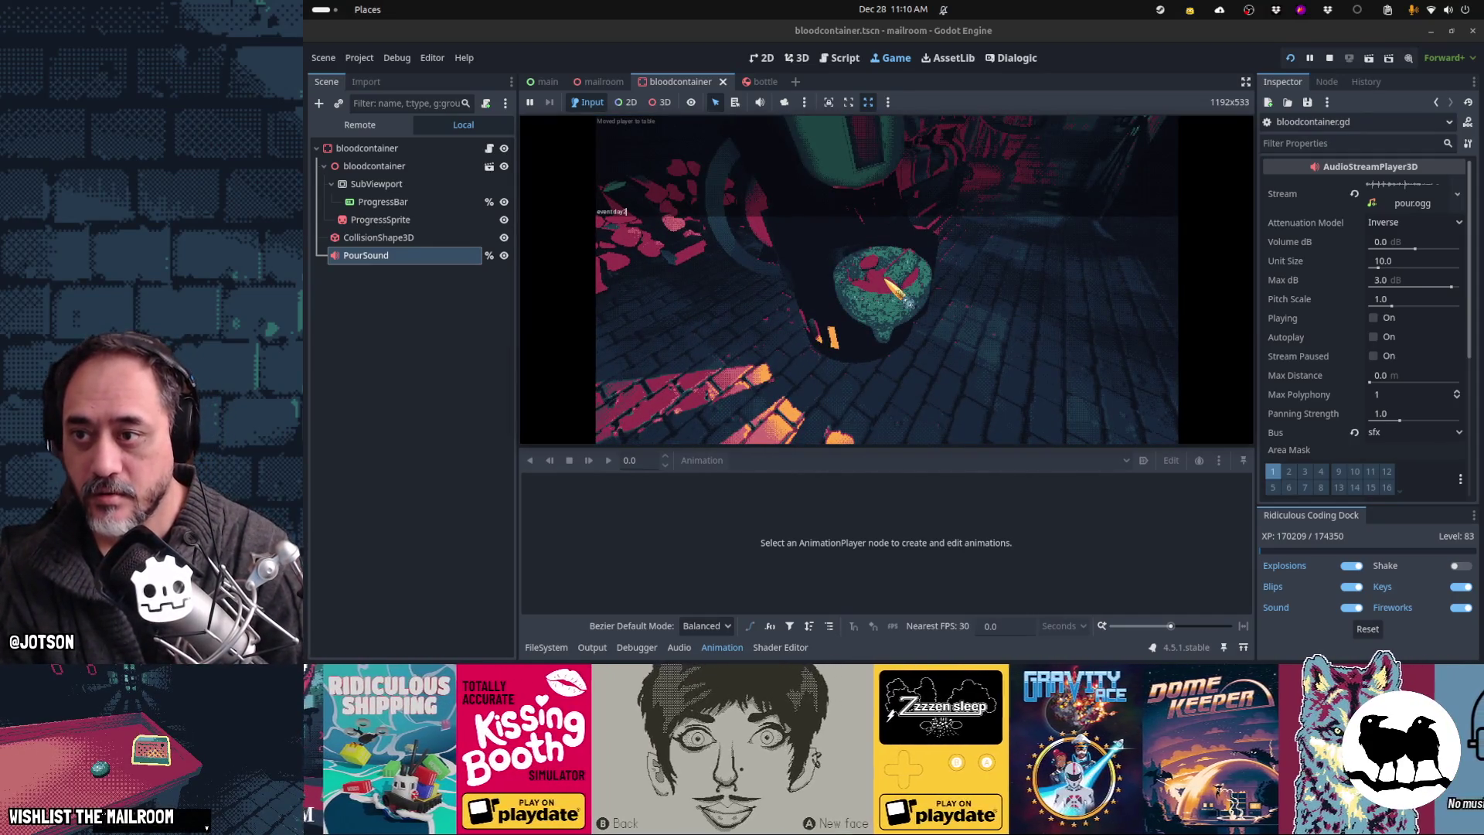
type("eakmachin")
key("Return")
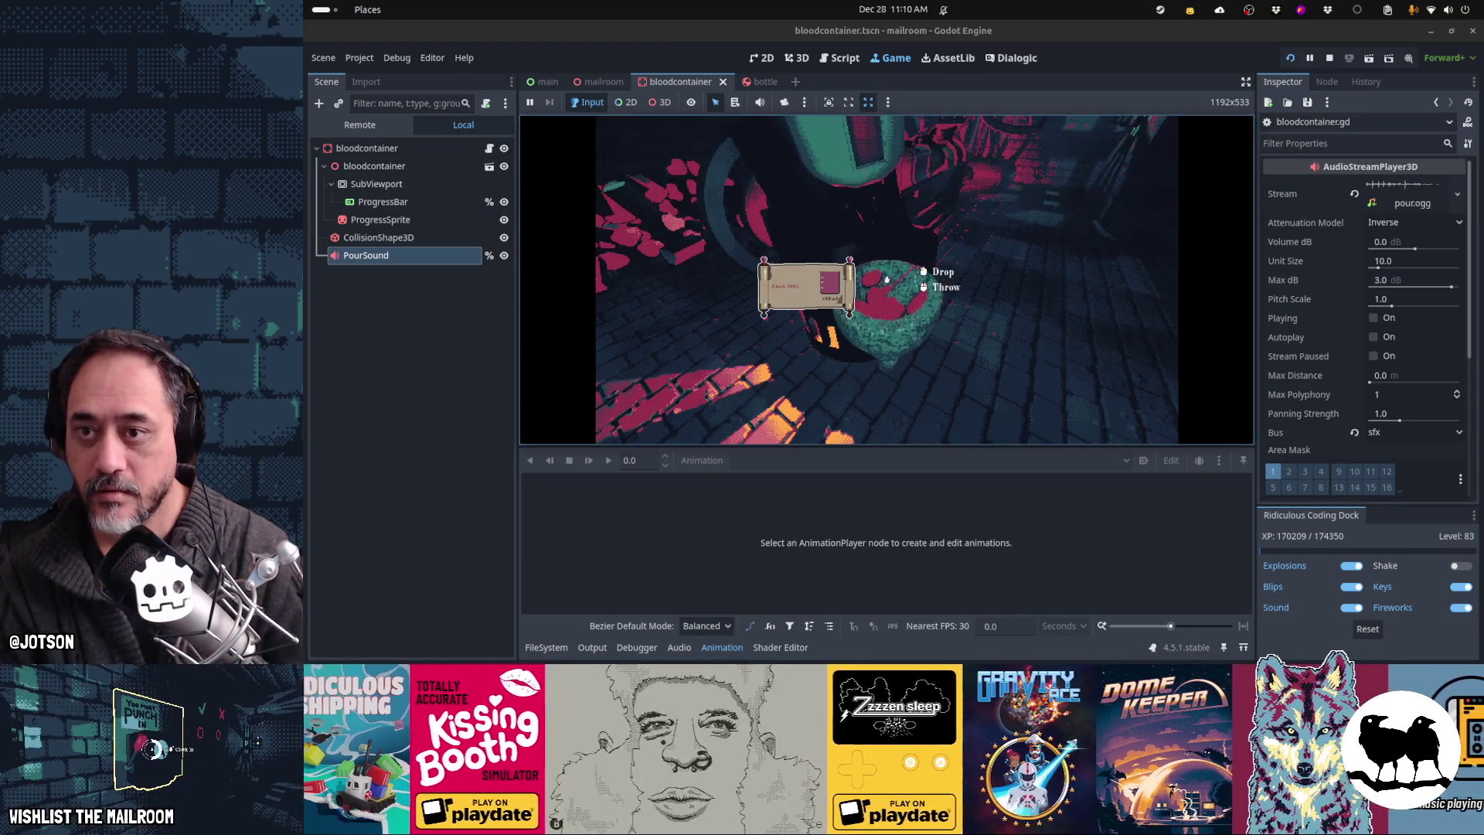
type("eventday2machinebreak")
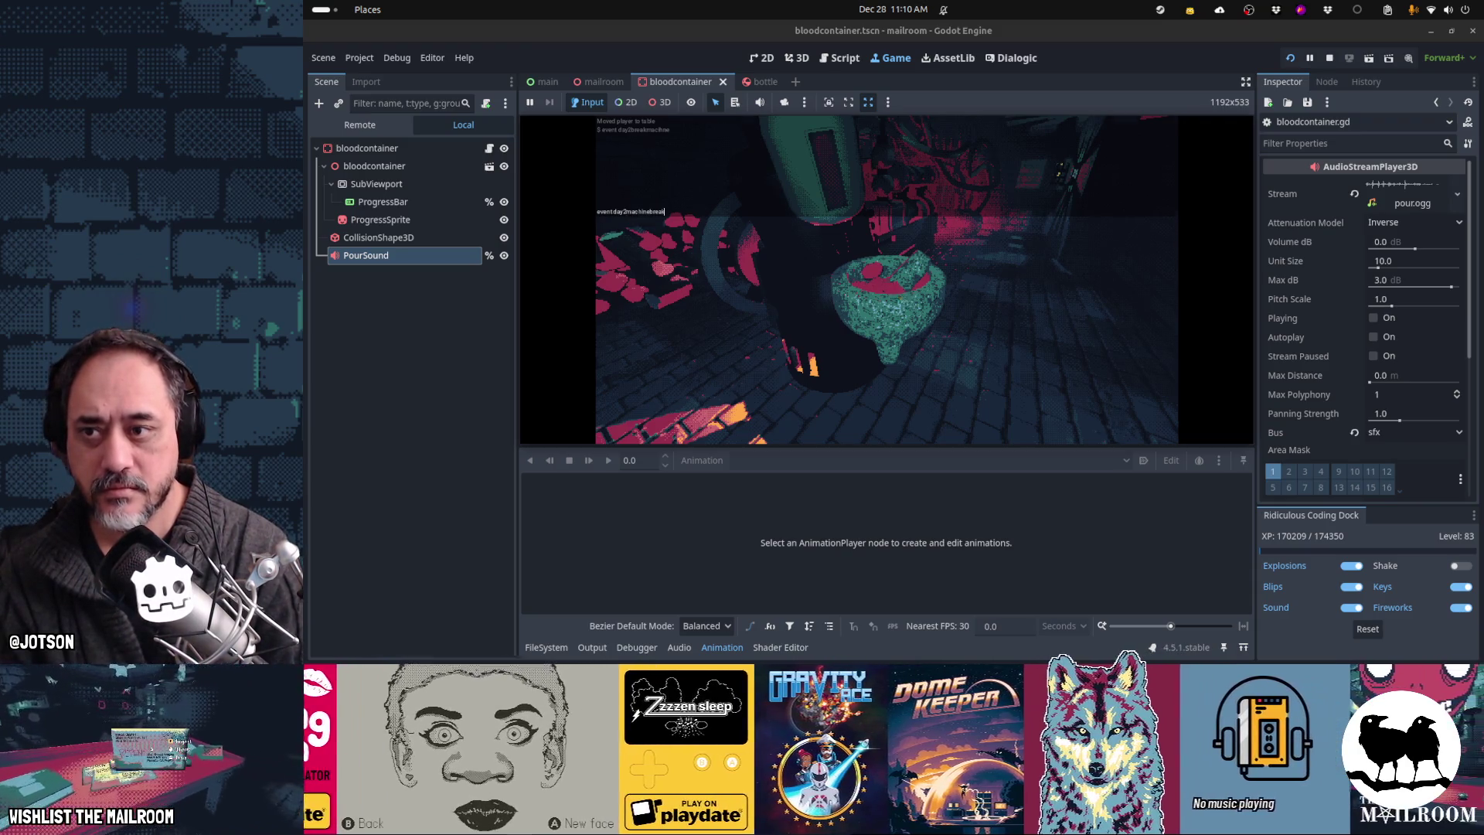
key("Return")
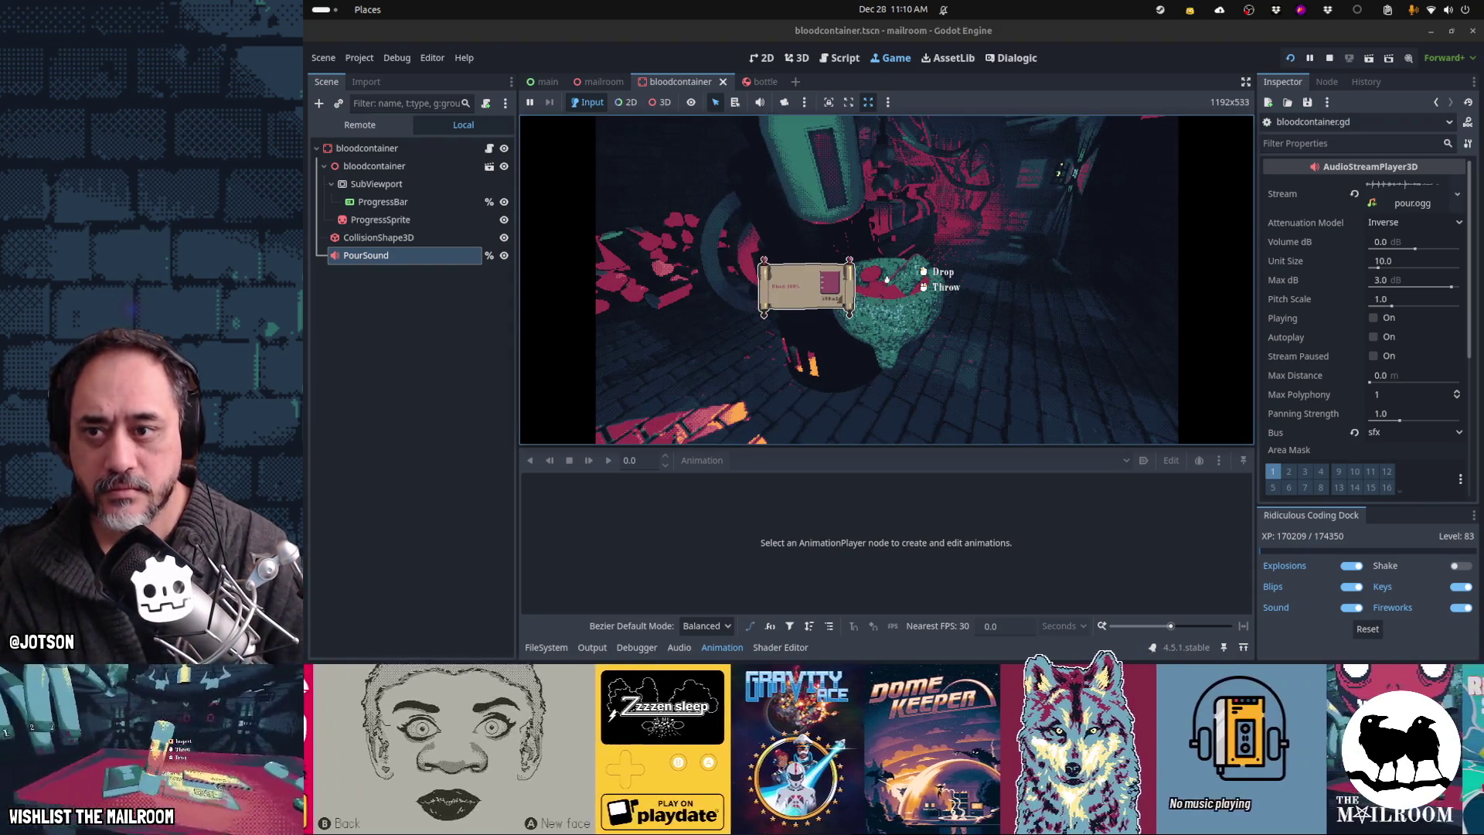
key("grave")
type("event day2br")
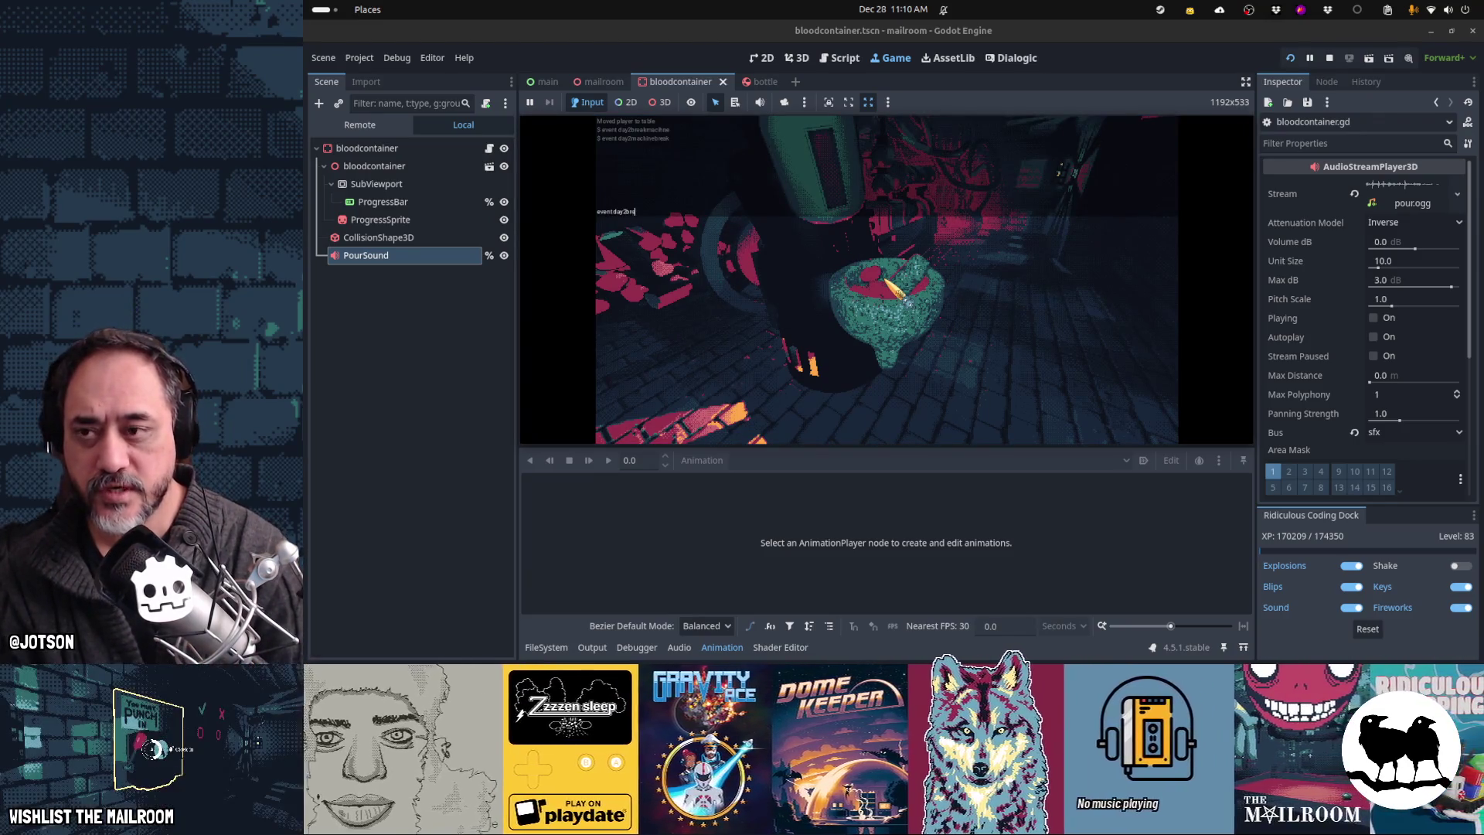
key("Return")
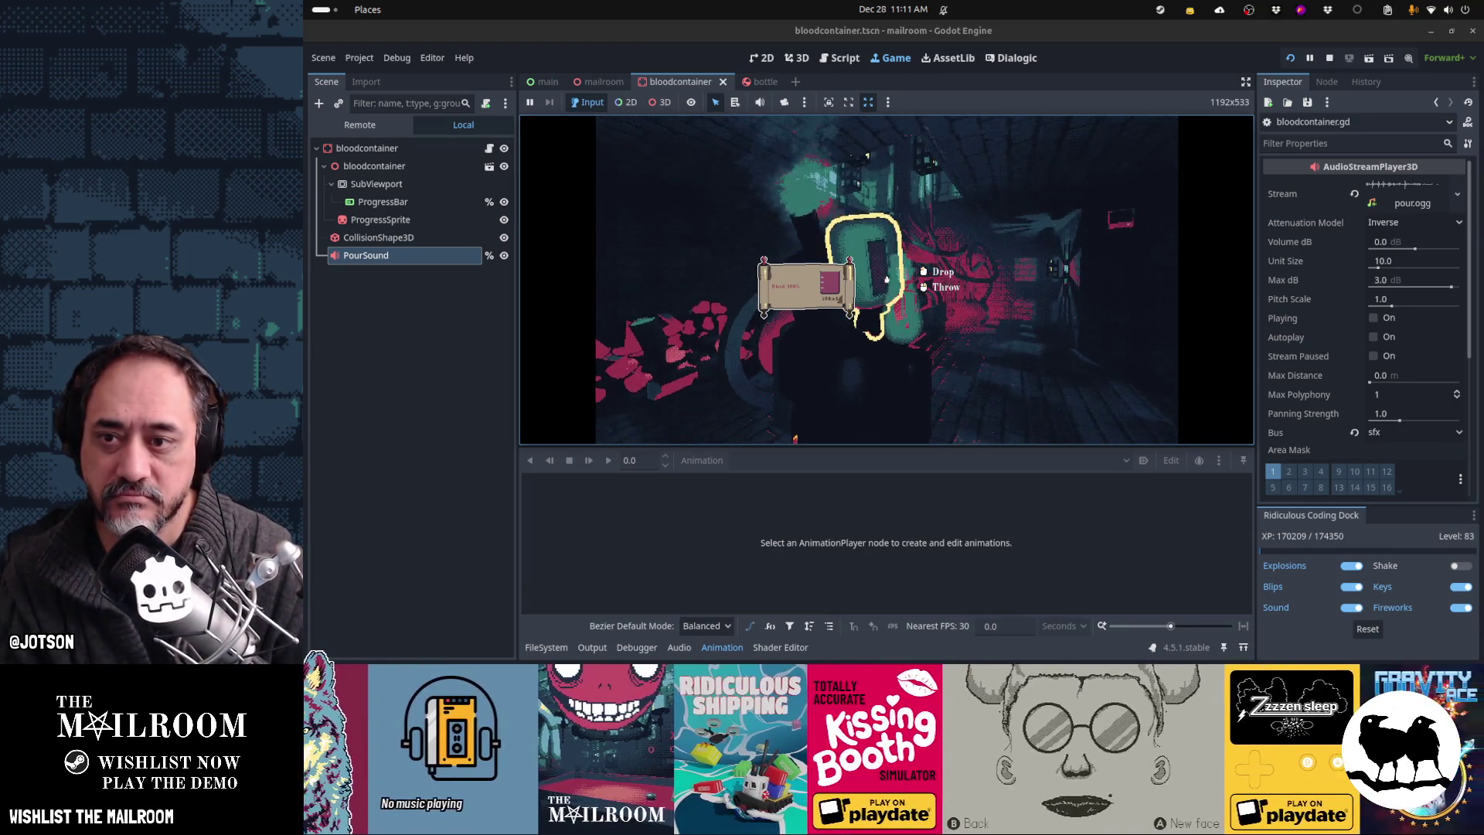
Step: Drop the blood bag, pull the compressor lever, then pause and switch to Obsidian
left_click(886, 279)
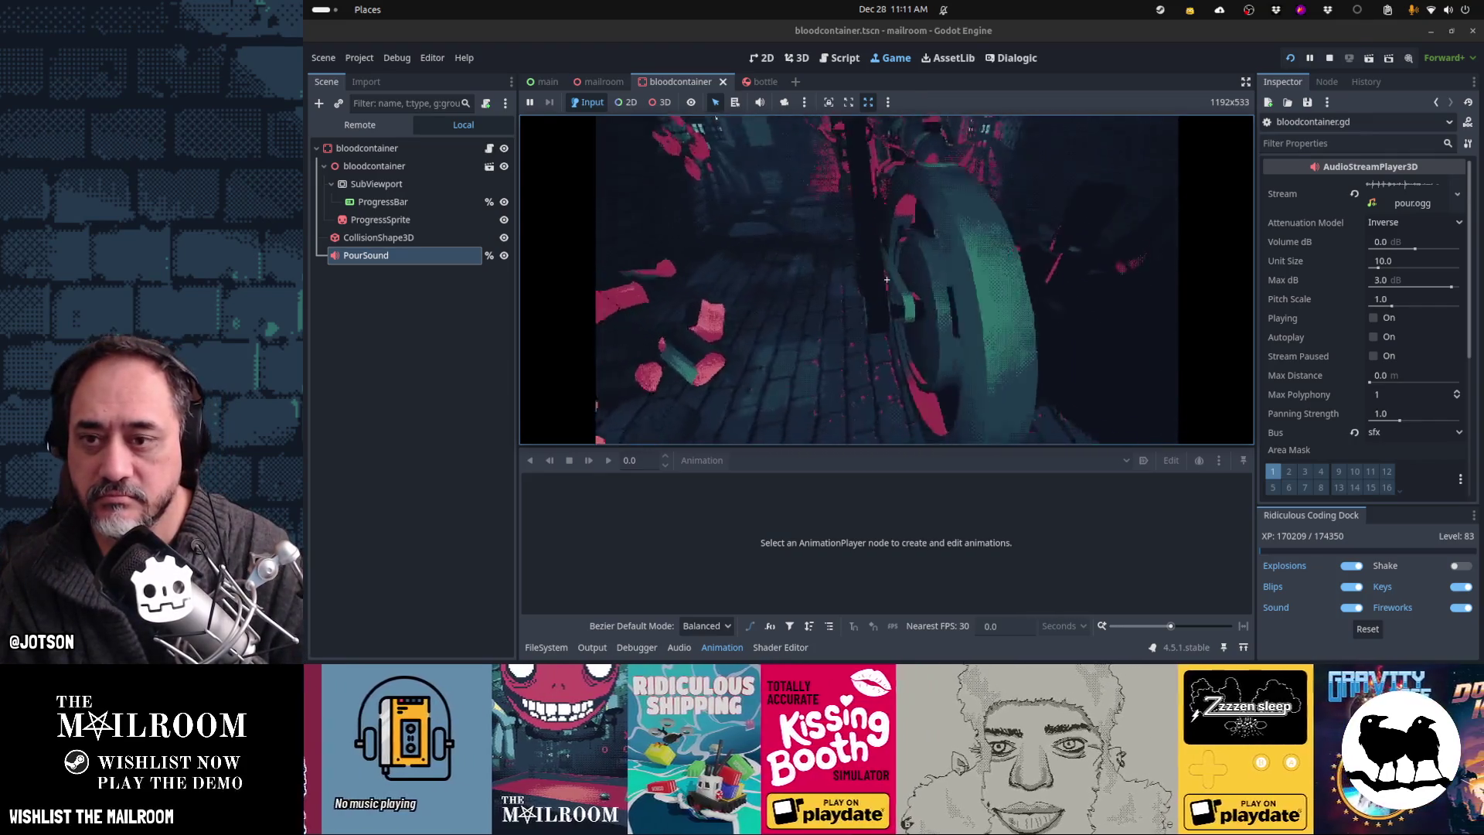
left_click(887, 279)
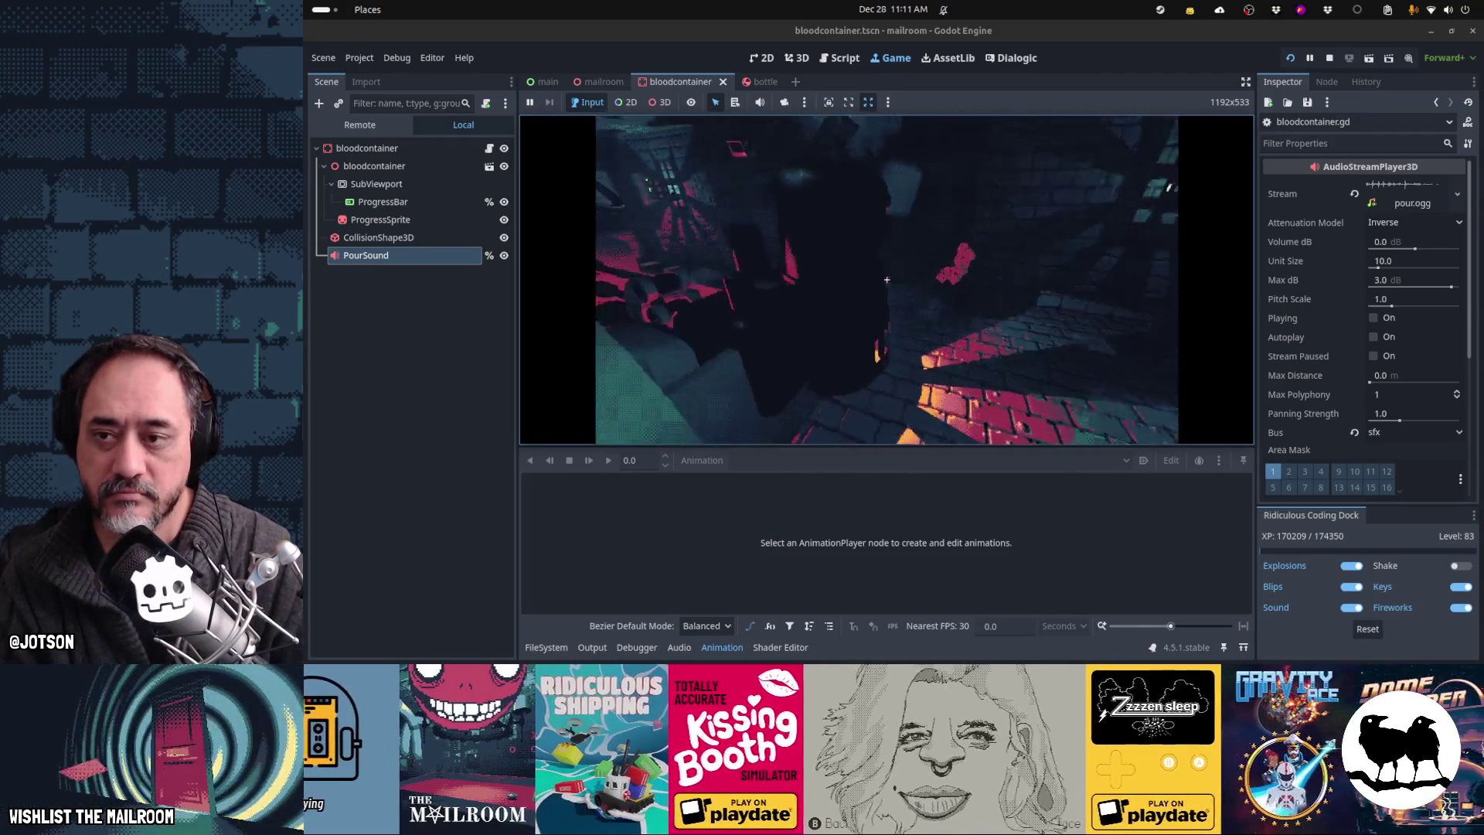
key("Escape")
key("alt+Tab")
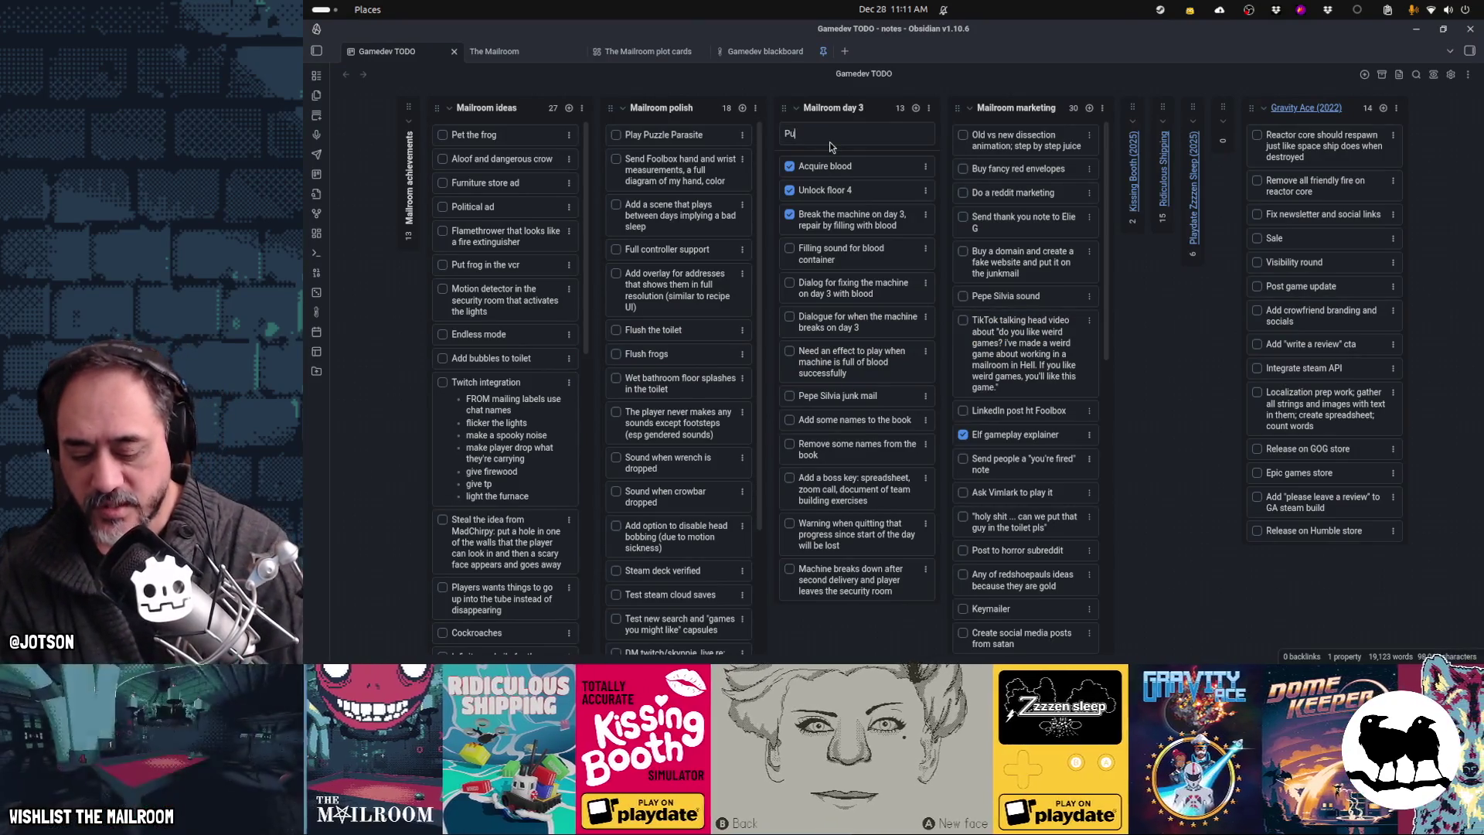
Step: Add the johnsonbar-when-broken and 'Fill with mortar' cards to Mailroom day 3 and reposition them
type("wn when")
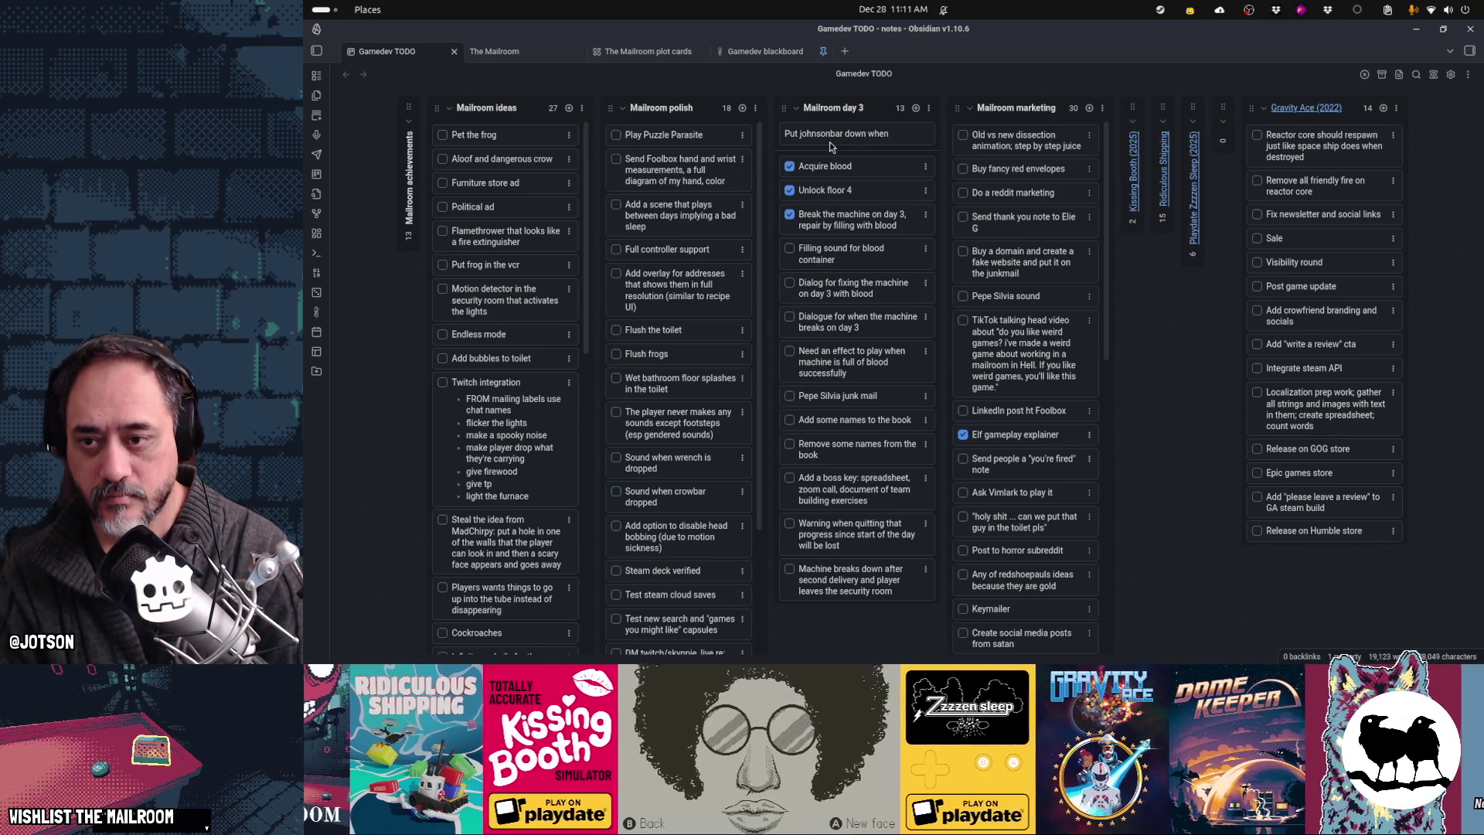
type(" machine is borken")
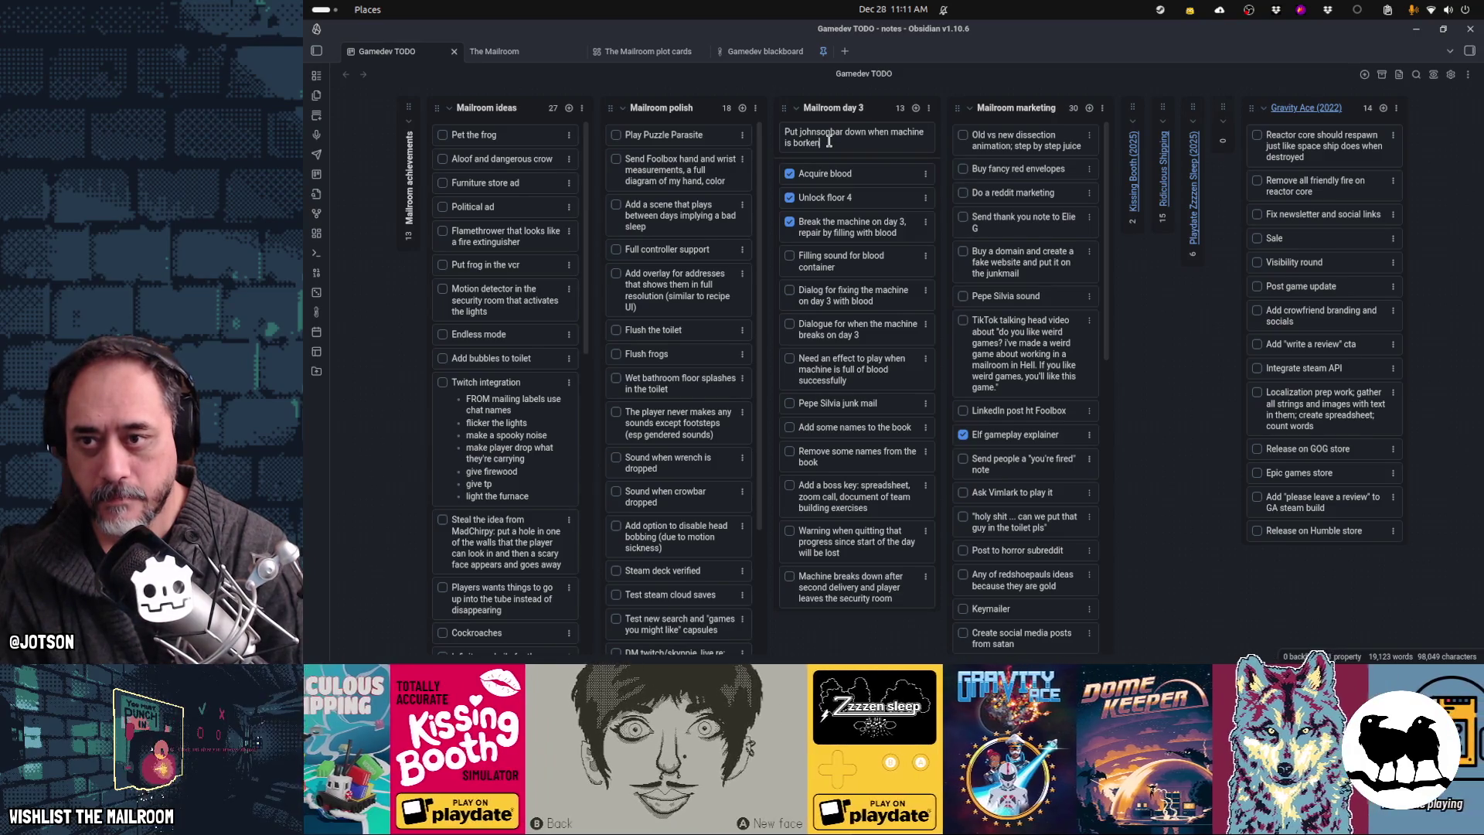
key("Return")
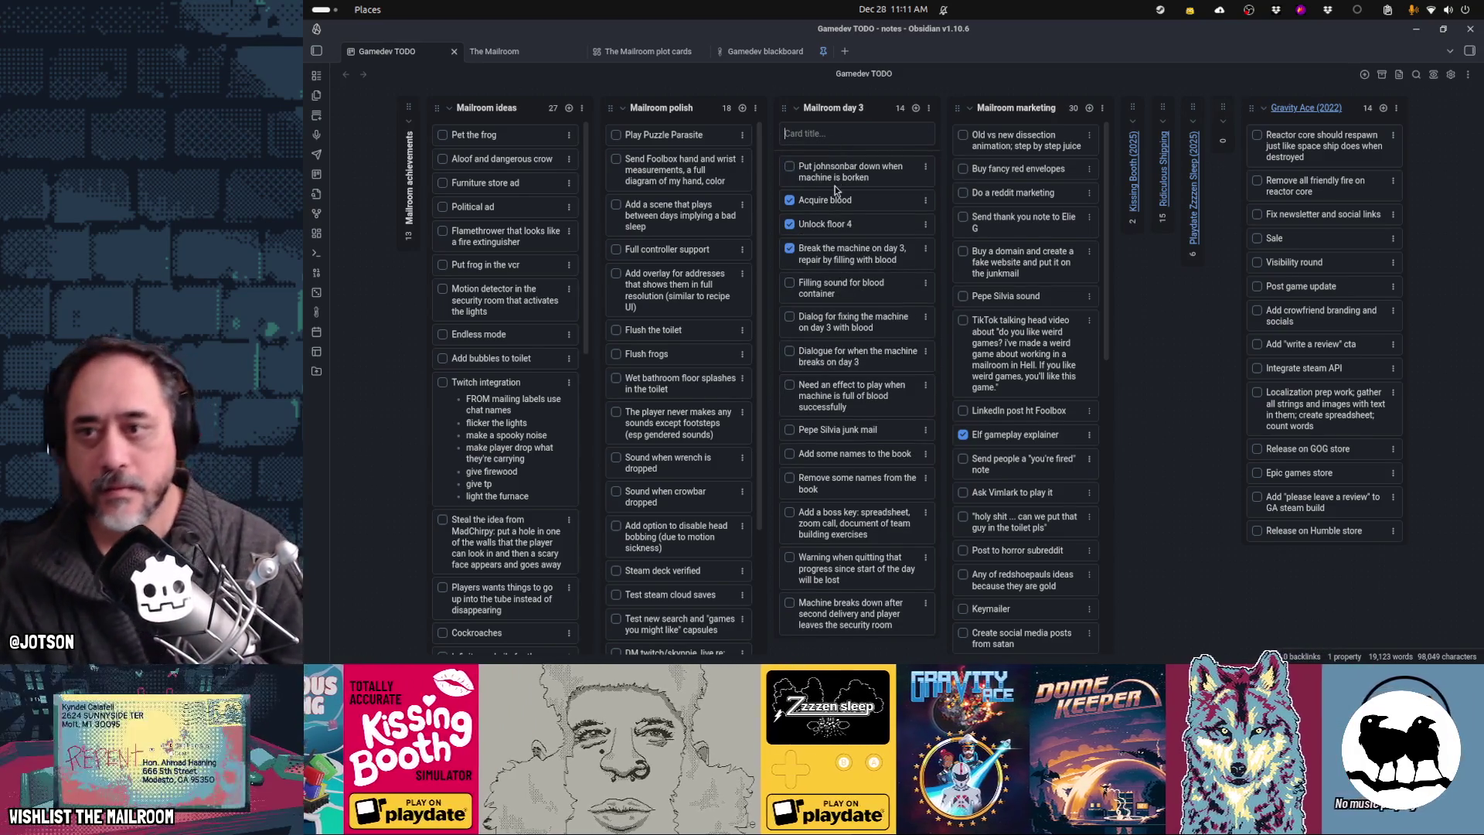
mouse_move(835, 175)
left_mouse_down()
mouse_move(827, 239)
mouse_move(796, 266)
mouse_move(786, 257)
left_mouse_up()
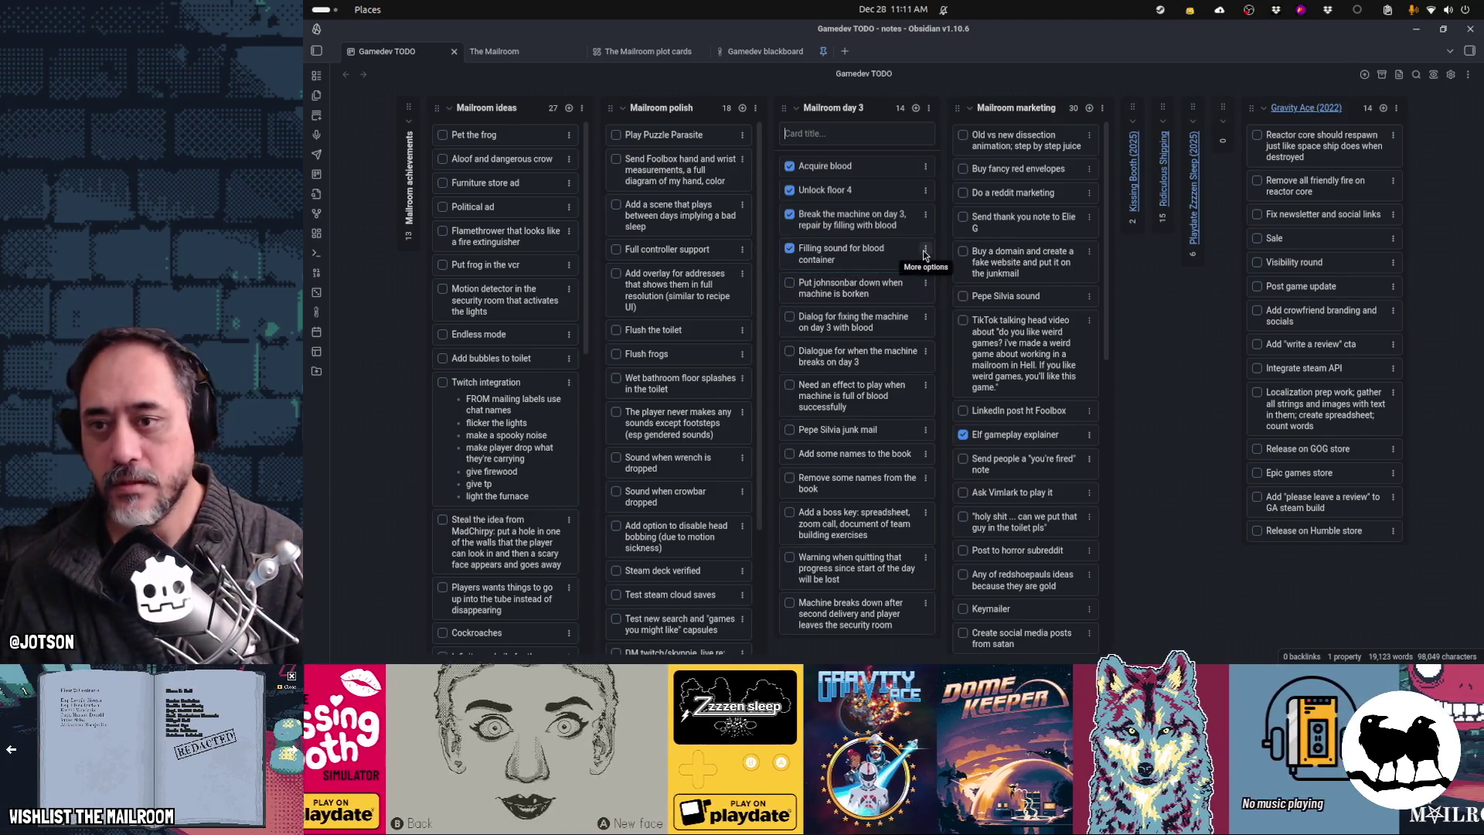
left_click(898, 135)
type("Fill with mortar")
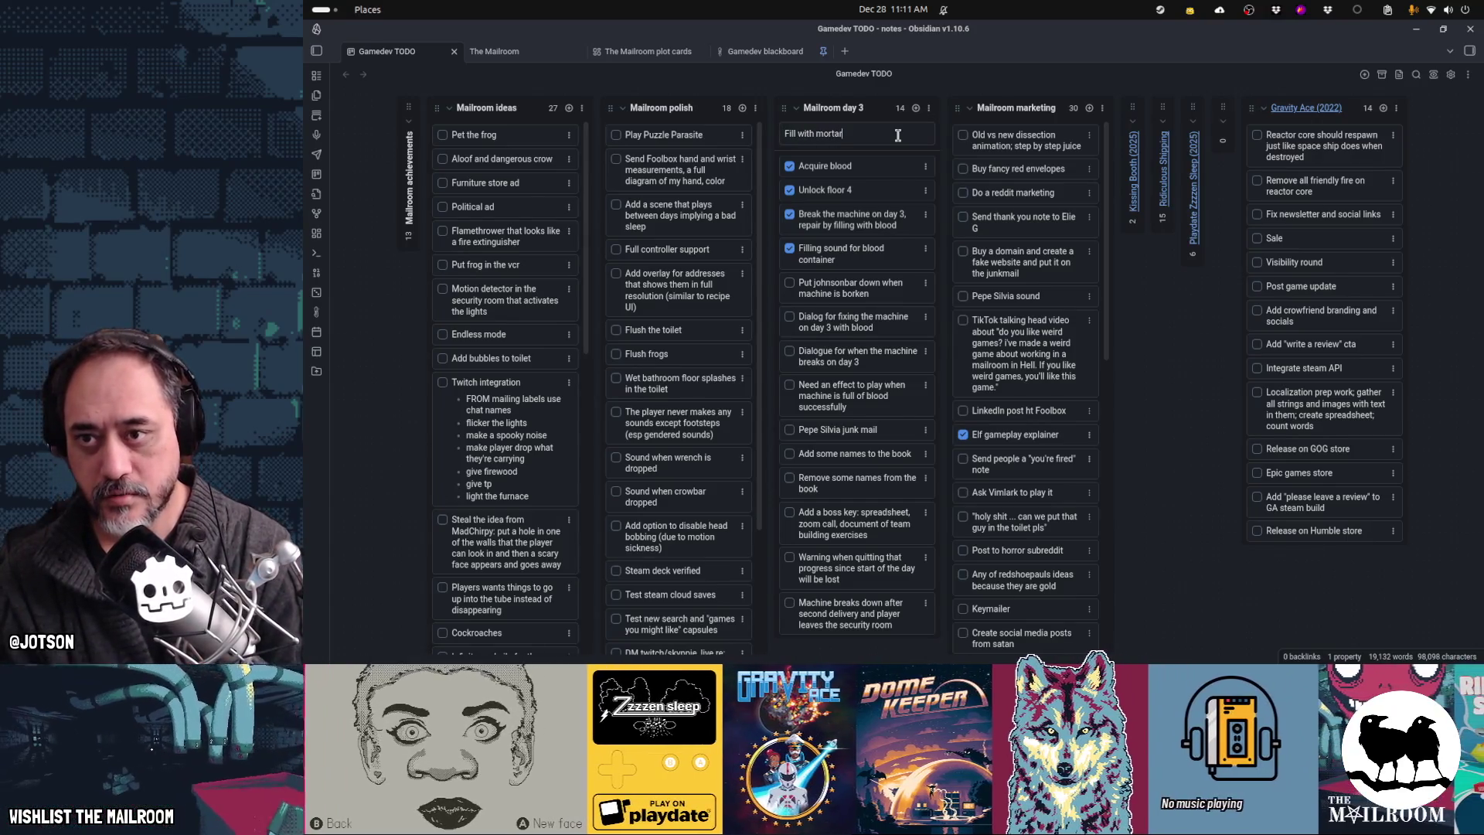
key("Return")
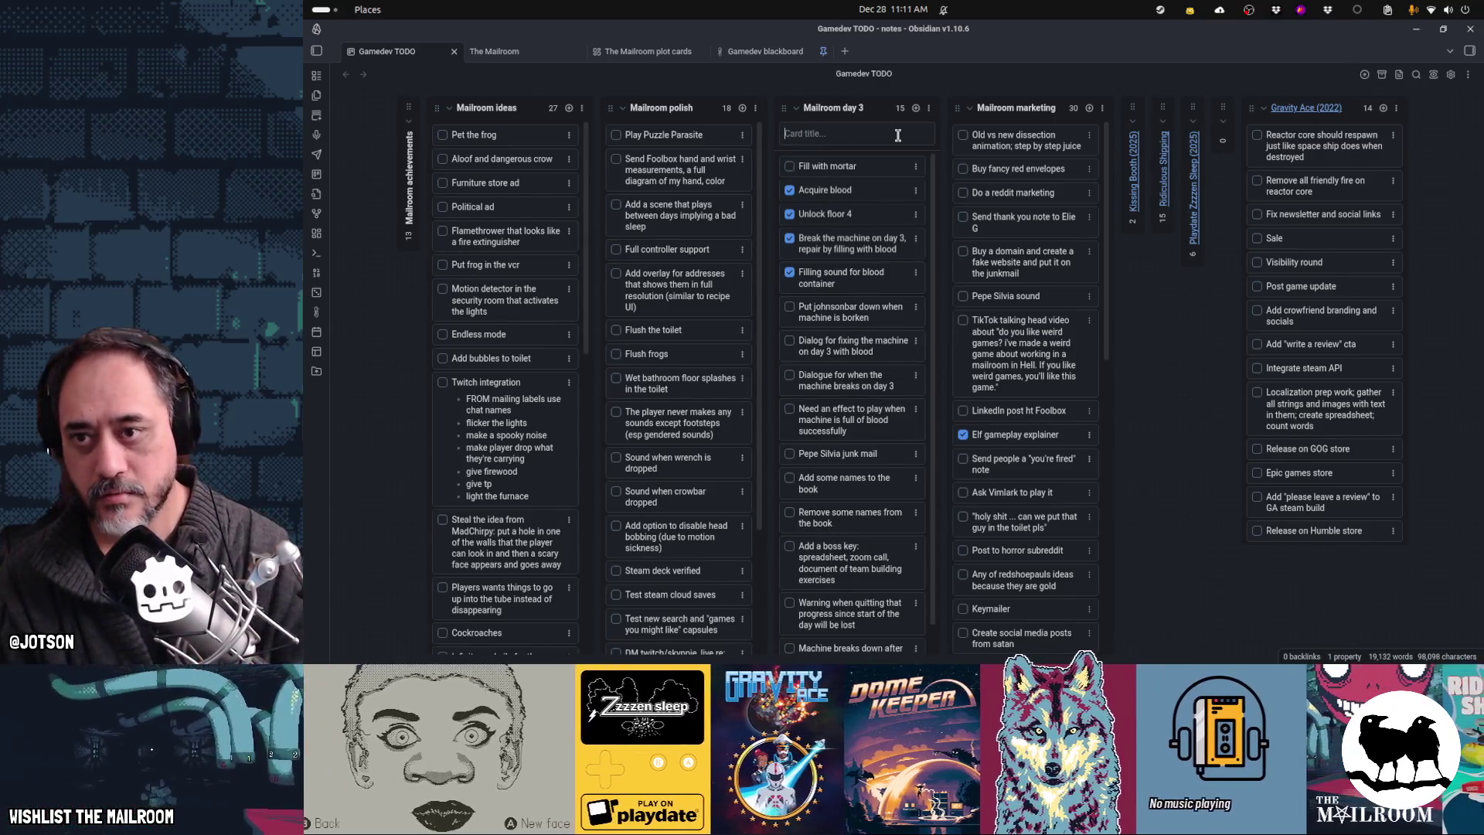
left_click_drag(894, 173, 897, 293)
Step: Back in Godot, continue from the pause menu and trigger the Day2BreakMachine event
key("alt+Tab")
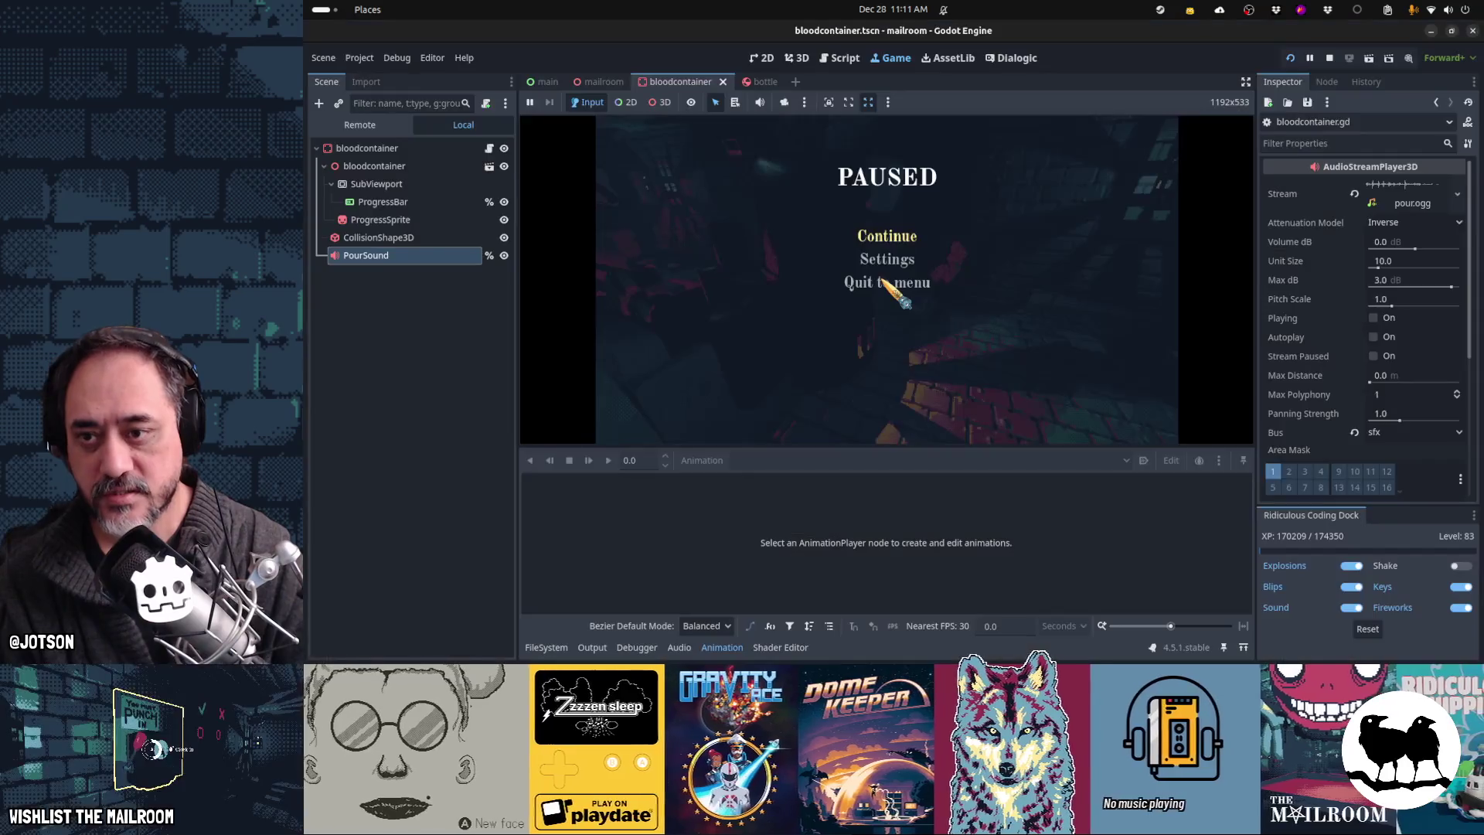
left_click(881, 276)
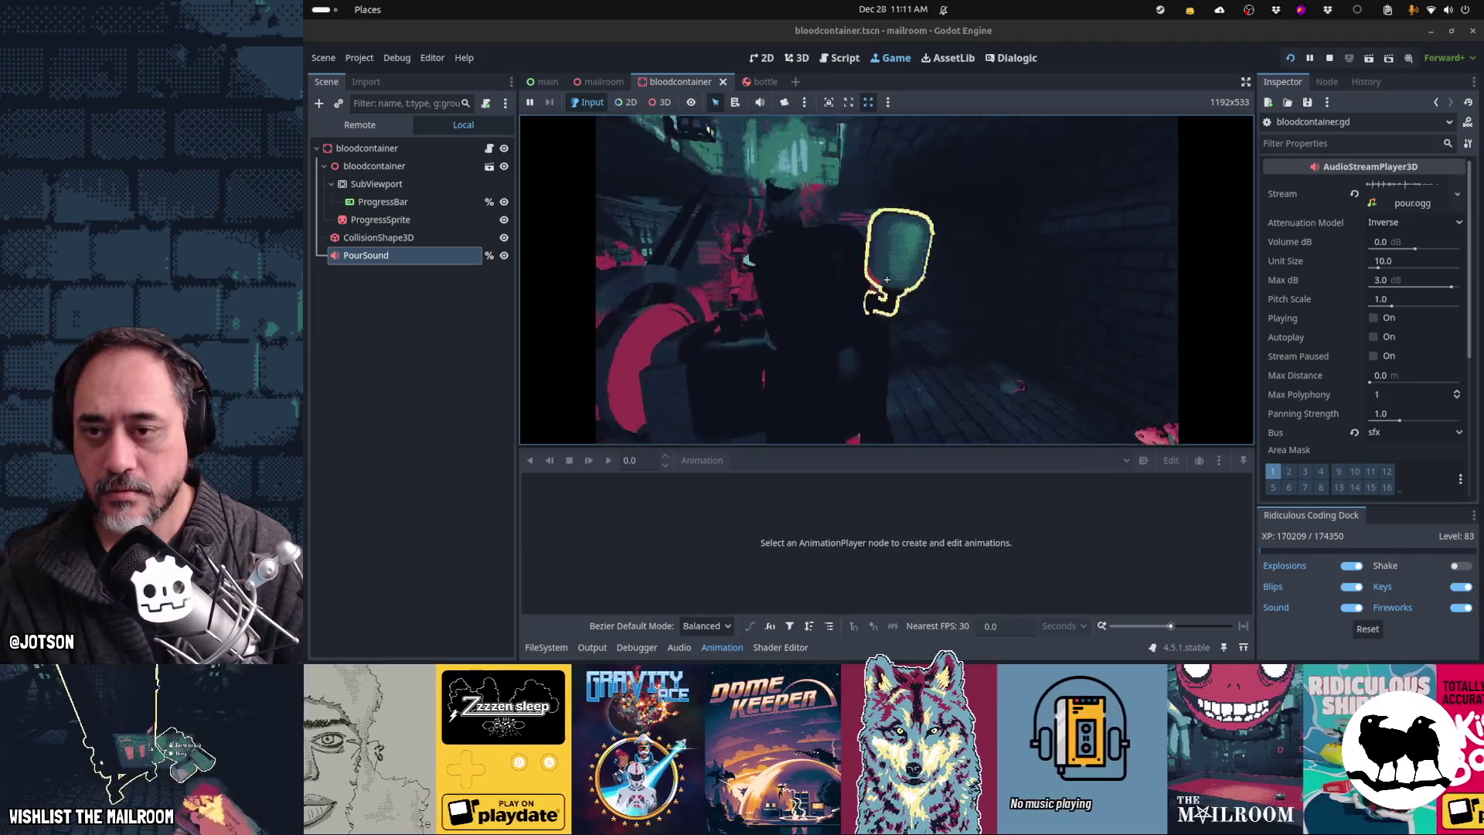
mouse_move(887, 279)
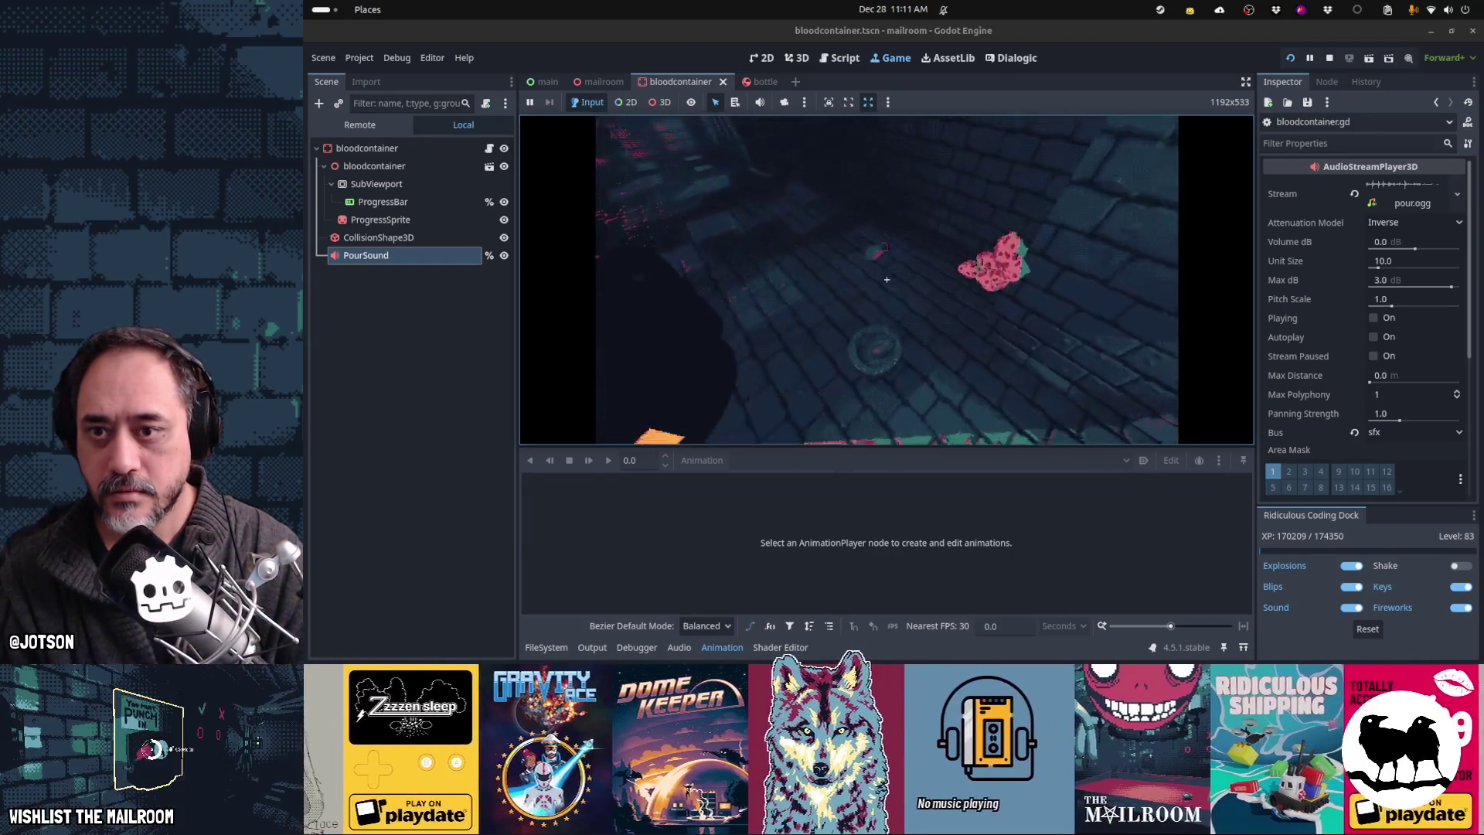
left_click(887, 279)
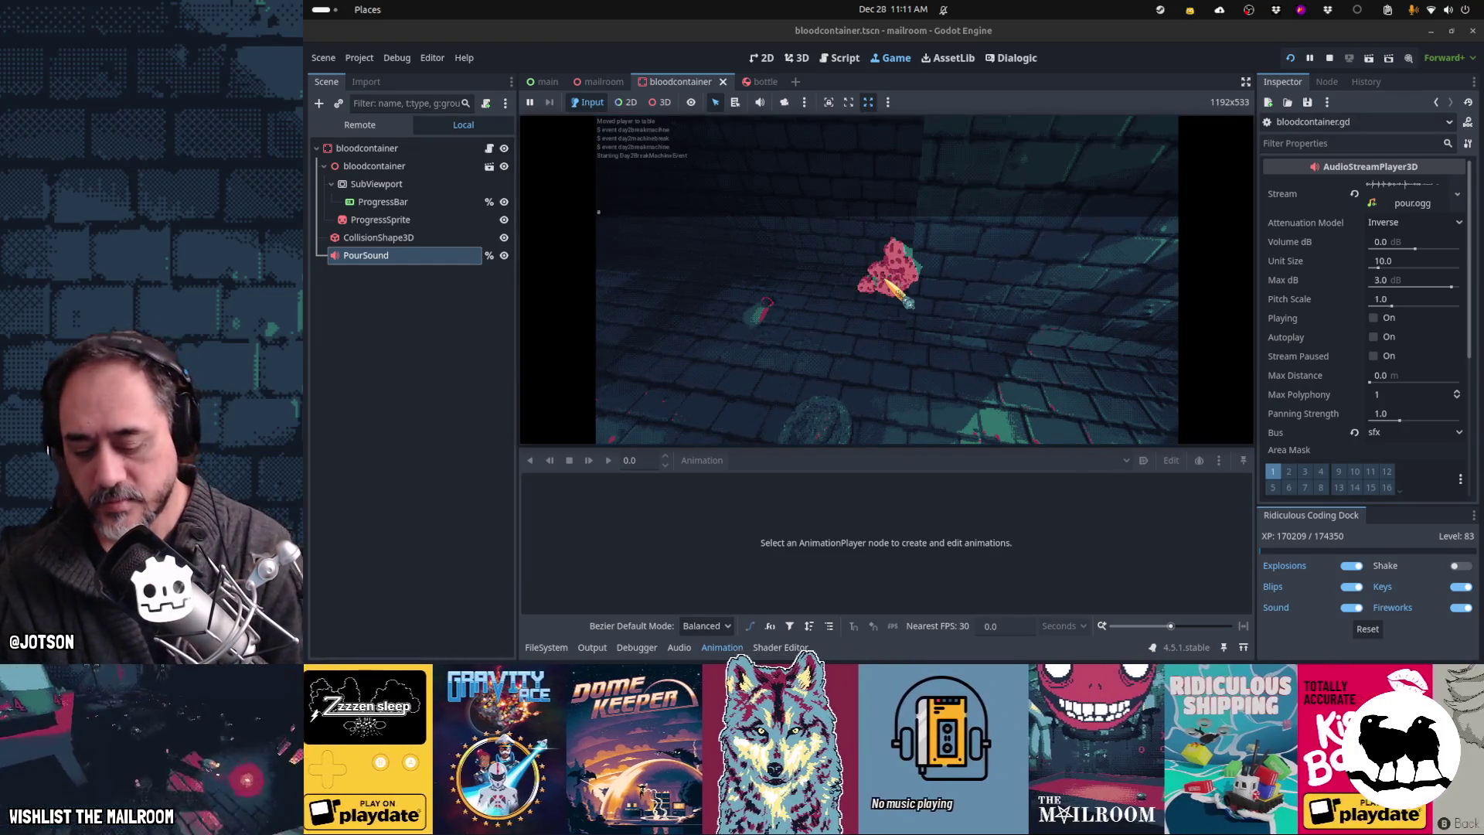
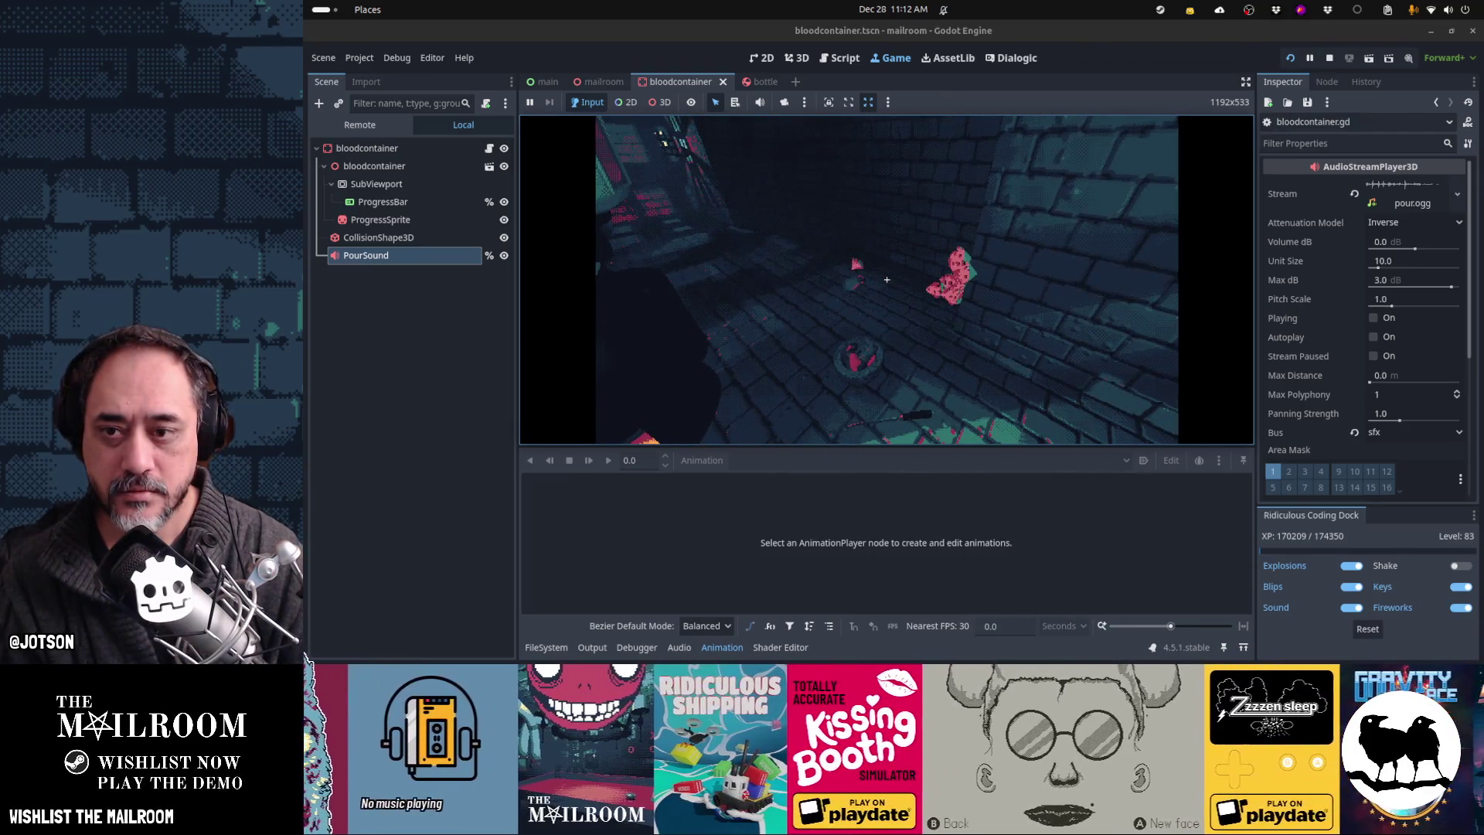
Step: Pause the game and switch to the Obsidian Gamedev TODO board's Mailroom day 3 list
key("Escape")
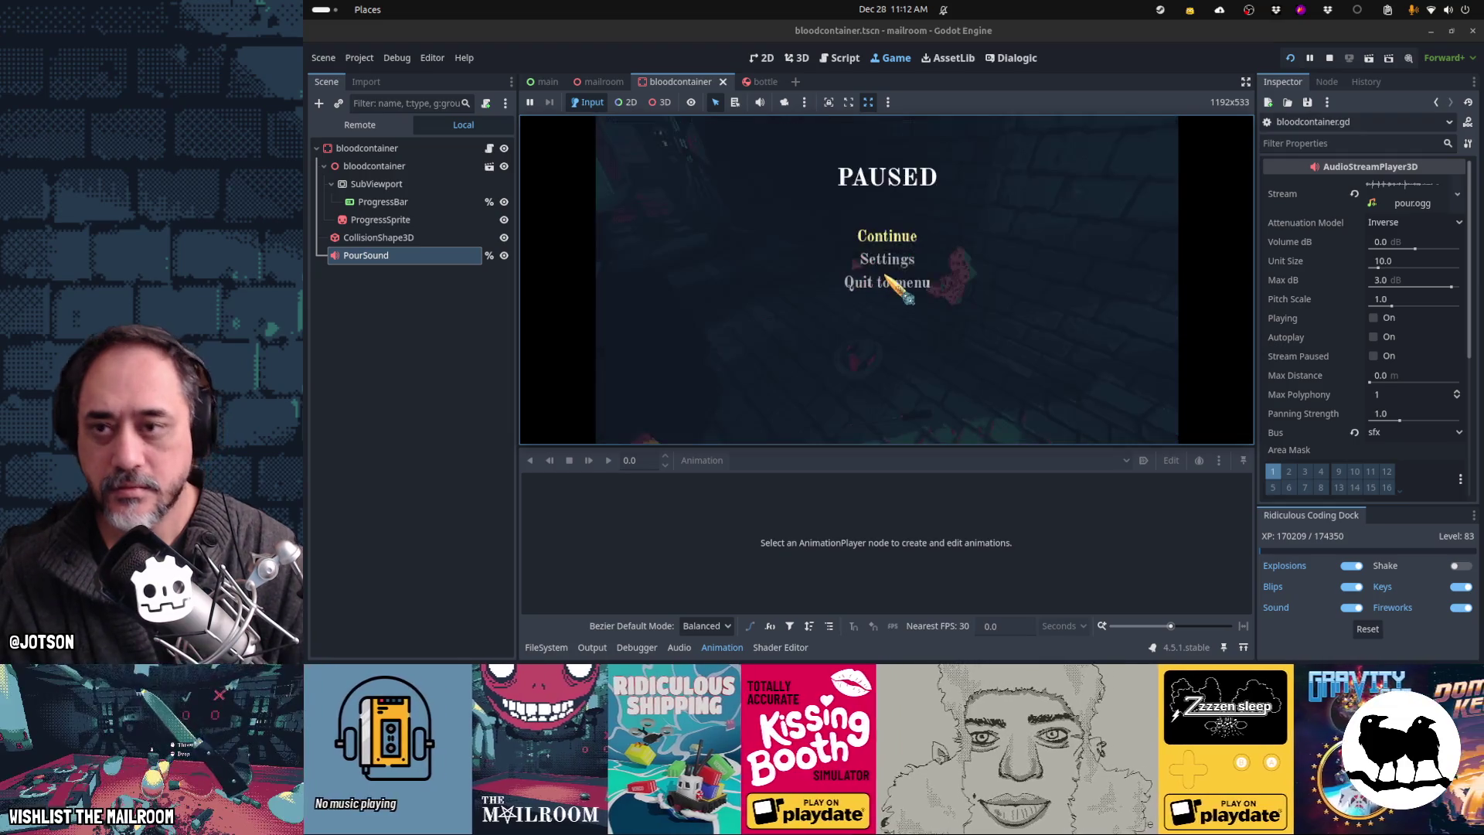
key("alt+Tab")
left_click(842, 134)
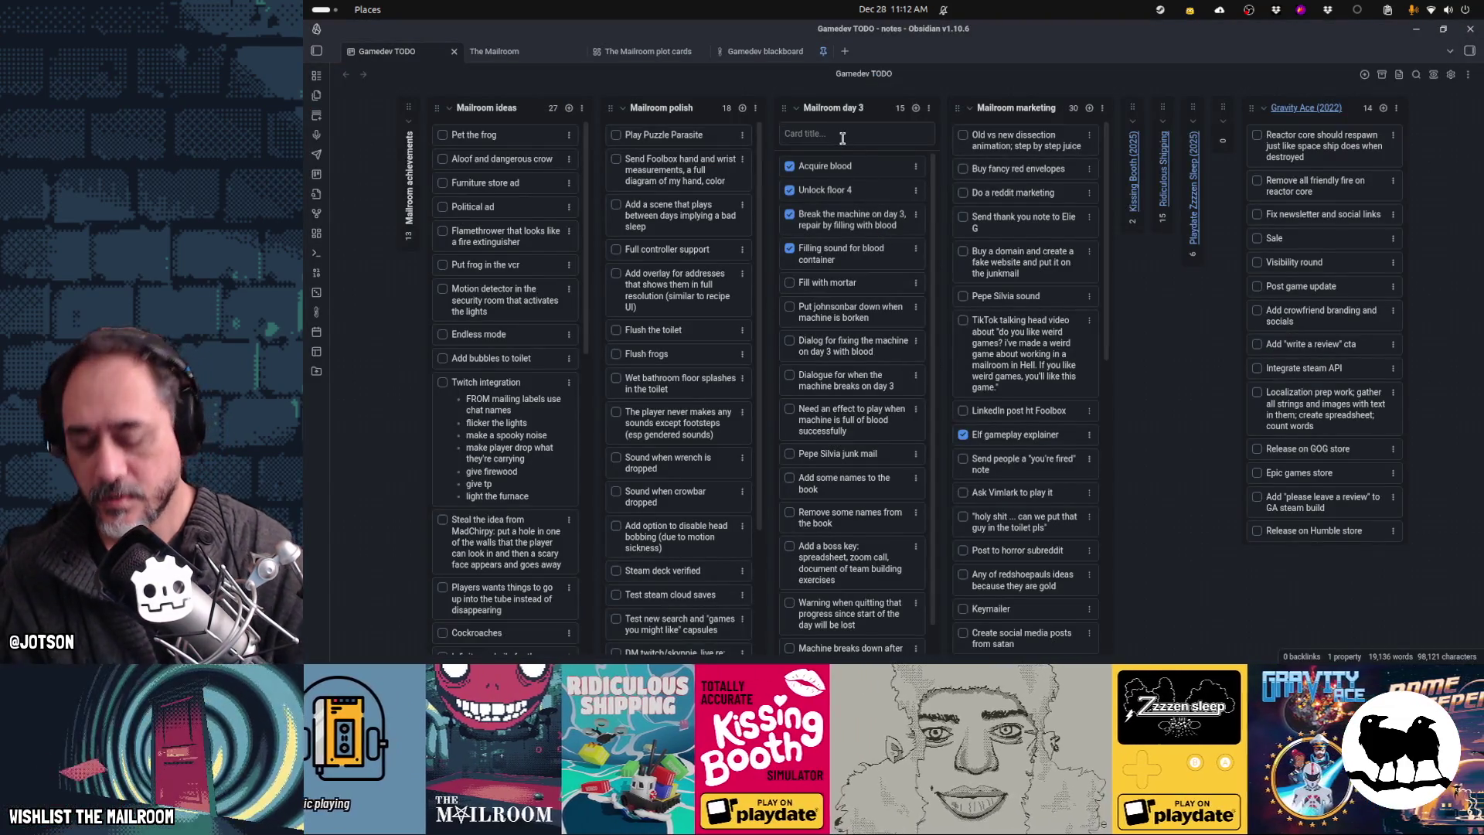
Step: Add the card 'Add small table near the machine' to Mailroom day 3, then resume the game in Godot
type("Add small ta")
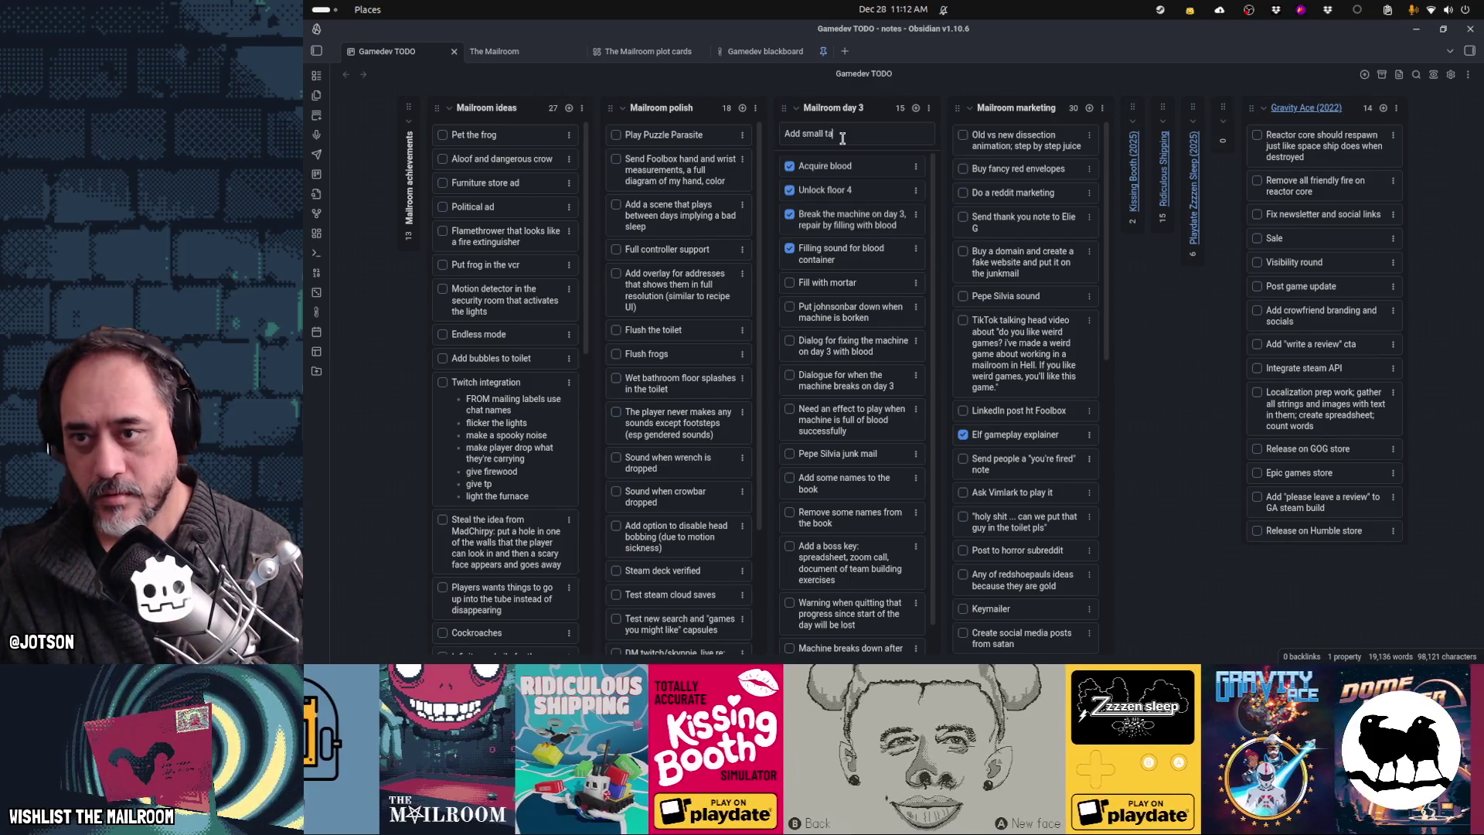
type("machine")
key("Return")
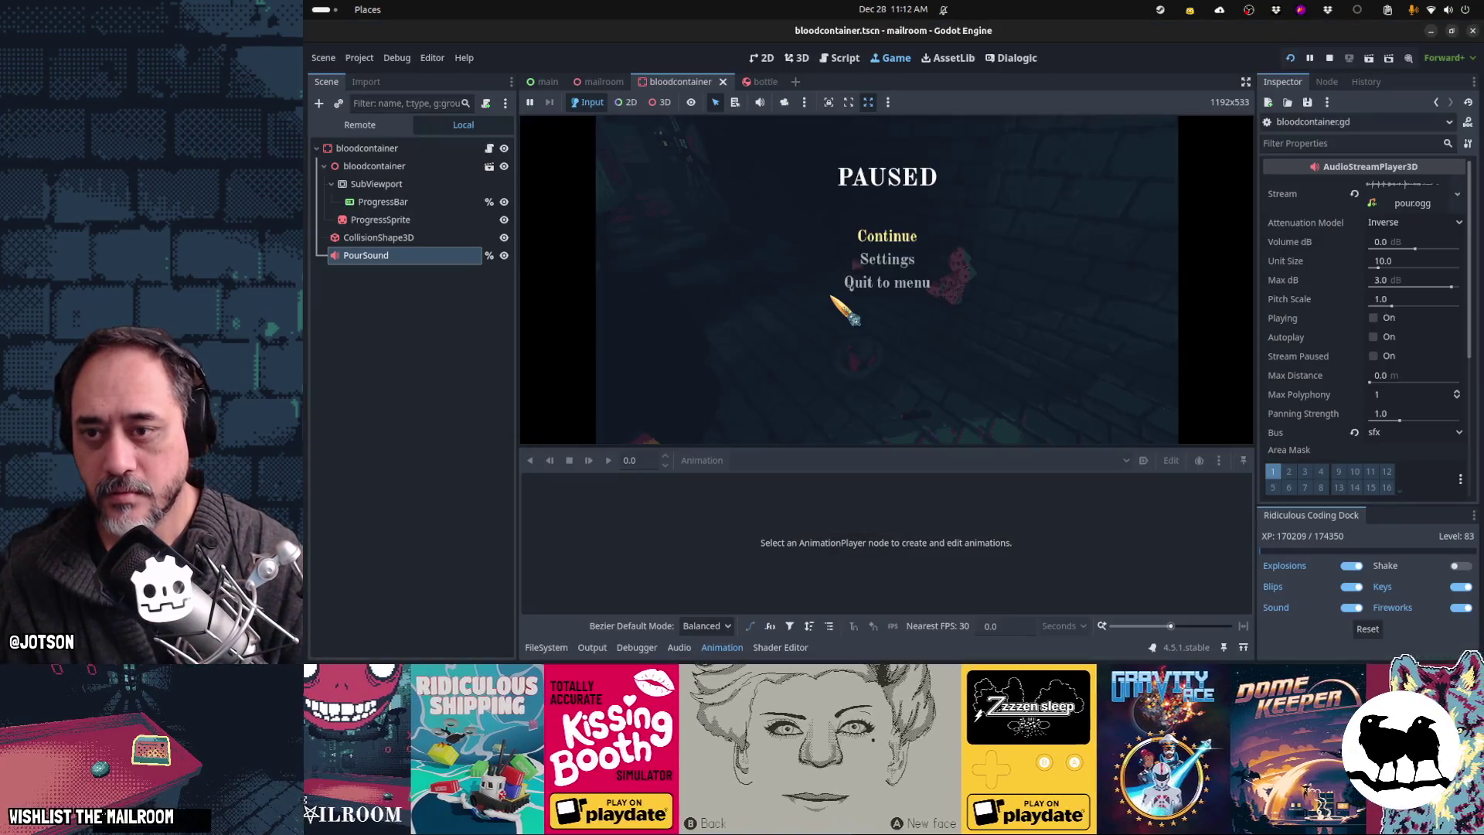
key("alt+Tab")
left_click(869, 243)
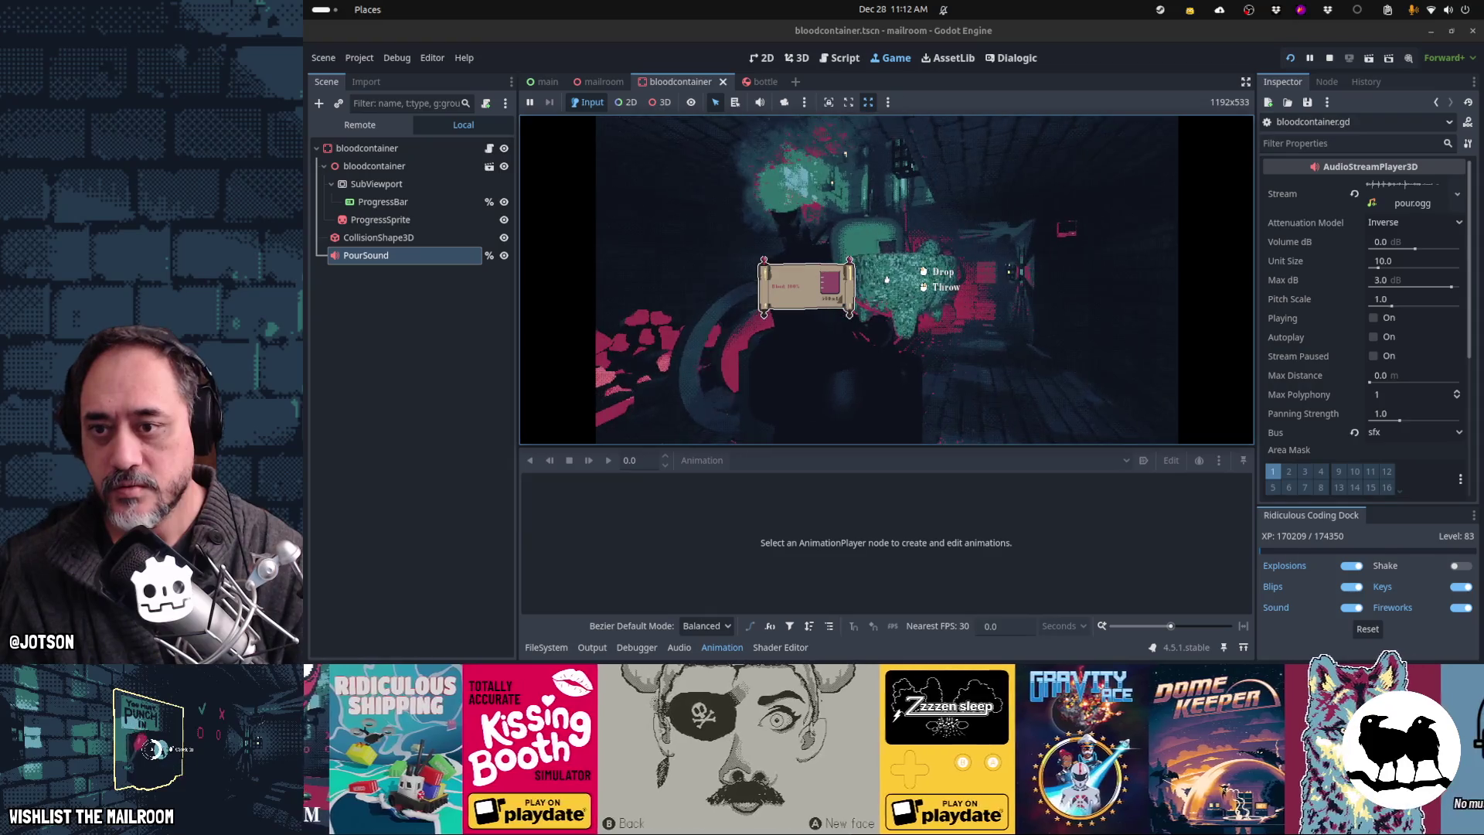
Step: Pick up the blood mortar in the playtest and put it back down
type("event day2machinebr")
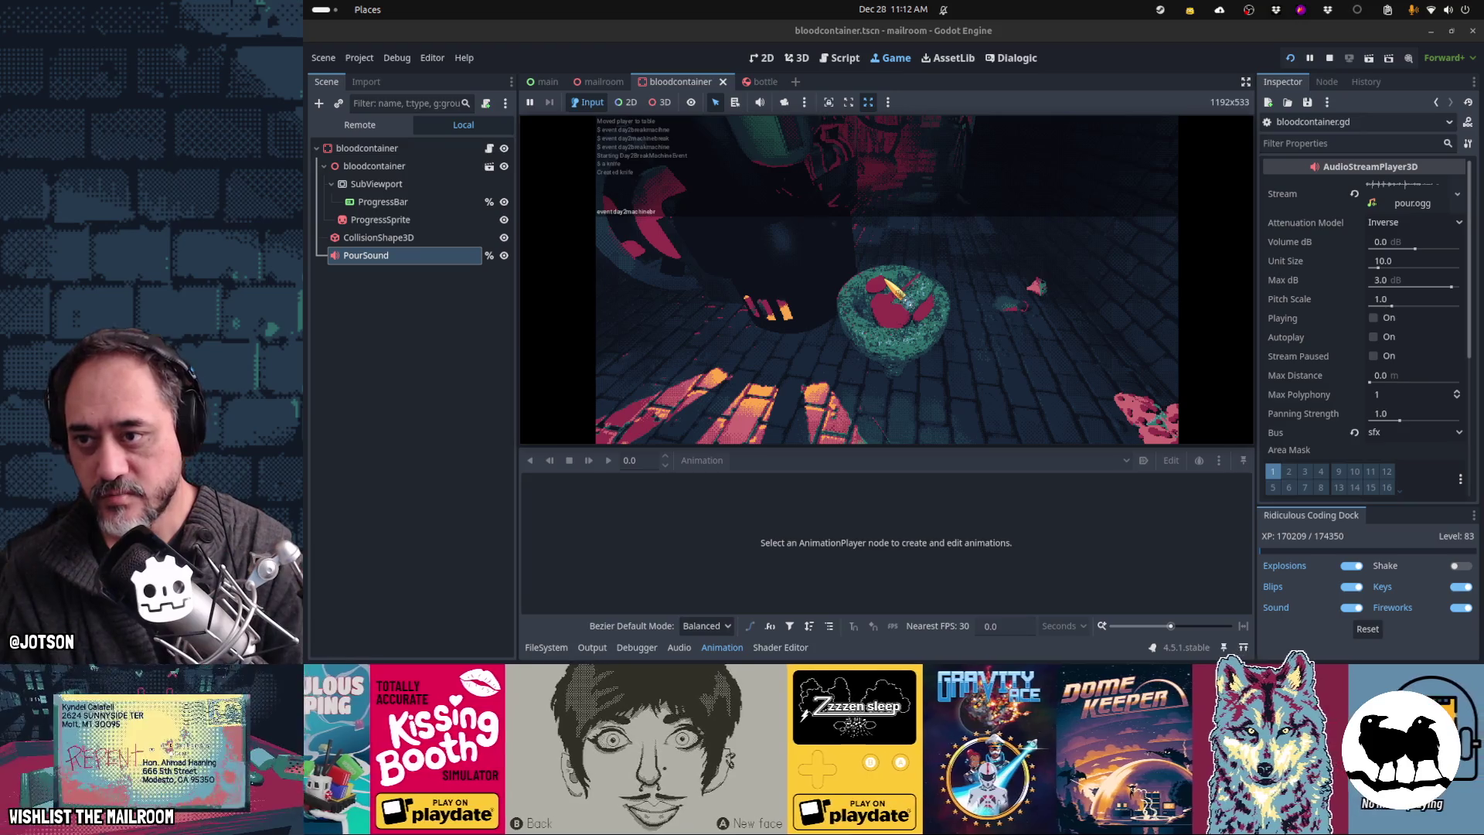
left_click(887, 280)
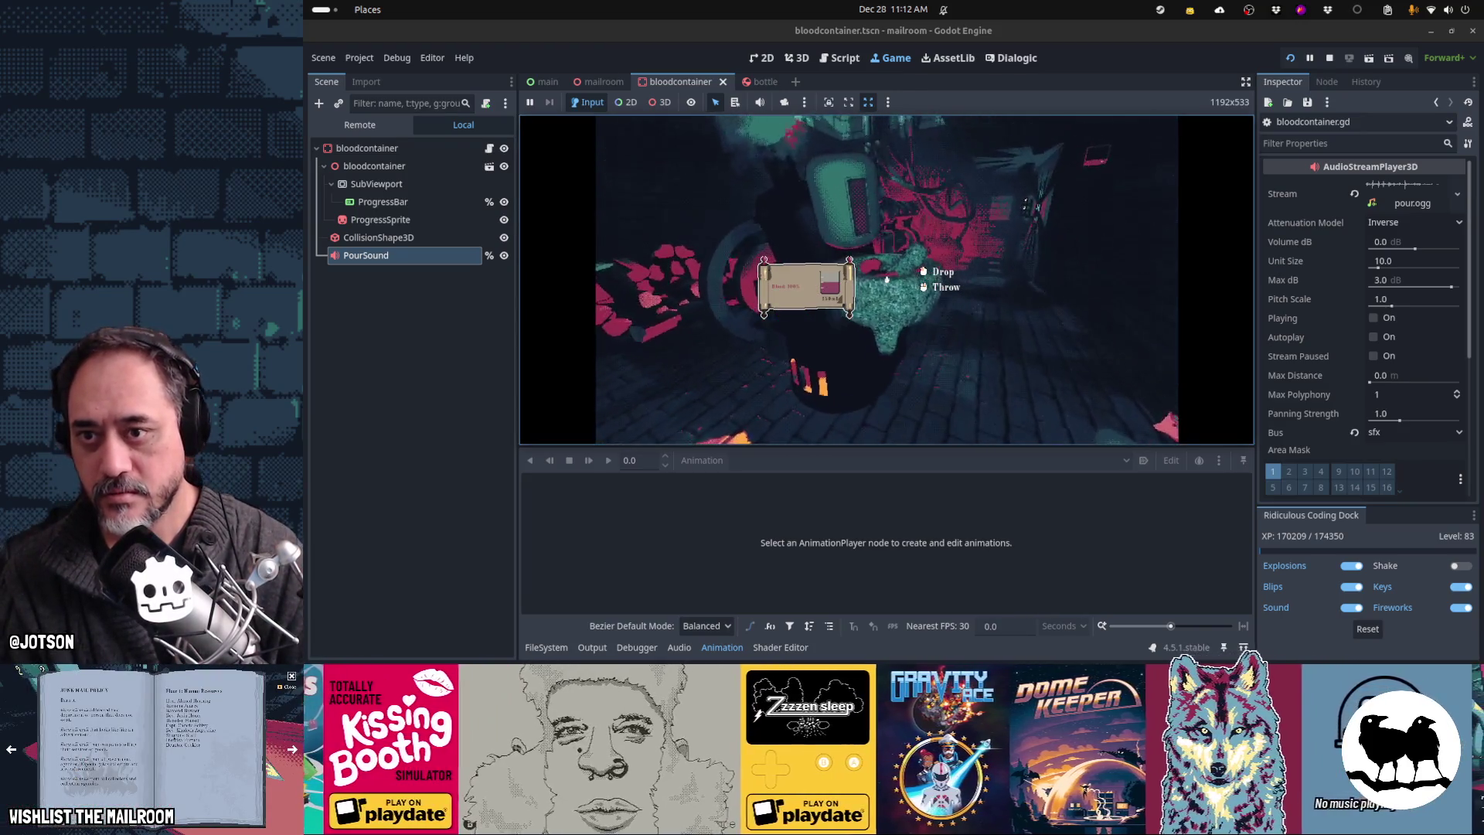
left_click(887, 280)
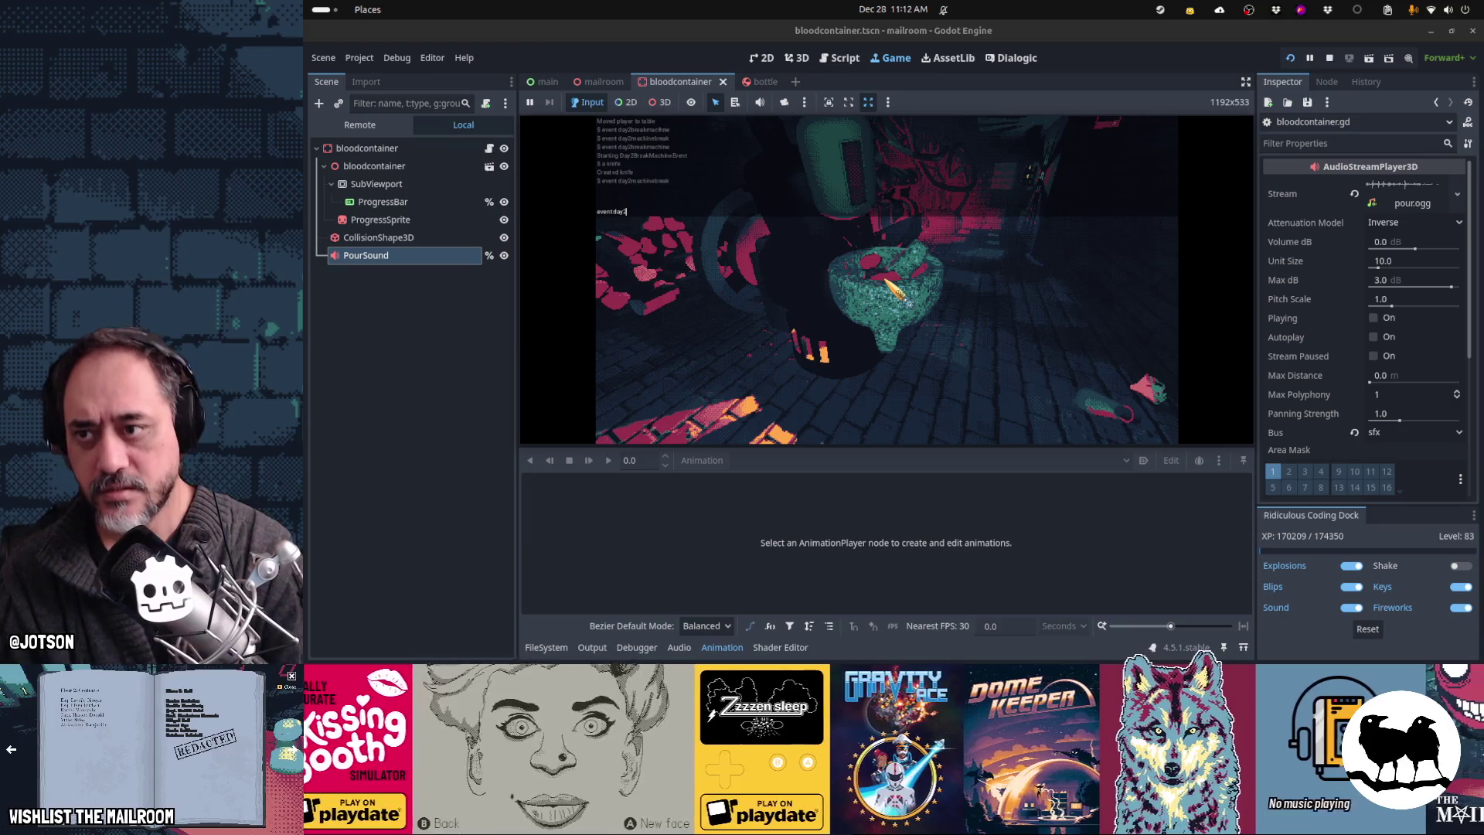
Step: Run the 'event day2machinebreak' debug command, then pause the game and return to the script
key("Return")
type("eve")
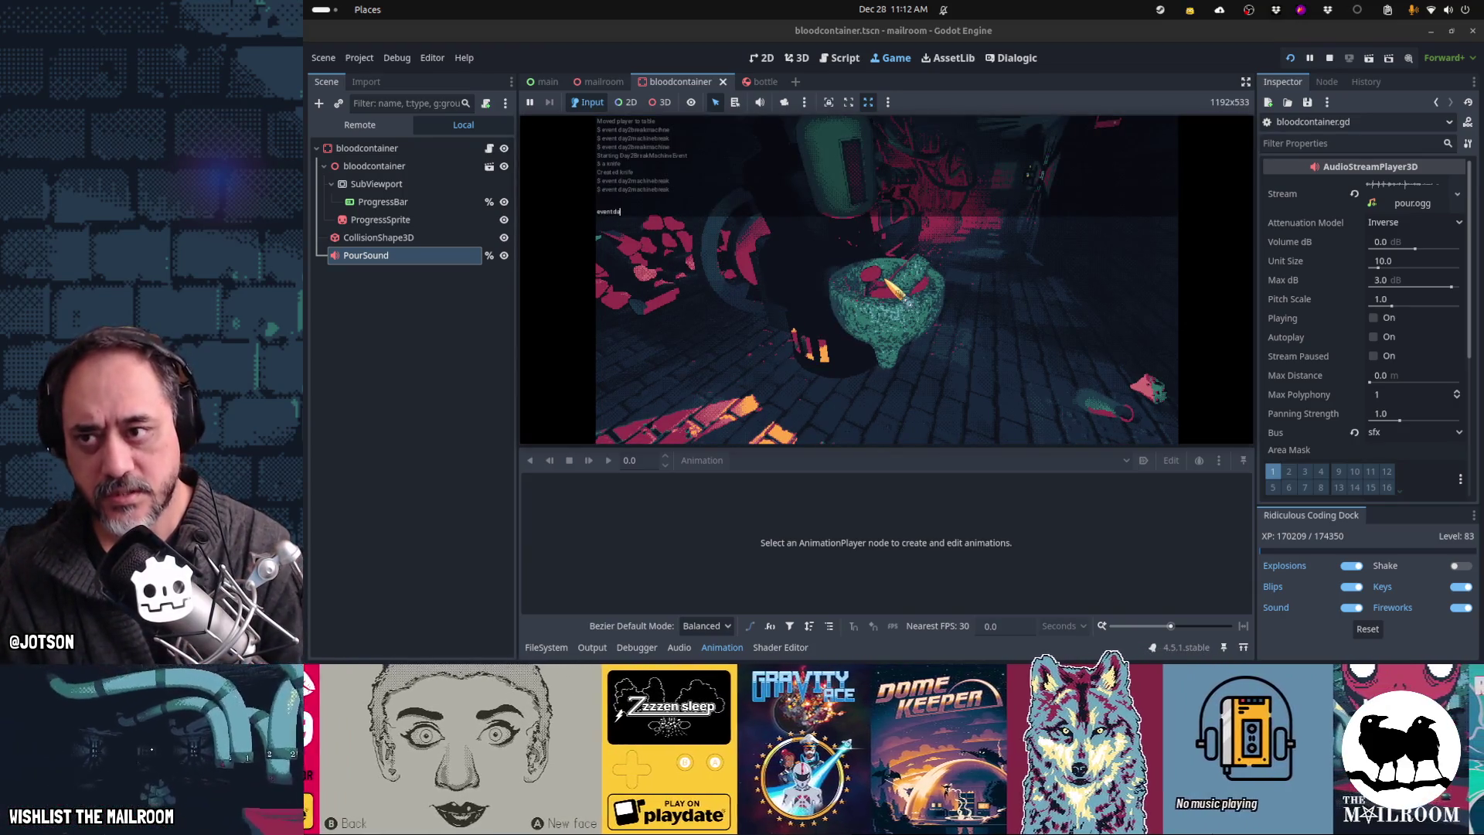
type("hine")
key("Return")
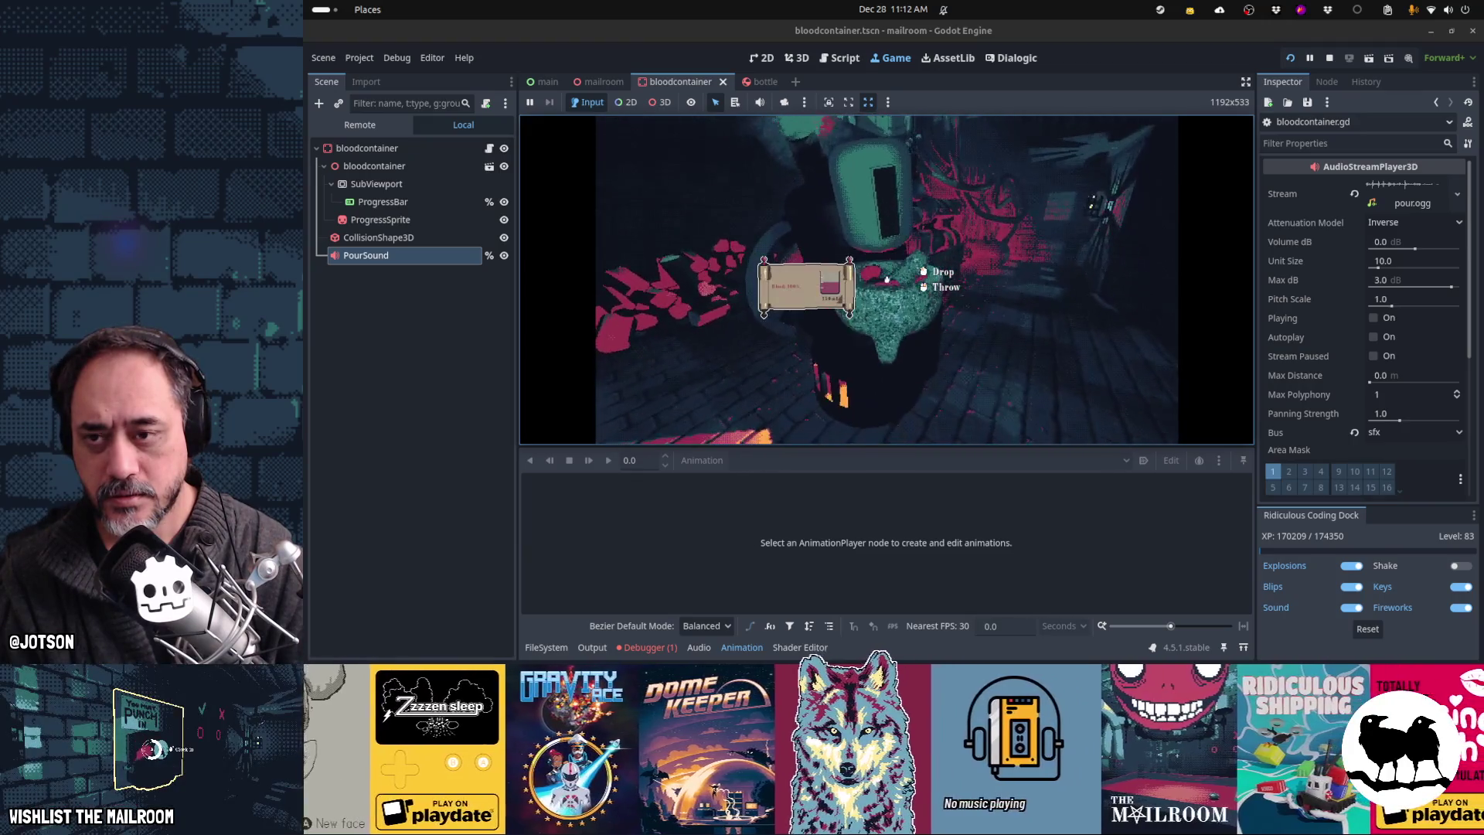
key("Escape")
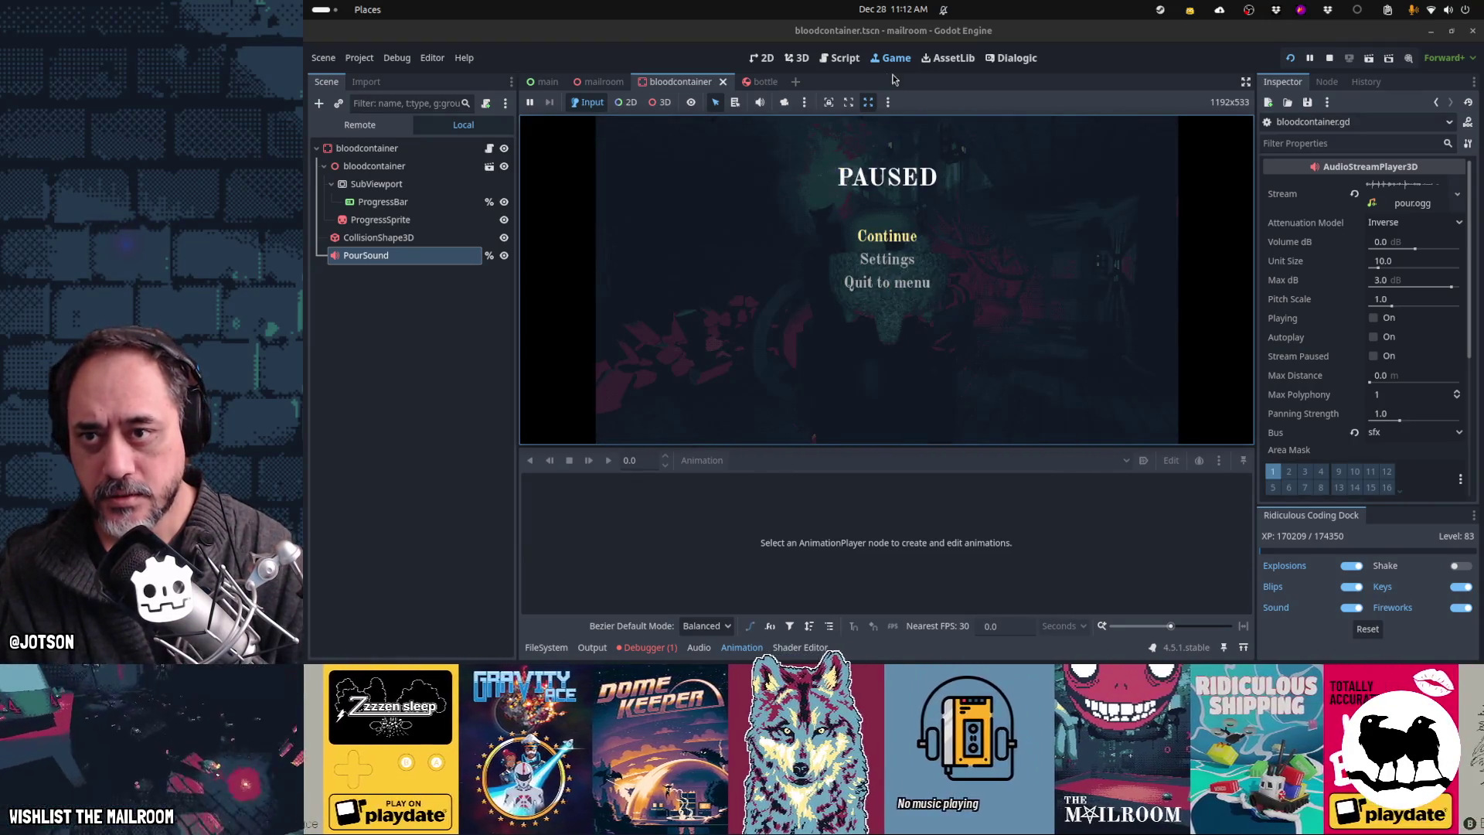
left_click(848, 63)
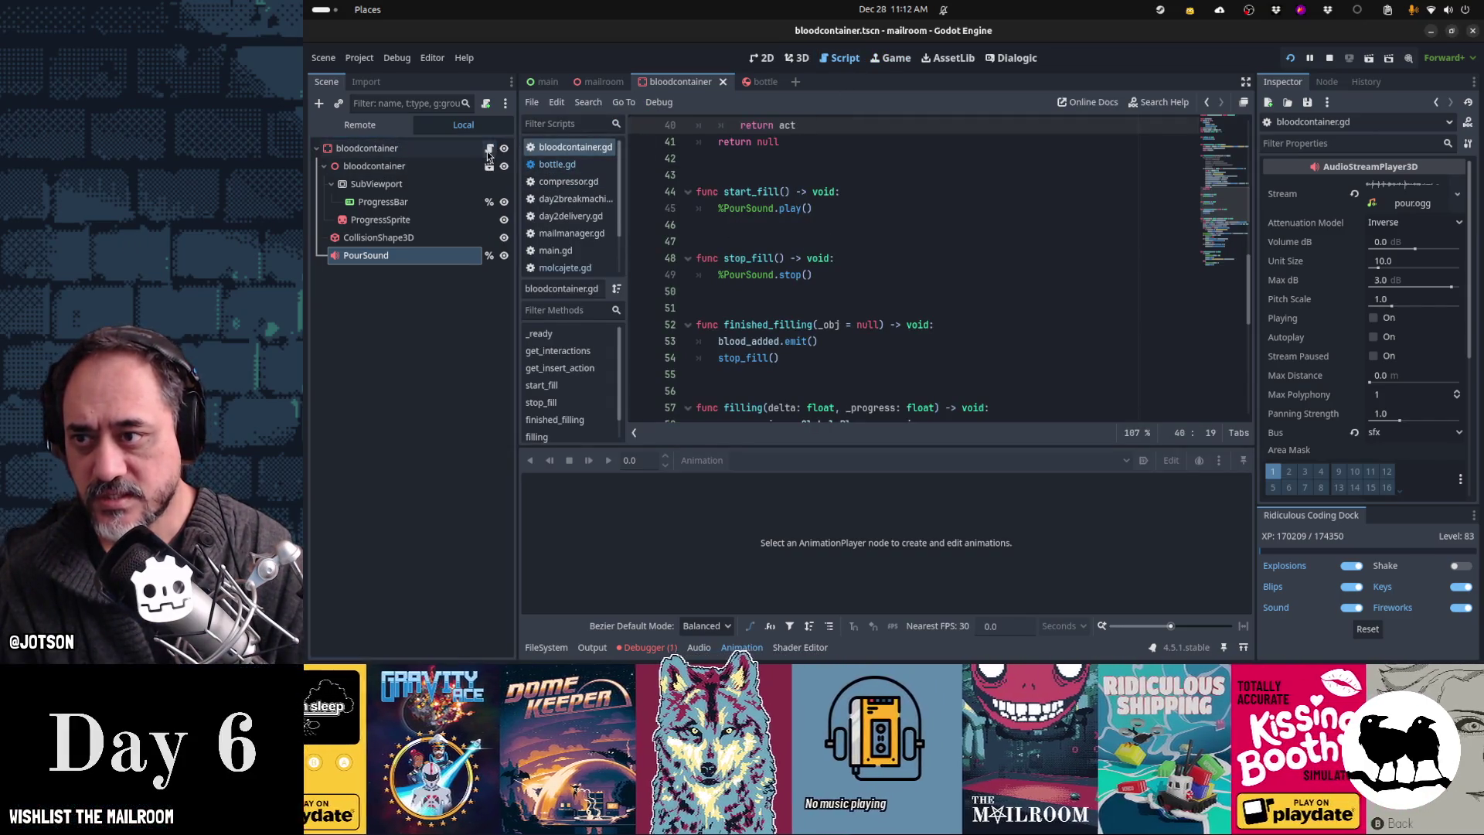
Step: Replace 'is Bottle' on line 30 of bloodcontainer.gd with 'and the_insertable.recipe' and save
left_click(743, 648)
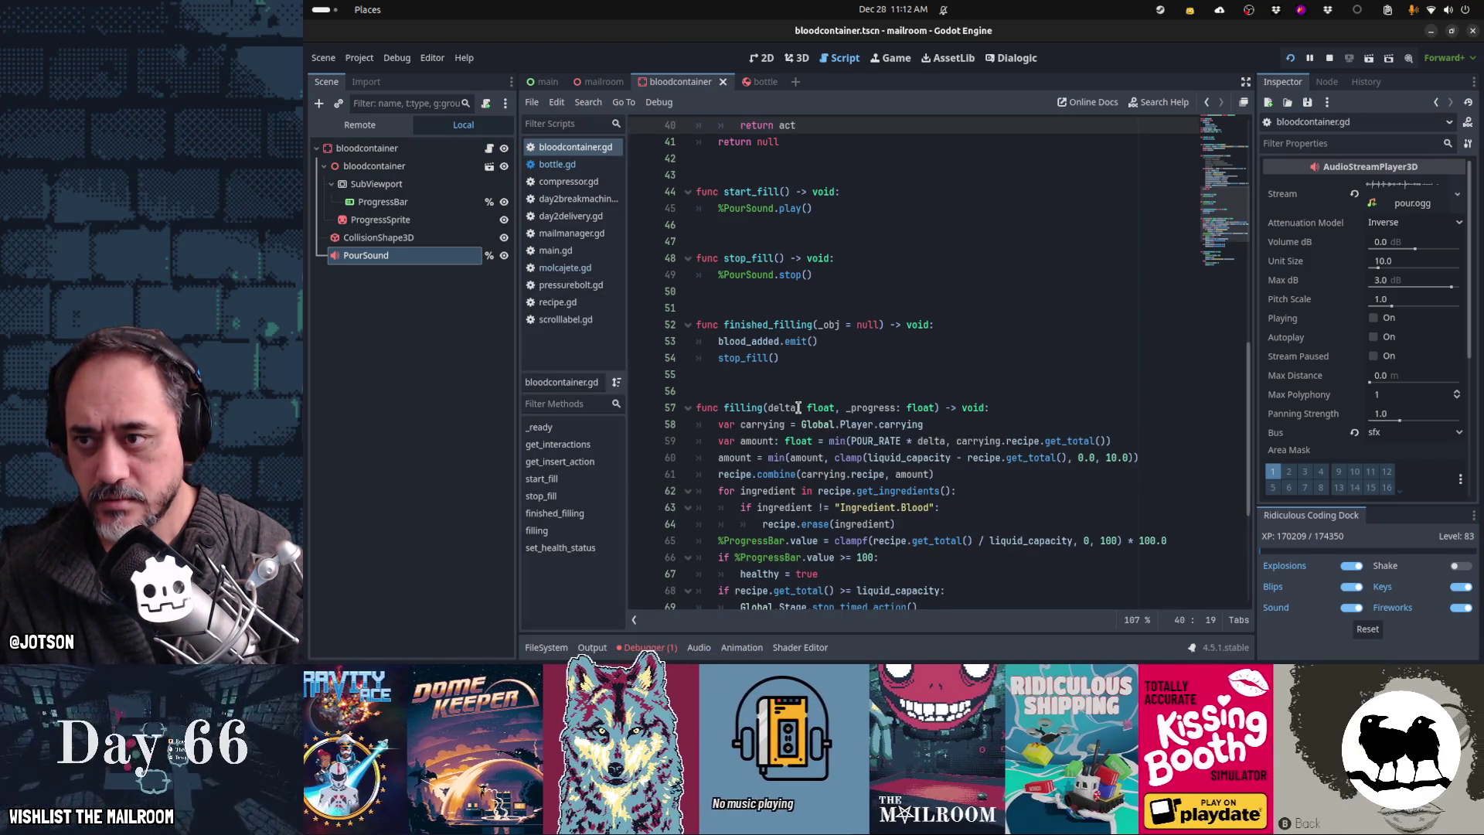
scroll(799, 407, "up", 6)
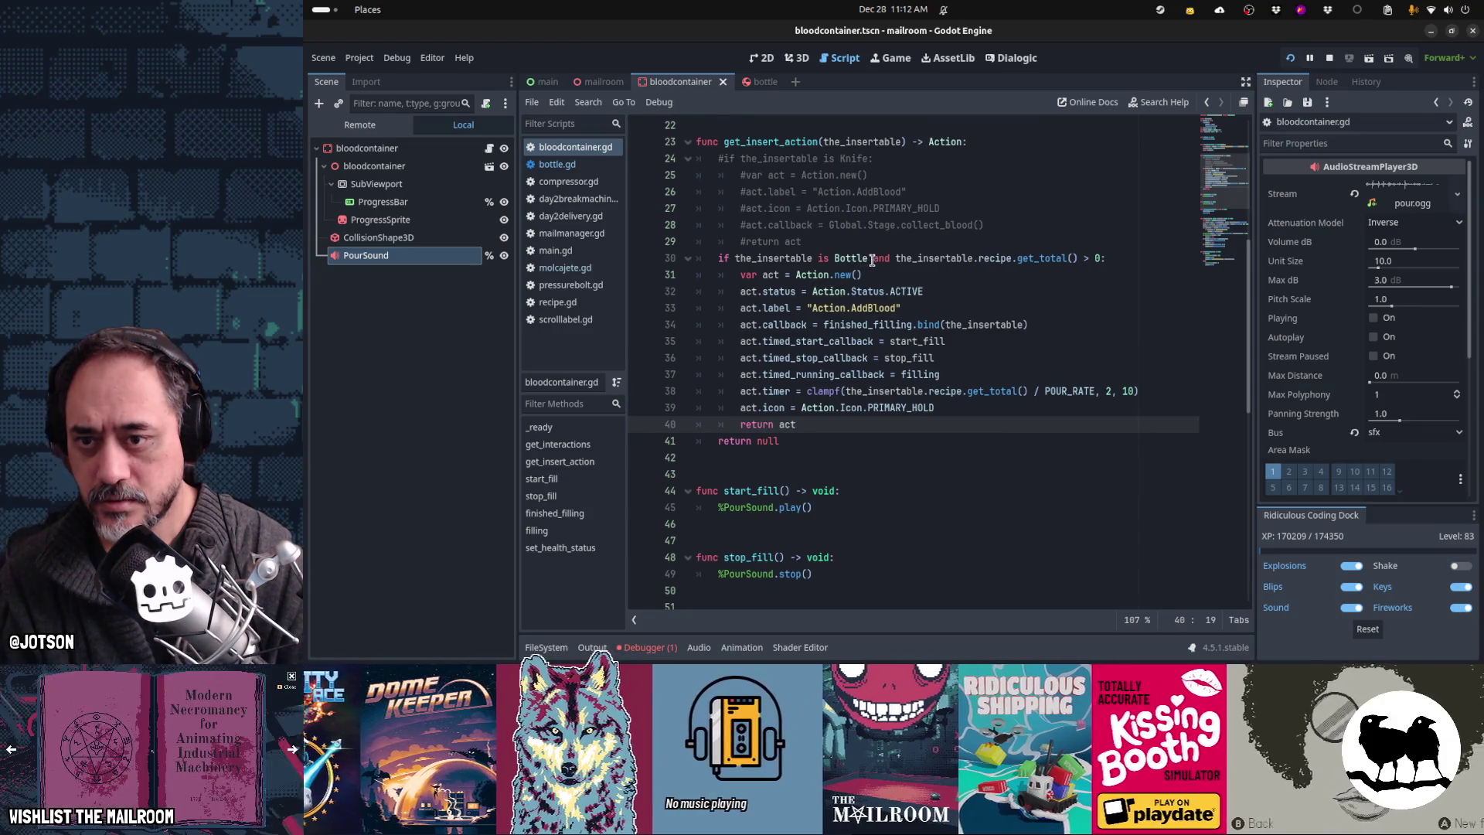
double_click(860, 258)
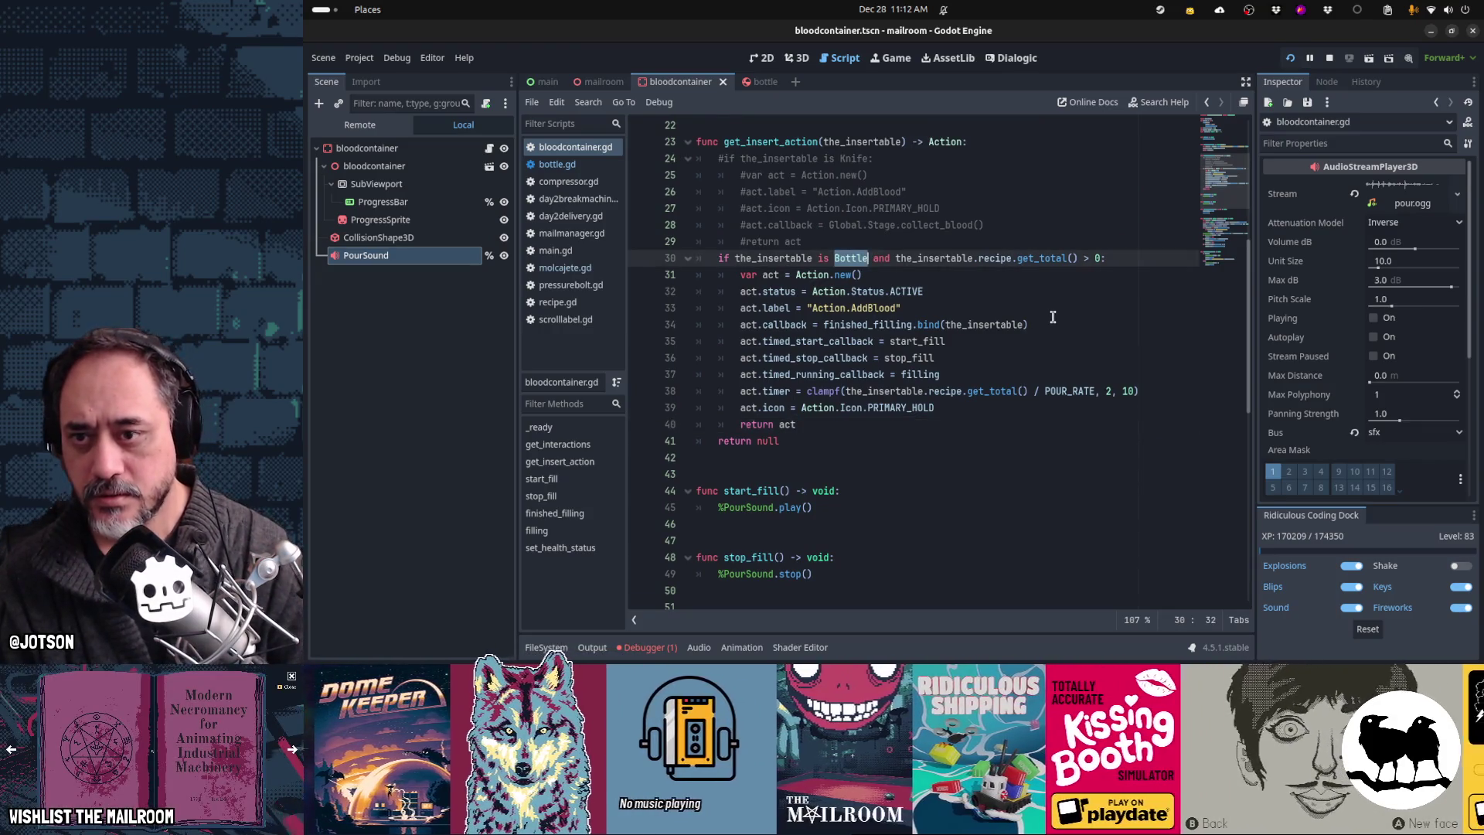
key("BackSpace")
key("BackSpace")
key("BackSpace")
key("BackSpace")
type("and the_ins")
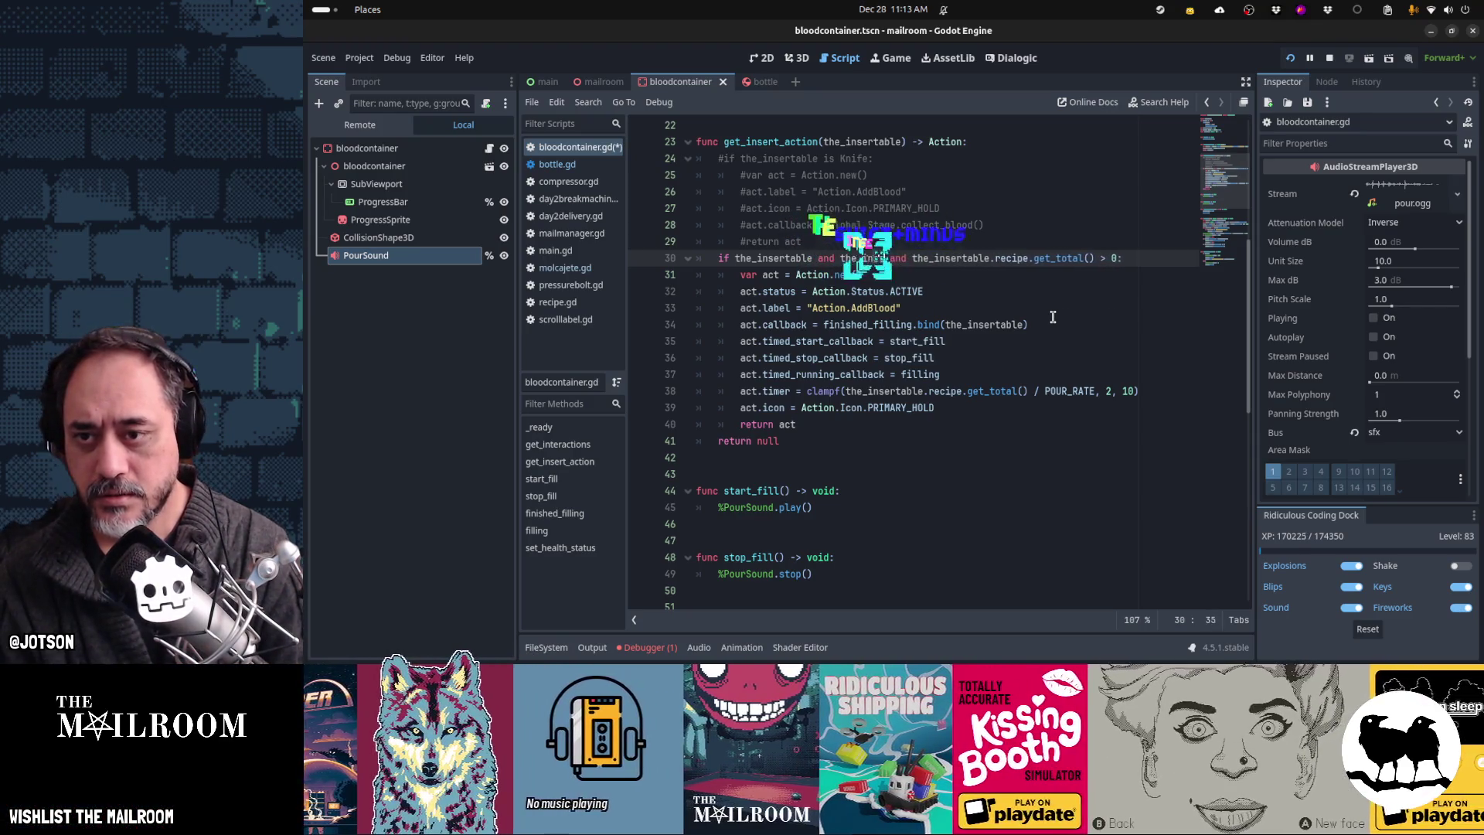
type("ertable.recipe")
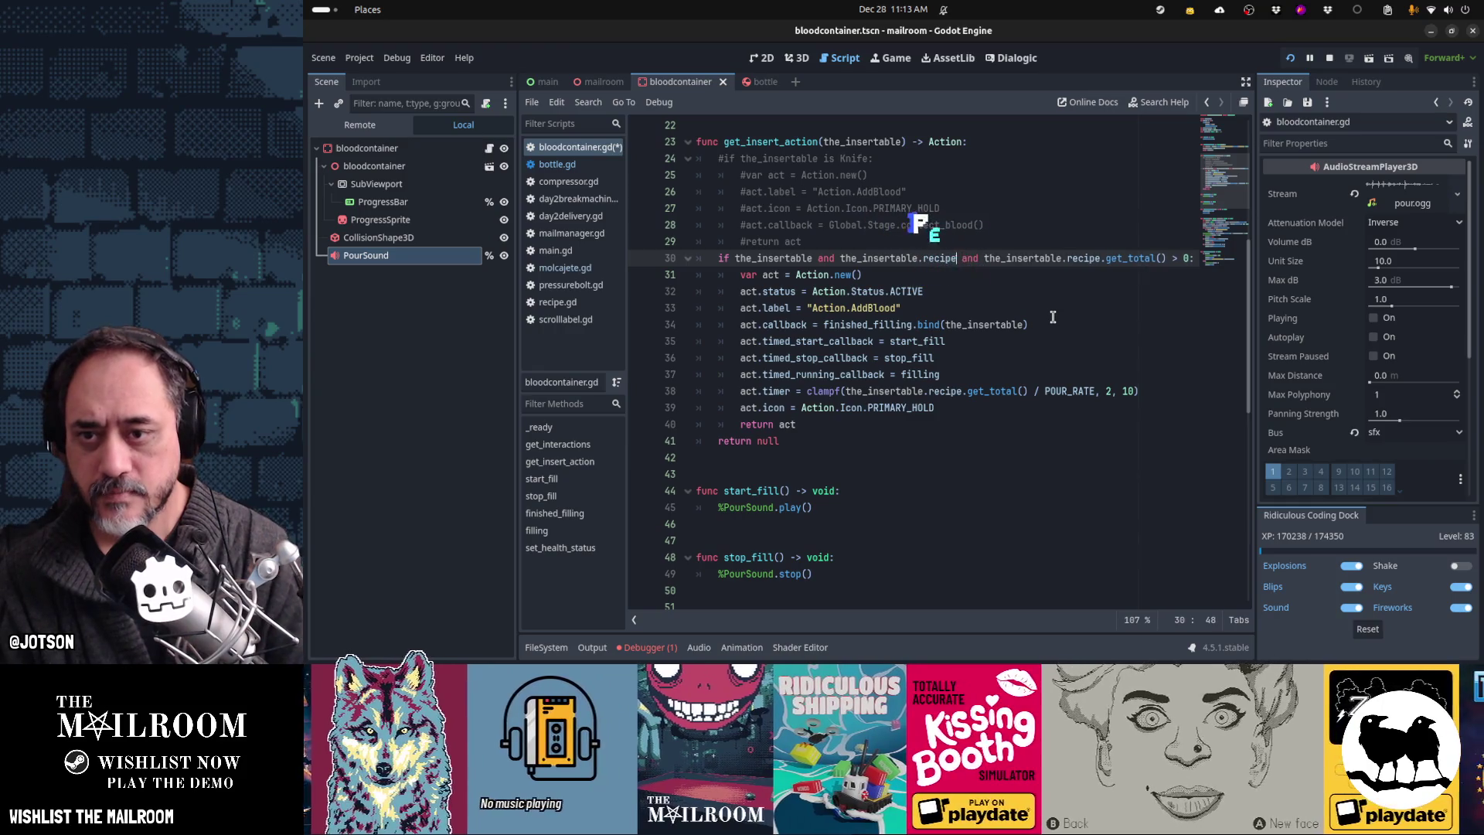
key("ctrl+s")
key("ctrl+F4")
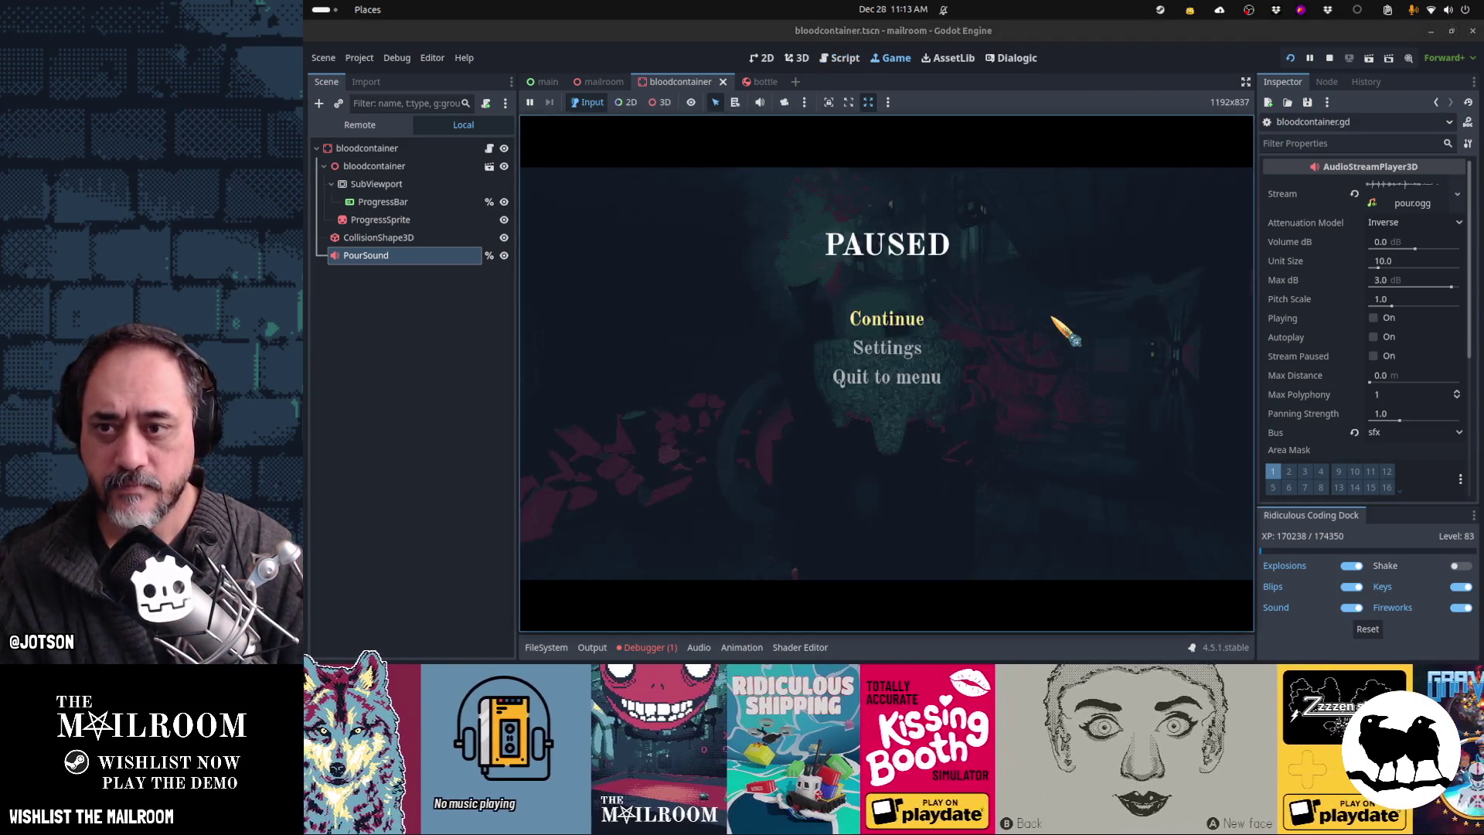
Step: Resume the game to check the container's Add blood prompt, then pause and return to the script
left_click(892, 319)
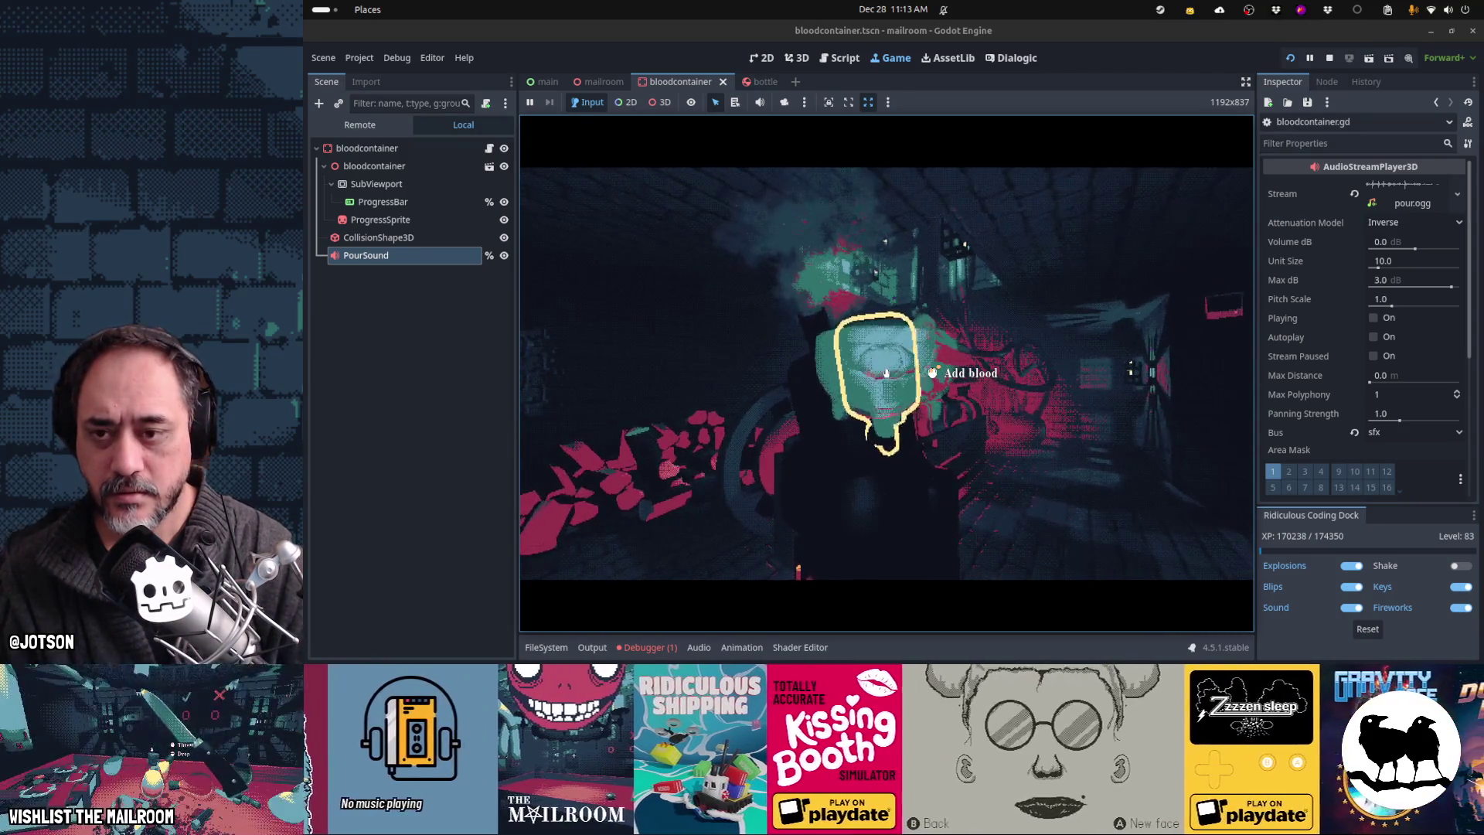
key("Escape")
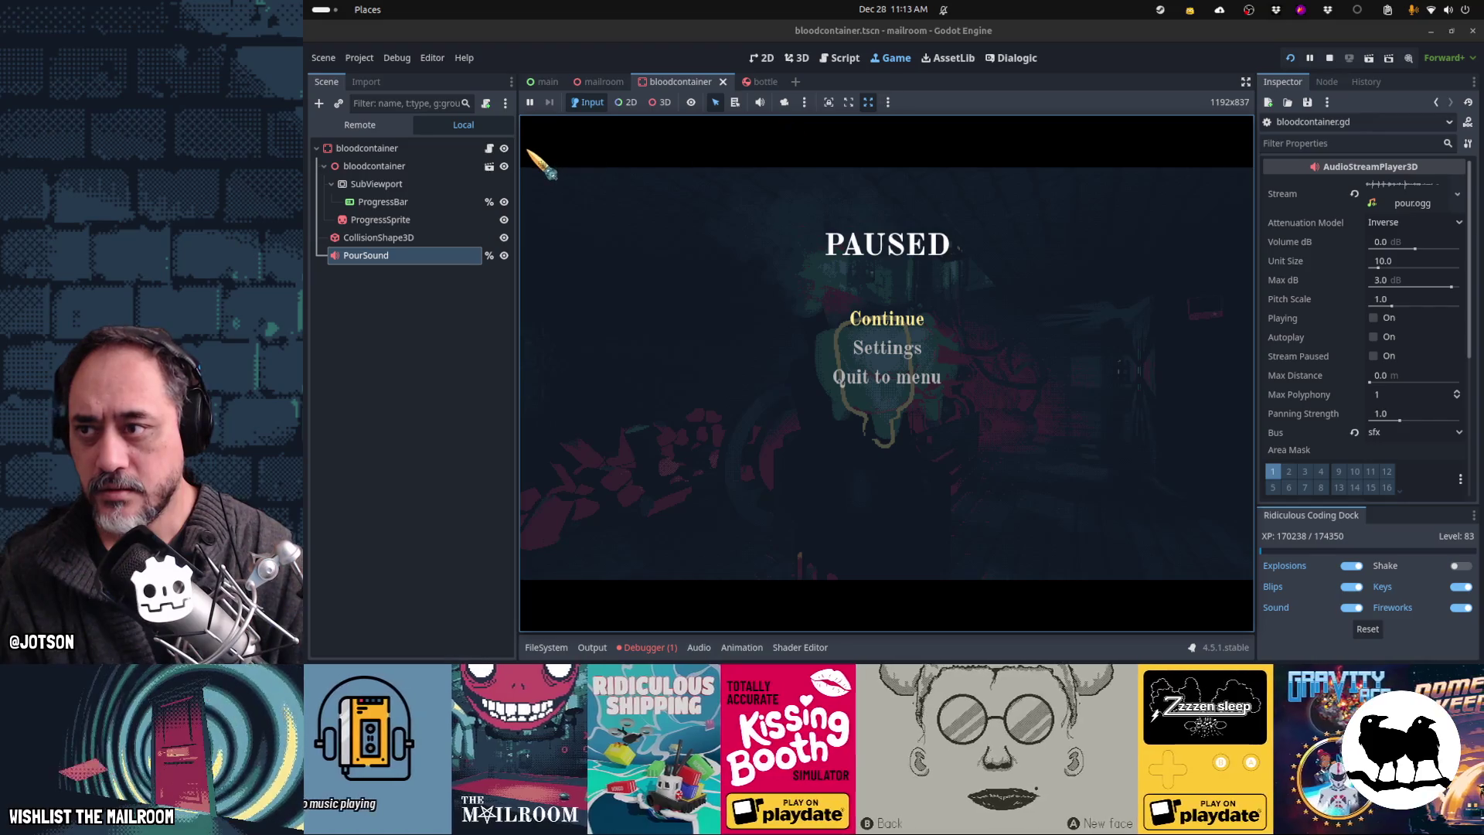
left_click(845, 60)
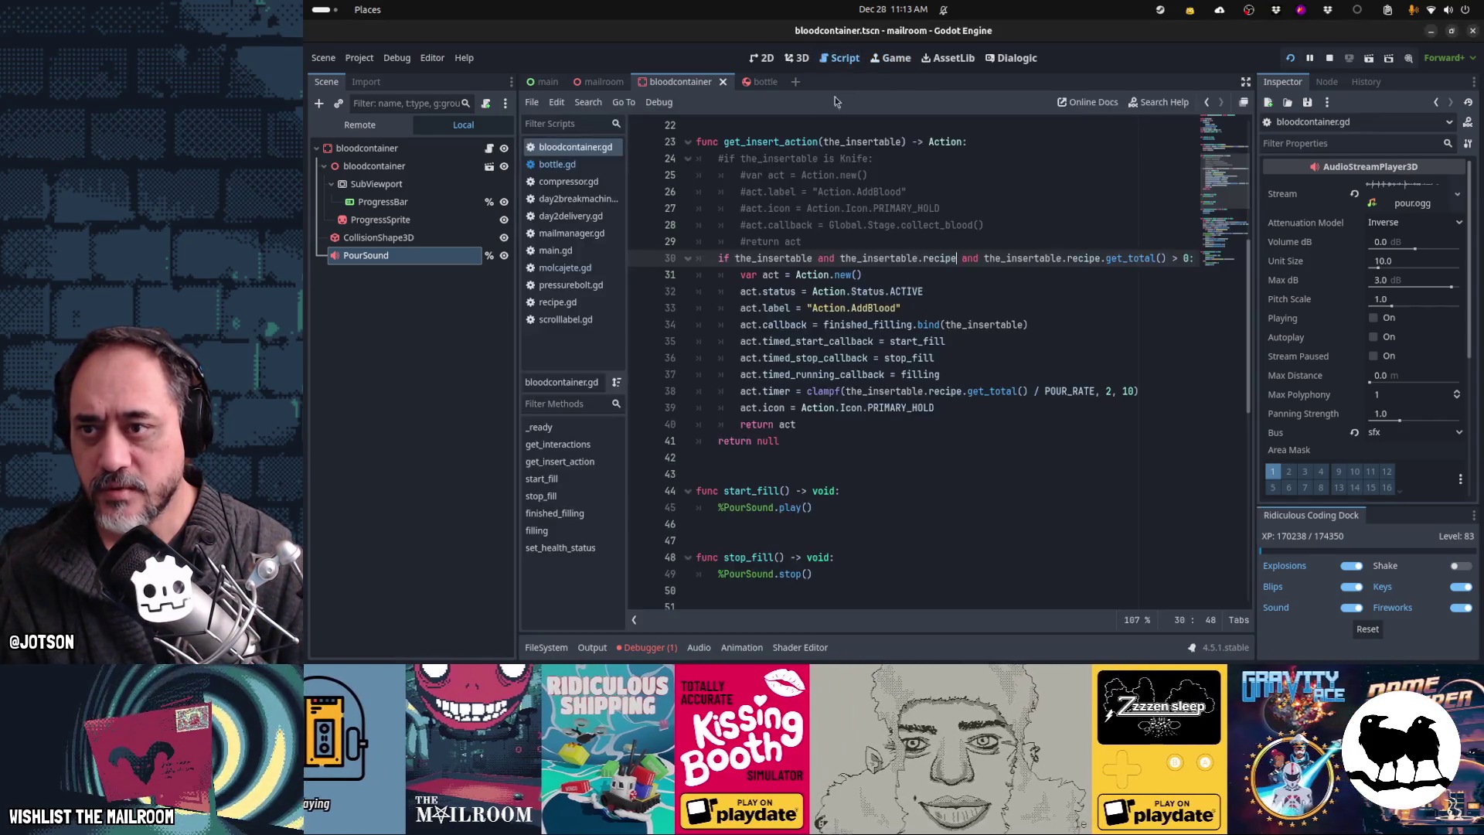
Step: Inspect the Mortar and CompressorBloodContainer checks in scrolllabel.gd, then resume the game
left_click(572, 320)
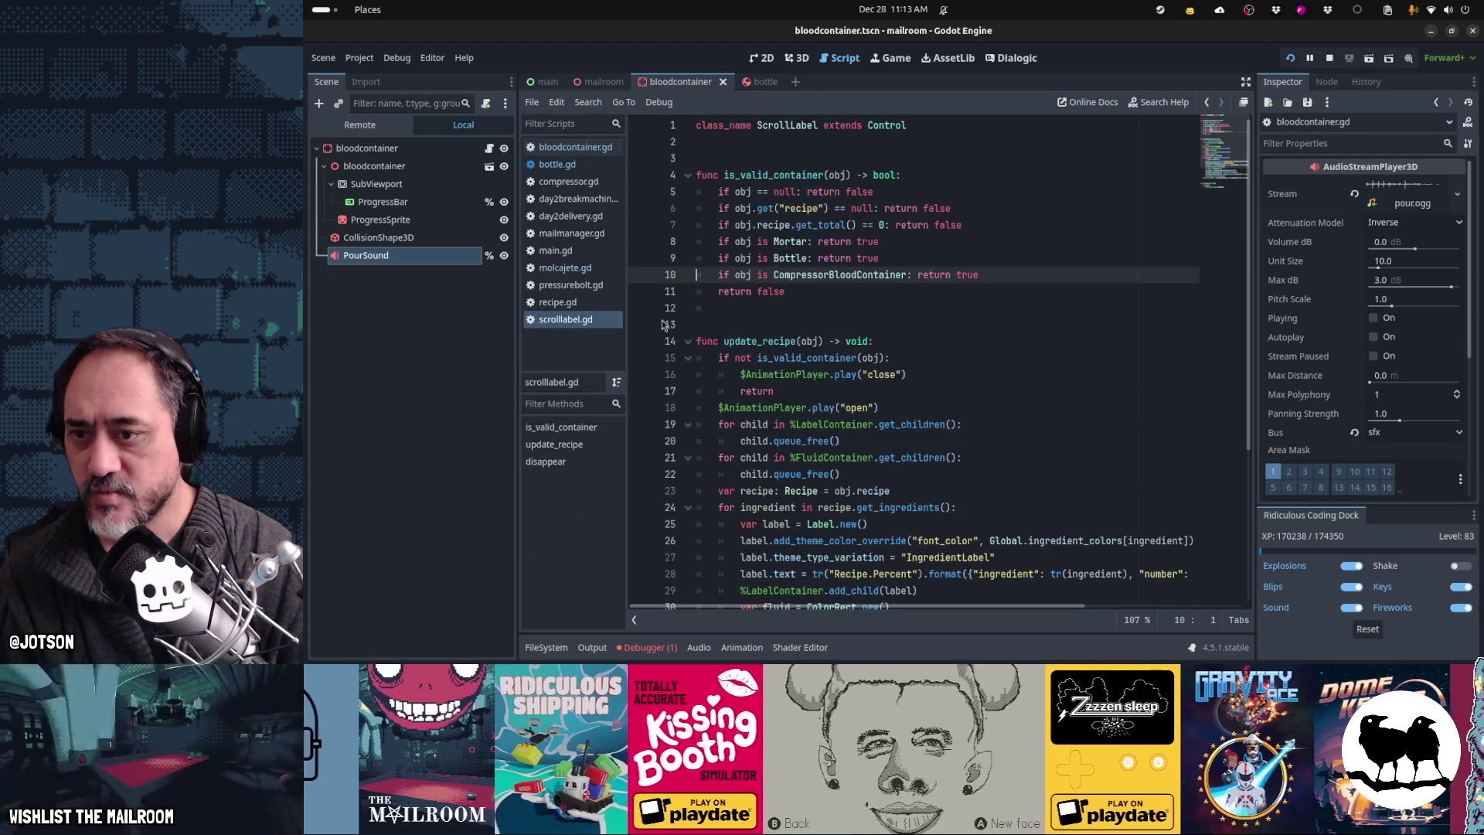
left_click(1053, 266)
key("Down")
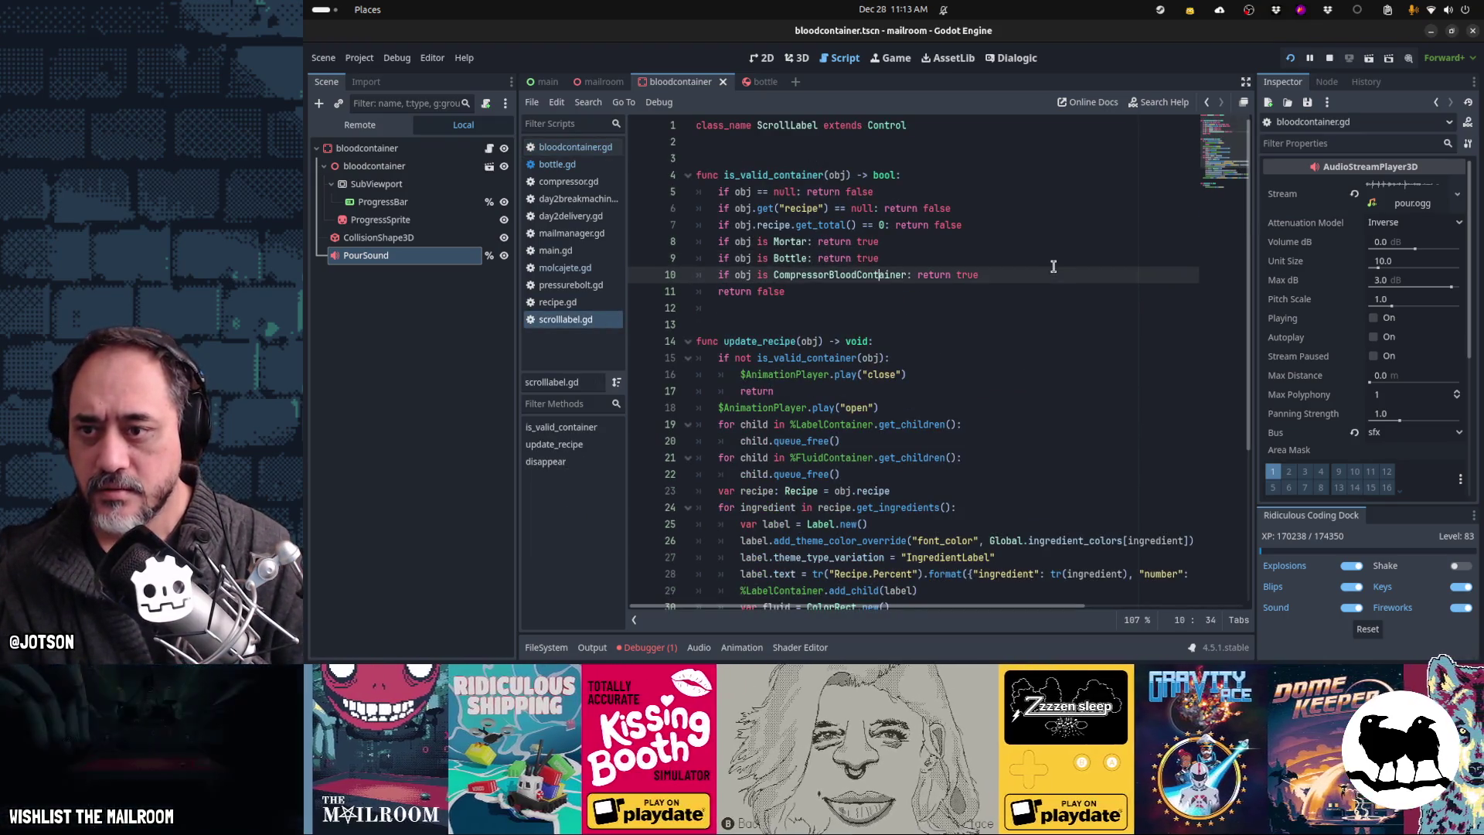
key("Up")
key("Up")
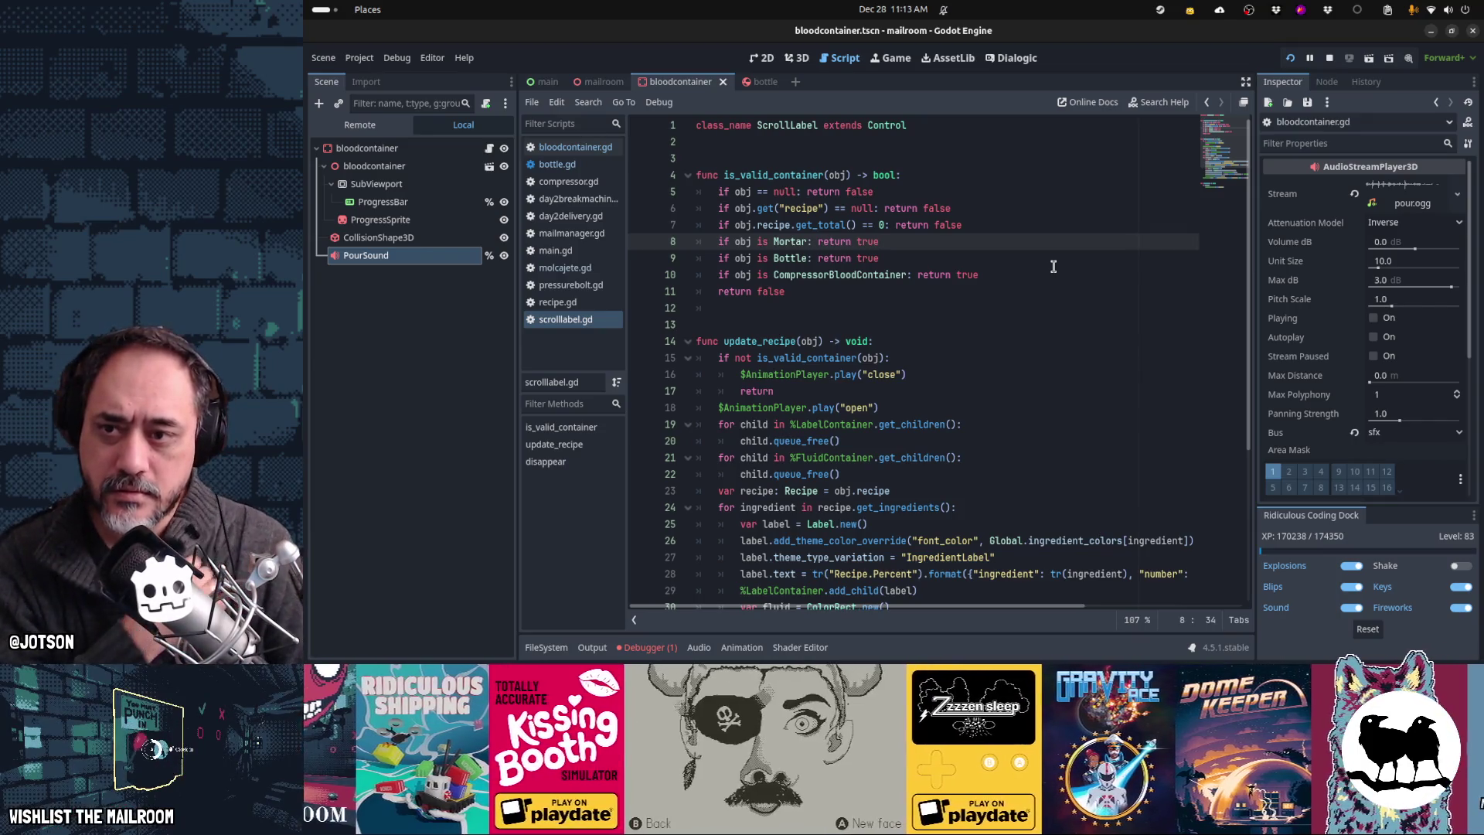
key("Down")
key("Down")
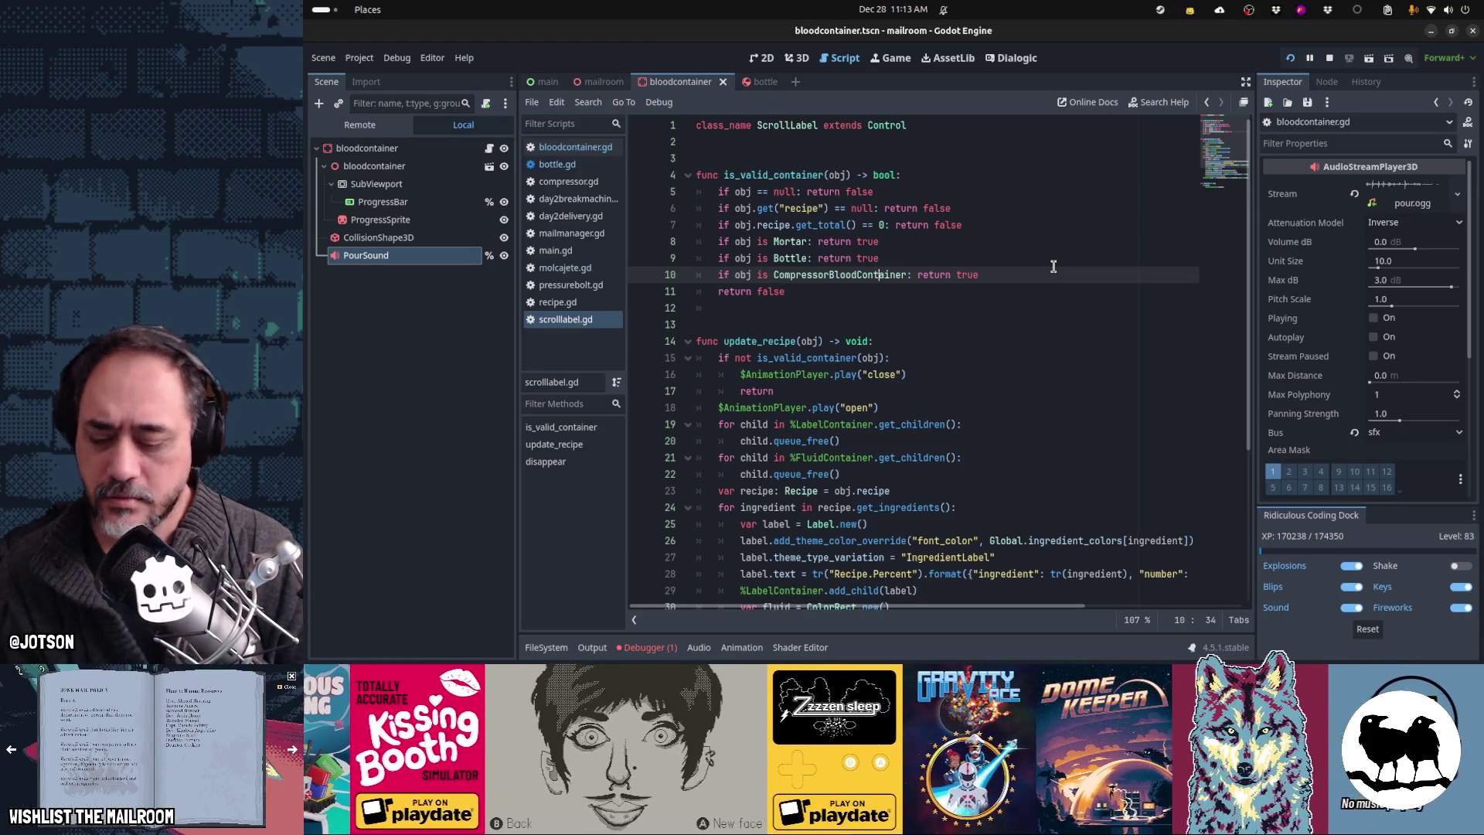
key("ctrl+F4")
left_click(916, 325)
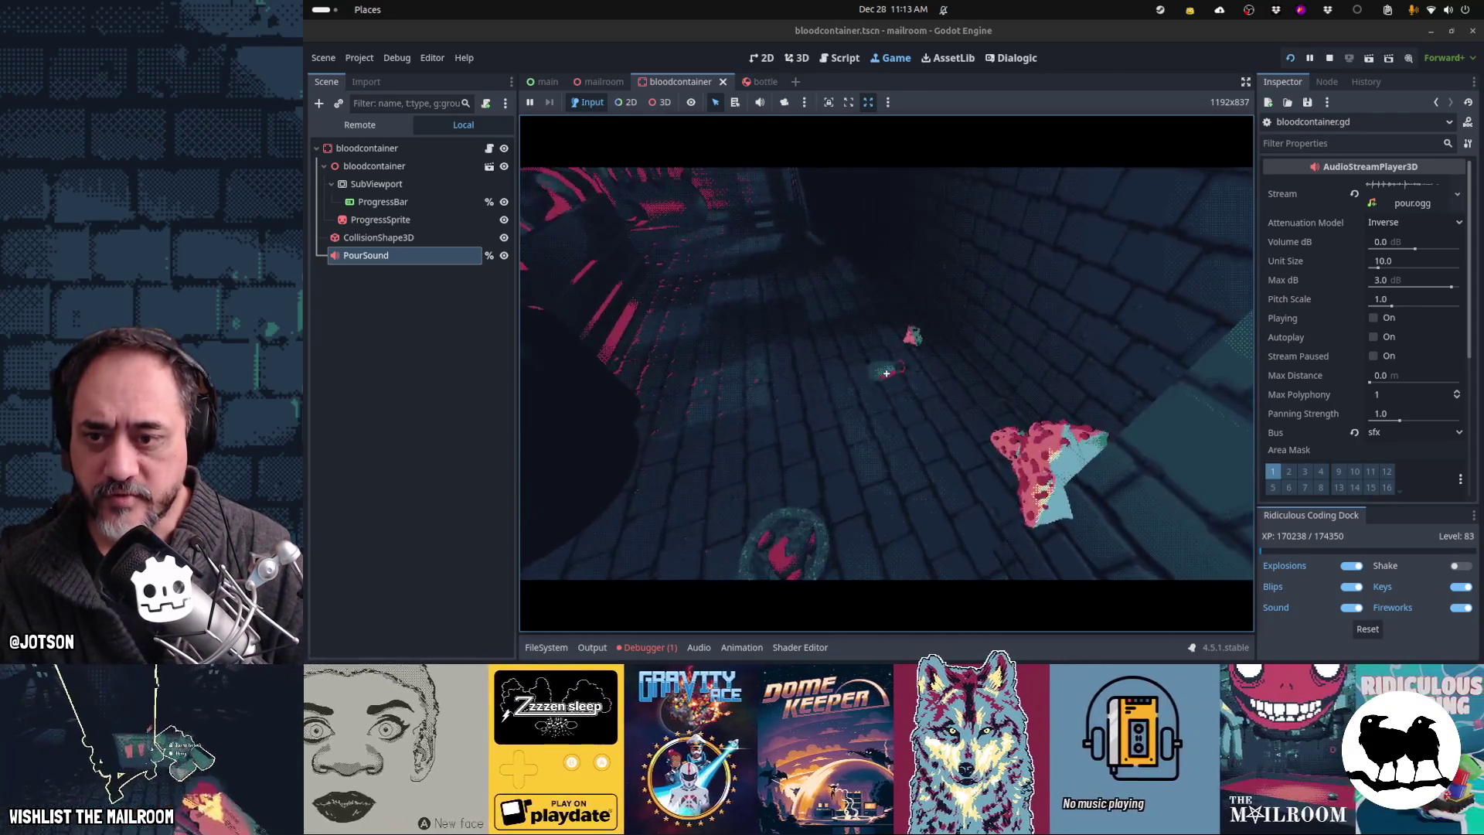
Step: Pick up and drop the bottle several times, then grab the blood container and start pouring into the bottle
left_click(887, 374)
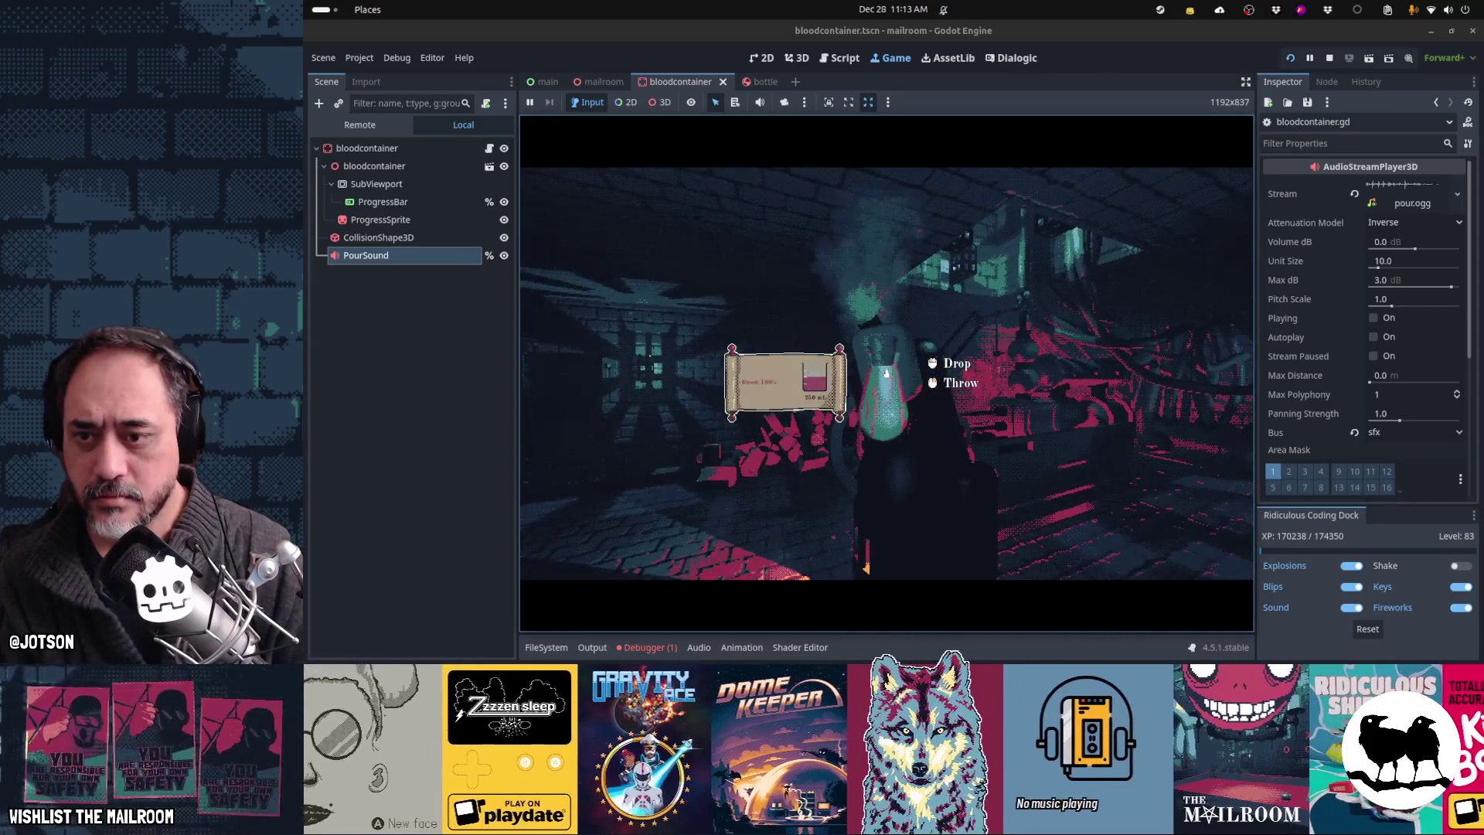
left_click(887, 373)
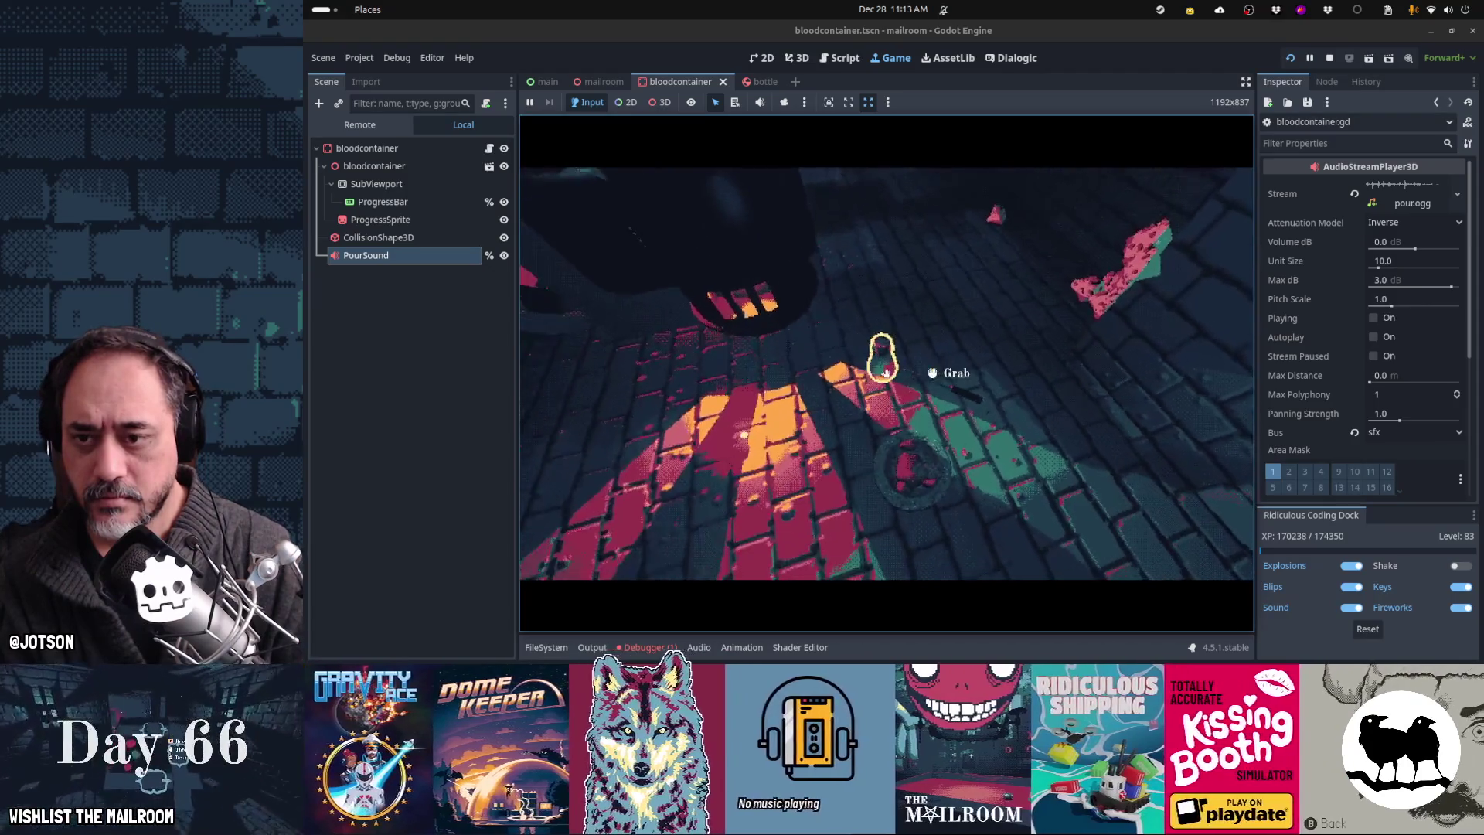
left_click(886, 373)
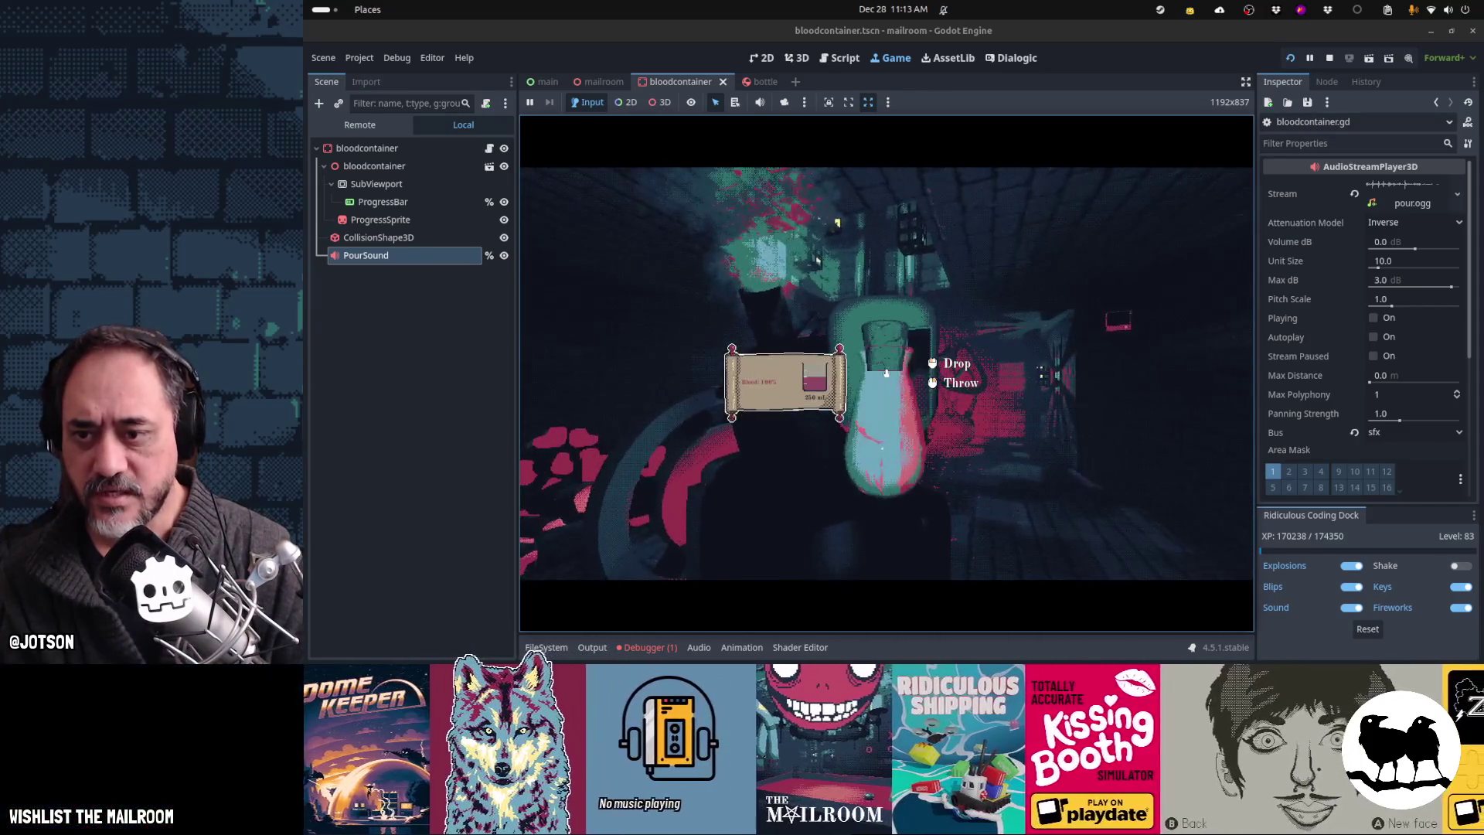
left_click(886, 372)
left_click(886, 372)
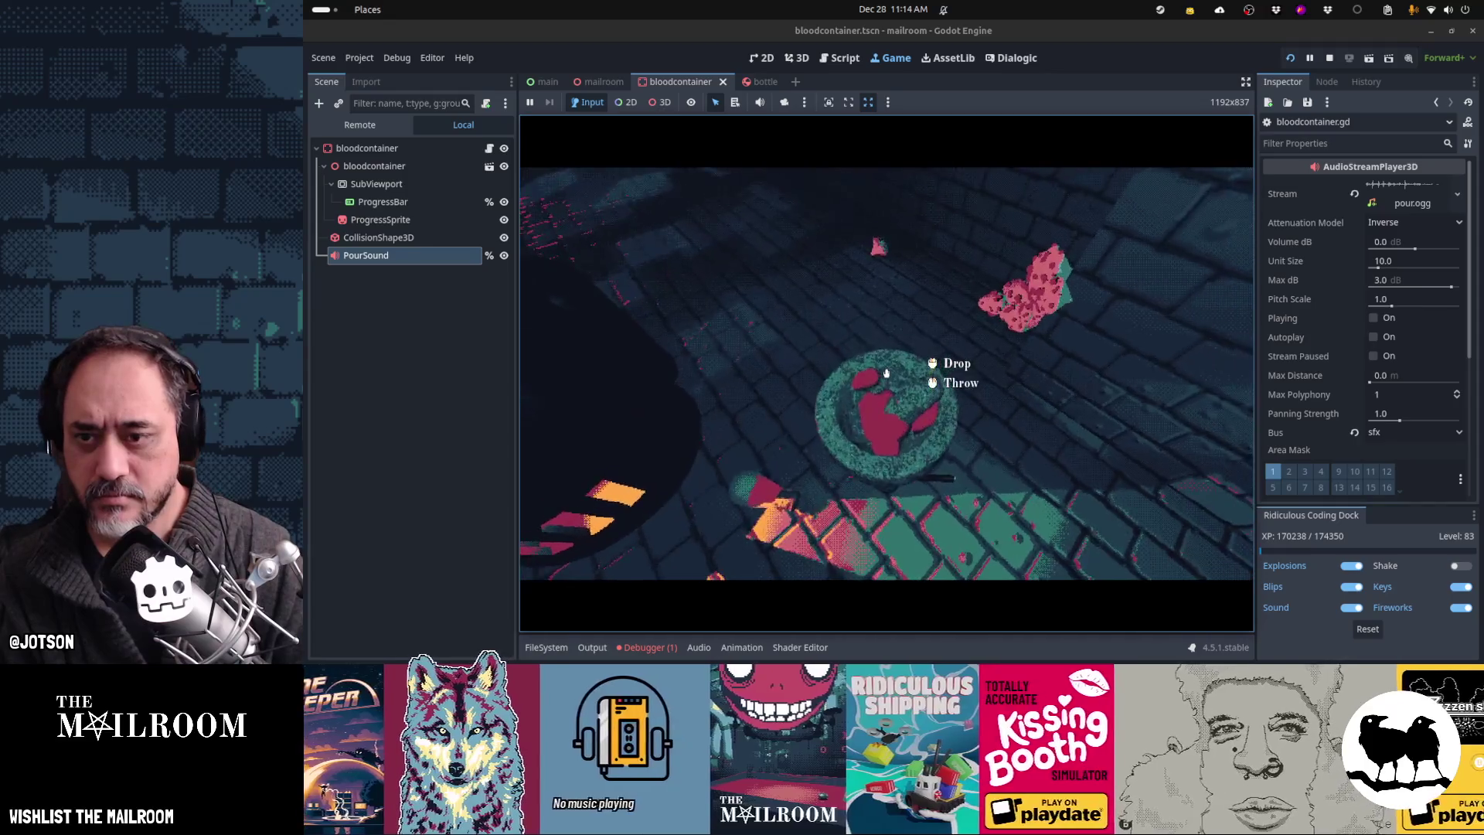
left_click(886, 373)
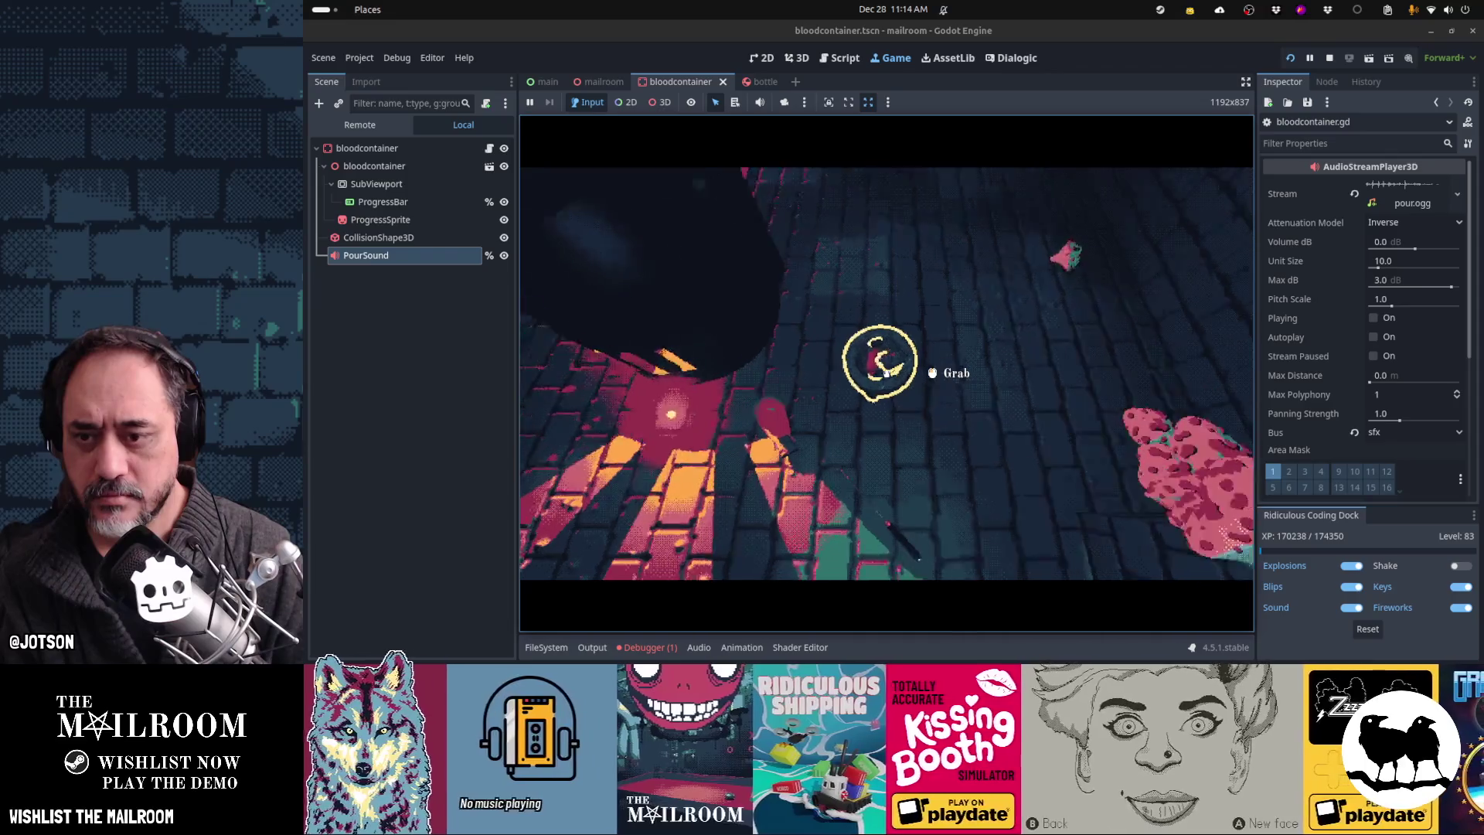
left_click(886, 373)
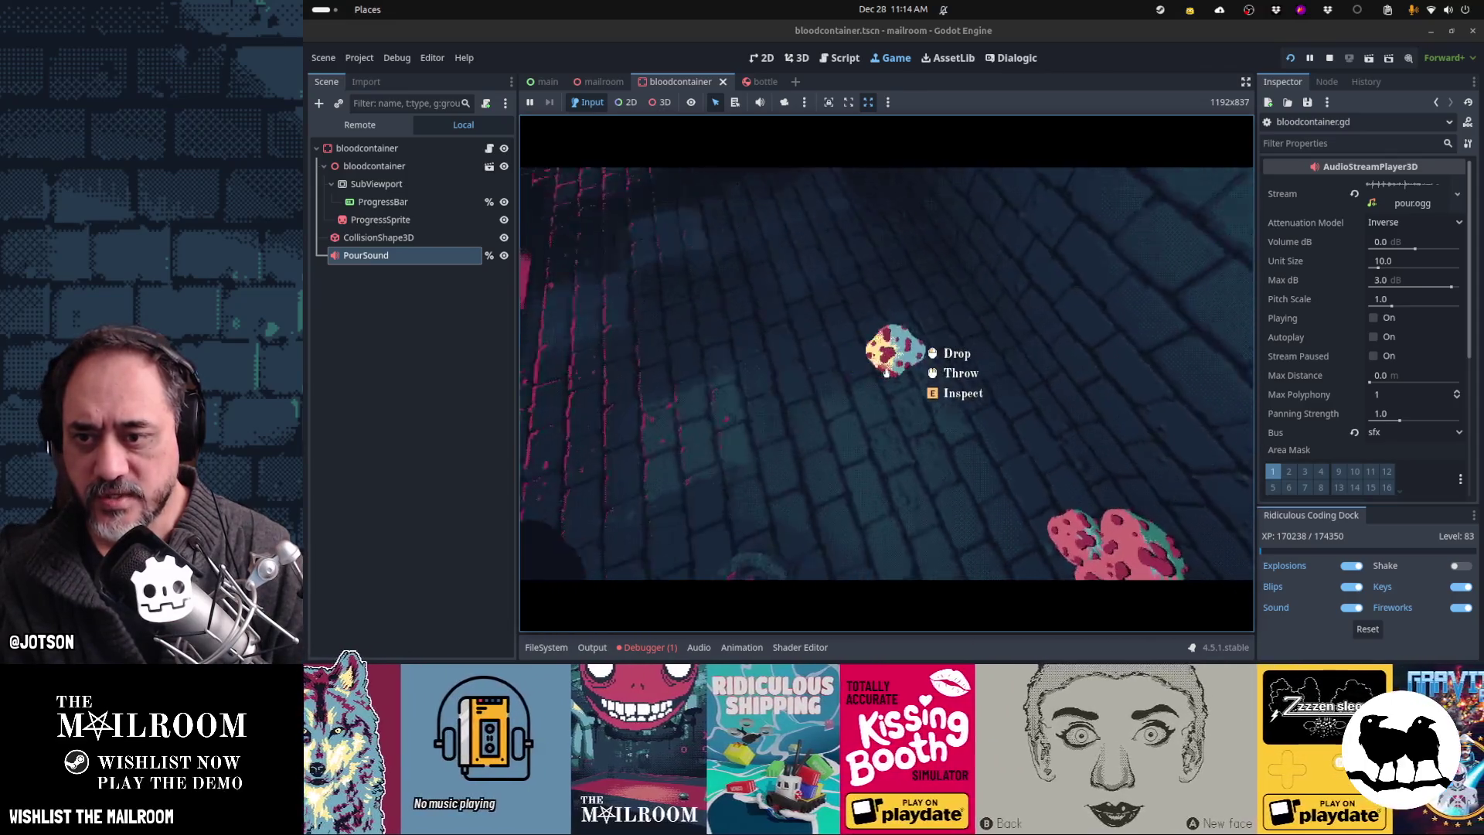
left_click(885, 373)
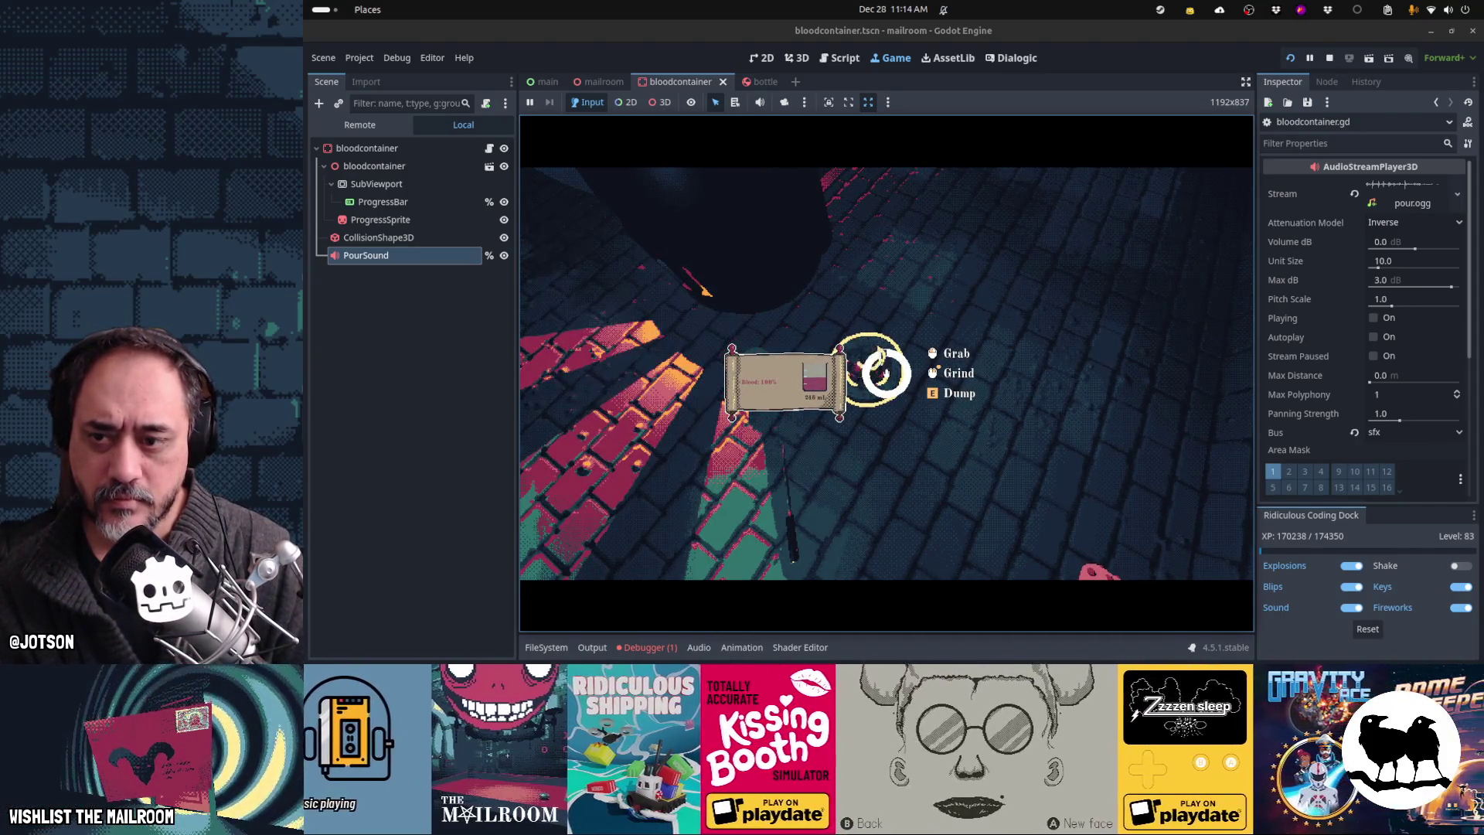
left_click(886, 373)
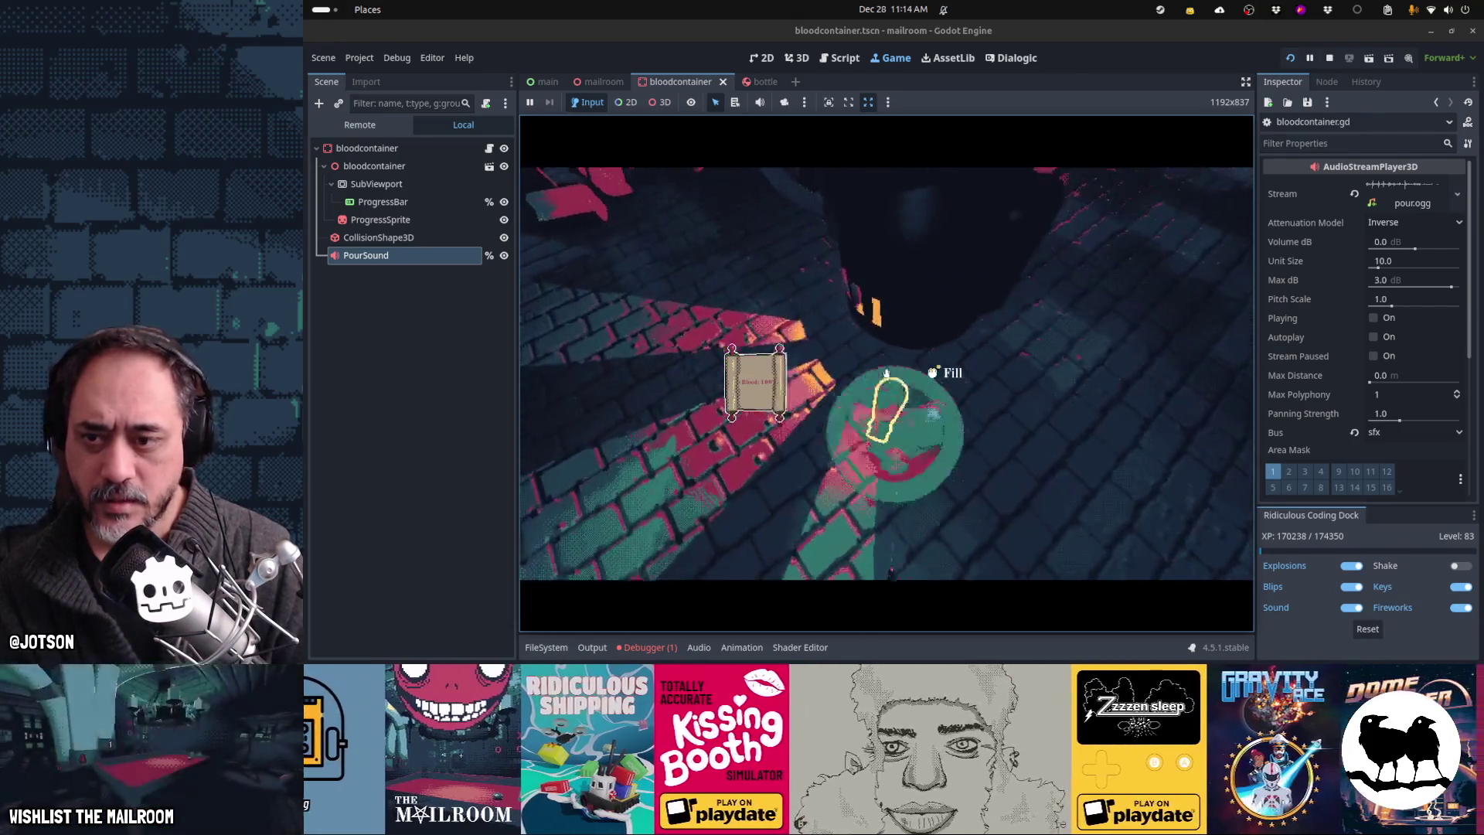
left_click(886, 373)
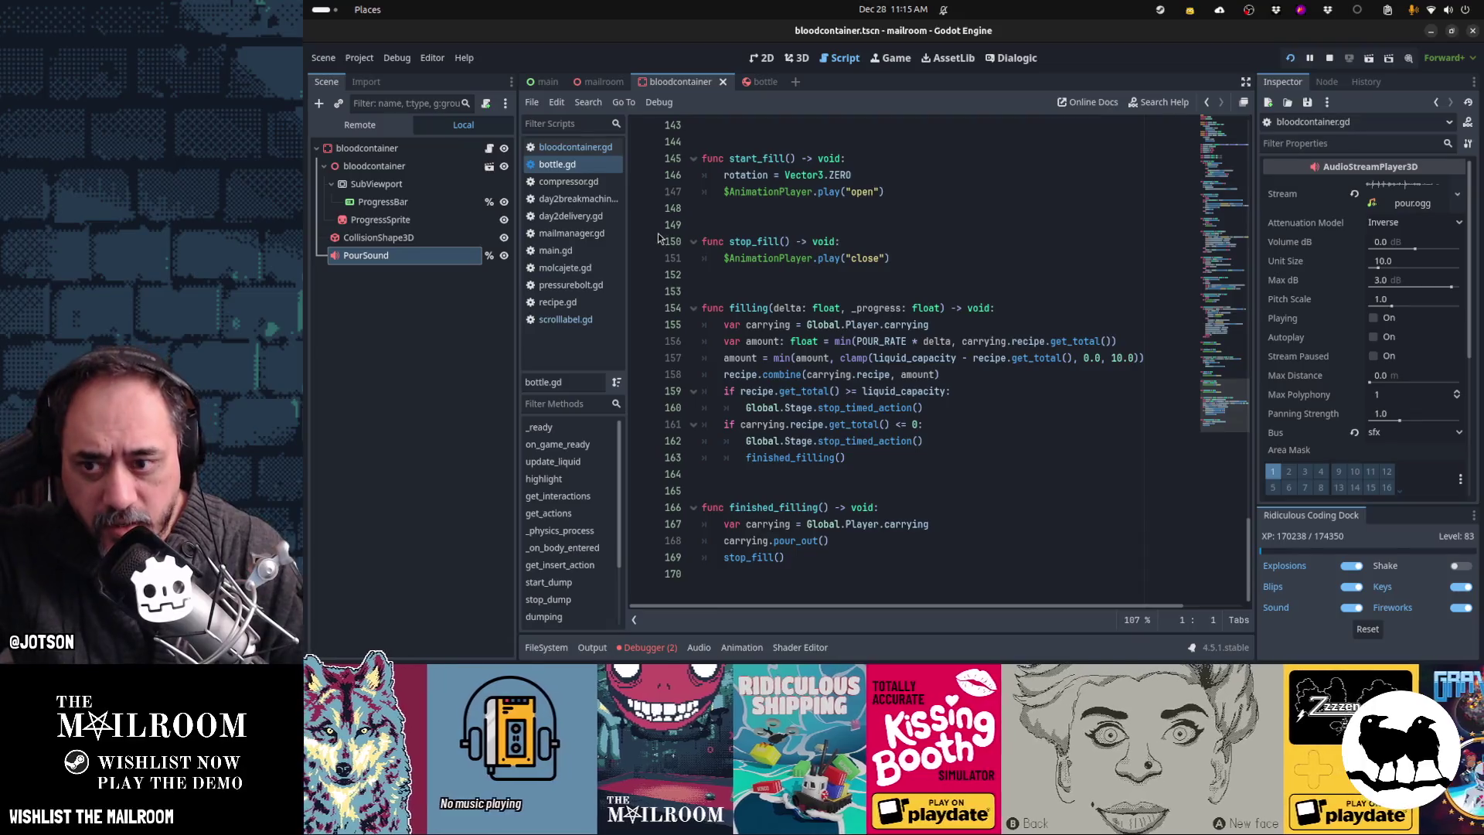
Step: Copy lines 167–169 of bottle.gd's finished_filling, including the pour_out call
double_click(815, 410)
key("ctrl+f")
type("pour_out")
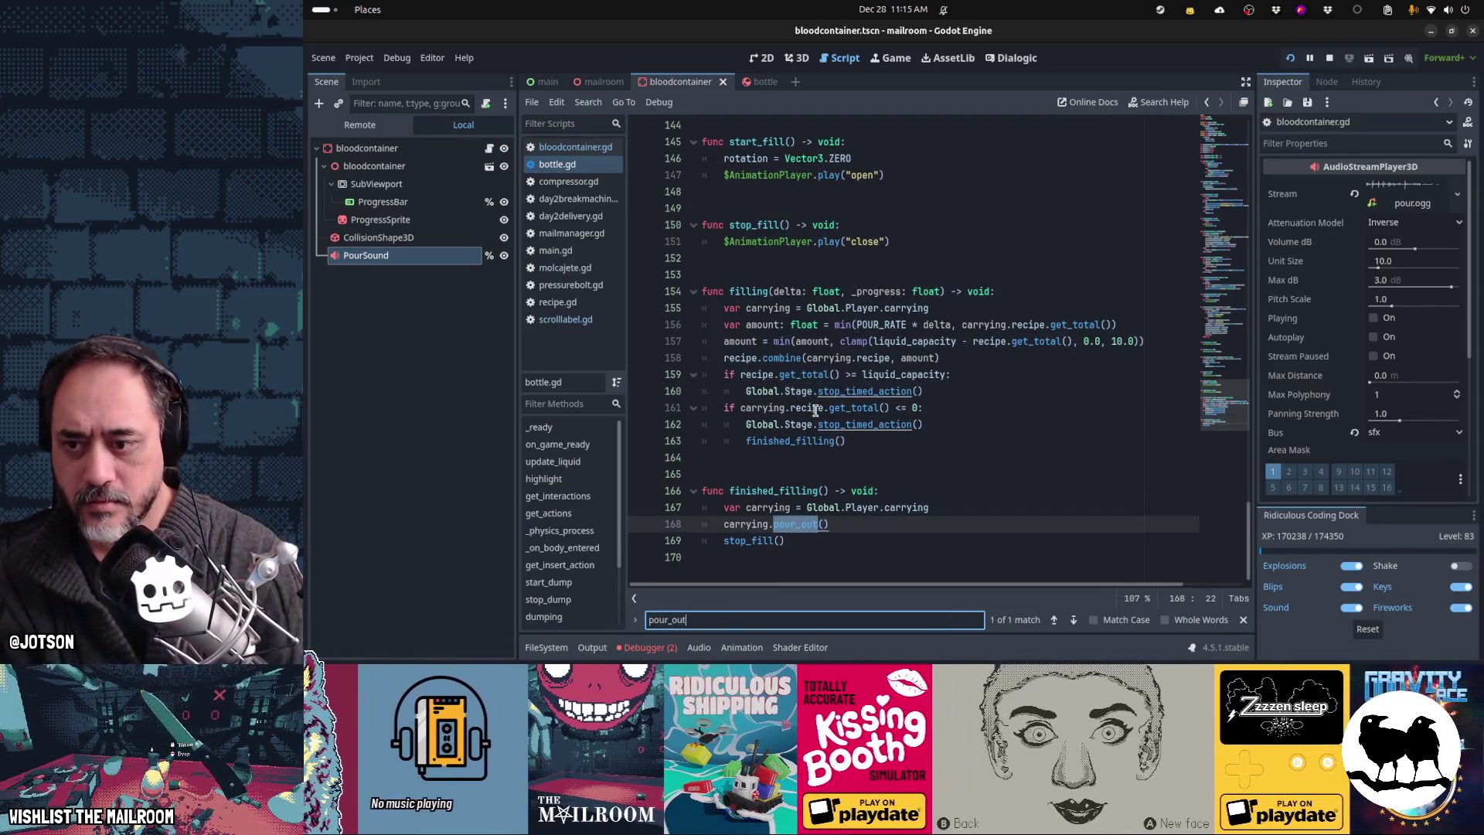
key("Escape")
key("End")
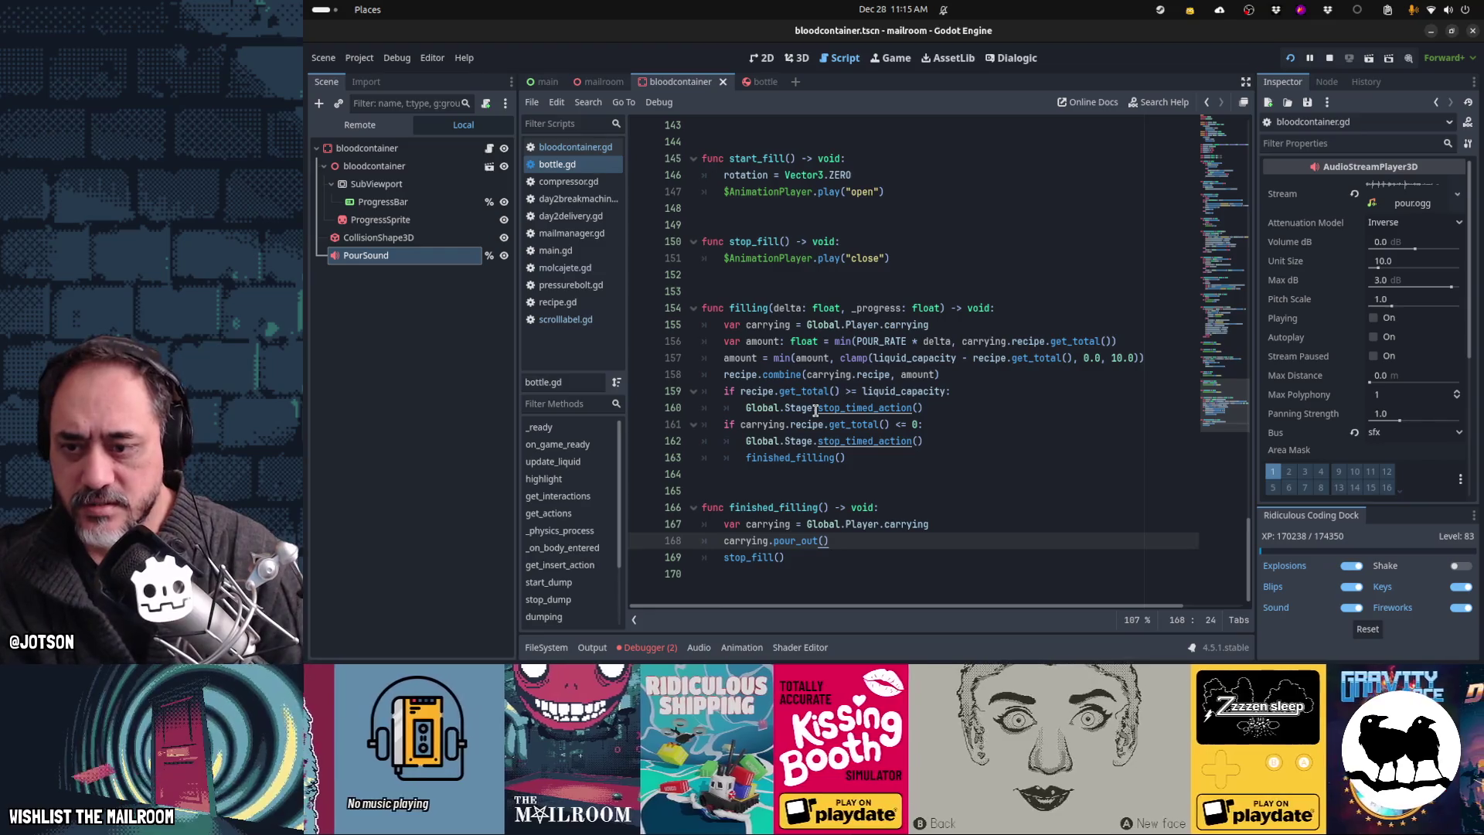
key("Up")
key("shift+Down")
key("shift+Down")
key("shift+Down")
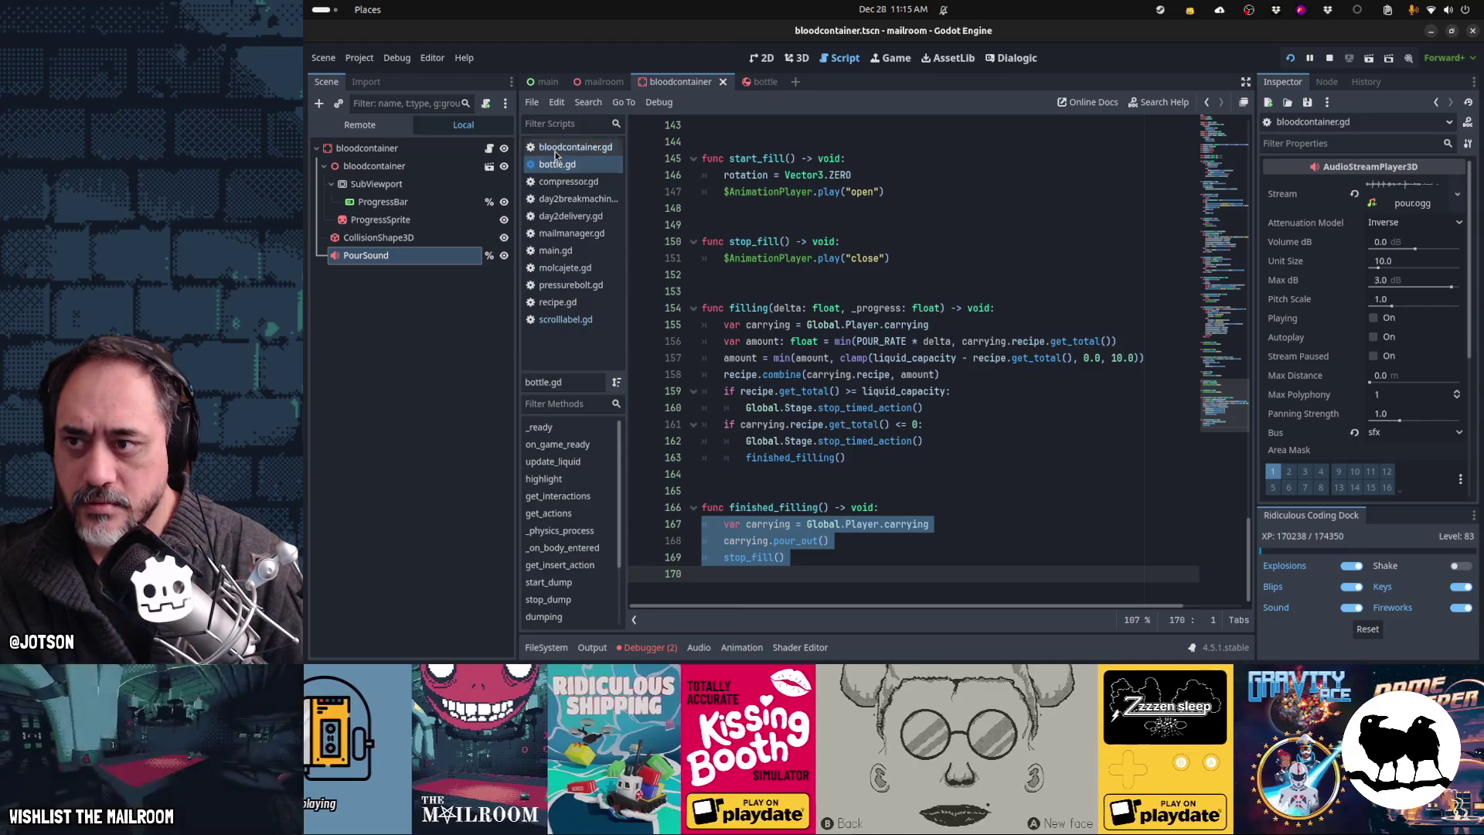
Step: Paste the copied lines into bloodcontainer.gd after stop_fill on line 54
left_click(597, 148)
mouse_move(917, 337)
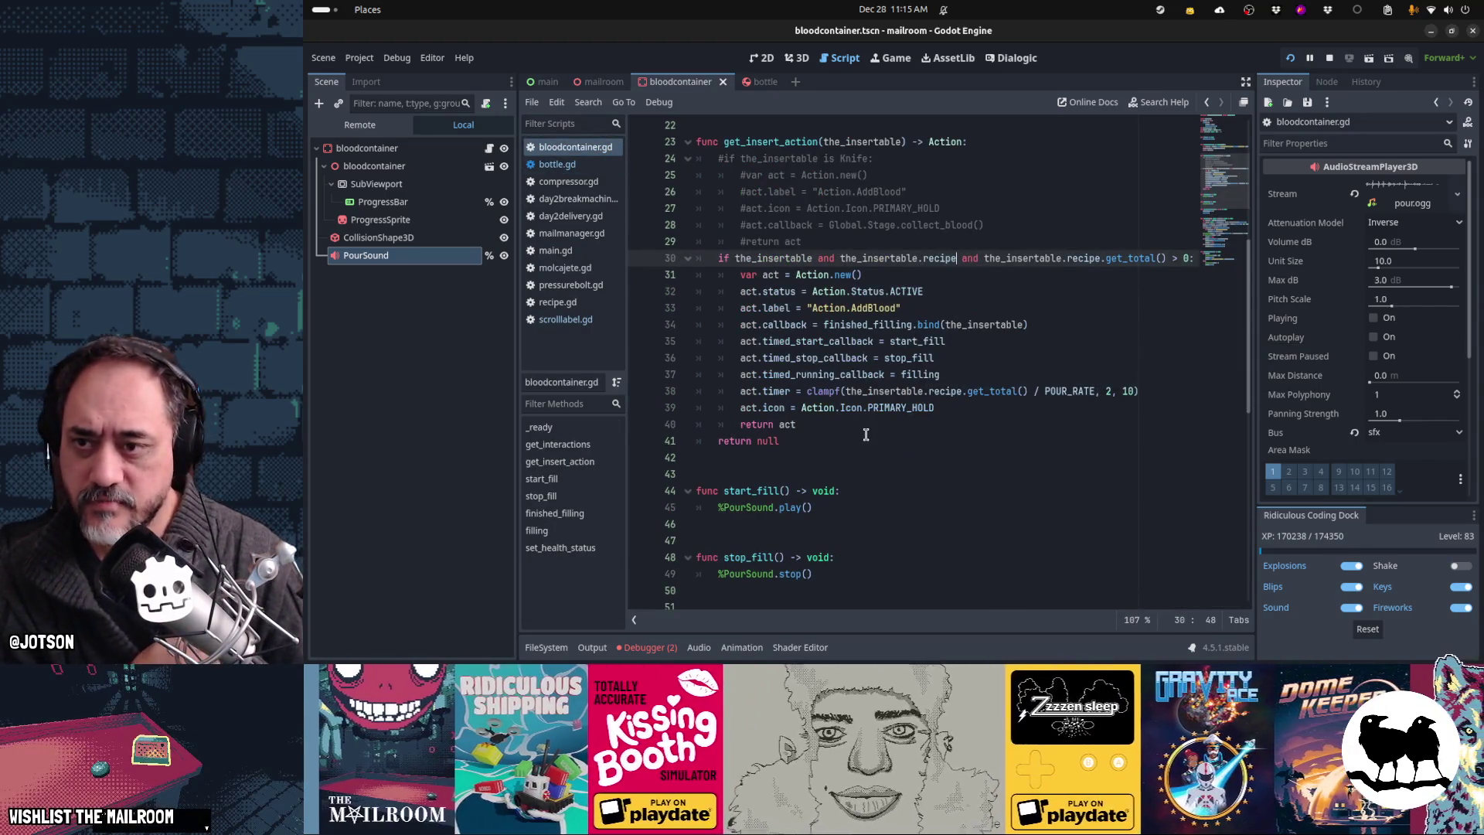
scroll(865, 433, "down", 6)
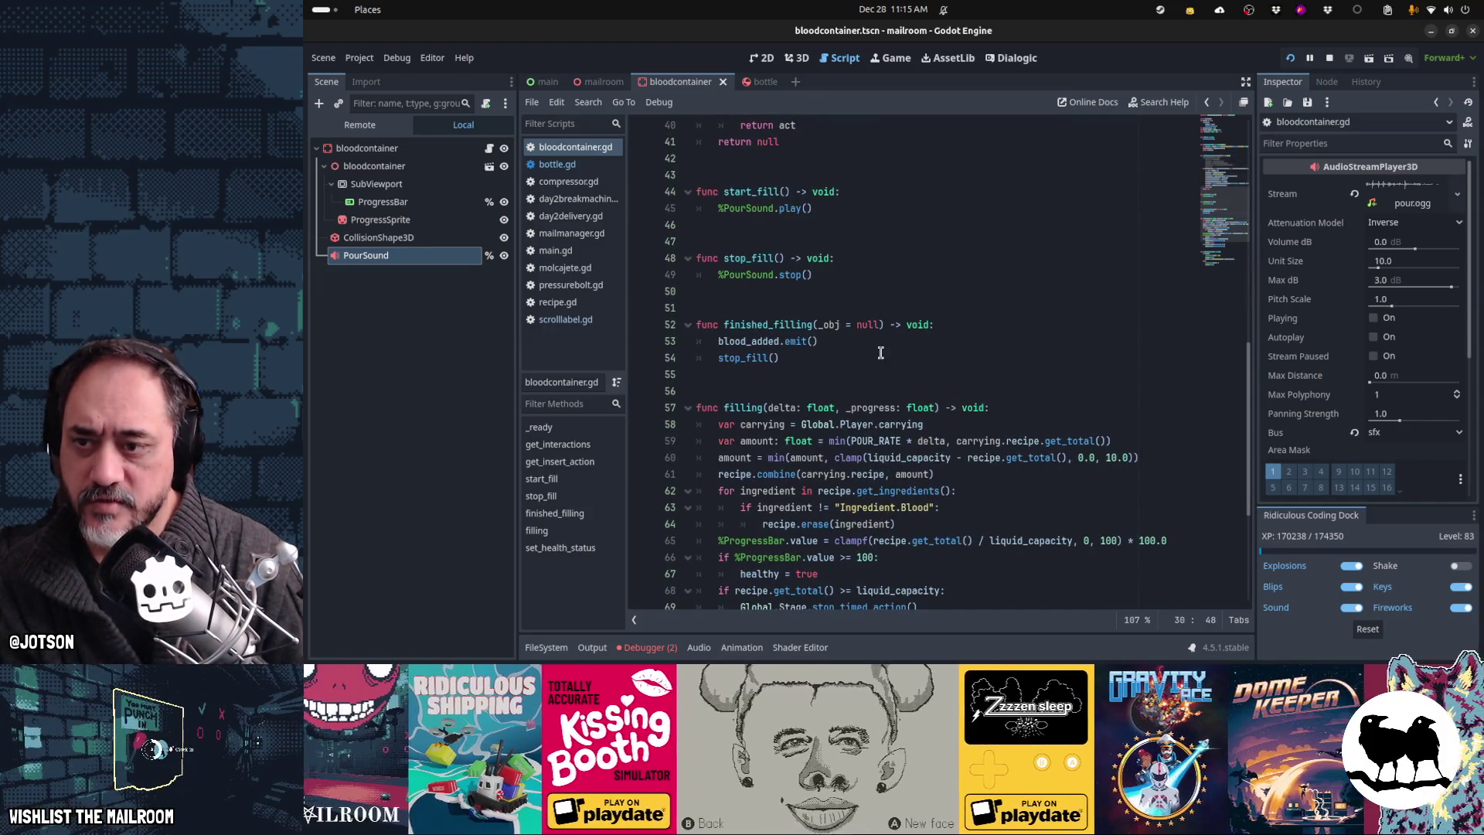
left_click(880, 354)
type("var carrying = Global.Player.carrying \tcarrying.pour_out() \tstop_fill()")
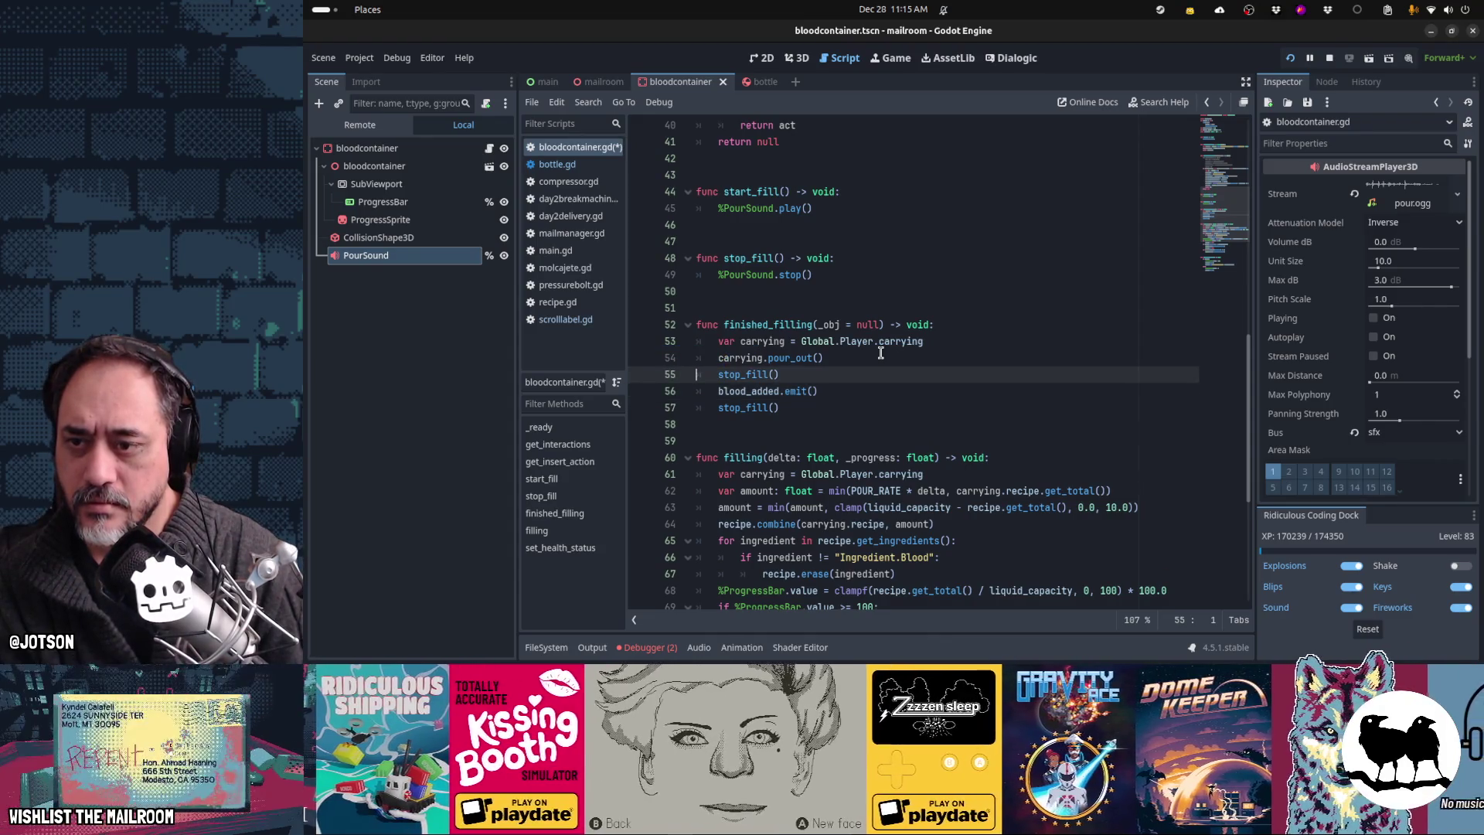
Step: Delete the duplicate stop_fill line, save bloodcontainer.gd, and open bottle.gd via quick search
key("ctrl+shift+k")
key("ctrl+s")
key("shift+alt+o")
type("bottle.")
key("Return")
Step: Add a 'func pour_out() -> void:' stub containing pass after finished_filling in bottle.gd
key("ctrl+f")
type("pour_")
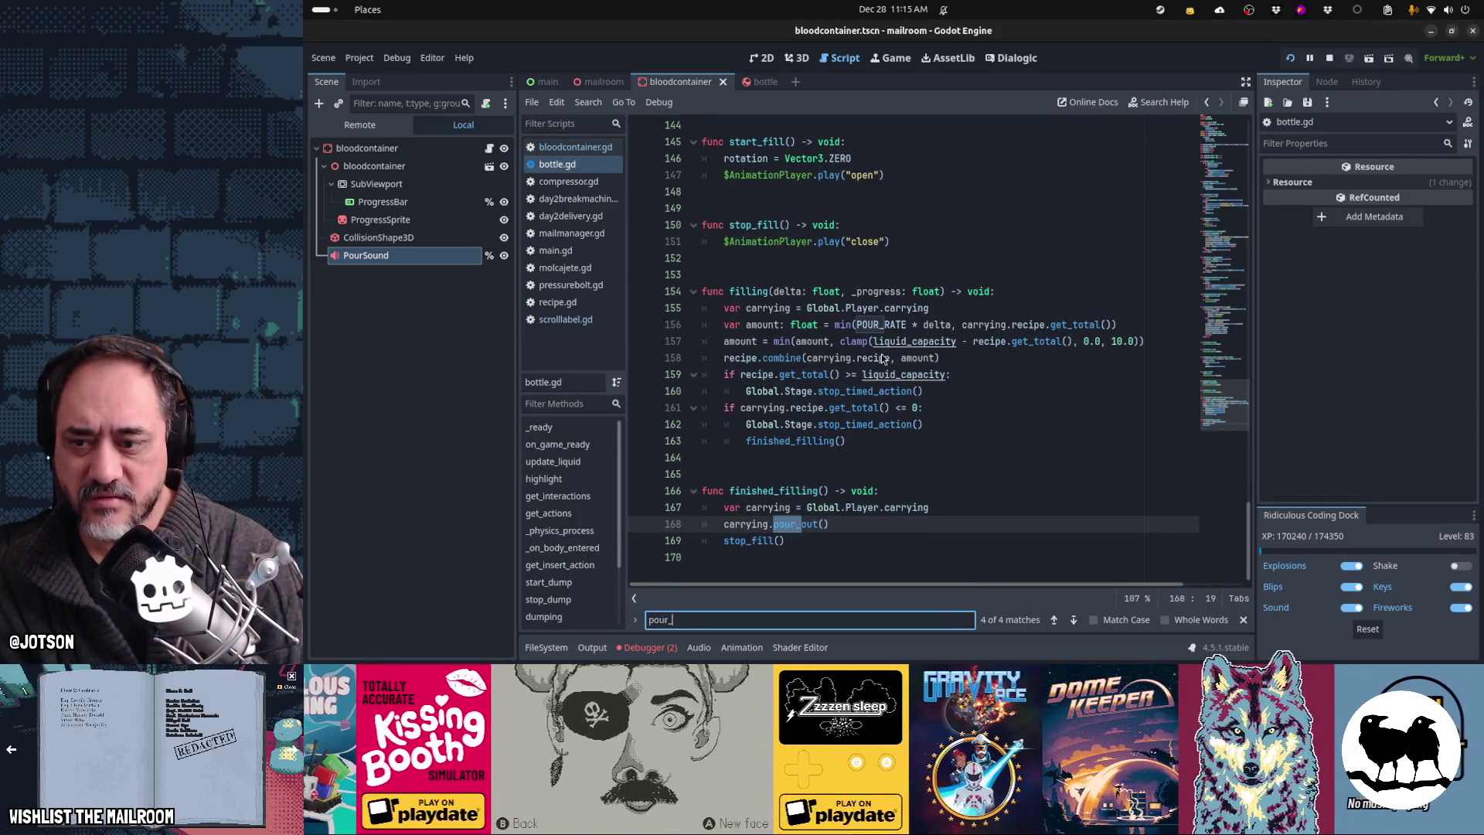
key("Escape")
key("Up")
key("Up")
key("Down")
key("Down")
key("Down")
key("Return")
key("Return")
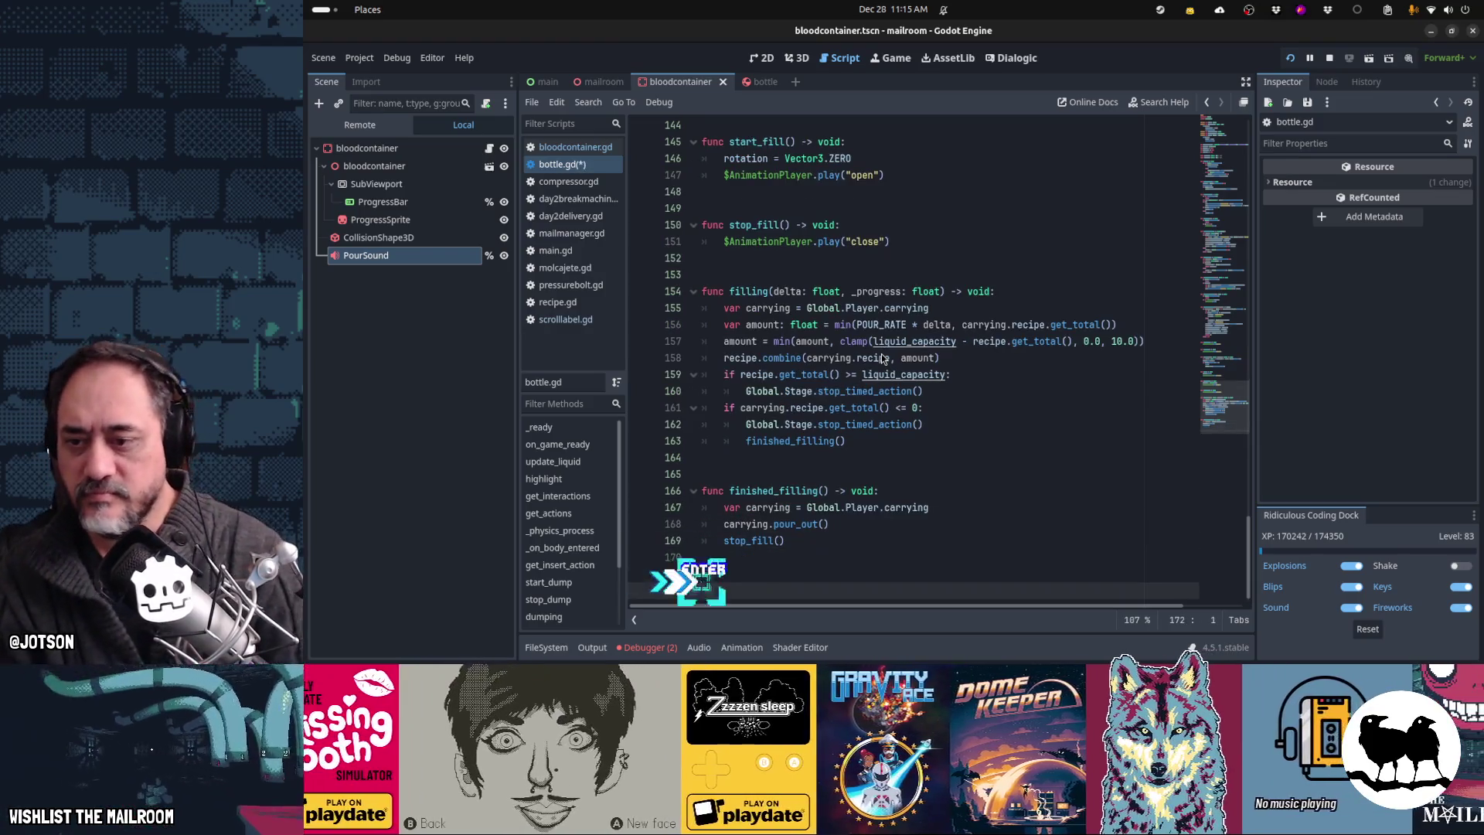
type("func pour_out() -> voi")
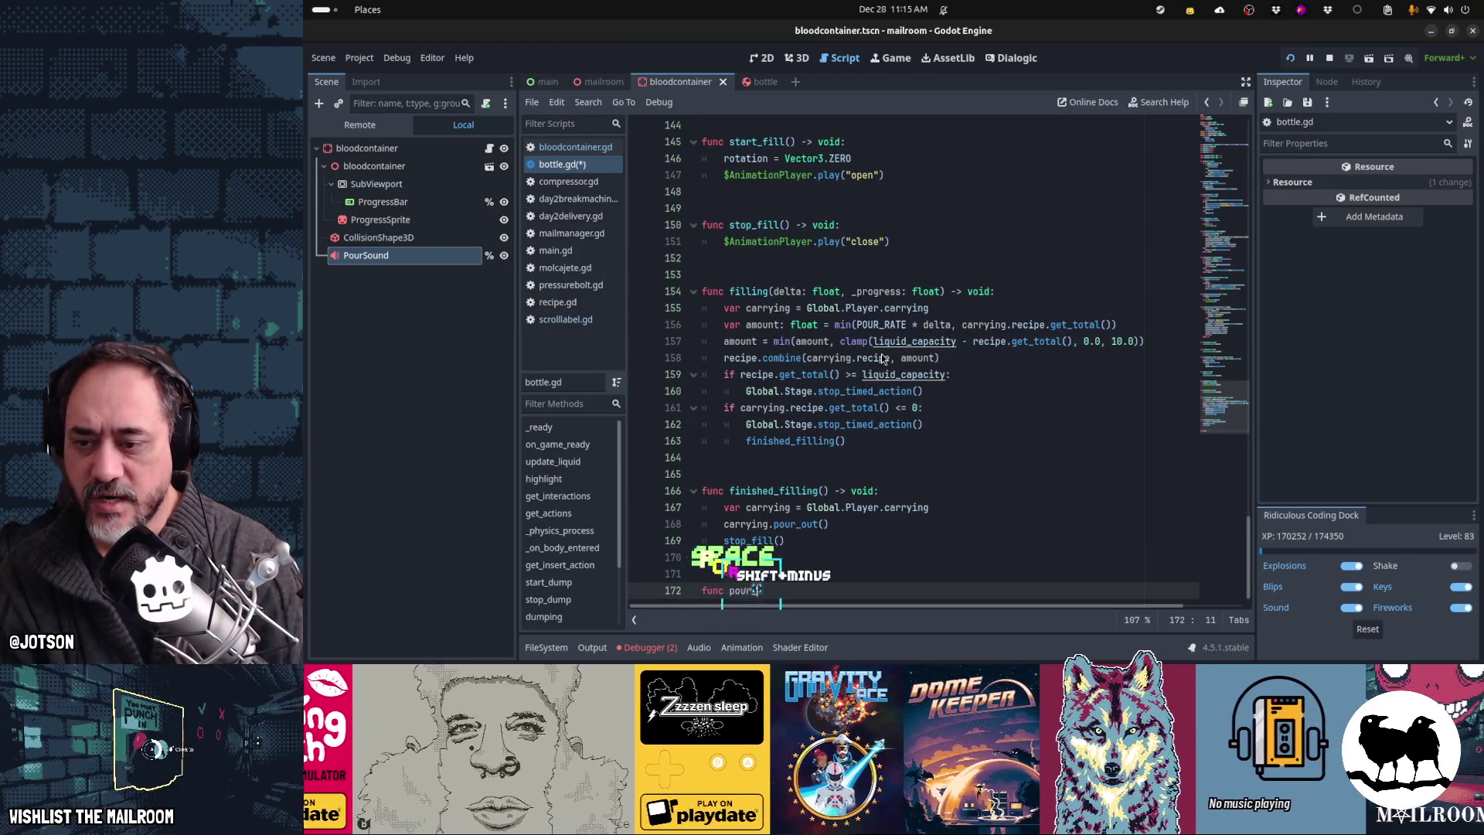
type("d:")
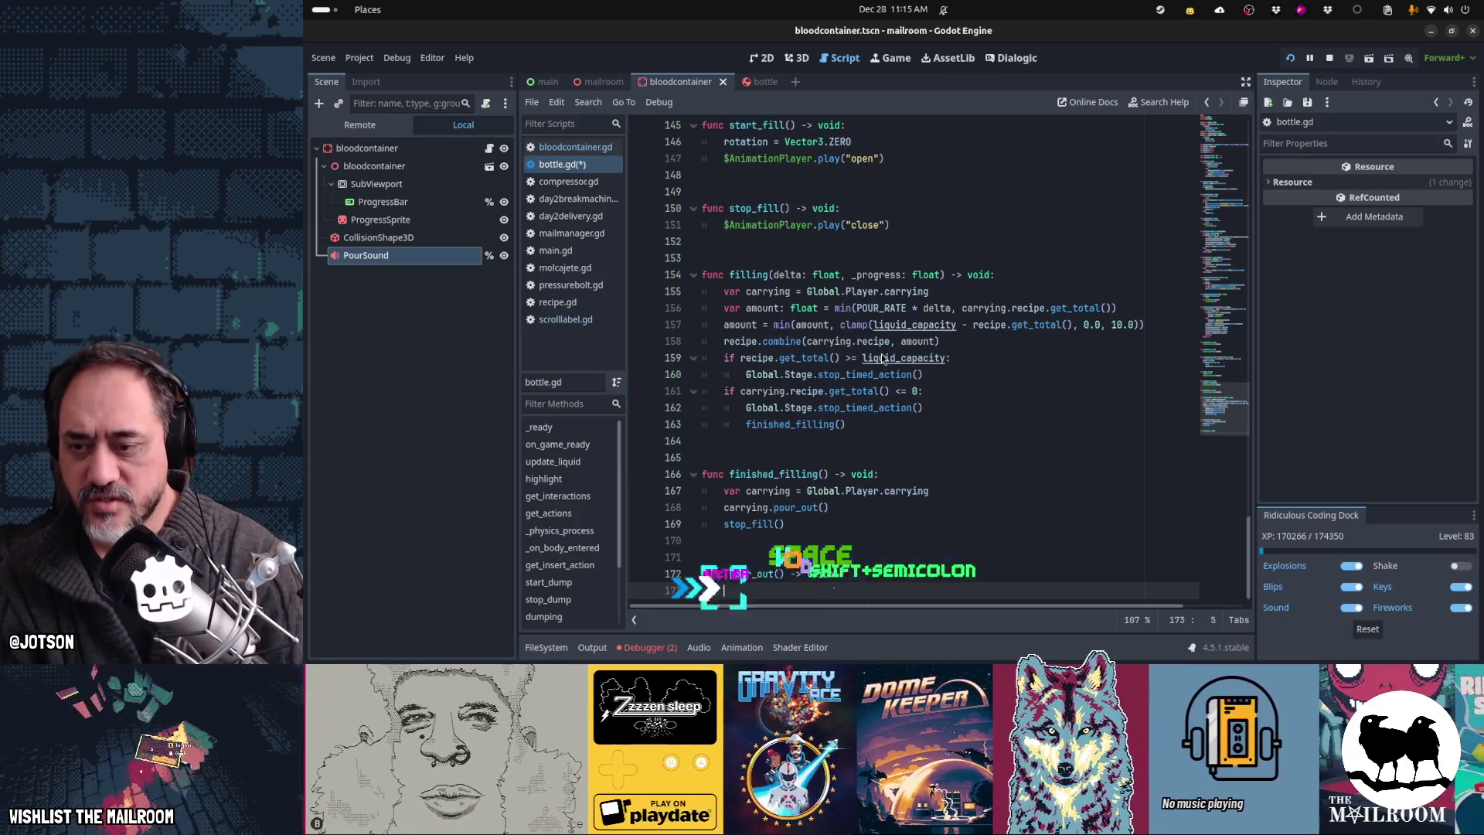
type("mu")
key("Return")
type("pass")
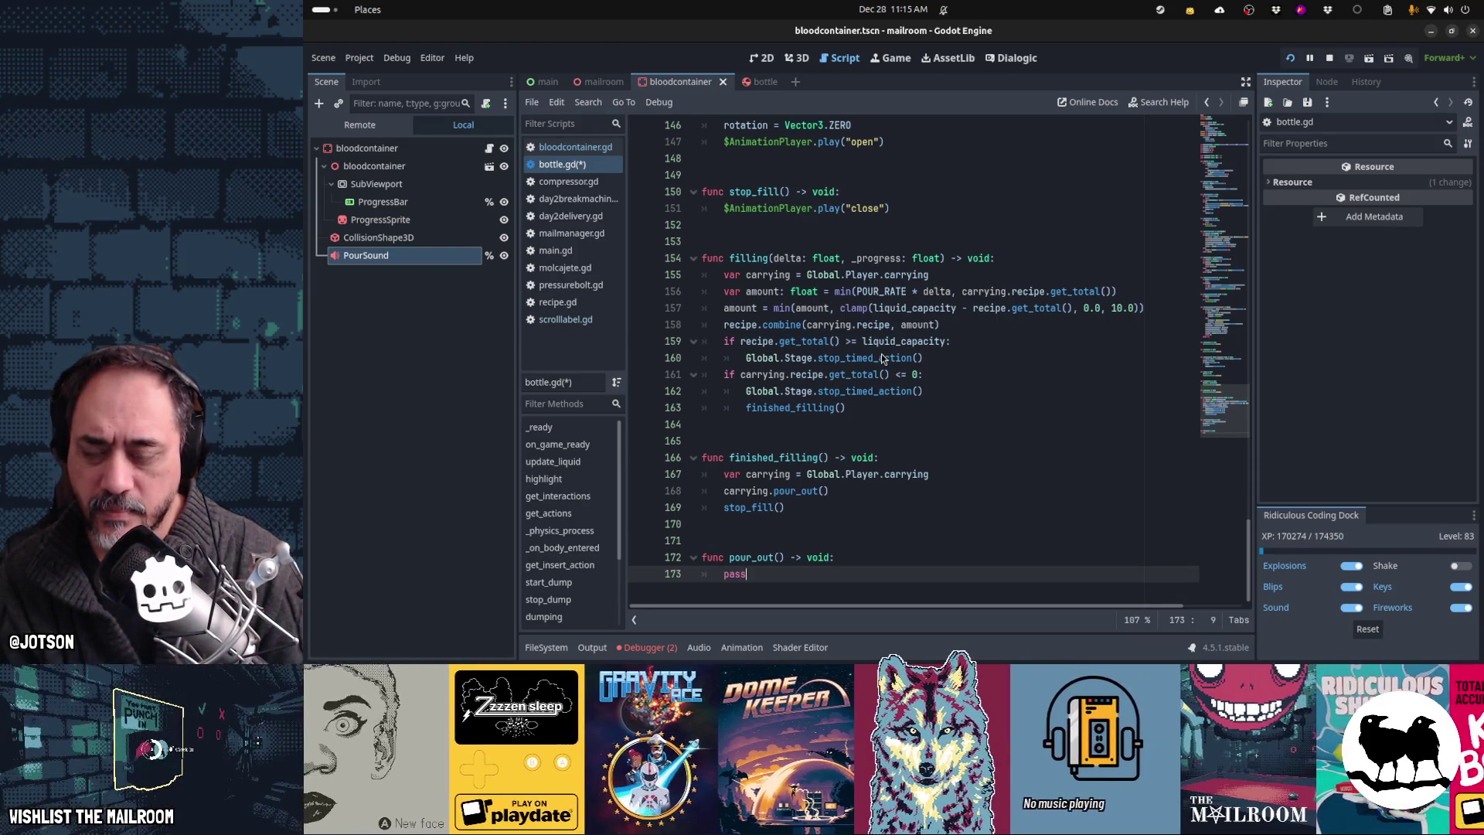
Step: Review the new pour_out stub and switch to the running game
key("Up")
key("Up")
key("Up")
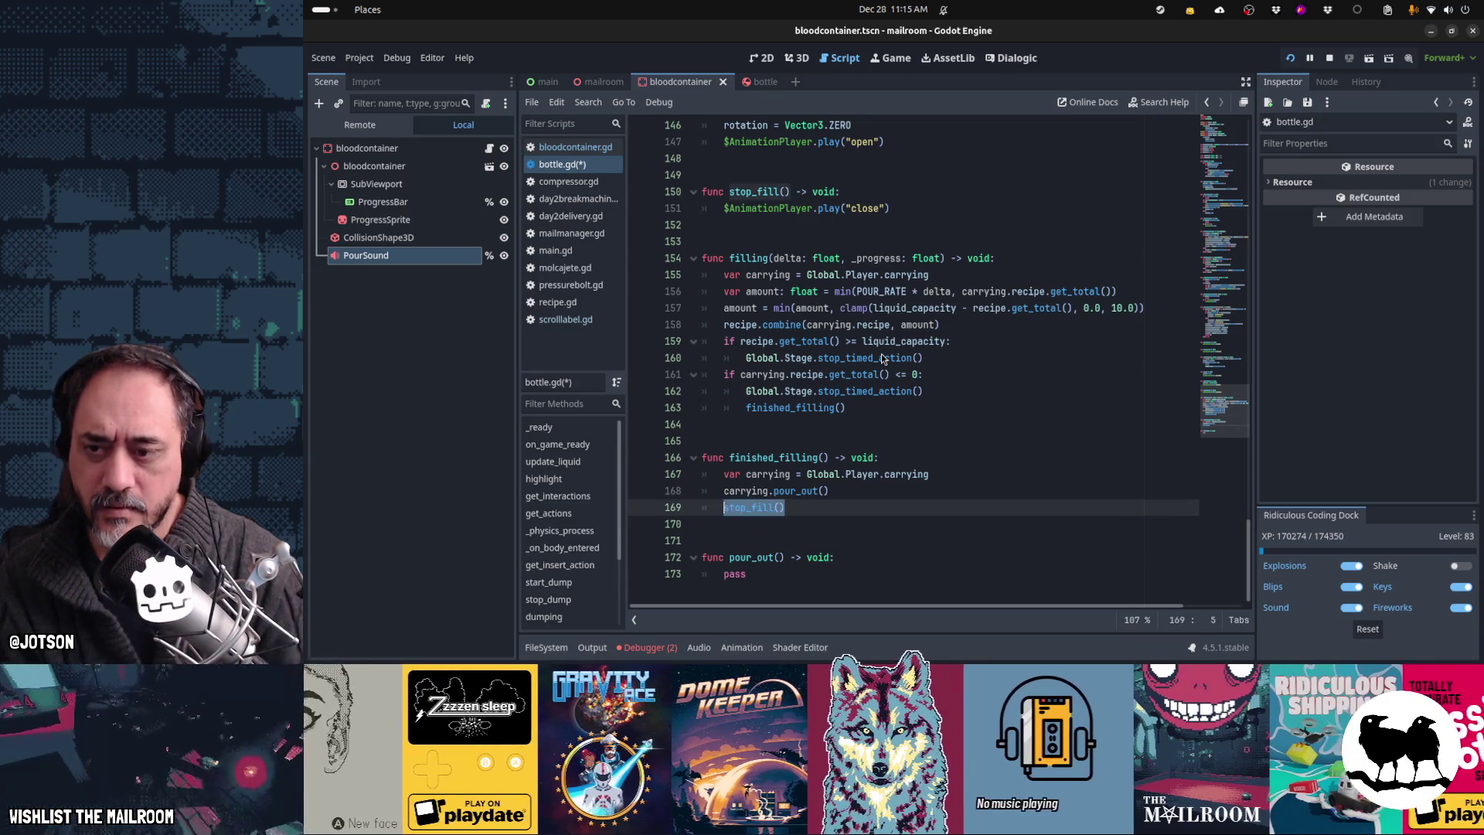
key("Down")
key("Down")
key("Down")
key("Down")
key("shift+End")
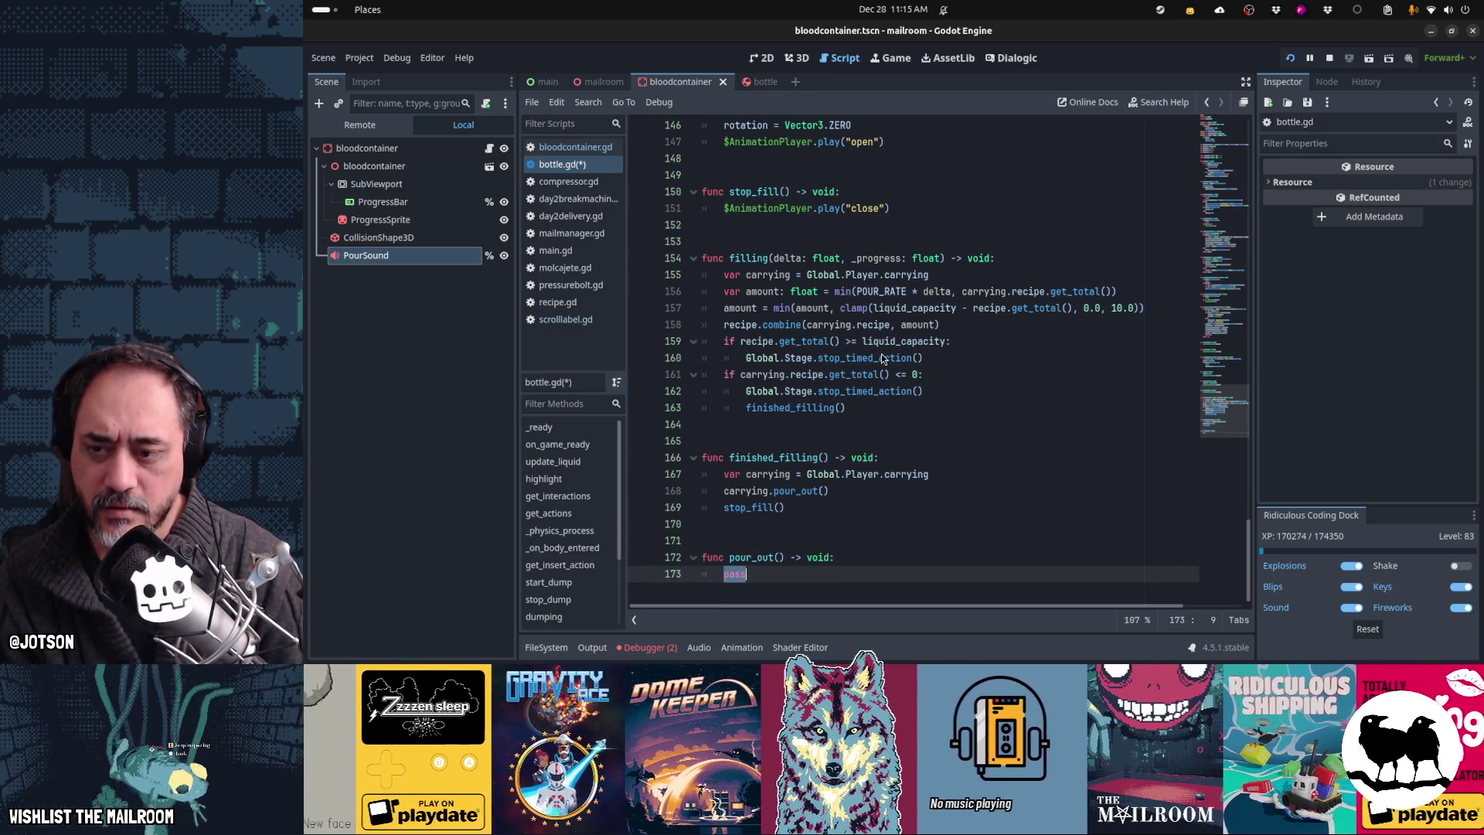
key("F5")
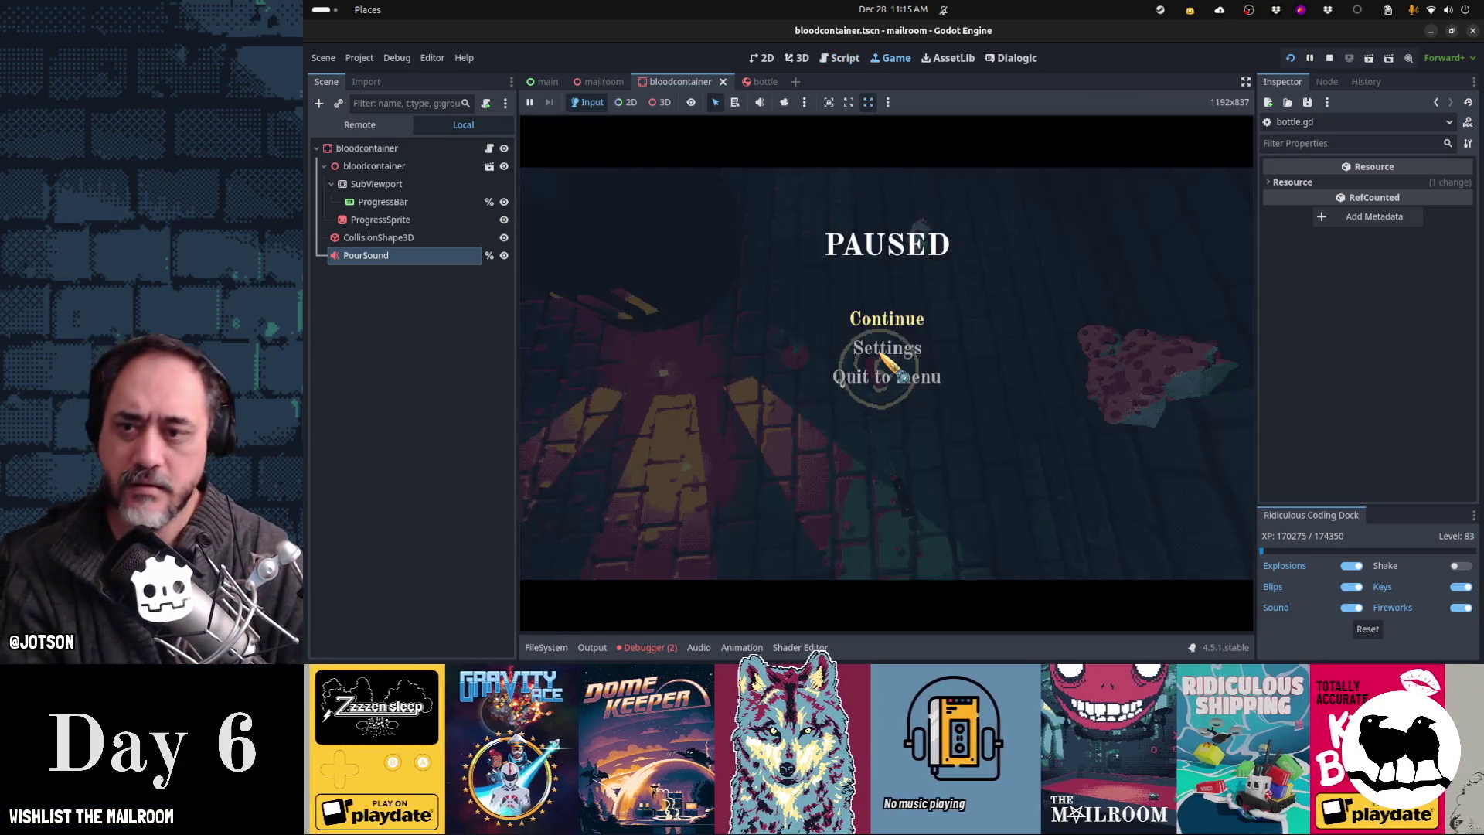
Step: Resume, drop the held item, pour the blood container into the bottle, then pause and reopen its script
key("Escape")
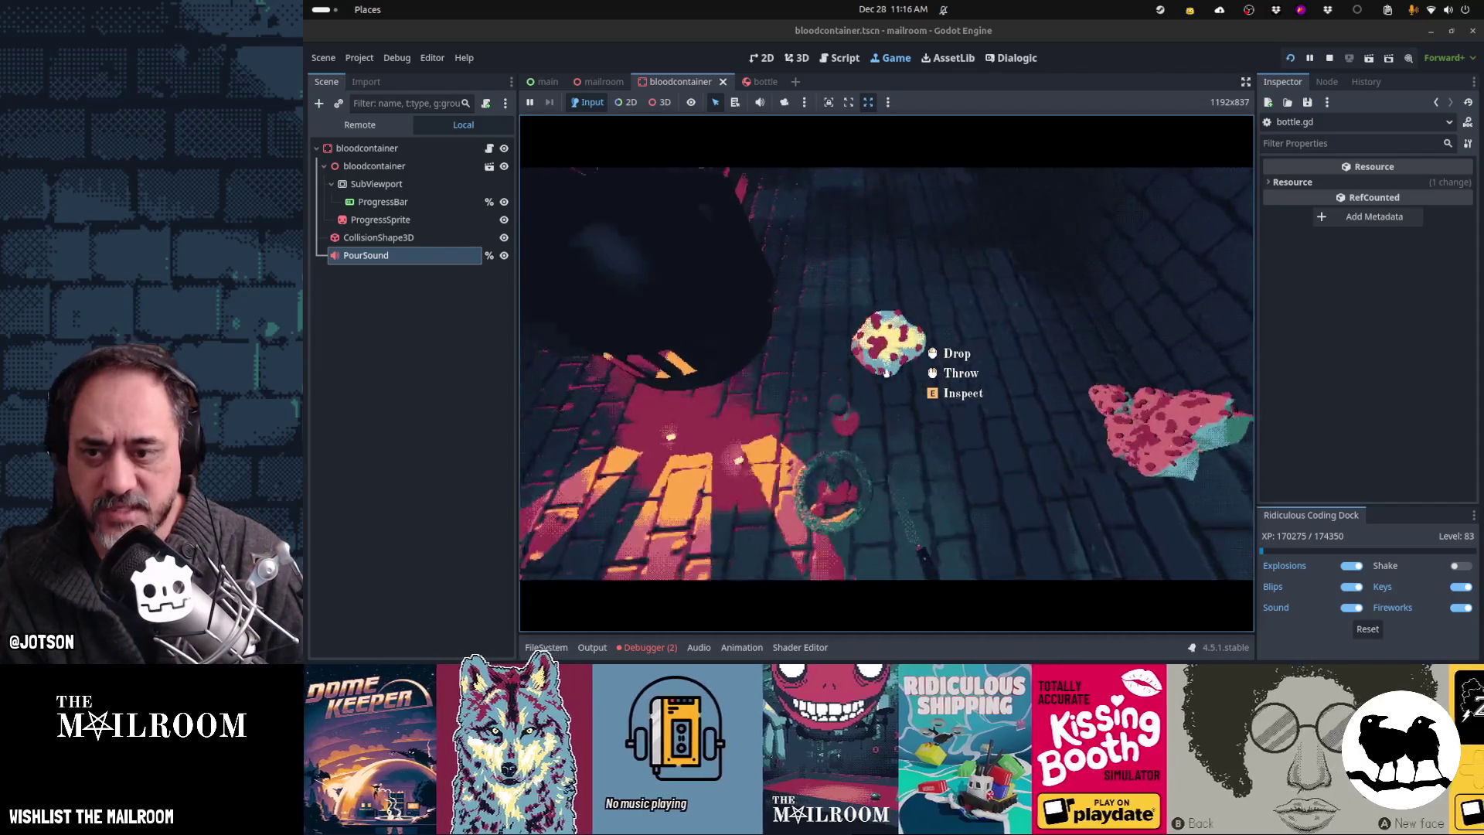
left_click(886, 372)
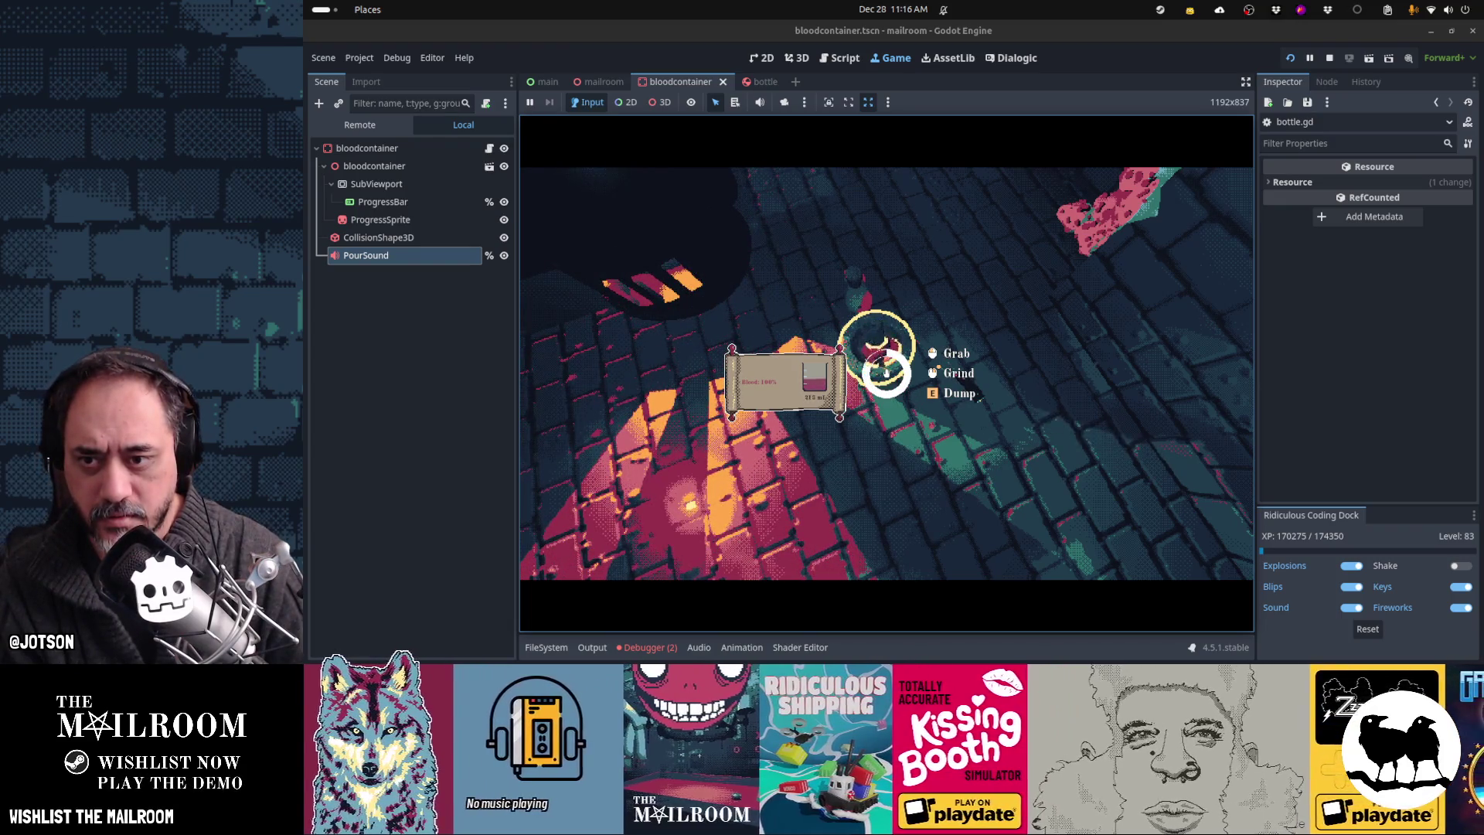
left_click(887, 373)
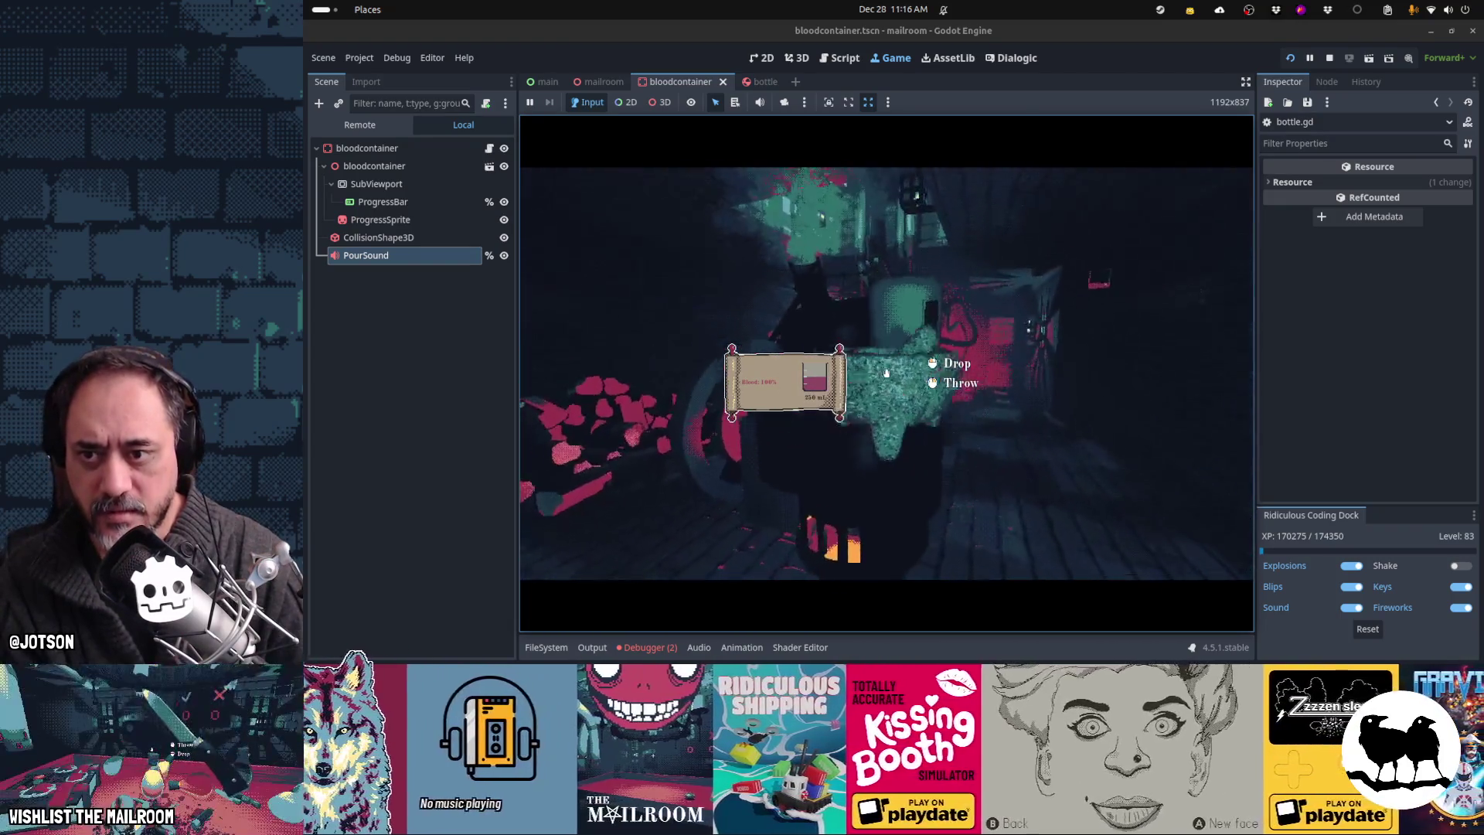
left_click_drag(887, 372, 886, 373)
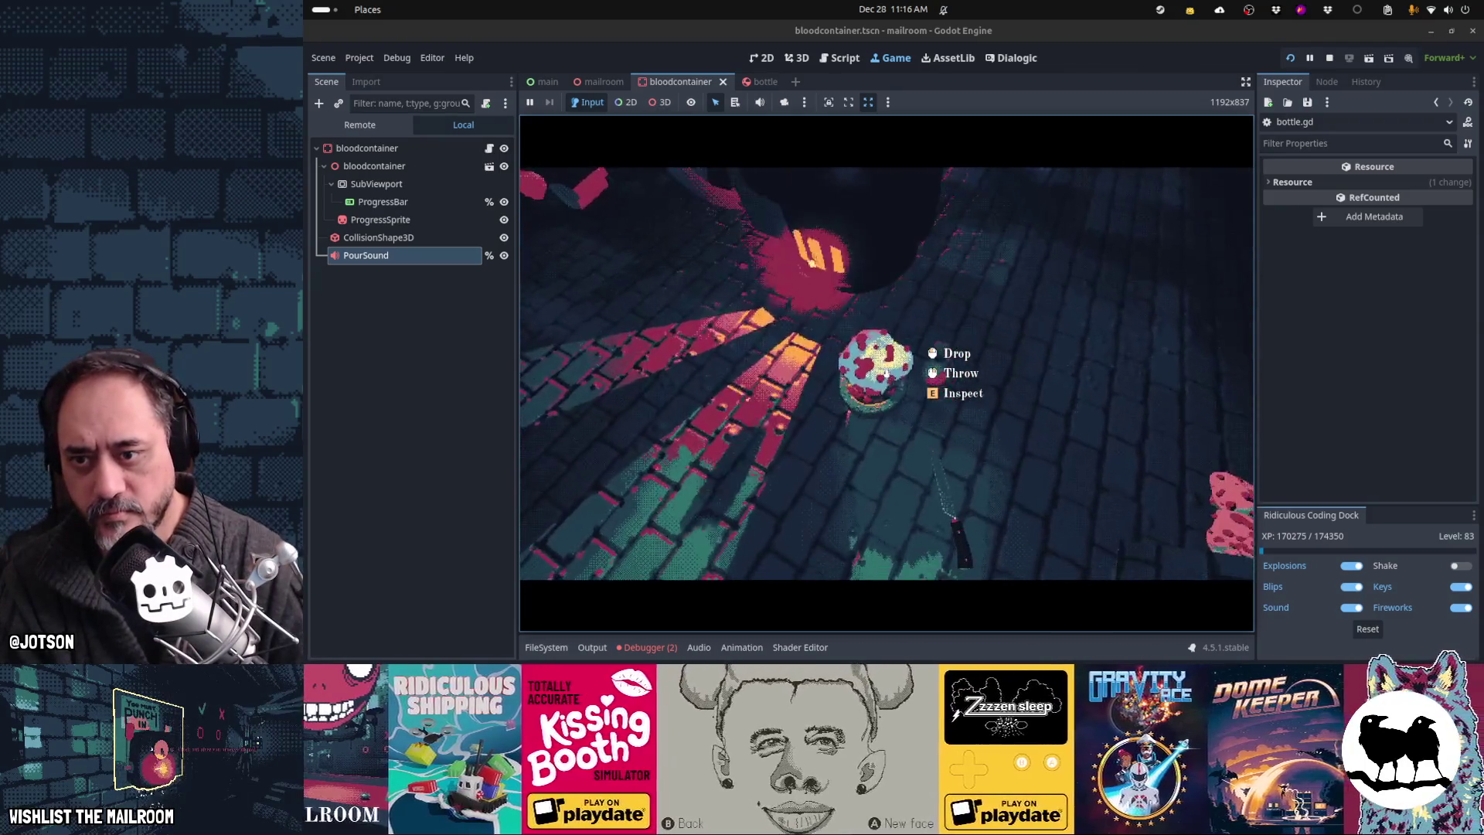
left_click(881, 364)
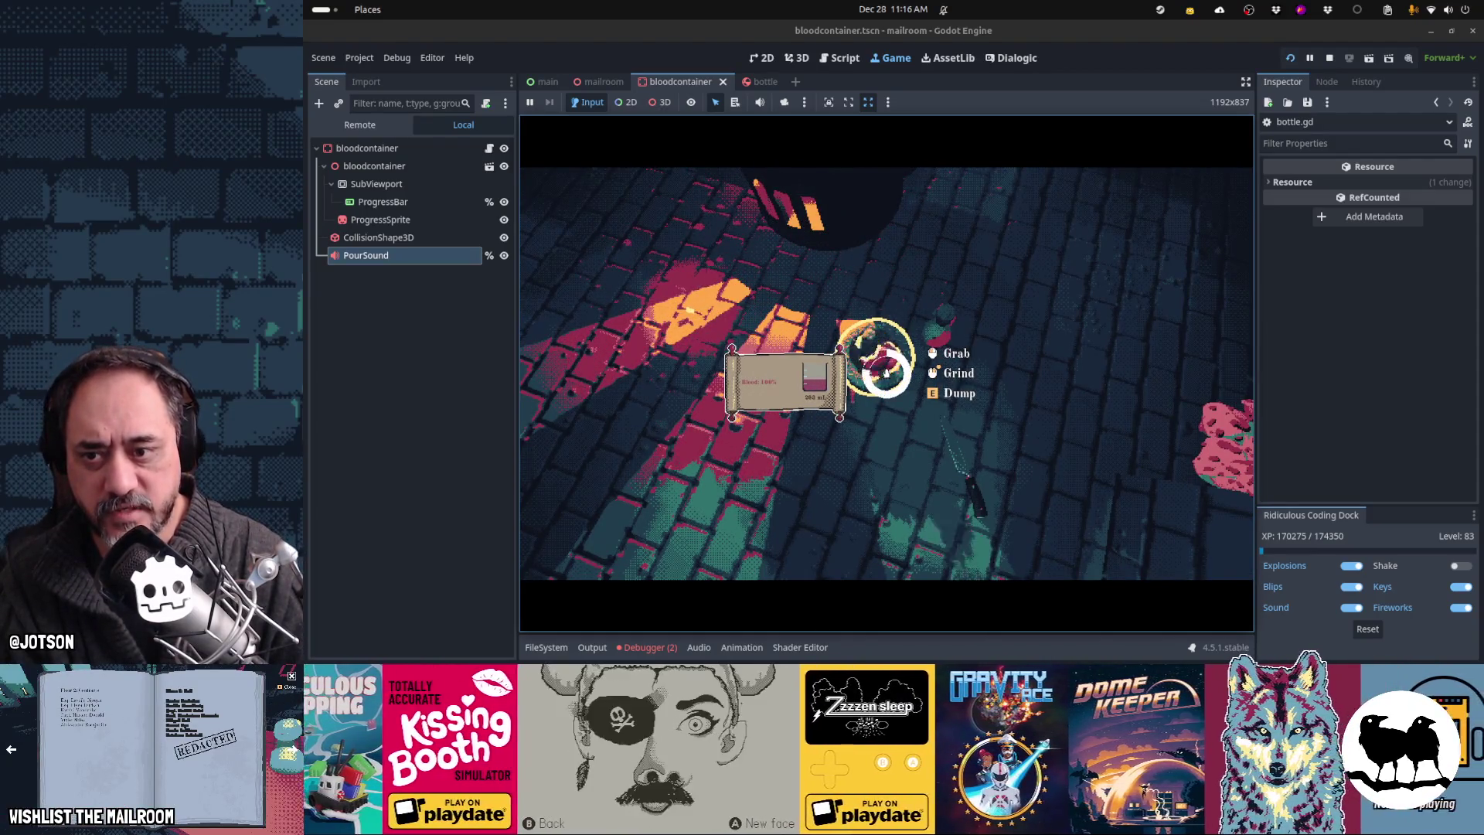
key("Escape")
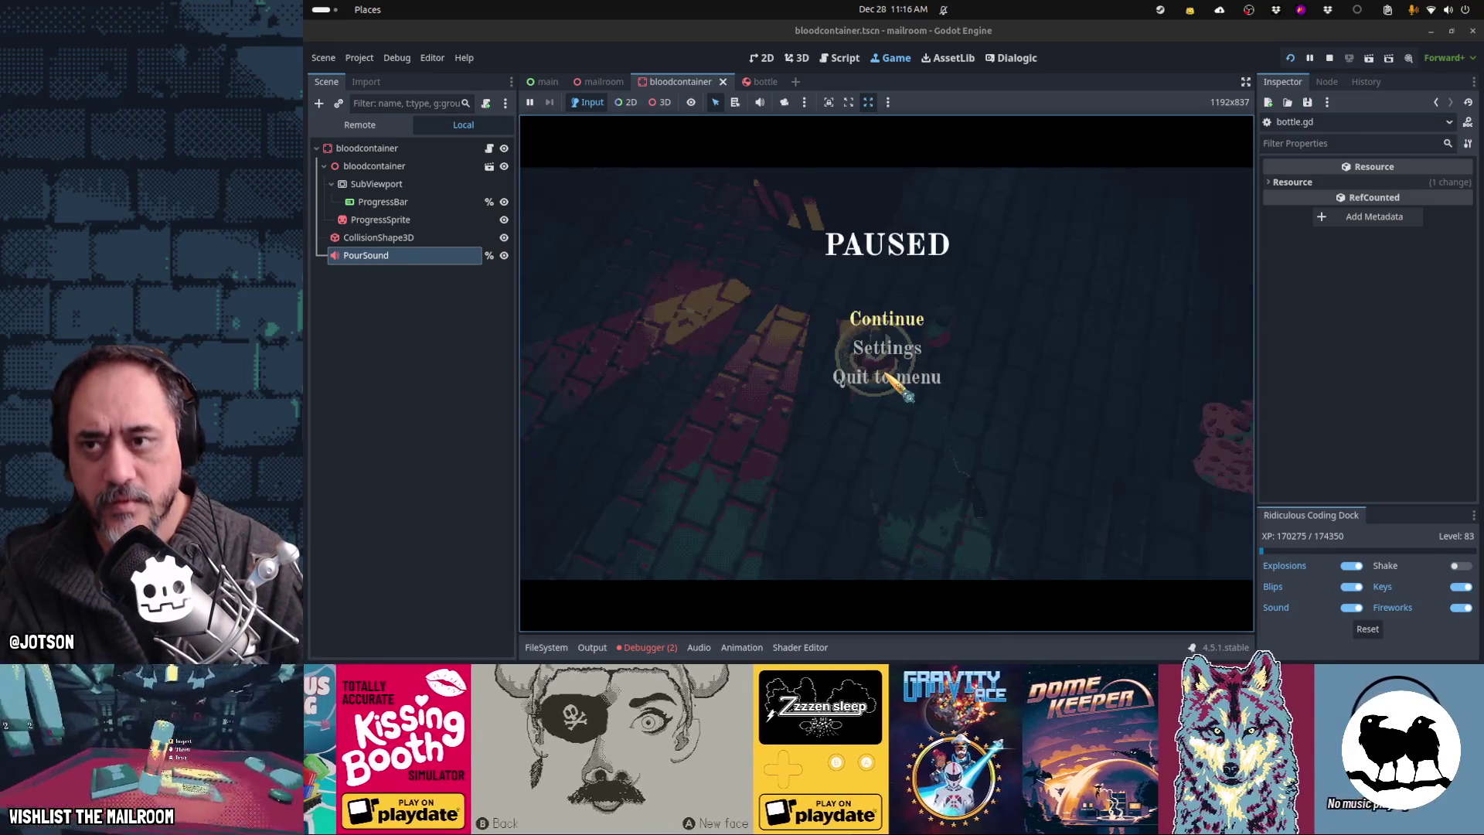
left_click(491, 149)
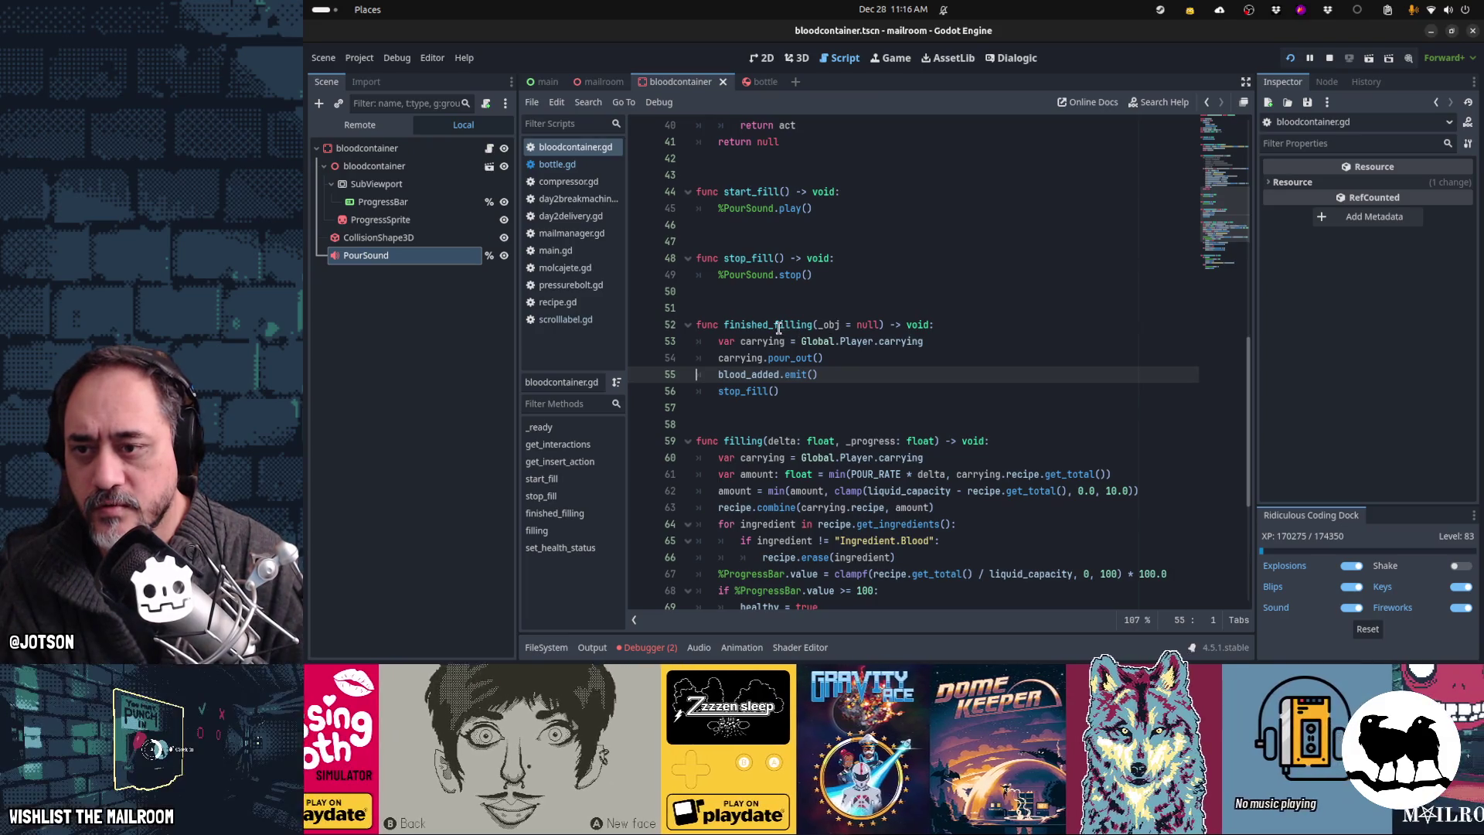
Step: Add a finished_filling() call on a new line after healthy = true in filling()
left_click(852, 359)
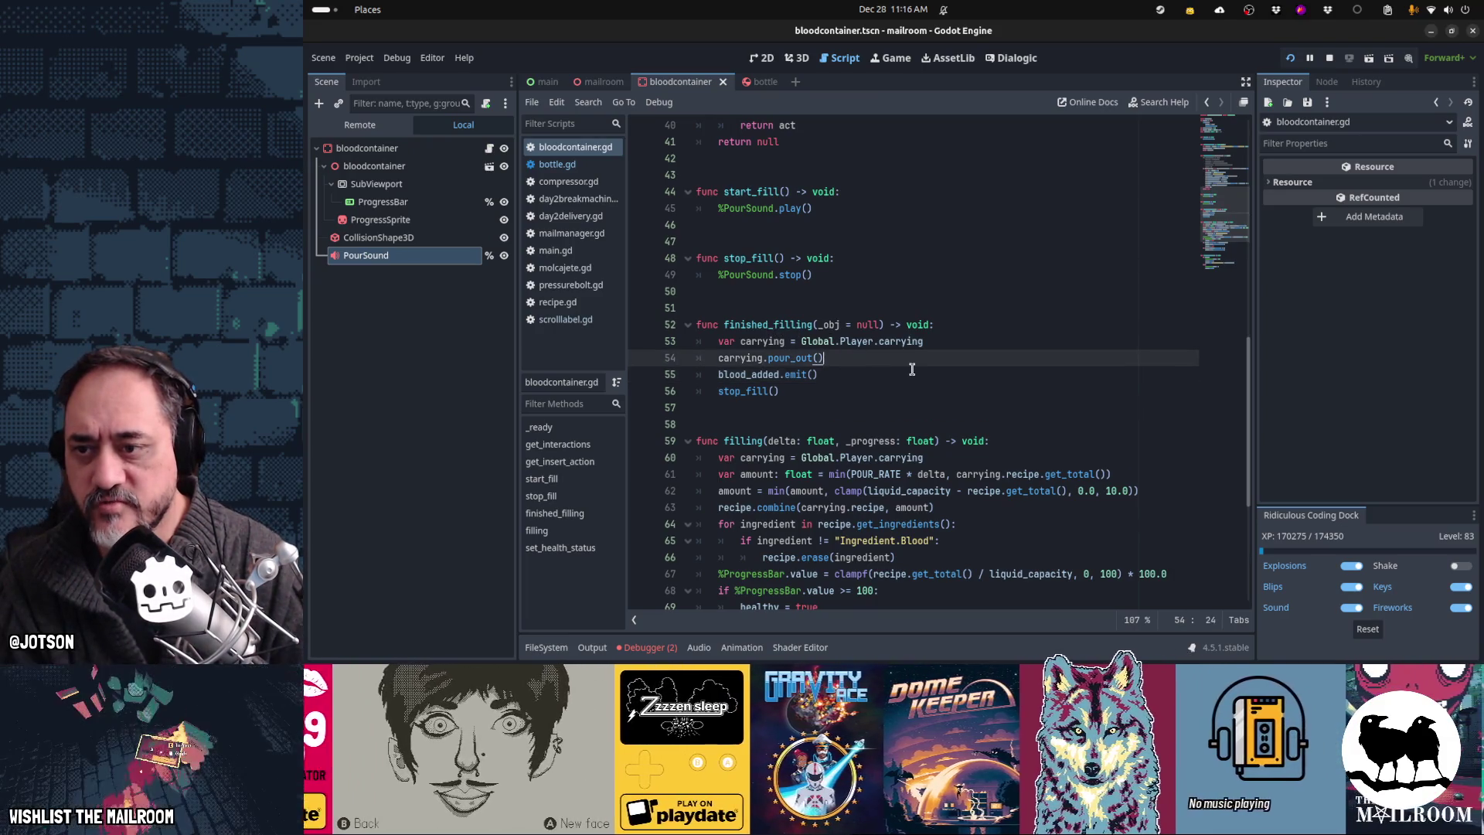
key("shift+Home")
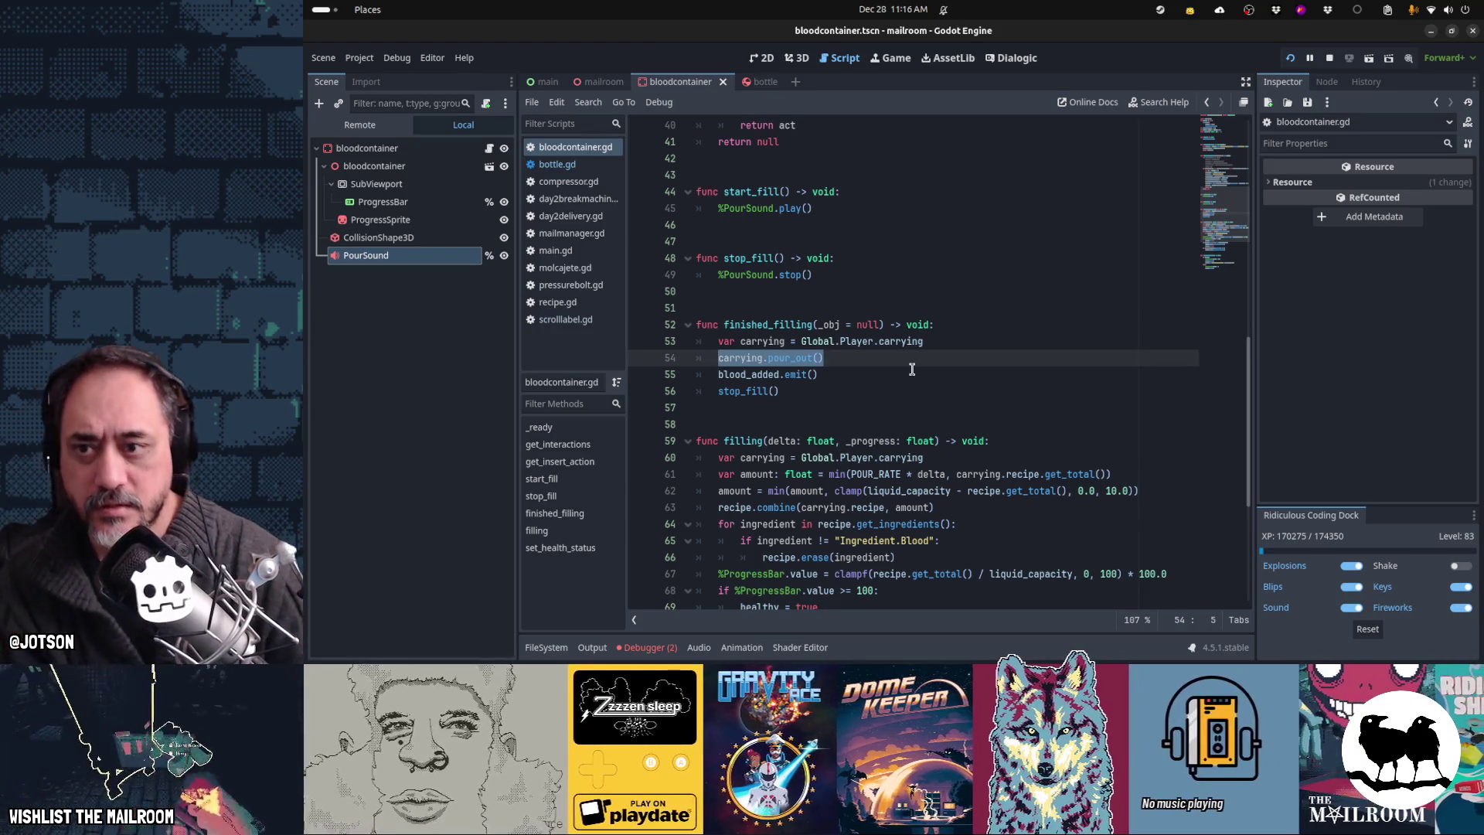
scroll(912, 369, "down", 4)
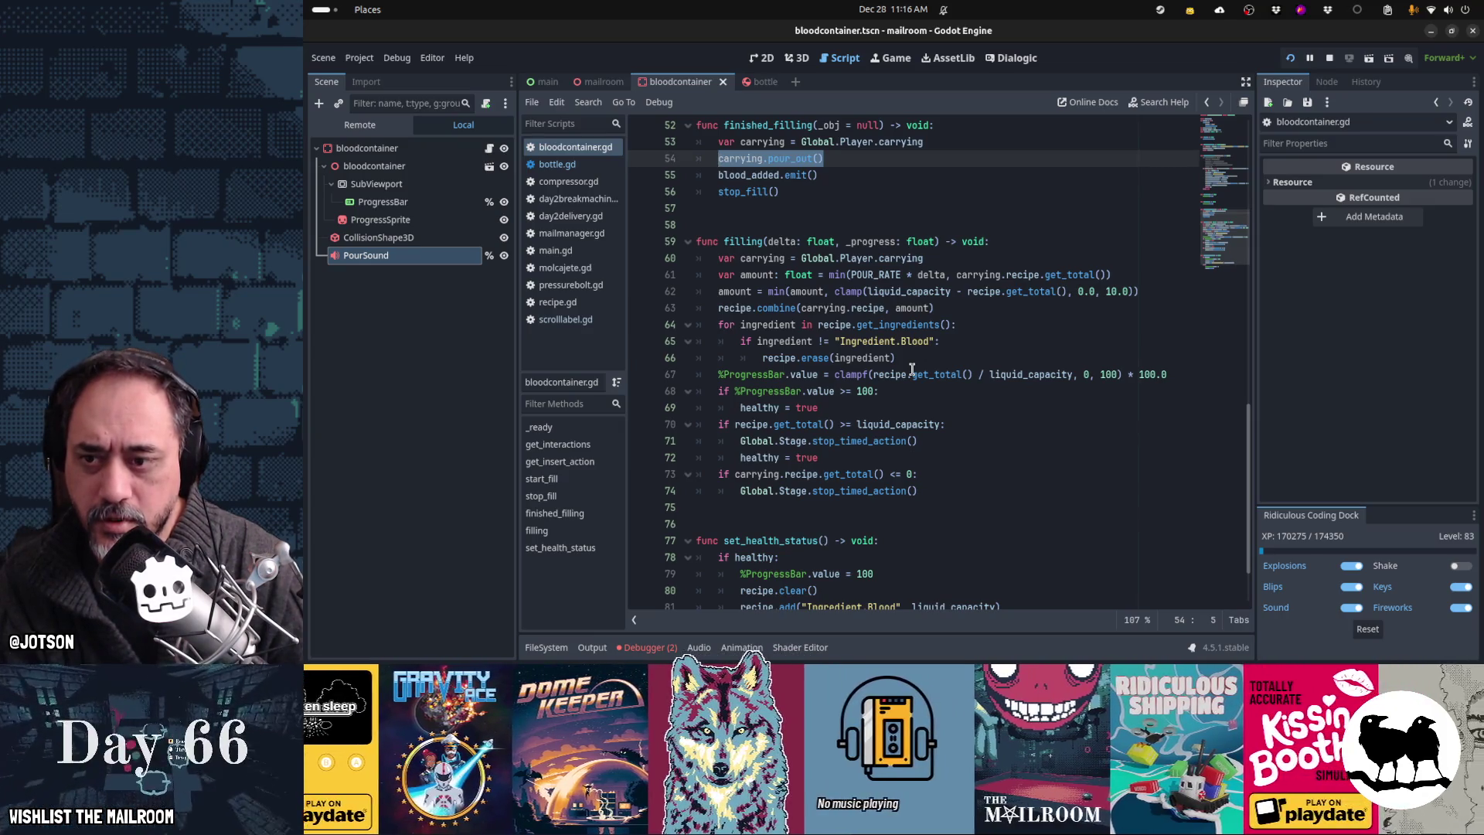
left_click(856, 404)
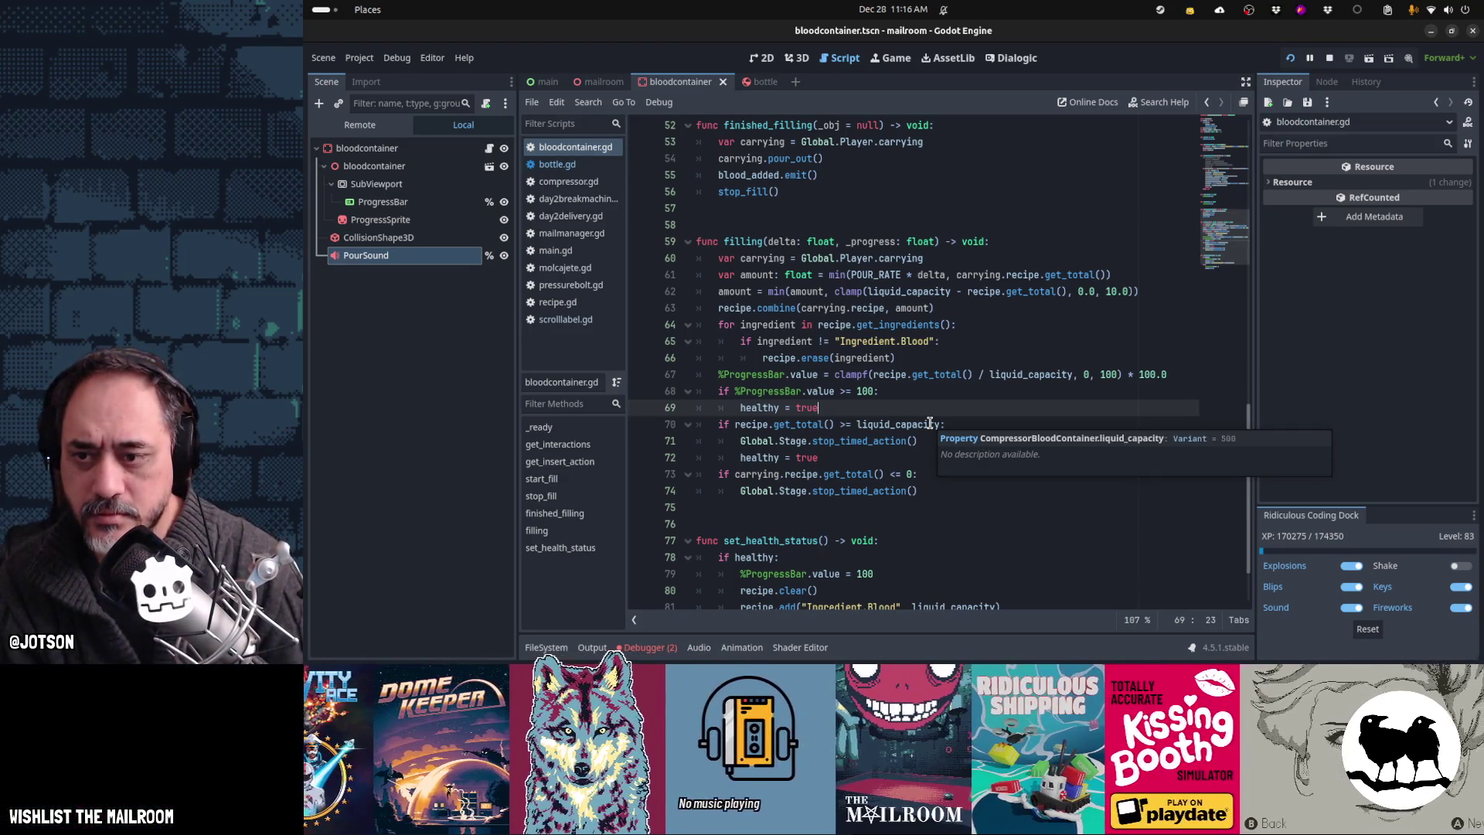
key("Return")
type("finished_fill")
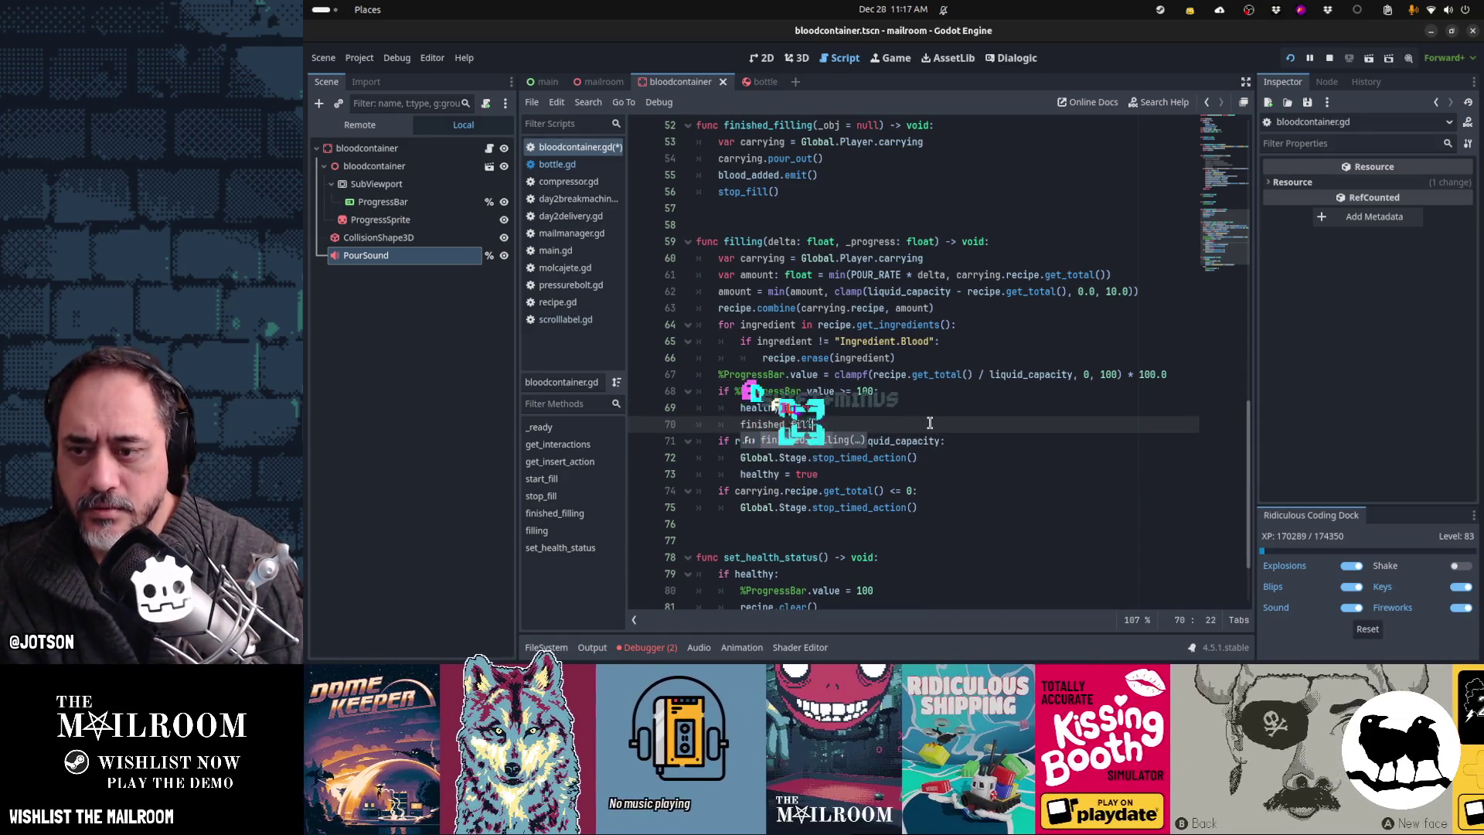
key("Return")
key("Home")
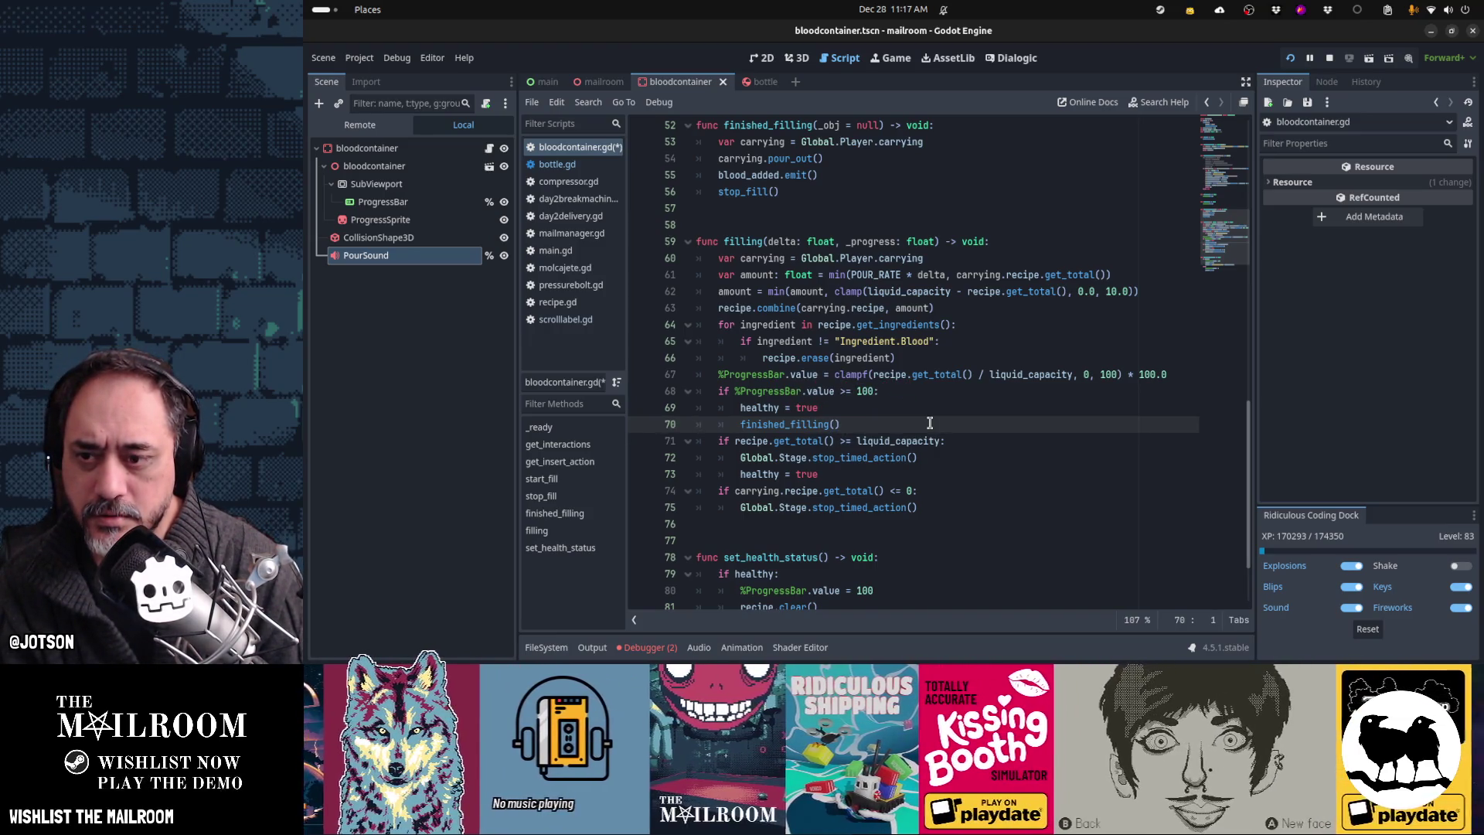
Step: Delete the liquid-capacity check, move stop_timed_action() into the progress >= 100 branch, and run the game
key("Down")
key("Up")
key("Up")
key("Up")
key("Down")
key("Down")
key("Down")
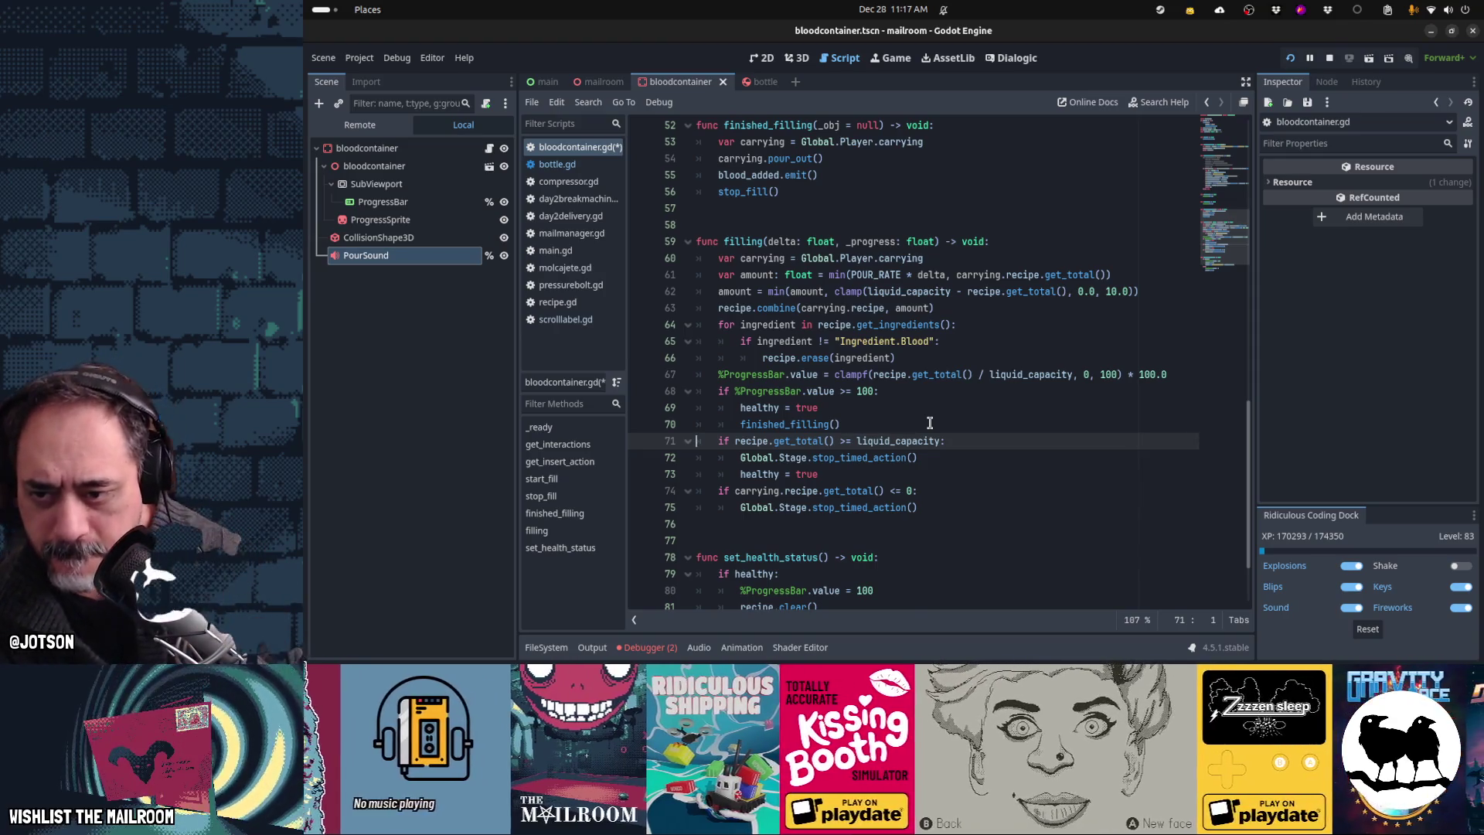
key("ctrl+shift+k")
key("Up")
key("Up")
key("Down")
key("Down")
key("ctrl+x")
key("Up")
key("Up")
key("ctrl+v")
key("Down")
key("Down")
key("ctrl+shift+k")
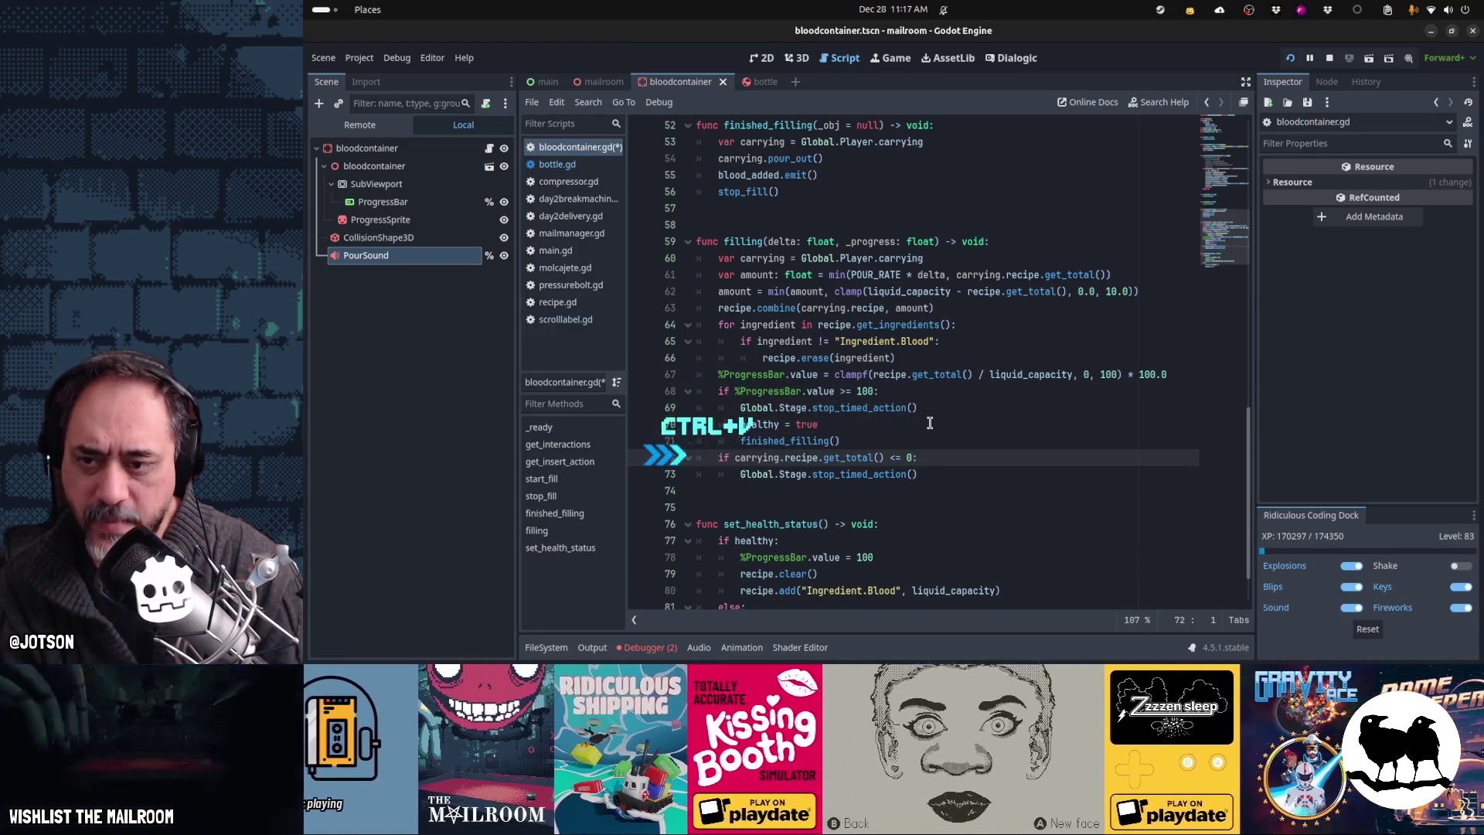
key("F5")
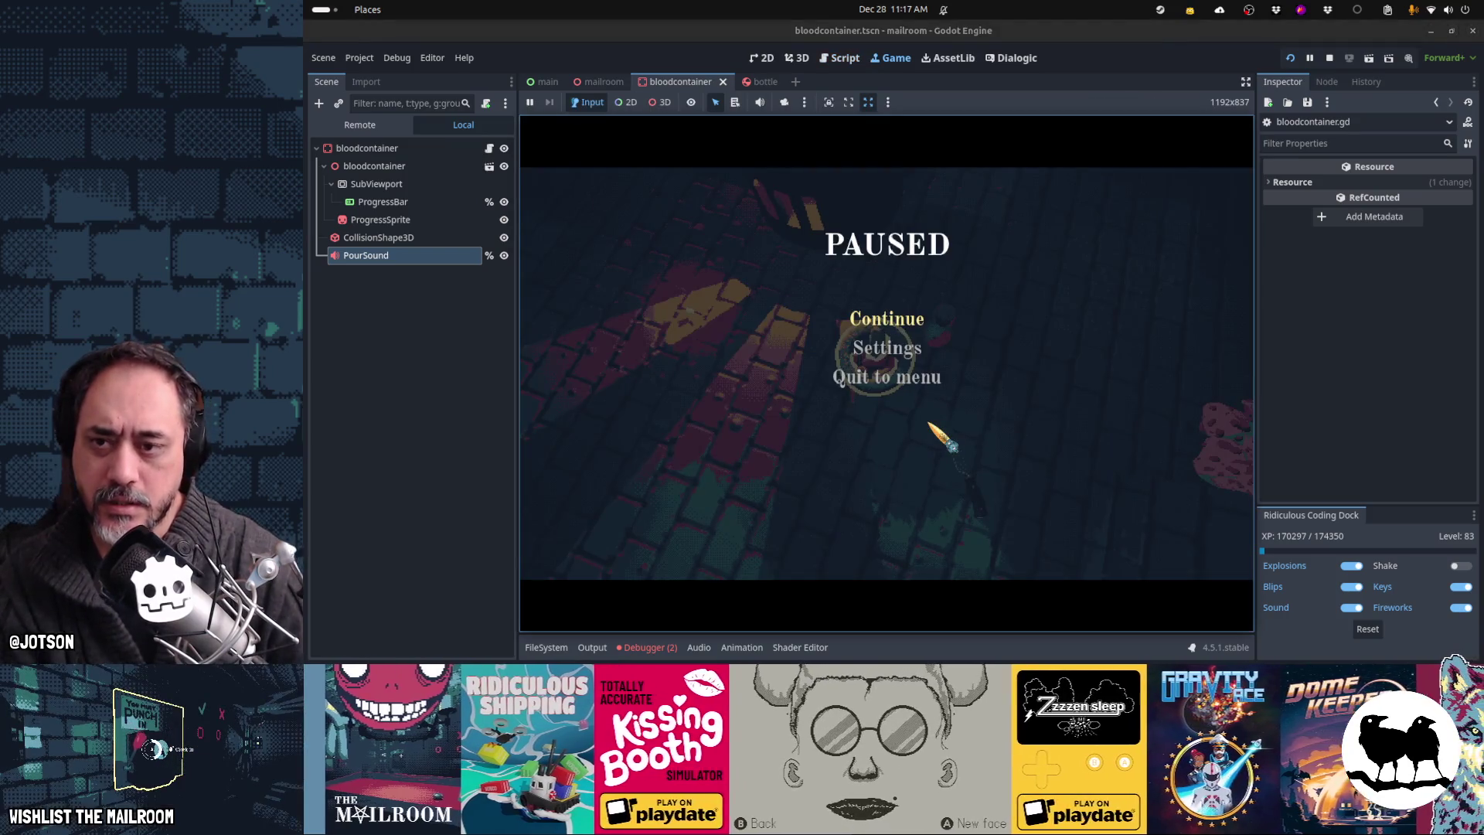
Step: Run the day2 break machine event from the in-game console, add blood to the container, then restart the game
key("Escape")
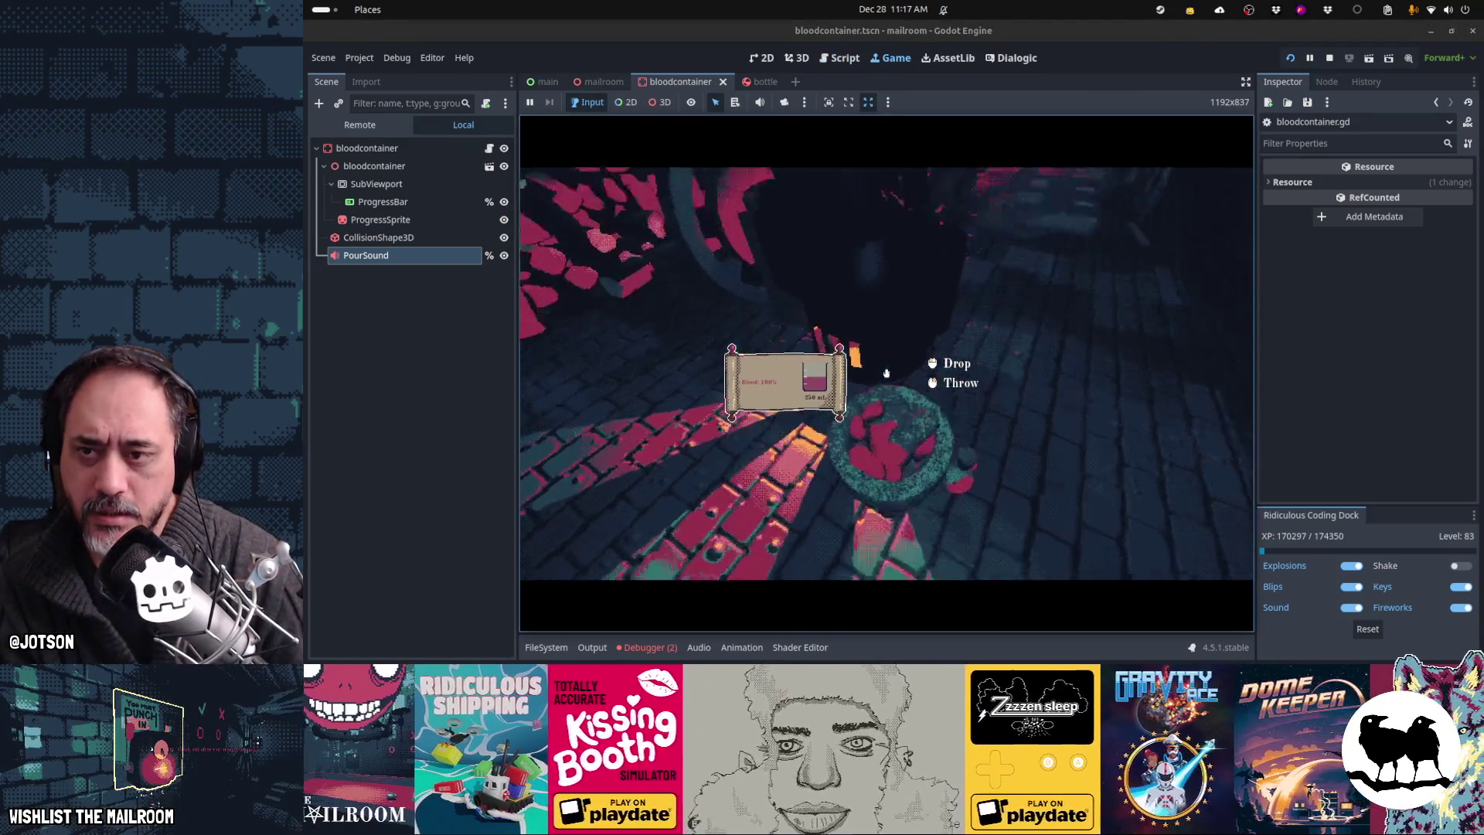
key("grave")
type("event day2breakmac")
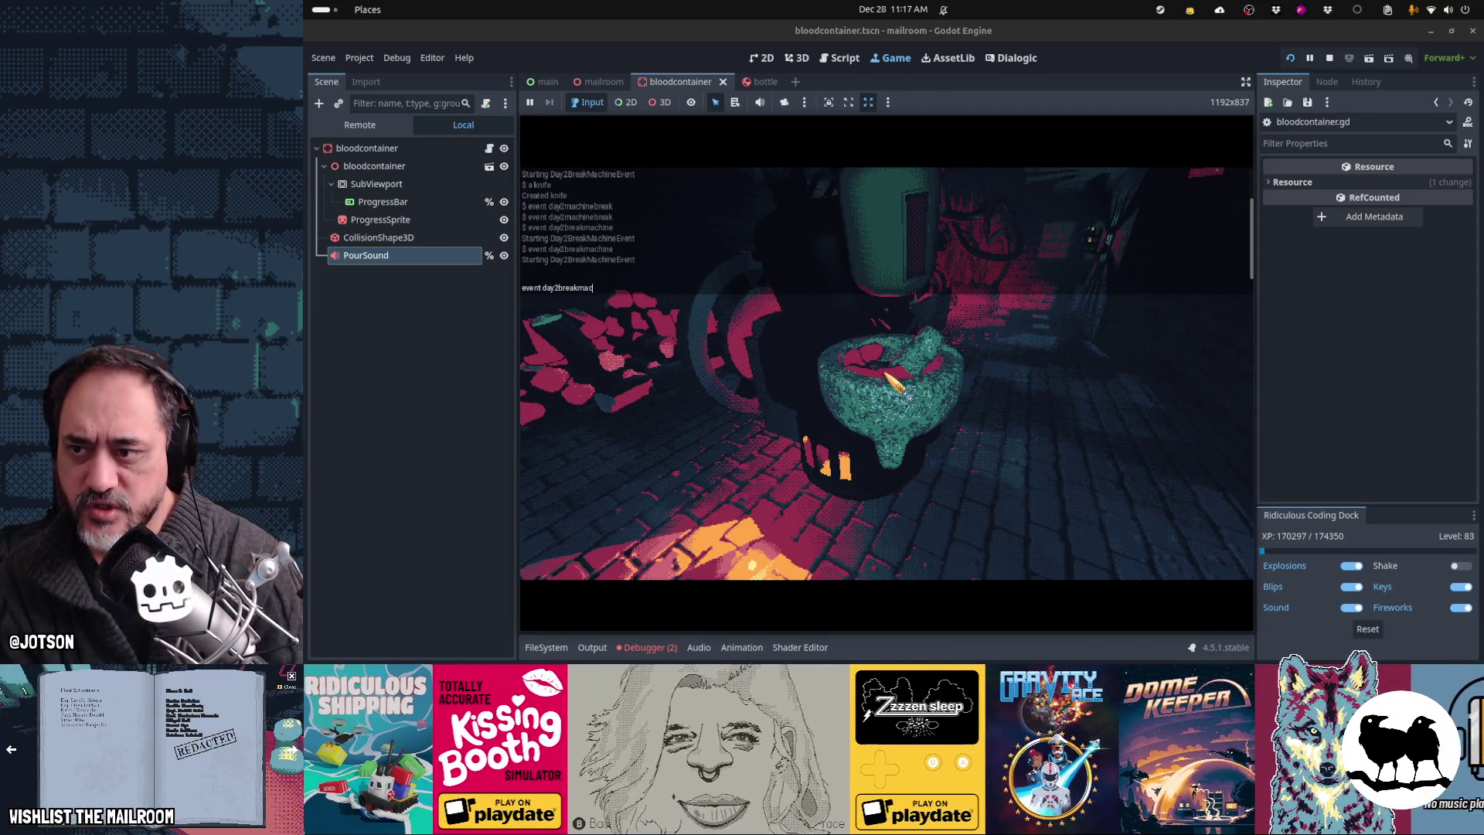
key("Return")
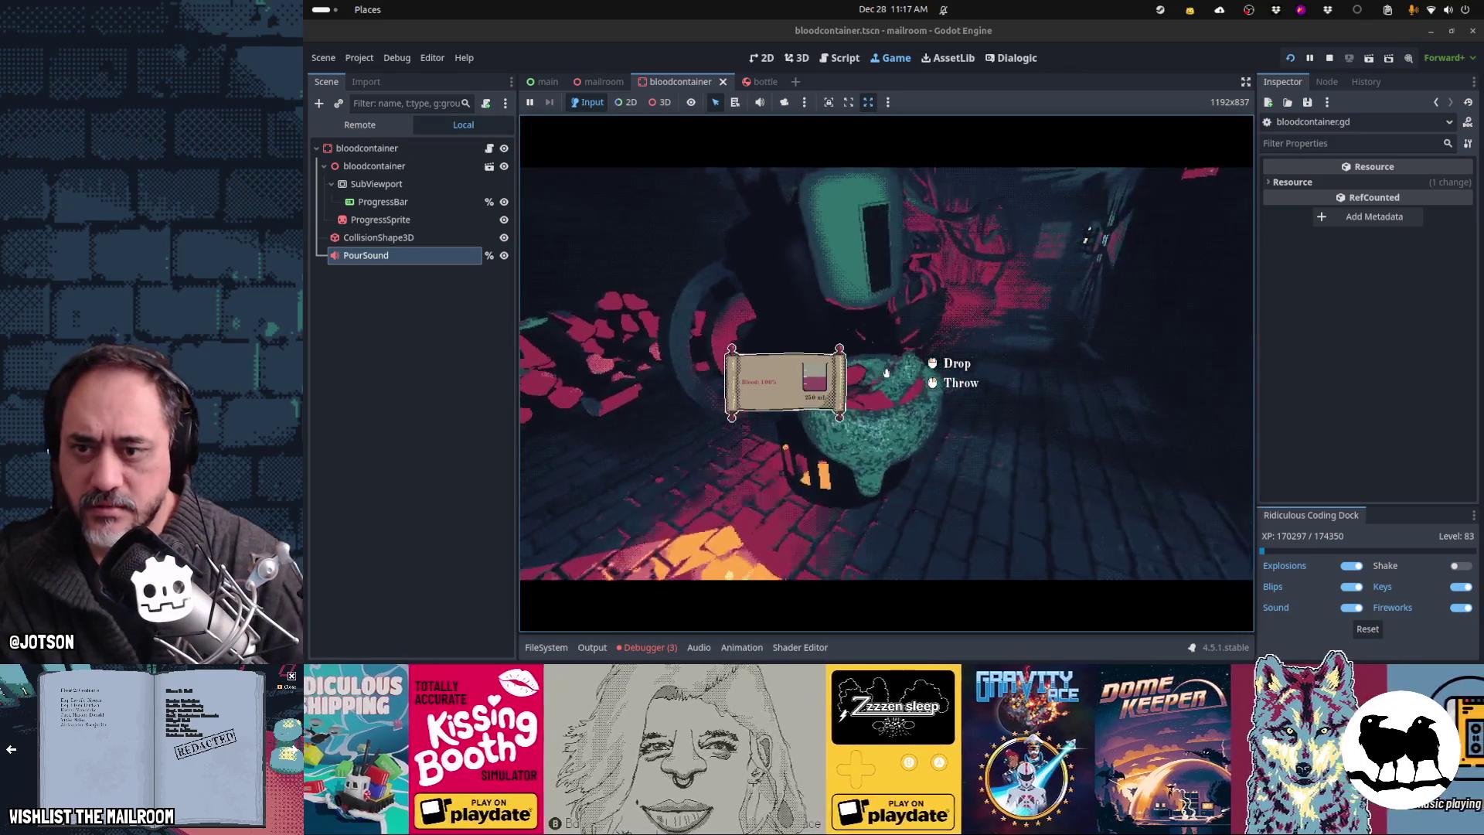
left_click(887, 372)
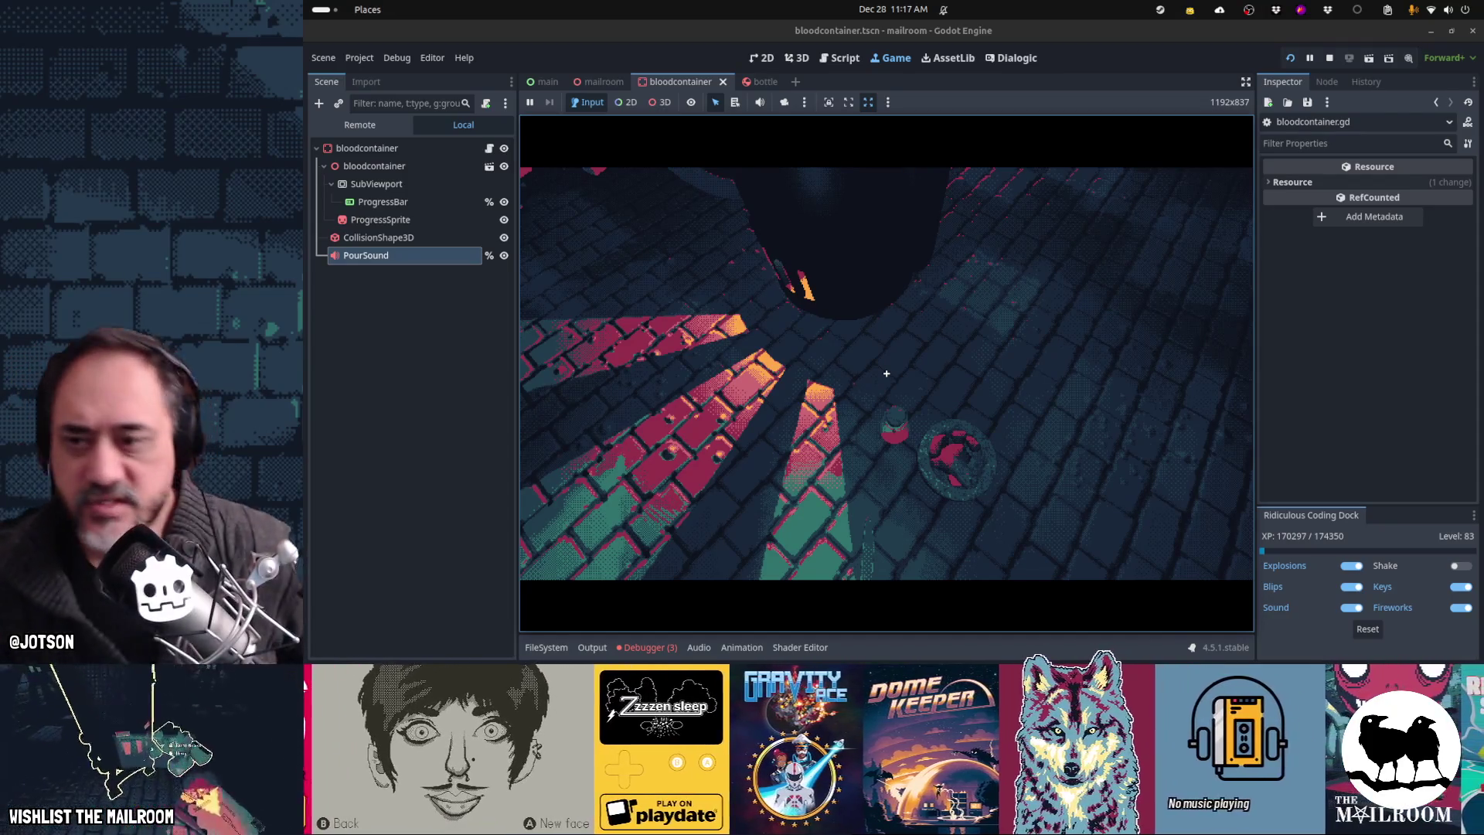
key("F5")
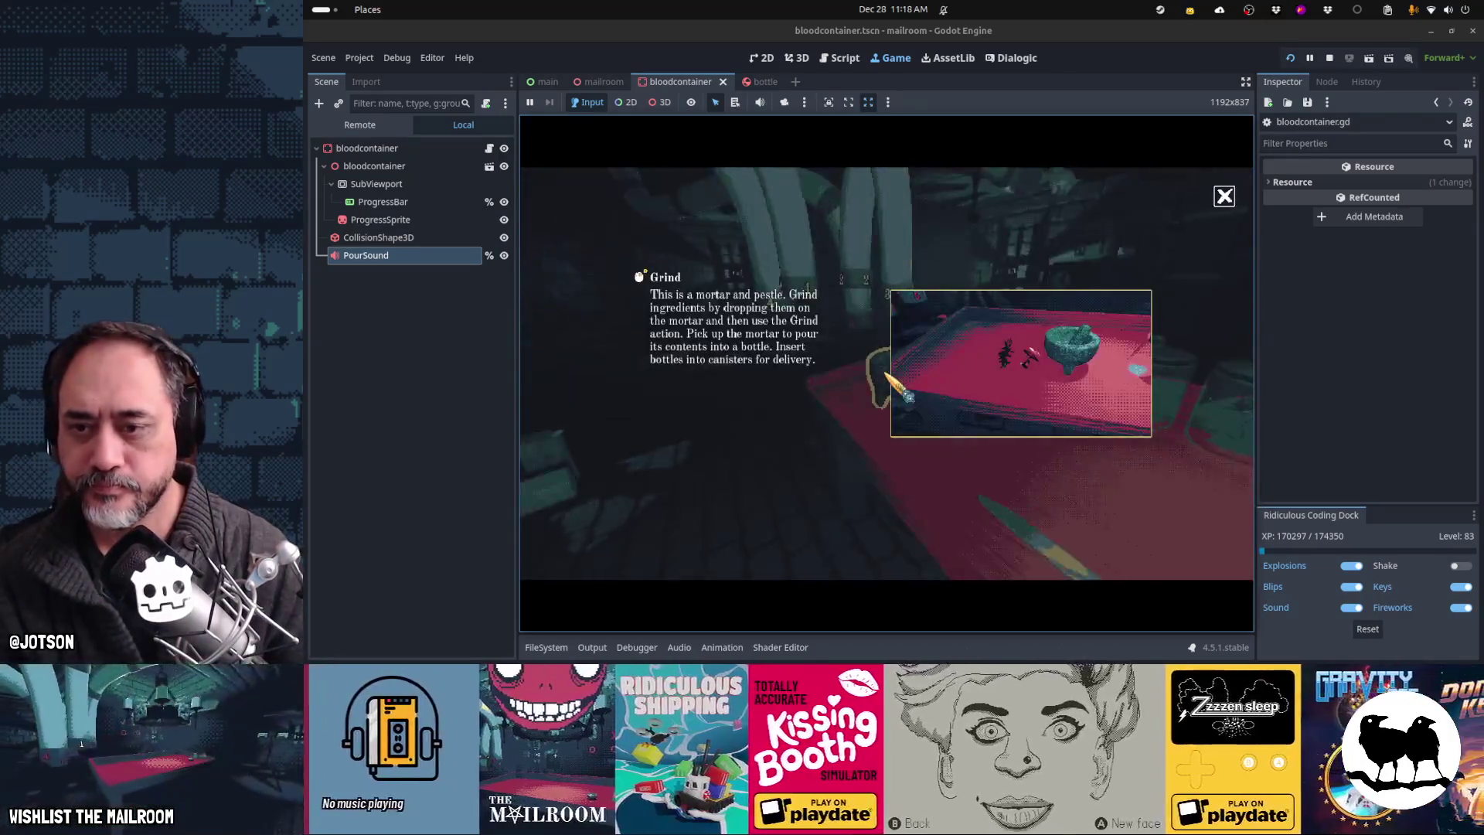
Step: Dismiss the grind tutorial and handle the knife, mortar, red fragment and green bottle in the game
left_click(888, 374)
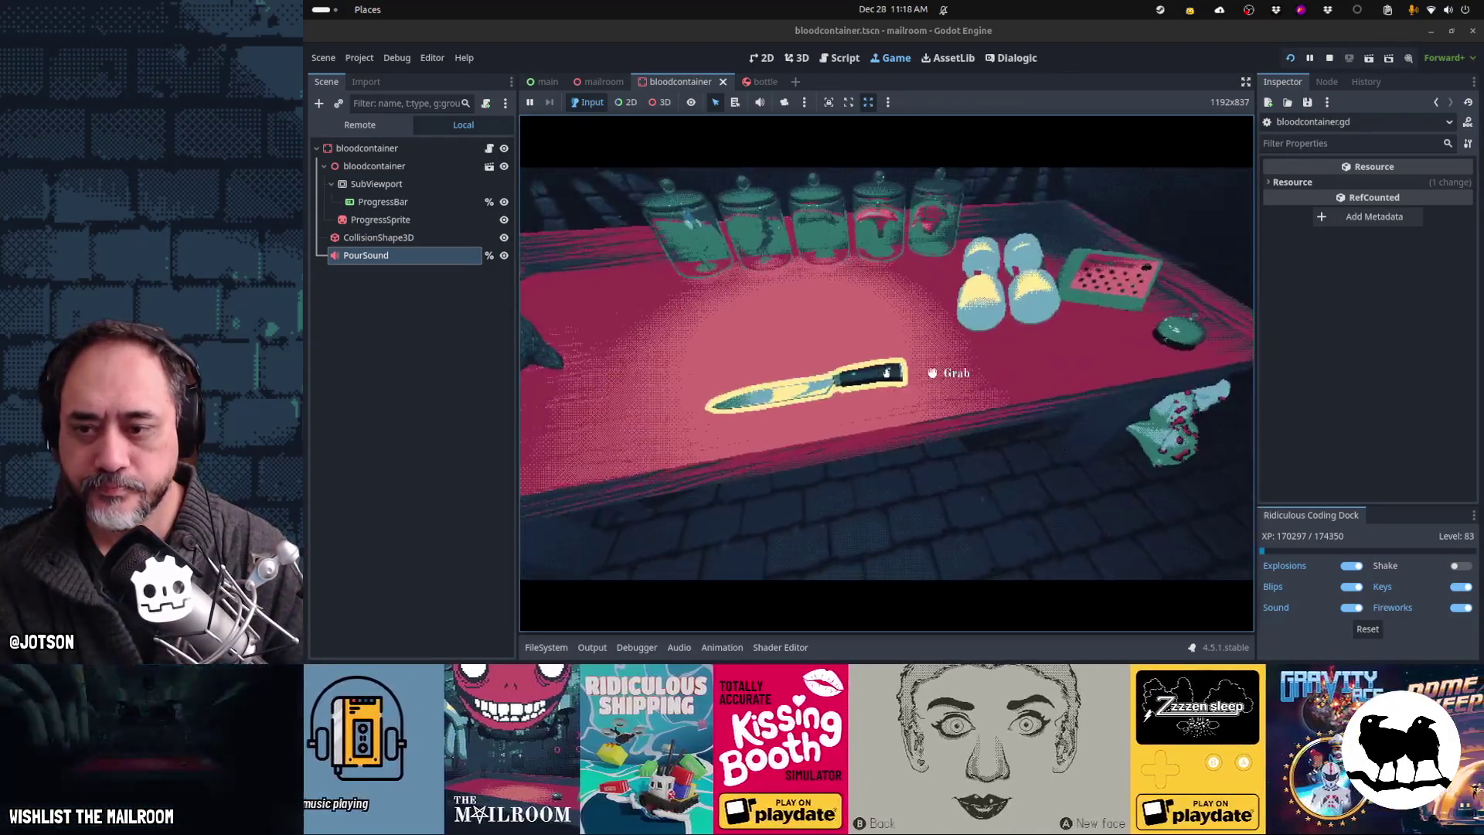
left_click(886, 374)
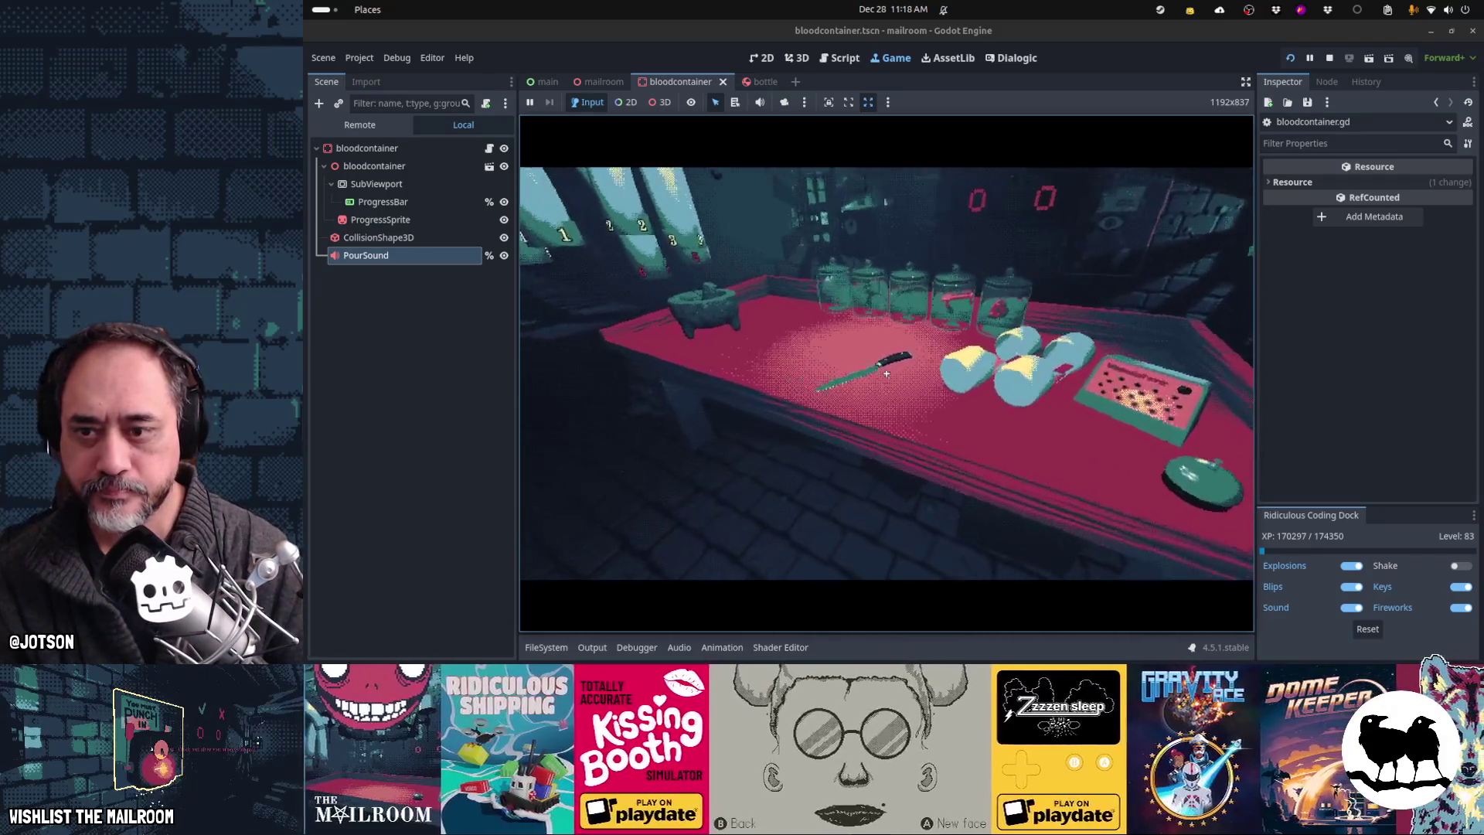
left_click(887, 374)
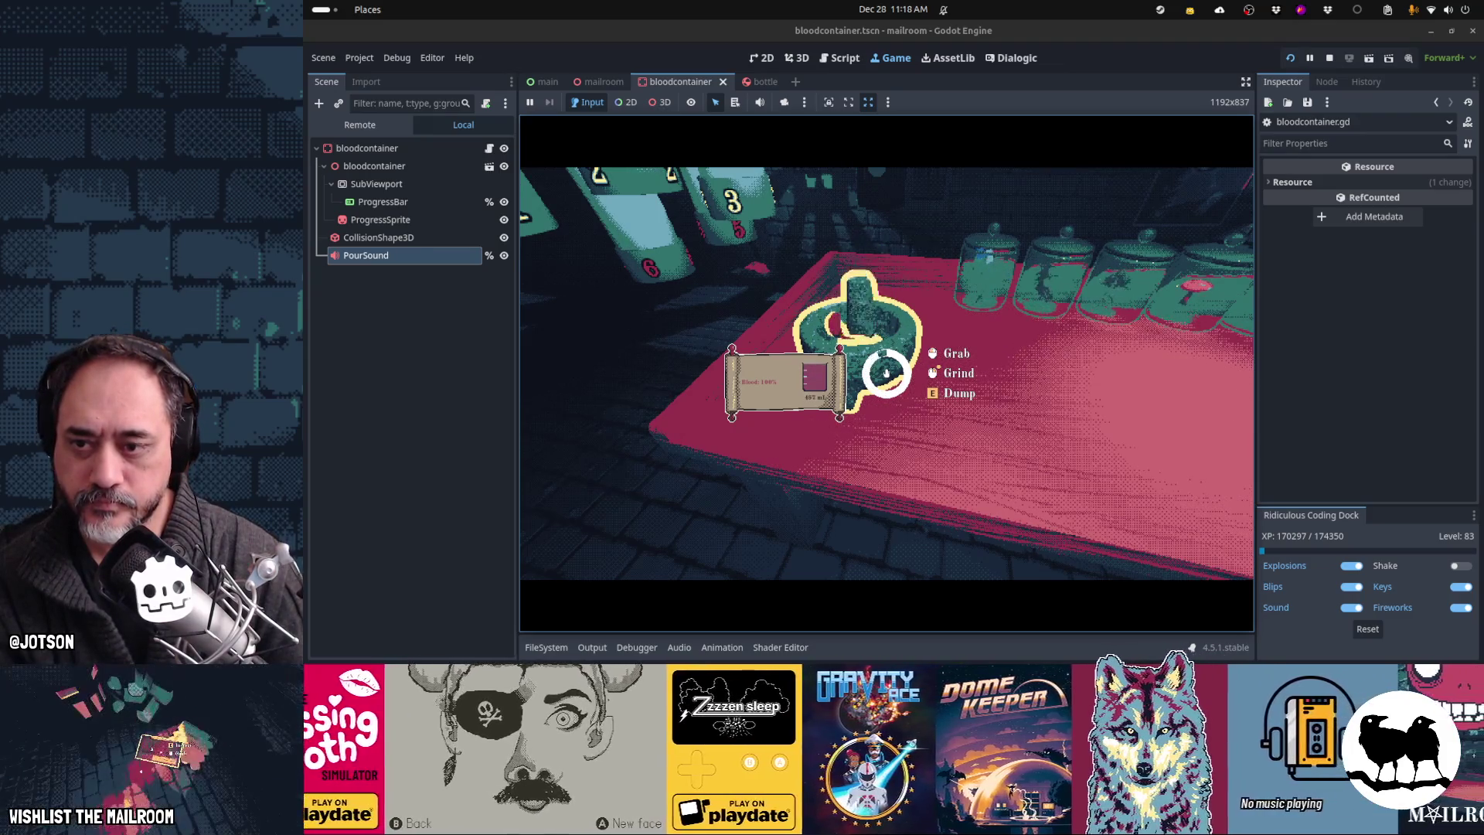
left_click(886, 374)
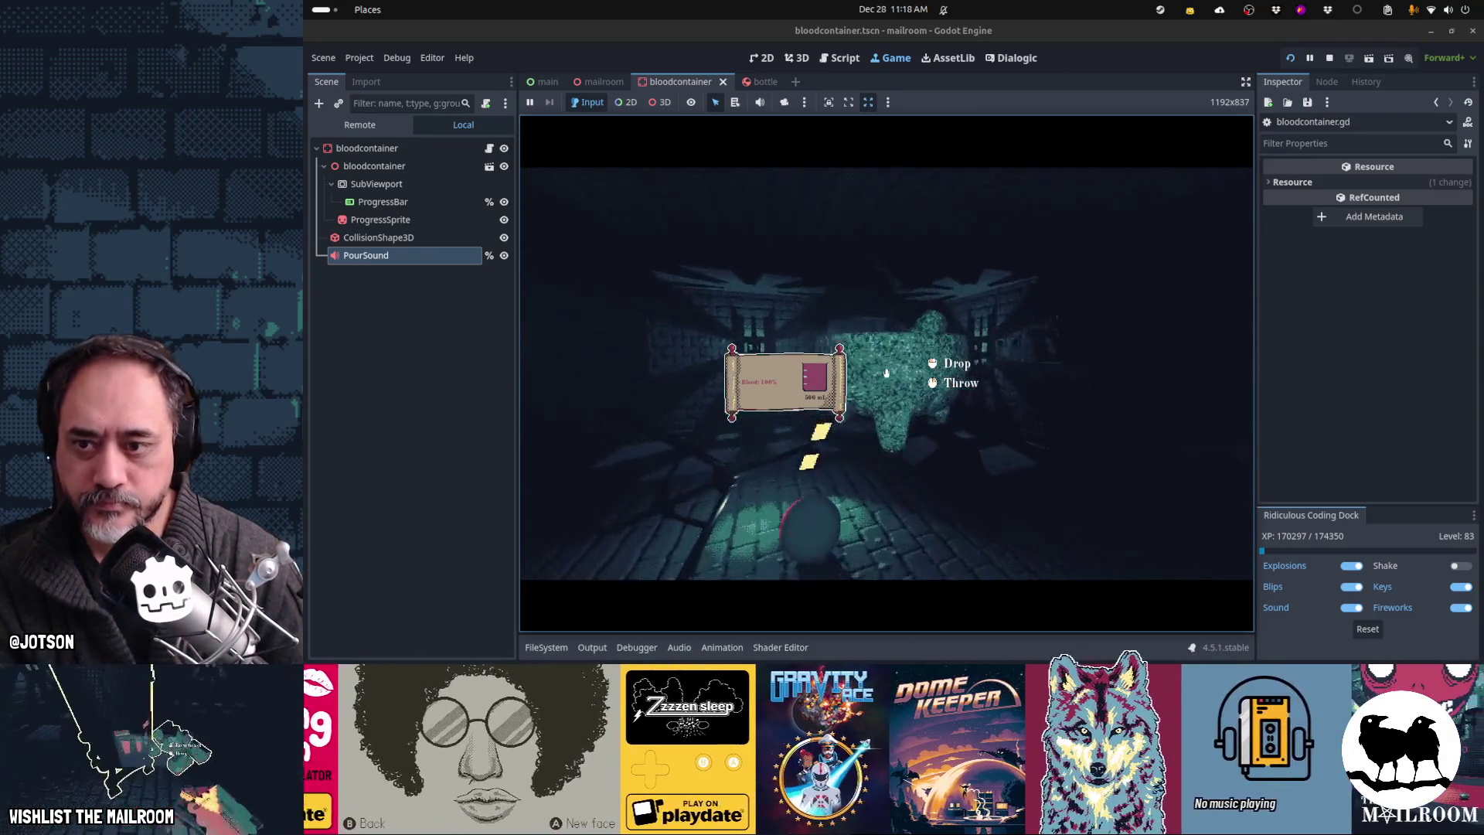
left_click(887, 374)
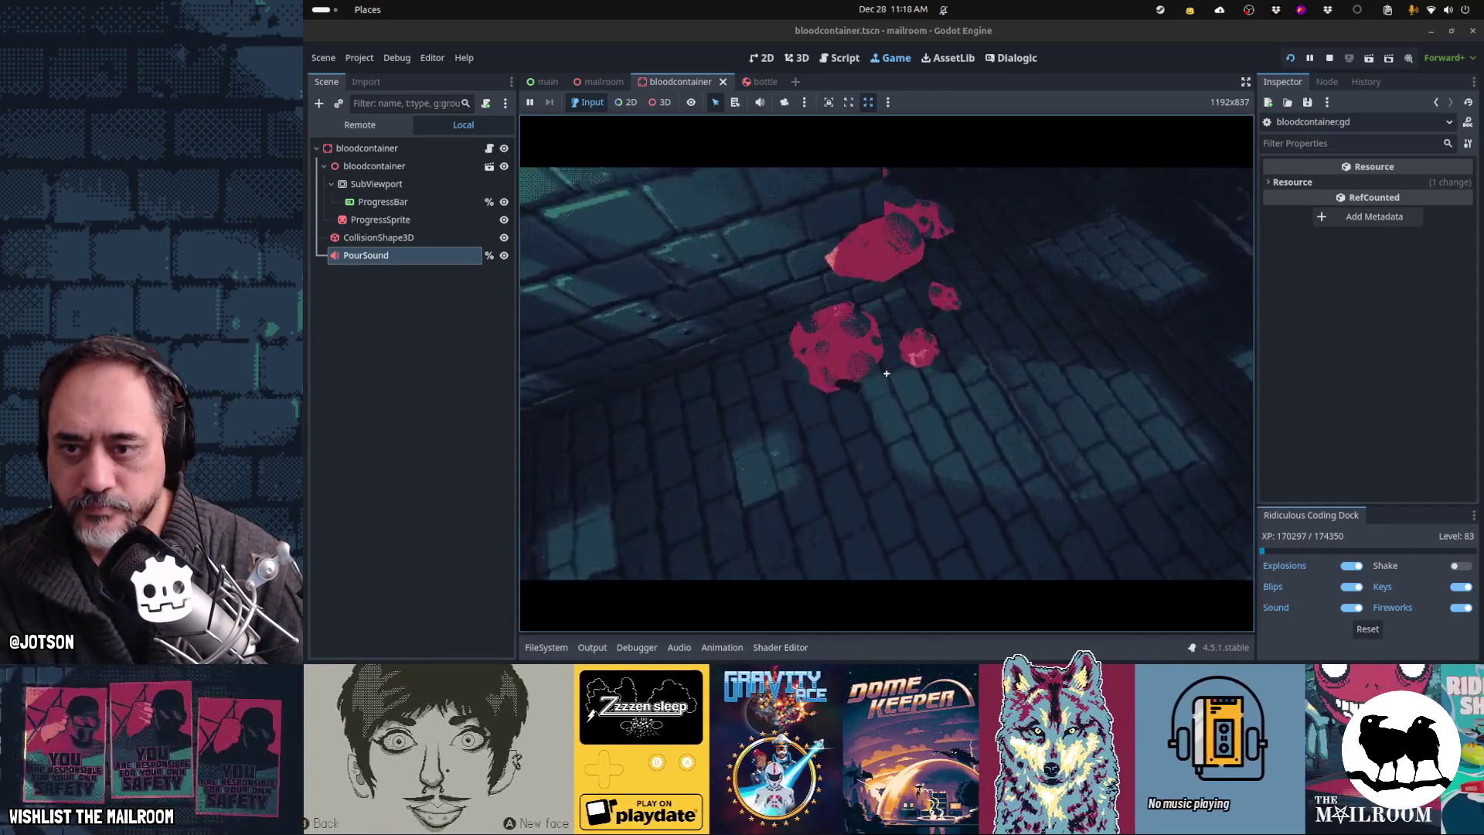
left_click(887, 373)
left_click(886, 373)
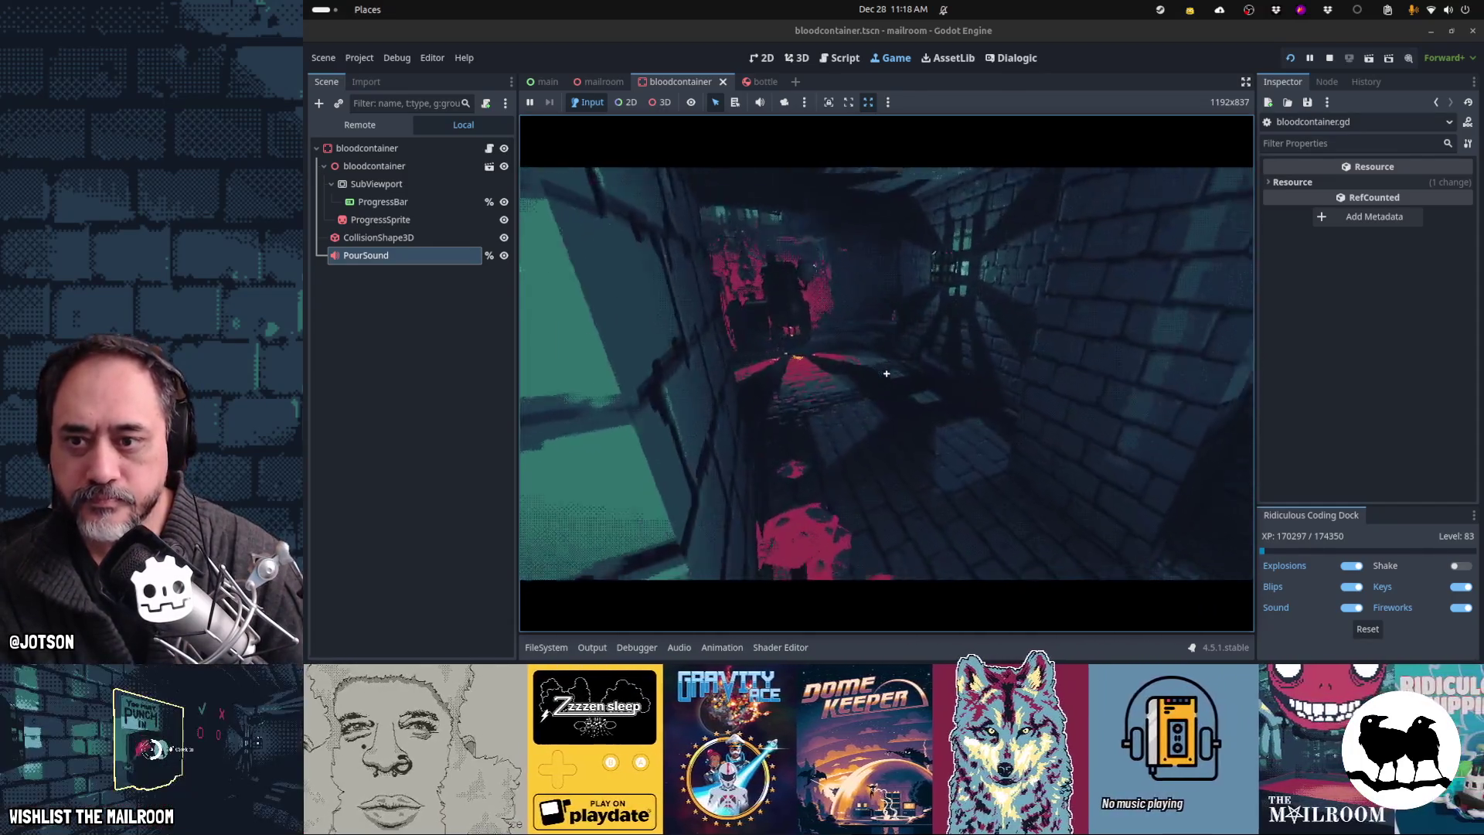
left_click(887, 373)
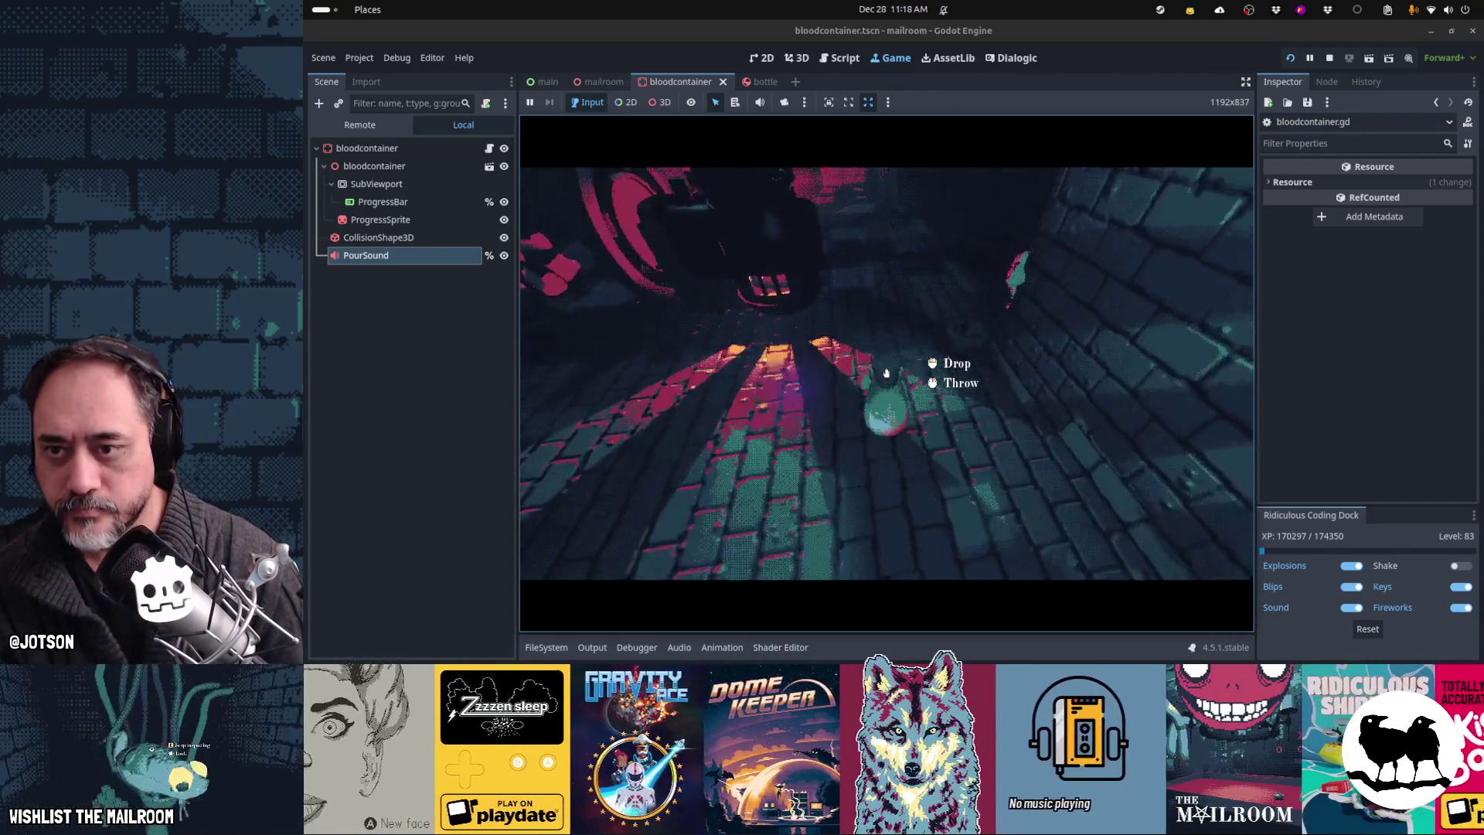
Step: Run the breakdown event from the console and add blood until the container reads 'Blood level: 100%'
key("Escape")
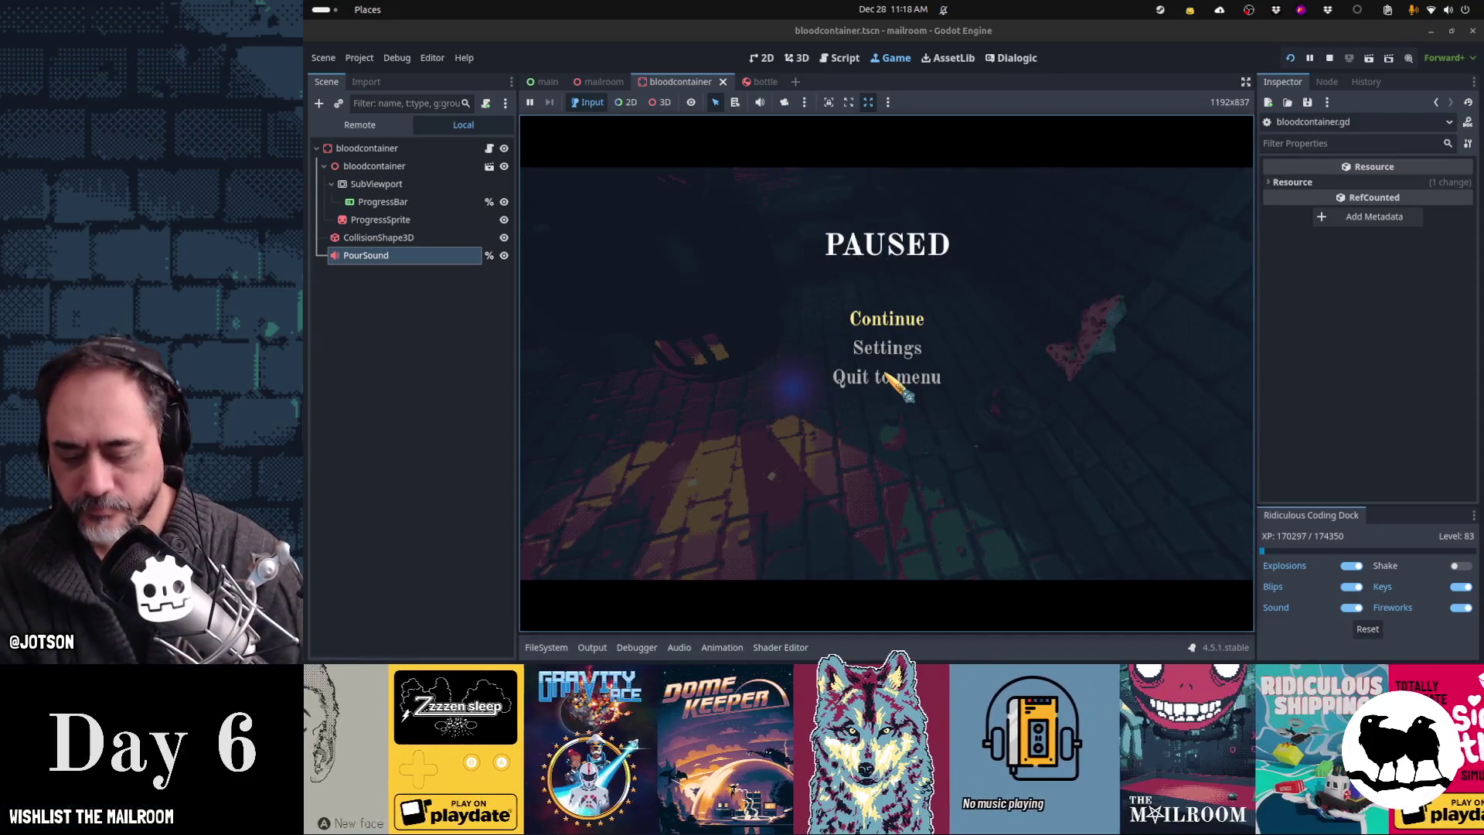
key("Escape")
type("efvent")
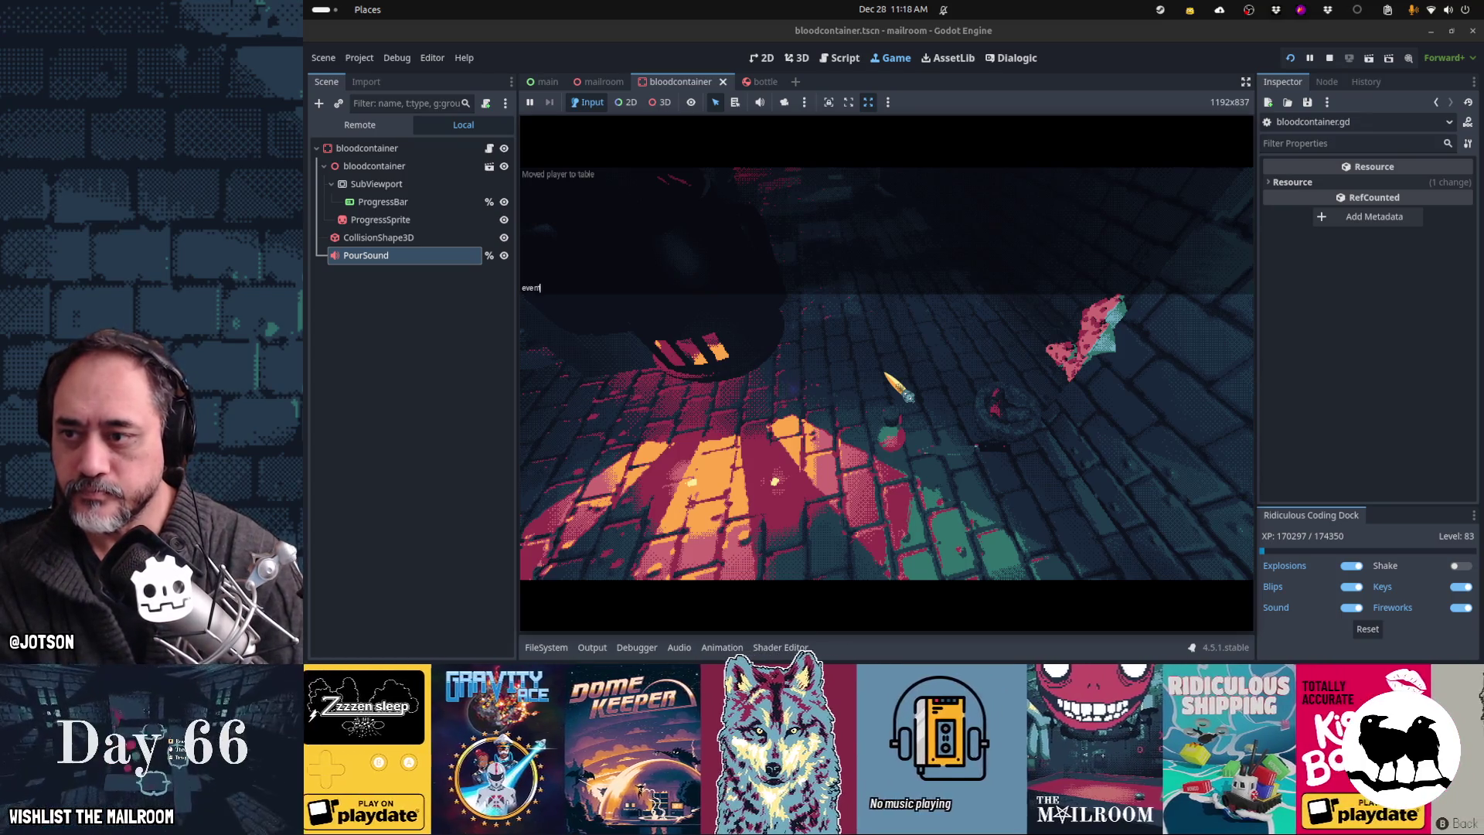
type("t day2breakma")
key("Return")
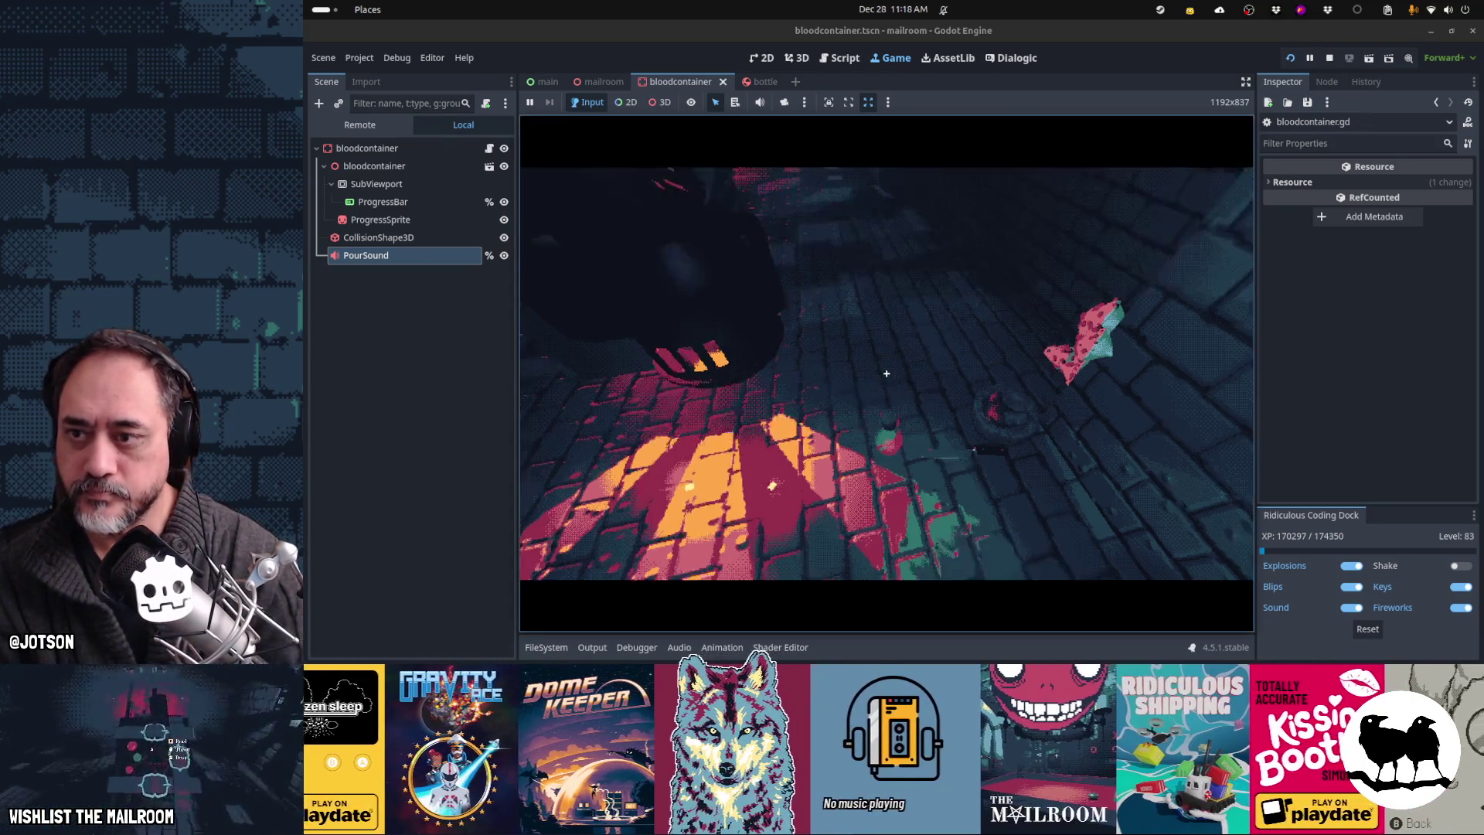
left_click(886, 374)
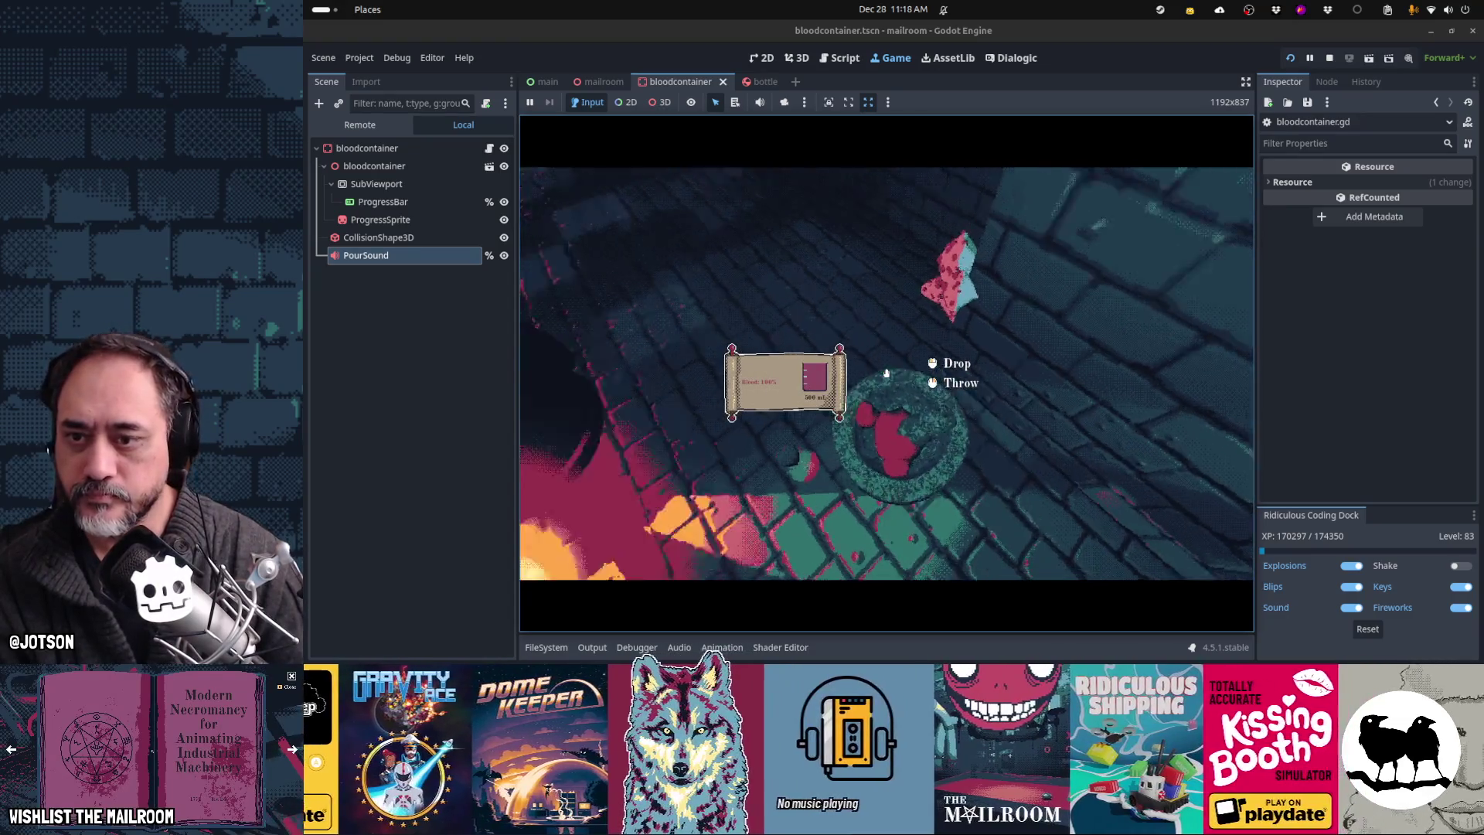
left_click(886, 373)
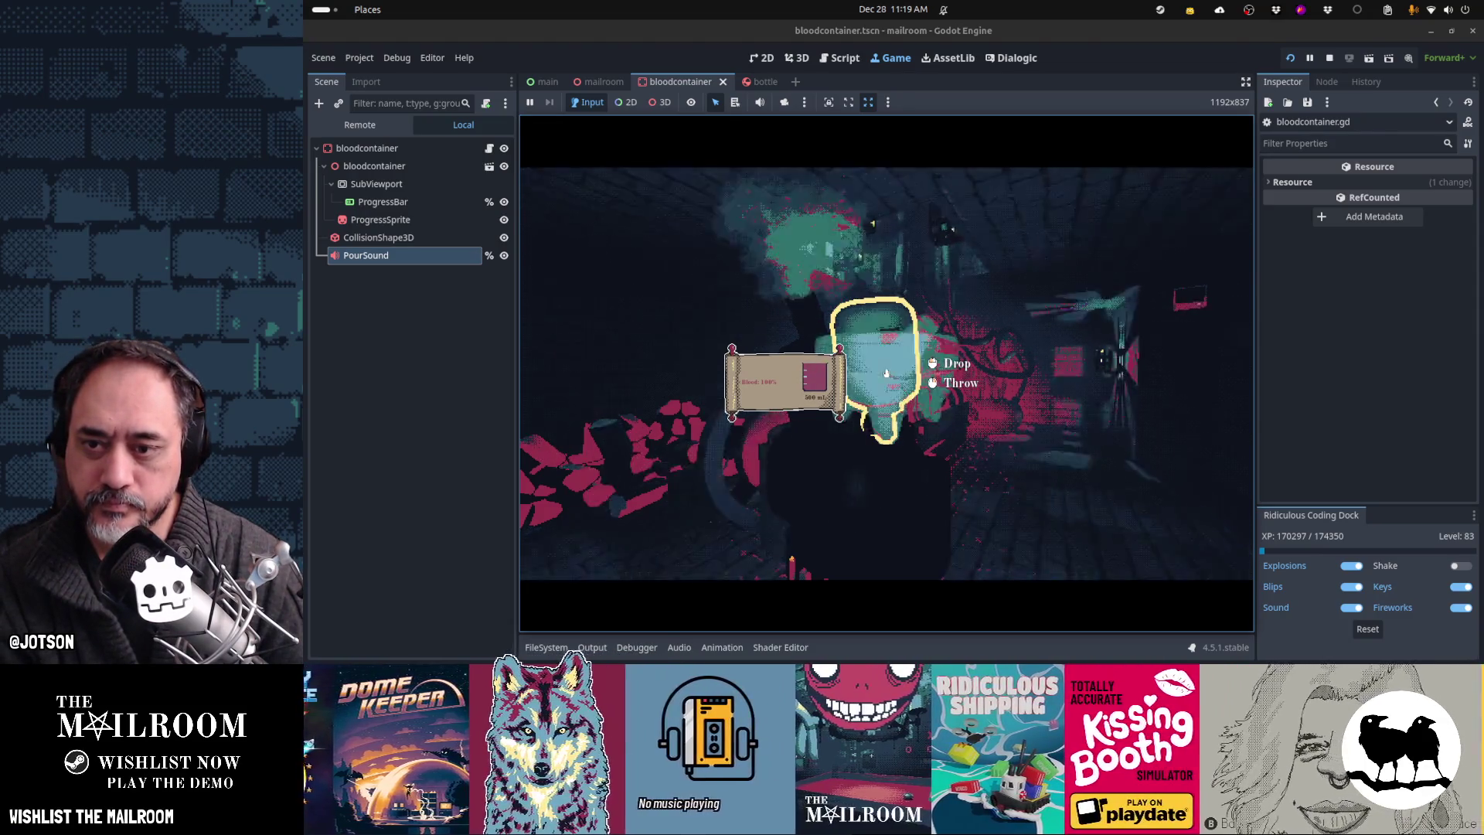
left_click(886, 374)
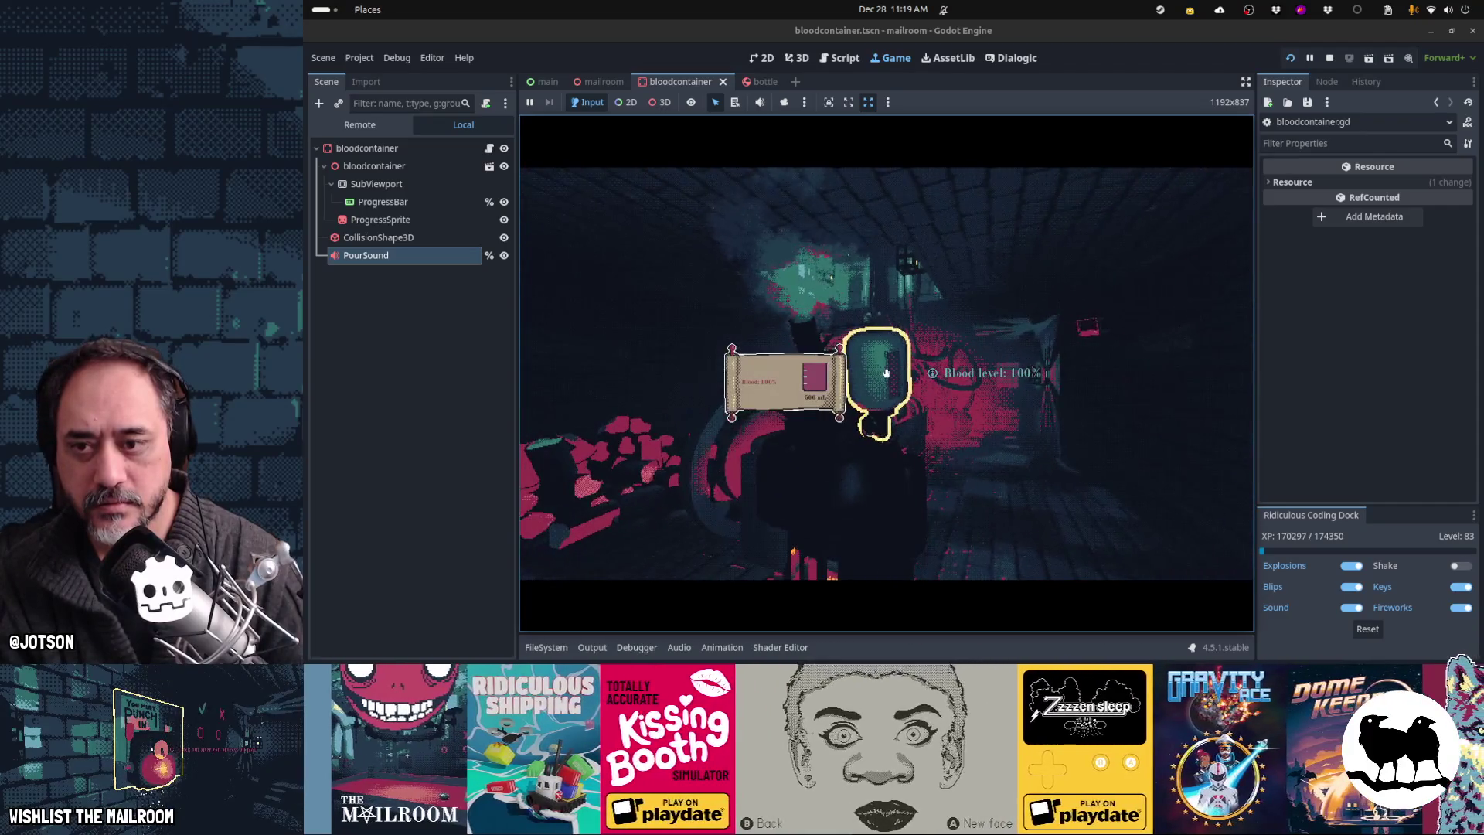
key("Escape")
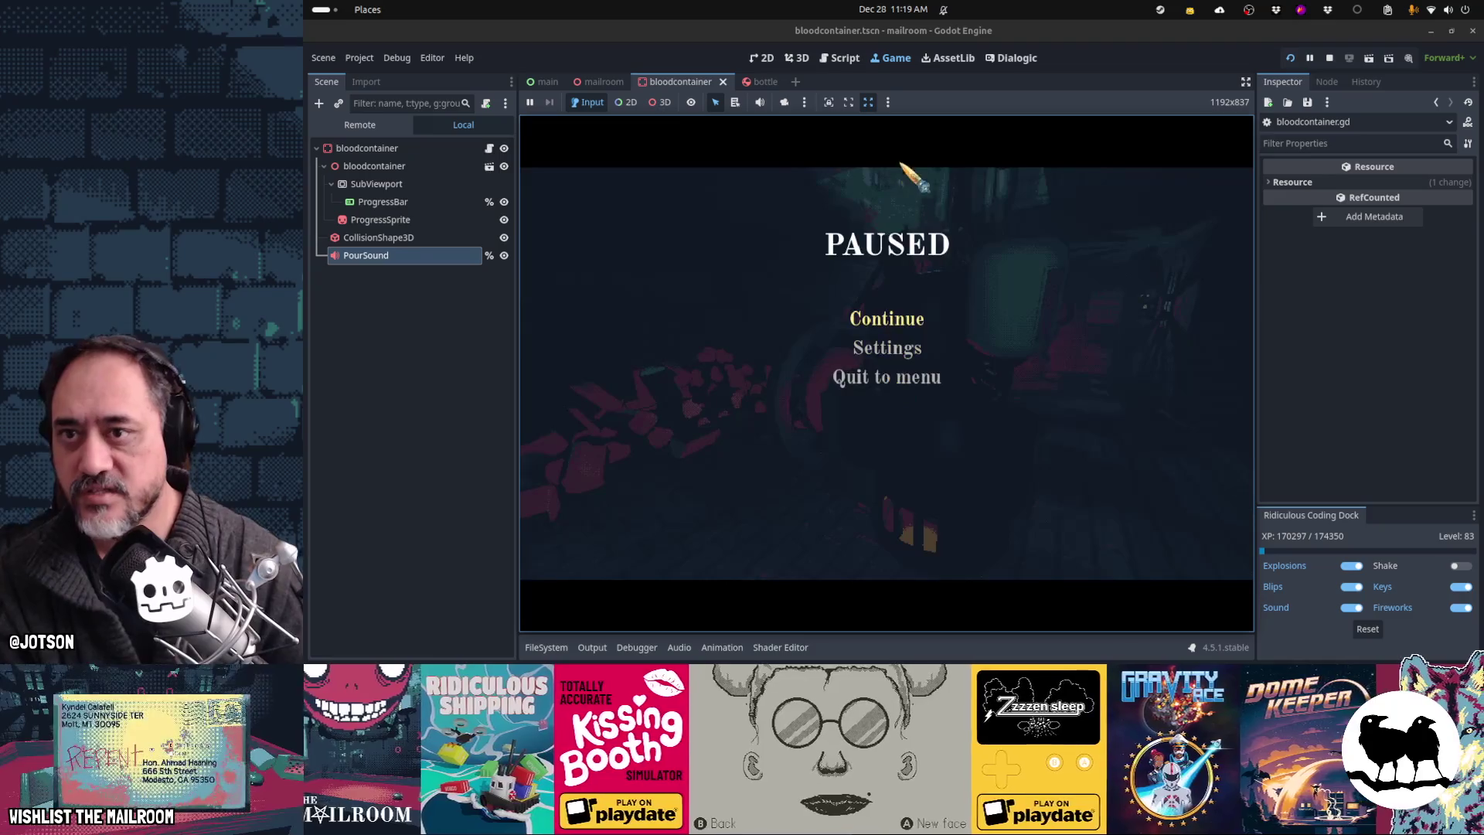
left_click(847, 63)
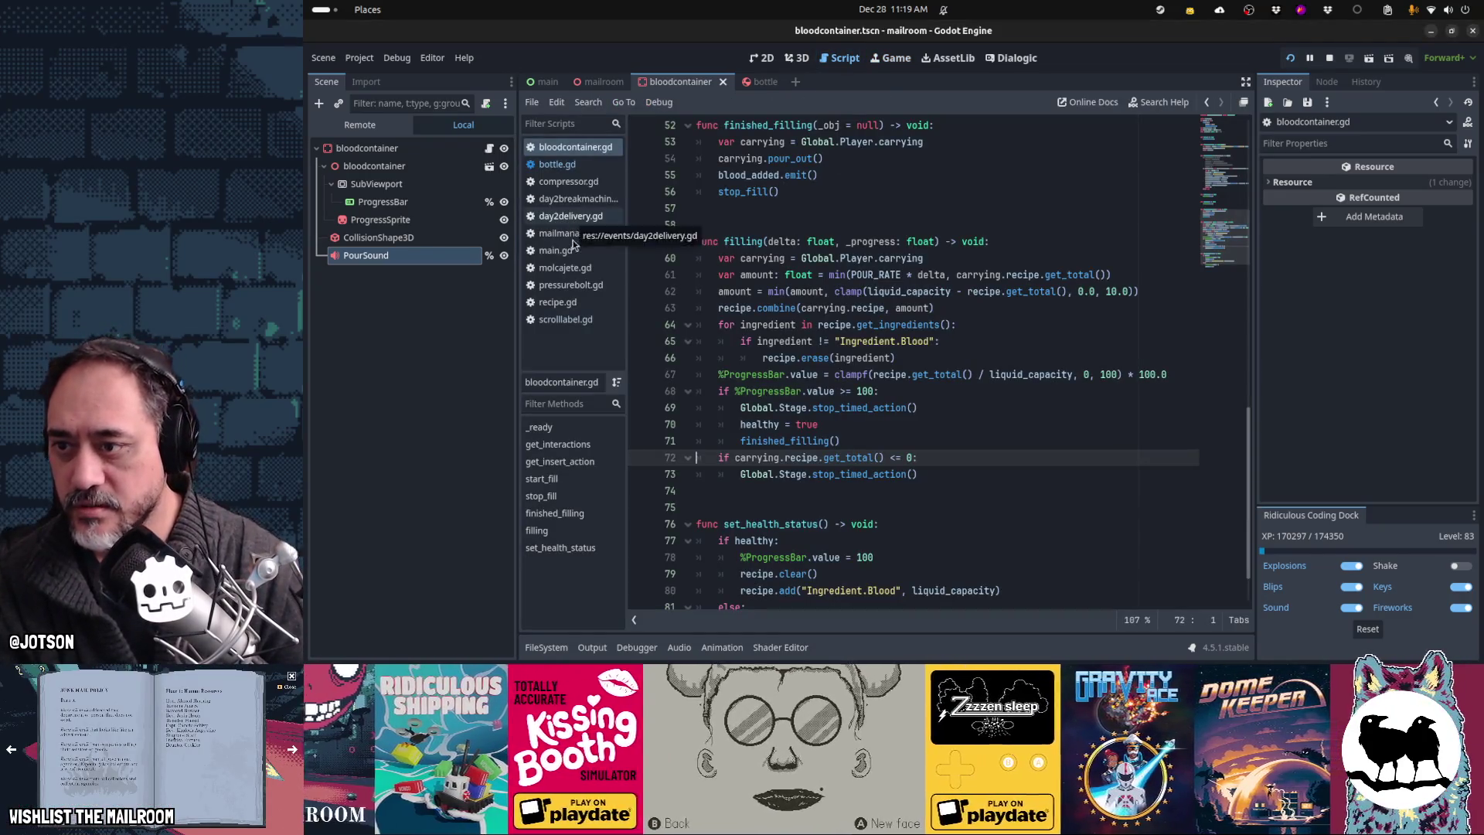
Step: Copy %johnsonbar.turn_off() from minor_breakdown into outofblood_breakdown before stop(), then relaunch the game
left_click(568, 181)
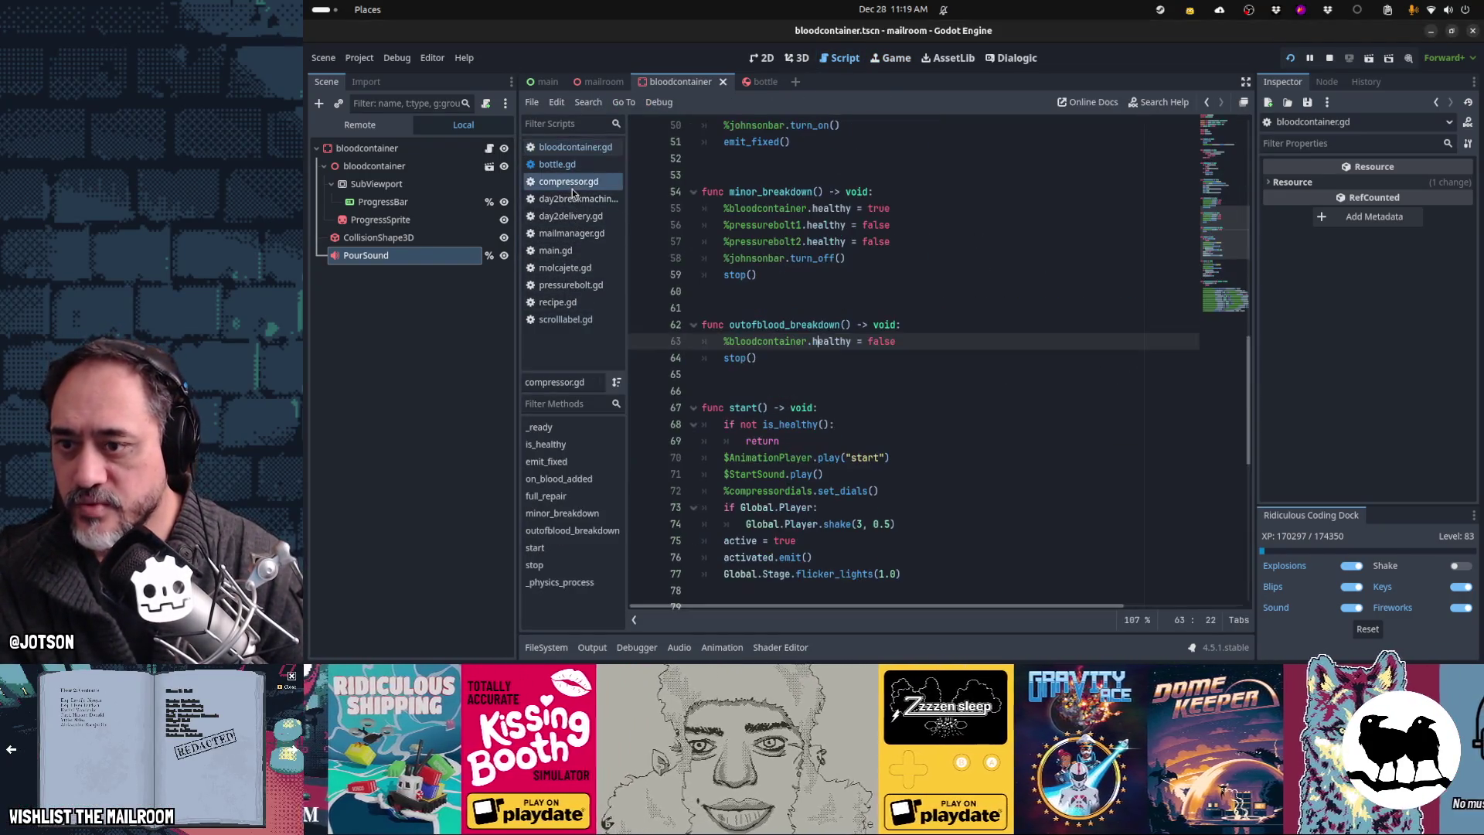
left_click(761, 275)
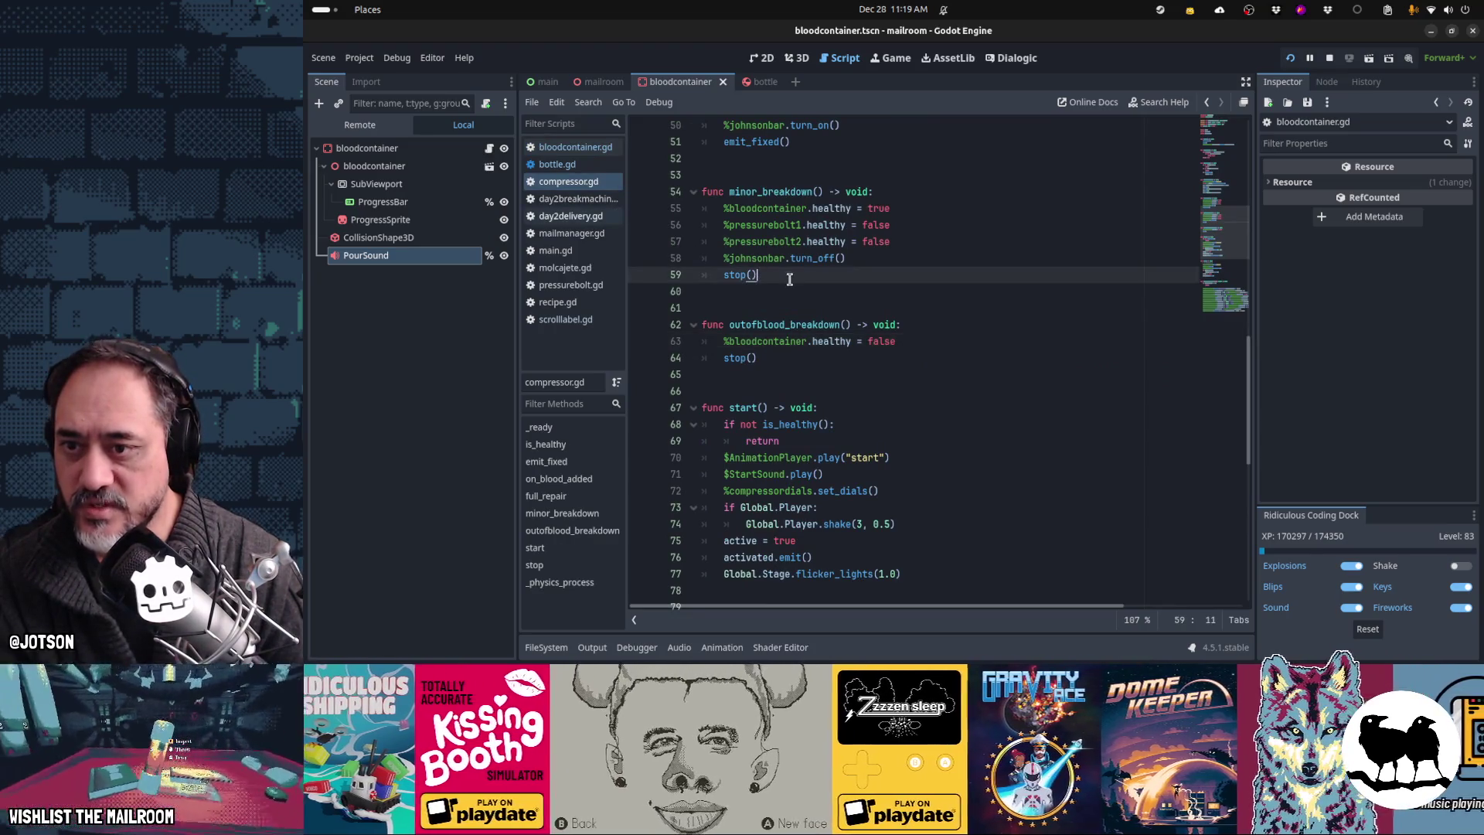
left_click(863, 259)
key("ctrl+c")
key("Down")
key("Down")
key("Down")
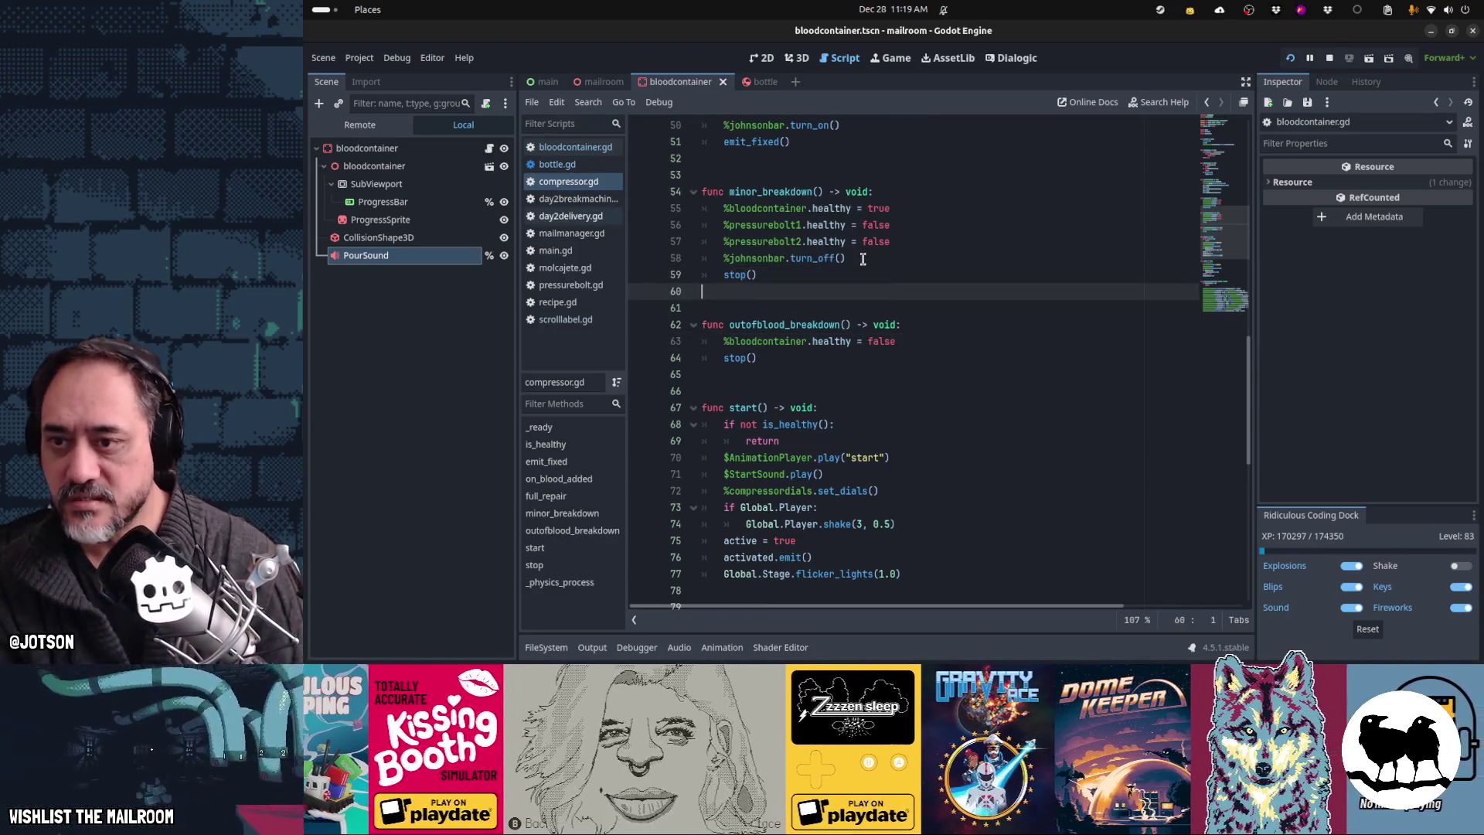
key("Return")
key("ctrl+v")
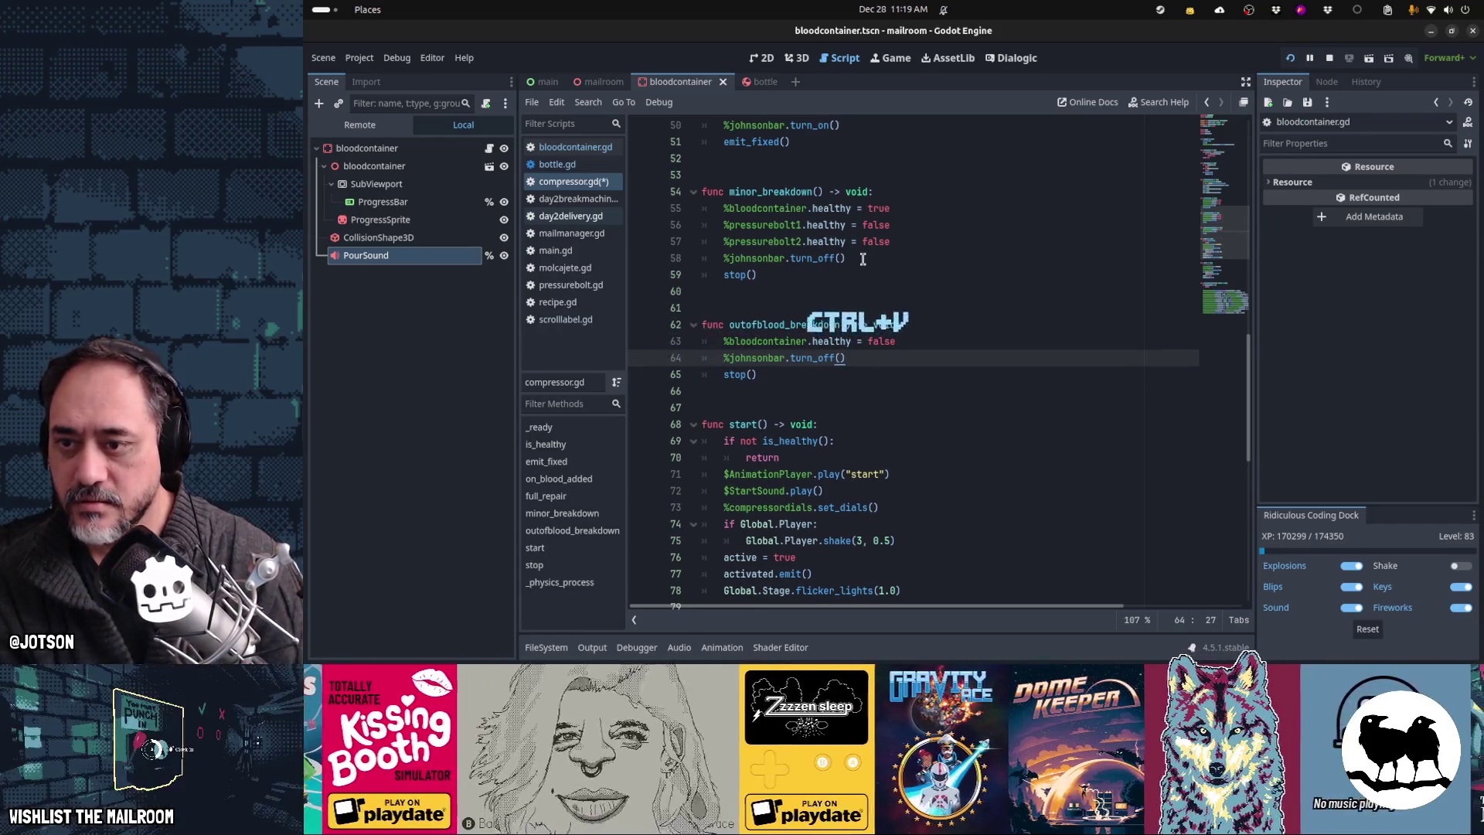
key("Down")
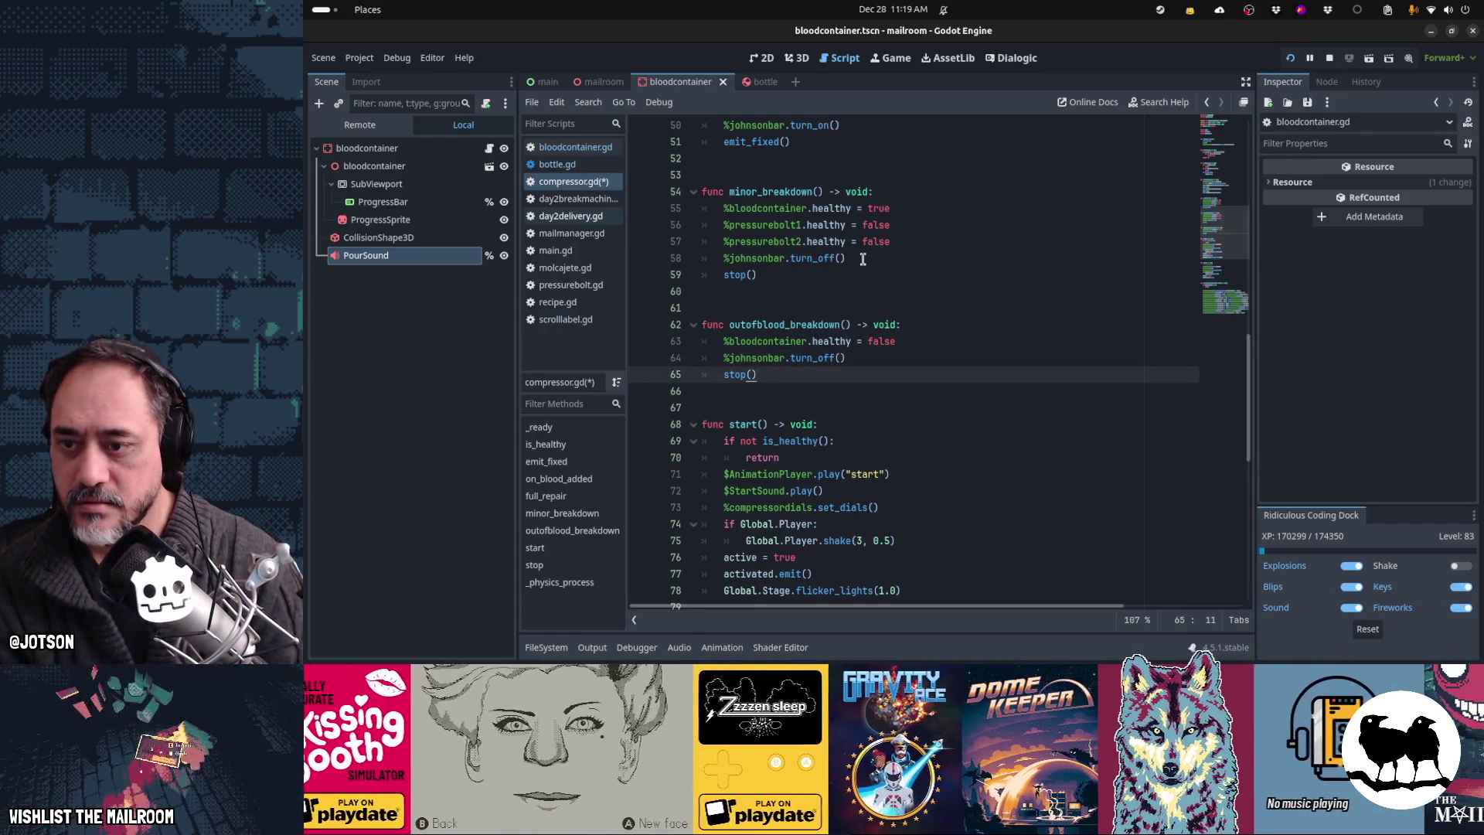
key("F5")
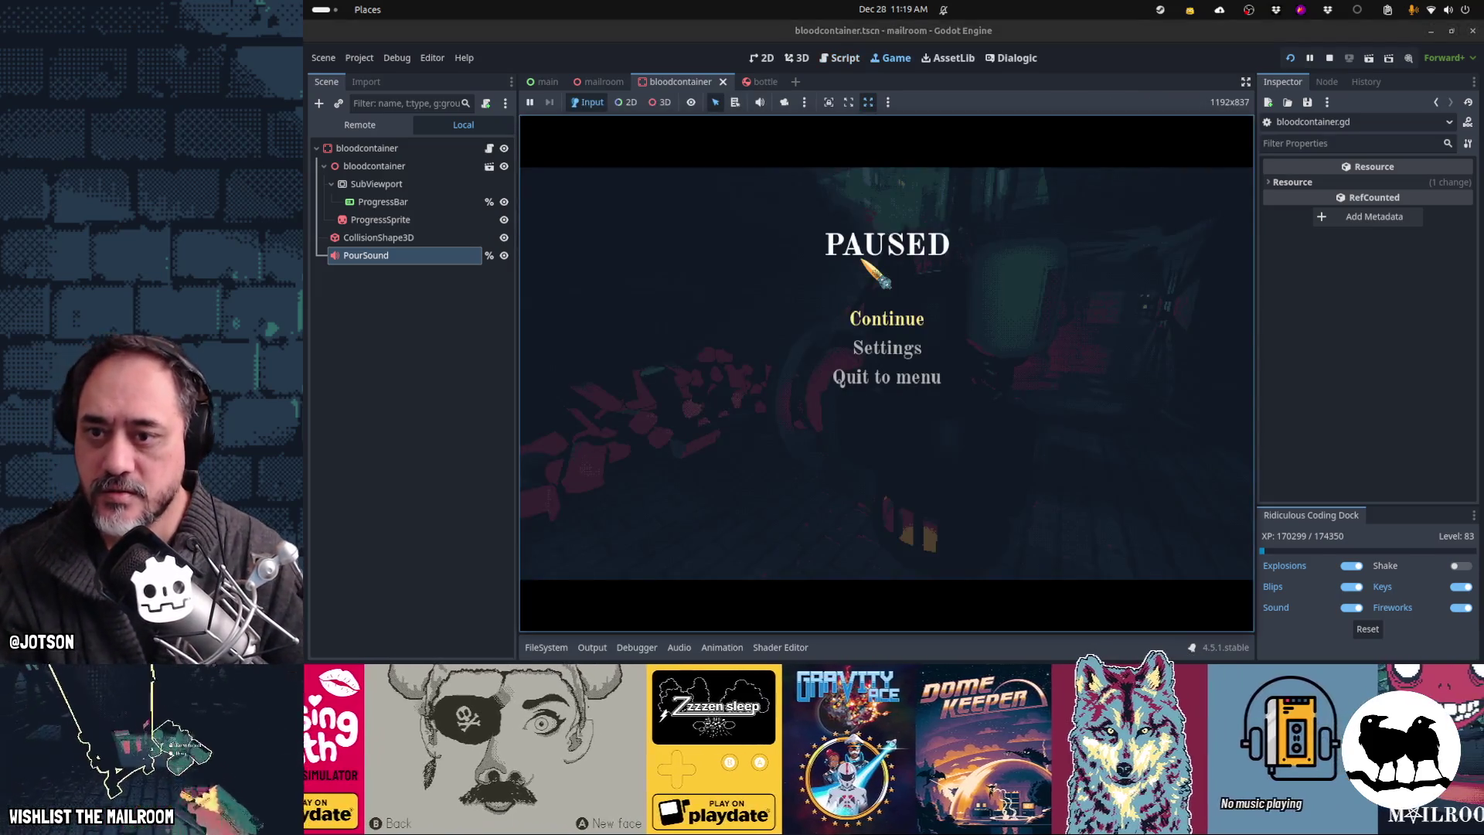
Step: Stop the compressor, run the machine-break event from the console, confirm Blood level 100%, then pause
key("Escape")
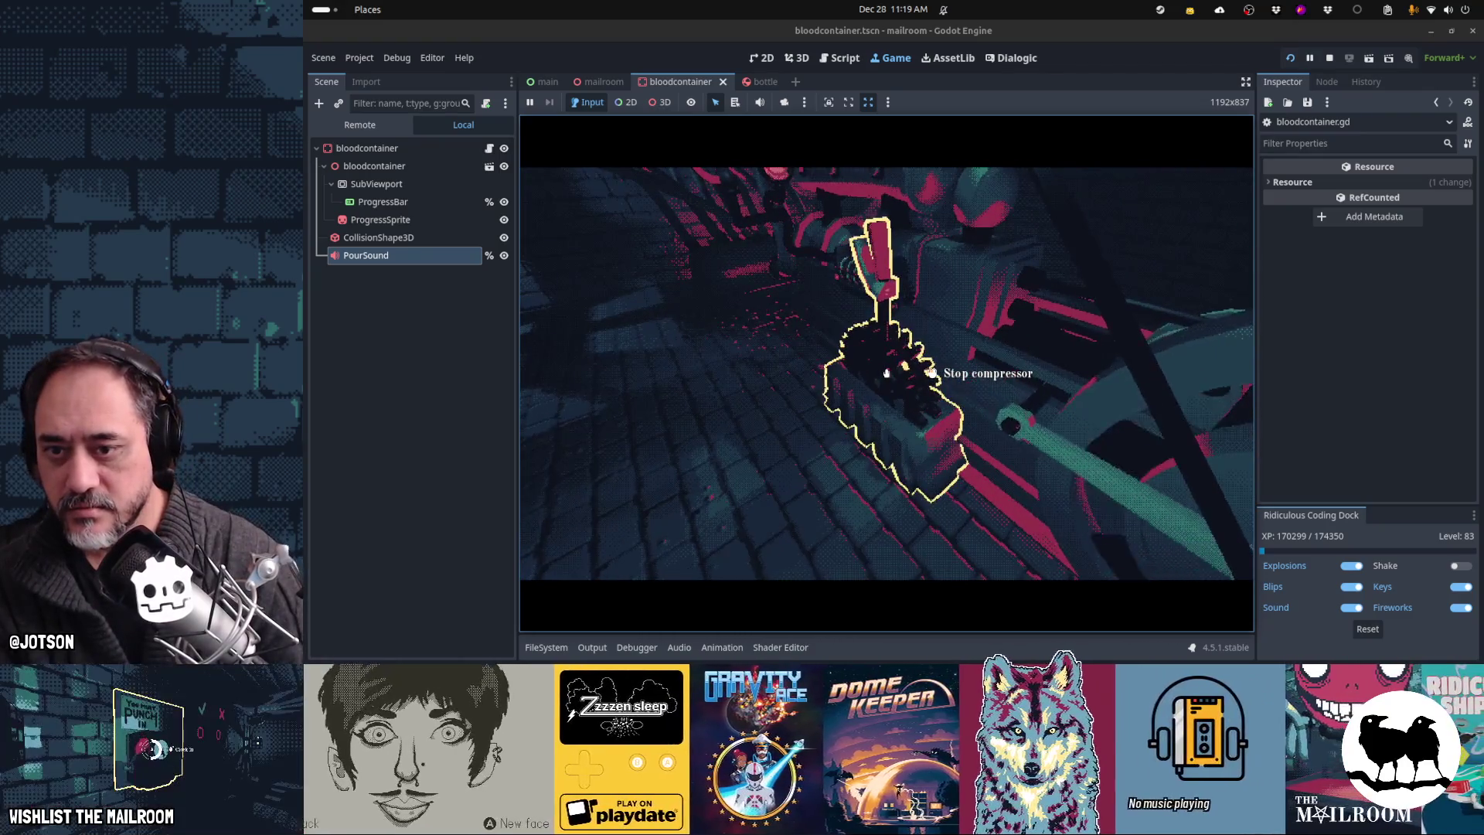
left_click(887, 374)
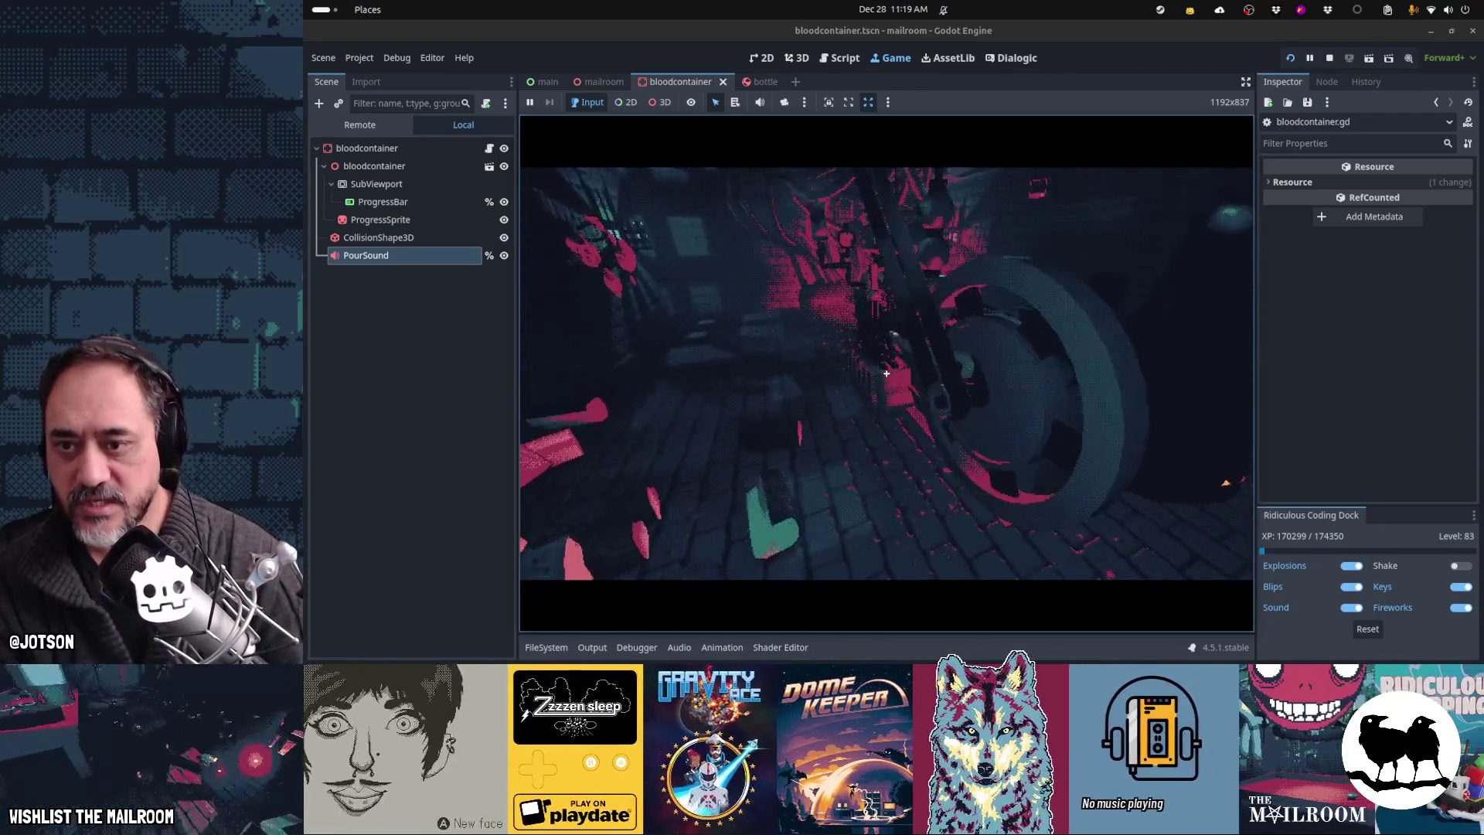
type("event day2brea")
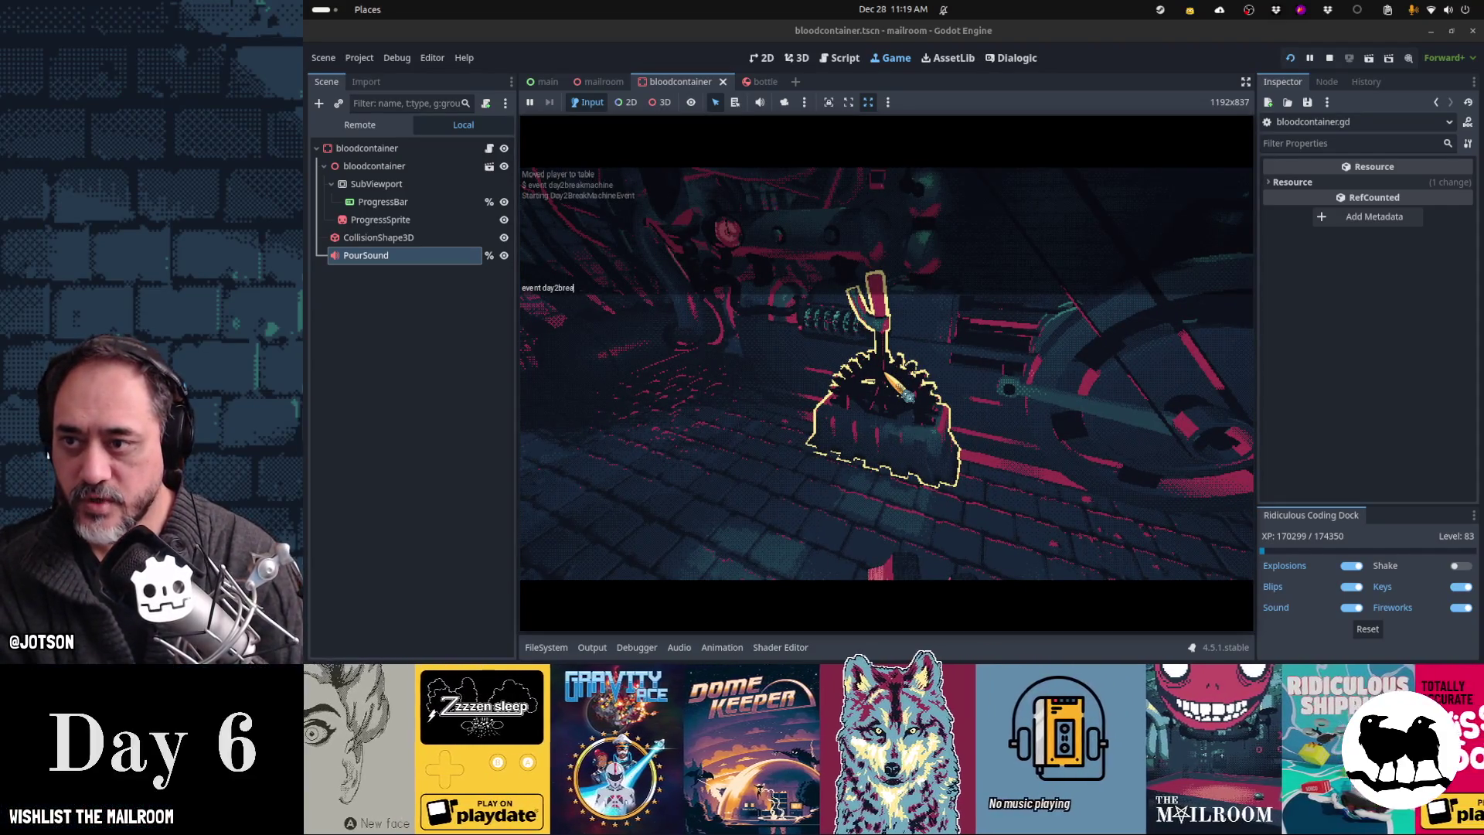
type("ine")
key("Return")
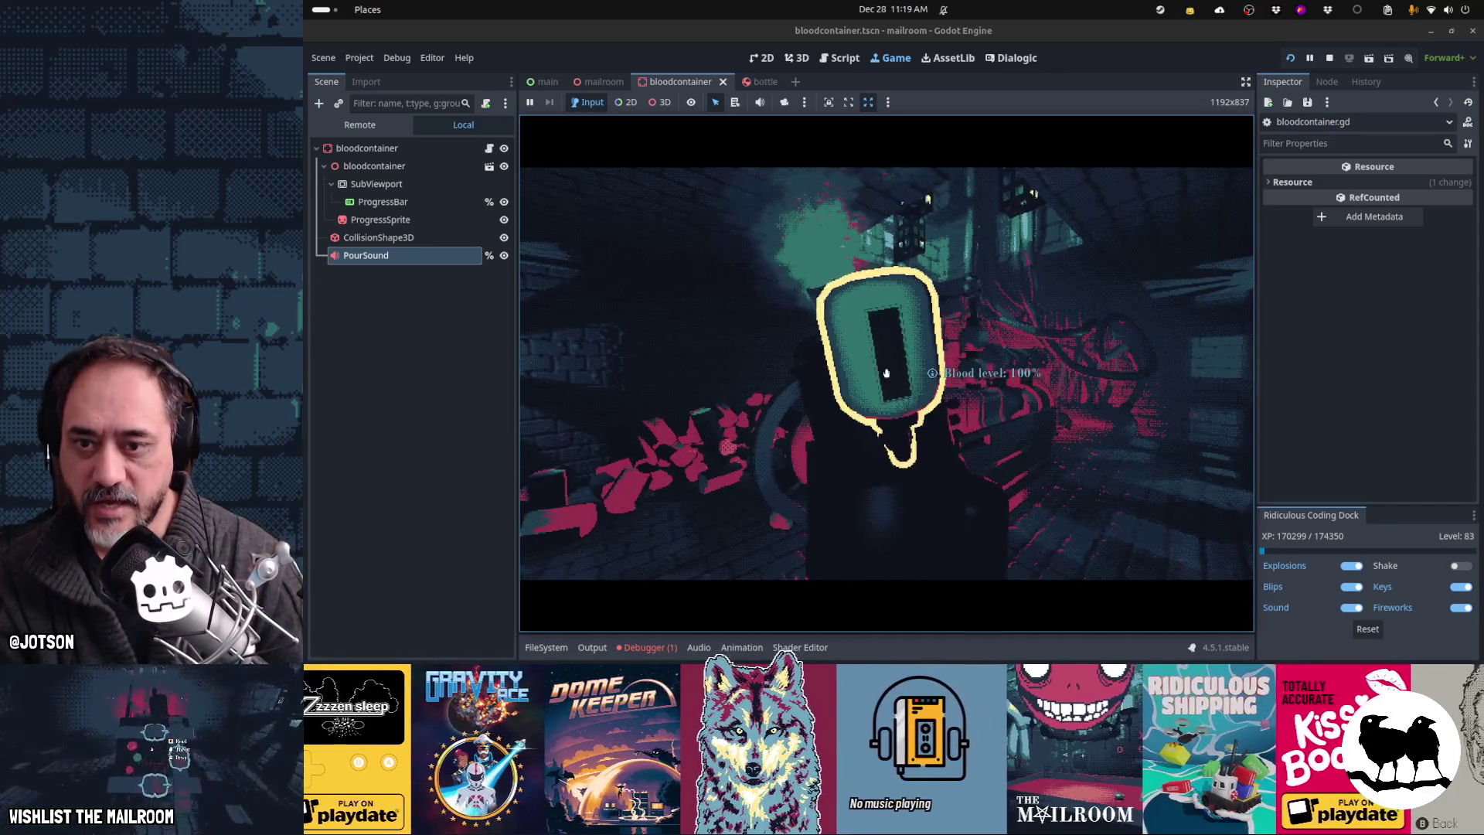
key("Escape")
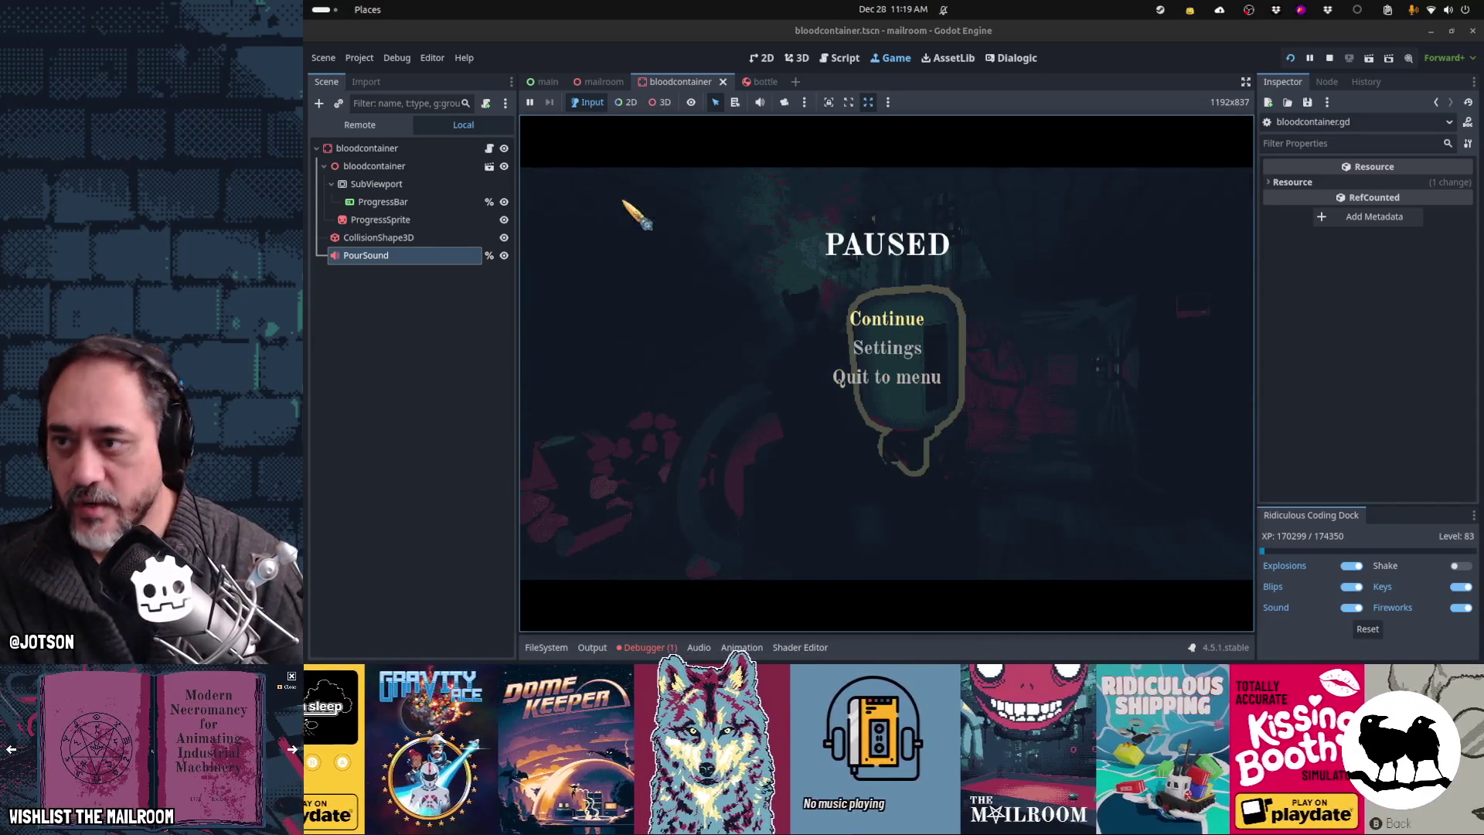
left_click(489, 148)
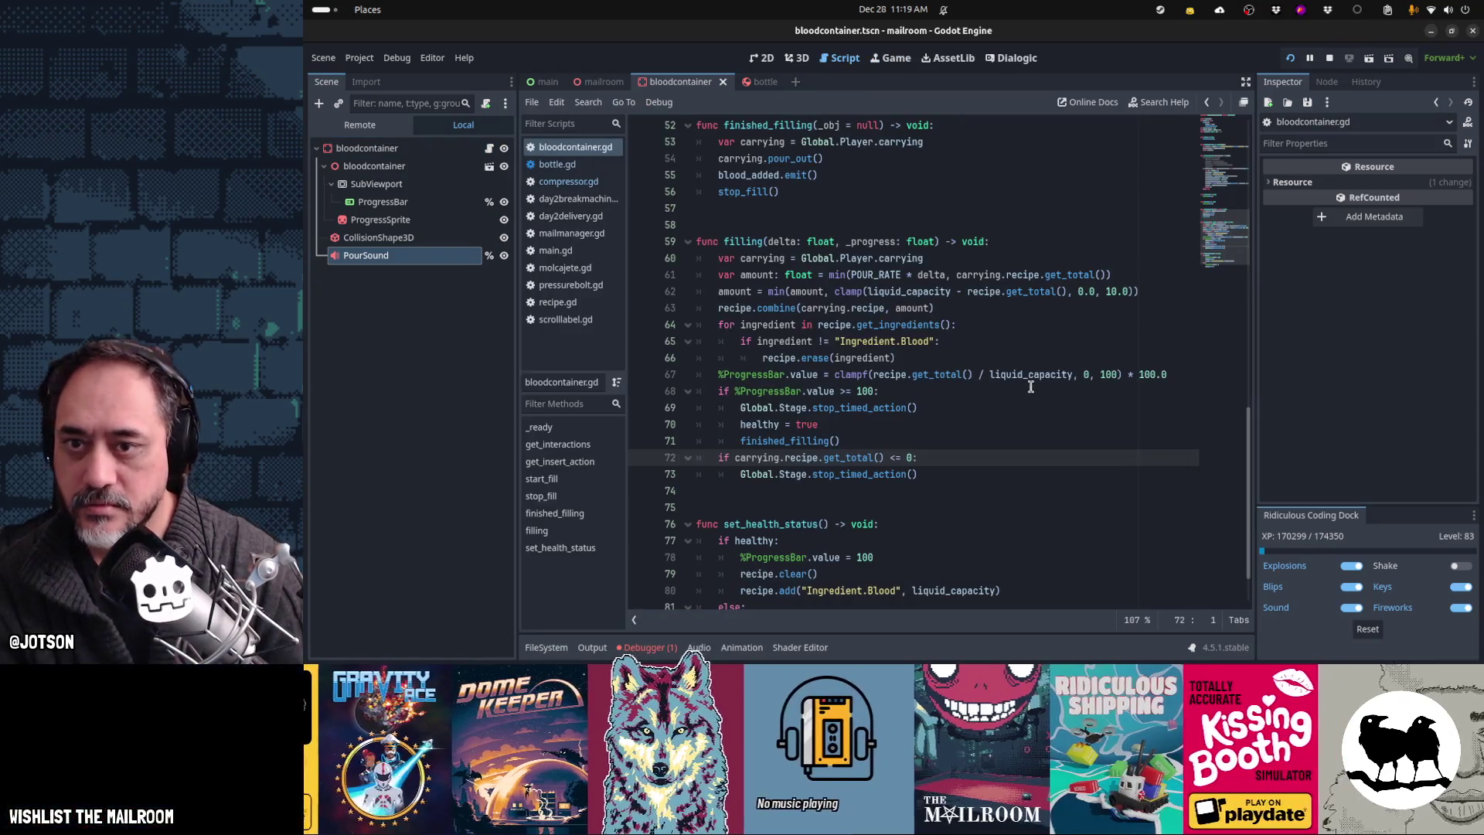
Step: Replace the fixed 100 on line 18 with pct and add a 'var pct =' line above it
scroll(1029, 384, "up", 12)
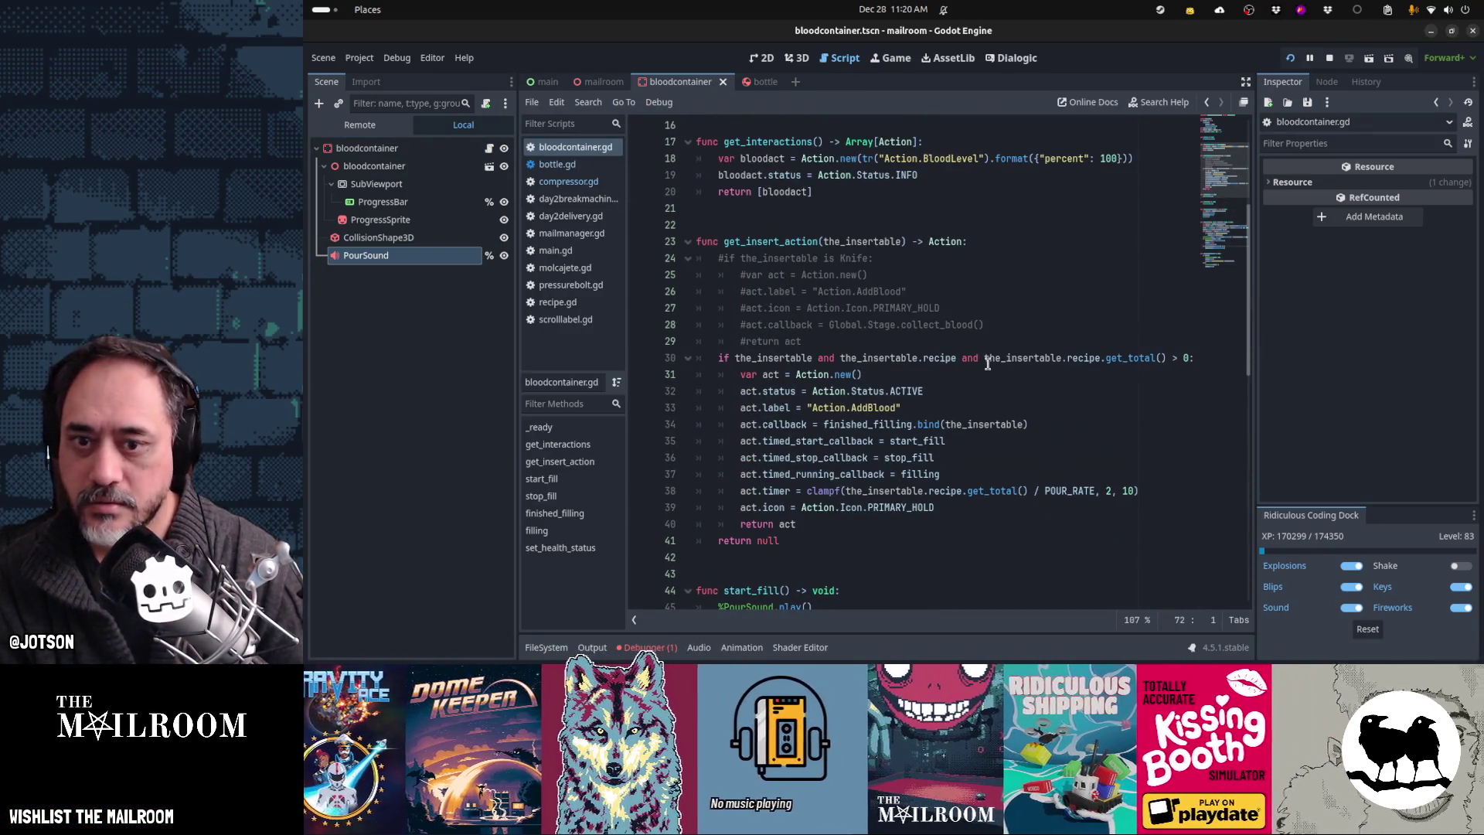
scroll(987, 364, "up", 5)
double_click(1117, 408)
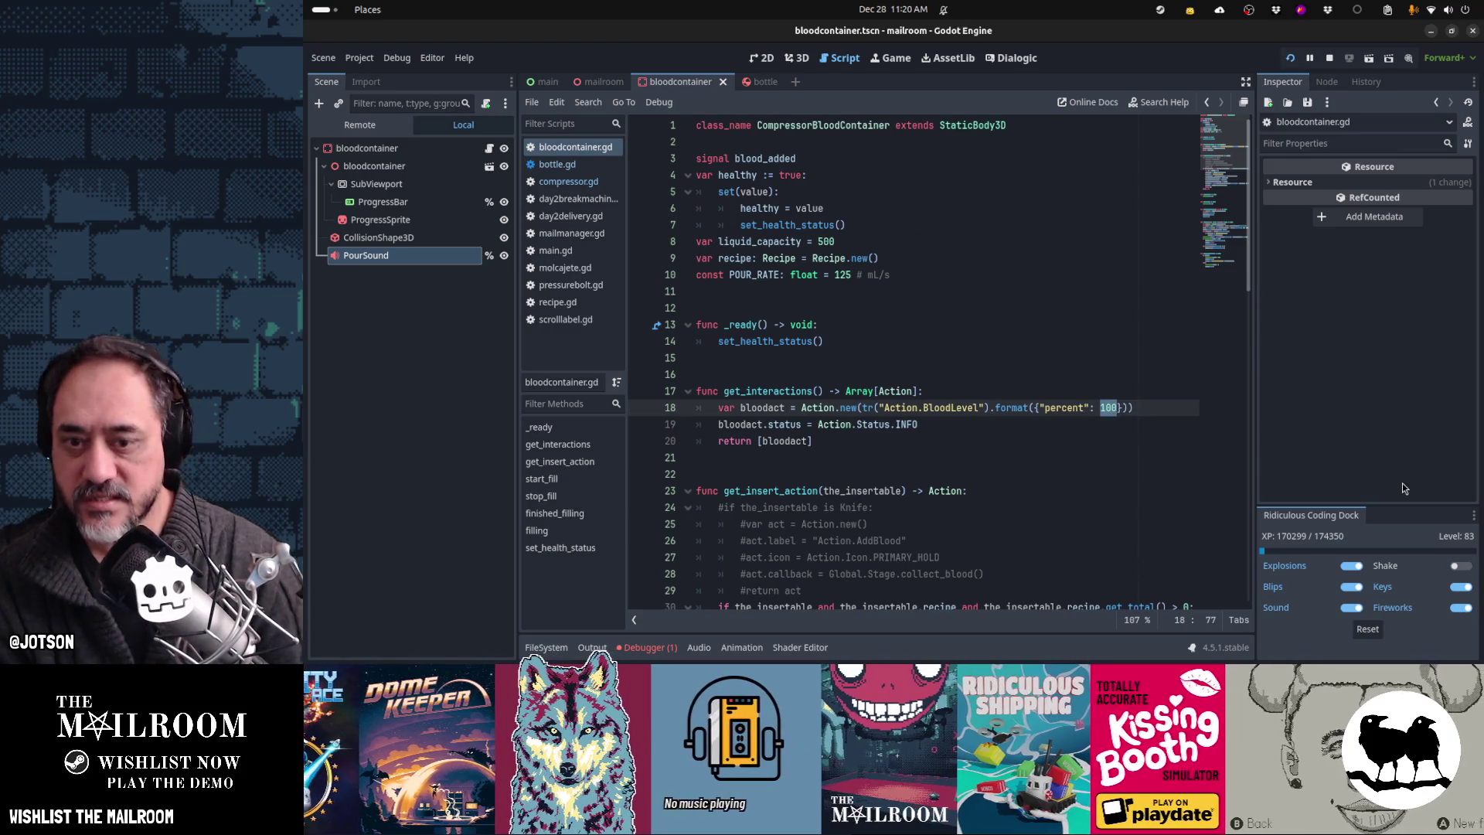
type("pct")
key("Up")
key("Return")
type("var pct =")
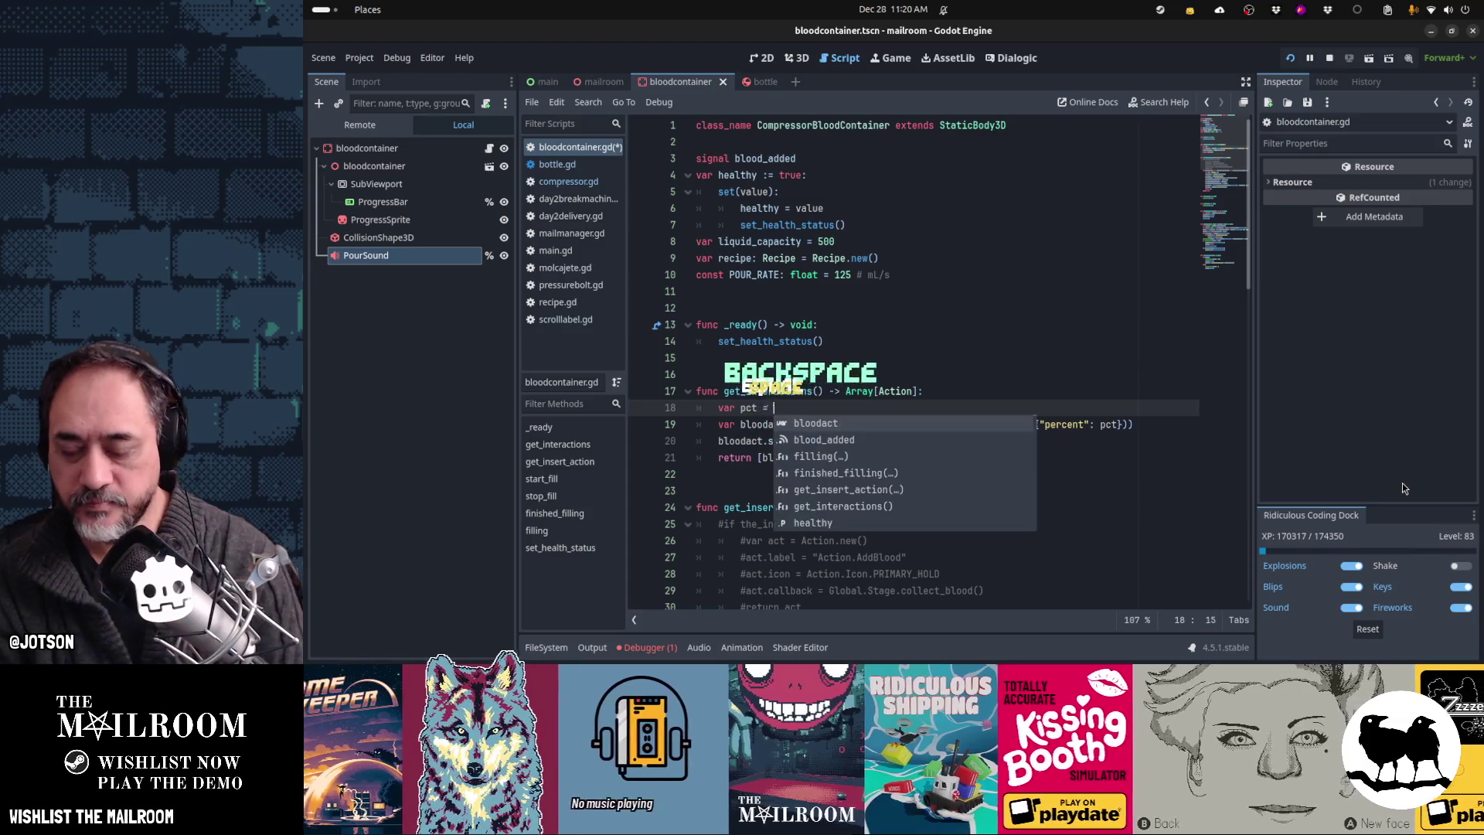
key("Escape")
Step: Set pct to clampi(recipe.get_total() / liquid_capacity, 0, 100) * 100, adapted from line 68's clampf expression
scroll(1090, 475, "down", 4)
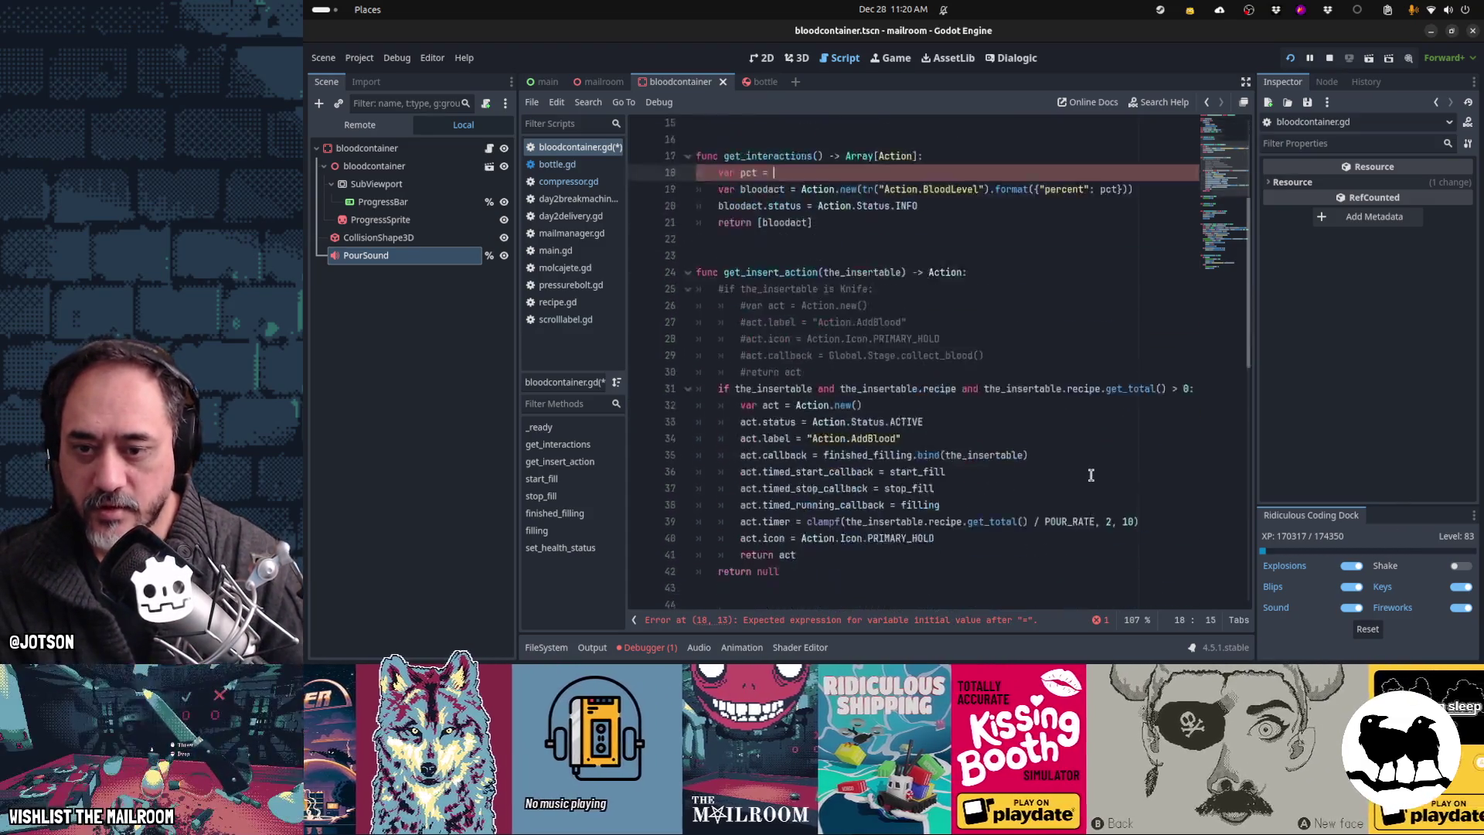
scroll(1090, 475, "down", 4)
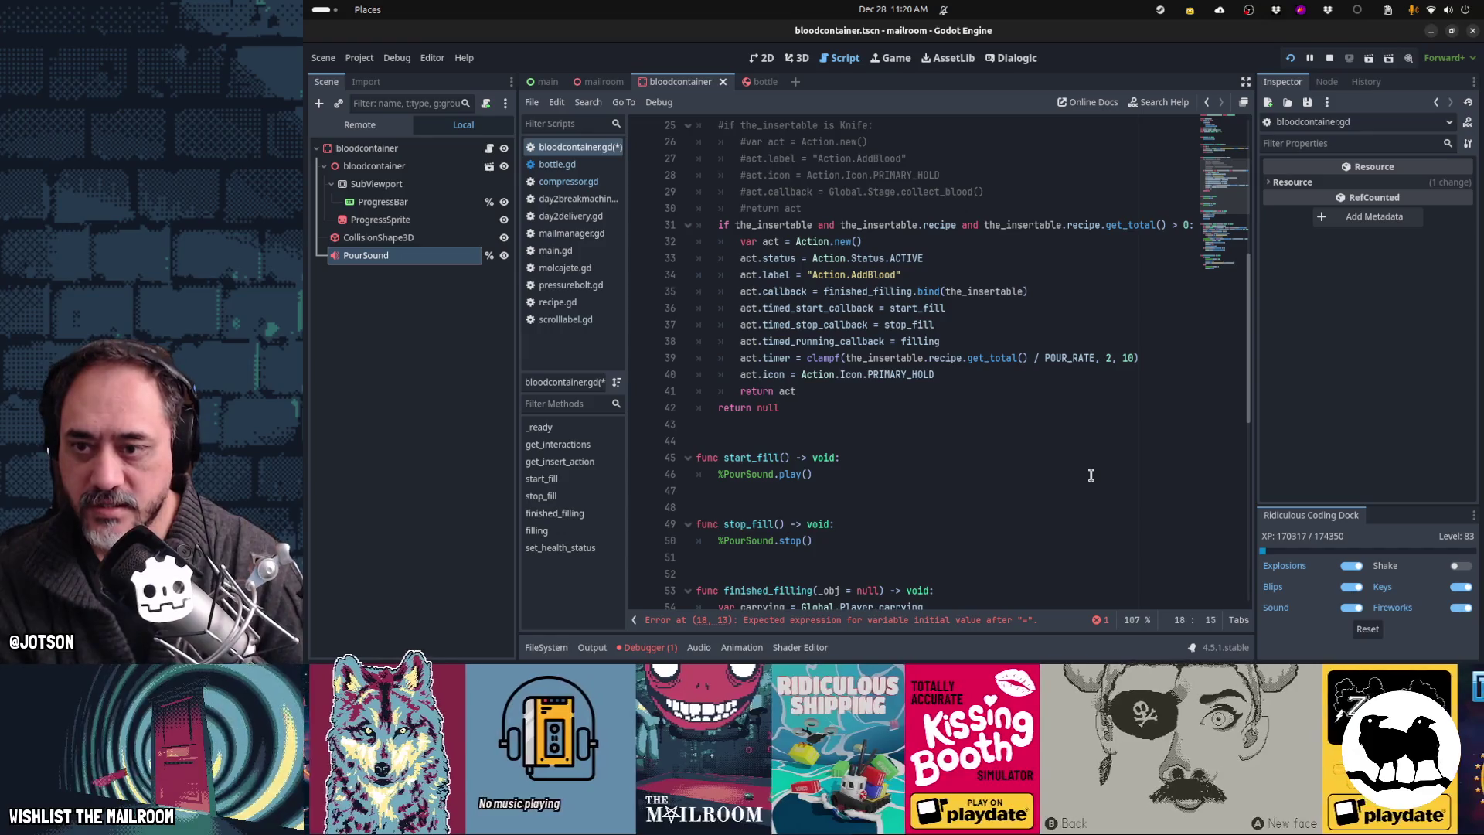
scroll(1090, 475, "down", 7)
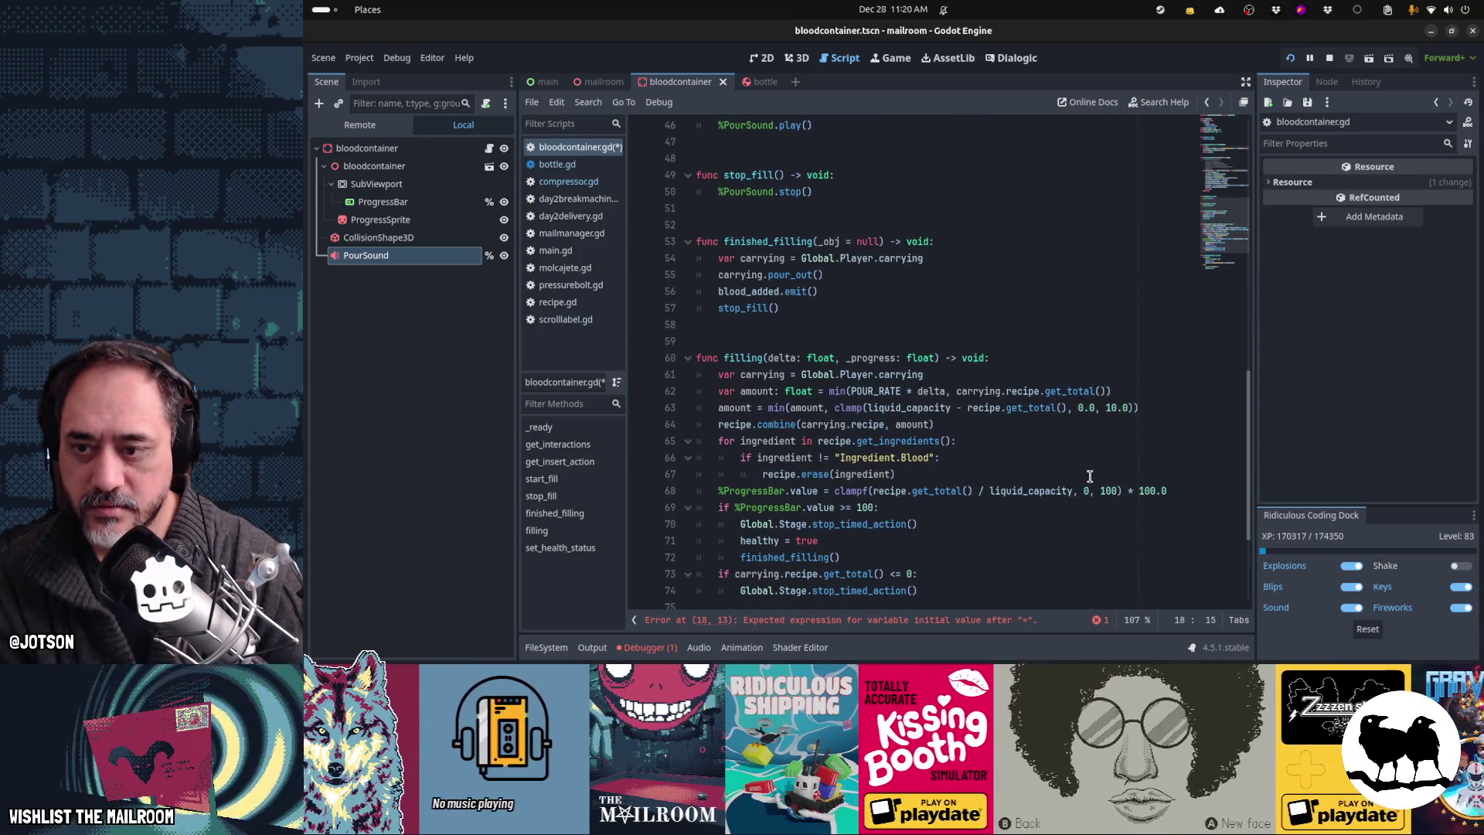
left_click(837, 493)
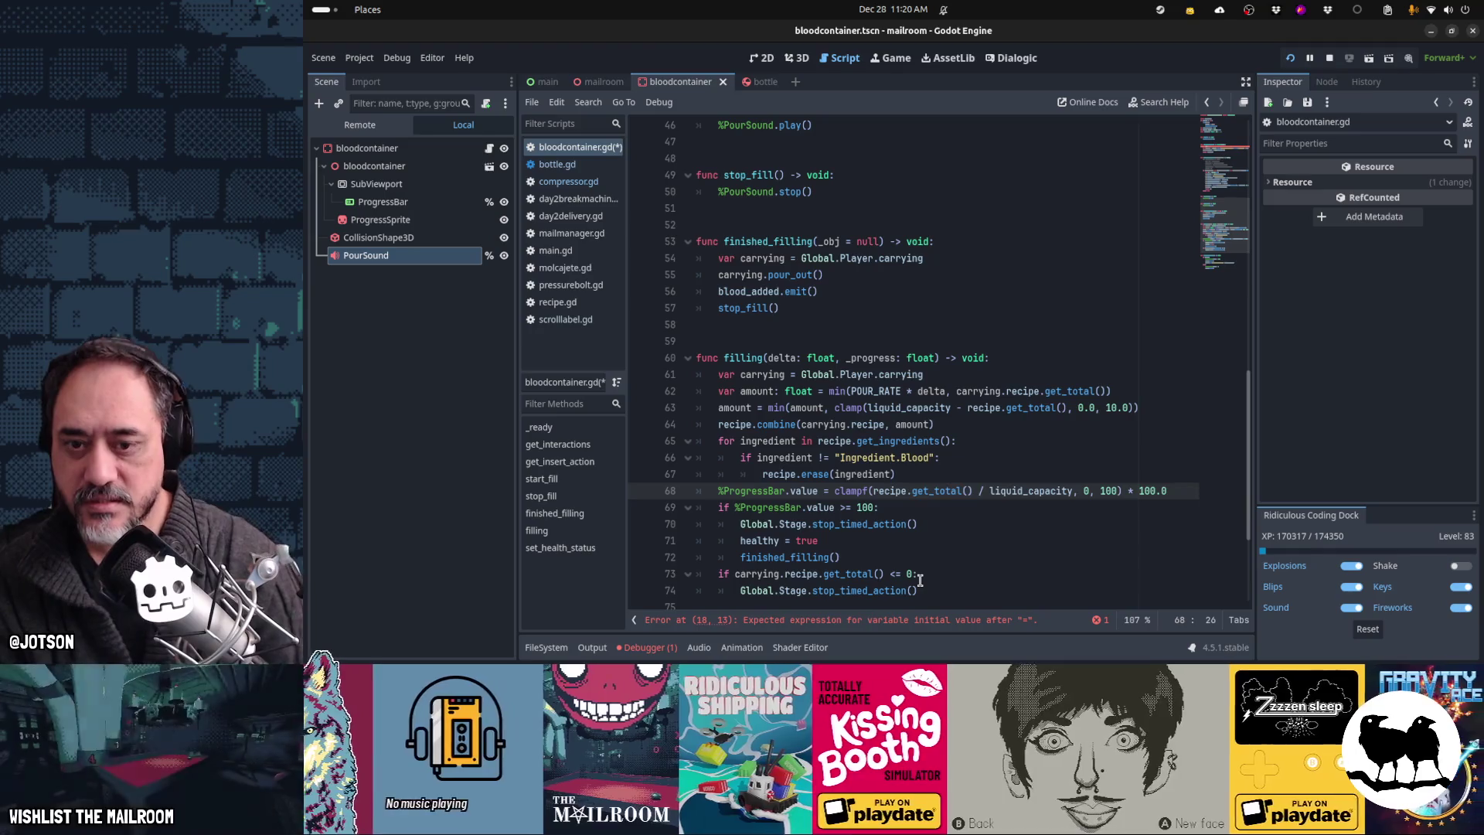
key("shift+End")
key("ctrl+c")
scroll(920, 580, "up", 10)
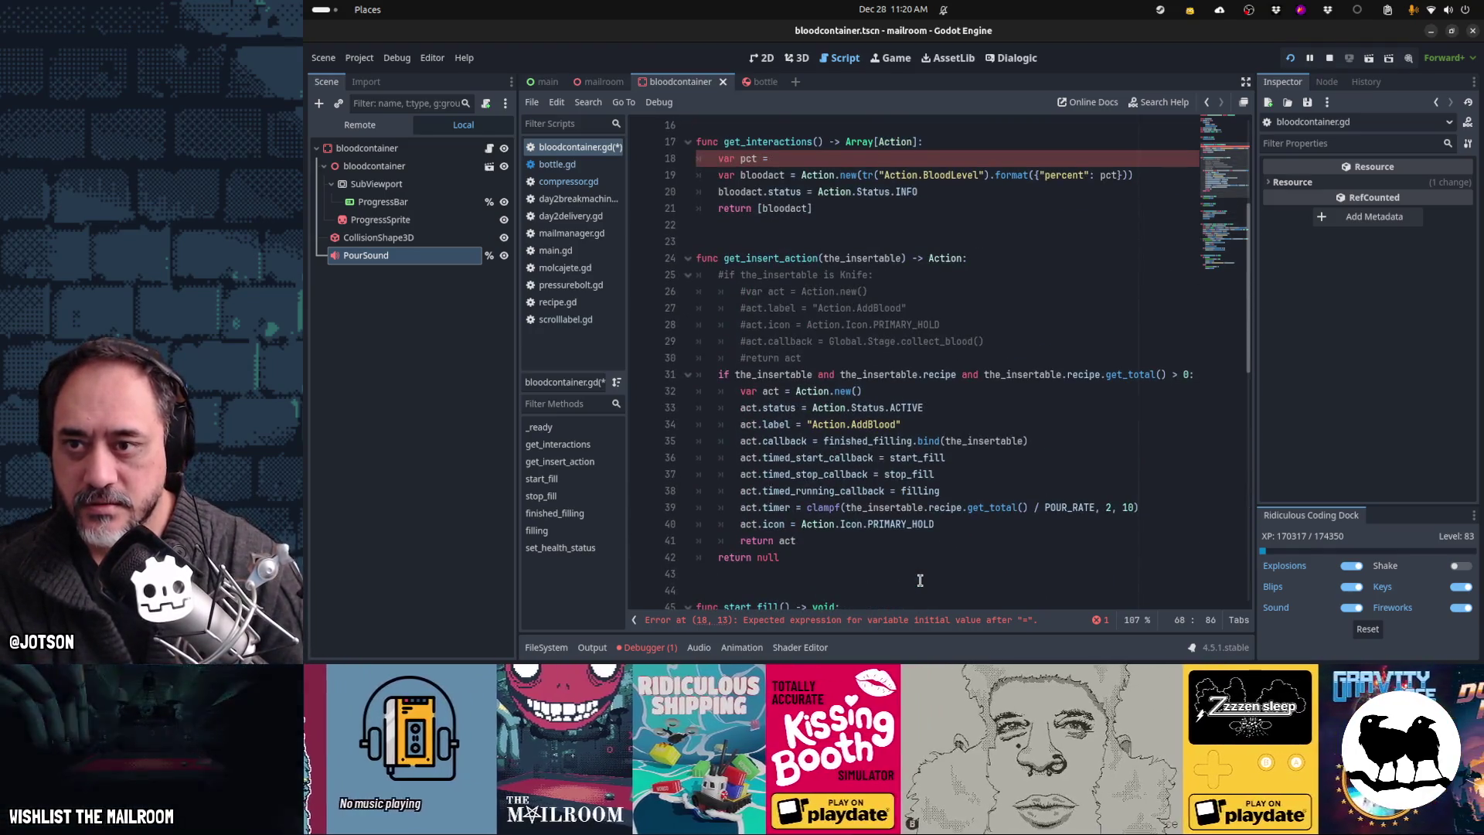
scroll(792, 351, "up", 2)
left_click(782, 263)
key("ctrl+v")
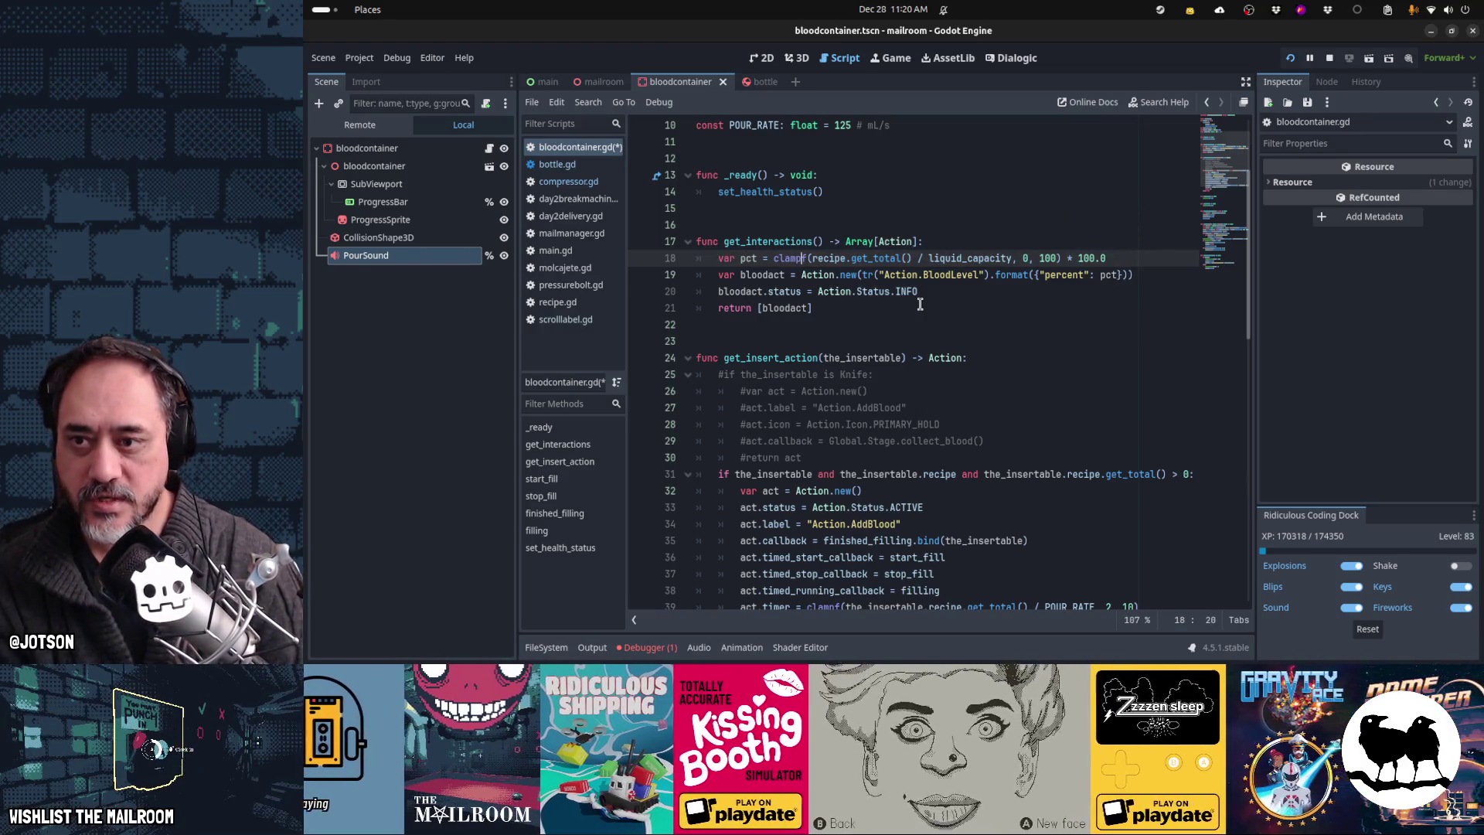
key("Delete")
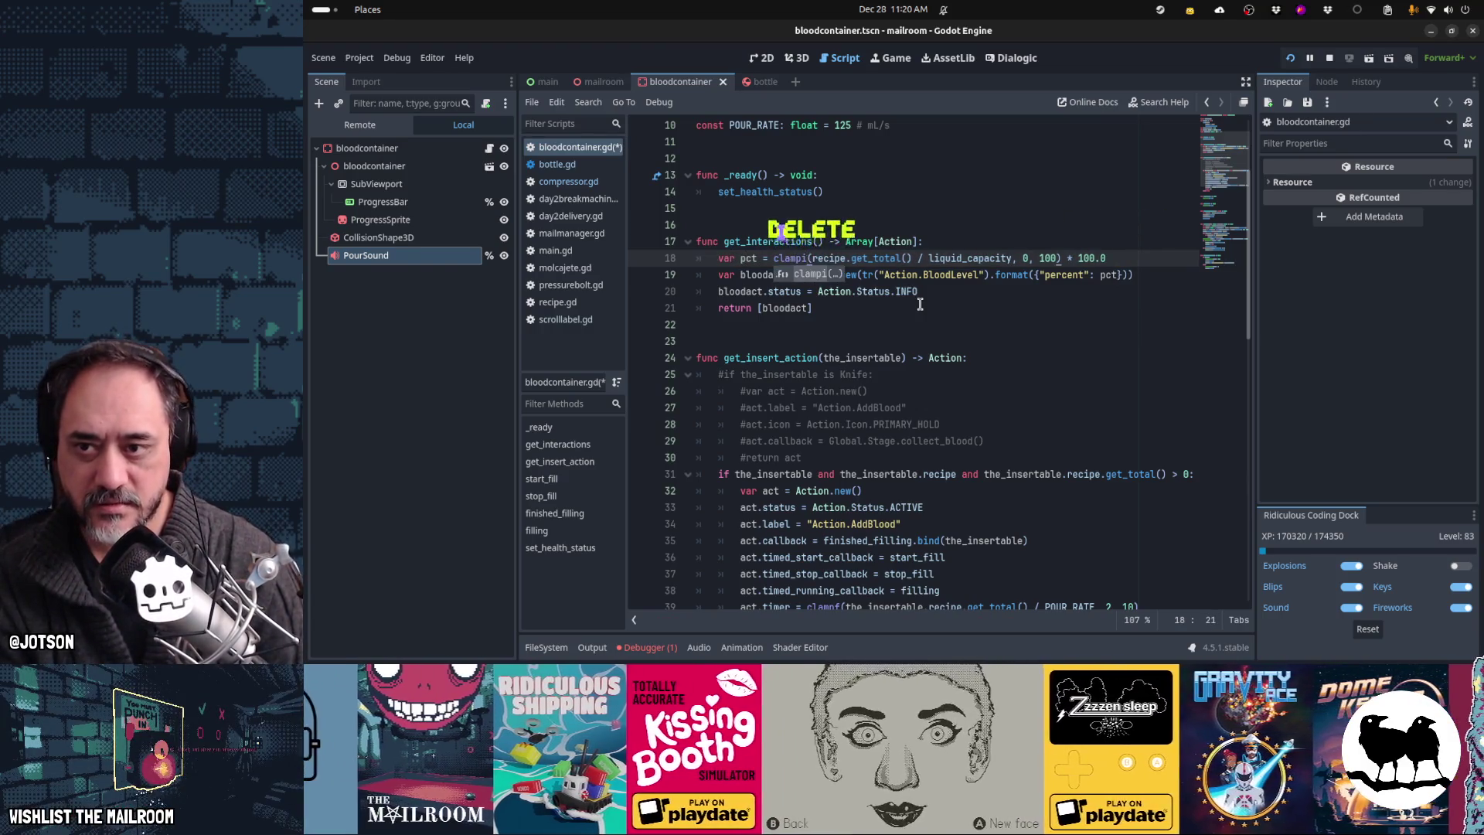
type("i")
key("End")
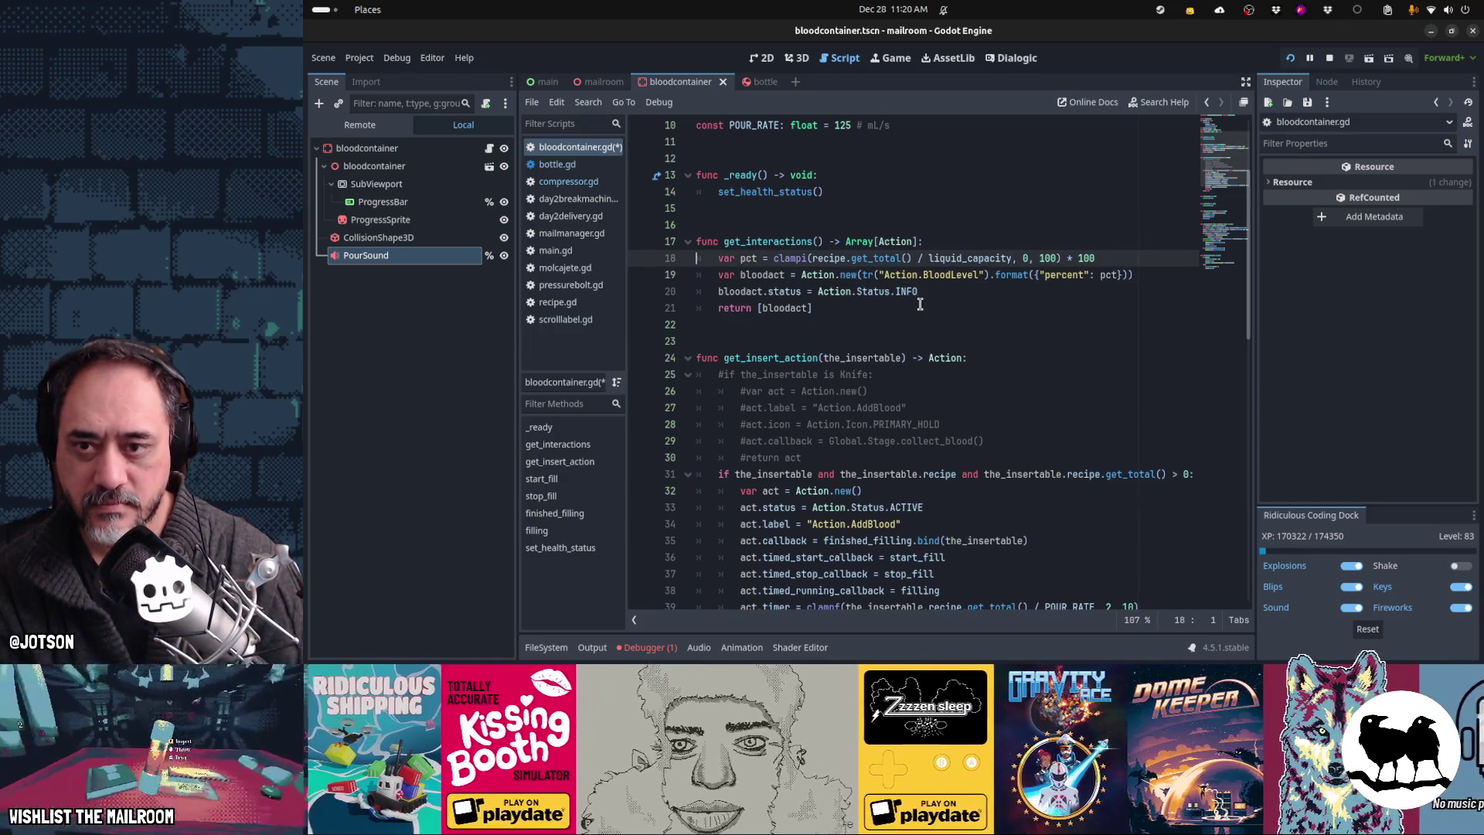
key("ctrl+F4")
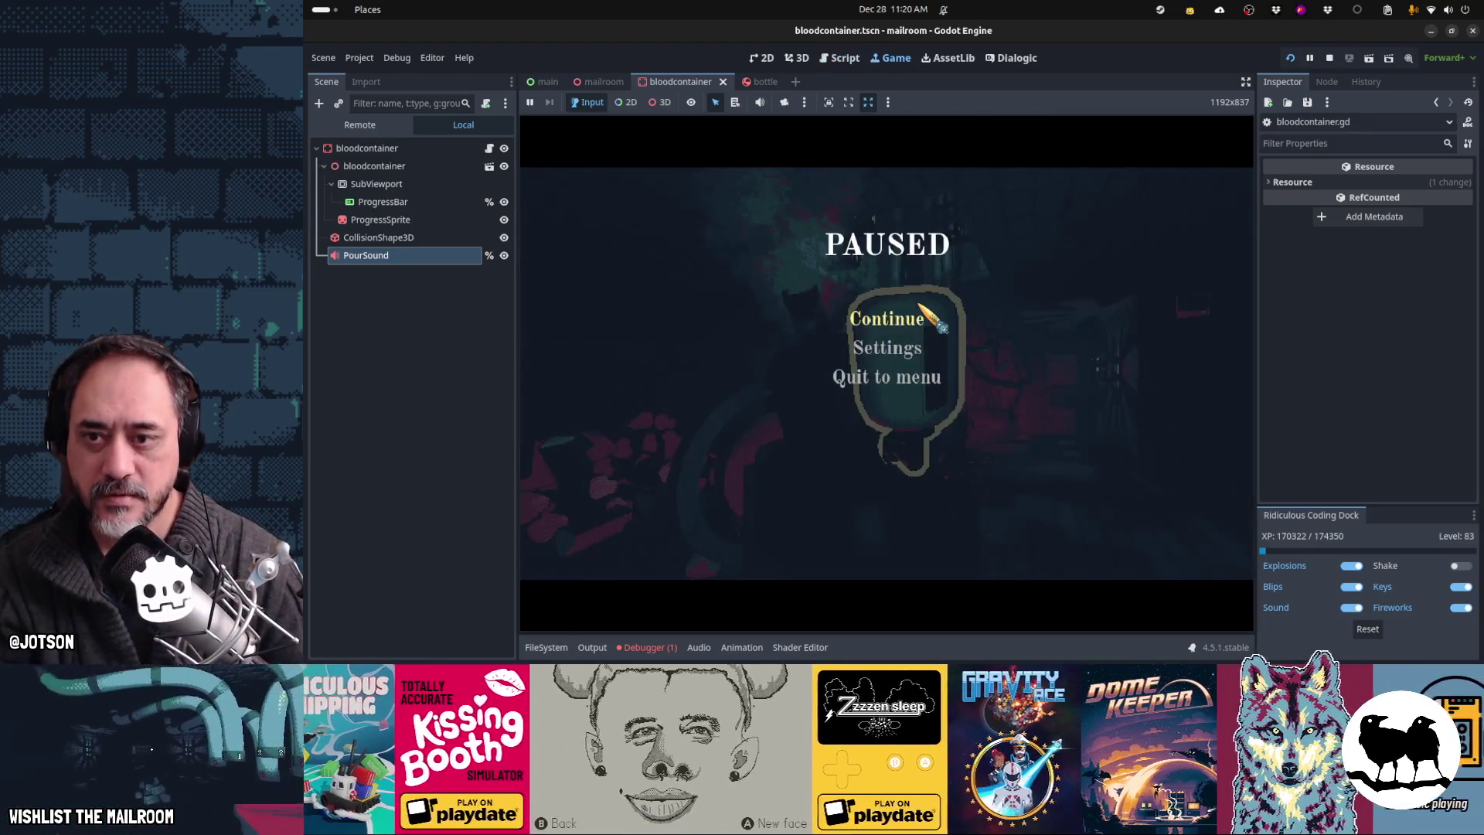
Step: Pick up the bottle and pour it into the blood container, which still reads 0%, then pause
left_click(913, 323)
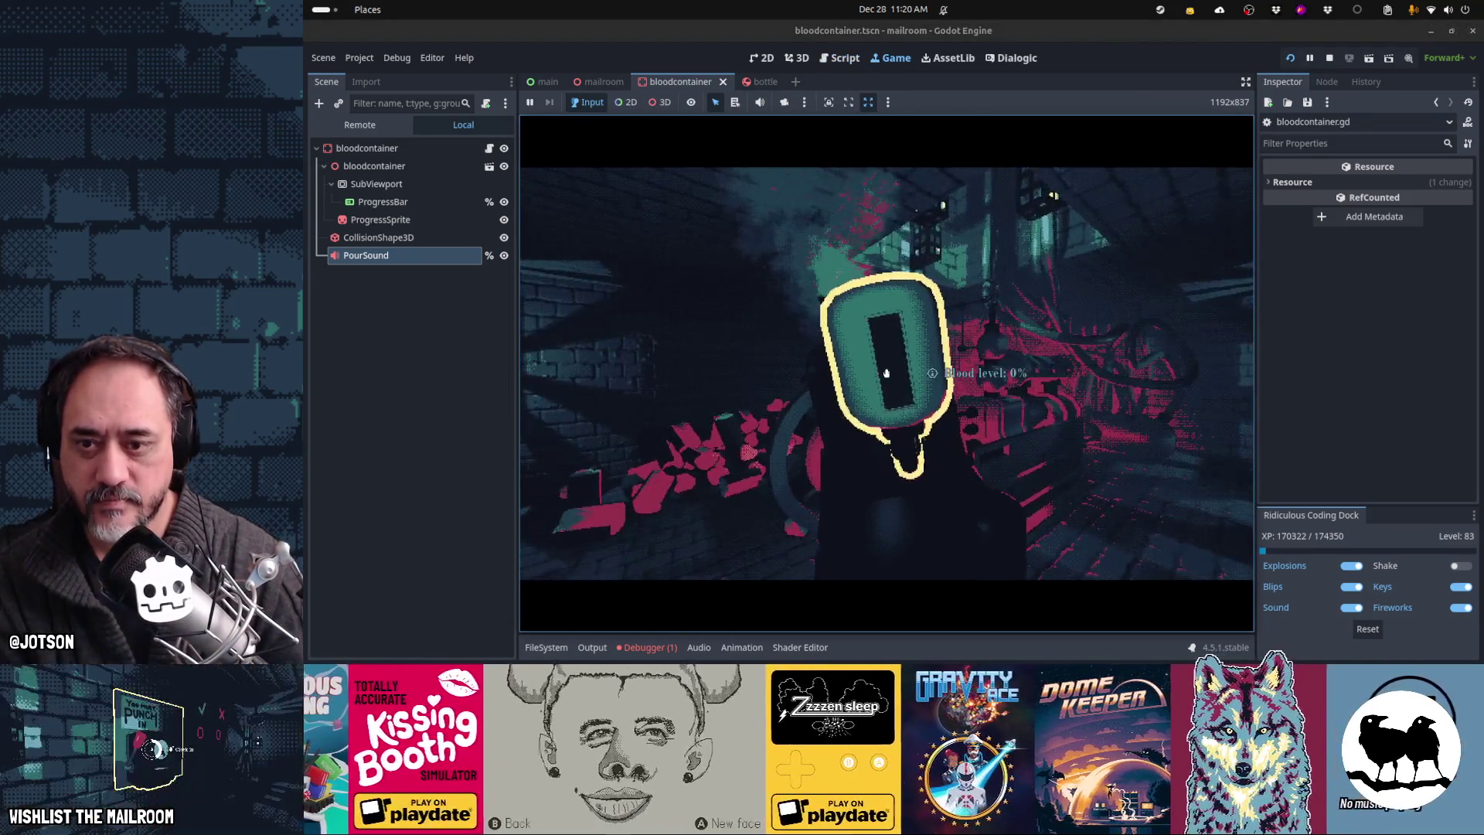
left_click(887, 374)
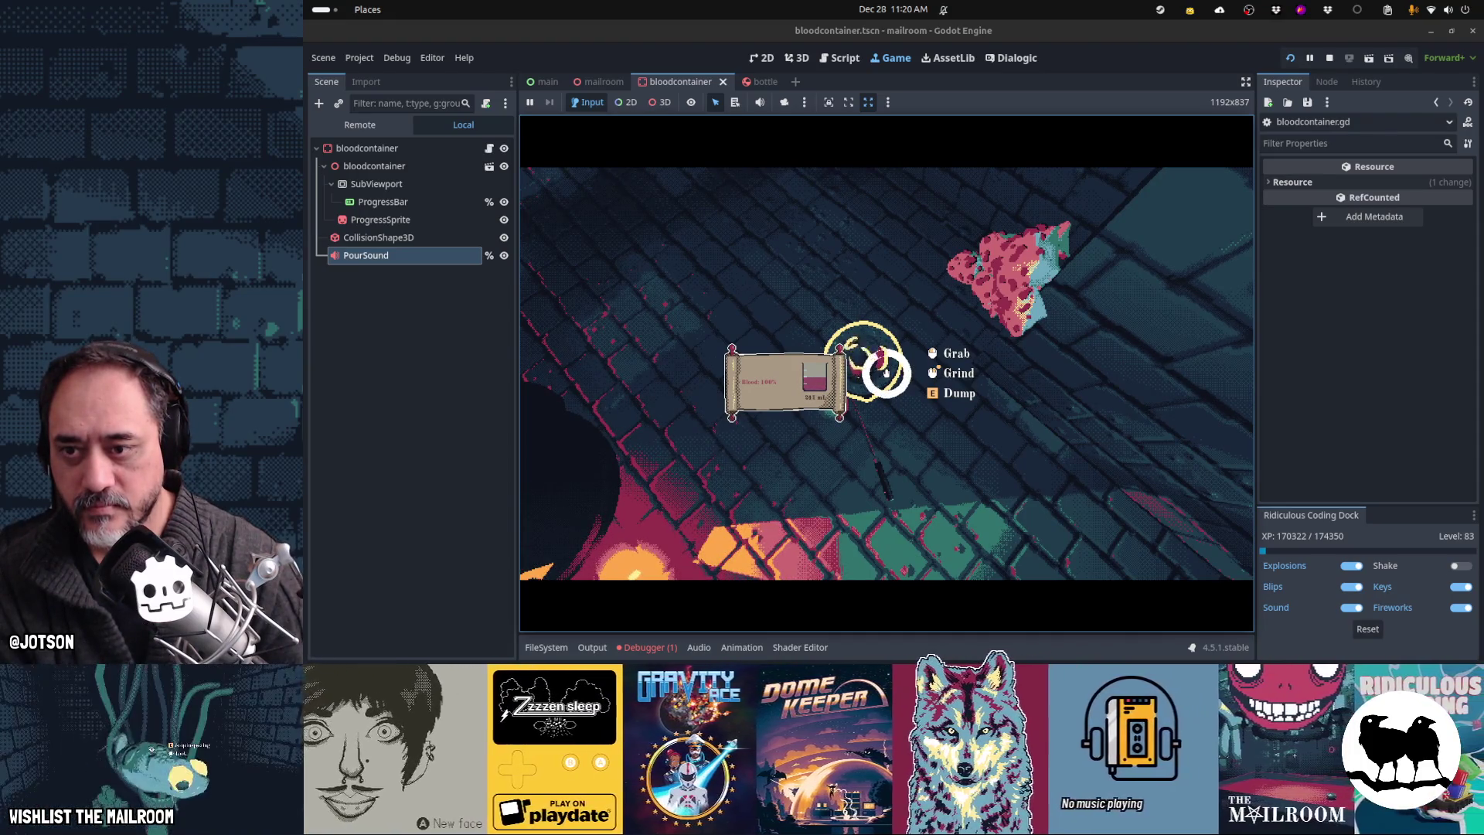
left_click(887, 372)
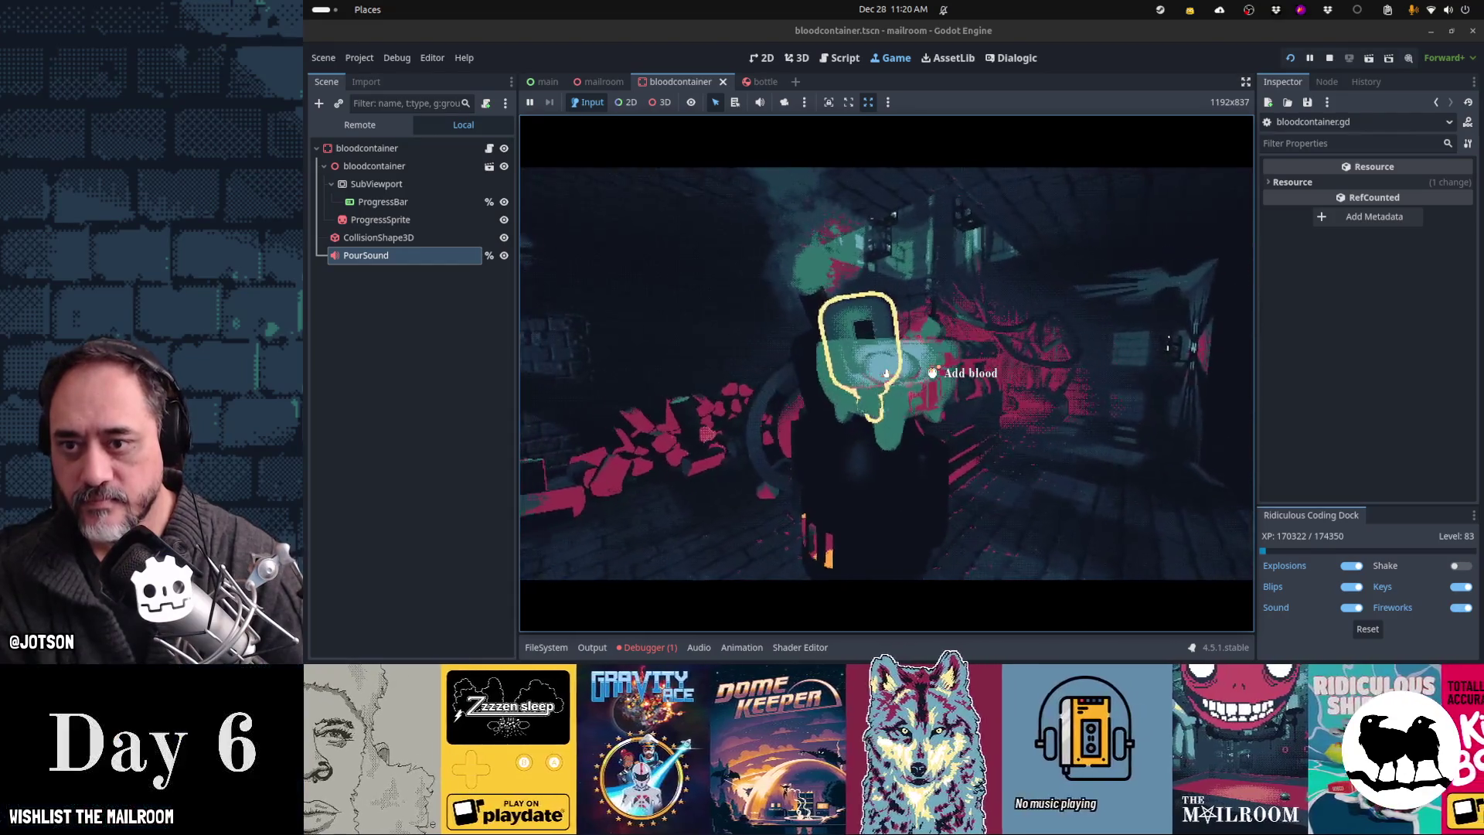
left_click(886, 372)
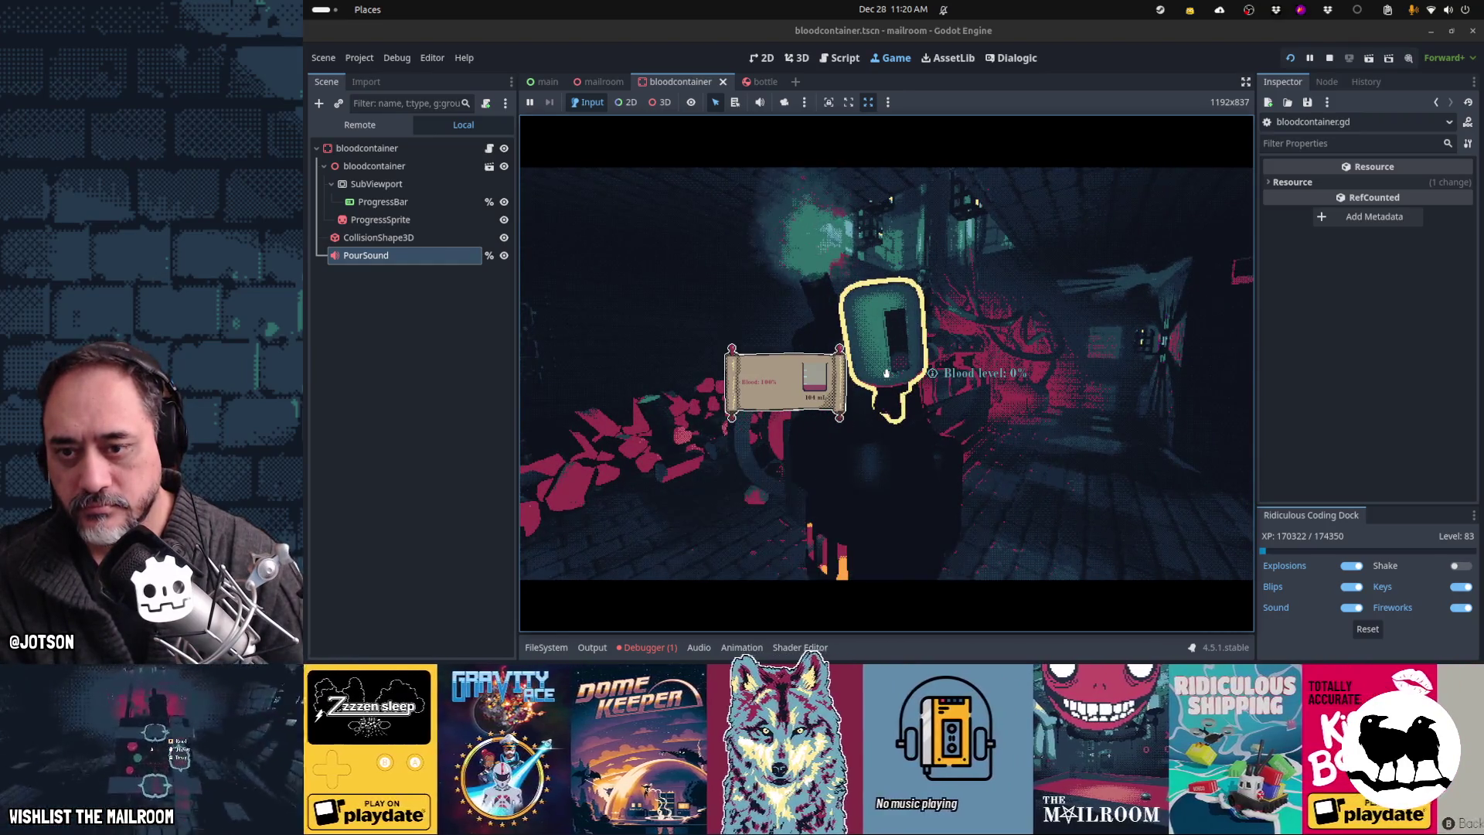
key("Escape")
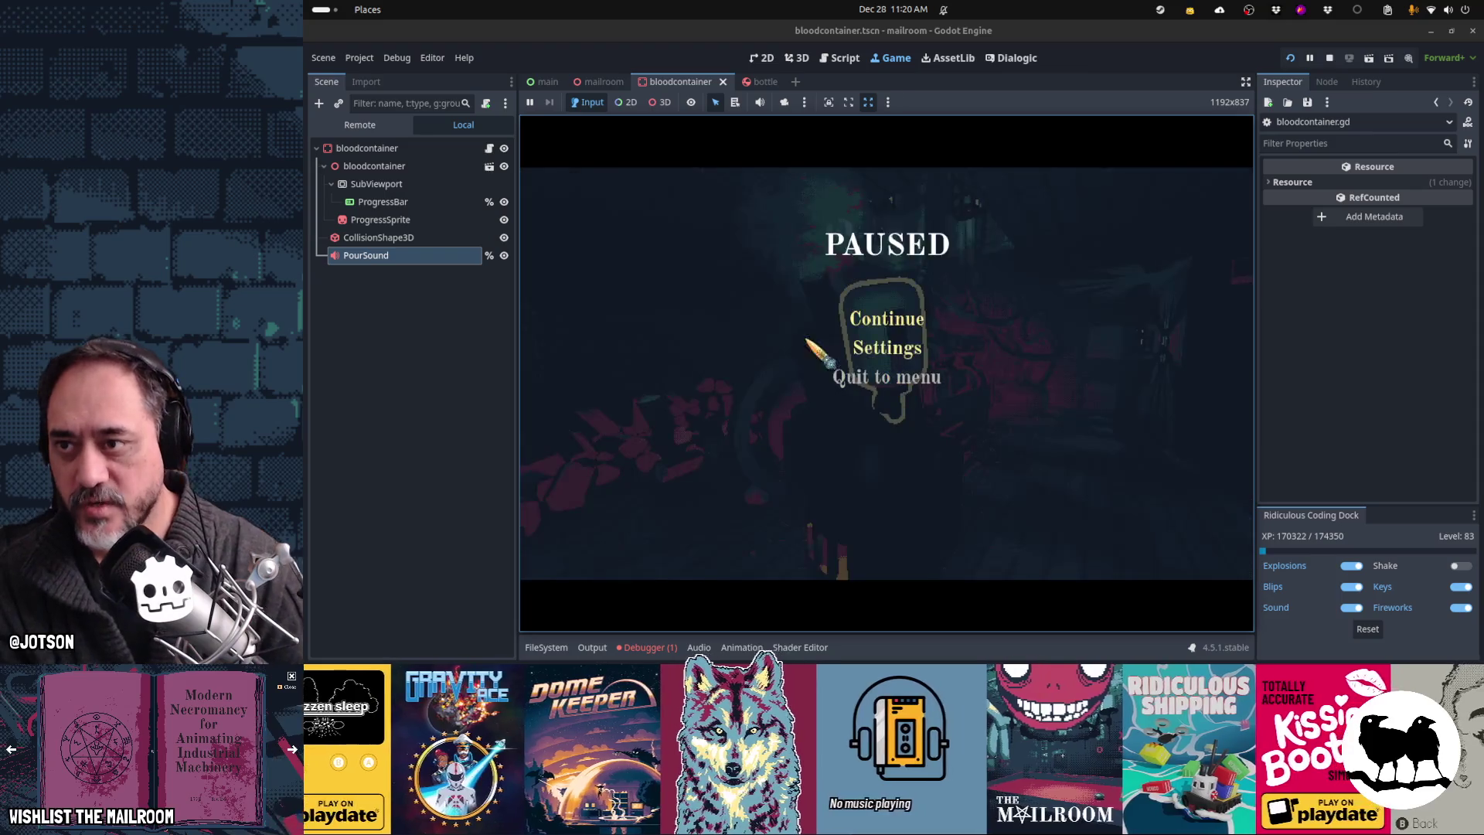
Step: Switch pct's clampi back to clampf and confirm the container reads 'Blood level: 20.8333333333333%'
left_click(836, 60)
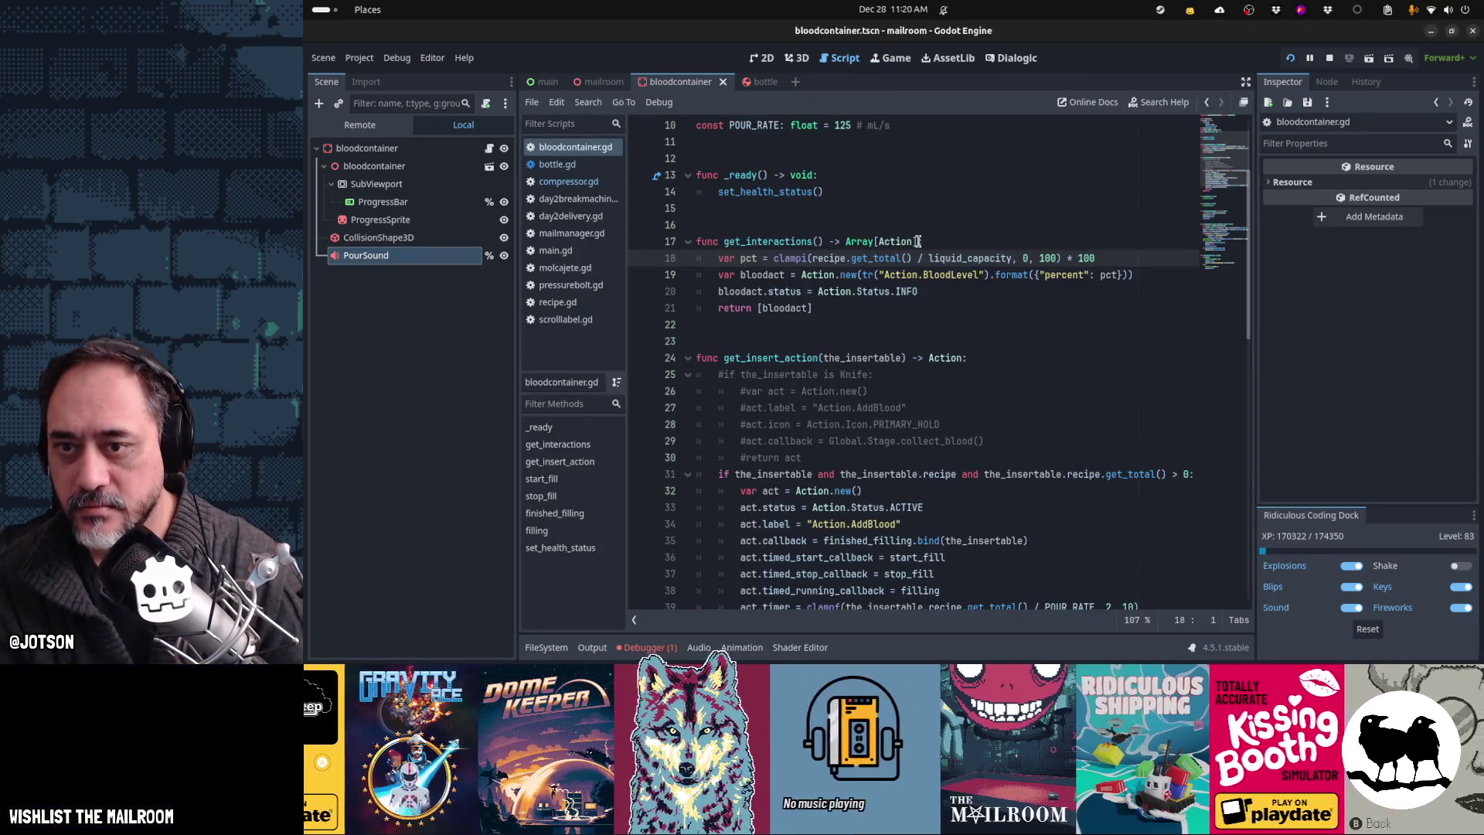
mouse_move(782, 259)
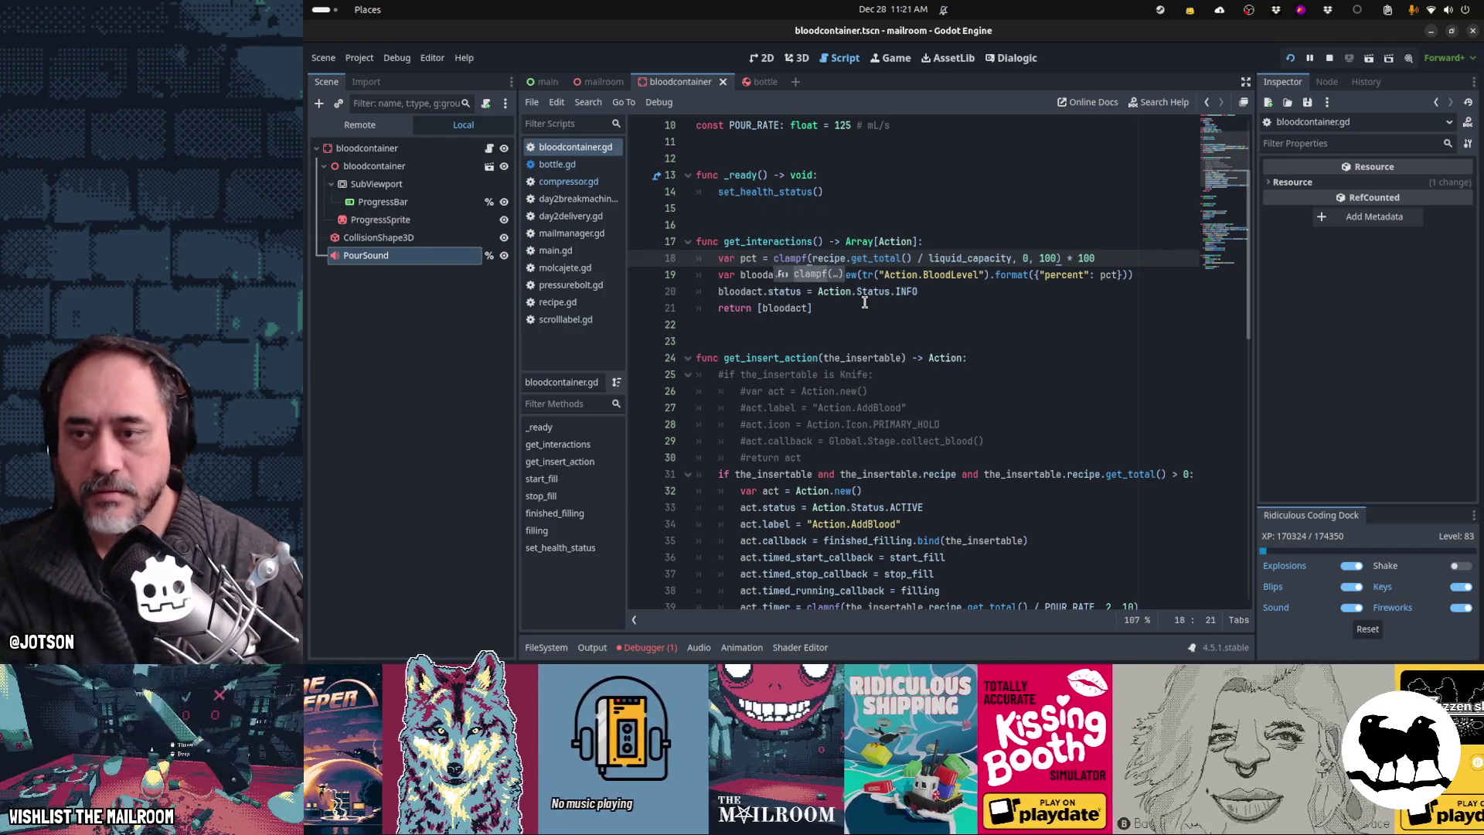
key("ctrl+F4")
left_click(868, 307)
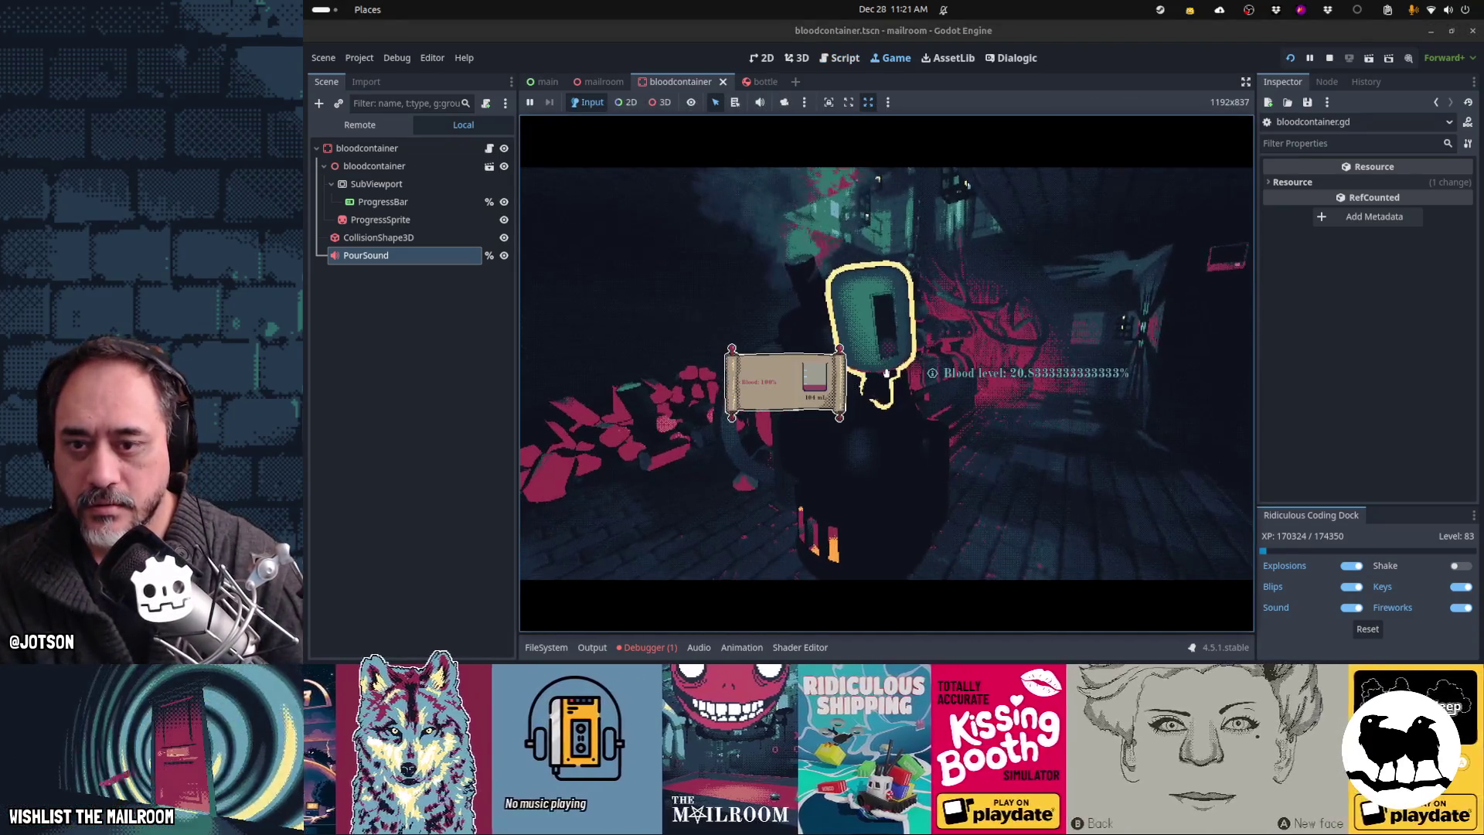
key("Escape")
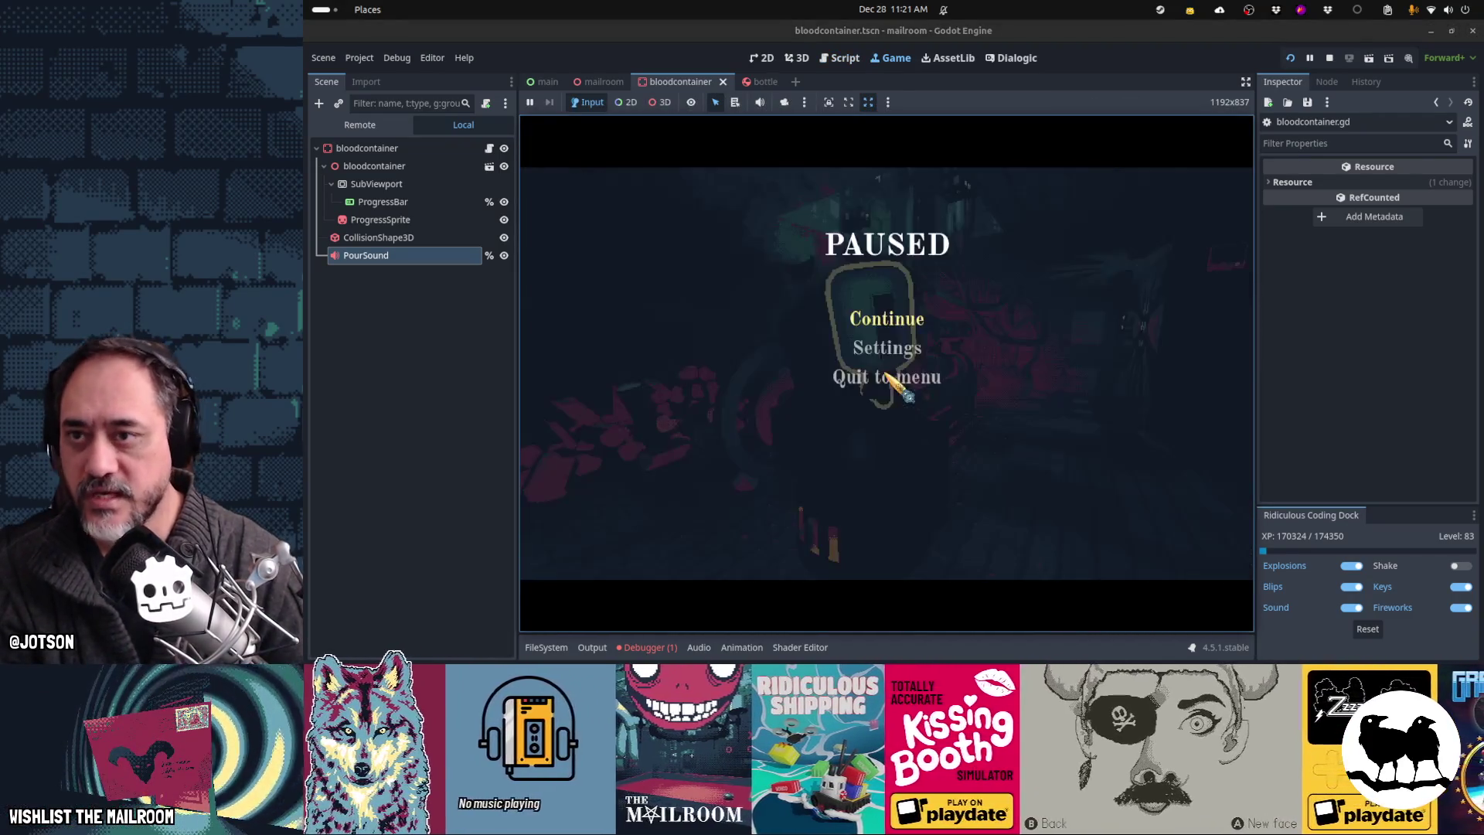
Step: Wrap the pct expression in int() so the blood level shows whole numbers
left_click(490, 149)
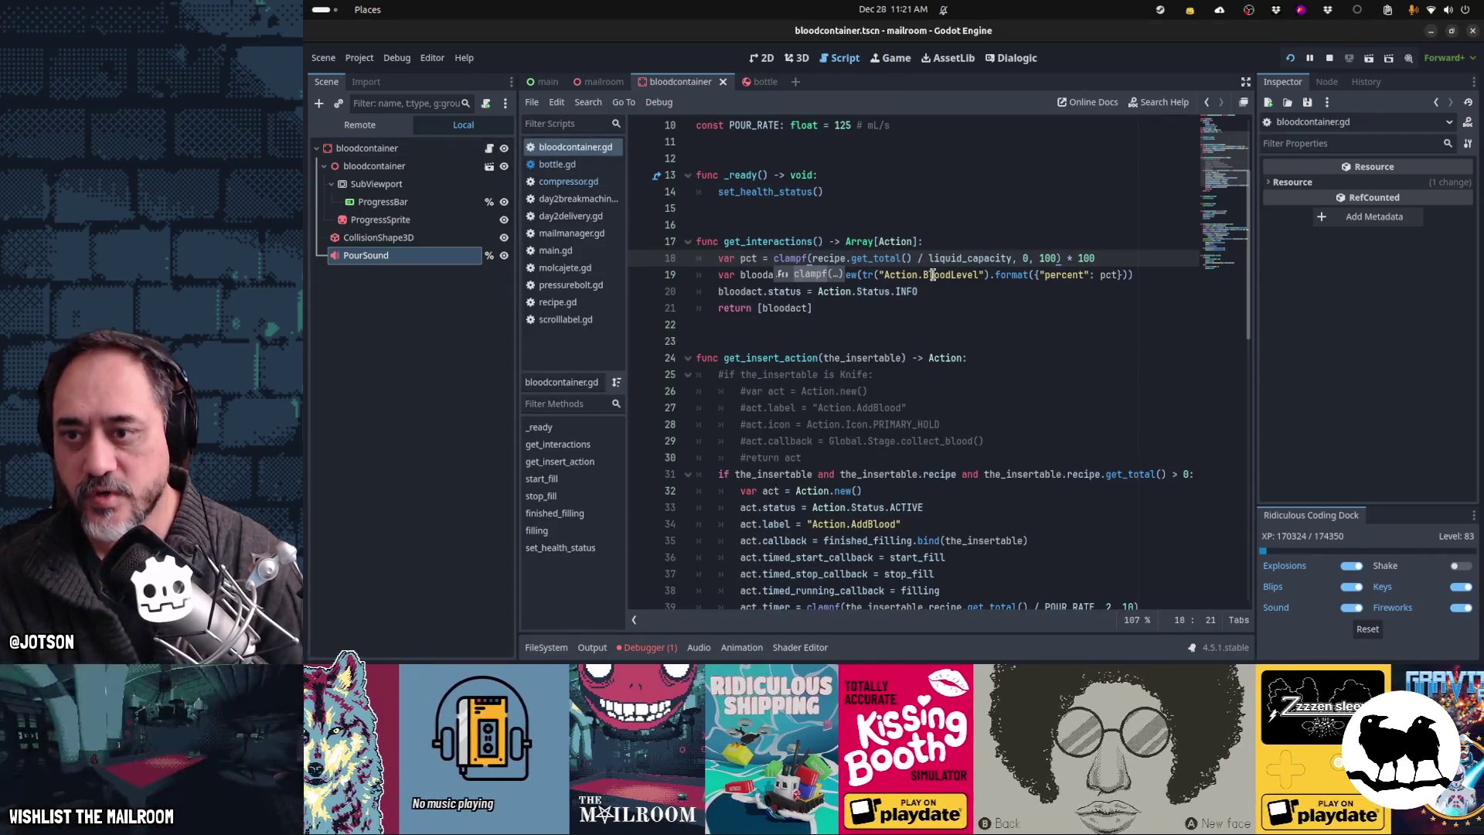
type("int(")
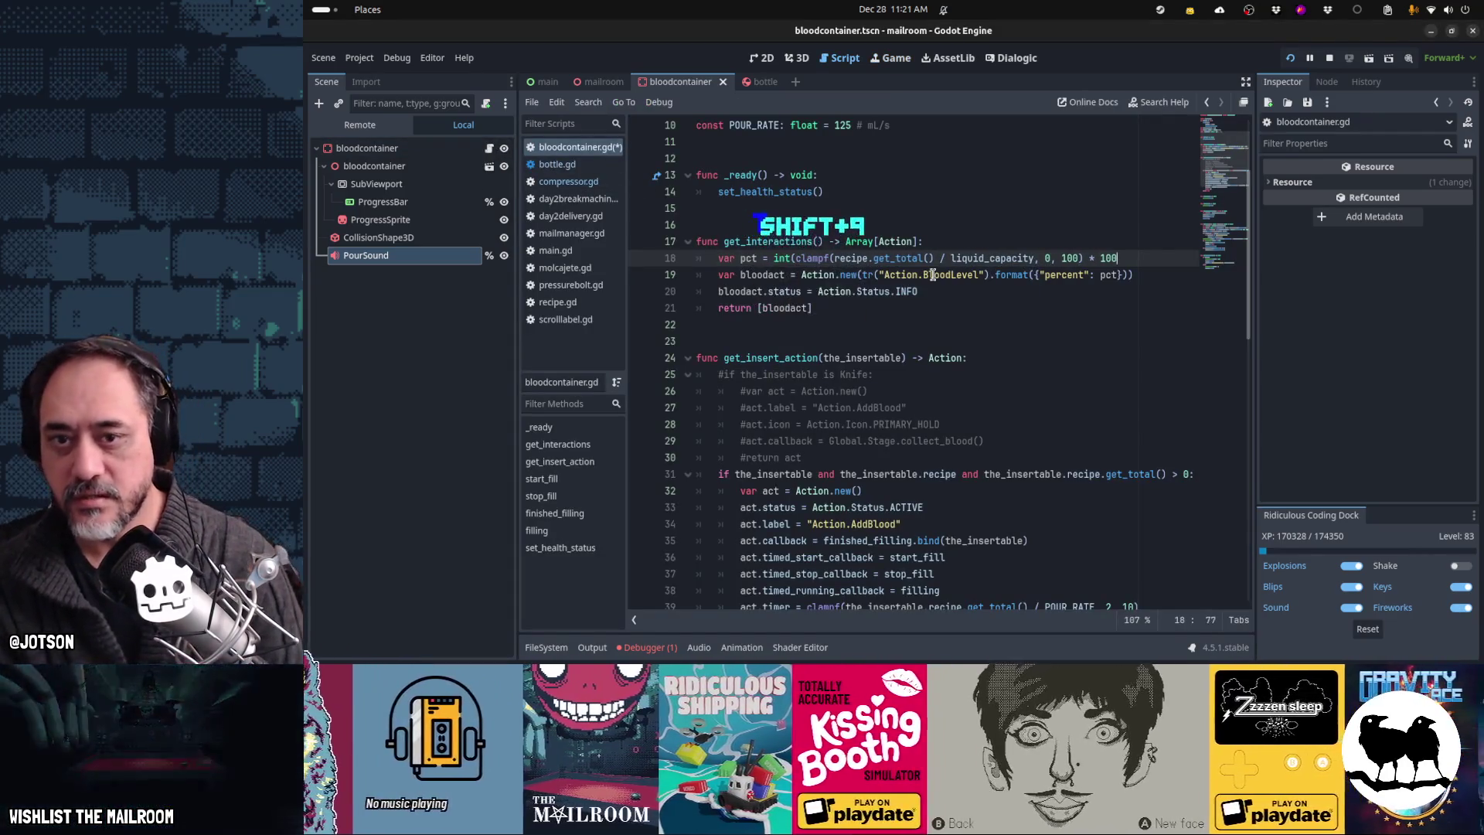
key("ctrl+F4")
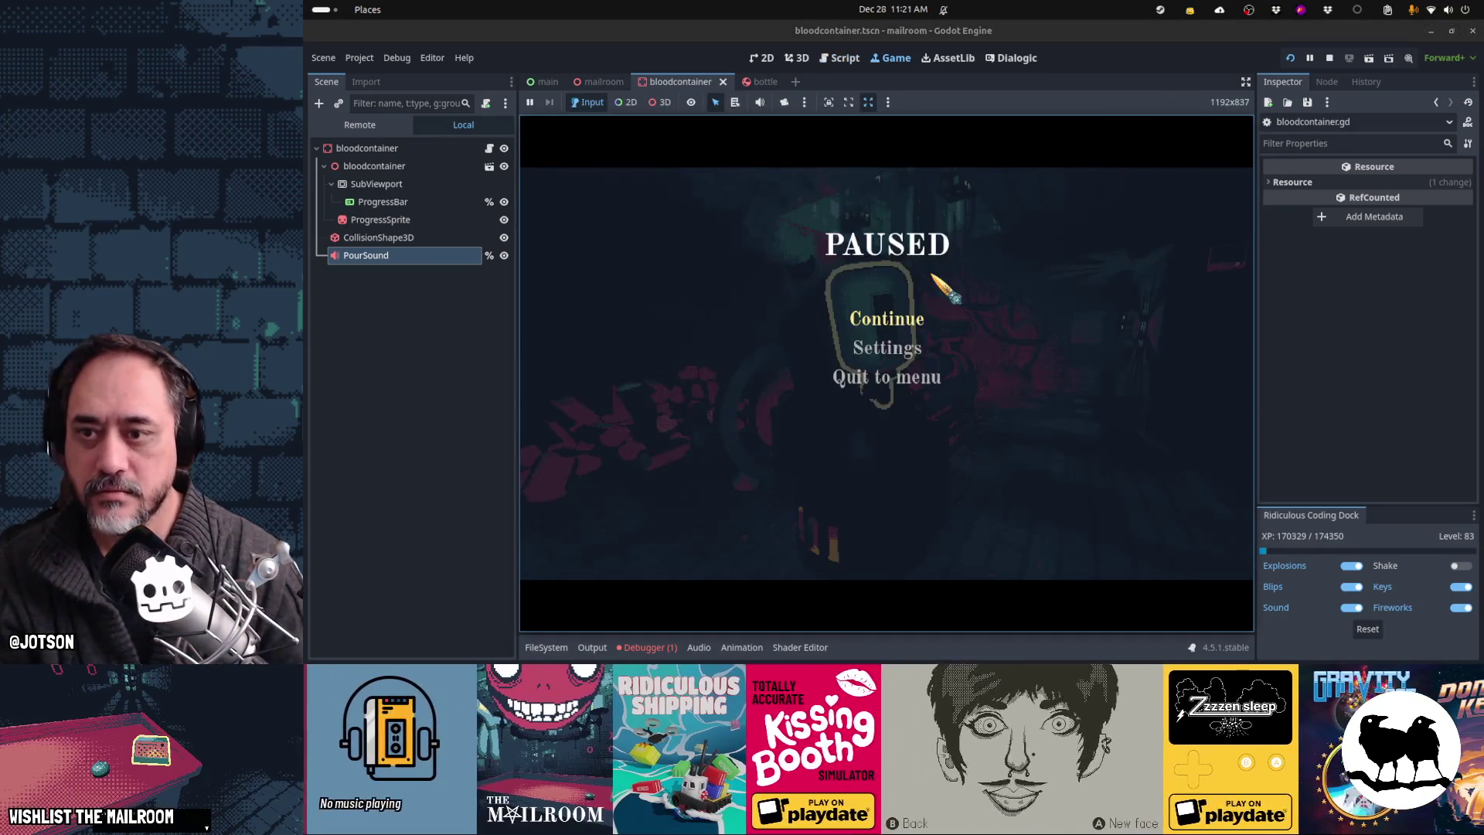
Step: Resume the game, harvest the fruit from the plant, and set the blood container on the floor
left_click(912, 325)
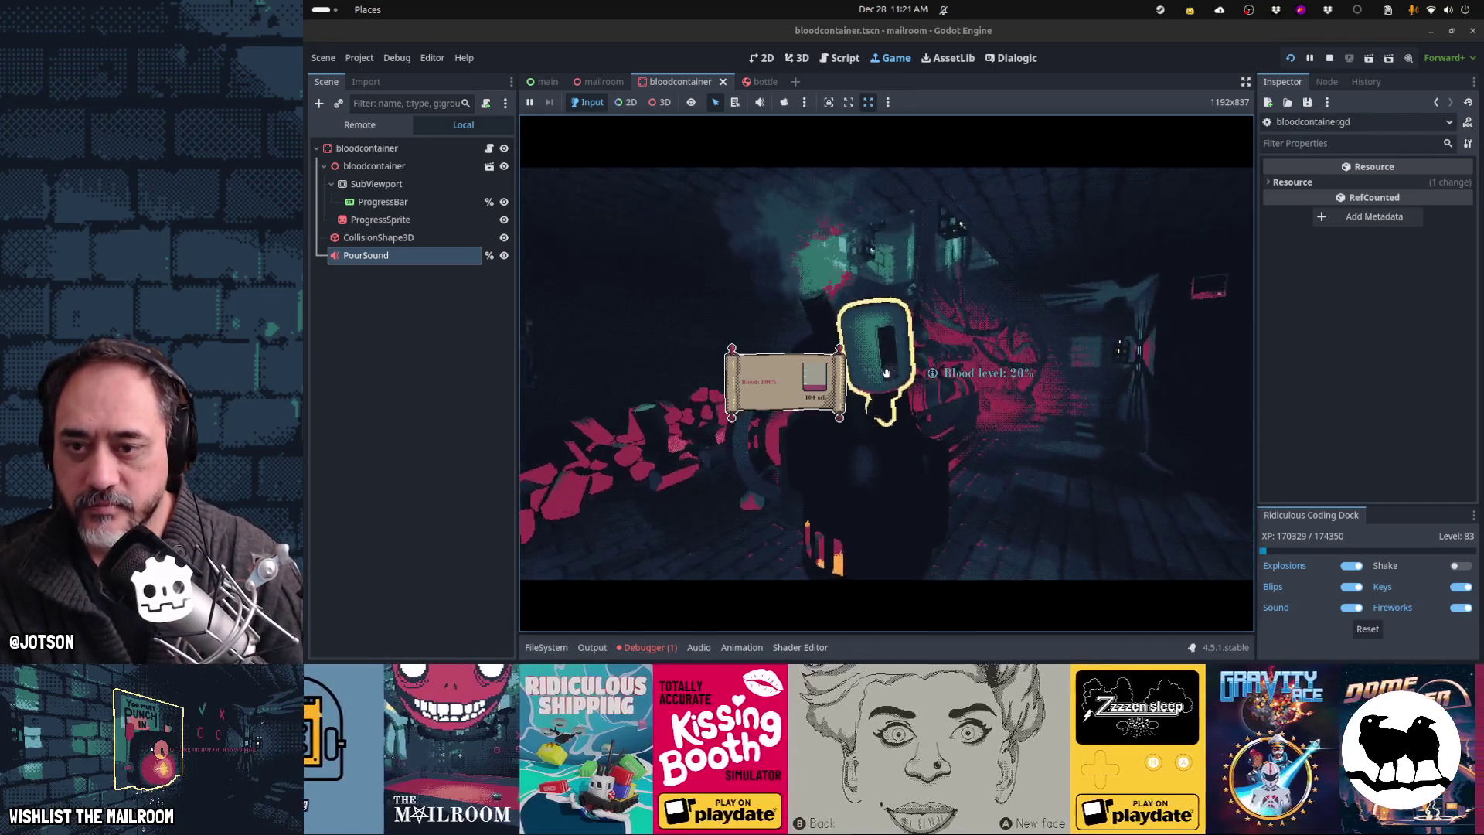
left_click(886, 373)
mouse_move(887, 373)
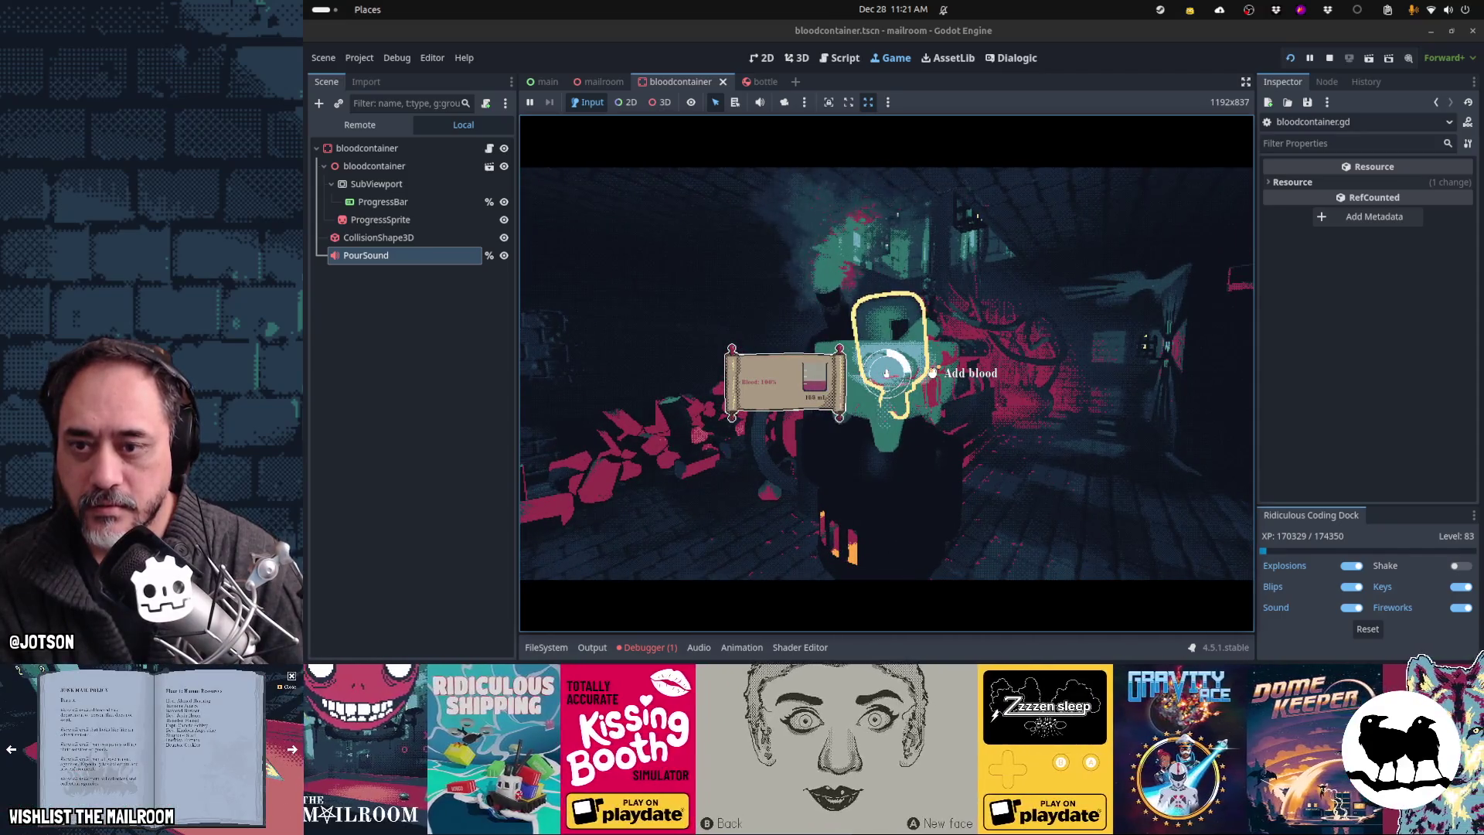
left_click(887, 373)
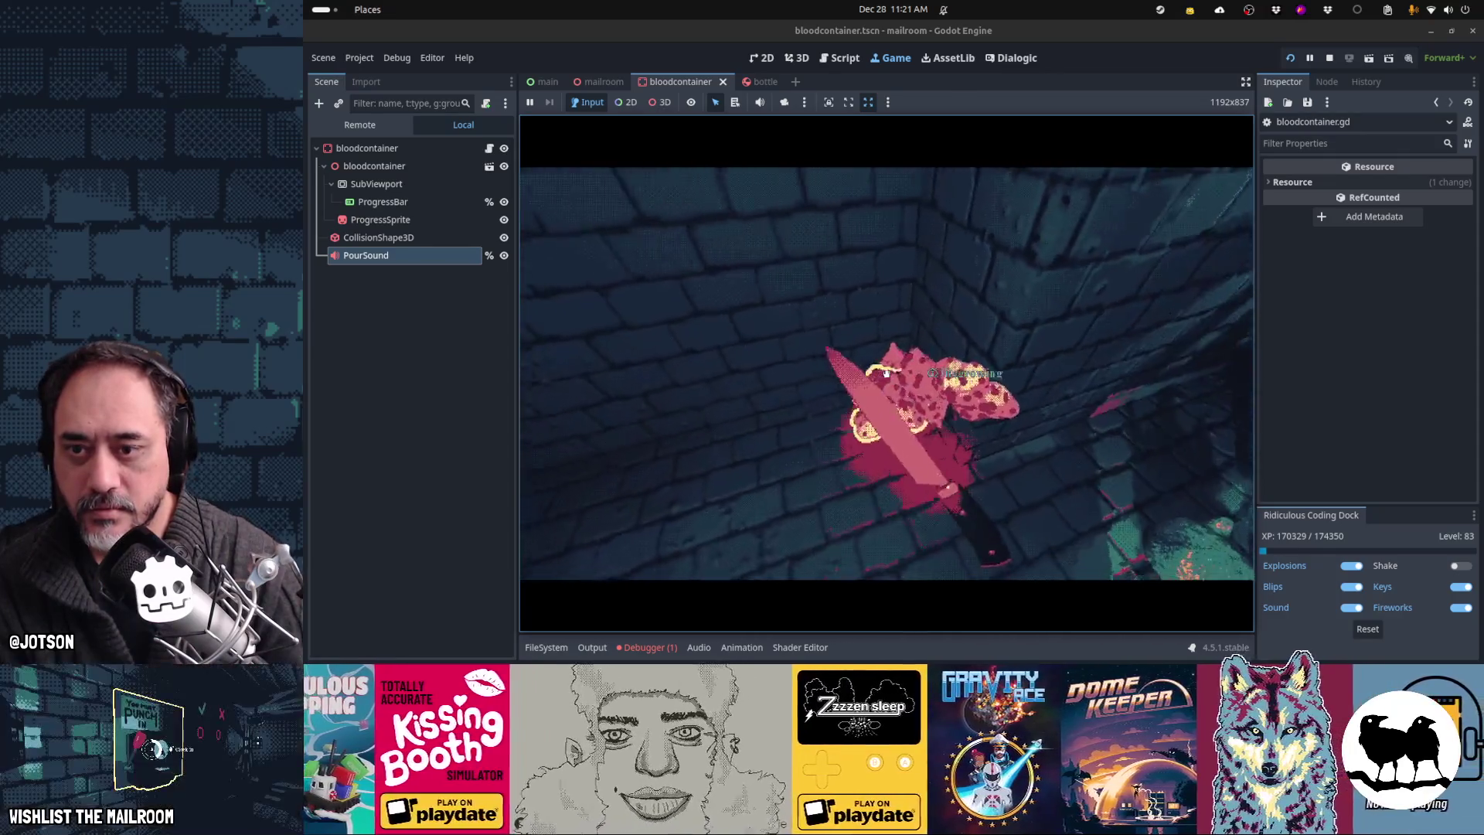
left_click(887, 373)
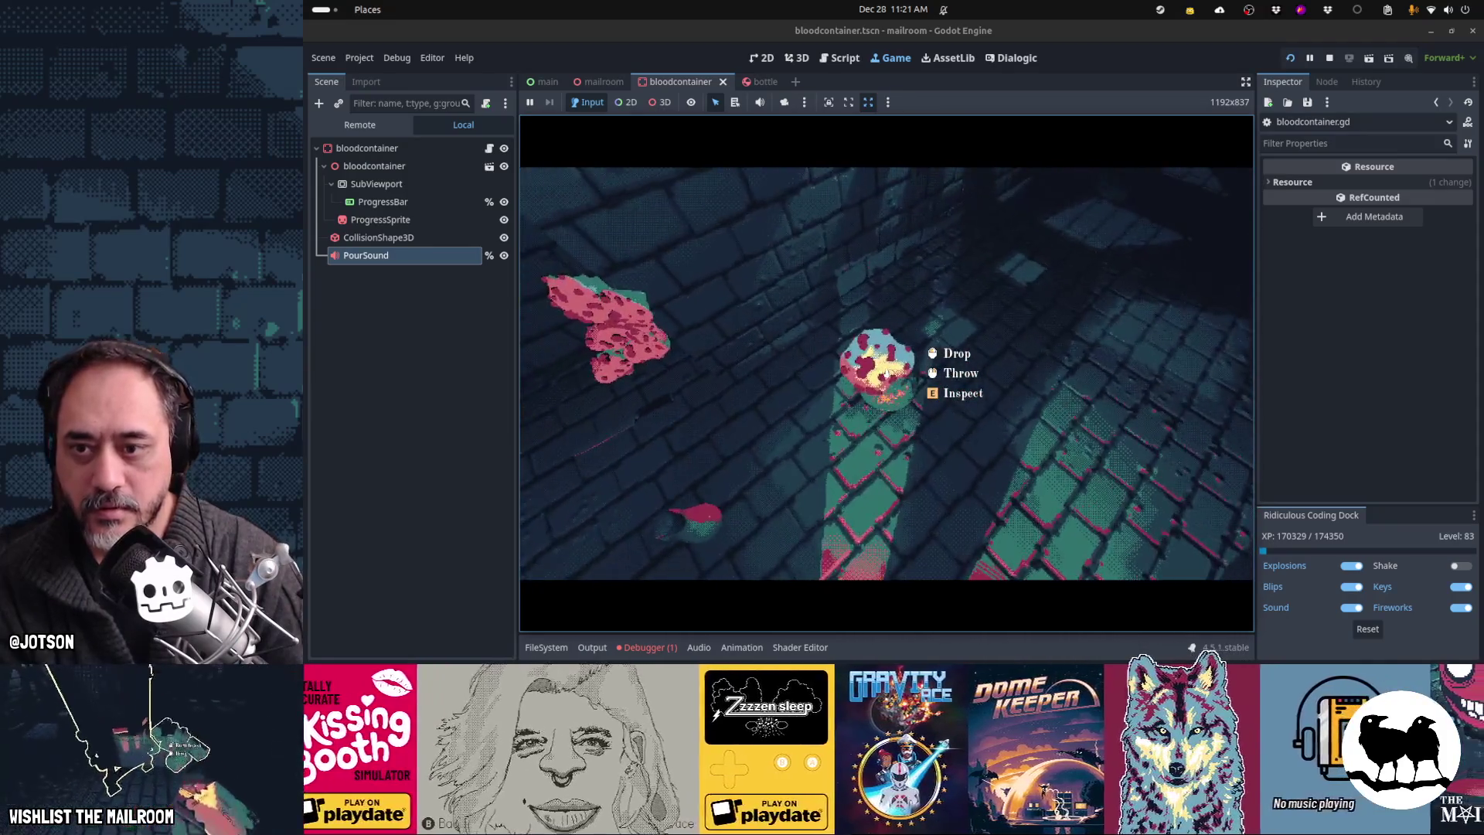
left_click(886, 374)
left_click(886, 374)
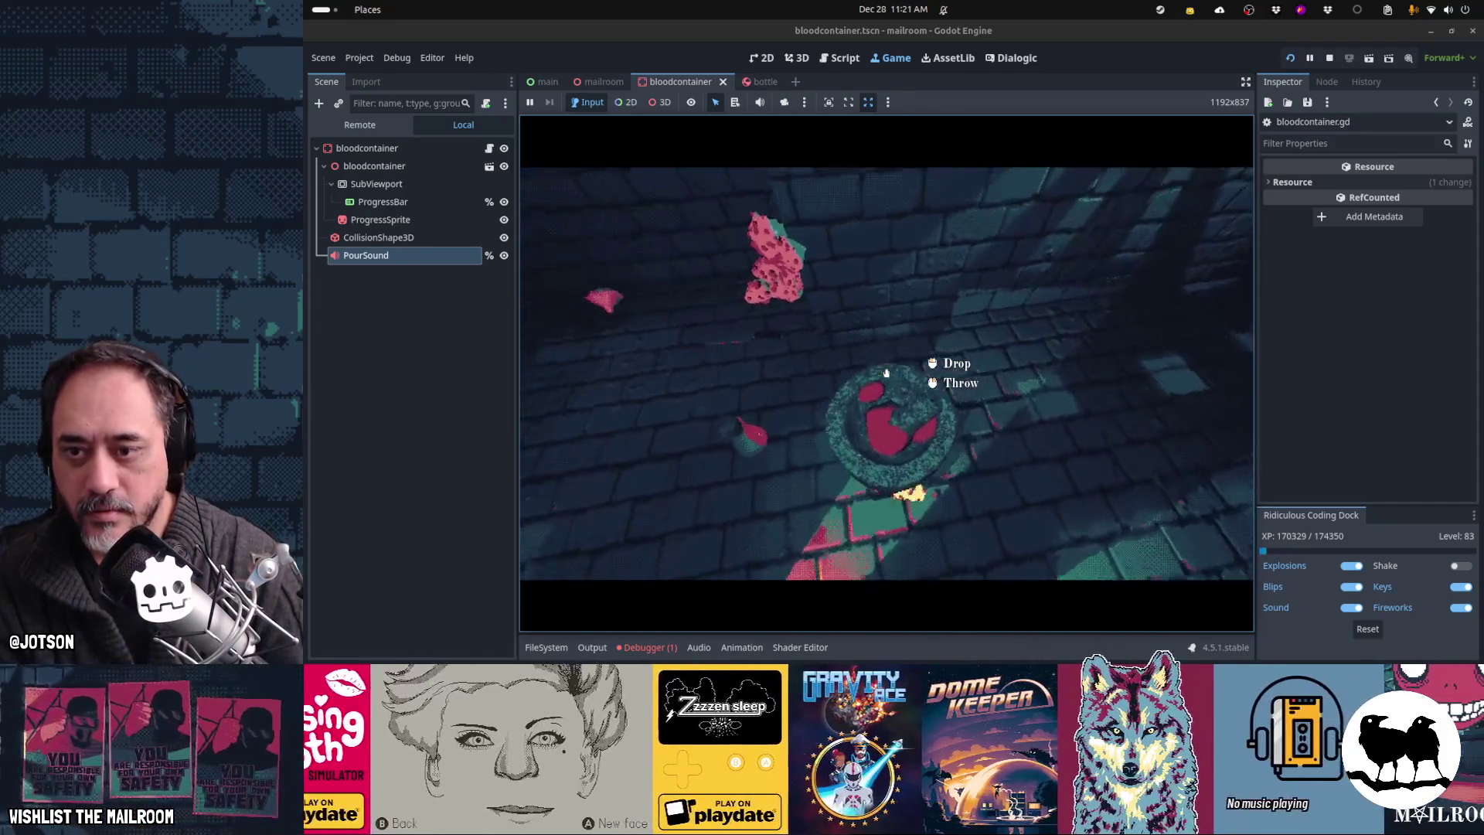
left_click(886, 373)
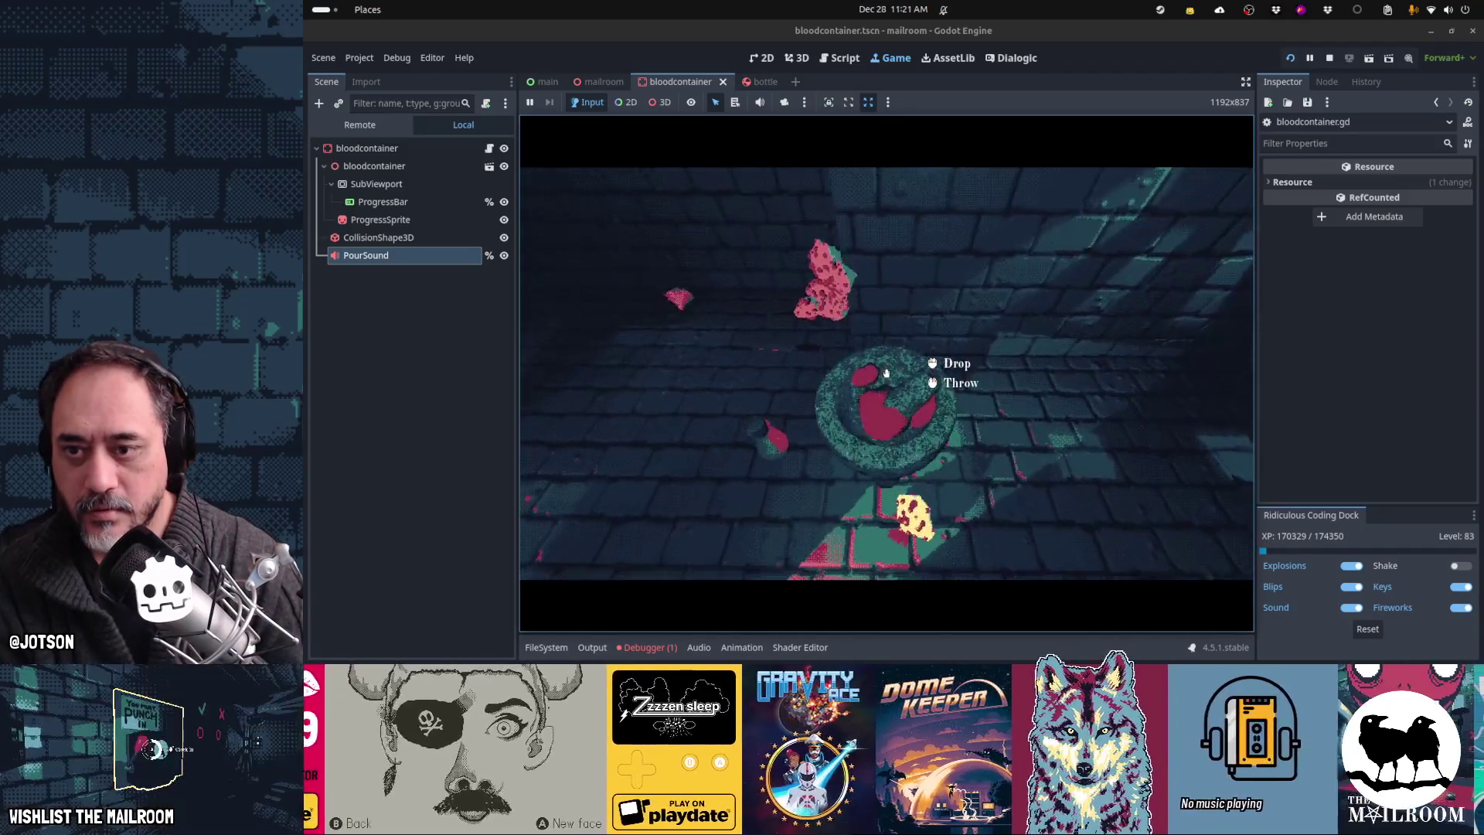
left_click(887, 373)
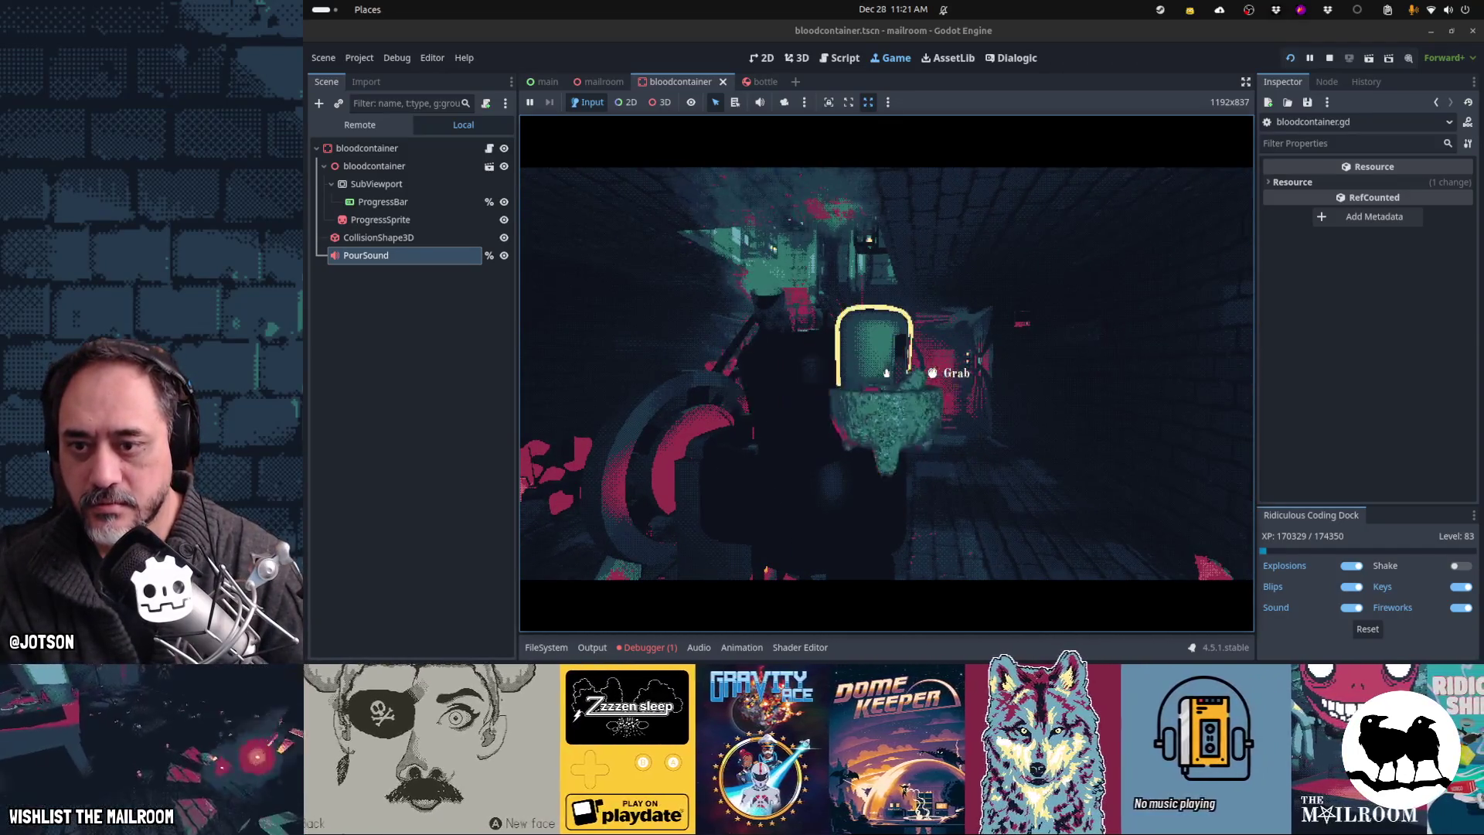
left_click(887, 373)
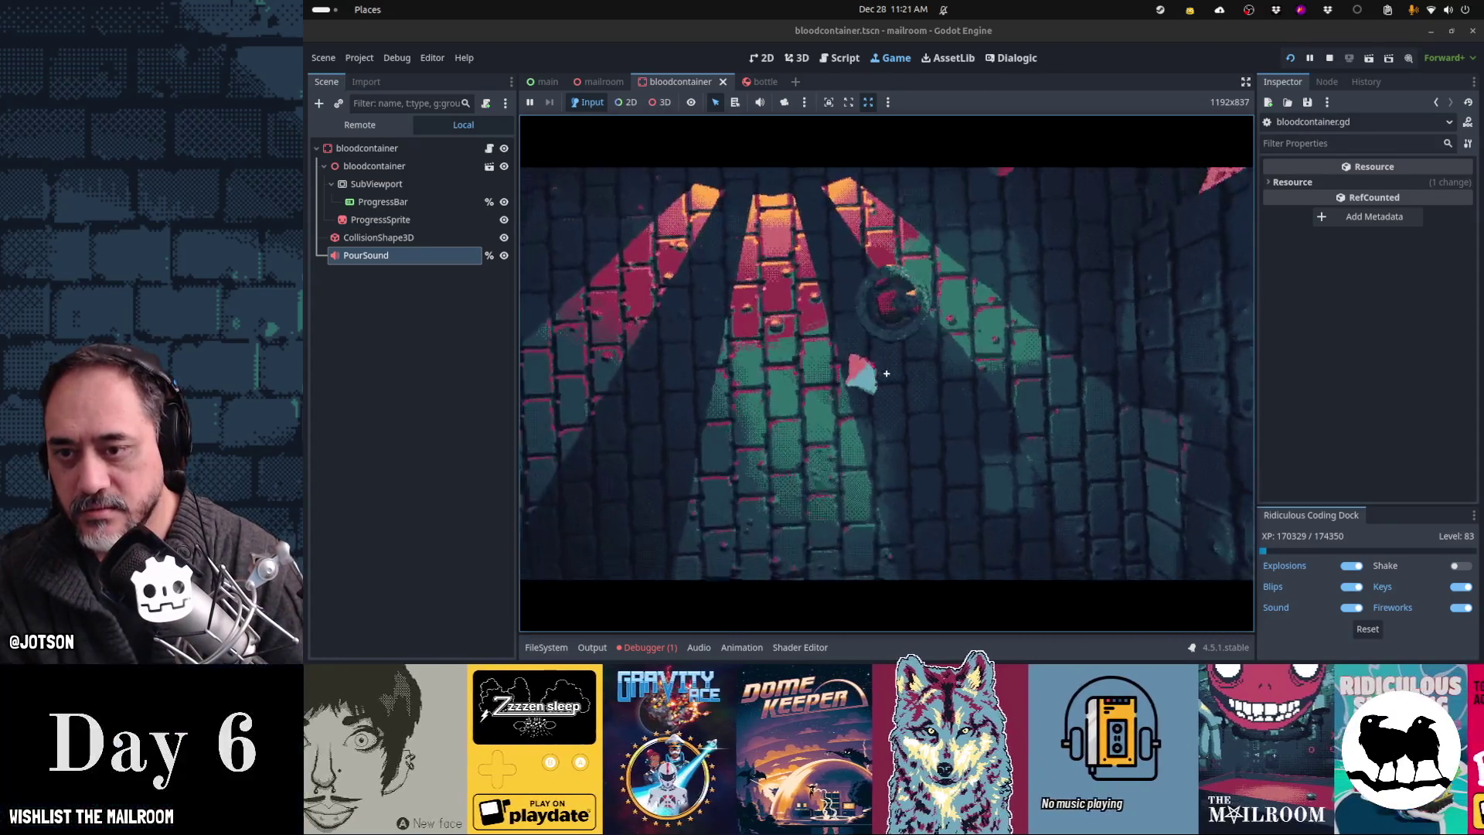
left_click(886, 374)
left_click(887, 374)
Step: Grind blood into the container, then carry it over and start pouring it into the machine
right_click(886, 374)
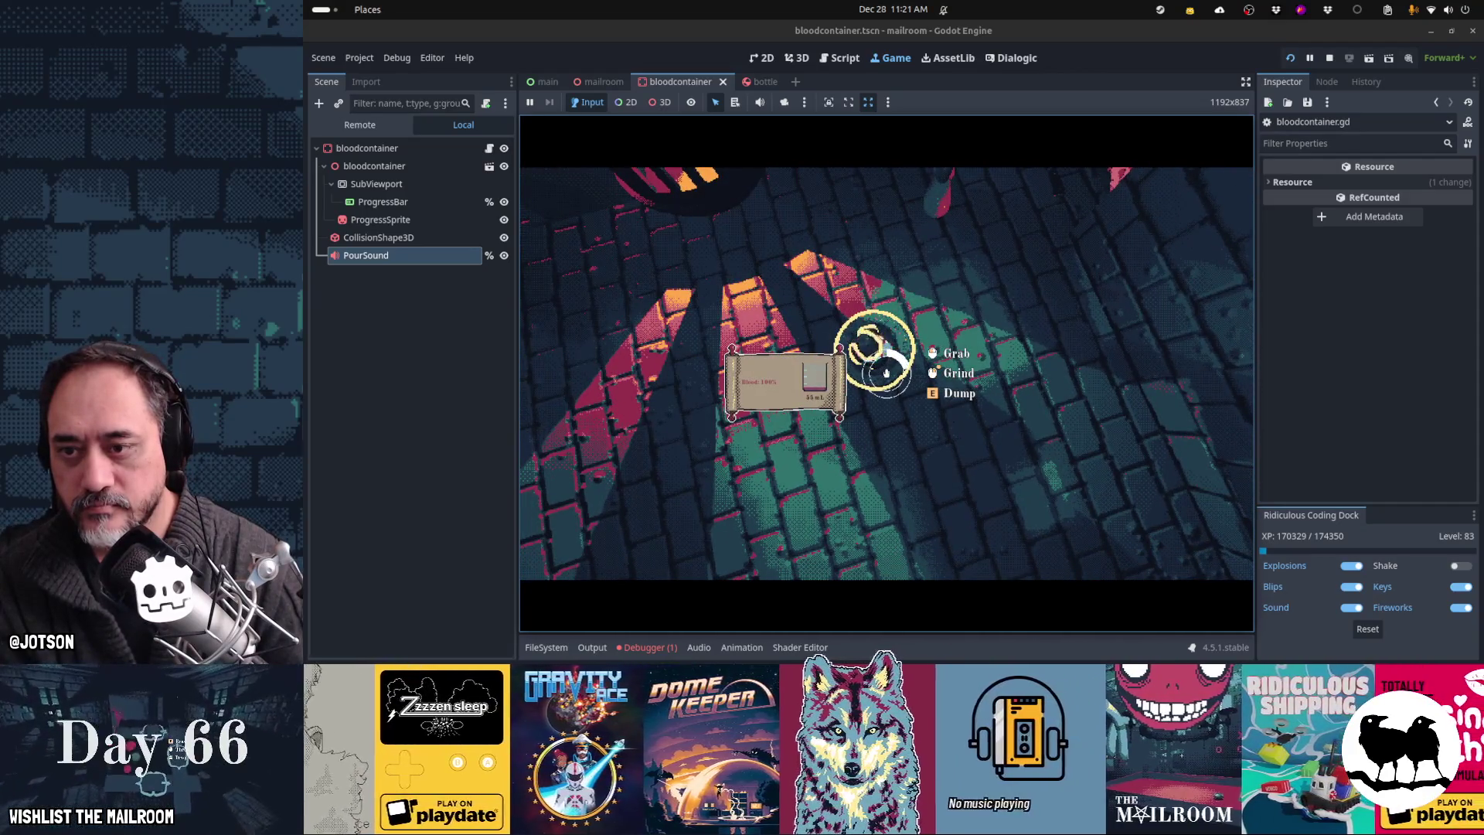
right_click(886, 374)
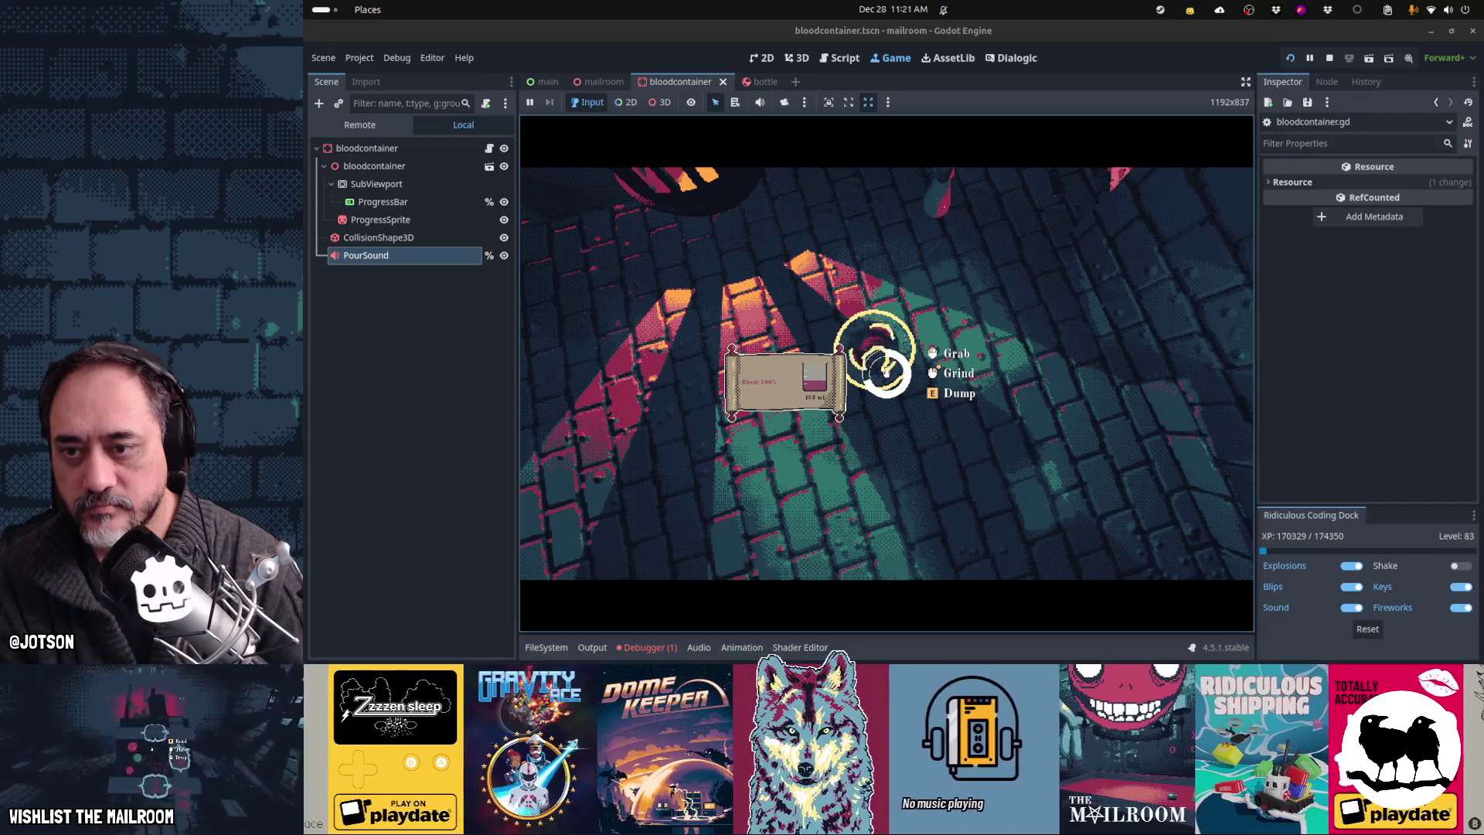
left_click(887, 374)
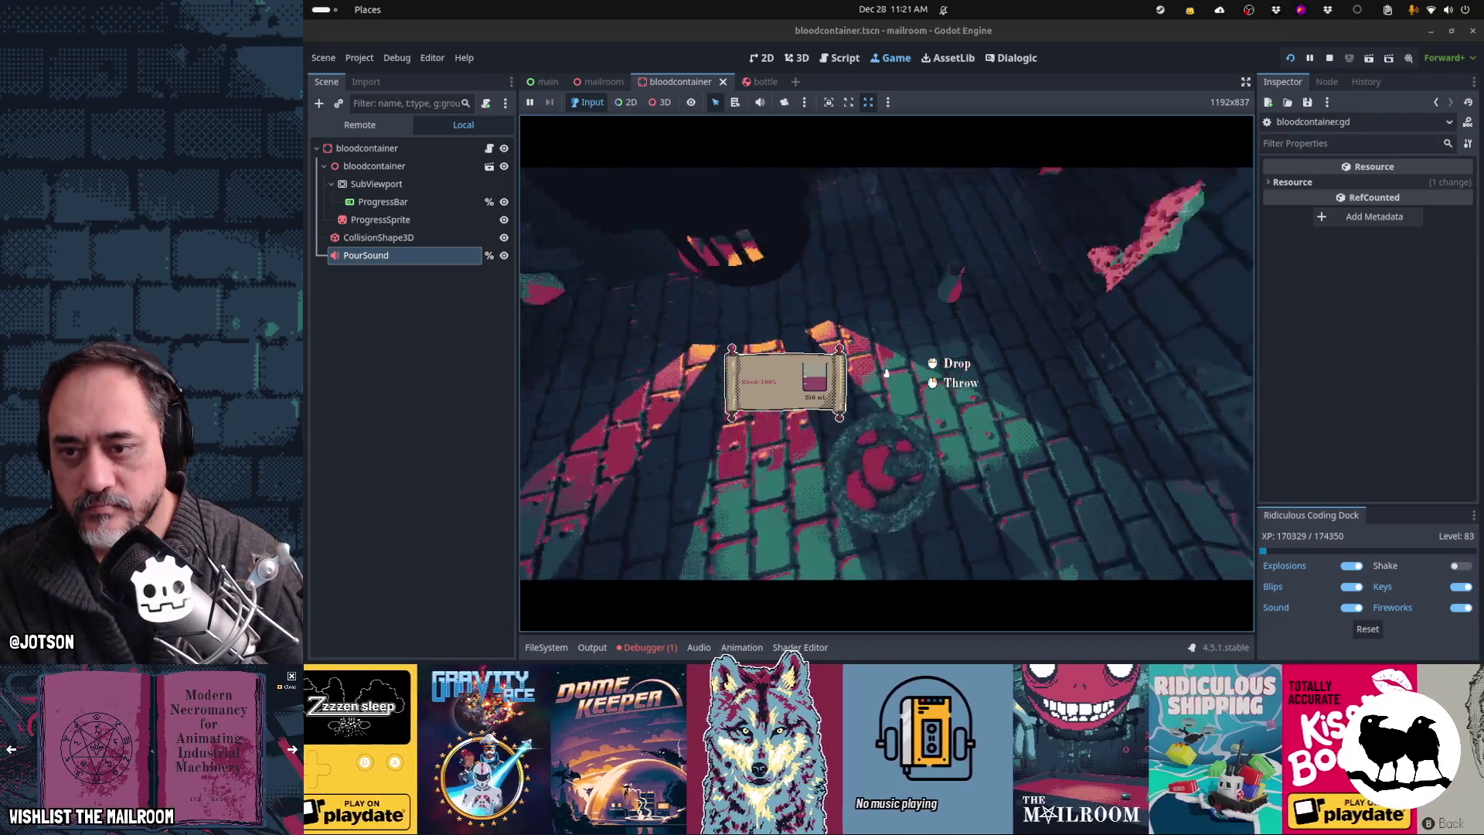
left_click(887, 373)
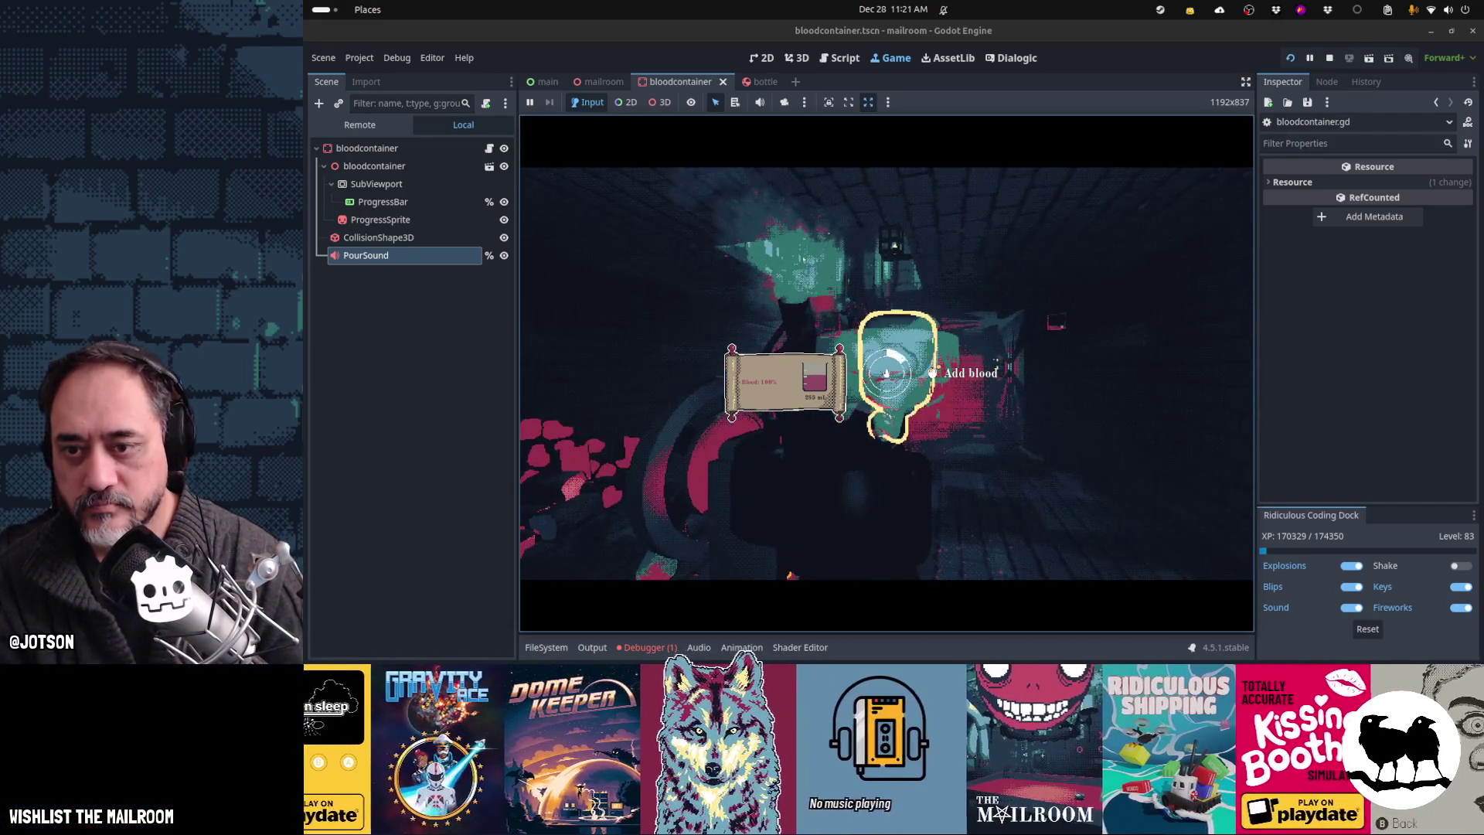
right_click(887, 374)
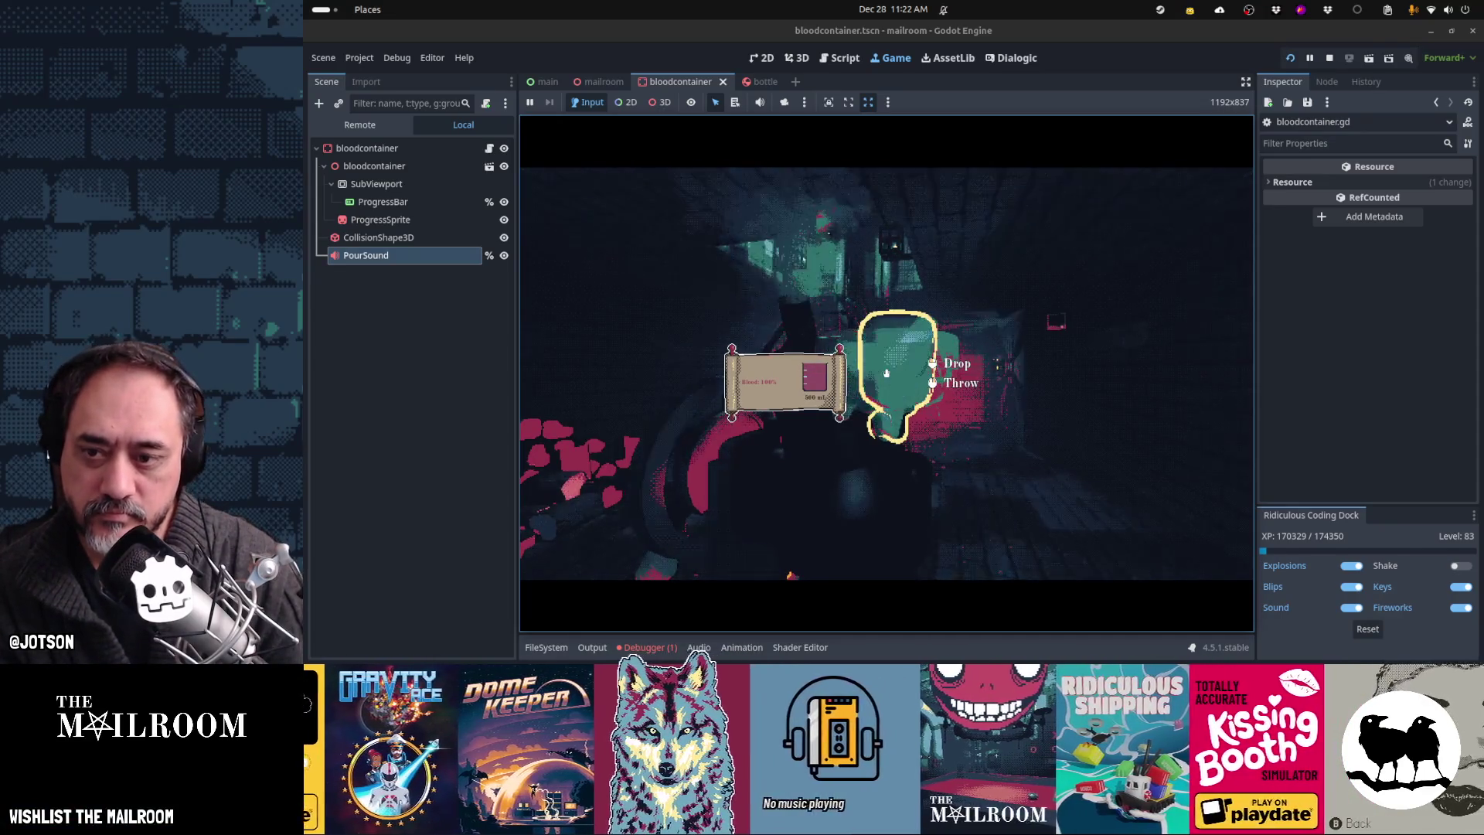
left_click(887, 374)
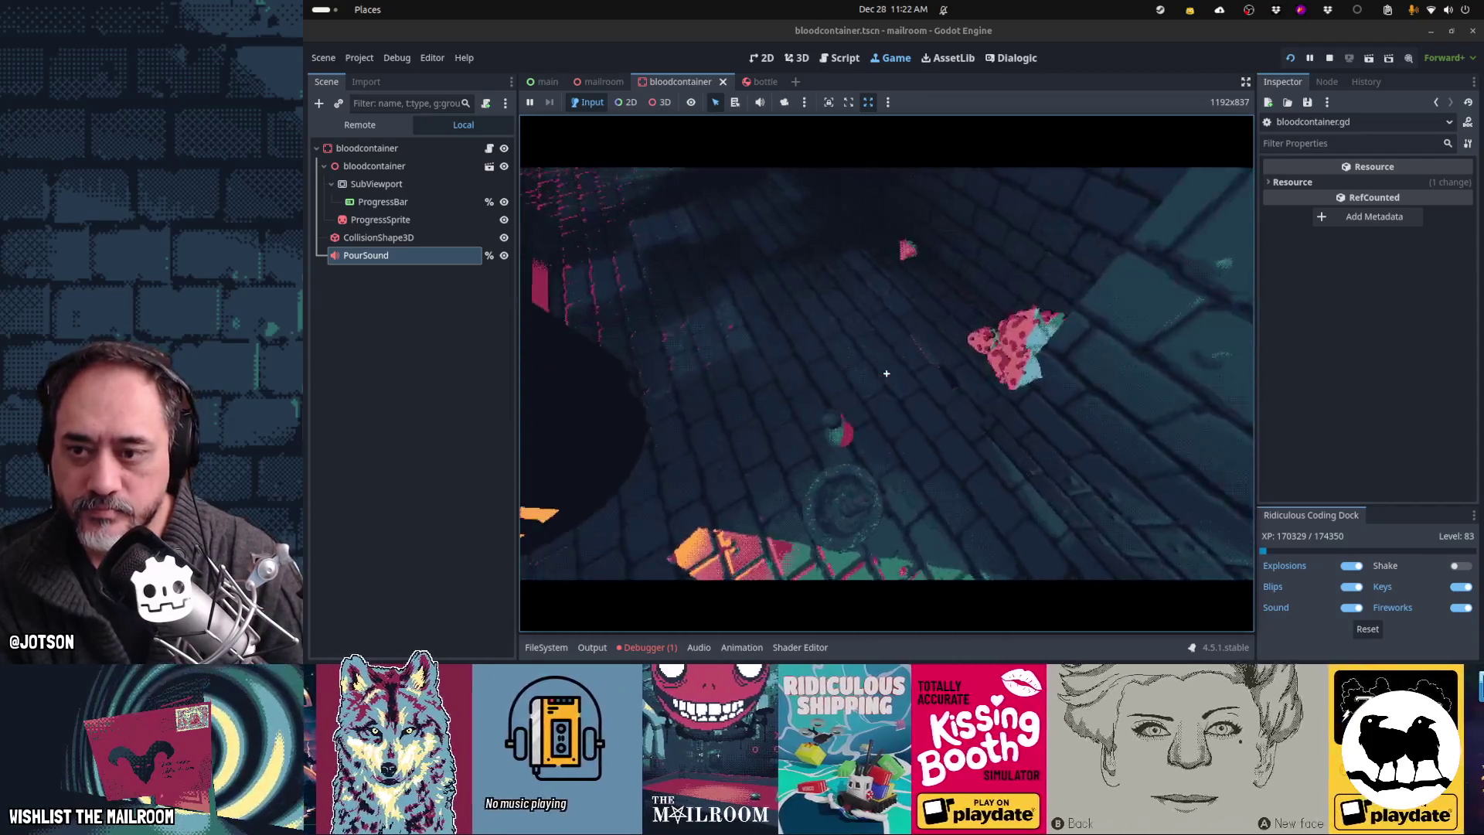
Step: Run 'event day2breakm' in the console and pour the container into the machine, reaching Blood level 49%
key("grave")
type("e")
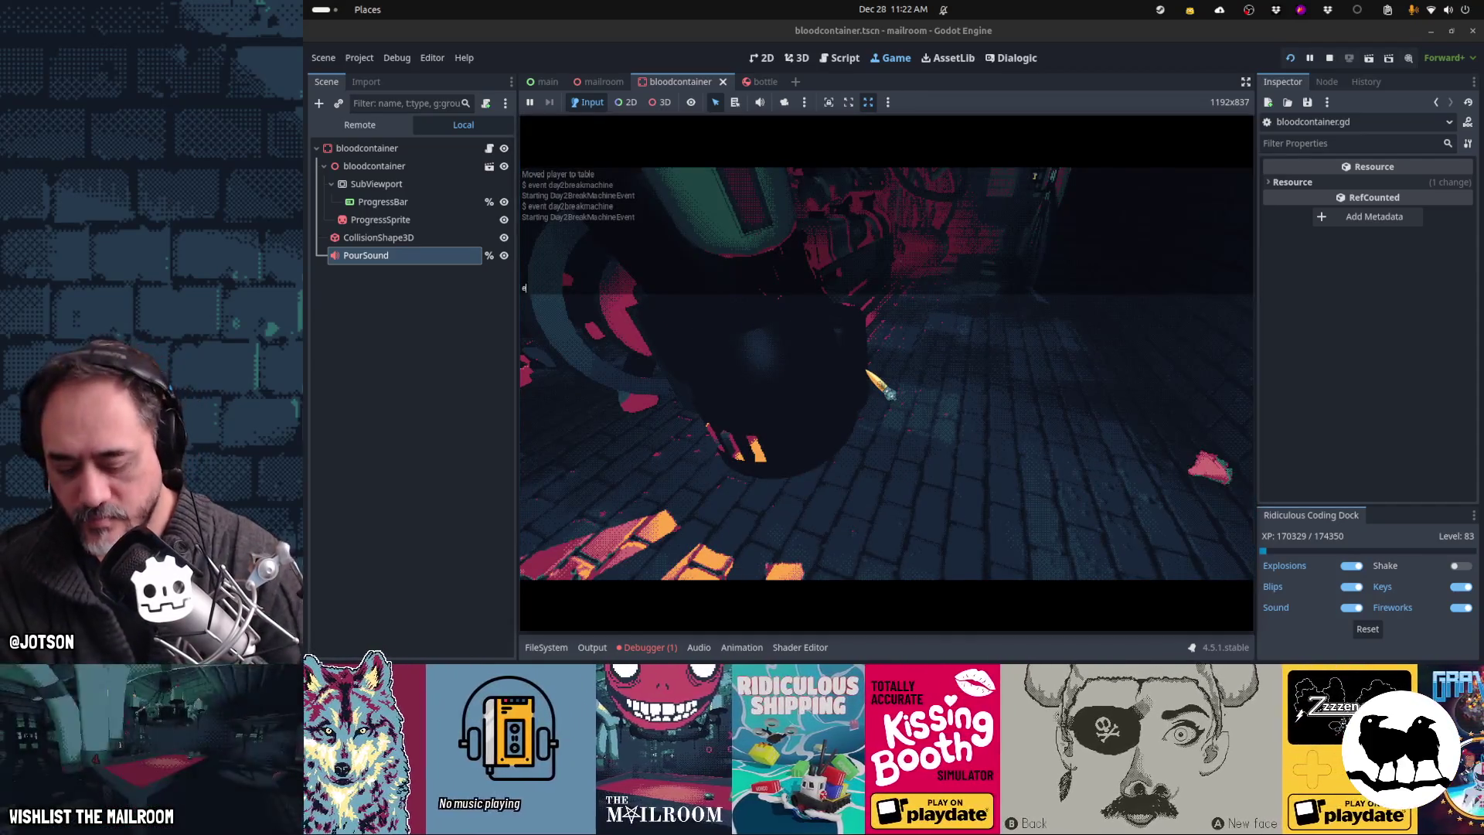
type("vent day2breakm")
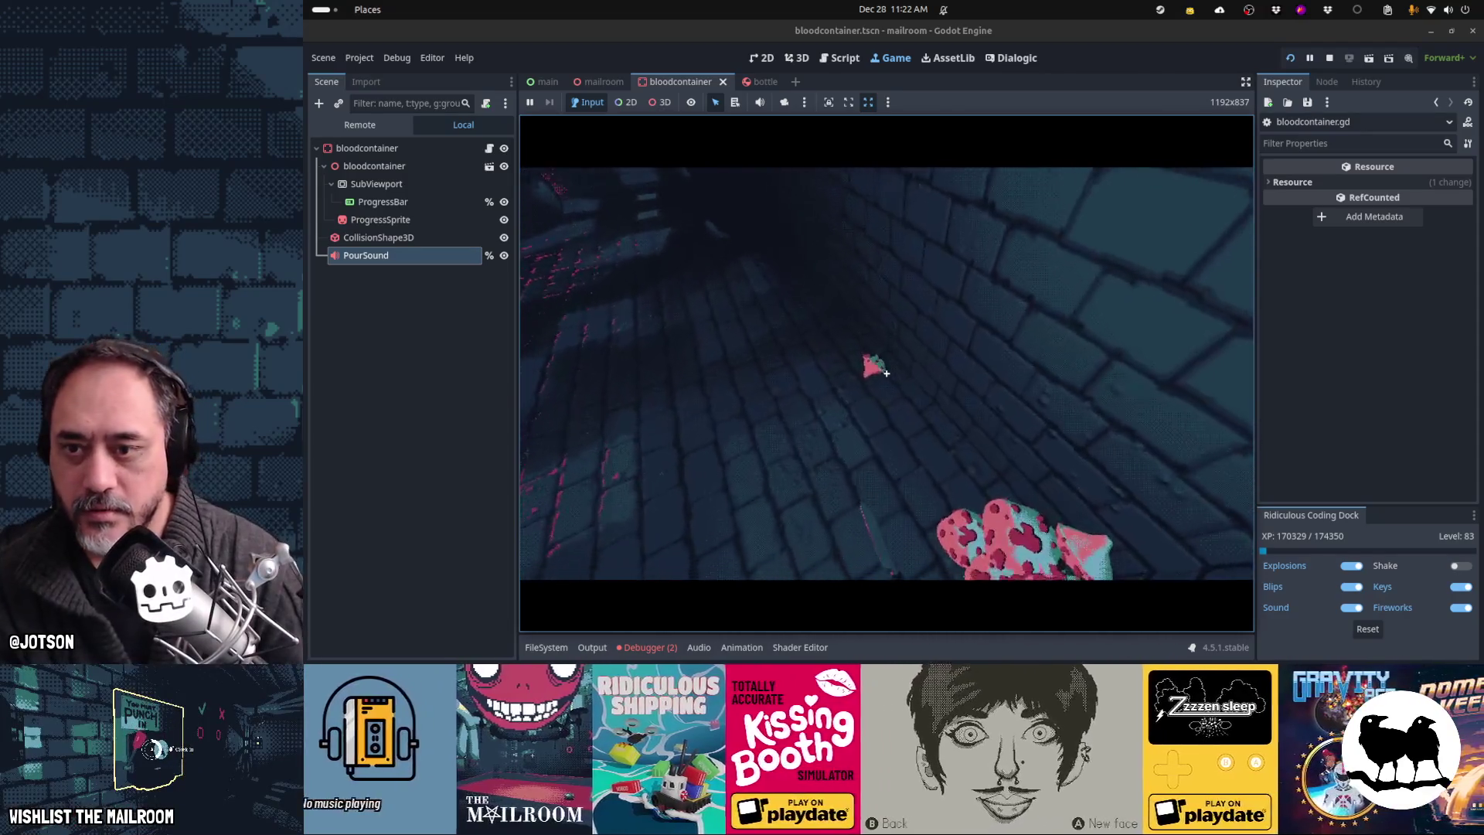
left_click(886, 373)
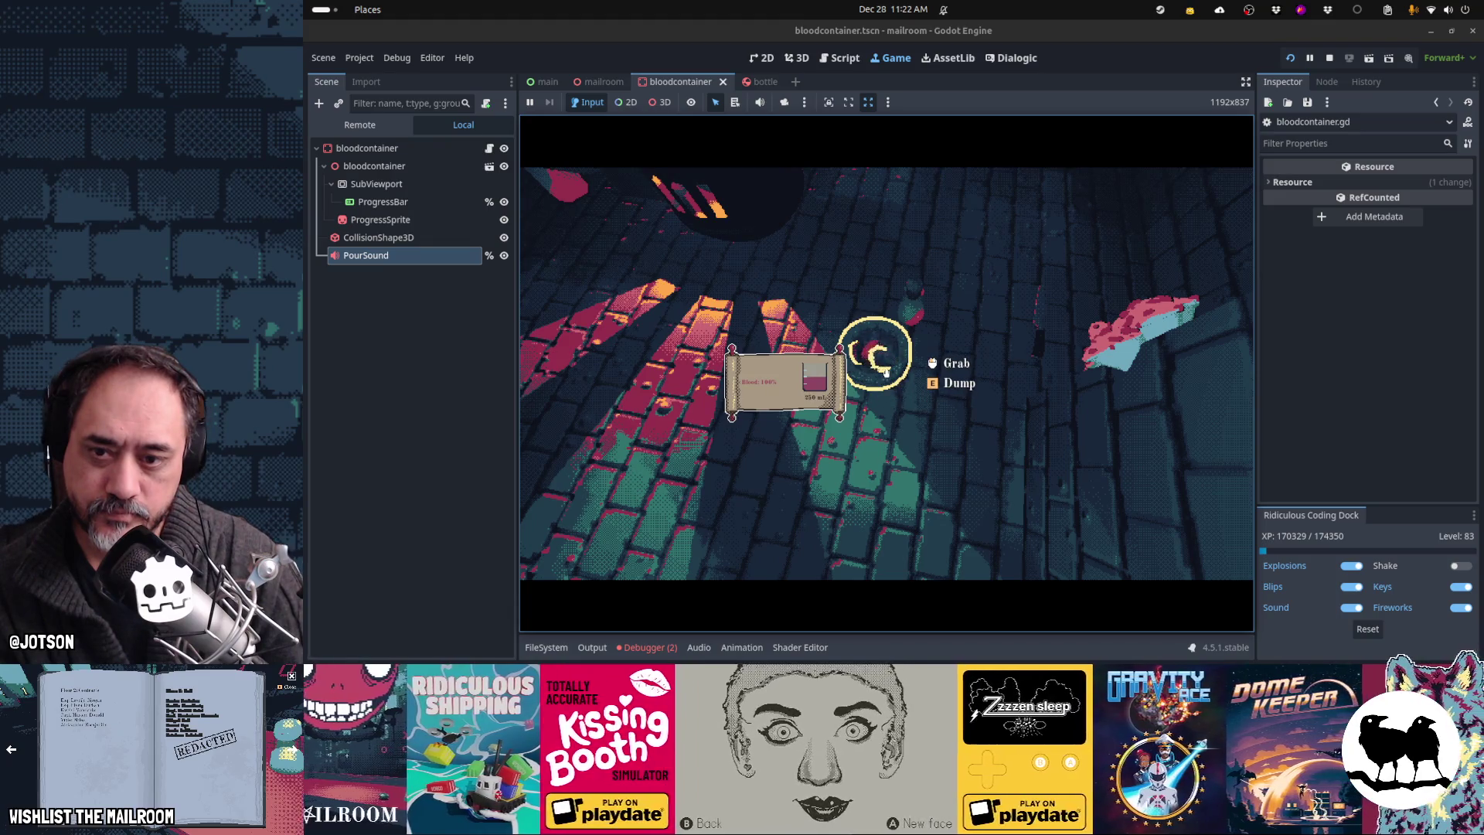
left_click(886, 373)
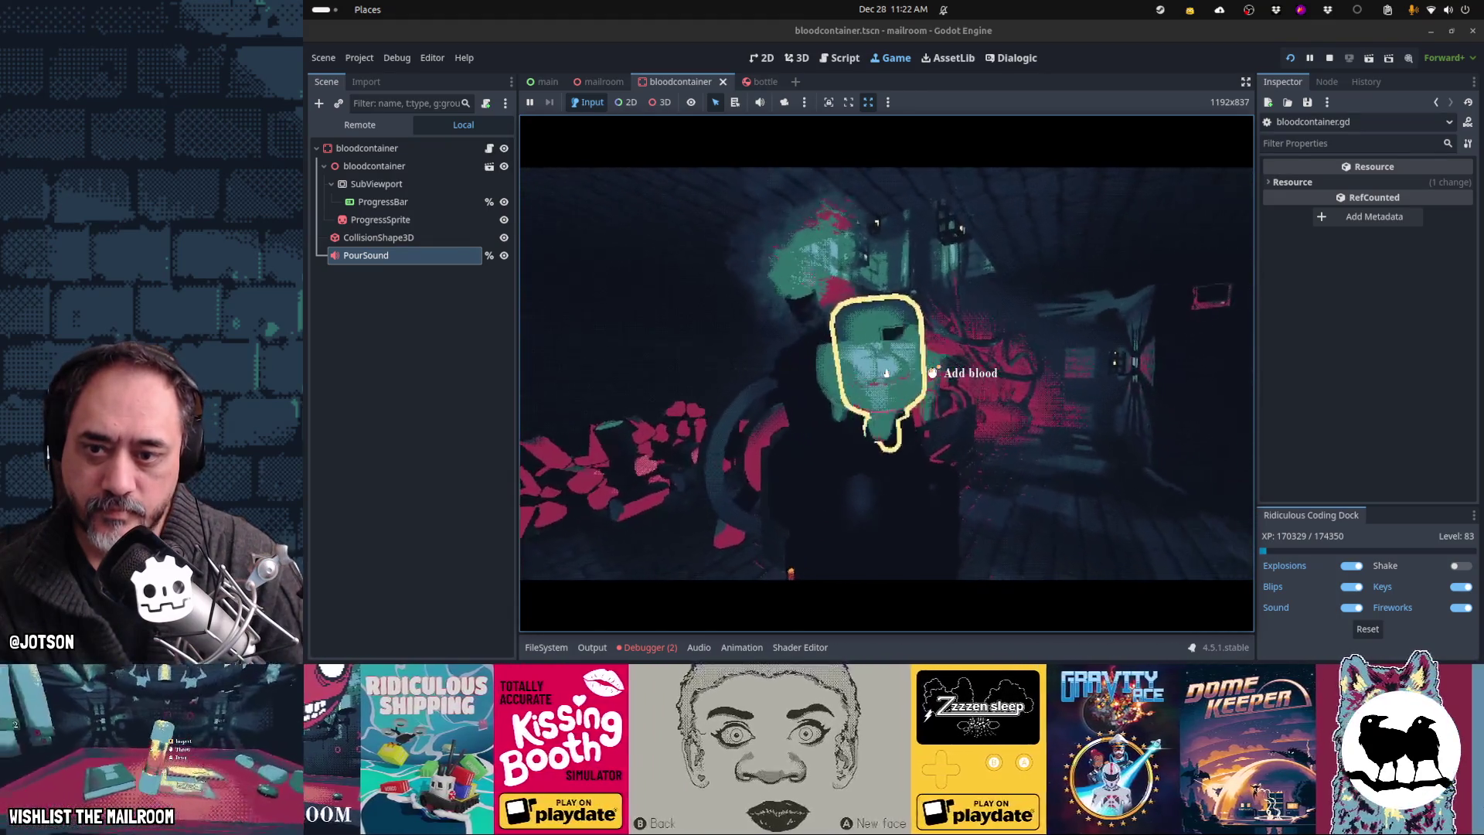
left_click(886, 374)
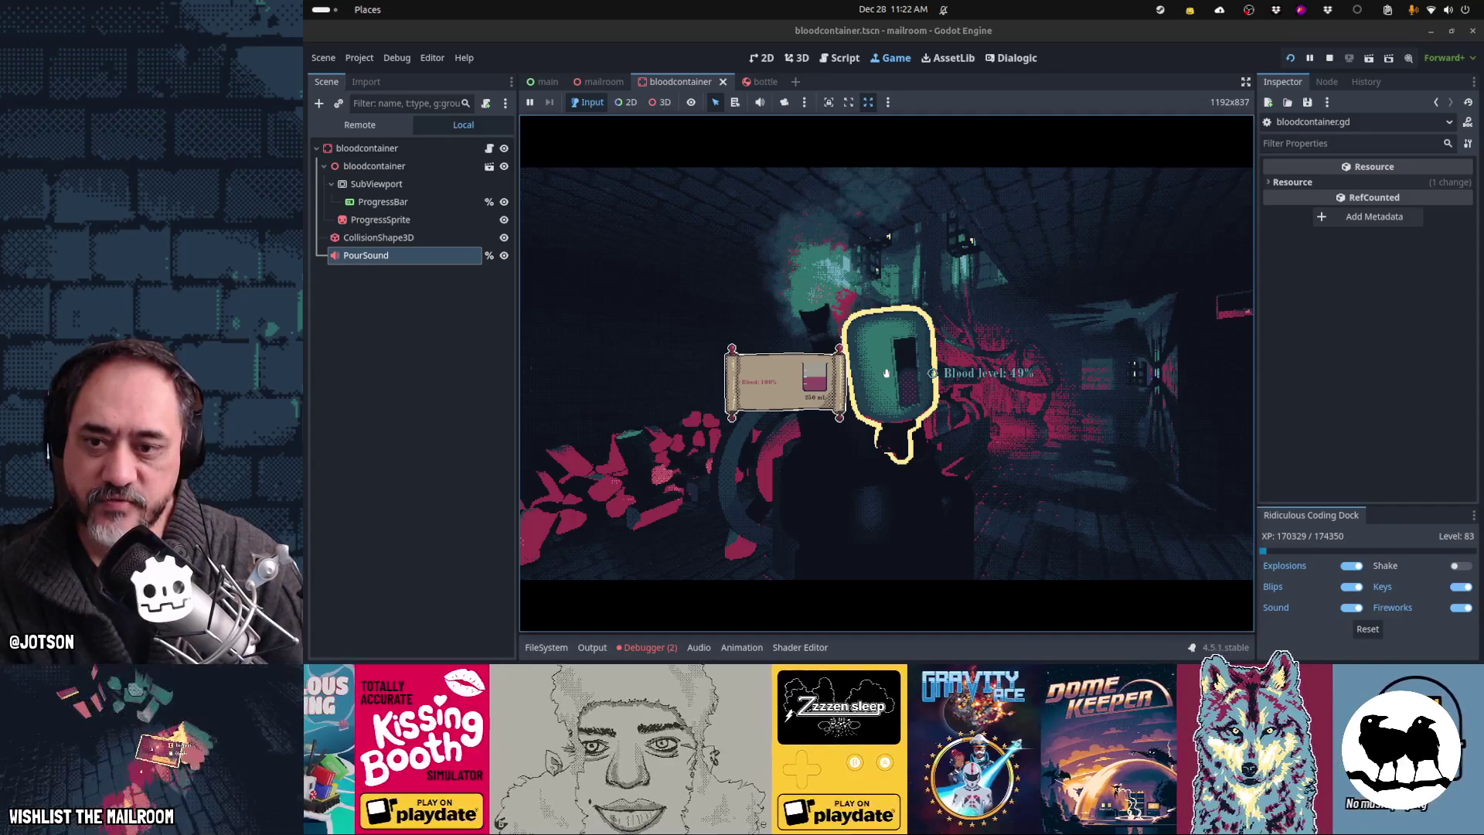
key("Escape")
Step: In bloodcontainer.gd, locate the finished_filling call and the get_total() <= 0 check in filling()
key("ctrl+F3")
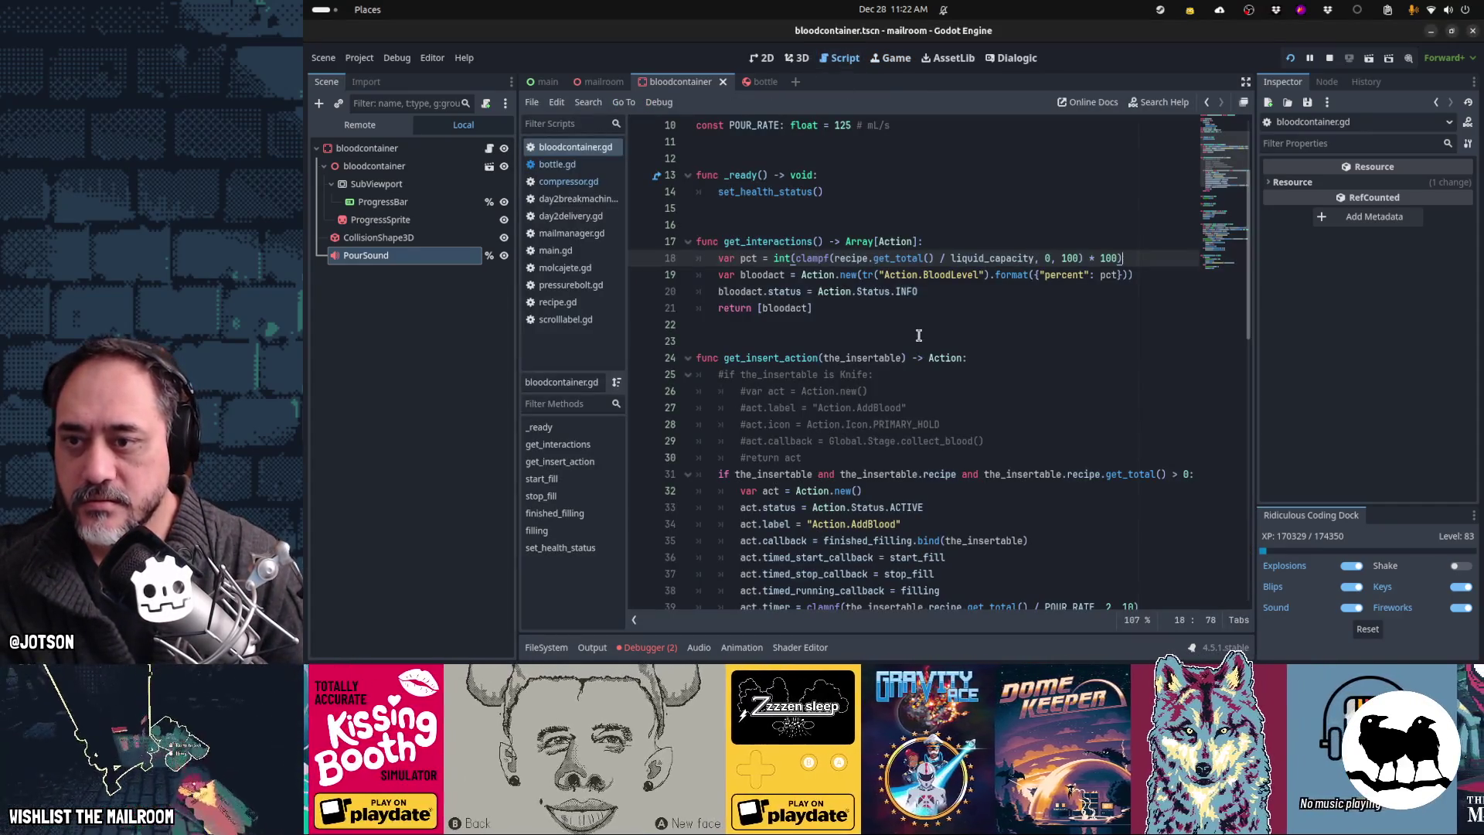
scroll(912, 430, "down", 3)
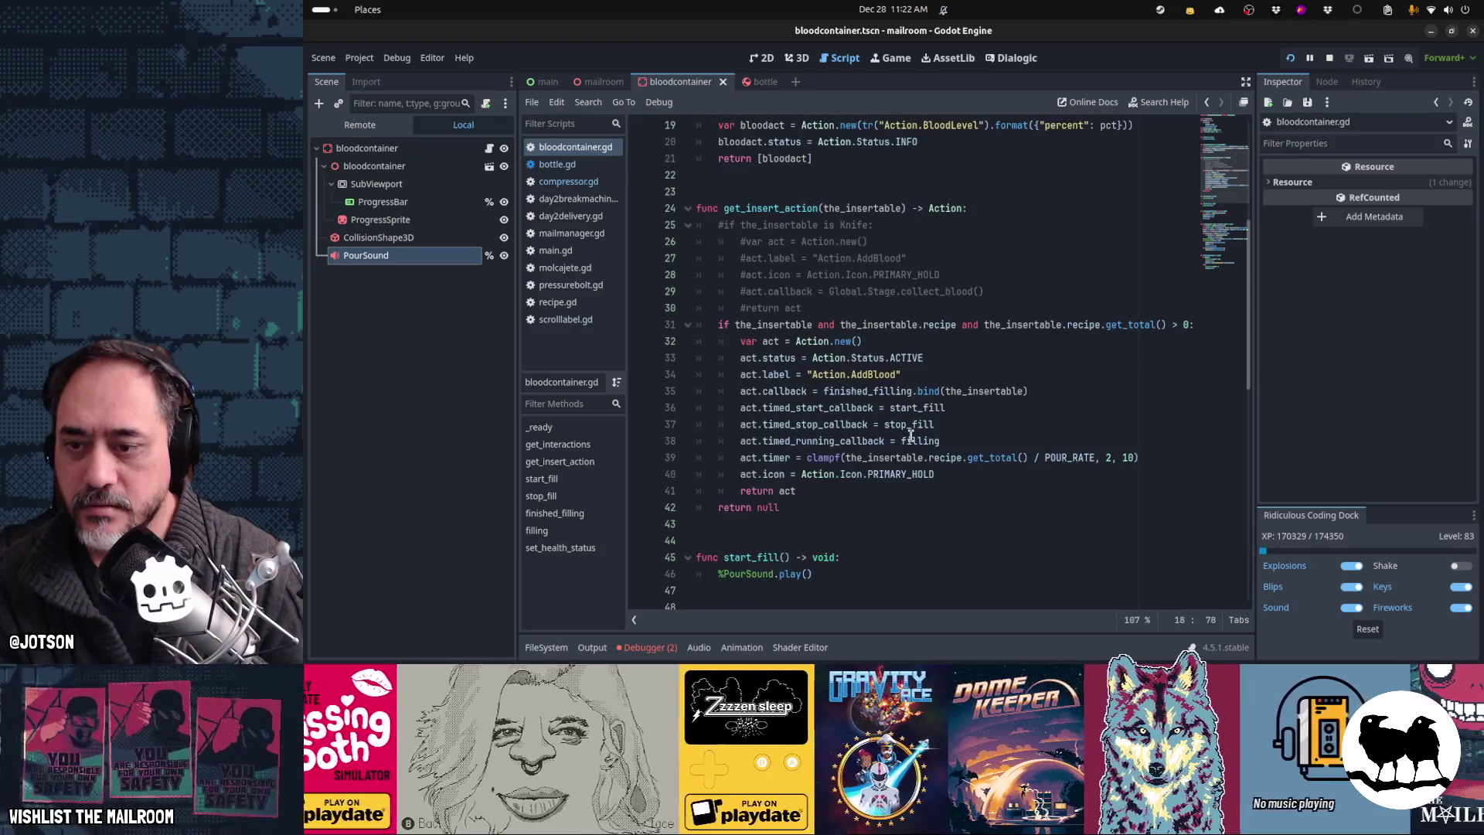
scroll(782, 382, "down", 9)
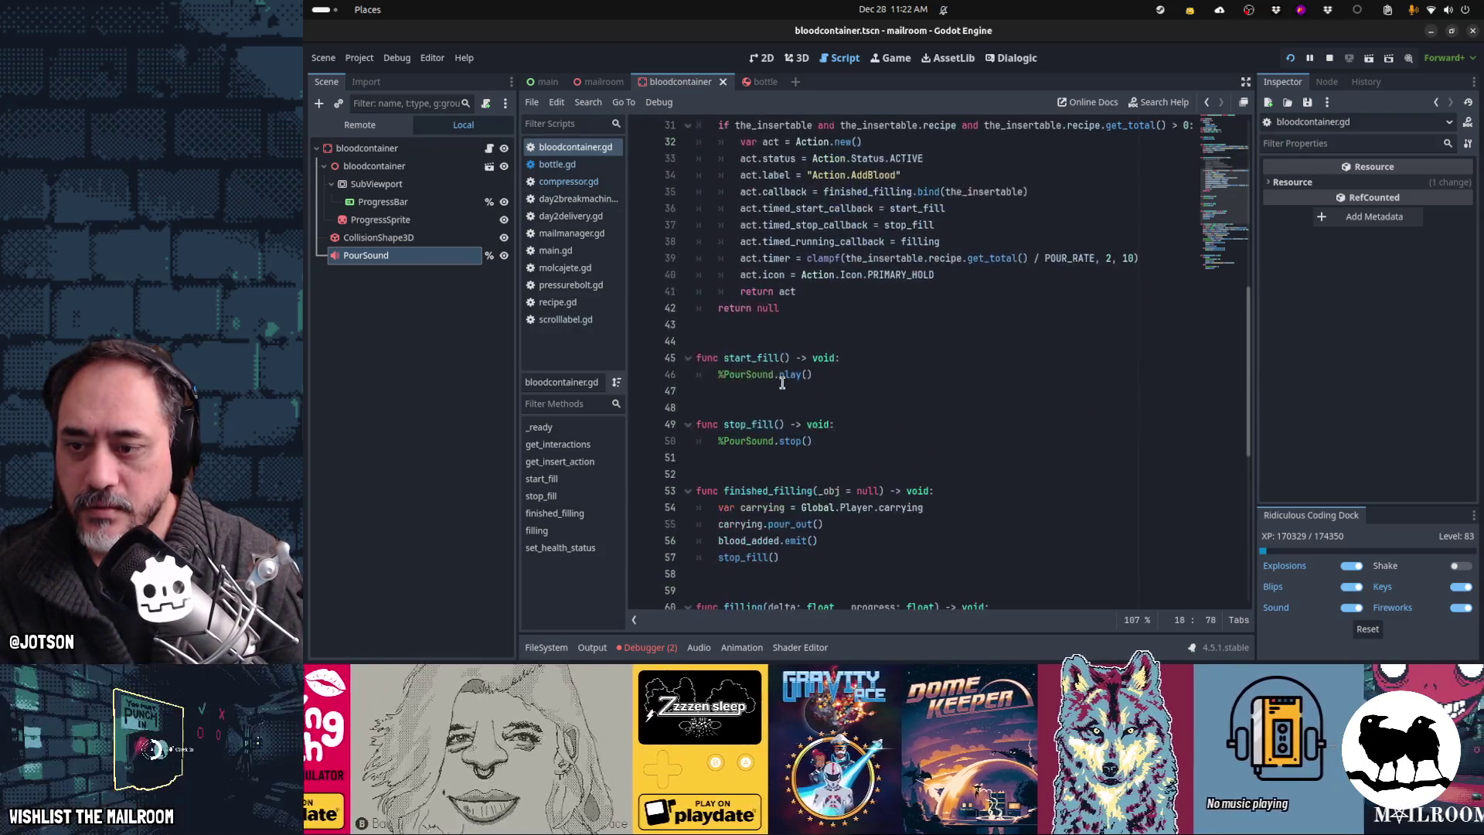
scroll(782, 381, "down", 3)
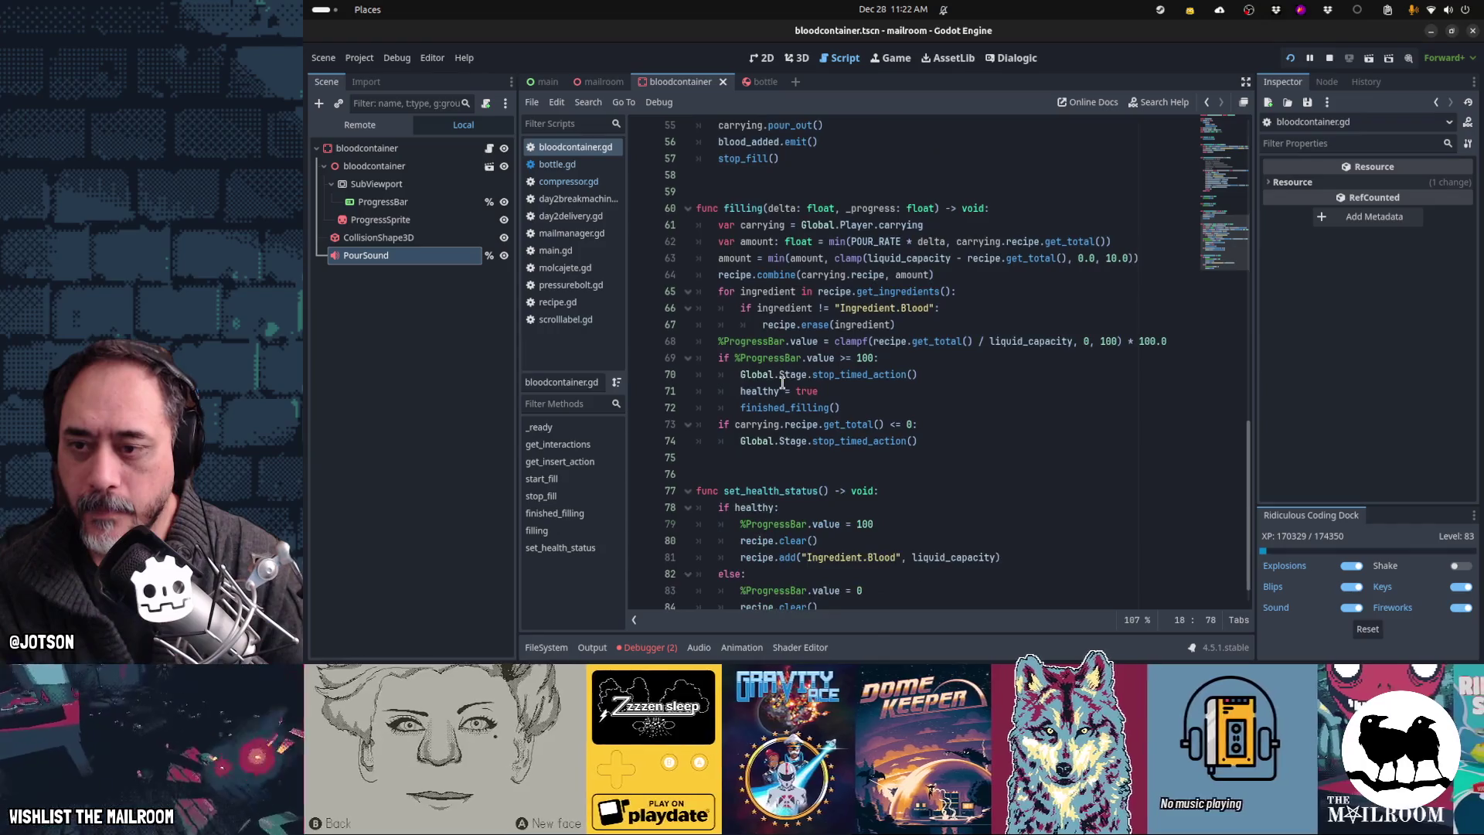
left_click(790, 408)
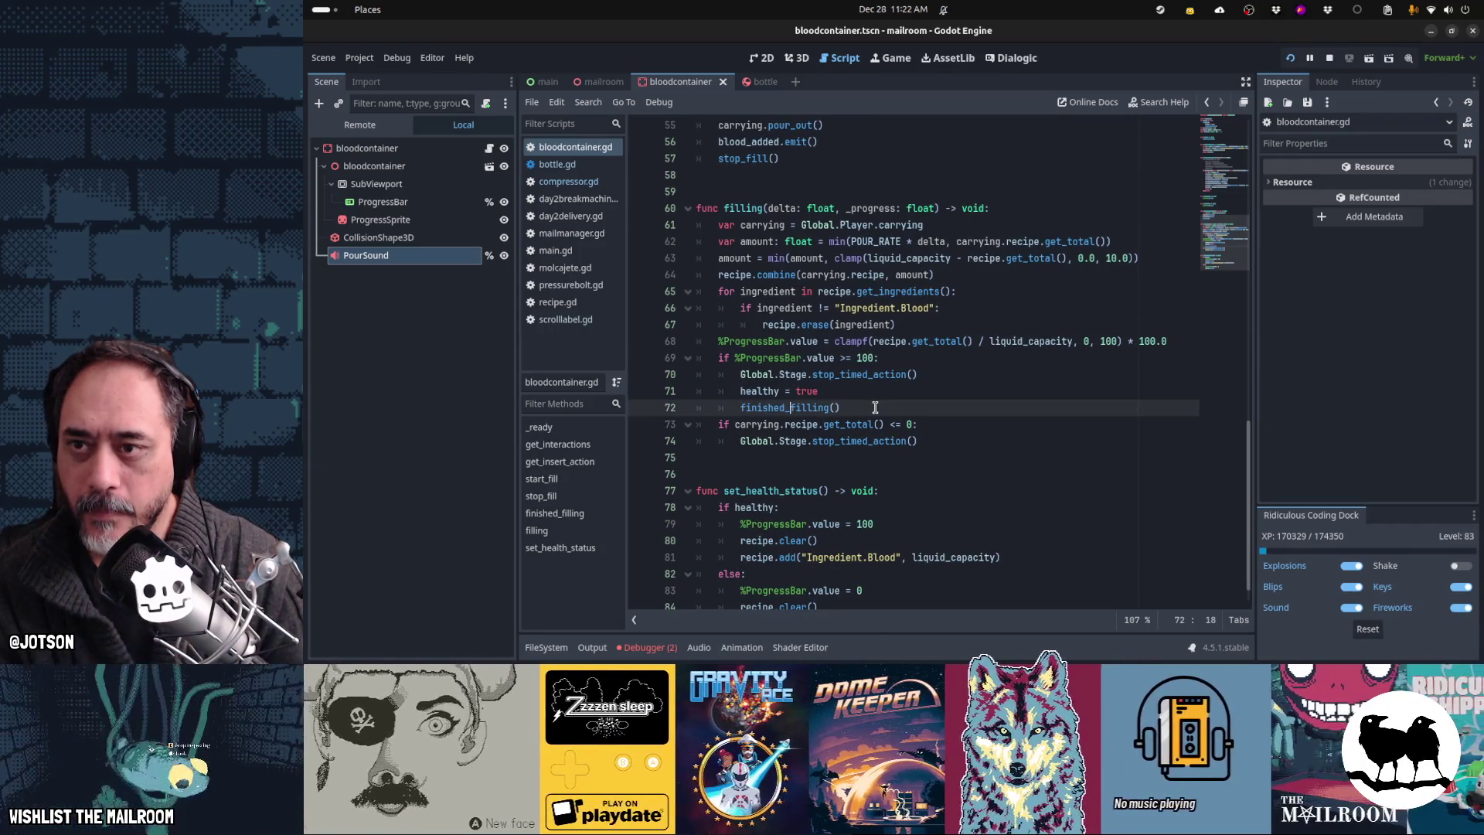
scroll(875, 407, "up", 3)
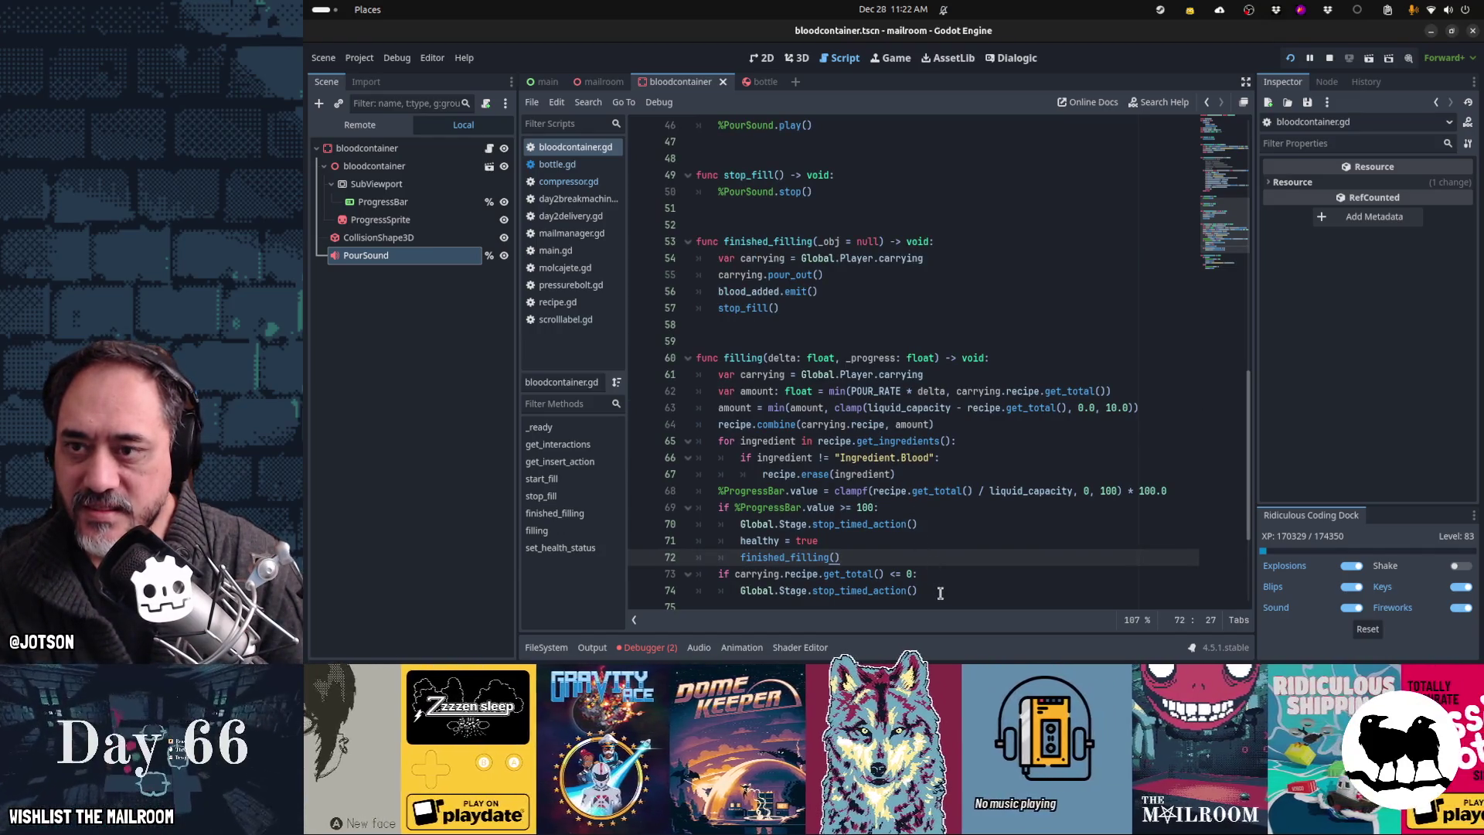
left_click(937, 590)
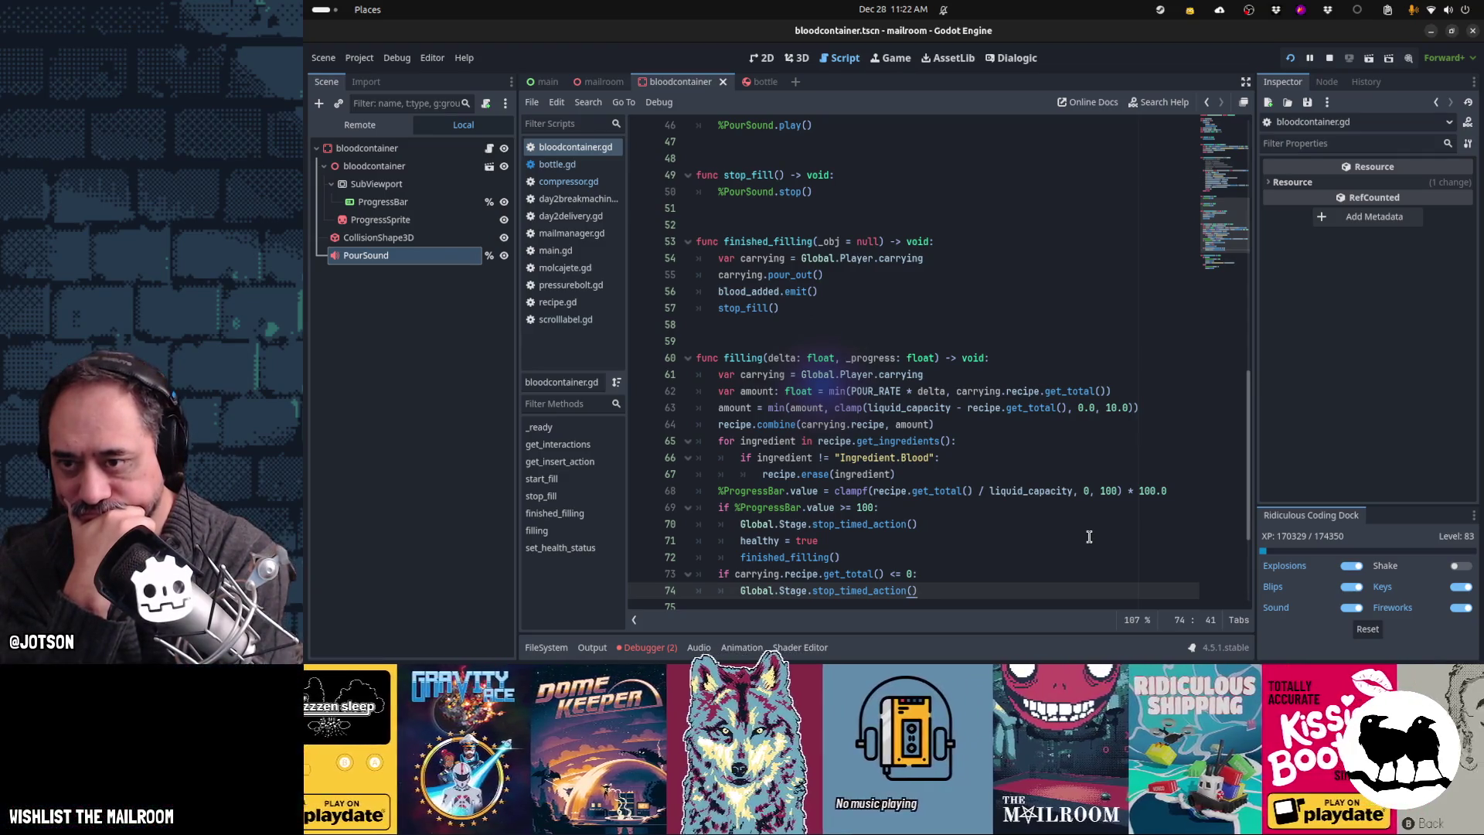
Step: Copy the carrying and pour_out() lines into the empty-recipe block, indent them, and save
key("Up")
key("Up")
key("Up")
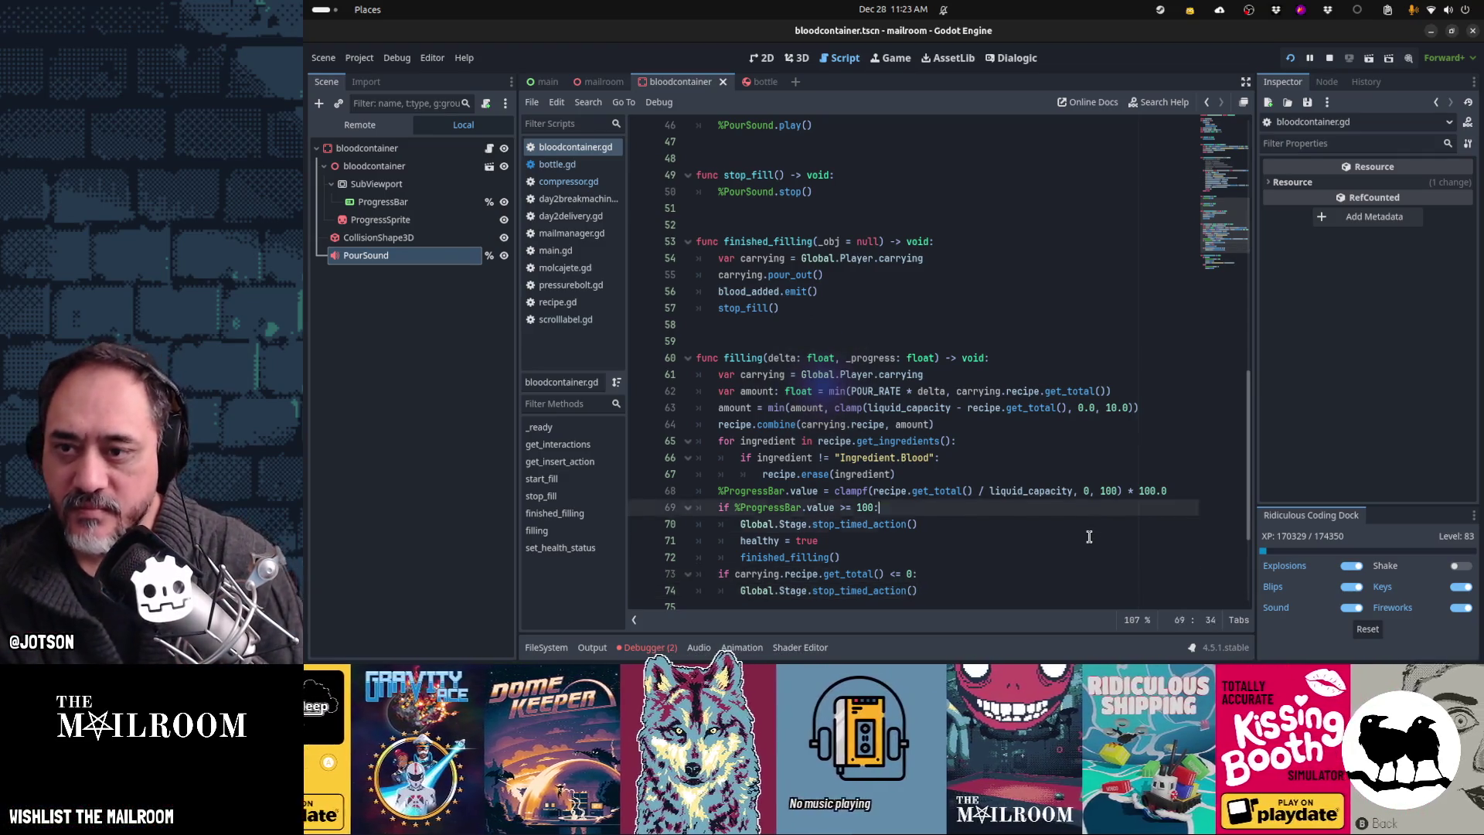
key("shift+Down")
key("shift+Down")
key("ctrl+c")
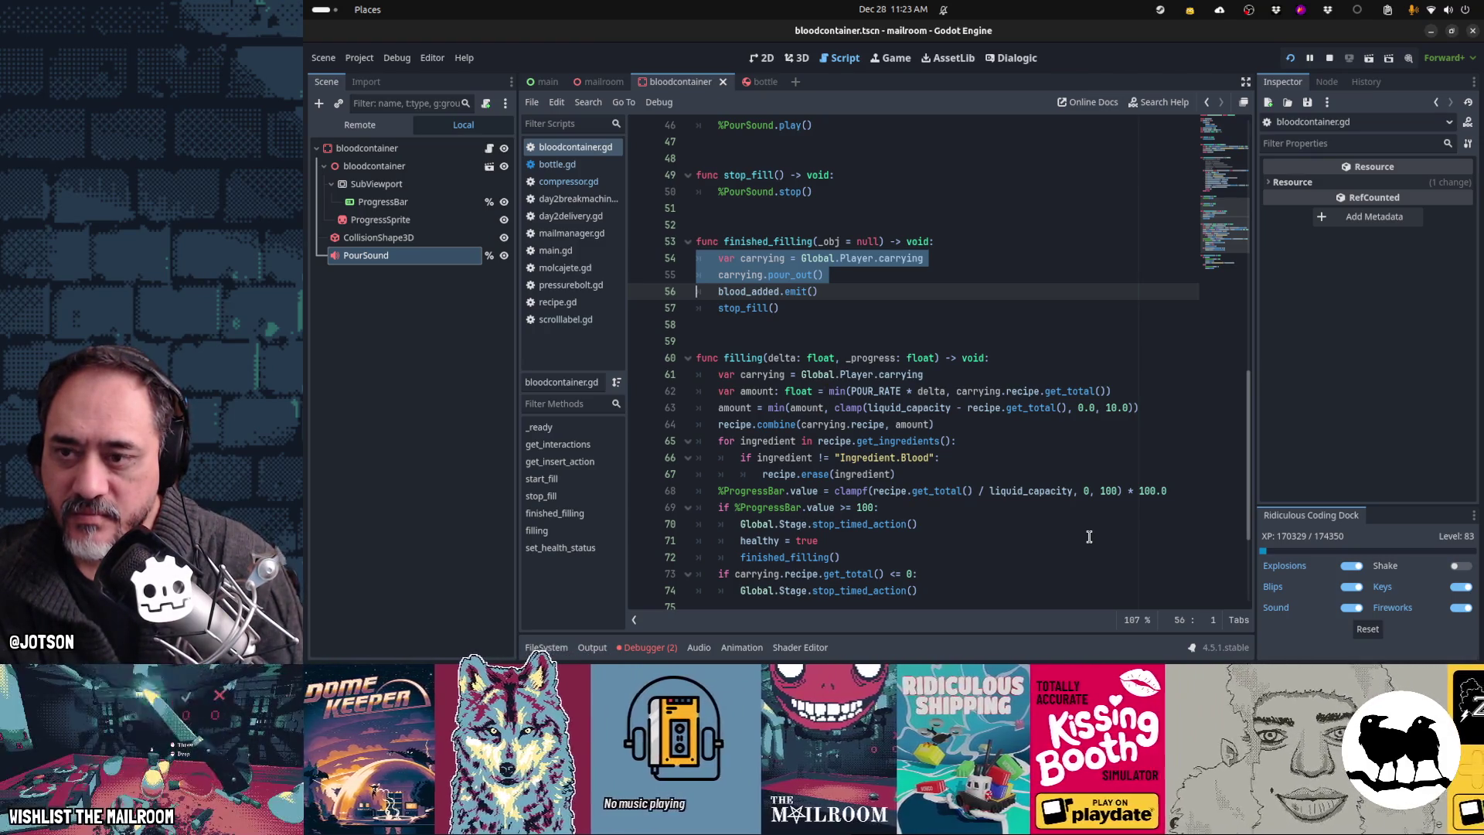
key("Down")
key("Down")
key("Down")
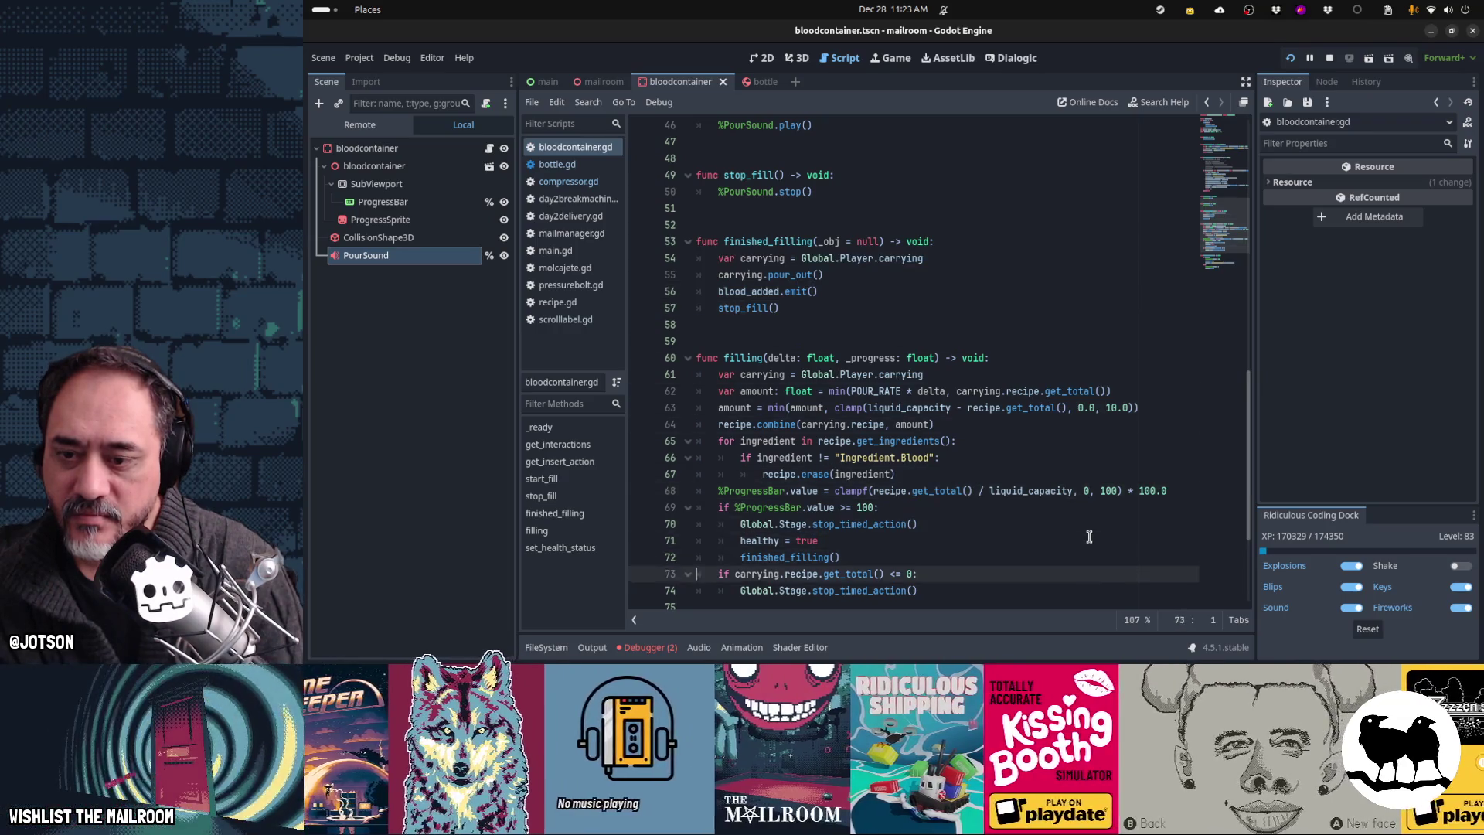
key("ctrl+v")
key("shift+Up")
key("shift+Up")
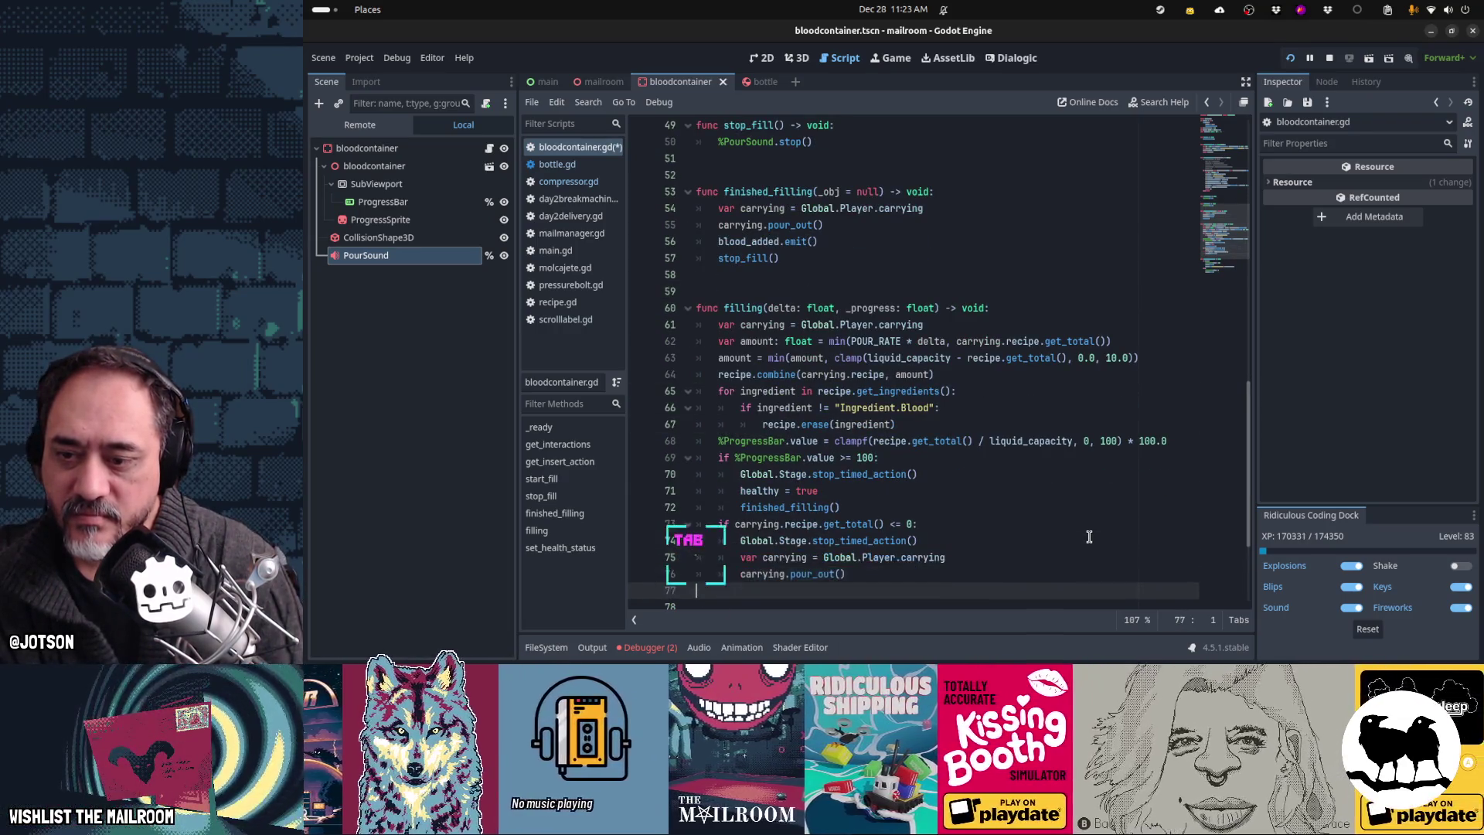
key("Tab")
key("ctrl+s")
Step: Delete the duplicate var carrying line and resume the running playtest
key("Up")
key("Up")
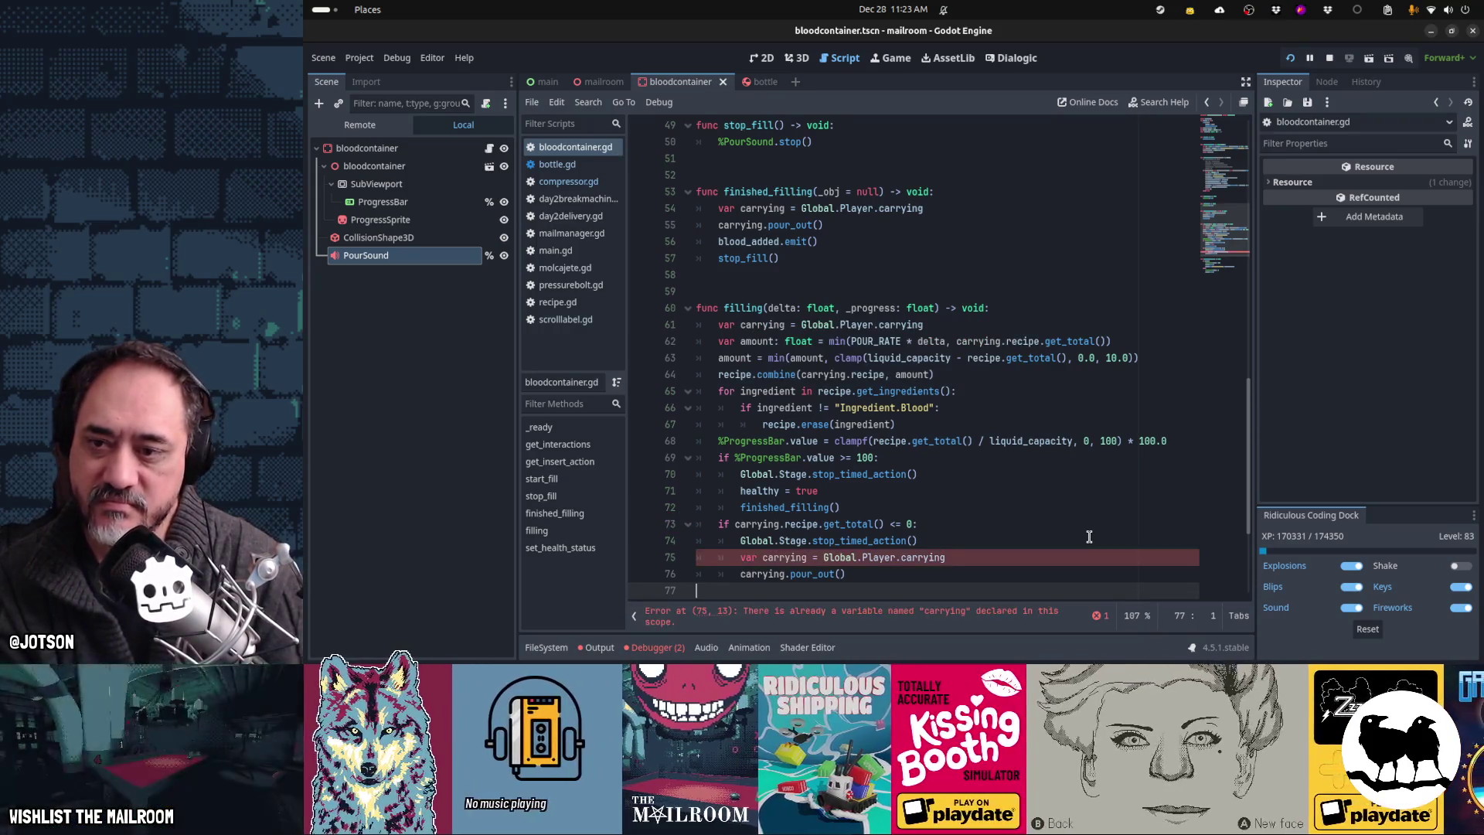
key("ctrl+shift+k")
key("Down")
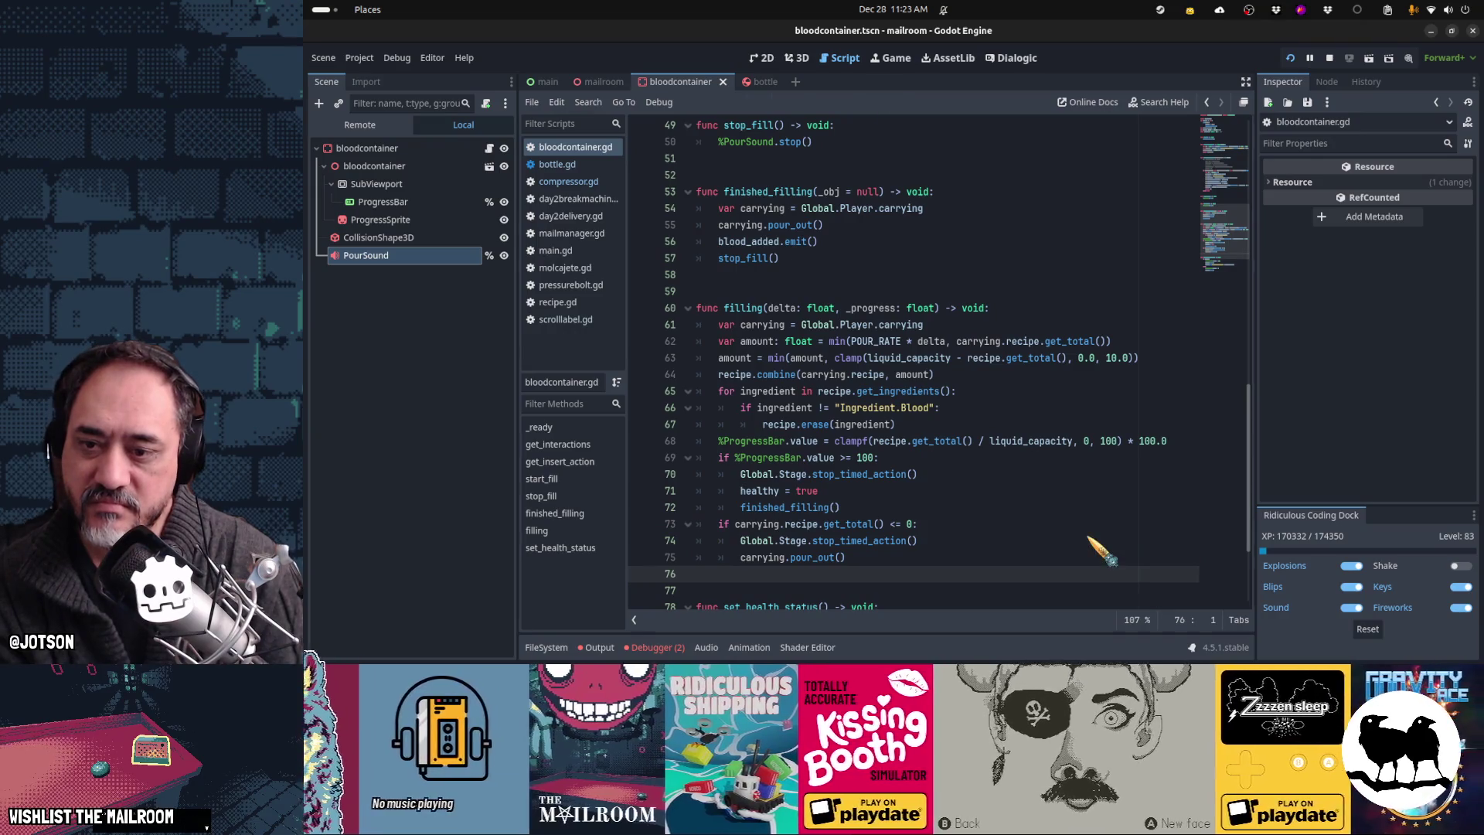
key("ctrl+F4")
left_click(898, 313)
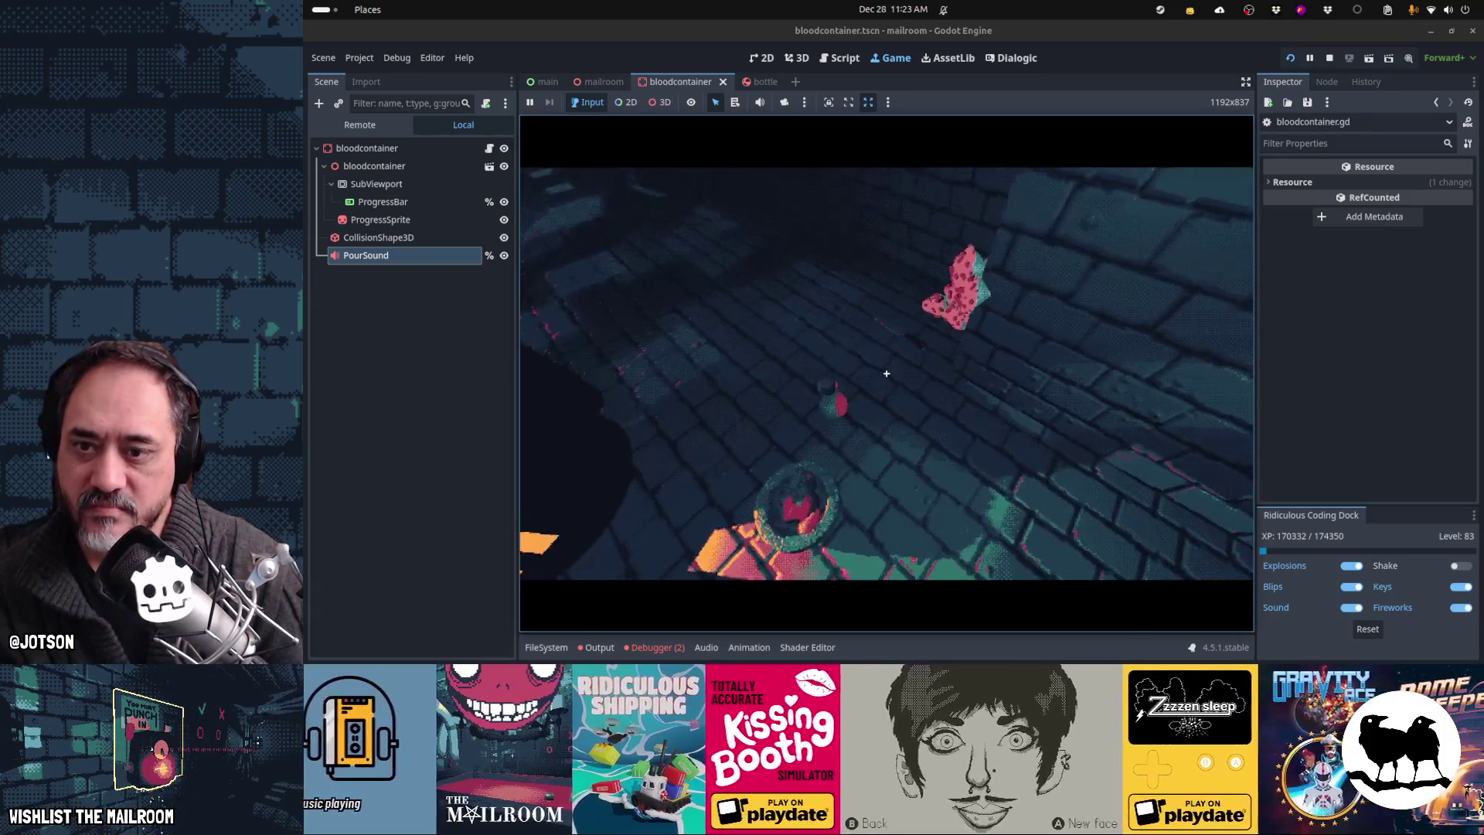
Step: In the running game, pick up the knife and the spotted item, and place the item into the mortar
left_click(887, 372)
left_click(887, 373)
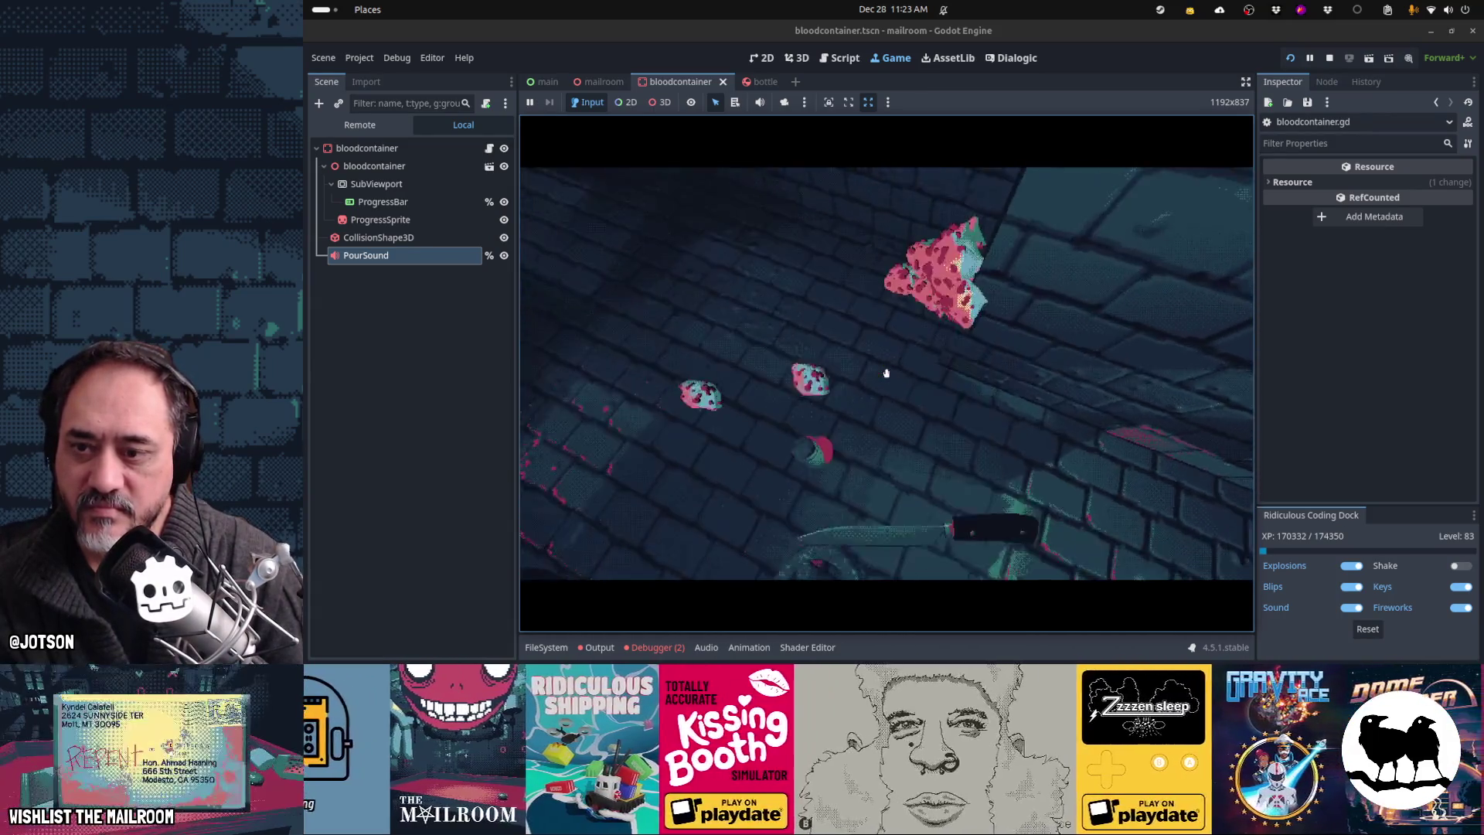
left_click(887, 373)
left_click(886, 373)
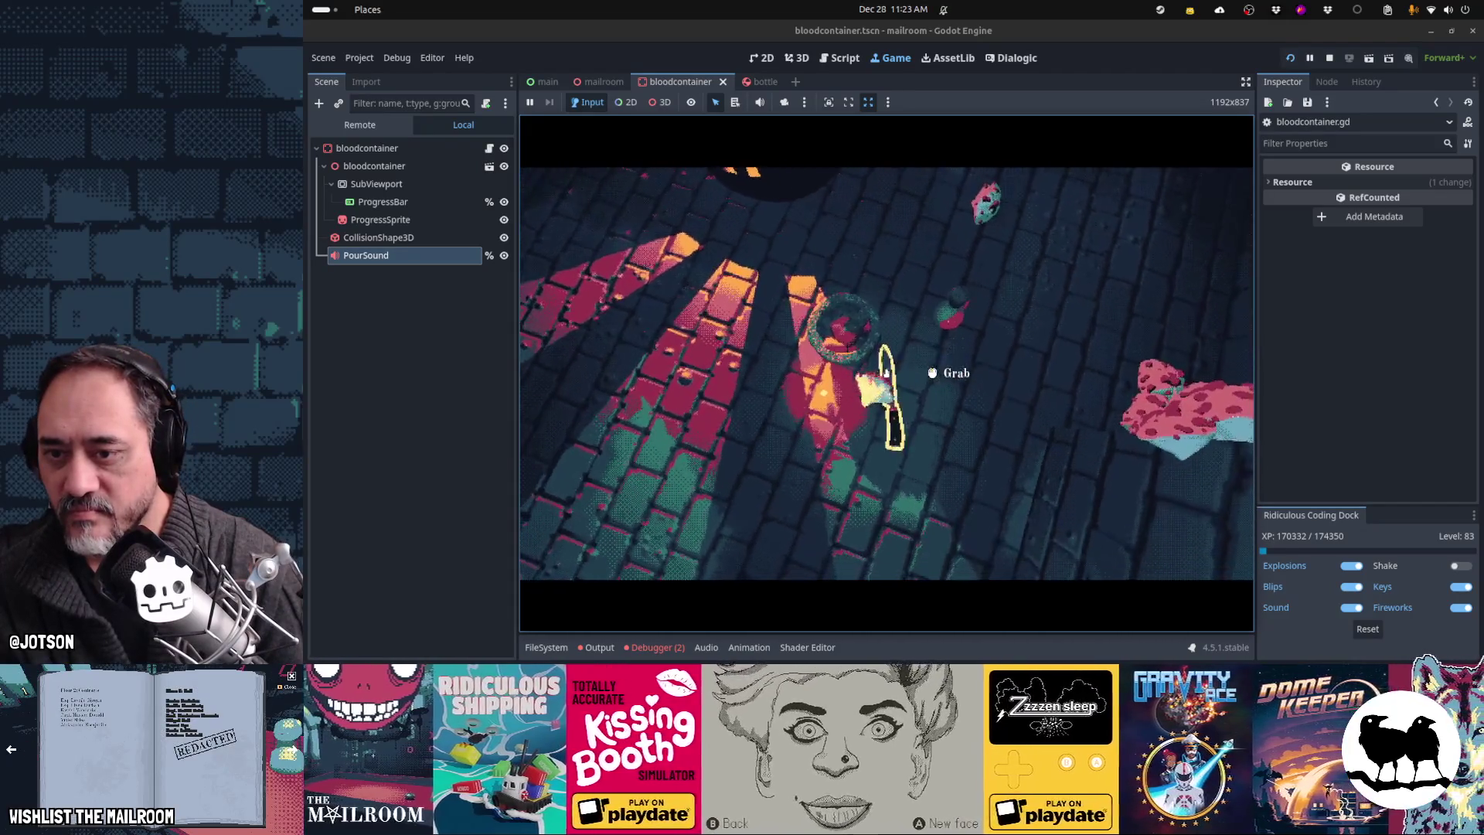
left_click(887, 373)
left_click(887, 373)
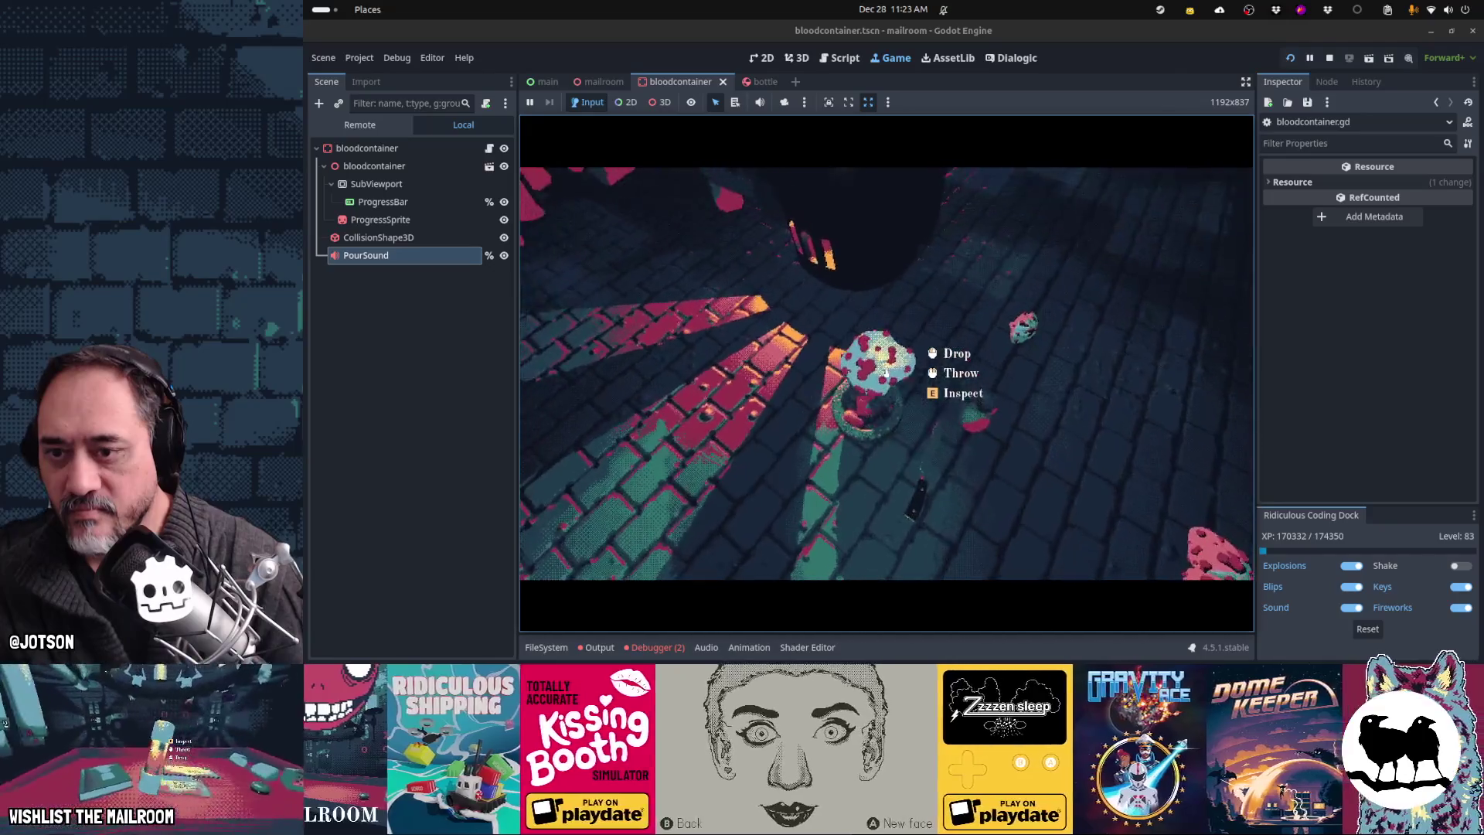
left_click(887, 373)
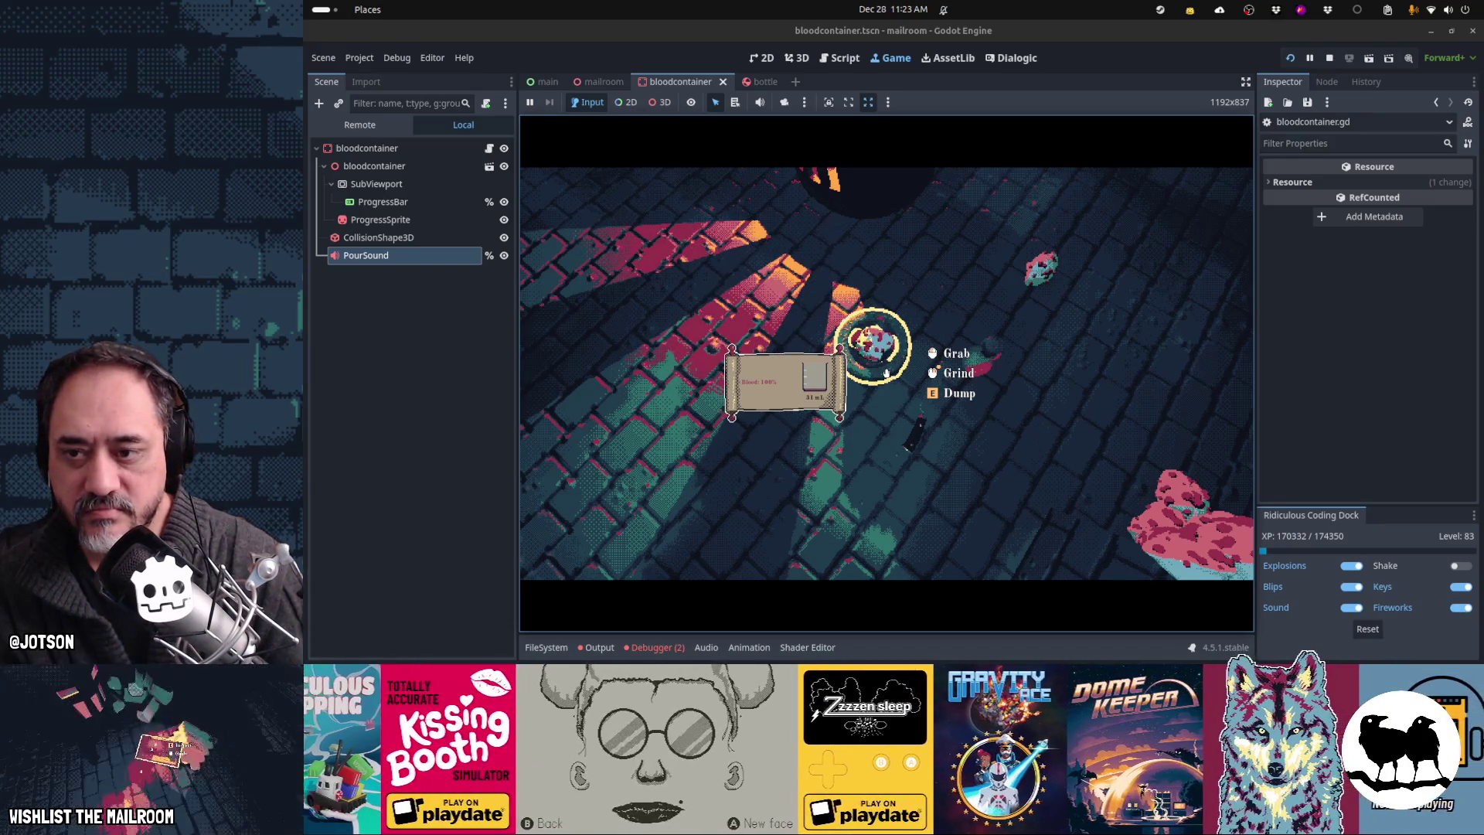
Step: Pick up the mortar, put the spotted item into the container, and pour blood into the blood container
left_click(887, 372)
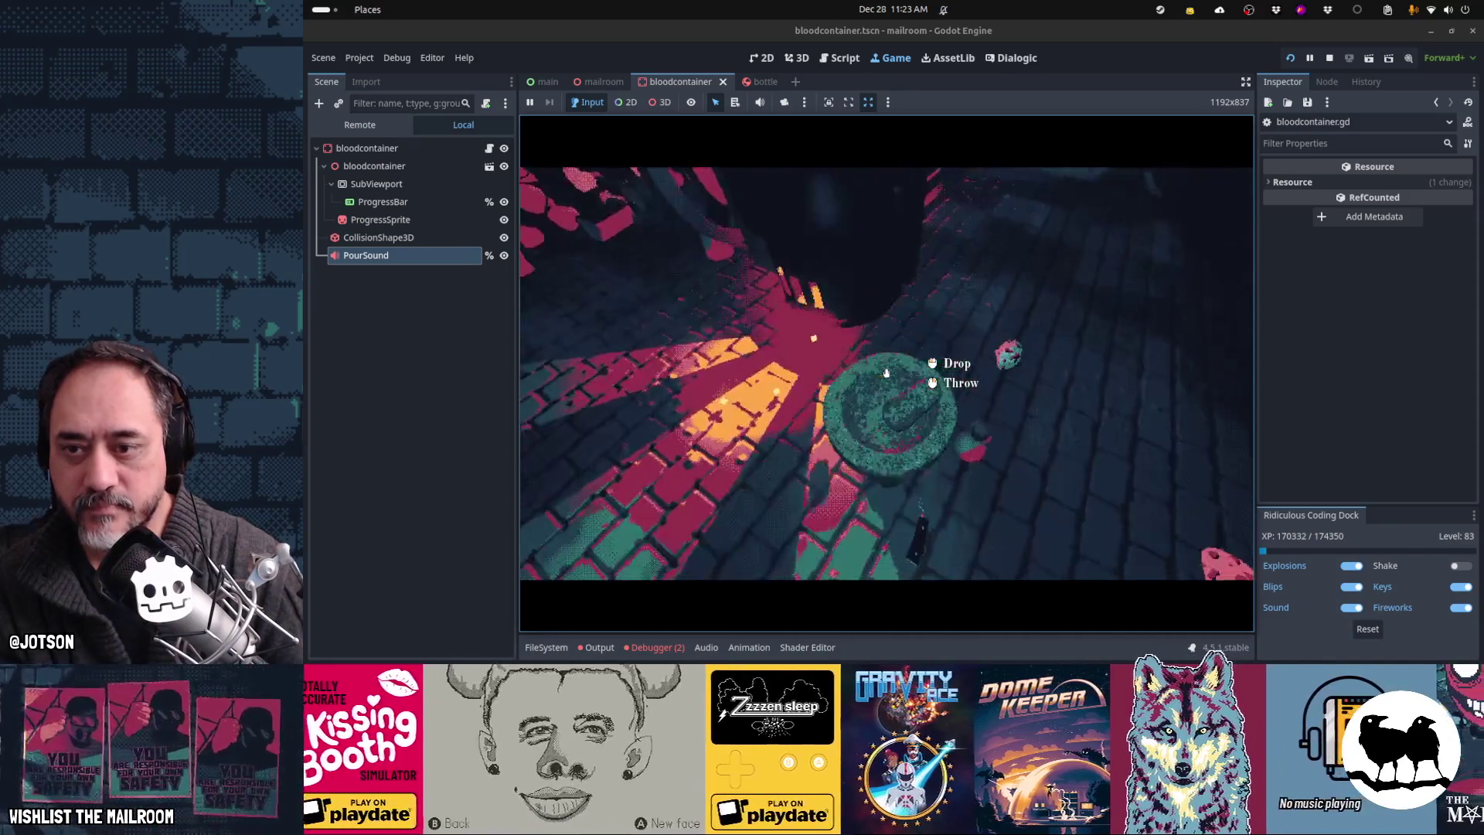
left_click(887, 373)
left_click(887, 373)
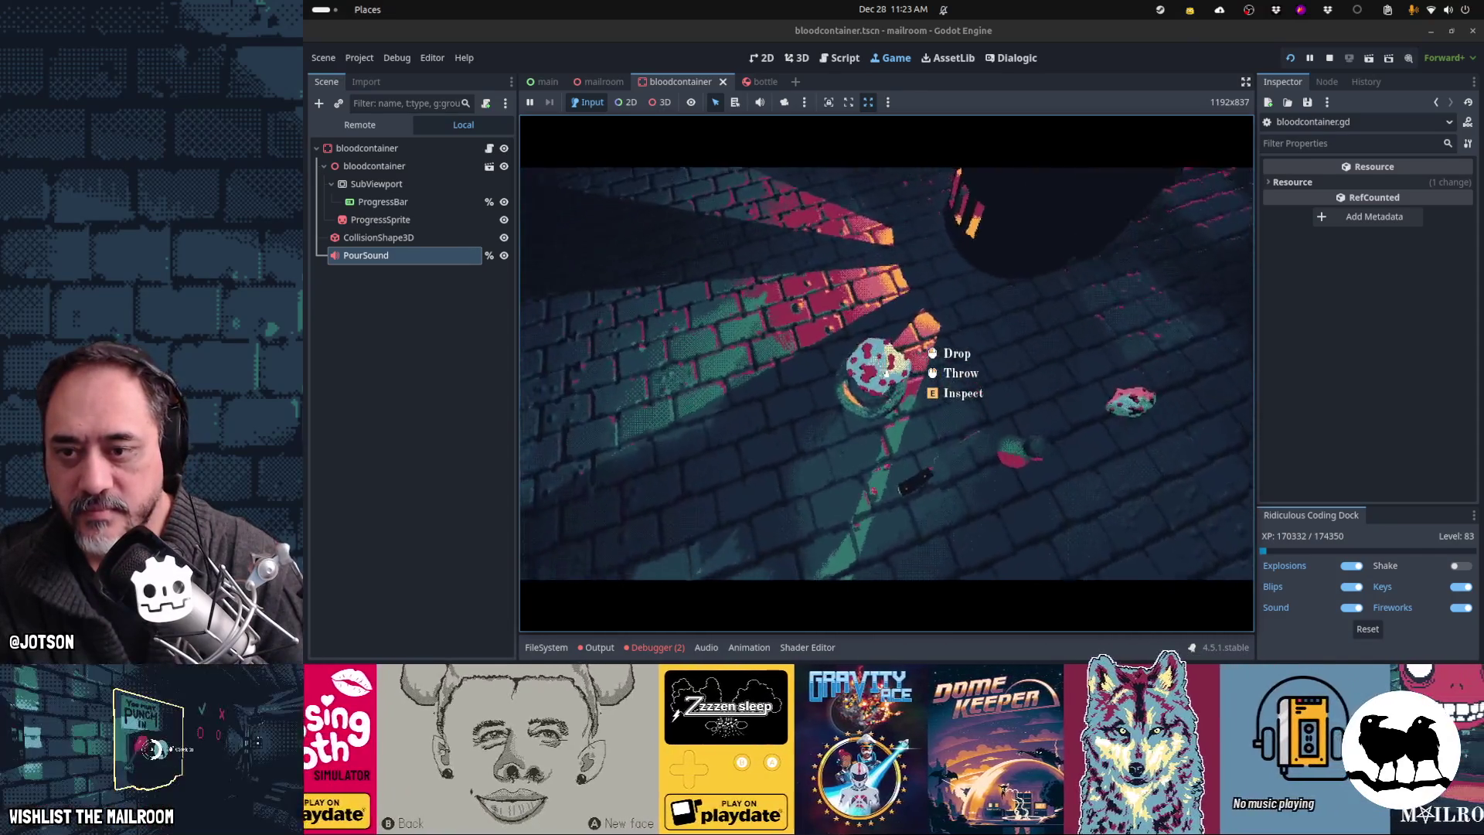
left_click(887, 372)
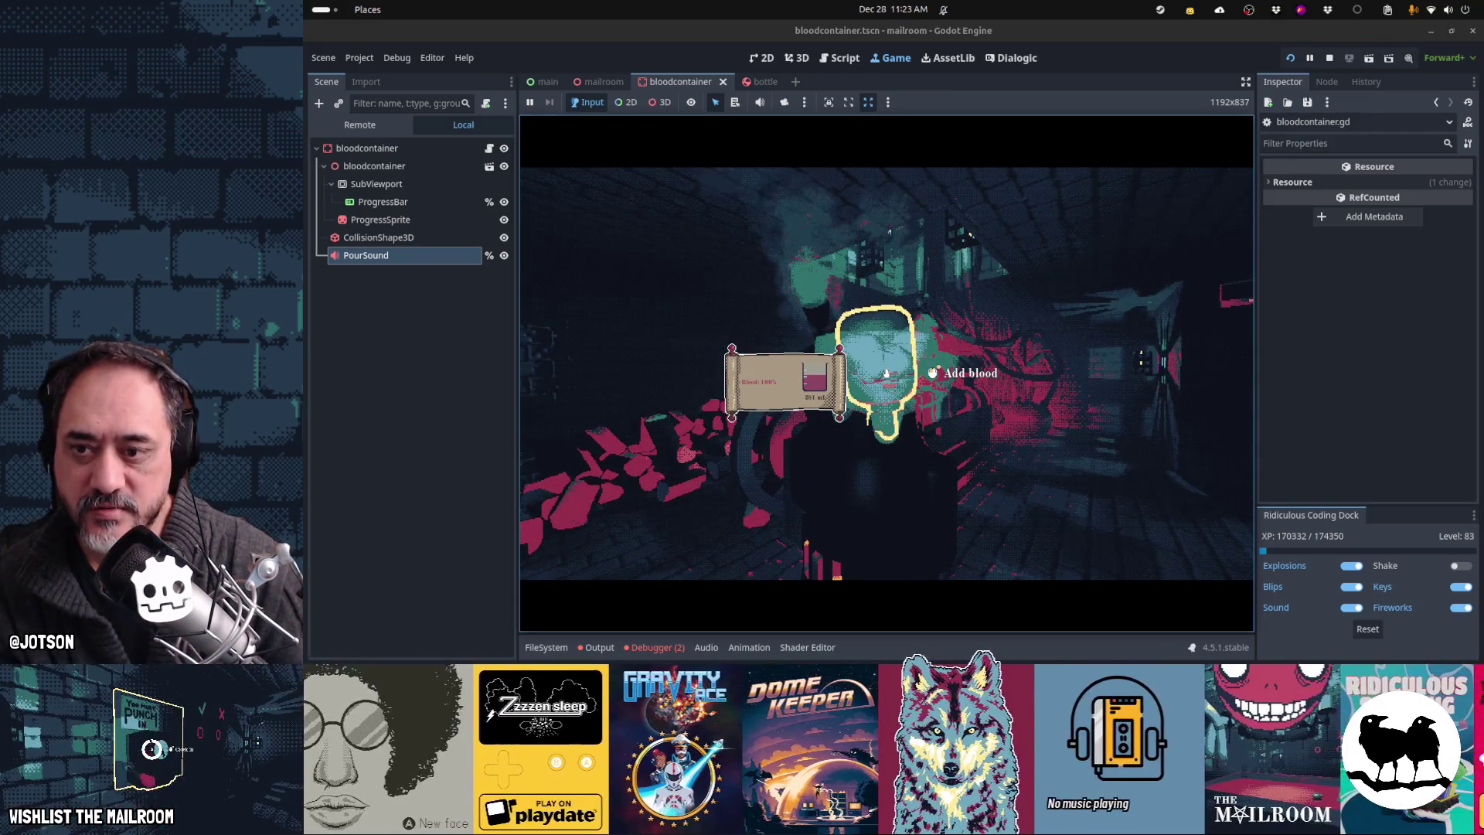
left_click(887, 373)
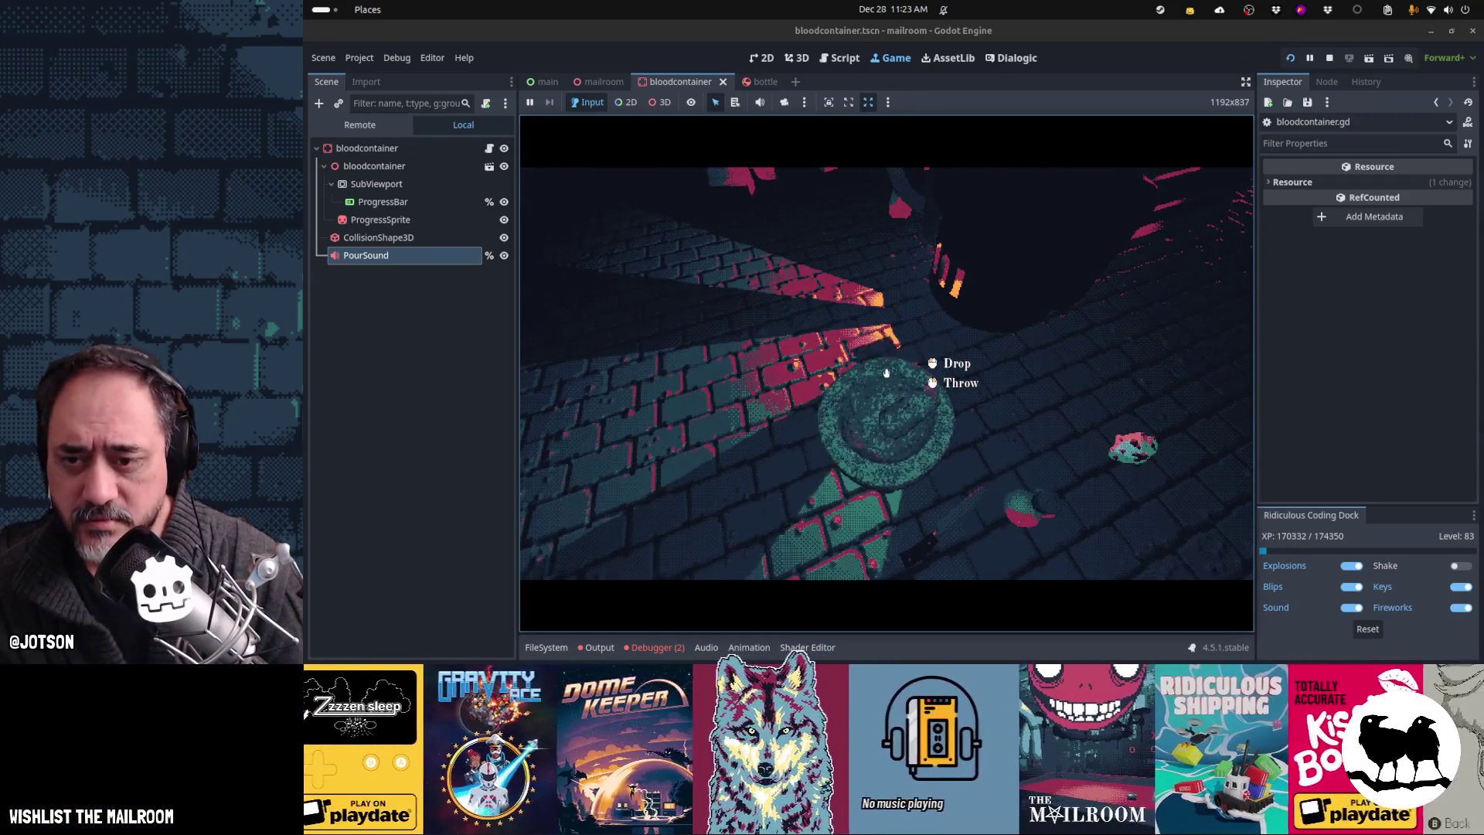
Step: Set an item into the ring, run the 'event day2machine' console command, and pick up a floor item
left_click(887, 374)
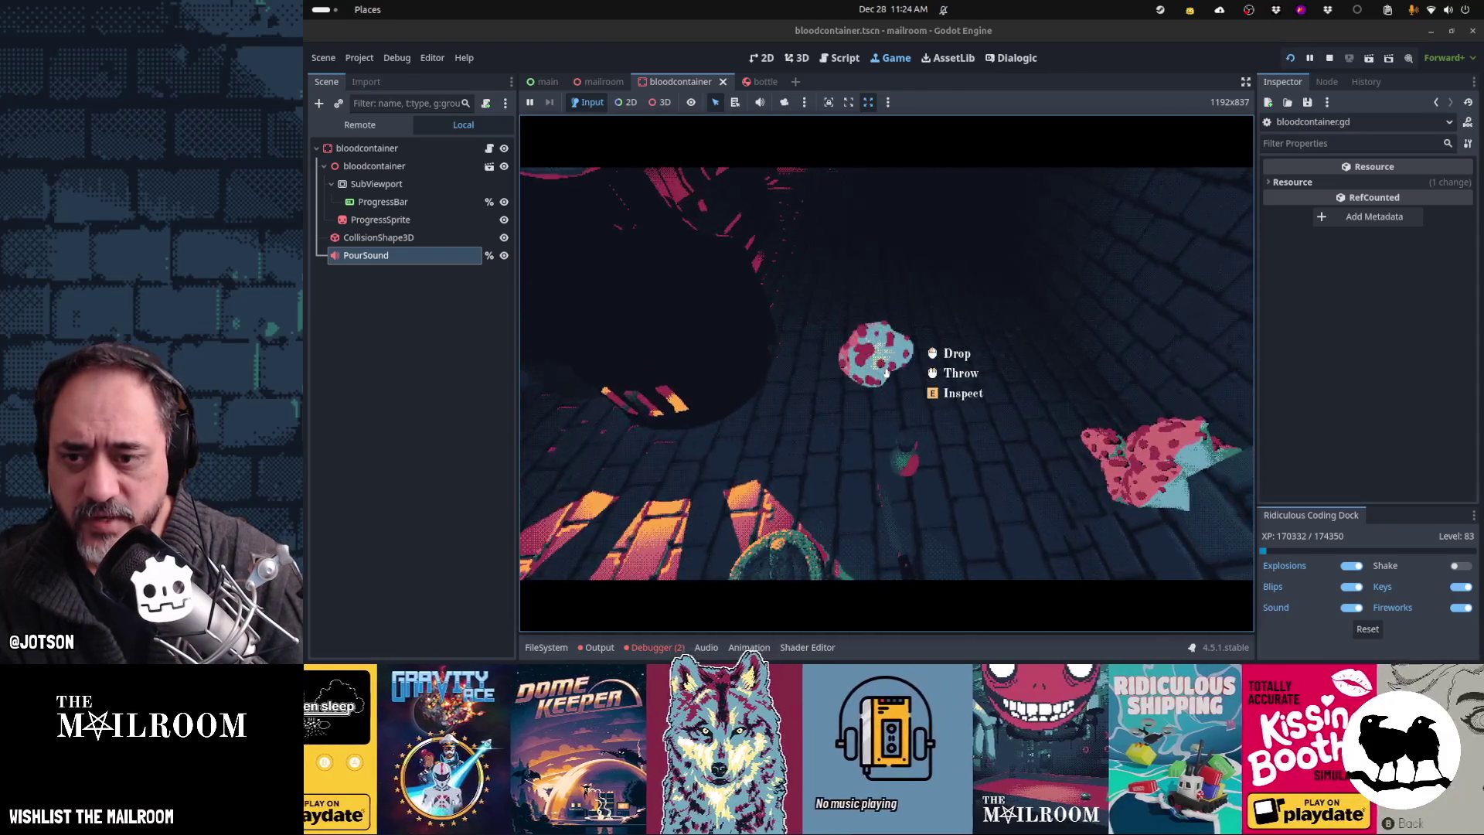
left_click(887, 374)
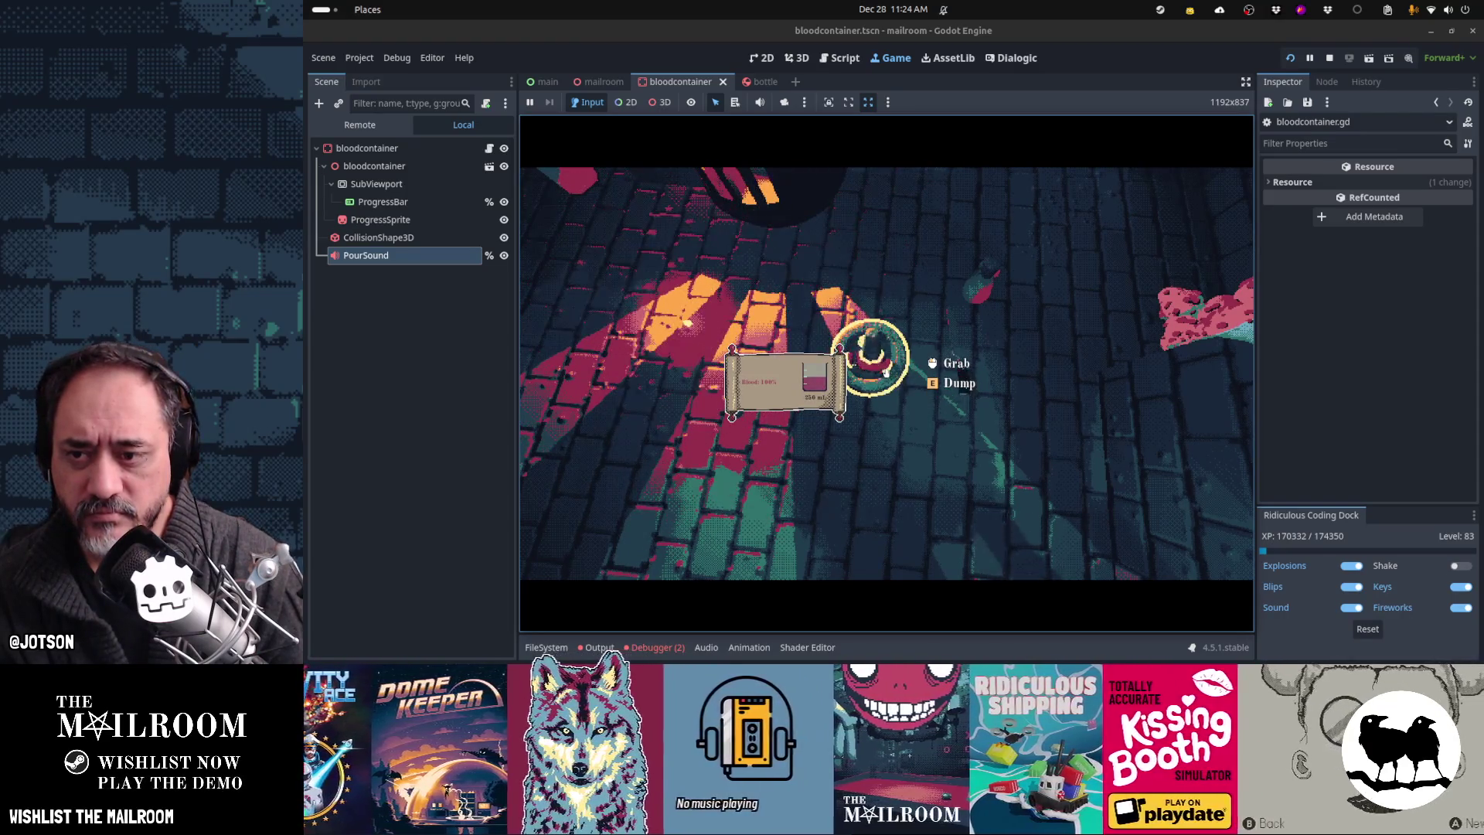
key("quoteleft")
type("event d")
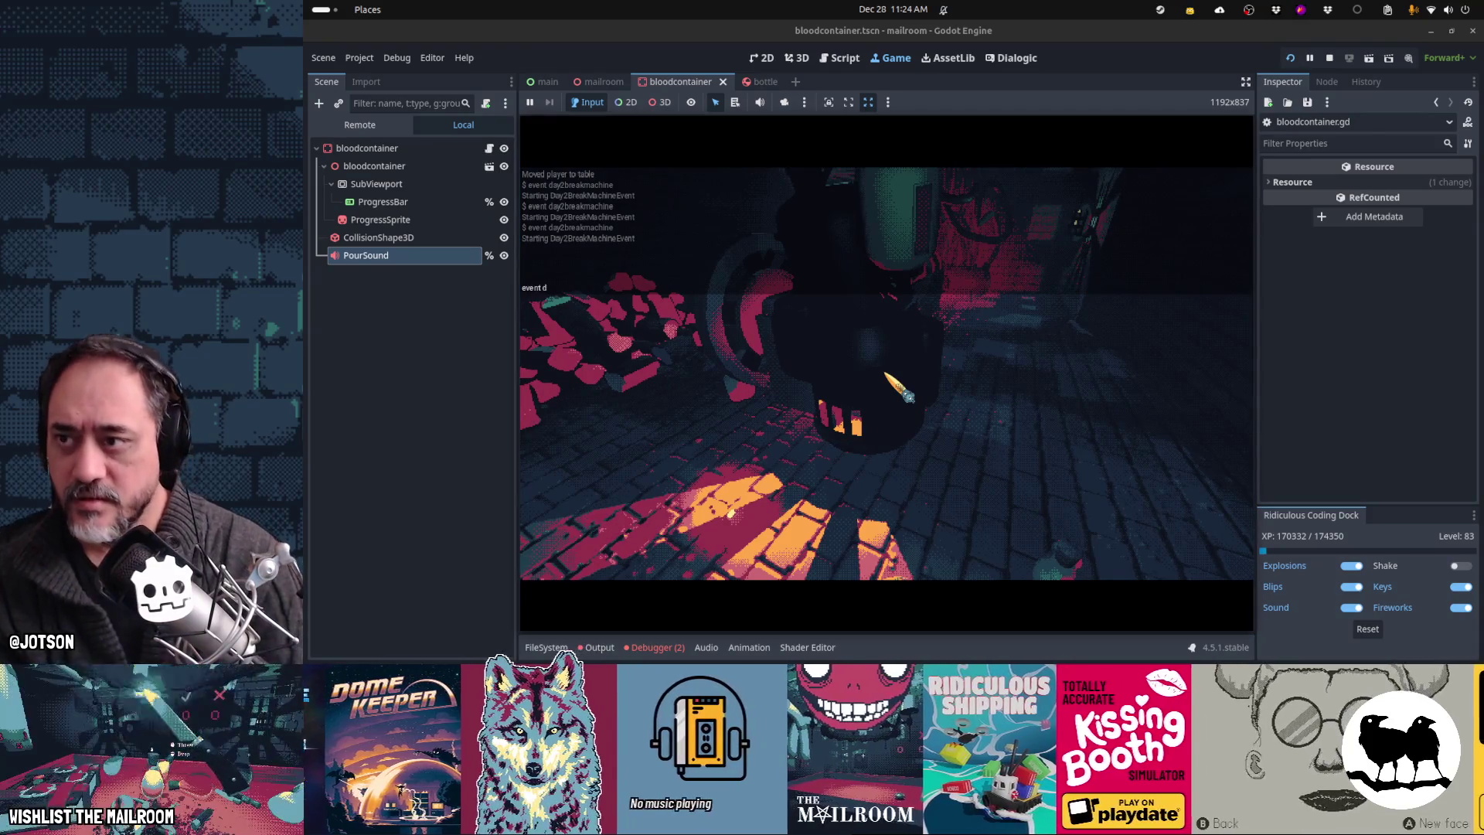
type("ay2machine")
key("Return")
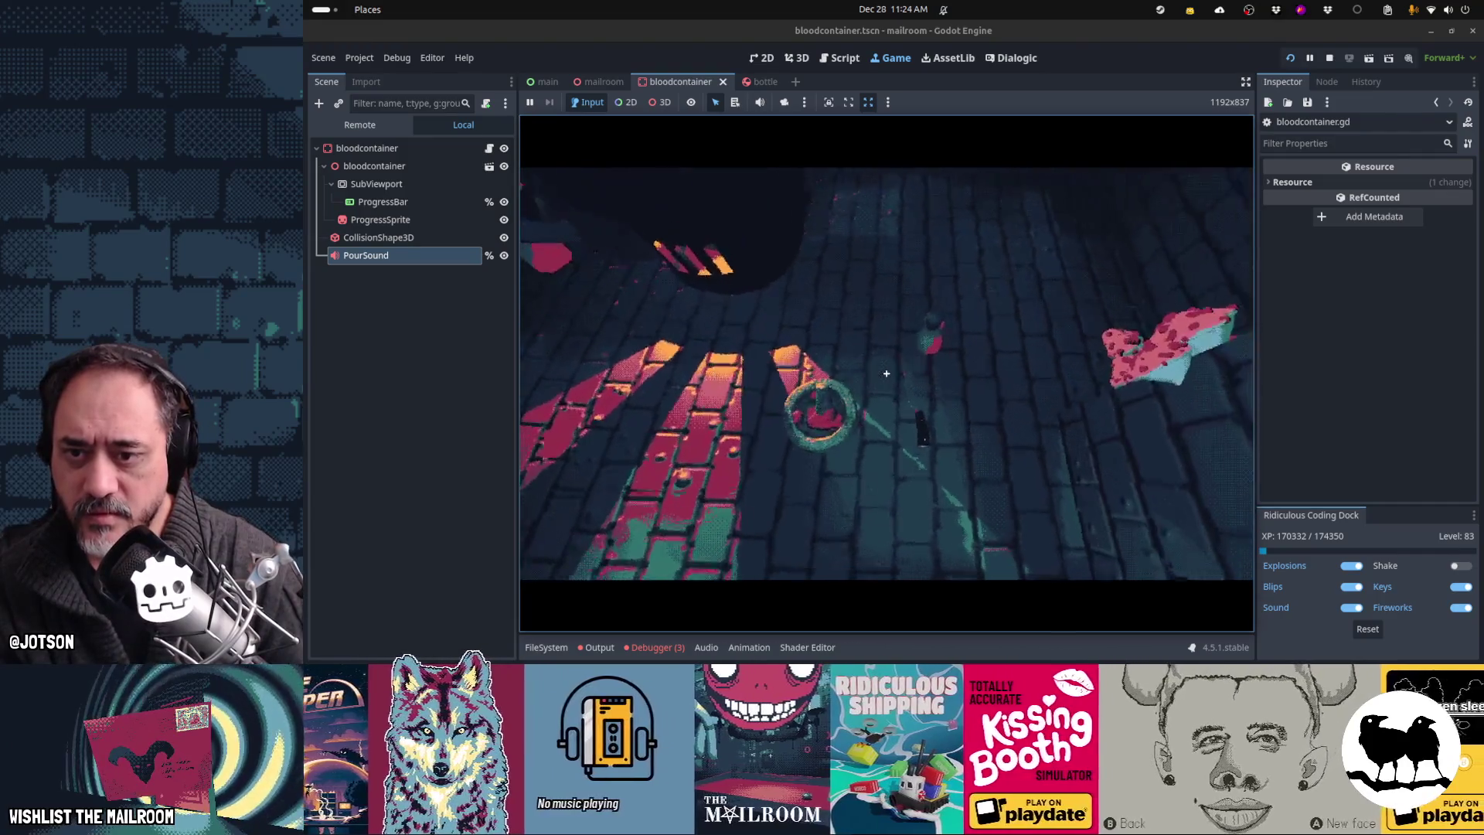
left_click(887, 373)
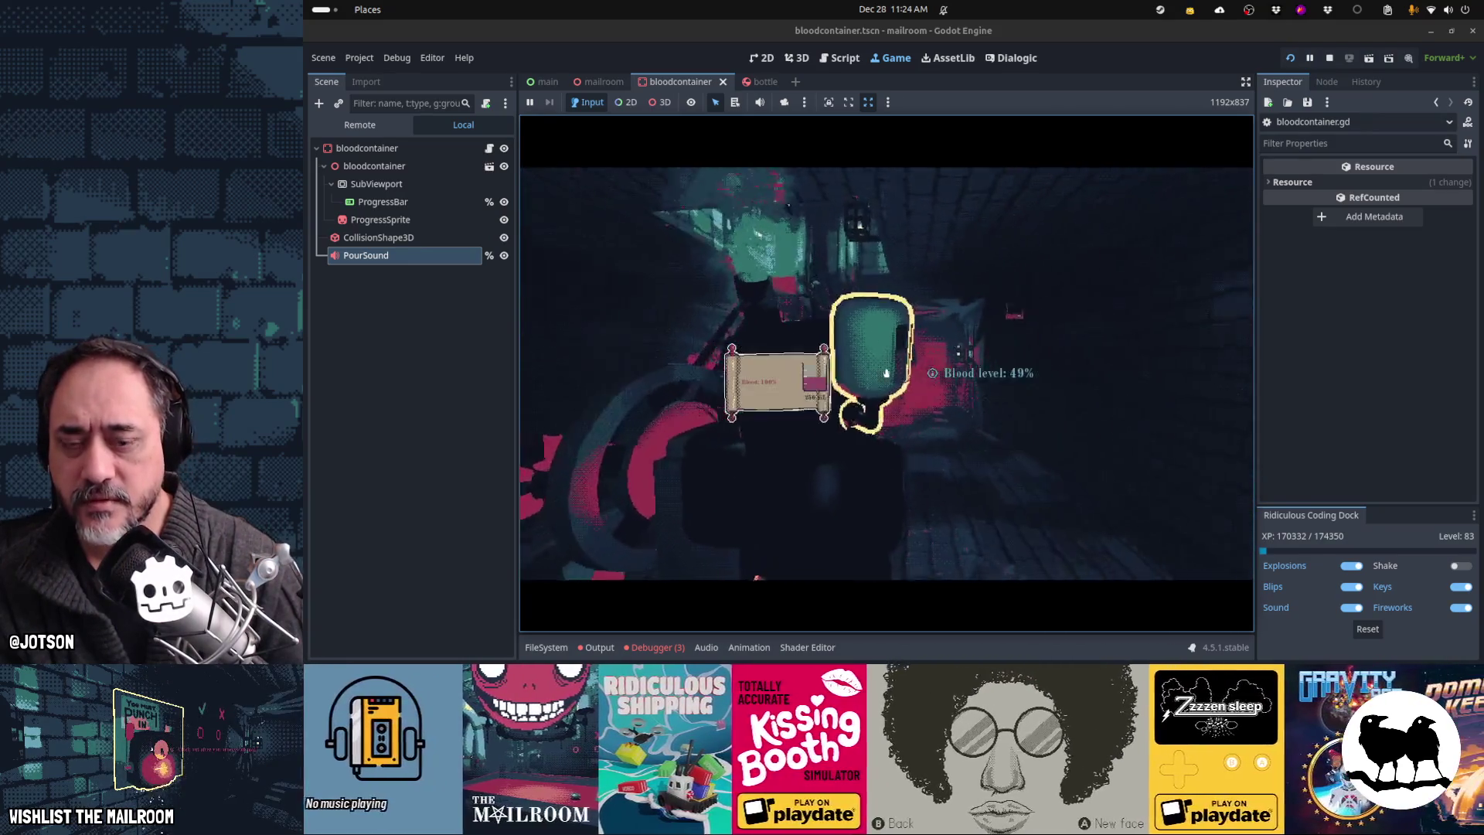
Step: Use the debug console, grab the bloodfungus and the green mortar bowl, then pause the game
key("grave")
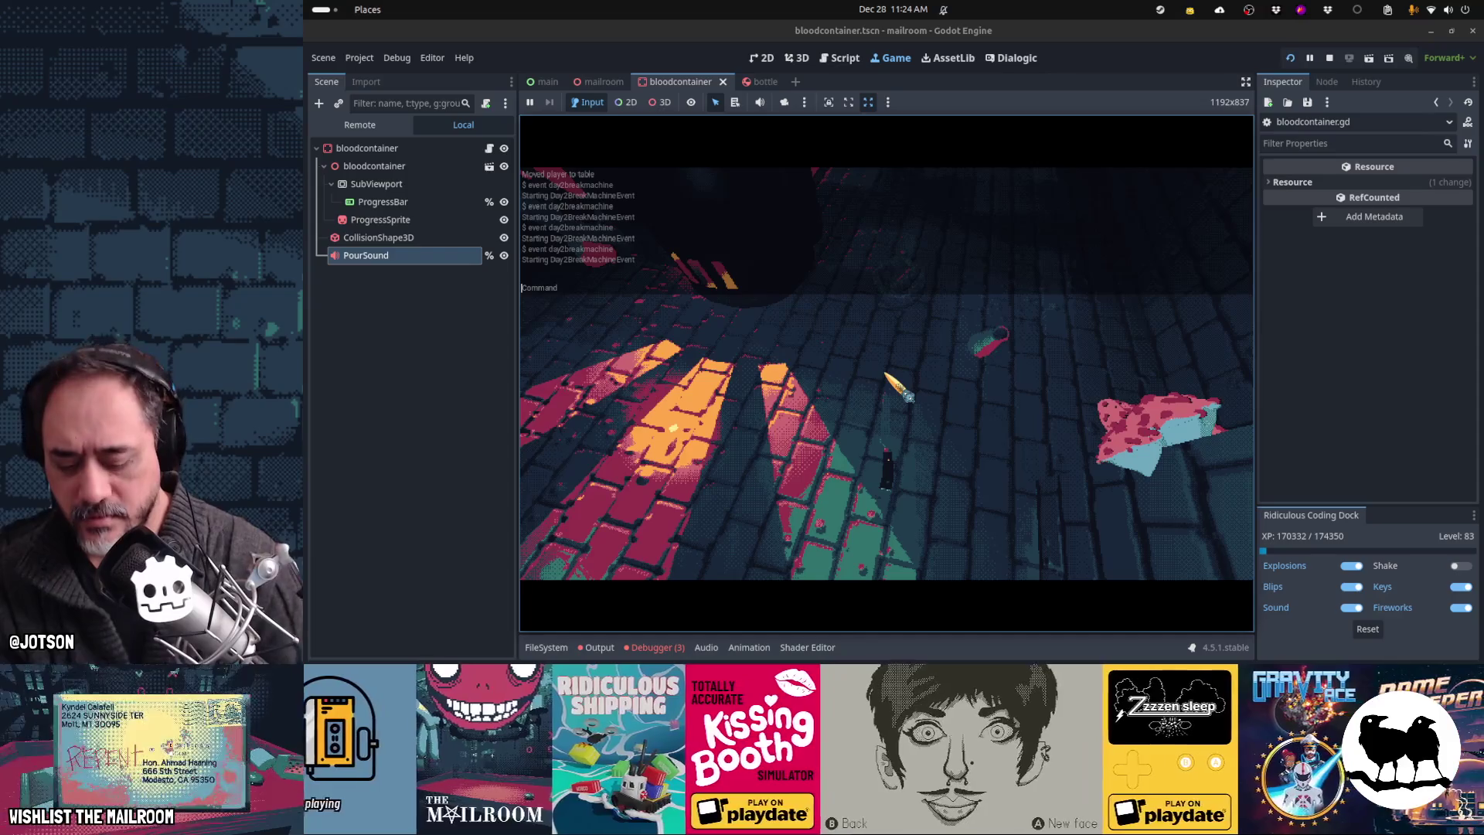
type("a")
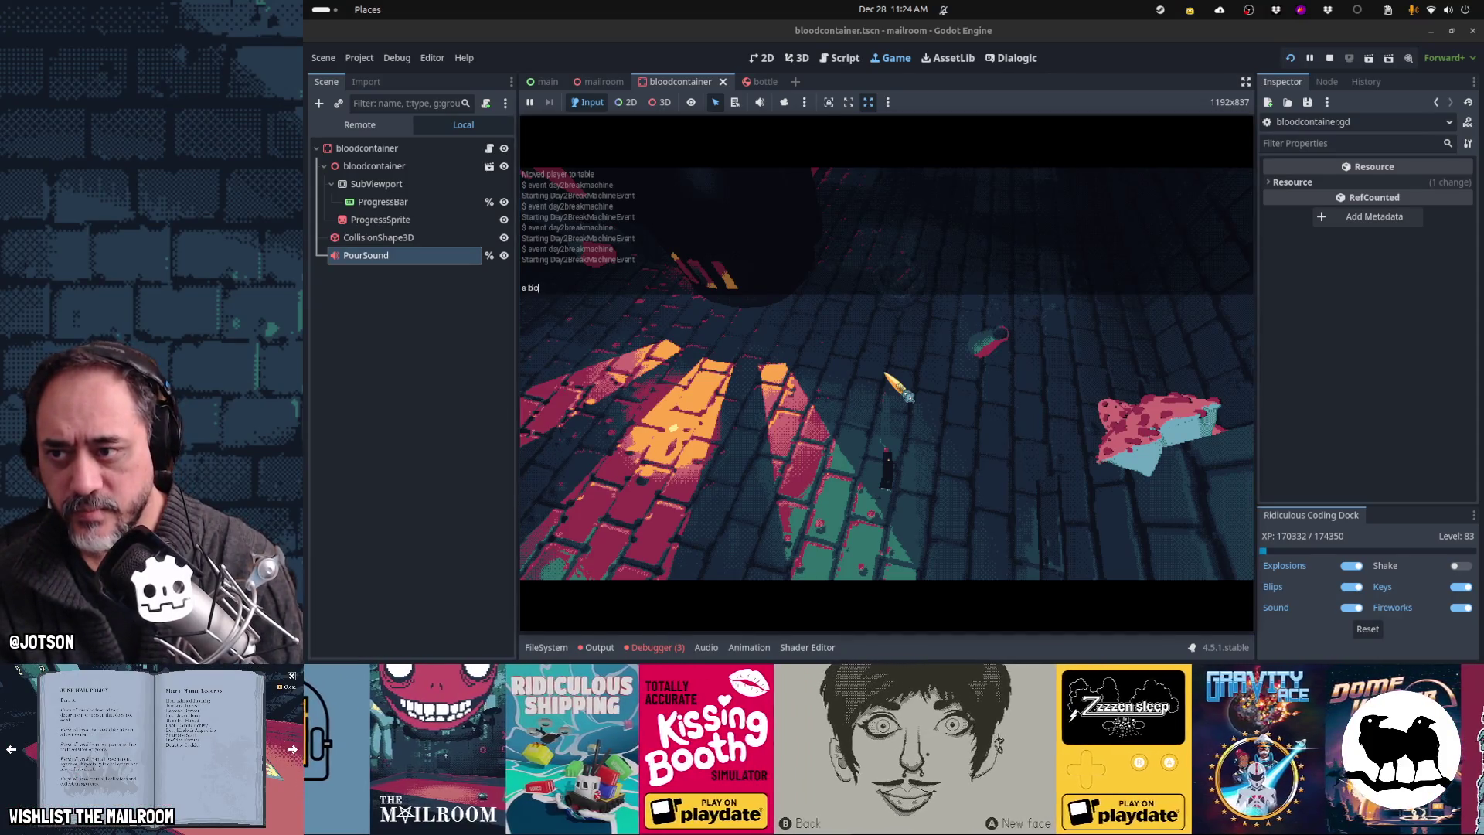
left_click(887, 373)
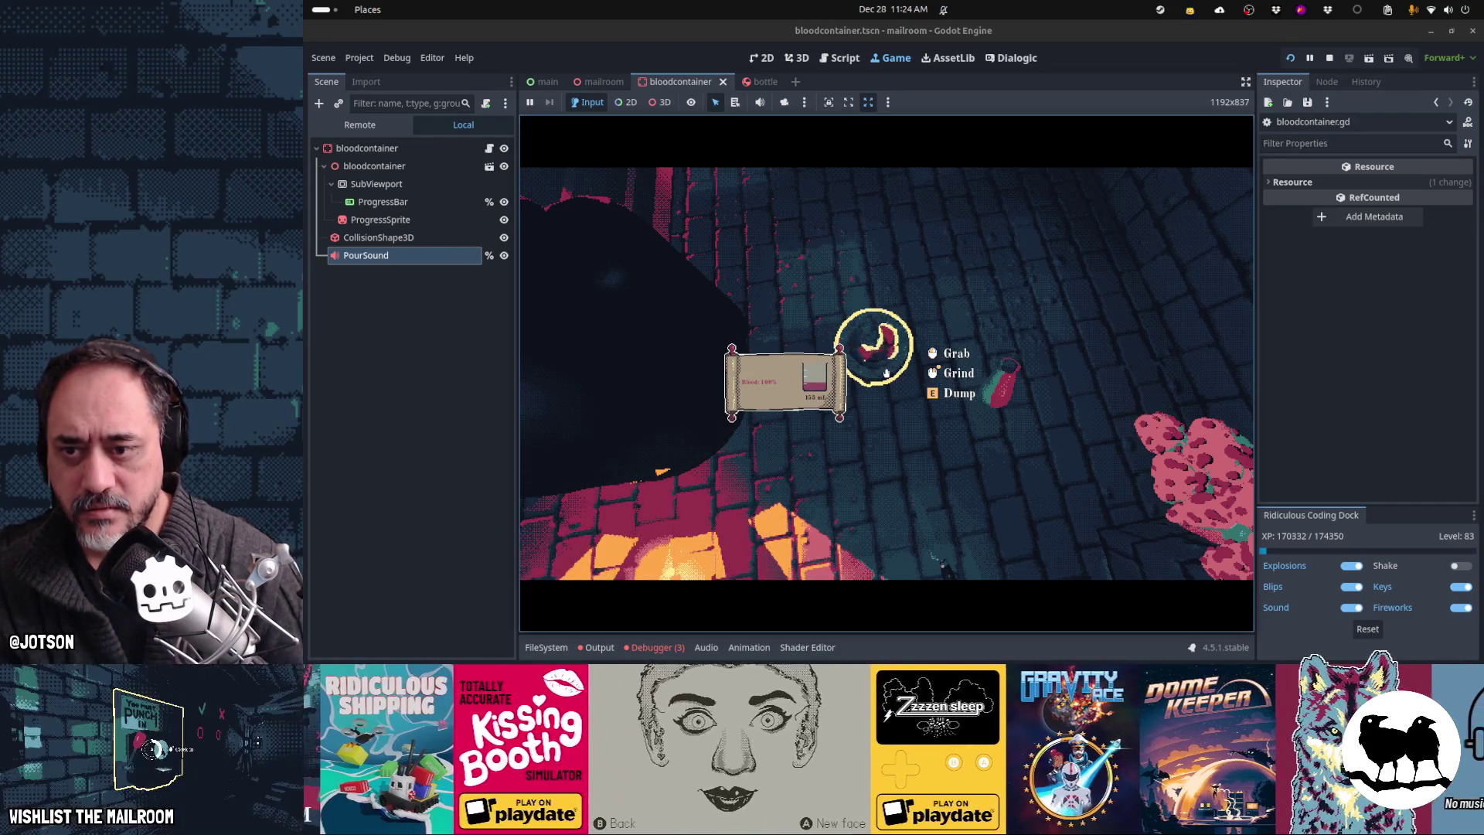
left_click(886, 373)
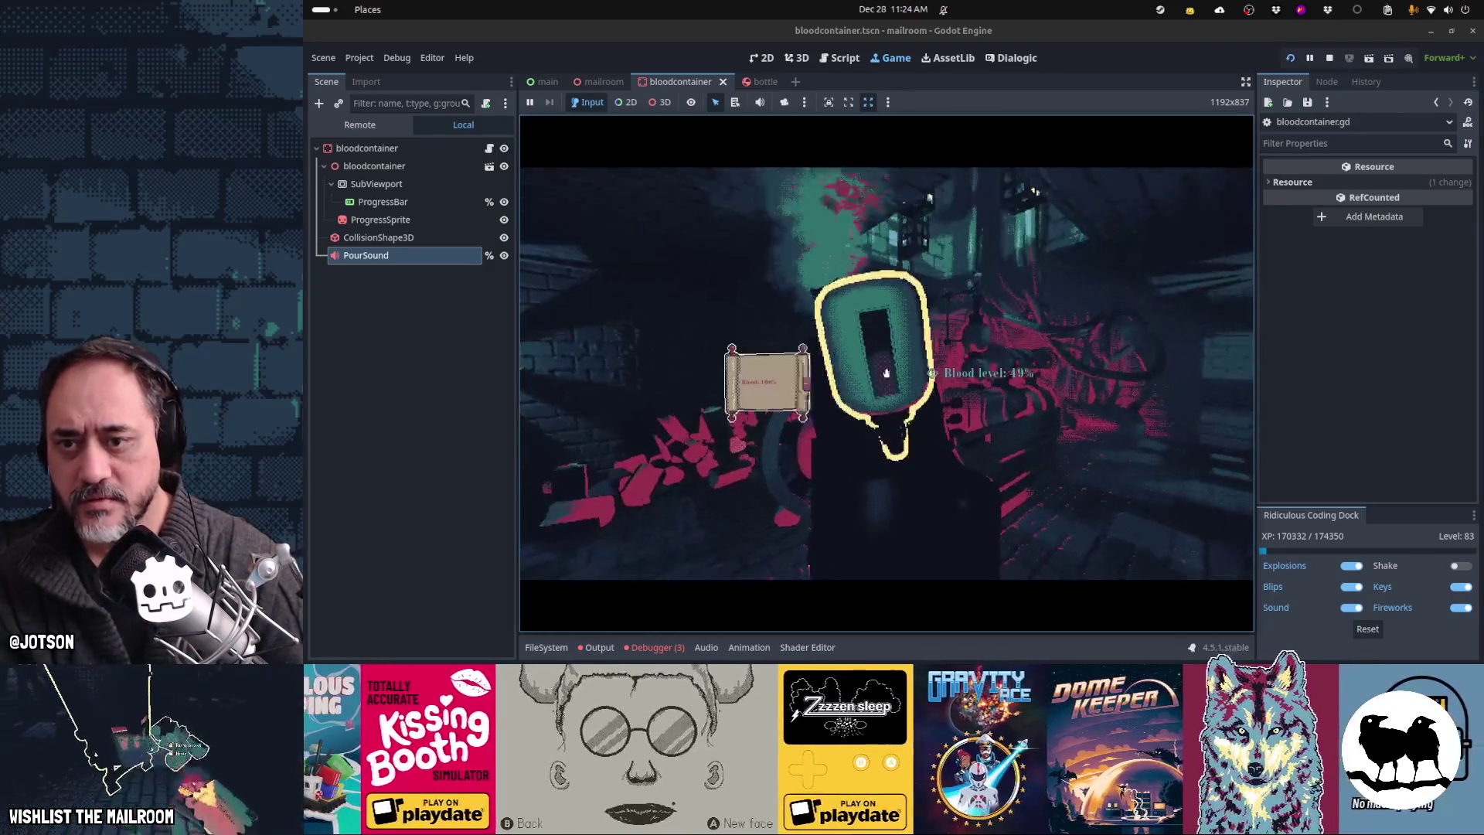
key("Escape")
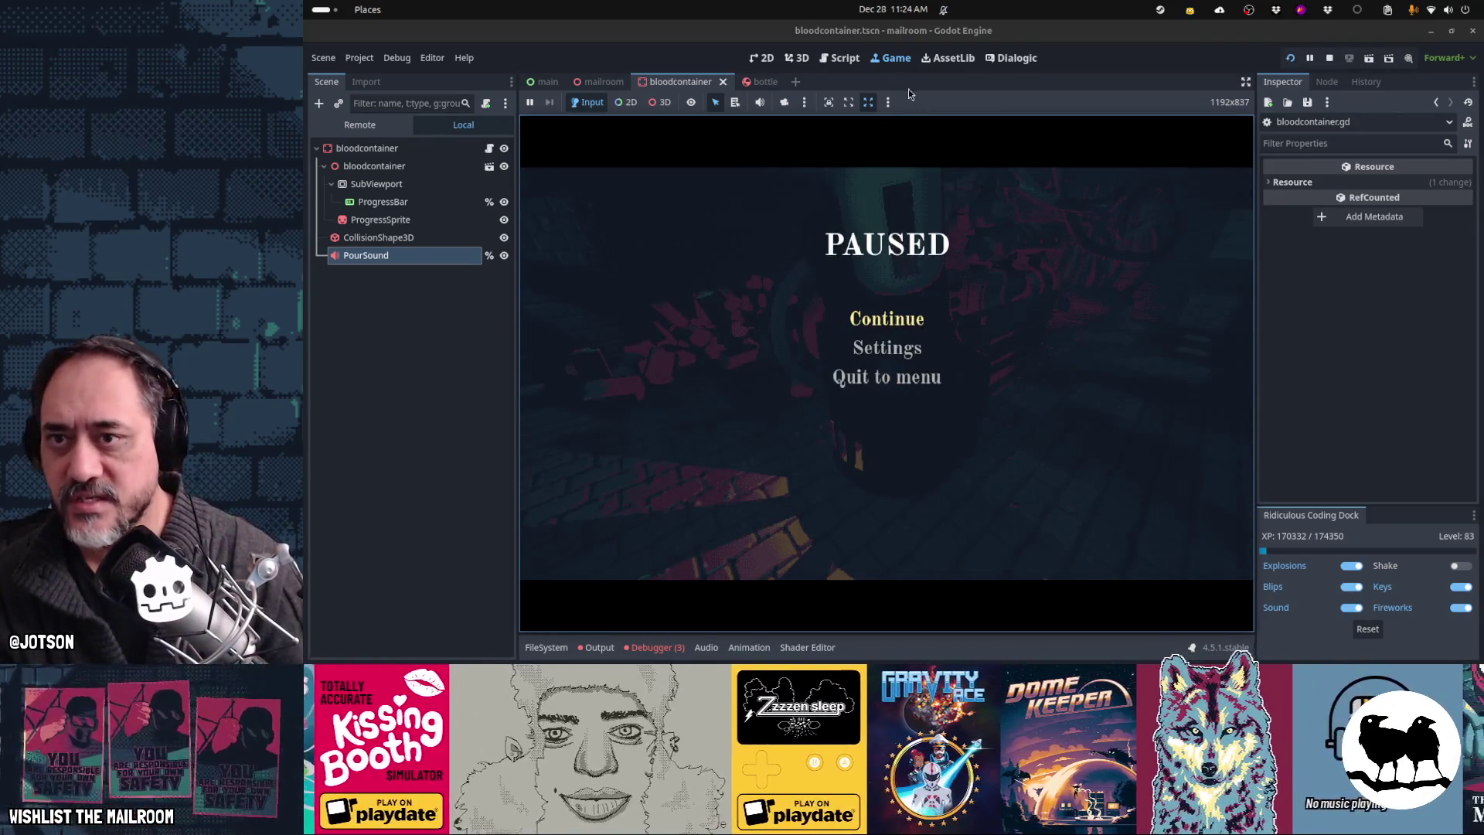
Step: In bloodcontainer.gd, replace the int conversion on line 18 with round, then briefly retest in the game
left_click(841, 61)
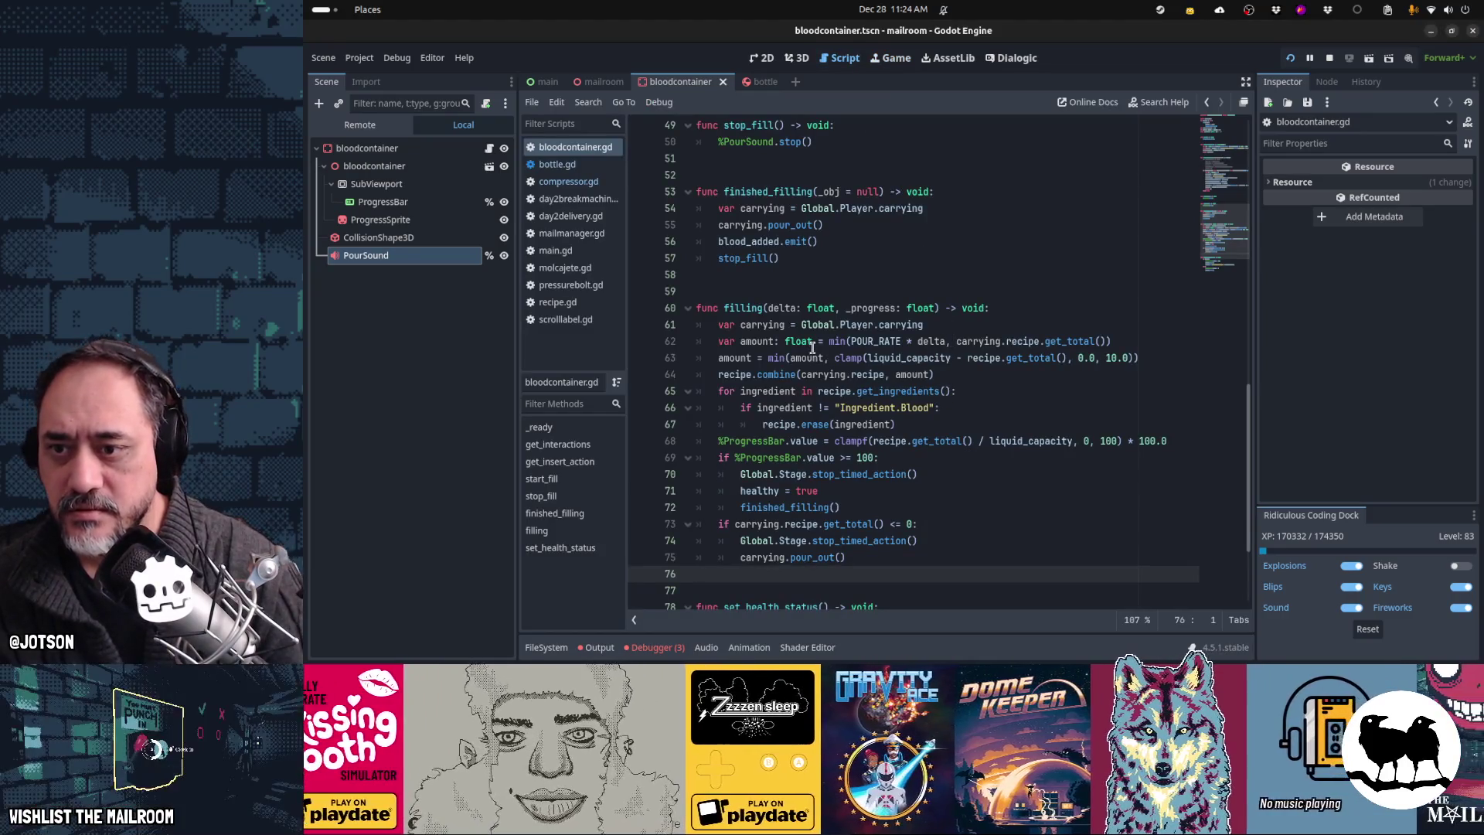
scroll(821, 374, "up", 7)
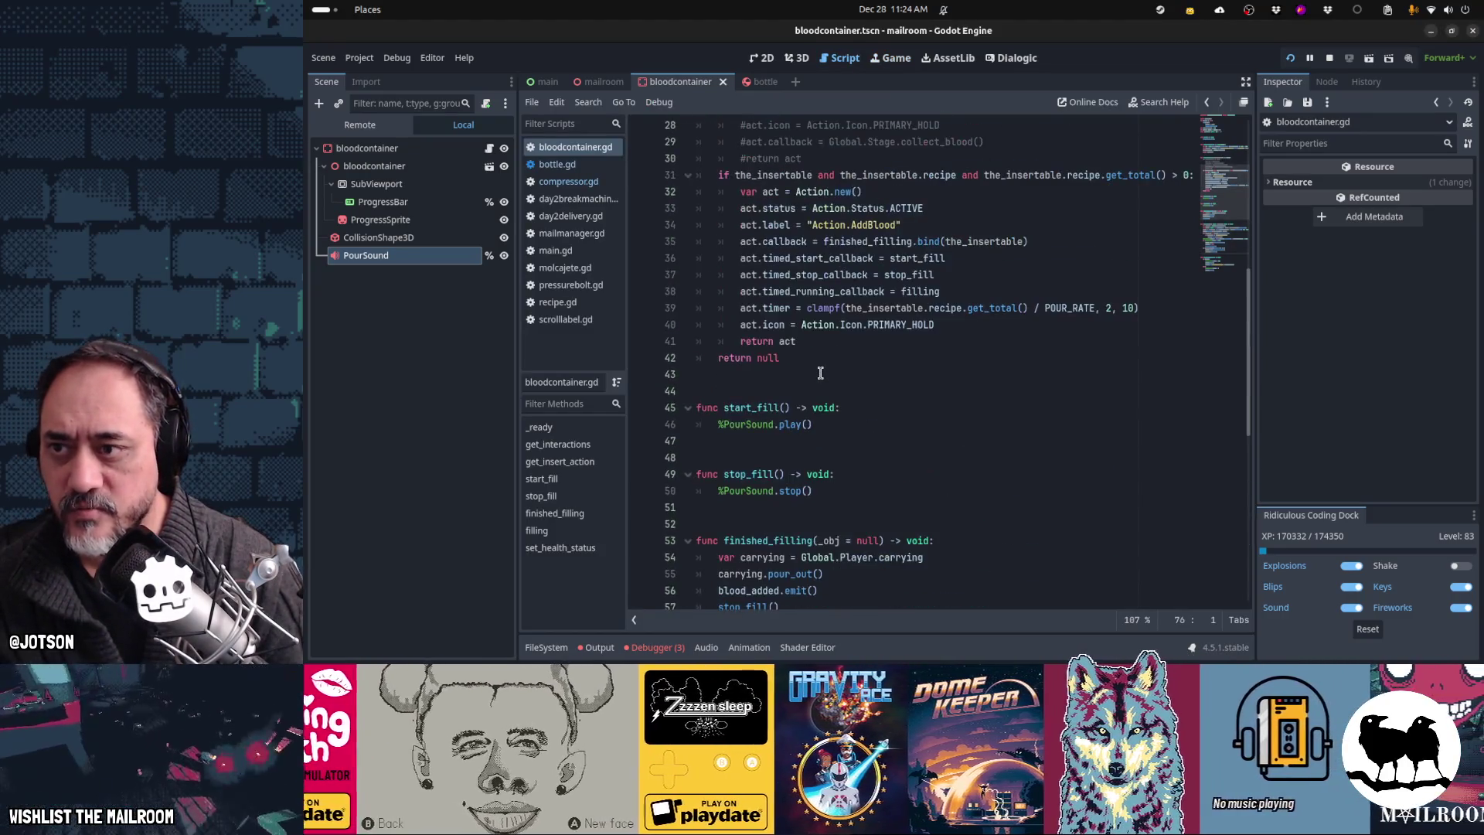
scroll(821, 374, "up", 6)
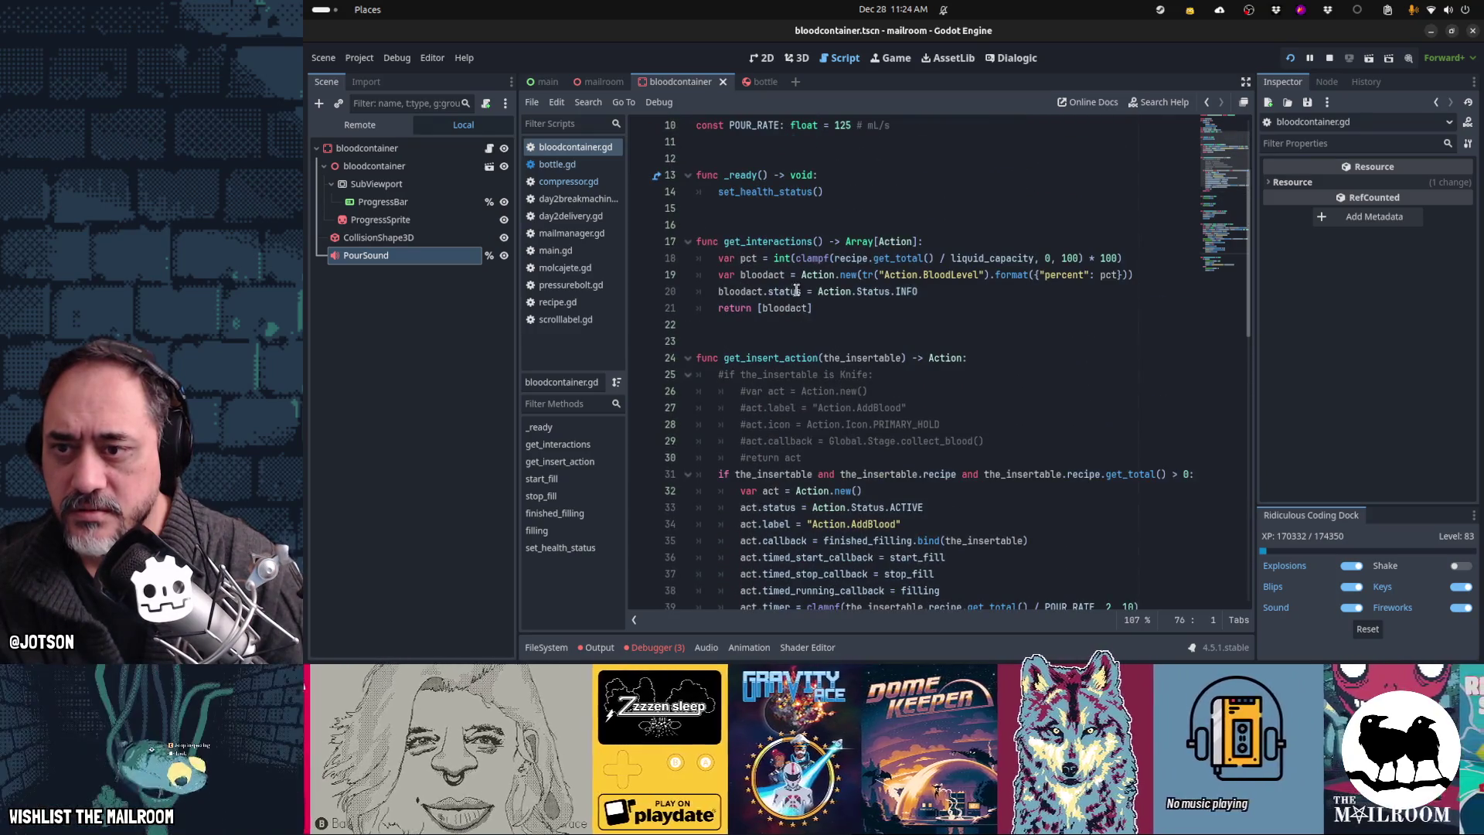
left_click(783, 256)
type("round")
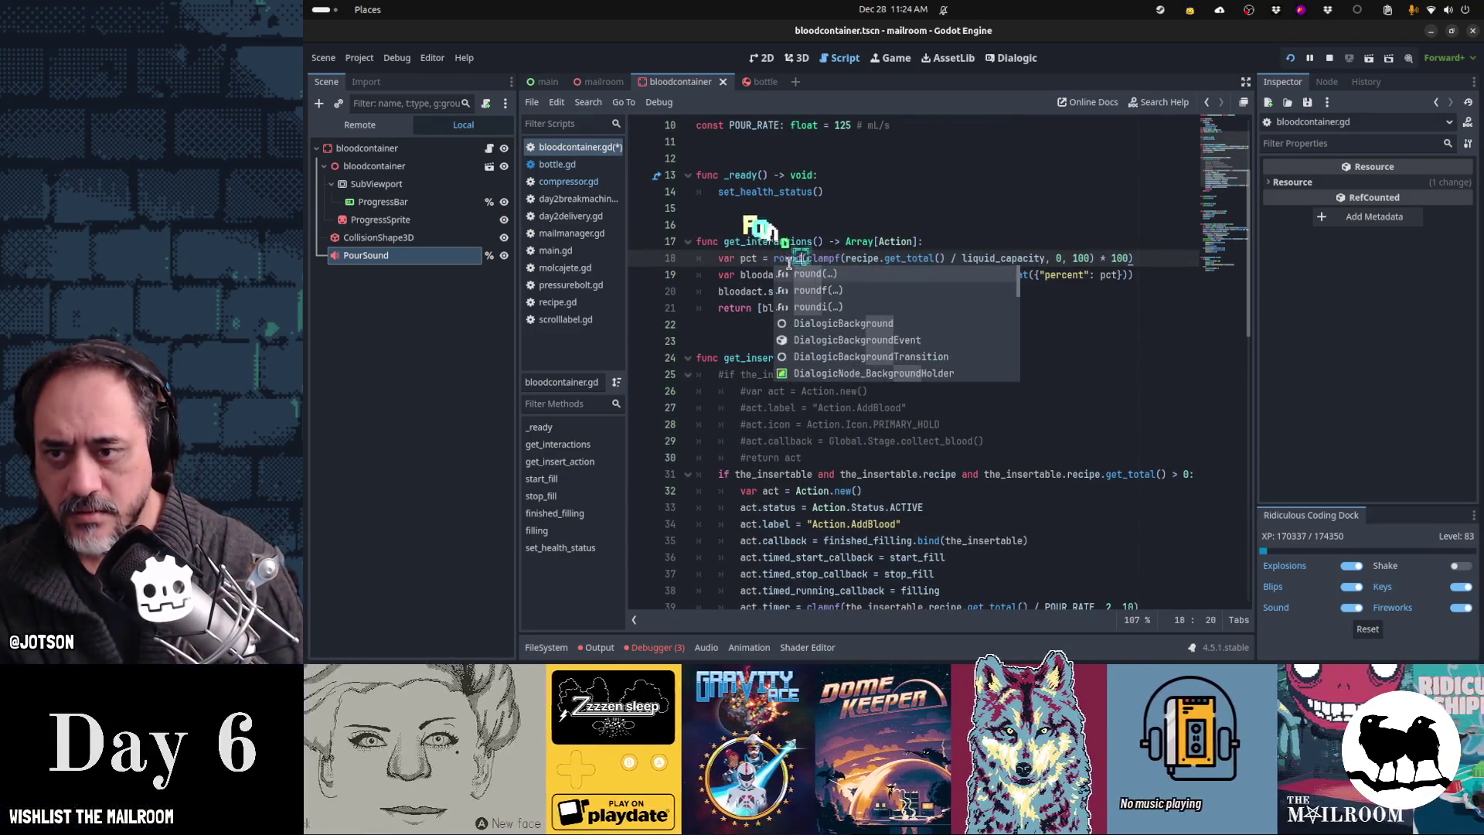
key("ctrl+F4")
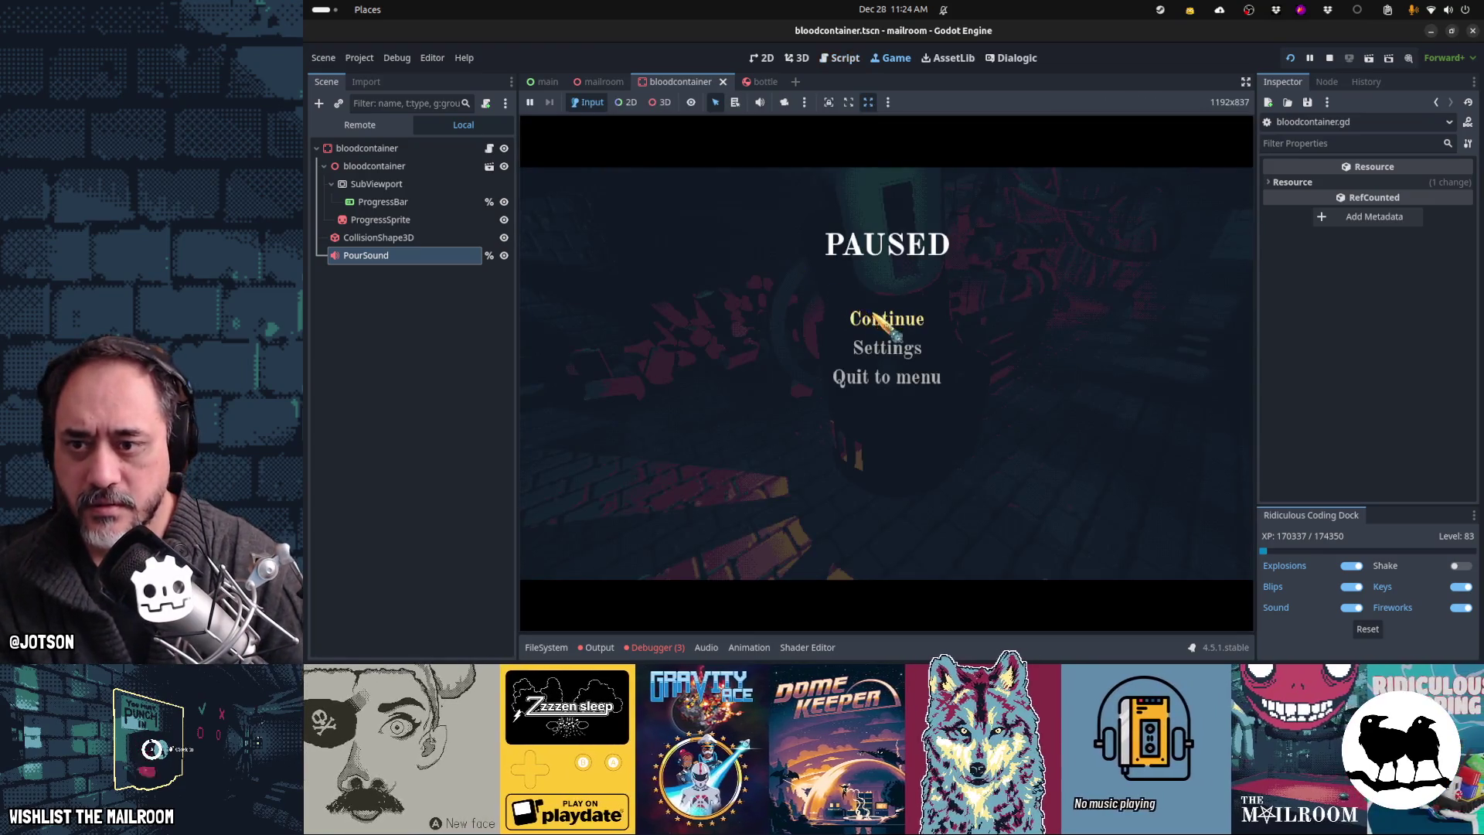
left_click(879, 319)
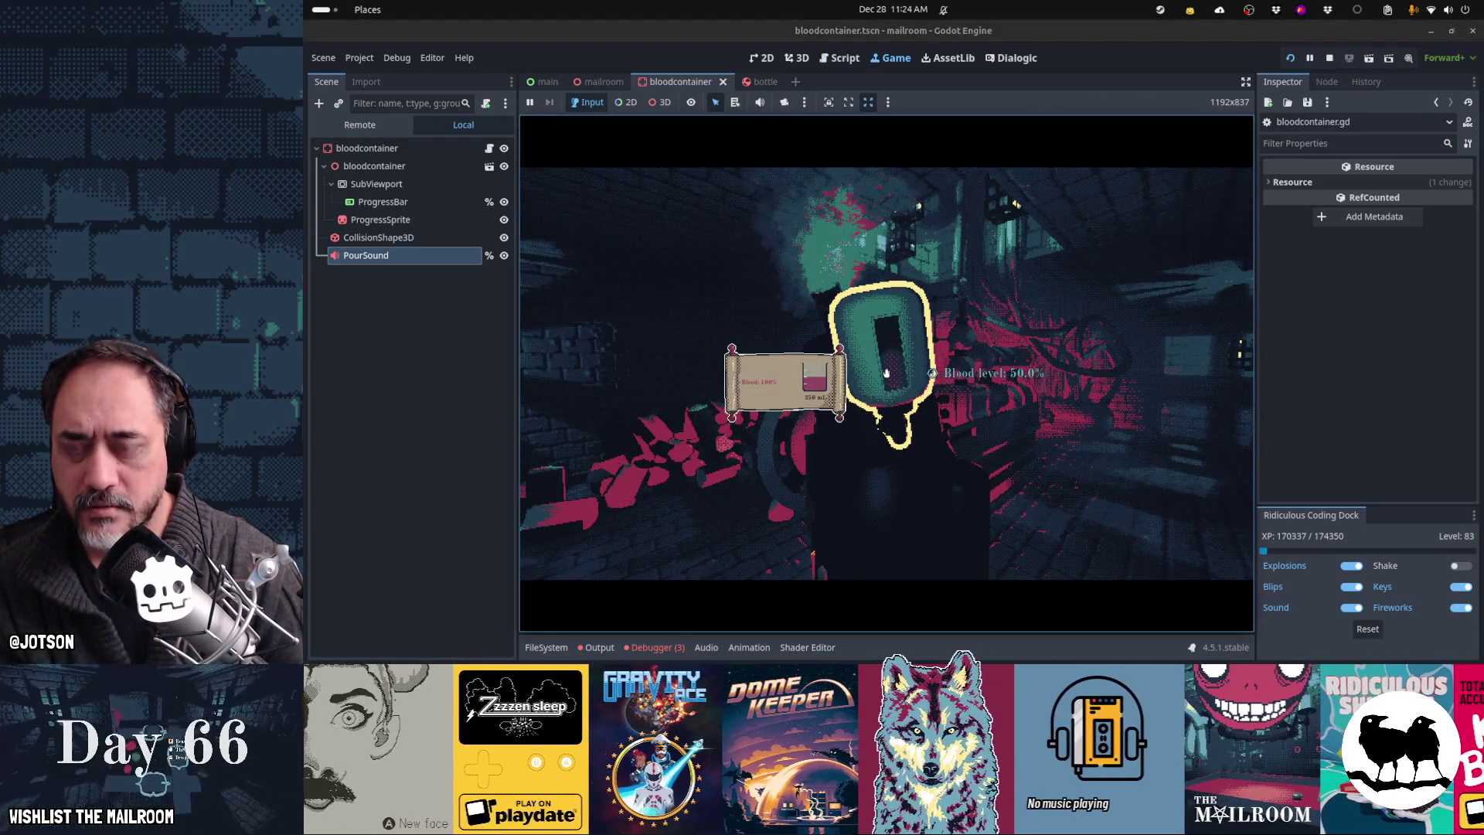
key("Escape")
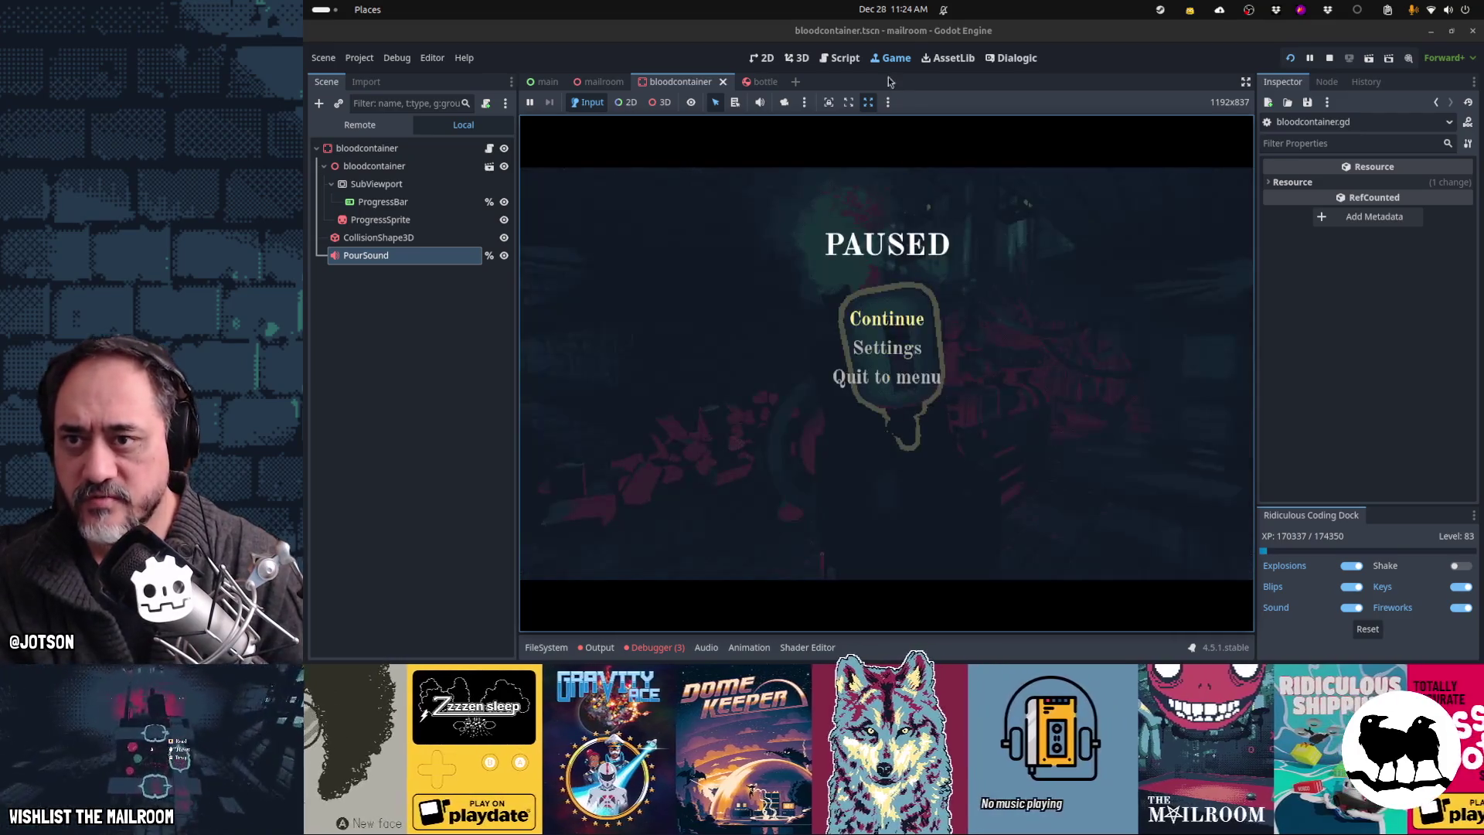
Step: Wrap line 18 in int(round(...)), save bloodcontainer.gd, and return to the paused game
left_click(843, 59)
left_click(773, 257)
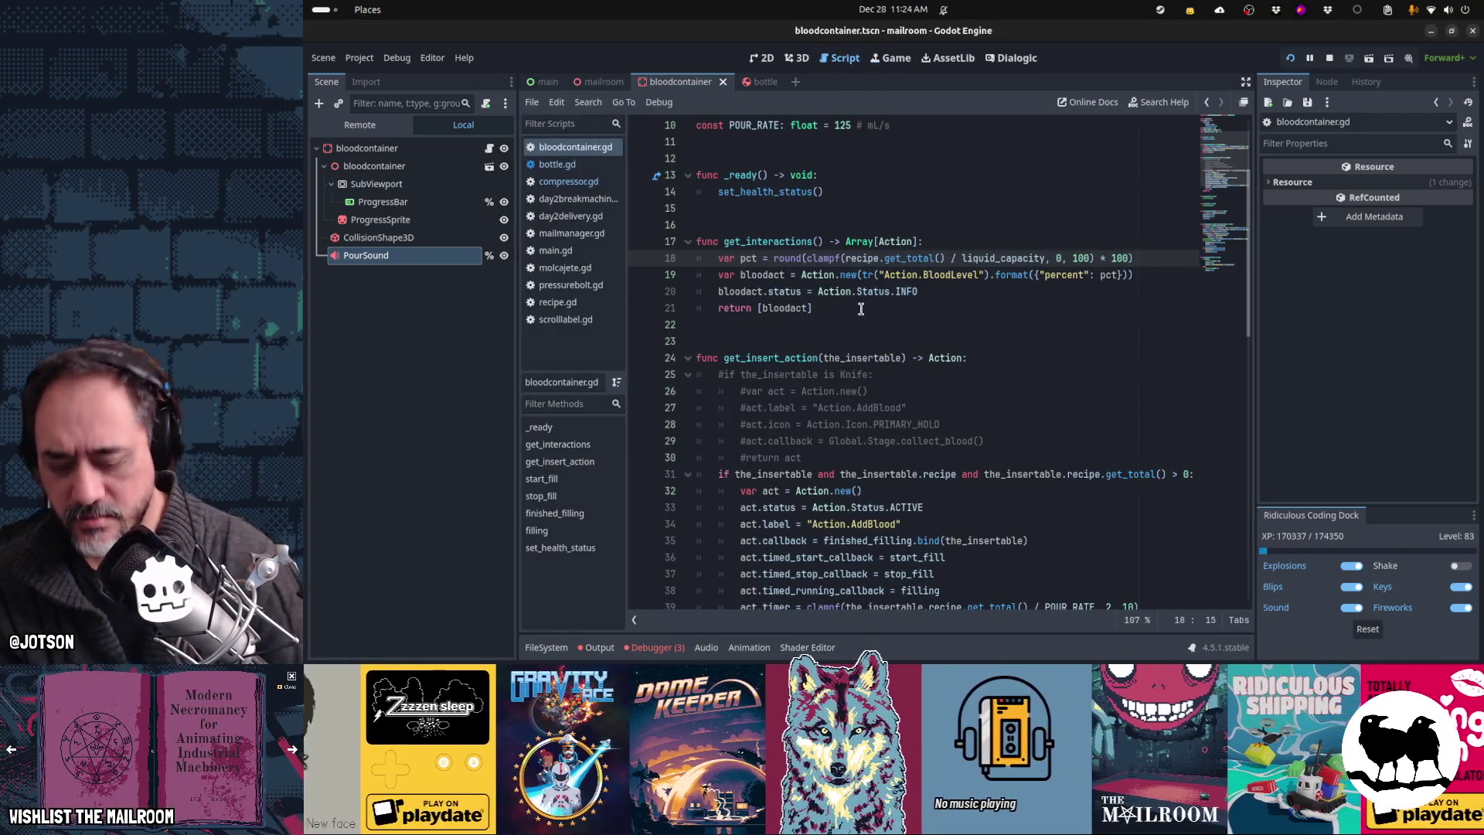
type("int(")
key("End")
type(")")
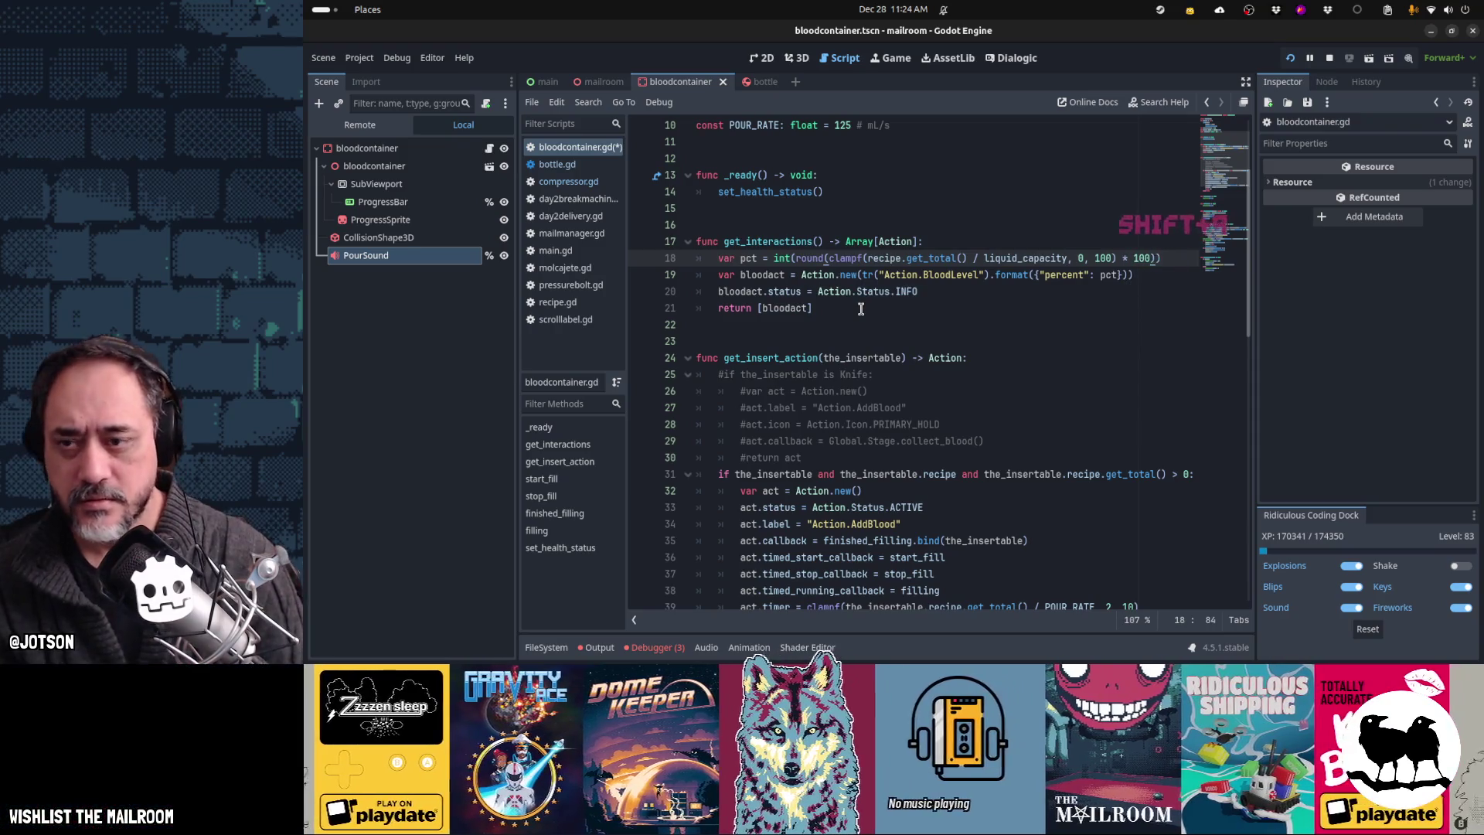
key("ctrl+s")
left_click(892, 58)
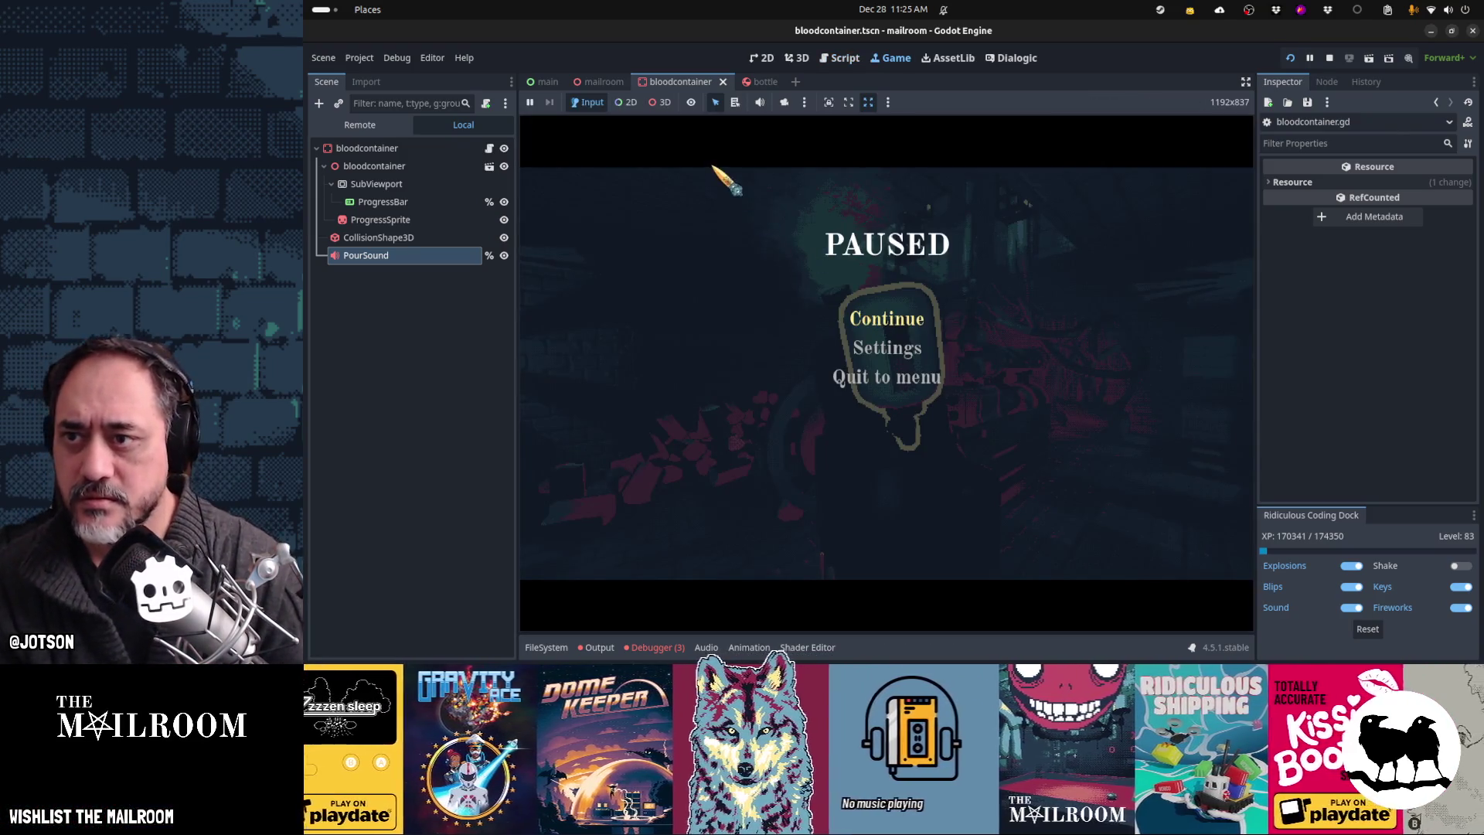
Step: Resume the game, pick up the bottle, and add blood to the container
left_click(881, 324)
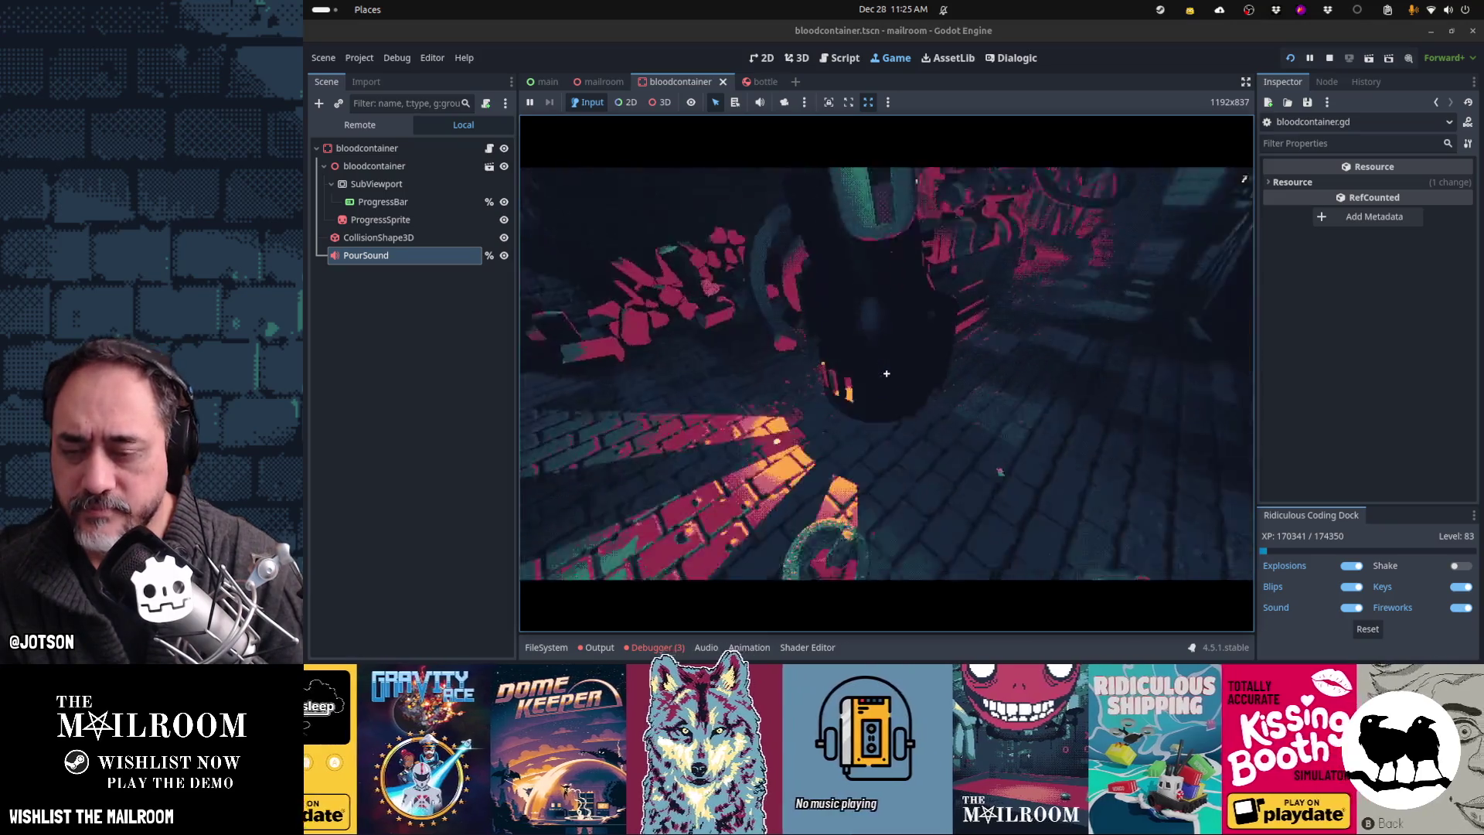
left_click(887, 373)
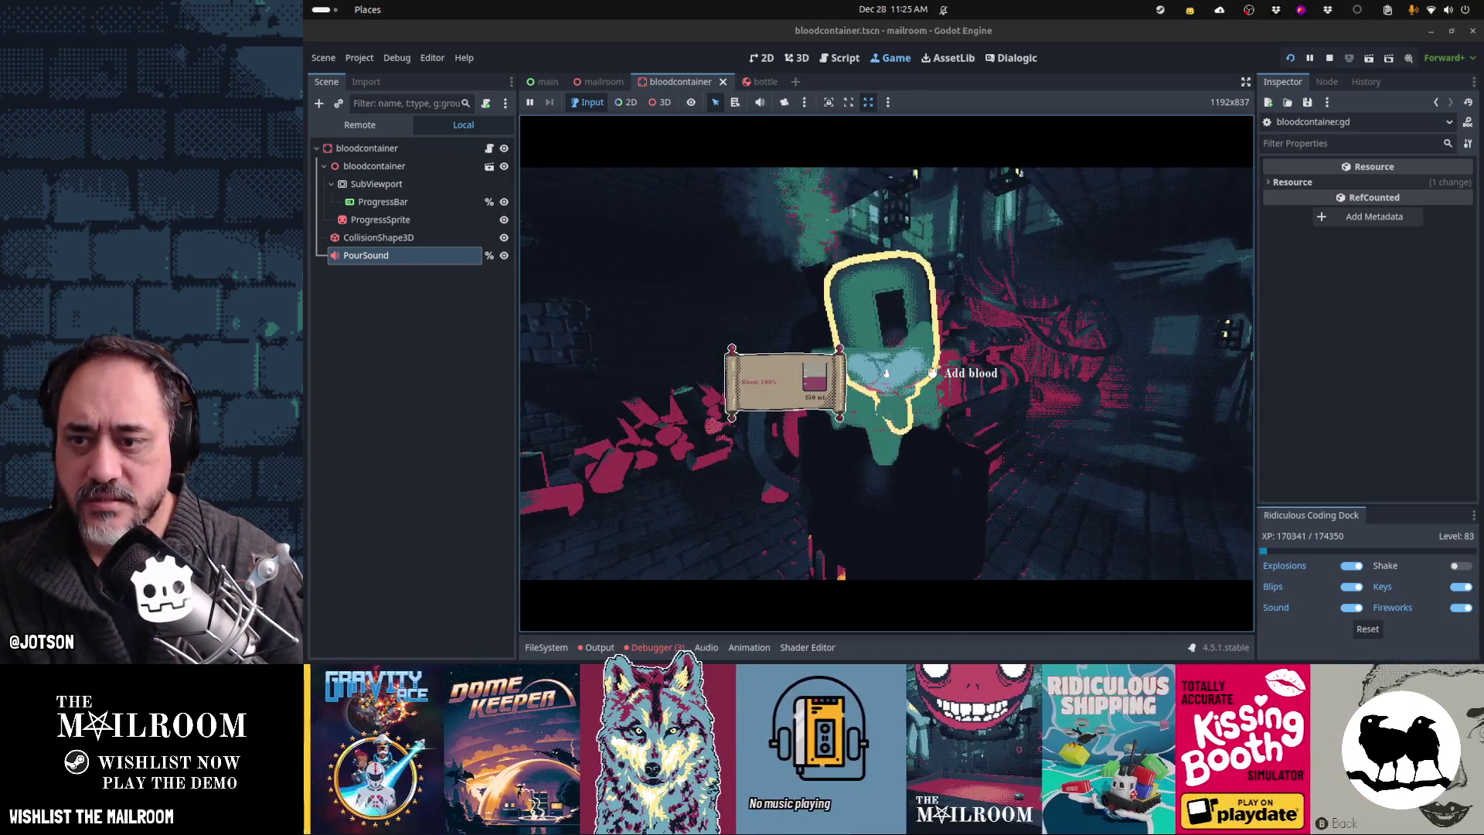
left_click(887, 374)
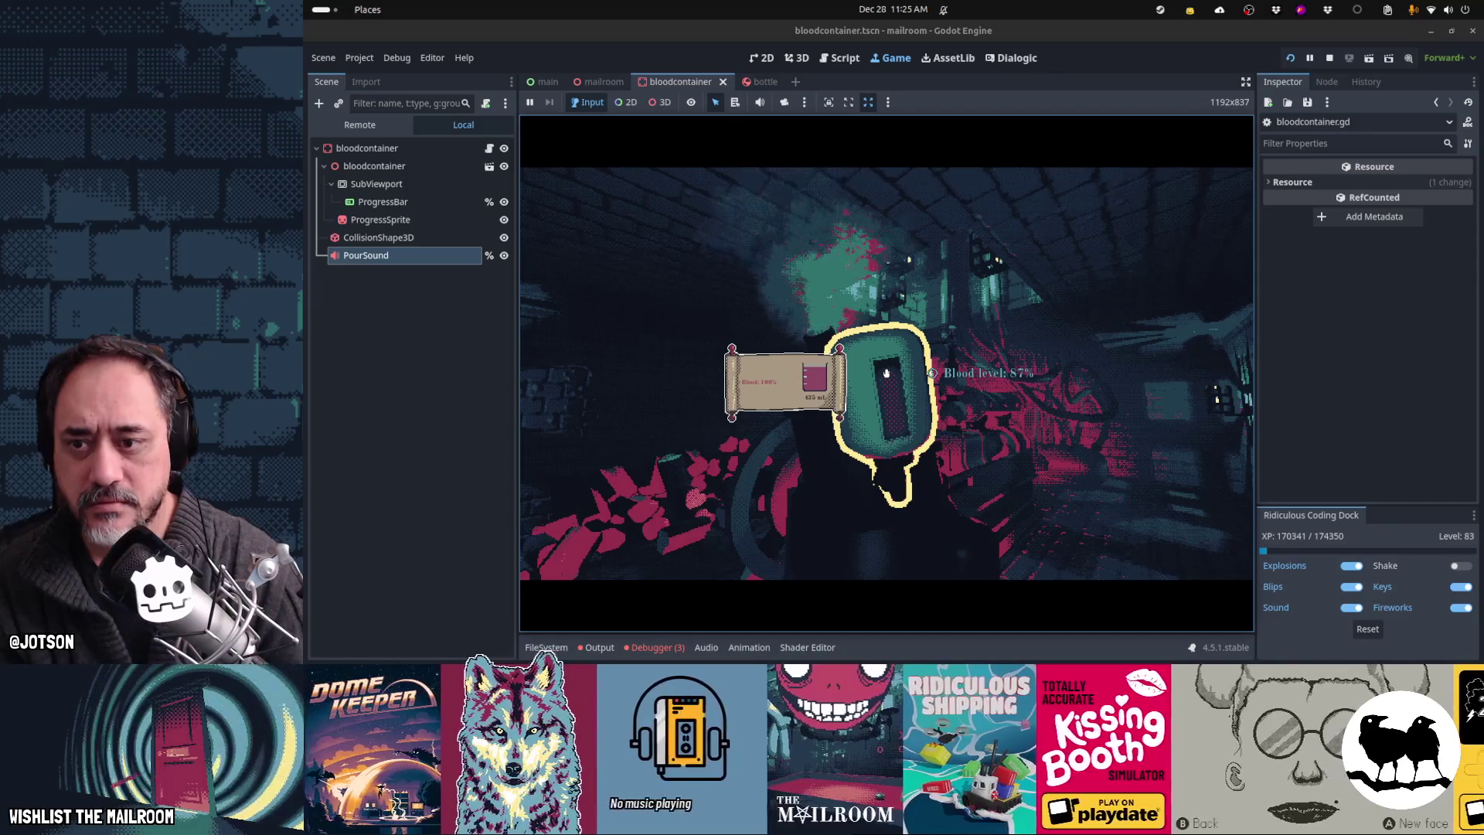
Step: Spawn a blood fungus with the 'bloodfung' console command, drop and retake it, then pause and return to bloodcontainer.gd
key("grave")
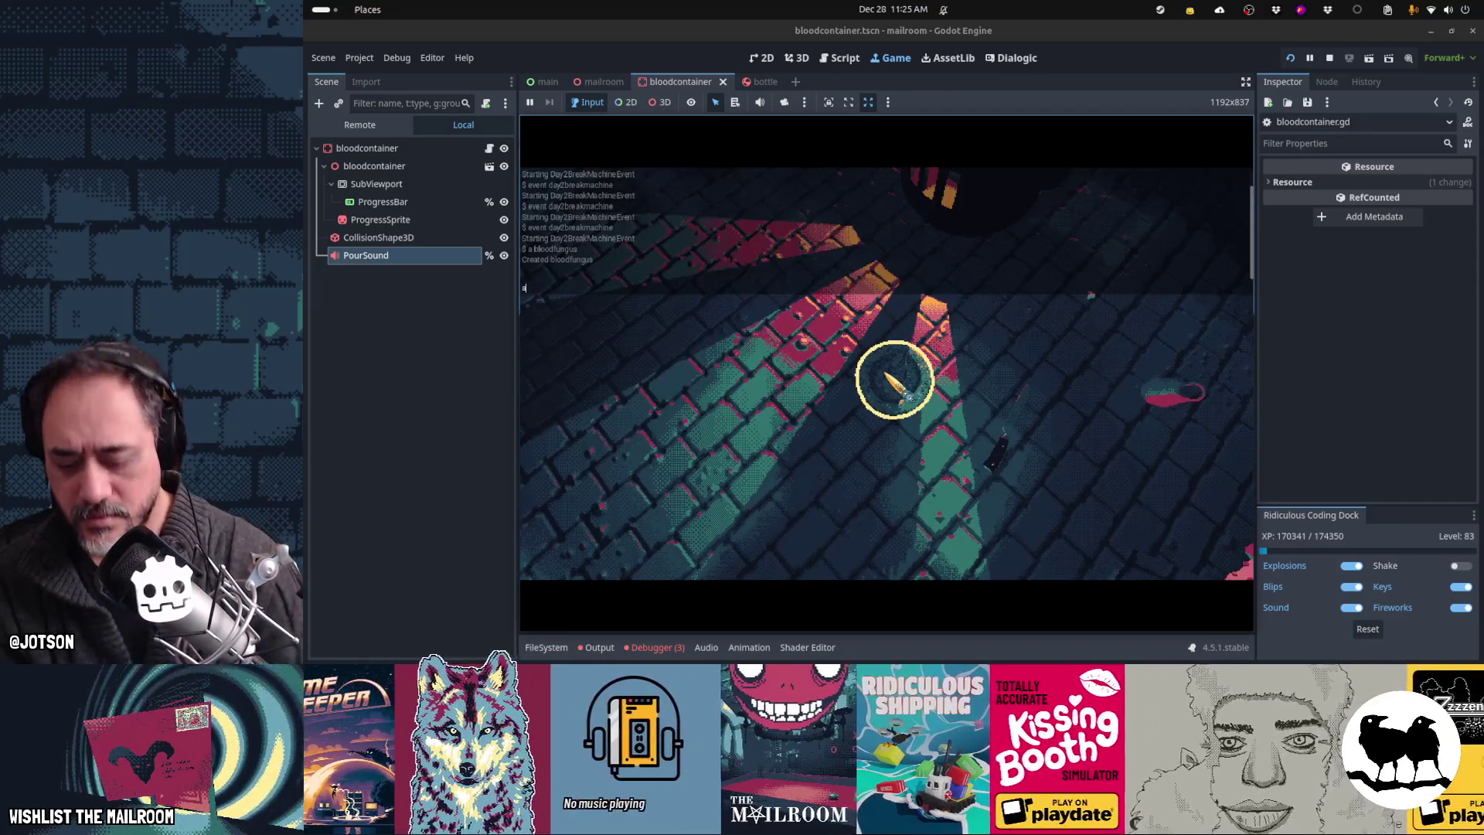
type("sbloodfung")
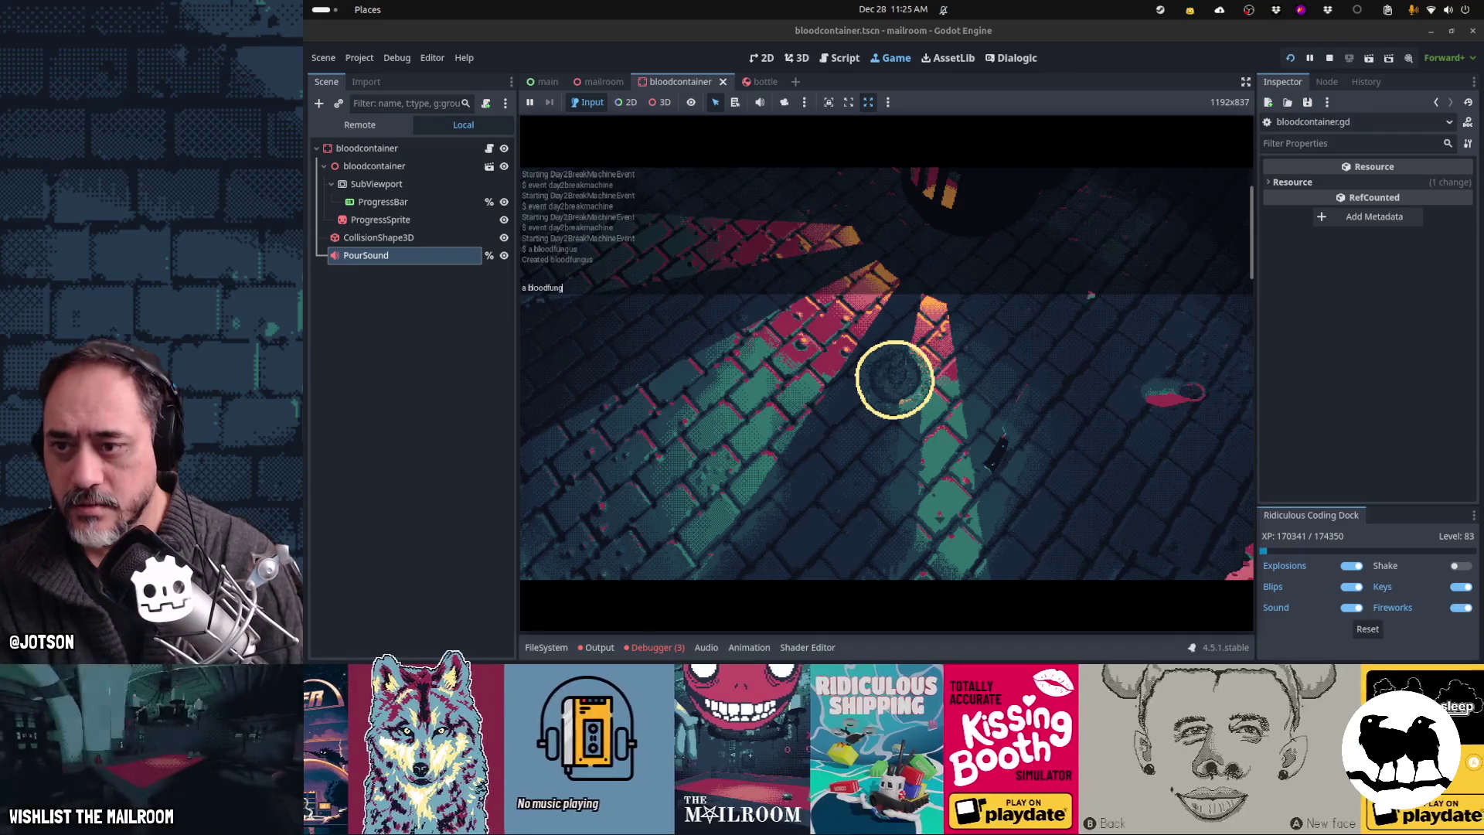
key("Return")
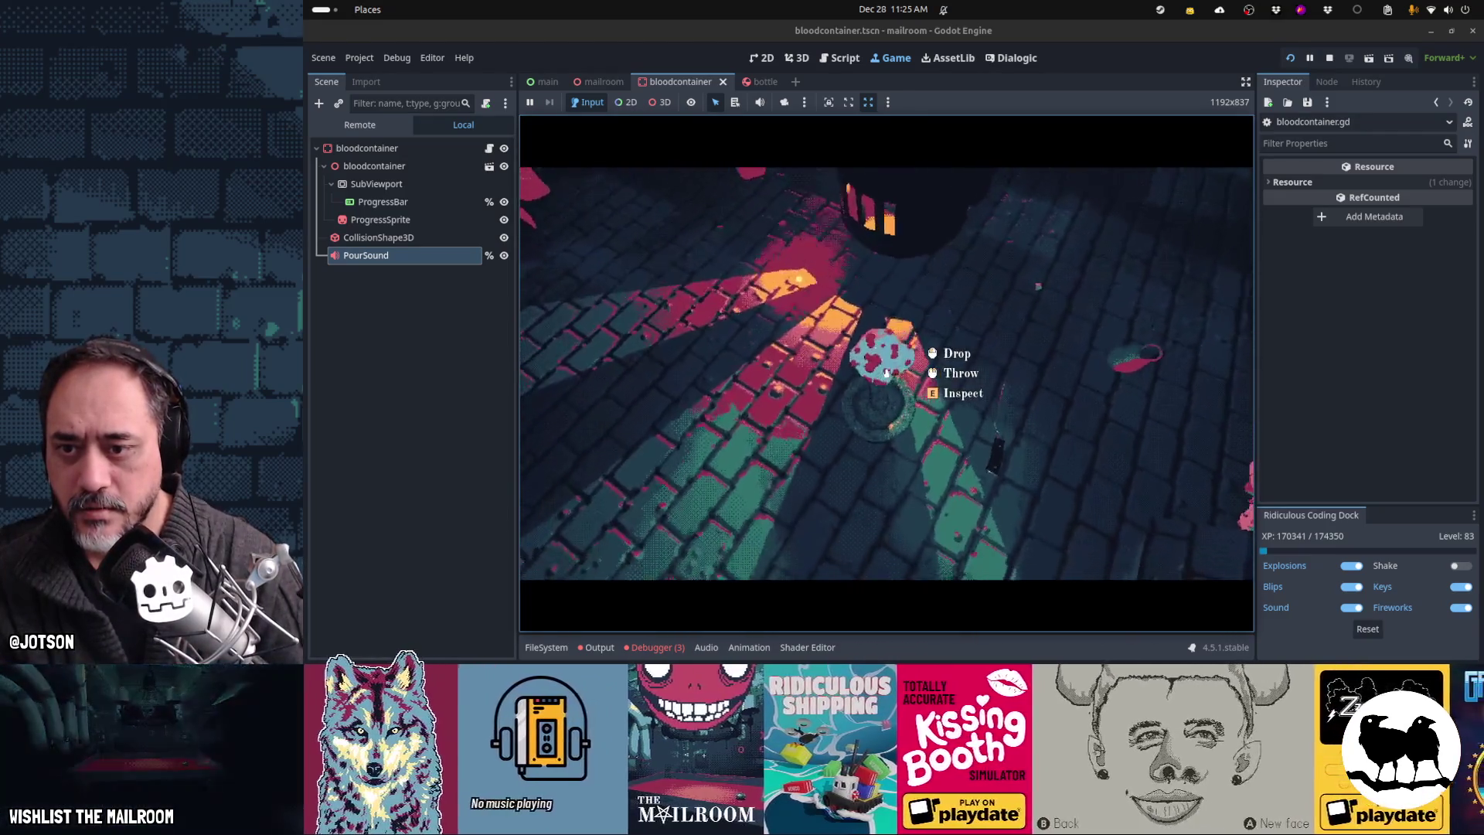
left_click(886, 373)
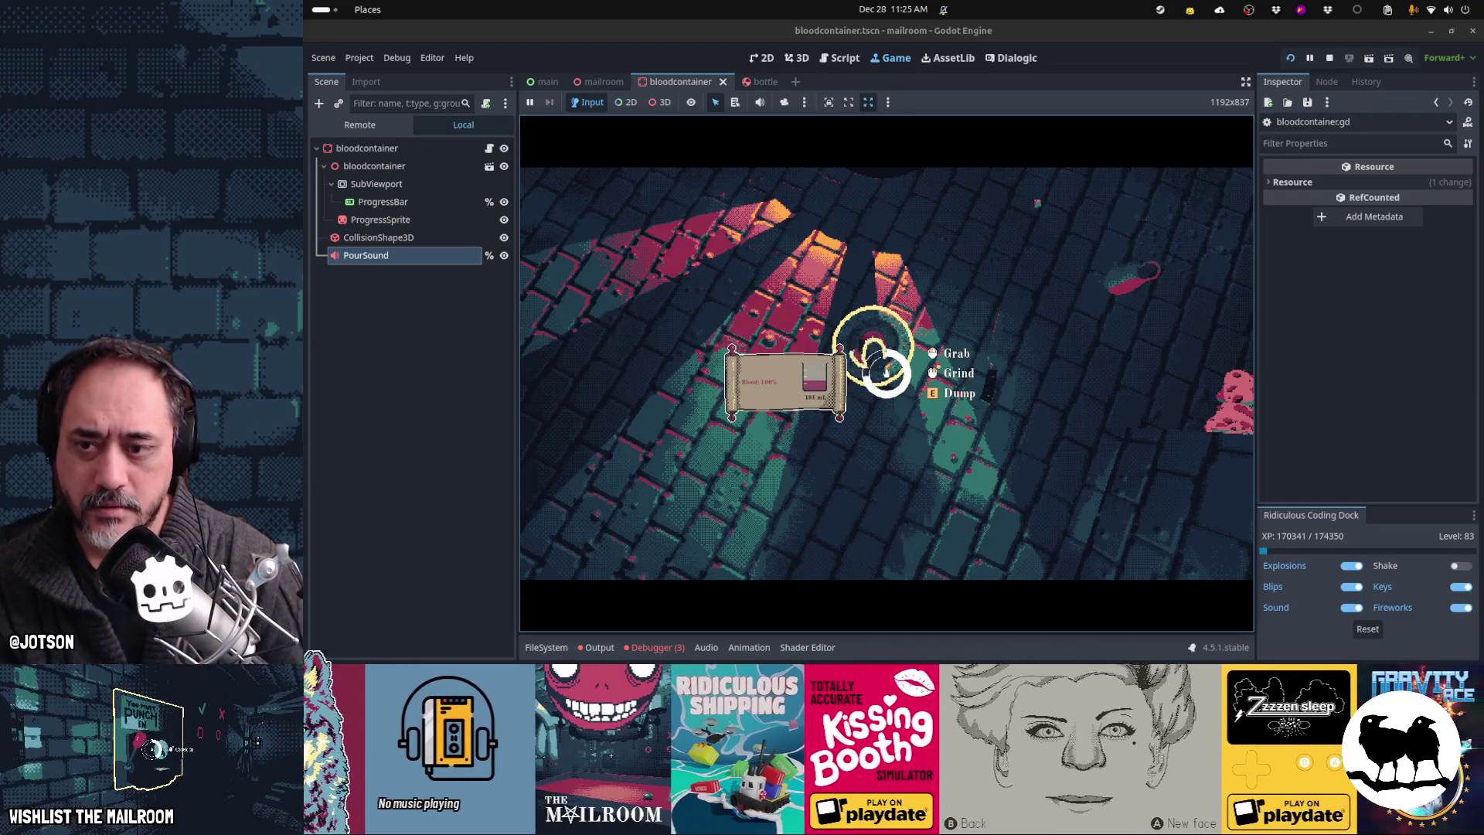
left_click(887, 373)
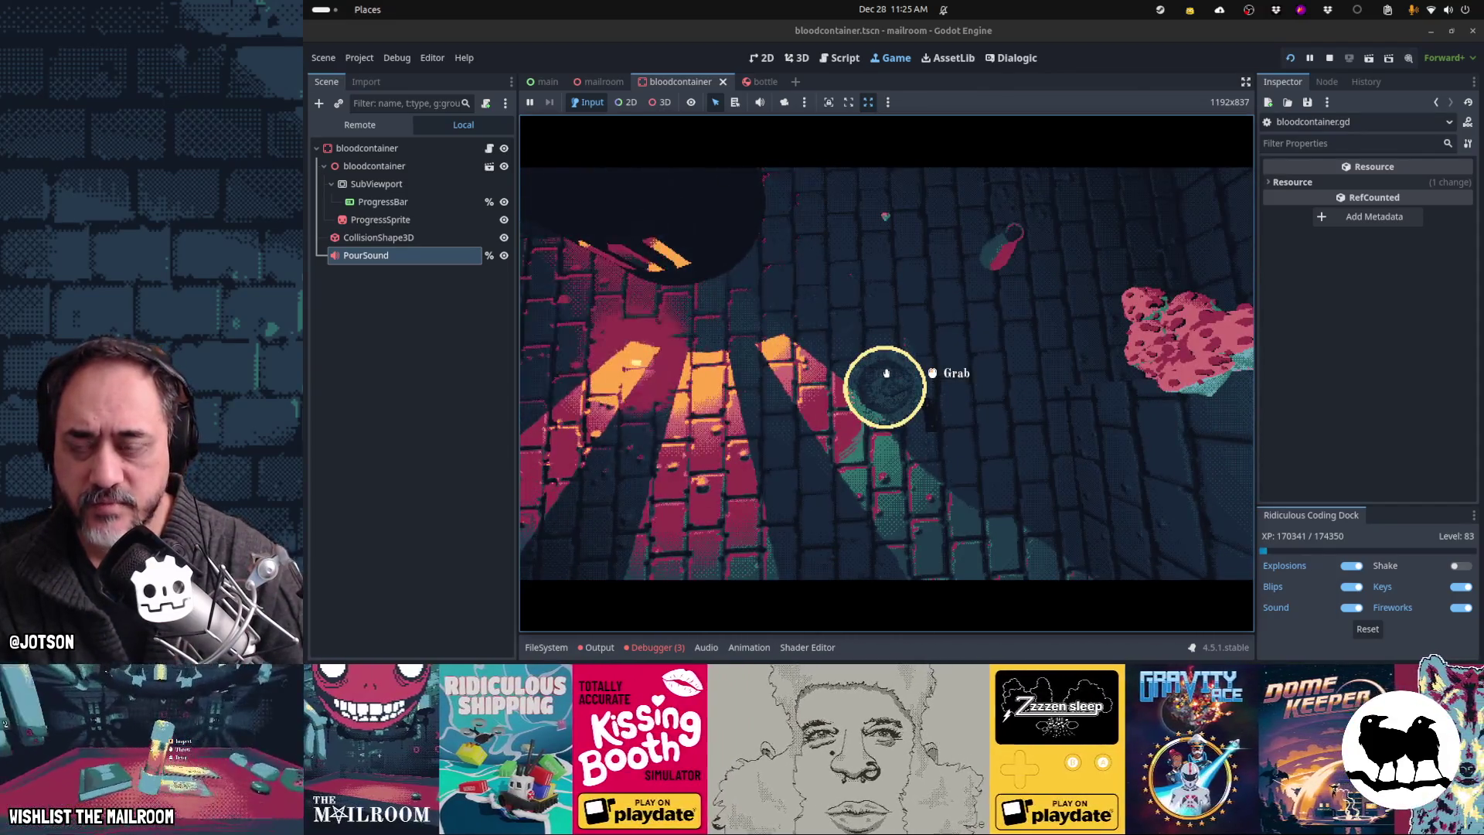
key("Escape")
left_click(843, 55)
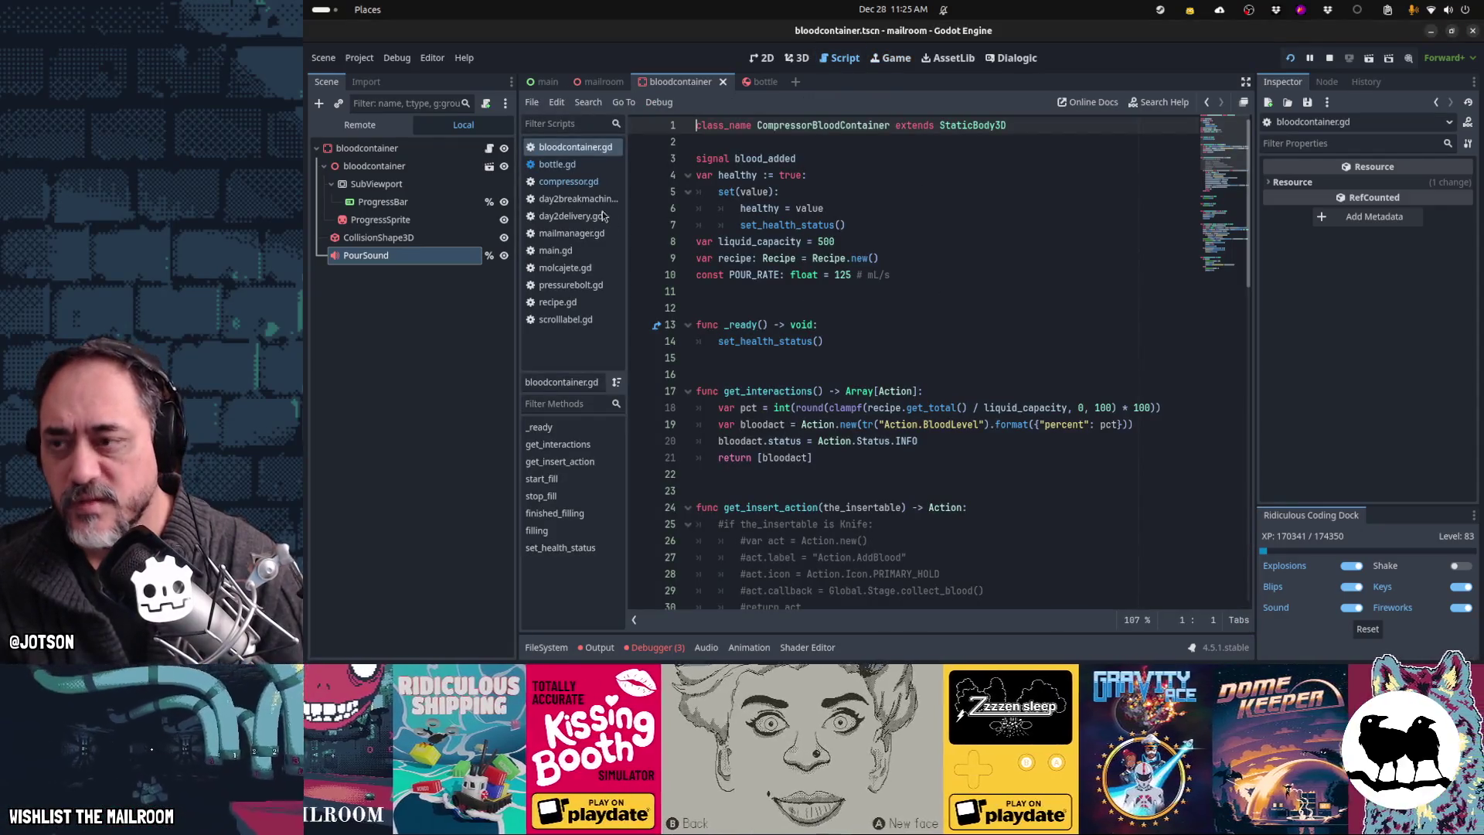
Step: Search bloodcontainer.gd for stop_filling and locate the finished_filling call on line 72
left_click(603, 165)
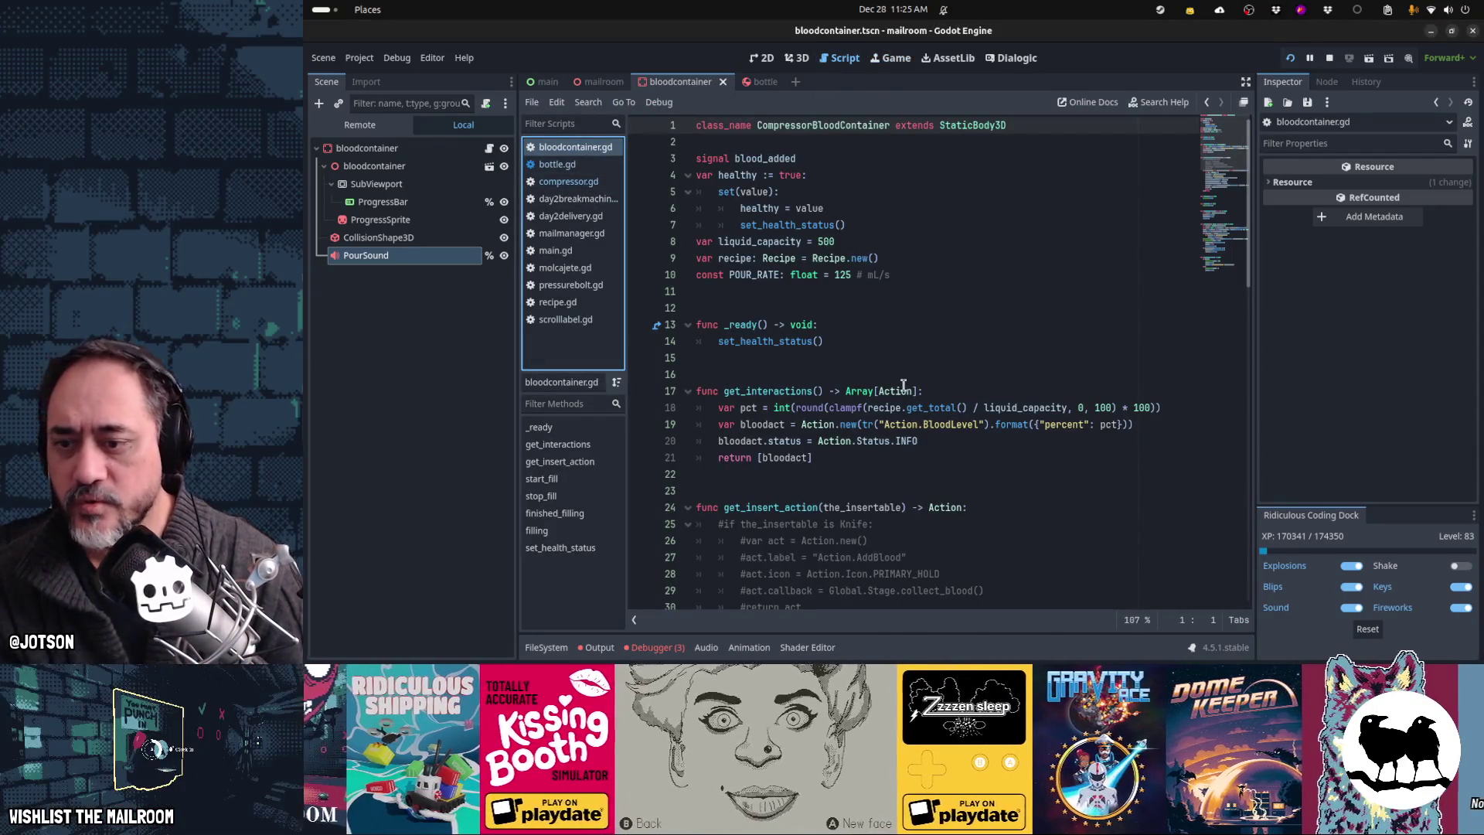
key("ctrl+f")
type("stop_filling")
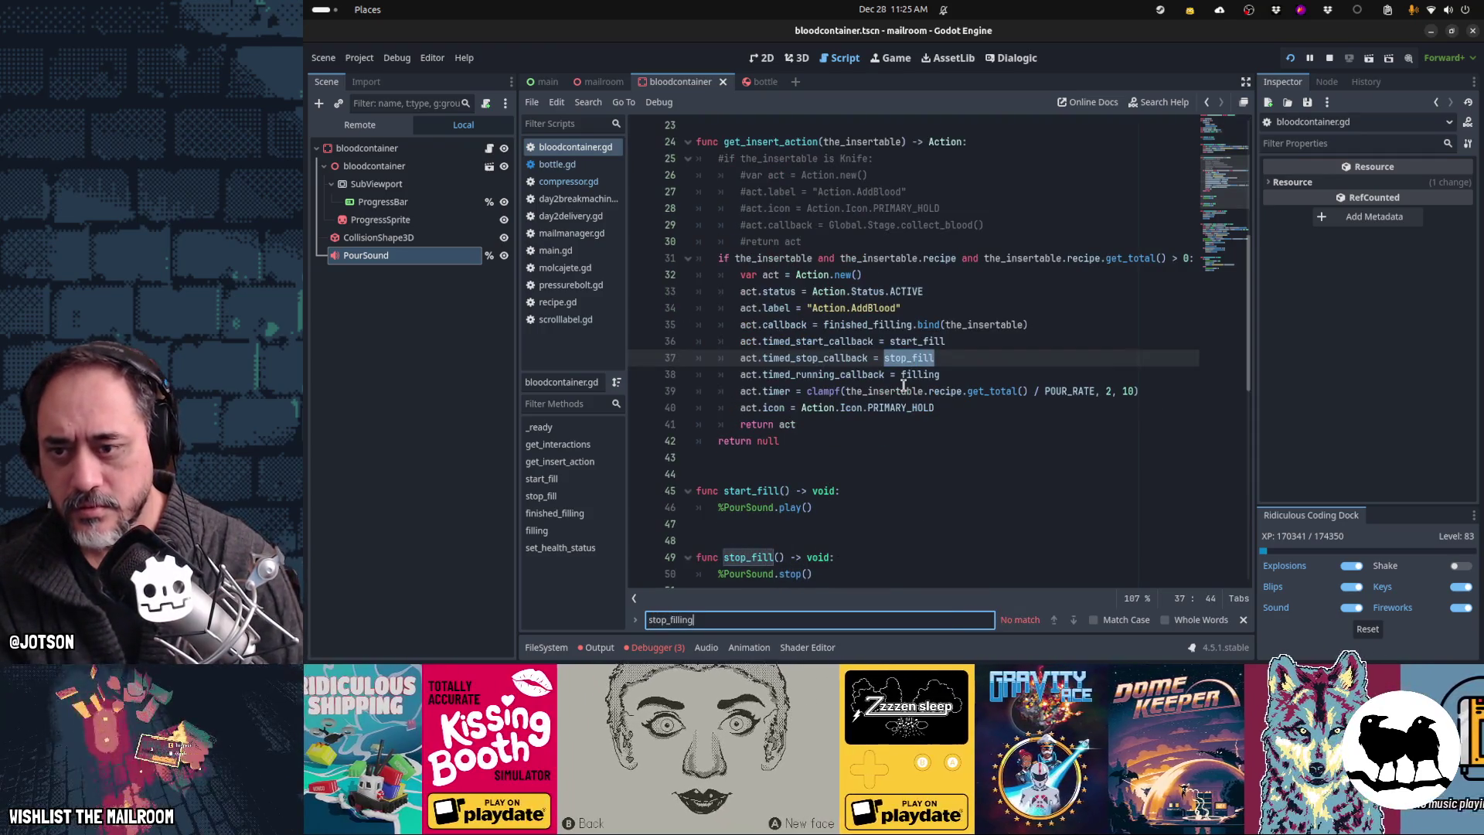
key("Escape")
scroll(903, 384, "down", 6)
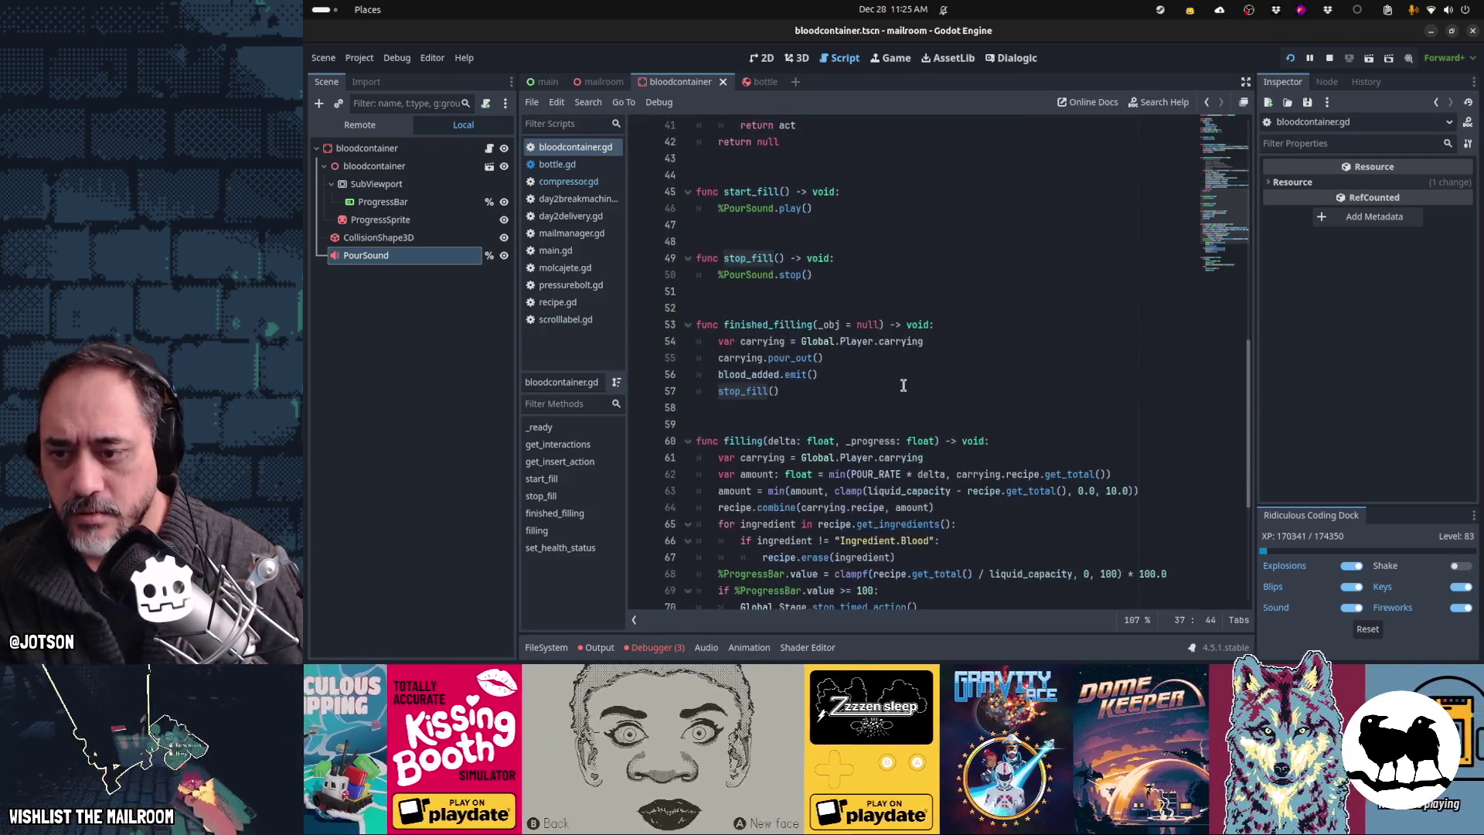
scroll(903, 385, "down", 4)
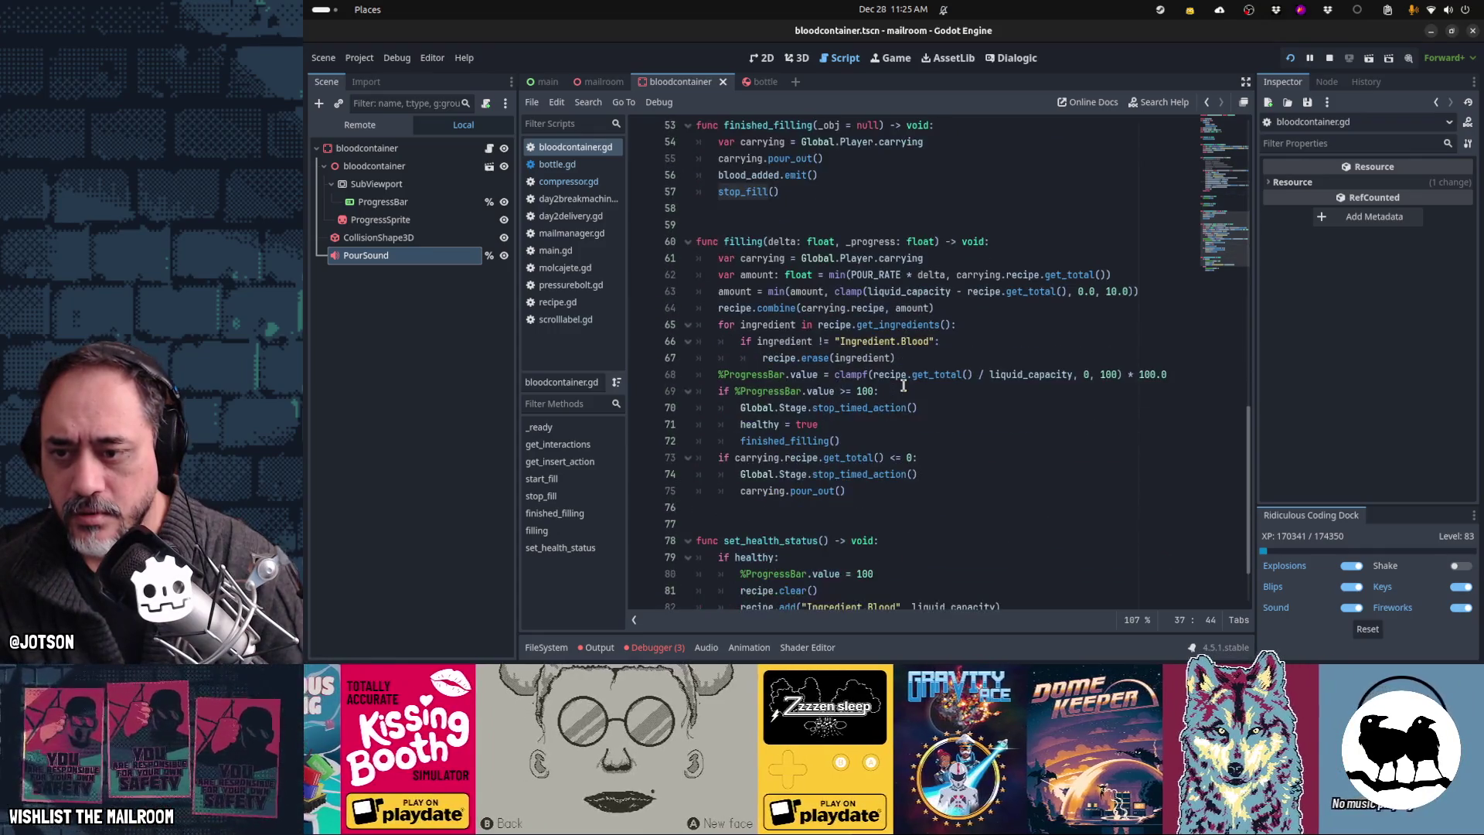
left_click(891, 434)
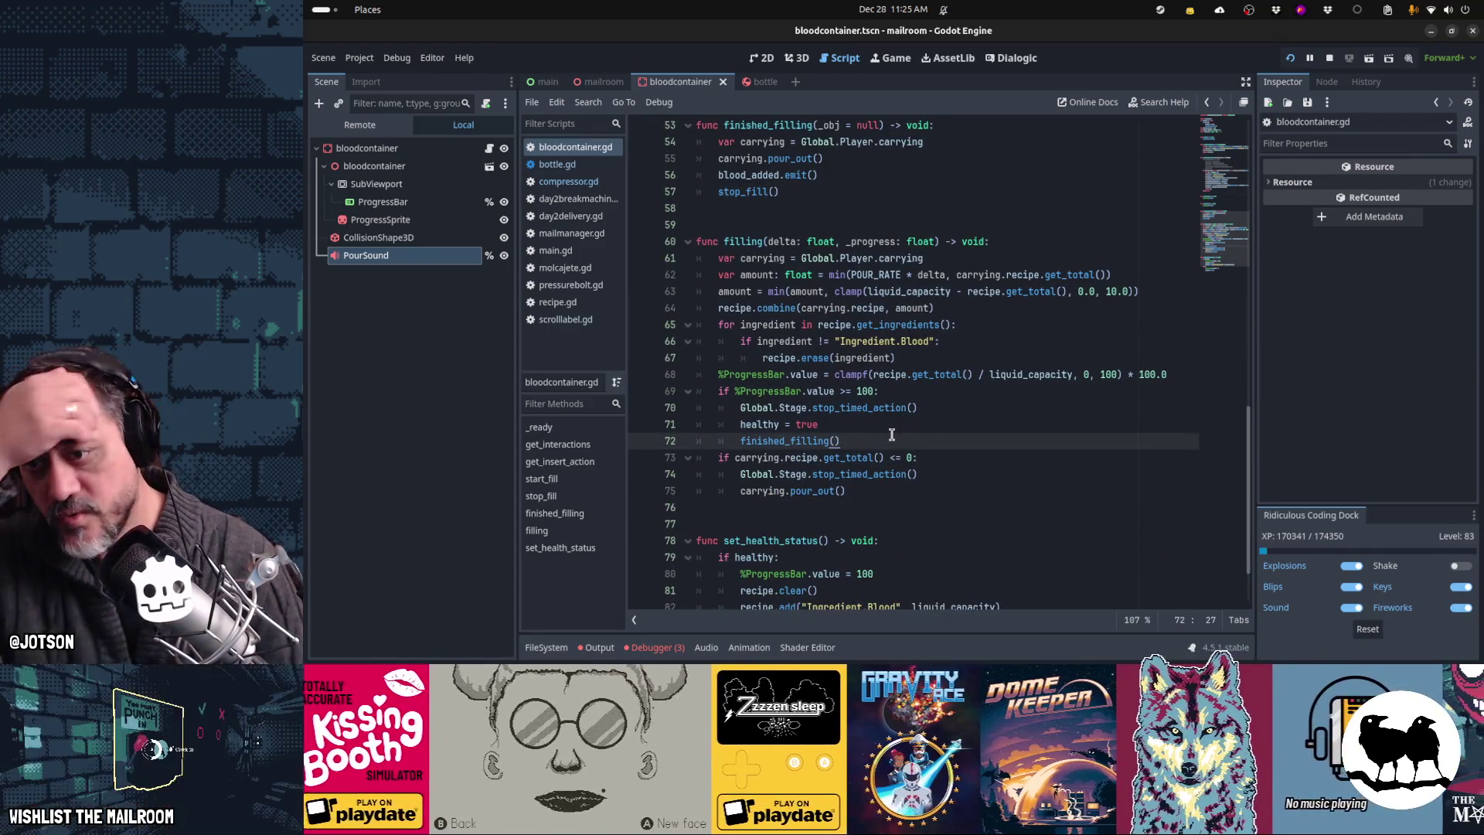
key("Up")
key("Down")
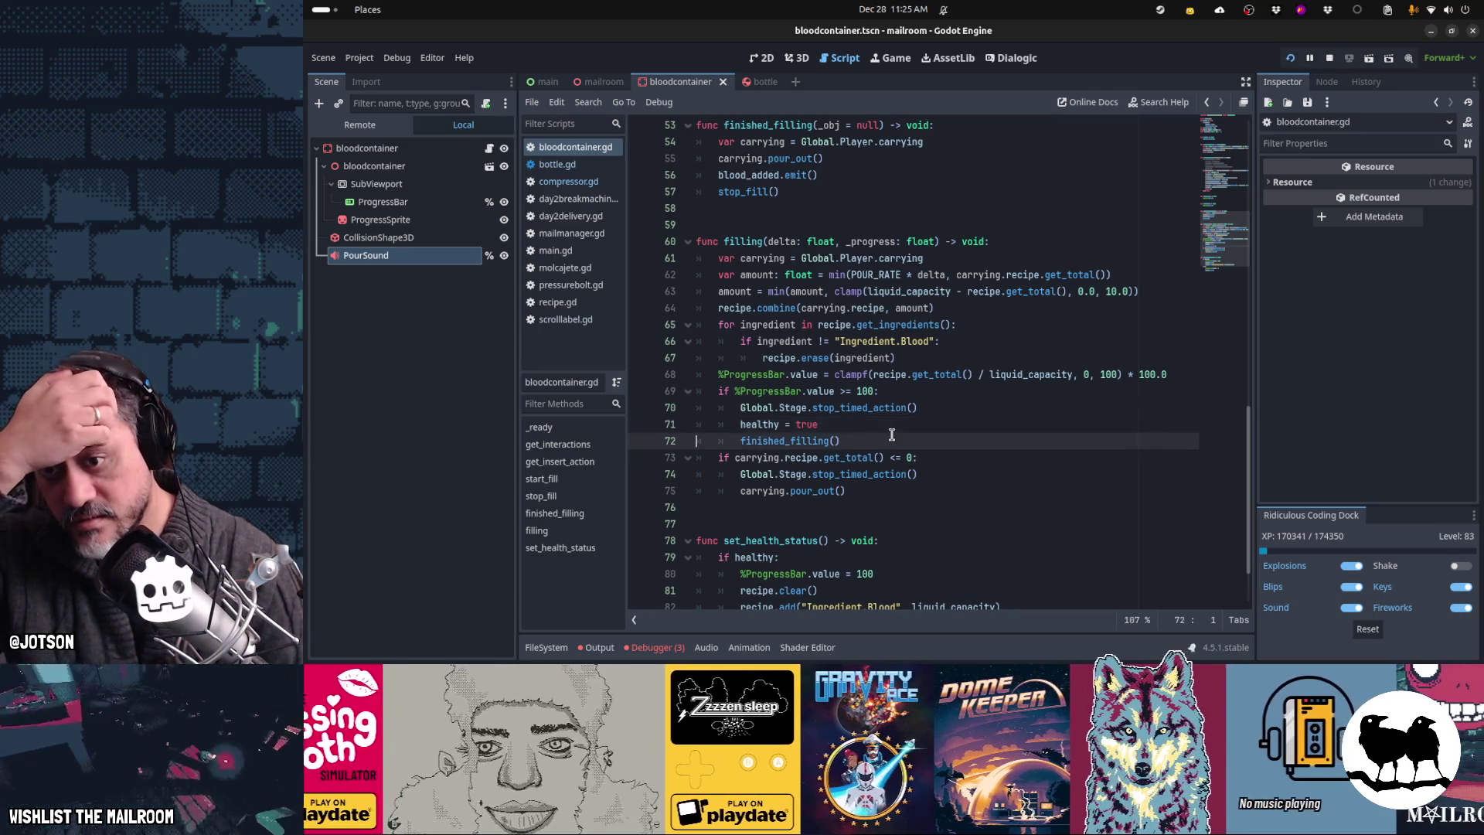
Step: Remove the carrying and pour_out lines from finished_filling in bloodcontainer.gd
left_click(824, 152)
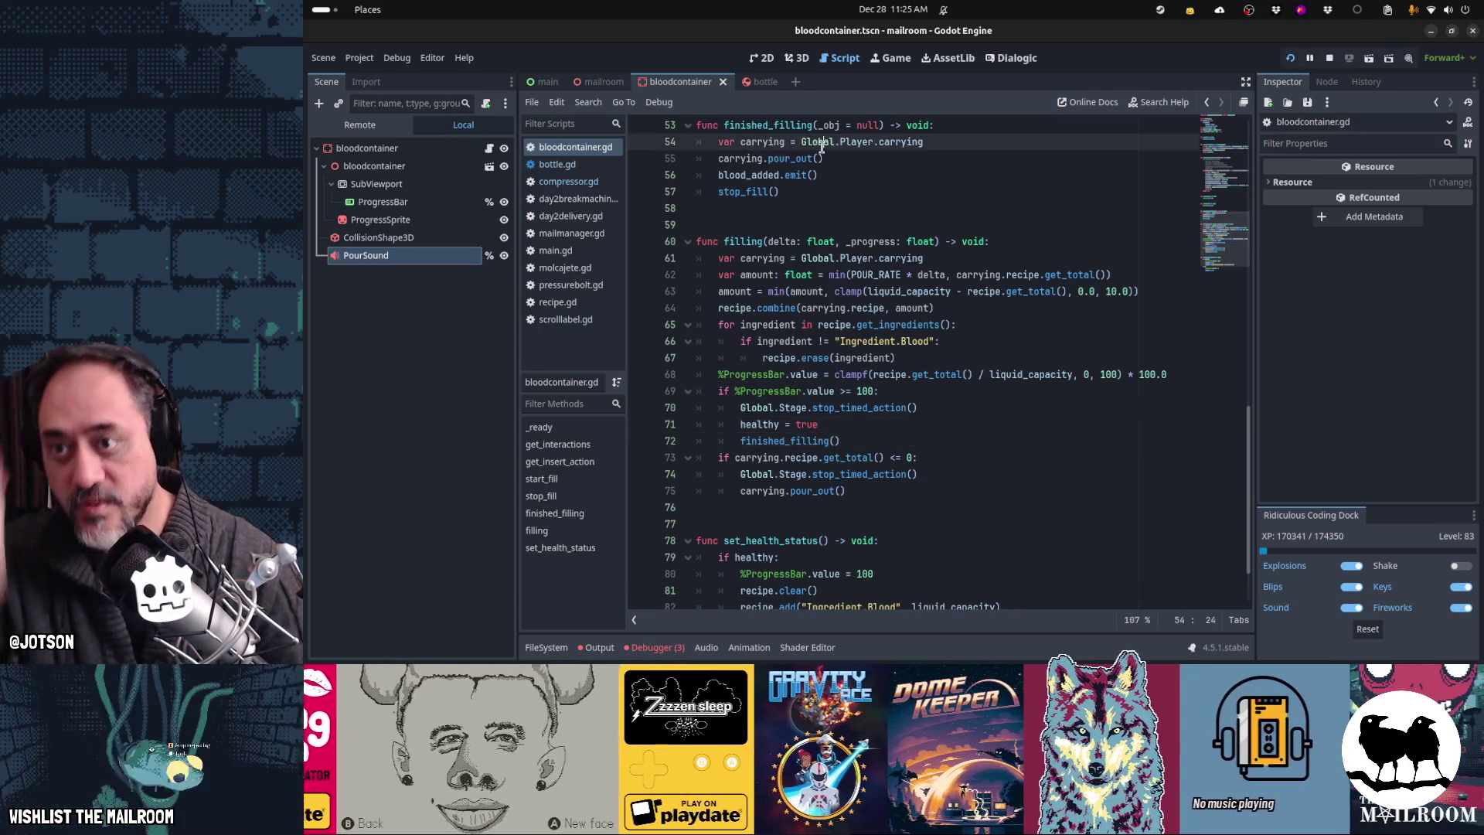
key("ctrl+x")
key("Down")
key("Down")
key("Down")
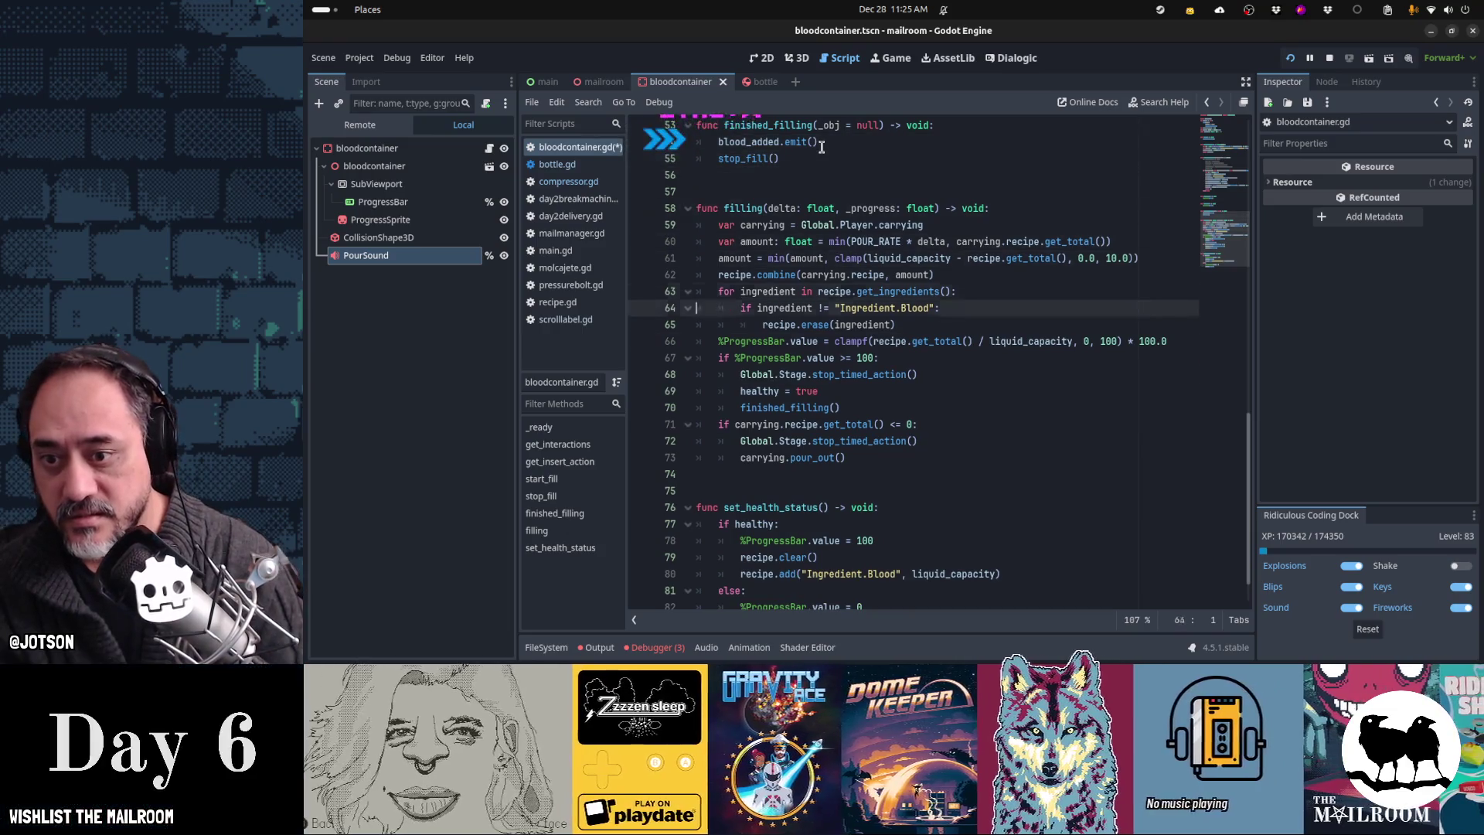
key("Up")
key("shift+Down")
key("shift+Down")
key("shift+Down")
key("Up")
key("Up")
key("Up")
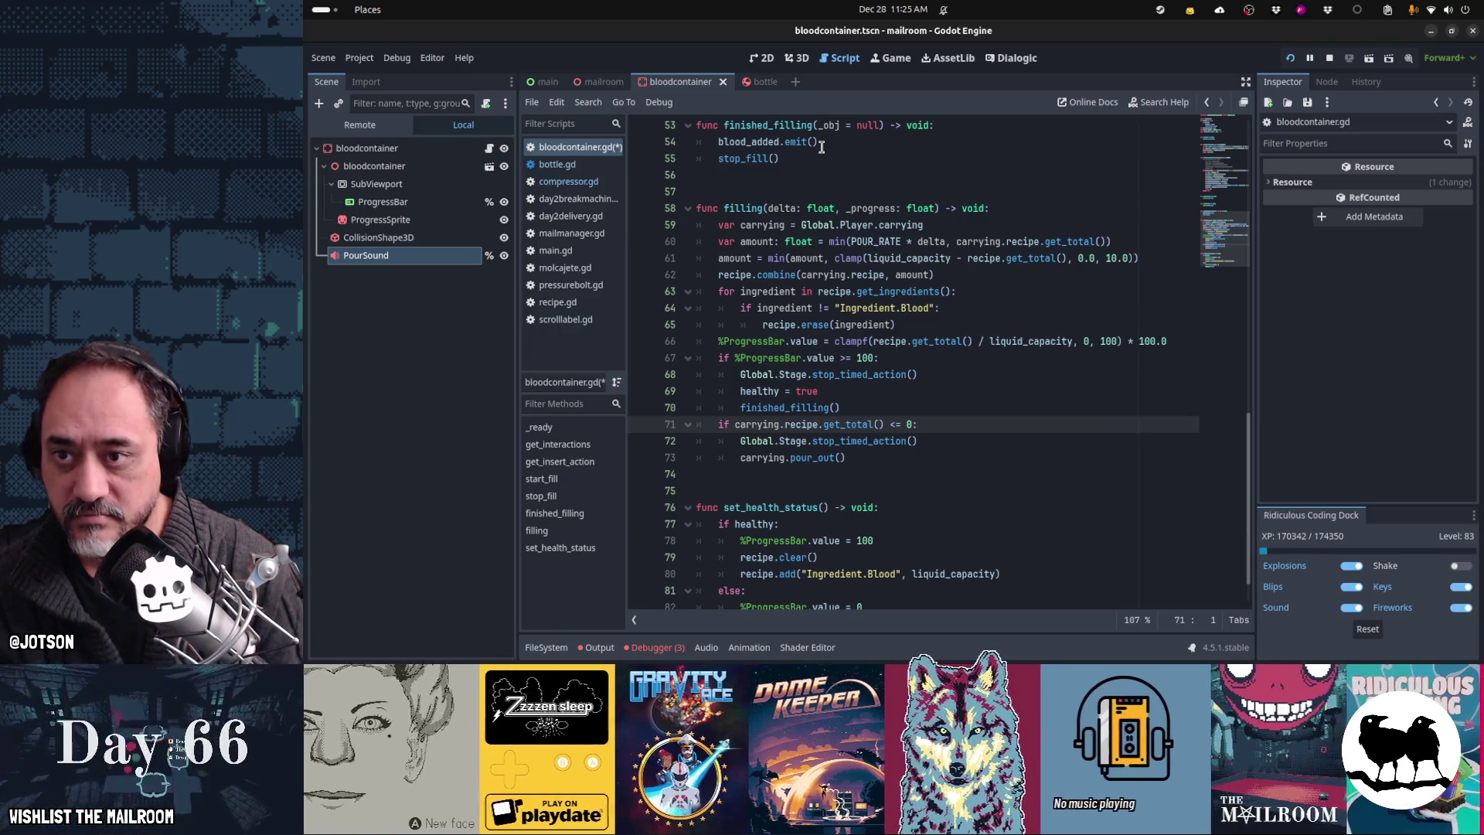
key("Down")
key("Down")
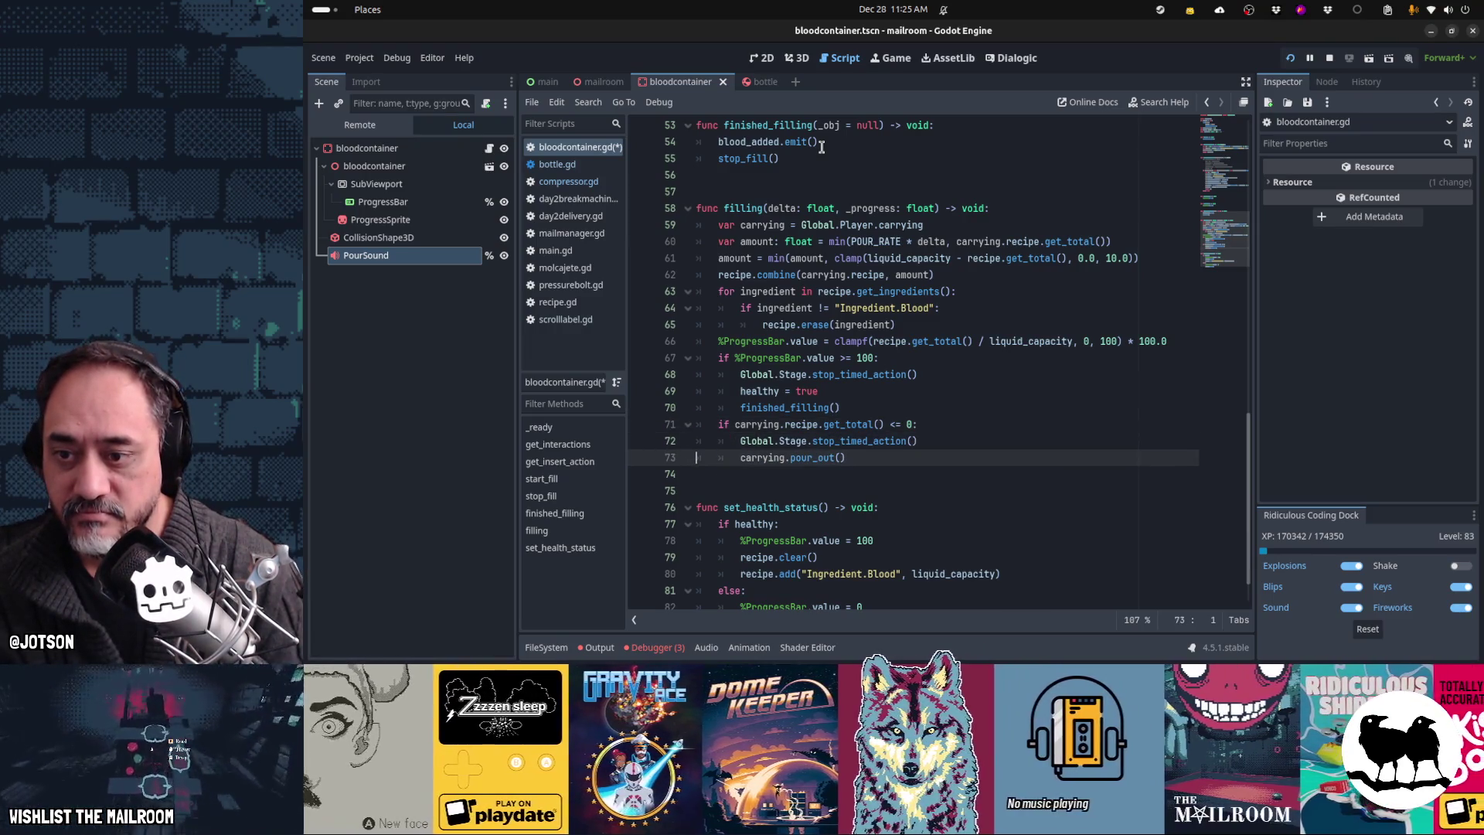
key("Up")
key("Up")
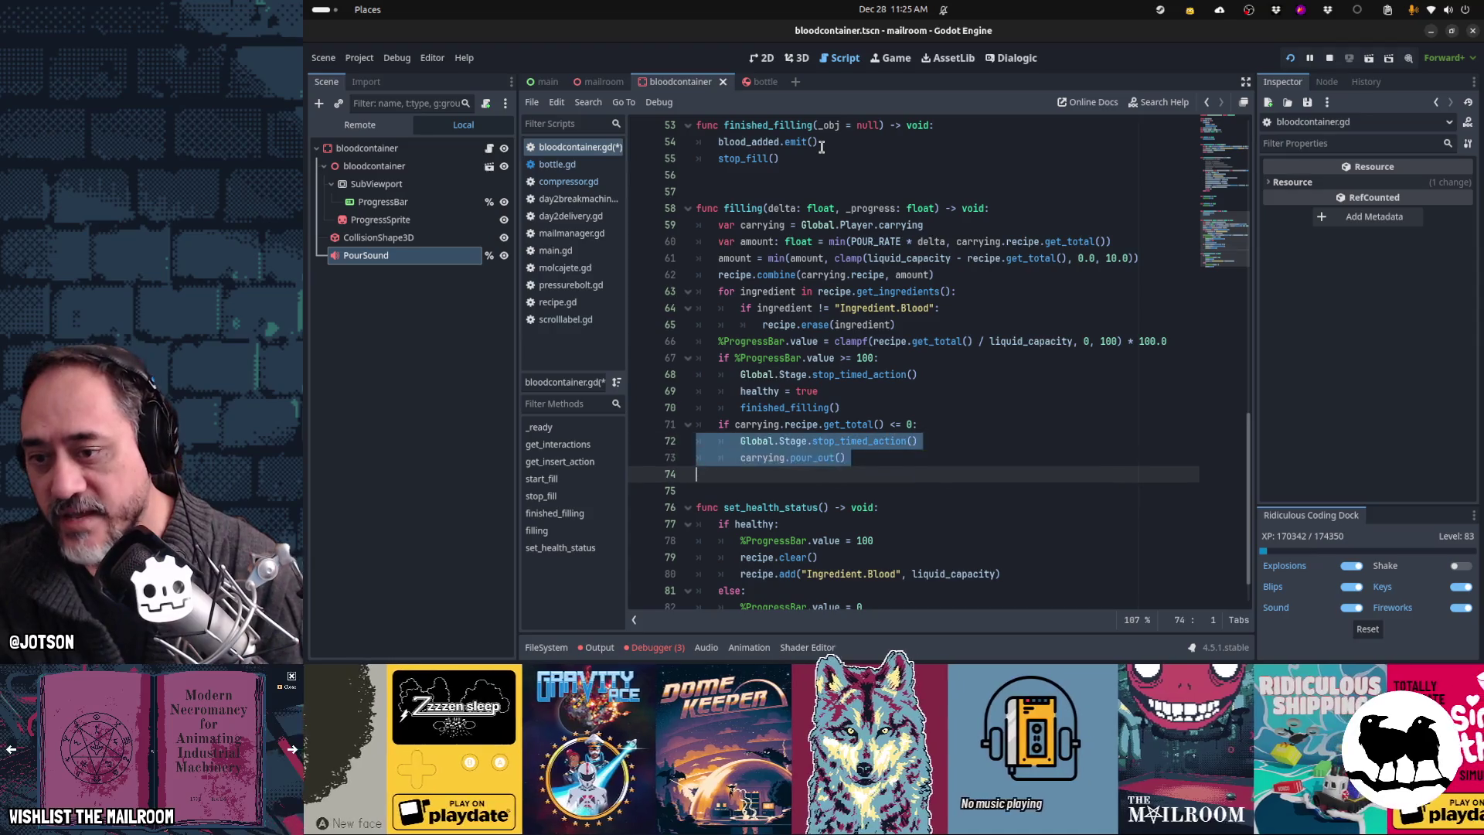
key("ctrl+v")
key("ctrl+z")
key("ctrl+z")
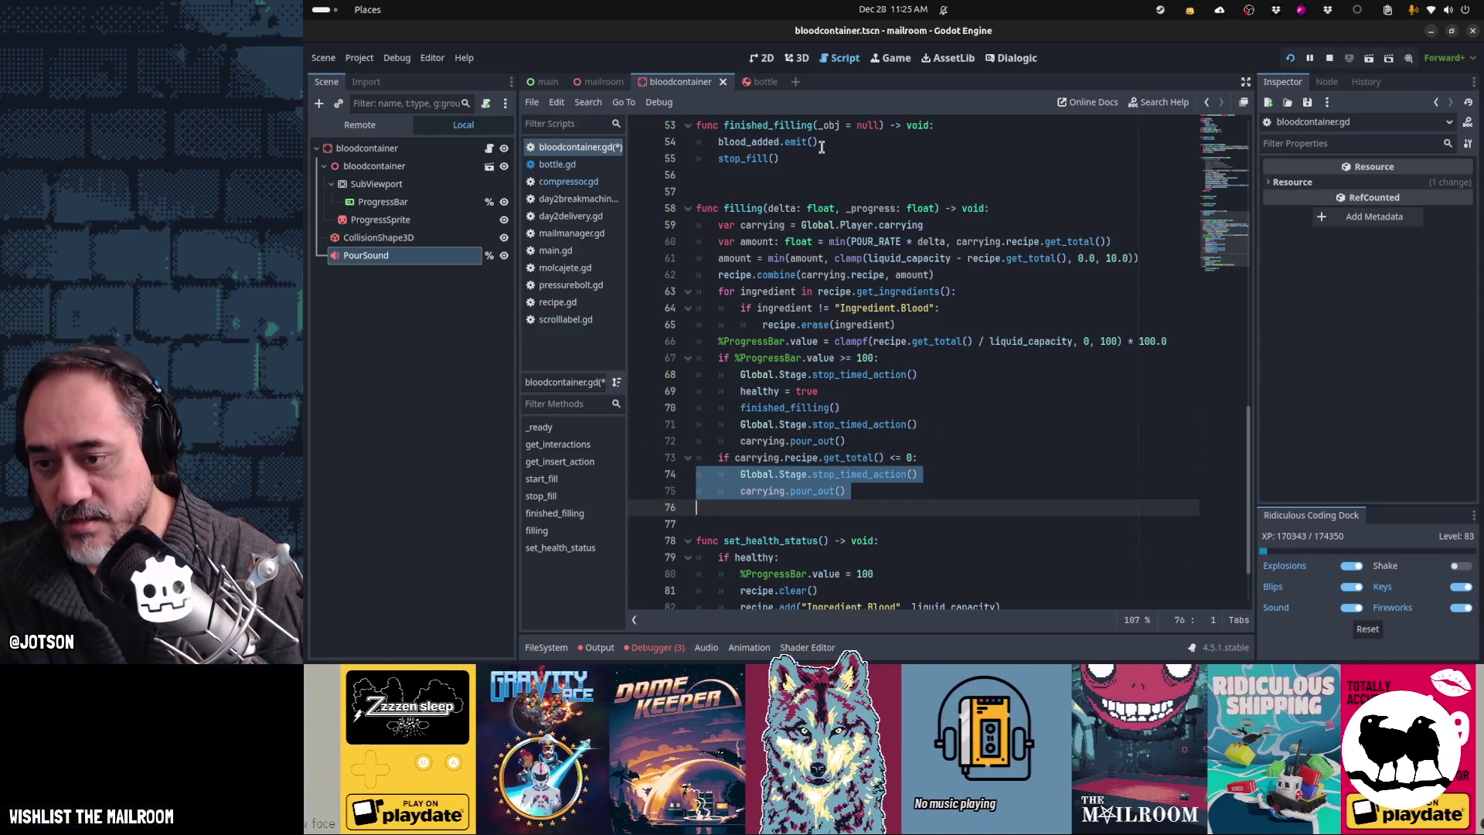
key("ctrl+x")
key("Up")
key("Up")
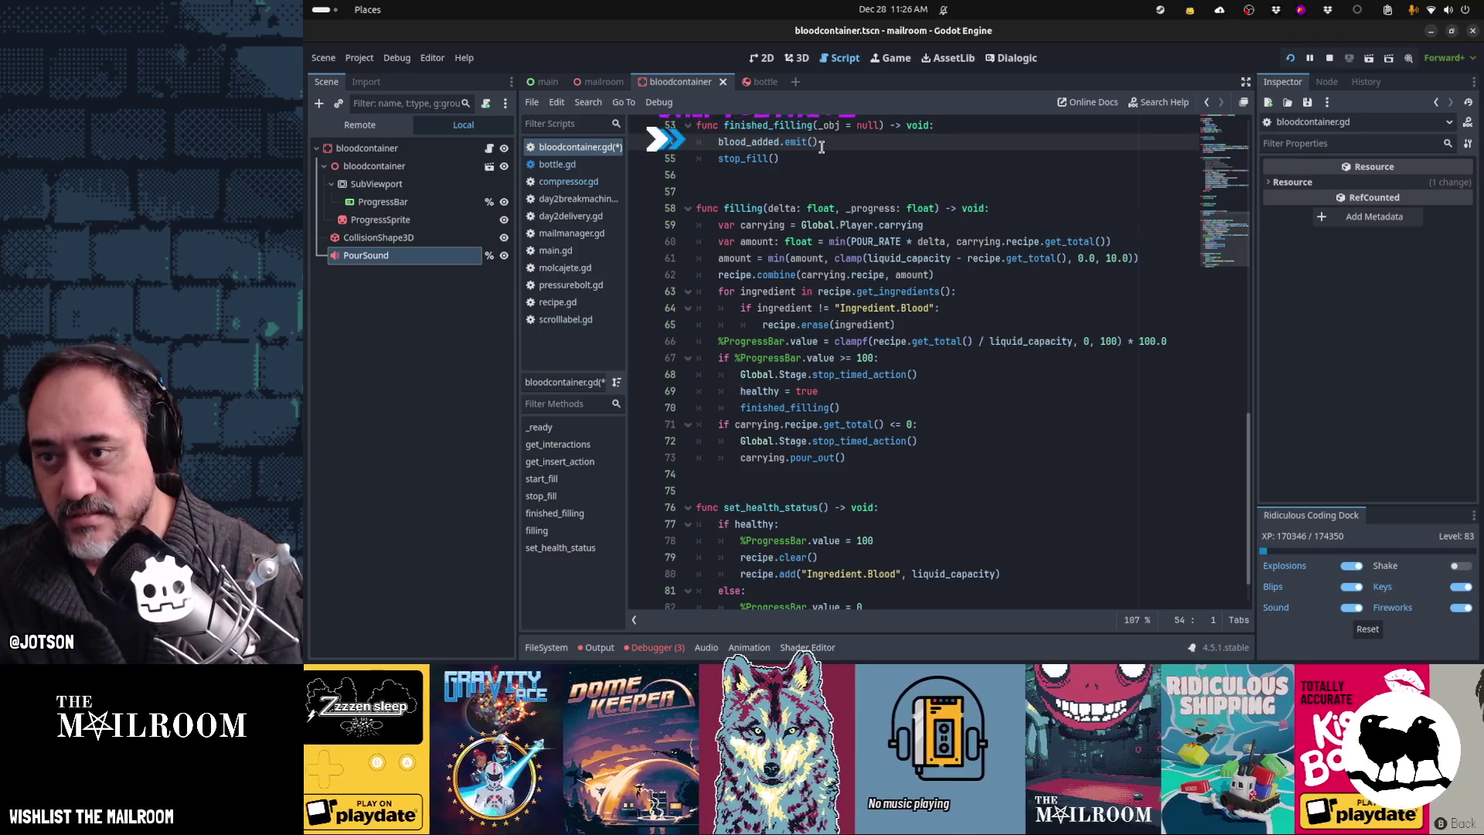
key("Up")
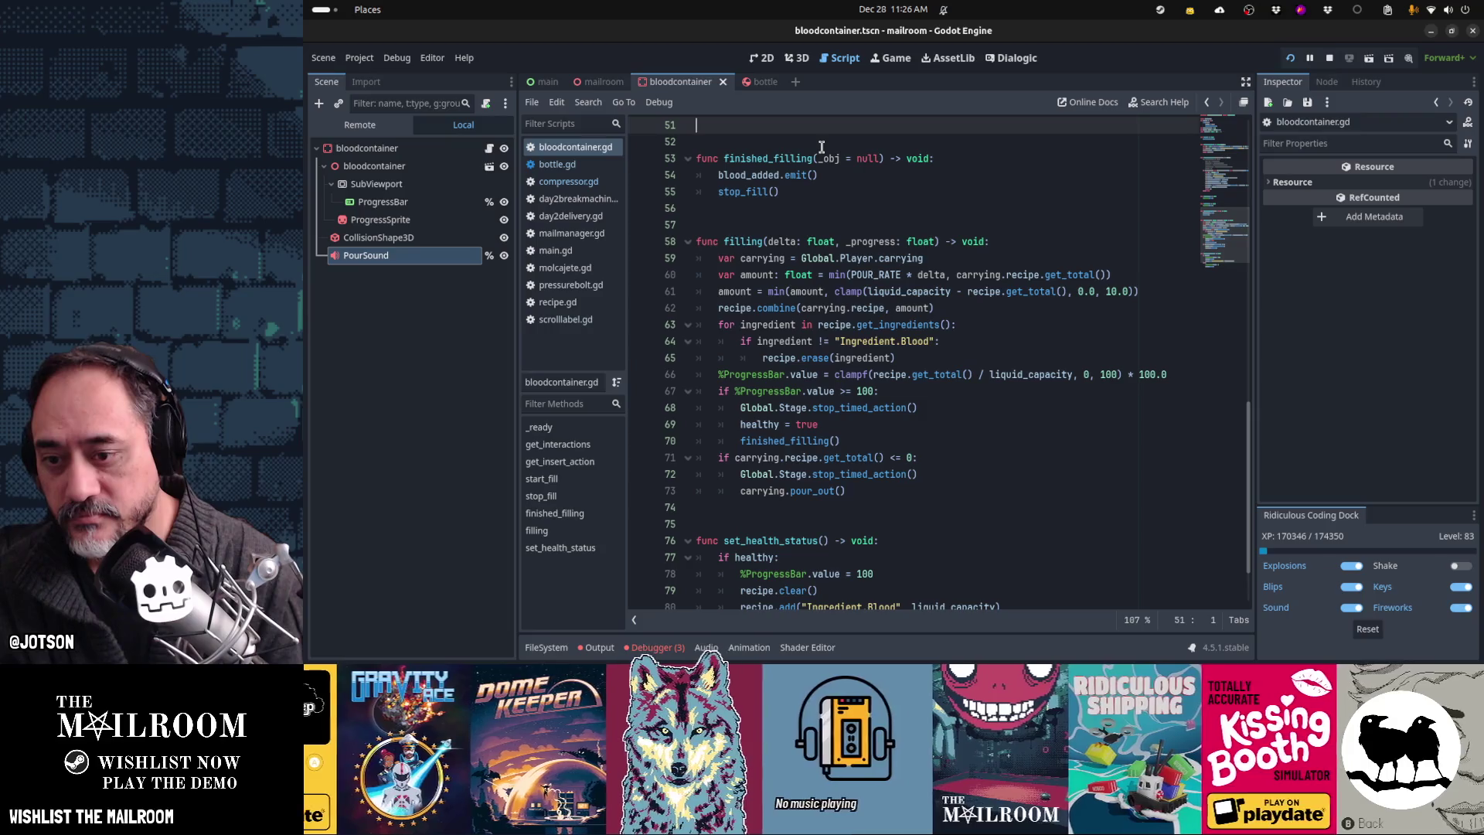
Step: In bottle.gd, review start_fill and filling, and select the carrying and pour_out lines in finished_filling
key("alt+Left")
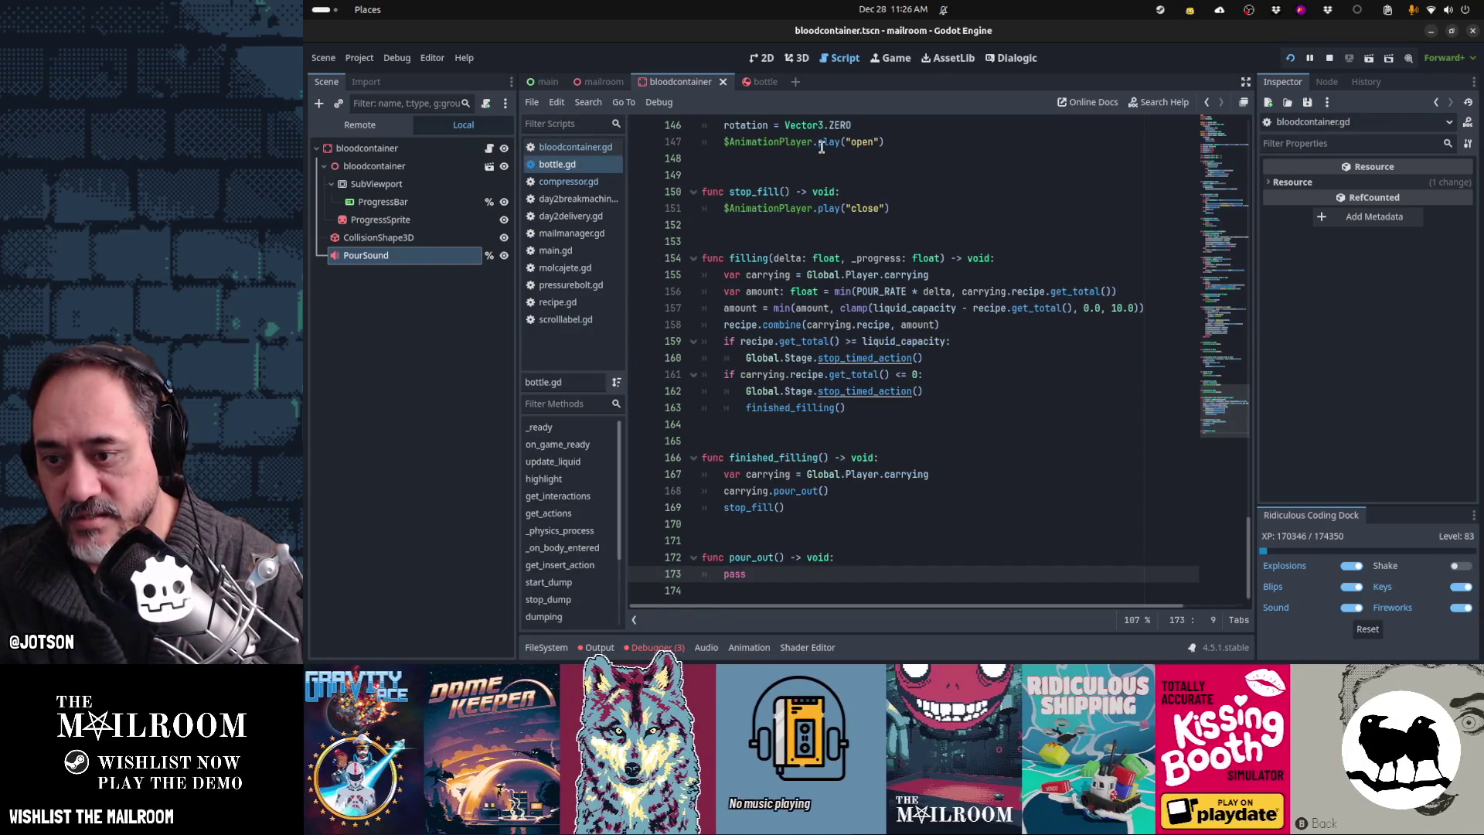
key("Up")
key("Up")
key("Up")
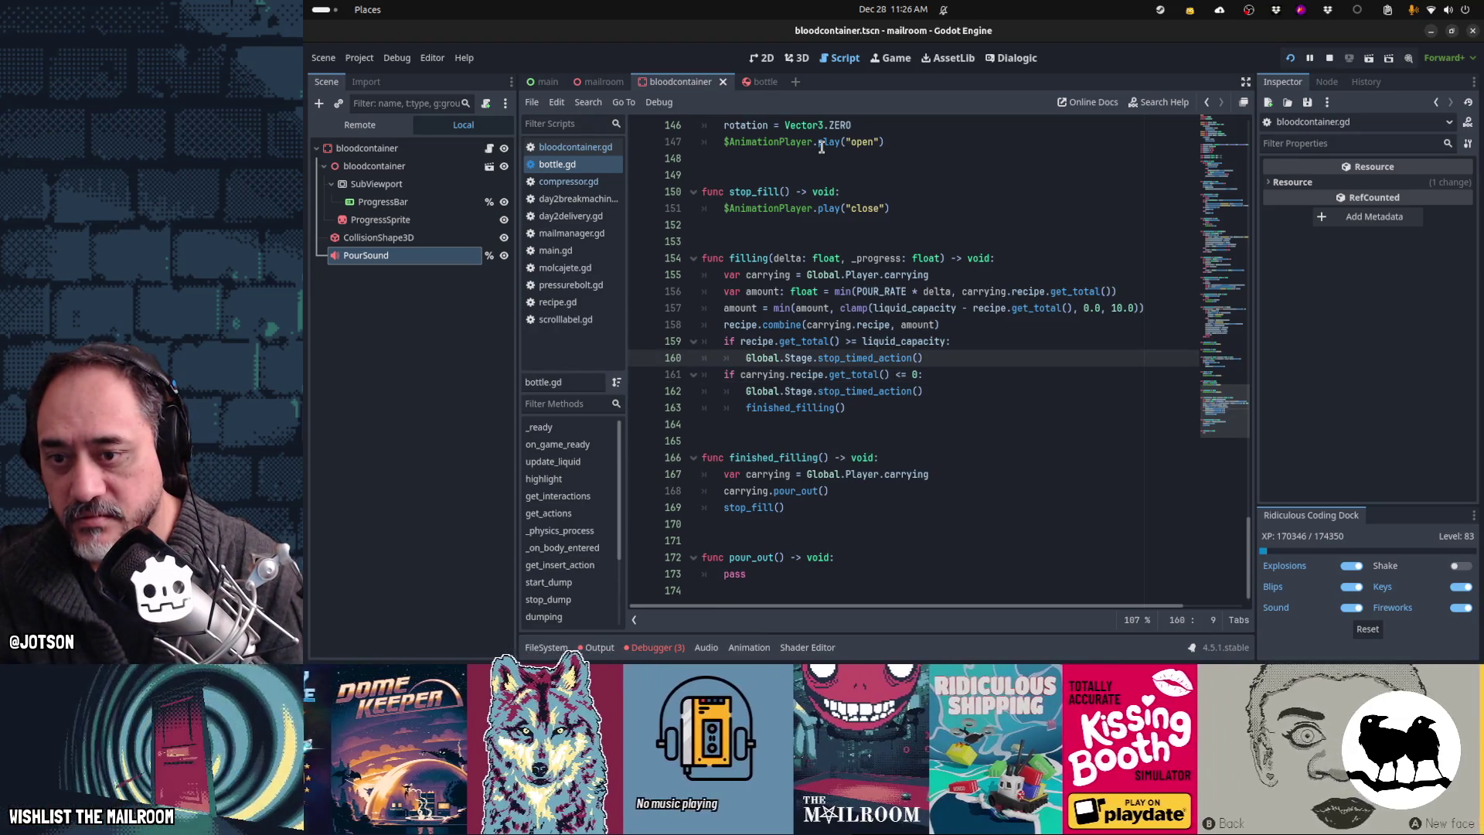
key("ctrl+Up")
key("ctrl+Up")
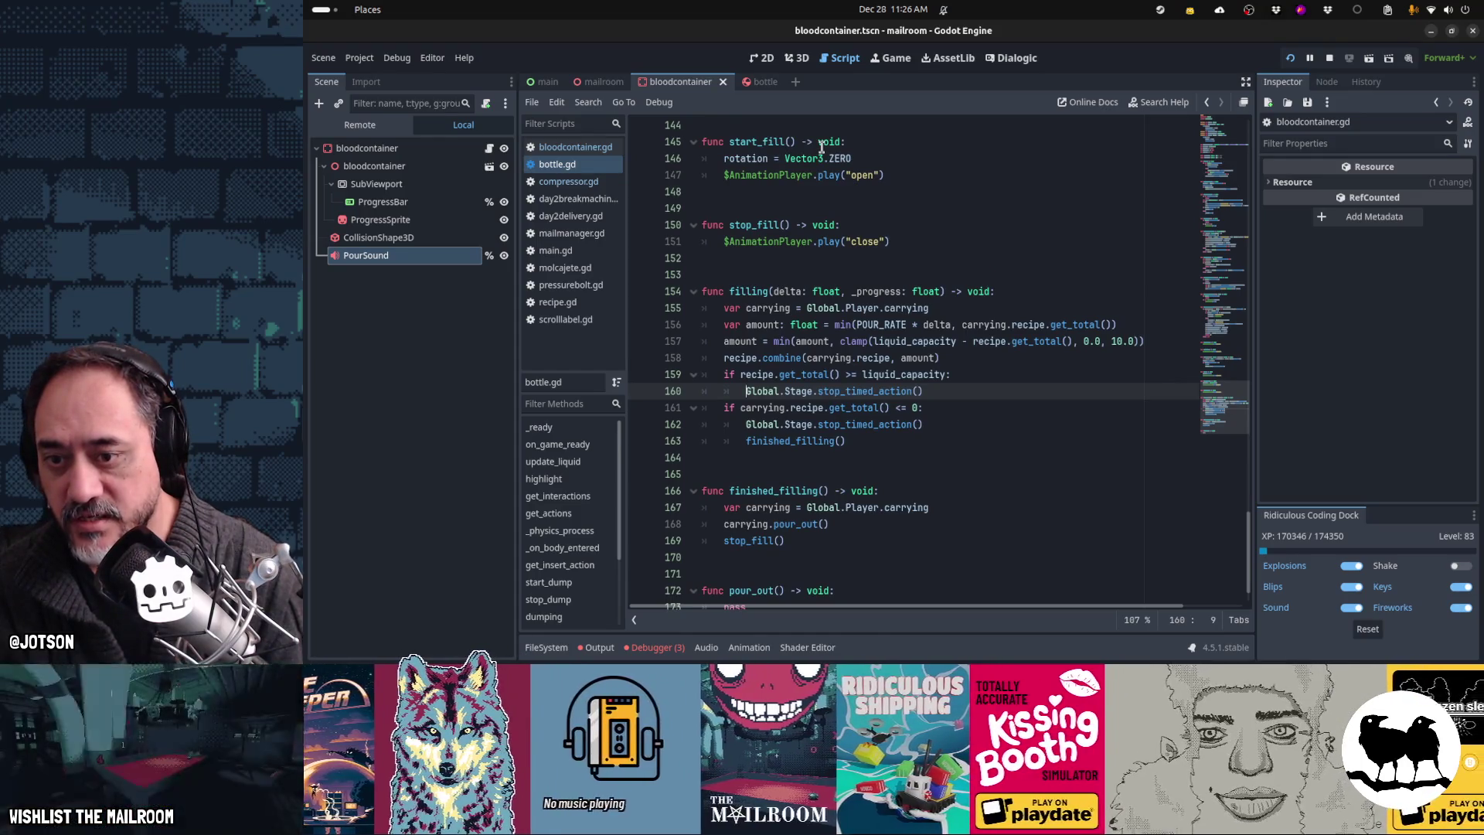
key("Down")
key("Down")
key("Down")
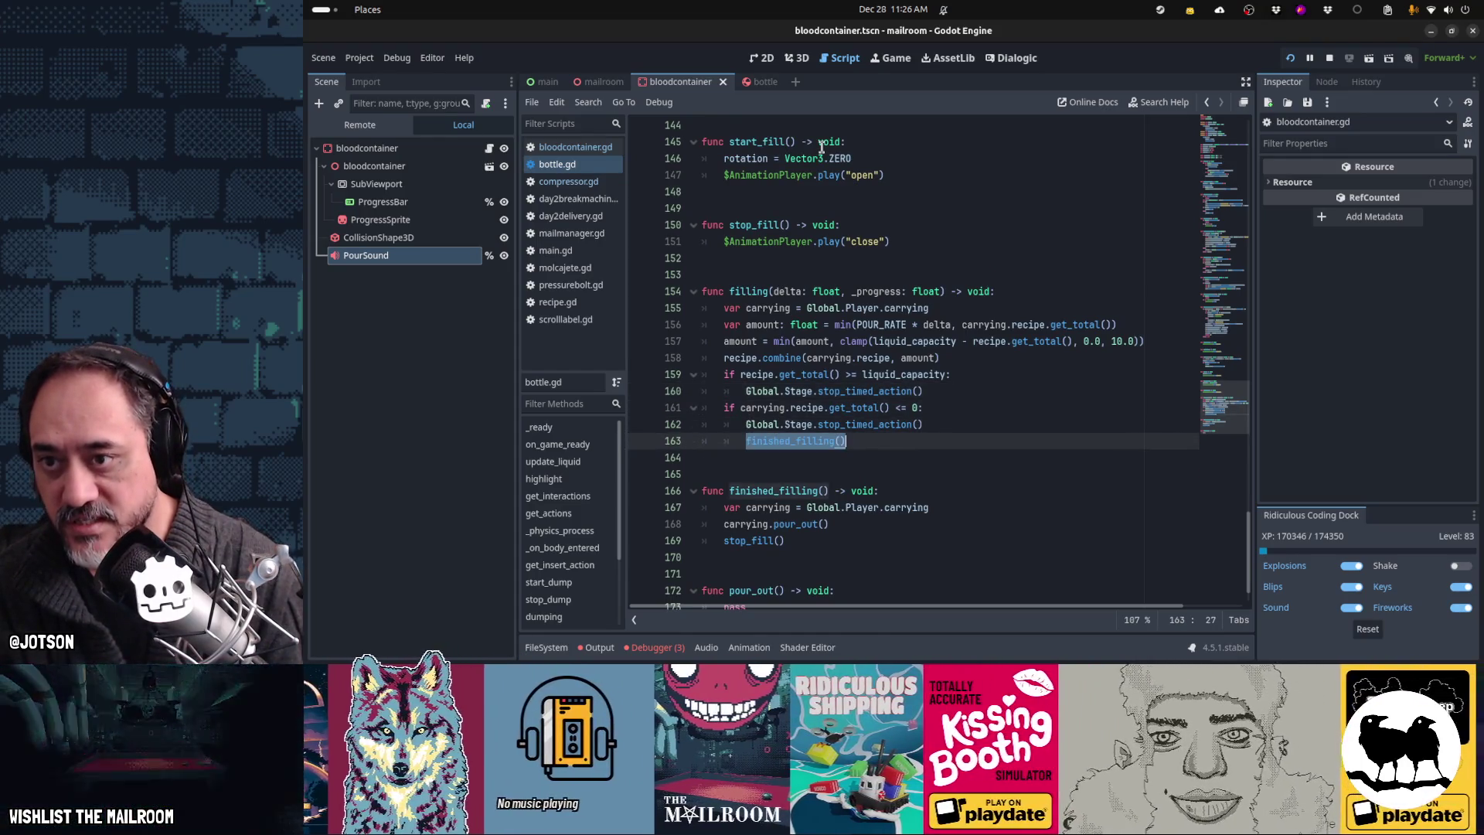
key("End")
key("Up")
key("Up")
key("Up")
key("Up")
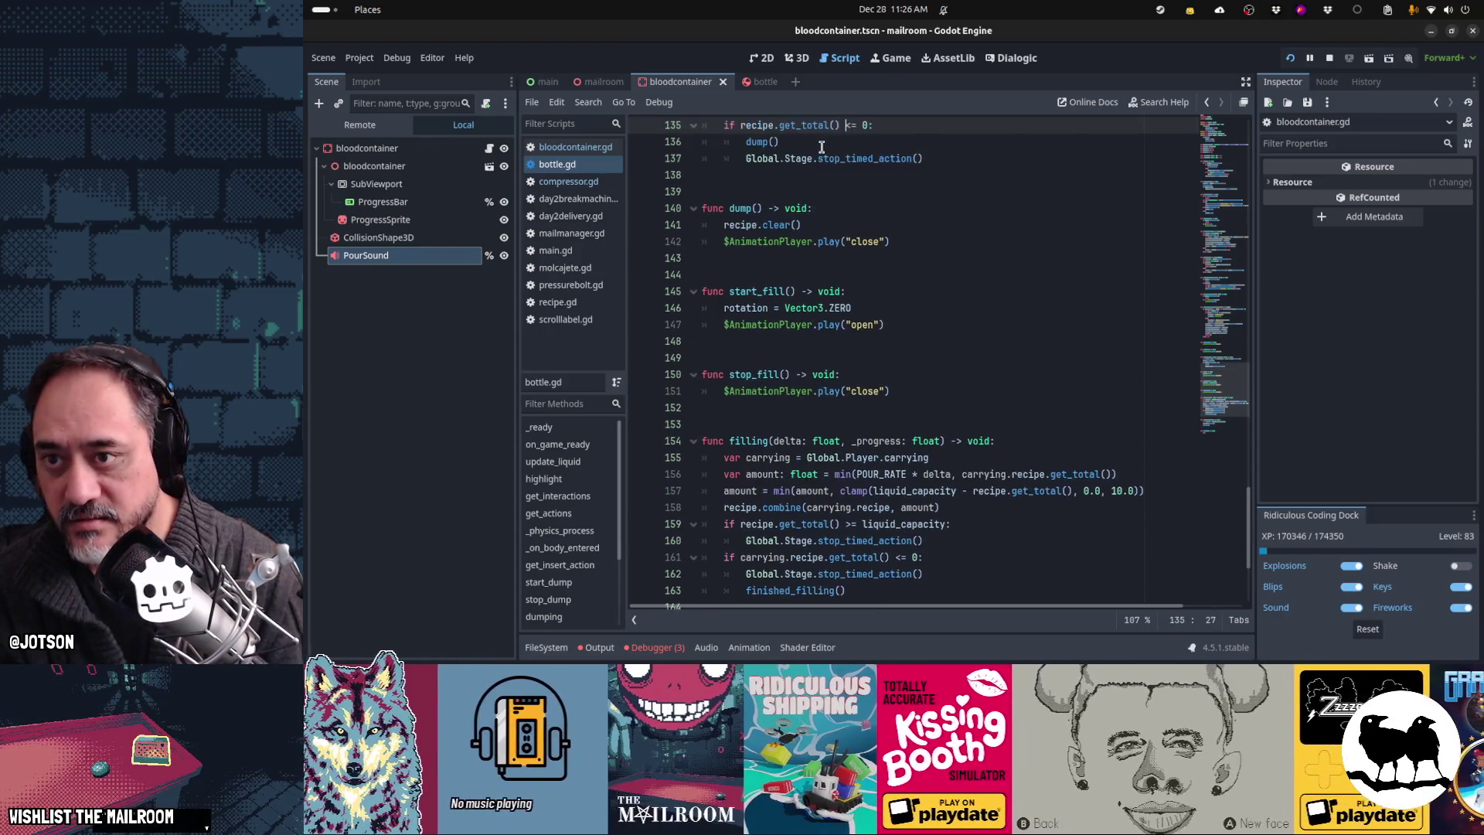
key("Down")
key("Down")
key("Down")
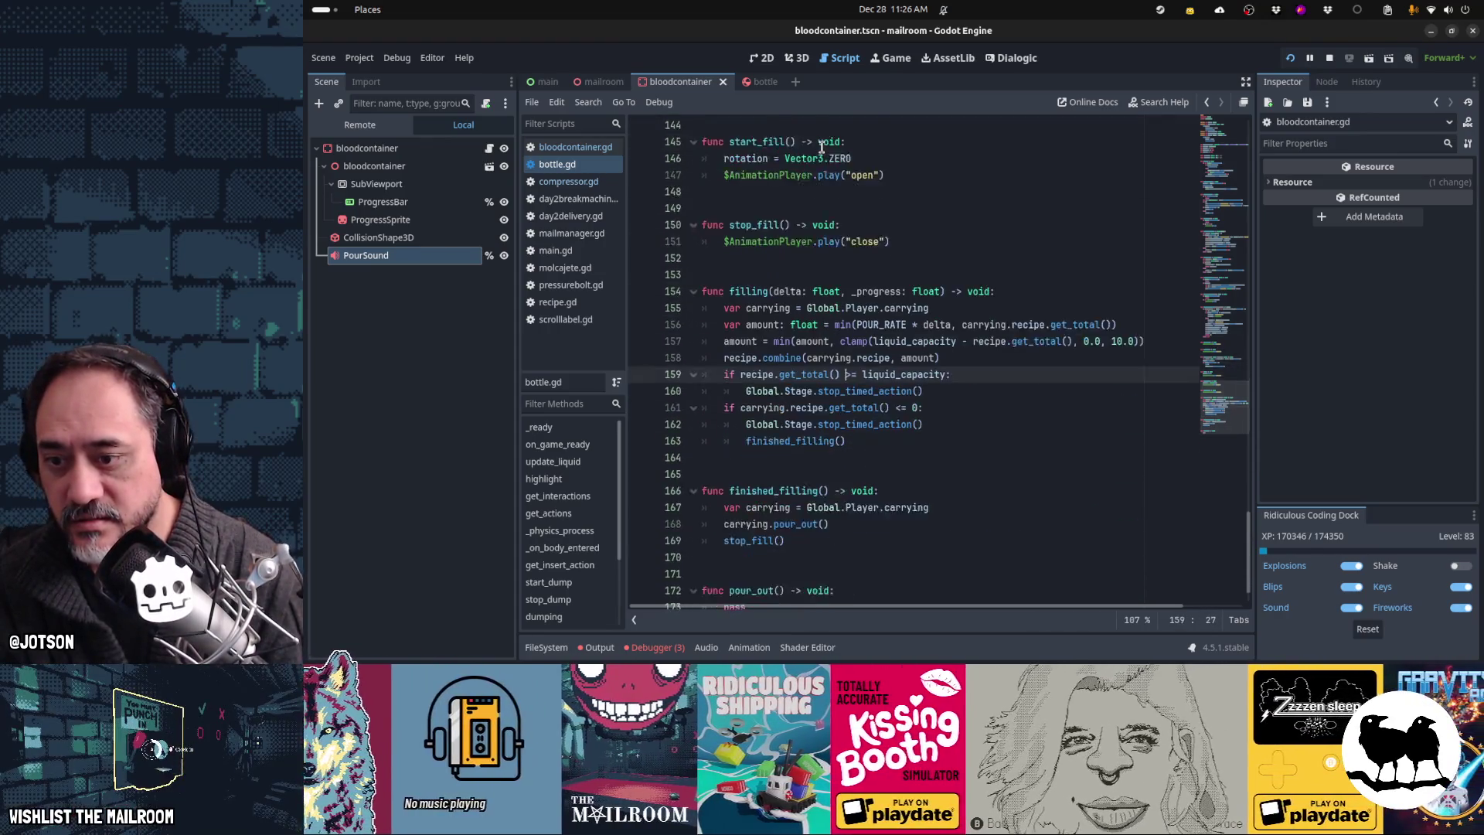
key("Down")
key("Down")
key("Down")
key("End")
key("shift+Home")
key("shift+Up")
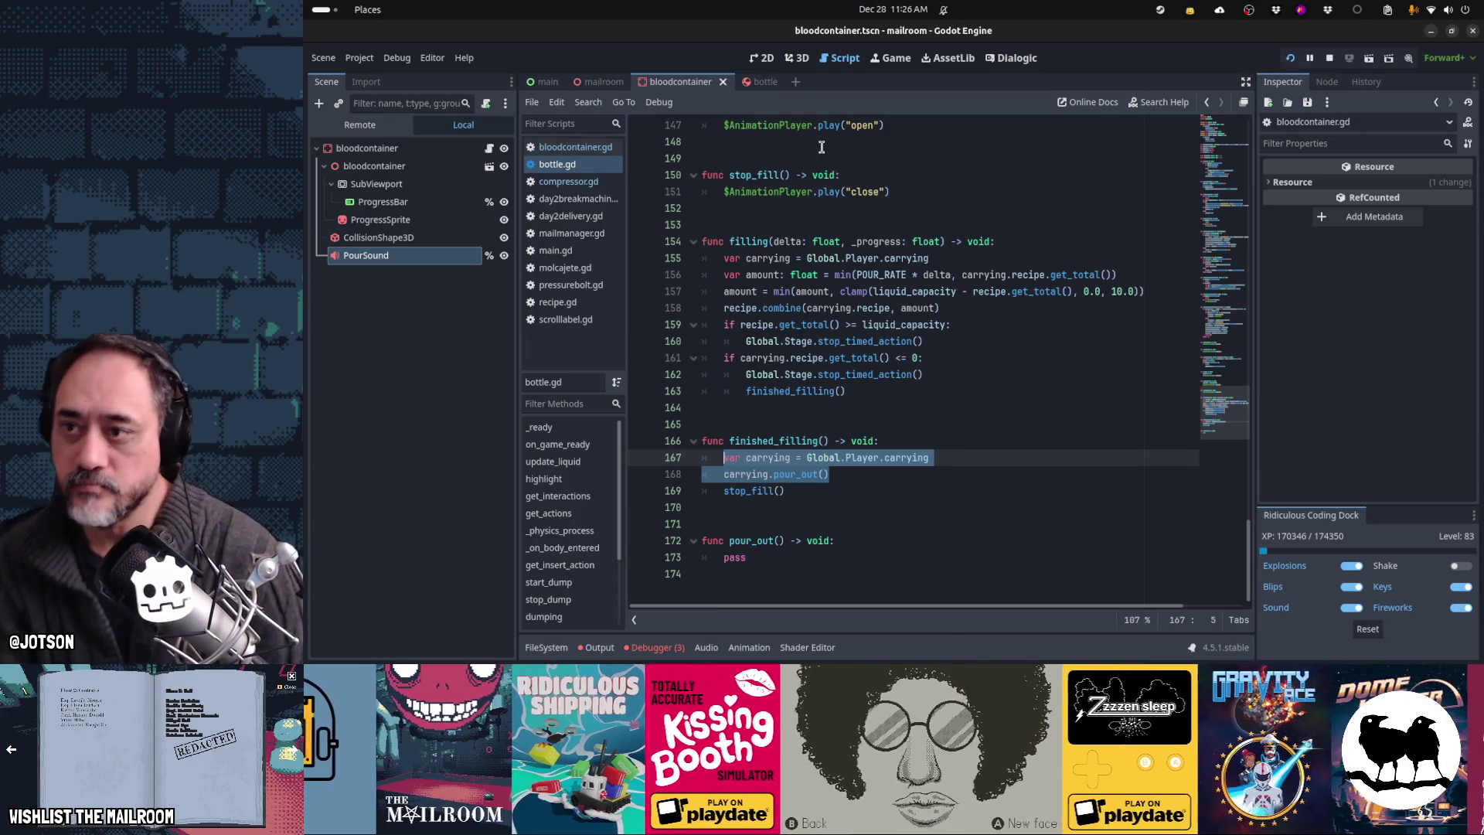
Step: Review the full-bar check and finished_filling call in bloodcontainer.gd's filling function
key("ctrl+shift+comma")
key("Down")
key("Down")
key("Down")
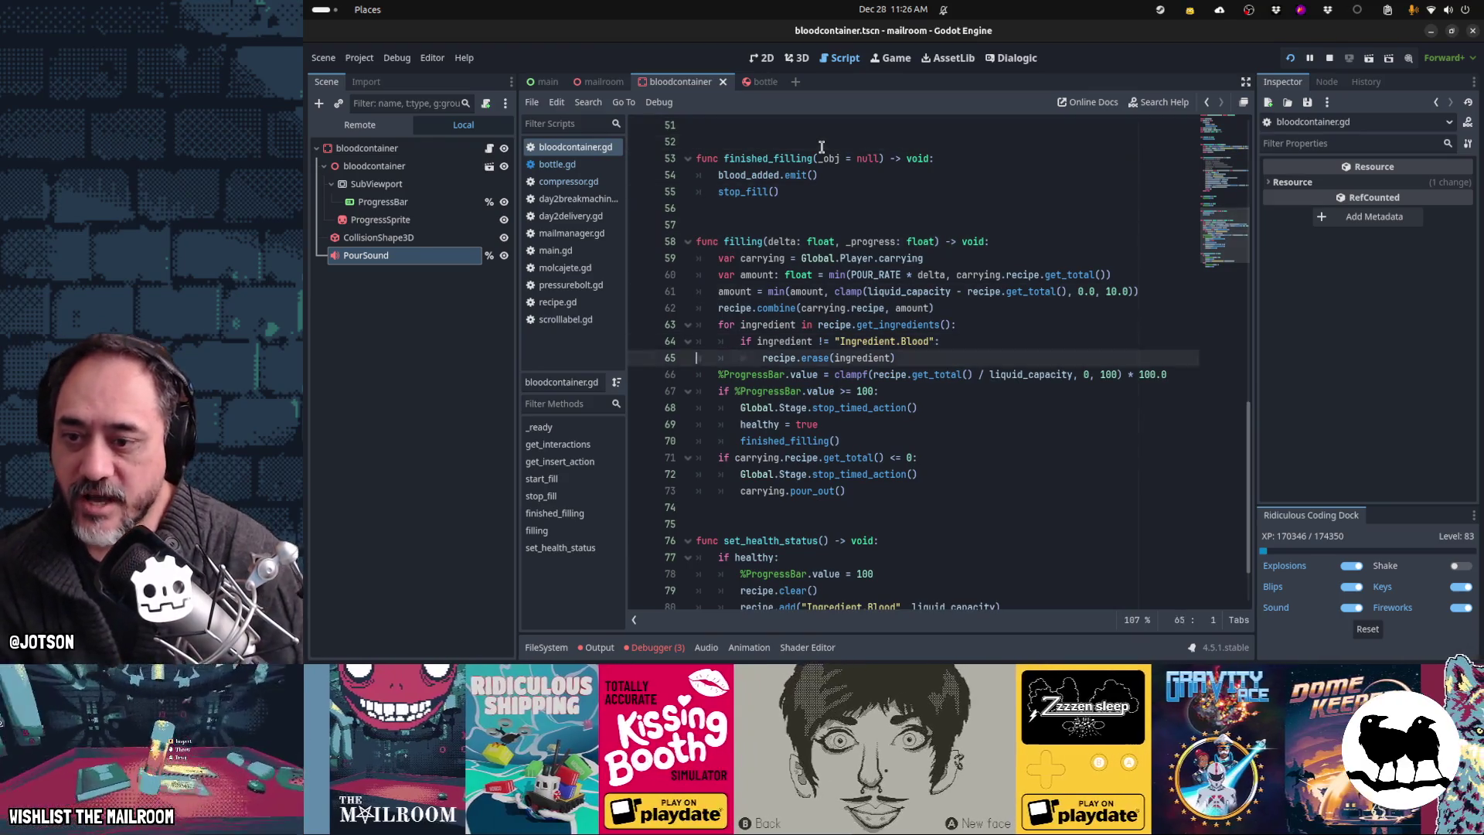
key("Up")
key("Up")
key("Up")
key("Down")
key("Down")
key("Down")
scroll(821, 147, "up", 2)
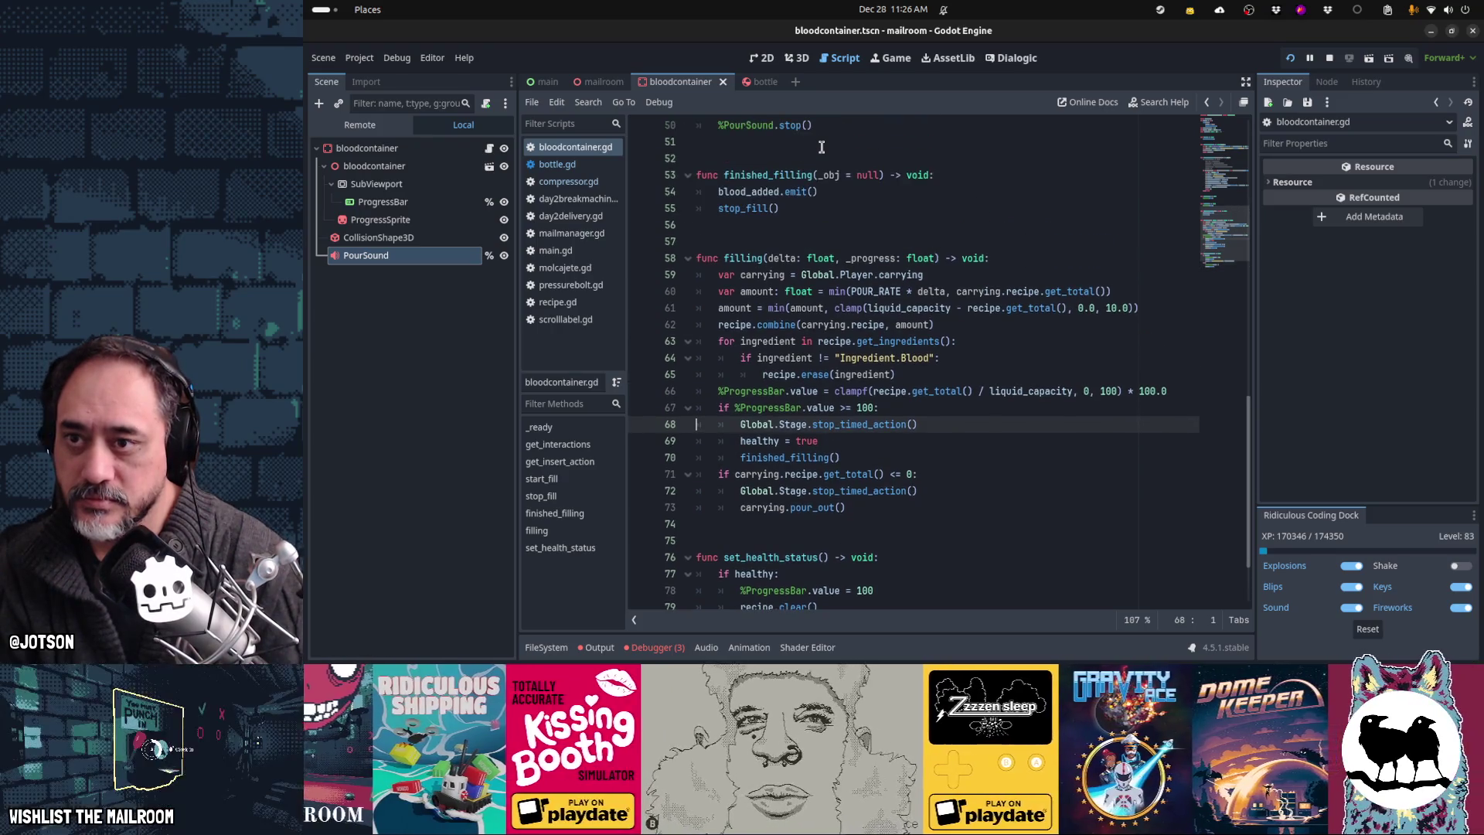
key("Down")
key("Down")
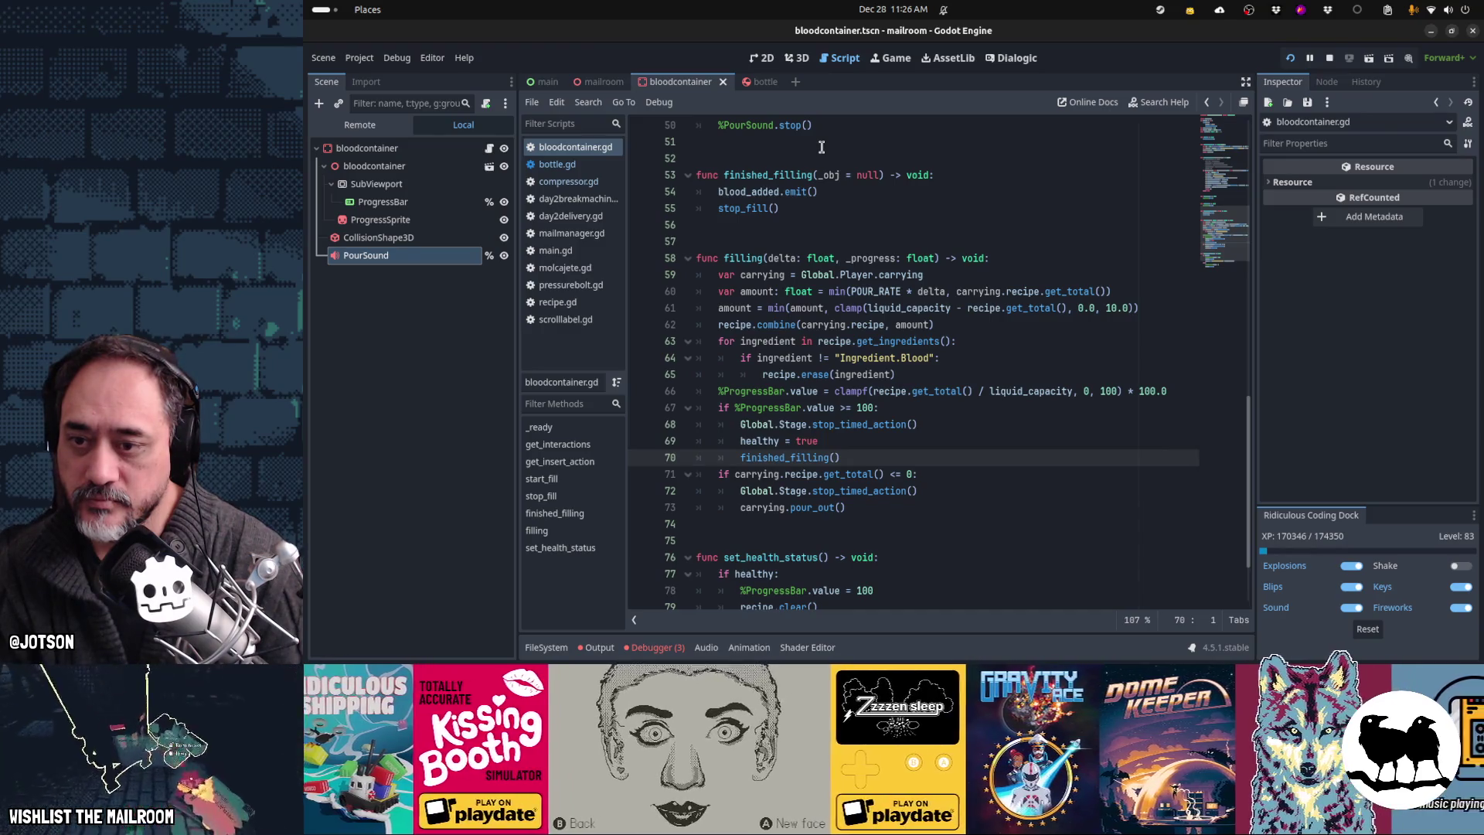
key("Up")
key("Up")
key("Up")
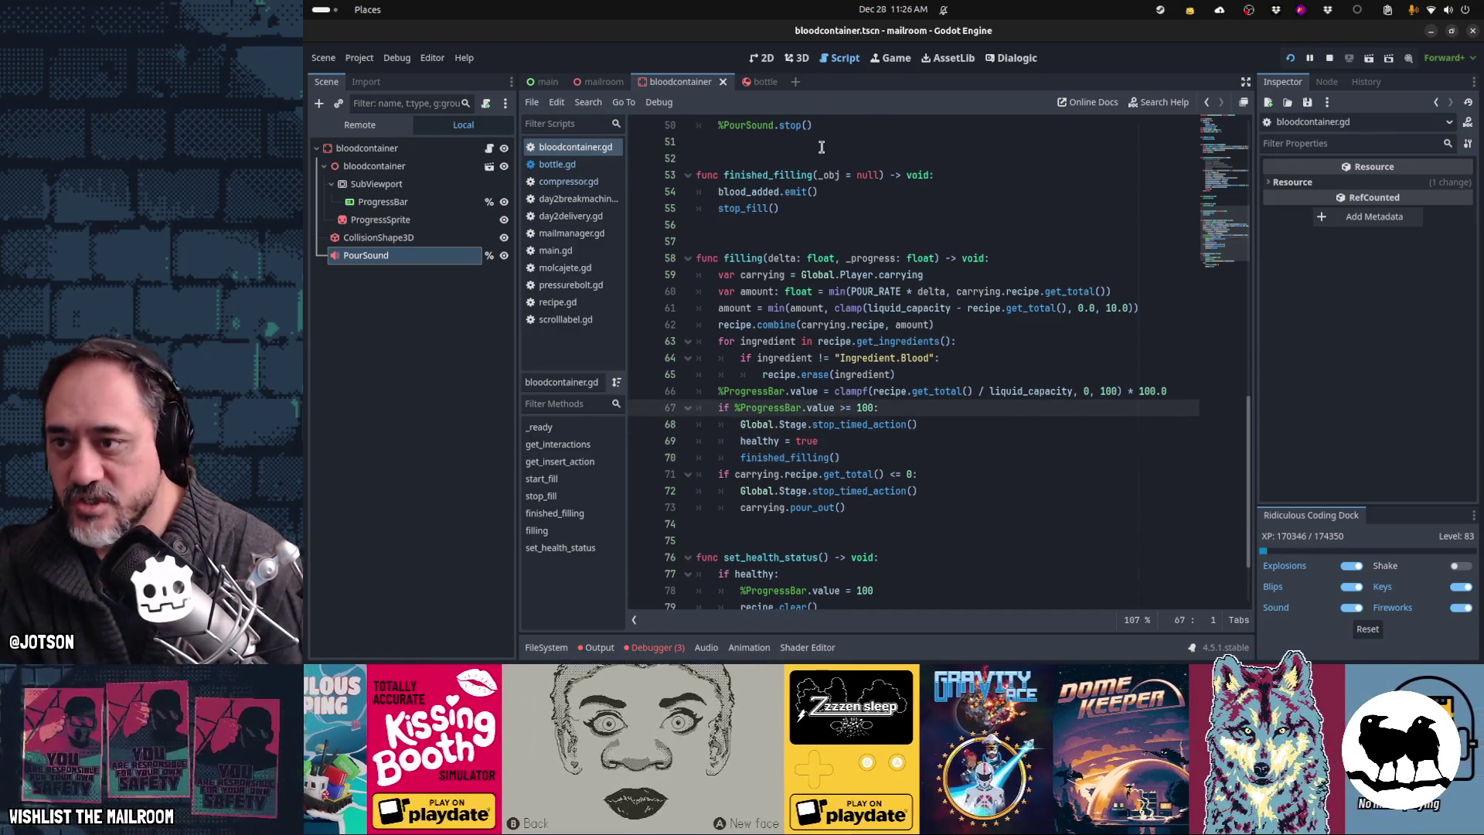
Step: Compare the capacity checks and stop_timed_action lines between bottle.gd and bloodcontainer.gd, then switch to Obsidian
key("alt+Left")
key("Up")
key("Up")
key("Up")
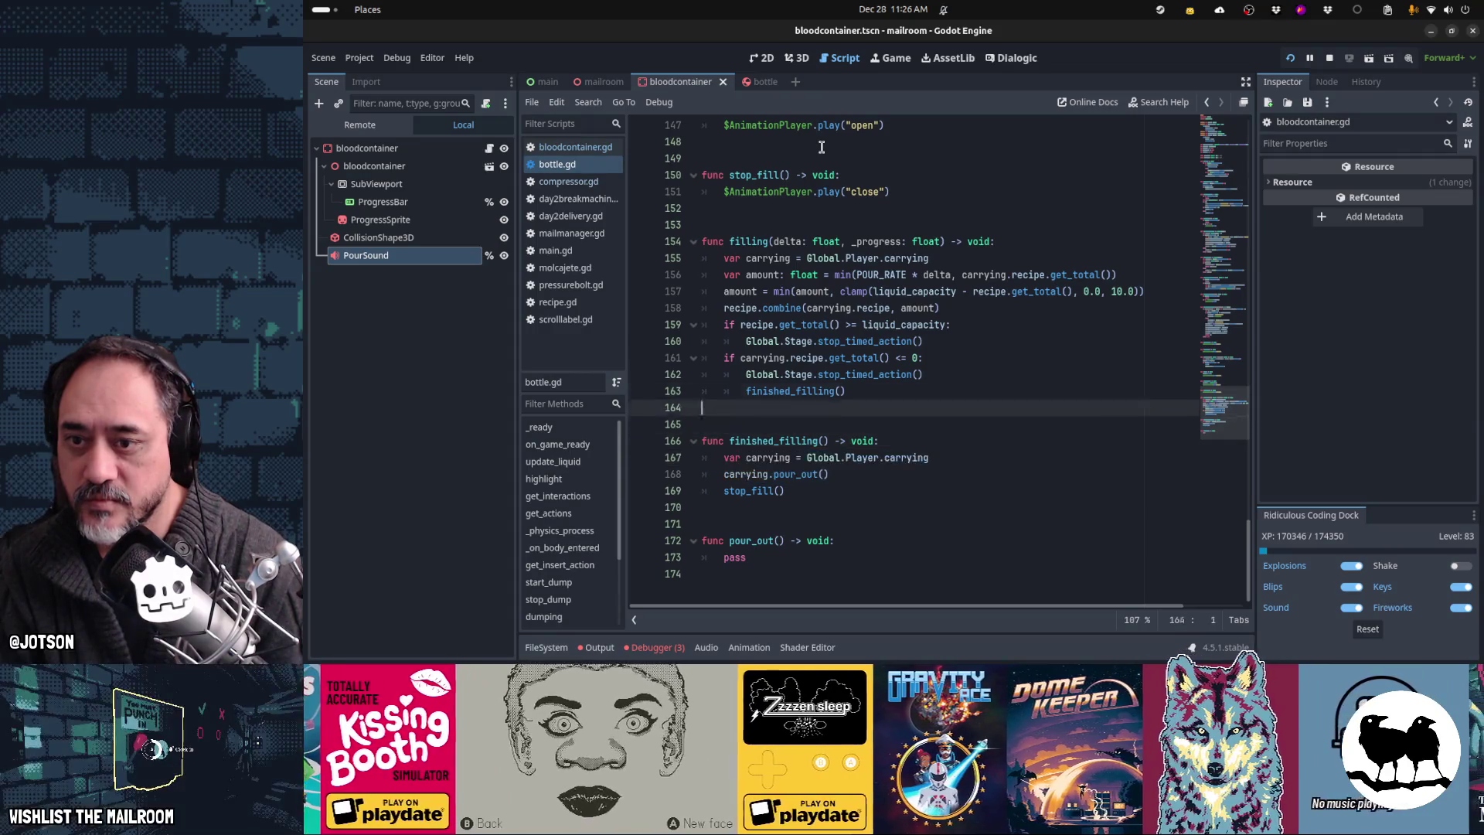
key("Down")
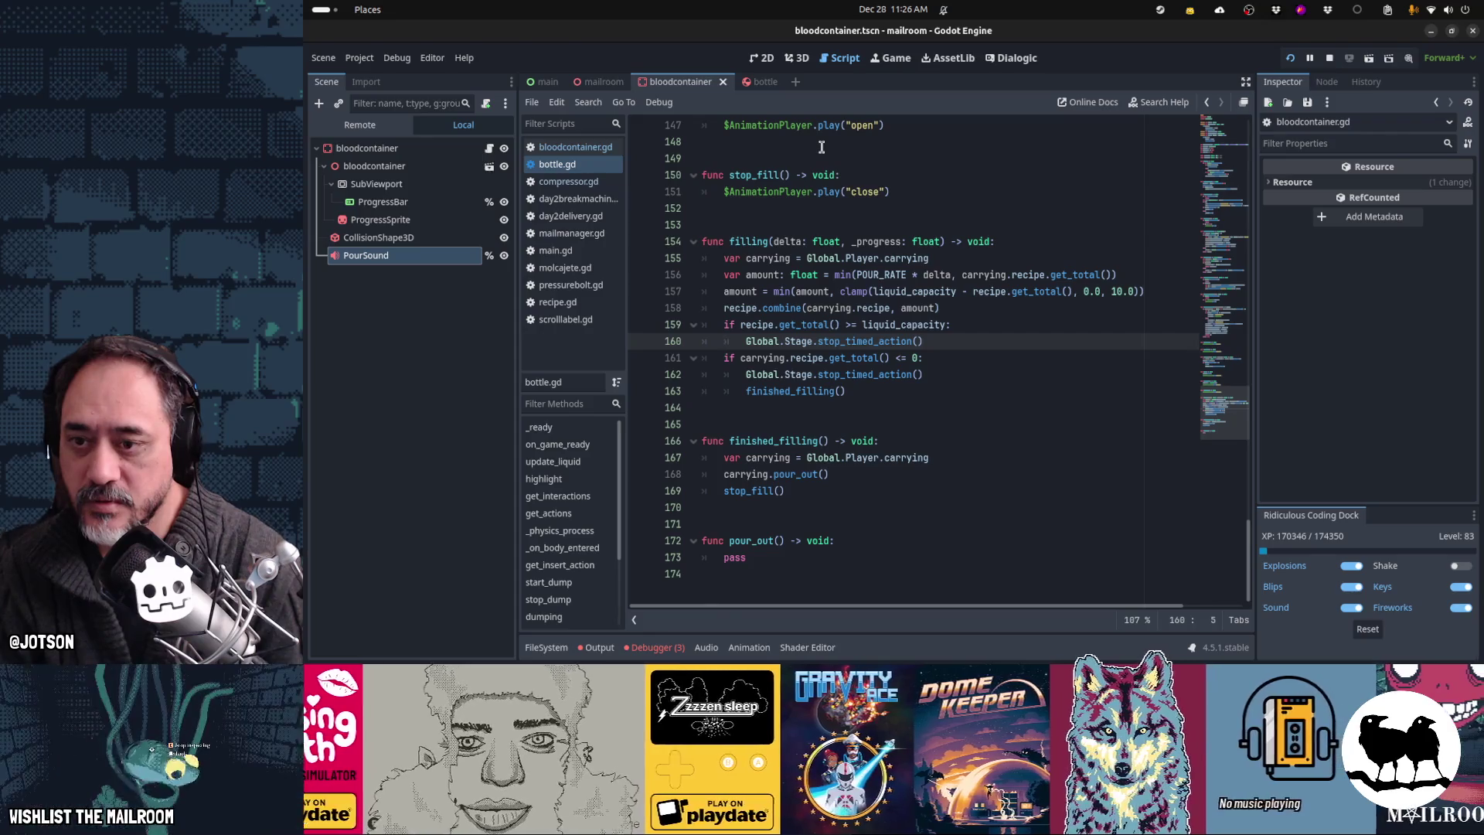
scroll(822, 147, "up", 1)
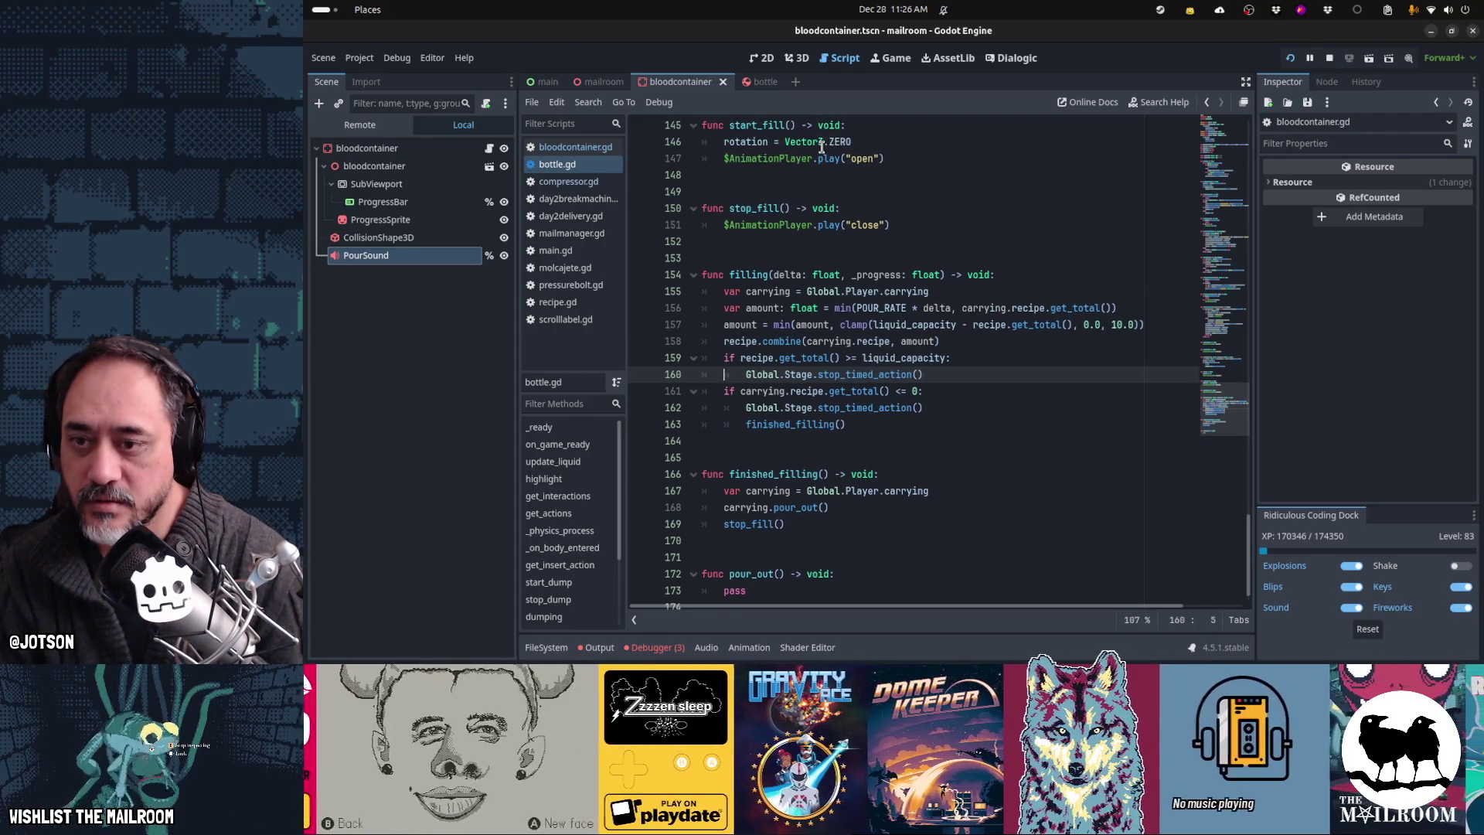
scroll(822, 147, "up", 1)
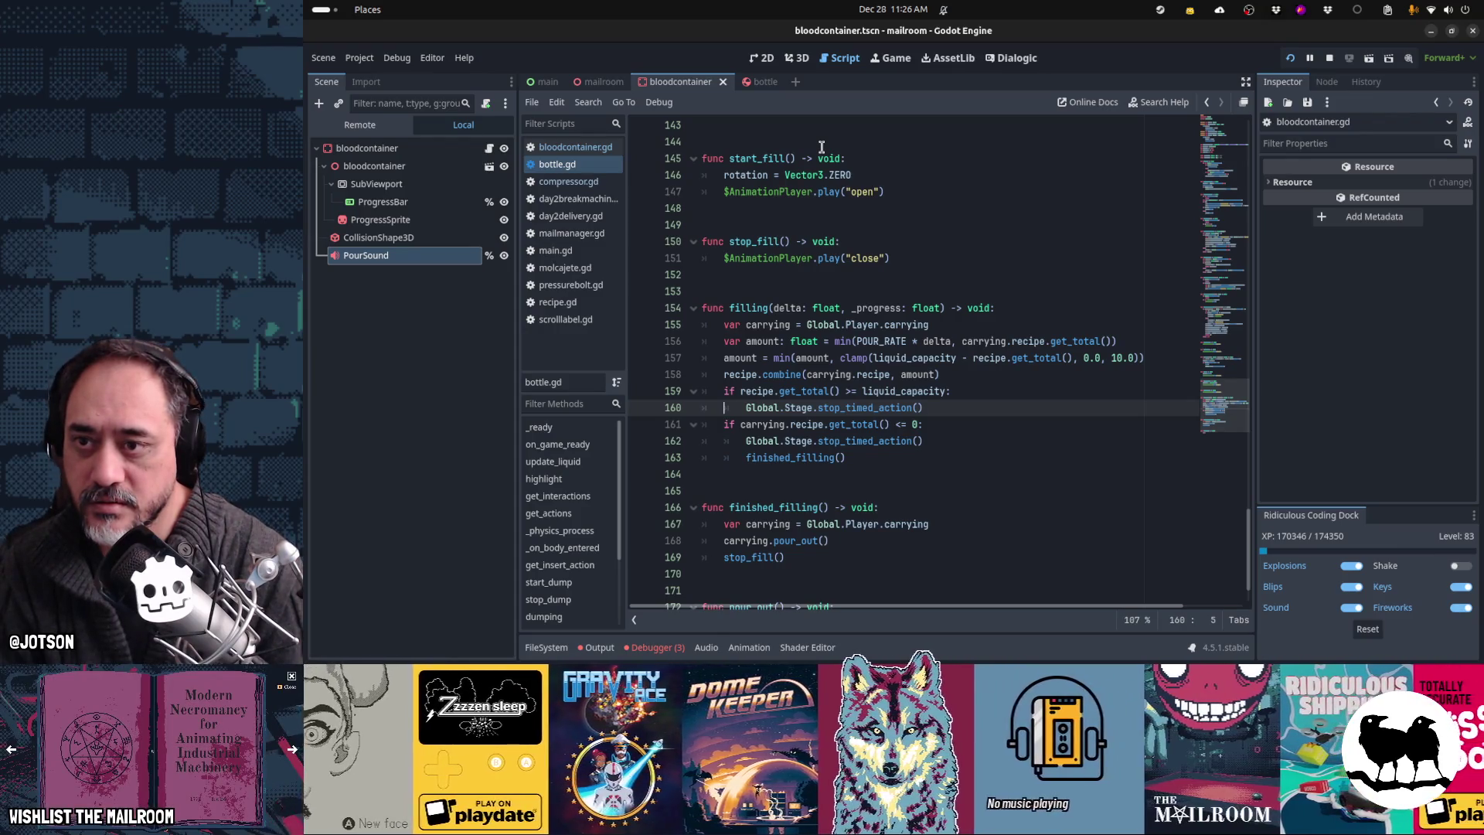
key("alt+Left")
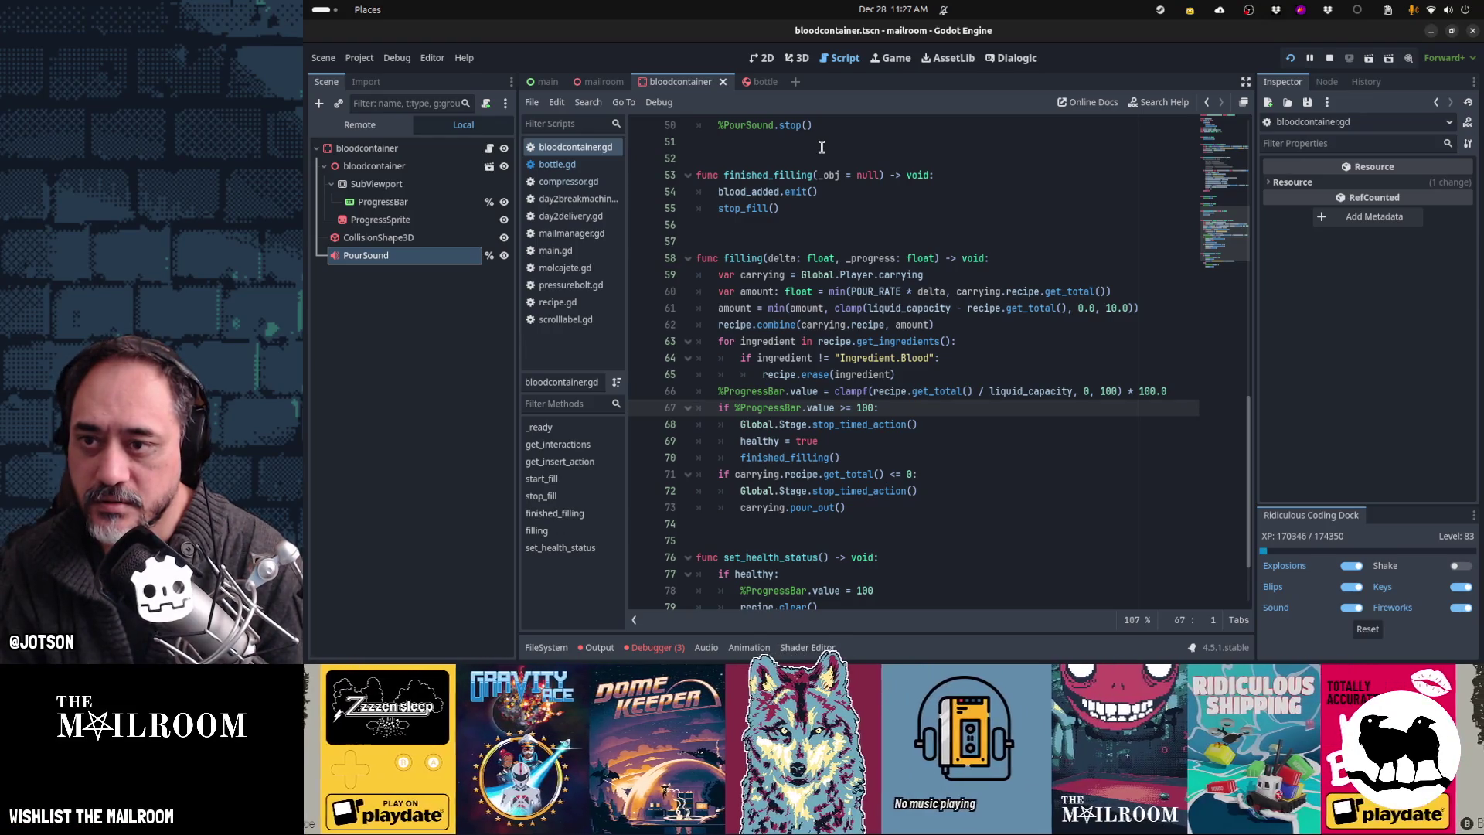
key("Down")
key("Down")
key("Down")
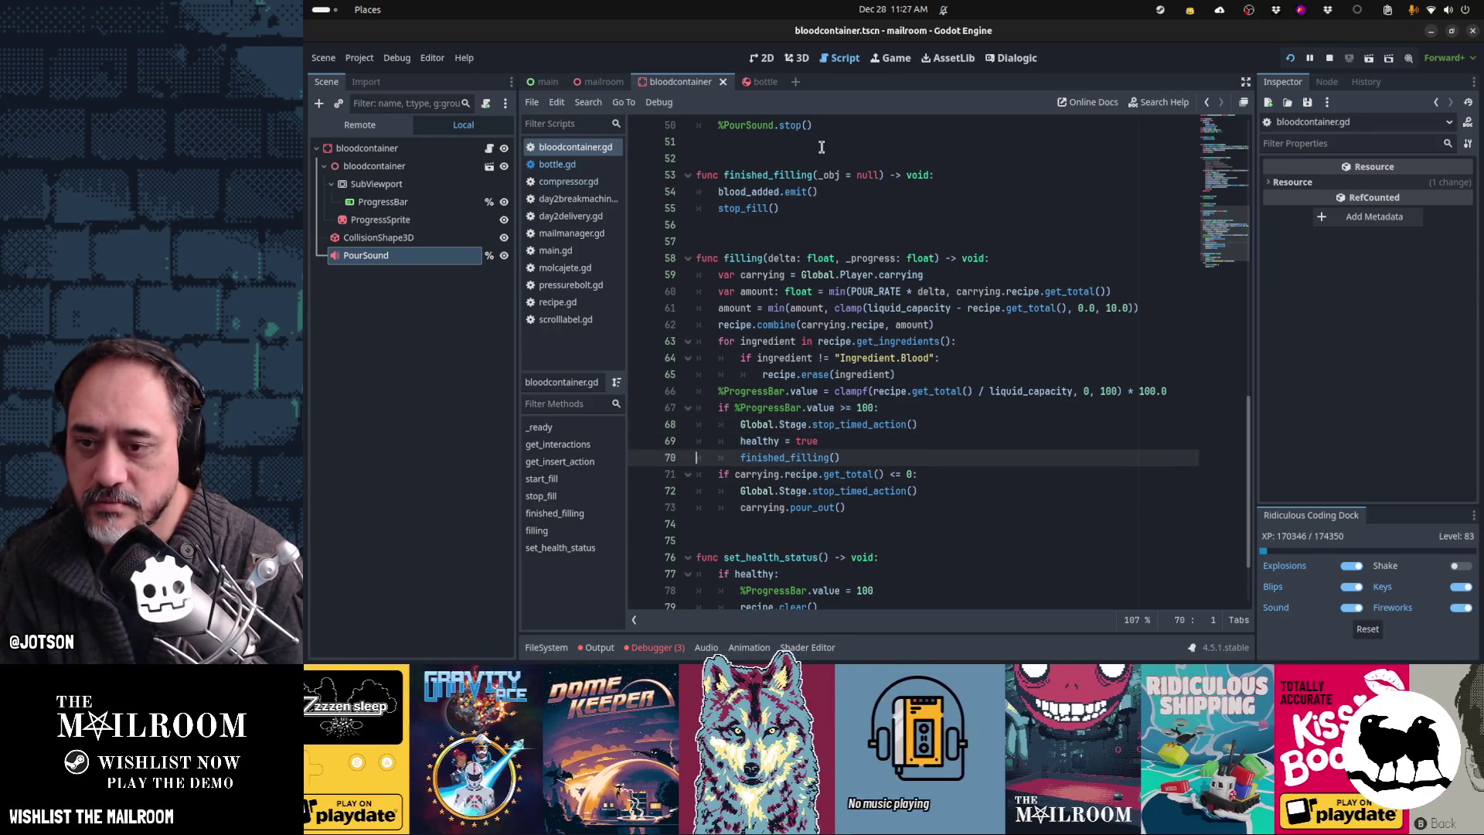
key("alt+Right")
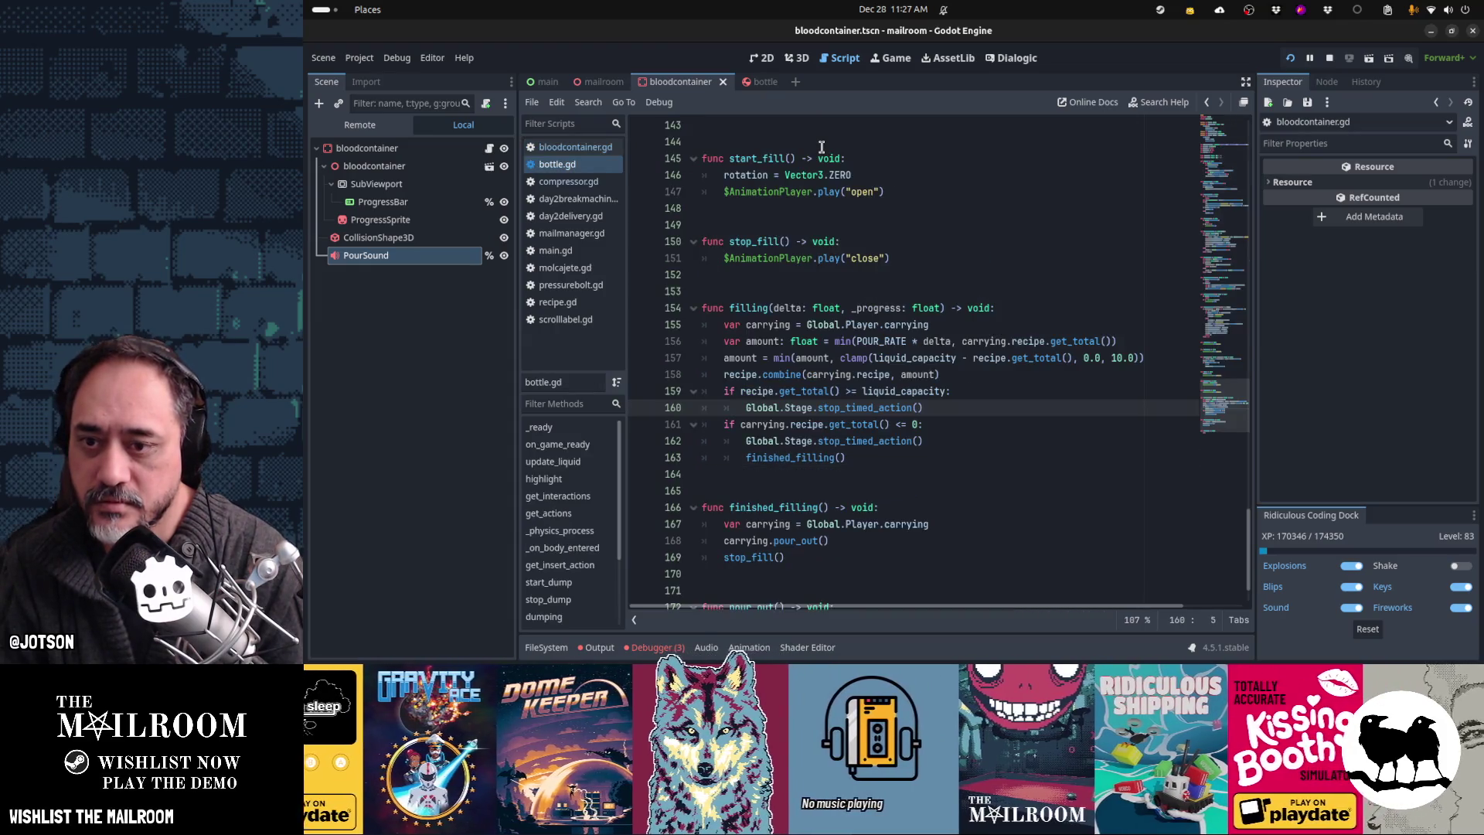
key("alt+Left")
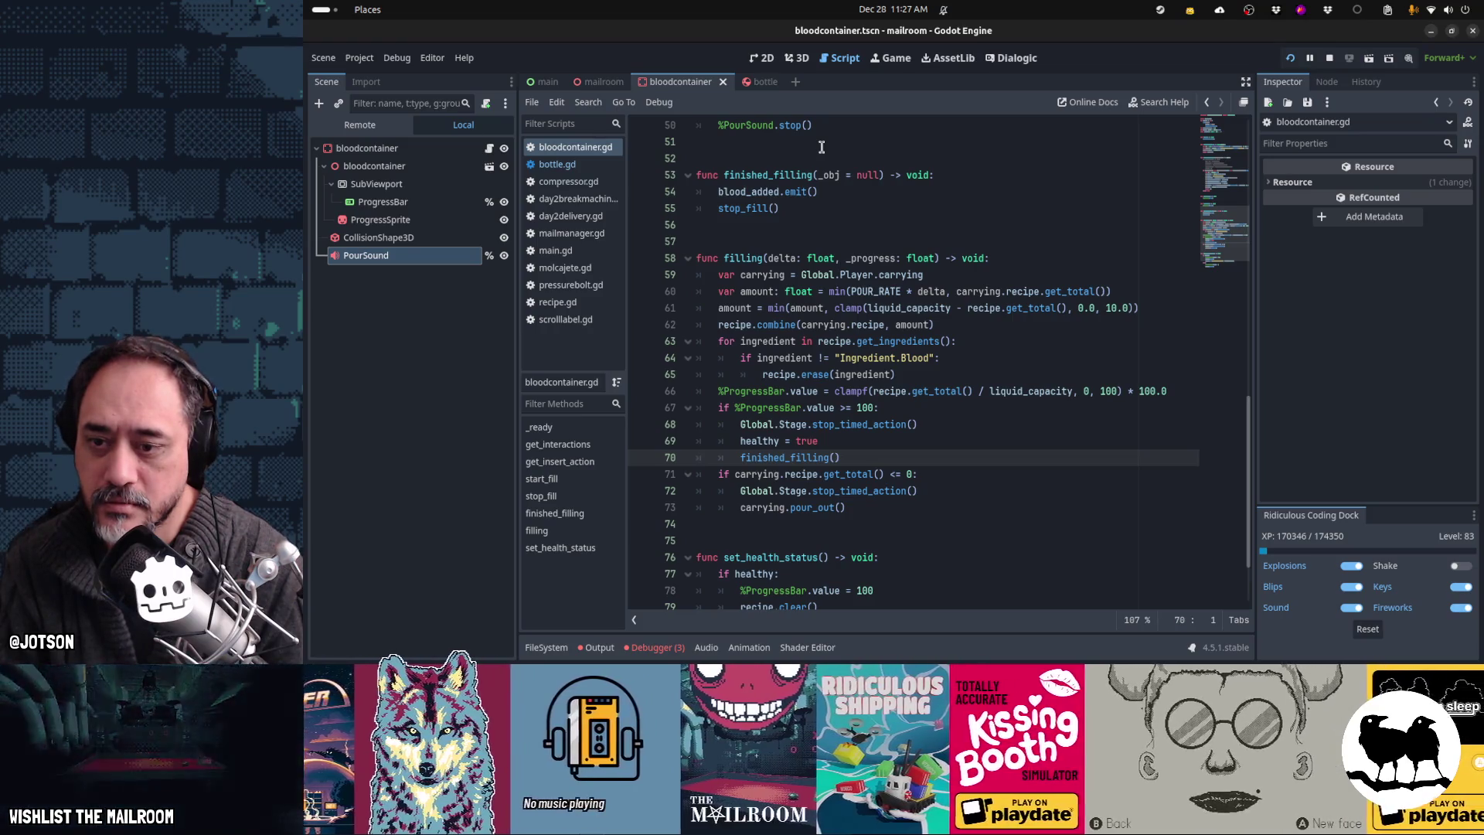
key("Down")
key("Down")
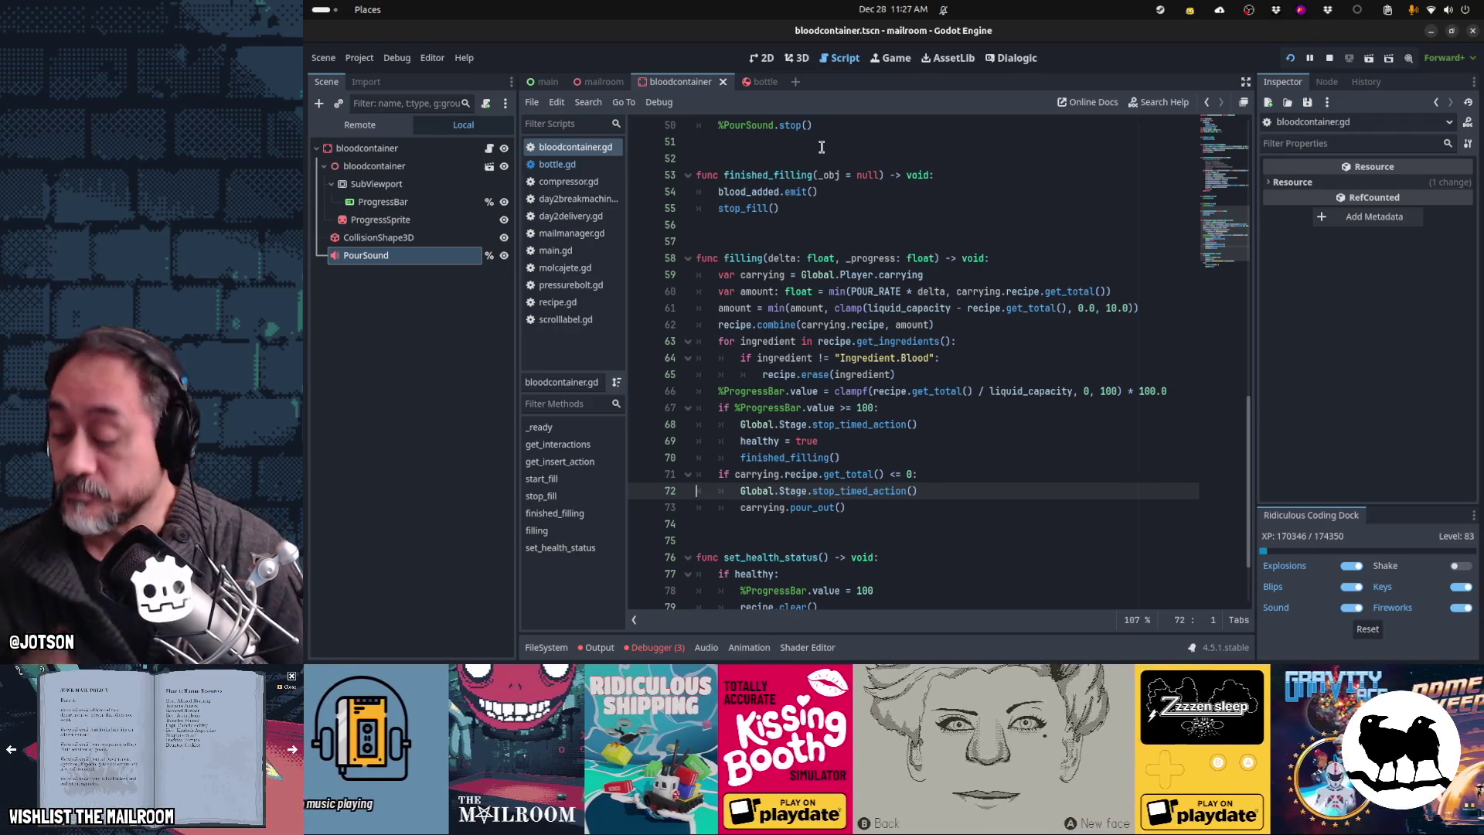
key("alt+Tab")
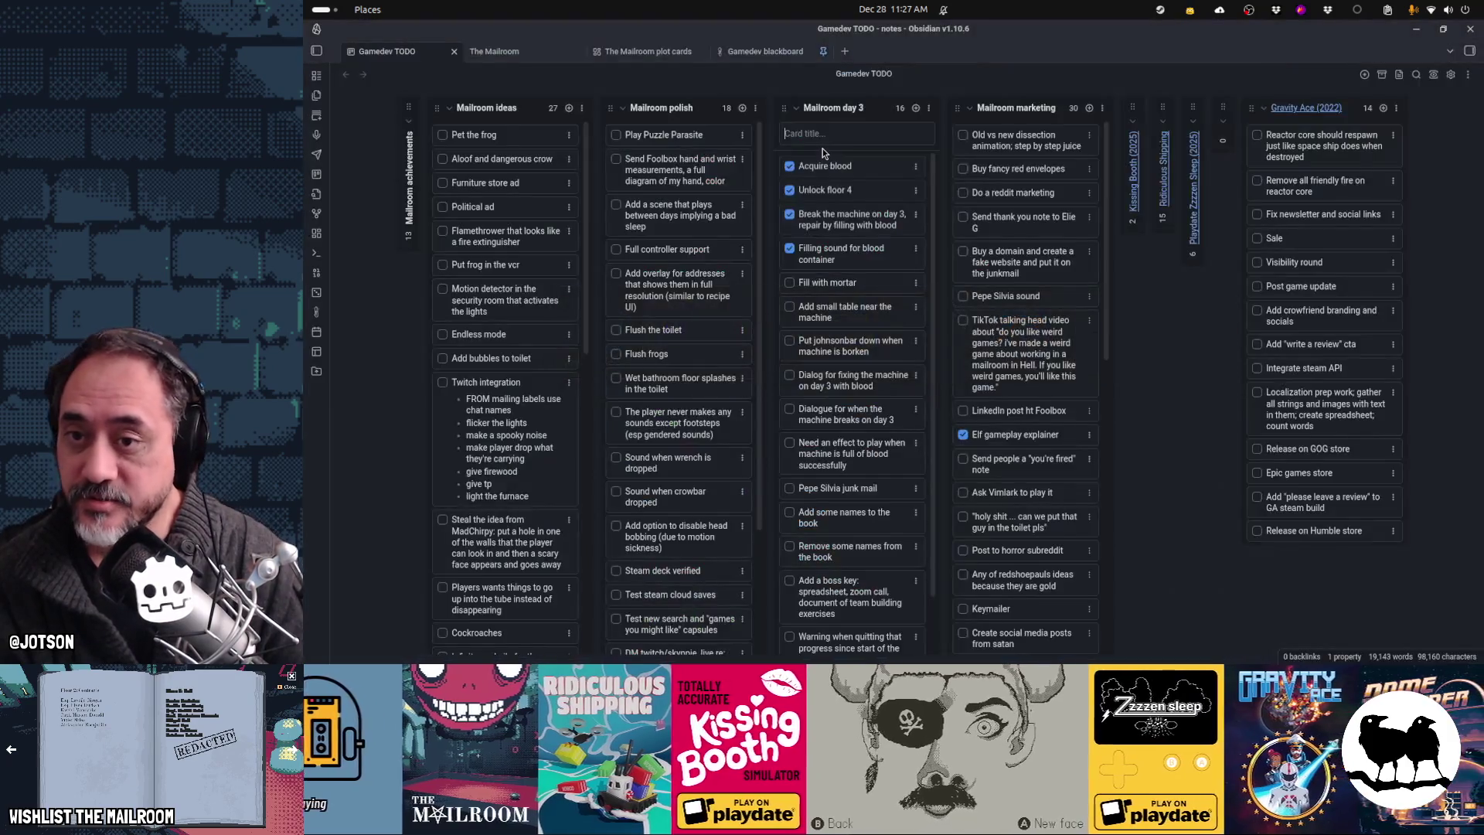
Step: Tick the mortar and johnsonbar cards, reorder the small-table and blood-full effect cards, and launch Waveform PRO
left_click(789, 283)
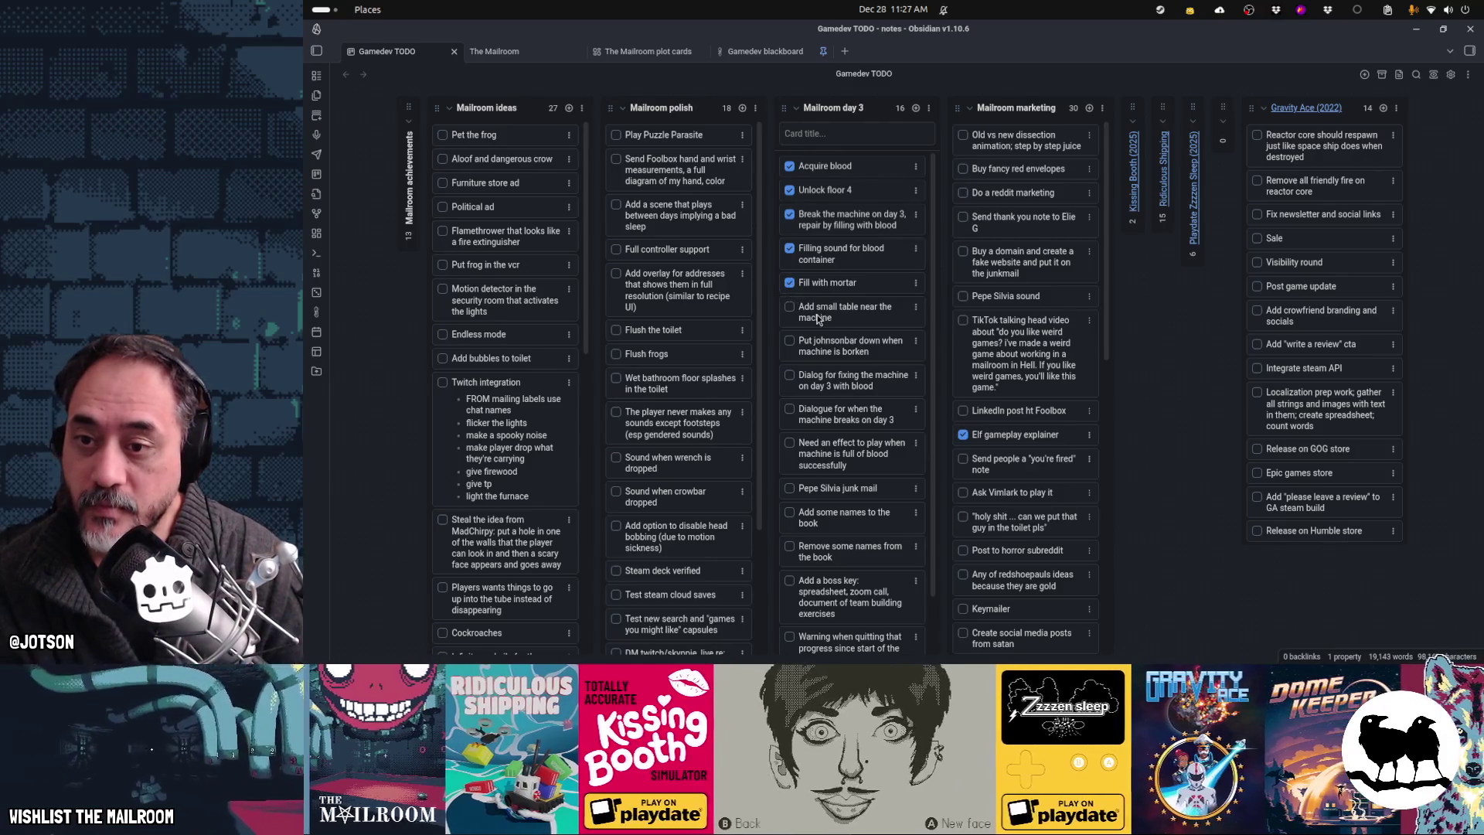
left_click(790, 340)
left_click_drag(842, 348, 839, 319)
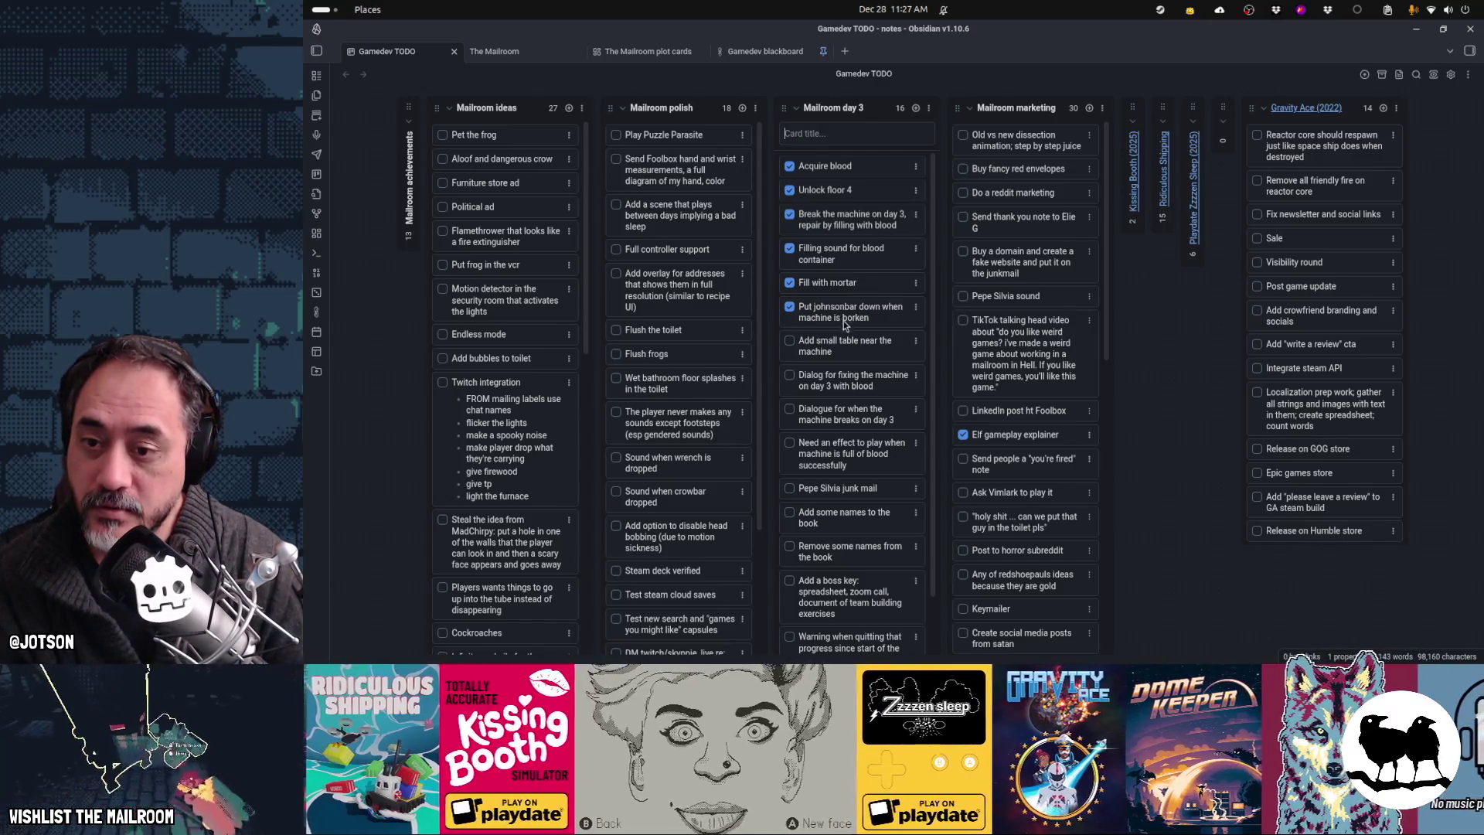
left_click_drag(847, 343, 848, 398)
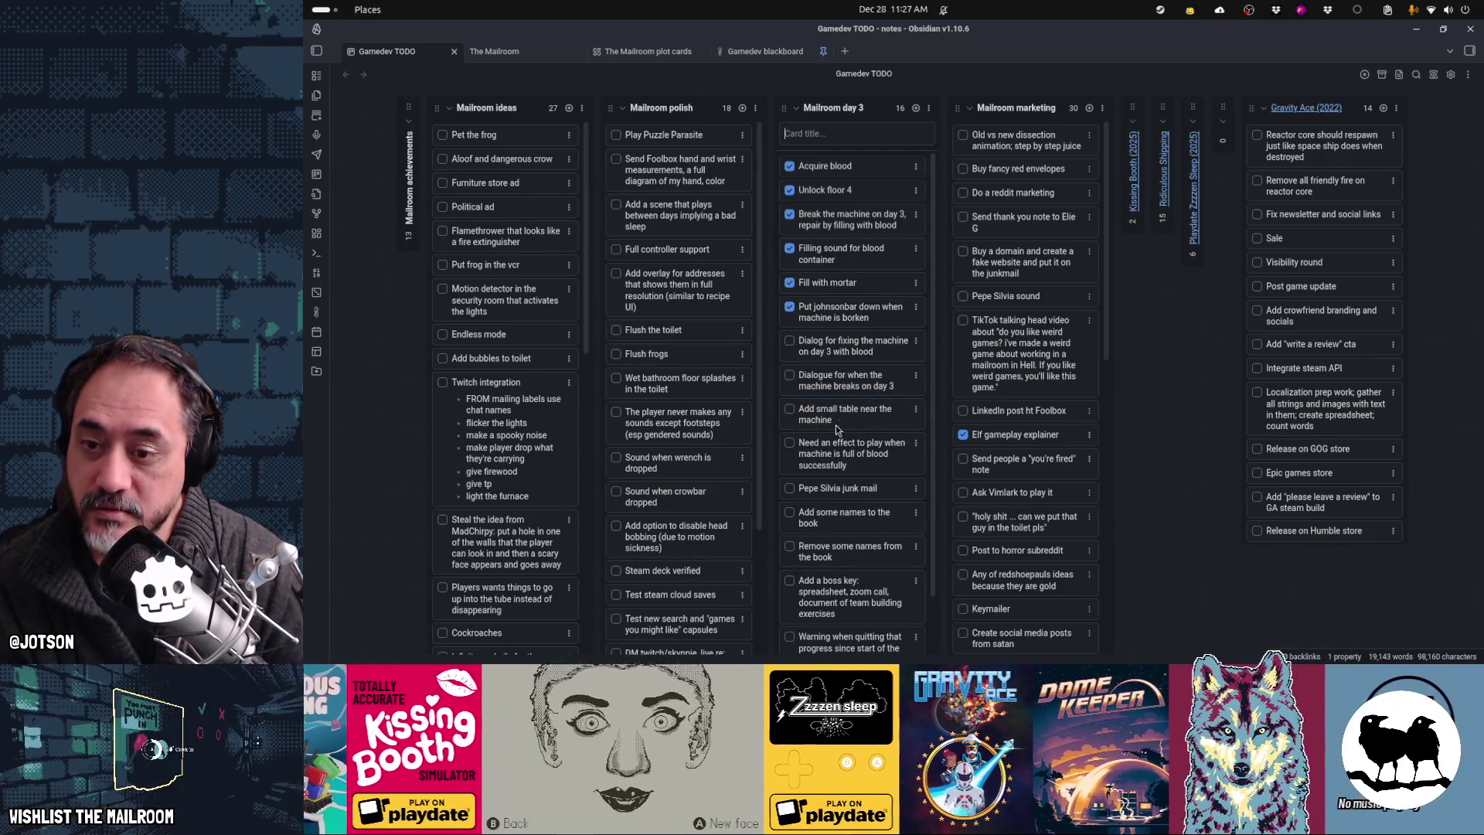
left_click_drag(835, 454, 837, 355)
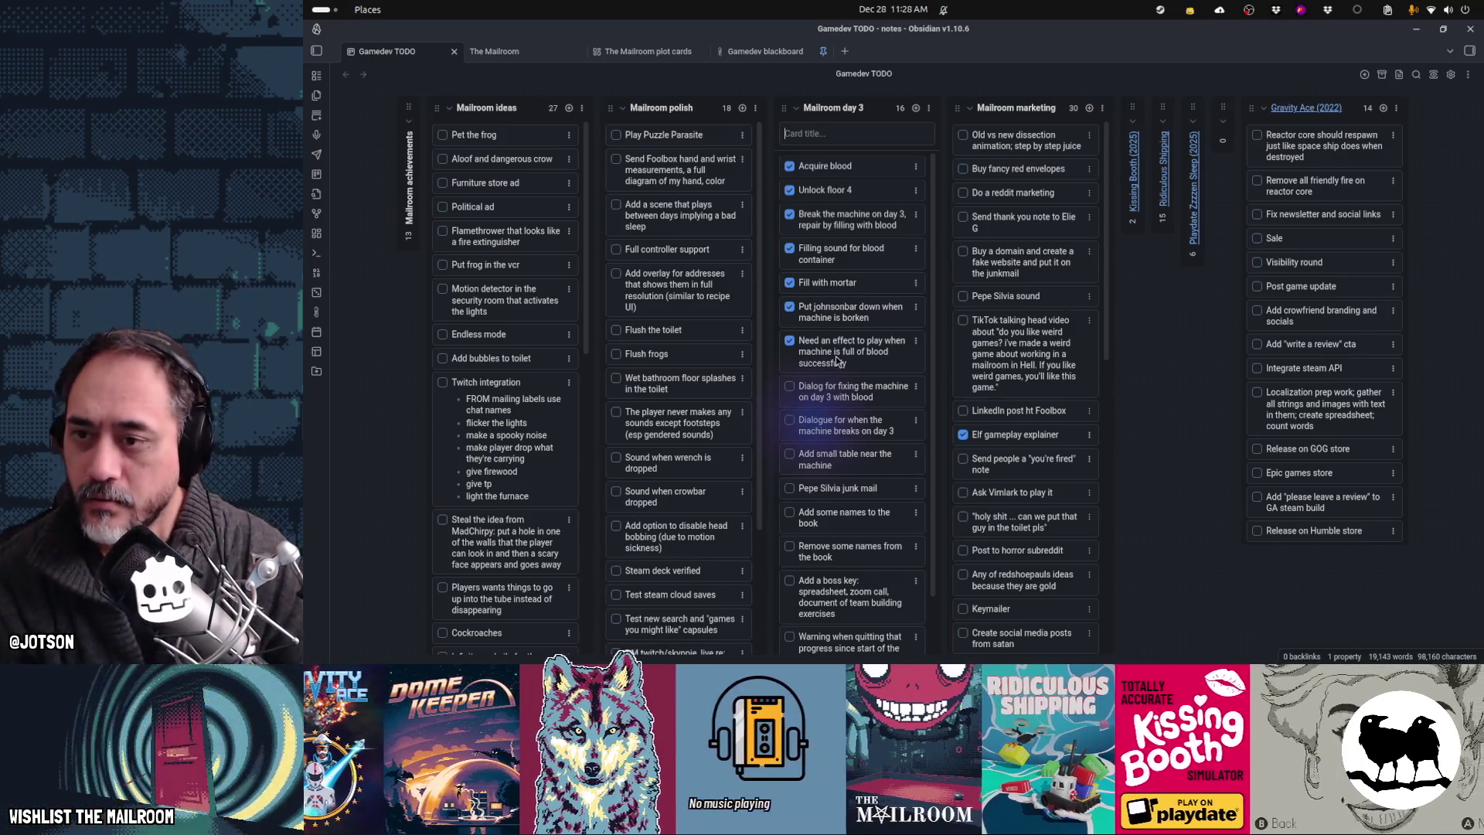
mouse_move(823, 648)
left_click(821, 644)
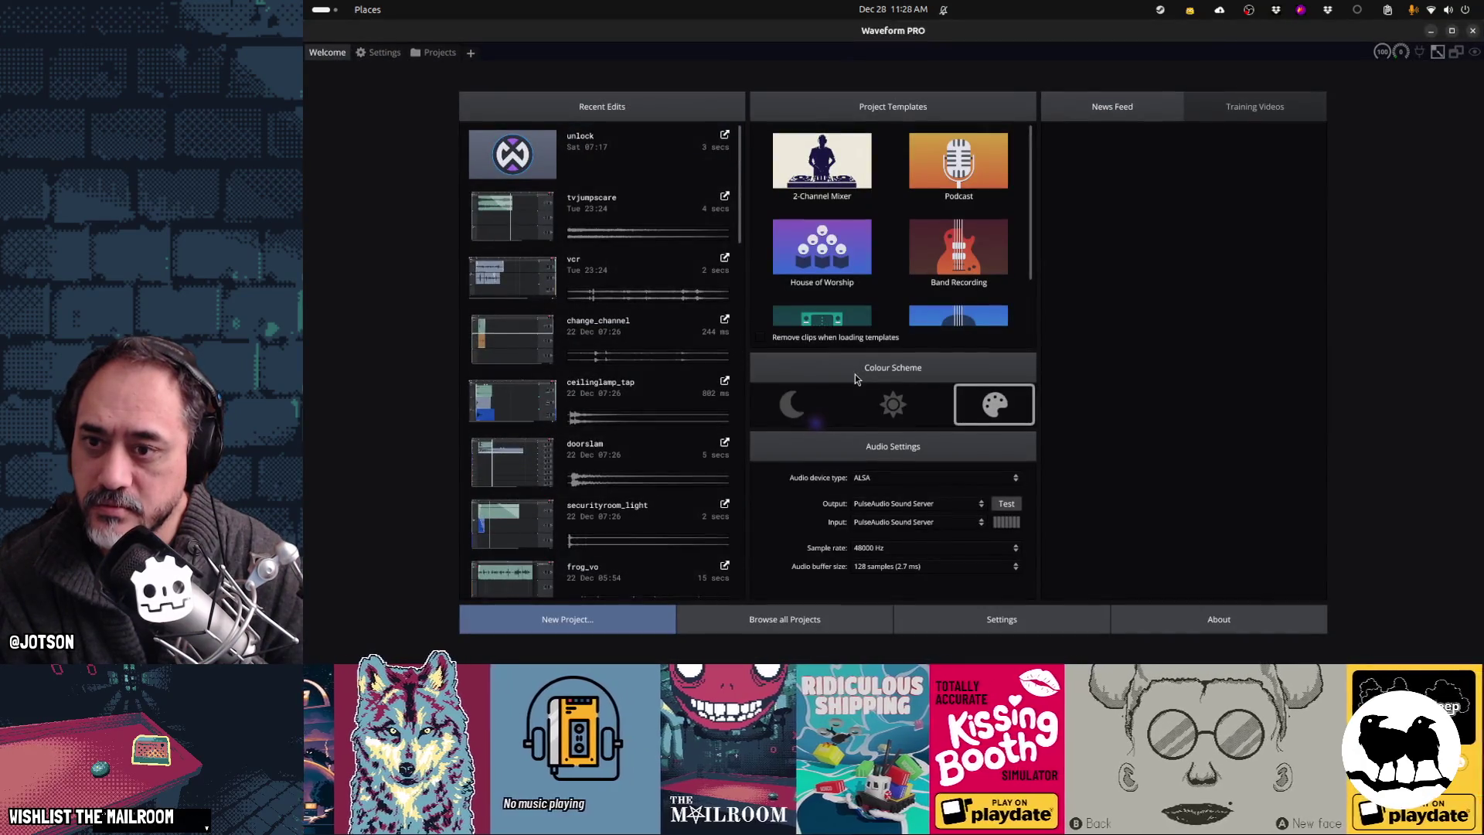
Step: Create a new edit in the mailroomsounds project from the project browser
left_click(433, 54)
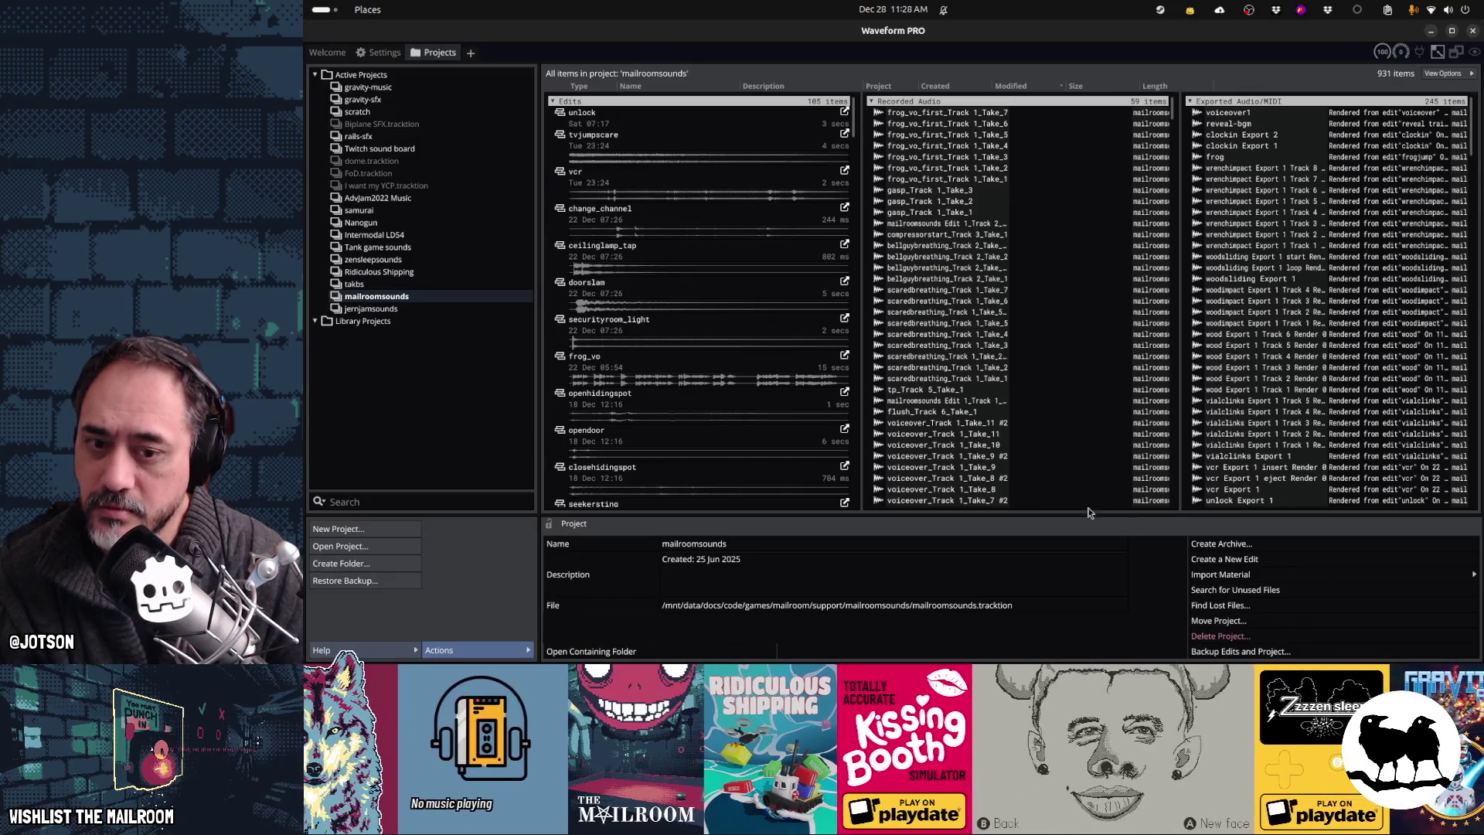
left_click(1280, 558)
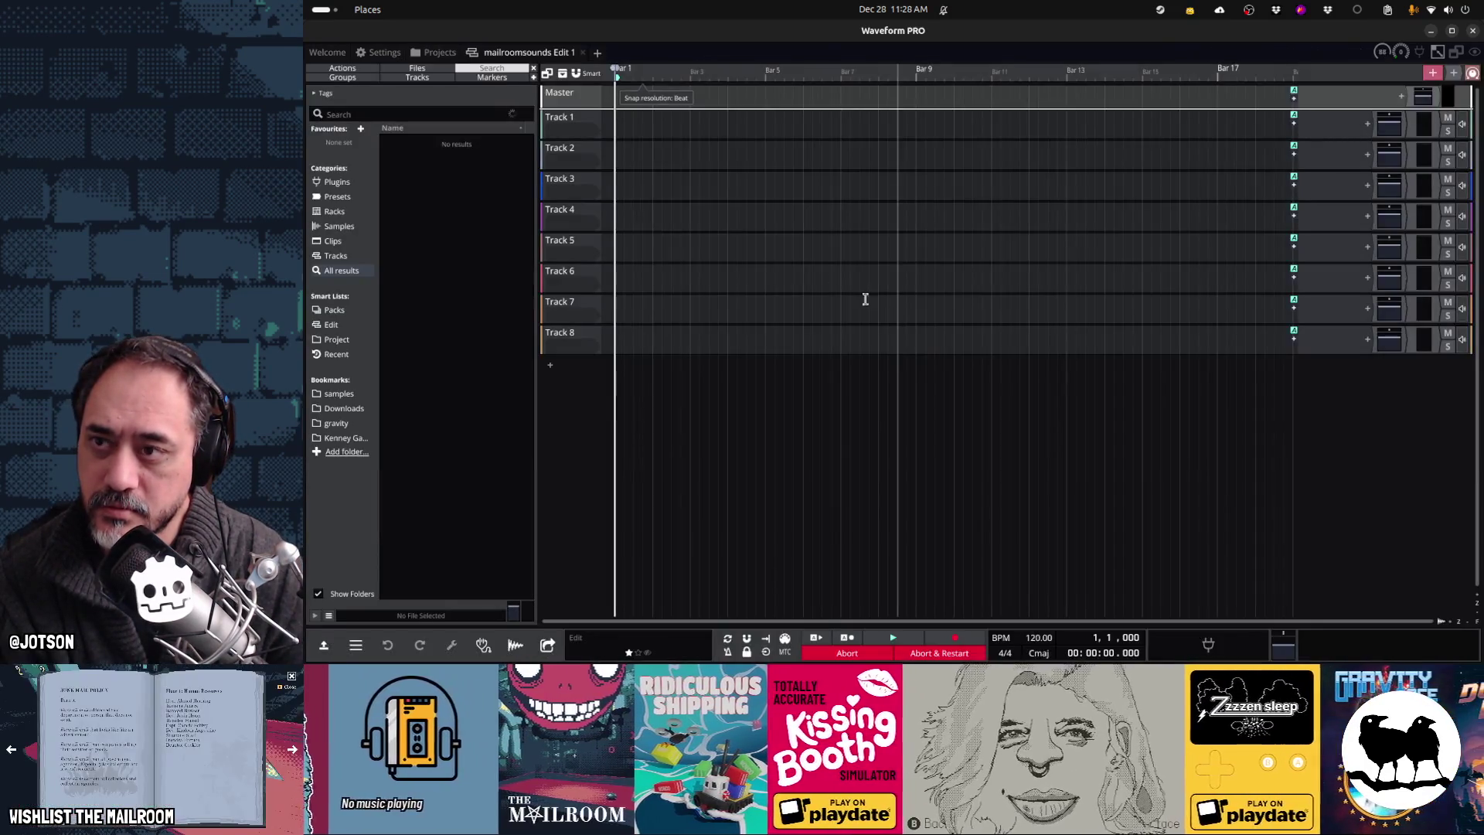
Step: Rename the new edit to compressorfilled
double_click(551, 55)
type("mpressor")
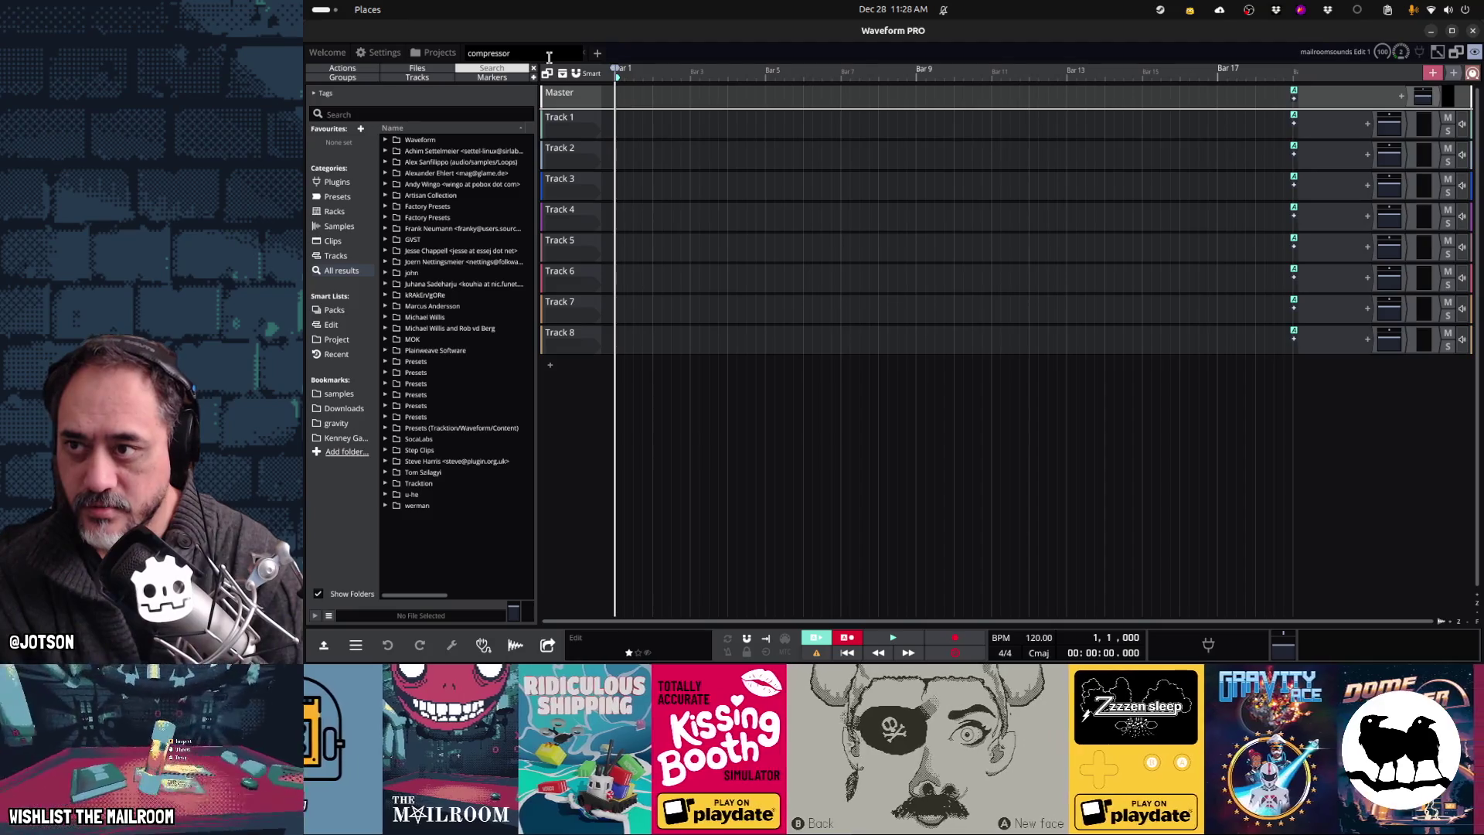
type("filled")
key("Return")
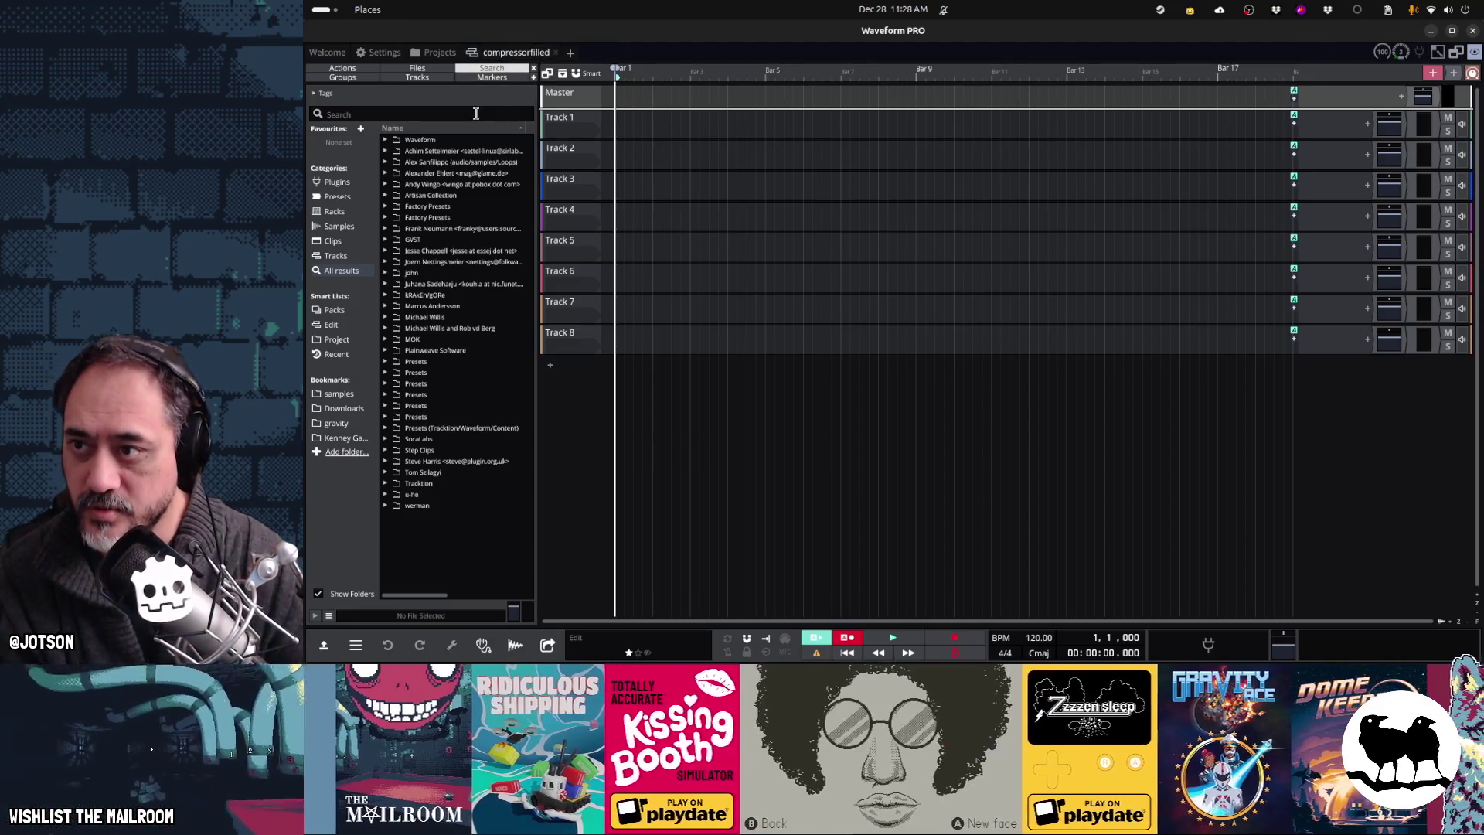
Step: Search samples for 'magic', preview several, and place E_MagicPiano_01_695.wav on Track 4 near bar 3
left_click(477, 114)
type("magic")
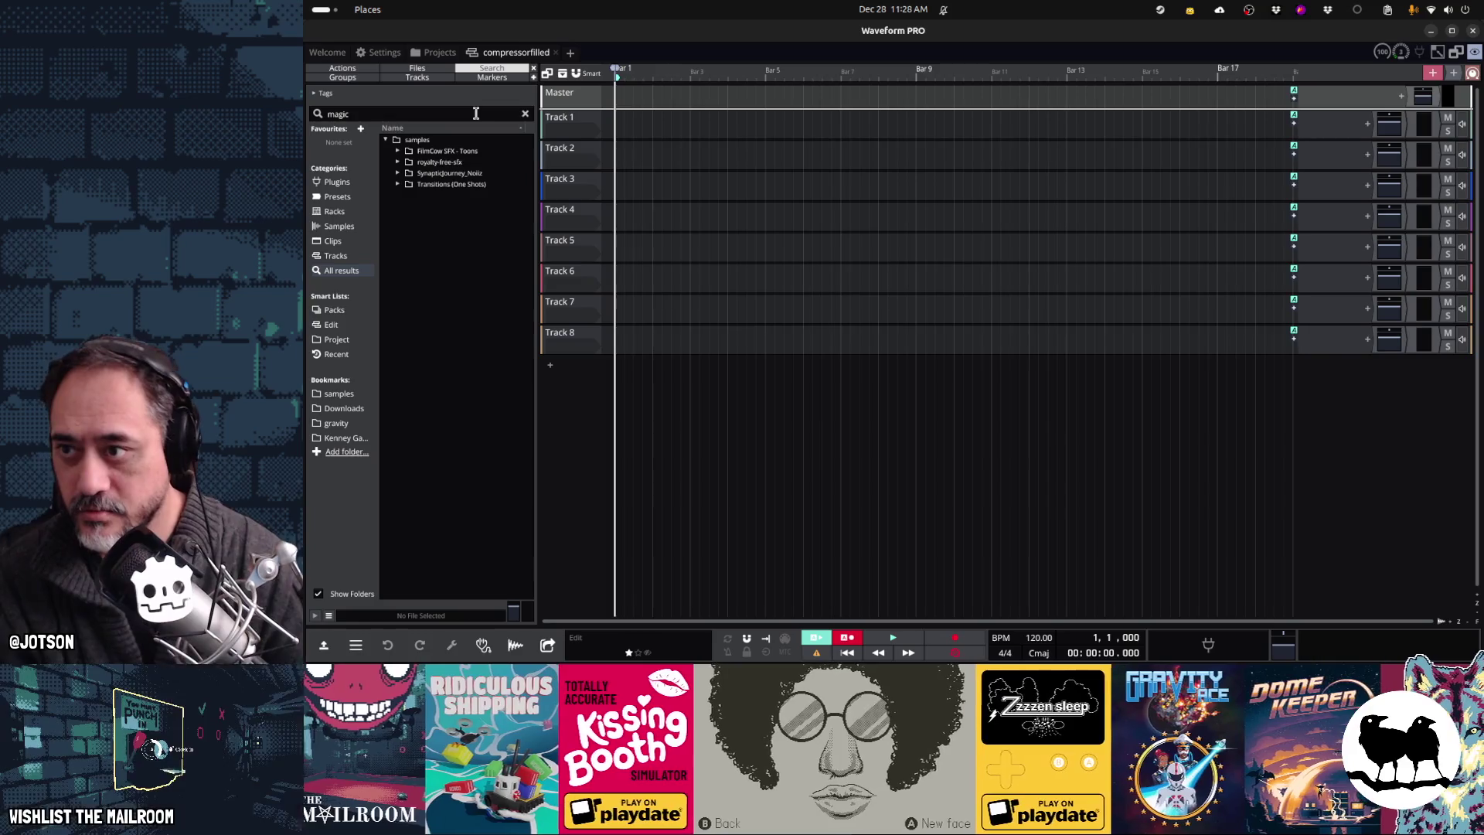
left_click(317, 594)
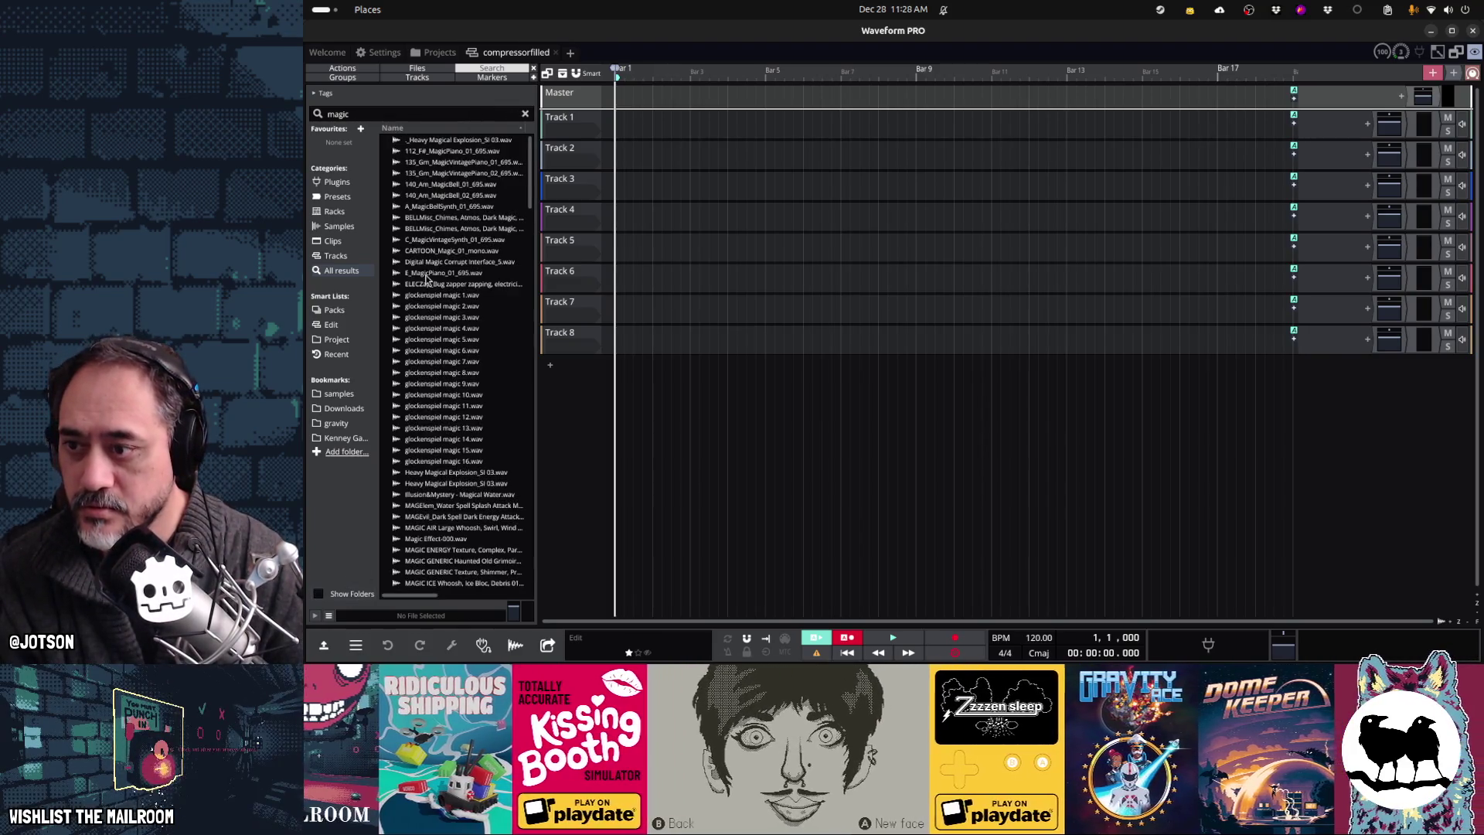
left_click(429, 273)
left_click(438, 384)
left_click(452, 294)
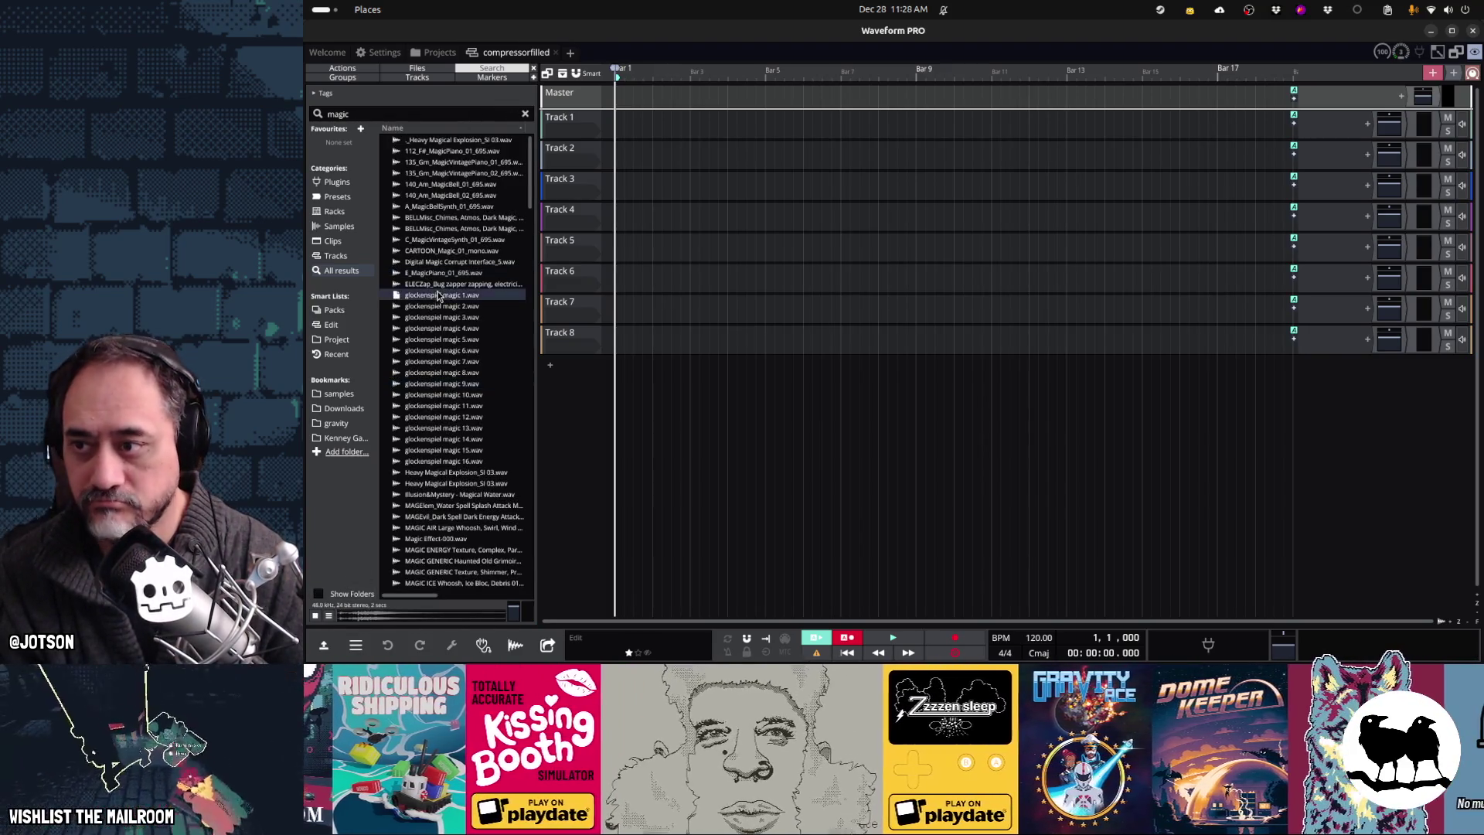
left_click(456, 283)
key("Up")
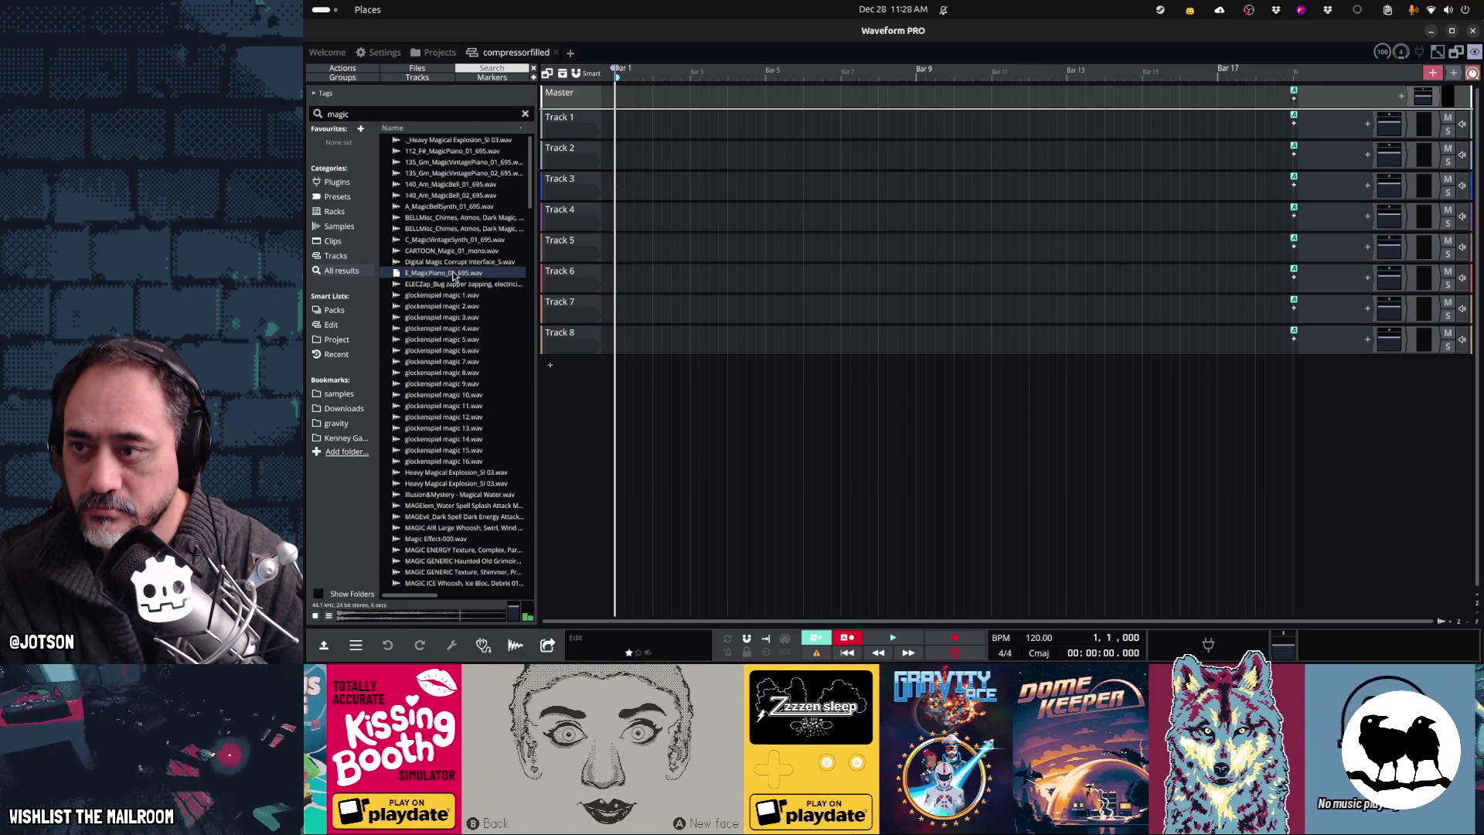
left_click_drag(454, 277, 676, 221)
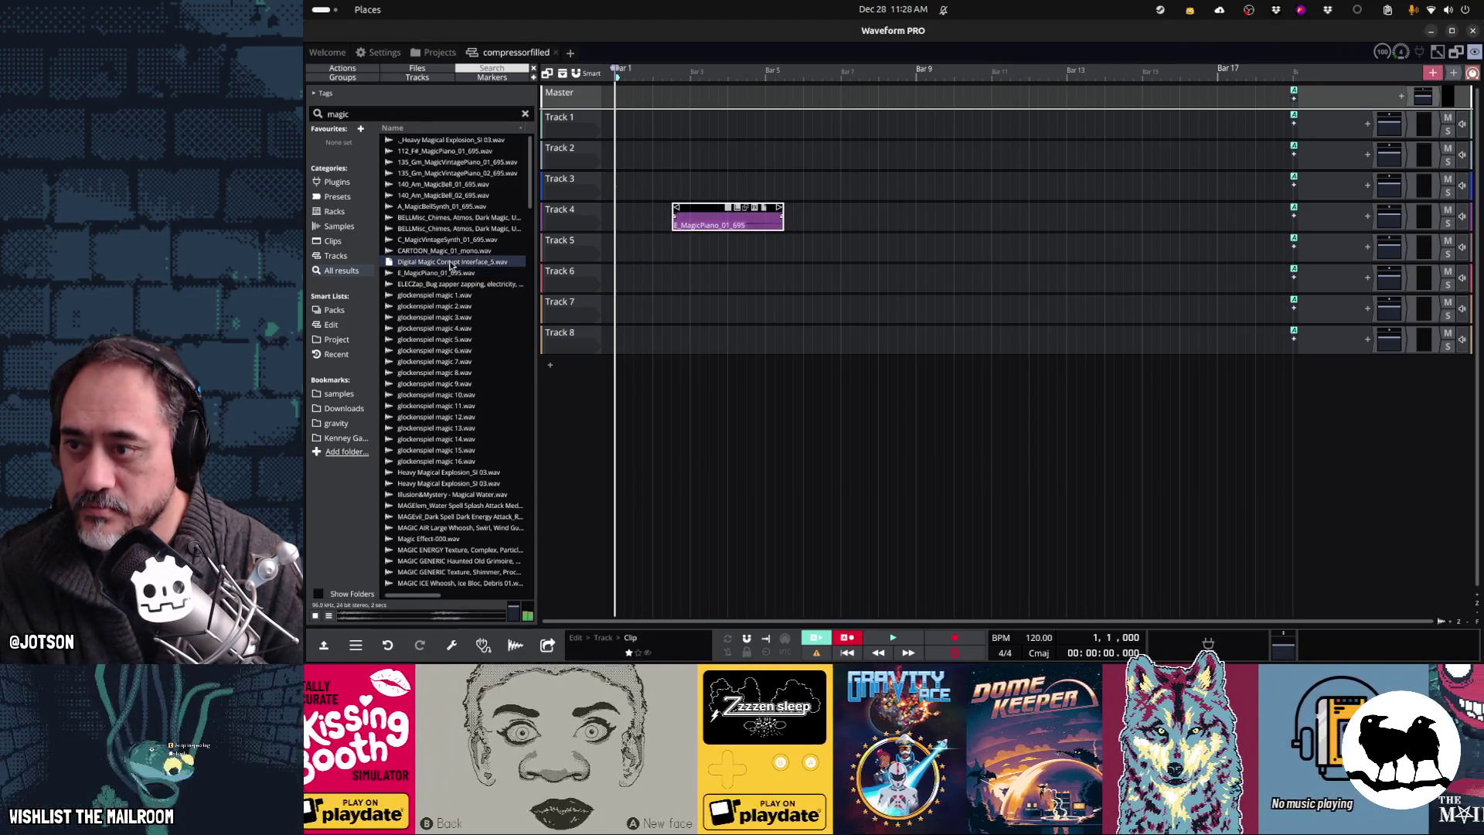
key("Up")
key("Up")
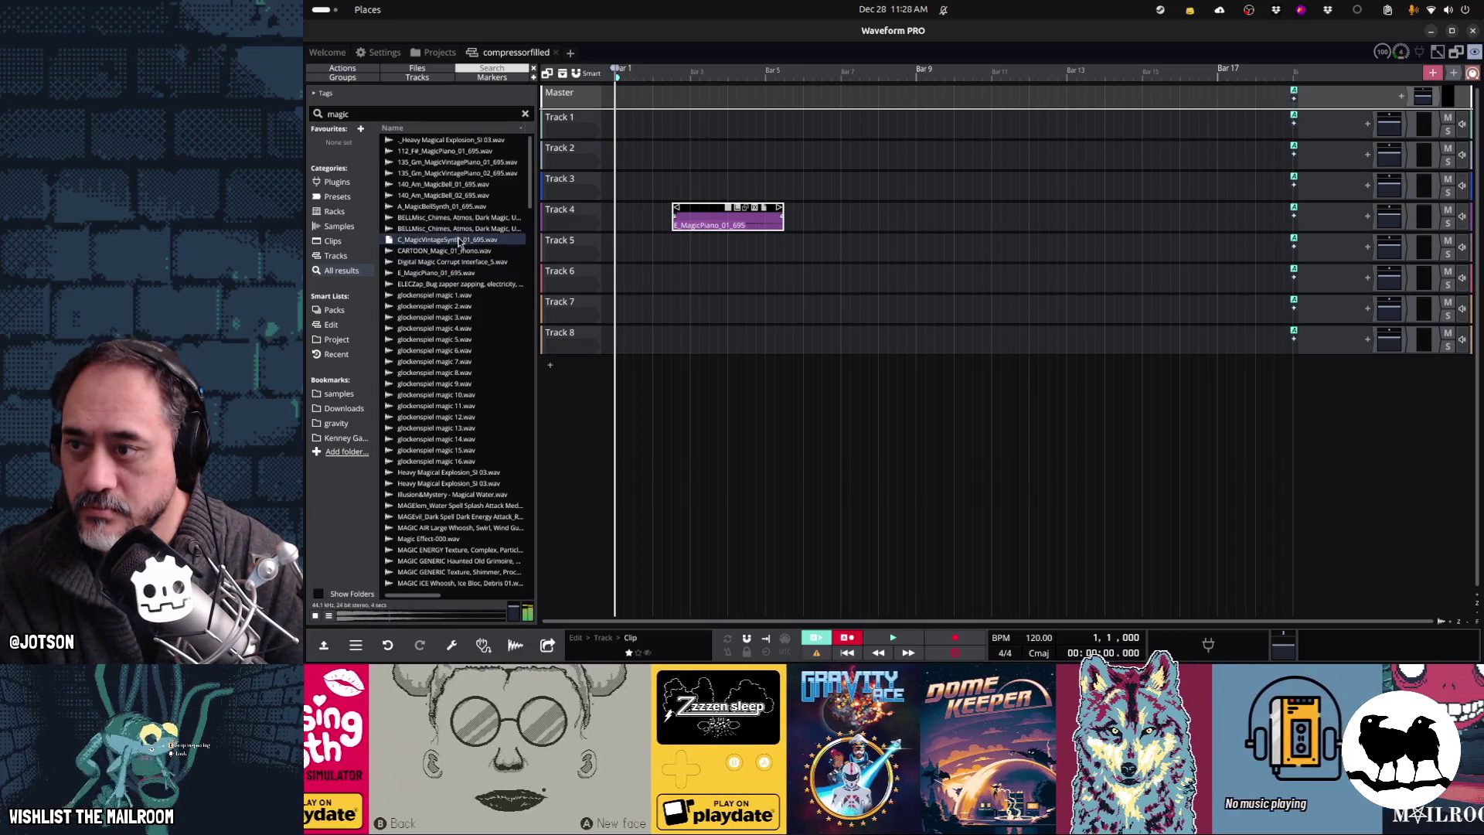
key("Up")
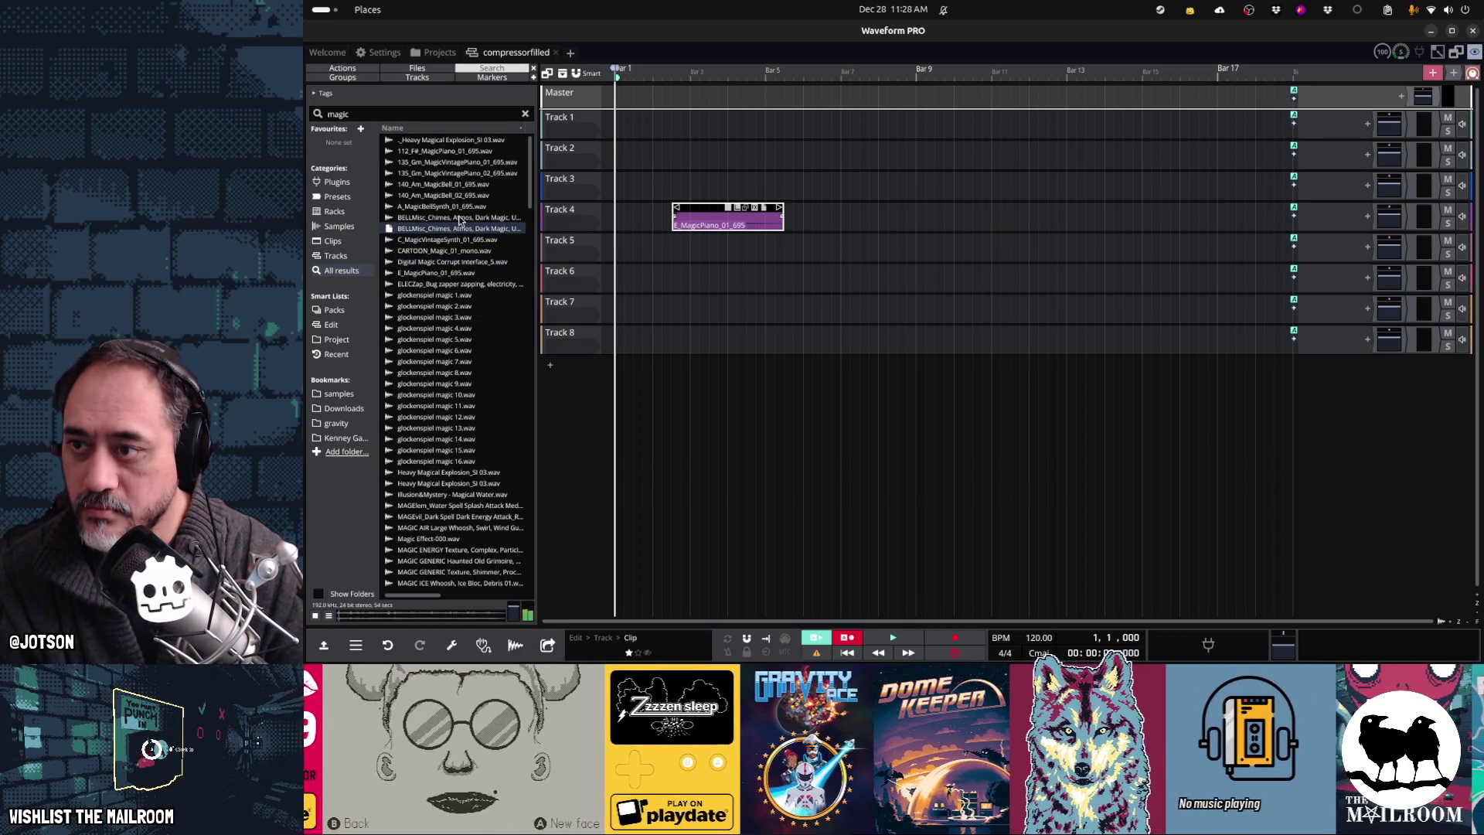